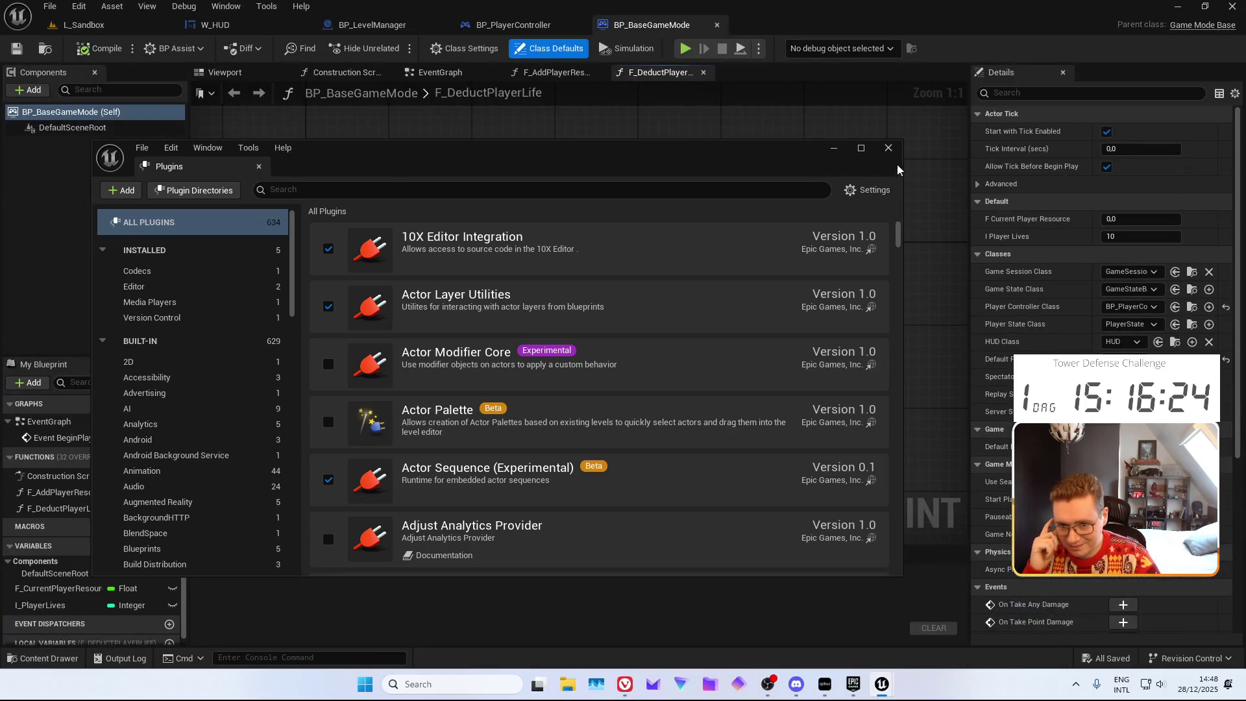
Close the Plugins window and add an MVVM Base Viewmodel to the W_HUD widget
{"action": "left_click", "coordinate": [890, 147]}
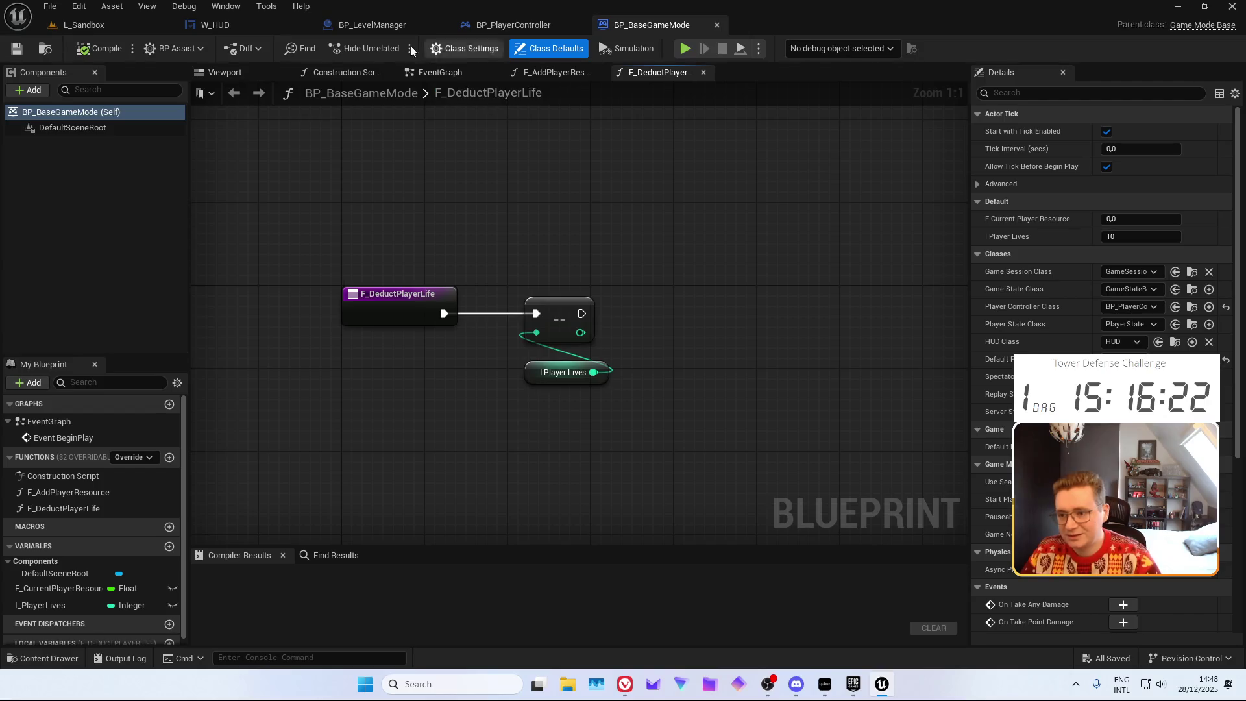
{"action": "left_click", "coordinate": [249, 25]}
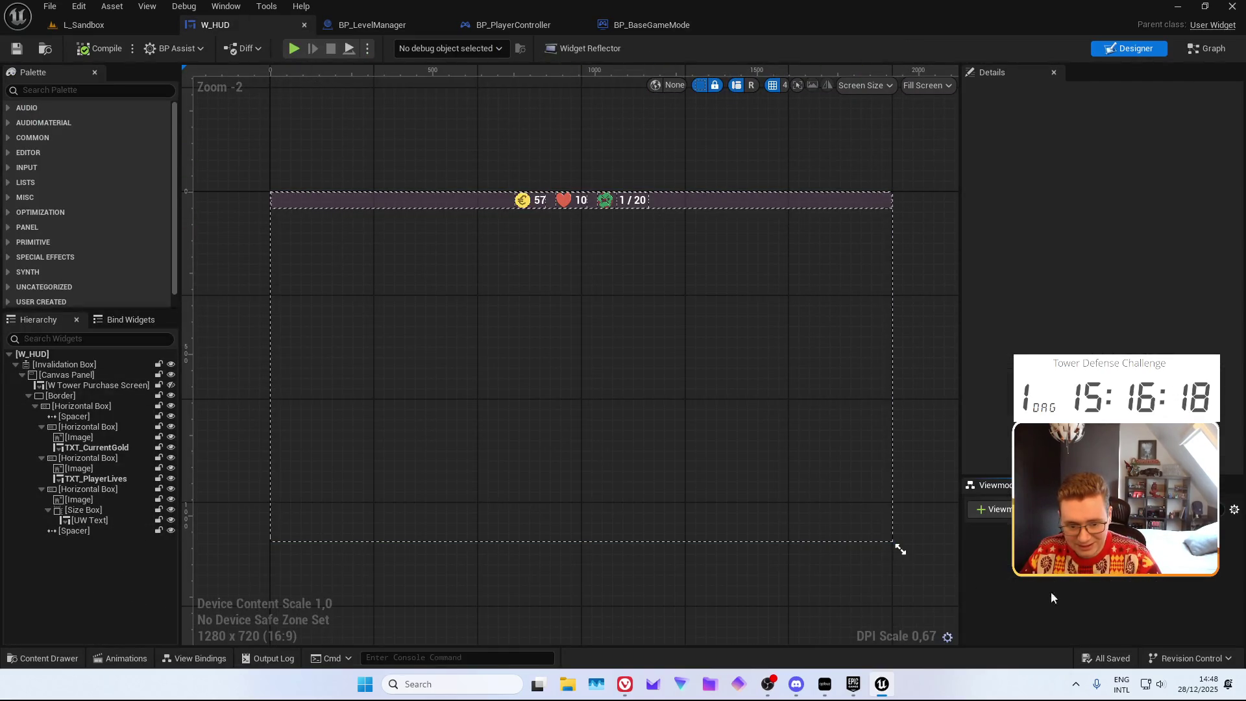
{"action": "left_click", "coordinate": [993, 509]}
{"action": "left_click", "coordinate": [938, 204]}
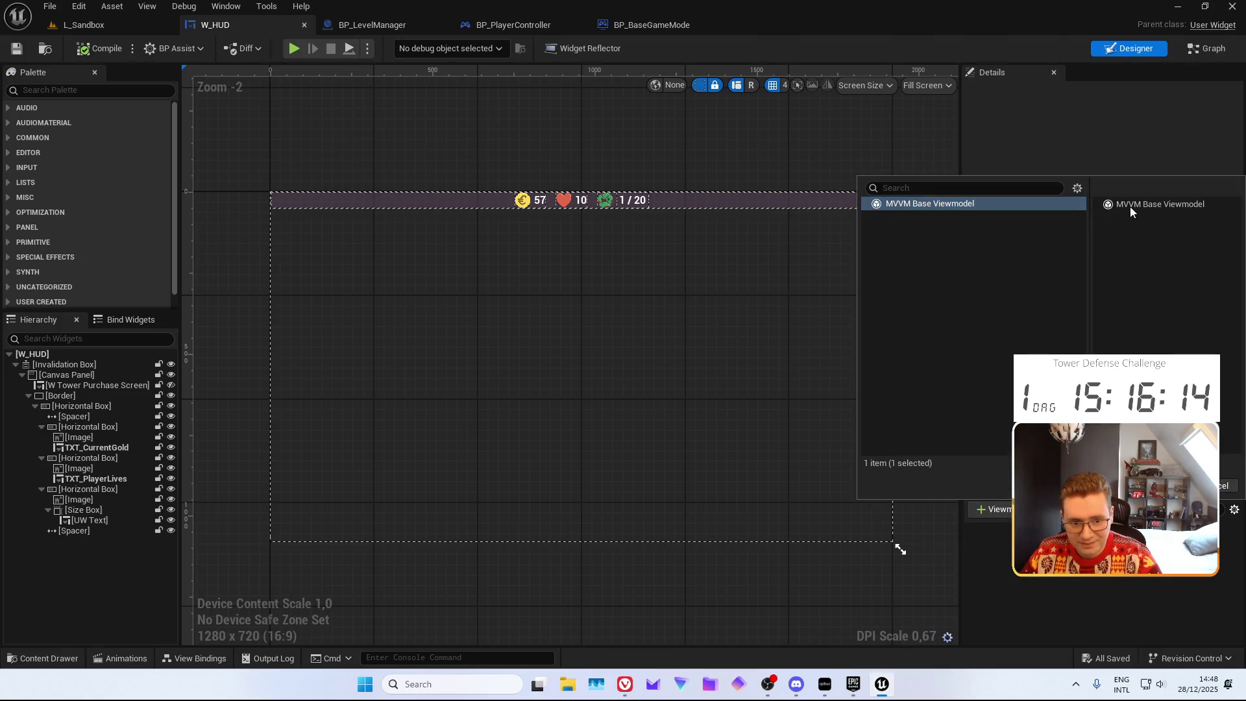
{"action": "left_click", "coordinate": [1178, 486]}
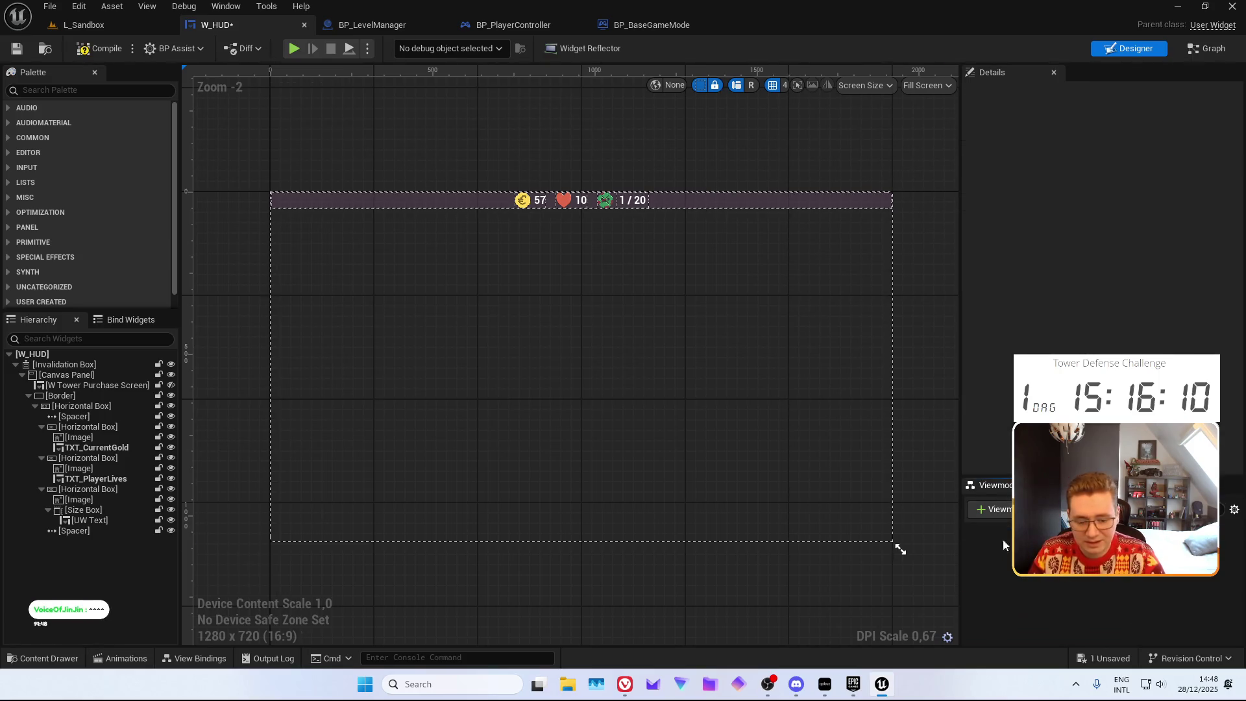
{"action": "key", "text": "ctrl+space"}
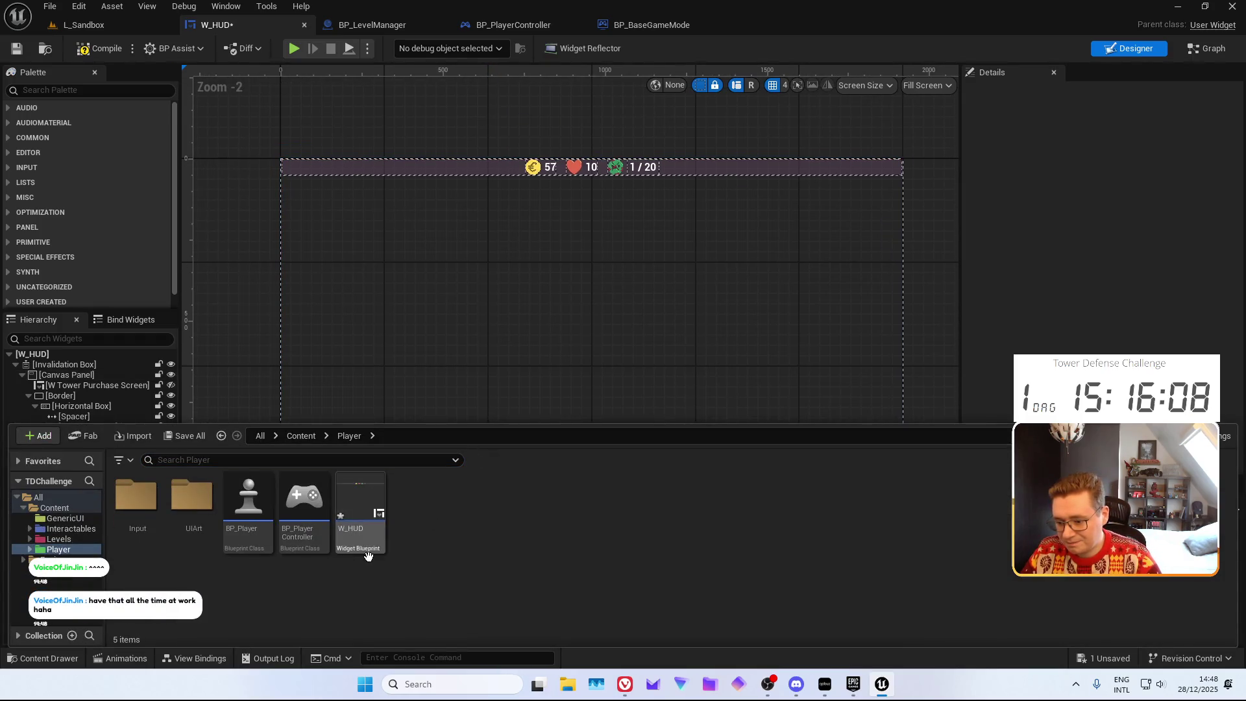
Create a Blueprint Class named VM_HUD in Content/Player, parented to MVVMViewModelBase
{"action": "right_click", "coordinate": [432, 524]}
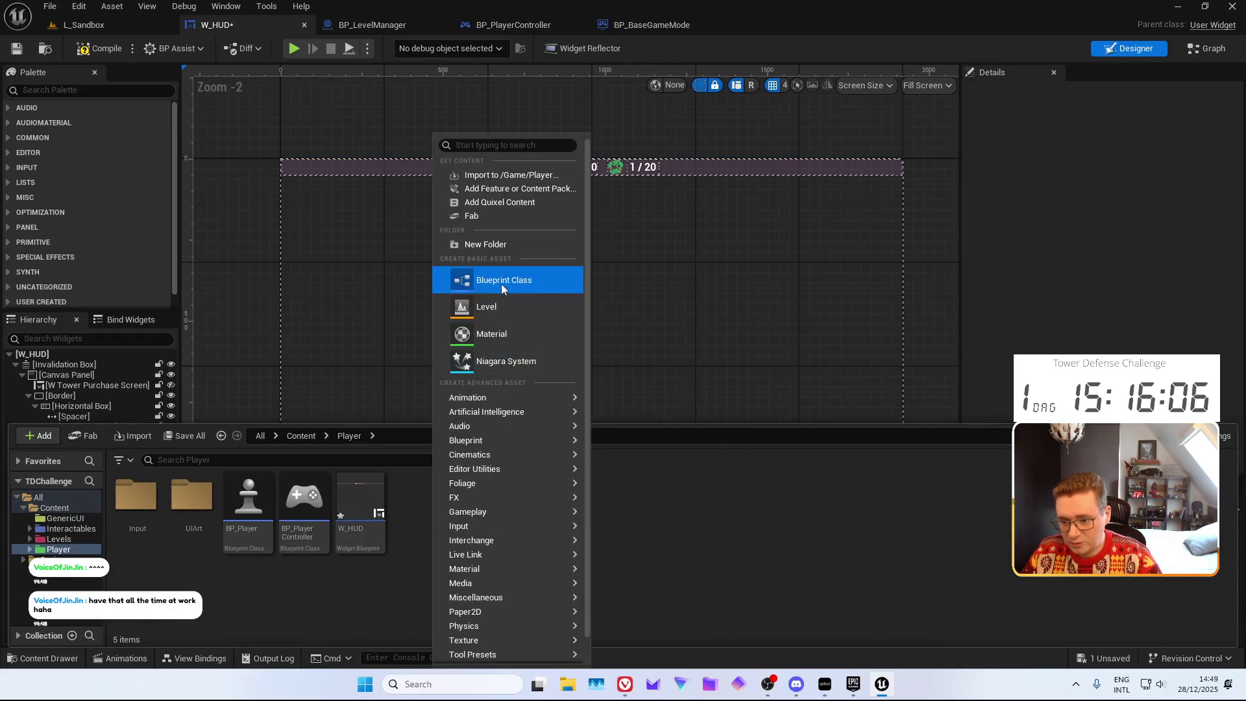
{"action": "left_click", "coordinate": [500, 280]}
{"action": "type", "text": "V"}
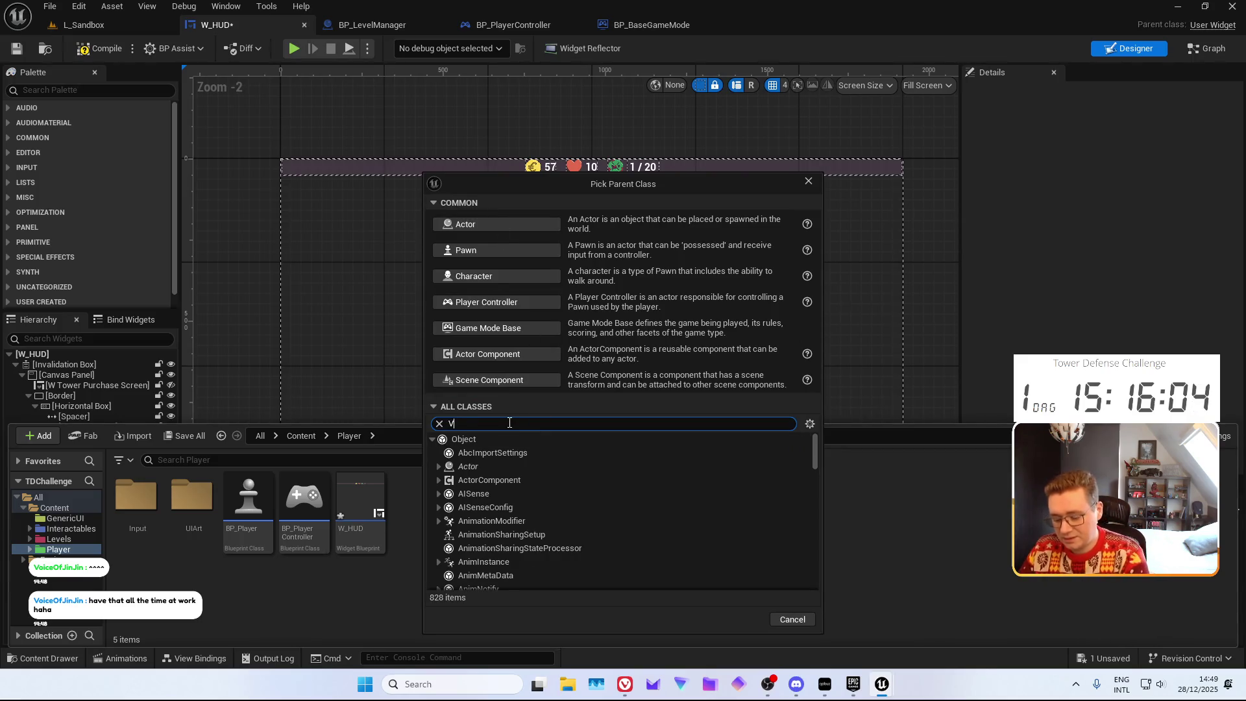
{"action": "type", "text": "iewmodel"}
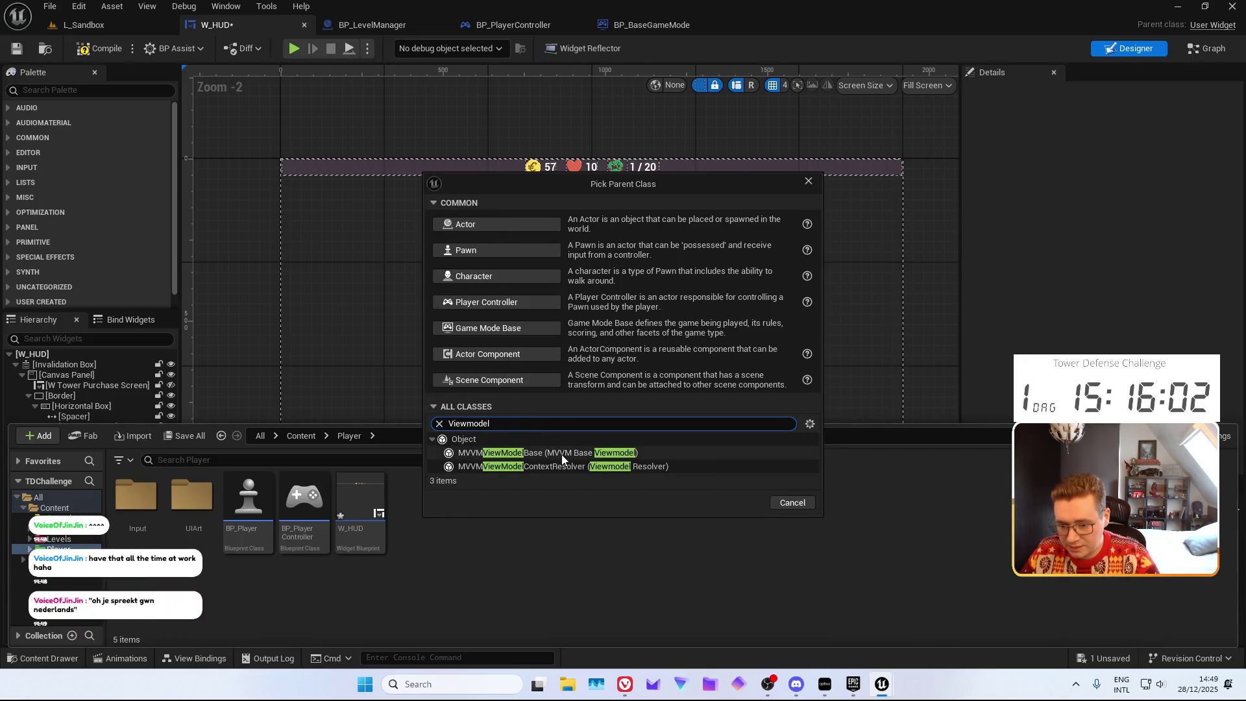
{"action": "left_click", "coordinate": [562, 455]}
{"action": "left_click", "coordinate": [739, 503]}
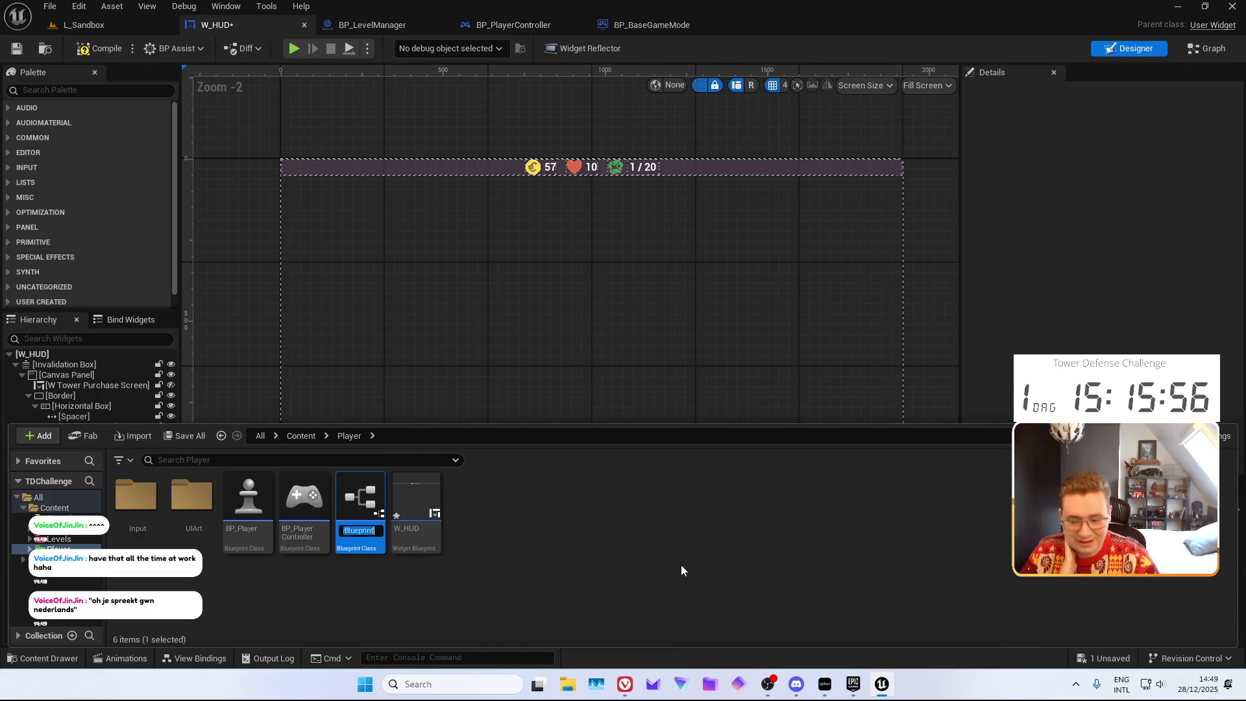
{"action": "type", "text": "VM_"}
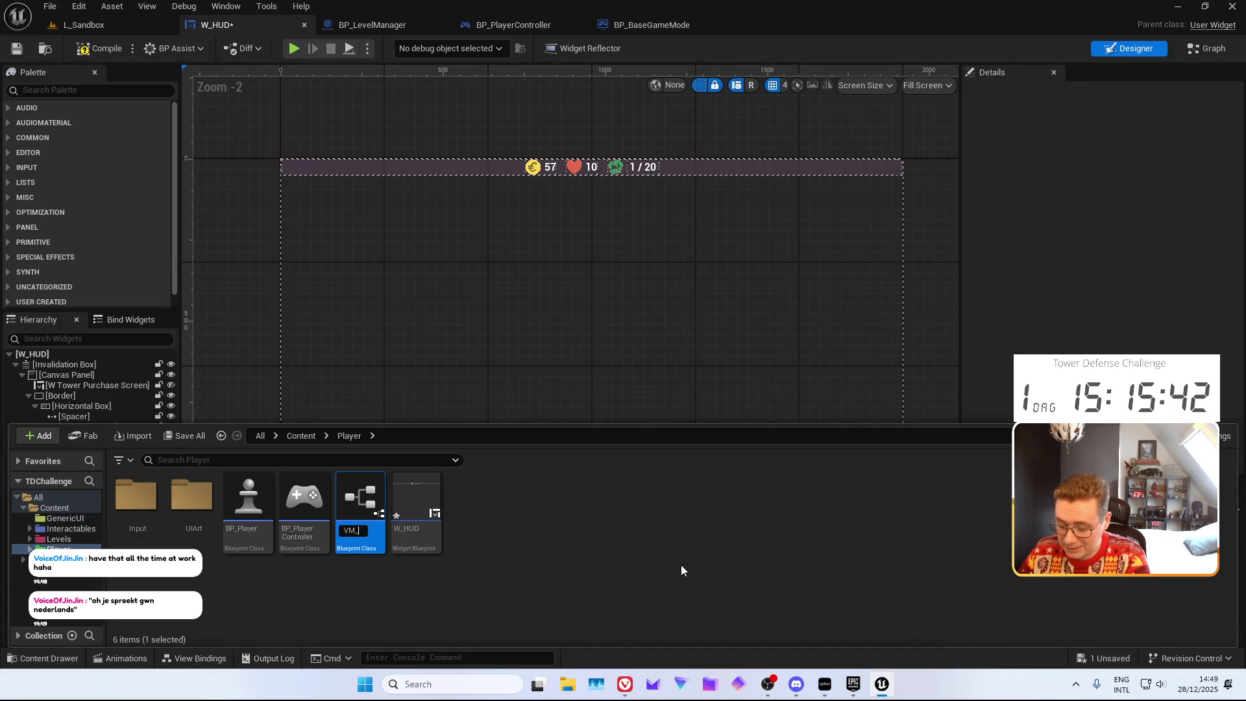
{"action": "type", "text": "HUD"}
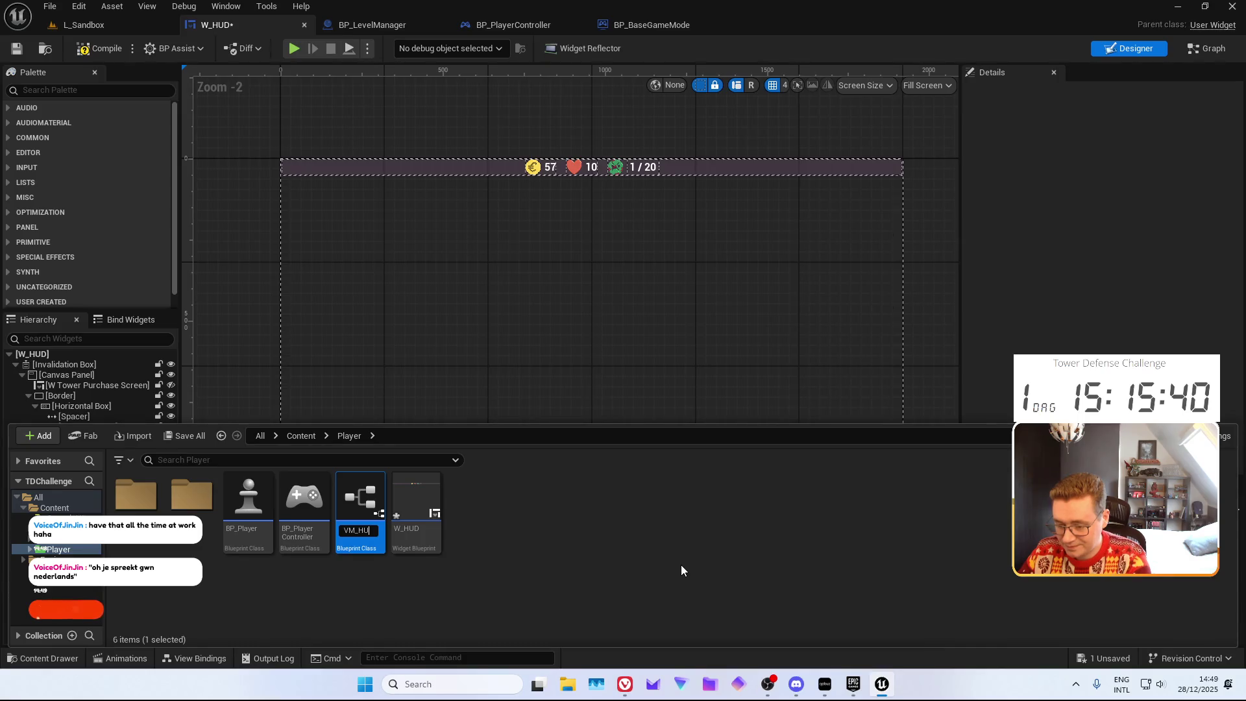
{"action": "key", "text": "Return"}
{"action": "key", "text": "ctrl+space"}
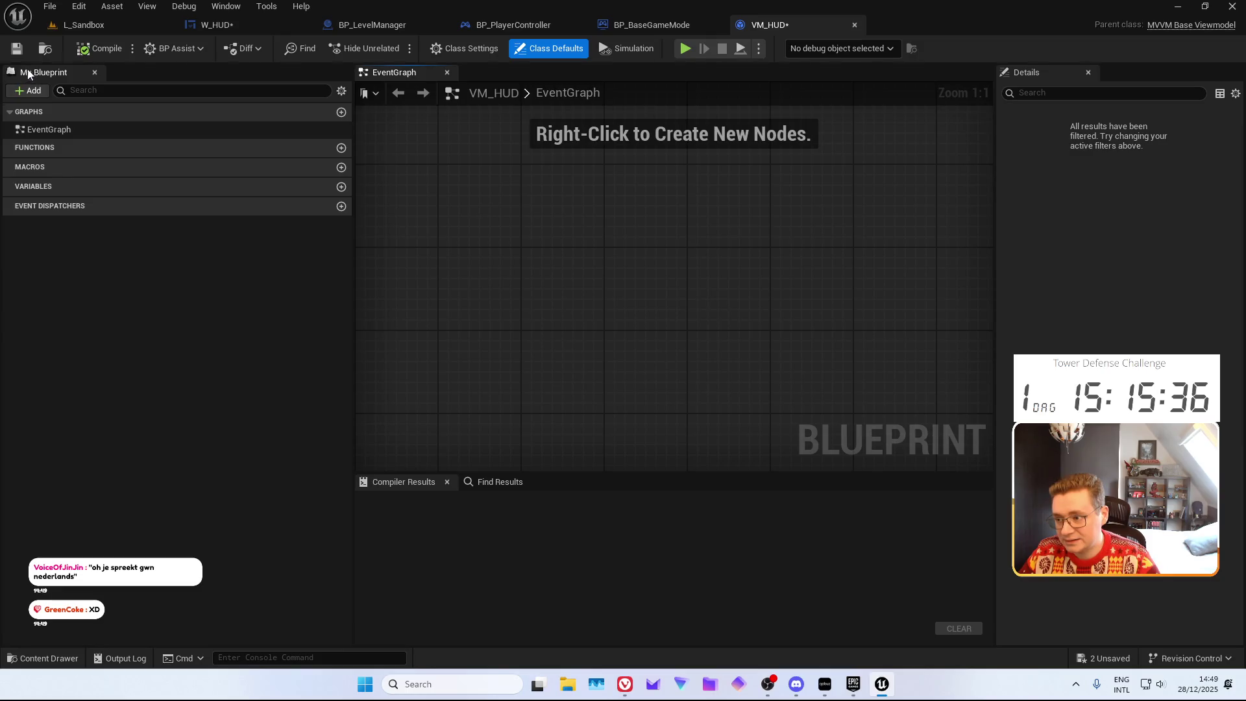
Save VM_HUD and add a Float variable named F_PlayerGold
{"action": "key", "text": "ctrl+s"}
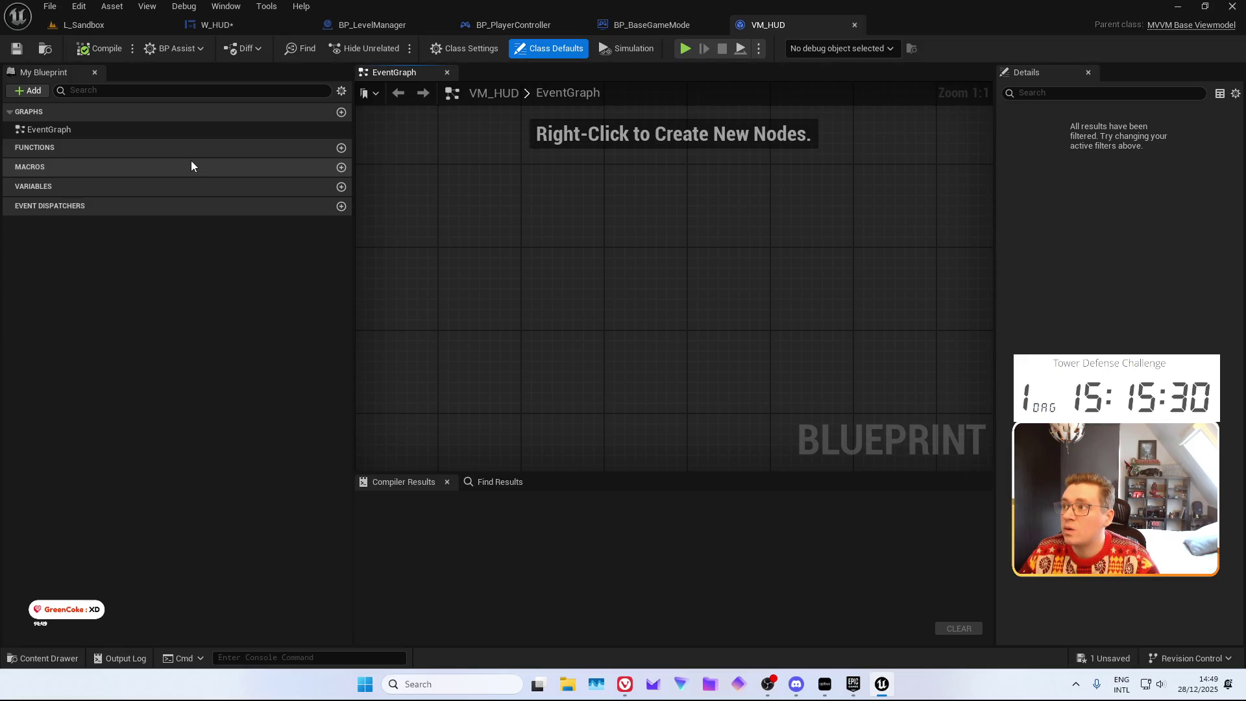
{"action": "left_click", "coordinate": [341, 187]}
{"action": "type", "text": "F_PlayerGo"}
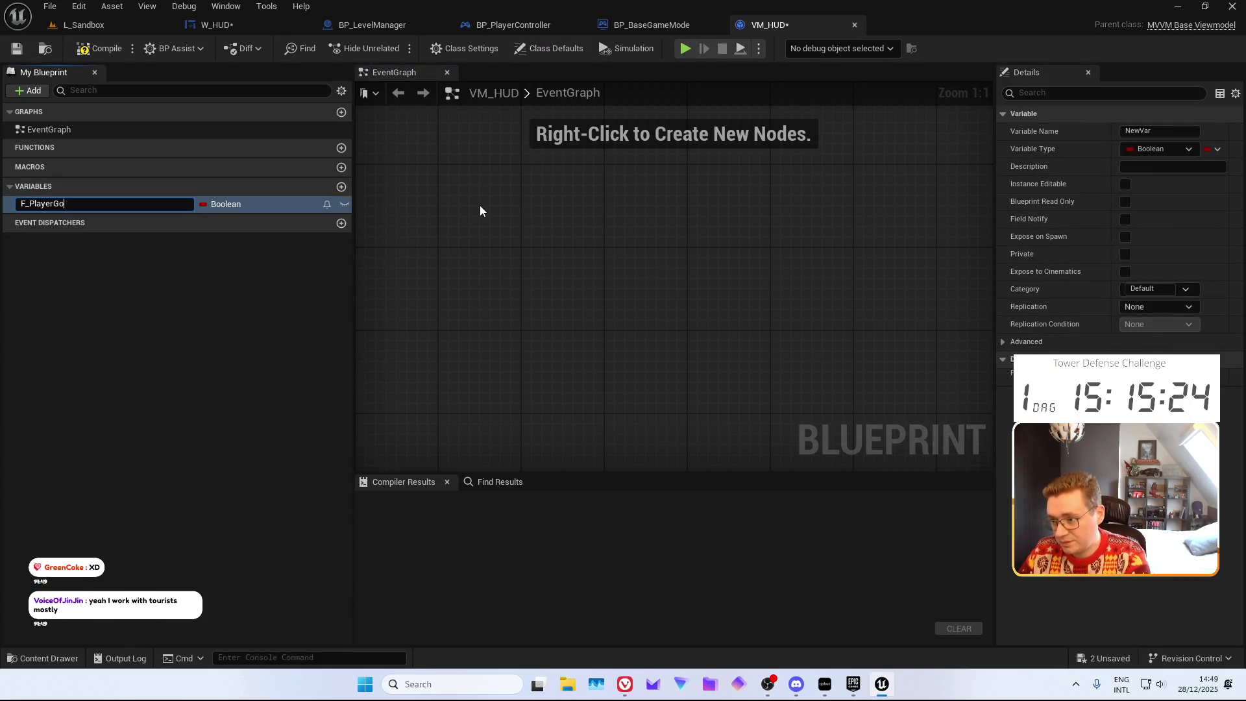
{"action": "type", "text": "ld"}
{"action": "key", "text": "Return"}
{"action": "left_click", "coordinate": [217, 206]}
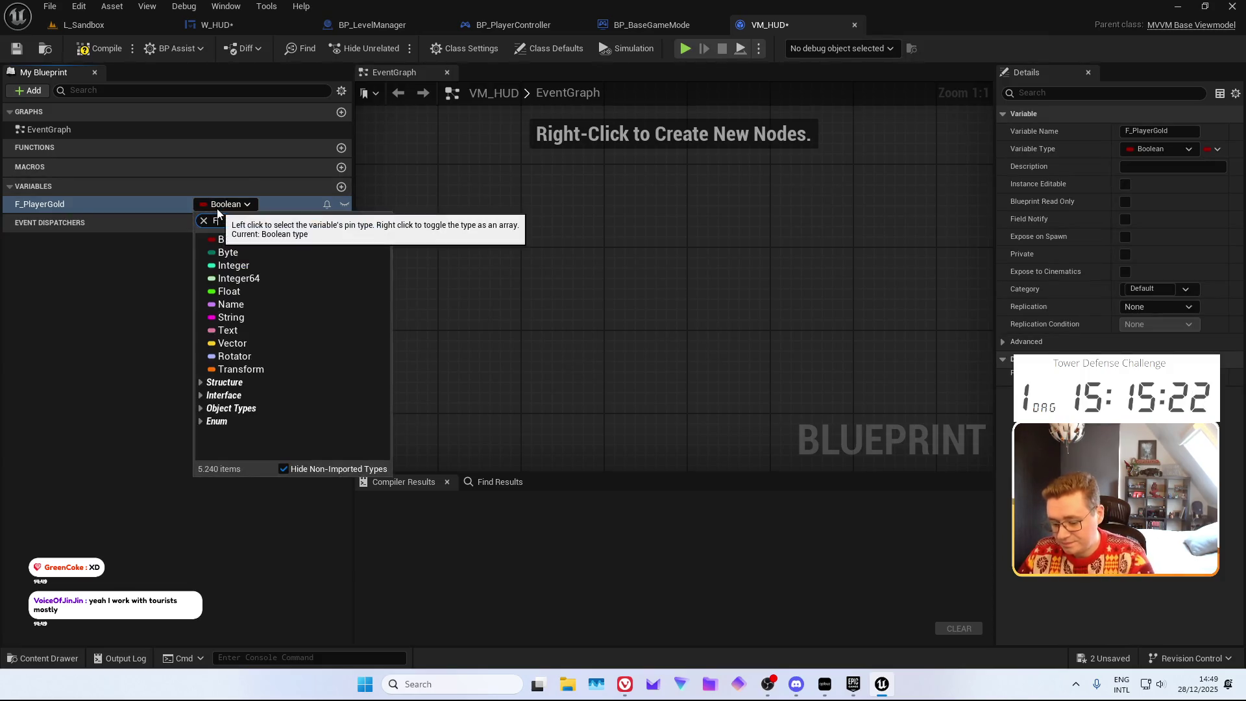
{"action": "type", "text": "lo"}
{"action": "key", "text": "Return"}
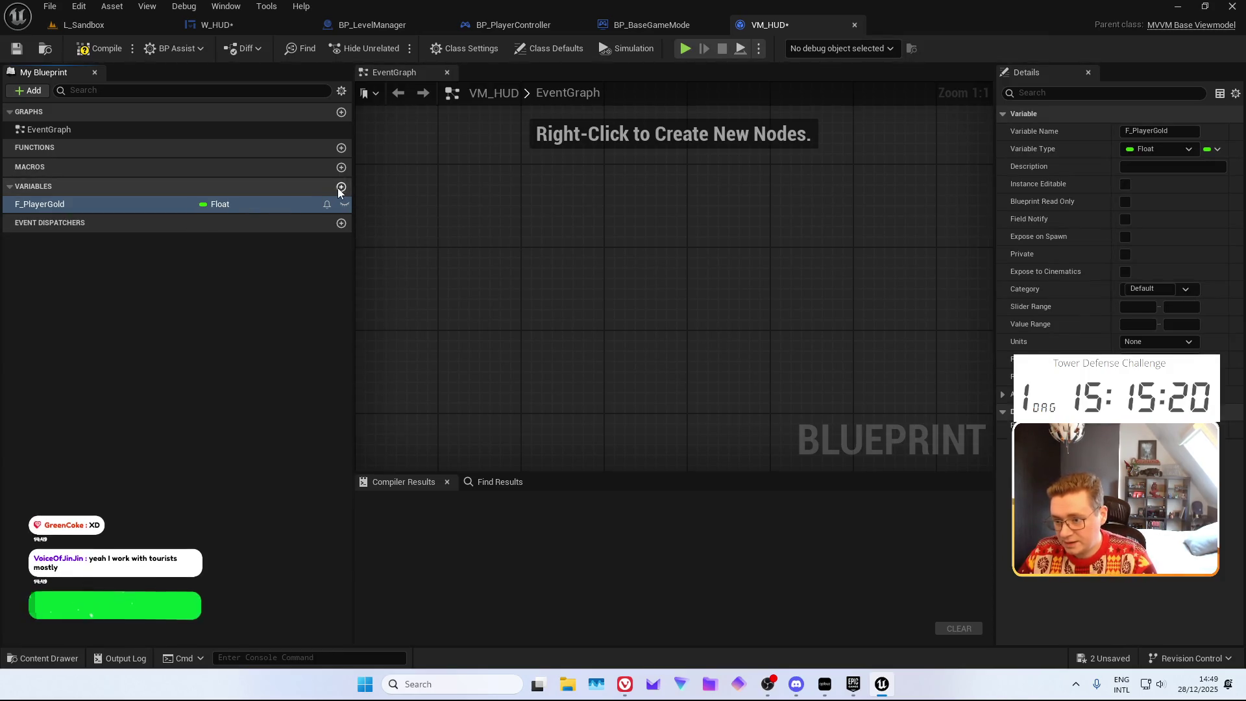
Add an Integer variable named I_PlayerLives
{"action": "left_click", "coordinate": [341, 187]}
{"action": "type", "text": "I_Player"}
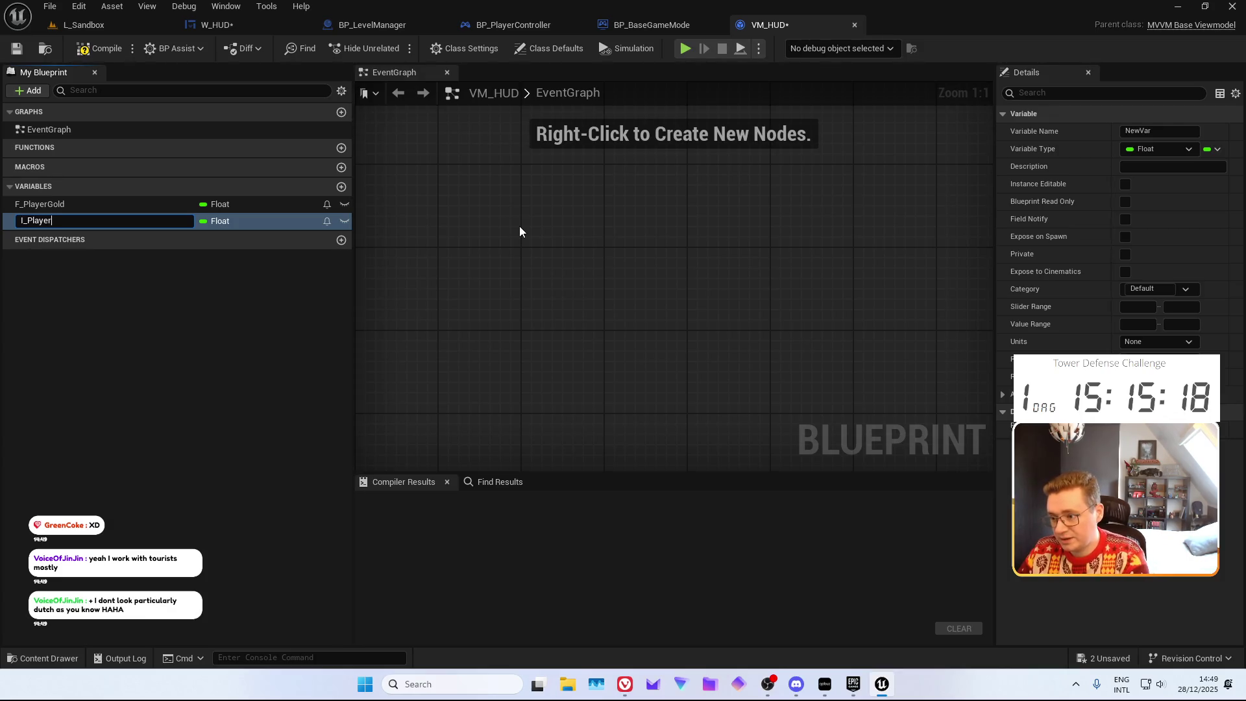
{"action": "type", "text": "s"}
{"action": "key", "text": "Return"}
{"action": "left_click", "coordinate": [228, 223]}
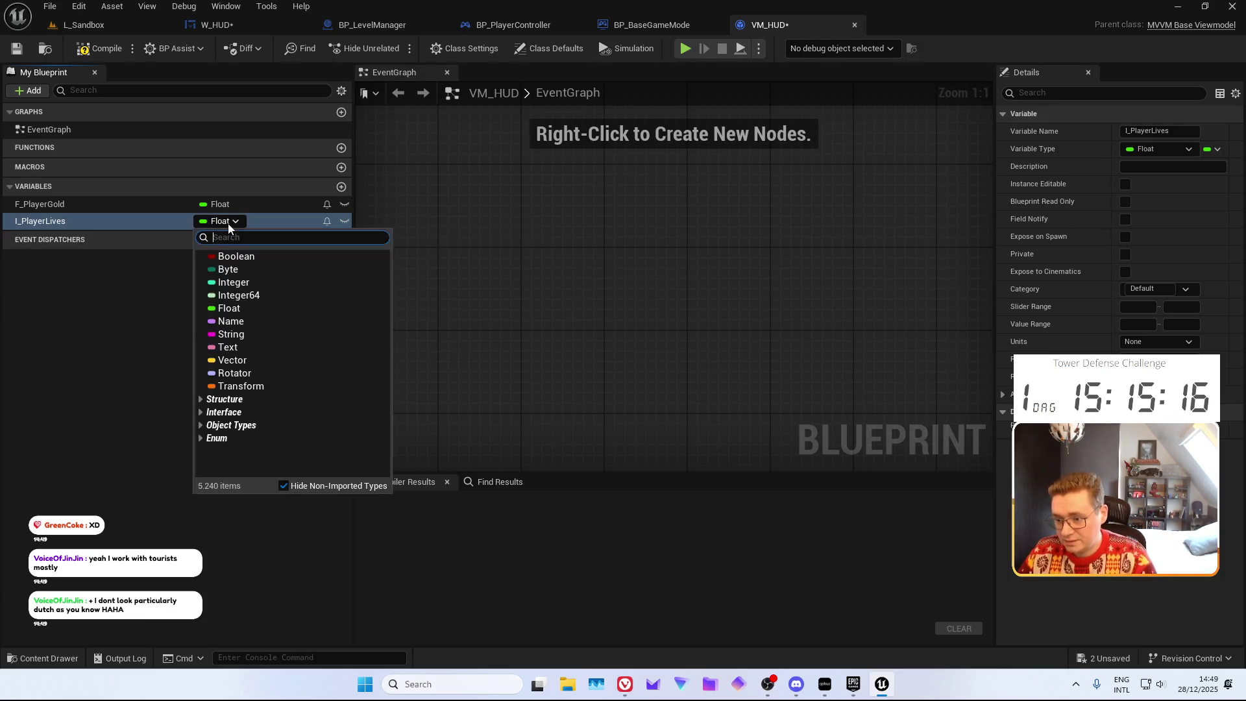
{"action": "type", "text": "Int"}
{"action": "key", "text": "Return"}
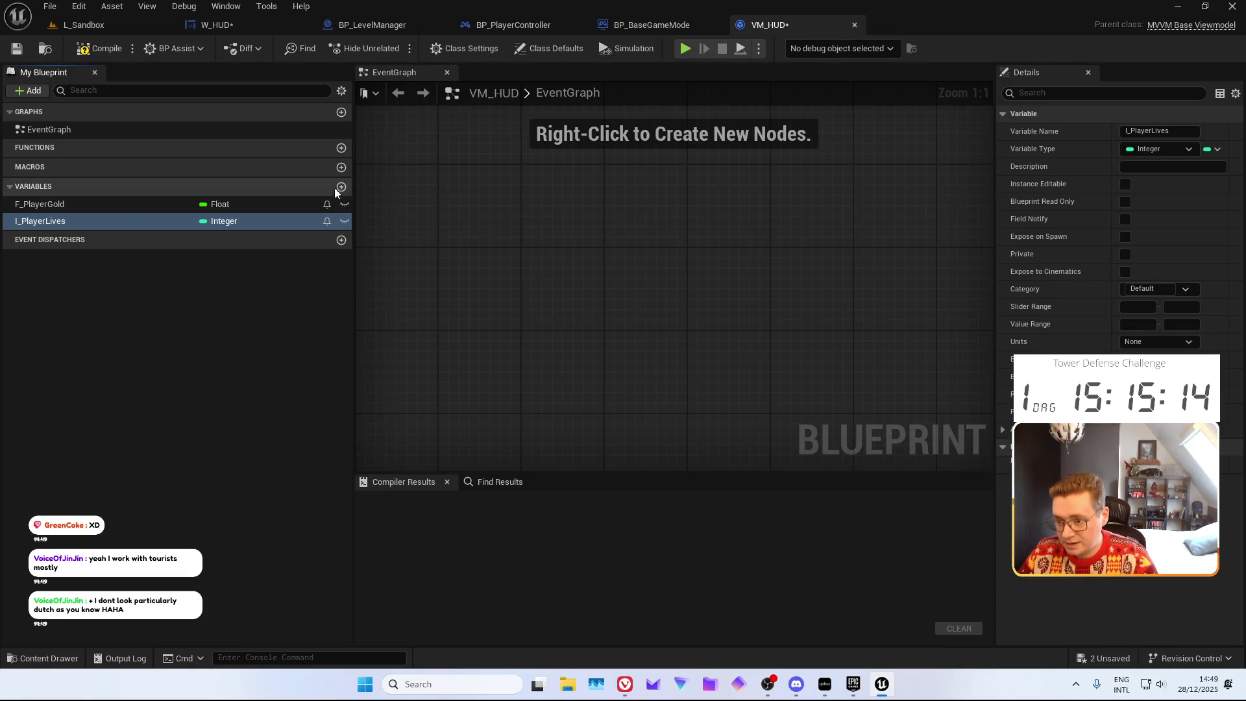
Add the I_WaveIndex variable and compile VM_HUD
{"action": "left_click", "coordinate": [341, 187]}
{"action": "type", "text": "I_Wa"}
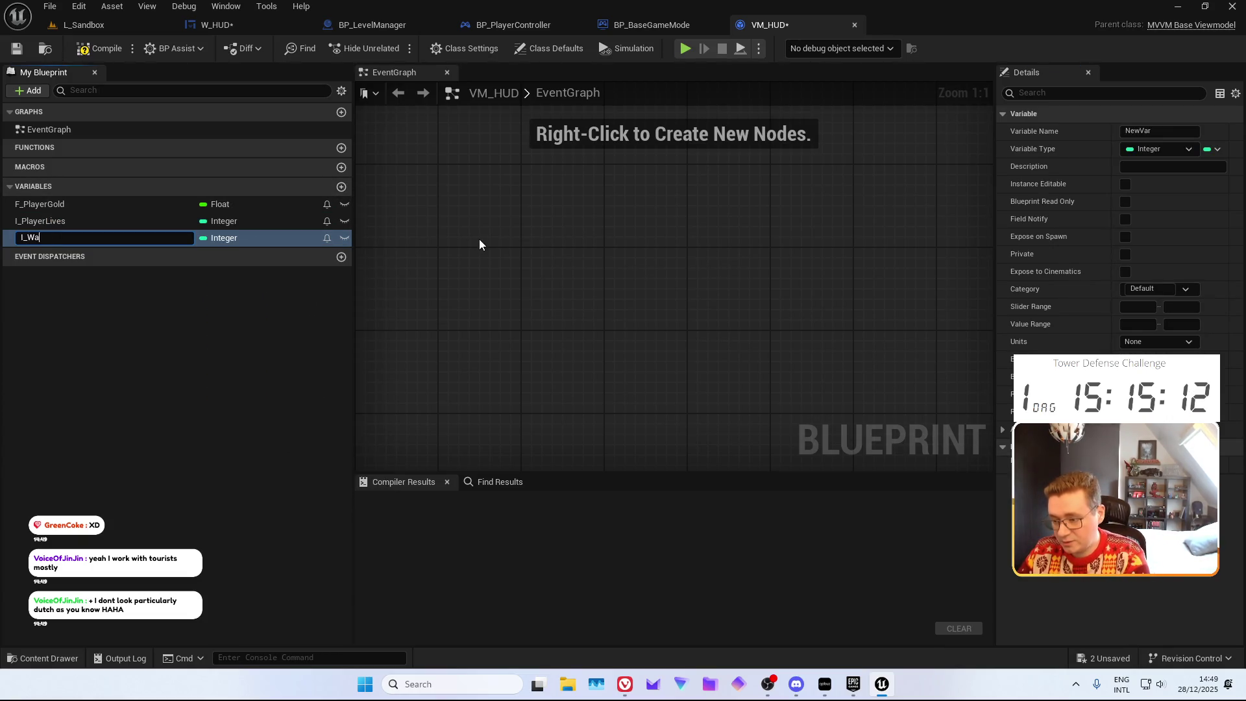
{"action": "type", "text": "veIndex"}
{"action": "key", "text": "Return"}
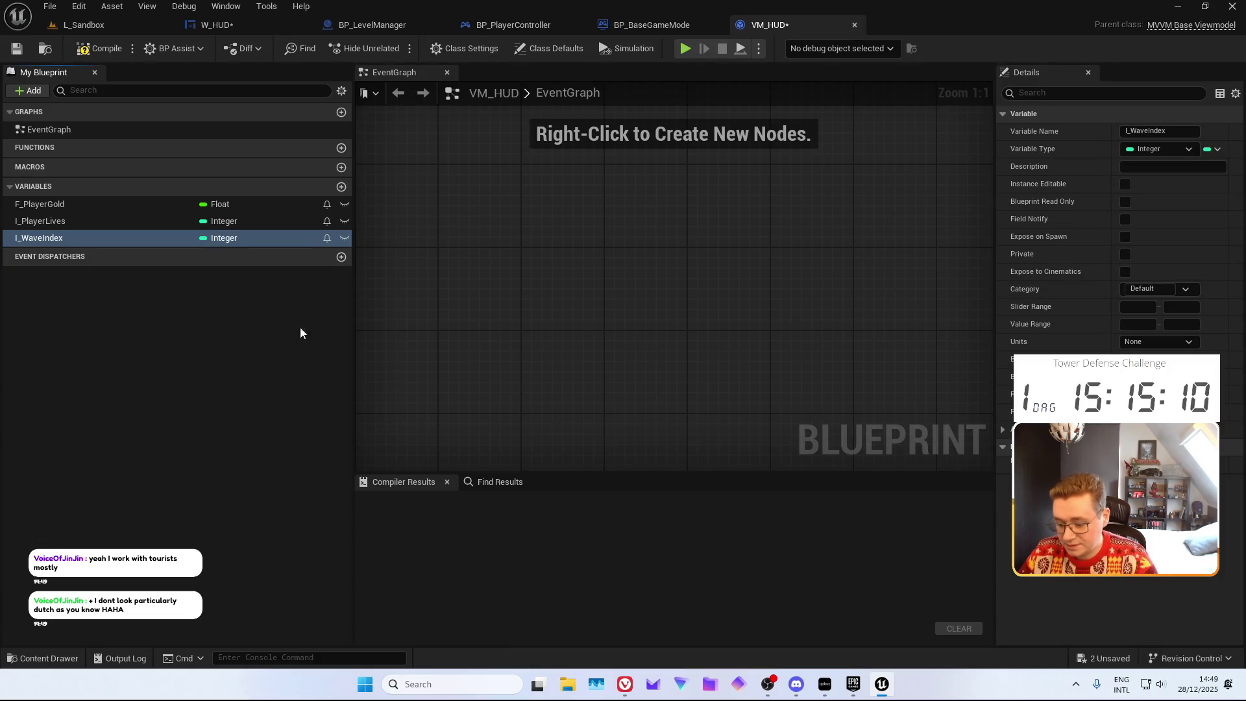
{"action": "left_click", "coordinate": [78, 51]}
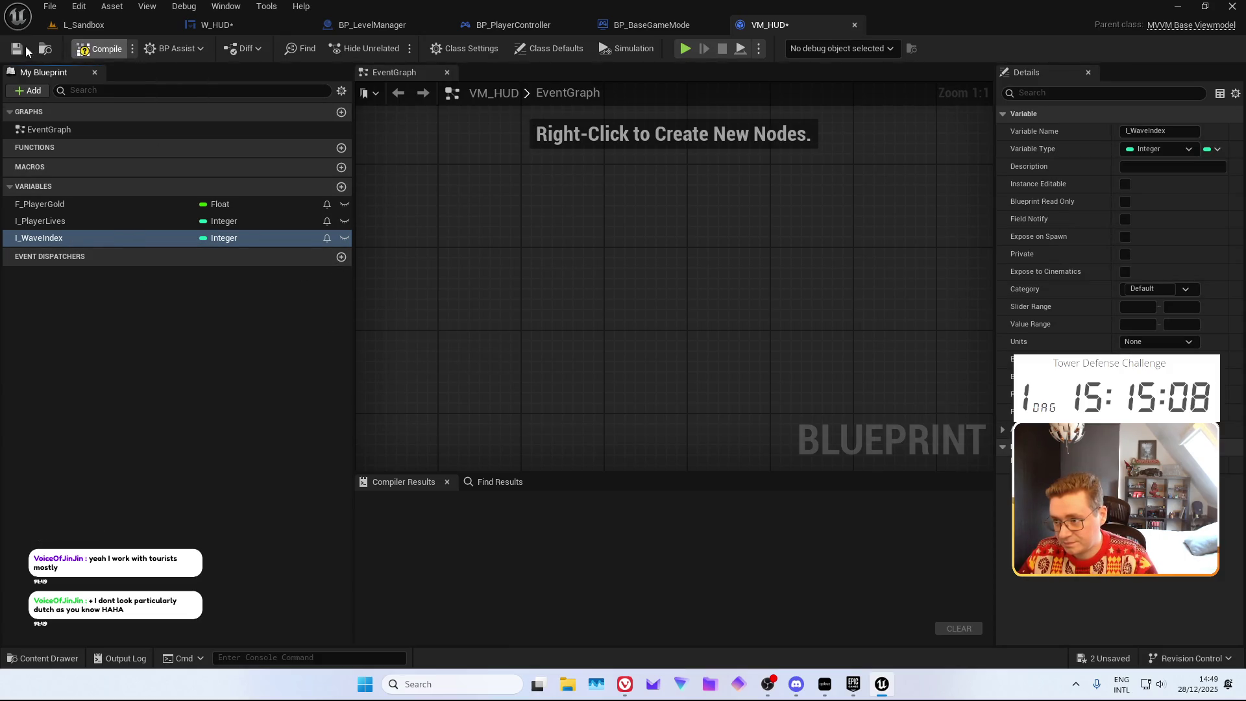
{"action": "left_click", "coordinate": [342, 148]}
Create function F_SetPlayerGold that sets F_PlayerGold from a new input, then compile
{"action": "type", "text": "F_SetPlayerG"}
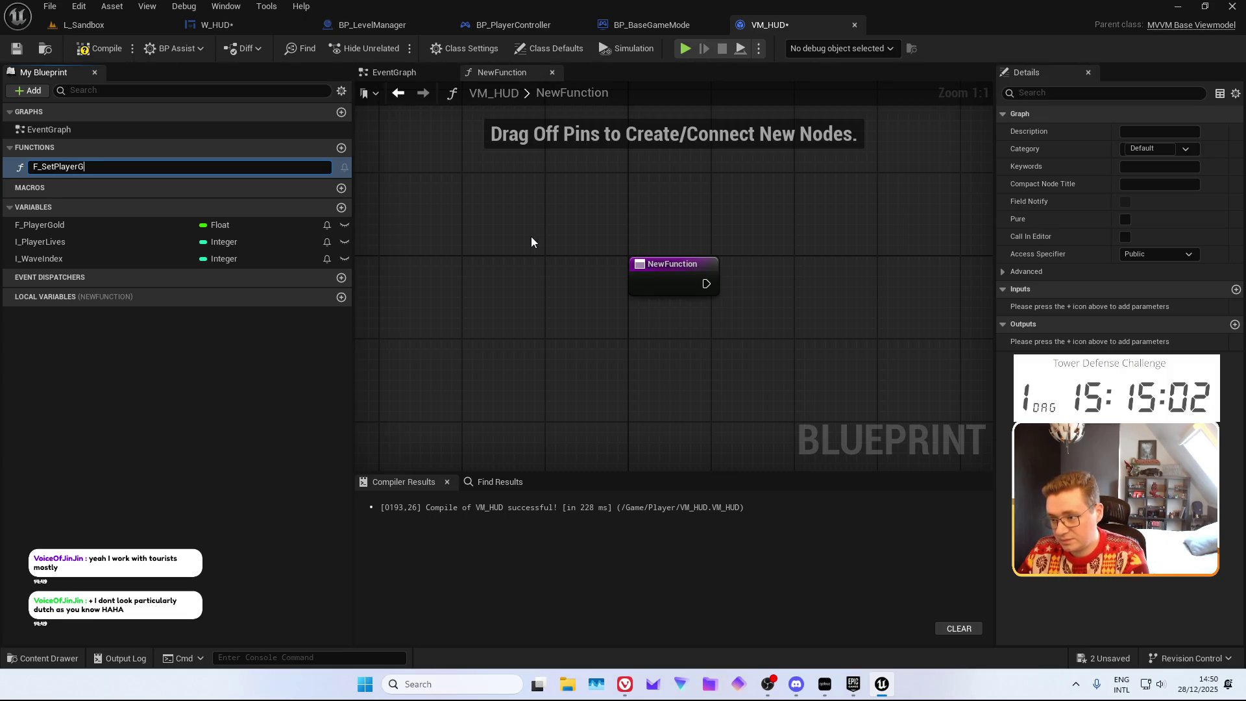
{"action": "type", "text": "old"}
{"action": "key", "text": "Return"}
{"action": "left_click", "coordinate": [120, 222]}
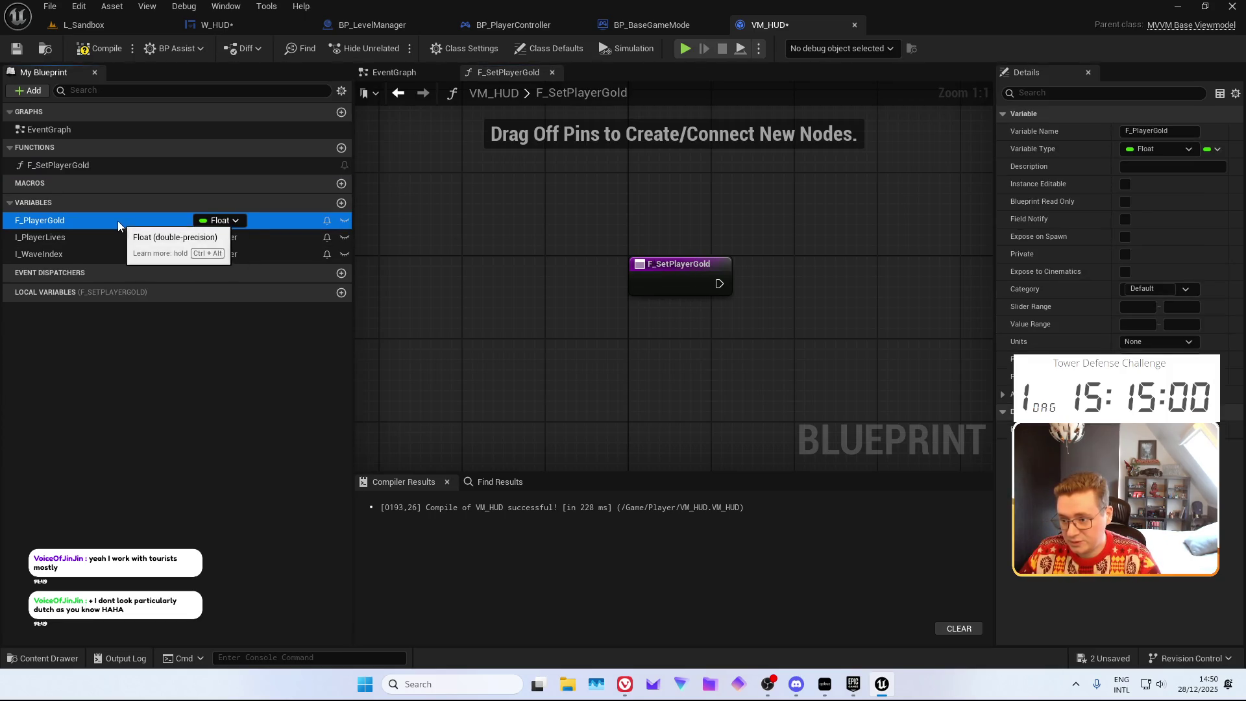
{"action": "left_click_drag", "start_coordinate": [118, 220], "coordinate": [822, 356]}
{"action": "mouse_move", "coordinate": [487, 270]}
{"action": "left_mouse_down"}
{"action": "mouse_move", "coordinate": [585, 342]}
{"action": "mouse_move", "coordinate": [447, 273]}
{"action": "left_mouse_up"}
{"action": "left_click_drag", "start_coordinate": [633, 334], "coordinate": [618, 262]}
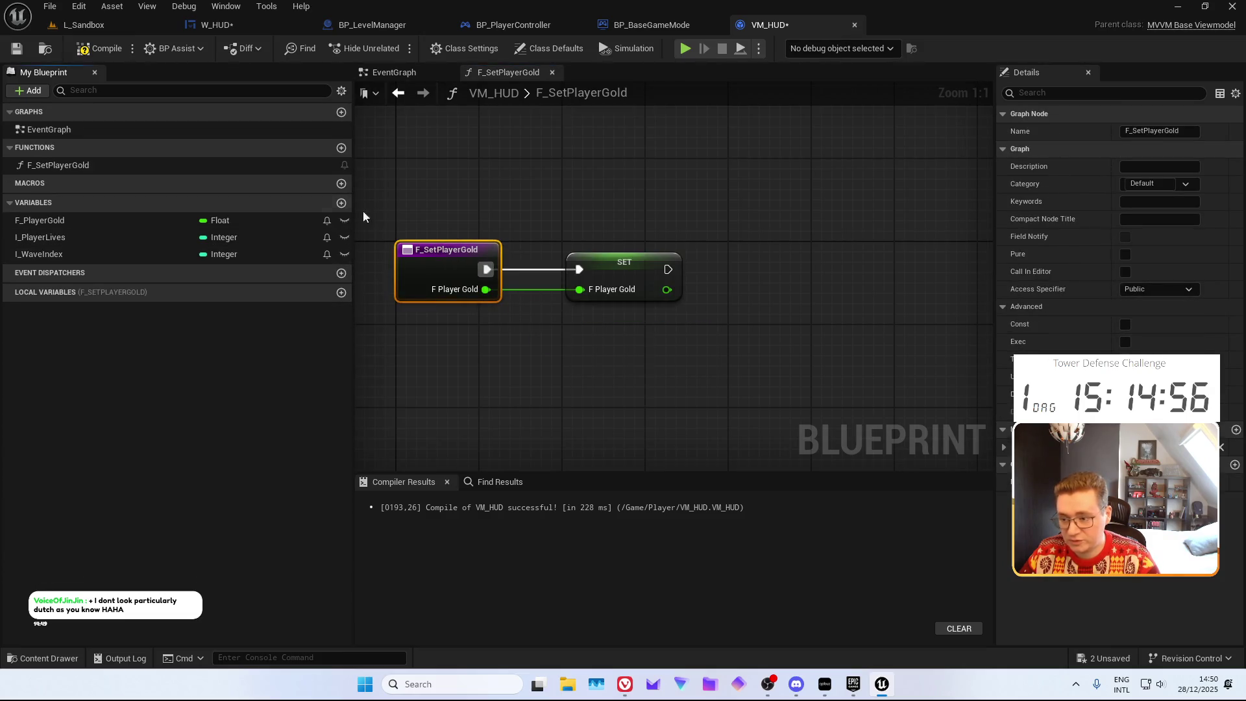
{"action": "left_click", "coordinate": [100, 49]}
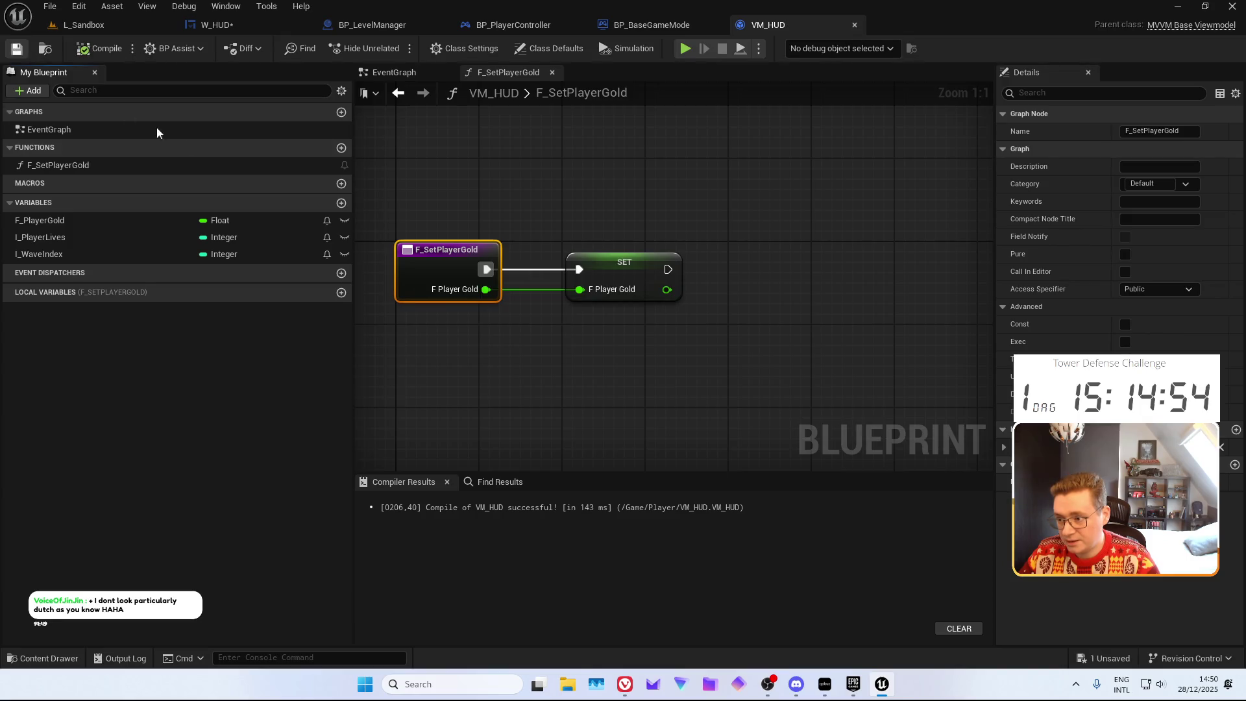
Create function F_SetPlayerLives containing a Set I_PlayerLives node after the entry
{"action": "left_click", "coordinate": [342, 148]}
{"action": "type", "text": "F_"}
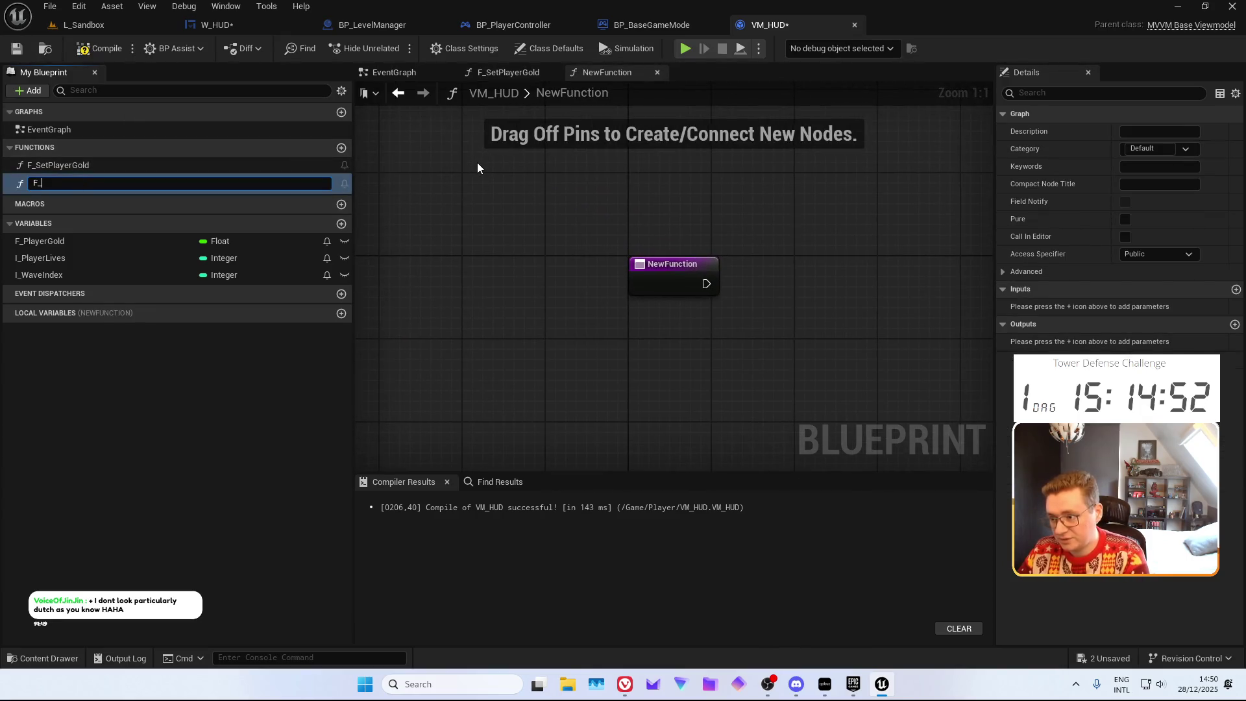
{"action": "type", "text": "Set"}
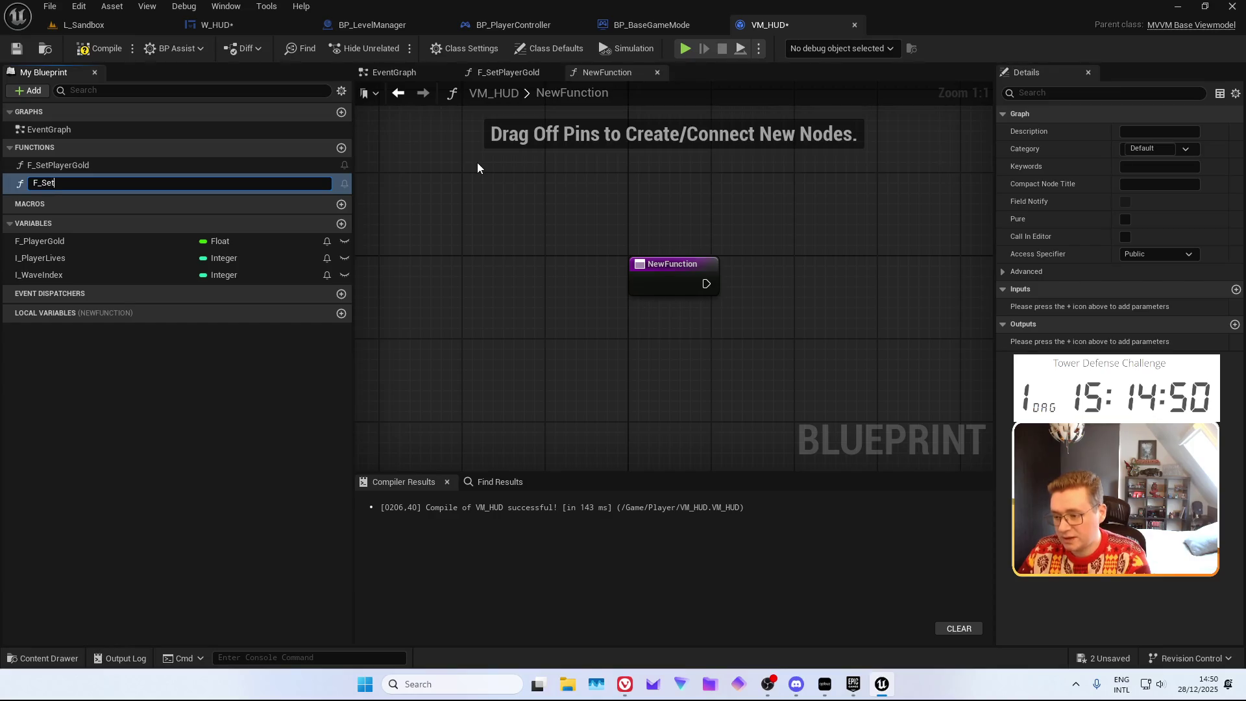
{"action": "type", "text": "PlayerLives"}
{"action": "key", "text": "Return"}
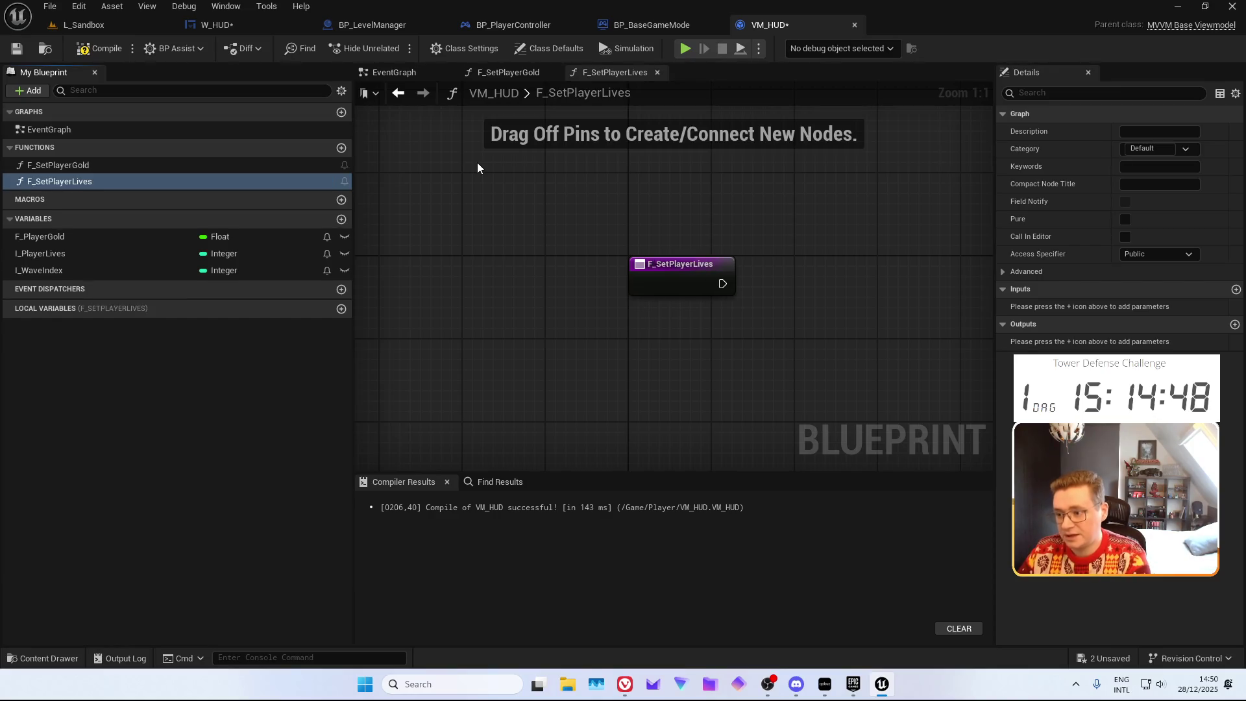
{"action": "left_click_drag", "start_coordinate": [108, 254], "coordinate": [747, 310]}
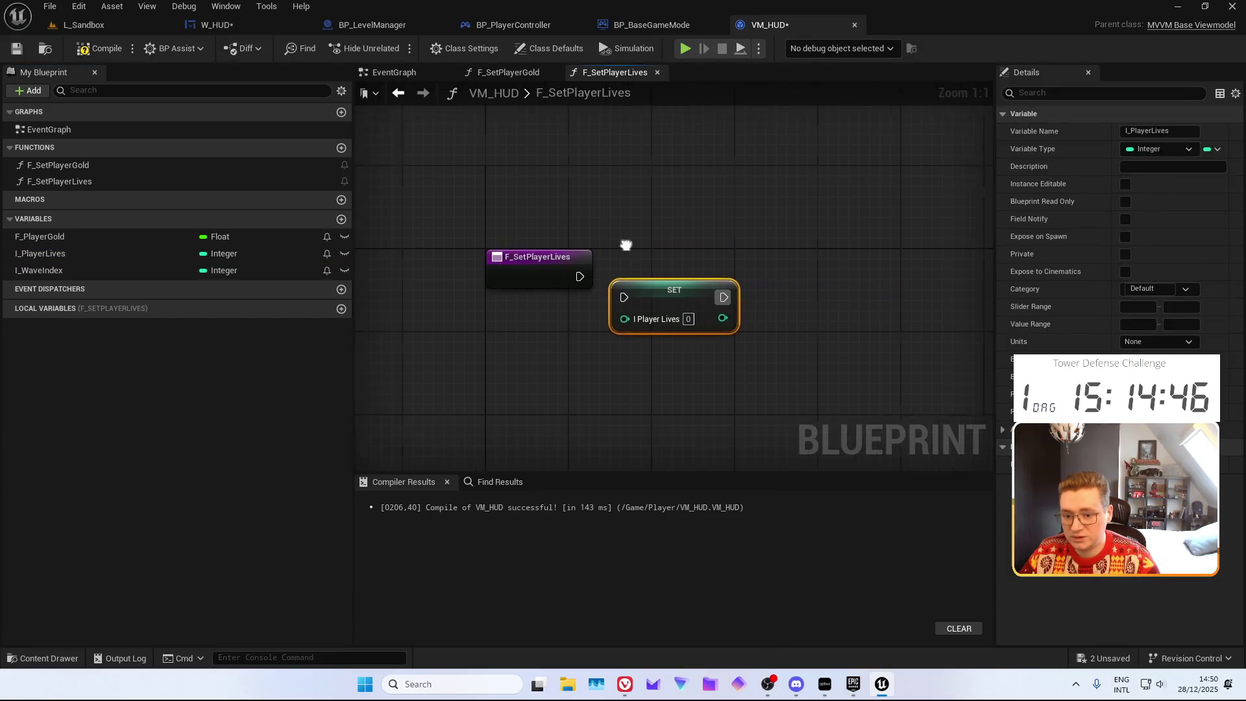
{"action": "mouse_move", "coordinate": [613, 299]}
{"action": "left_mouse_down"}
{"action": "mouse_move", "coordinate": [570, 279]}
{"action": "mouse_move", "coordinate": [549, 289]}
{"action": "mouse_move", "coordinate": [526, 260]}
{"action": "left_mouse_up"}
{"action": "left_click", "coordinate": [486, 152]}
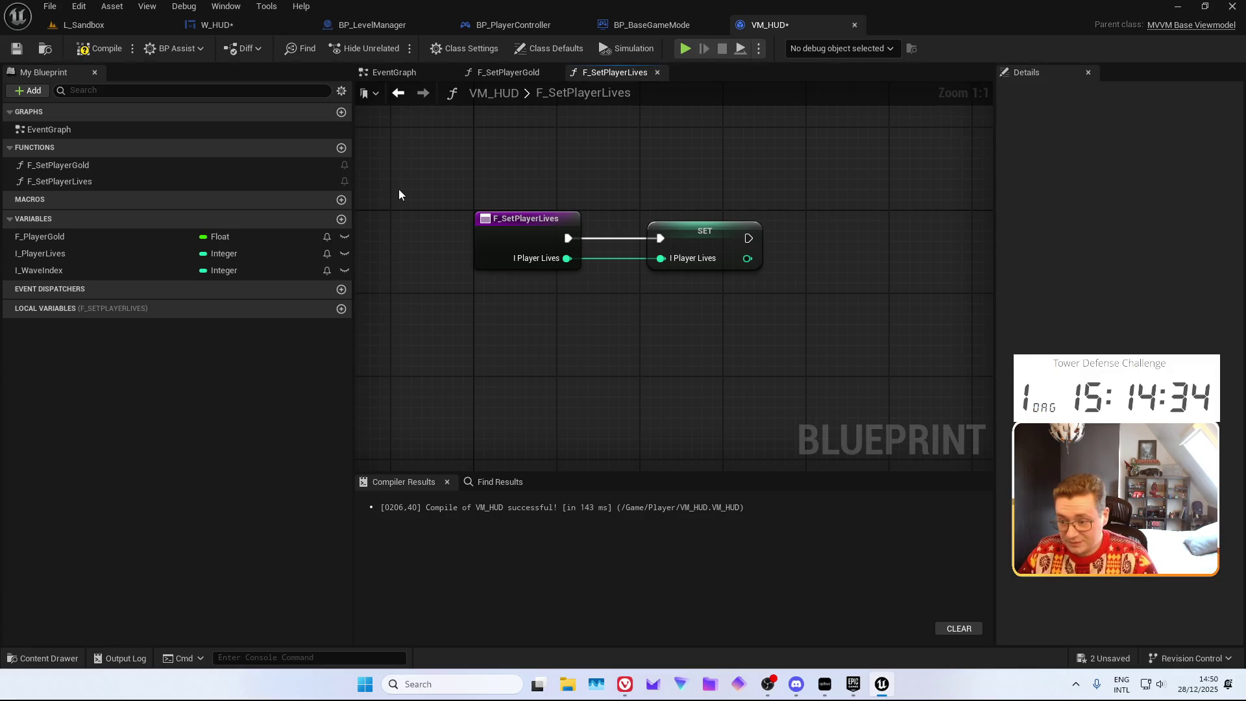
{"action": "left_click_drag", "start_coordinate": [588, 335], "coordinate": [522, 305]}
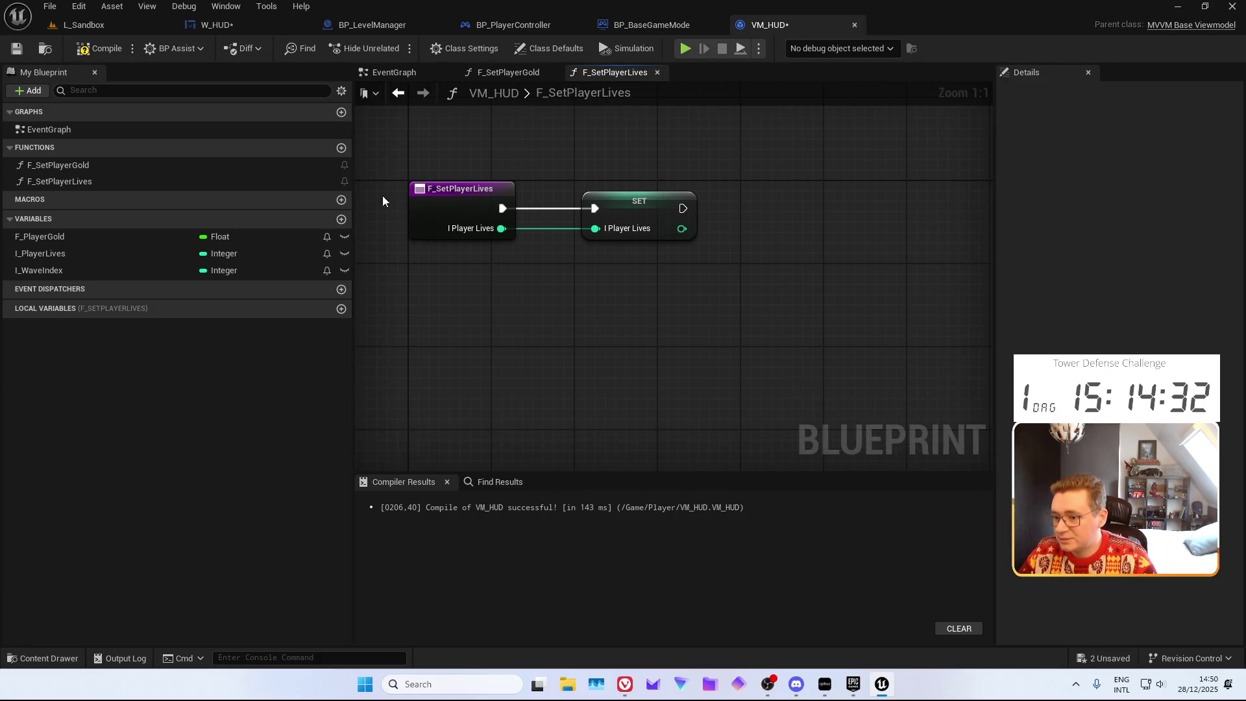
Create function F_SetWaveIndex with a Set I_WaveIndex node and save VM_HUD
{"action": "left_click", "coordinate": [342, 149]}
{"action": "type", "text": "F_"}
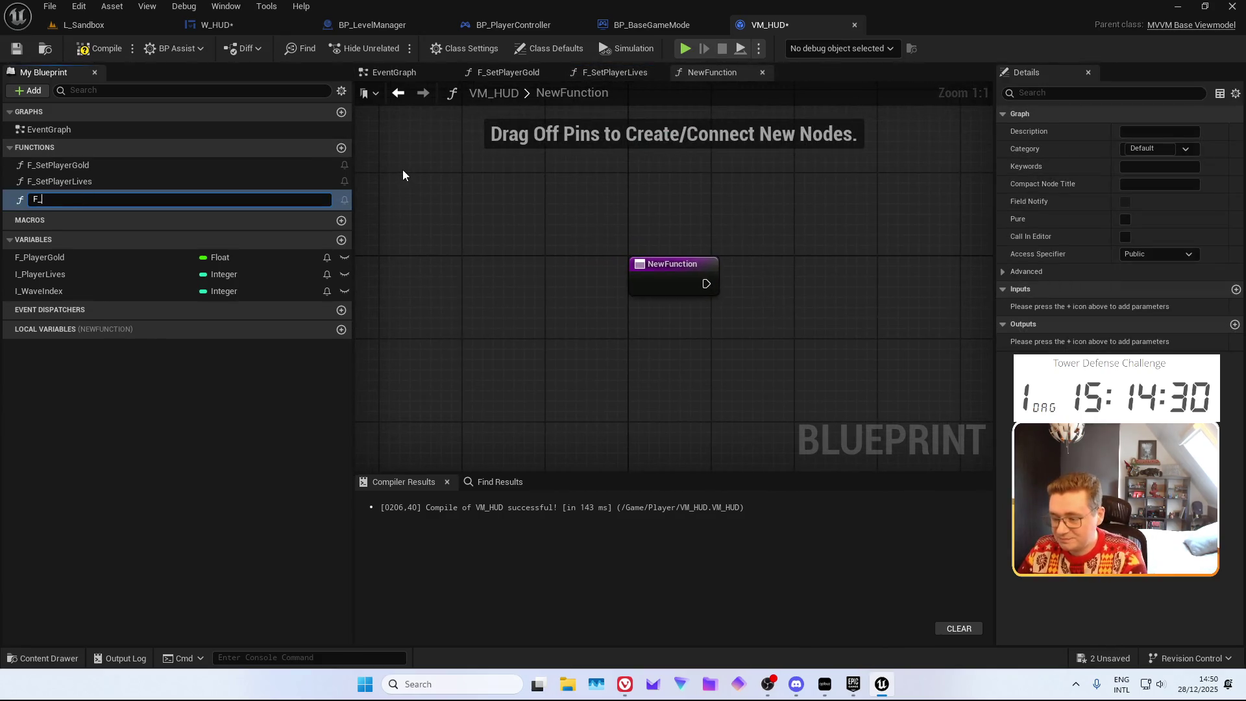
{"action": "type", "text": "SetWaveIndex"}
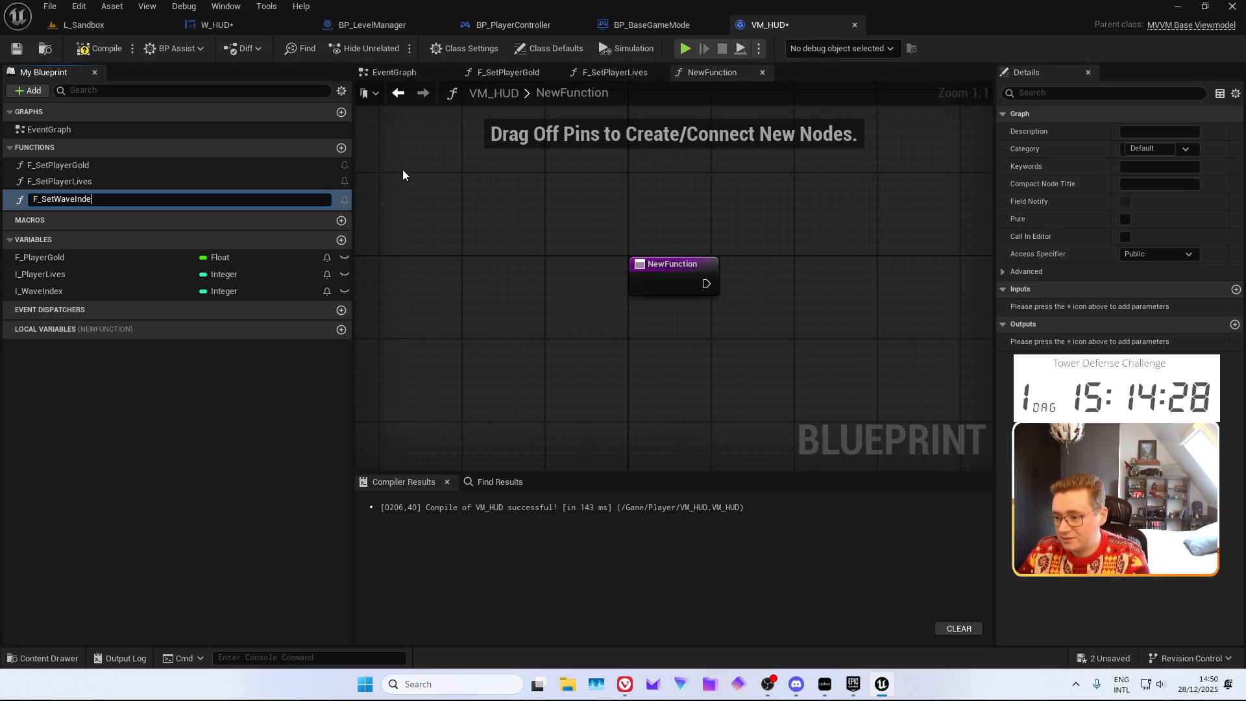
{"action": "key", "text": "Return"}
{"action": "left_click_drag", "start_coordinate": [97, 286], "coordinate": [597, 253]}
{"action": "mouse_move", "coordinate": [476, 239]}
{"action": "left_mouse_down"}
{"action": "mouse_move", "coordinate": [636, 244]}
{"action": "mouse_move", "coordinate": [476, 239]}
{"action": "mouse_move", "coordinate": [449, 218]}
{"action": "left_mouse_up"}
{"action": "left_click", "coordinate": [94, 51]}
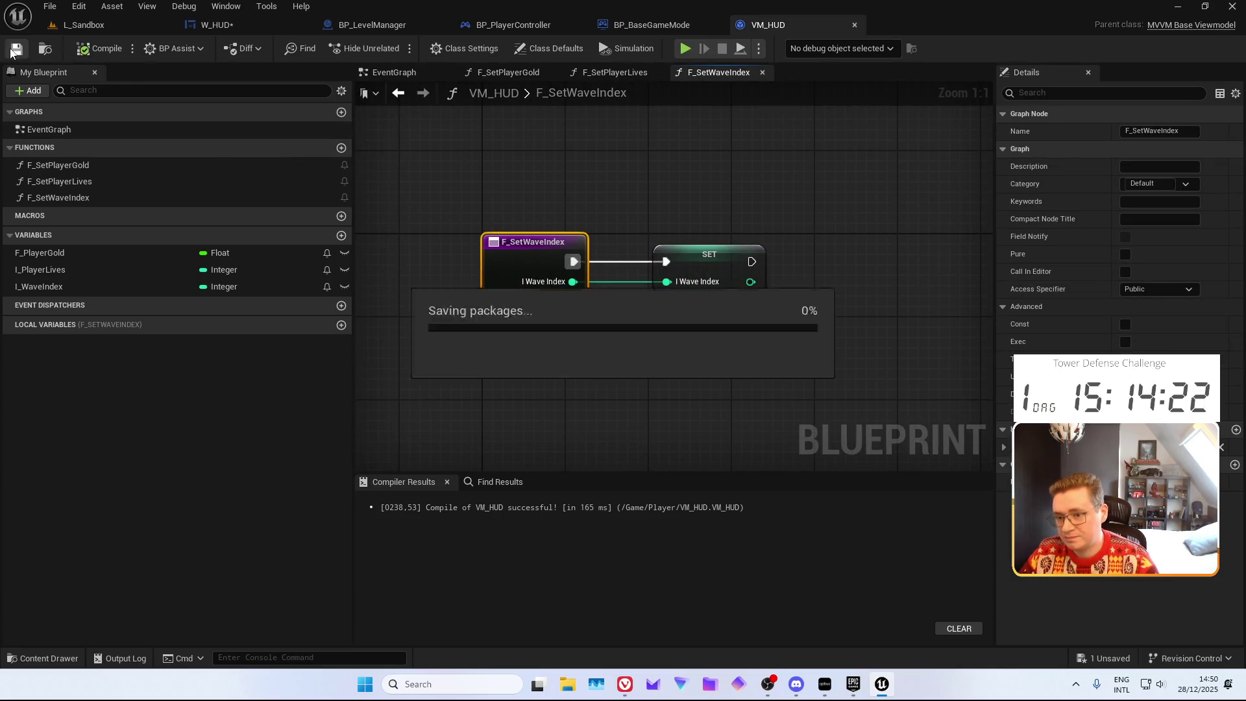
{"action": "left_click", "coordinate": [218, 25]}
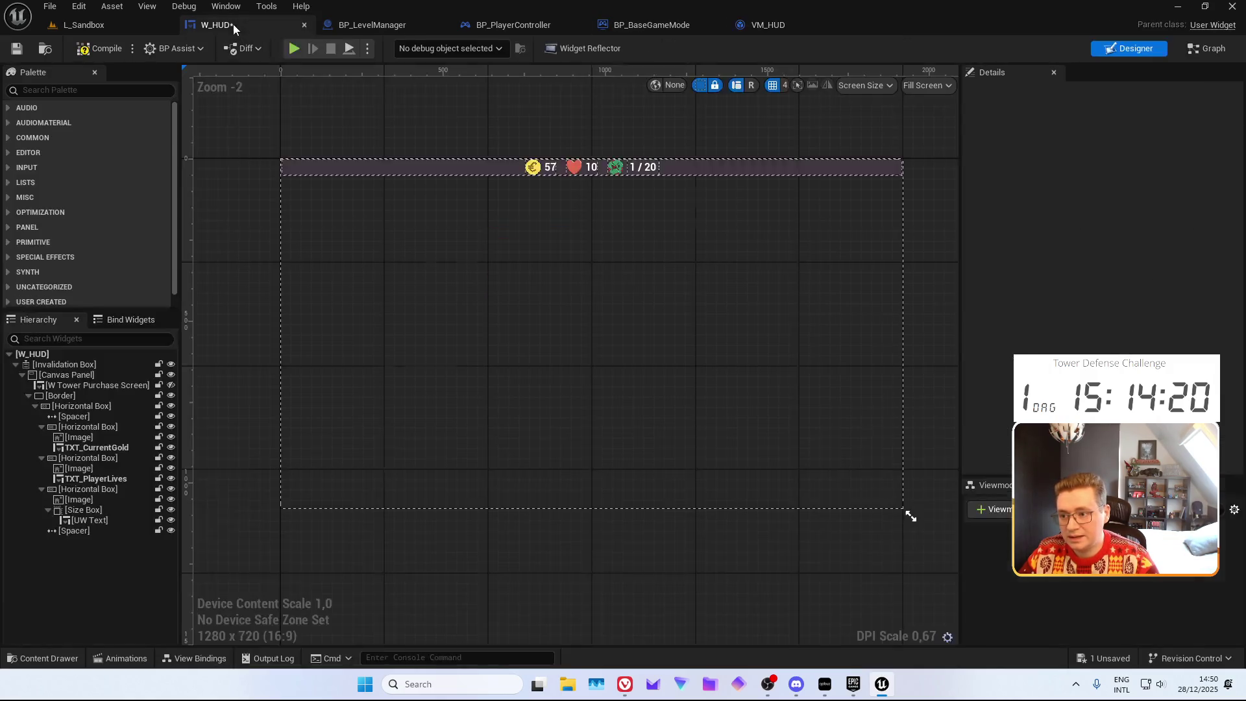
Add VM_HUD as W_HUD's viewmodel with Manual creation type, then show View Bindings
{"action": "left_click", "coordinate": [983, 509]}
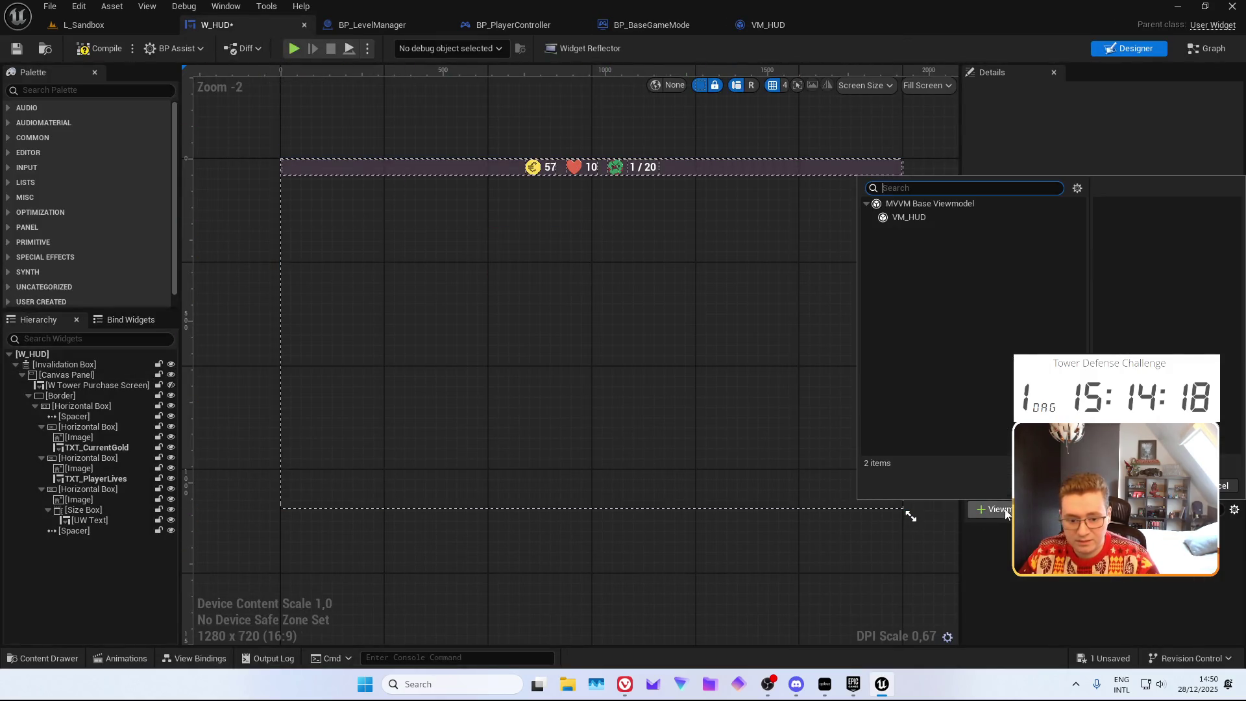
{"action": "left_click", "coordinate": [956, 217]}
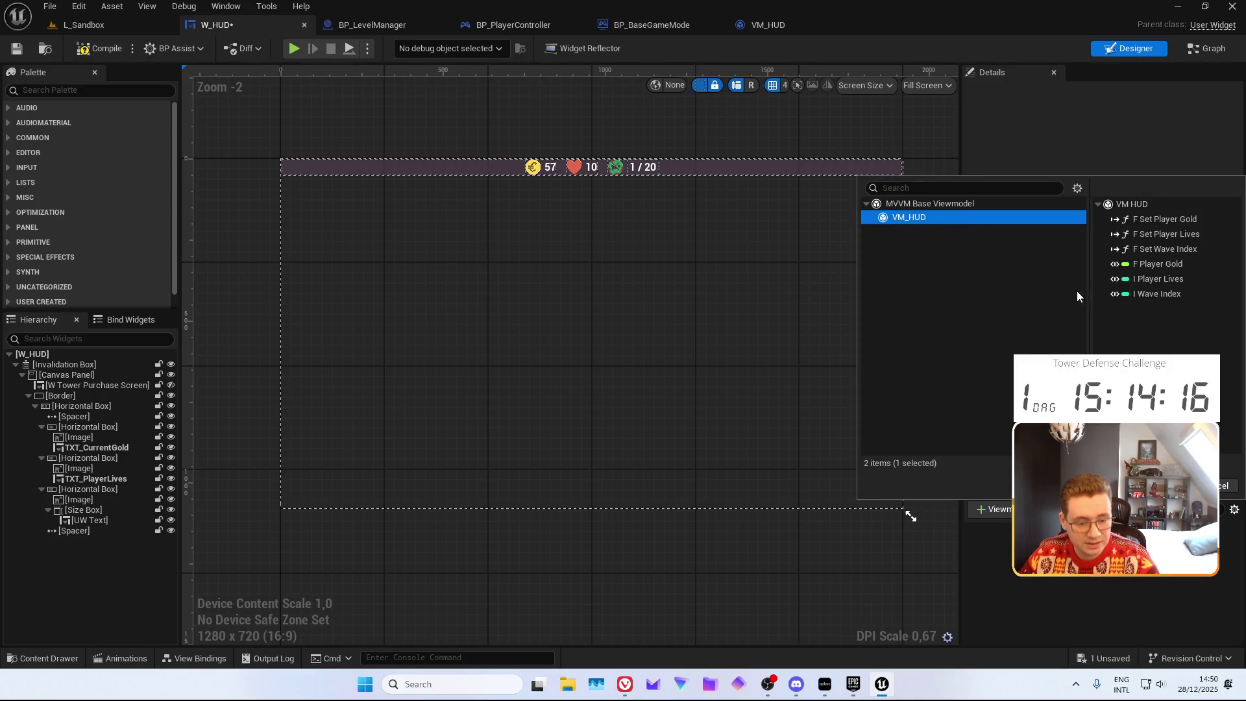
{"action": "key", "text": "Return"}
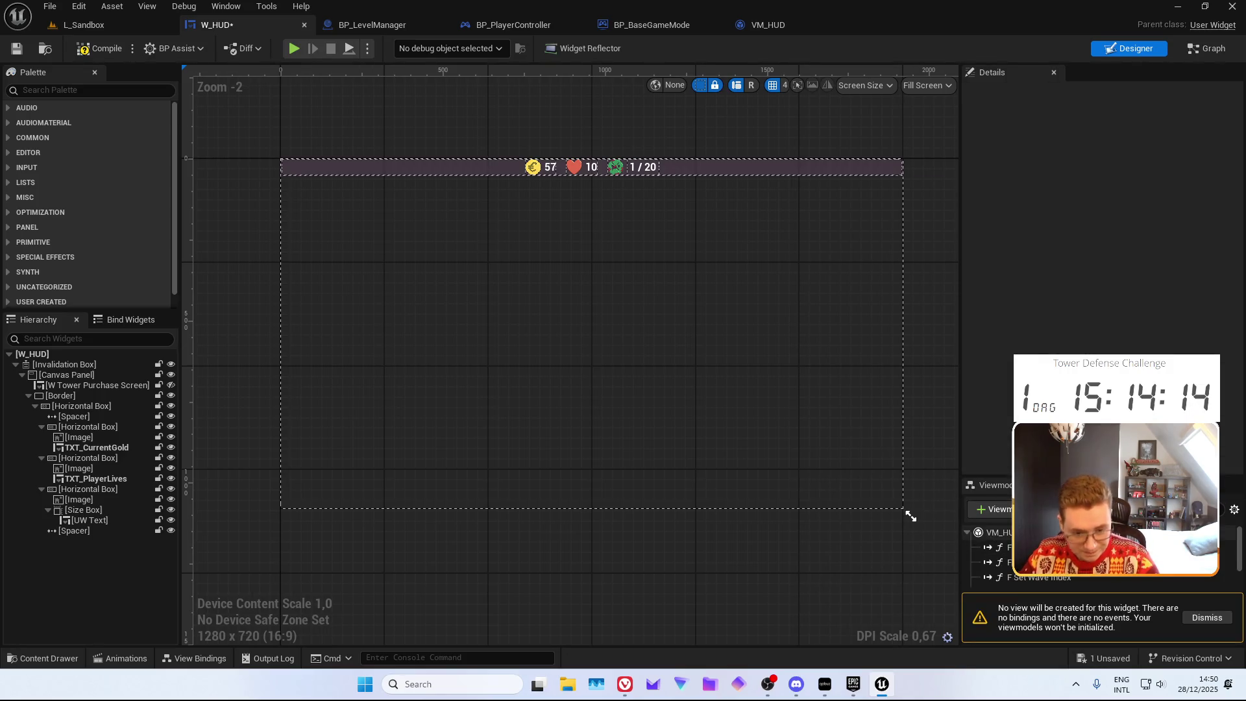
{"action": "left_click", "coordinate": [1208, 618]}
{"action": "left_click", "coordinate": [997, 532]}
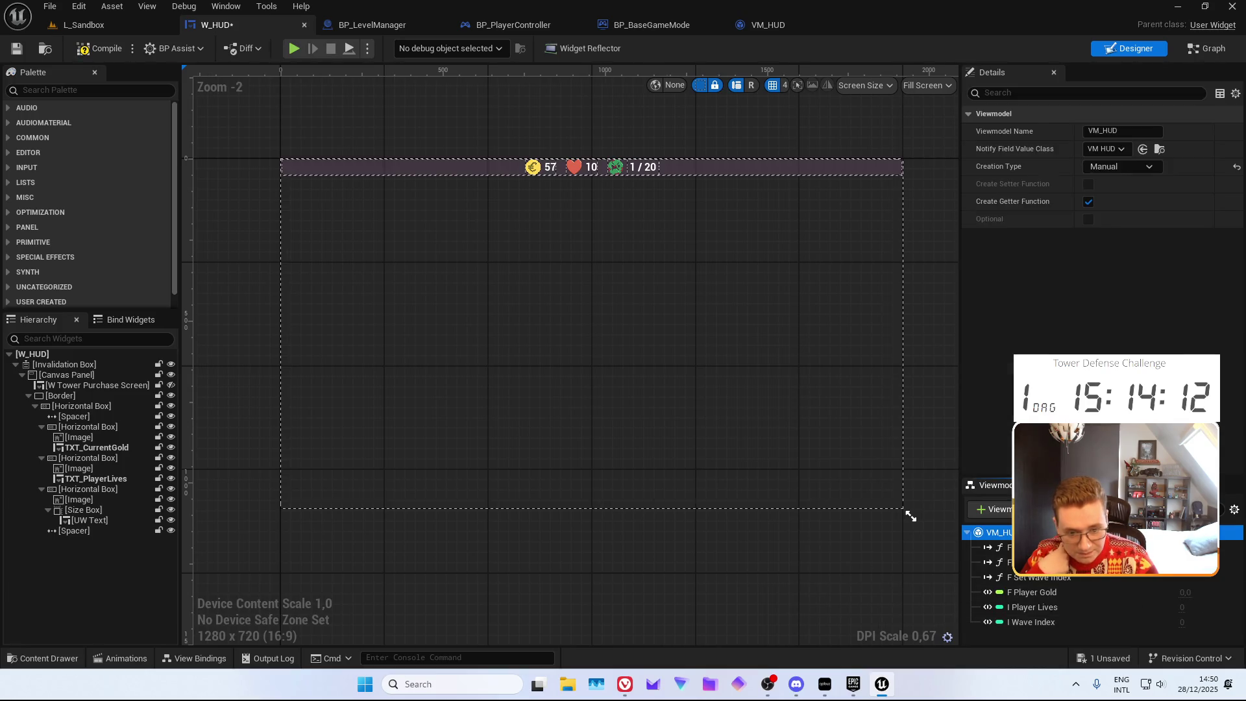
{"action": "left_click", "coordinate": [1107, 167]}
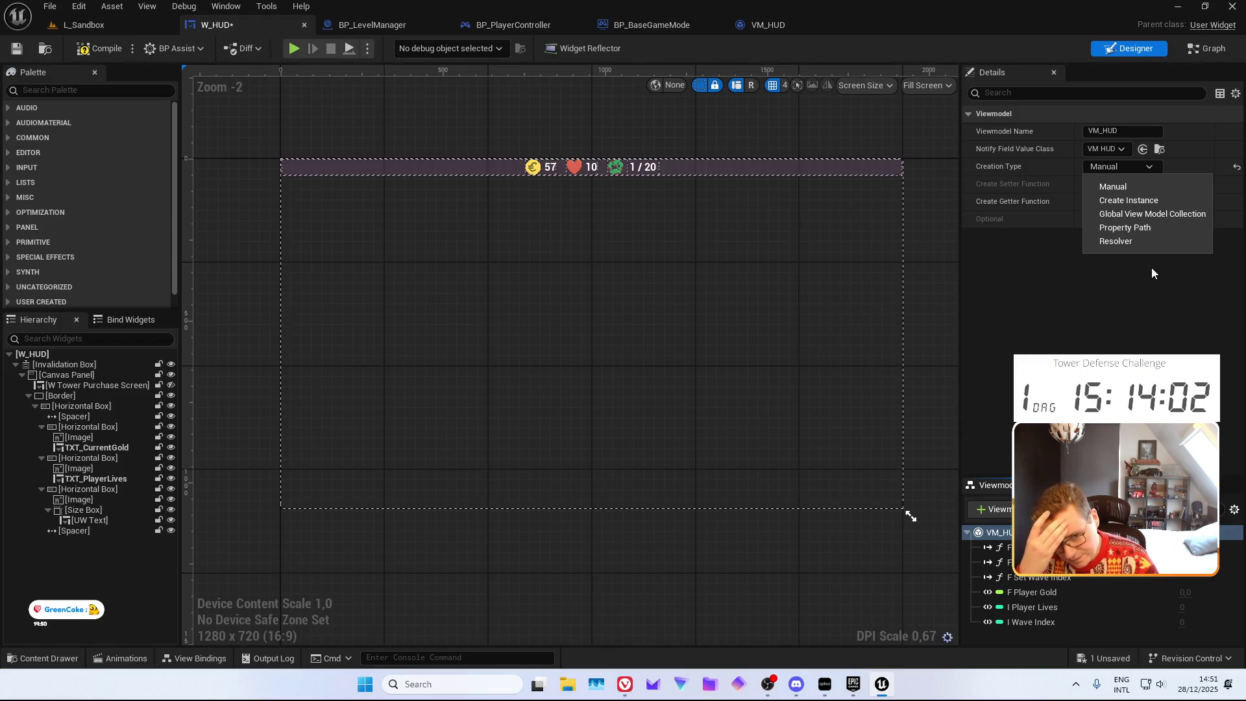
{"action": "left_click", "coordinate": [1152, 267]}
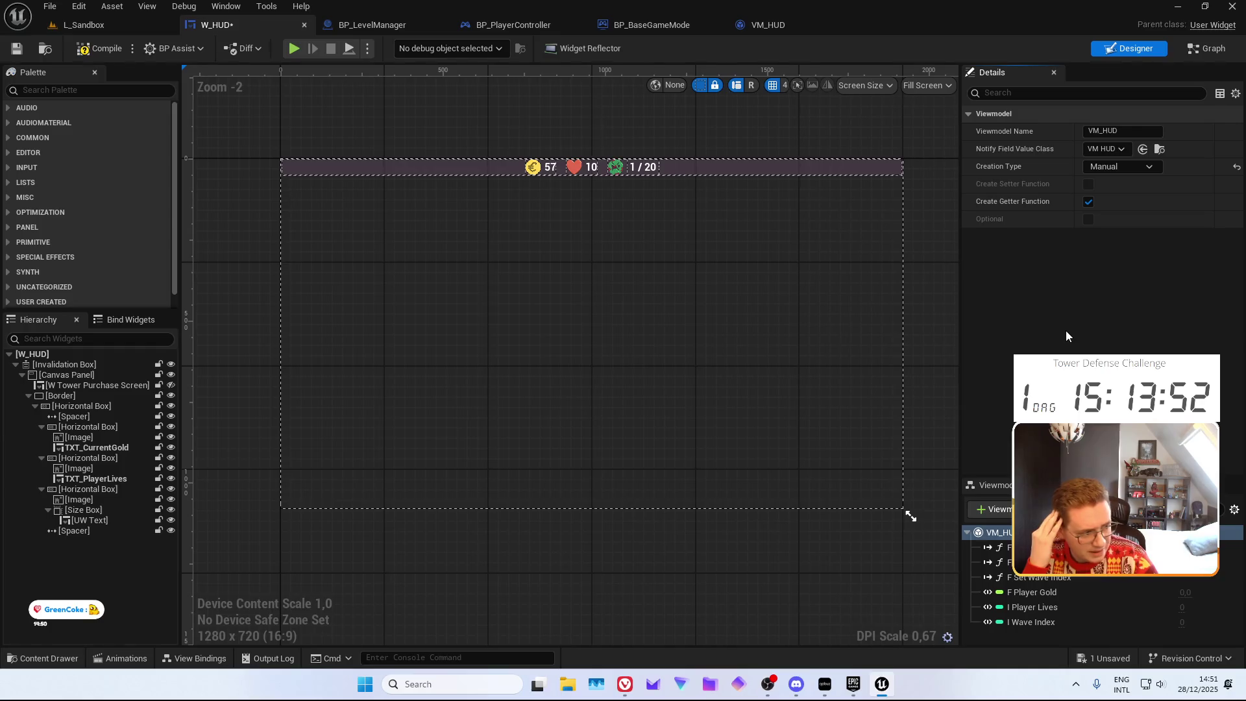
{"action": "left_click", "coordinate": [1071, 485]}
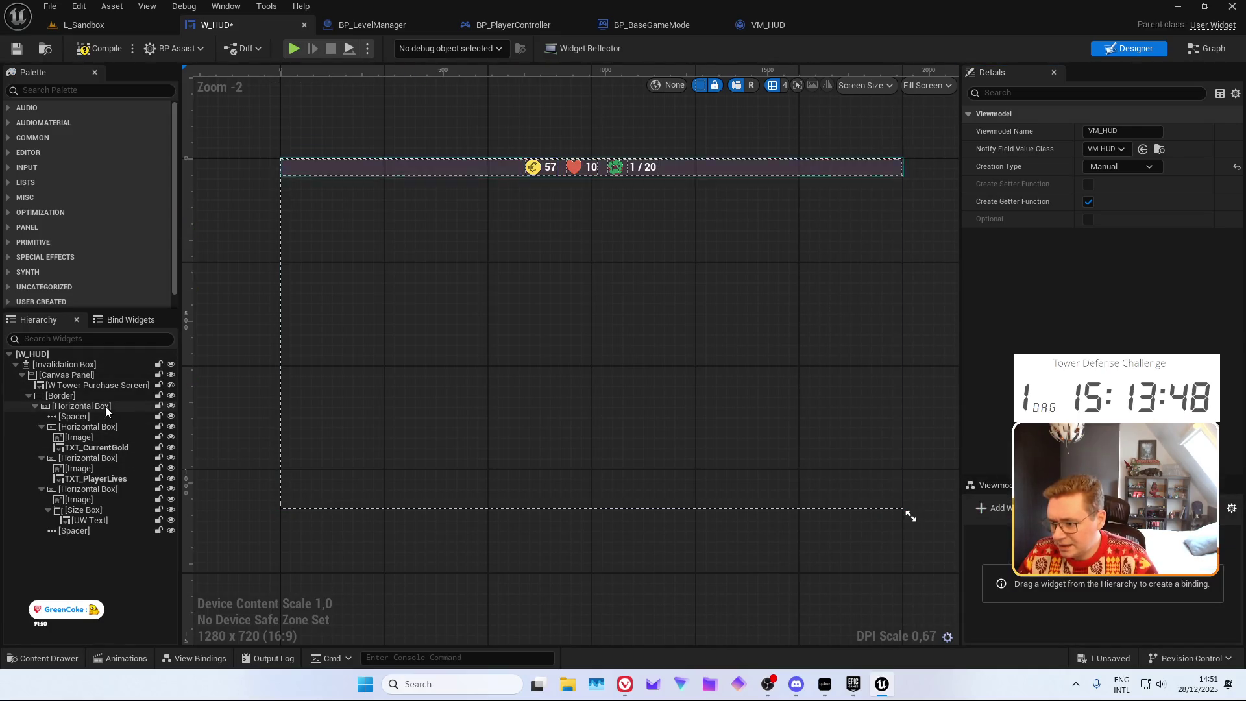
Select TXT_CurrentGold, enlarge the binding panels, browse its members, then open GenericUI in the Content Drawer
{"action": "left_click", "coordinate": [106, 449]}
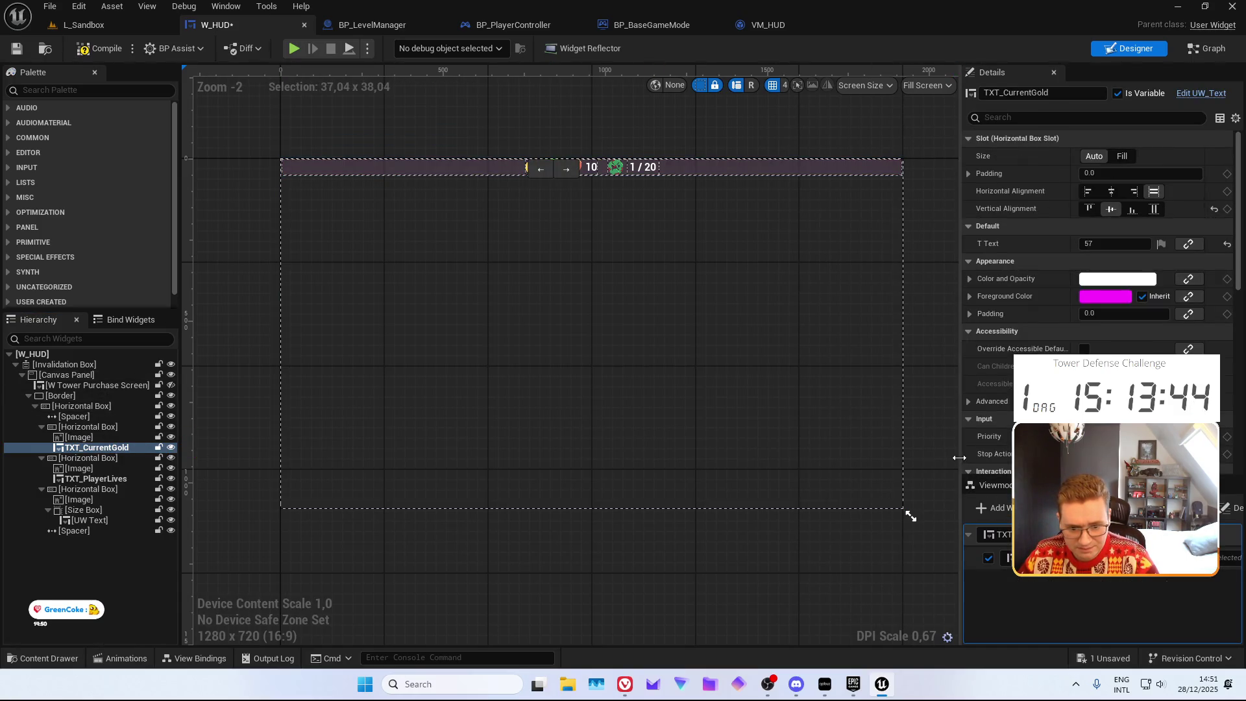
{"action": "left_click_drag", "start_coordinate": [961, 453], "coordinate": [641, 454]}
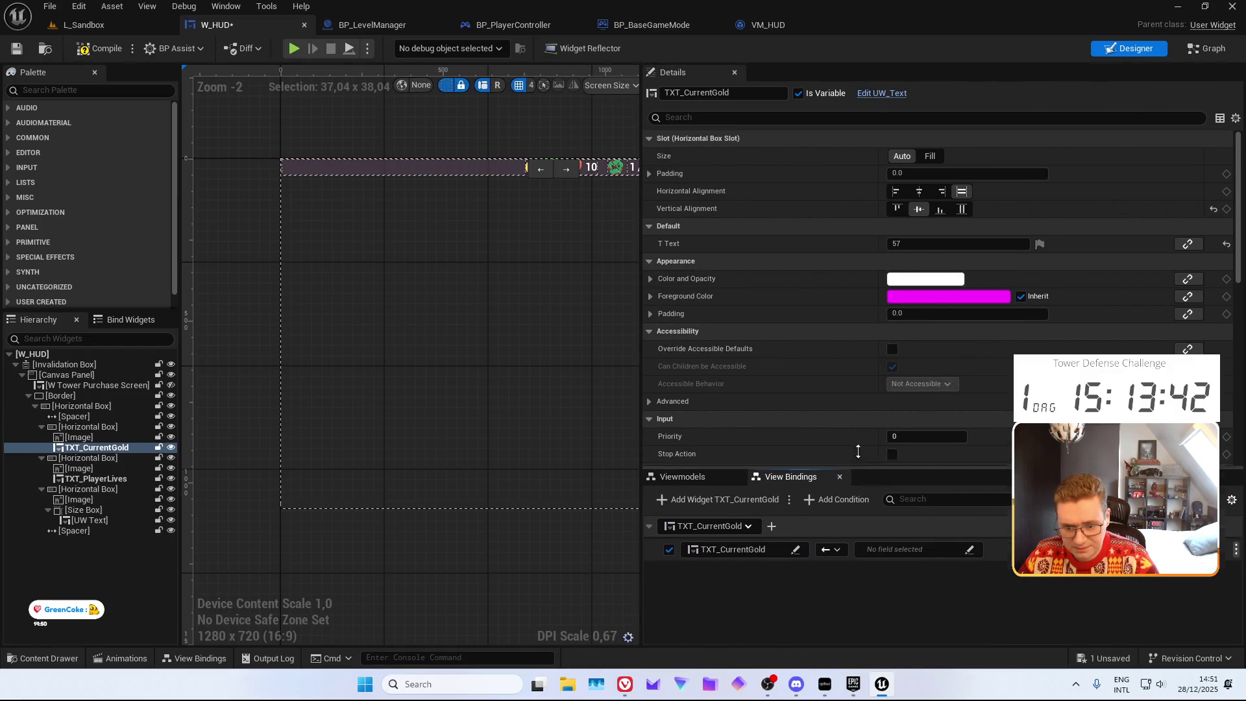
{"action": "left_click_drag", "start_coordinate": [859, 474], "coordinate": [755, 329]}
{"action": "left_click", "coordinate": [796, 409]}
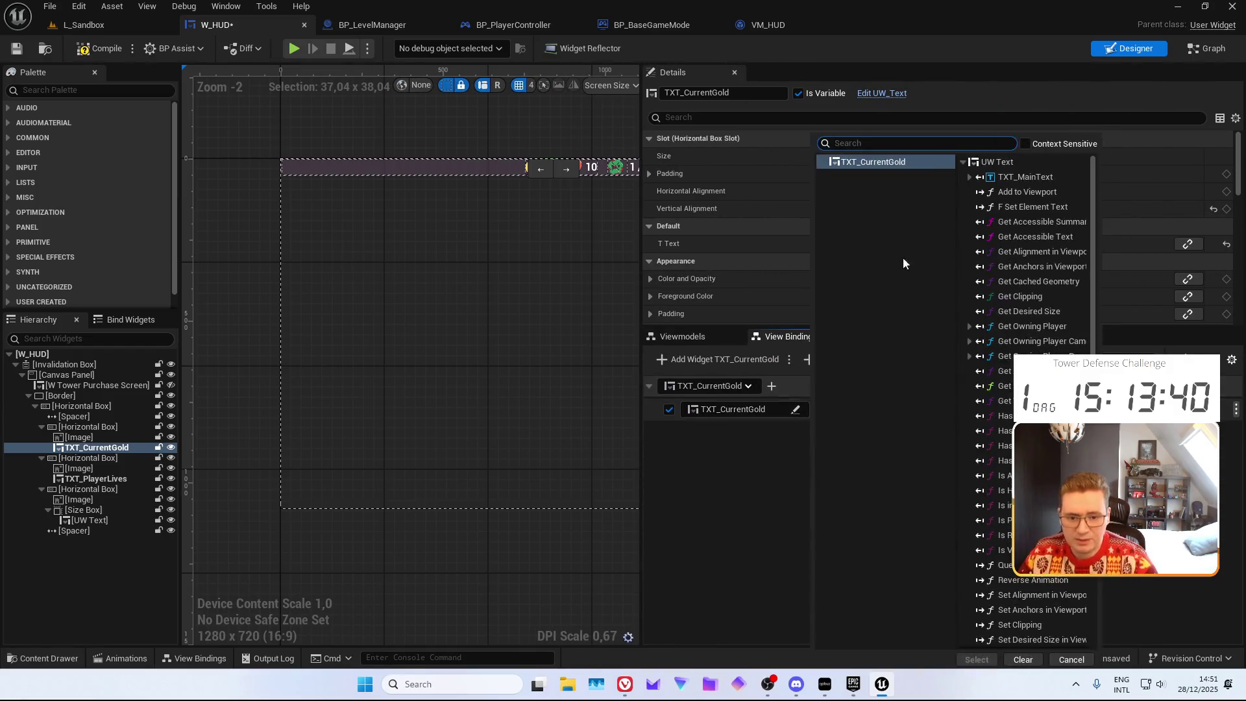
{"action": "left_click", "coordinate": [970, 177]}
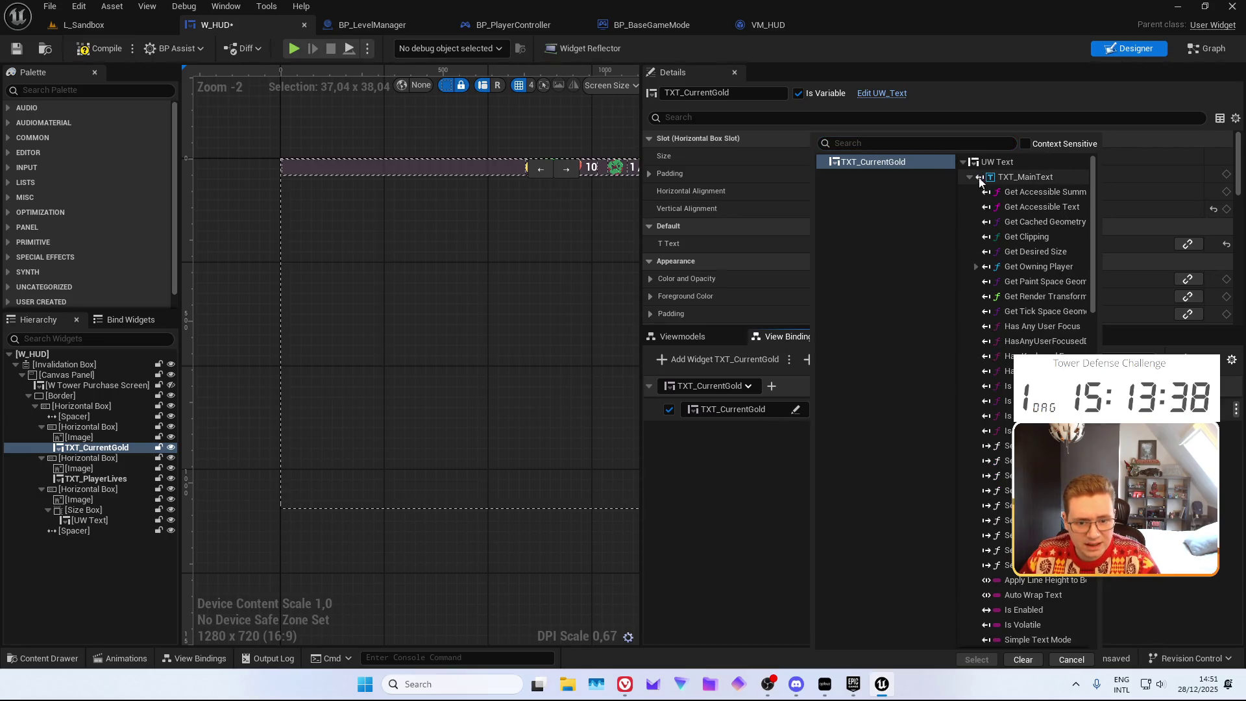
{"action": "scroll", "coordinate": [1039, 493], "scroll_direction": "down", "scroll_amount": 10}
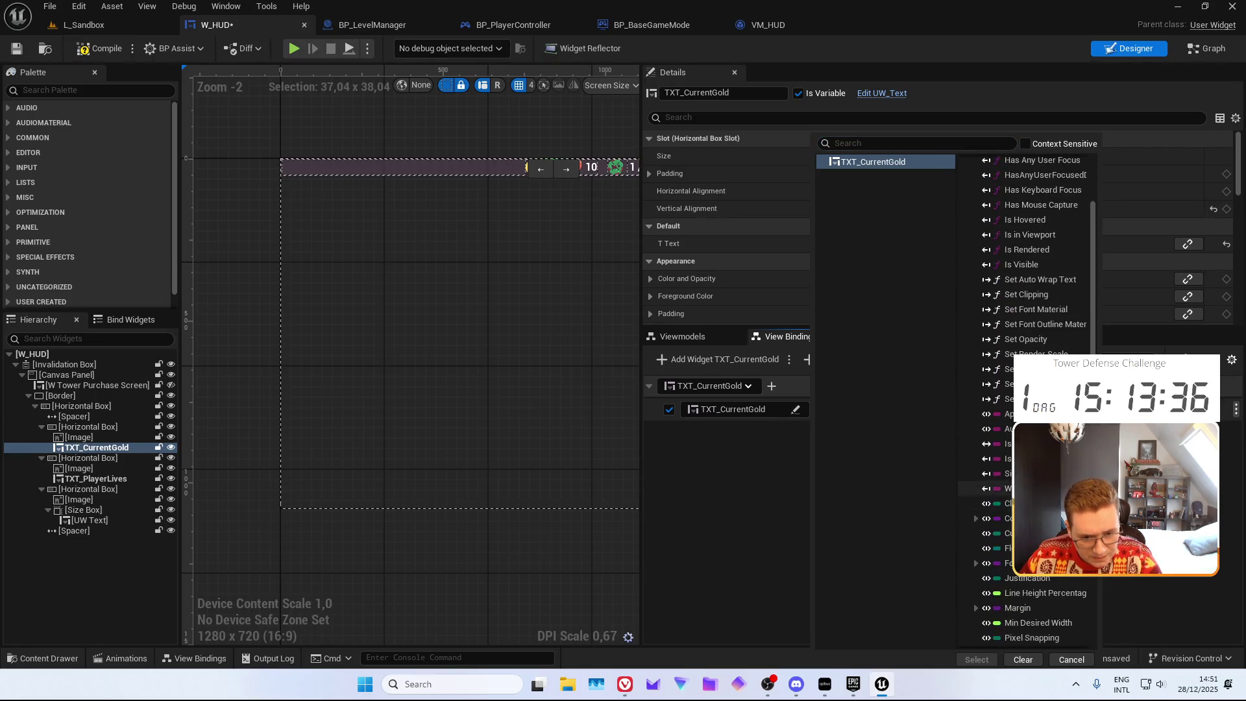
{"action": "scroll", "coordinate": [1038, 481], "scroll_direction": "up", "scroll_amount": 10}
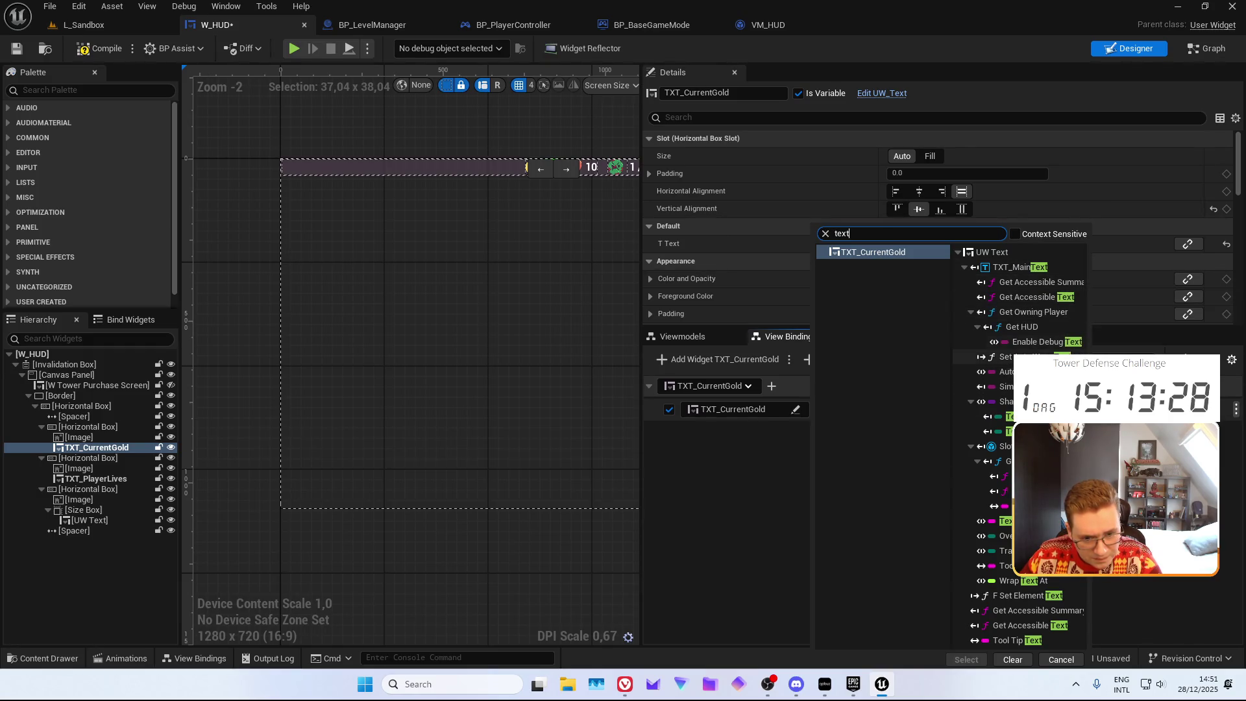
{"action": "left_click", "coordinate": [705, 511]}
{"action": "key", "text": "ctrl+space"}
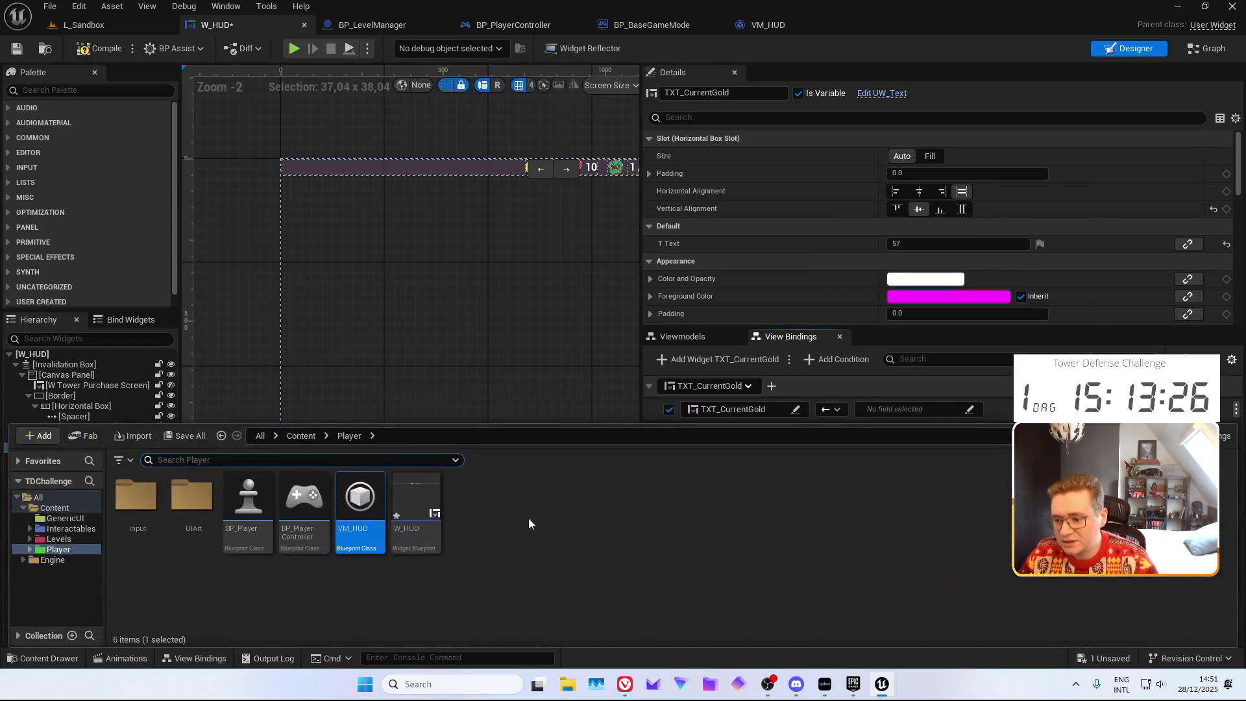
{"action": "left_click", "coordinate": [65, 518]}
Inspect UW_Text's F_SetElementText graph, close it, and reopen TXT_CurrentGold's field picker in W_HUD
{"action": "left_click", "coordinate": [151, 509]}
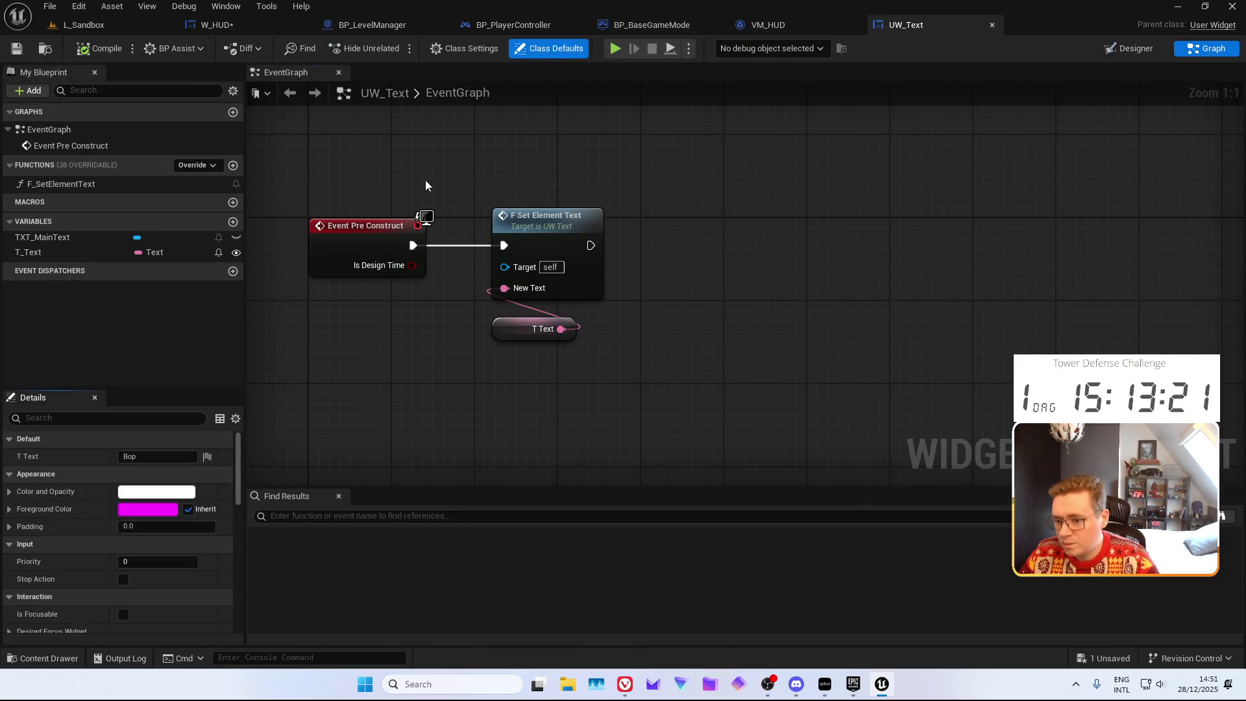
{"action": "left_click_drag", "start_coordinate": [426, 185], "coordinate": [515, 203]}
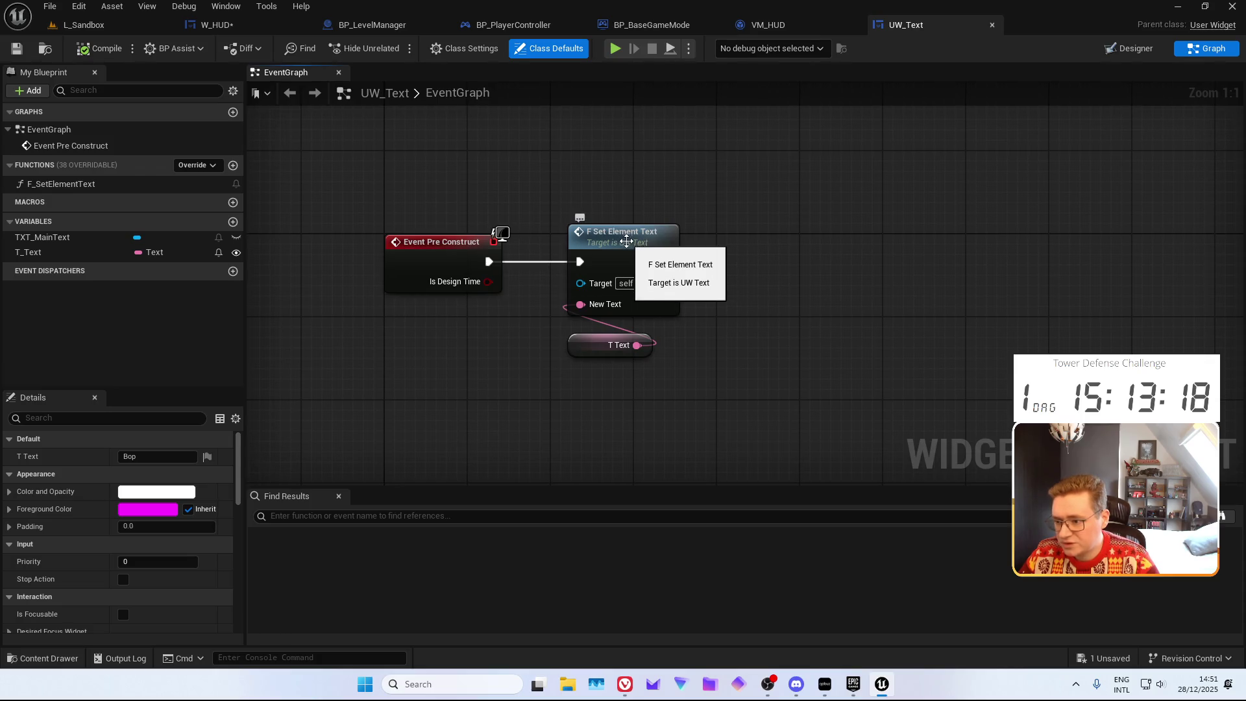
{"action": "double_click", "coordinate": [629, 259]}
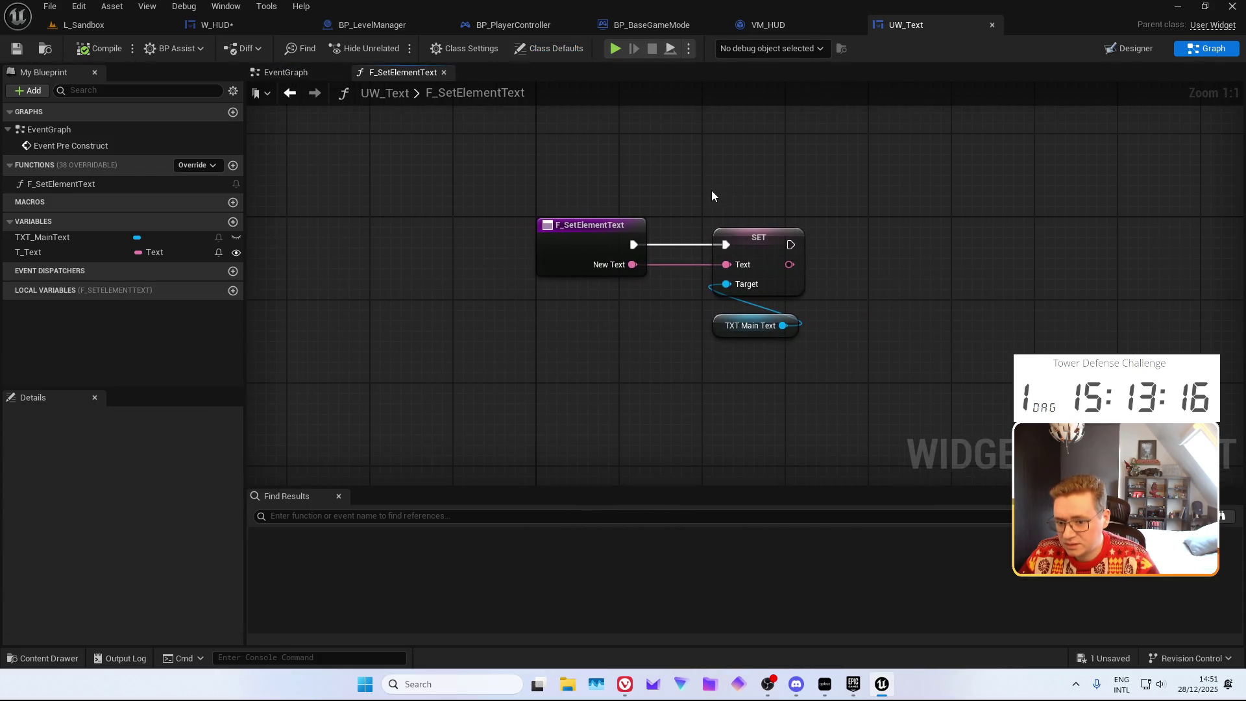
{"action": "middle_click", "coordinate": [897, 29]}
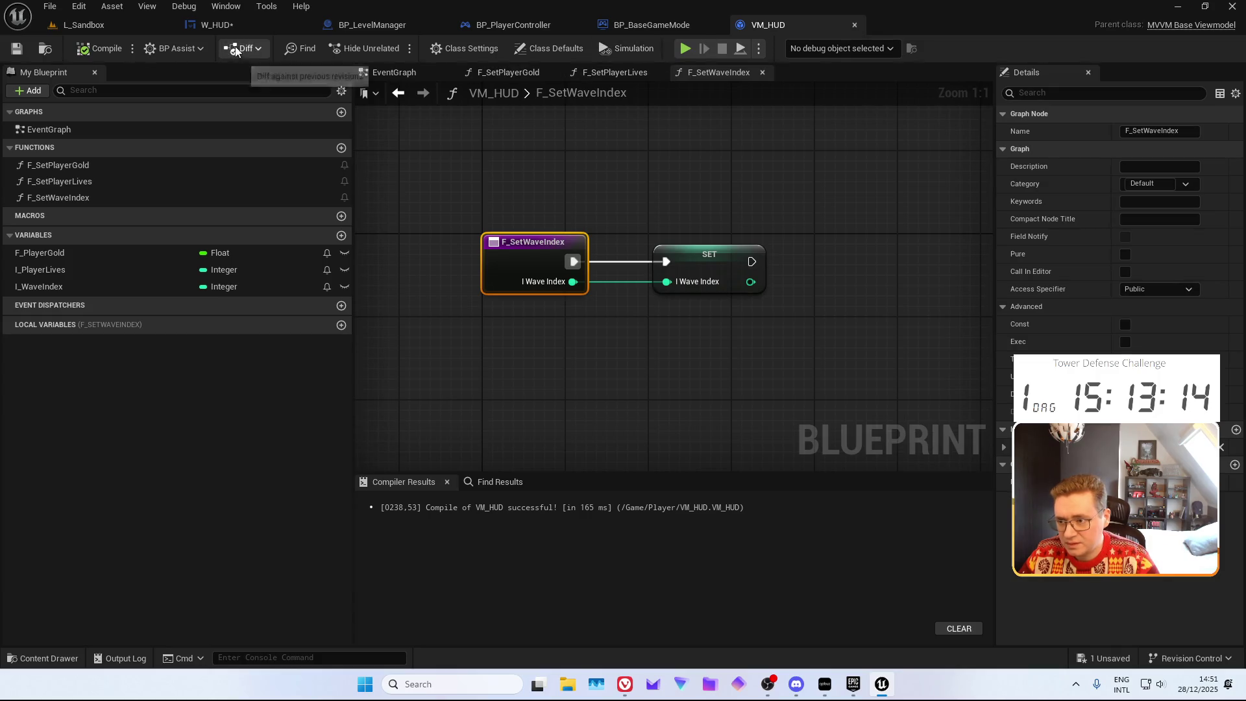
{"action": "left_click", "coordinate": [227, 27]}
{"action": "left_click", "coordinate": [753, 411]}
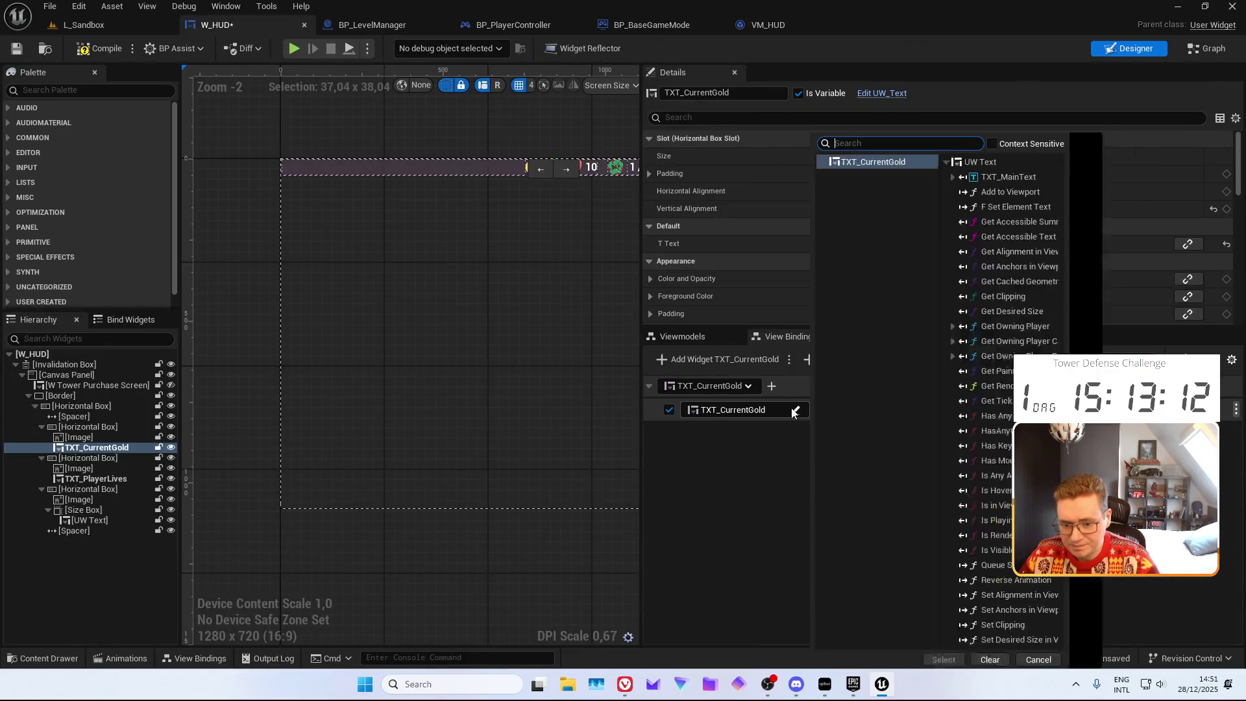
{"action": "type", "text": "F Set"}
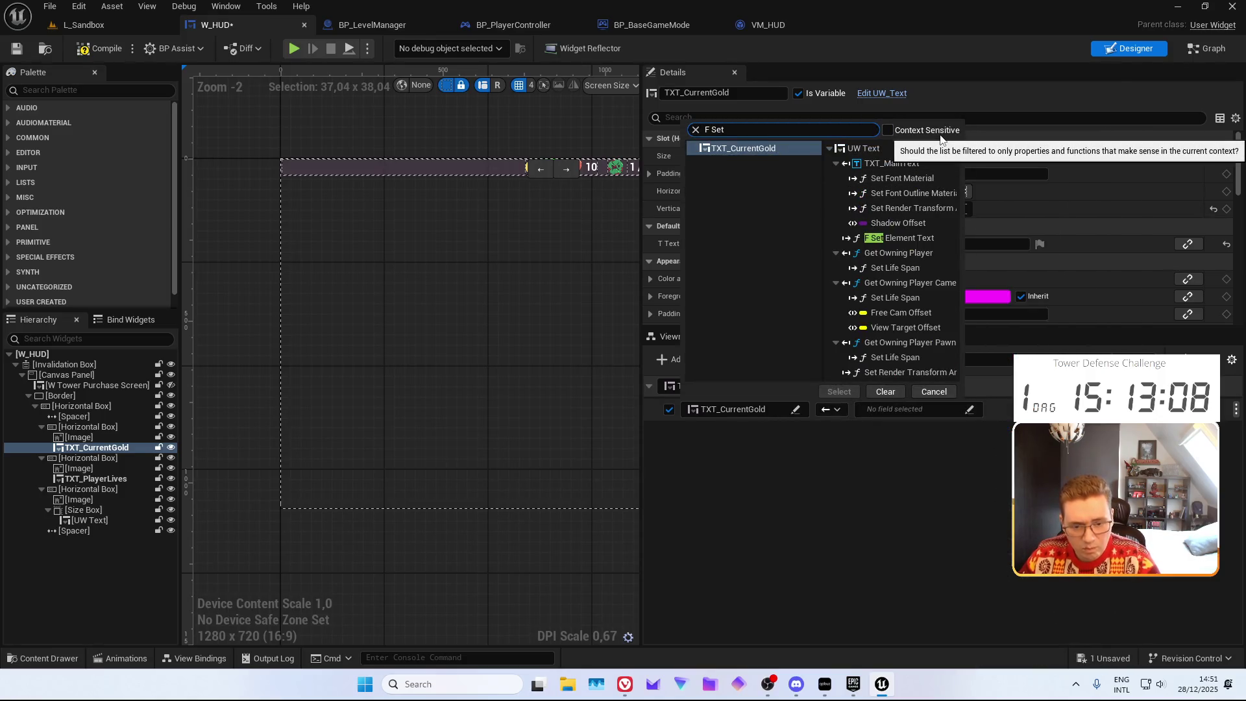
{"action": "left_click", "coordinate": [881, 243]}
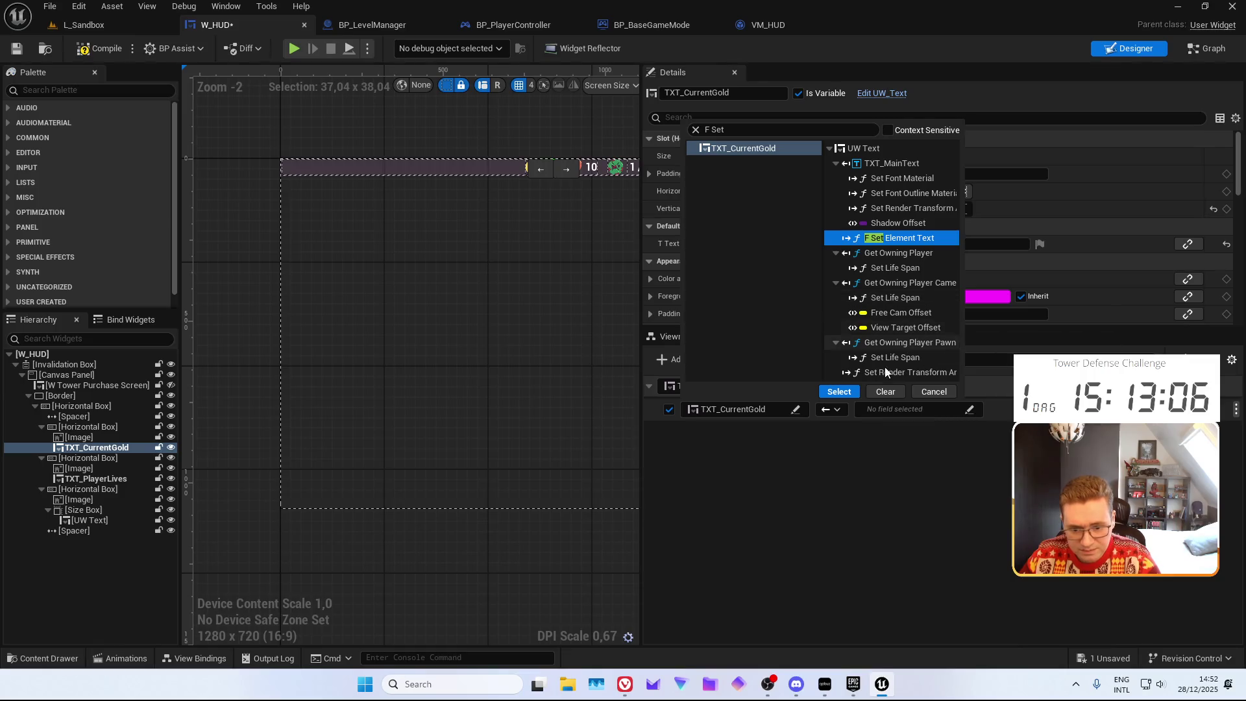
{"action": "left_click", "coordinate": [841, 392]}
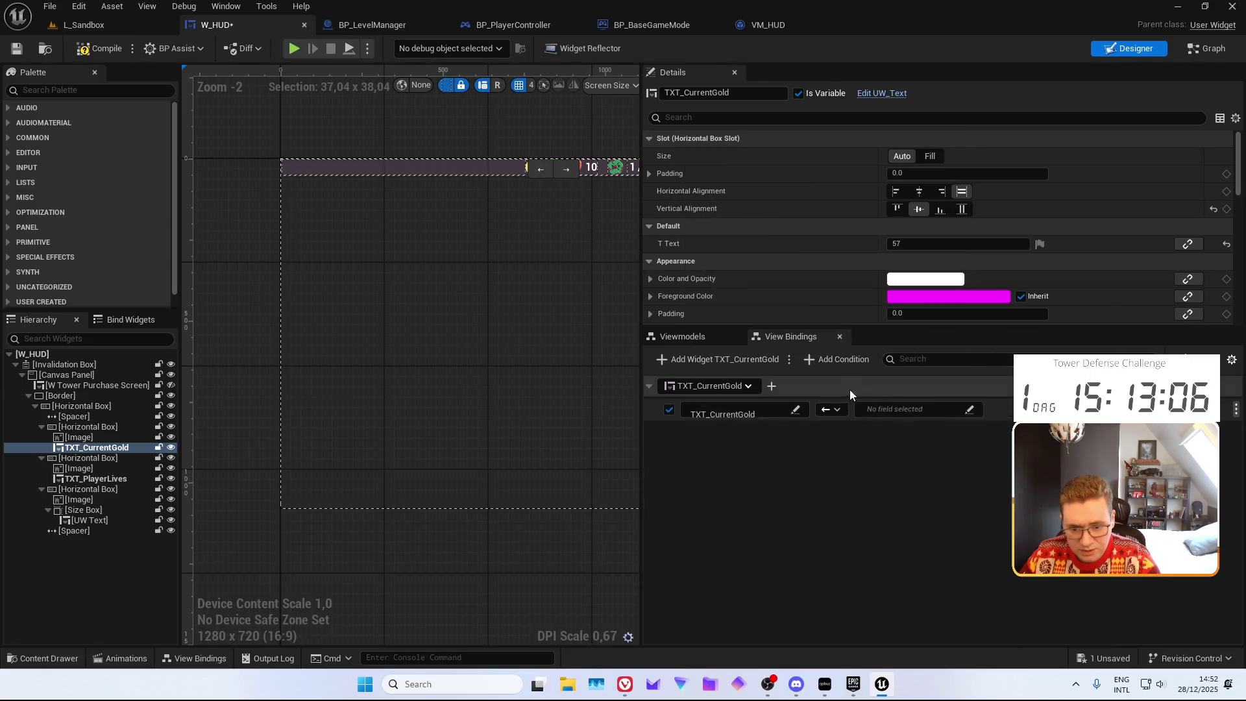
{"action": "left_click", "coordinate": [964, 411]}
{"action": "left_click", "coordinate": [982, 472]}
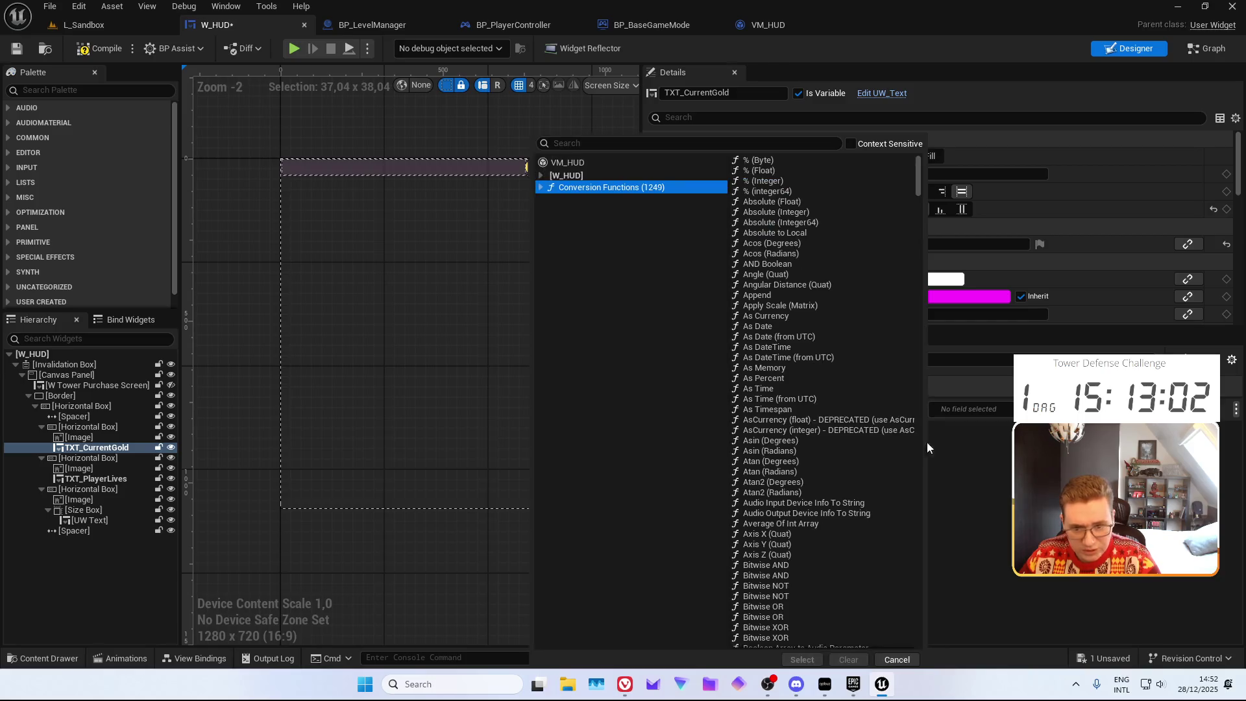
{"action": "key", "text": "Escape"}
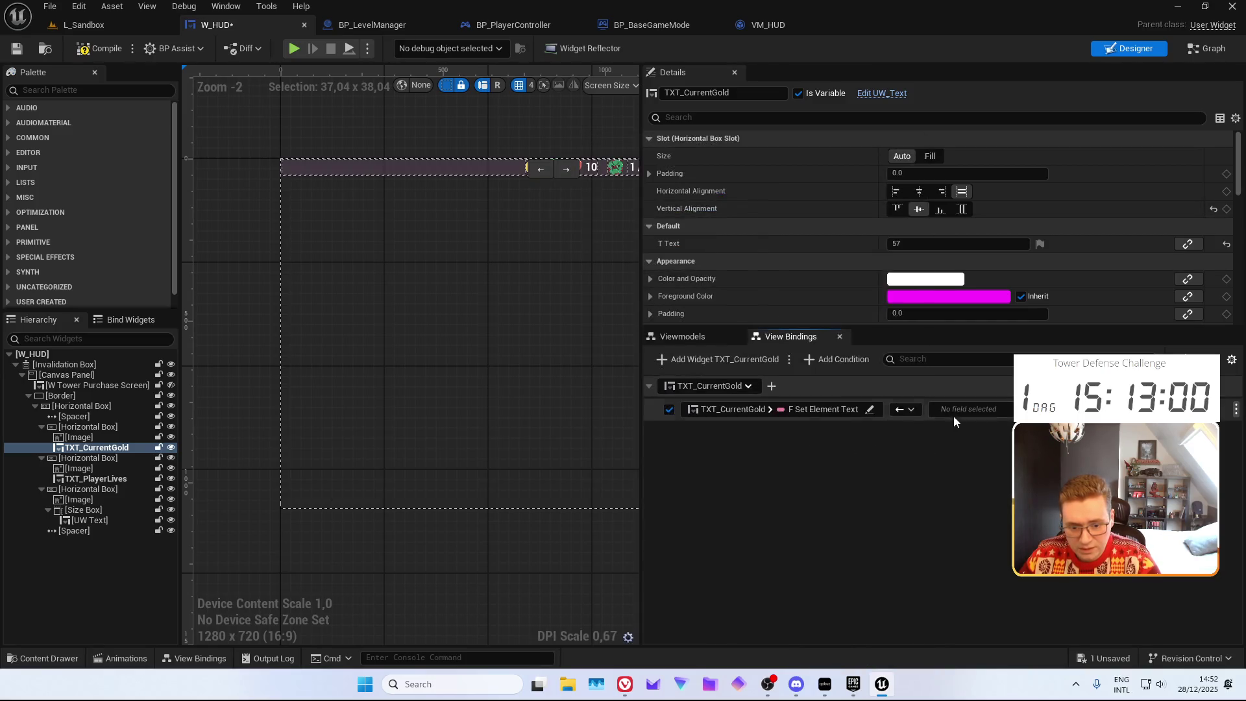
{"action": "left_click", "coordinate": [863, 409]}
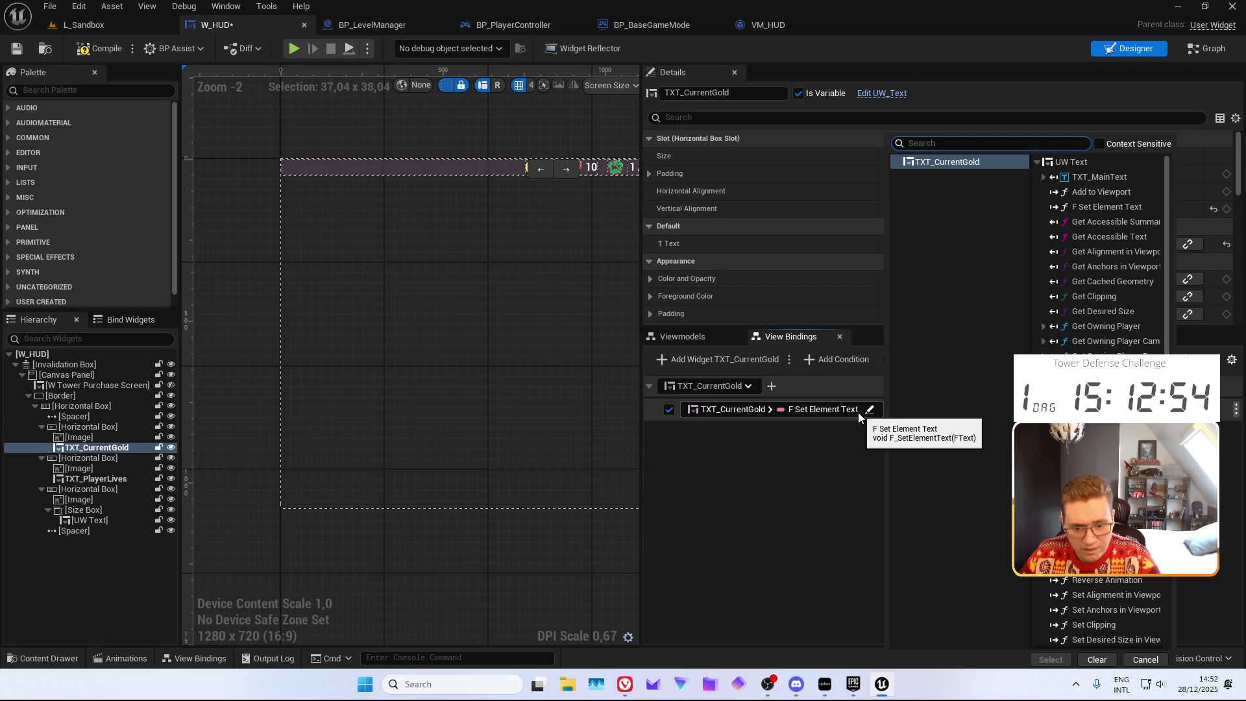
Search the binding sources for 'to text' and apply a To Text conversion
{"action": "key", "text": "Escape"}
{"action": "left_click", "coordinate": [944, 410]}
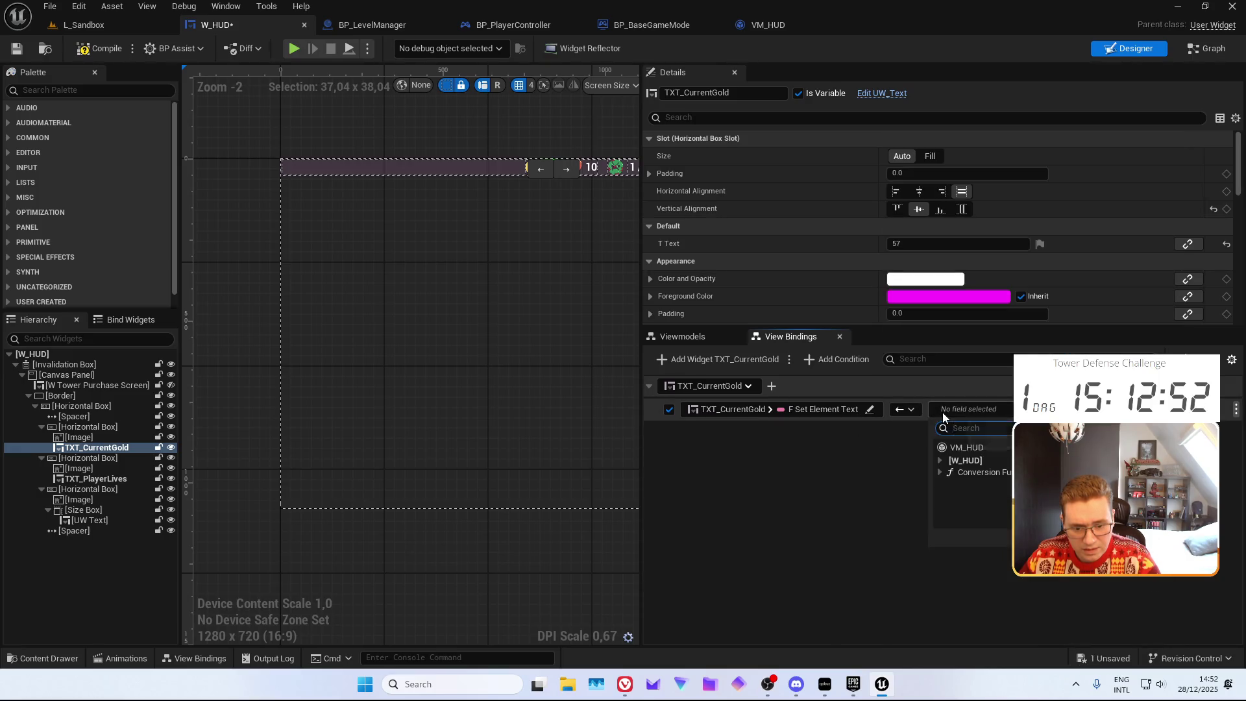
{"action": "left_click", "coordinate": [941, 461]}
{"action": "left_click", "coordinate": [948, 473]}
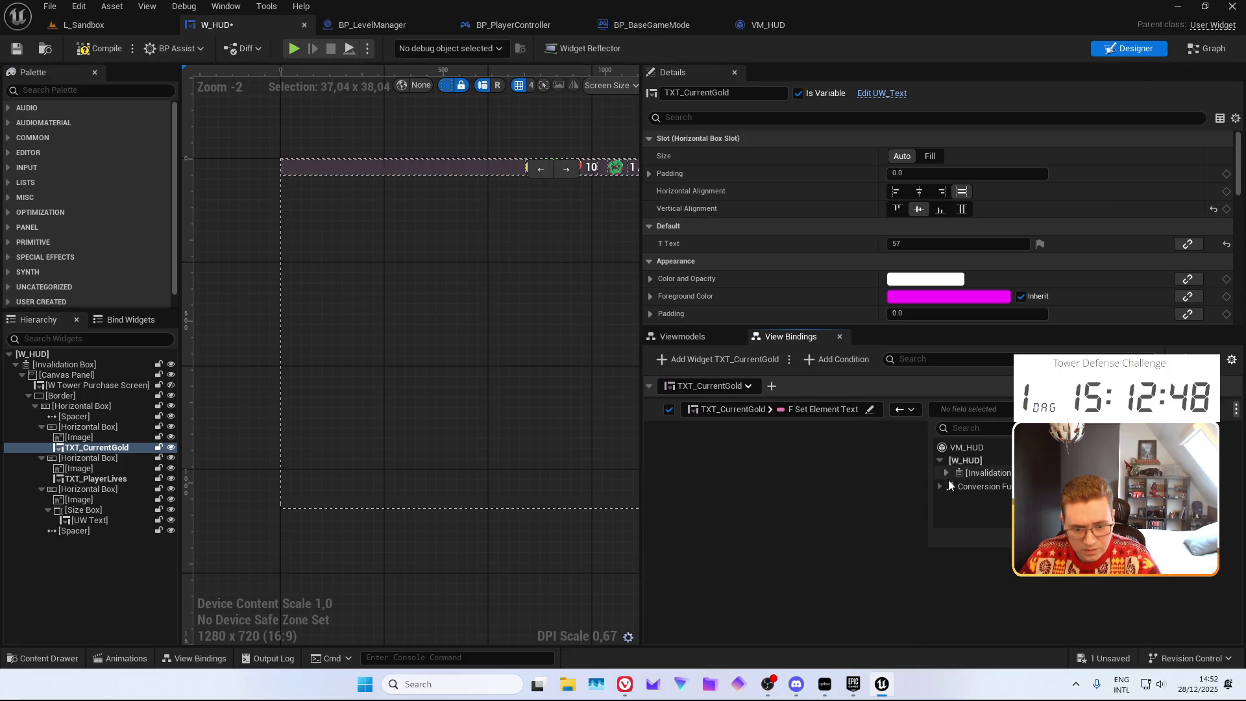
{"action": "left_click", "coordinate": [964, 487]}
{"action": "left_click", "coordinate": [637, 142]}
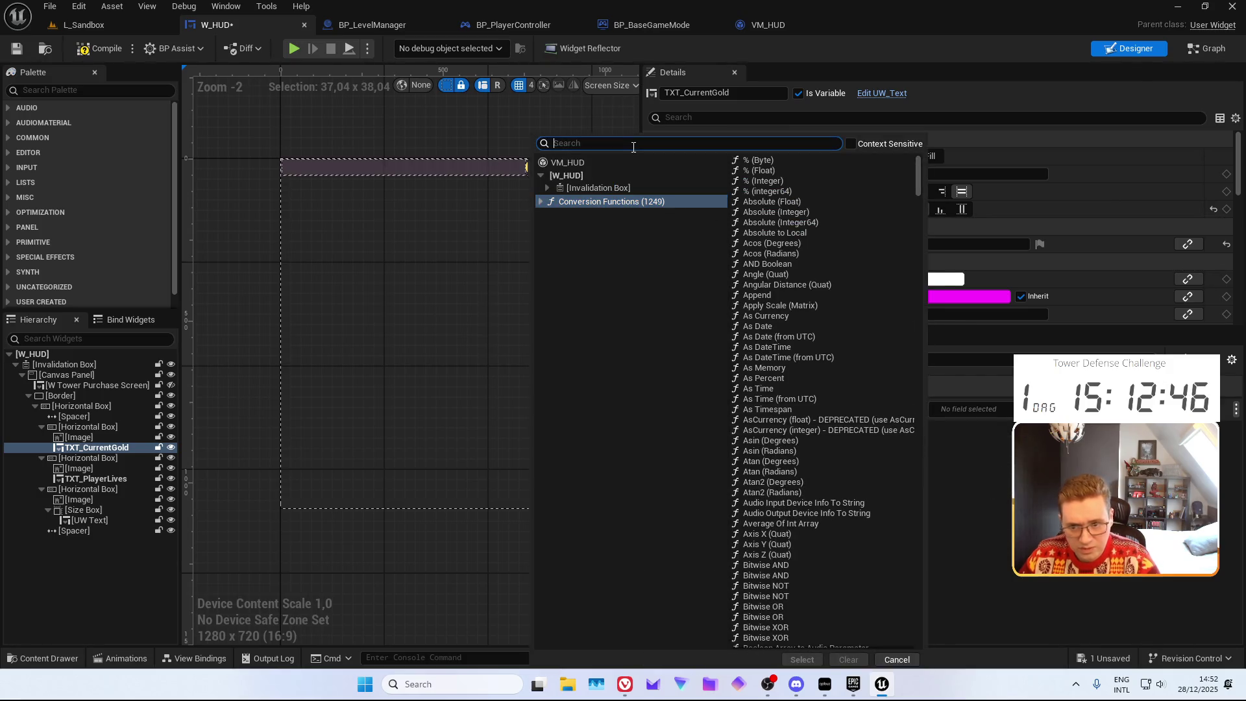
{"action": "type", "text": "to text"}
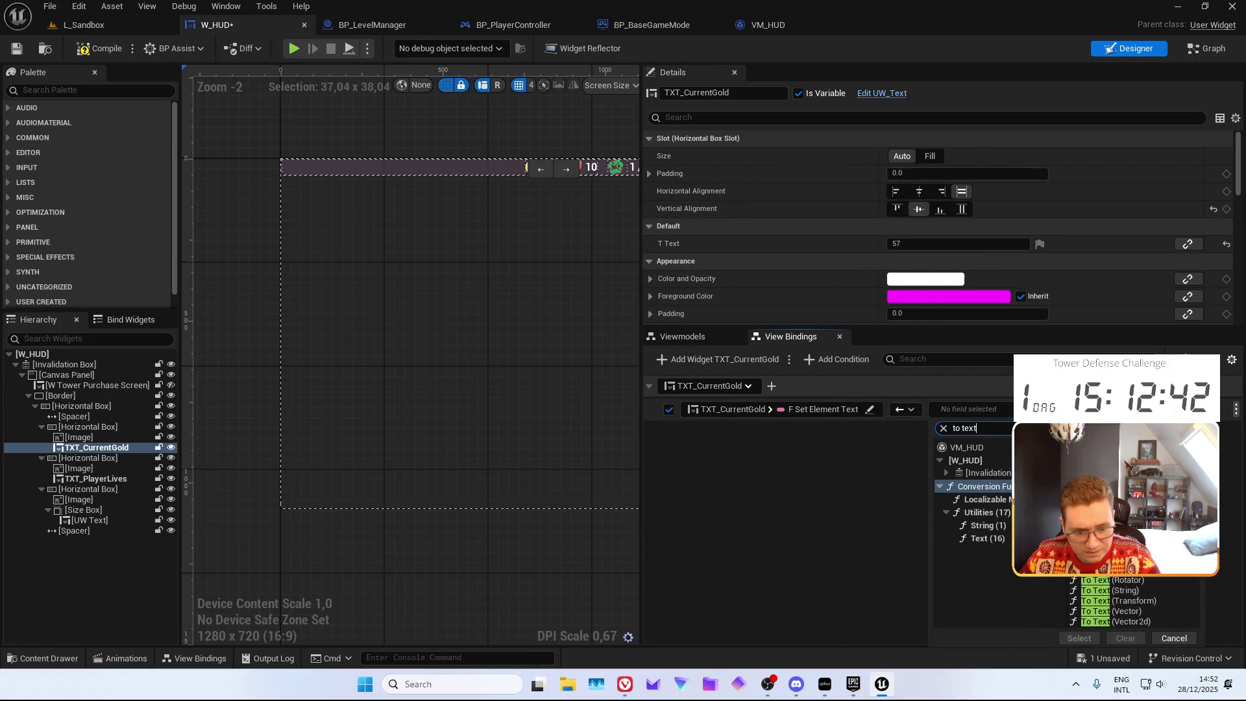
{"action": "left_click", "coordinate": [1103, 559]}
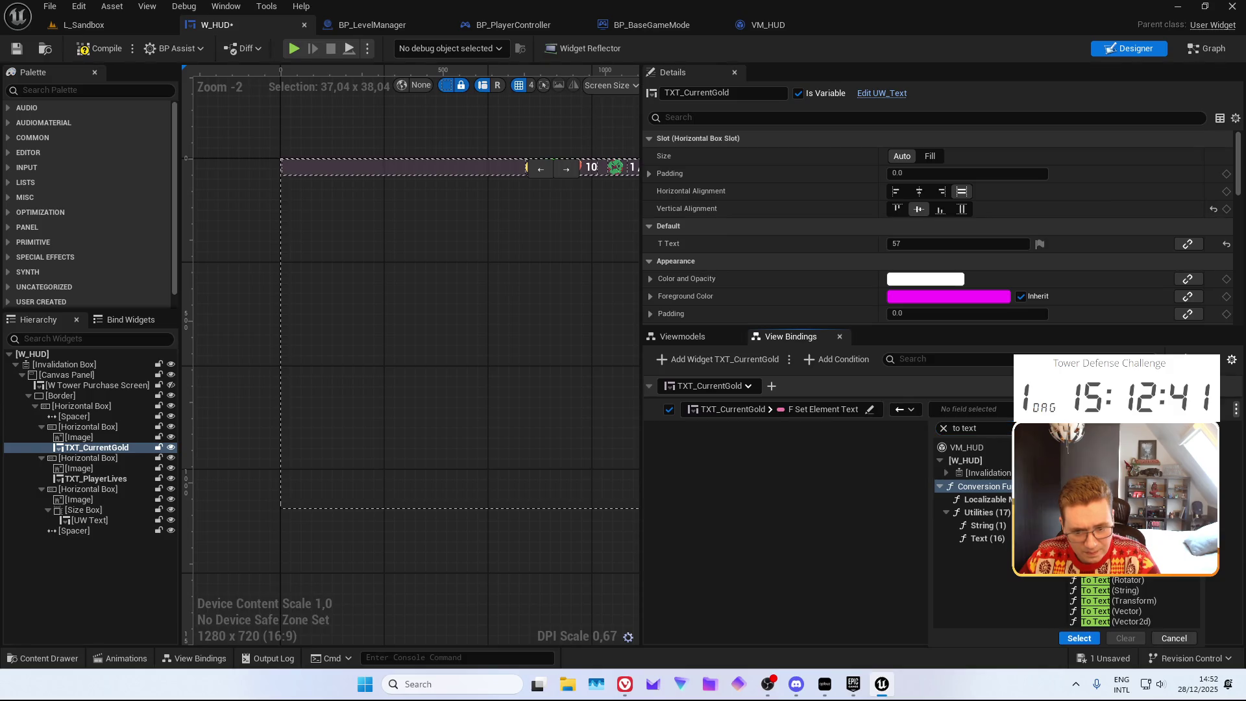
{"action": "left_click", "coordinate": [1079, 638]}
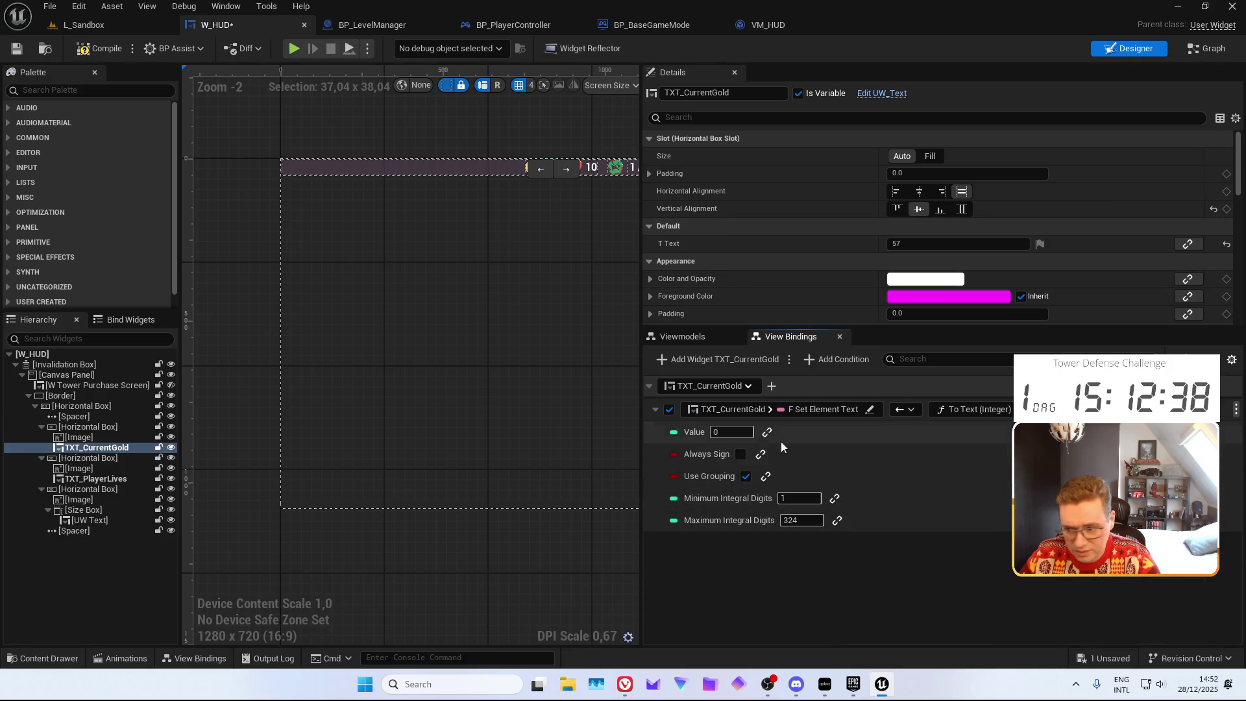
Switch the conversion to To Text (Float), then request deleting the gold binding
{"action": "left_click", "coordinate": [771, 434]}
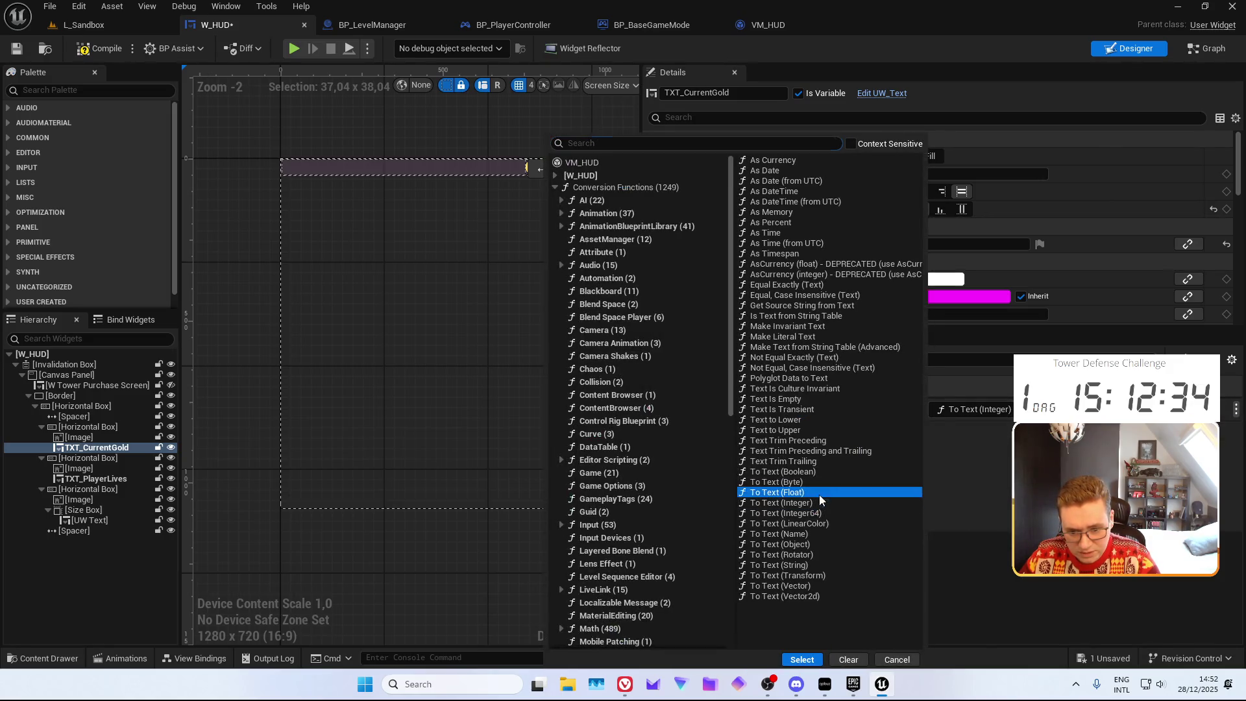
{"action": "double_click", "coordinate": [819, 493]}
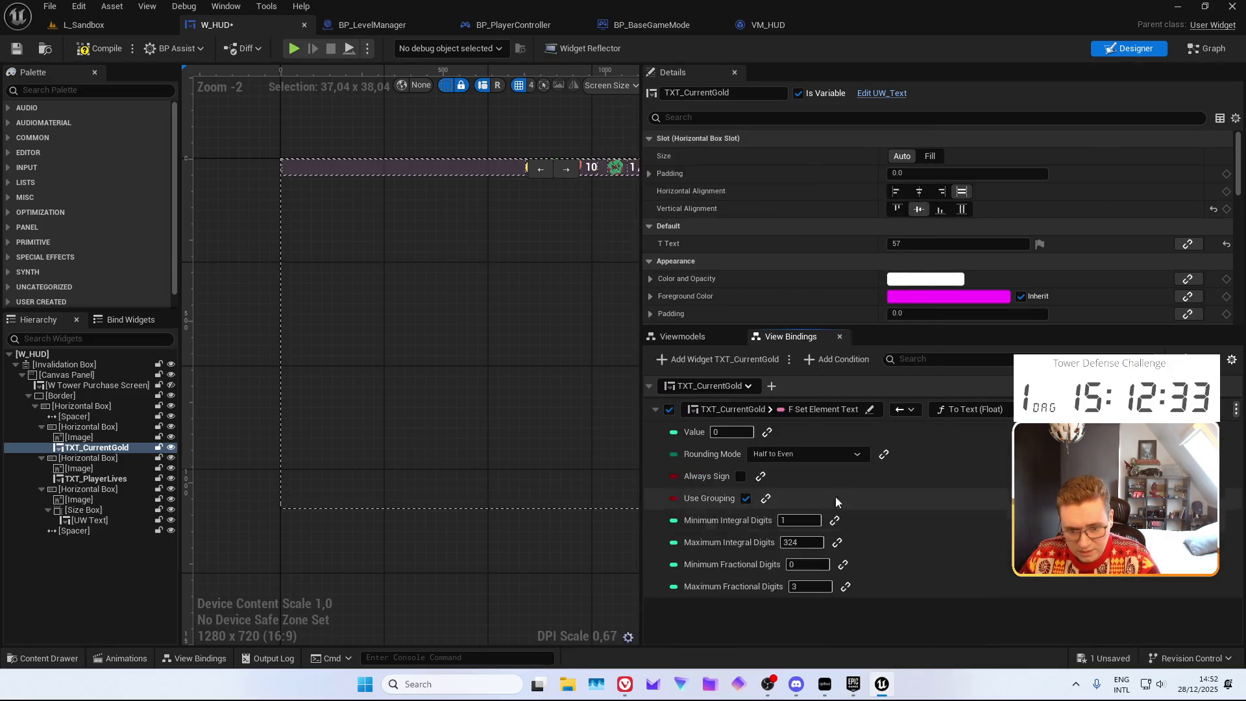
{"action": "left_click", "coordinate": [767, 433]}
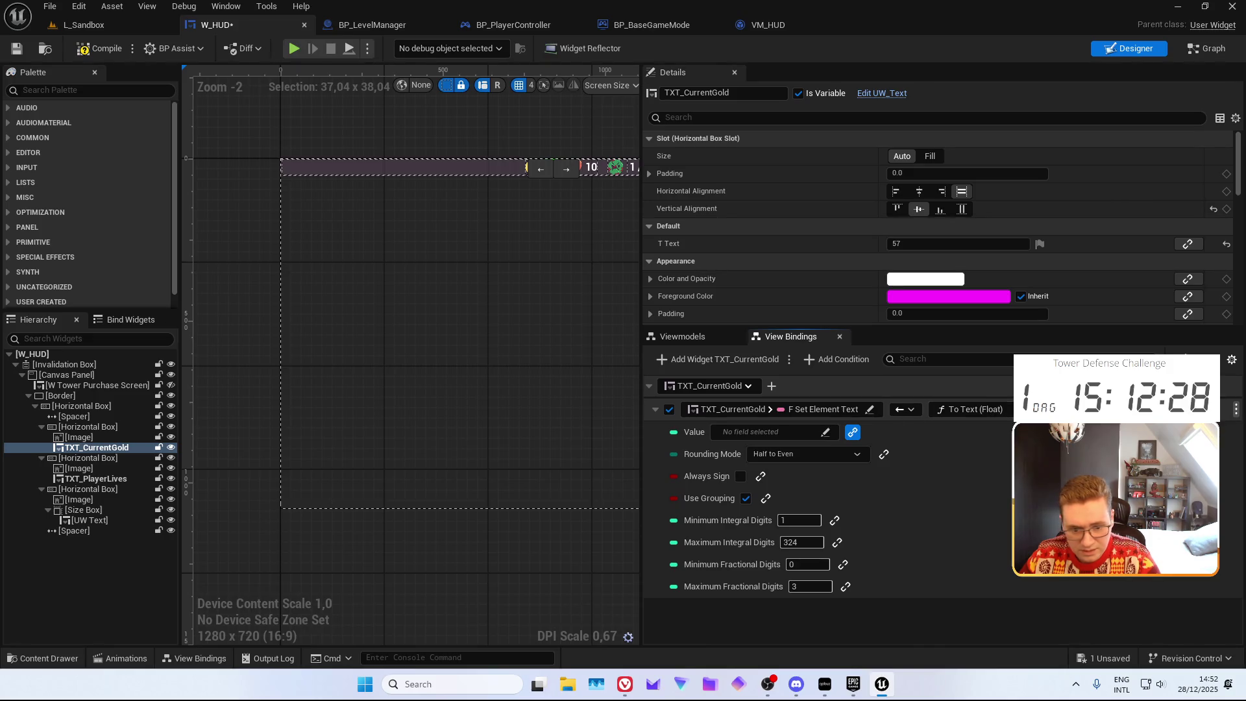
{"action": "left_click", "coordinate": [1237, 409]}
{"action": "left_click", "coordinate": [1232, 460]}
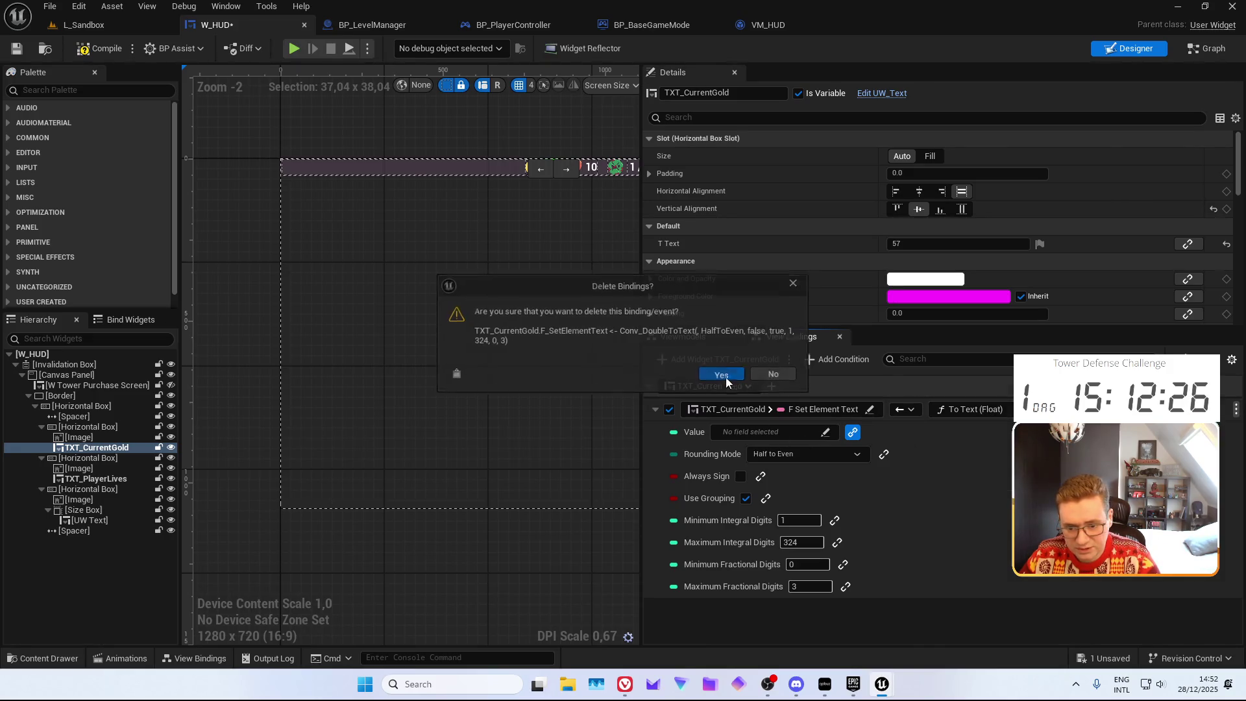
Confirm the deletion and add a new binding targeting TXT_MainText's Text property
{"action": "left_click", "coordinate": [722, 375]}
{"action": "left_click", "coordinate": [740, 359]}
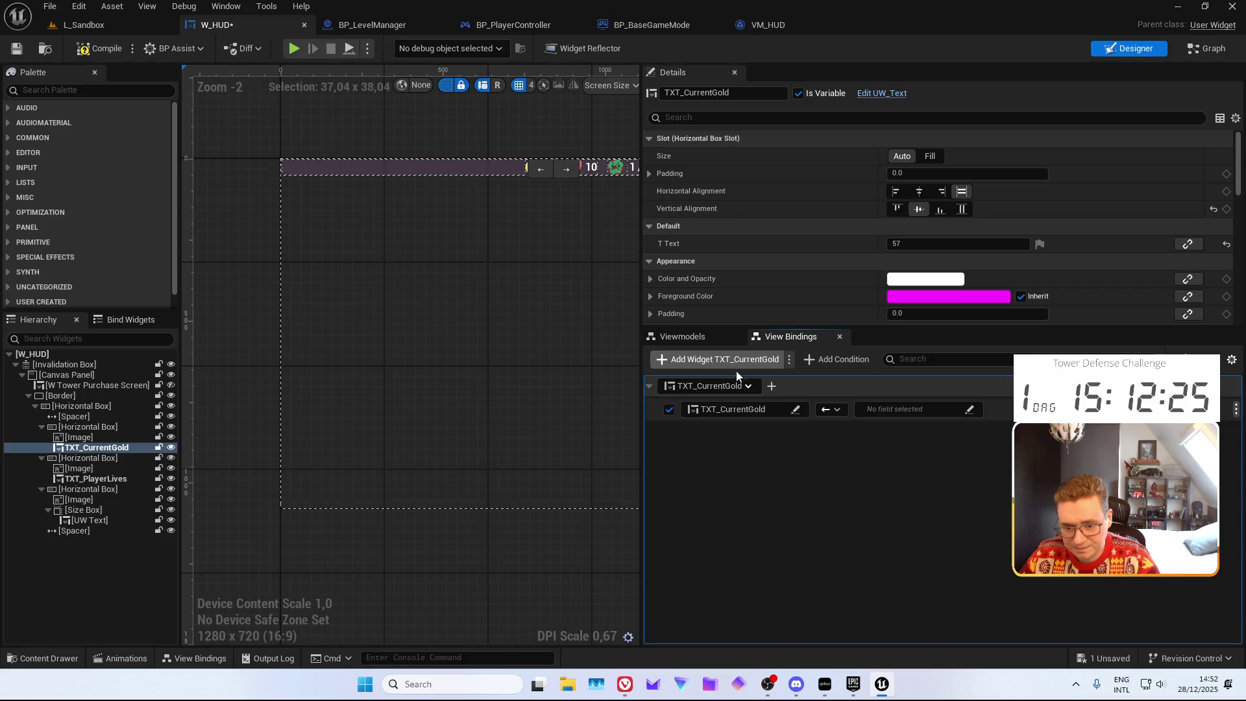
{"action": "left_click", "coordinate": [766, 411]}
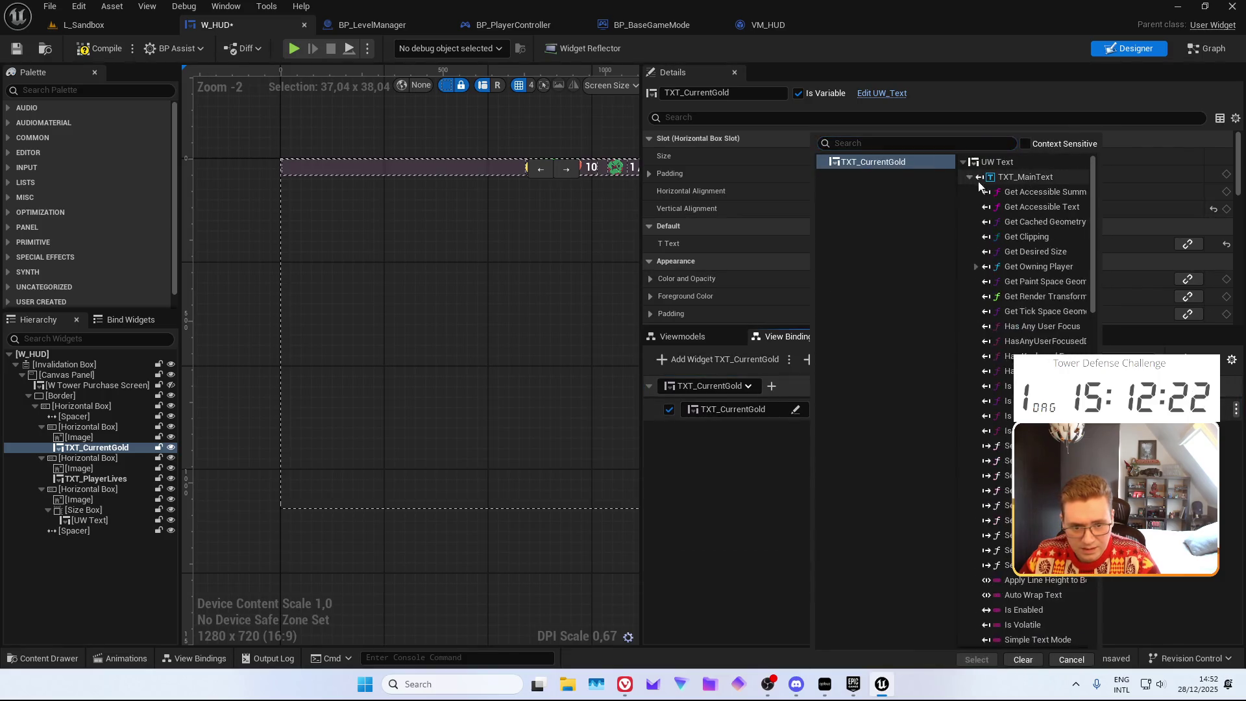
{"action": "left_click", "coordinate": [909, 143]}
{"action": "type", "text": "text"}
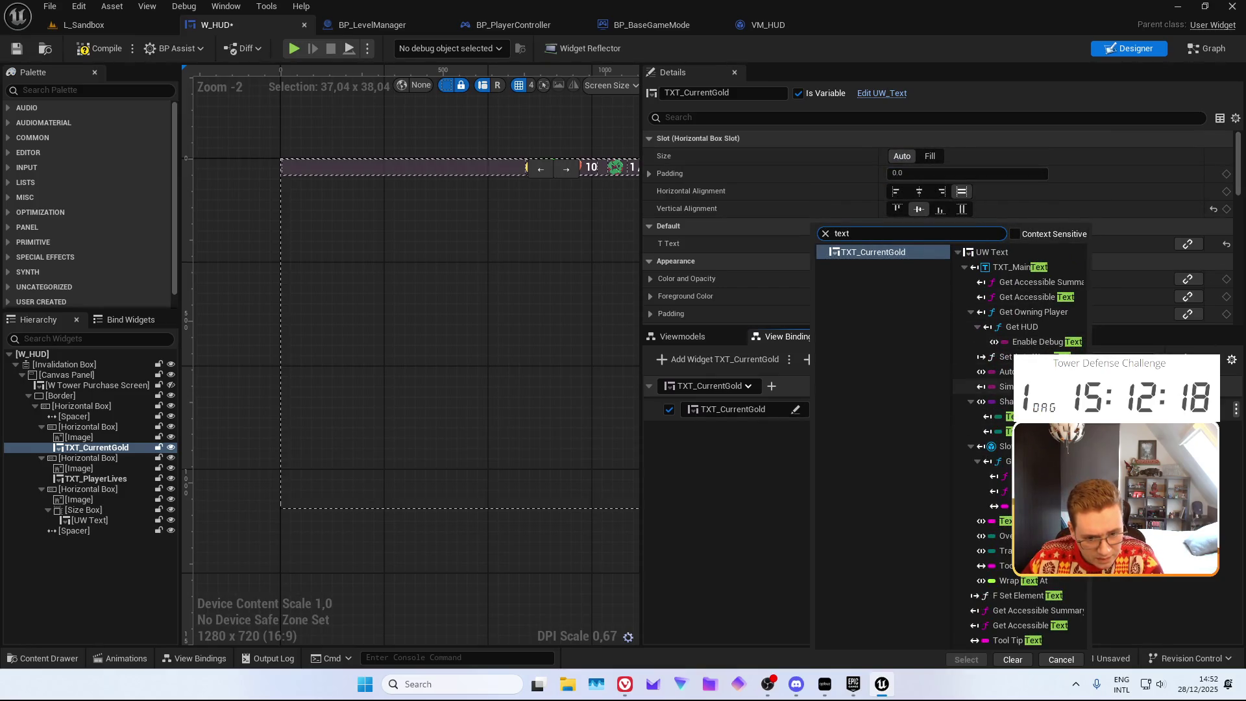
{"action": "left_click", "coordinate": [1000, 521]}
{"action": "left_click", "coordinate": [967, 659]}
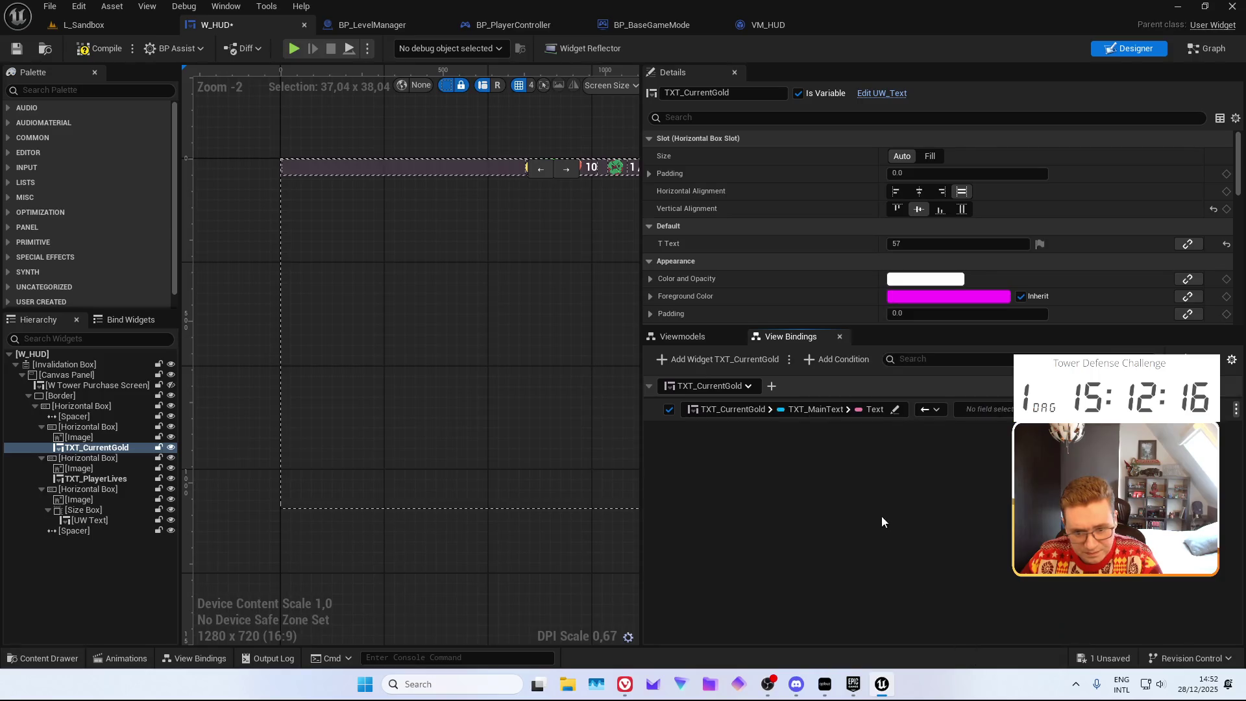
Set the binding source to To Text (Float) with Value bound to VM_HUD's F Player Gold
{"action": "left_click", "coordinate": [997, 410]}
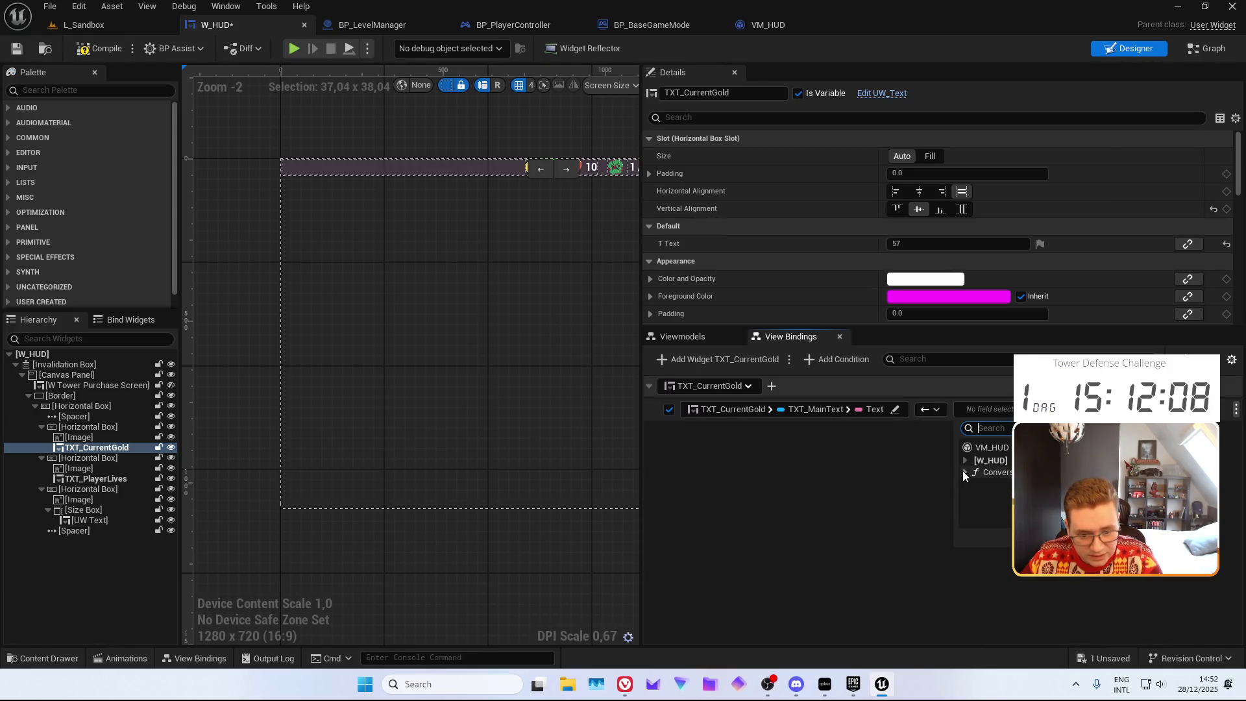
{"action": "left_click", "coordinate": [965, 472]}
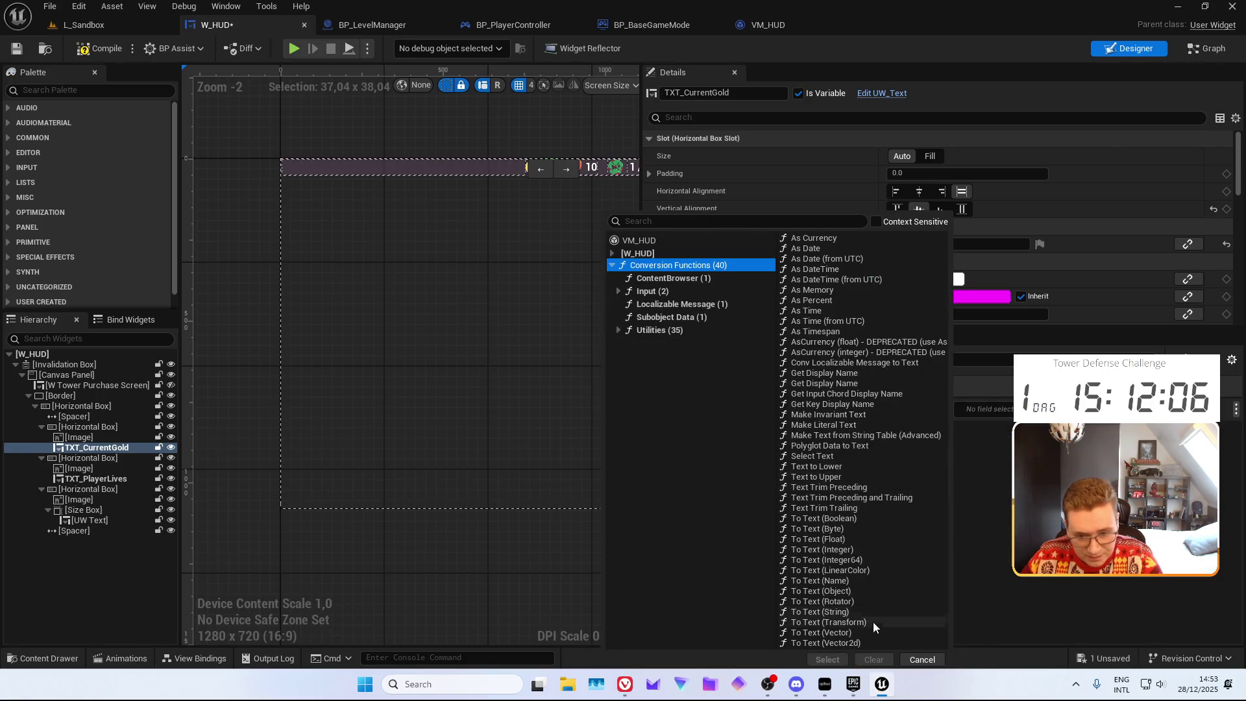
{"action": "left_click", "coordinate": [837, 539]}
{"action": "double_click", "coordinate": [838, 539]}
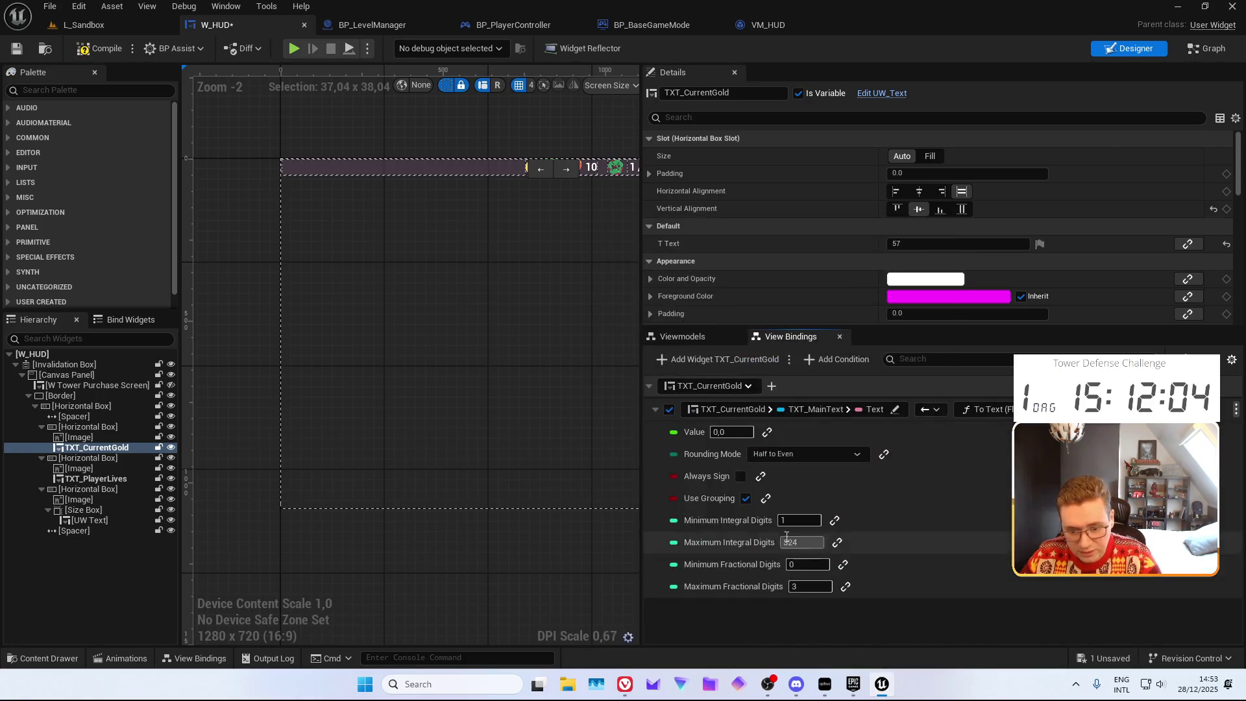
{"action": "left_click", "coordinate": [767, 432]}
{"action": "left_click", "coordinate": [820, 432]}
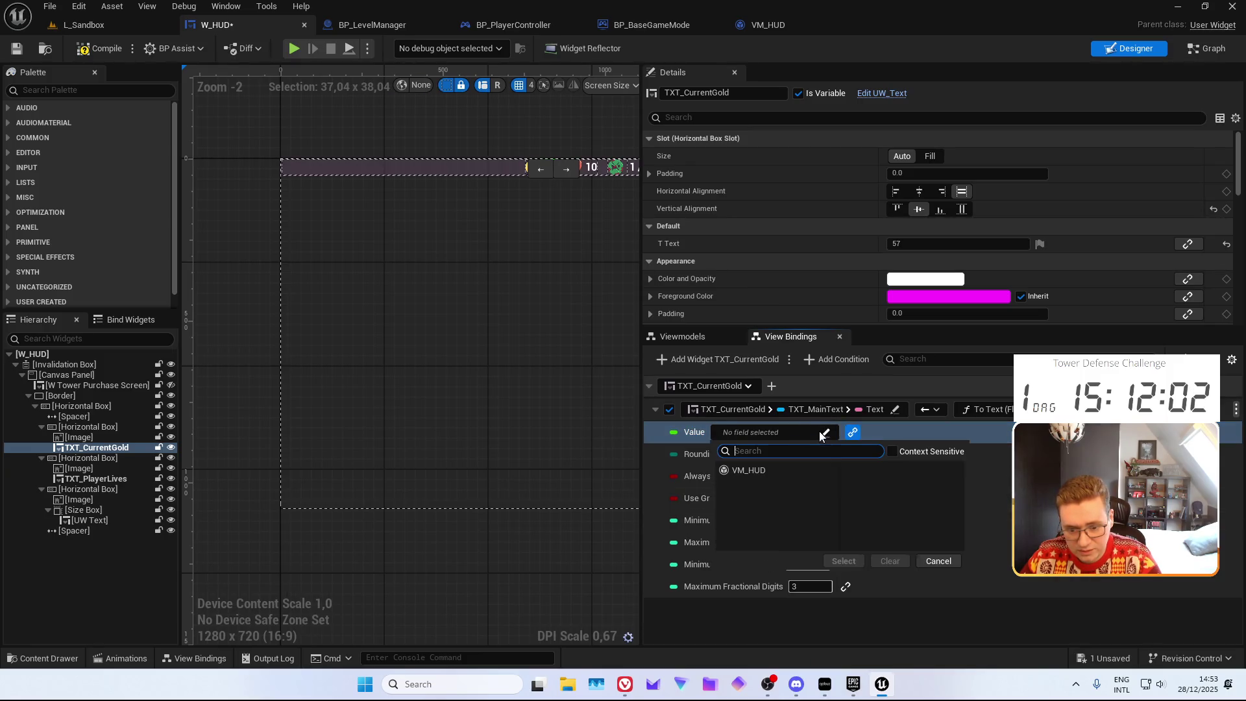
{"action": "left_click", "coordinate": [727, 488]}
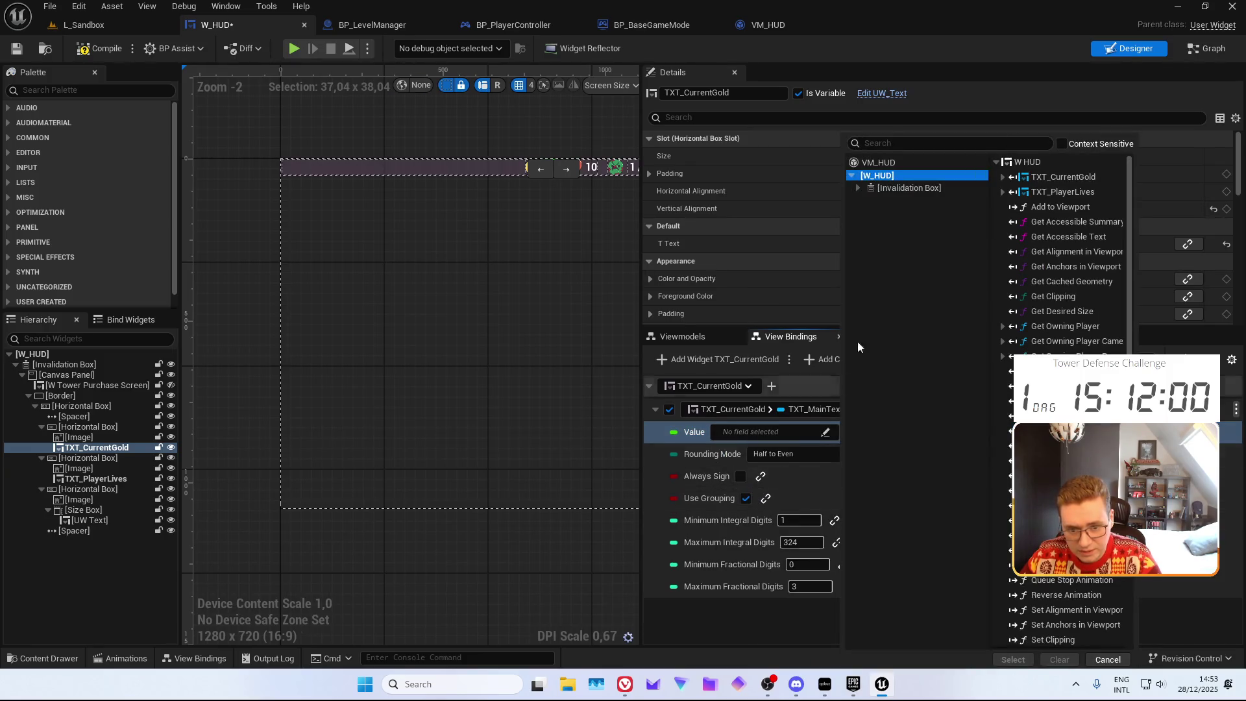
{"action": "left_click", "coordinate": [878, 162]}
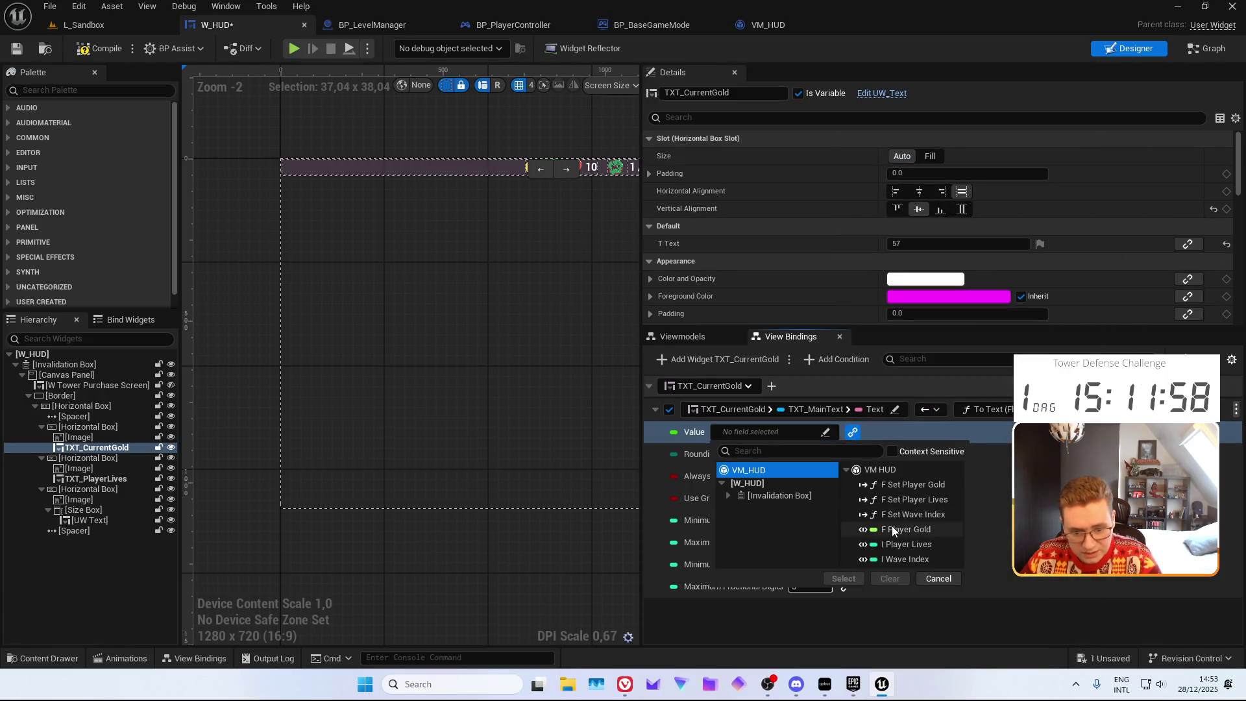
{"action": "left_click", "coordinate": [891, 529]}
{"action": "left_click", "coordinate": [855, 575]}
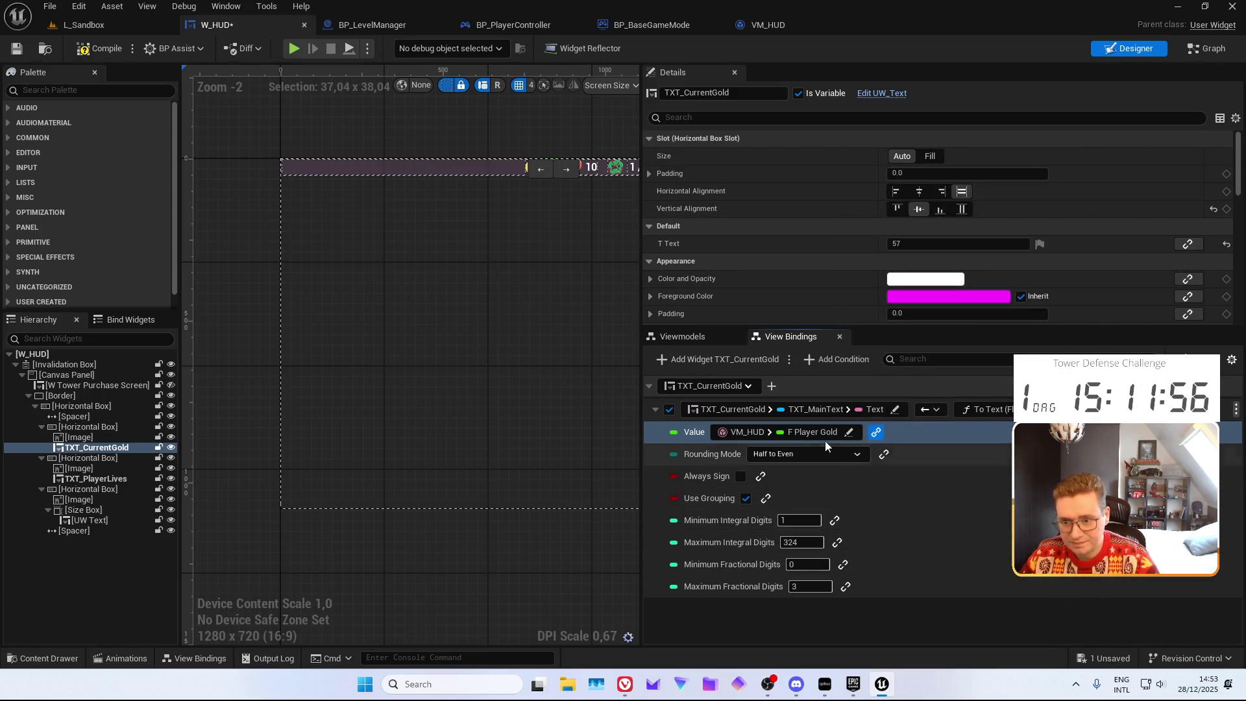
{"action": "scroll", "coordinate": [548, 256], "scroll_direction": "up", "scroll_amount": 7}
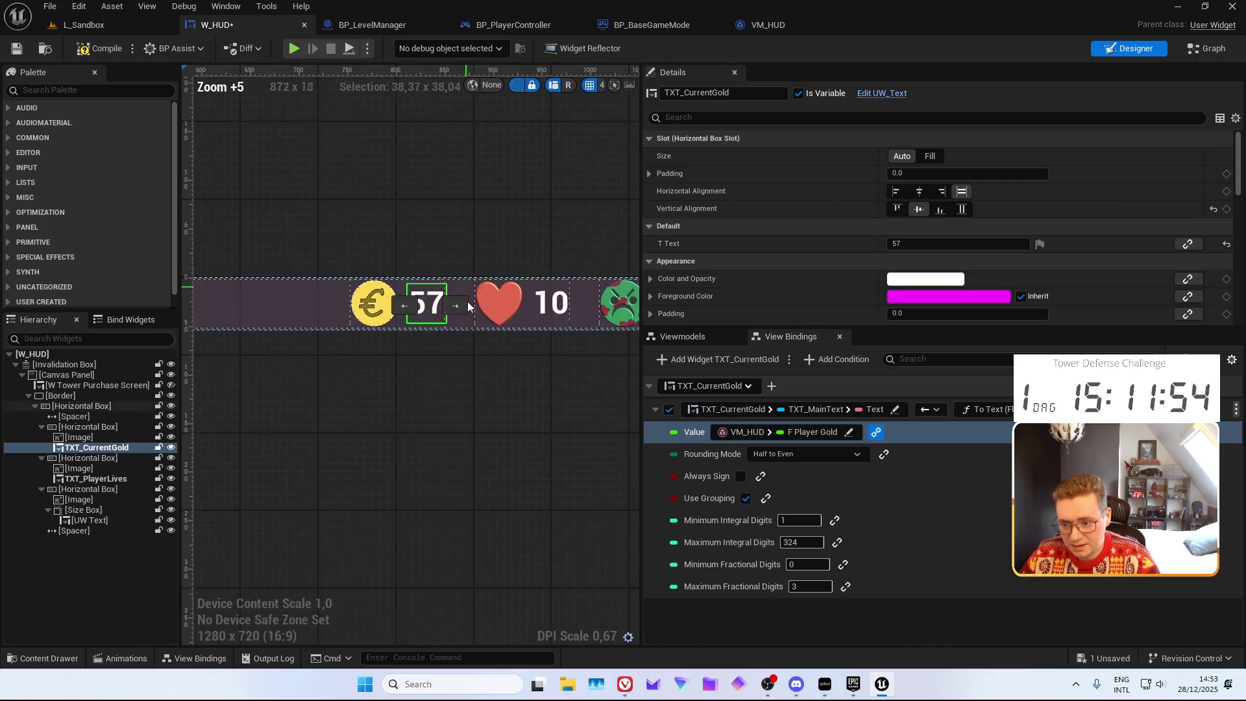
Compile and save W_HUD, check the binding mode options, and list VM_HUD's fields under Viewmodels
{"action": "left_click", "coordinate": [88, 52]}
{"action": "key", "text": "ctrl+s"}
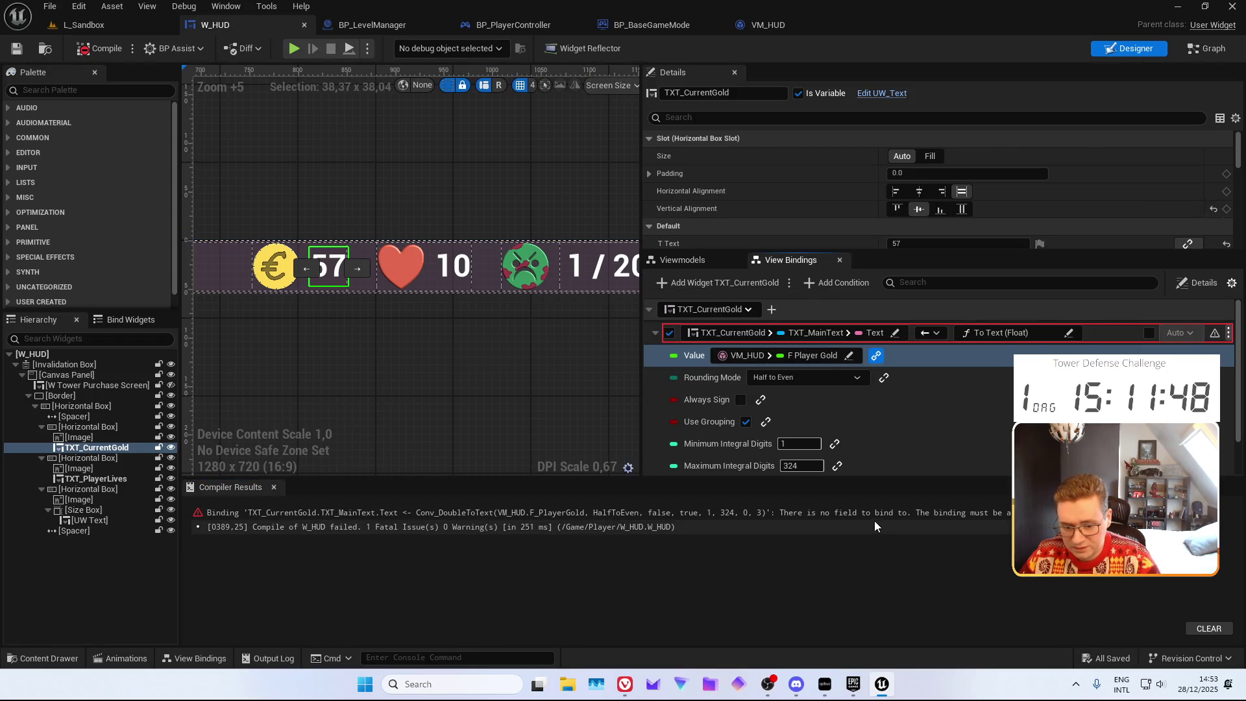
{"action": "left_click", "coordinate": [926, 333]}
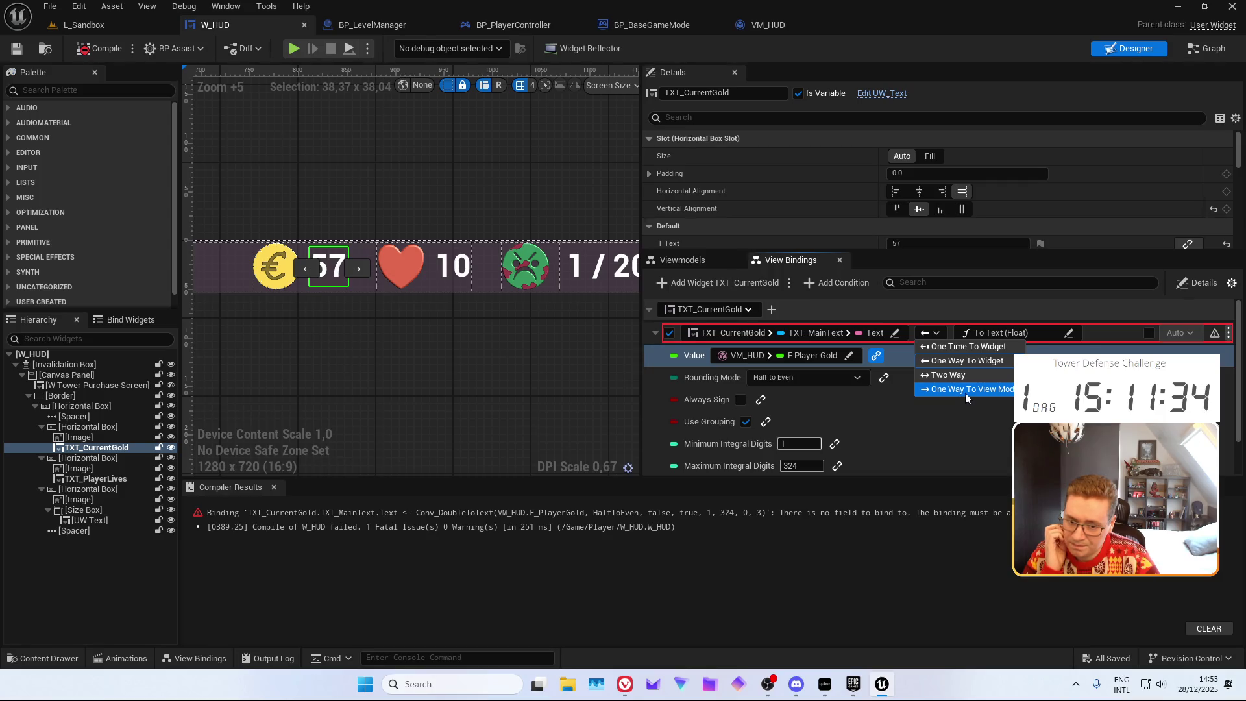
{"action": "left_click", "coordinate": [681, 259]}
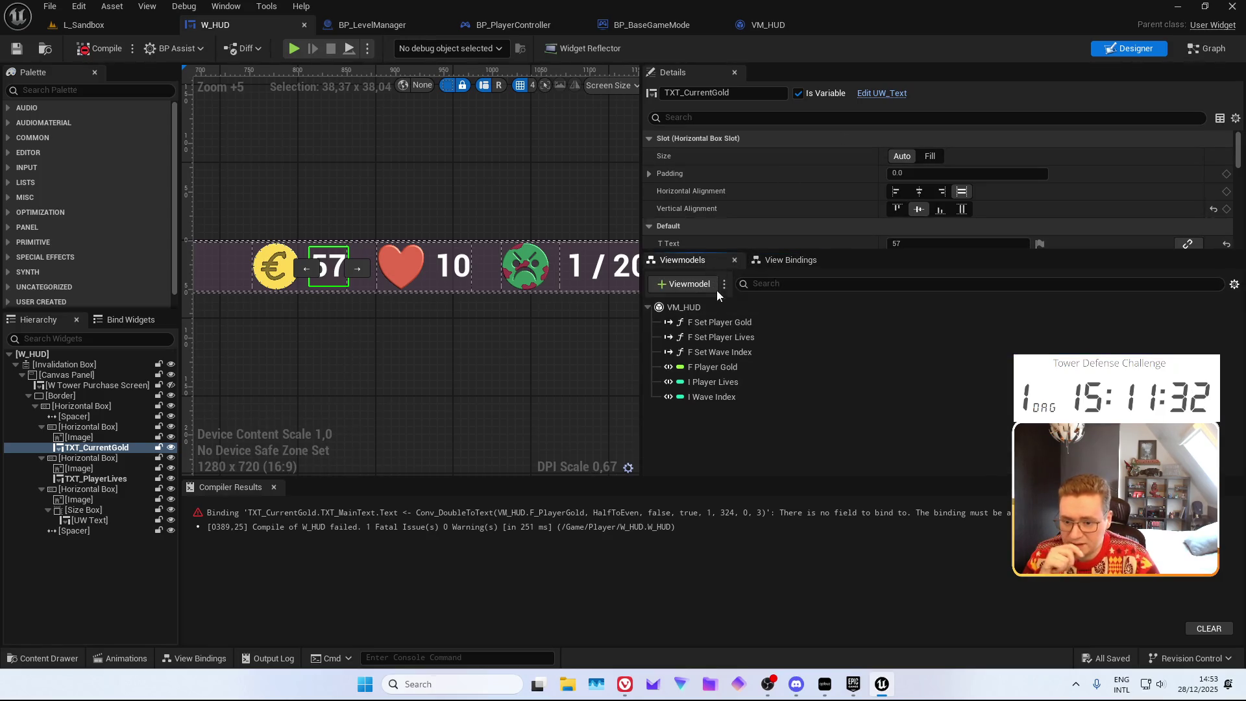
Try VM_HUD's Create Instance creation type with setter creation enabled, and save W_HUD
{"action": "left_click", "coordinate": [716, 307]}
{"action": "left_click", "coordinate": [912, 167]}
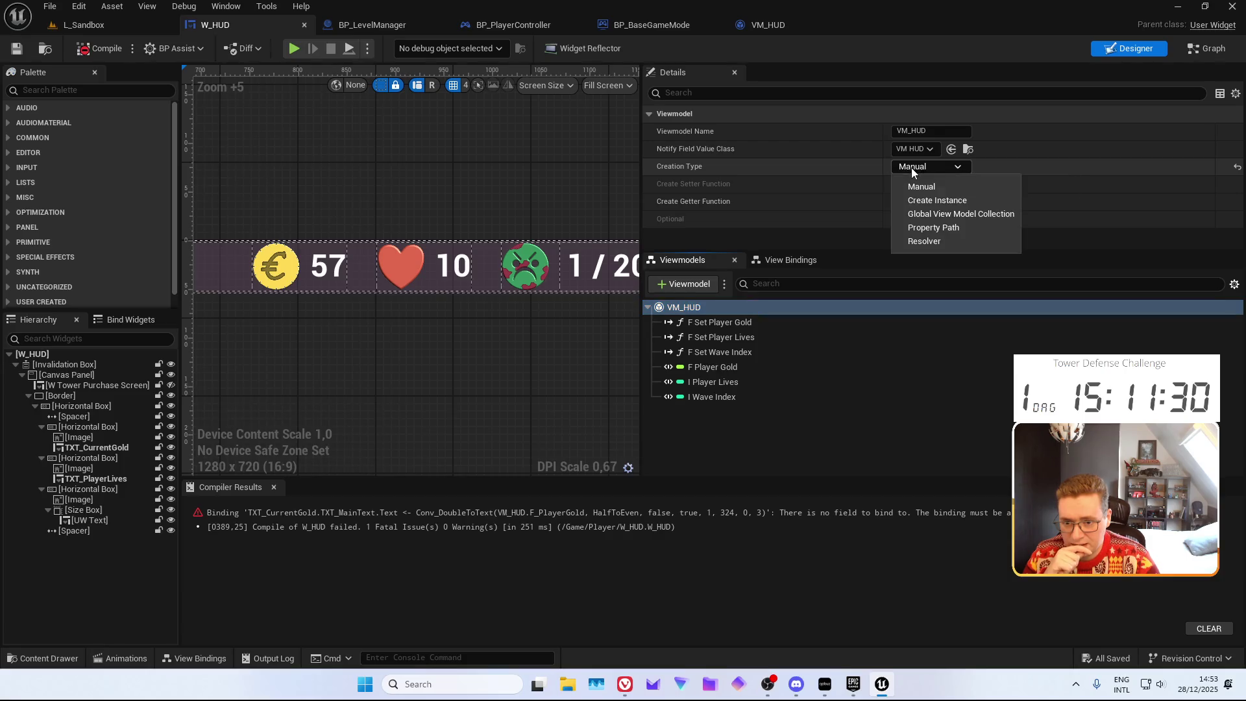
{"action": "left_click", "coordinate": [938, 200]}
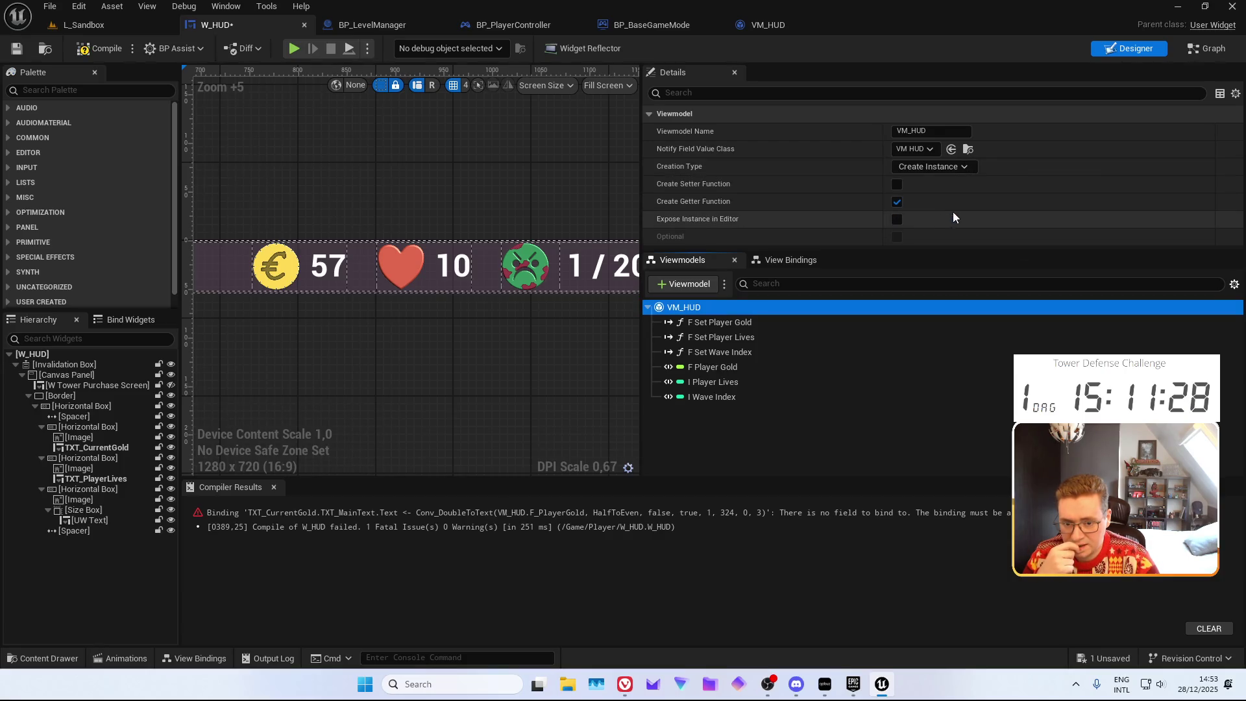
{"action": "key", "text": "ctrl+s"}
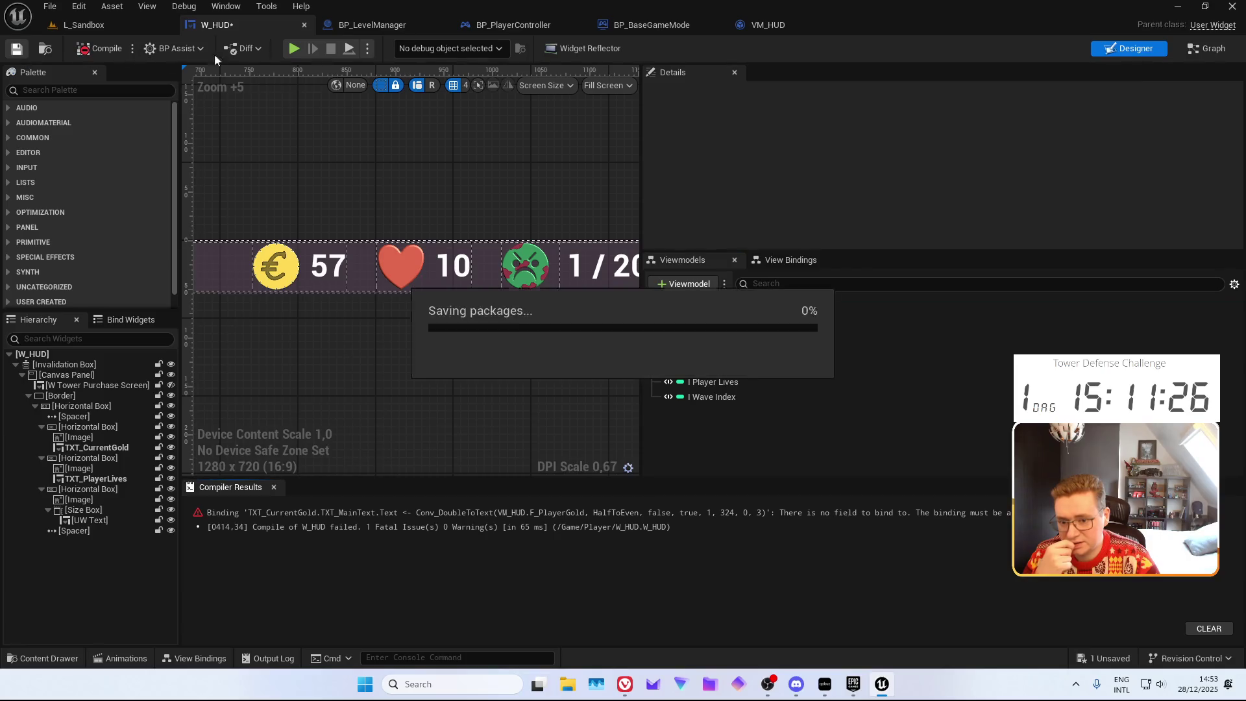
{"action": "left_click", "coordinate": [896, 184]}
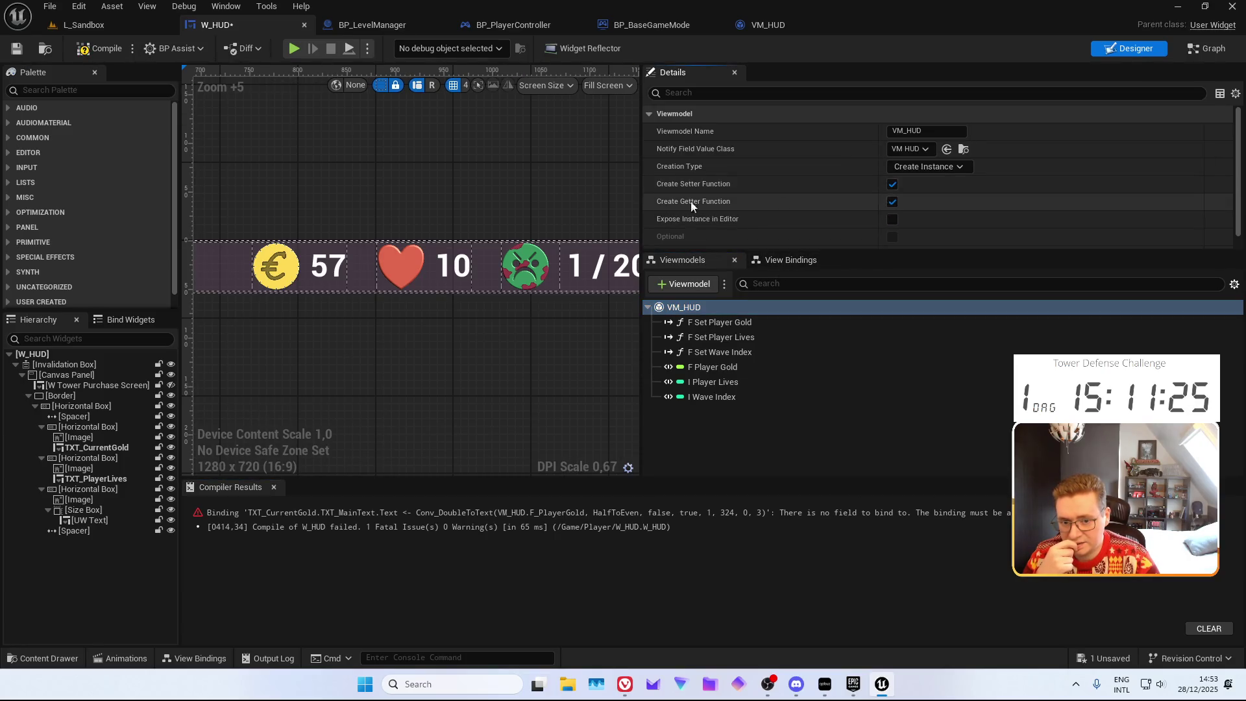
{"action": "key", "text": "ctrl+s"}
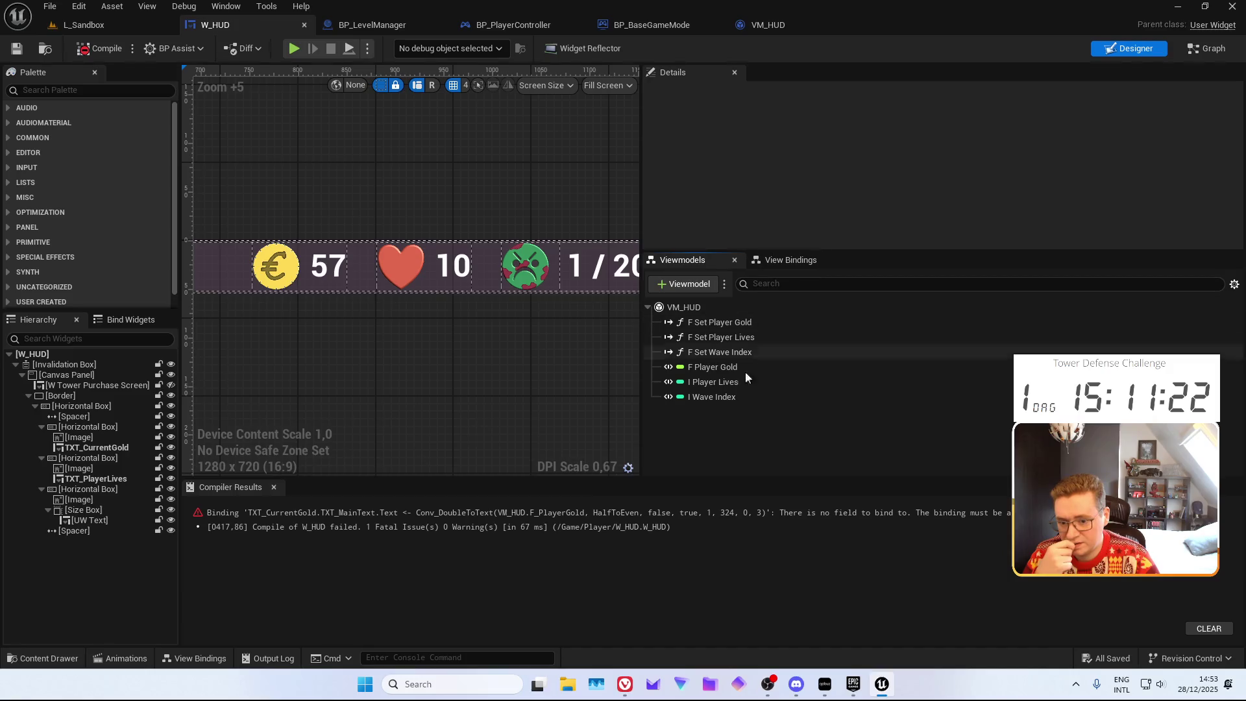
Revert VM_HUD to Manual without setters, compile and save W_HUD, and show View Bindings
{"action": "left_click", "coordinate": [684, 307]}
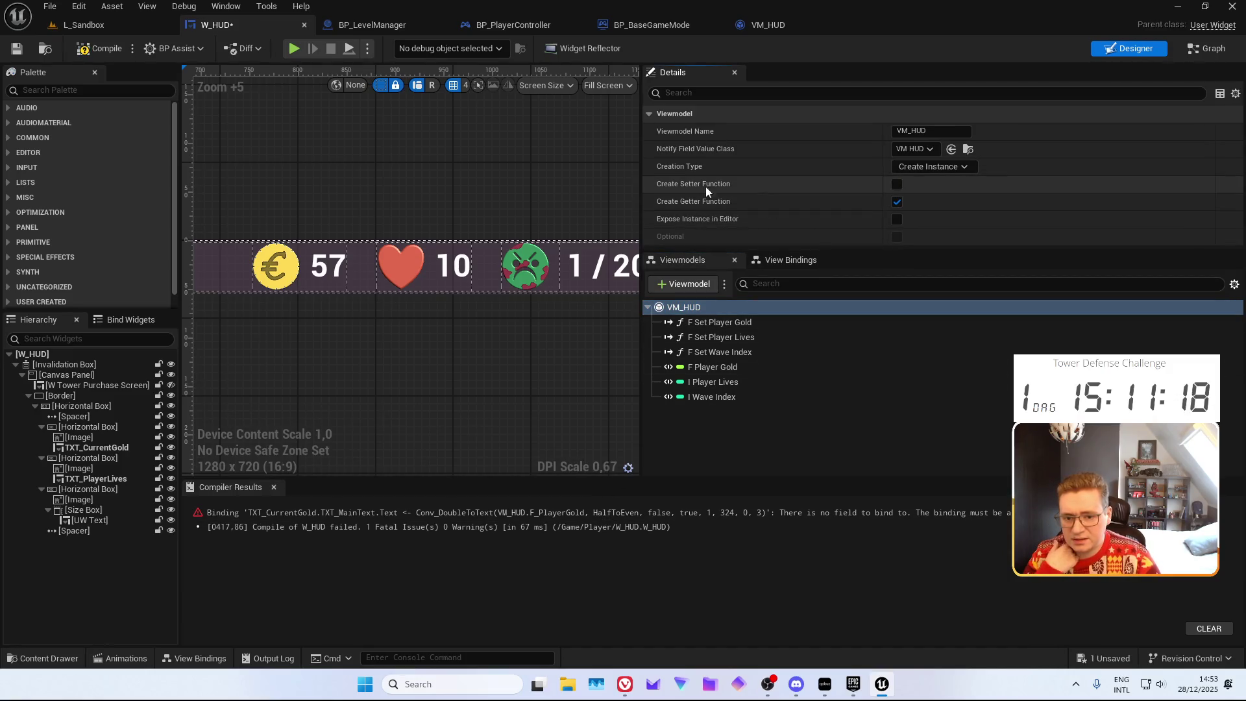
{"action": "left_click", "coordinate": [894, 184]}
{"action": "left_click", "coordinate": [932, 167]}
{"action": "left_click", "coordinate": [915, 182]}
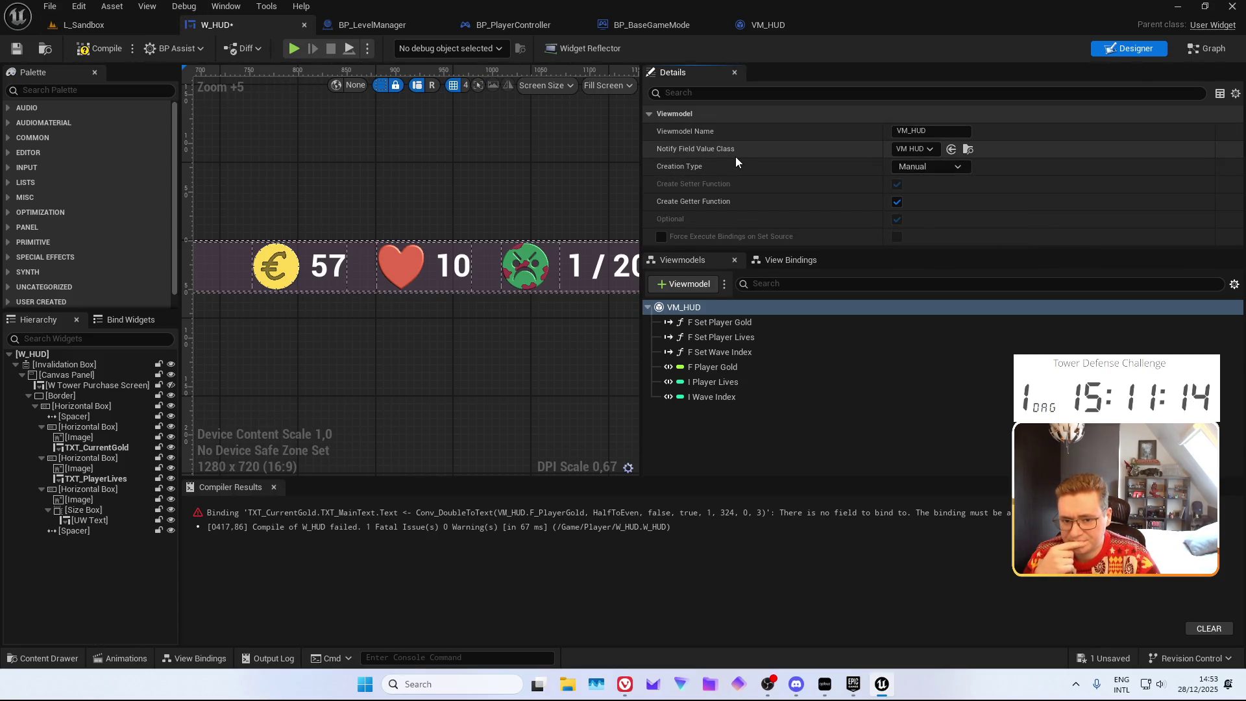
{"action": "left_click", "coordinate": [101, 49]}
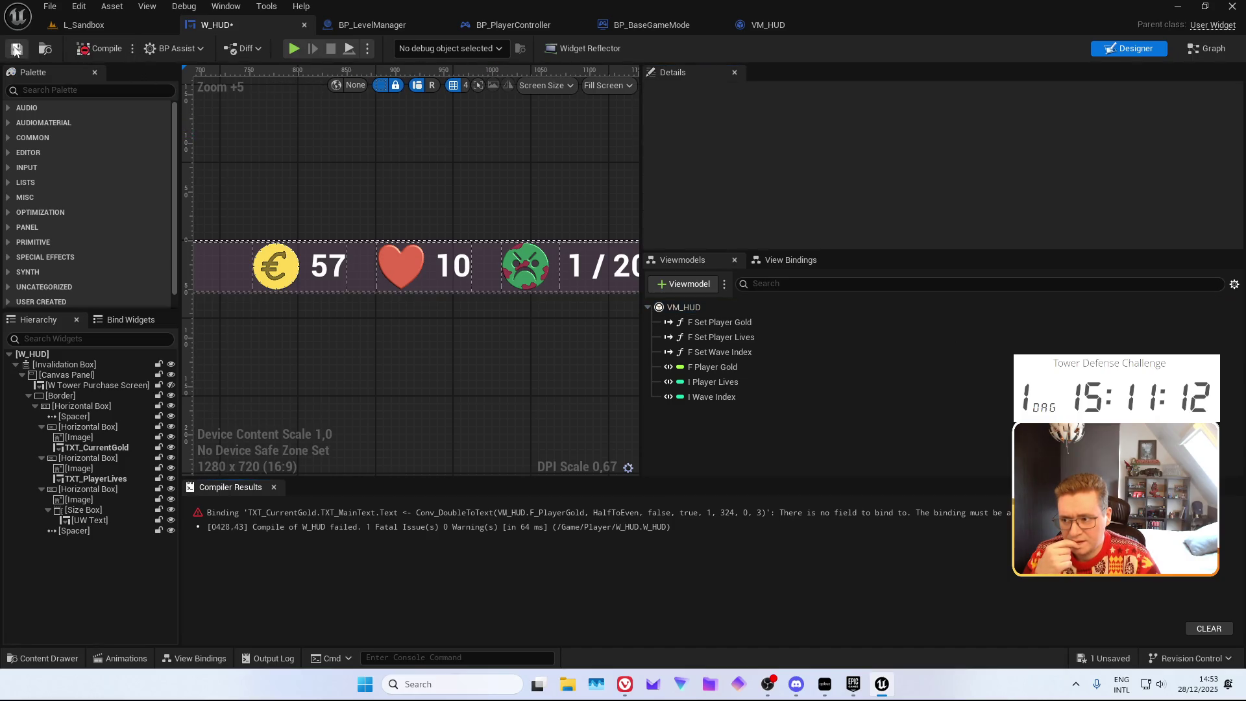
{"action": "left_click", "coordinate": [17, 50]}
{"action": "left_click", "coordinate": [730, 307]}
{"action": "left_click", "coordinate": [791, 260]}
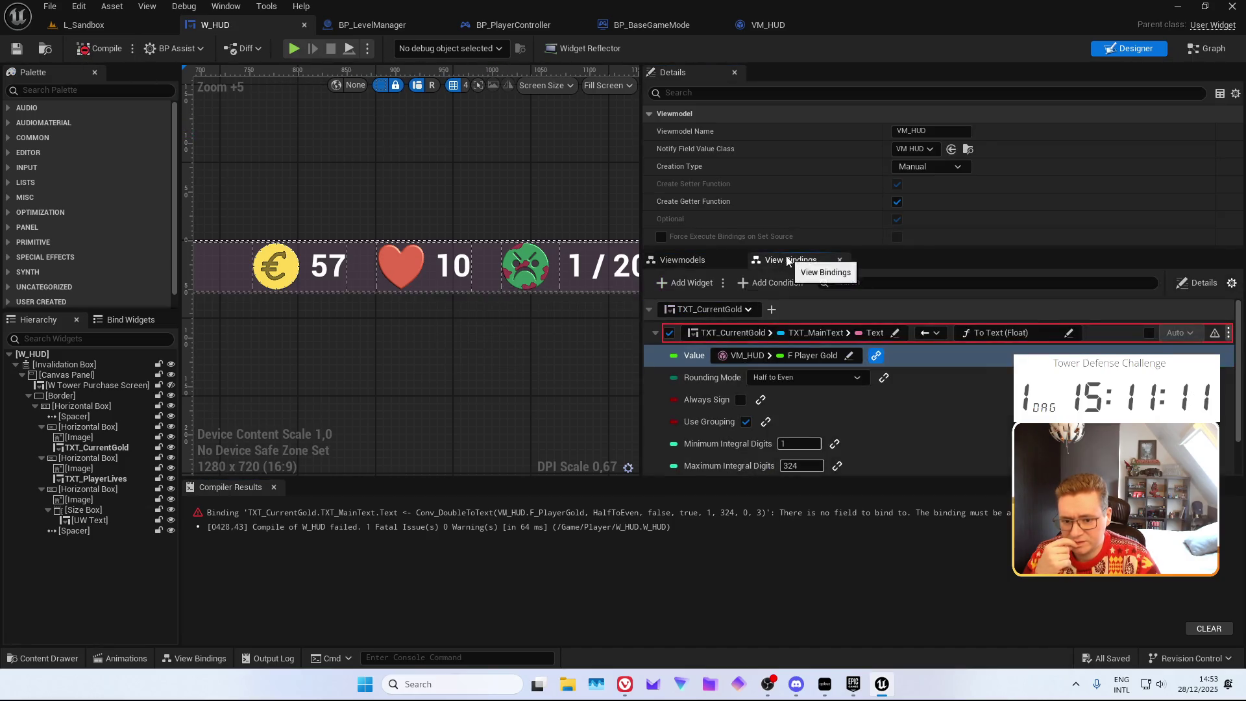
Set the TXT_CurrentGold binding to One Way To Widget and compile and save W_HUD
{"action": "left_click", "coordinate": [929, 333]}
{"action": "left_click", "coordinate": [944, 349]}
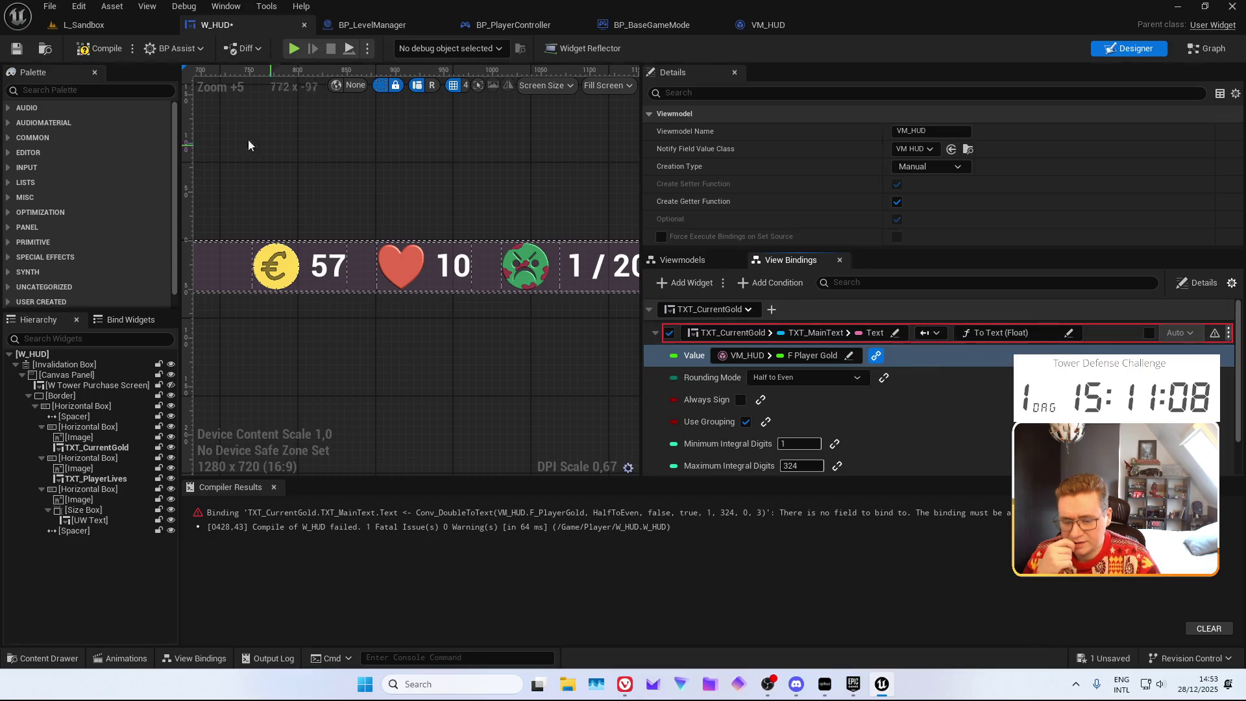
{"action": "left_click", "coordinate": [100, 49]}
{"action": "left_click", "coordinate": [934, 409]}
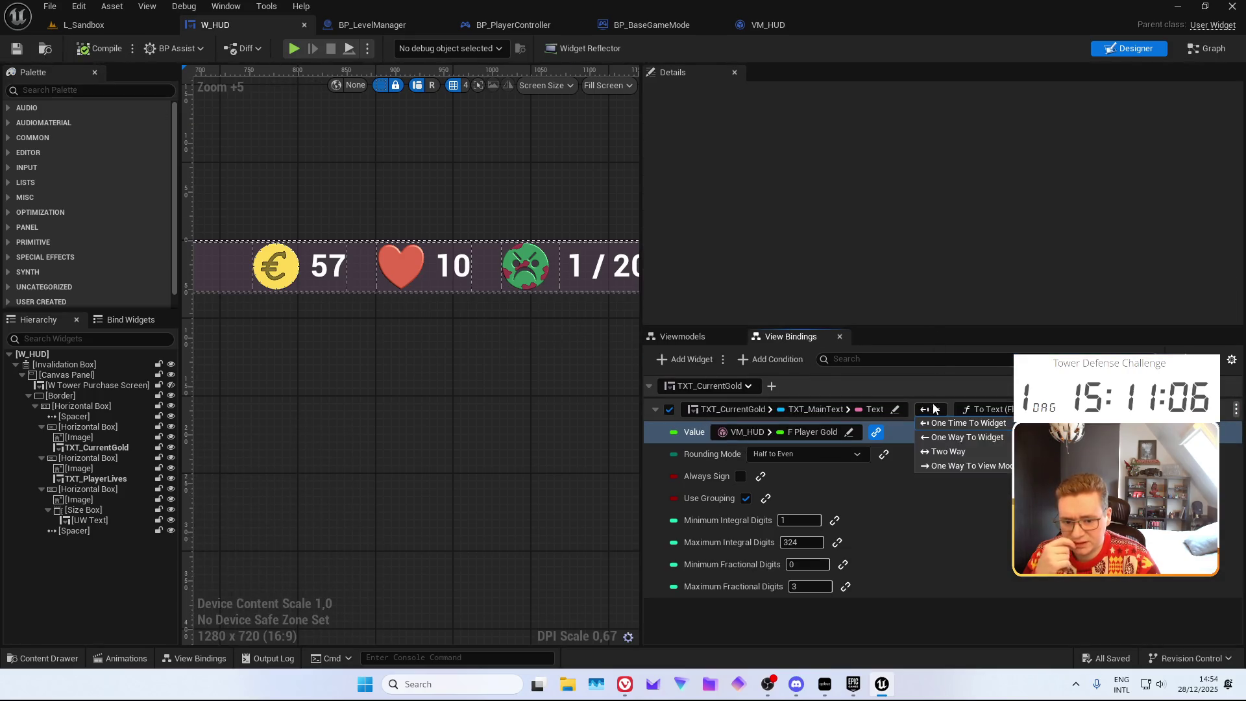
{"action": "left_click", "coordinate": [967, 437]}
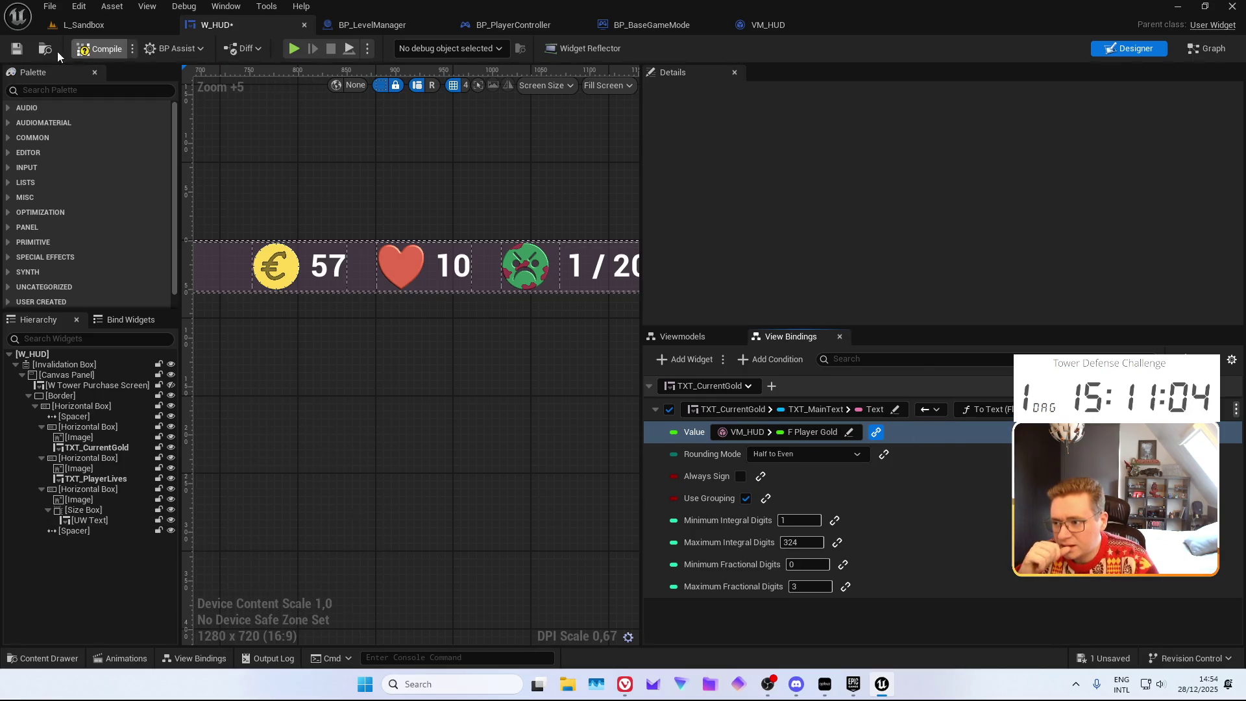
{"action": "left_click", "coordinate": [97, 48]}
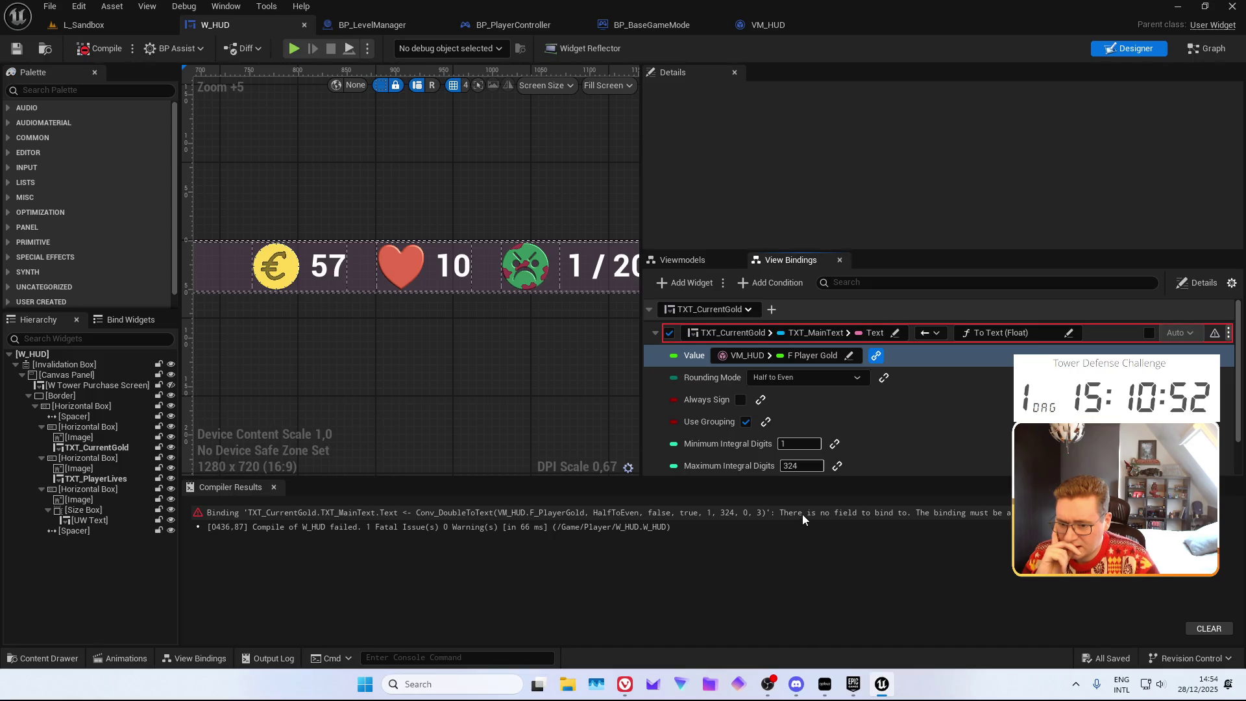
Inspect the gold binding's target text path in View Bindings
{"action": "scroll", "coordinate": [902, 381], "scroll_direction": "down", "scroll_amount": 1}
{"action": "scroll", "coordinate": [907, 383], "scroll_direction": "up", "scroll_amount": 1}
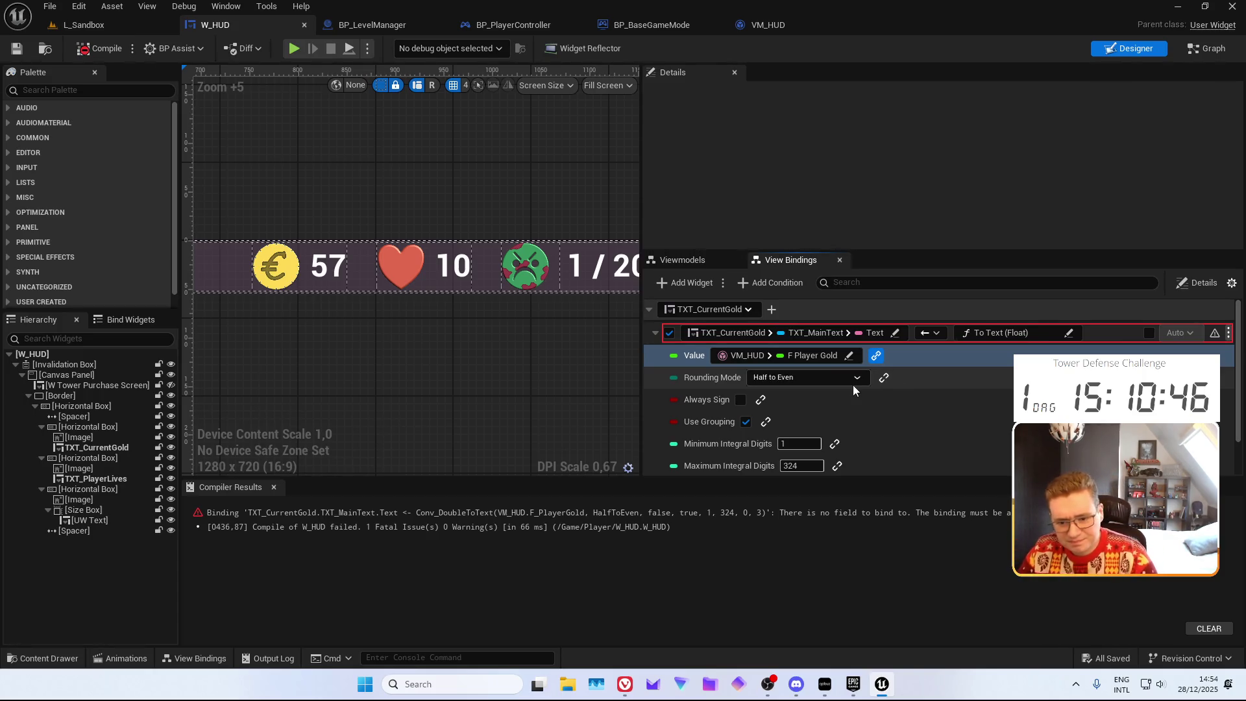
{"action": "left_click", "coordinate": [834, 336]}
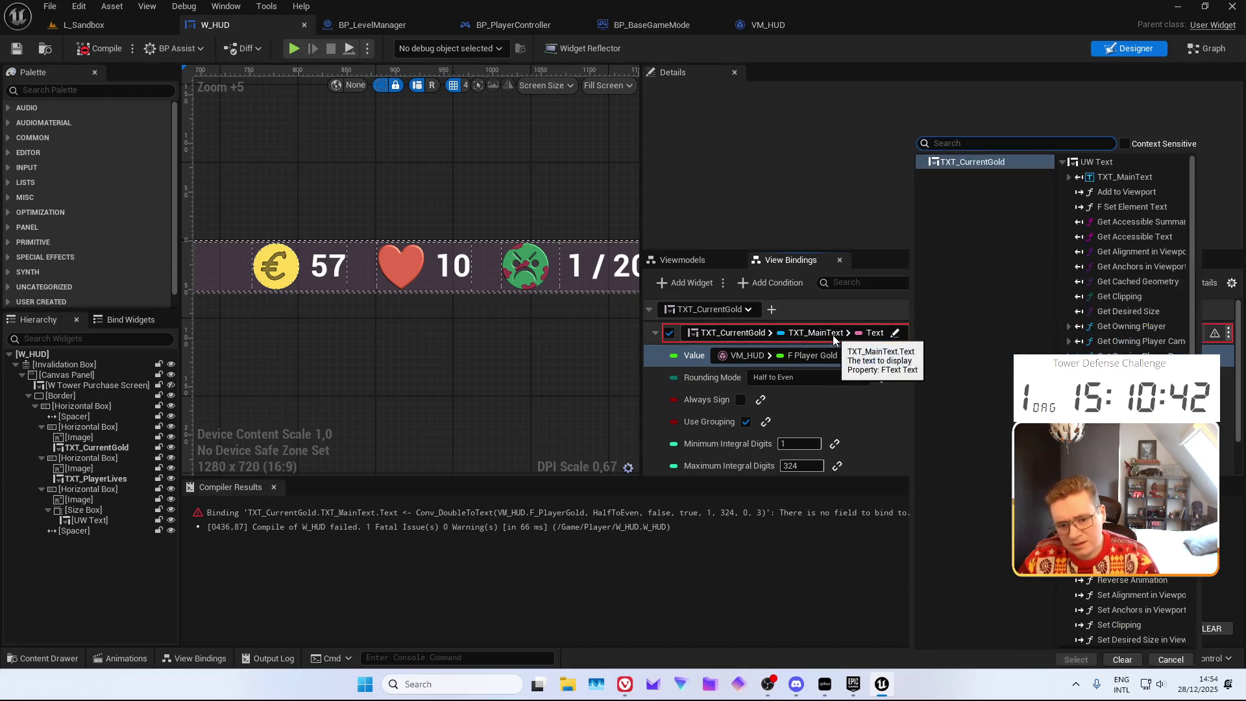
Browse TXT_MainText's members in the binding property picker
{"action": "left_click", "coordinate": [1069, 177]}
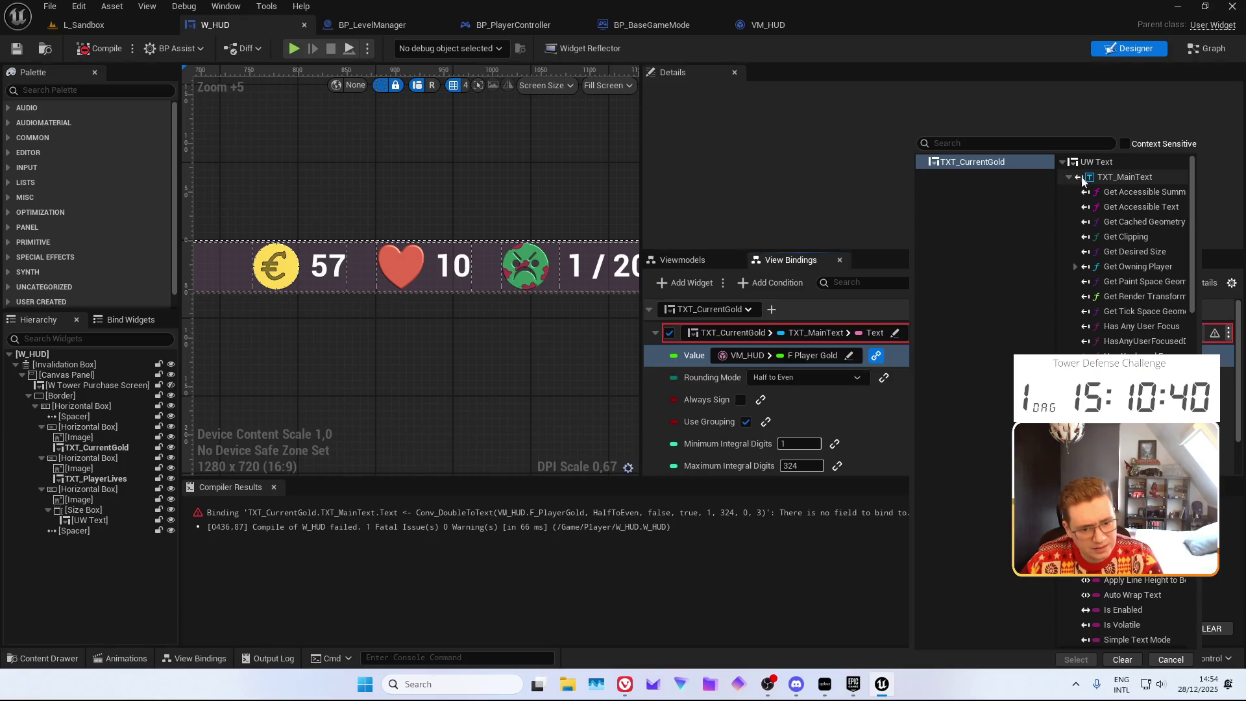
{"action": "scroll", "coordinate": [1104, 227], "scroll_direction": "down", "scroll_amount": 5}
{"action": "scroll", "coordinate": [1129, 260], "scroll_direction": "down", "scroll_amount": 8}
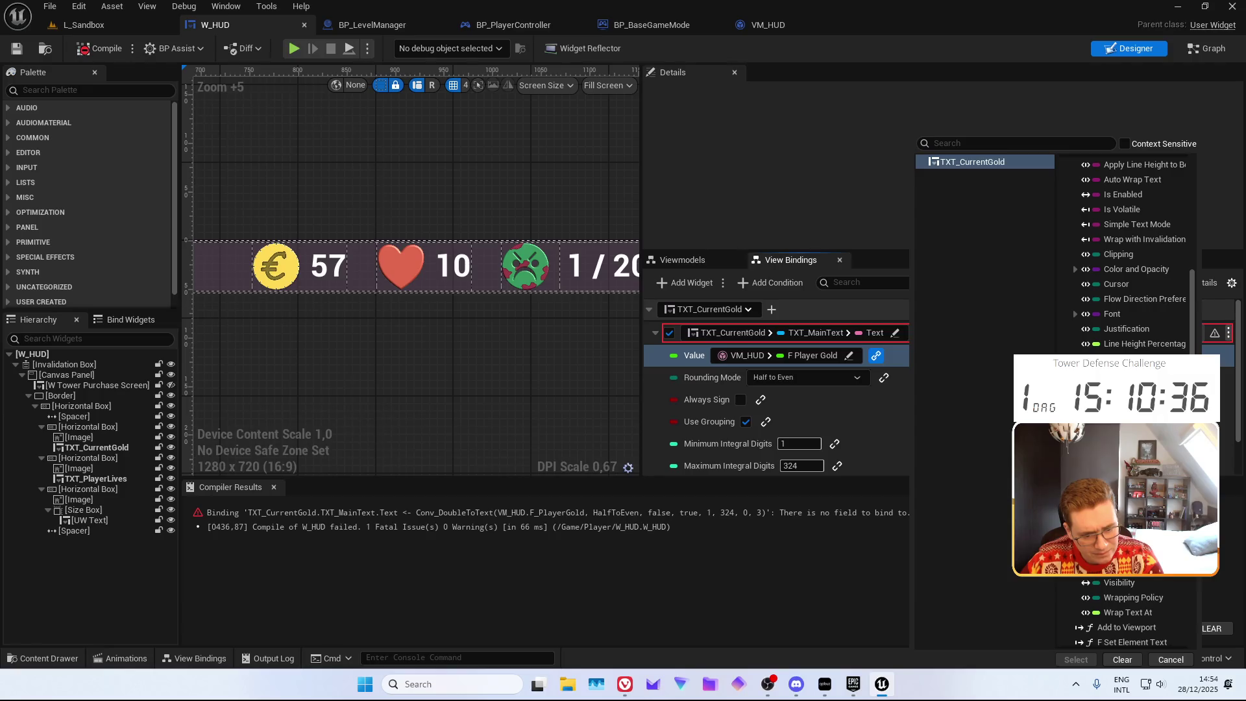
{"action": "scroll", "coordinate": [1130, 292], "scroll_direction": "down", "scroll_amount": 8}
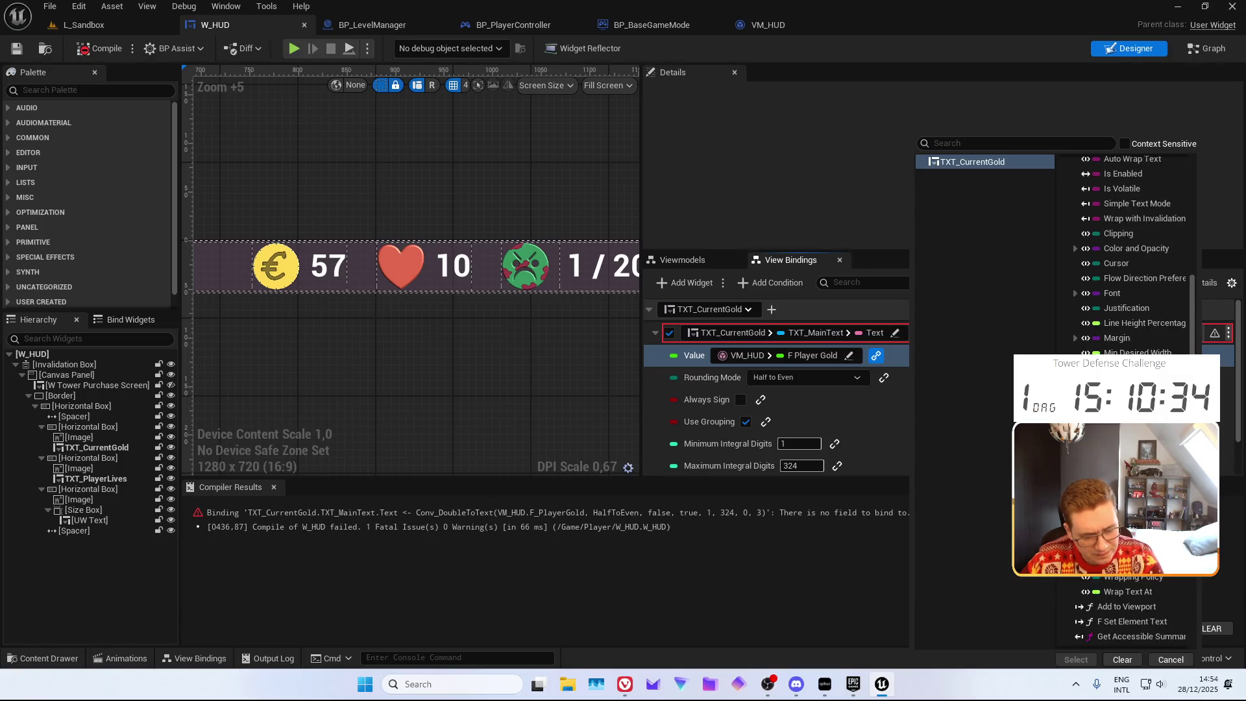
{"action": "scroll", "coordinate": [1129, 260], "scroll_direction": "up", "scroll_amount": 15}
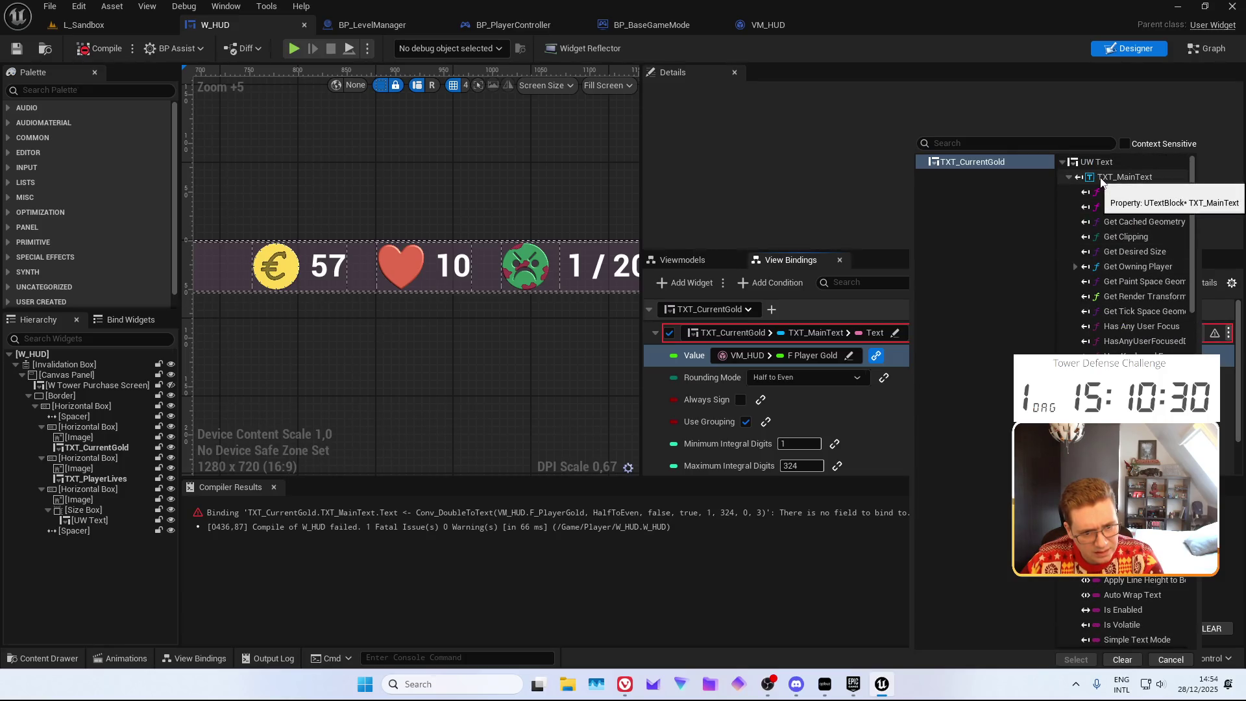
Cancel the picker and select UW_Text in Content/GenericUI via the content drawer
{"action": "left_click", "coordinate": [539, 175]}
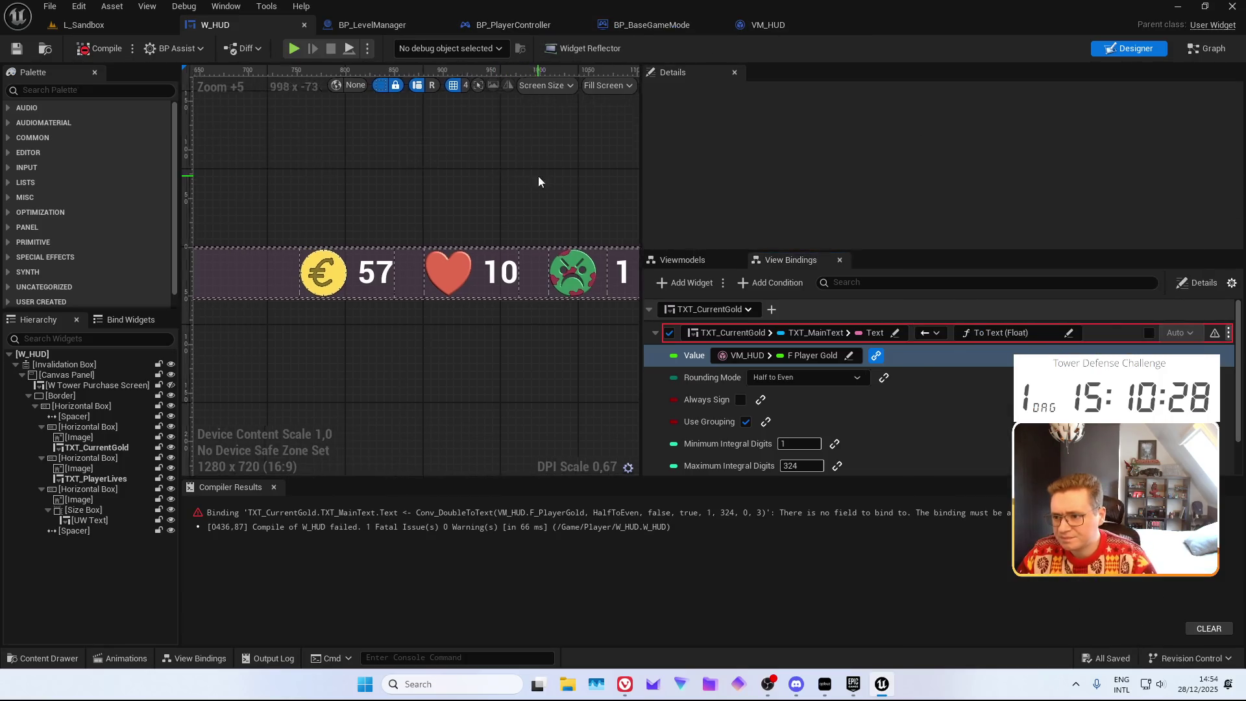
{"action": "key", "text": "ctrl+space"}
{"action": "left_click", "coordinate": [143, 528]}
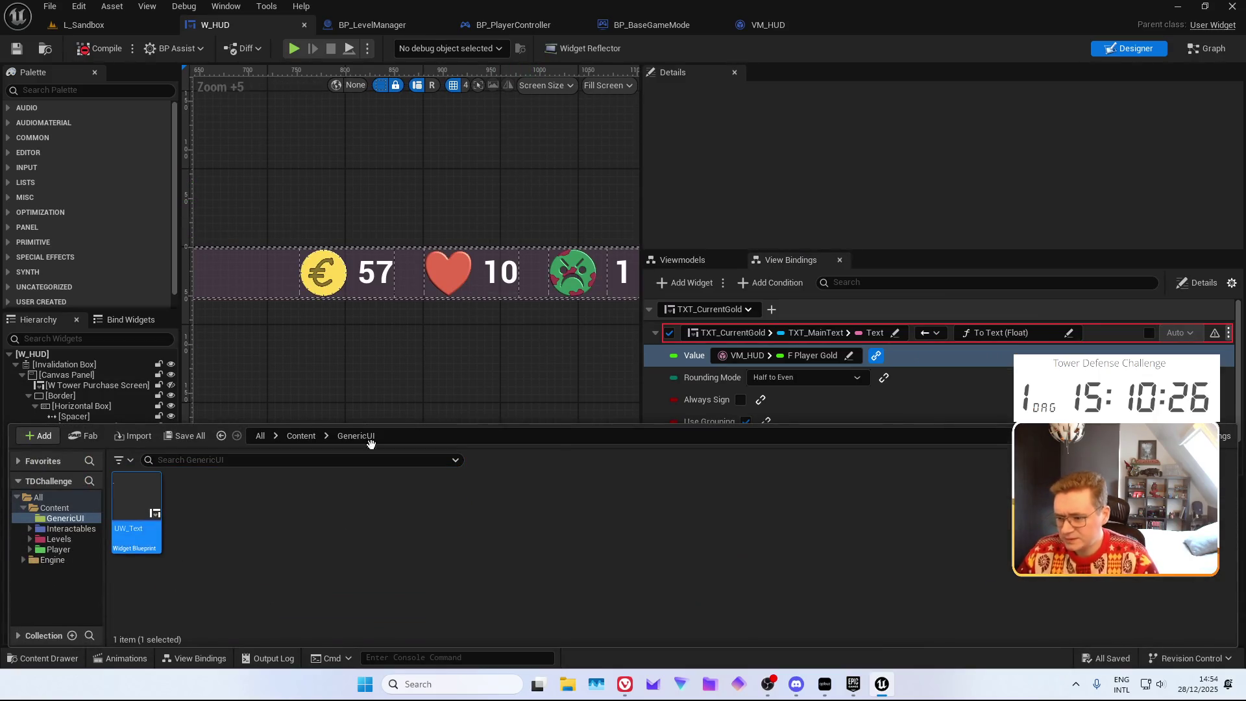
After checking UW_Text's F_SetElementText graph, make F_PlayerGold, I_PlayerLives and I_WaveIndex Field Notify
{"action": "left_click", "coordinate": [493, 305]}
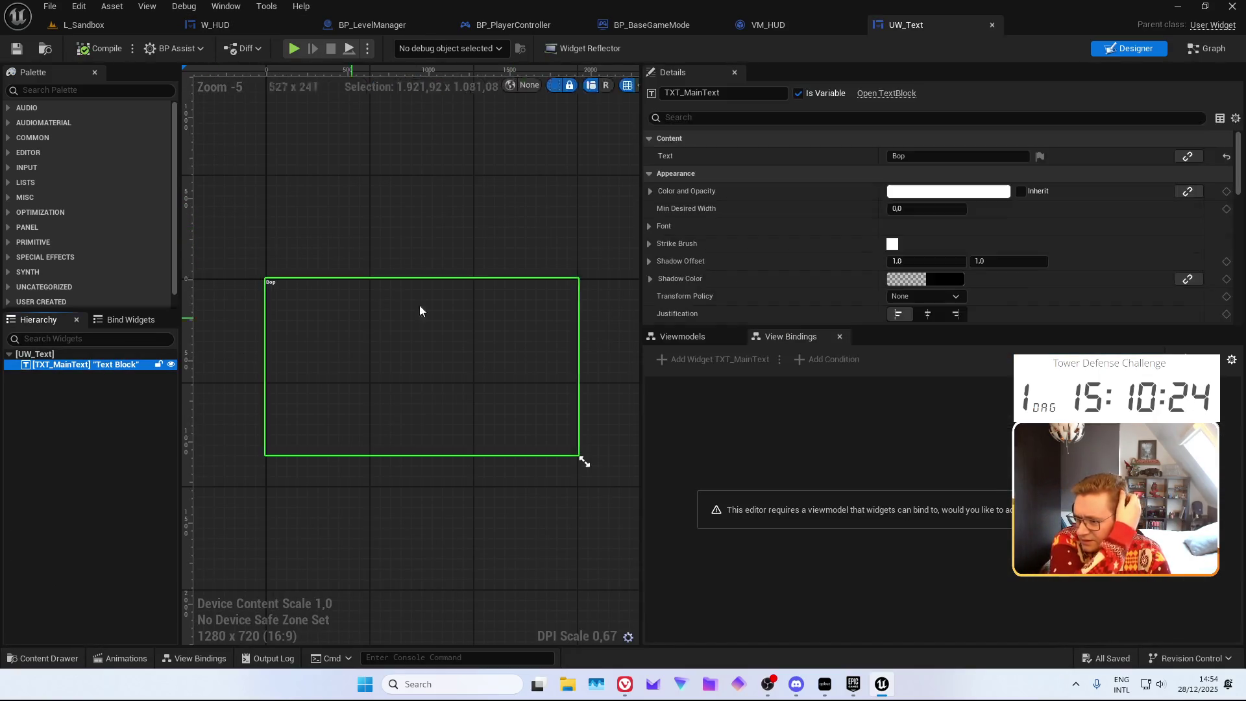
{"action": "left_click", "coordinate": [1206, 49]}
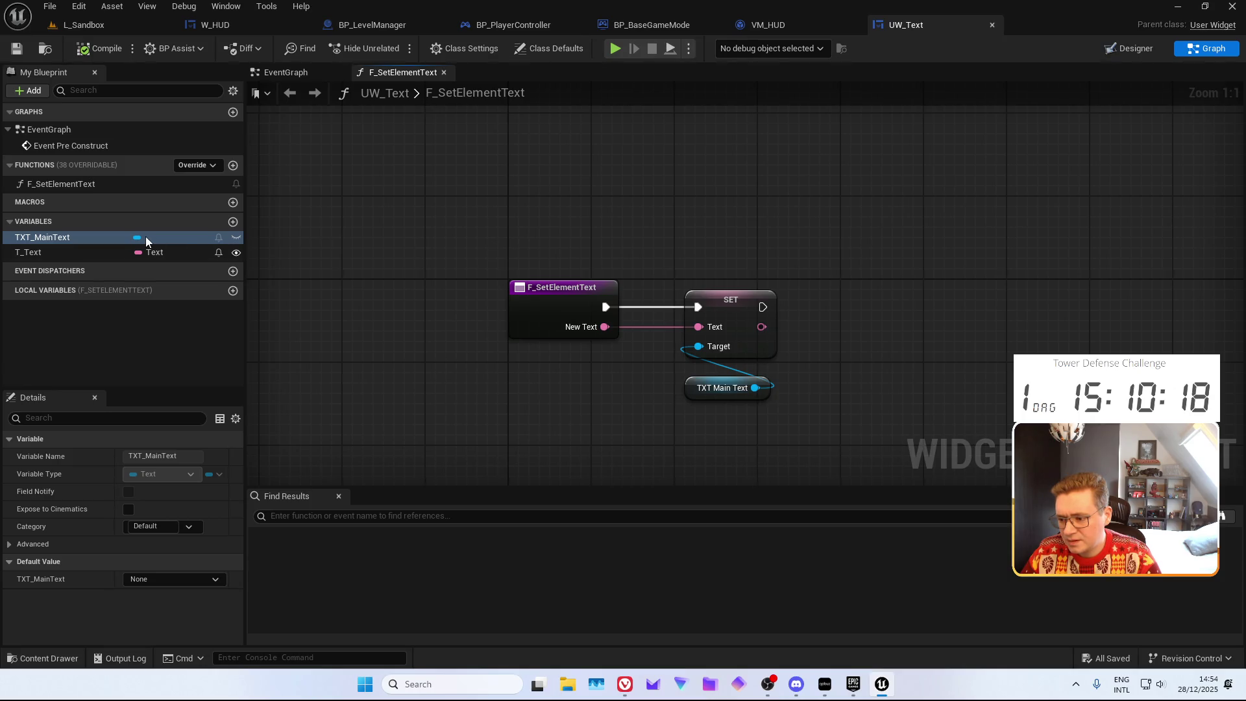
{"action": "left_click", "coordinate": [823, 20]}
{"action": "left_click", "coordinate": [327, 253]}
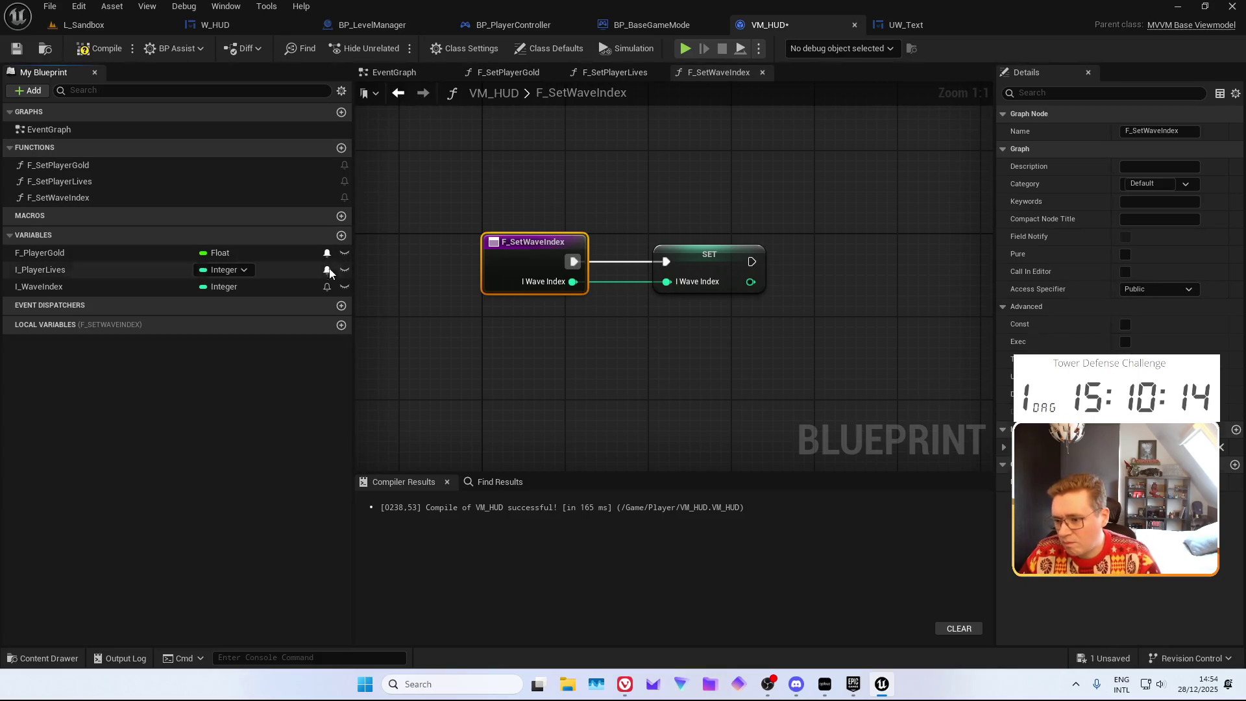
{"action": "left_click", "coordinate": [327, 269]}
{"action": "left_click", "coordinate": [327, 286]}
Compile and save VM_HUD, then recompile W_HUD
{"action": "left_click", "coordinate": [97, 48]}
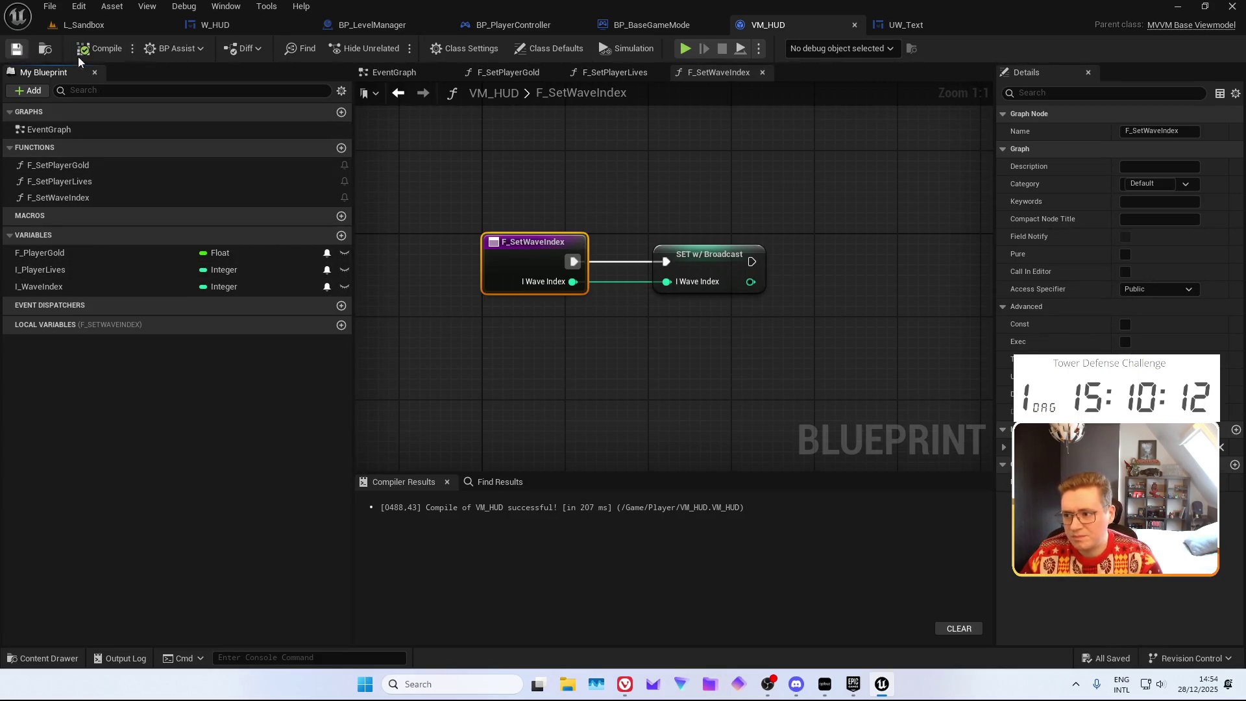
{"action": "left_click", "coordinate": [16, 48]}
{"action": "left_click", "coordinate": [924, 29]}
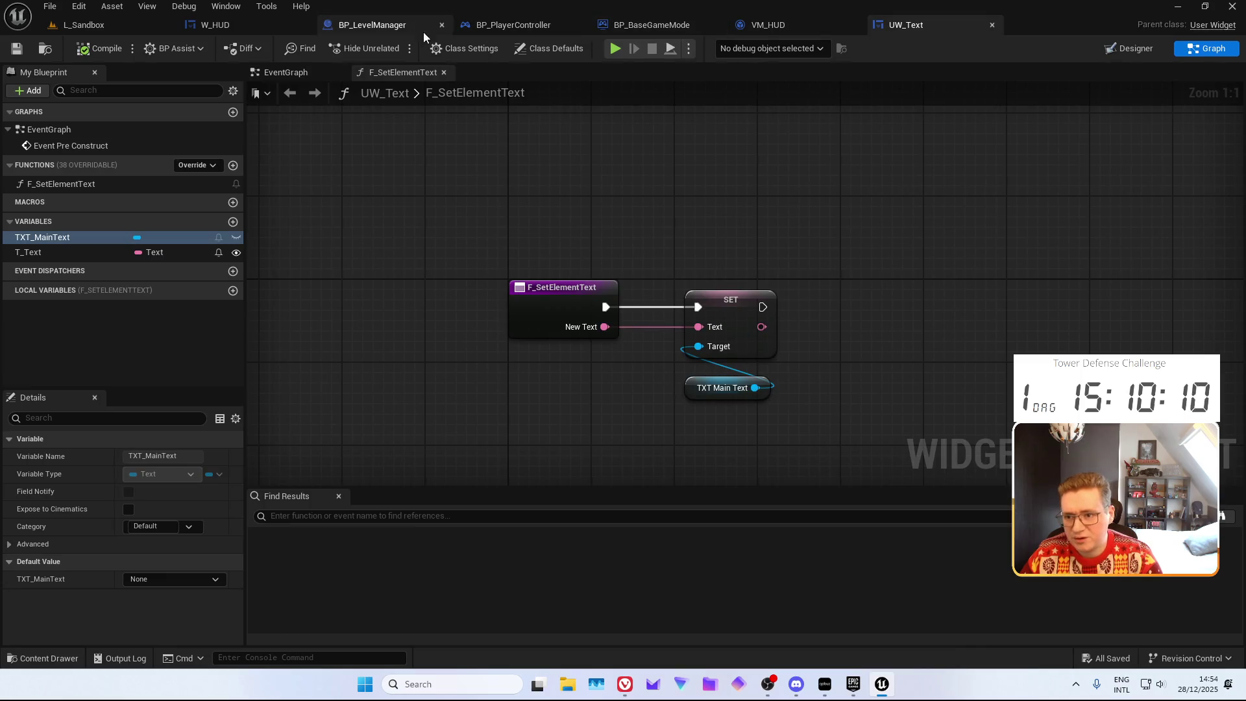
{"action": "left_click", "coordinate": [235, 24]}
{"action": "left_click", "coordinate": [98, 48]}
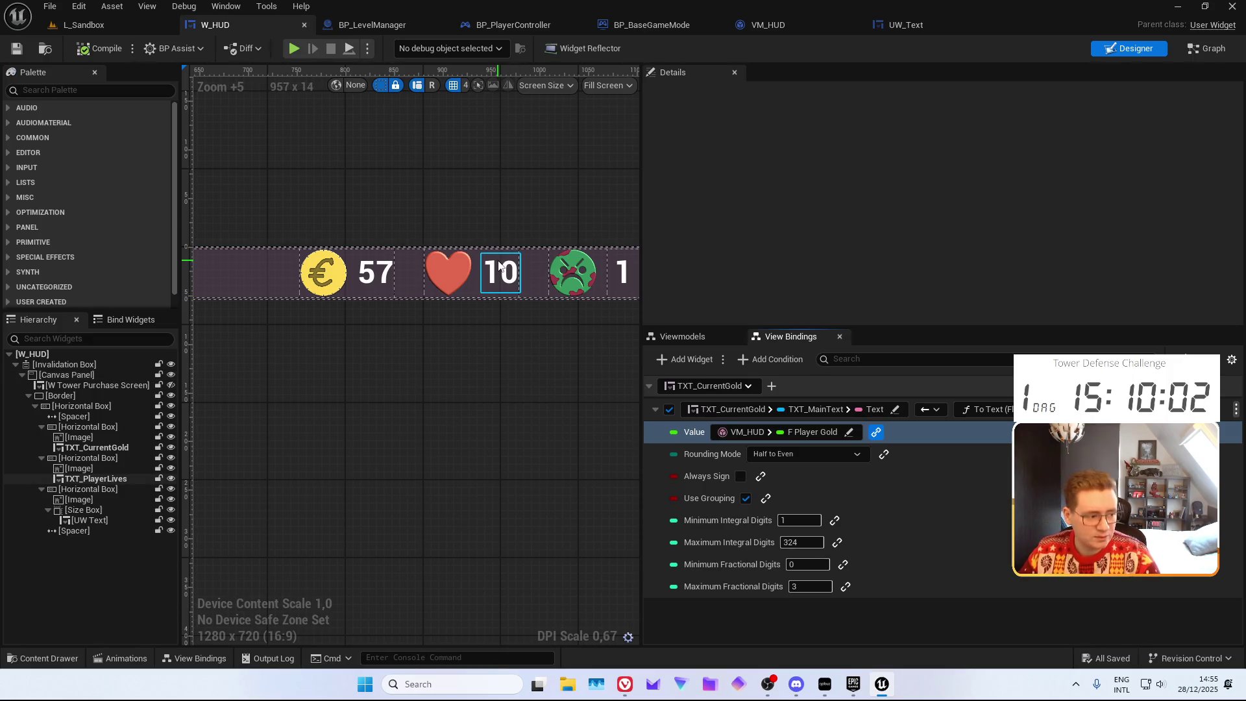
Add a view binding for the lives text targeting TXT_MainText > Text
{"action": "scroll", "coordinate": [501, 267], "scroll_direction": "up", "scroll_amount": 6}
{"action": "scroll", "coordinate": [502, 267], "scroll_direction": "down", "scroll_amount": 6}
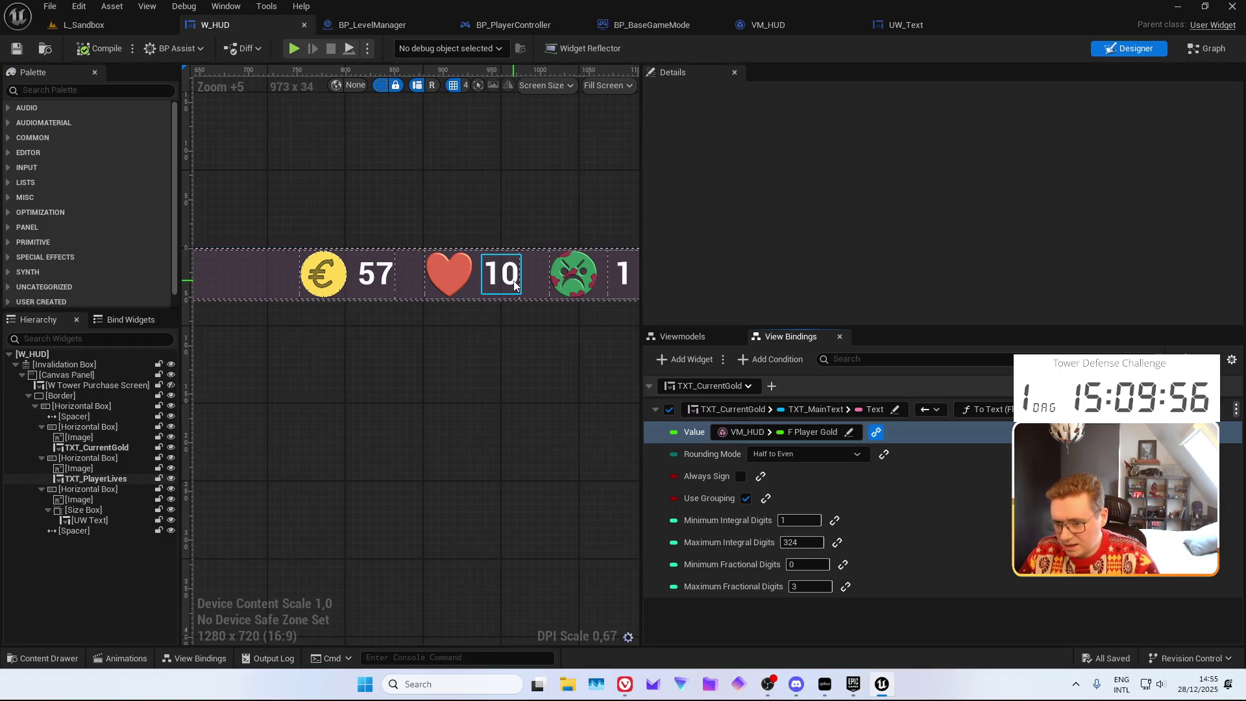
{"action": "left_click", "coordinate": [515, 285]}
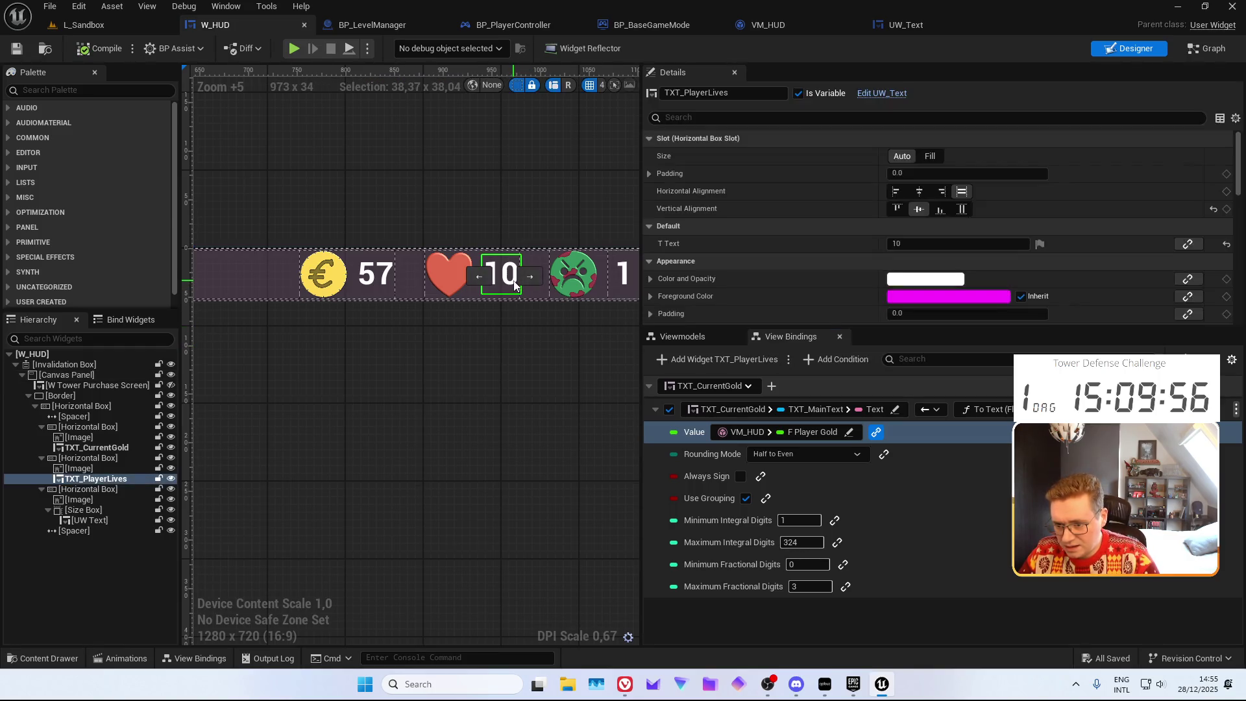
{"action": "left_click", "coordinate": [715, 361]}
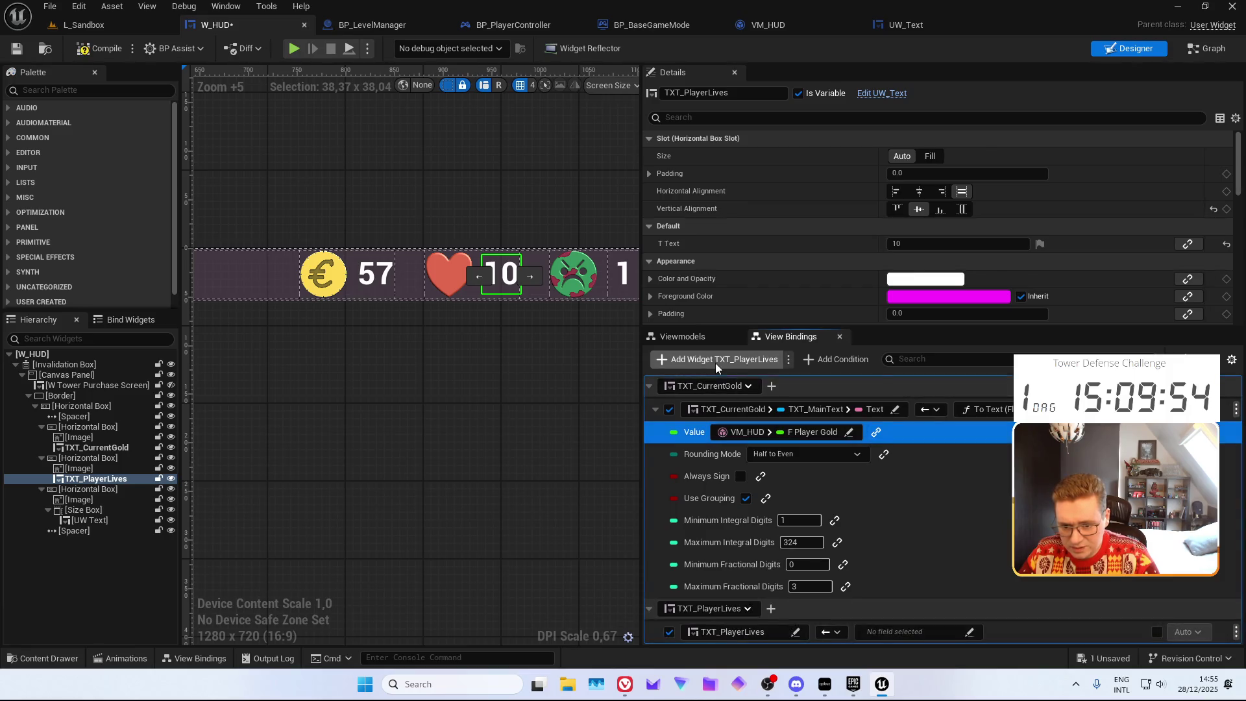
{"action": "left_click", "coordinate": [732, 612]}
{"action": "left_click", "coordinate": [733, 631]}
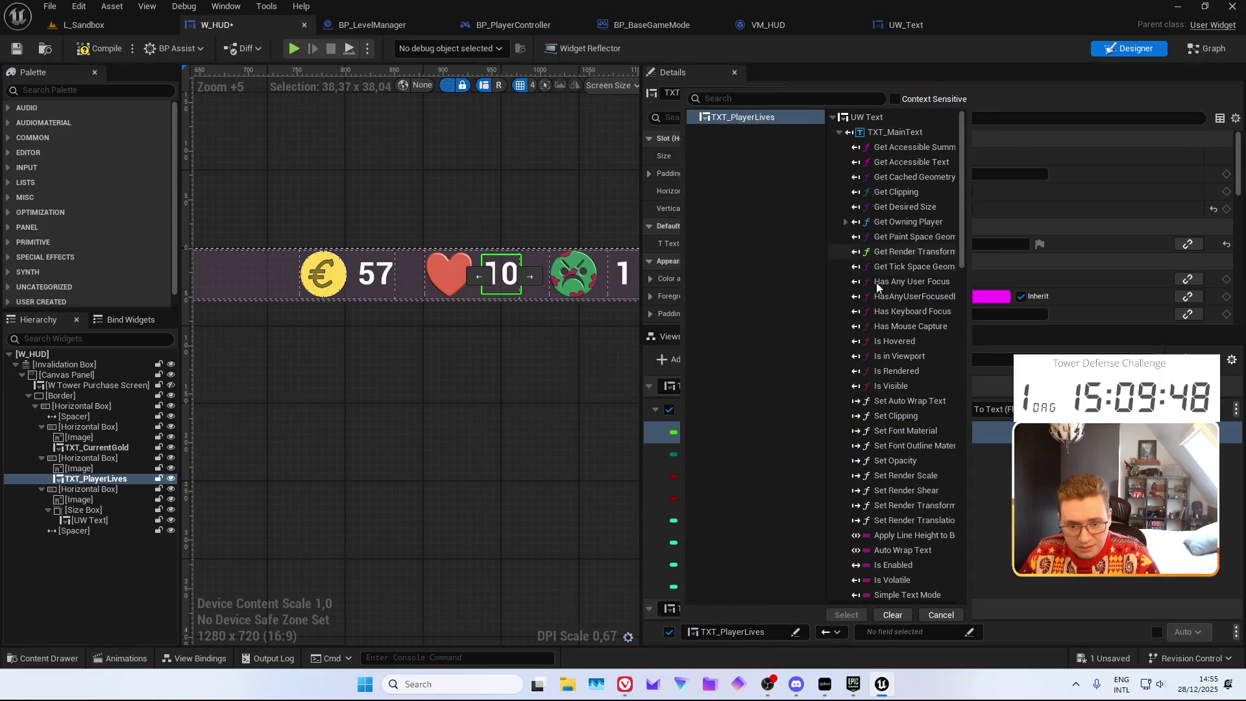
{"action": "scroll", "coordinate": [883, 390], "scroll_direction": "down", "scroll_amount": 10}
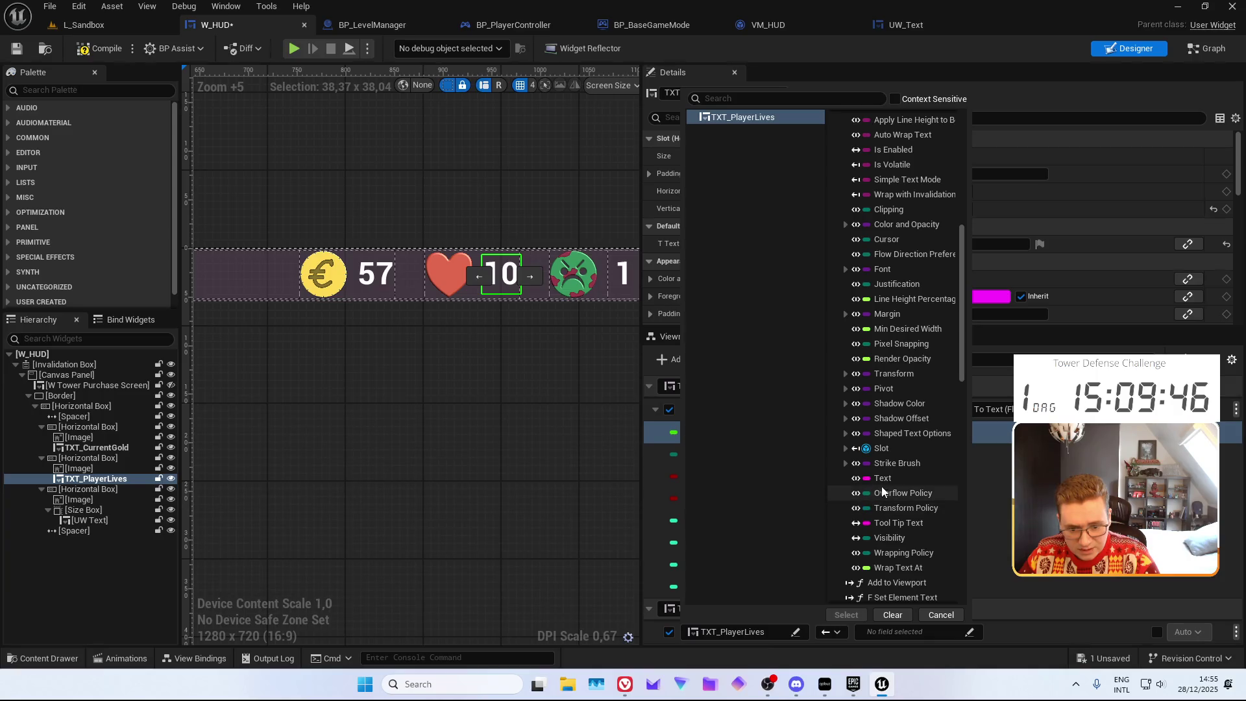
{"action": "left_click", "coordinate": [883, 478]}
{"action": "left_click", "coordinate": [846, 615]}
Convert with To Text (Integer) from VM_HUD's I Player Lives, then compile and save
{"action": "left_click", "coordinate": [993, 632]}
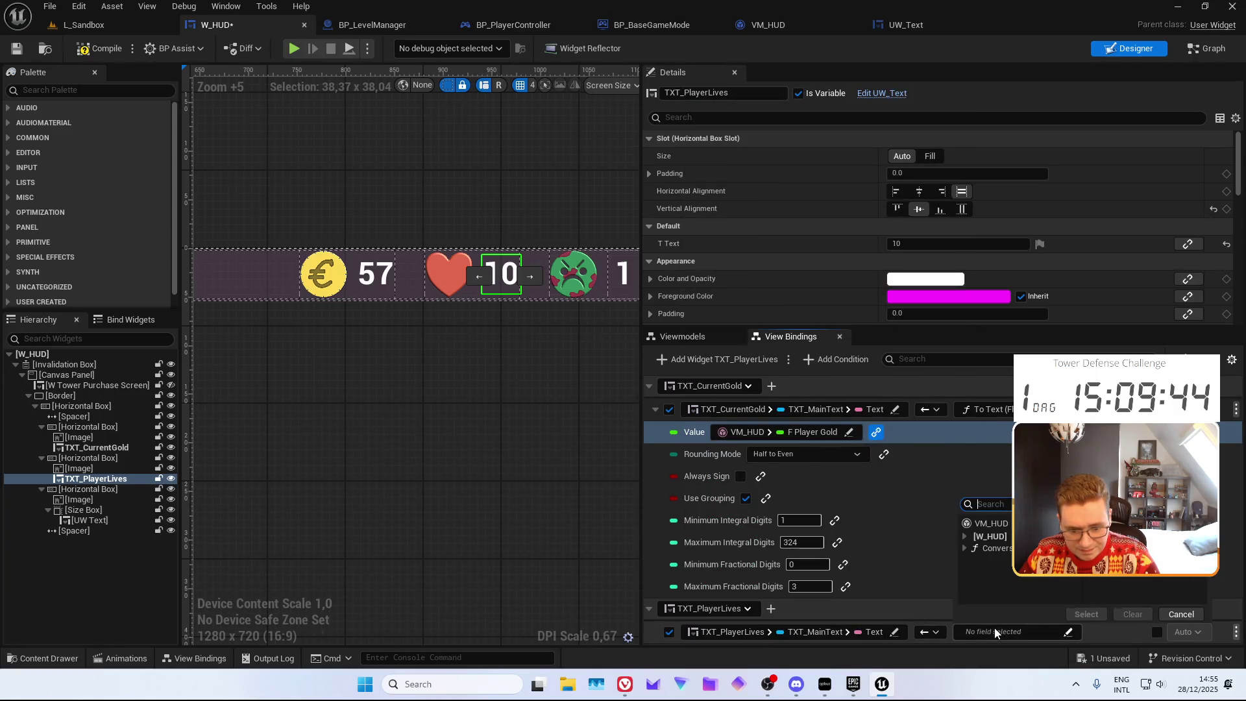
{"action": "left_click", "coordinate": [986, 548]}
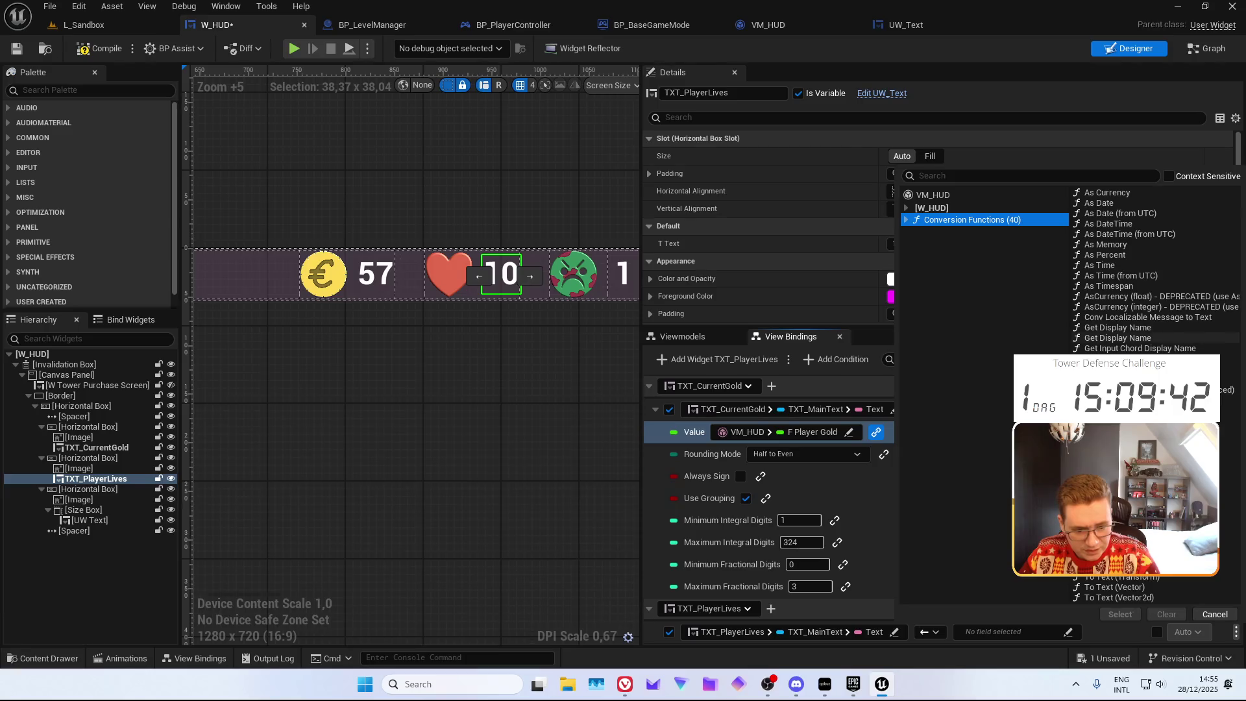
{"action": "left_click", "coordinate": [1155, 504]}
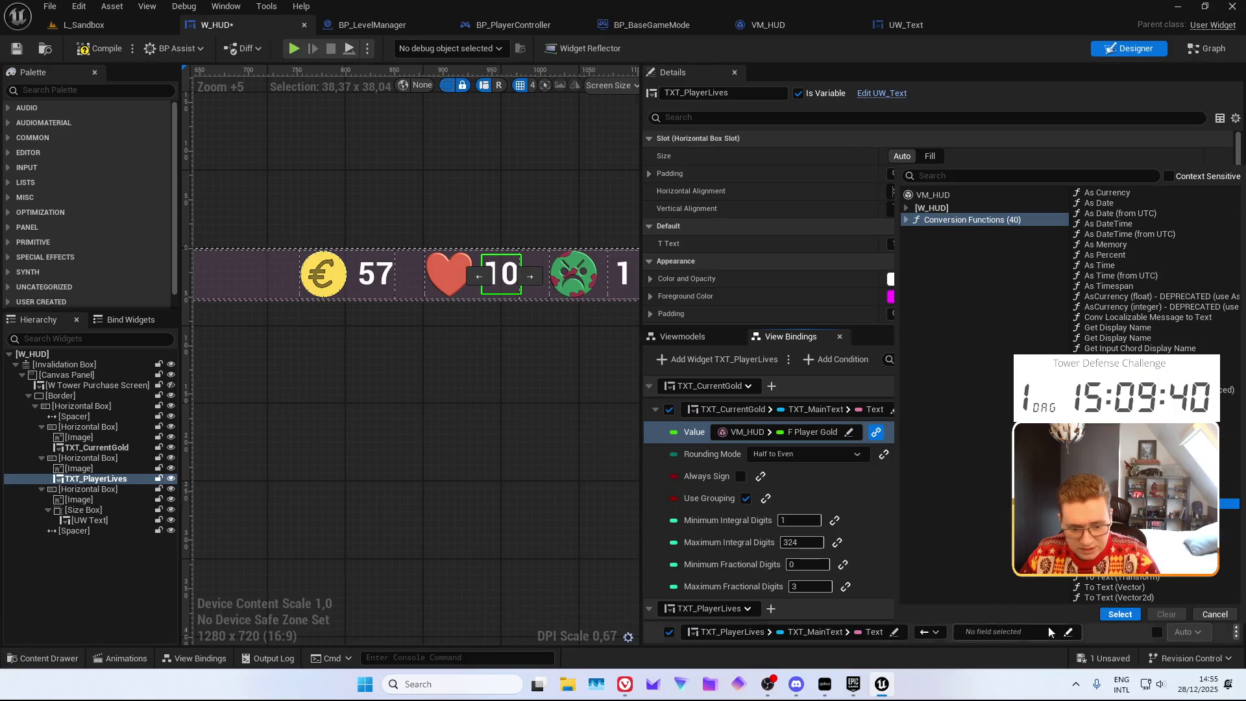
{"action": "left_click", "coordinate": [1111, 609]}
{"action": "scroll", "coordinate": [826, 528], "scroll_direction": "down", "scroll_amount": 3}
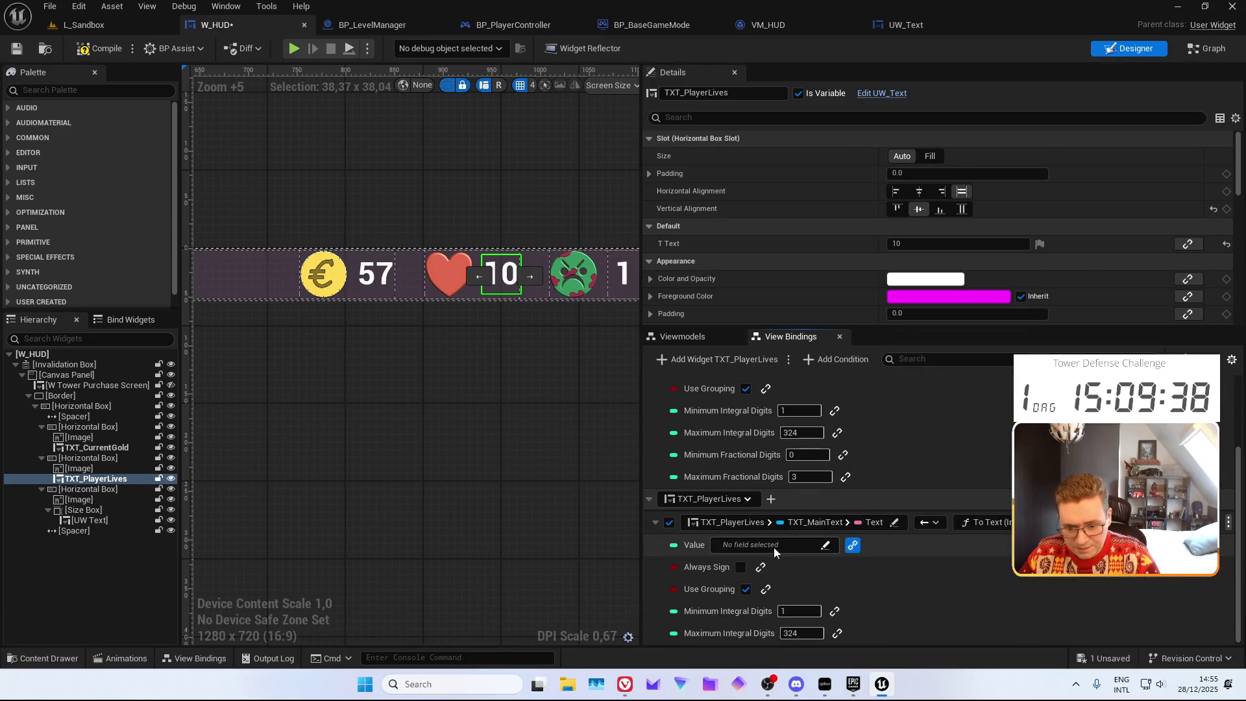
{"action": "left_click", "coordinate": [773, 547]}
{"action": "left_click", "coordinate": [804, 437]}
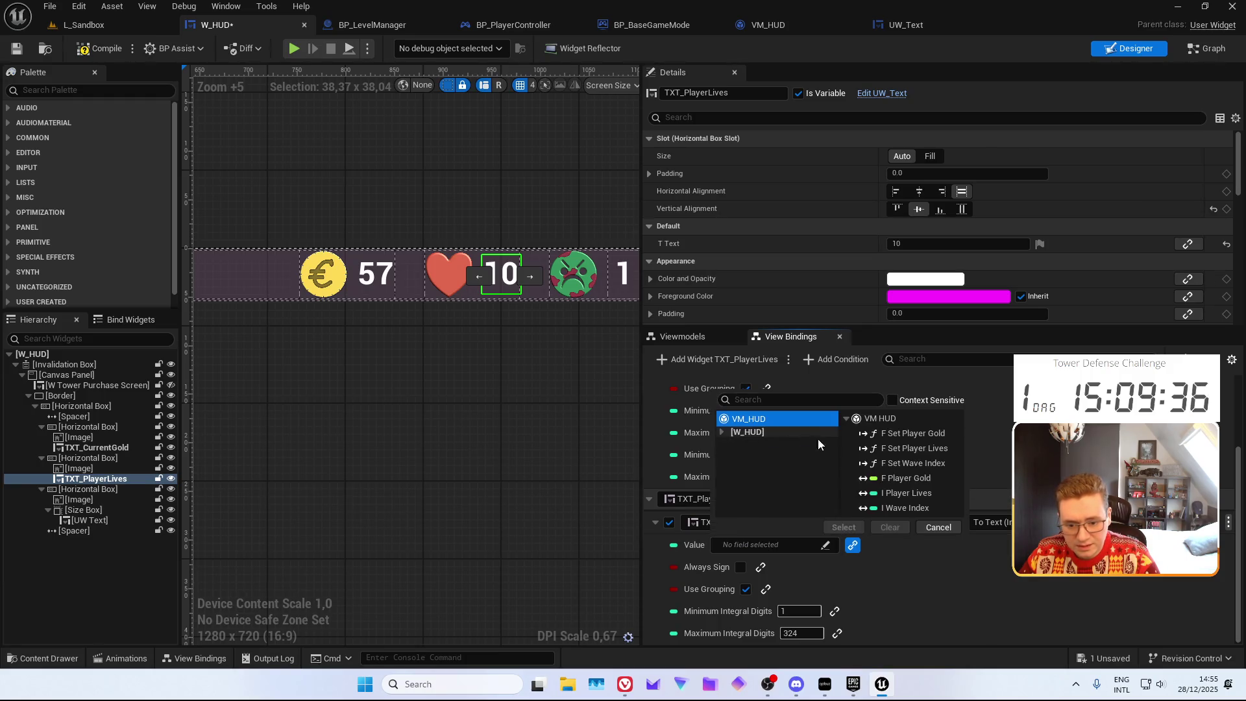
{"action": "left_click", "coordinate": [902, 492]}
{"action": "left_click", "coordinate": [844, 527]}
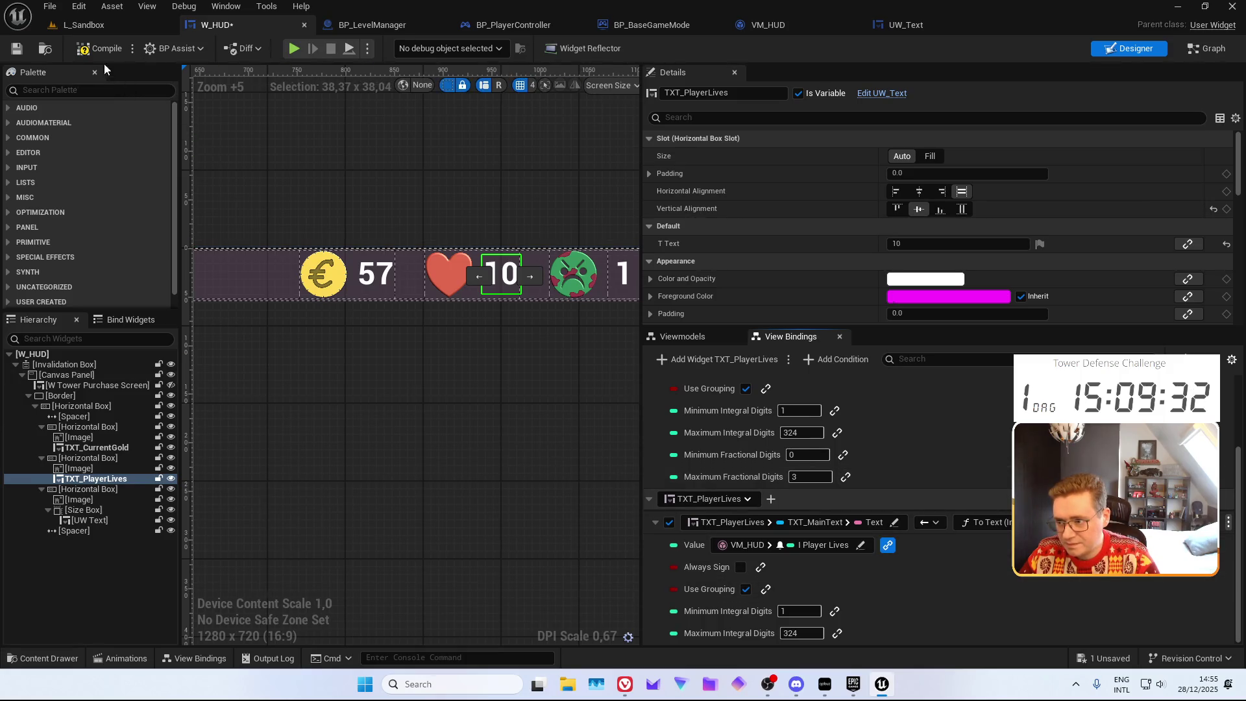
{"action": "left_click", "coordinate": [18, 49]}
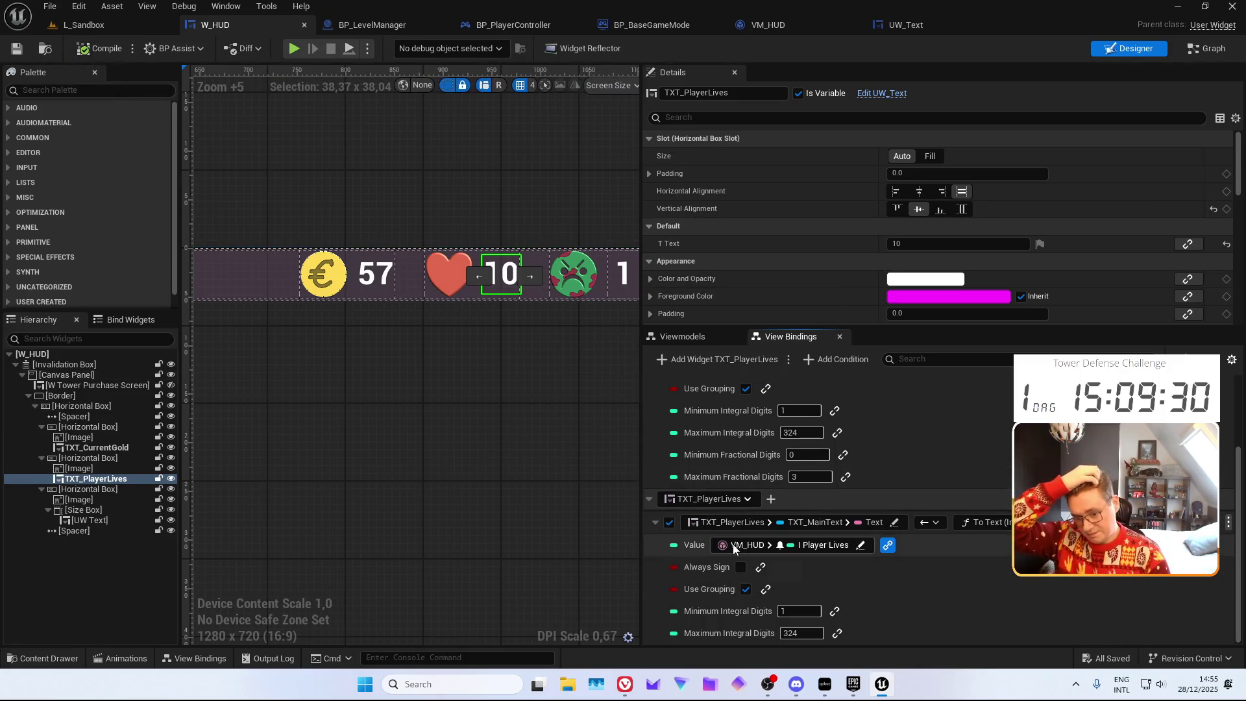
{"action": "left_click", "coordinate": [623, 275]}
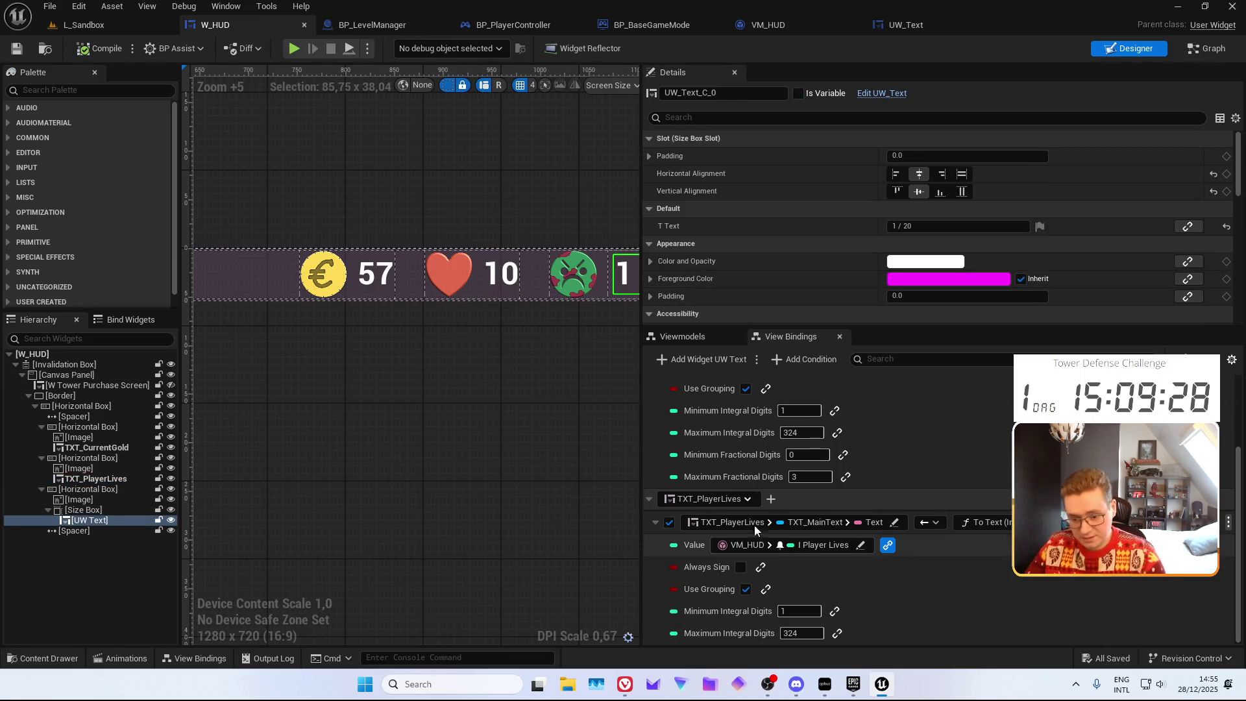
Make the wave text widget a variable named TXT_CurrentWave, removing the unfinished binding
{"action": "left_click", "coordinate": [708, 357]}
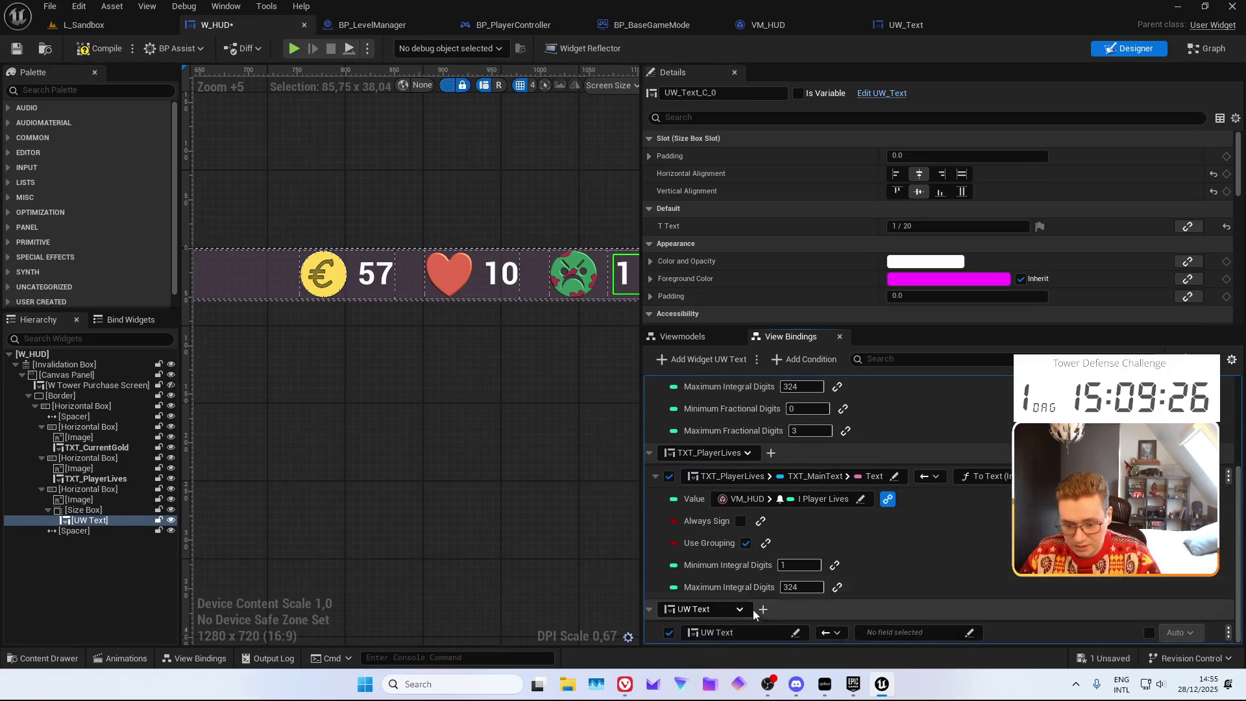
{"action": "left_click", "coordinate": [799, 94]}
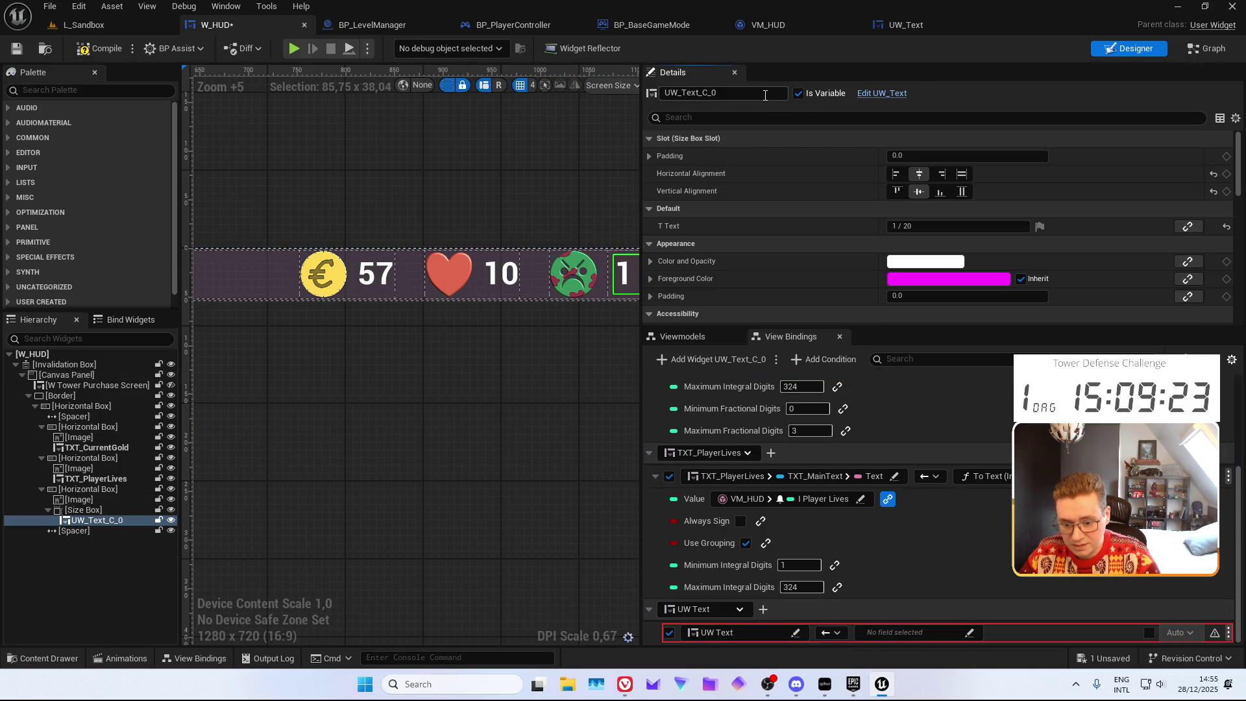
{"action": "left_click", "coordinate": [1228, 633]}
{"action": "left_click", "coordinate": [1180, 583]}
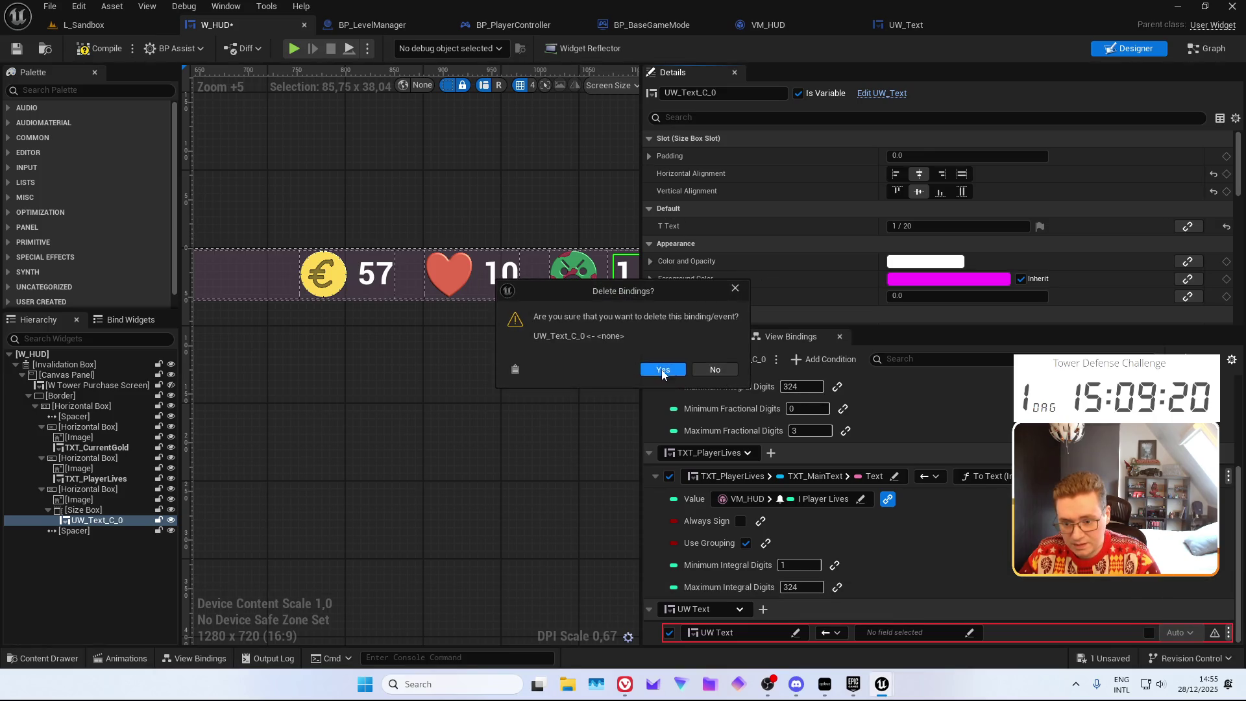
{"action": "left_click", "coordinate": [663, 370]}
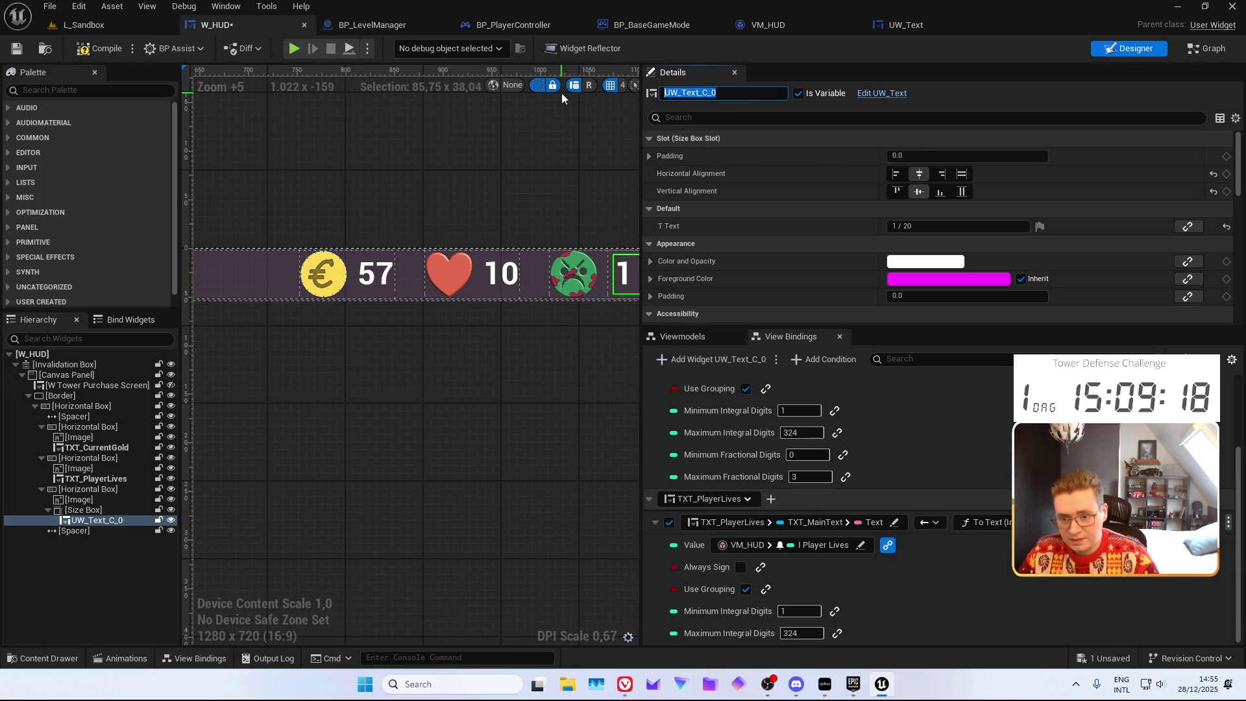
{"action": "key", "text": "BackSpace"}
{"action": "key", "text": "BackSpace"}
{"action": "key", "text": "BackSpace"}
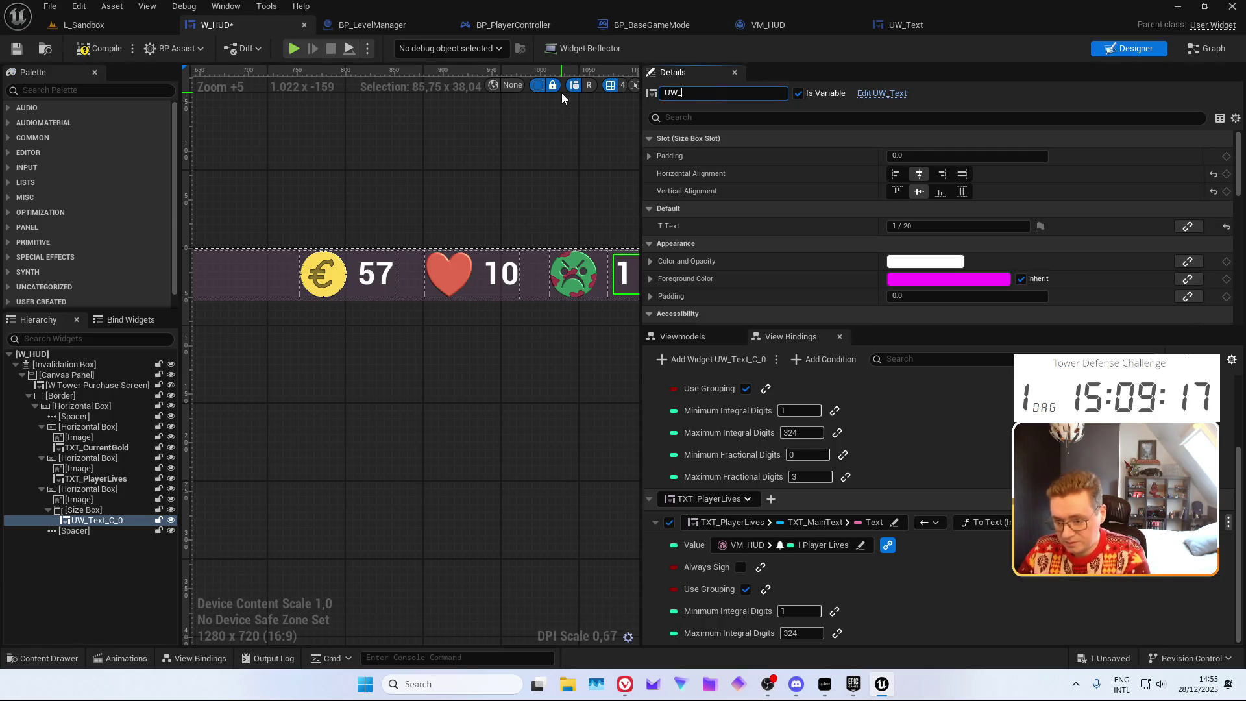
{"action": "key", "text": "BackSpace"}
{"action": "key", "text": "BackSpace"}
{"action": "key", "text": "BackSpace"}
{"action": "type", "text": "TXT_"}
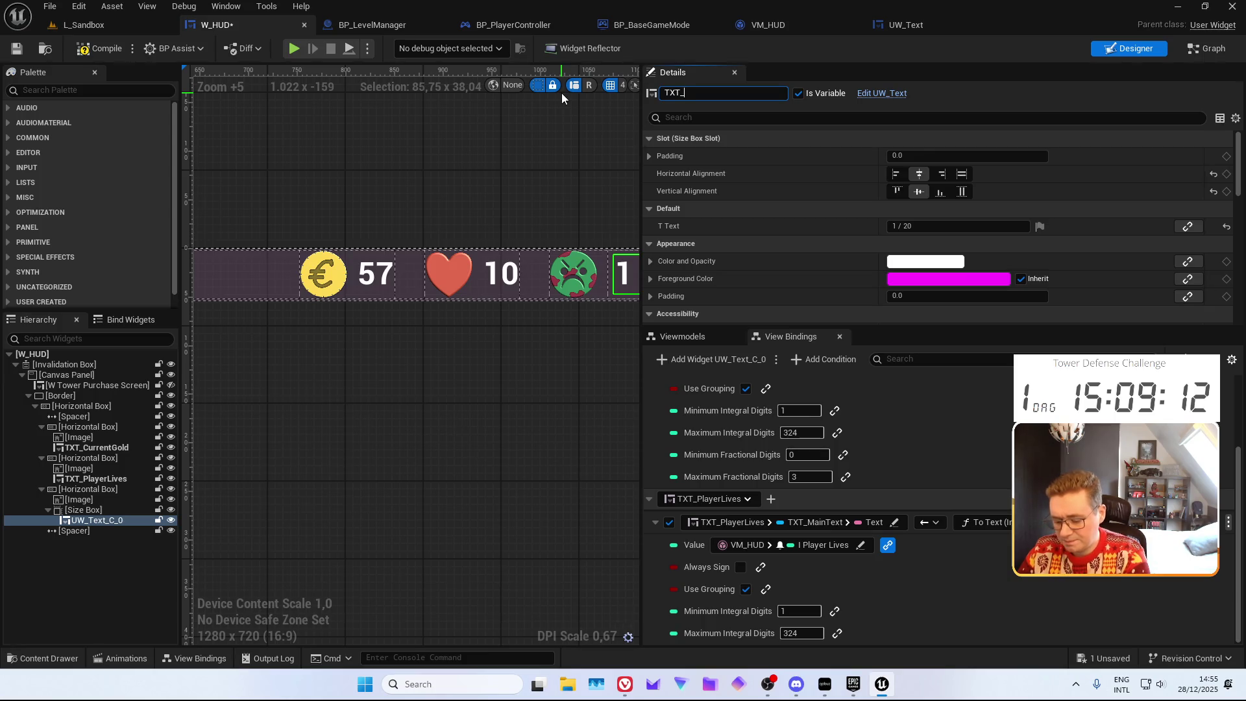
{"action": "type", "text": "CurrentWave"}
{"action": "key", "text": "Return"}
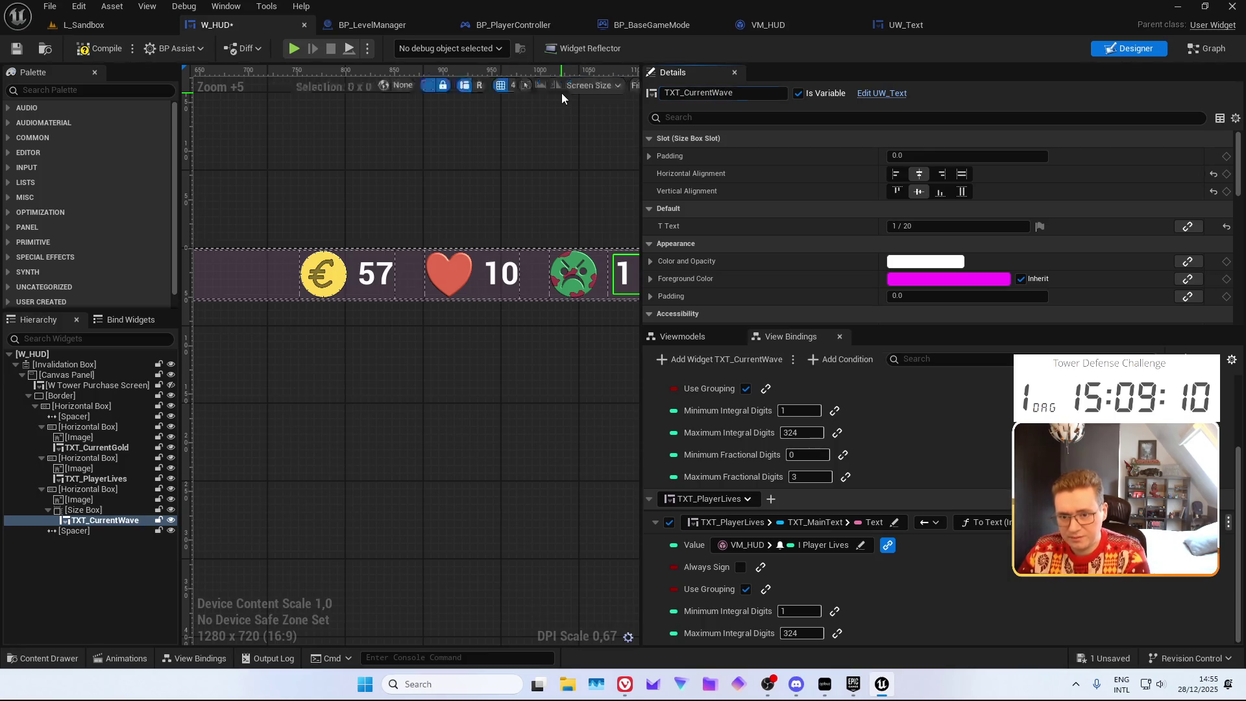
Add a TXT_CurrentWave view binding targeting TXT_MainText's Text property
{"action": "left_click", "coordinate": [715, 360]}
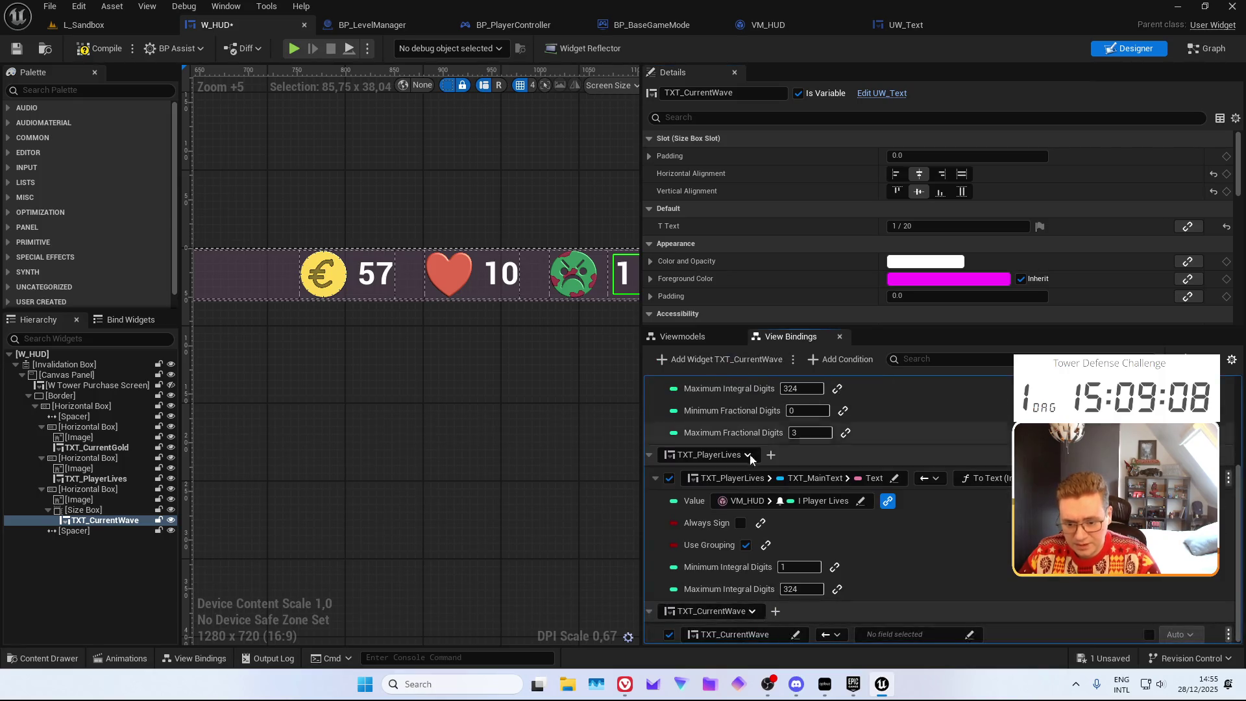
{"action": "left_click", "coordinate": [796, 634]}
{"action": "left_click", "coordinate": [857, 133]}
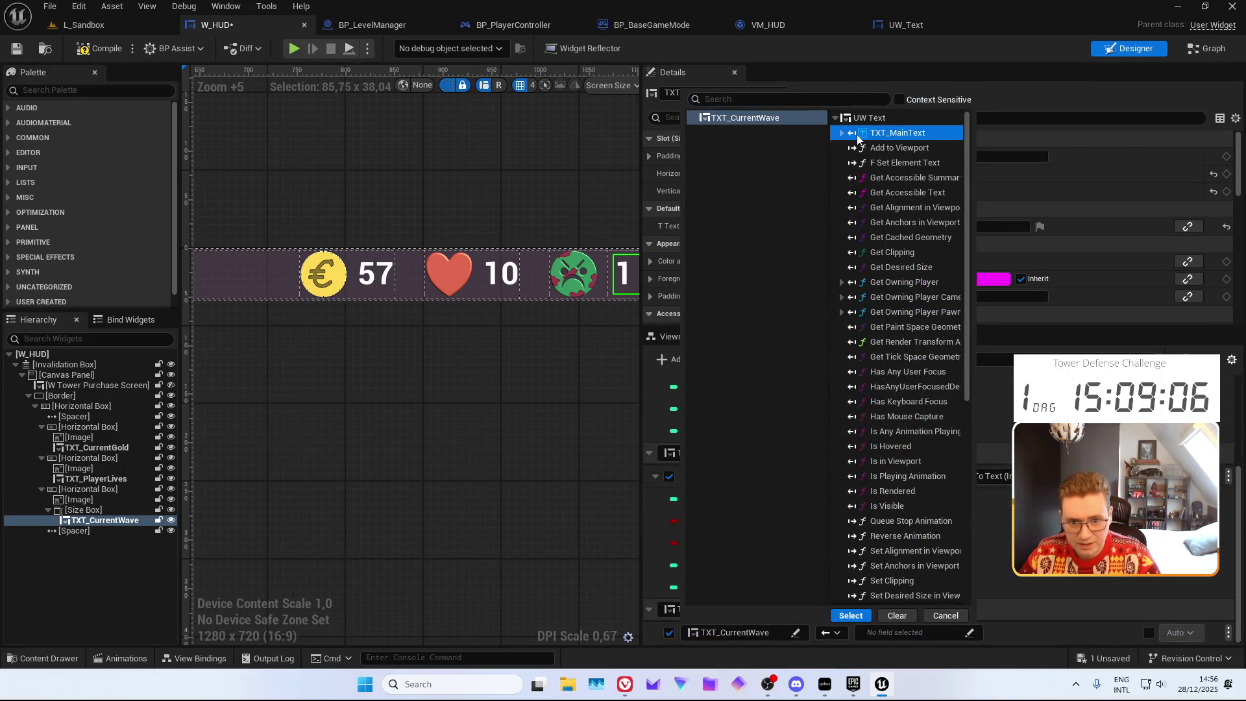
{"action": "scroll", "coordinate": [897, 529], "scroll_direction": "down", "scroll_amount": 10}
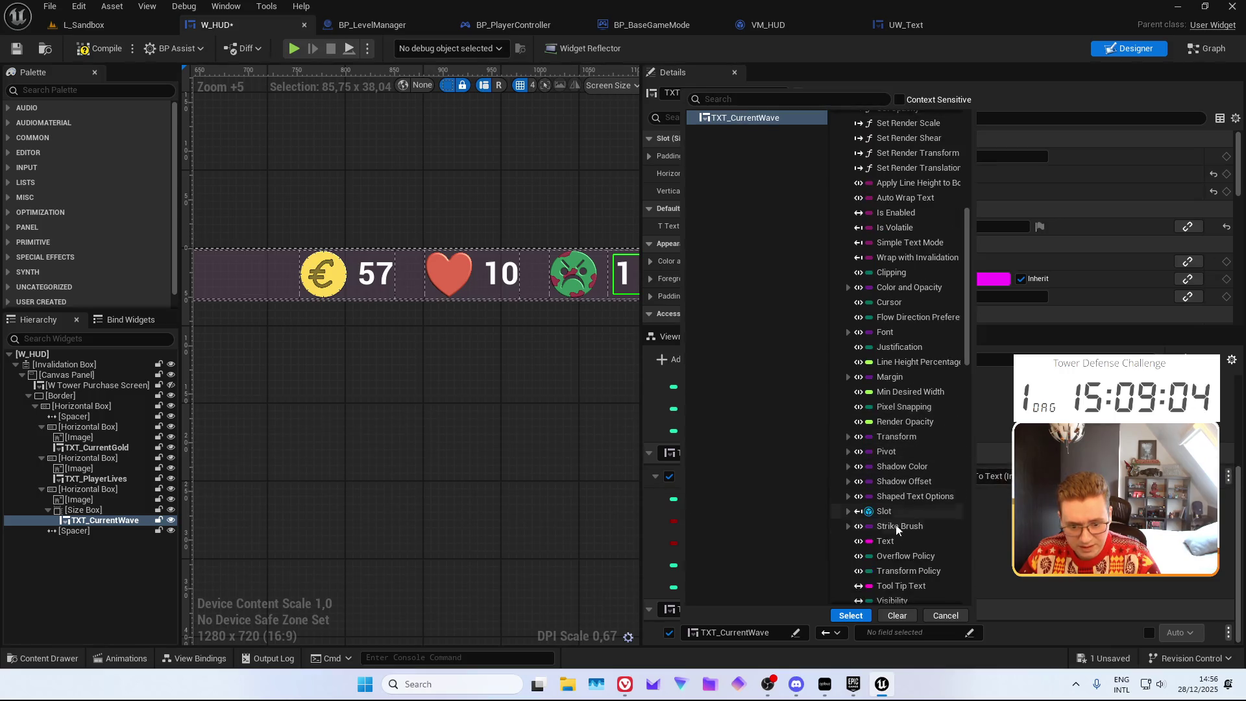
{"action": "left_click", "coordinate": [885, 541]}
{"action": "left_click", "coordinate": [851, 616]}
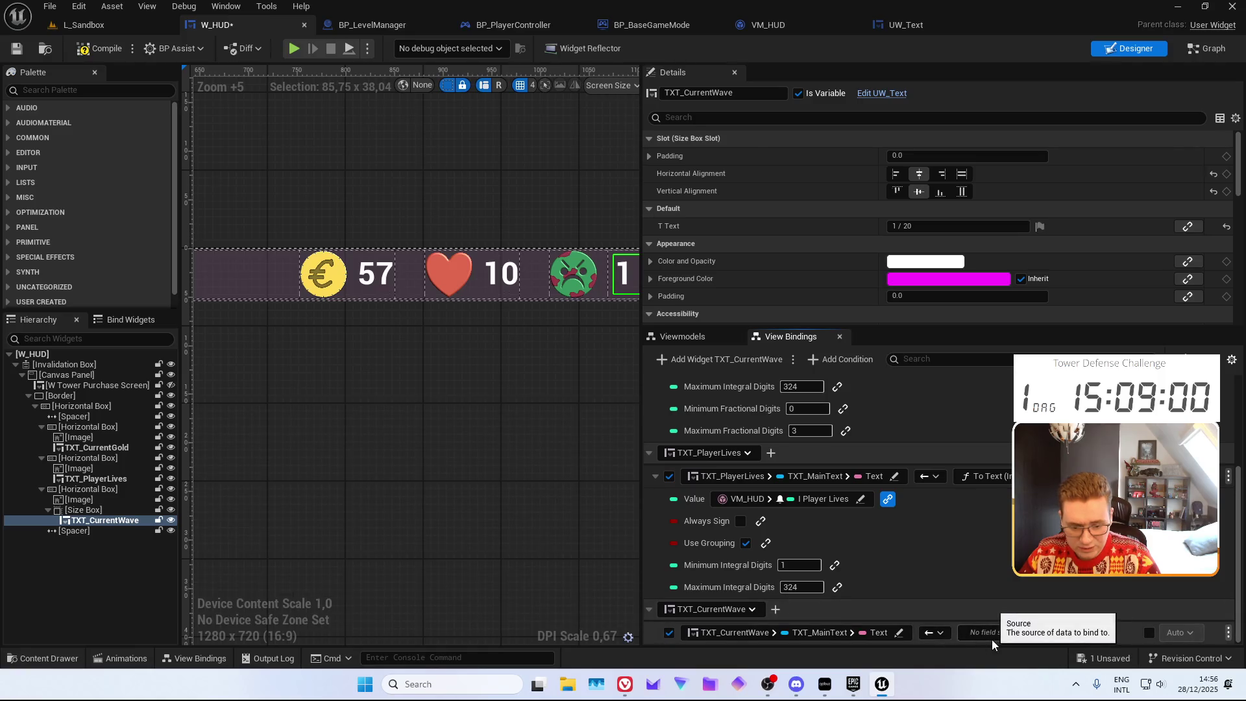
{"action": "left_click", "coordinate": [1012, 633]}
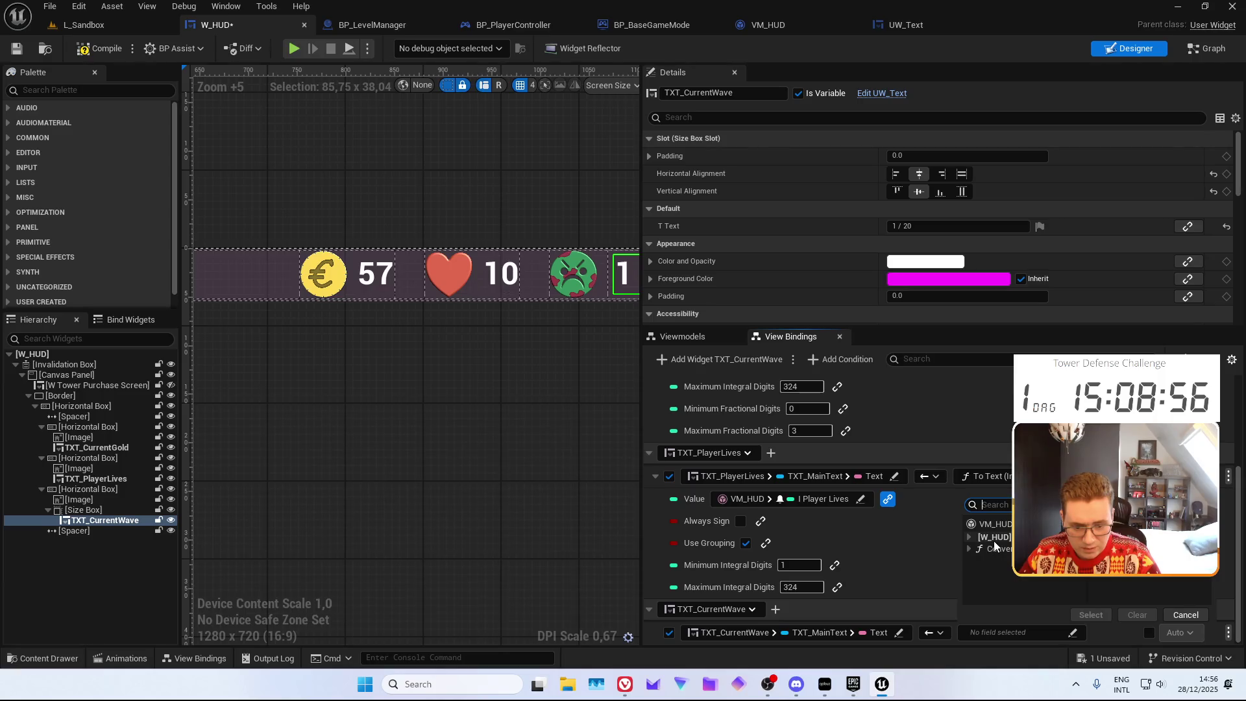
{"action": "left_click", "coordinate": [779, 25]}
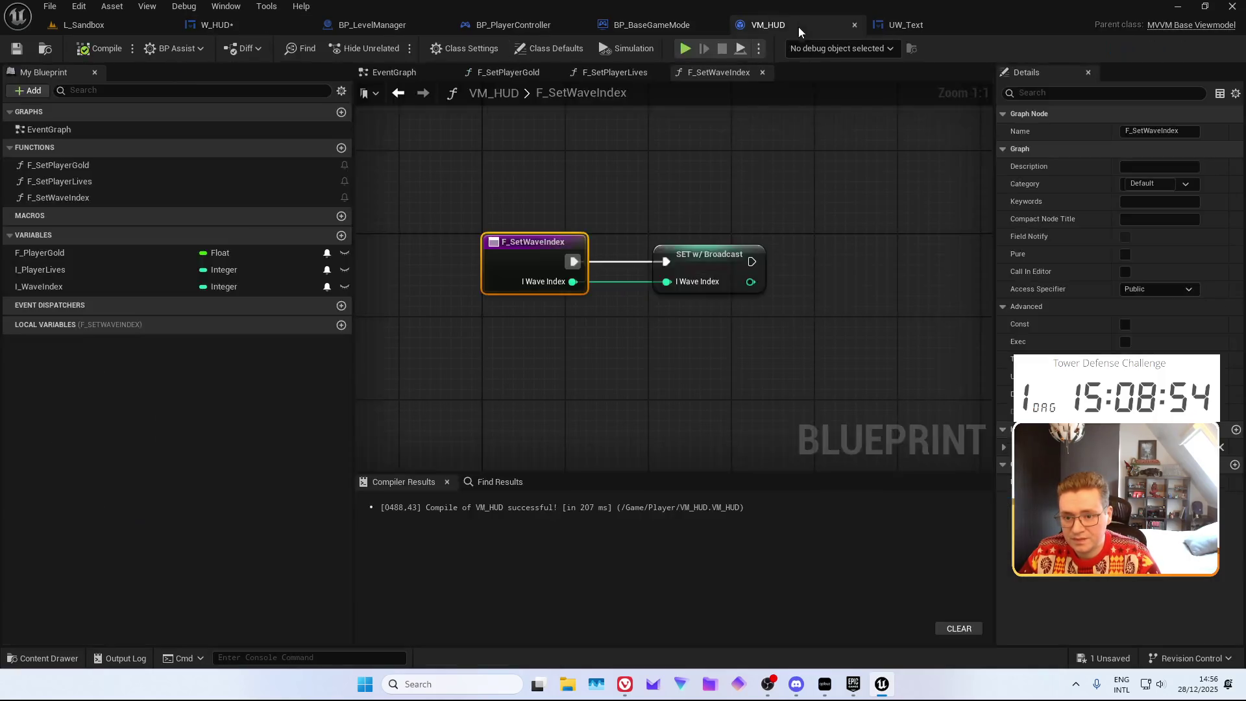
{"action": "mouse_move", "coordinate": [847, 300]}
{"action": "left_mouse_down"}
{"action": "mouse_move", "coordinate": [696, 303]}
{"action": "mouse_move", "coordinate": [675, 270]}
{"action": "mouse_move", "coordinate": [644, 264]}
{"action": "mouse_move", "coordinate": [607, 295]}
{"action": "mouse_move", "coordinate": [740, 314]}
{"action": "mouse_move", "coordinate": [685, 300]}
{"action": "mouse_move", "coordinate": [613, 312]}
{"action": "left_mouse_up"}
{"action": "right_click", "coordinate": [635, 296]}
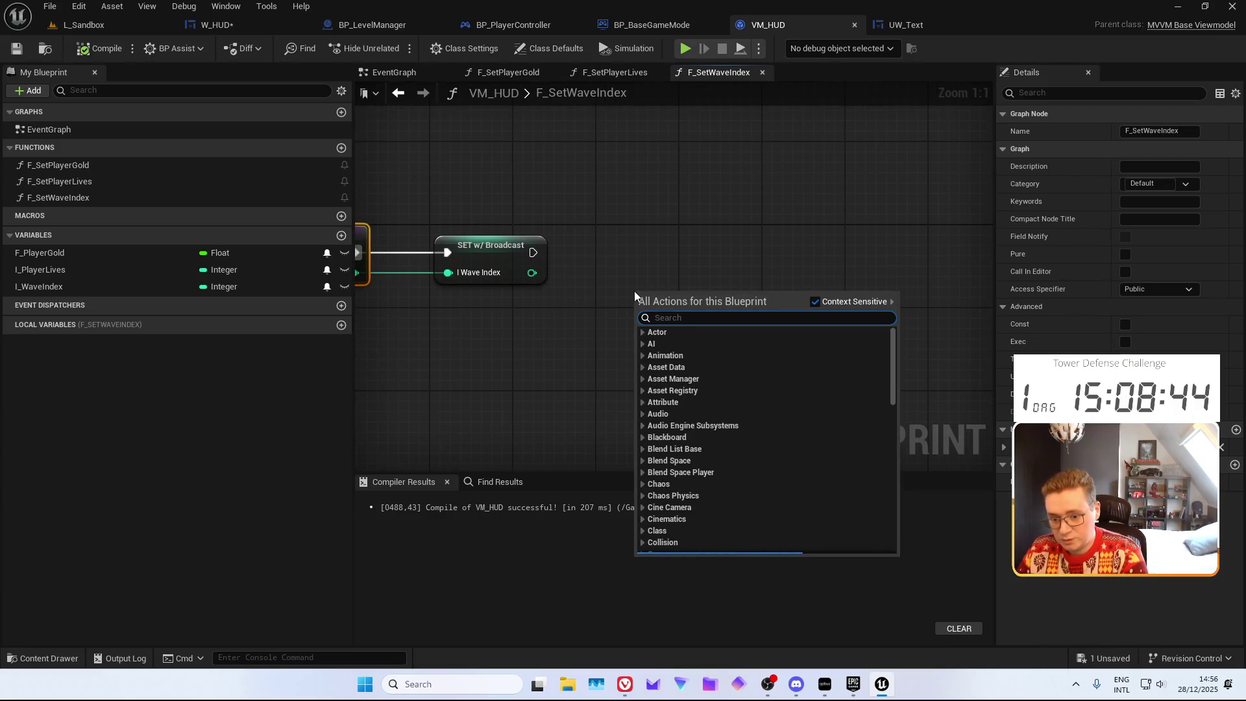
{"action": "type", "text": "to text"}
{"action": "left_click", "coordinate": [687, 368]}
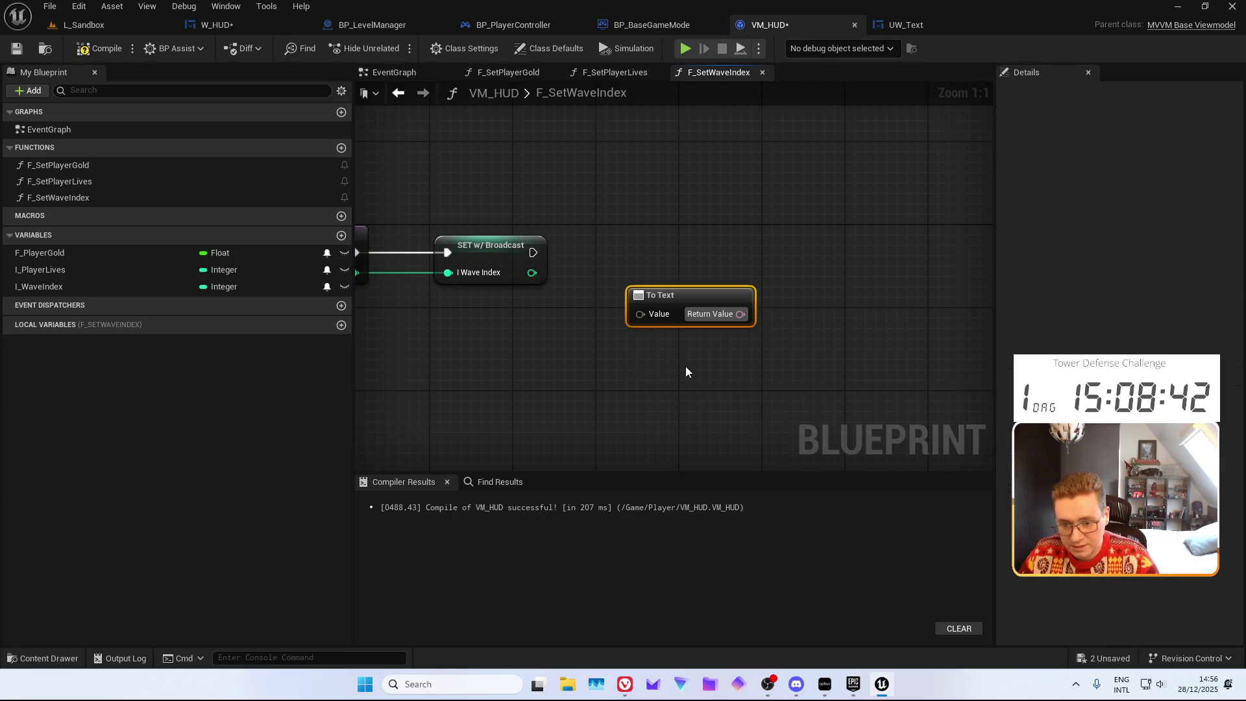
{"action": "mouse_move", "coordinate": [537, 284]}
{"action": "left_mouse_down"}
{"action": "mouse_move", "coordinate": [533, 316]}
{"action": "mouse_move", "coordinate": [636, 351]}
{"action": "mouse_move", "coordinate": [549, 339]}
{"action": "left_mouse_up"}
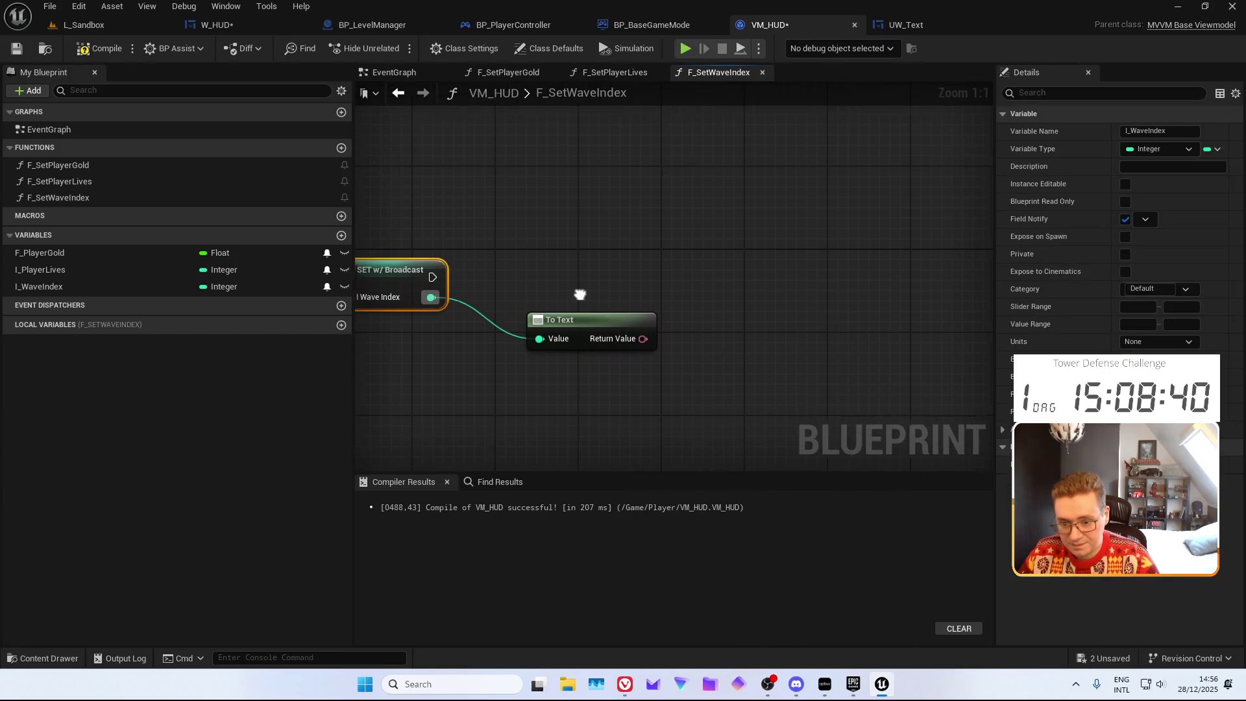
{"action": "left_click_drag", "start_coordinate": [643, 338], "coordinate": [704, 352]}
{"action": "type", "text": "appe"}
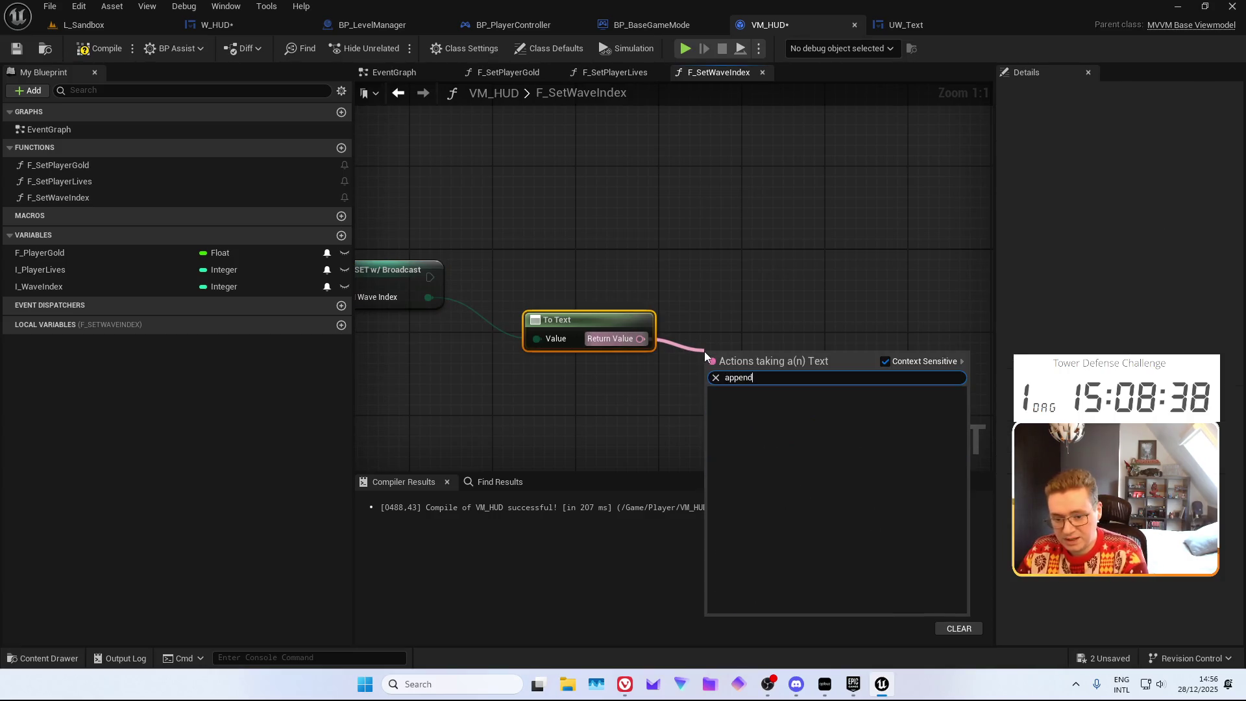
{"action": "key", "text": "Escape"}
{"action": "right_click", "coordinate": [733, 302]}
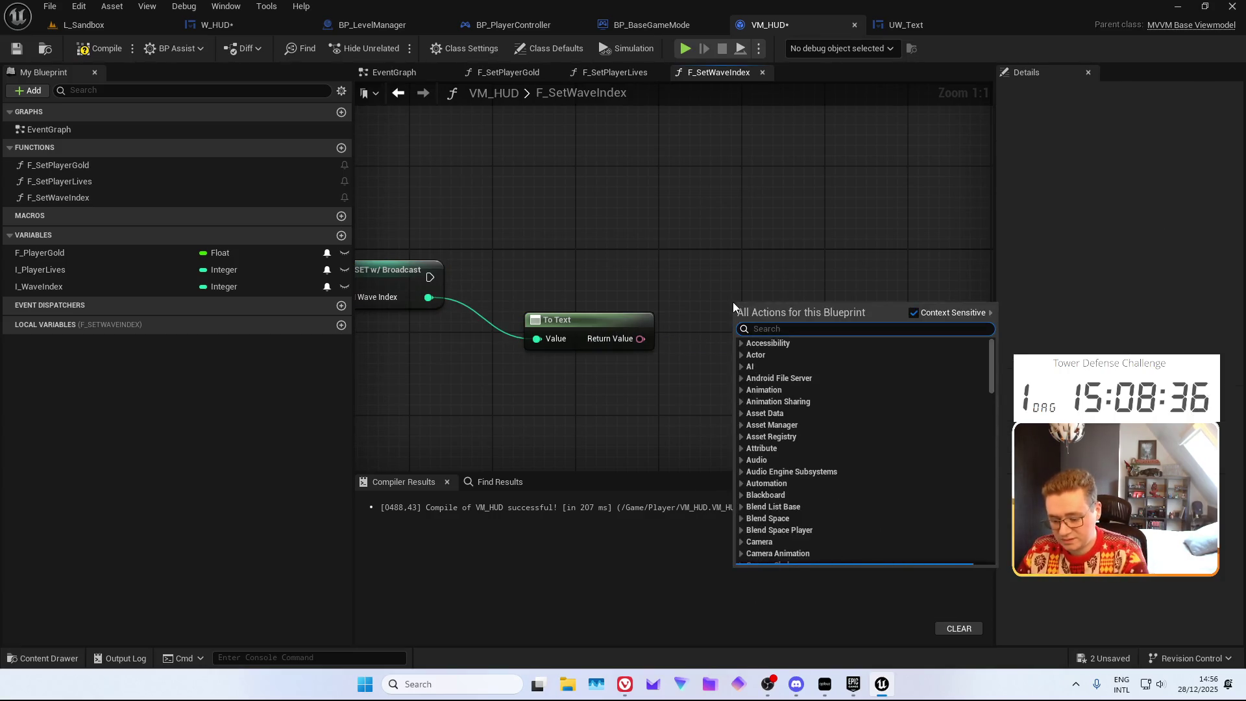
{"action": "type", "text": "text"}
{"action": "scroll", "coordinate": [886, 496], "scroll_direction": "up", "scroll_amount": 3}
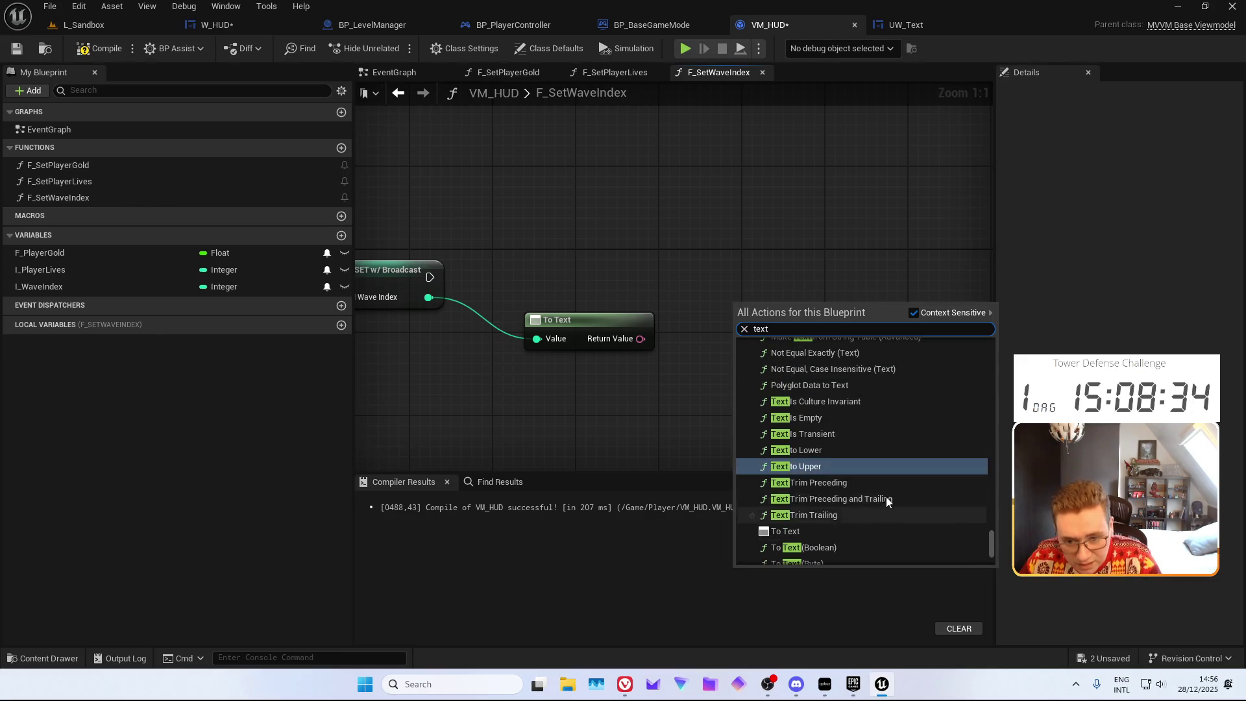
{"action": "scroll", "coordinate": [897, 448], "scroll_direction": "up", "scroll_amount": 4}
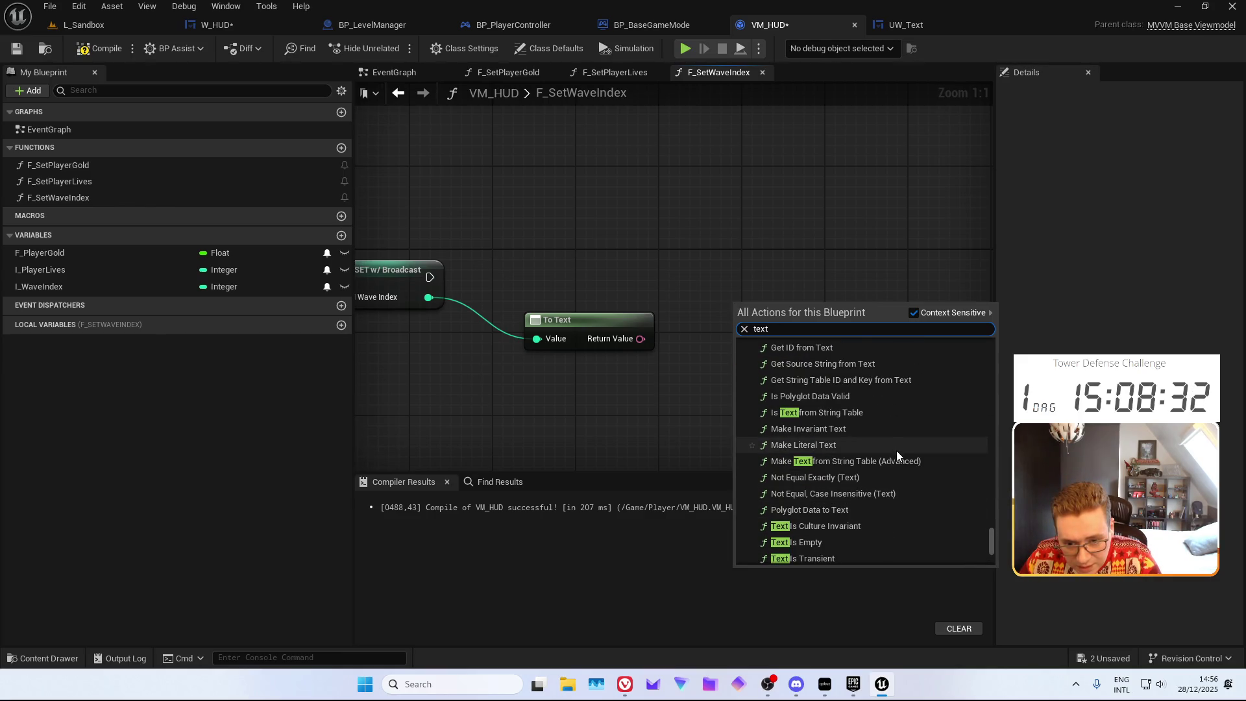
{"action": "scroll", "coordinate": [863, 496], "scroll_direction": "up", "scroll_amount": 5}
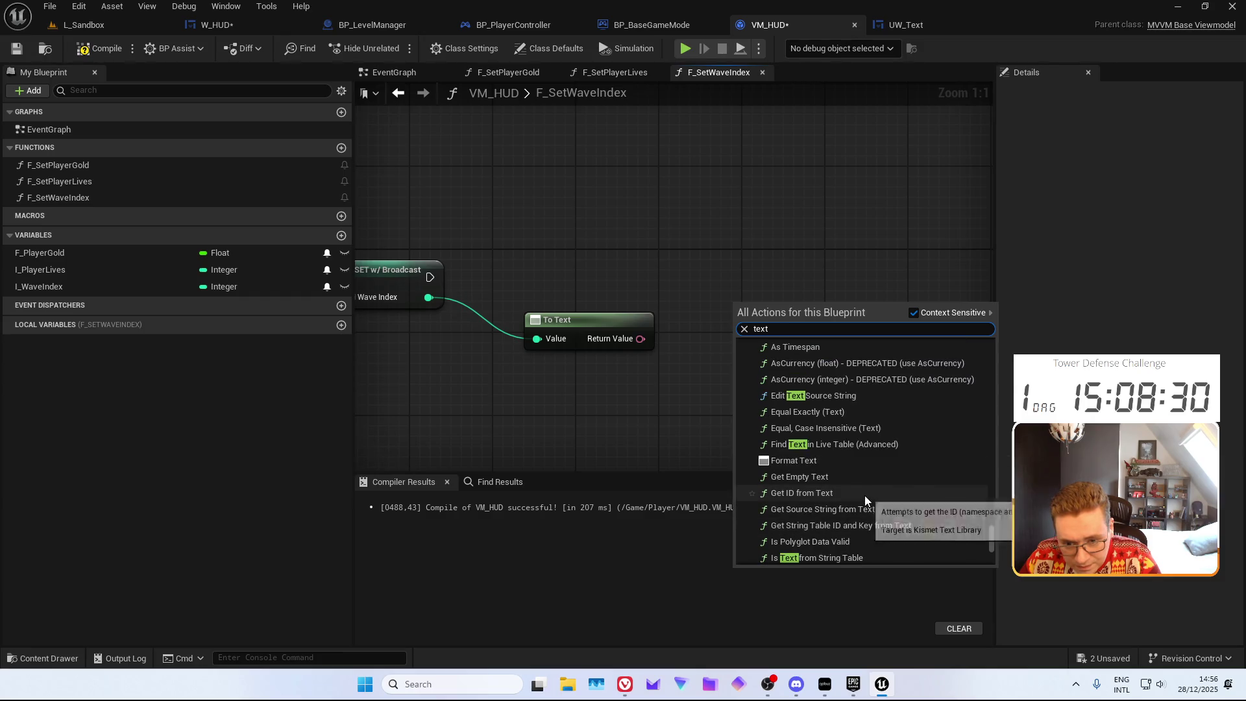
{"action": "scroll", "coordinate": [863, 496], "scroll_direction": "up", "scroll_amount": 10}
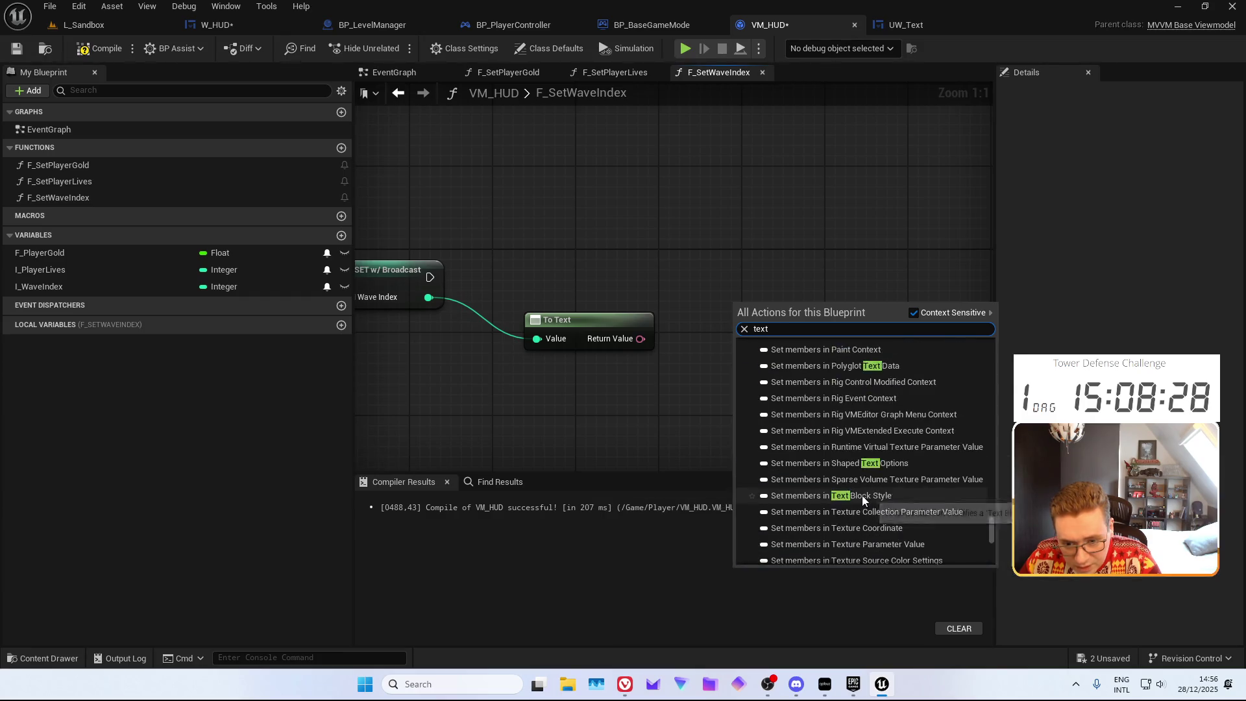
{"action": "scroll", "coordinate": [858, 493], "scroll_direction": "up", "scroll_amount": 8}
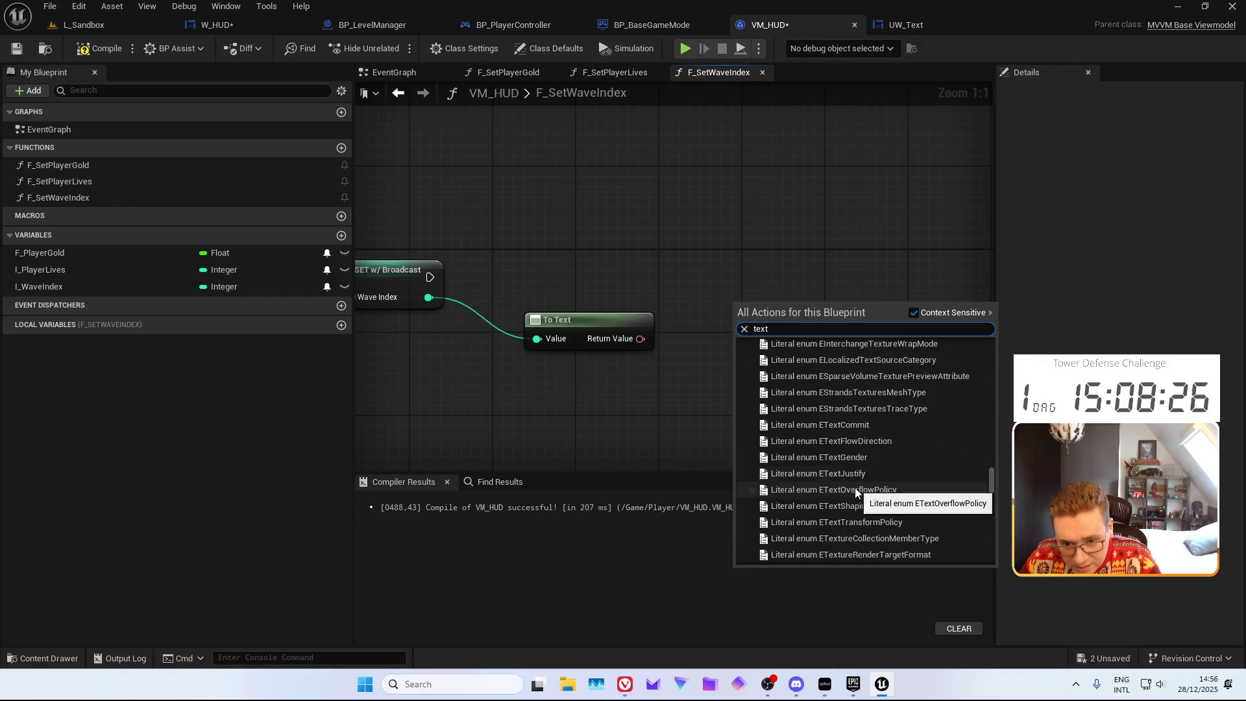
{"action": "scroll", "coordinate": [779, 425], "scroll_direction": "up", "scroll_amount": 10}
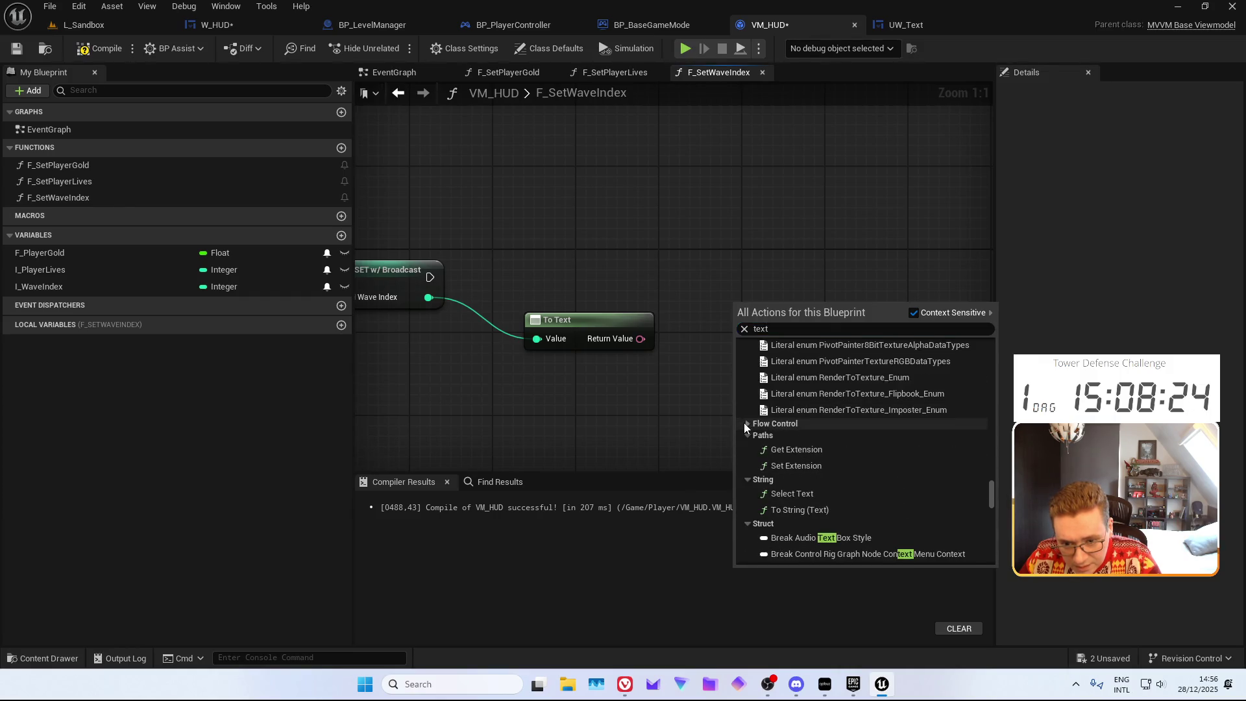
{"action": "scroll", "coordinate": [779, 427], "scroll_direction": "up", "scroll_amount": 10}
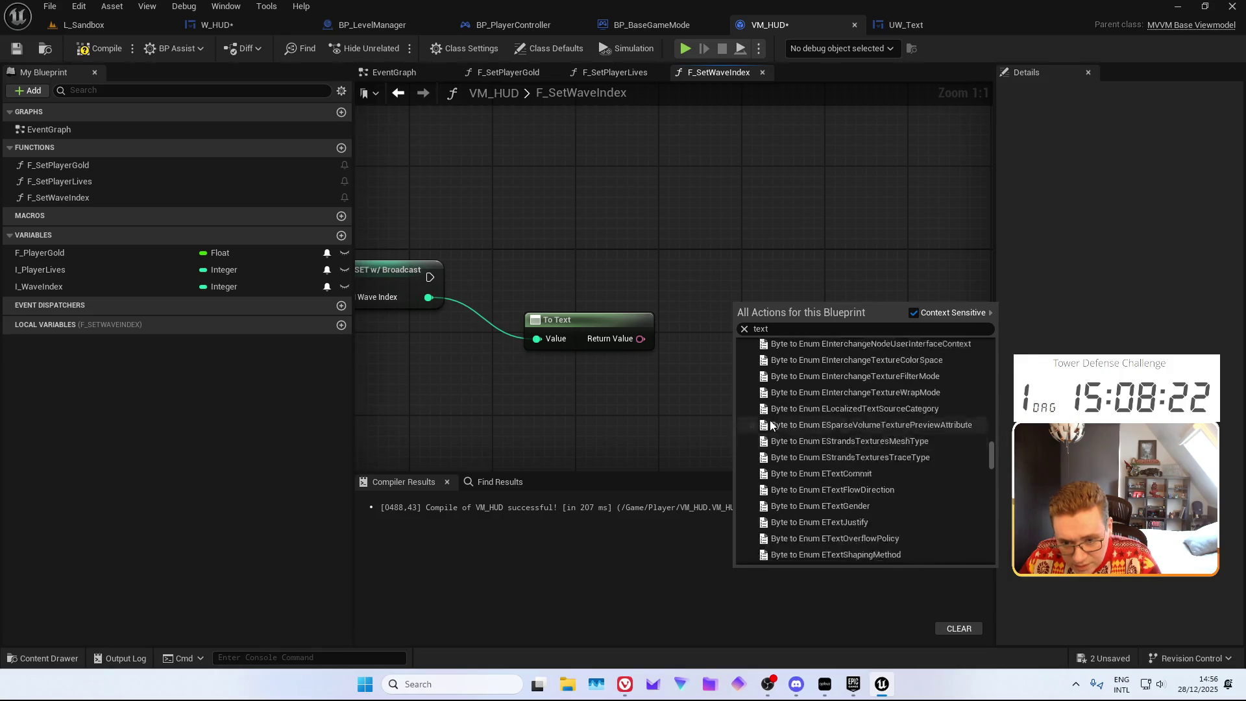
{"action": "scroll", "coordinate": [770, 428], "scroll_direction": "up", "scroll_amount": 10}
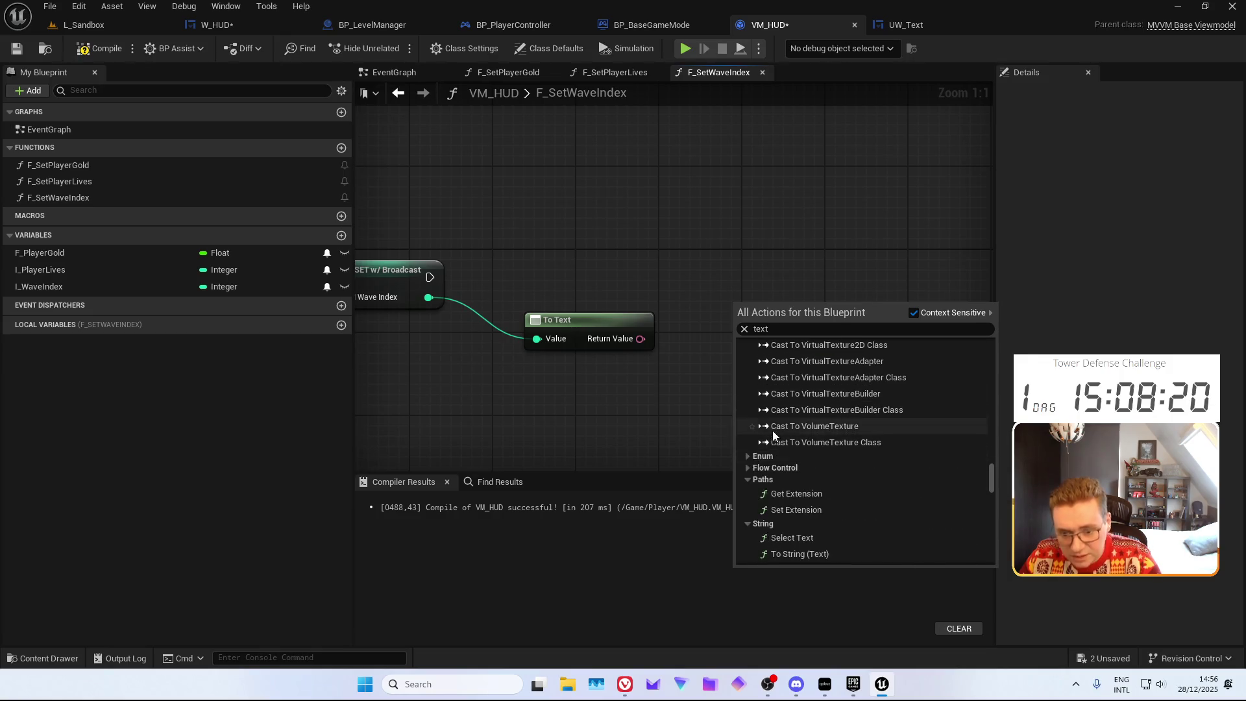
{"action": "scroll", "coordinate": [770, 436], "scroll_direction": "up", "scroll_amount": 10}
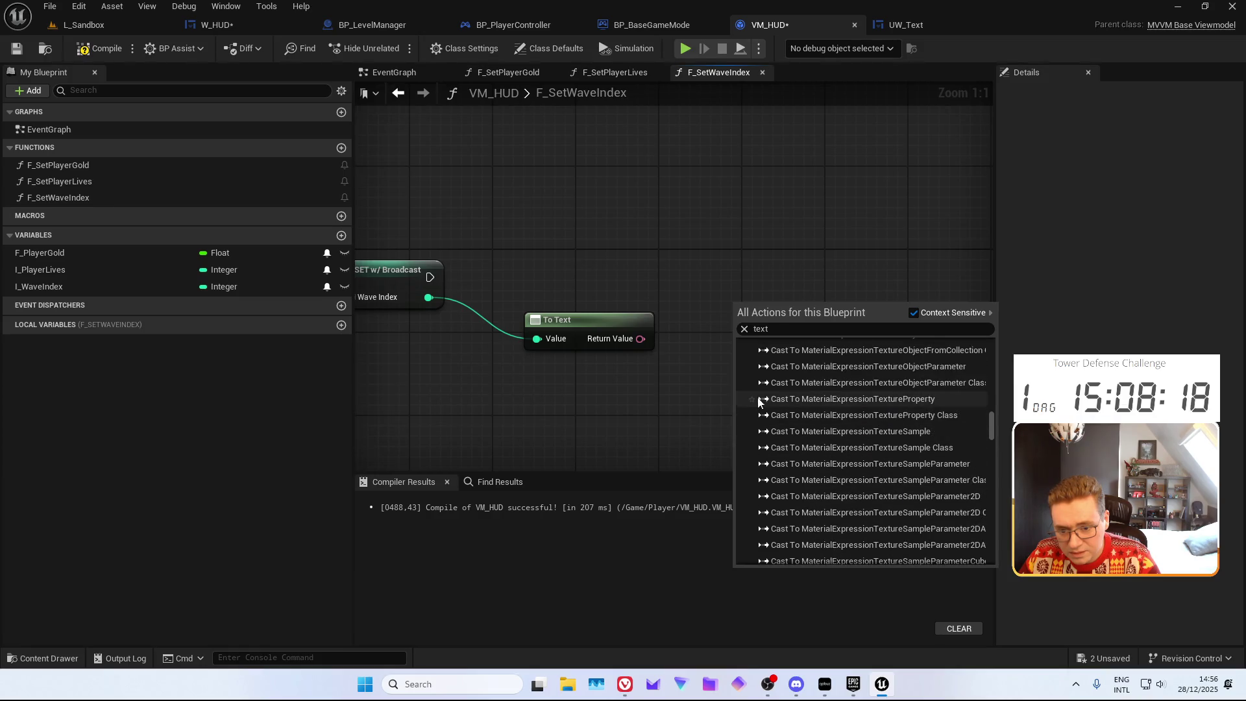
{"action": "double_click", "coordinate": [788, 331]}
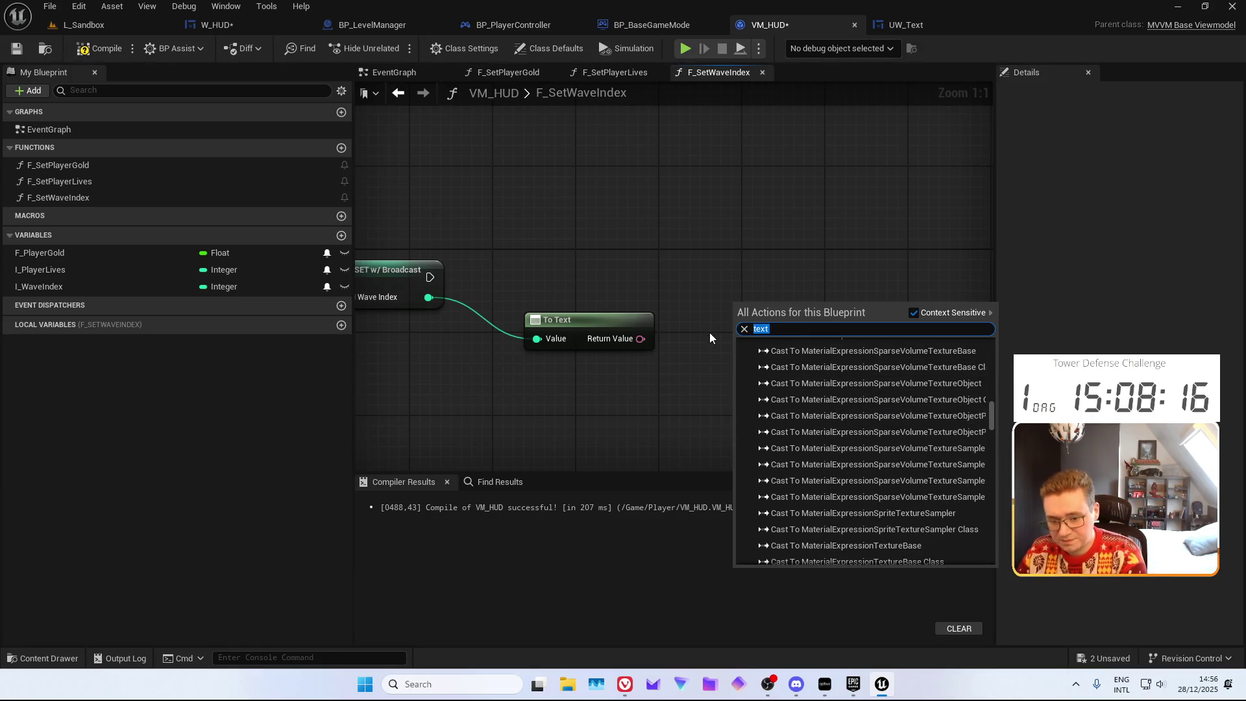
{"action": "type", "text": "to text"}
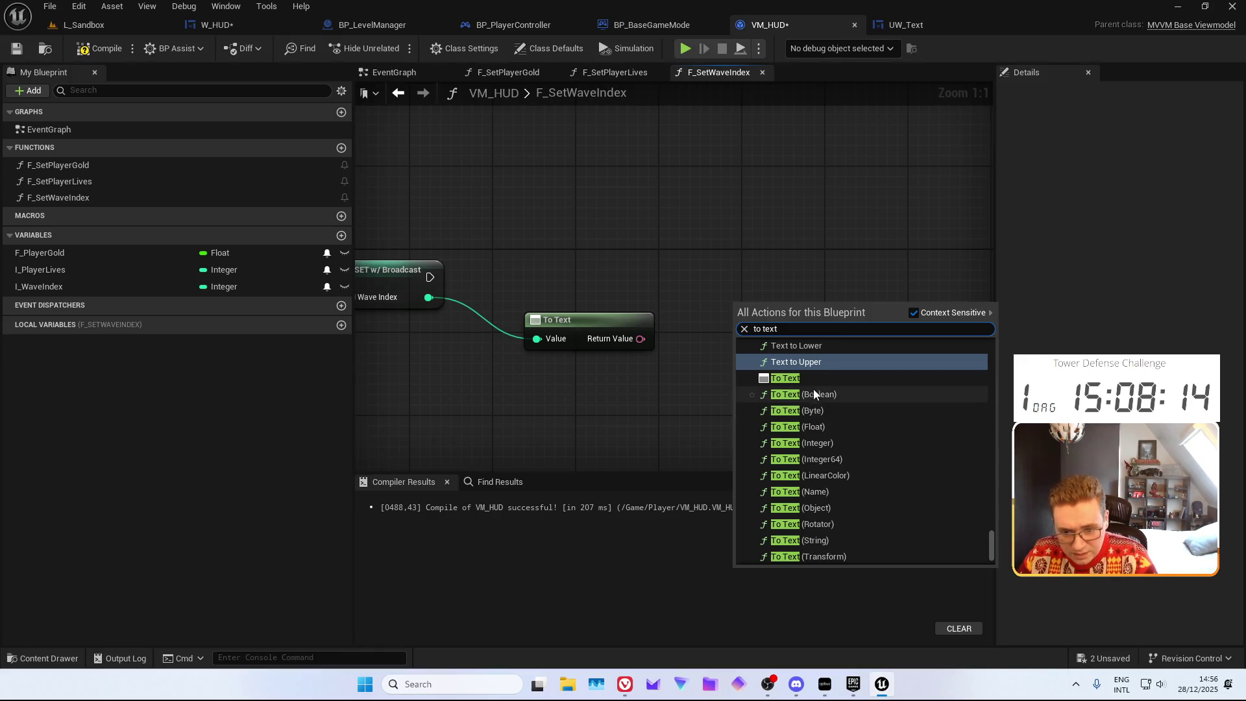
{"action": "key", "text": "ctrl+a"}
{"action": "type", "text": "combine"}
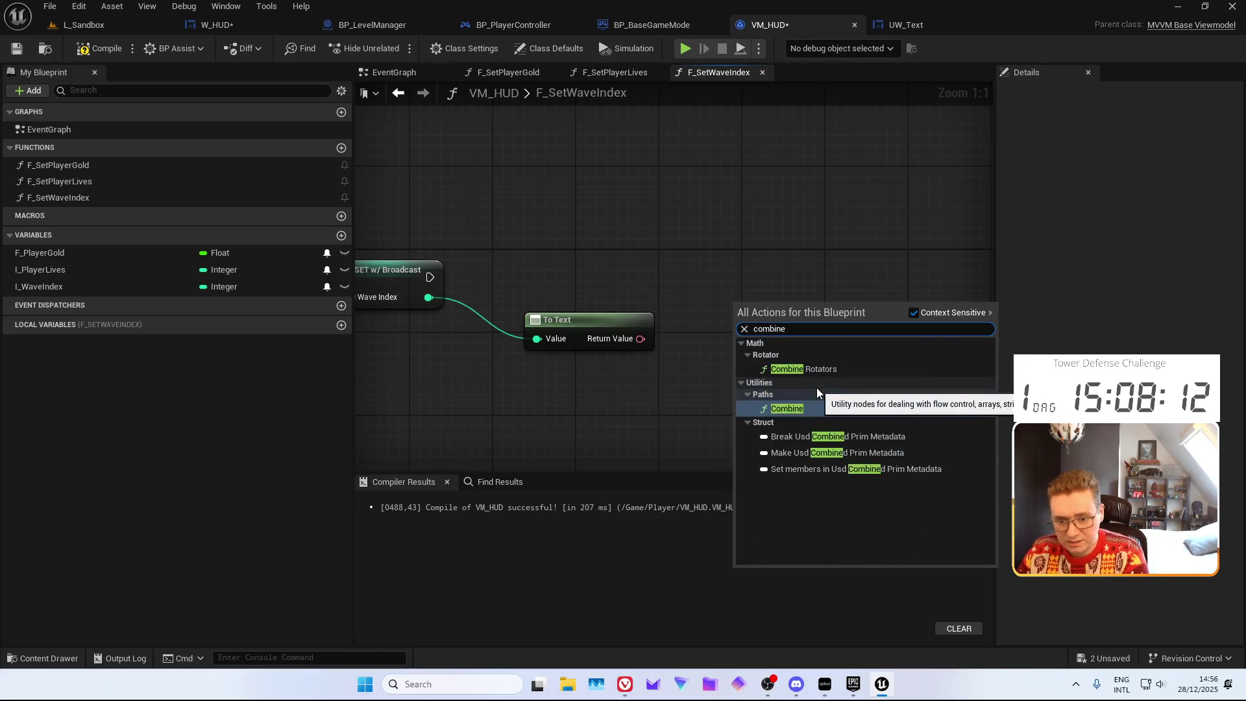
{"action": "key", "text": "ctrl+a"}
{"action": "type", "text": "appe"}
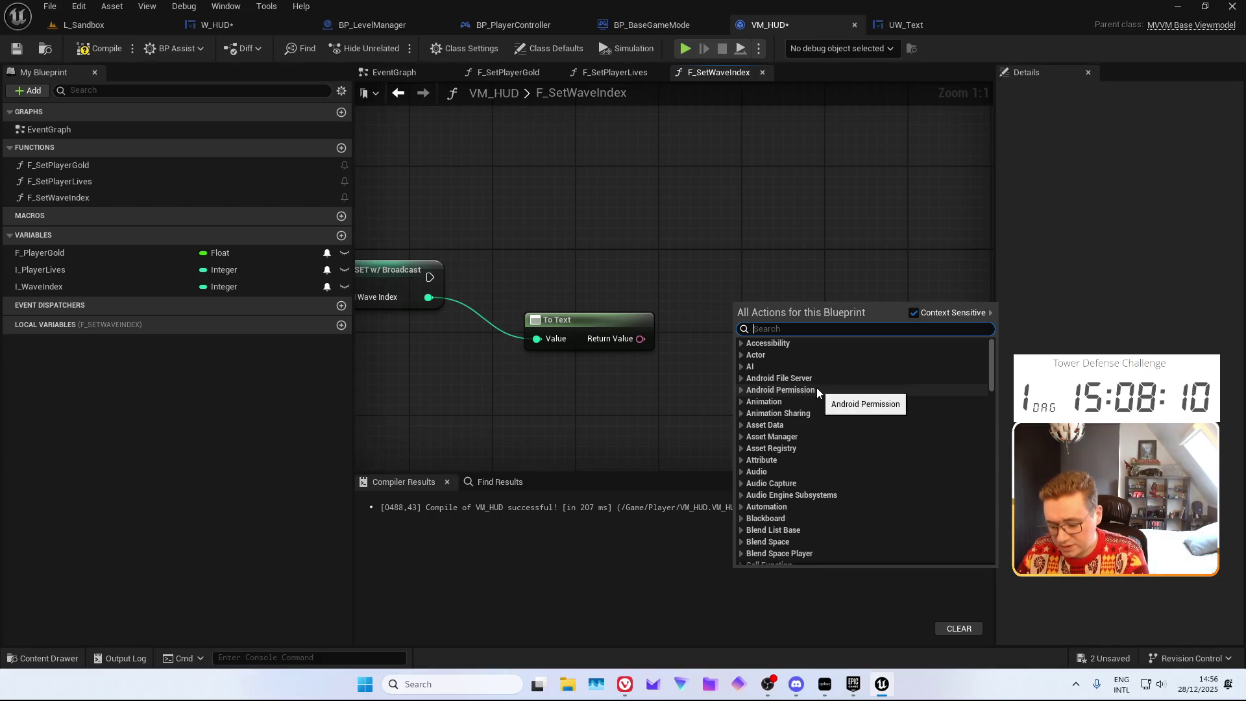
{"action": "type", "text": "nd"}
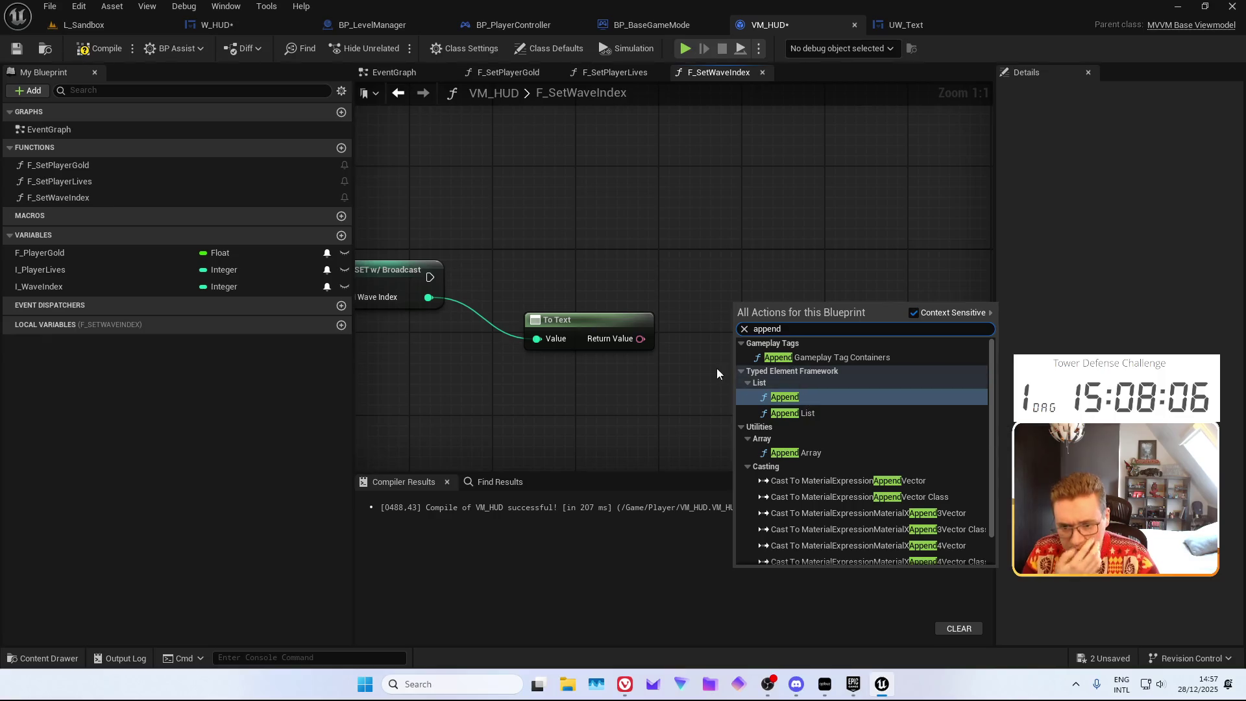
{"action": "scroll", "coordinate": [789, 480], "scroll_direction": "down", "scroll_amount": 2}
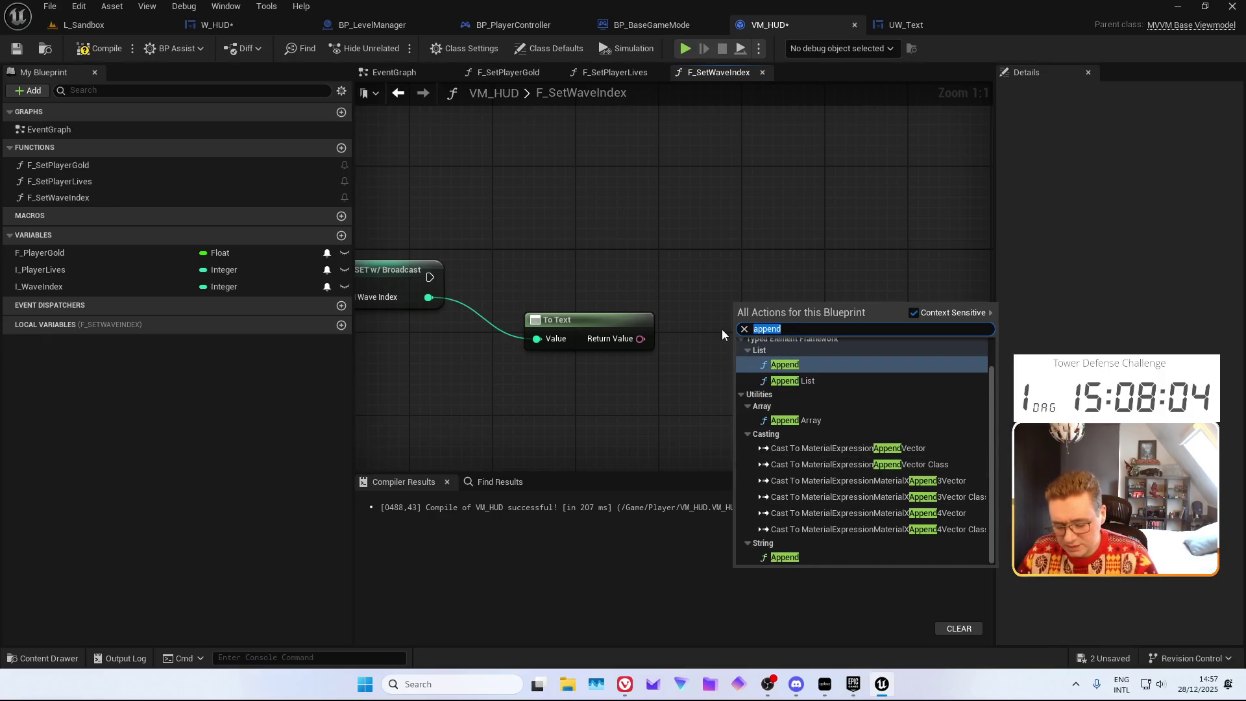
{"action": "key", "text": "BackSpace"}
{"action": "type", "text": "cc"}
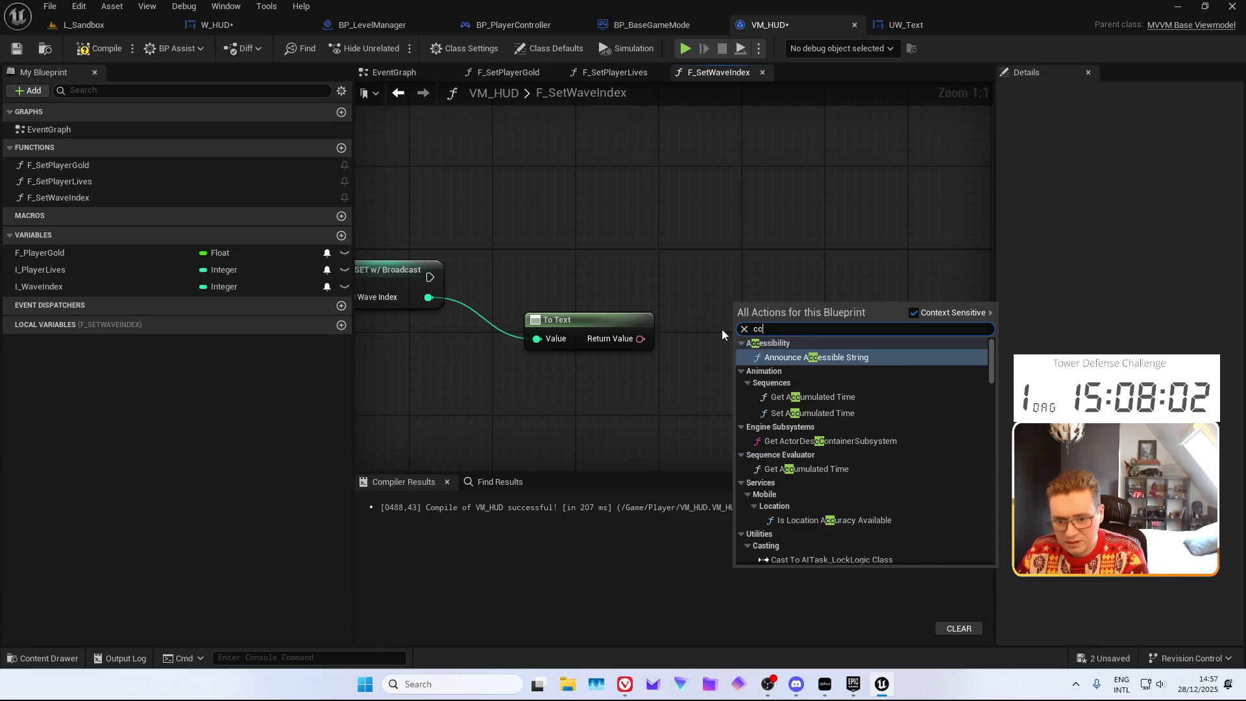
{"action": "key", "text": "BackSpace"}
{"action": "type", "text": "onca"}
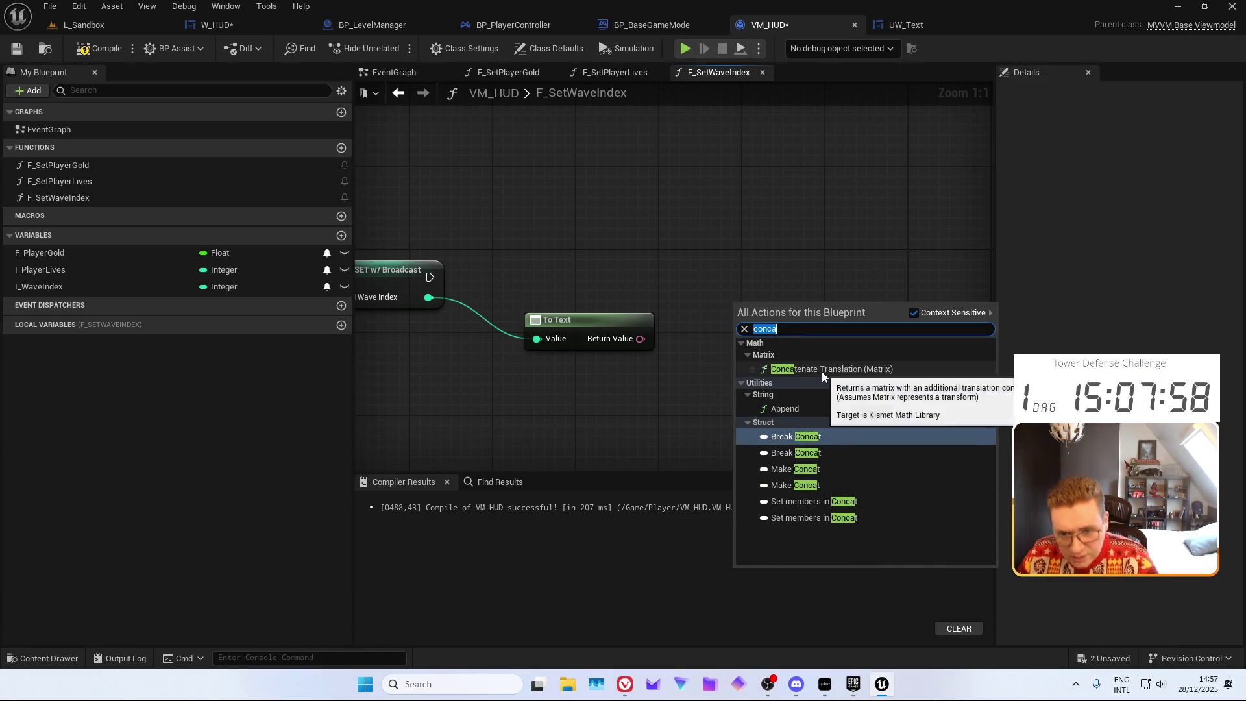
{"action": "key", "text": "BackSpace"}
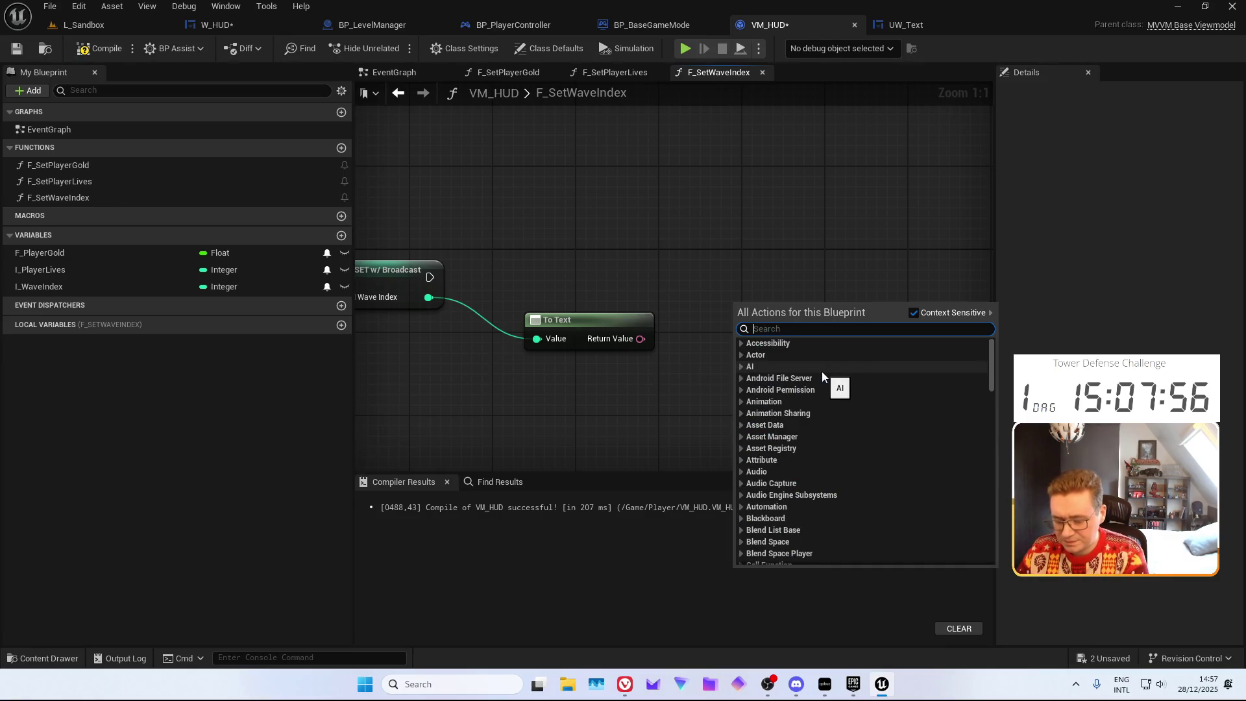
{"action": "key", "text": "Escape"}
Add a Format Text node fed by the To Text result
{"action": "left_click_drag", "start_coordinate": [727, 325], "coordinate": [727, 327]}
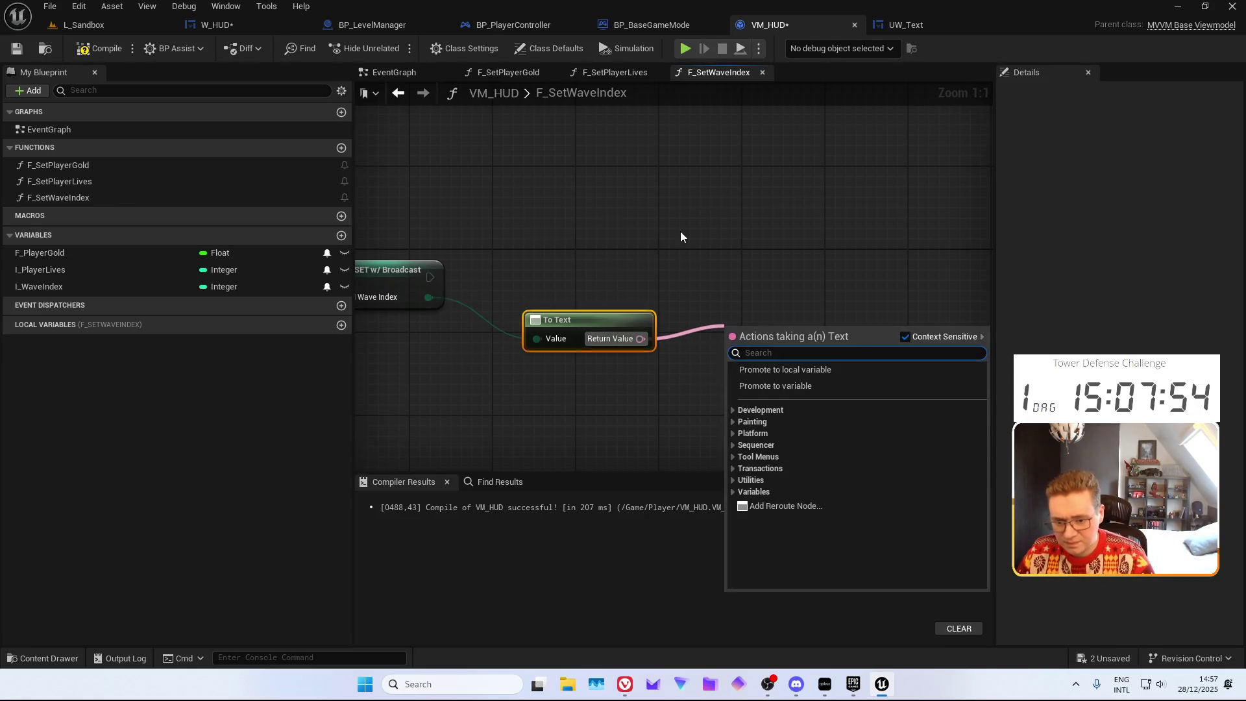
{"action": "left_click", "coordinate": [752, 480]}
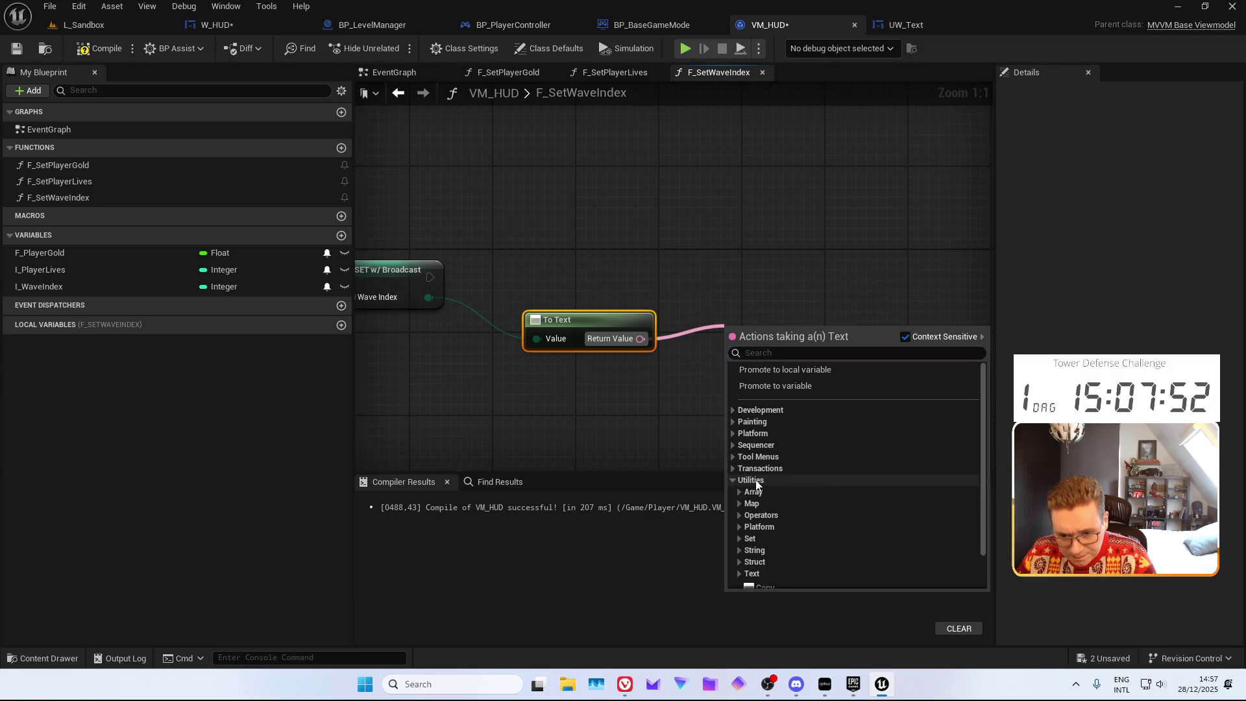
{"action": "scroll", "coordinate": [759, 488], "scroll_direction": "down", "scroll_amount": 2}
{"action": "left_click", "coordinate": [740, 566]}
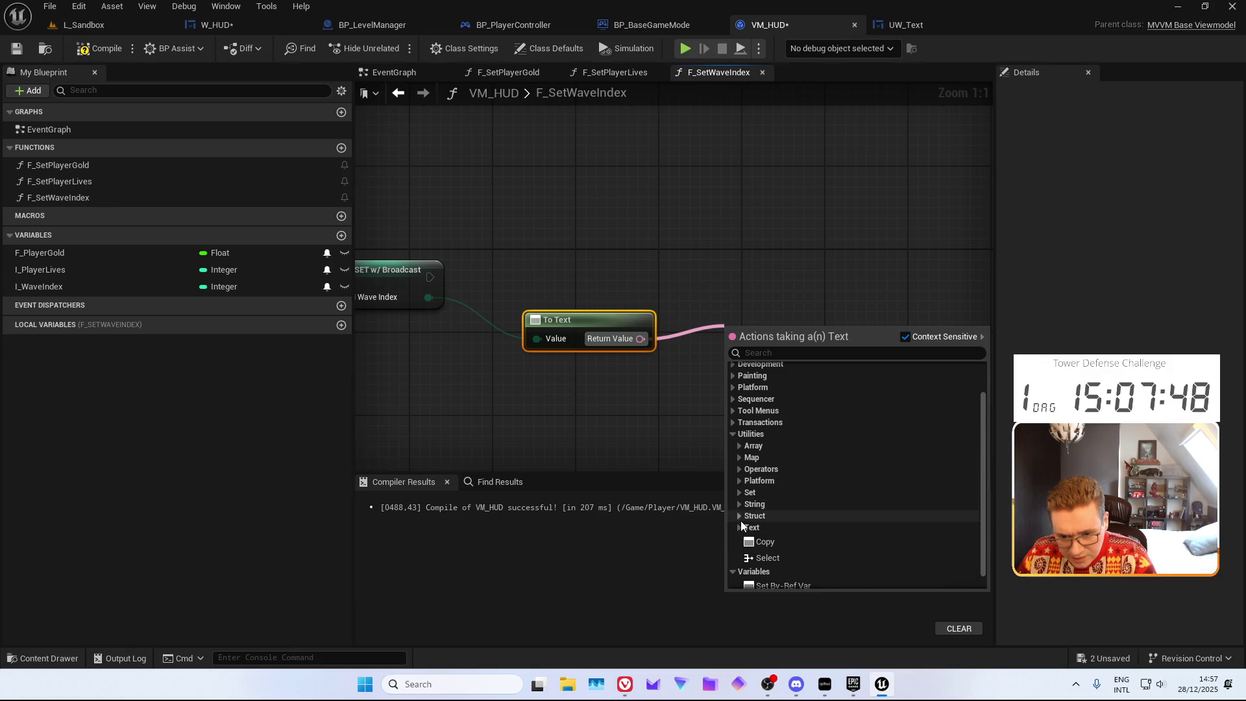
{"action": "left_click", "coordinate": [741, 527]}
{"action": "scroll", "coordinate": [773, 493], "scroll_direction": "down", "scroll_amount": 5}
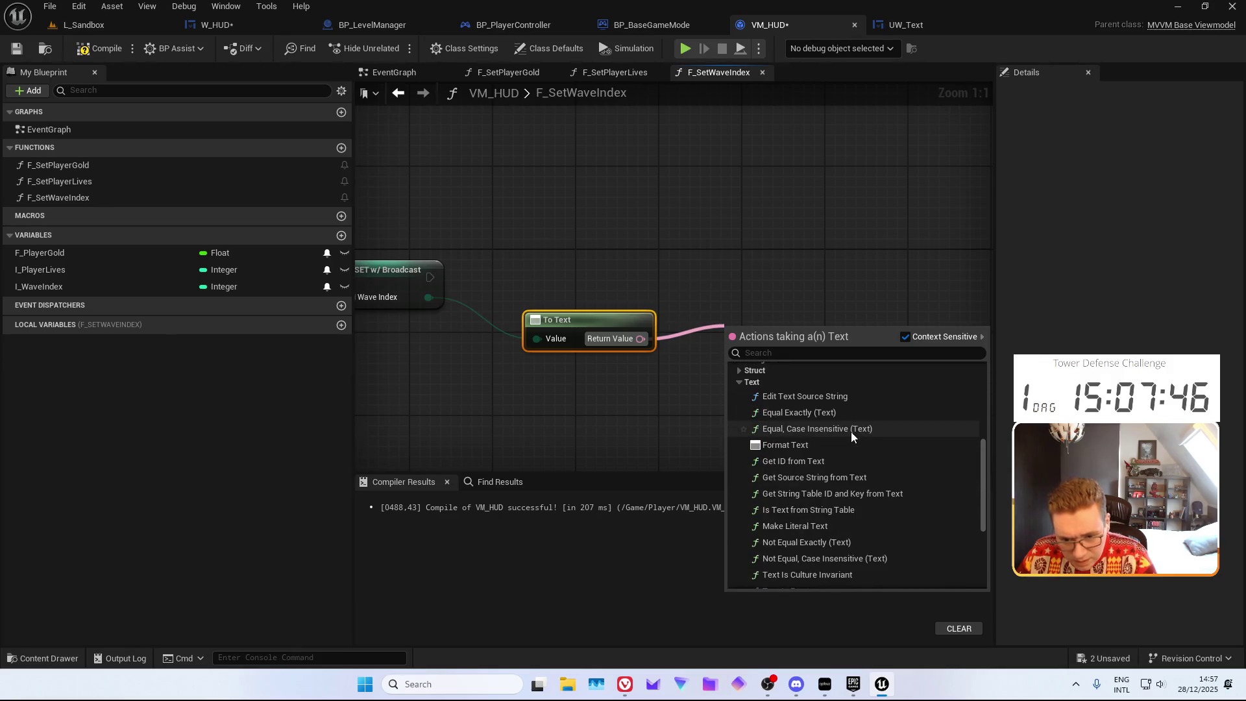
{"action": "scroll", "coordinate": [902, 399], "scroll_direction": "down", "scroll_amount": 2}
{"action": "left_click", "coordinate": [809, 403]}
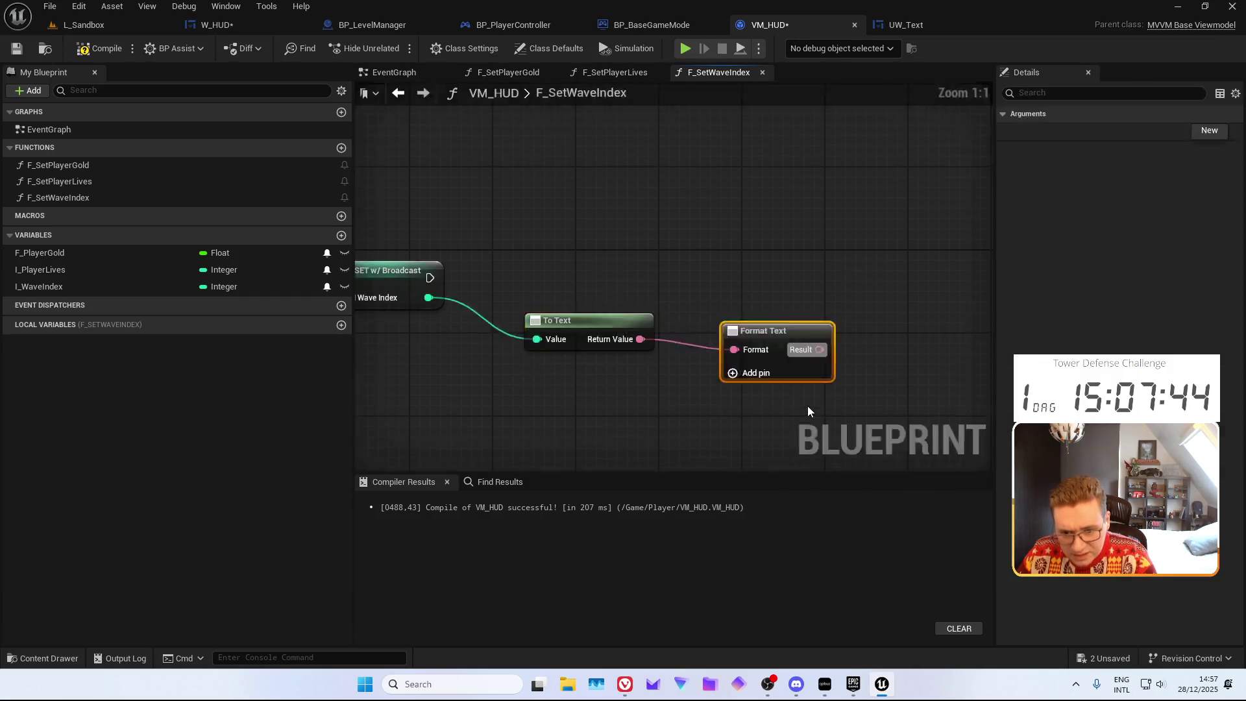
Feed Format Text argument 0 from a Make Literal Text node containing '/'
{"action": "left_click", "coordinate": [721, 359]}
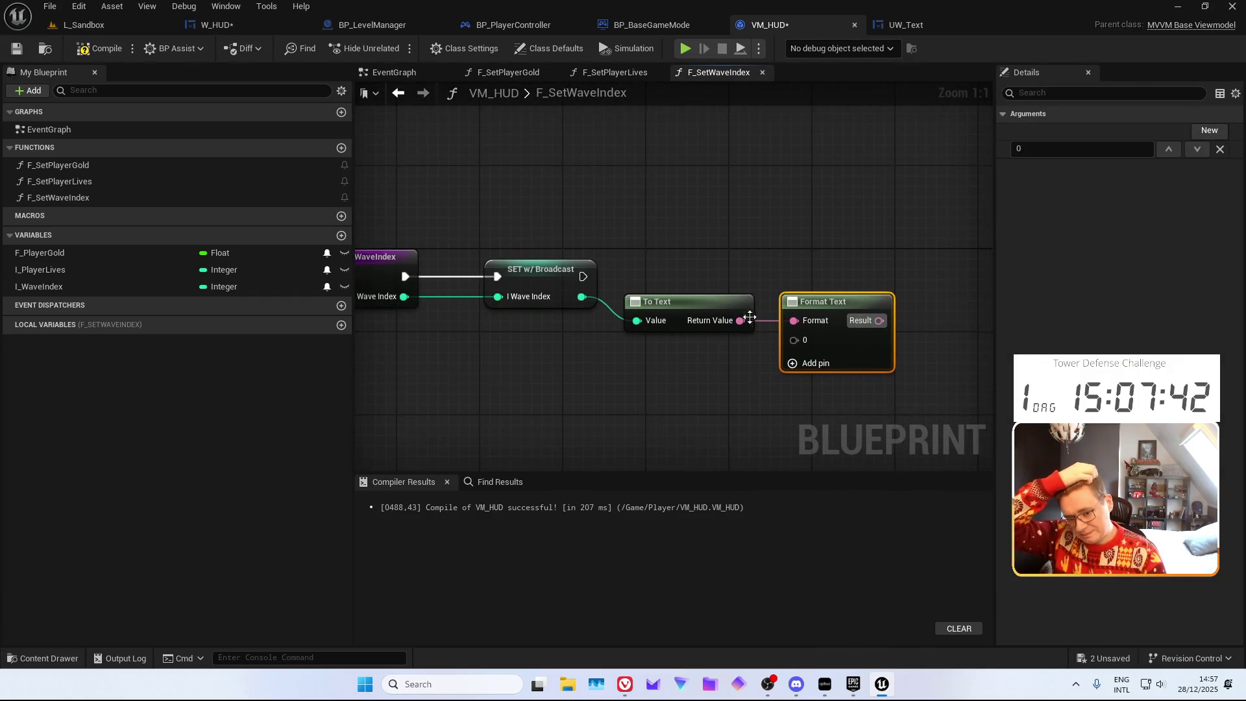
{"action": "left_click_drag", "start_coordinate": [795, 333], "coordinate": [740, 345]}
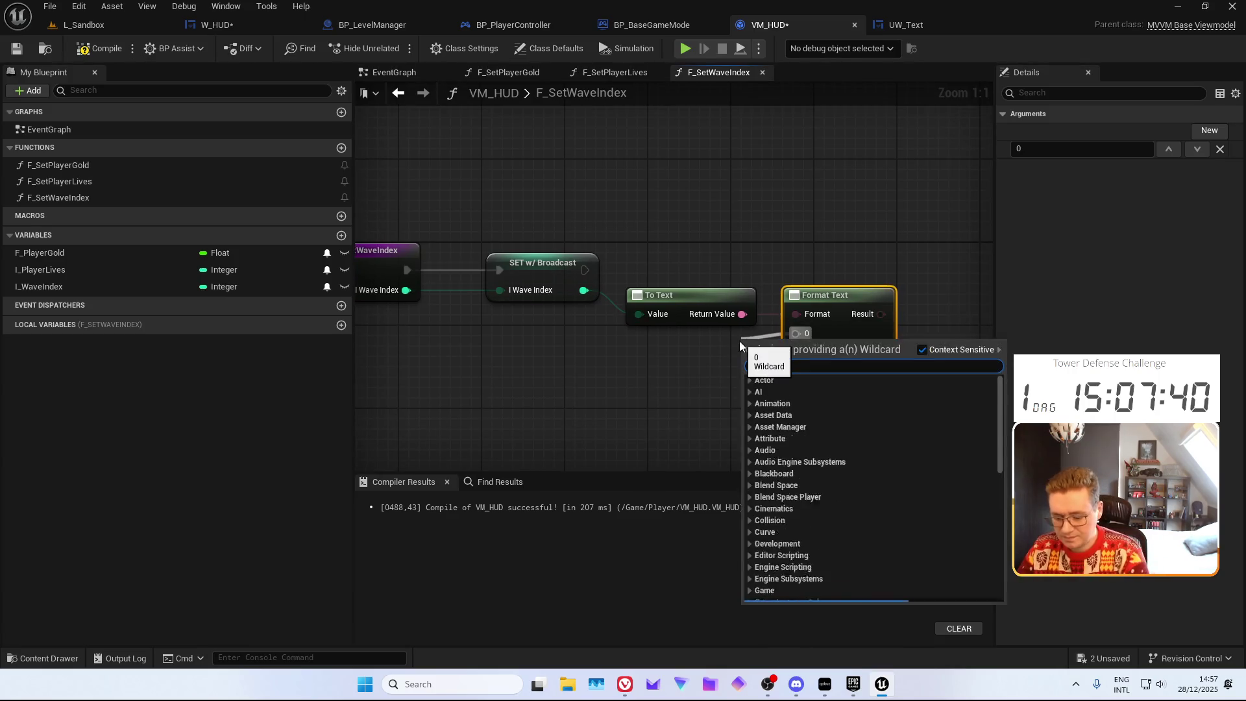
{"action": "type", "text": "make text"}
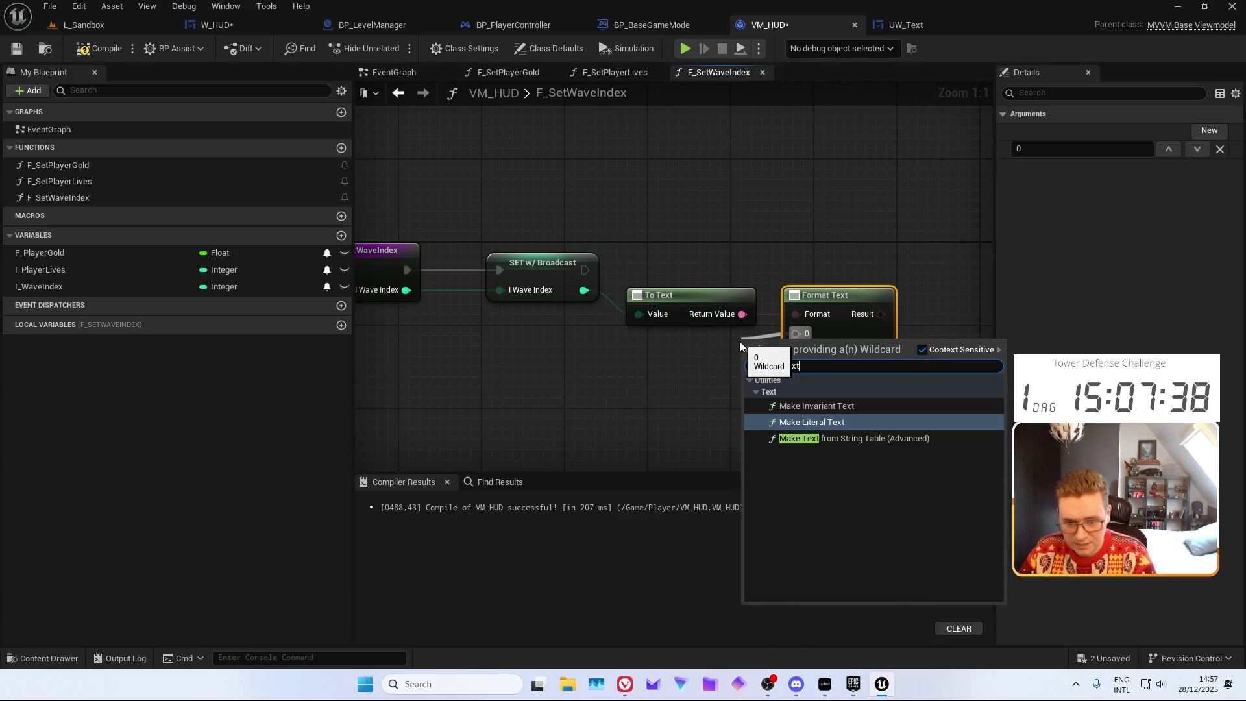
{"action": "key", "text": "Return"}
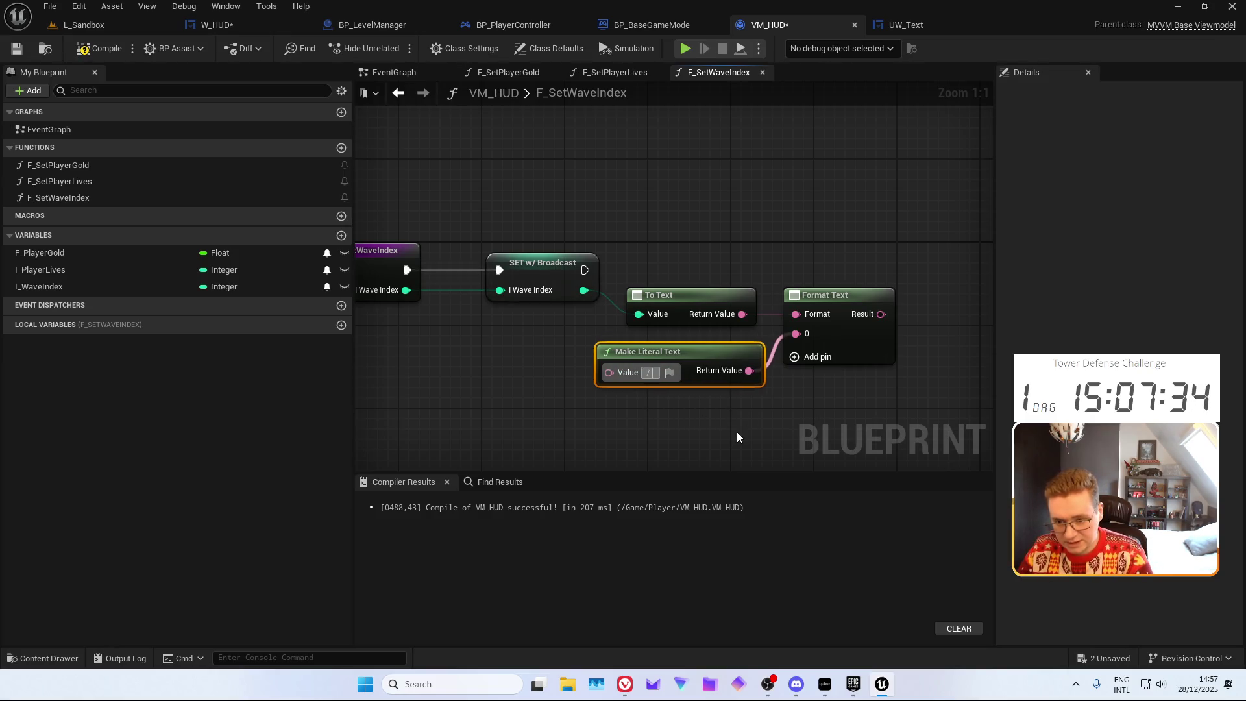
{"action": "type", "text": "/"}
Add argument 1 to Format Text with a second, empty Make Literal Text node
{"action": "left_click_drag", "start_coordinate": [748, 428], "coordinate": [750, 385]}
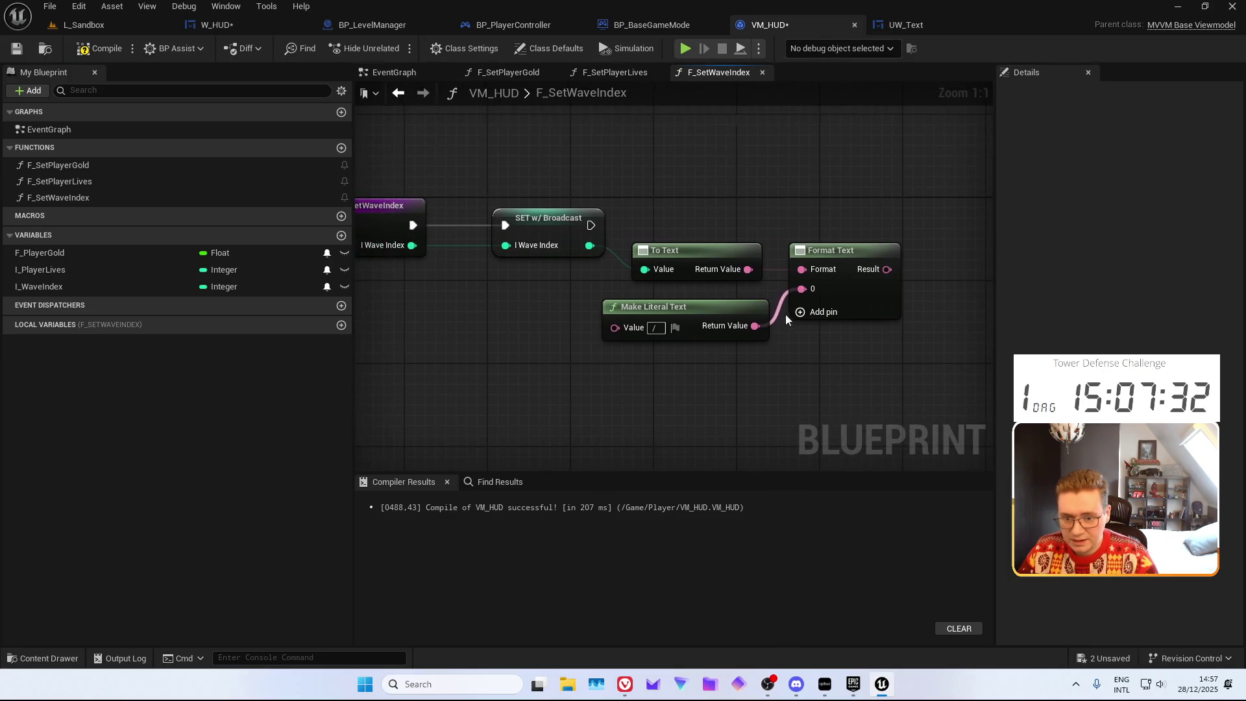
{"action": "left_click", "coordinate": [802, 312]}
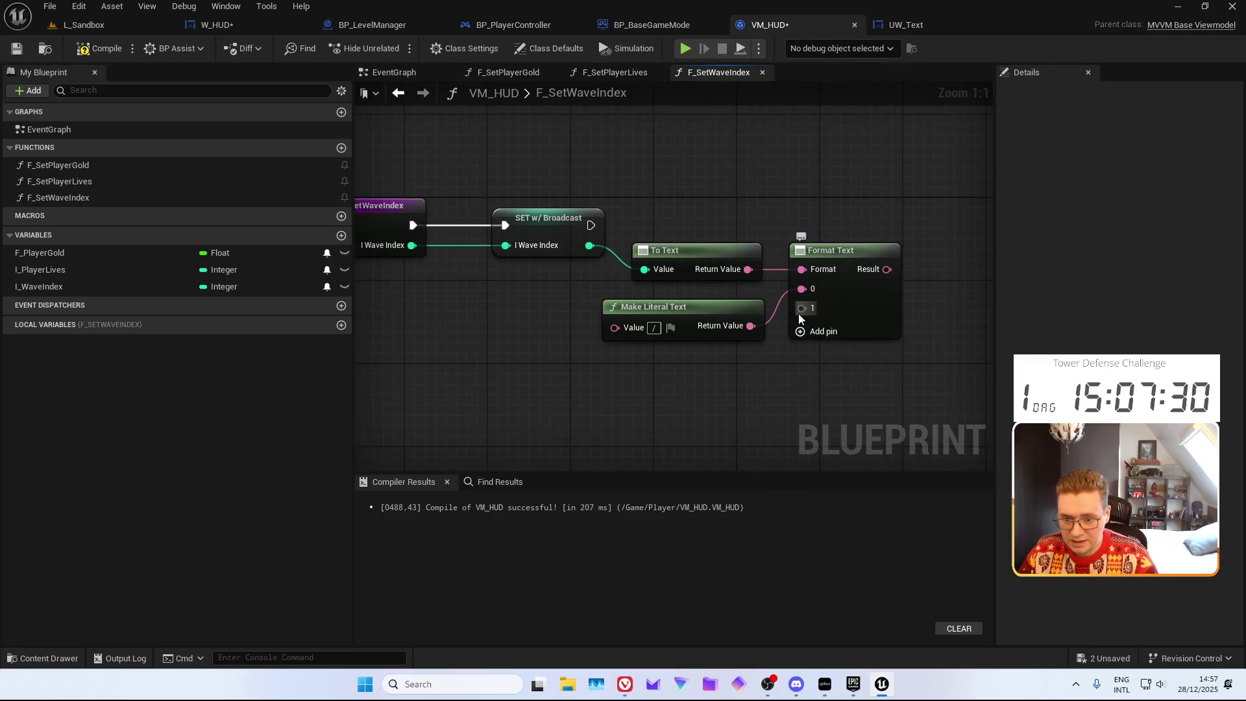
{"action": "left_click_drag", "start_coordinate": [801, 309], "coordinate": [735, 377]}
{"action": "type", "text": "make "}
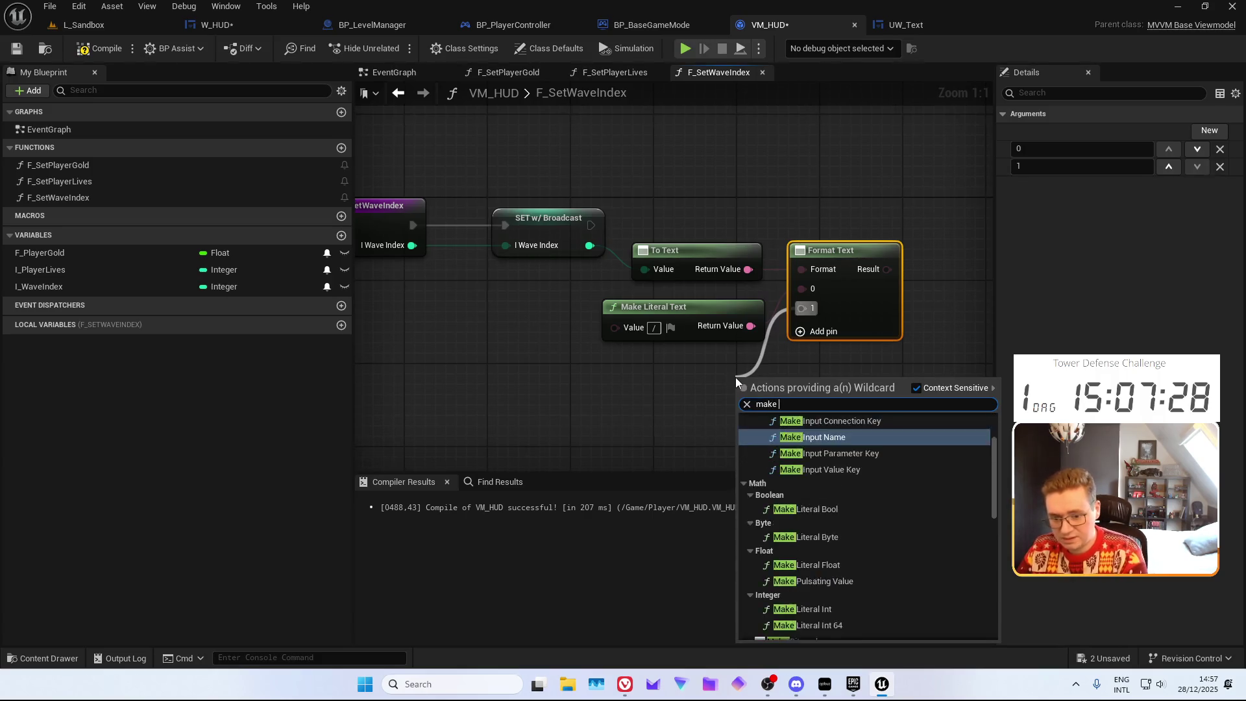
{"action": "type", "text": "literal text"}
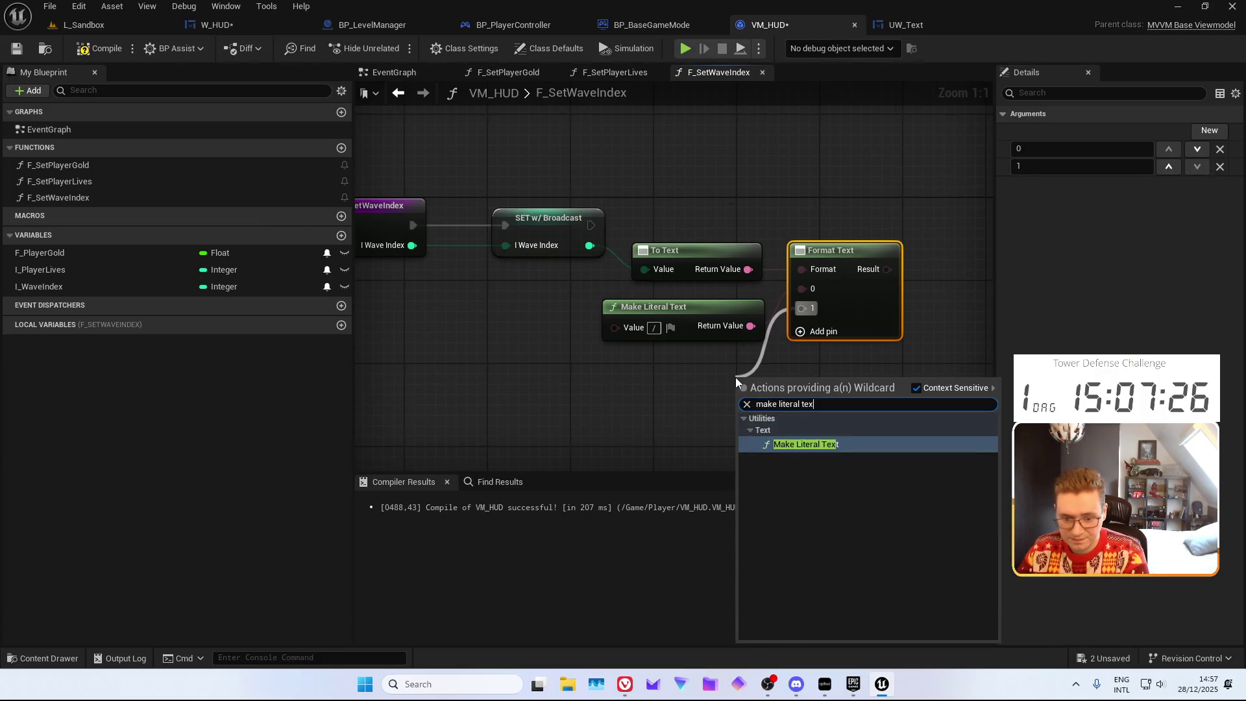
{"action": "key", "text": "Return"}
{"action": "left_click_drag", "start_coordinate": [433, 307], "coordinate": [589, 309]}
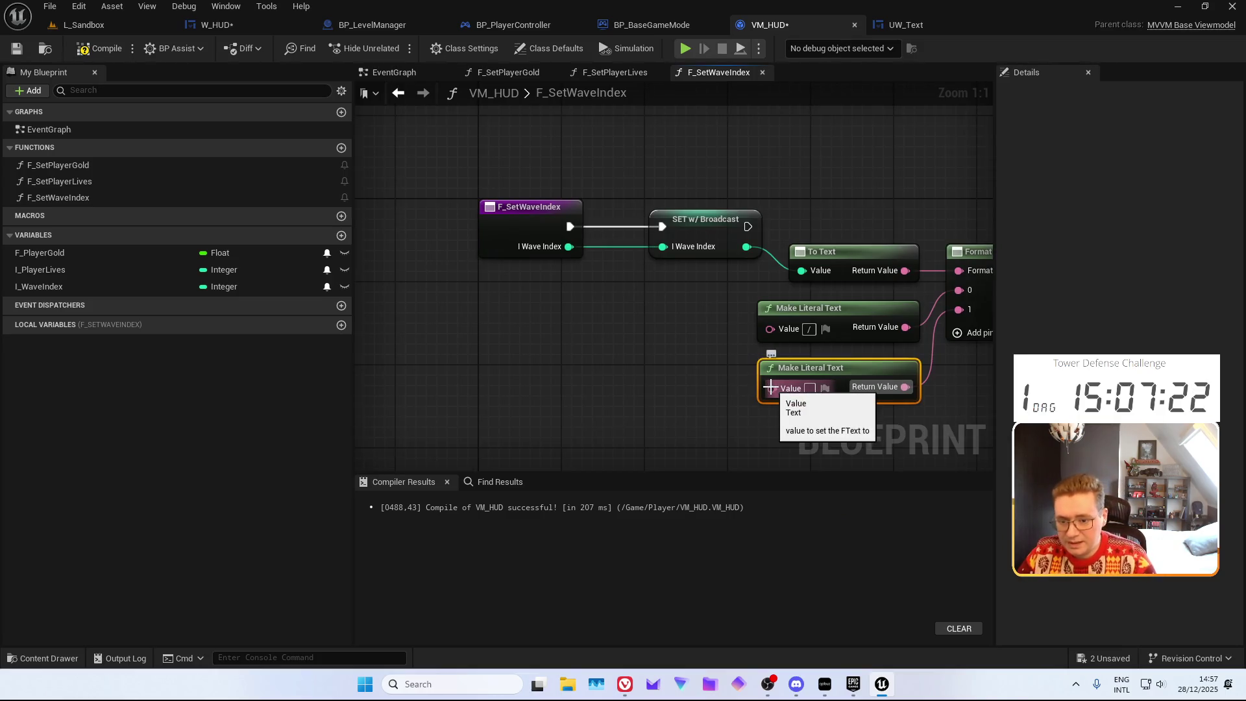
{"action": "left_click_drag", "start_coordinate": [703, 379], "coordinate": [641, 336]}
{"action": "left_click", "coordinate": [469, 171]}
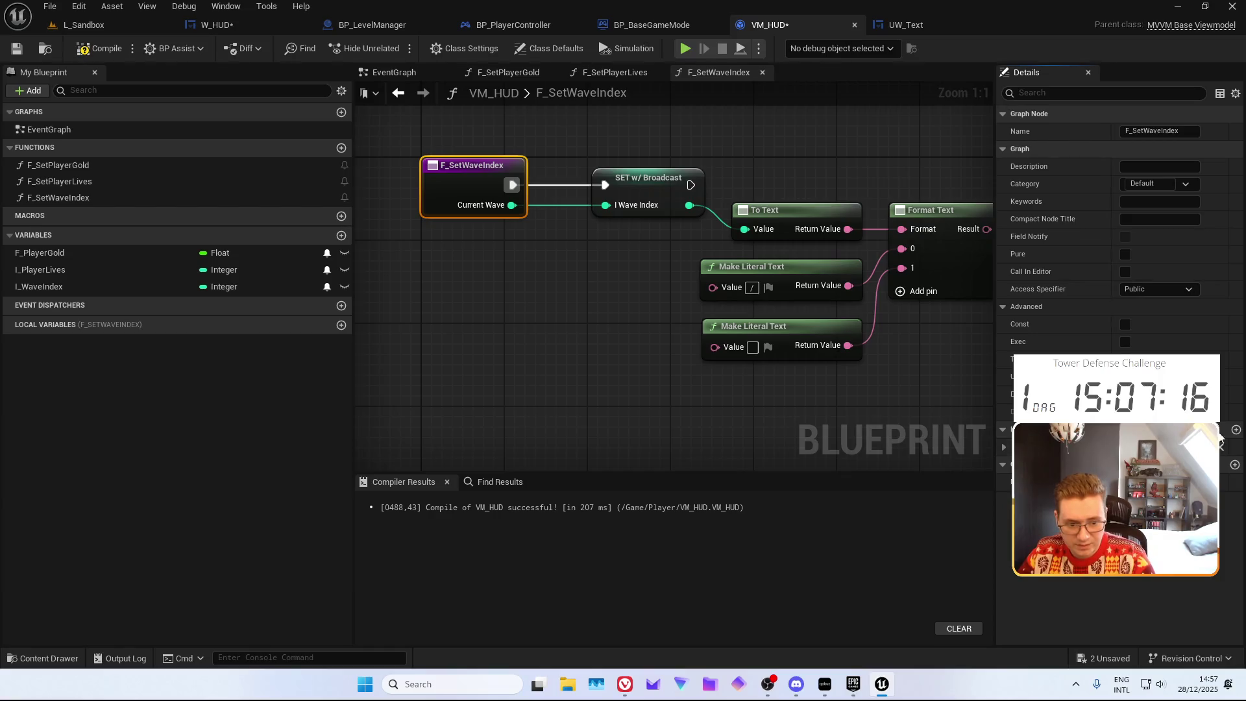
Add an Integer input named Total Waves to F_SetWaveIndex
{"action": "left_click", "coordinate": [1236, 430]}
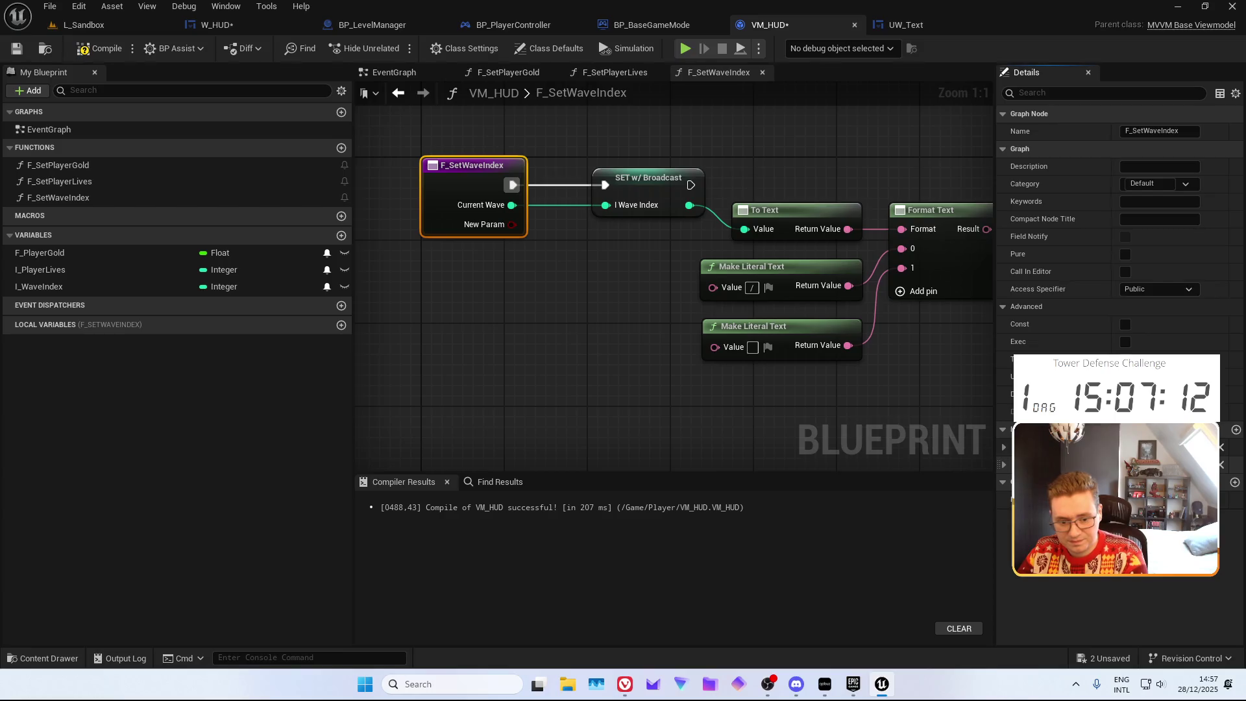
{"action": "key", "text": "Return"}
{"action": "left_click", "coordinate": [1175, 465]}
{"action": "type", "text": "Int"}
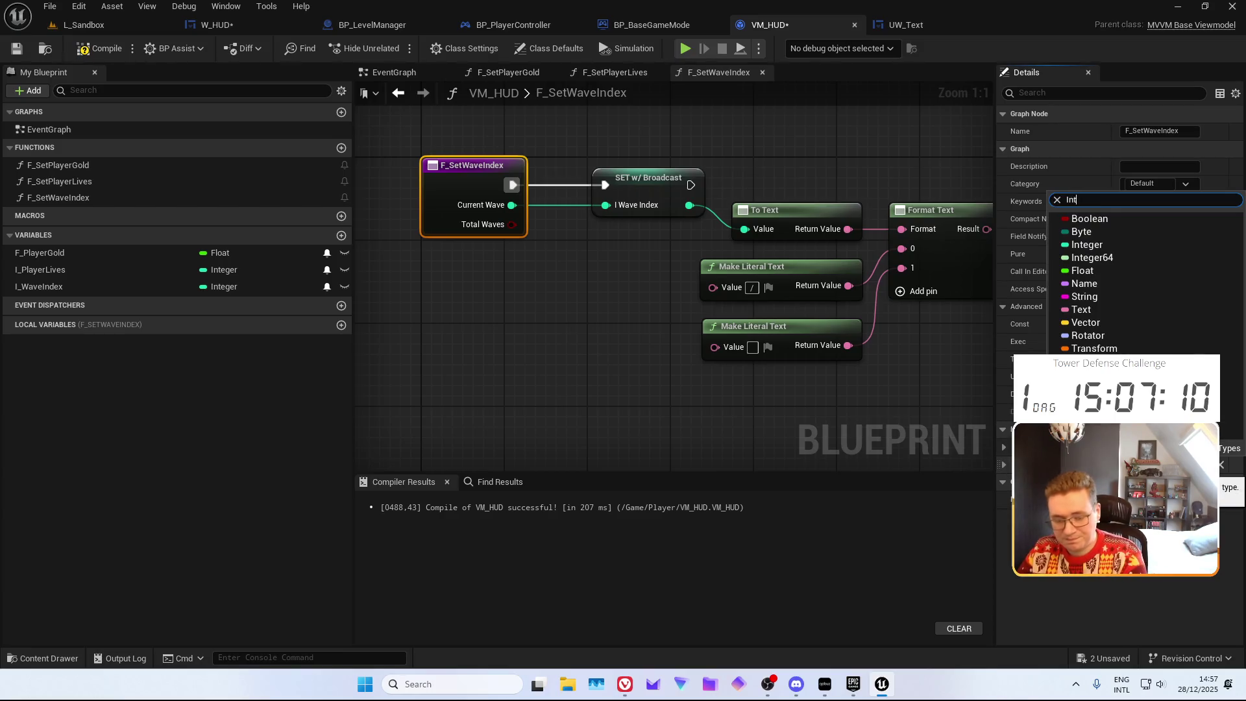
{"action": "type", "text": "e"}
{"action": "key", "text": "Return"}
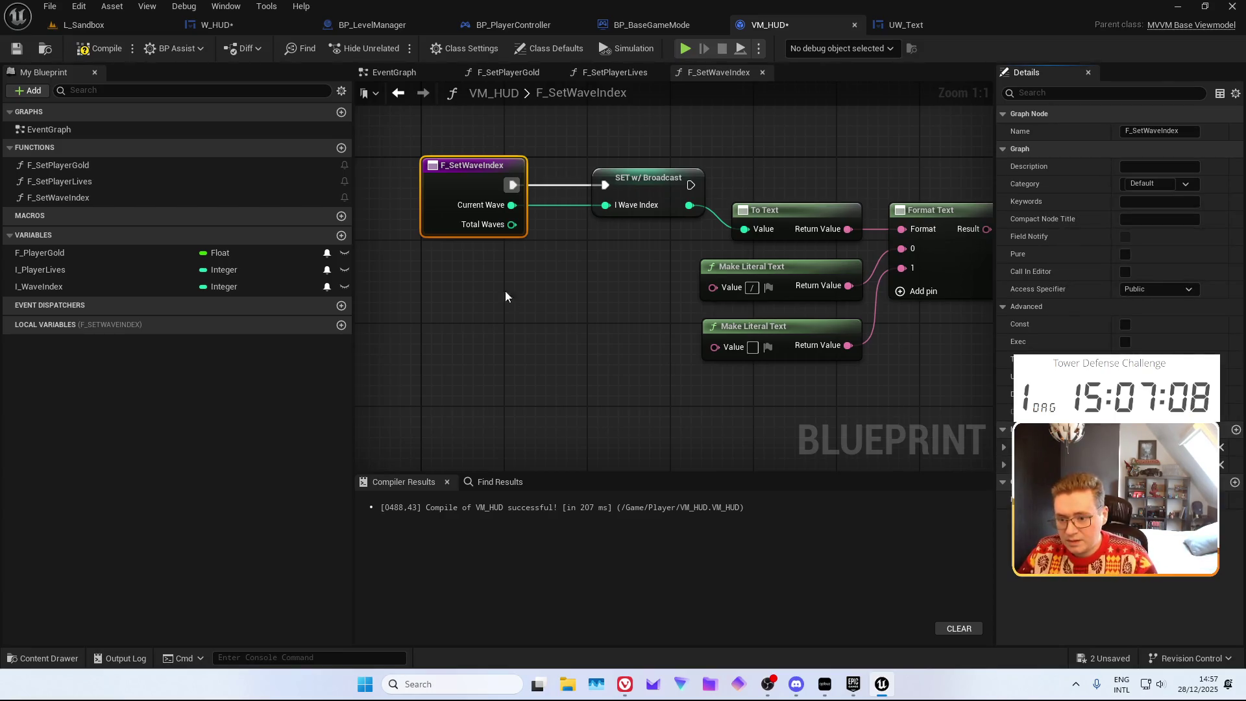
Delete the extra Make Literal Text node and wire Total Waves into Format Text pin 1
{"action": "left_click_drag", "start_coordinate": [512, 224], "coordinate": [714, 347]}
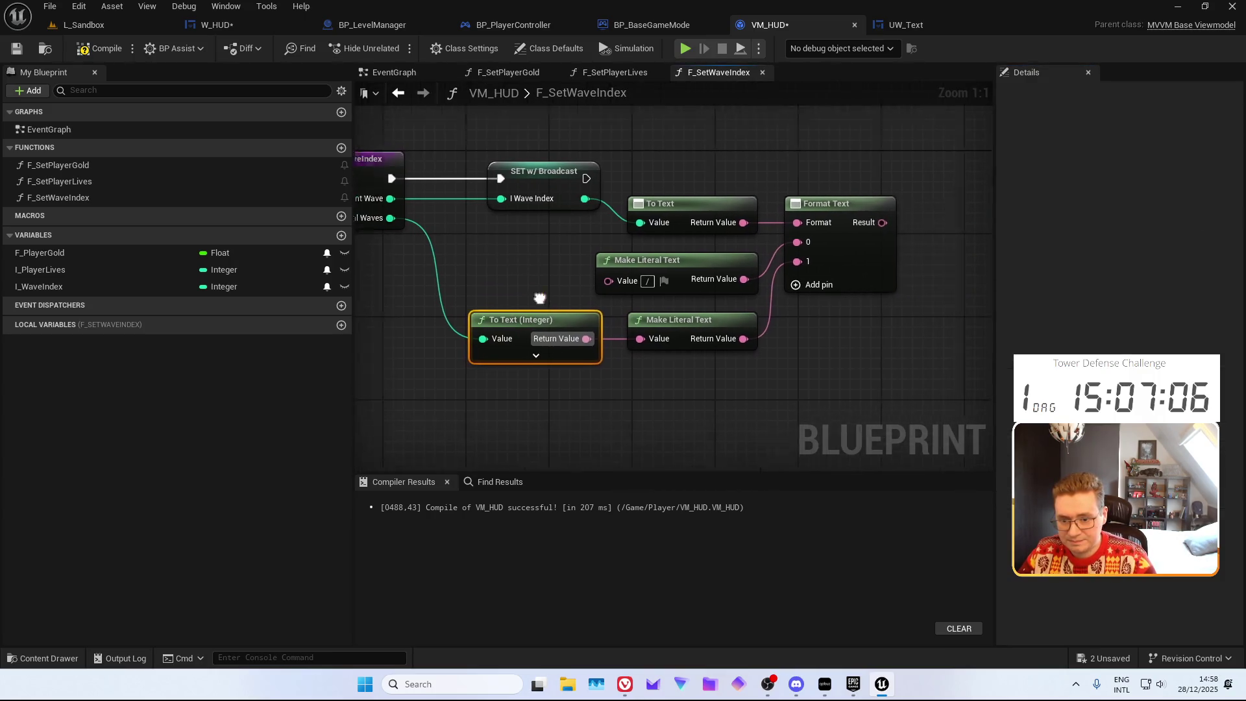
{"action": "left_click", "coordinate": [649, 313]}
{"action": "key", "text": "Delete"}
{"action": "key", "text": "Delete"}
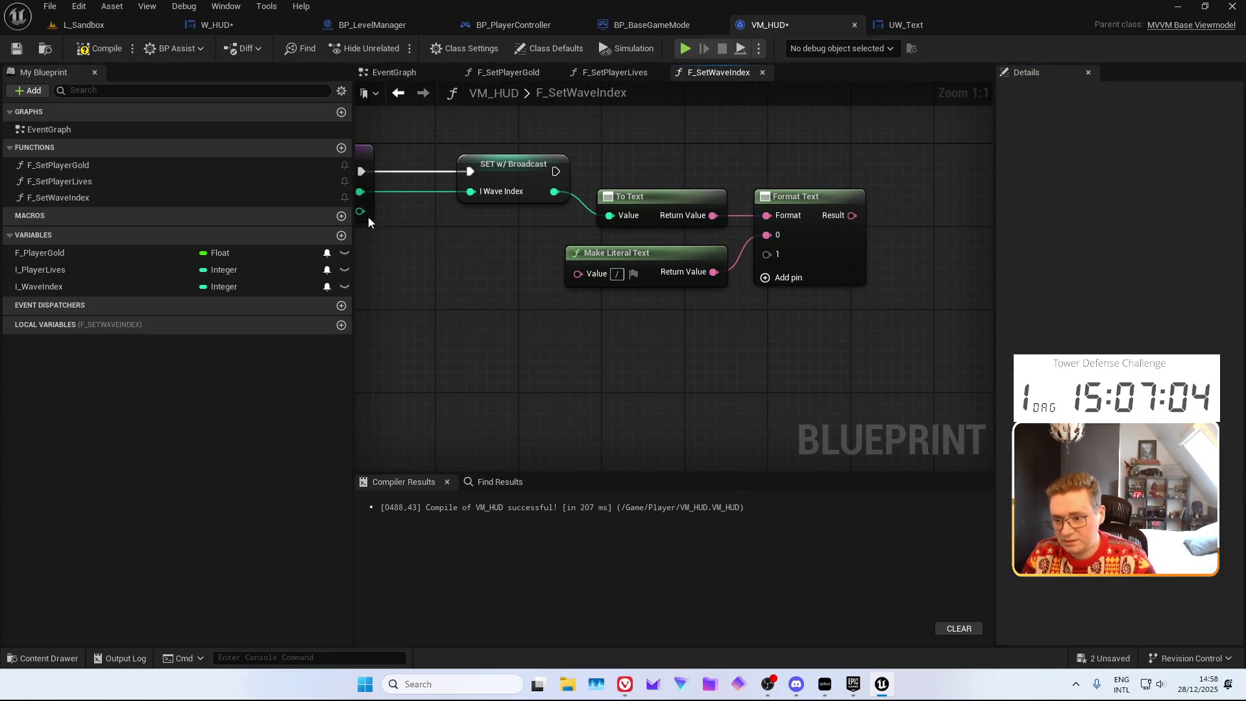
{"action": "mouse_move", "coordinate": [368, 214]}
{"action": "left_mouse_down"}
{"action": "mouse_move", "coordinate": [807, 290]}
{"action": "mouse_move", "coordinate": [786, 255]}
{"action": "left_mouse_up"}
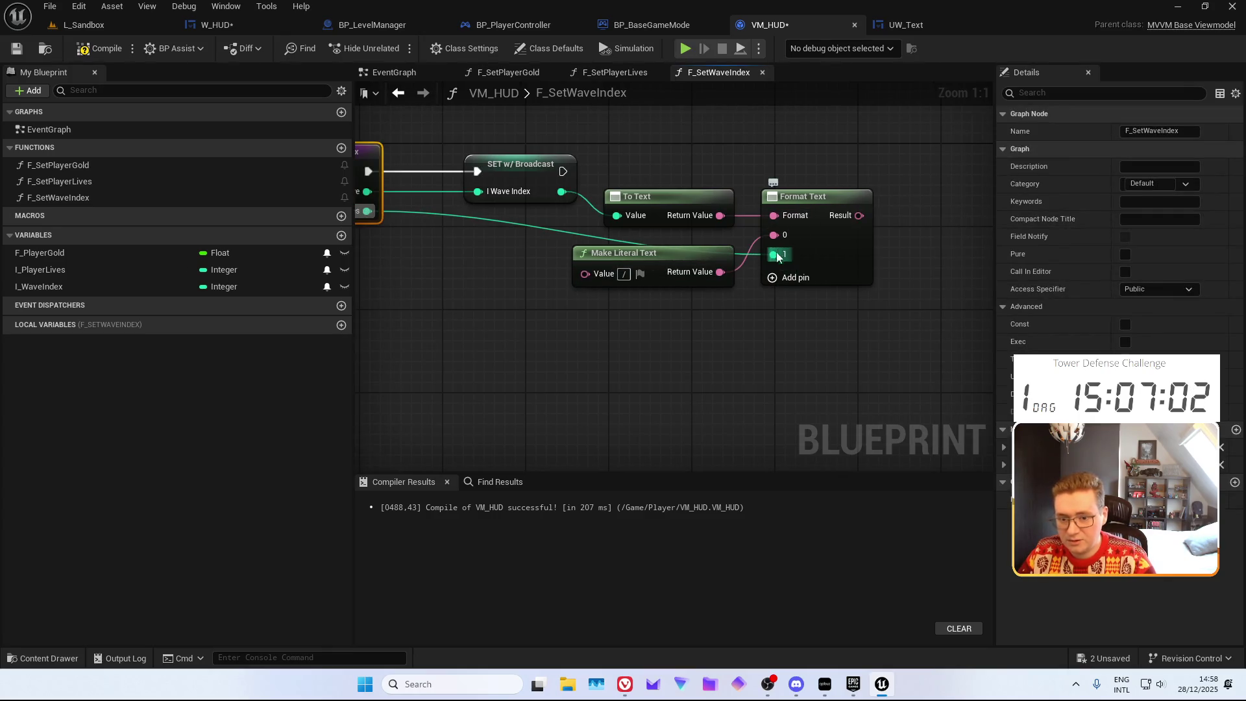
{"action": "left_click", "coordinate": [777, 255], "text": "alt"}
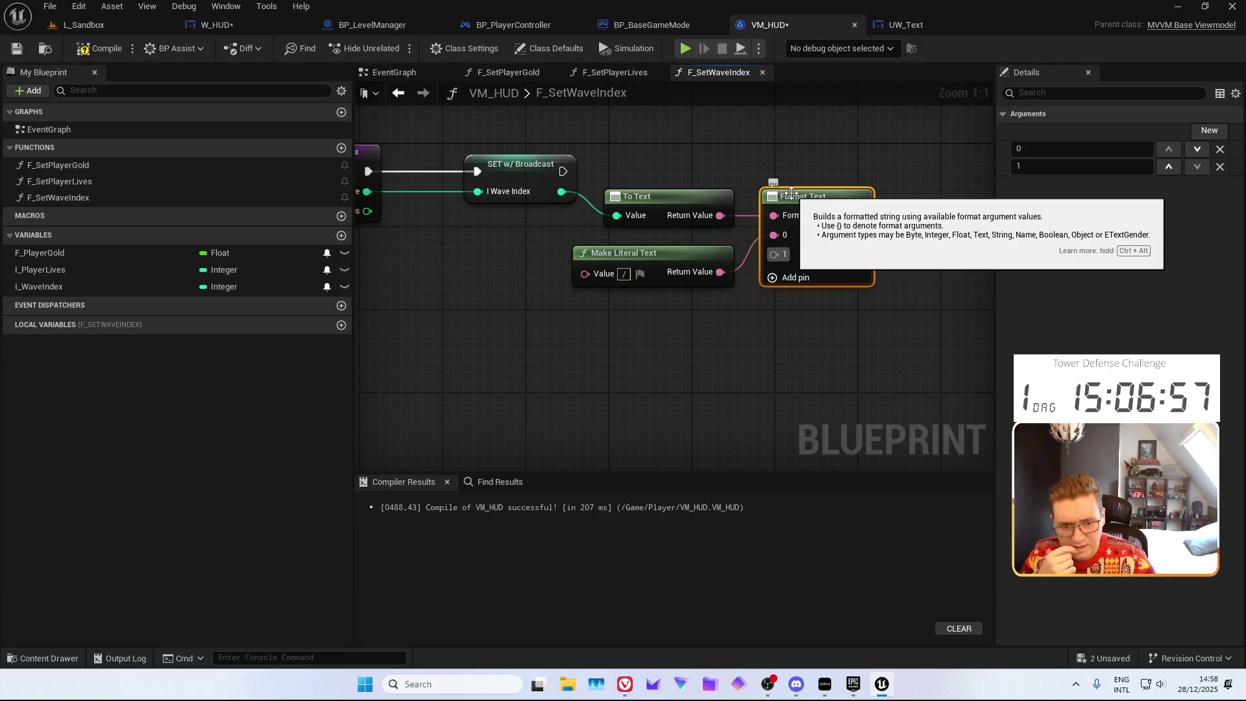
Undo recent graph edits, reconnect Total Waves to Format Text pin 1, and add a Return Node
{"action": "mouse_move", "coordinate": [756, 328]}
{"action": "left_mouse_down"}
{"action": "mouse_move", "coordinate": [862, 342]}
{"action": "mouse_move", "coordinate": [853, 352]}
{"action": "left_mouse_up"}
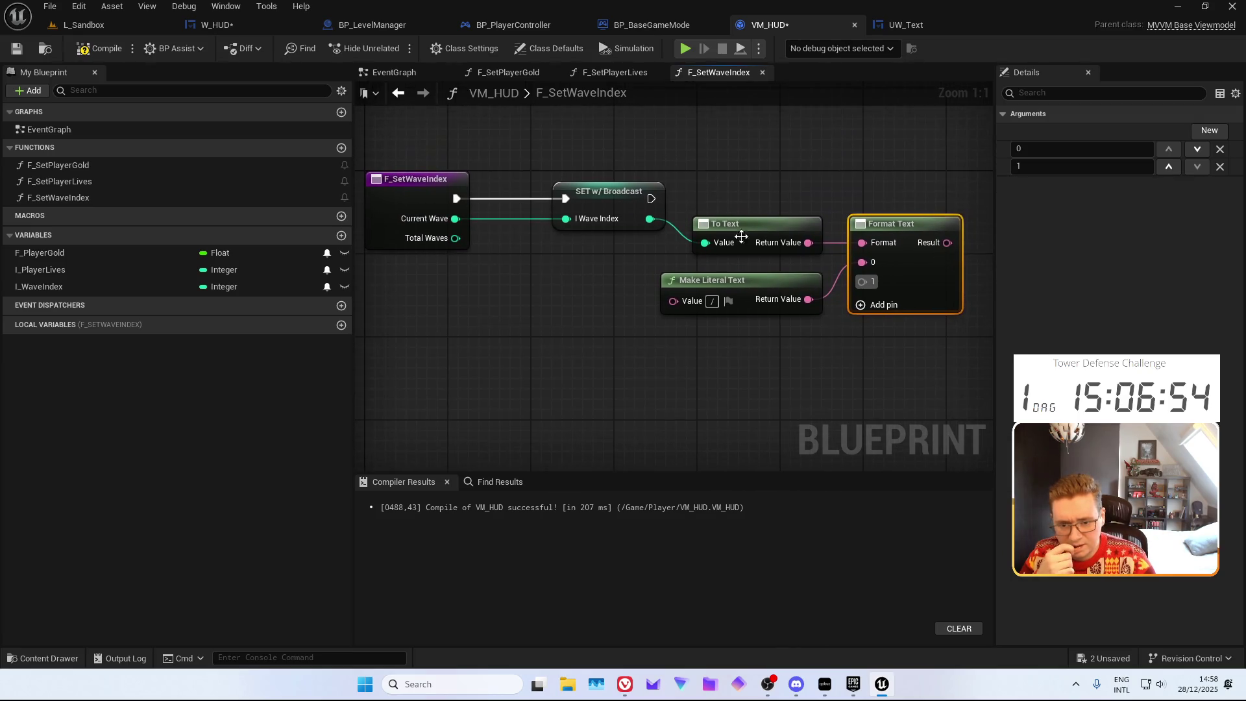
{"action": "left_click", "coordinate": [761, 233]}
{"action": "key", "text": "ctrl+z"}
{"action": "key", "text": "ctrl+z"}
{"action": "key", "text": "ctrl+z"}
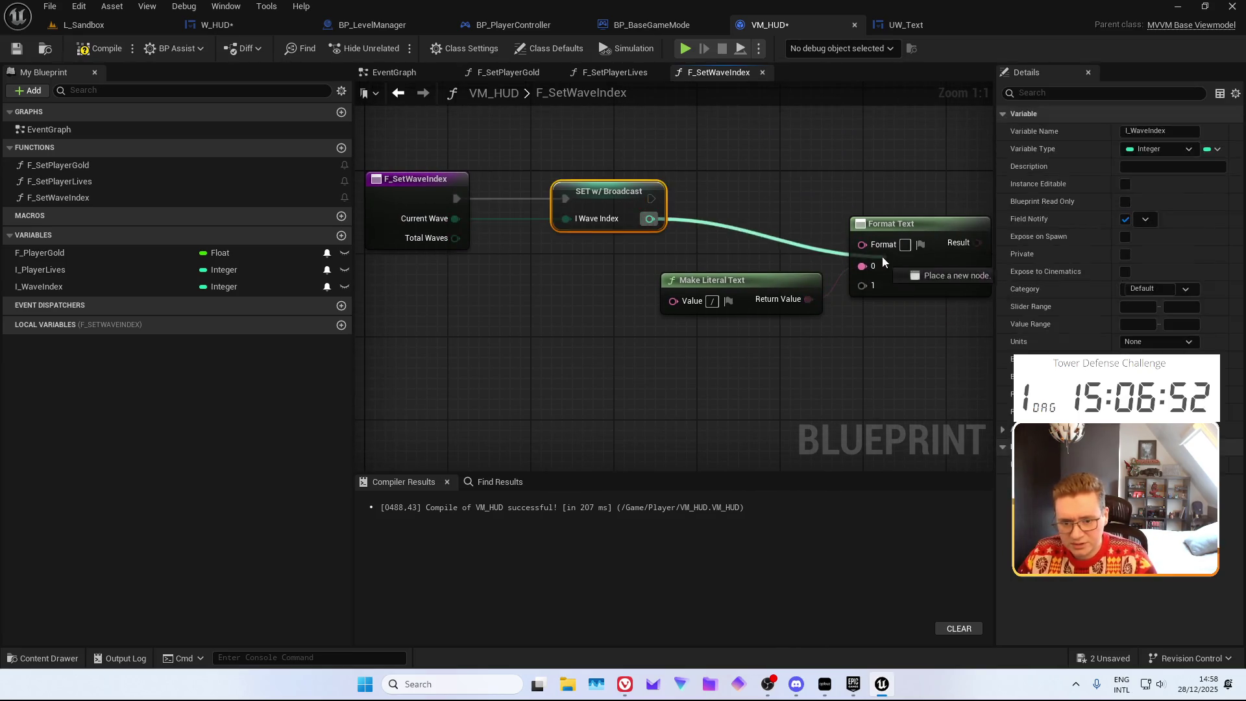
{"action": "mouse_move", "coordinate": [455, 238]}
{"action": "left_mouse_down"}
{"action": "mouse_move", "coordinate": [886, 328]}
{"action": "mouse_move", "coordinate": [846, 281]}
{"action": "left_mouse_up"}
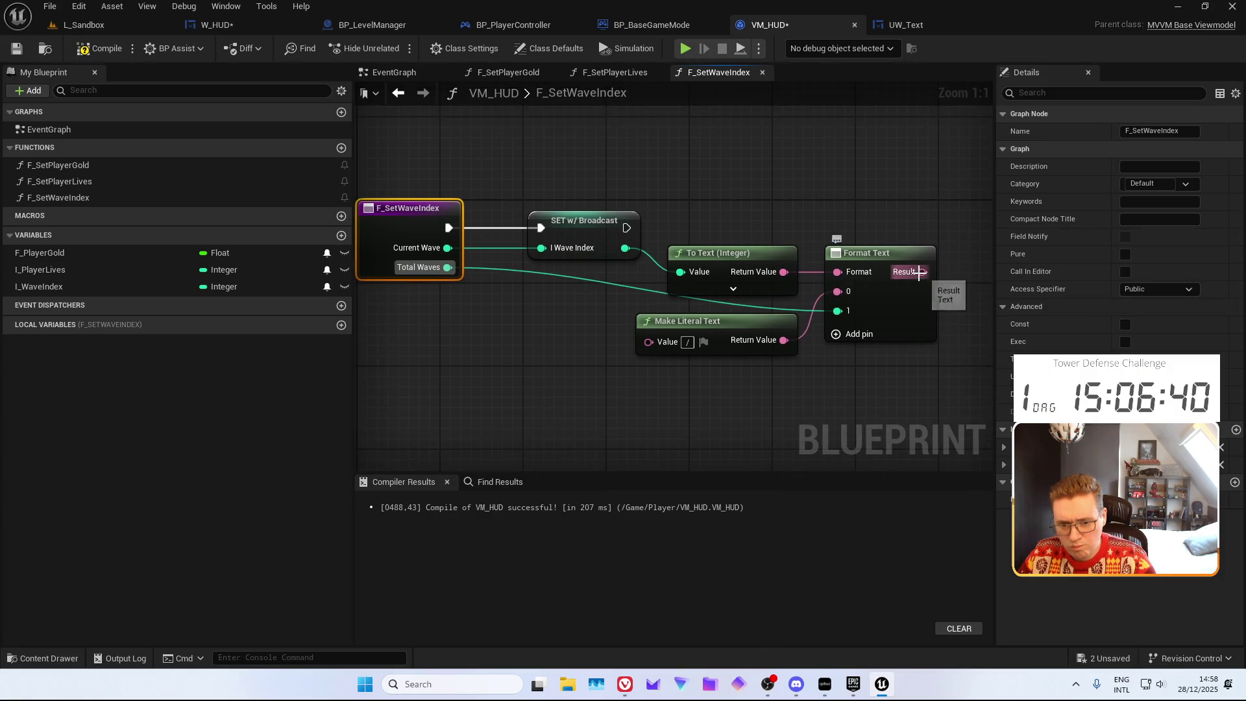
{"action": "key", "text": "ctrl+z"}
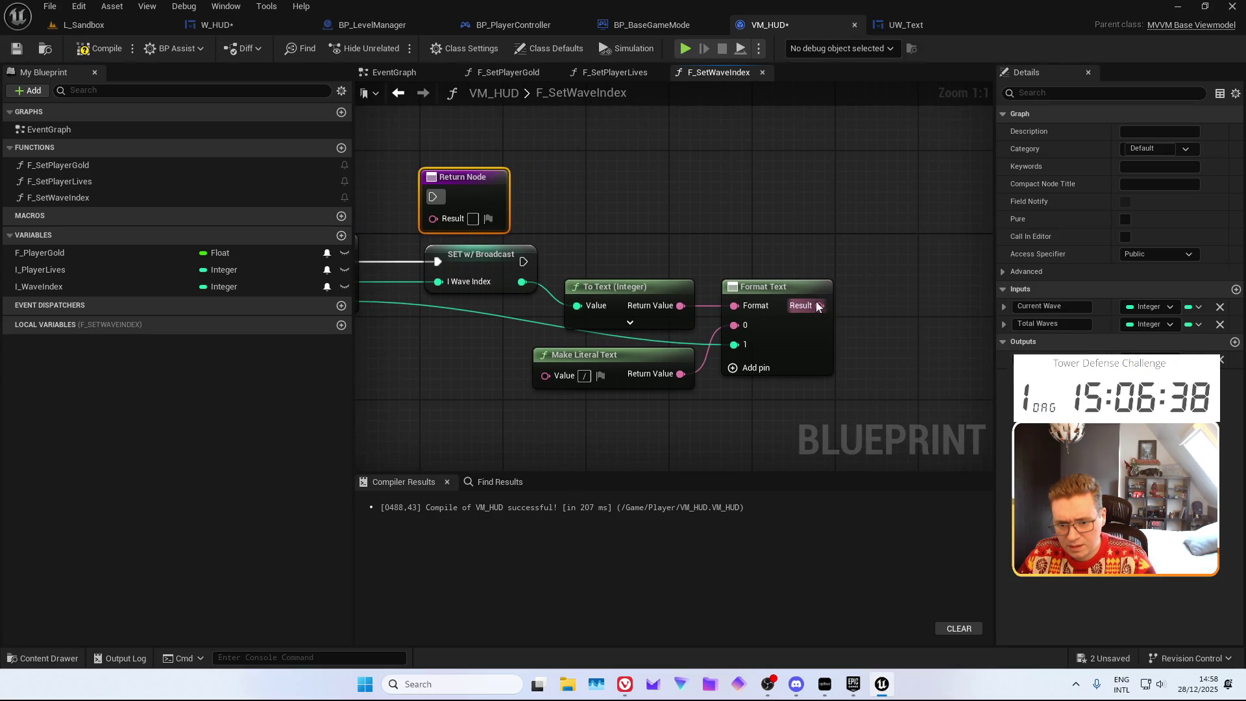
Return Format Text's result, running the Return Node after the SET w/ Broadcast node
{"action": "left_click_drag", "start_coordinate": [819, 305], "coordinate": [433, 217]}
{"action": "left_click", "coordinate": [433, 196]}
{"action": "left_click_drag", "start_coordinate": [524, 261], "coordinate": [433, 196]}
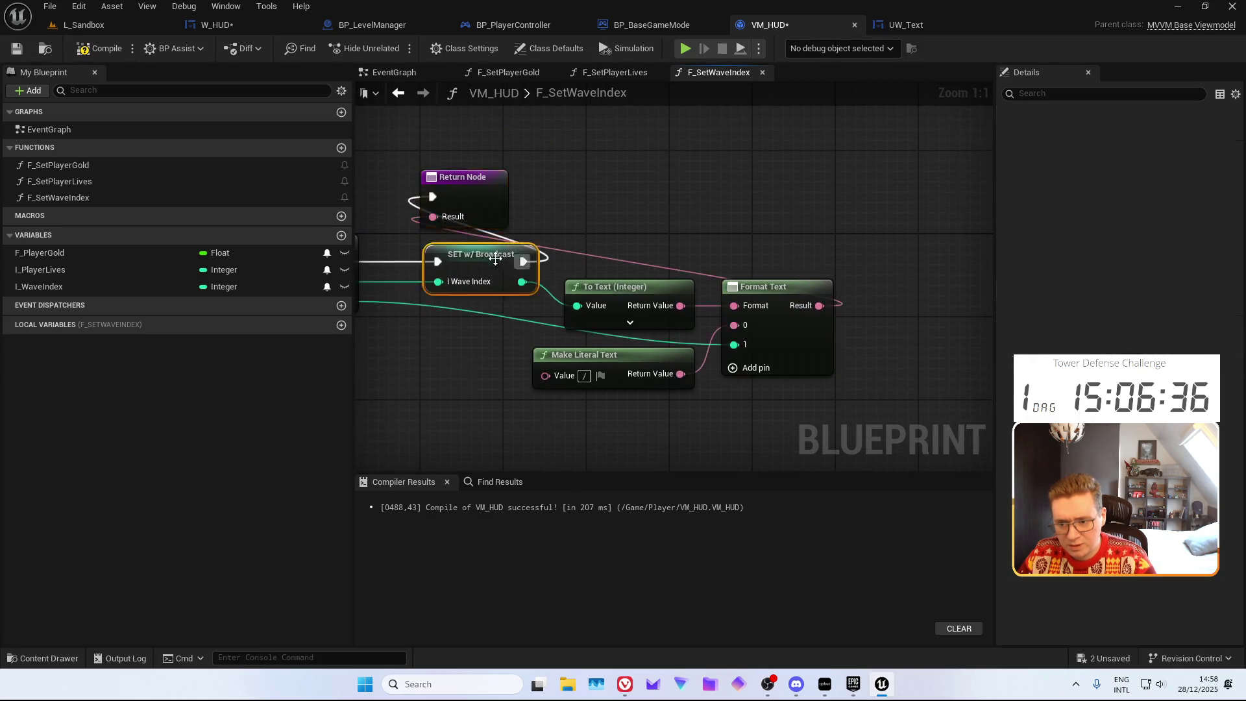
{"action": "mouse_move", "coordinate": [593, 309]}
{"action": "left_mouse_down"}
{"action": "mouse_move", "coordinate": [627, 320]}
{"action": "mouse_move", "coordinate": [602, 275]}
{"action": "mouse_move", "coordinate": [624, 311]}
{"action": "mouse_move", "coordinate": [466, 314]}
{"action": "mouse_move", "coordinate": [488, 303]}
{"action": "left_mouse_up"}
Move Total Waves to pin 2, I Wave Index to pin 0, and disconnect the Format input
{"action": "mouse_move", "coordinate": [714, 308]}
{"action": "left_mouse_down"}
{"action": "mouse_move", "coordinate": [737, 289]}
{"action": "mouse_move", "coordinate": [726, 284]}
{"action": "left_mouse_up"}
{"action": "left_click", "coordinate": [746, 286]}
{"action": "mouse_move", "coordinate": [483, 232]}
{"action": "left_mouse_down"}
{"action": "mouse_move", "coordinate": [629, 266]}
{"action": "mouse_move", "coordinate": [766, 276]}
{"action": "left_mouse_up"}
{"action": "left_click", "coordinate": [760, 261]}
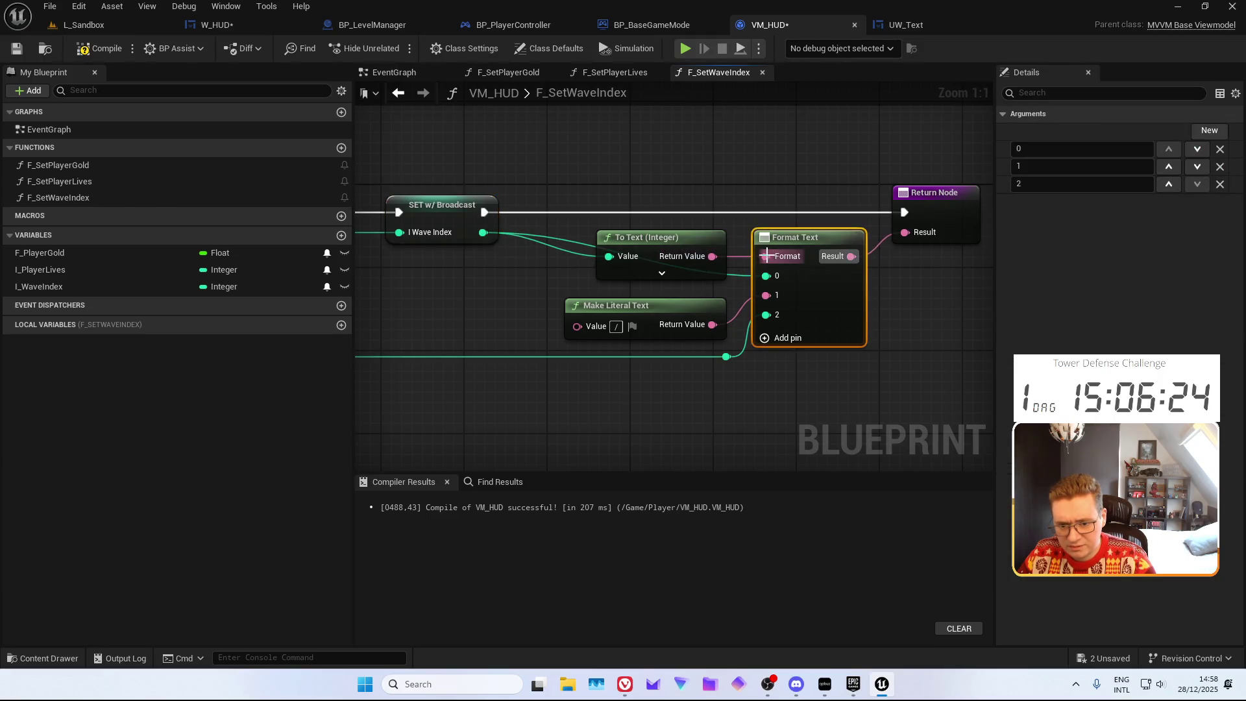
{"action": "left_click", "coordinate": [766, 258], "text": "alt"}
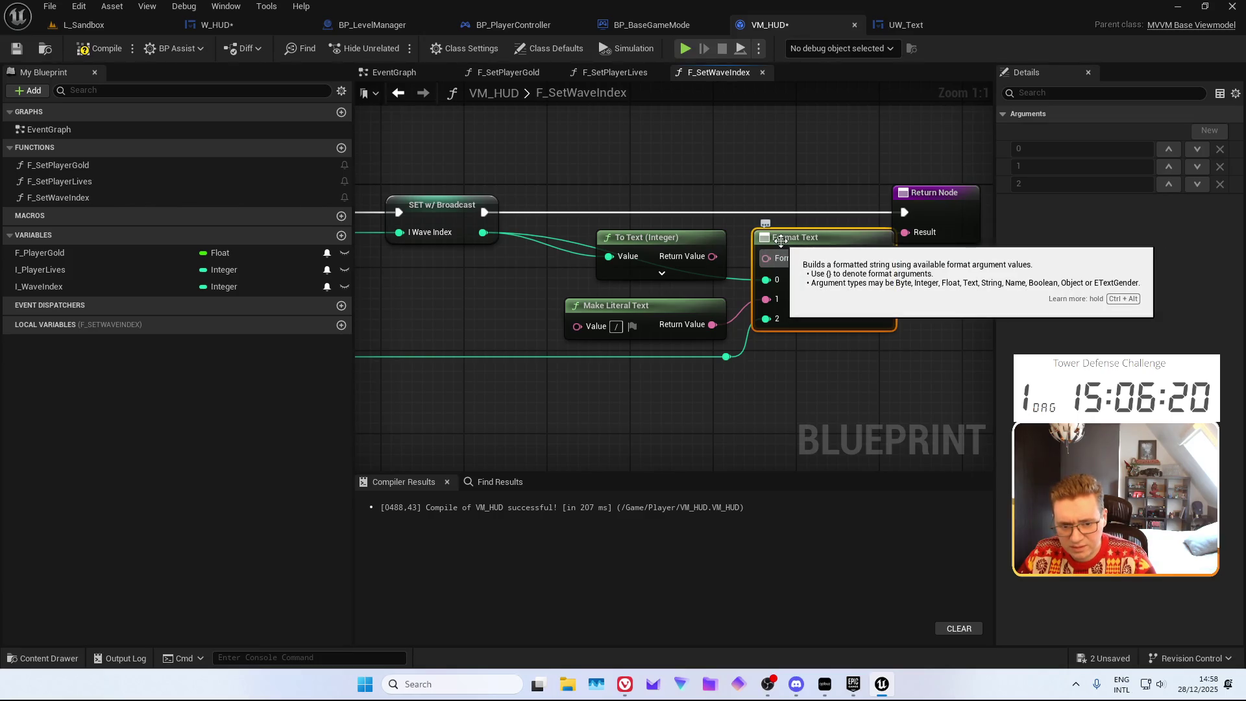
{"action": "key", "text": "ctrl+alt"}
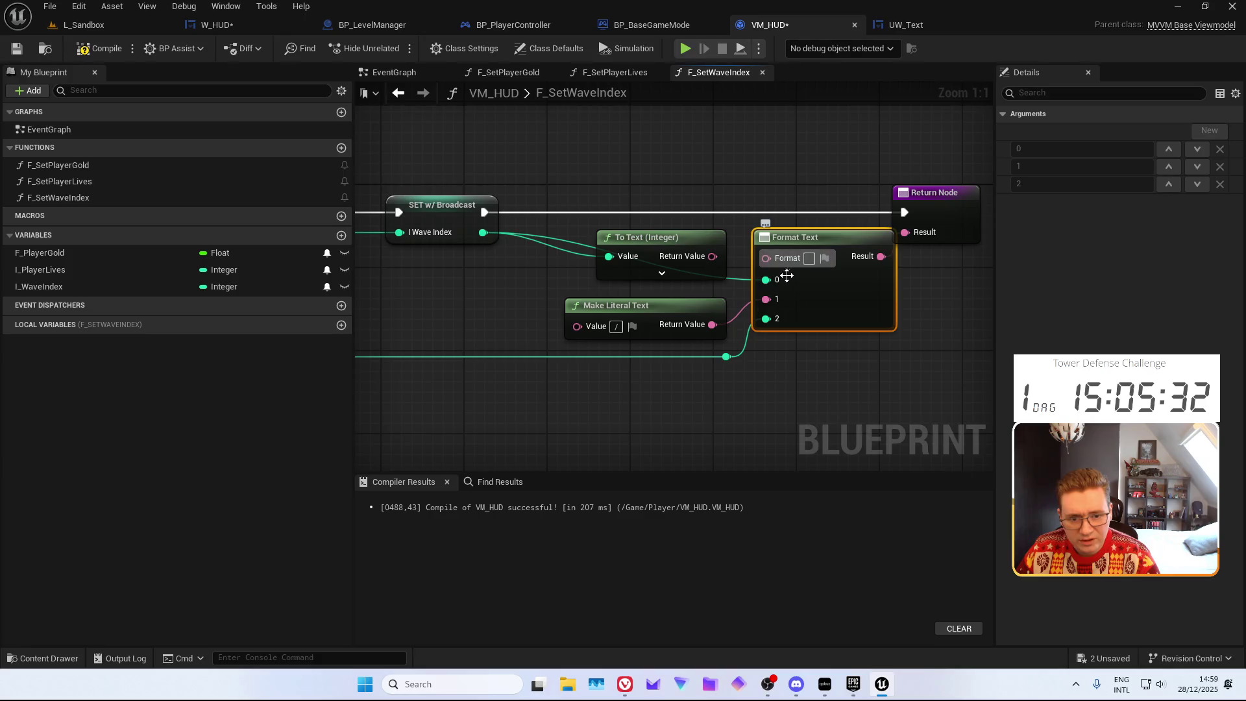
Change the Format Text format string to '{CurrentWave} / {MaxWave}'
{"action": "left_click", "coordinate": [766, 280], "text": "alt"}
{"action": "left_click", "coordinate": [767, 299], "text": "alt"}
{"action": "left_click", "coordinate": [766, 319], "text": "alt"}
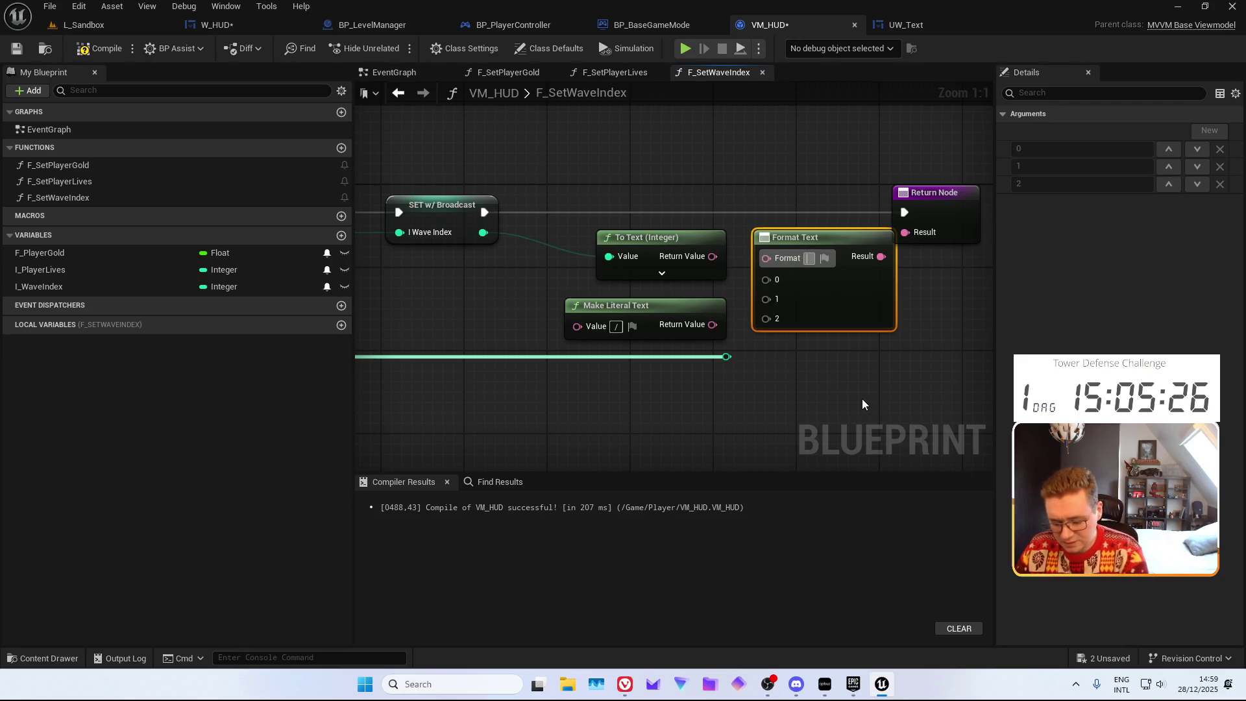
{"action": "type", "text": "{"}
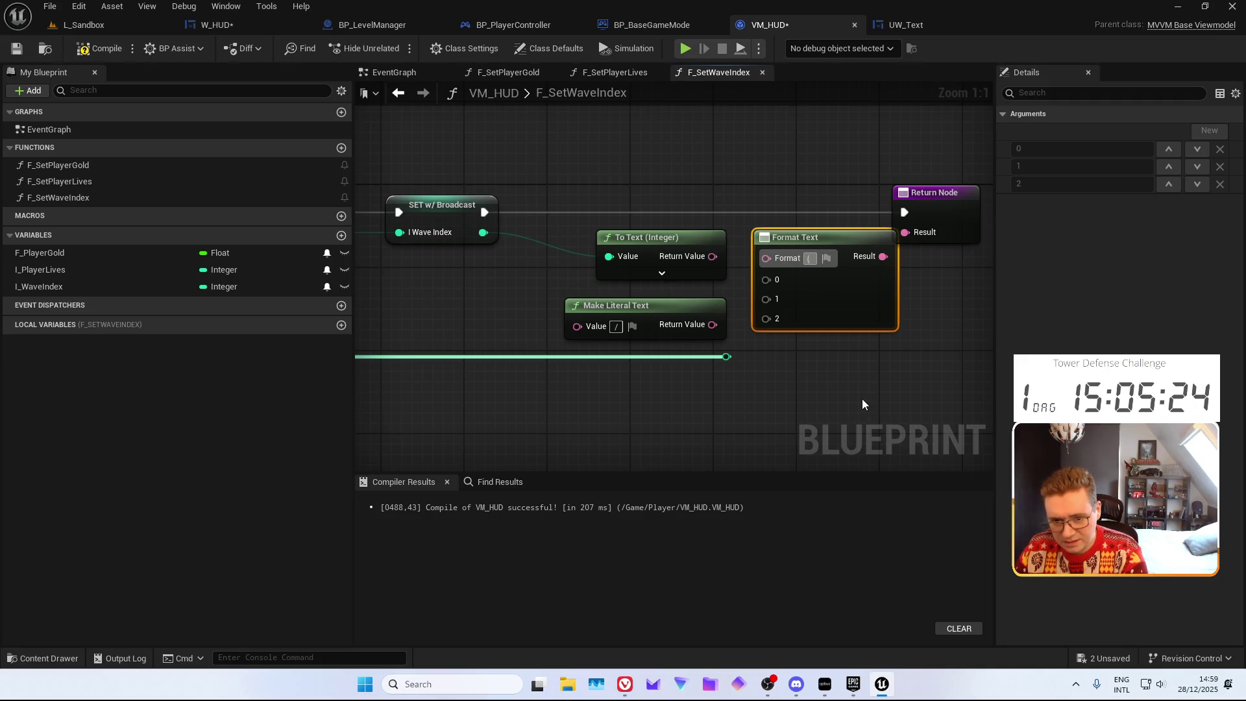
{"action": "type", "text": "} / {}"}
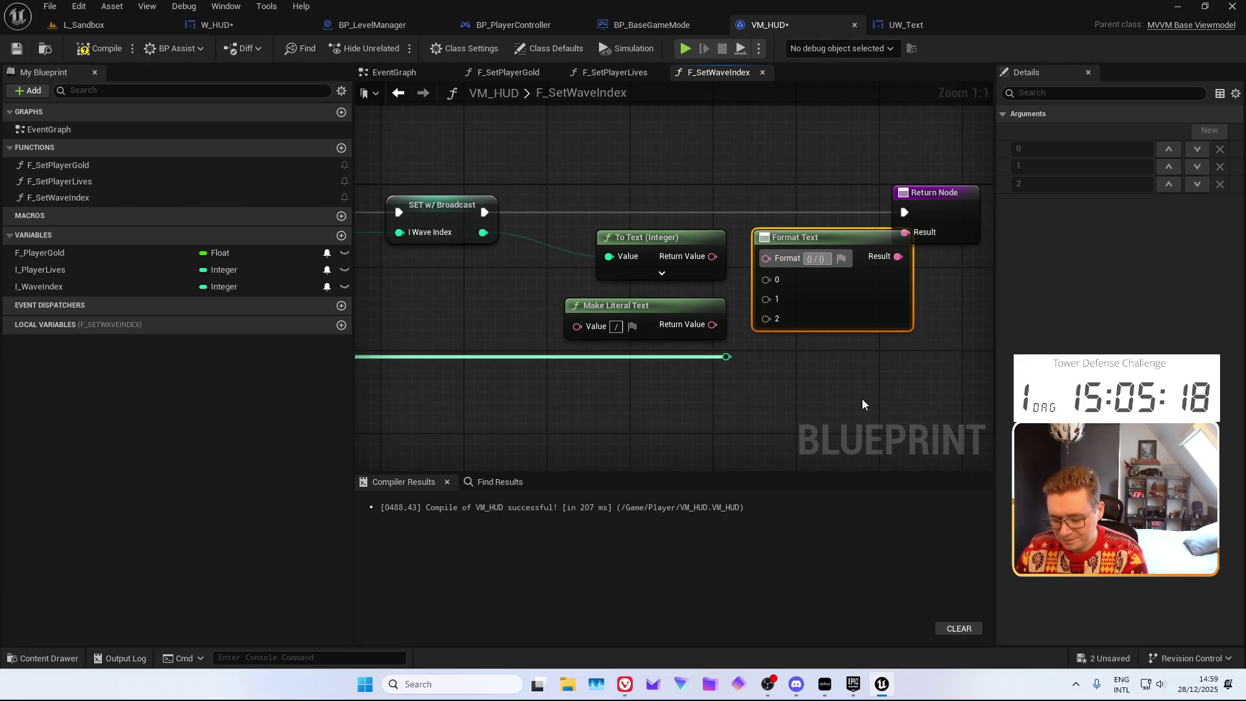
{"action": "type", "text": "CurrentWave"}
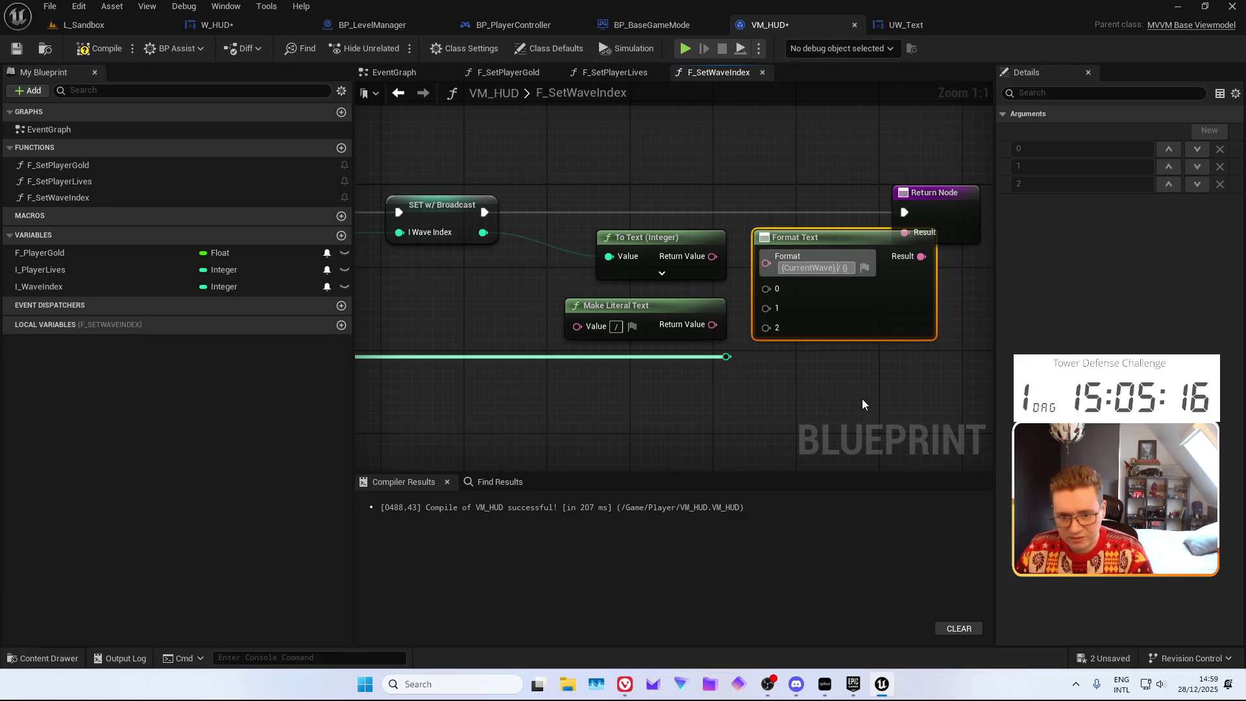
{"action": "type", "text": "MaxWave"}
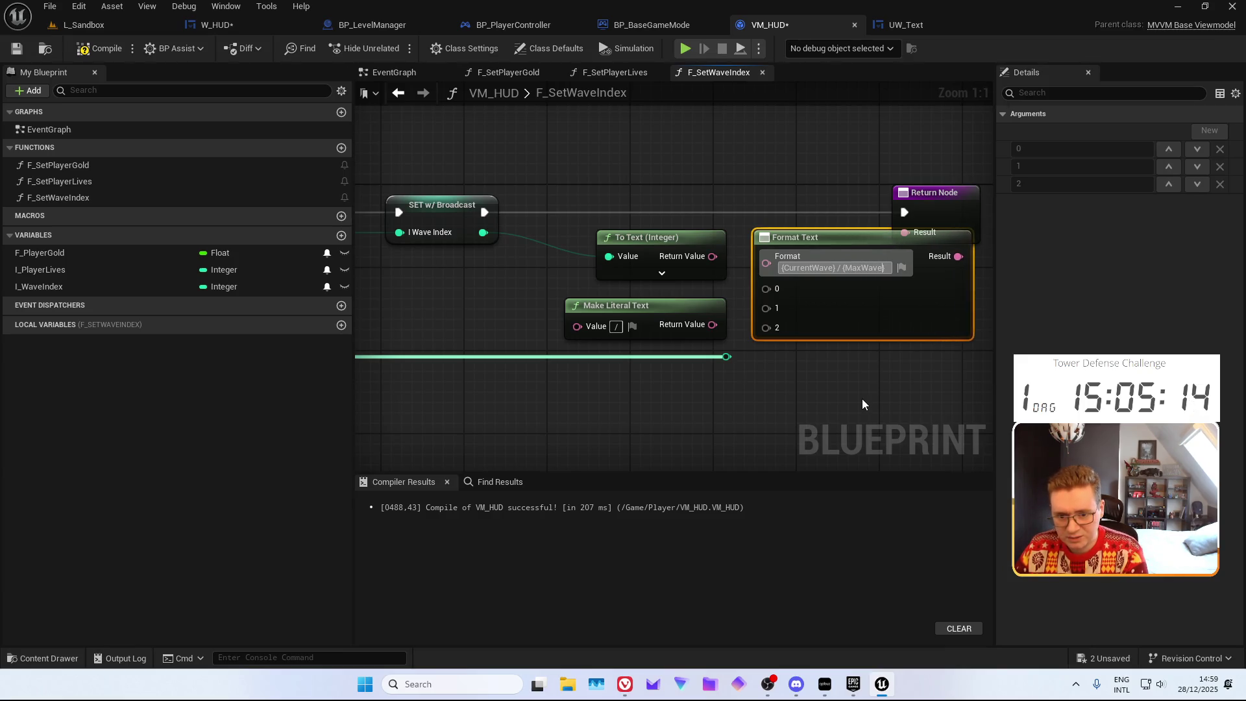
{"action": "key", "text": "Return"}
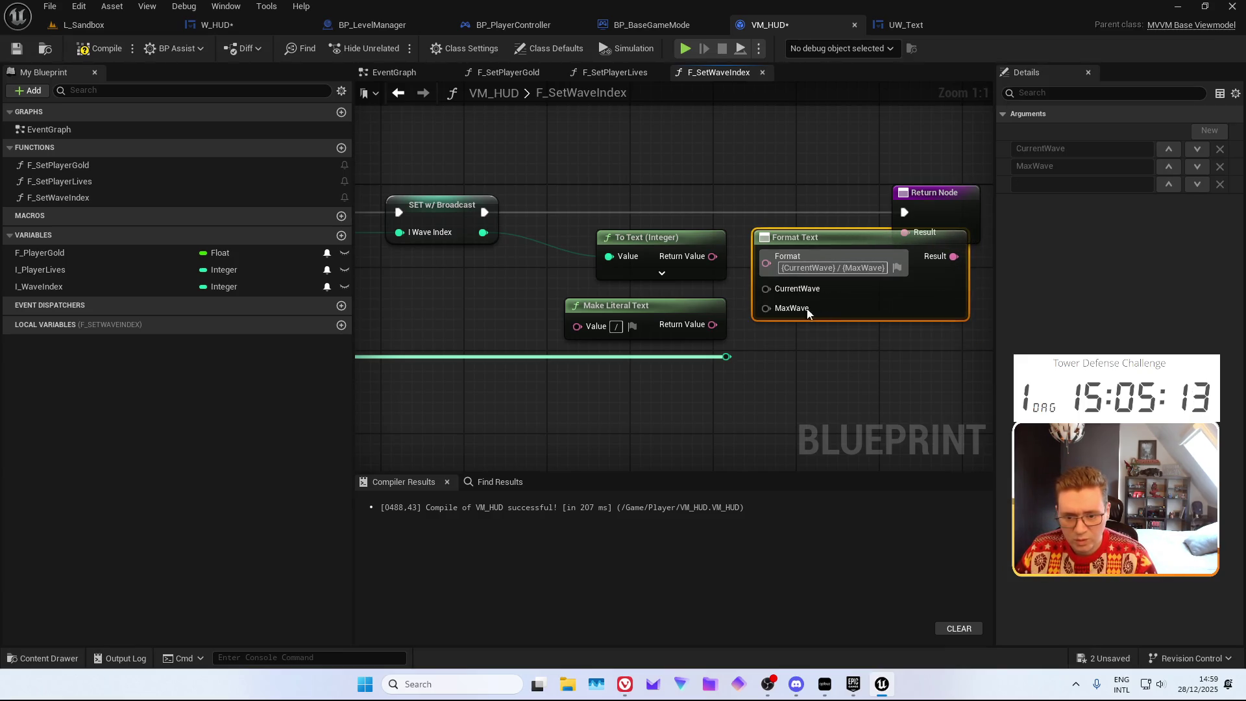
Delete the old To Text nodes; wire I Wave Index into CurrentWave and Total Waves into MaxWave
{"action": "left_click", "coordinate": [672, 178]}
{"action": "mouse_move", "coordinate": [673, 184]}
{"action": "left_mouse_down"}
{"action": "mouse_move", "coordinate": [769, 206]}
{"action": "mouse_move", "coordinate": [696, 165]}
{"action": "left_mouse_up"}
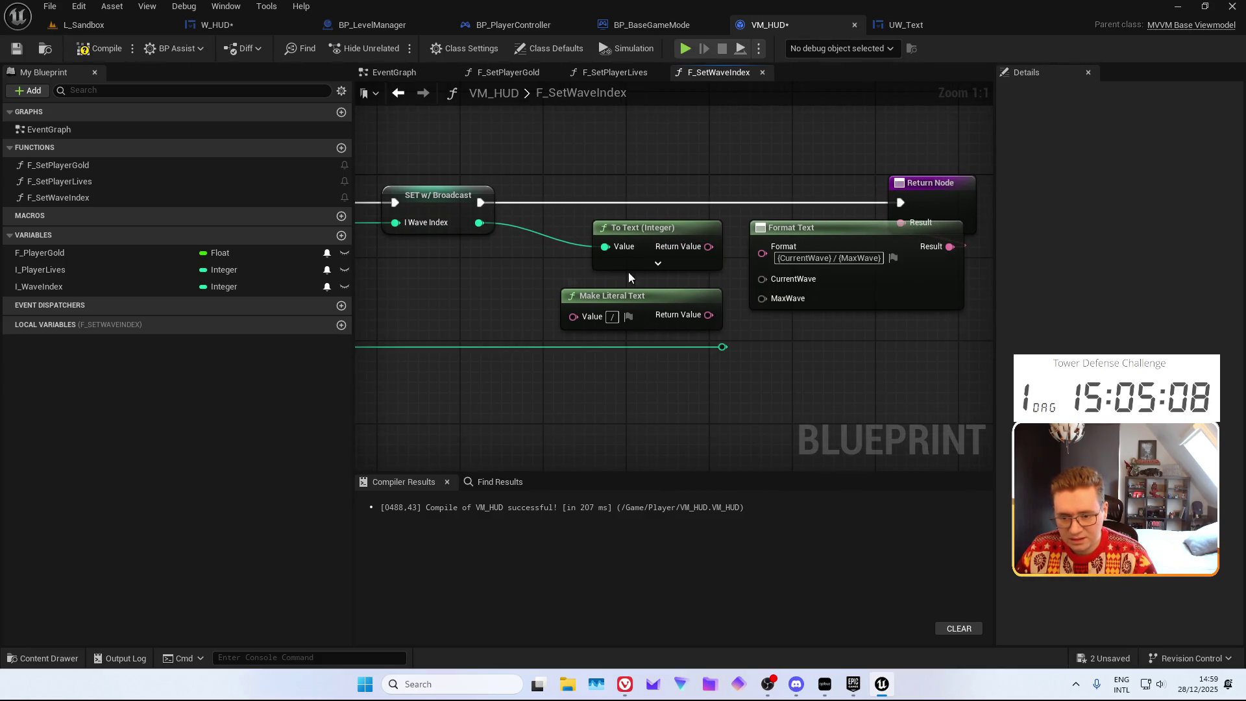
{"action": "left_click_drag", "start_coordinate": [560, 255], "coordinate": [621, 266]}
{"action": "key", "text": "Delete"}
{"action": "left_click", "coordinate": [584, 296]}
{"action": "key", "text": "Delete"}
{"action": "left_click_drag", "start_coordinate": [479, 223], "coordinate": [773, 278]}
{"action": "mouse_move", "coordinate": [722, 346]}
{"action": "left_mouse_down"}
{"action": "mouse_move", "coordinate": [776, 301]}
{"action": "mouse_move", "coordinate": [763, 299]}
{"action": "left_mouse_up"}
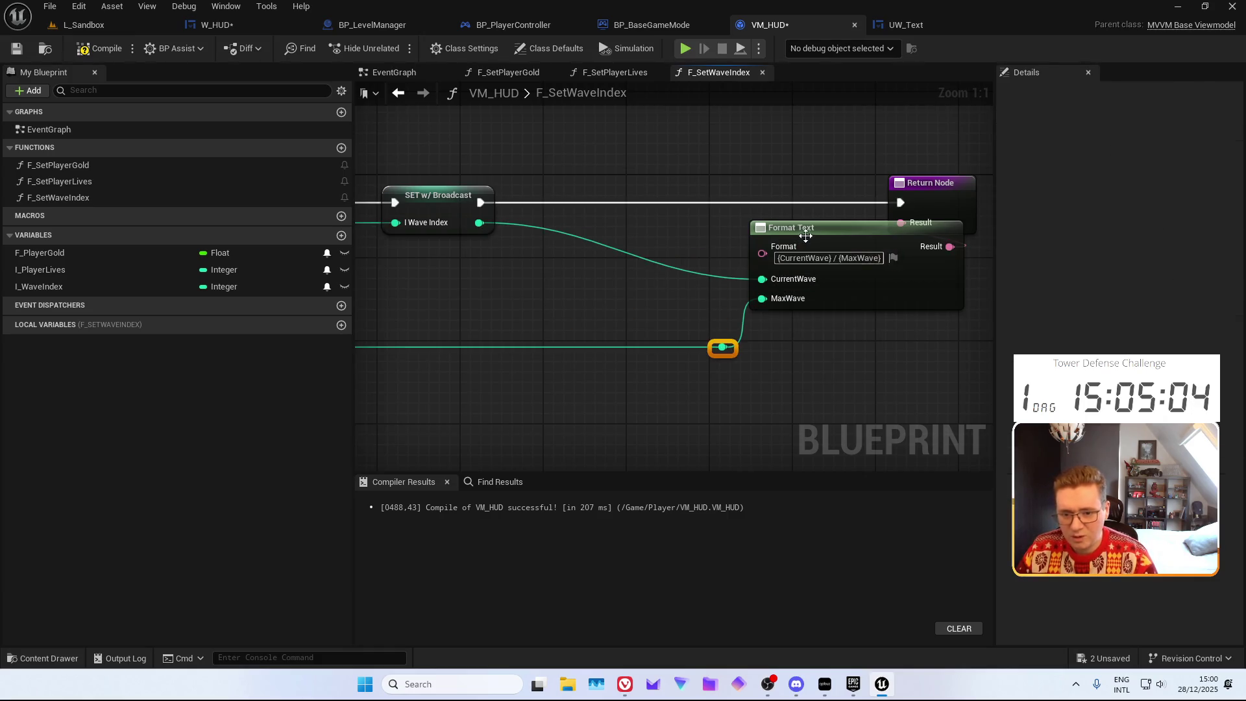
Compile and save VM_HUD, then switch to UW_Text's F_SetElementText graph
{"action": "key", "text": "f"}
{"action": "left_click", "coordinate": [575, 374]}
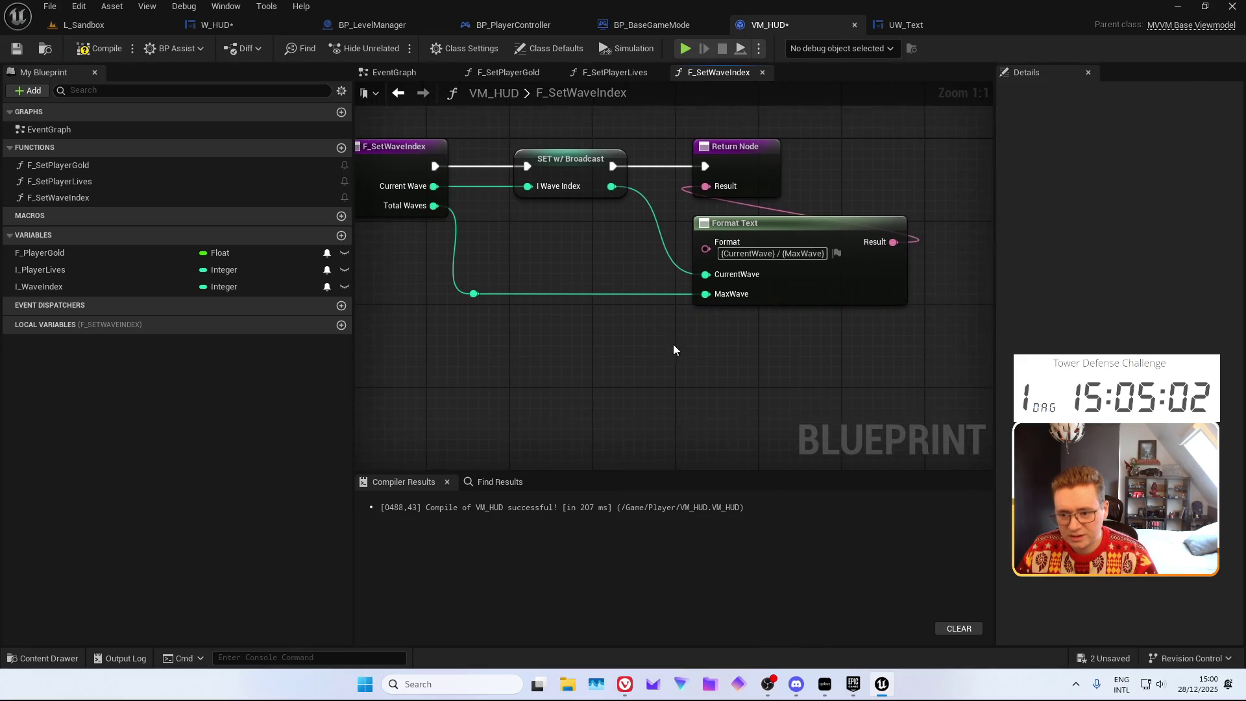
{"action": "key", "text": "F7"}
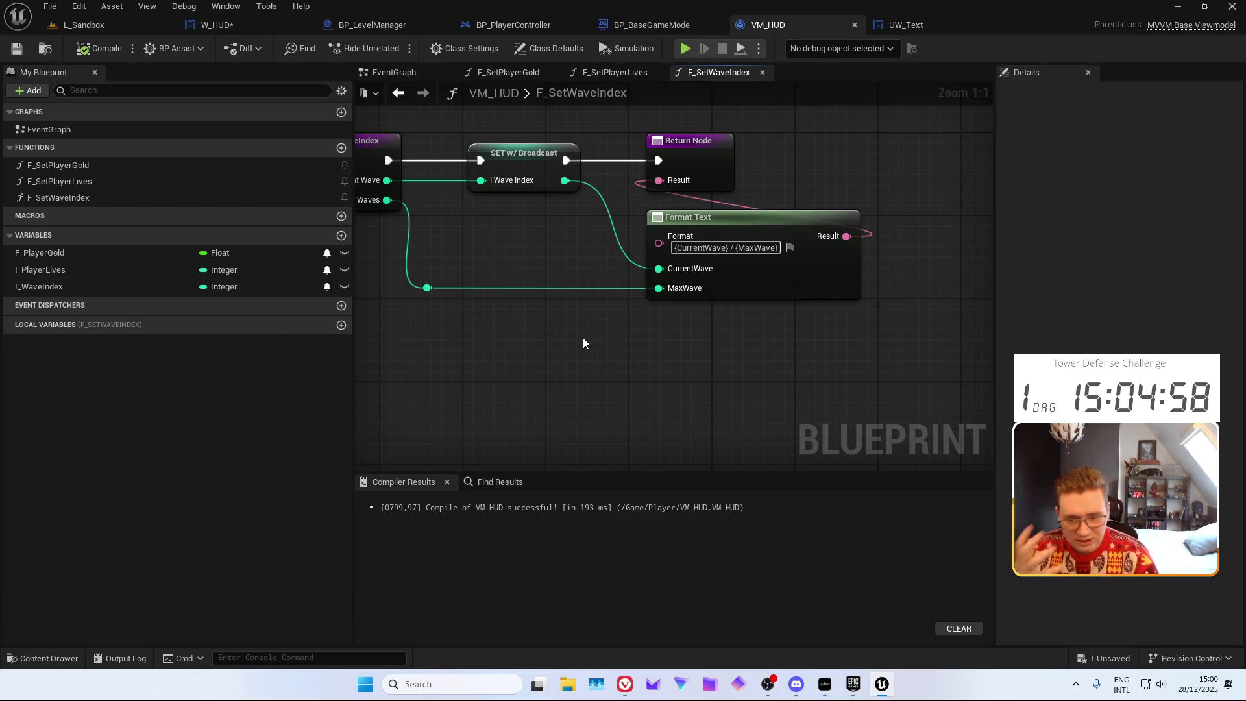
{"action": "mouse_move", "coordinate": [583, 337]}
{"action": "left_mouse_down"}
{"action": "mouse_move", "coordinate": [563, 380]}
{"action": "mouse_move", "coordinate": [540, 385]}
{"action": "mouse_move", "coordinate": [596, 389]}
{"action": "mouse_move", "coordinate": [641, 365]}
{"action": "left_mouse_up"}
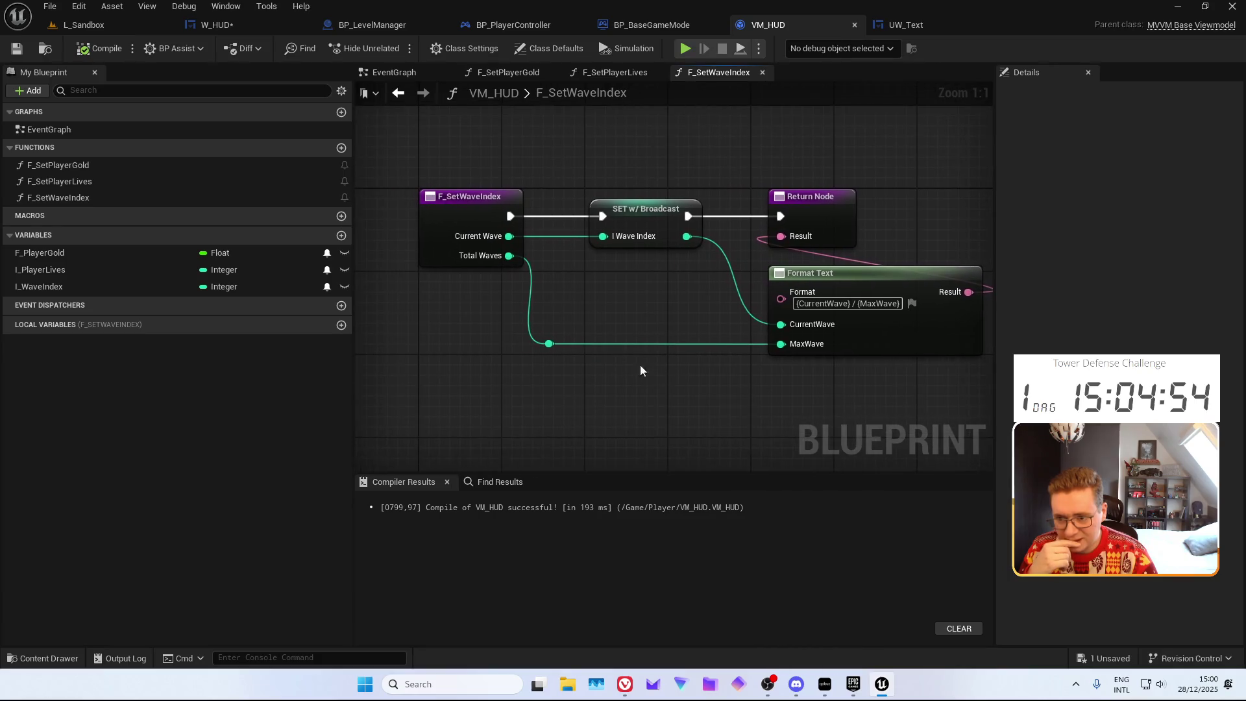
{"action": "left_click", "coordinate": [911, 29]}
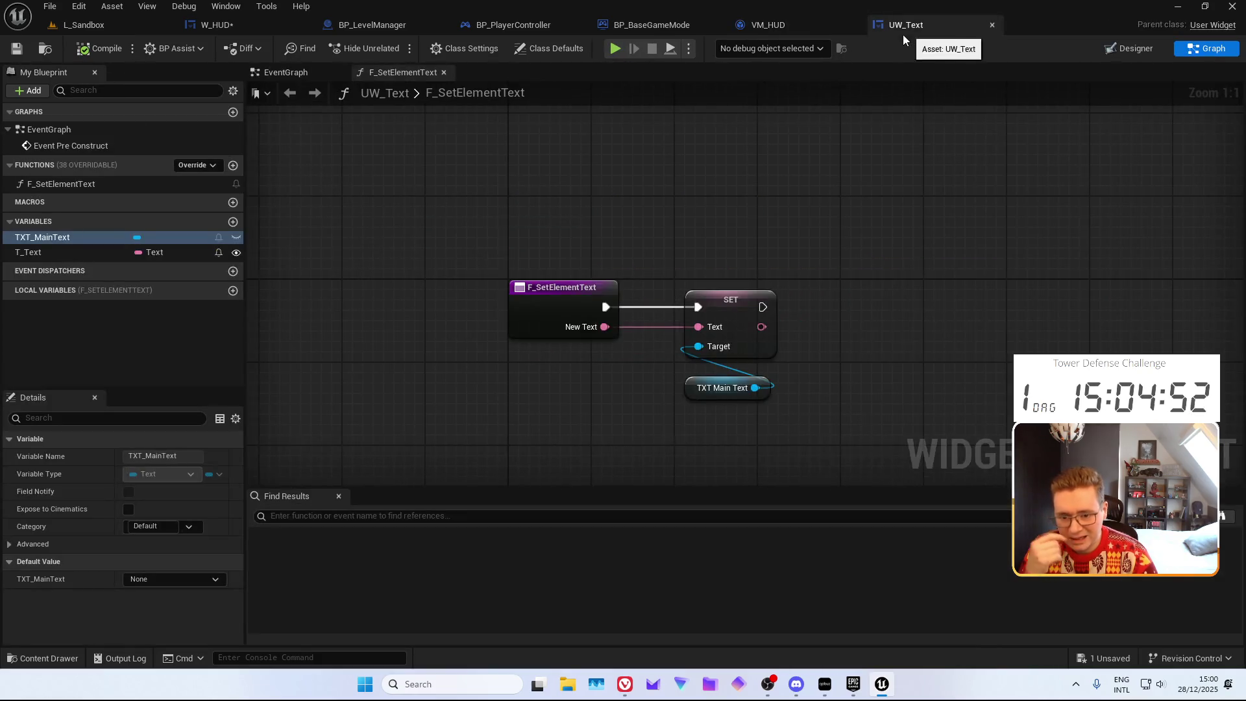
Check TXT_CurrentWave's binding field picker, then review UW_Text's text setter and VM_HUD's F_SetWaveIndex
{"action": "left_click", "coordinate": [246, 29]}
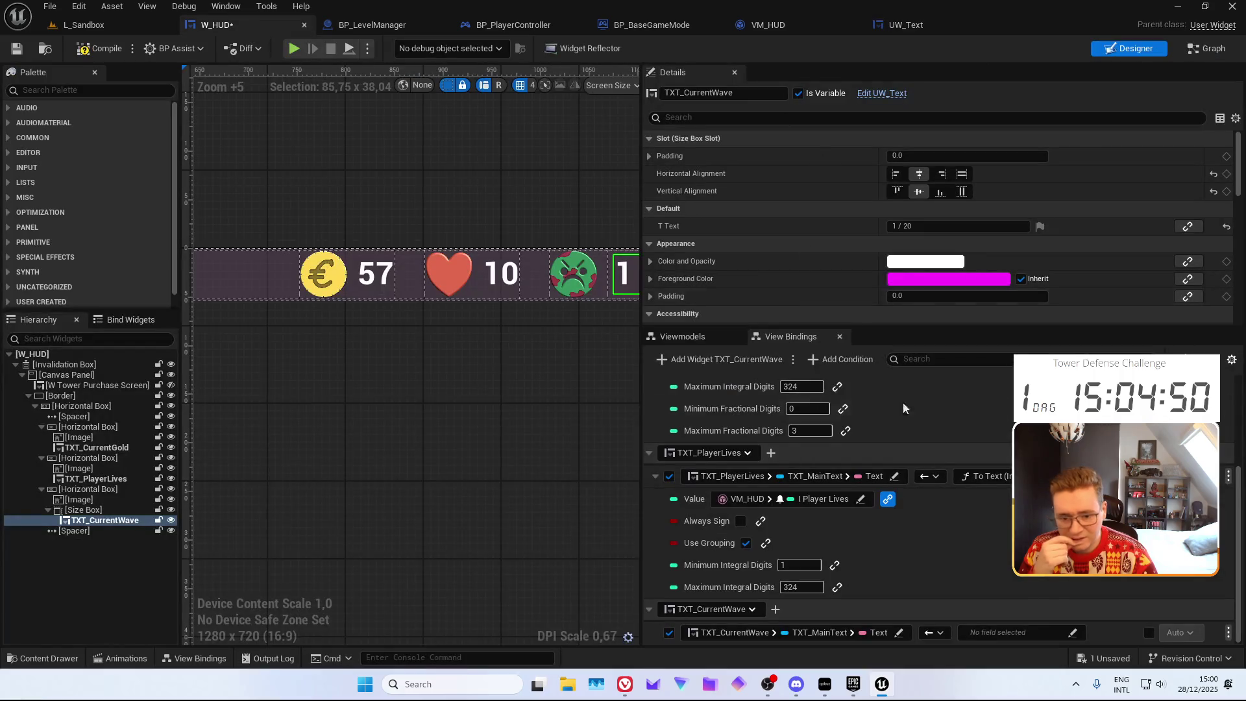
{"action": "left_click", "coordinate": [961, 638]}
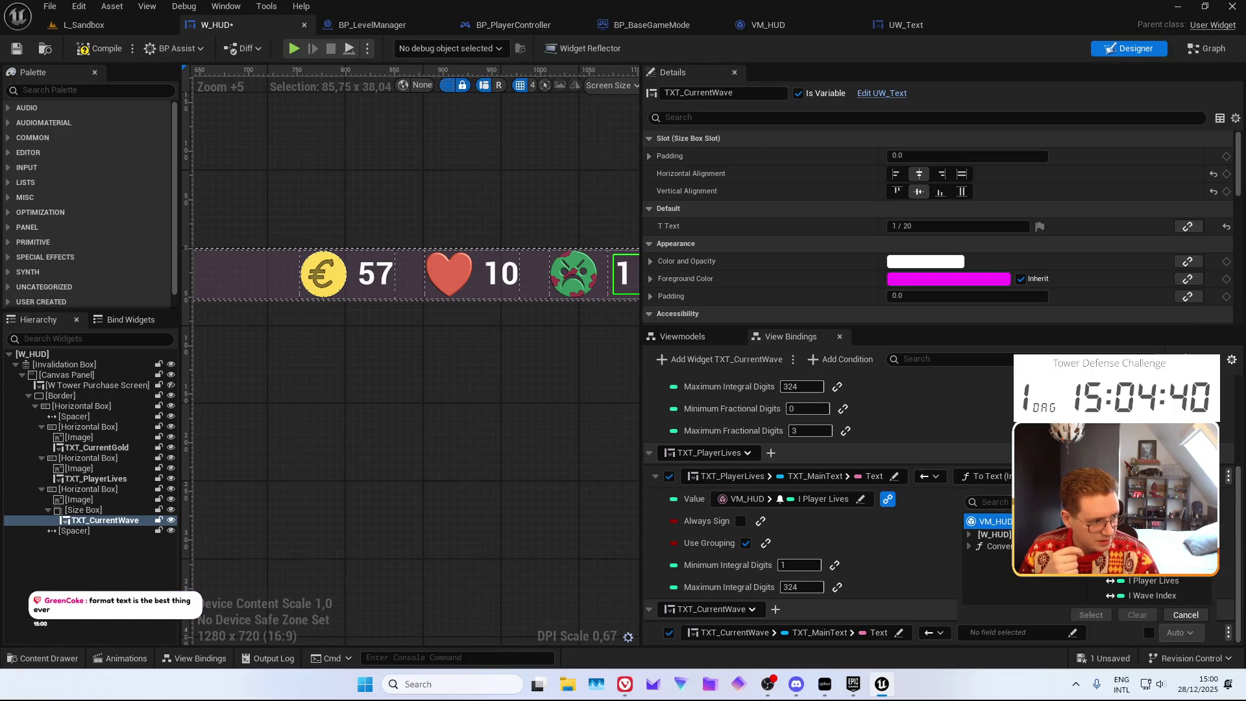
{"action": "left_click", "coordinate": [872, 30]}
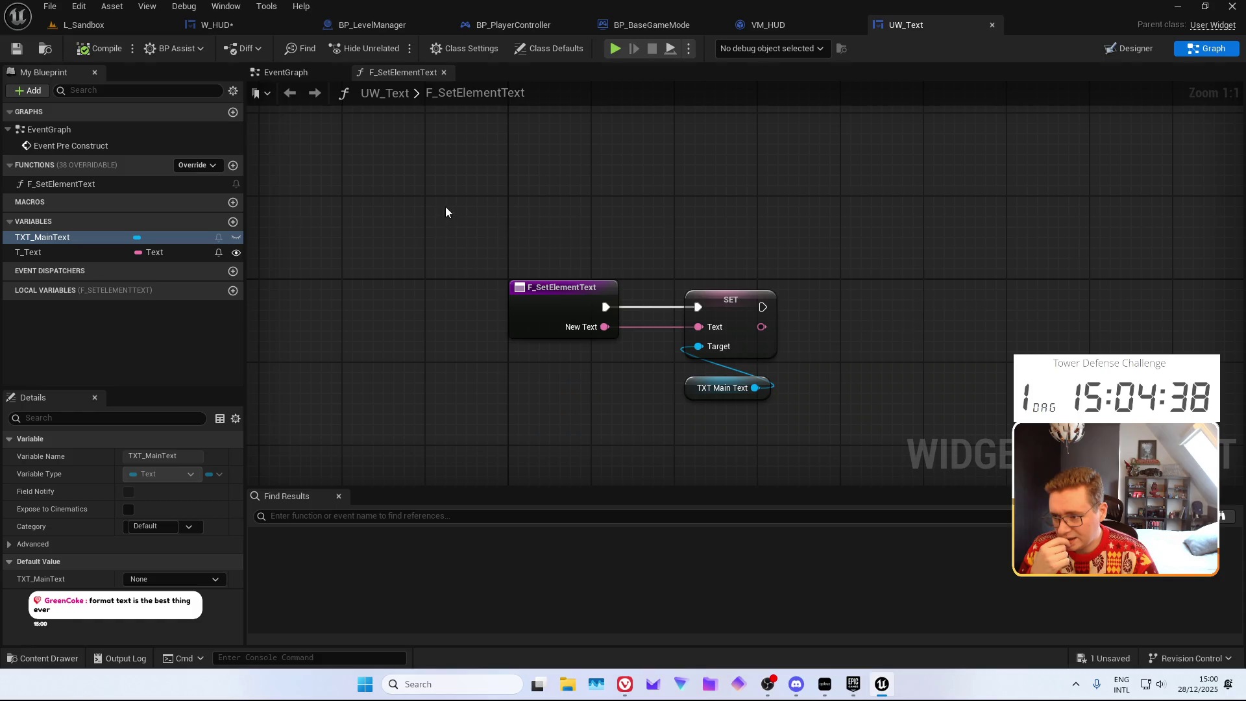
{"action": "left_click", "coordinate": [769, 24]}
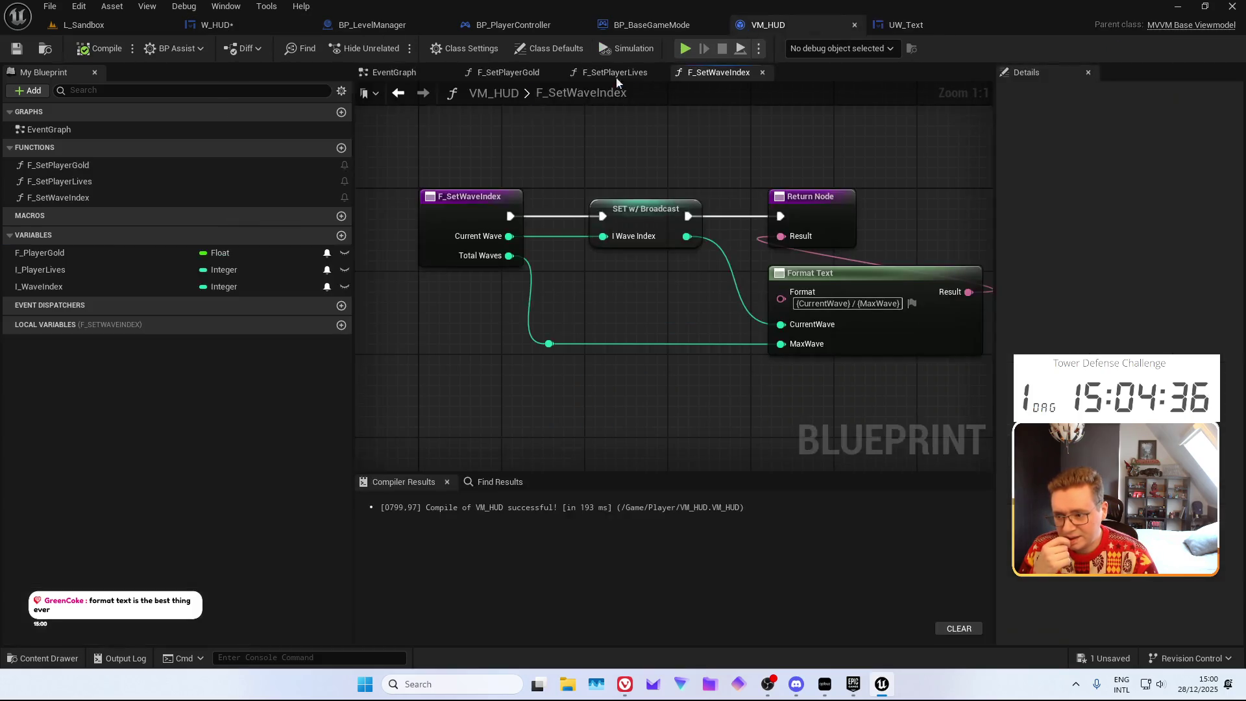
{"action": "left_click", "coordinate": [91, 197]}
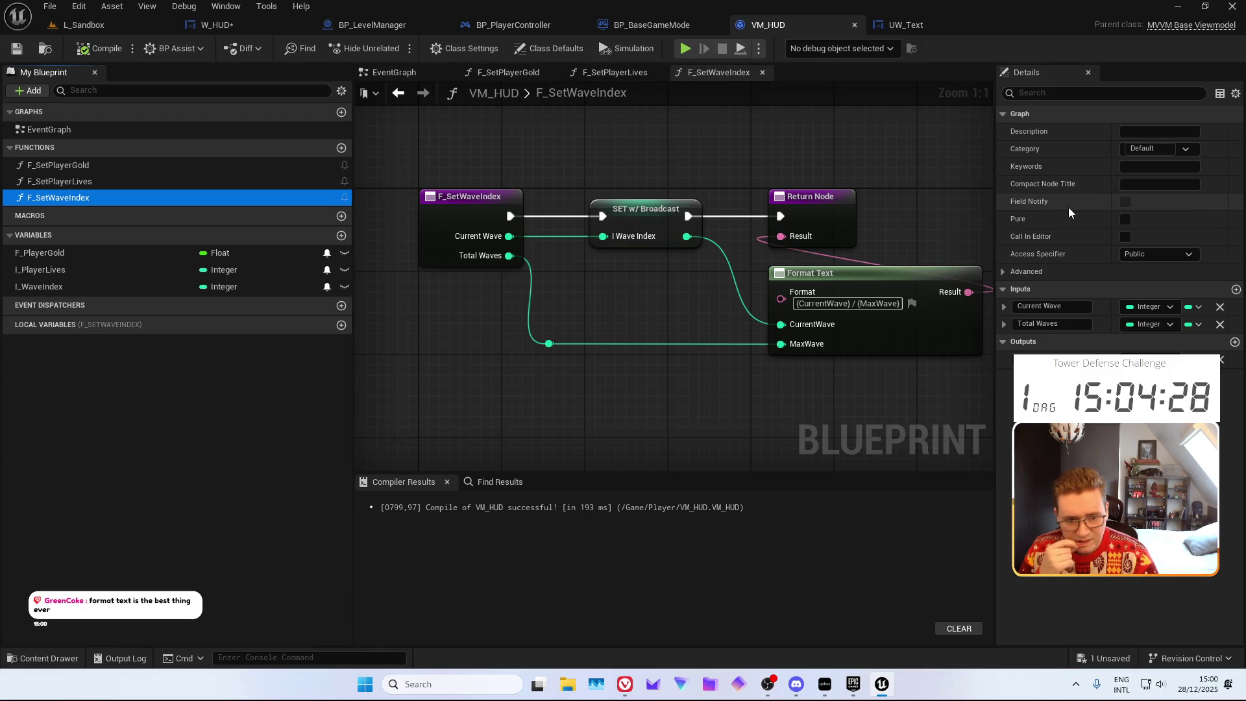
{"action": "left_click_drag", "start_coordinate": [902, 165], "coordinate": [830, 171]}
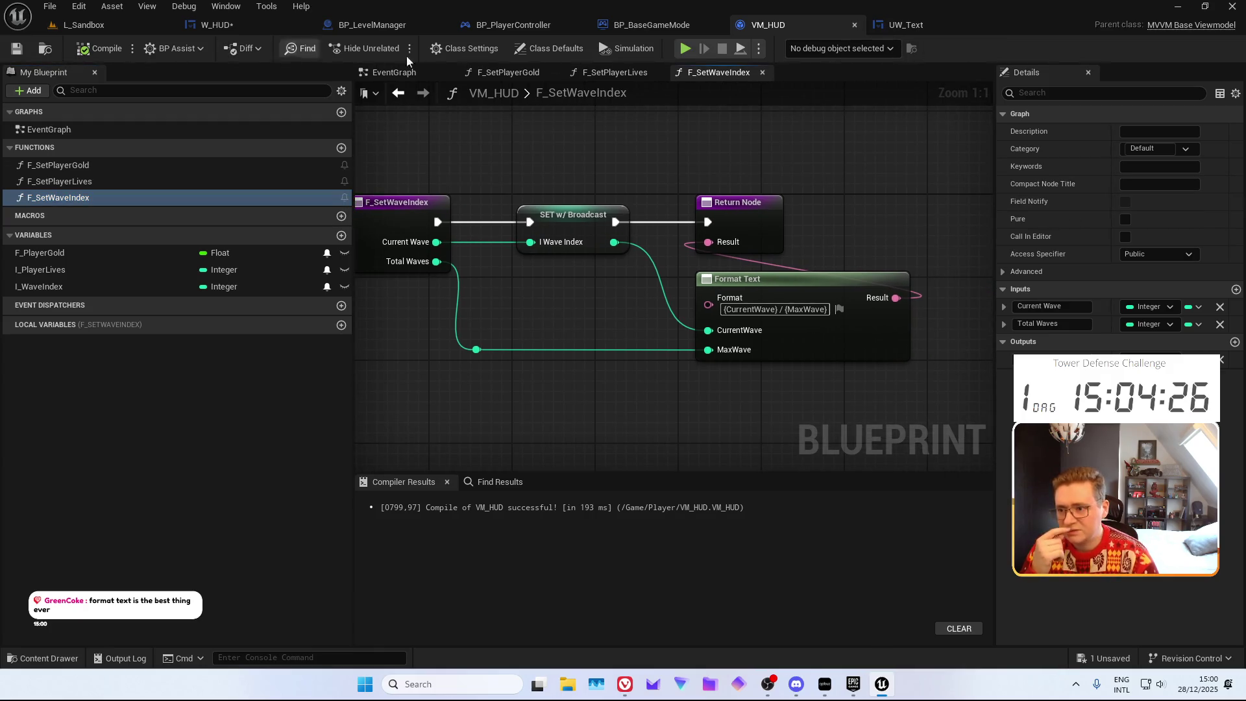
Browse VM_HUD fields and W_HUD members for the current wave binding, then return to VM_HUD unselected
{"action": "left_click", "coordinate": [285, 23]}
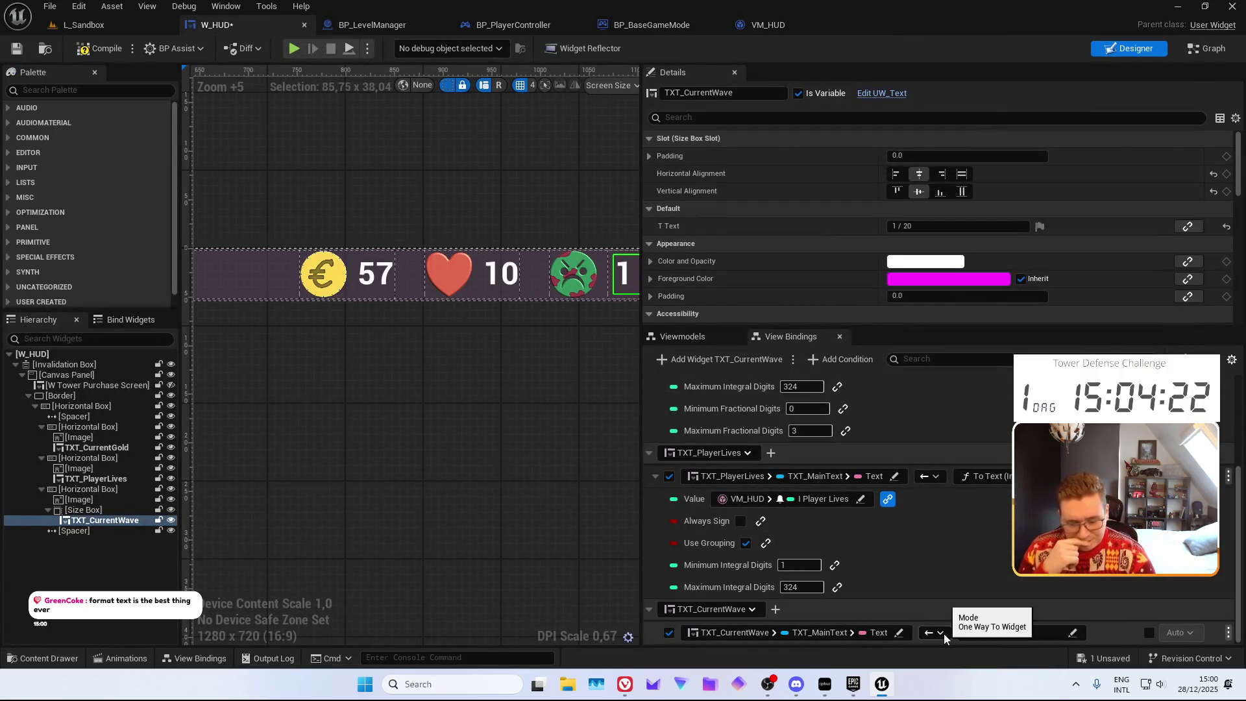
{"action": "left_click", "coordinate": [991, 631]}
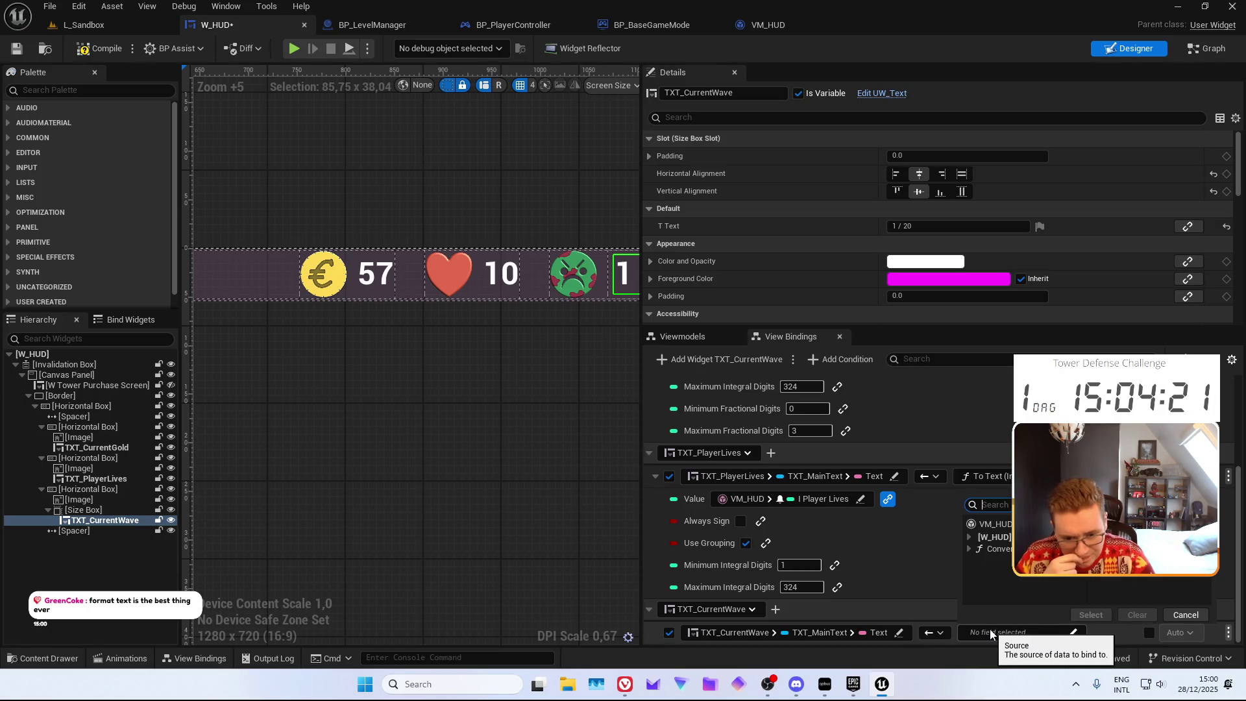
{"action": "left_click", "coordinate": [988, 523]}
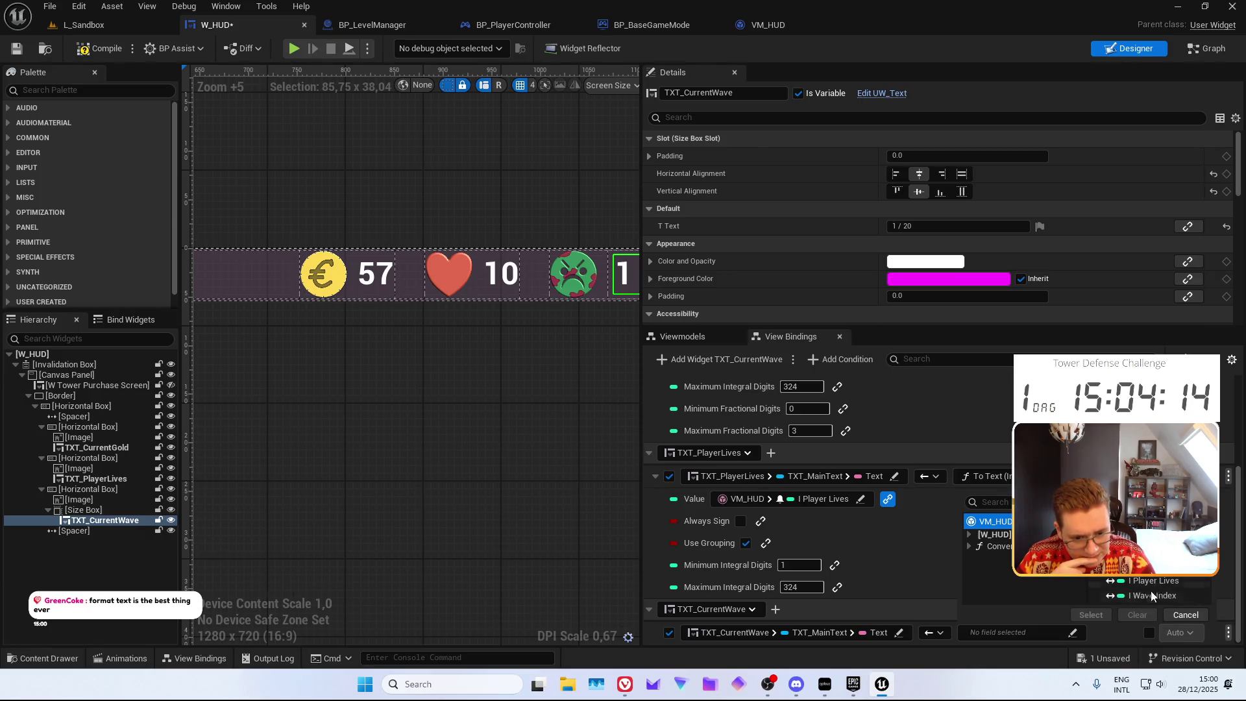
{"action": "left_click", "coordinate": [993, 535]}
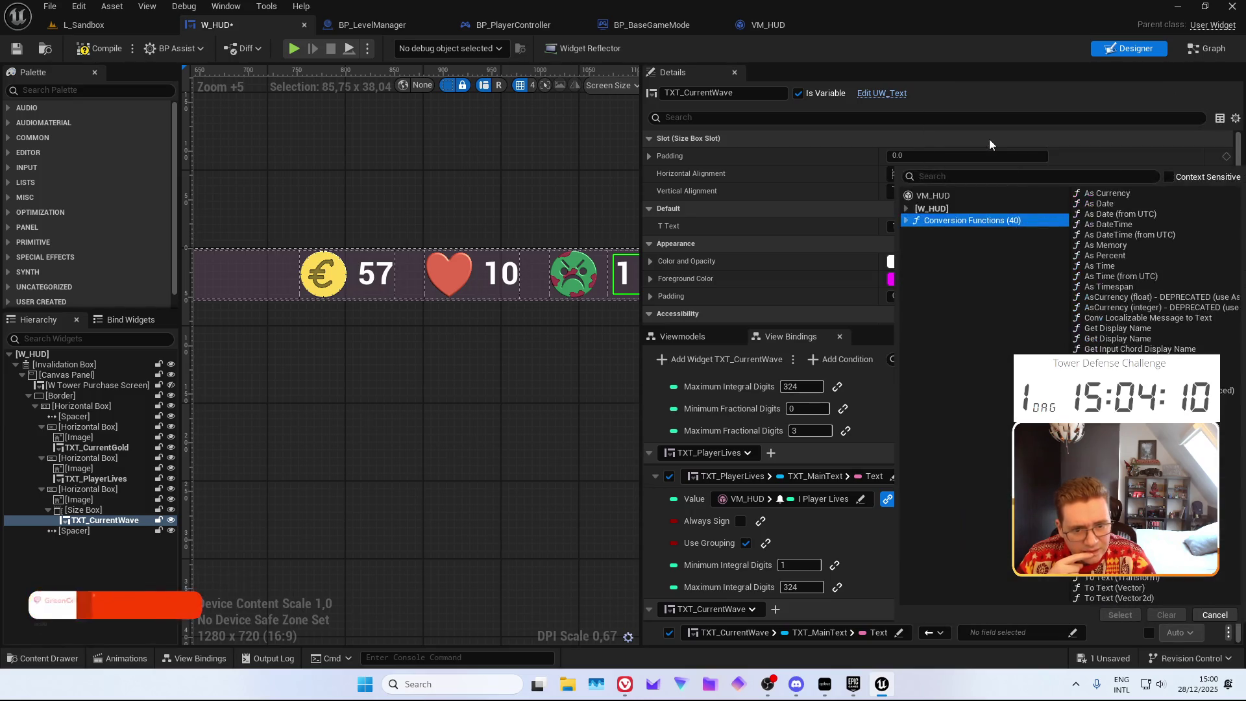
{"action": "left_click", "coordinate": [941, 200]}
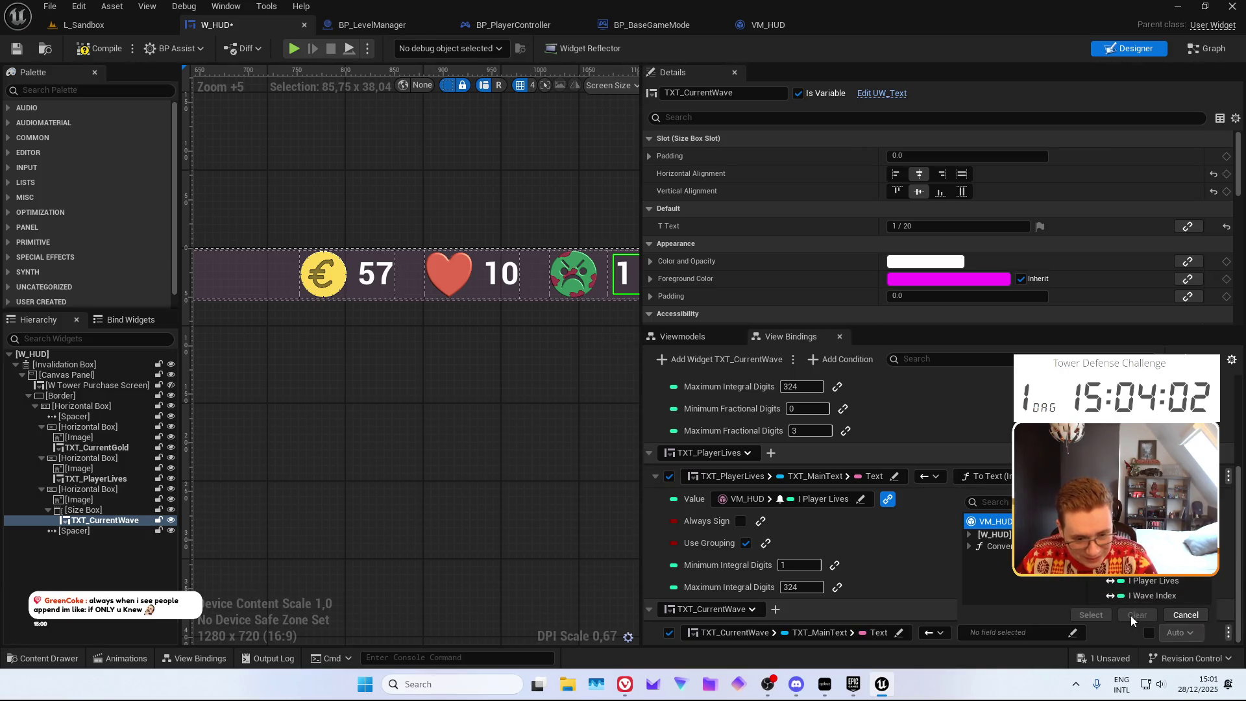
{"action": "left_click", "coordinate": [785, 27]}
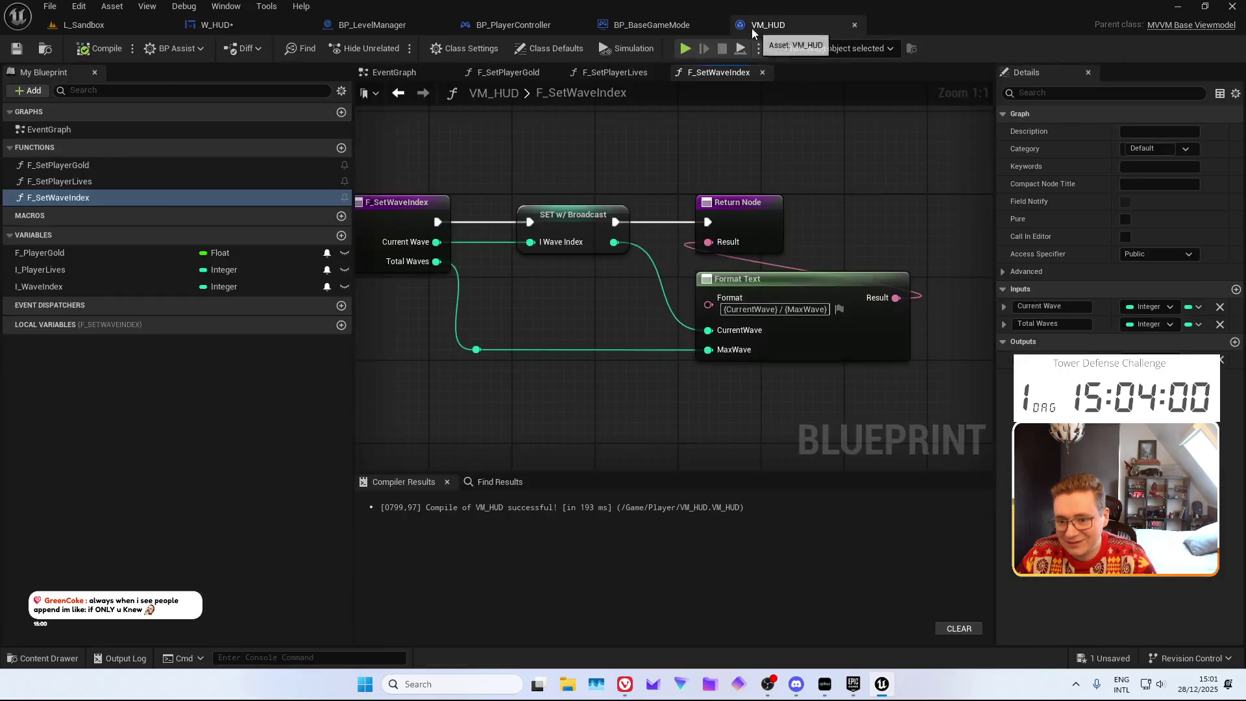
Add a new Text variable named TXT_WaveText to VM_HUD
{"action": "left_click", "coordinate": [99, 48]}
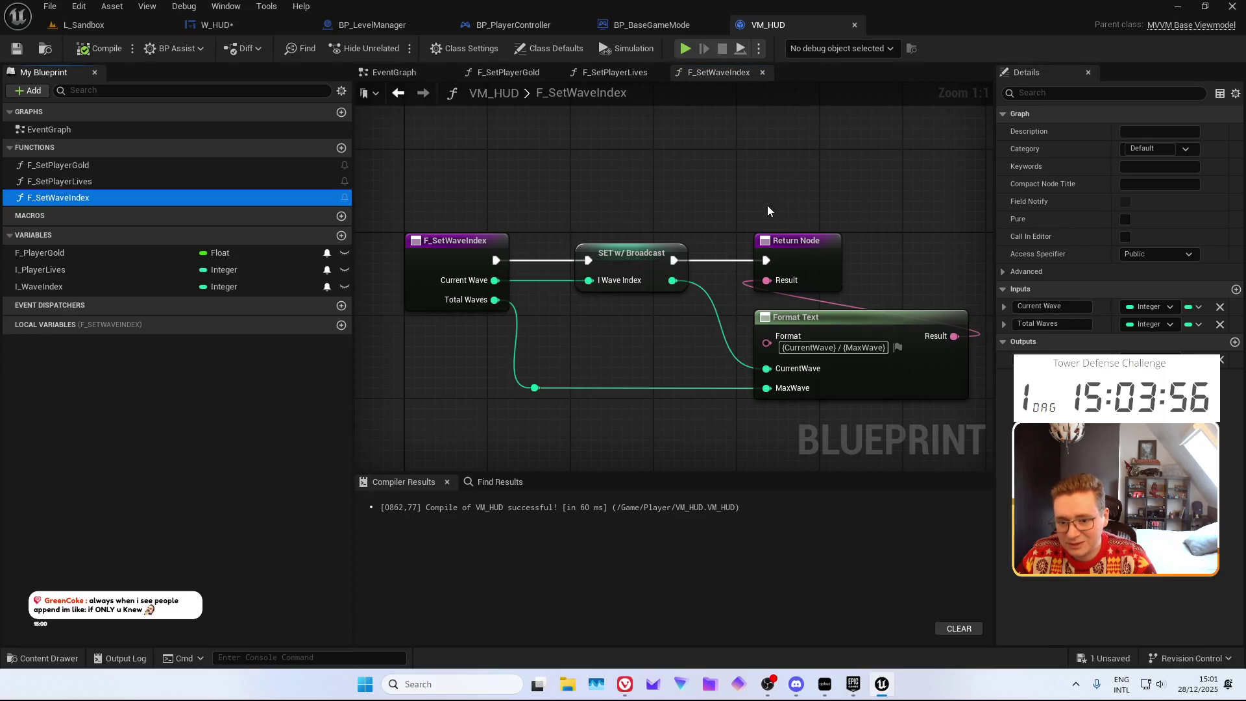
{"action": "left_click", "coordinate": [827, 272]}
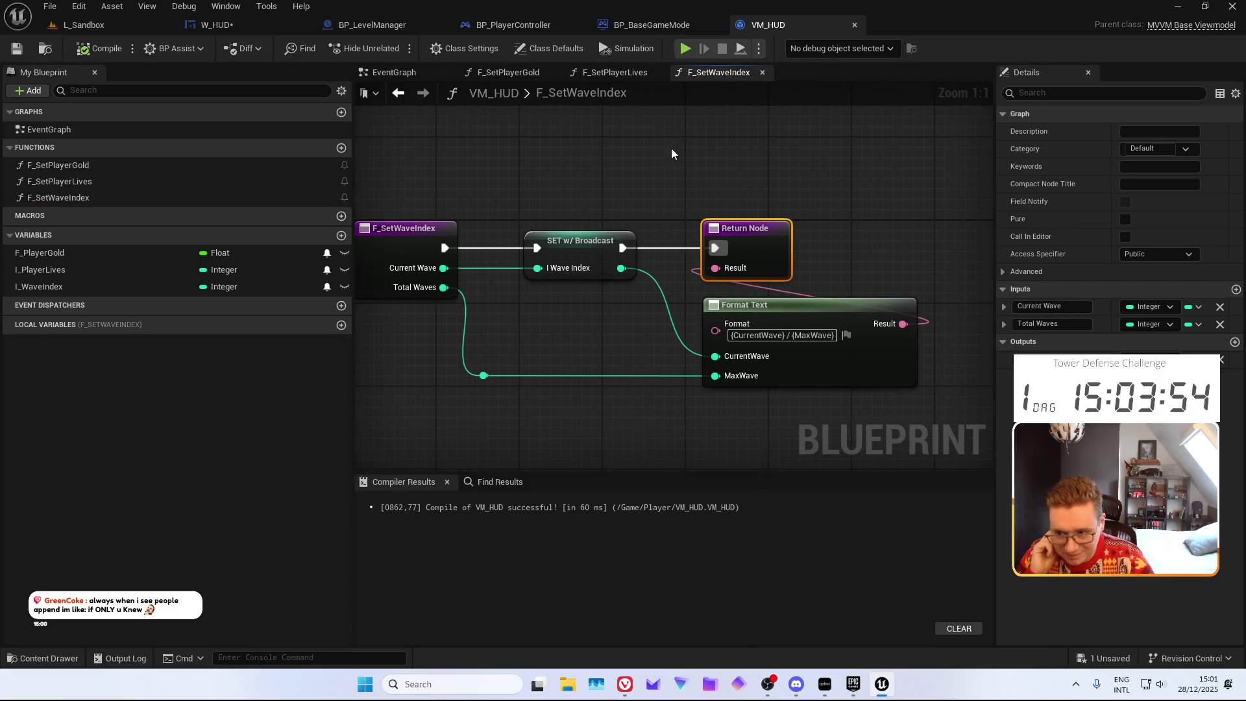
{"action": "left_click", "coordinate": [342, 235]}
{"action": "type", "text": "TXT_WaveTe"}
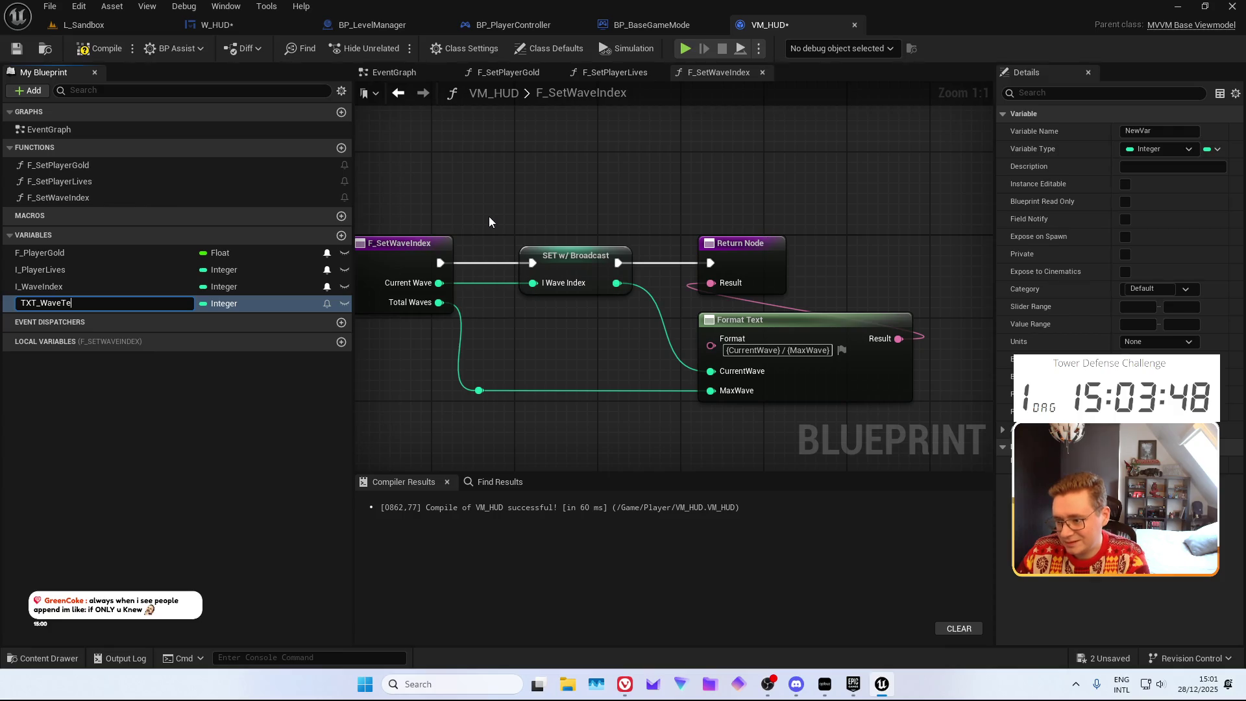
{"action": "type", "text": "xt"}
{"action": "key", "text": "Return"}
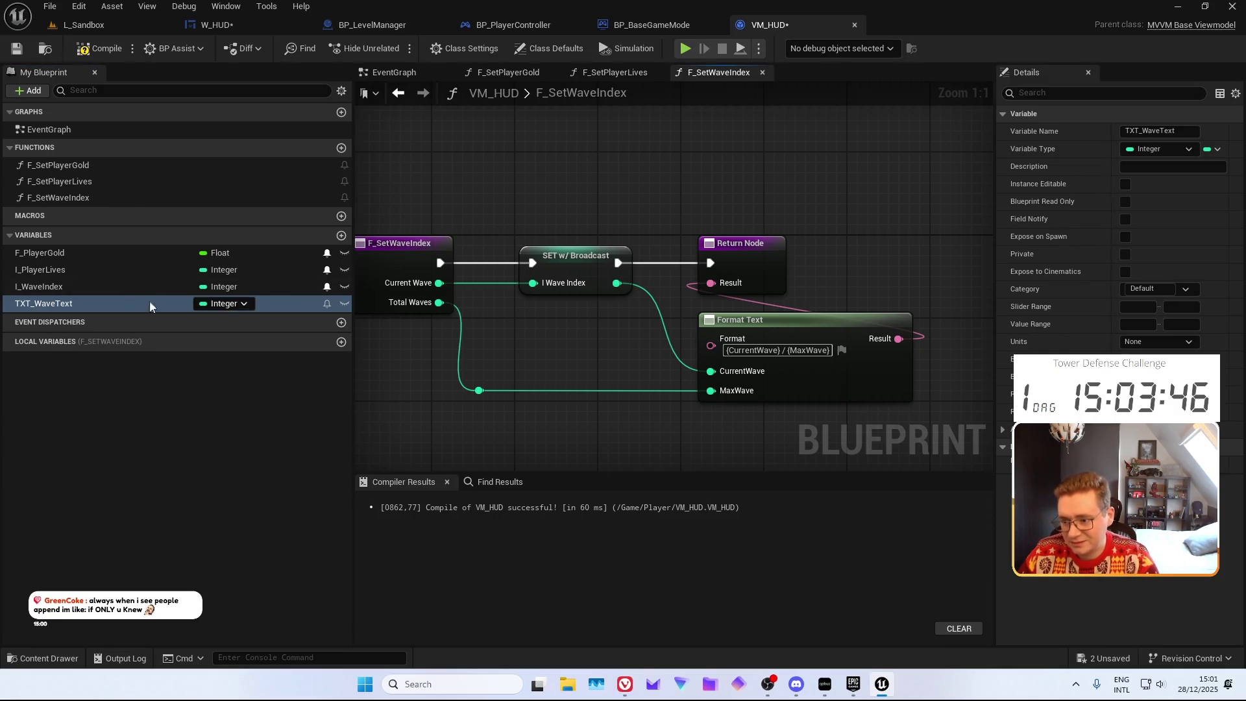
{"action": "left_click", "coordinate": [222, 304]}
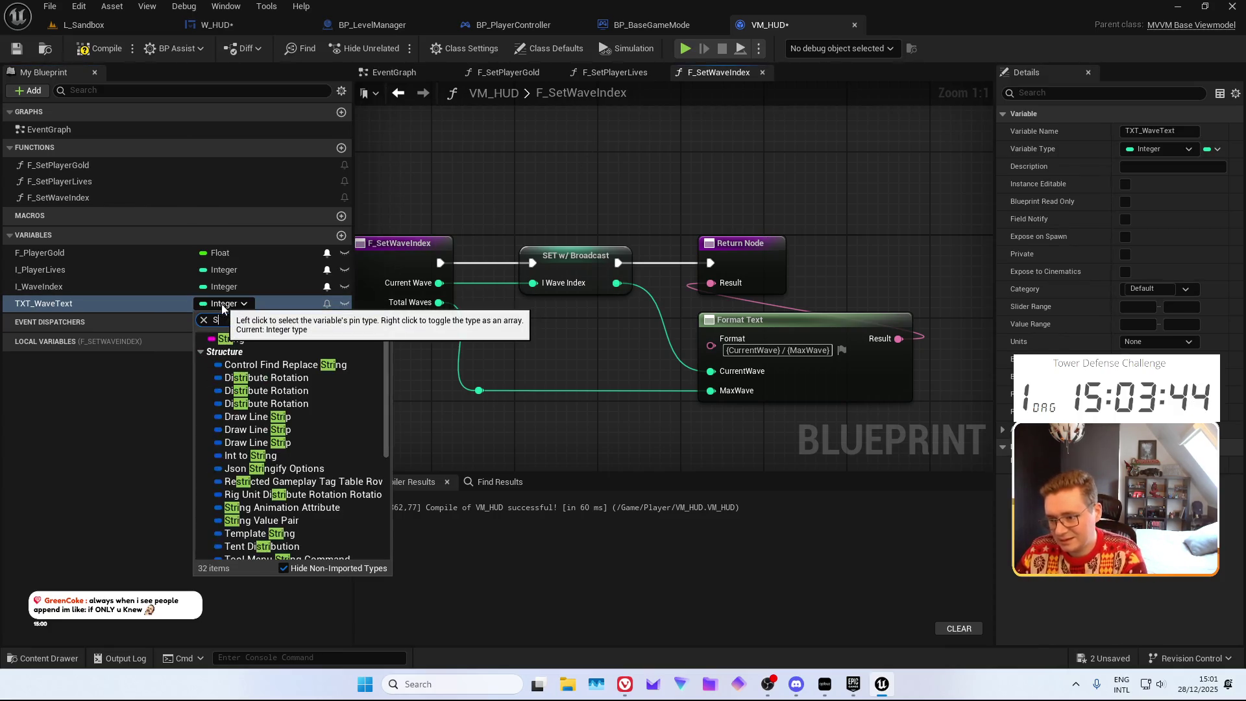
{"action": "left_click", "coordinate": [251, 345]}
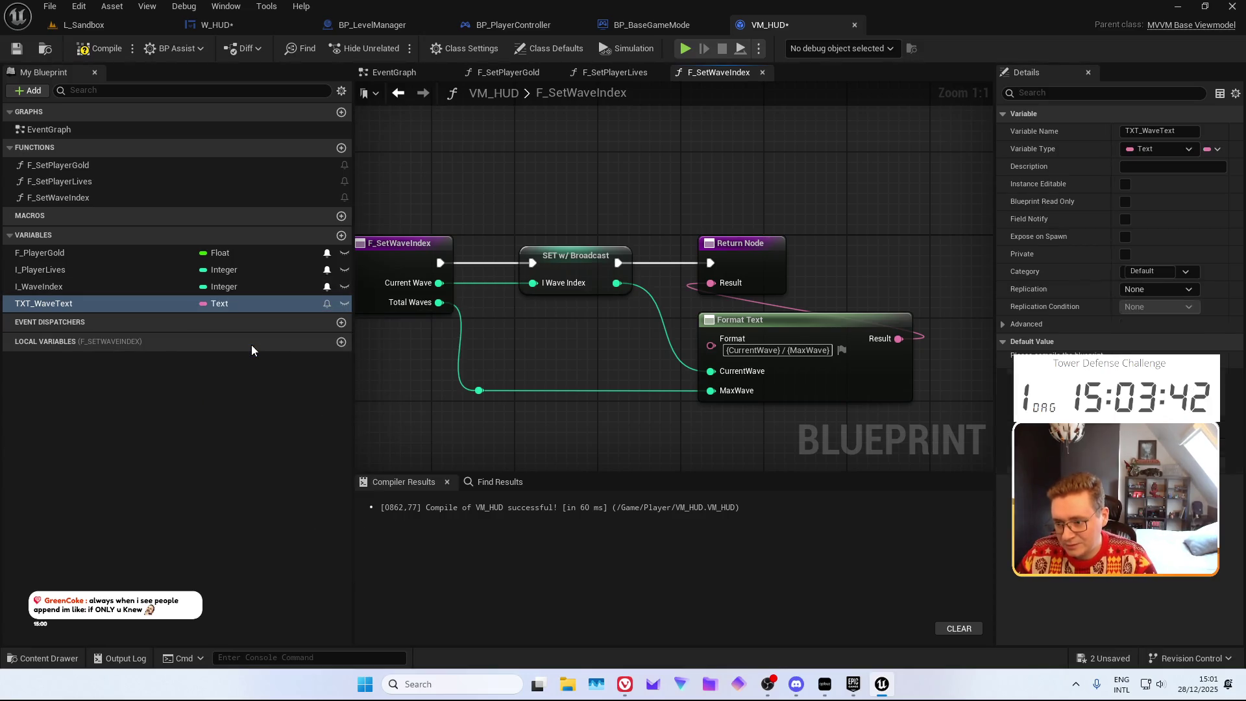
Set TXT_WaveText from the Format Text result, replacing the Return Node, after the wave index setter
{"action": "left_click_drag", "start_coordinate": [122, 309], "coordinate": [654, 181], "text": "alt"}
{"action": "left_click_drag", "start_coordinate": [898, 338], "coordinate": [663, 211]}
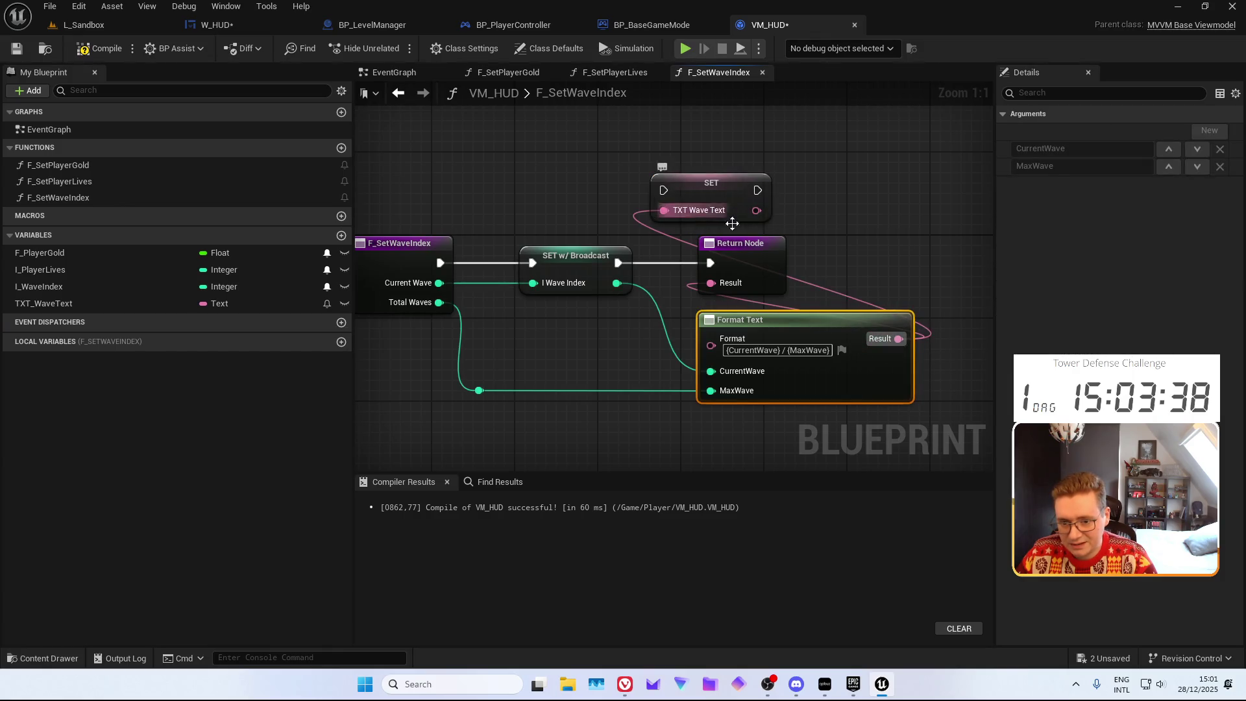
{"action": "left_click", "coordinate": [778, 257]}
{"action": "key", "text": "Delete"}
{"action": "left_click", "coordinate": [671, 215]}
{"action": "mouse_move", "coordinate": [618, 263]}
{"action": "left_mouse_down"}
{"action": "mouse_move", "coordinate": [670, 197]}
{"action": "mouse_move", "coordinate": [716, 270]}
{"action": "left_mouse_up"}
Enable Field Notify on TXT_WaveText, disable it on I_WaveIndex, then compile and save VM_HUD
{"action": "left_click", "coordinate": [327, 303]}
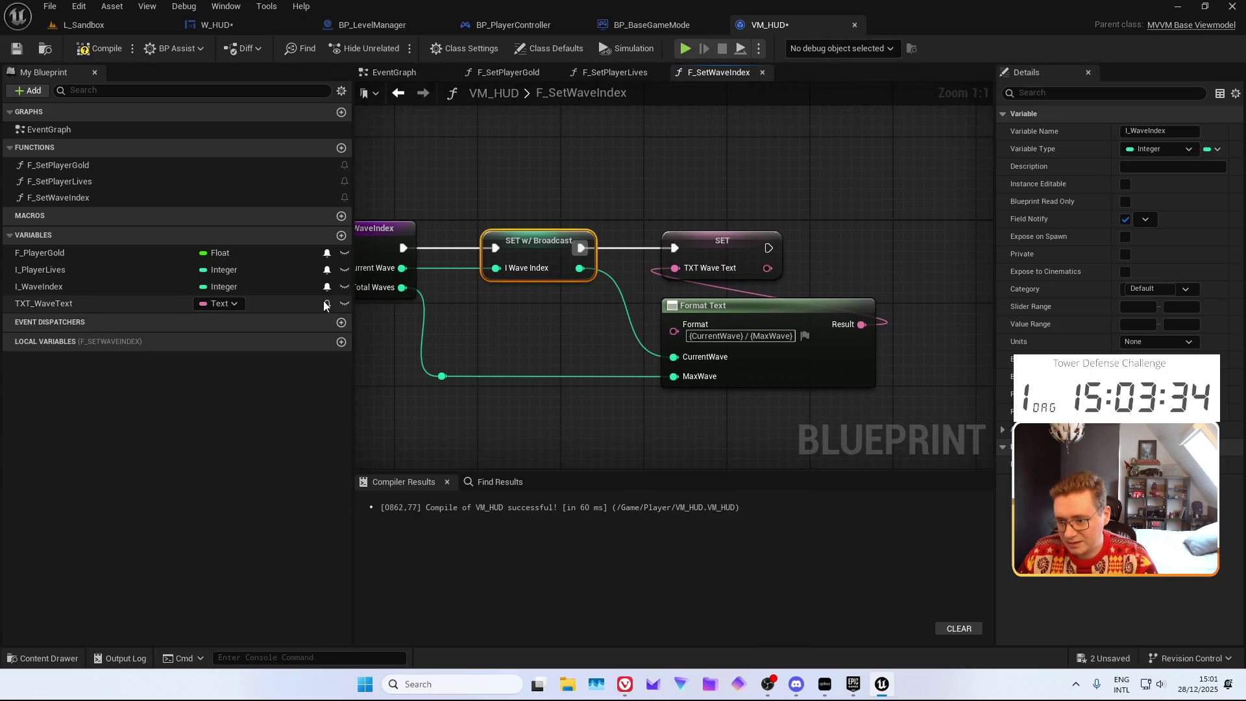
{"action": "left_click", "coordinate": [327, 286]}
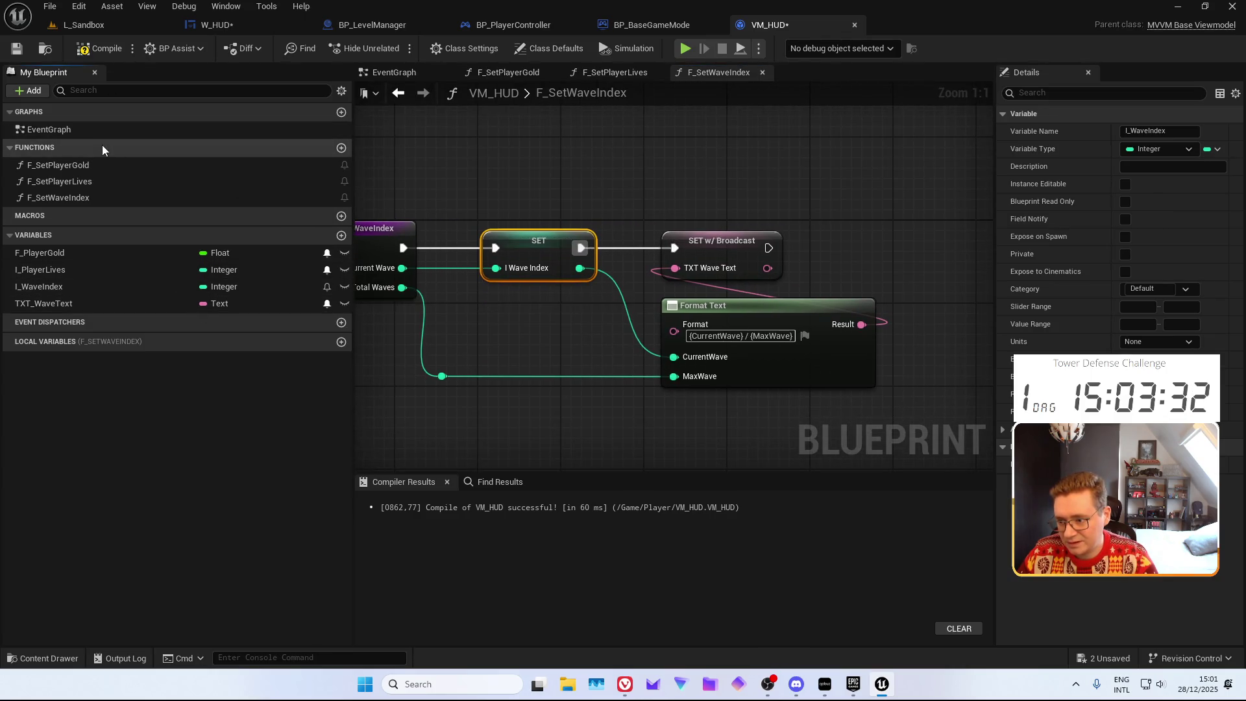
{"action": "left_click", "coordinate": [89, 53]}
{"action": "left_click", "coordinate": [15, 49]}
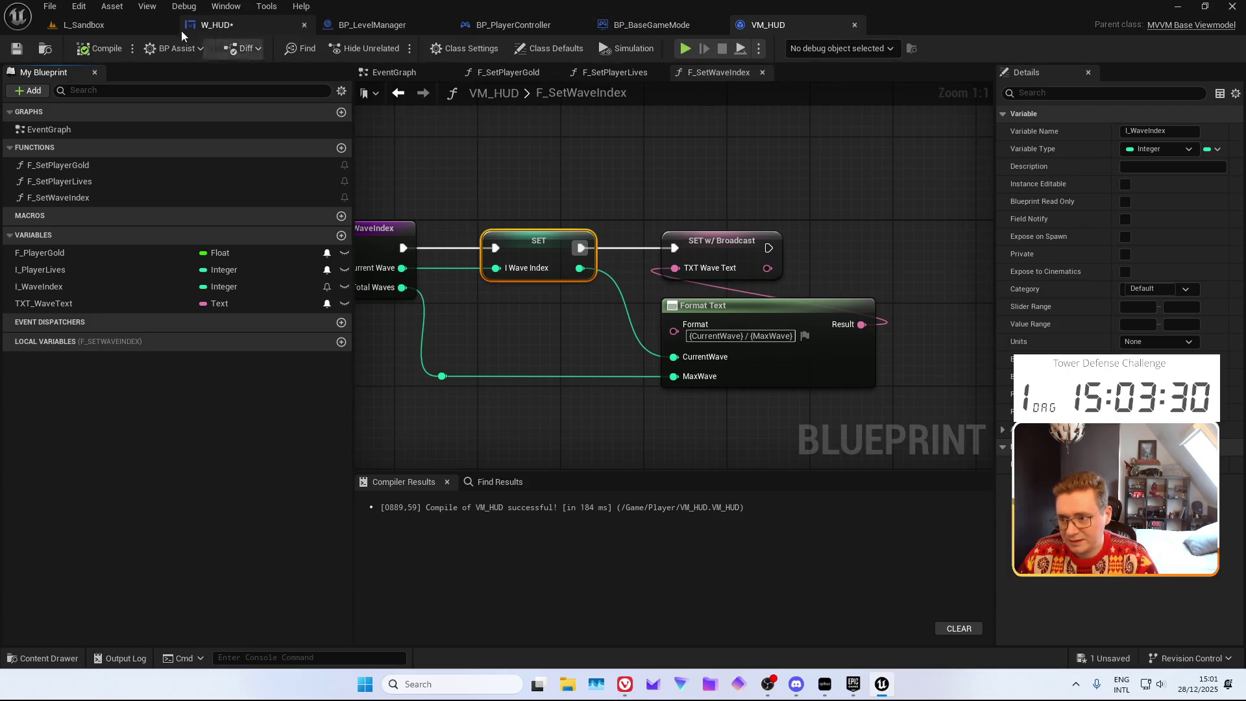
In W_HUD, bind TXT_CurrentWave's text source to VM_HUD's TXT Wave Text field
{"action": "left_click", "coordinate": [194, 26]}
{"action": "left_click", "coordinate": [1024, 632]}
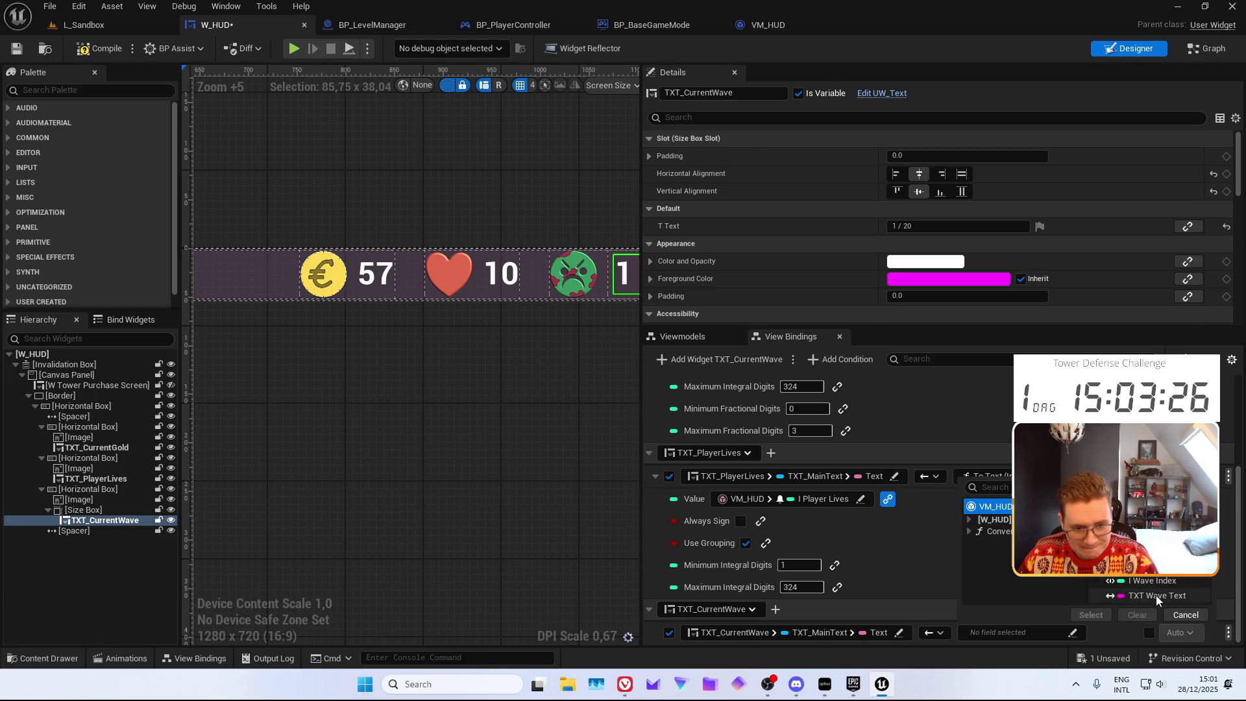
{"action": "left_click", "coordinate": [1157, 597]}
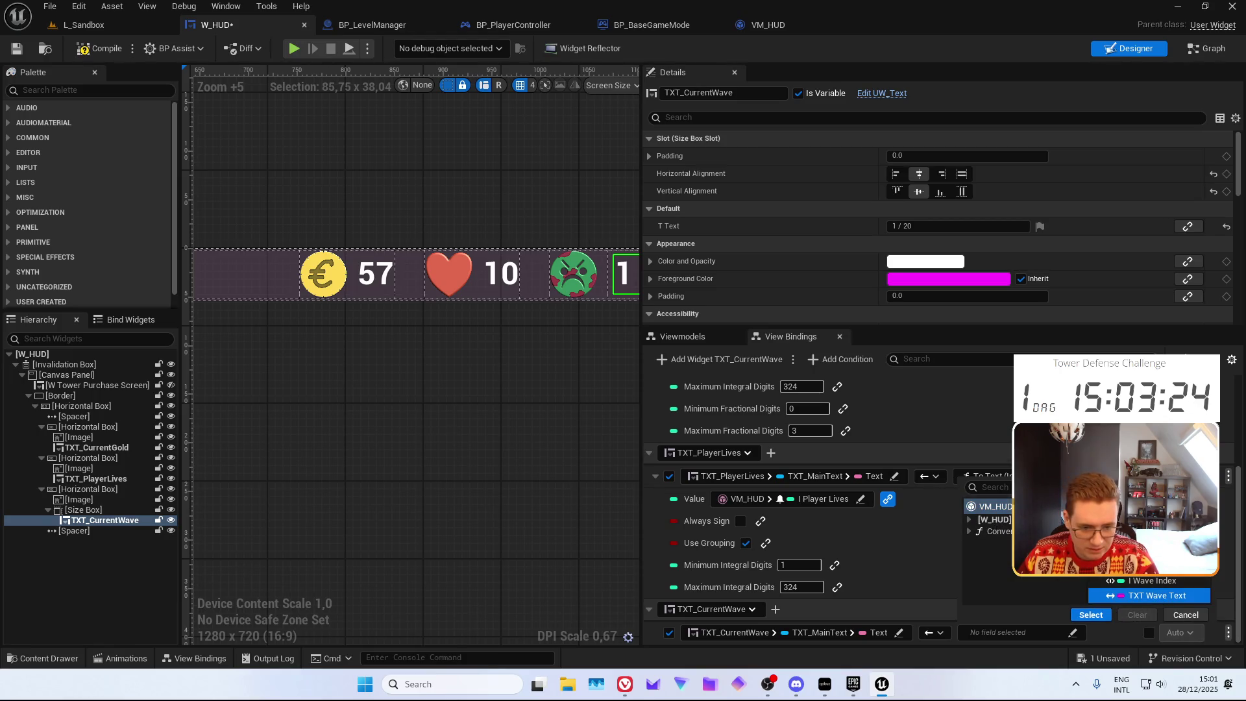
{"action": "left_click", "coordinate": [1092, 617]}
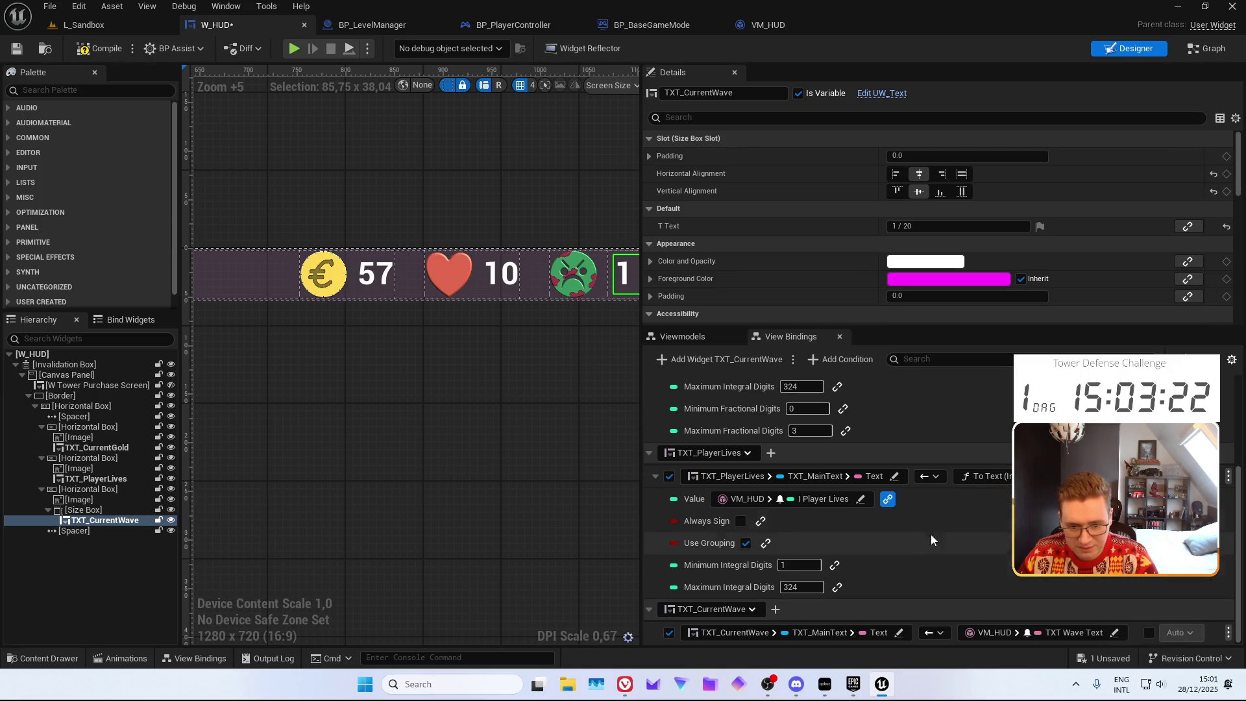
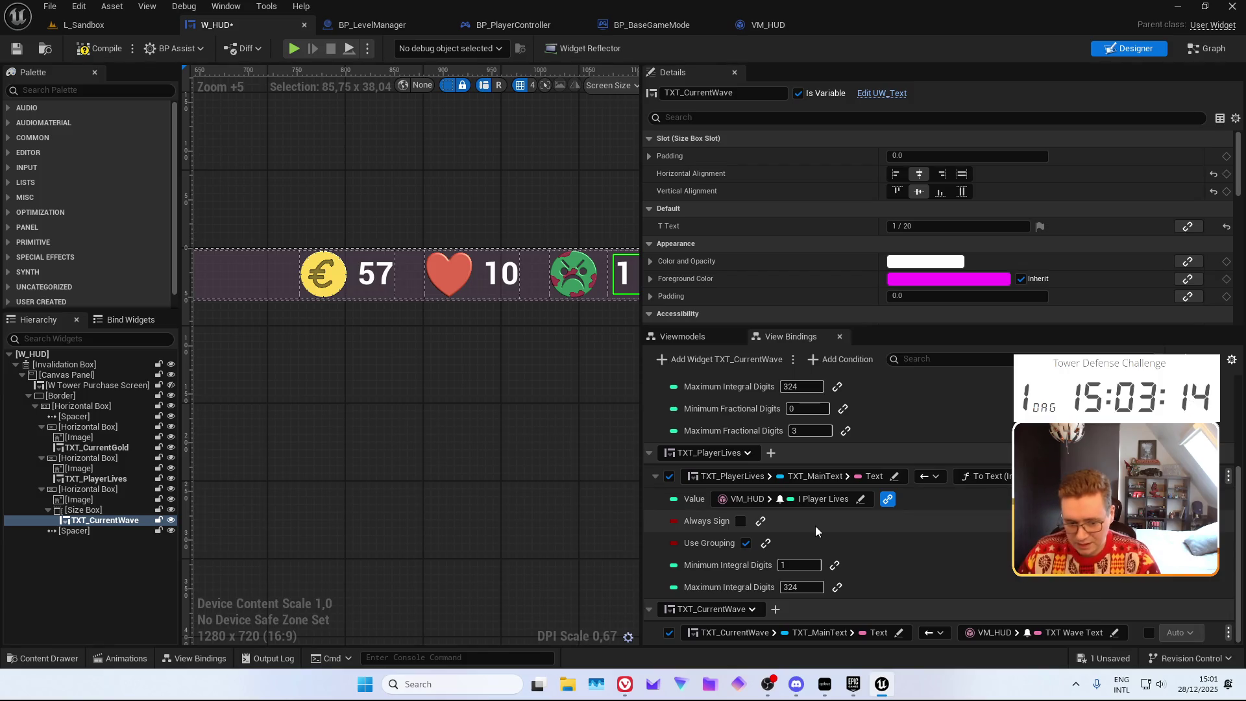
Save the W_HUD widget blueprint and return to the L_Sandbox level
{"action": "left_click", "coordinate": [17, 49]}
{"action": "scroll", "coordinate": [433, 206], "scroll_direction": "down", "scroll_amount": 1}
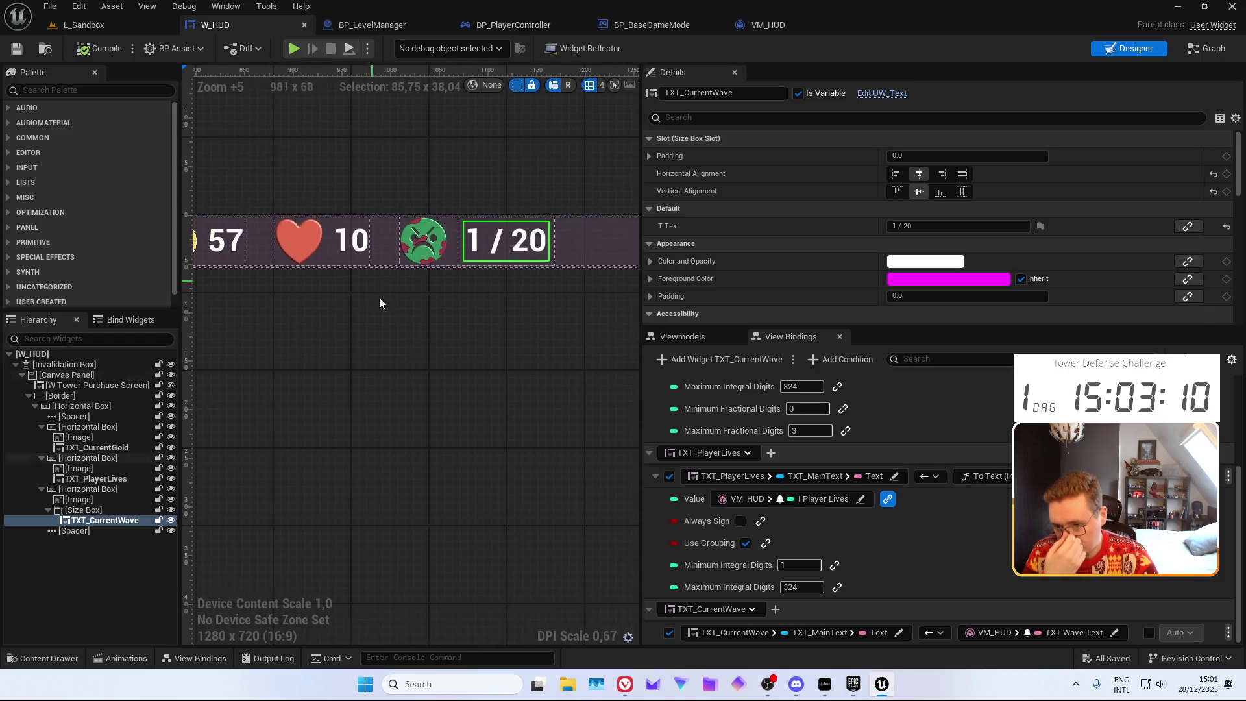
{"action": "left_click", "coordinate": [113, 24]}
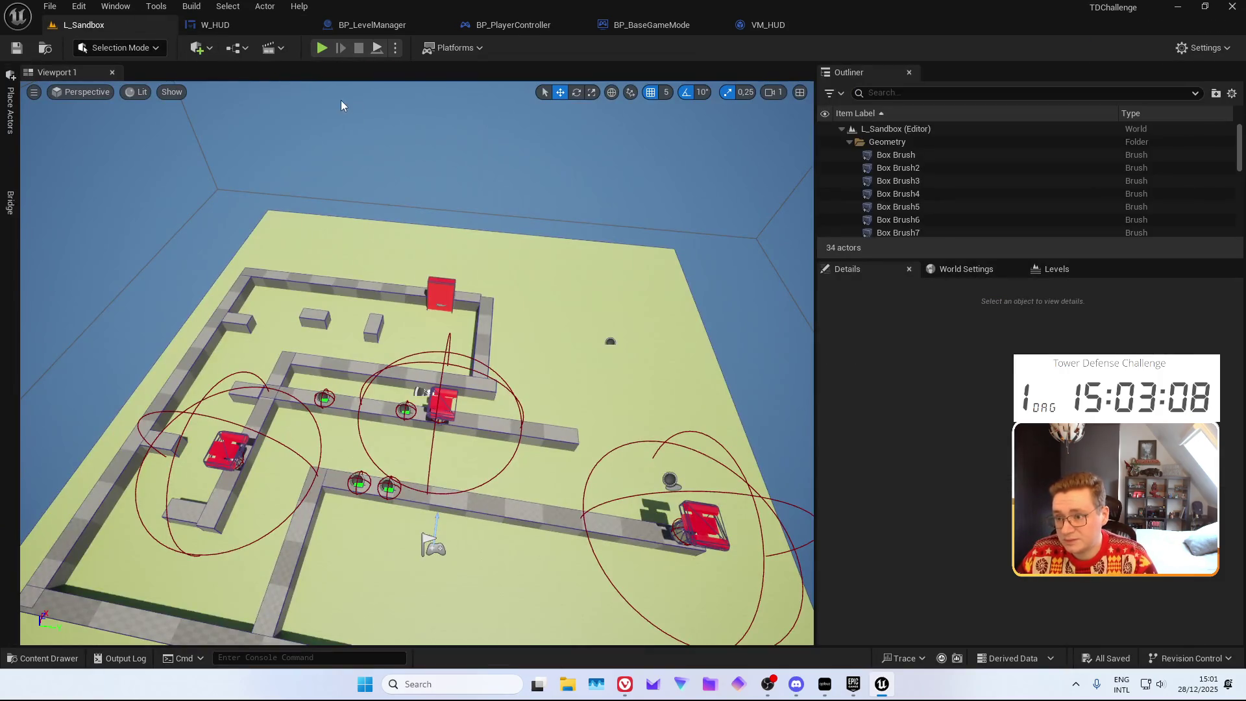
In the content drawer, browse the Levels folder, then show the Player folder's assets
{"action": "key", "text": "ctrl+space"}
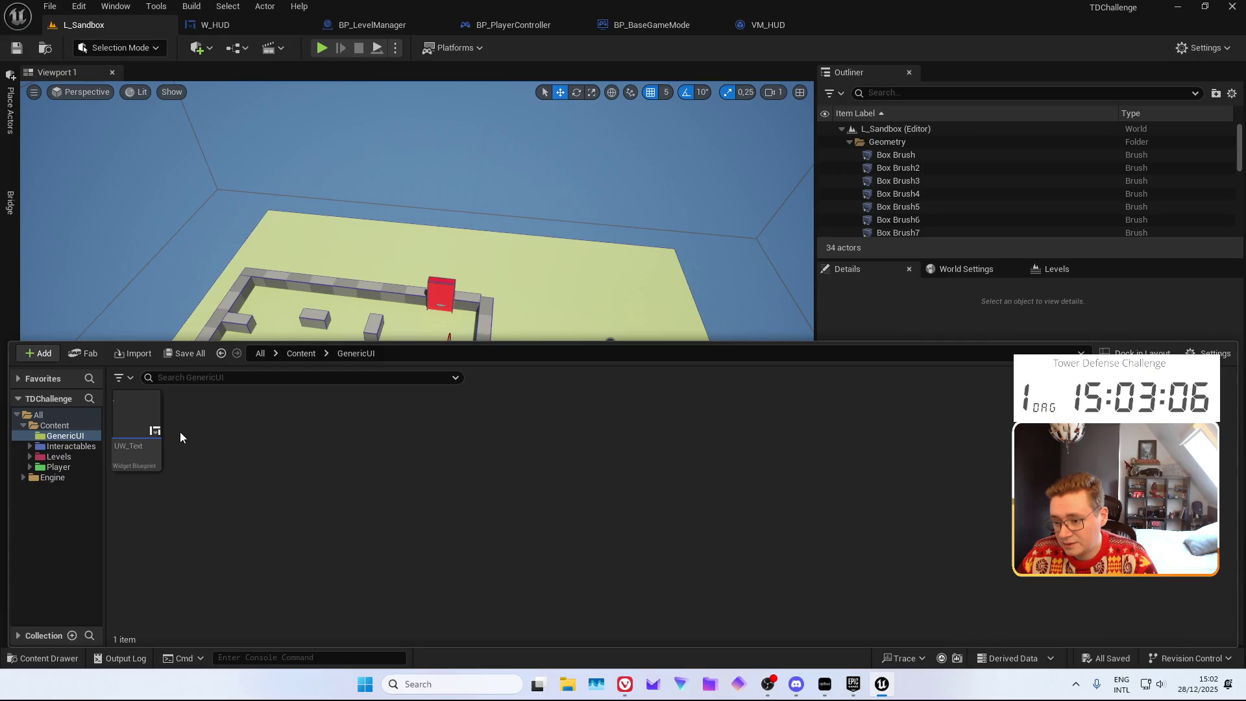
{"action": "left_click", "coordinate": [69, 467]}
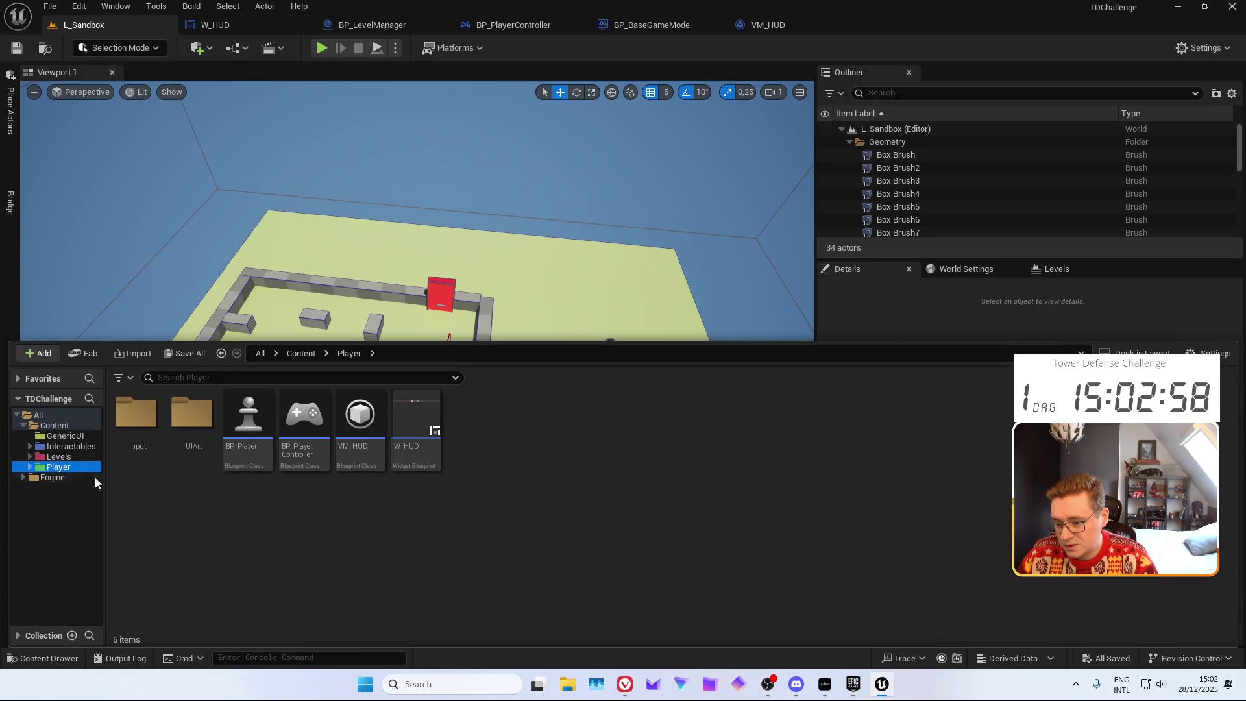
{"action": "left_click", "coordinate": [60, 457]}
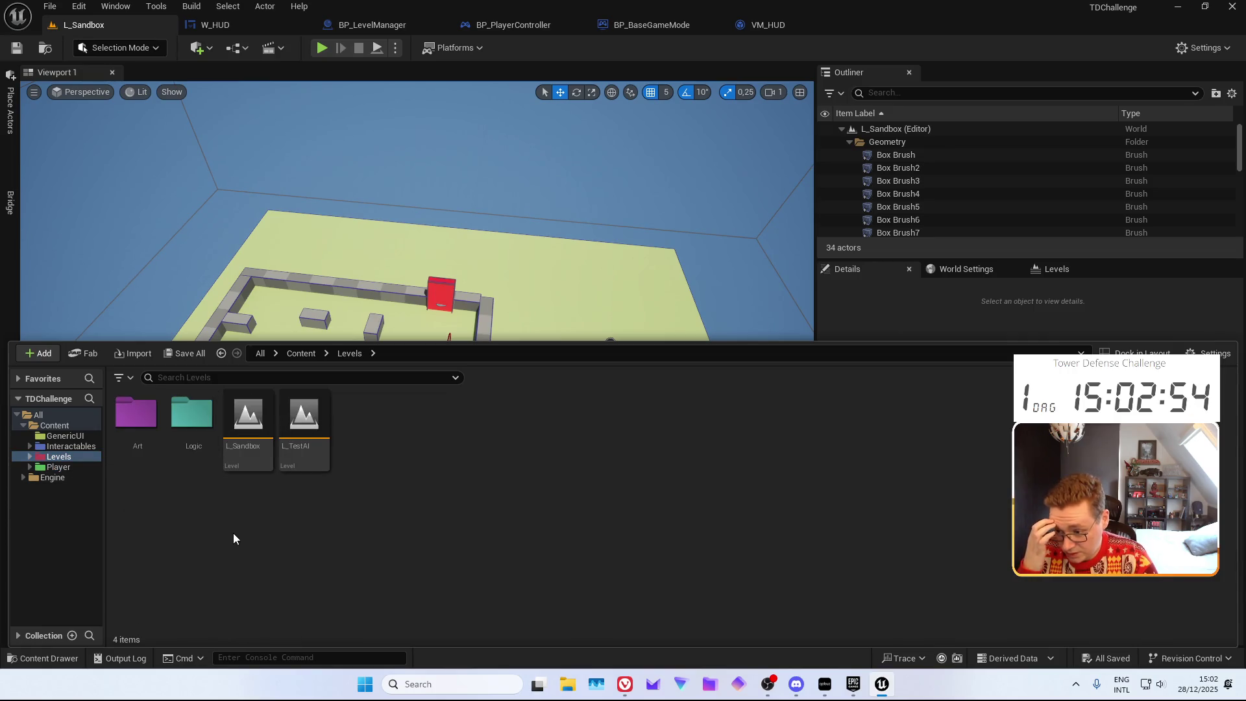
{"action": "left_click", "coordinate": [58, 467]}
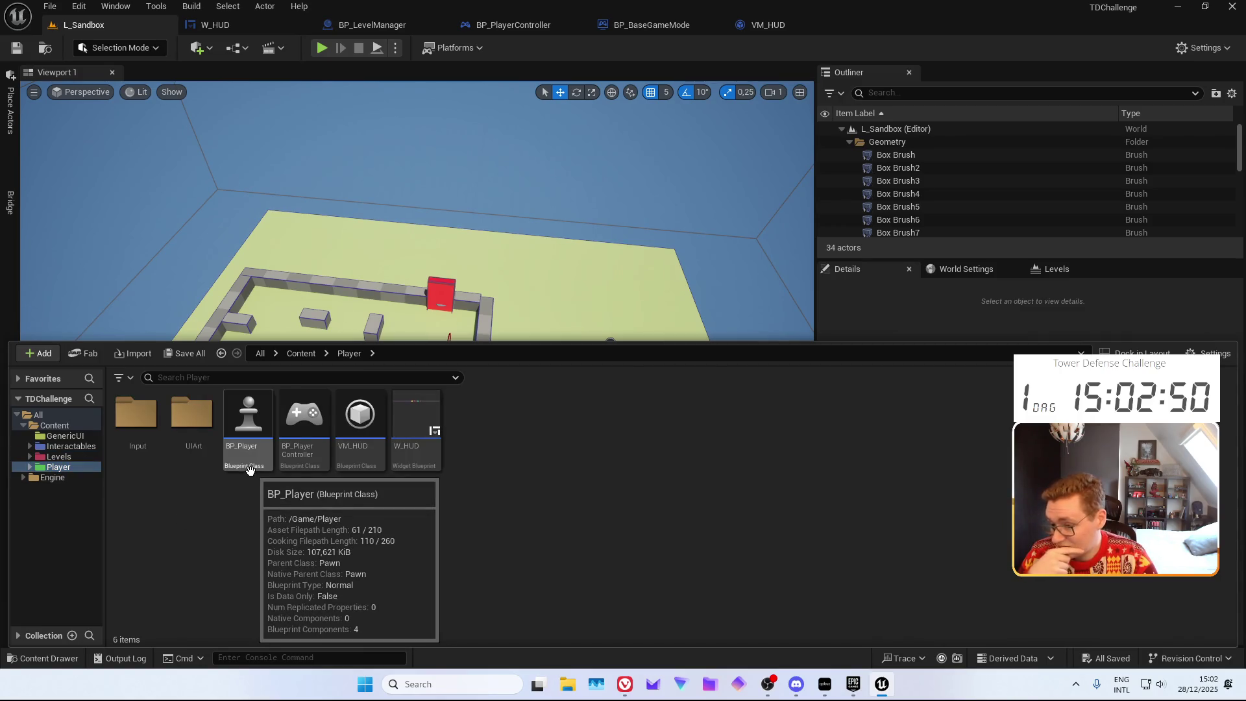
Open BP_PlayerController and rename its W_Hud widget variable to W_HUD
{"action": "double_click", "coordinate": [304, 419]}
{"action": "scroll", "coordinate": [621, 331], "scroll_direction": "down", "scroll_amount": 3}
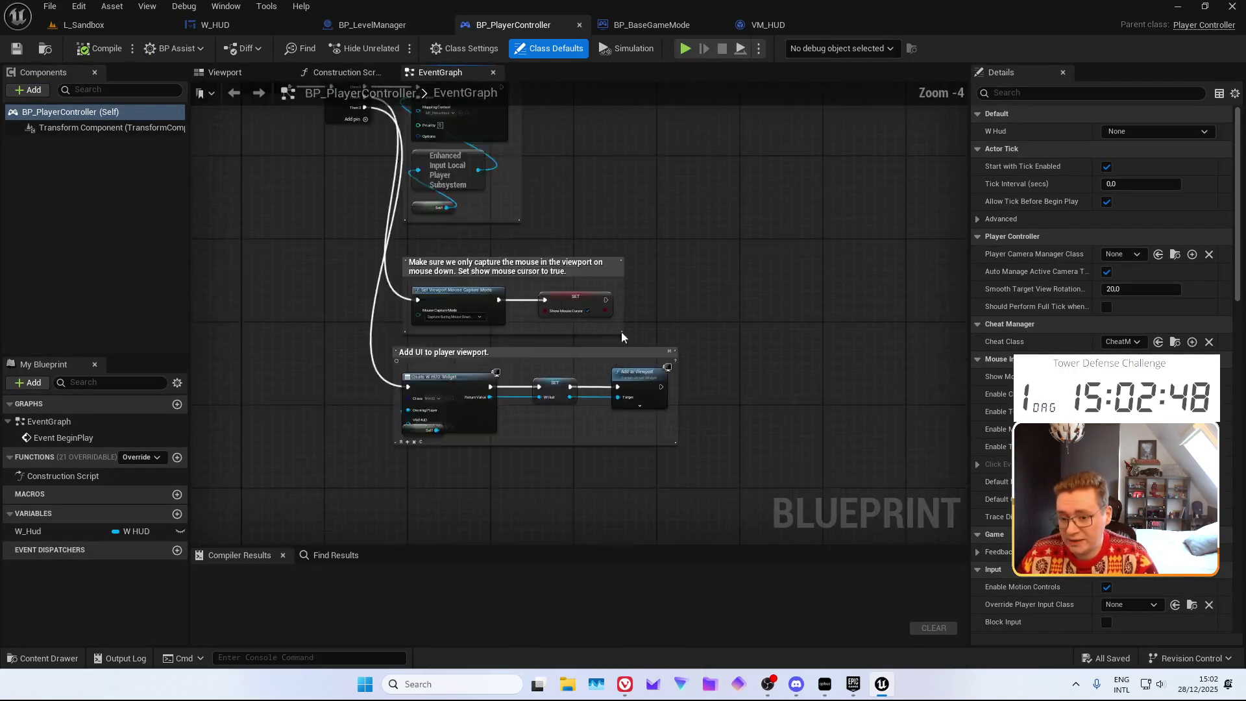
{"action": "scroll", "coordinate": [627, 379], "scroll_direction": "up", "scroll_amount": 4}
{"action": "mouse_move", "coordinate": [547, 285]}
{"action": "left_mouse_down"}
{"action": "mouse_move", "coordinate": [339, 223]}
{"action": "mouse_move", "coordinate": [408, 199]}
{"action": "left_mouse_up"}
{"action": "left_click_drag", "start_coordinate": [507, 356], "coordinate": [325, 339]}
{"action": "mouse_move", "coordinate": [29, 531]}
{"action": "left_mouse_down"}
{"action": "mouse_move", "coordinate": [583, 392]}
{"action": "mouse_move", "coordinate": [630, 301]}
{"action": "left_mouse_up"}
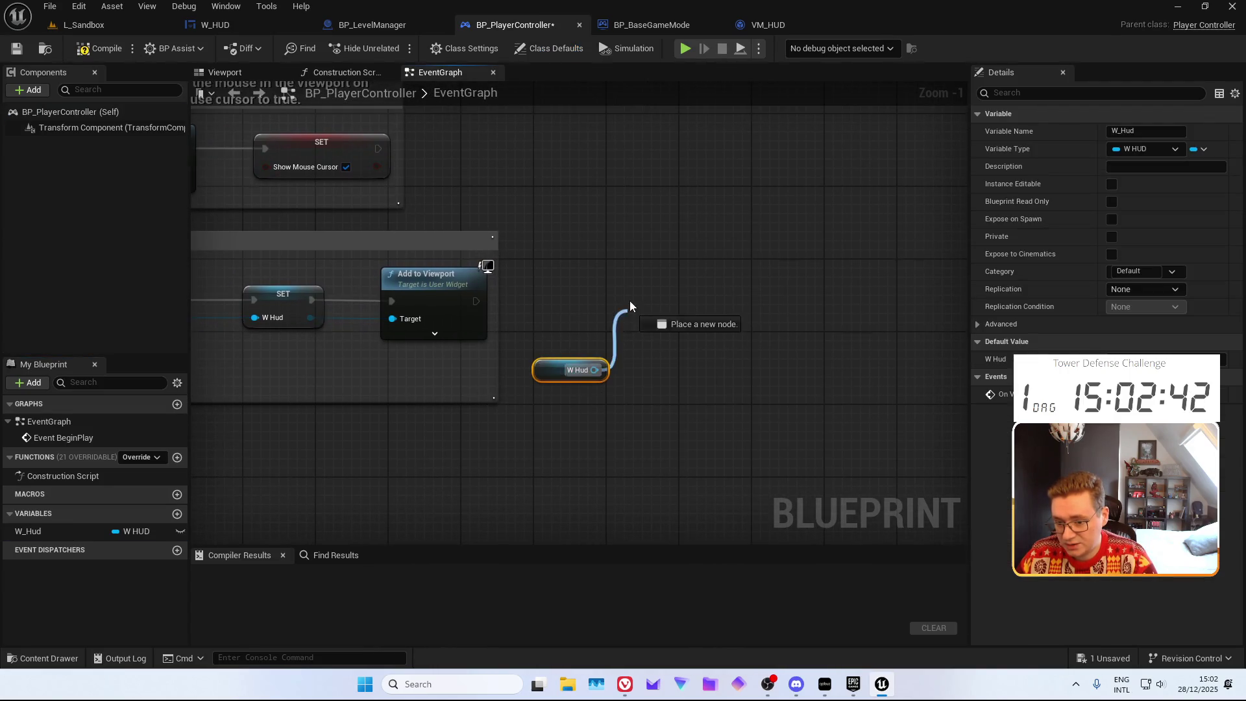
{"action": "left_click", "coordinate": [575, 274]}
{"action": "left_click", "coordinate": [583, 263]}
{"action": "left_click", "coordinate": [586, 394]}
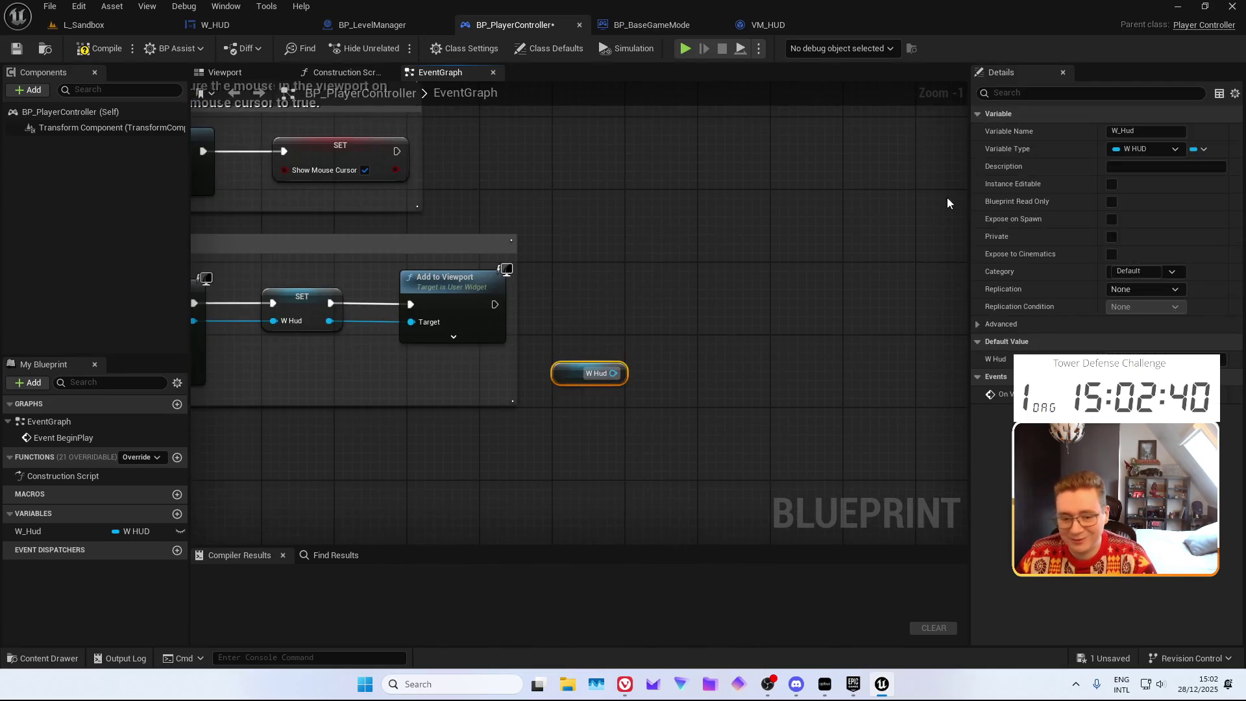
{"action": "double_click", "coordinate": [1119, 131]}
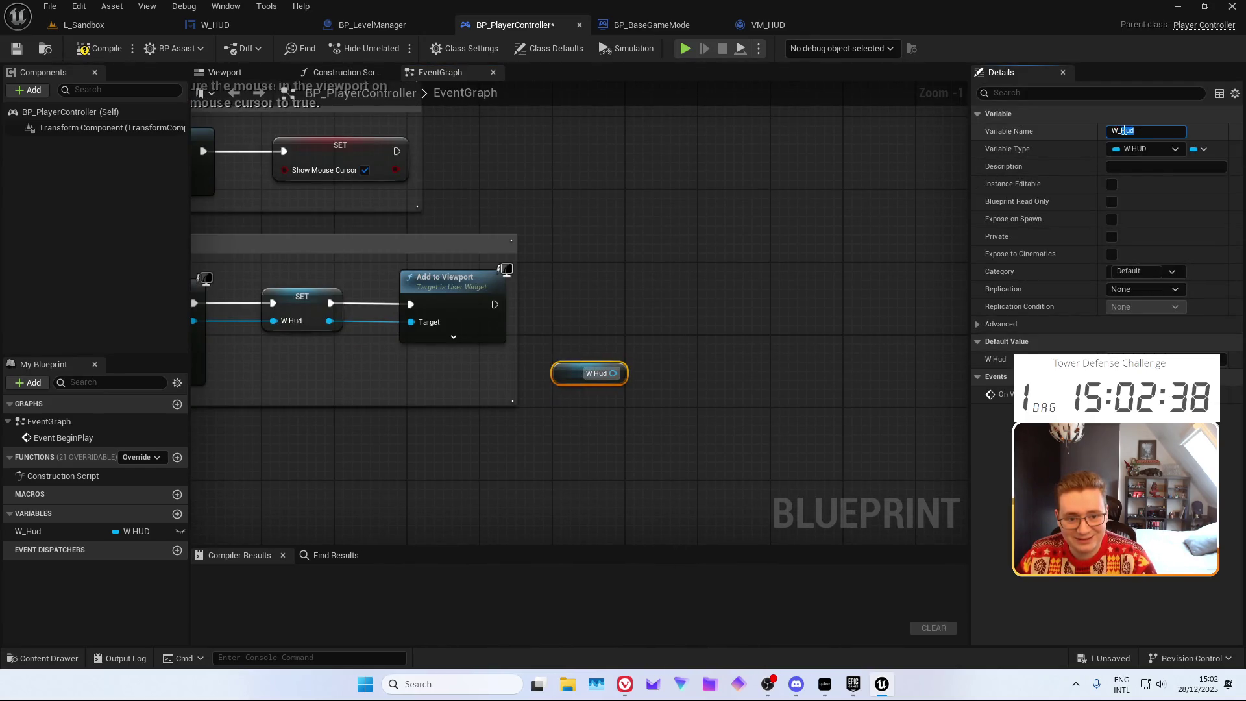
{"action": "type", "text": "HUD"}
{"action": "key", "text": "Return"}
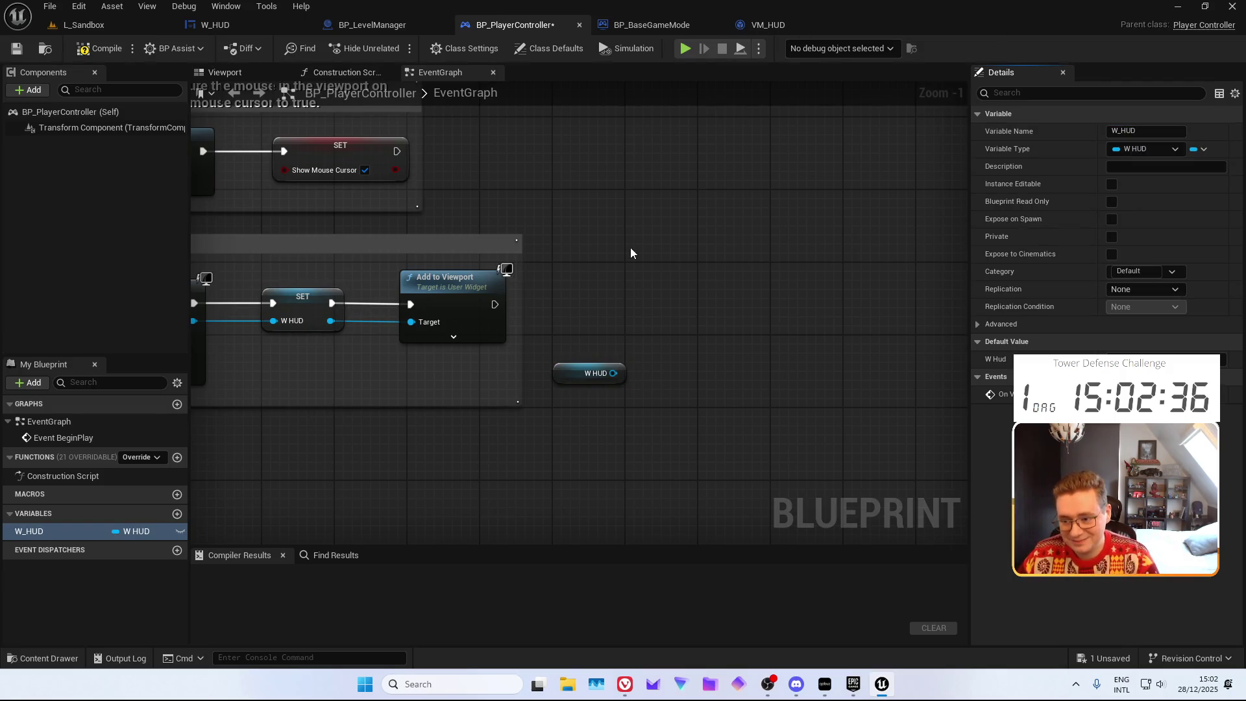
Add a trial Get VM_HUD node from W_HUD, then delete both getter nodes
{"action": "left_click_drag", "start_coordinate": [632, 368], "coordinate": [661, 247]}
{"action": "type", "text": "get viewmode"}
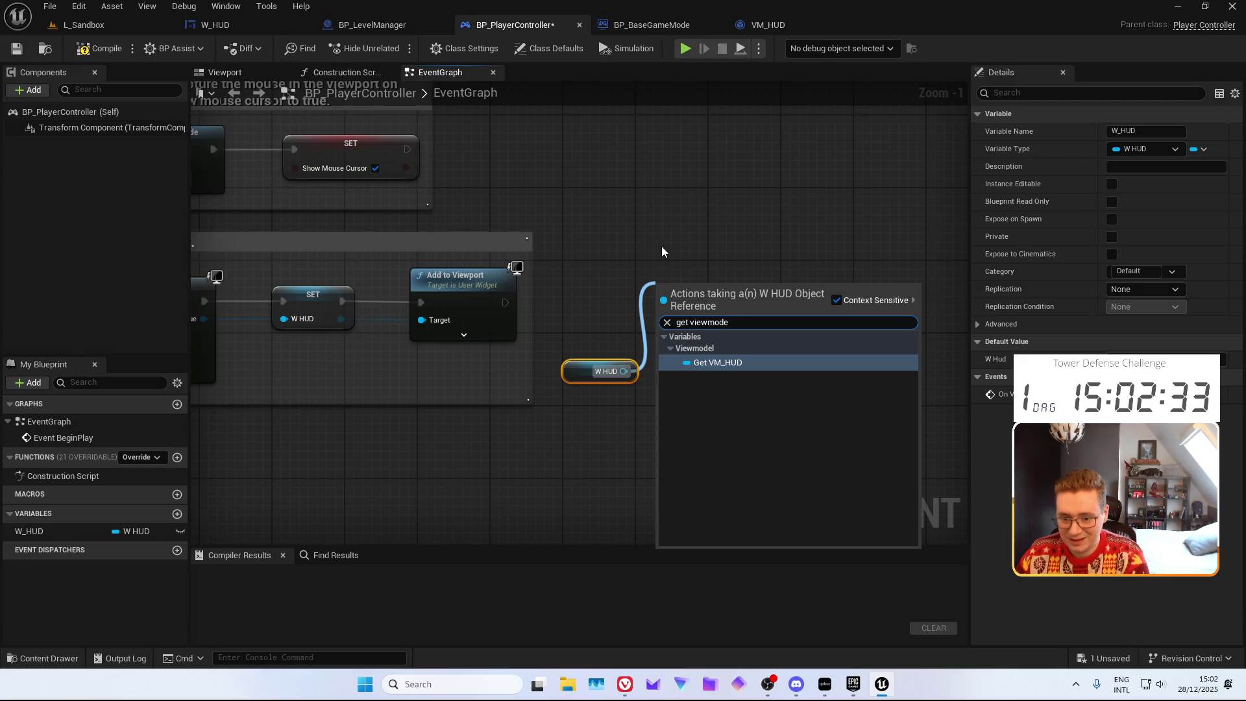
{"action": "key", "text": "Return"}
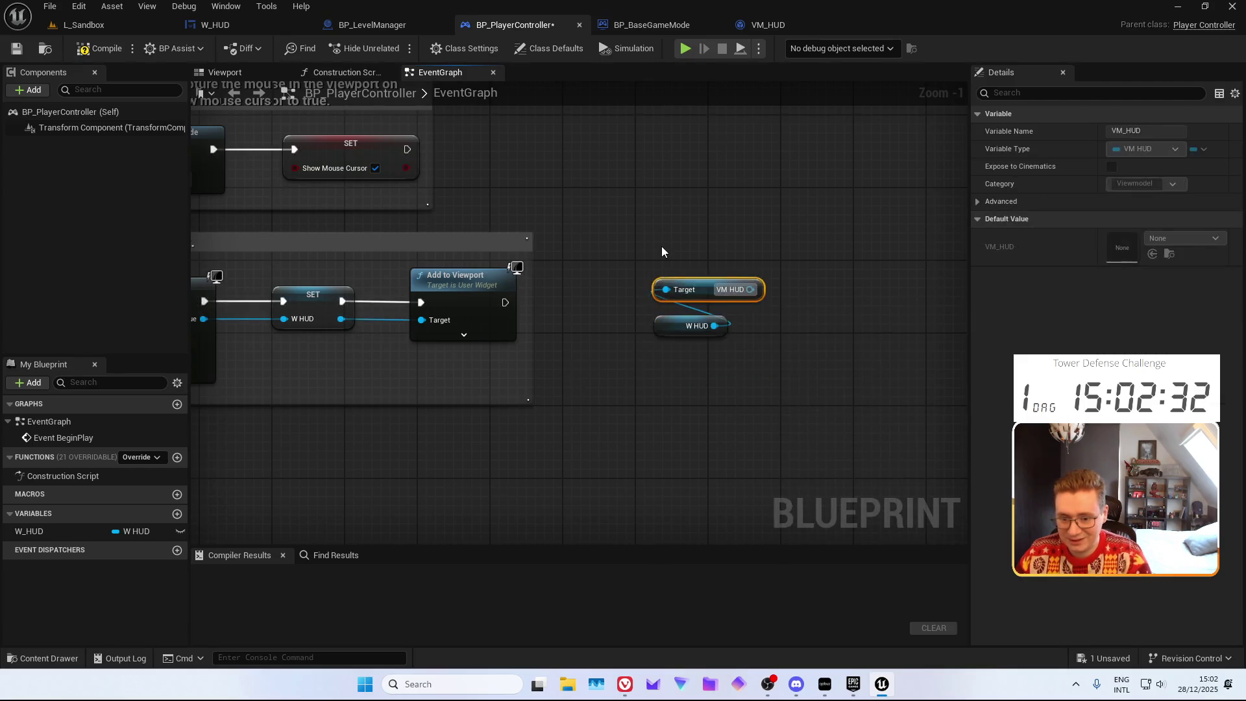
{"action": "left_click", "coordinate": [633, 383], "text": "ctrl"}
{"action": "left_click", "coordinate": [633, 383], "text": "ctrl"}
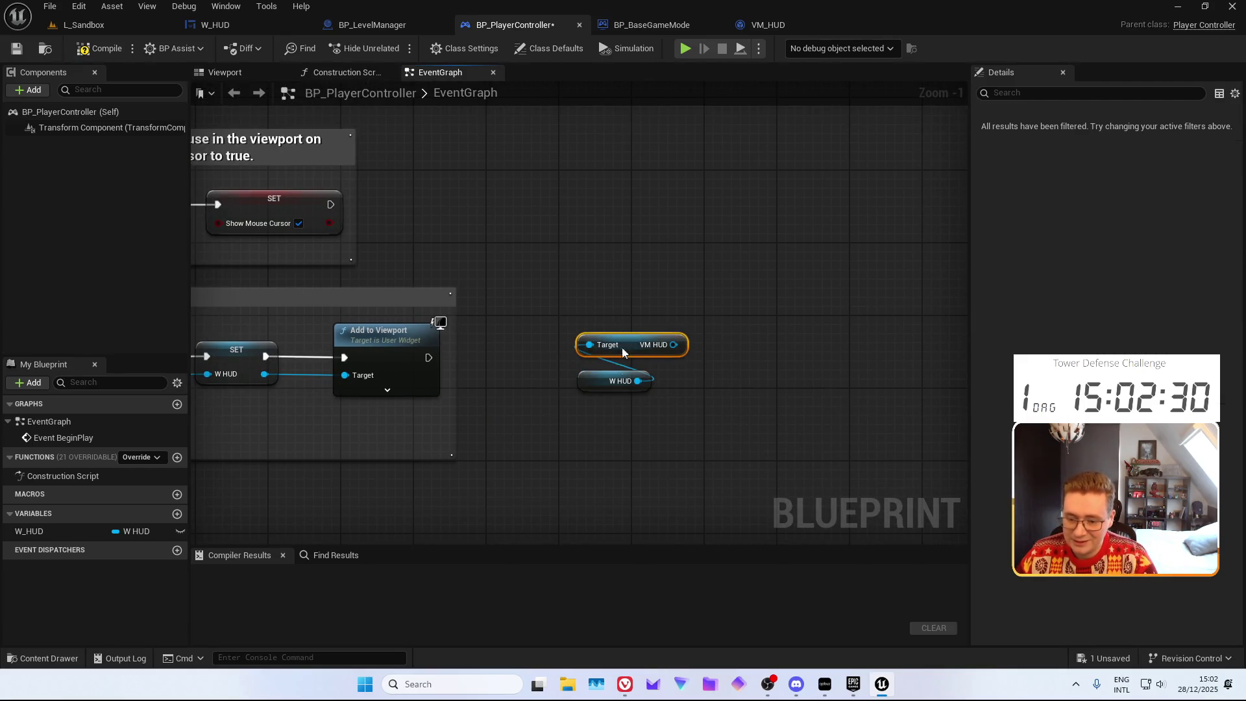
{"action": "left_click", "coordinate": [636, 388], "text": "ctrl"}
{"action": "left_click_drag", "start_coordinate": [636, 388], "coordinate": [553, 449]}
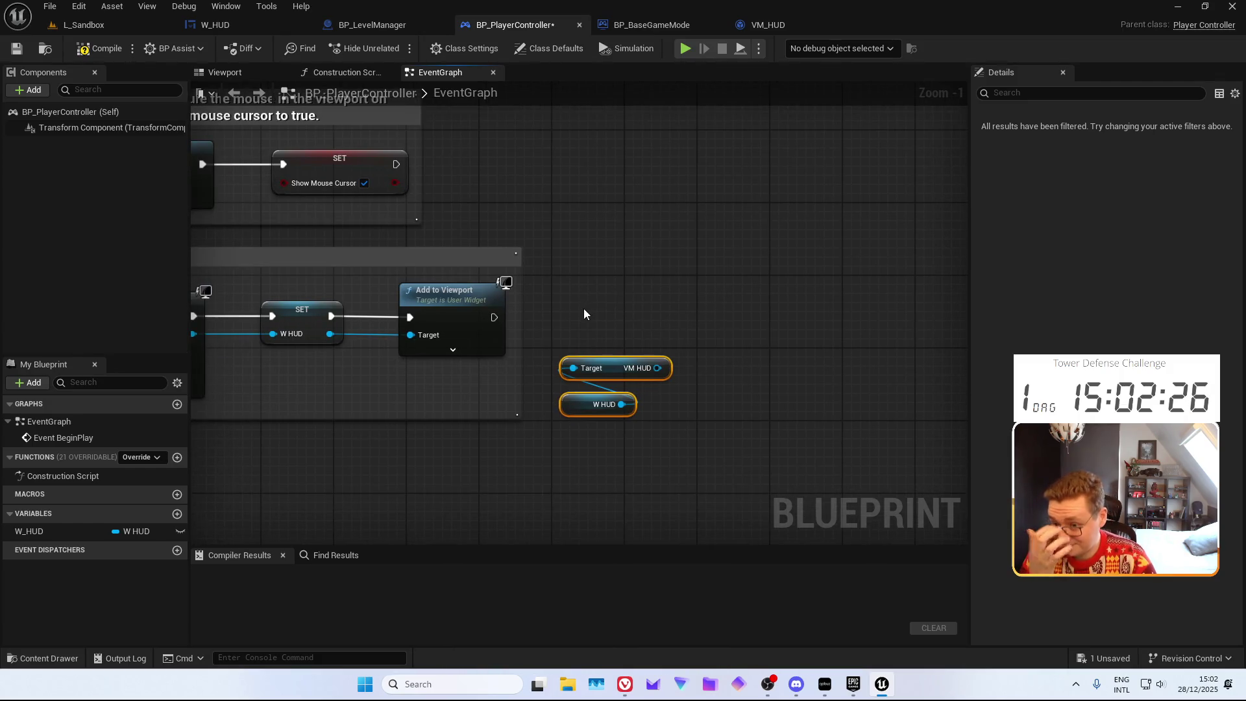
{"action": "mouse_move", "coordinate": [586, 313]}
{"action": "left_mouse_down"}
{"action": "mouse_move", "coordinate": [660, 296]}
{"action": "mouse_move", "coordinate": [725, 465]}
{"action": "left_mouse_up"}
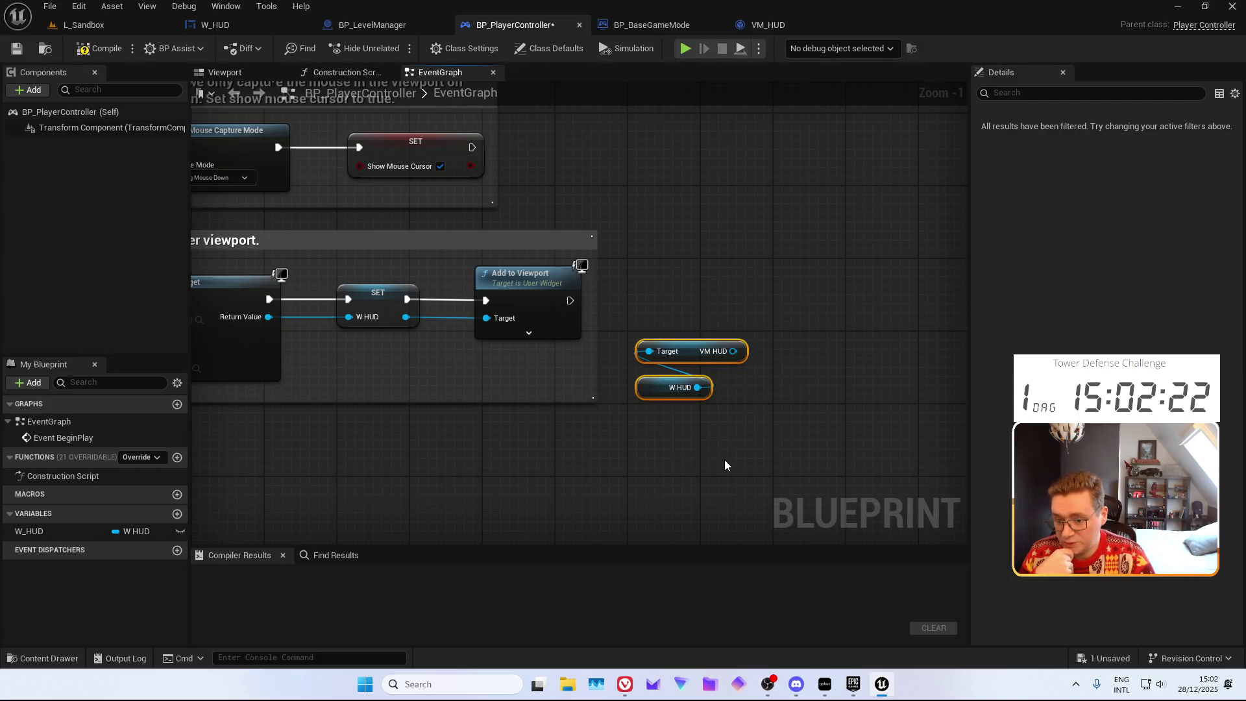
{"action": "key", "text": "Delete"}
{"action": "left_click", "coordinate": [177, 457]}
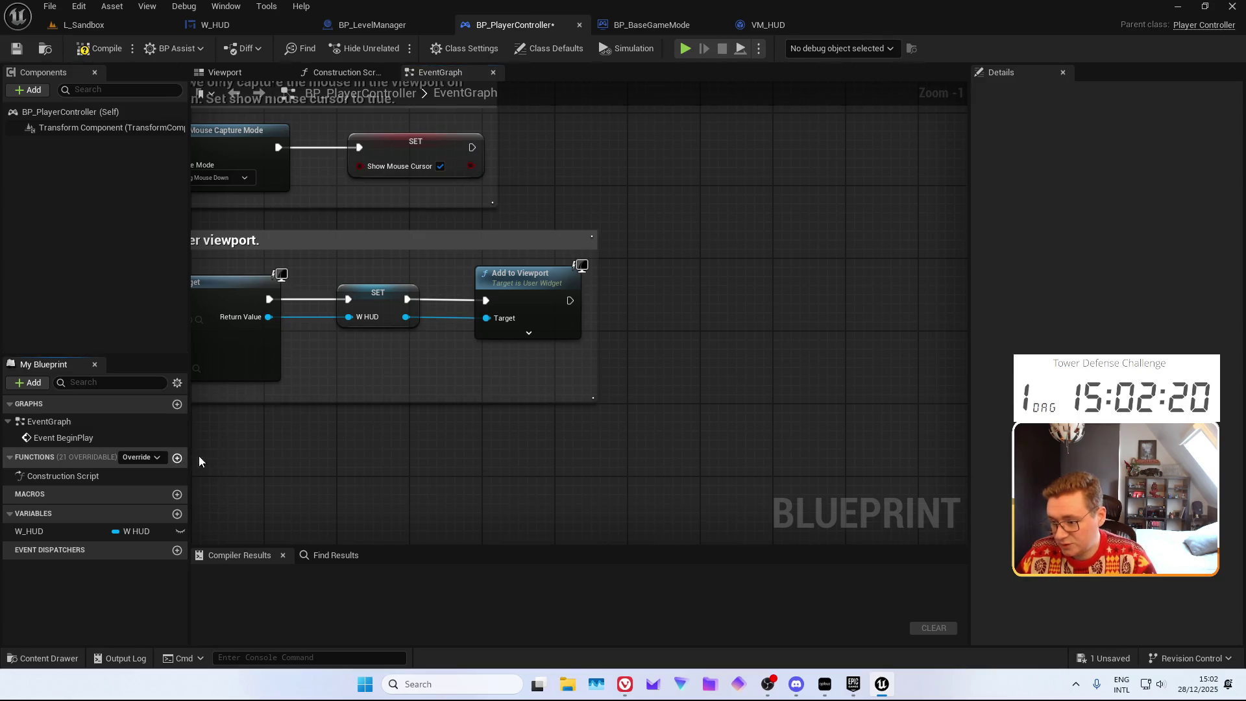
Create a new function and name it F_HUDVM_UpdatePlayerGold
{"action": "type", "text": "F_UpdateHUDVM"}
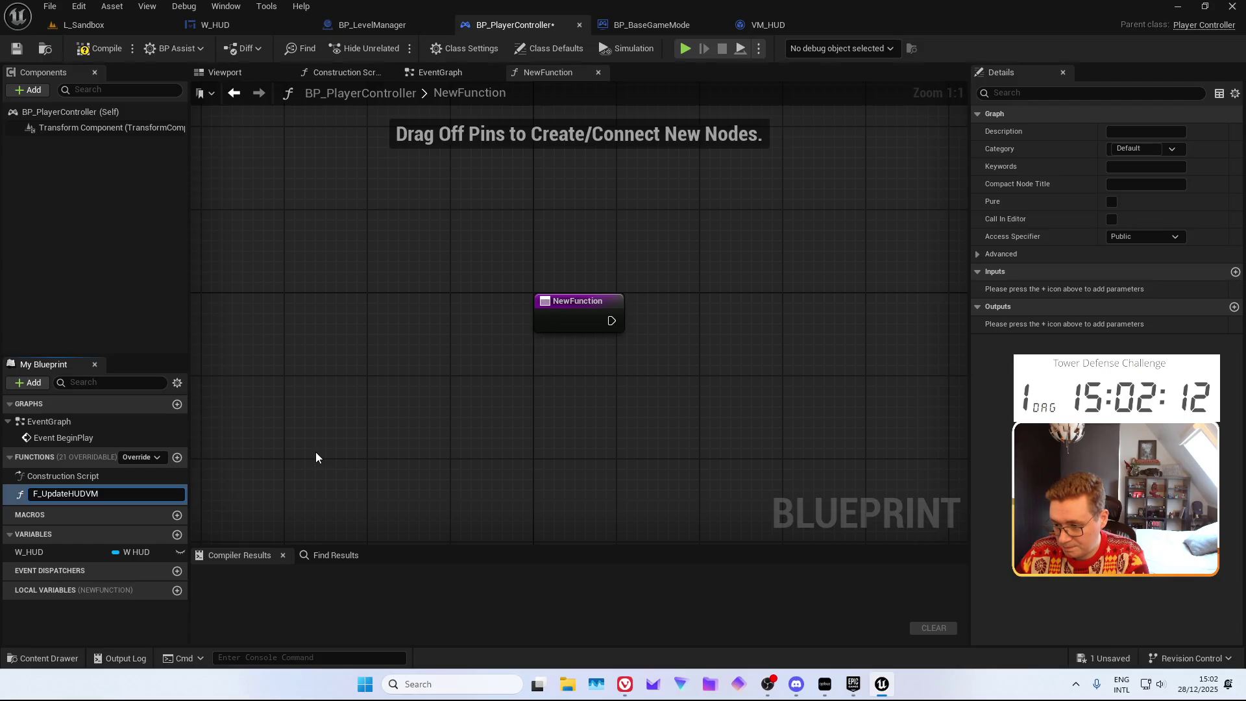
{"action": "key", "text": "Return"}
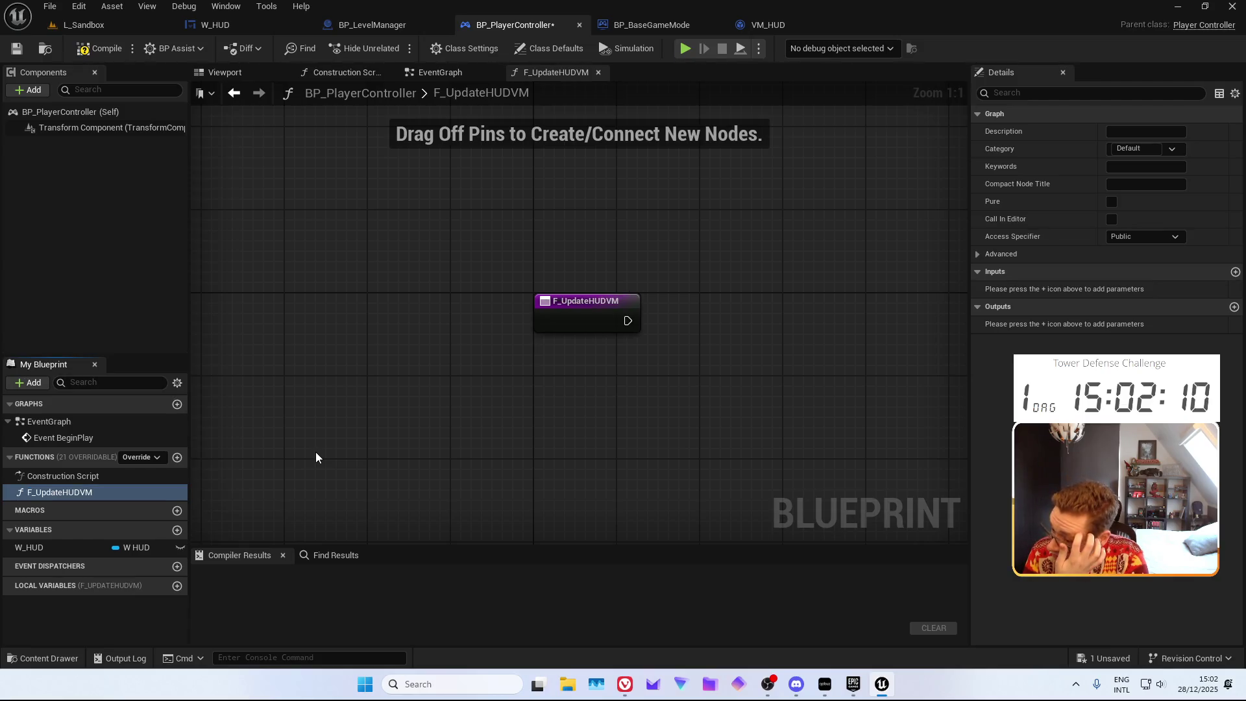
{"action": "mouse_move", "coordinate": [622, 397]}
{"action": "left_mouse_down"}
{"action": "mouse_move", "coordinate": [586, 408]}
{"action": "mouse_move", "coordinate": [524, 390]}
{"action": "left_mouse_up"}
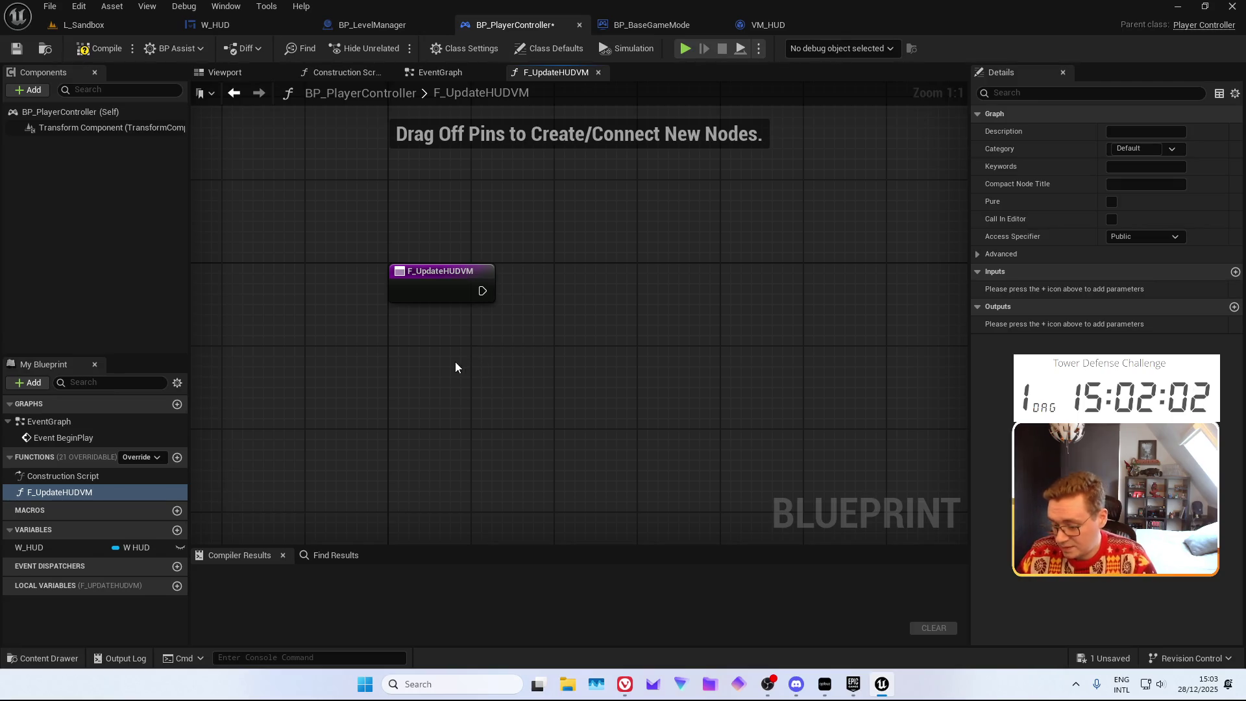
{"action": "key", "text": "F2"}
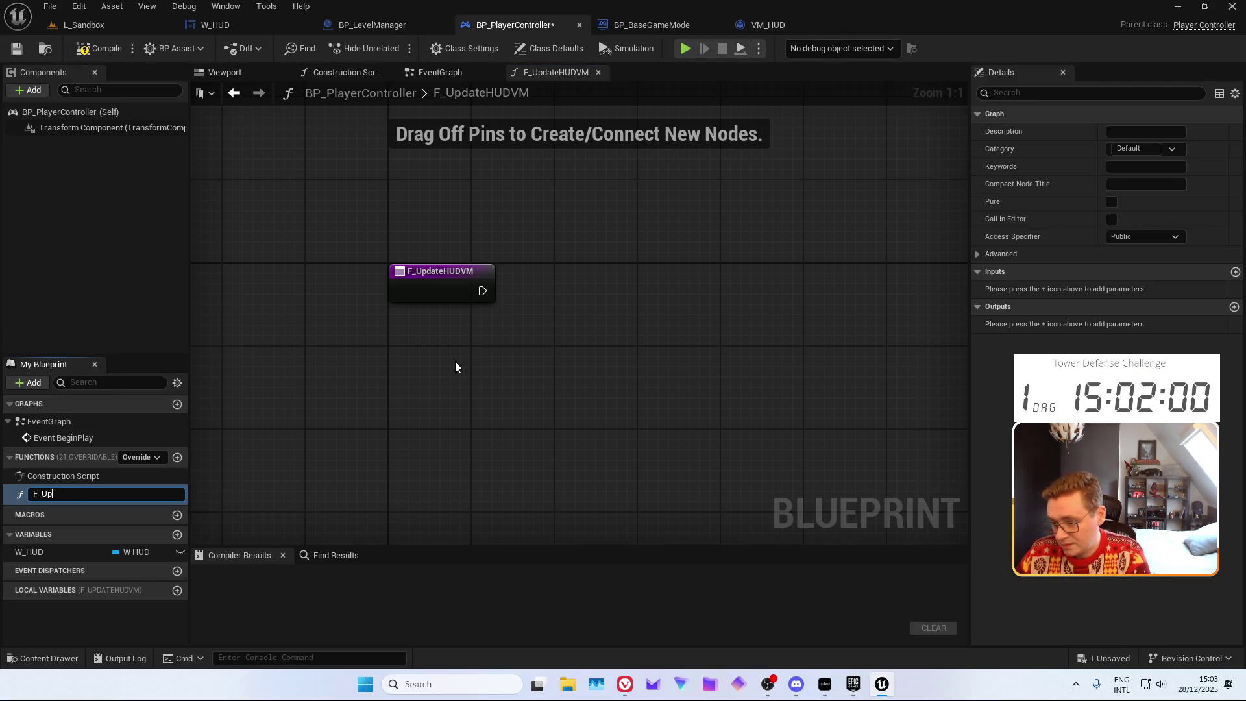
{"action": "type", "text": "HUDVM_"}
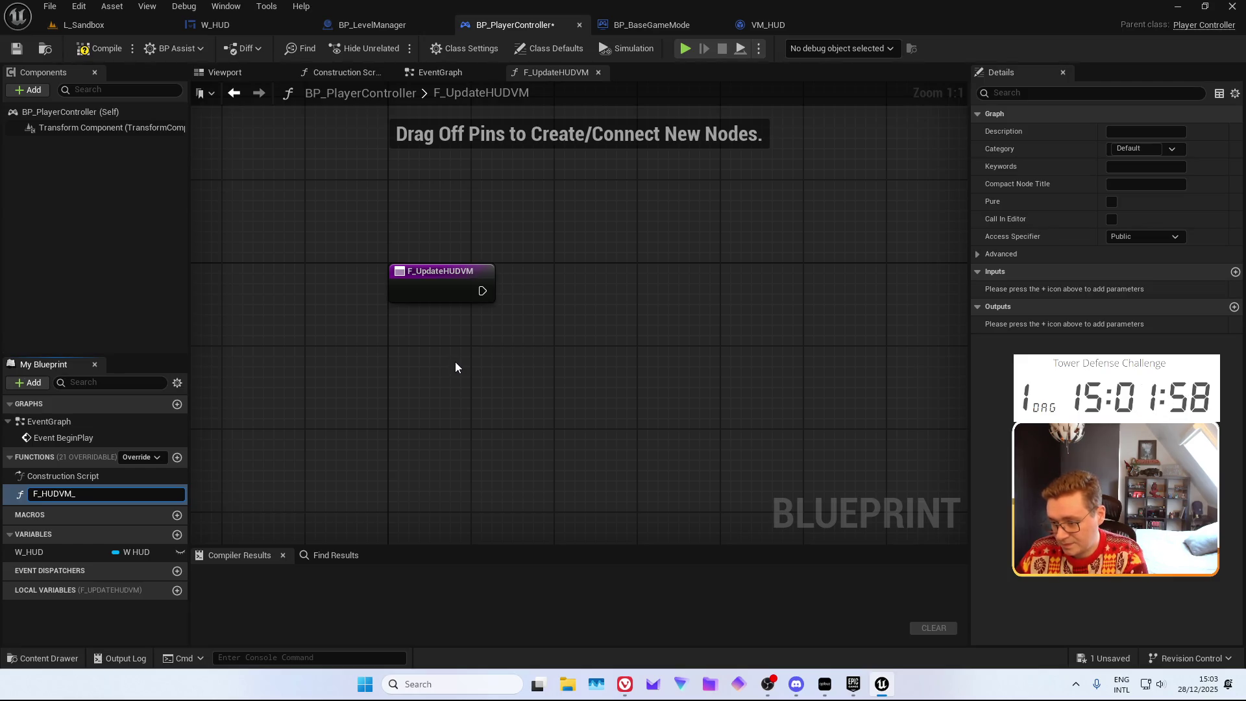
{"action": "type", "text": "PLay"}
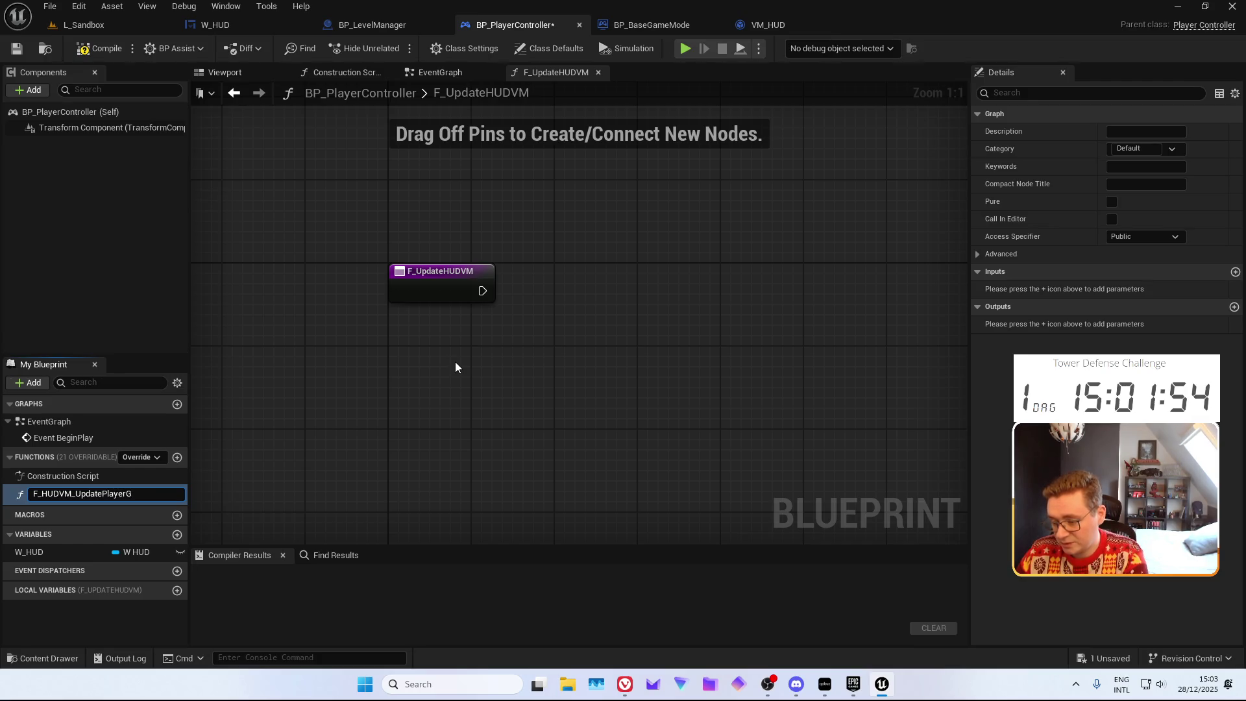
{"action": "type", "text": "old"}
{"action": "key", "text": "Return"}
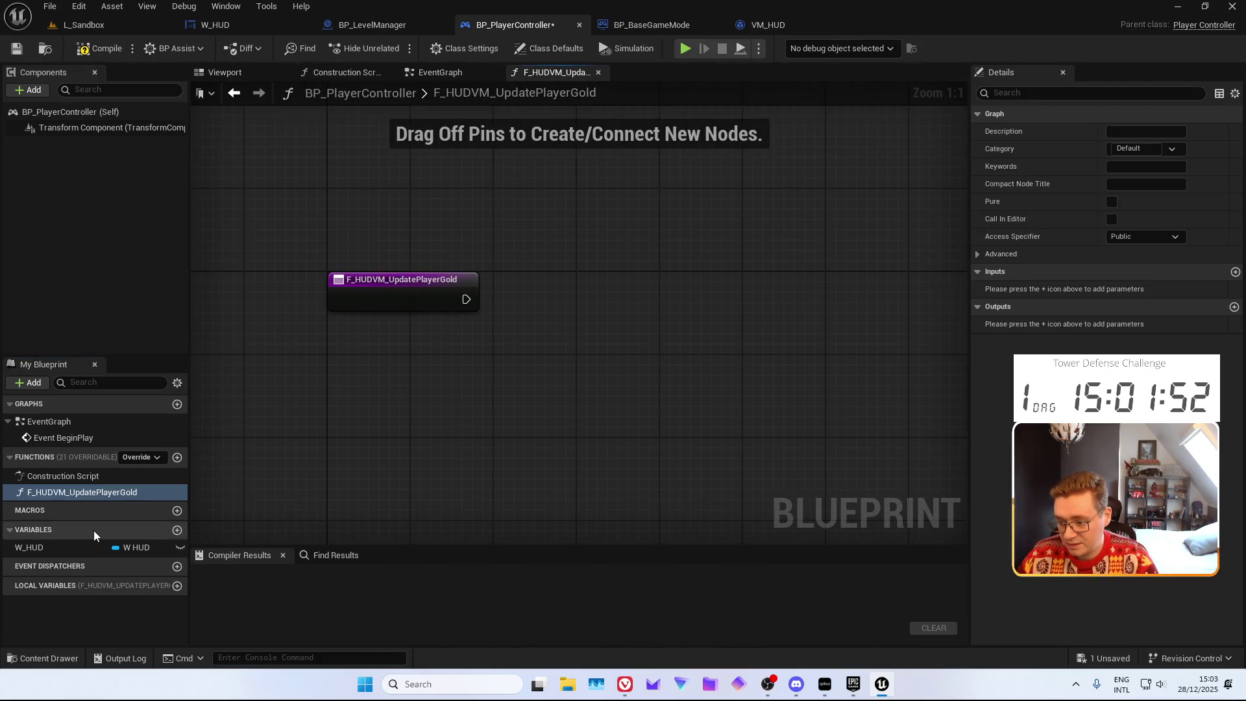
Get VM HUD from W_HUD and call F Set Player Gold, promoting F Player Gold to a function input
{"action": "left_click_drag", "start_coordinate": [357, 457], "coordinate": [355, 432]}
{"action": "mouse_move", "coordinate": [28, 547]}
{"action": "left_mouse_down"}
{"action": "mouse_move", "coordinate": [278, 465]}
{"action": "mouse_move", "coordinate": [454, 338]}
{"action": "left_mouse_up"}
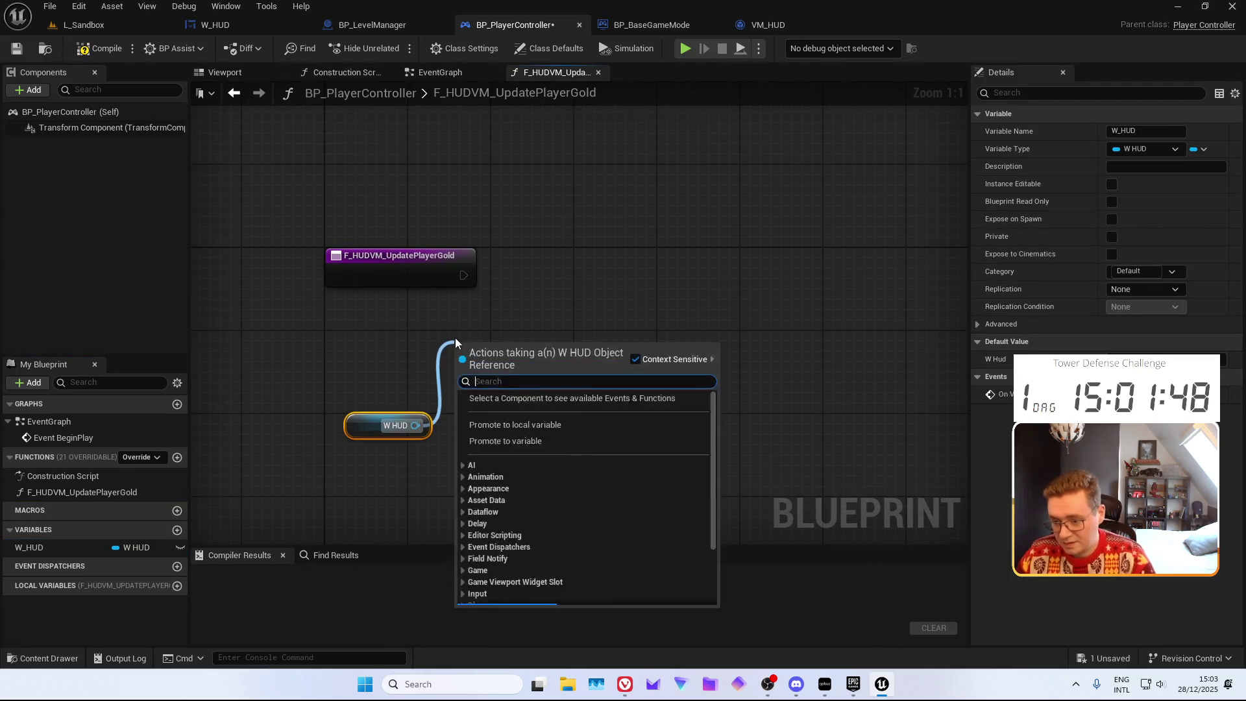
{"action": "type", "text": "set"}
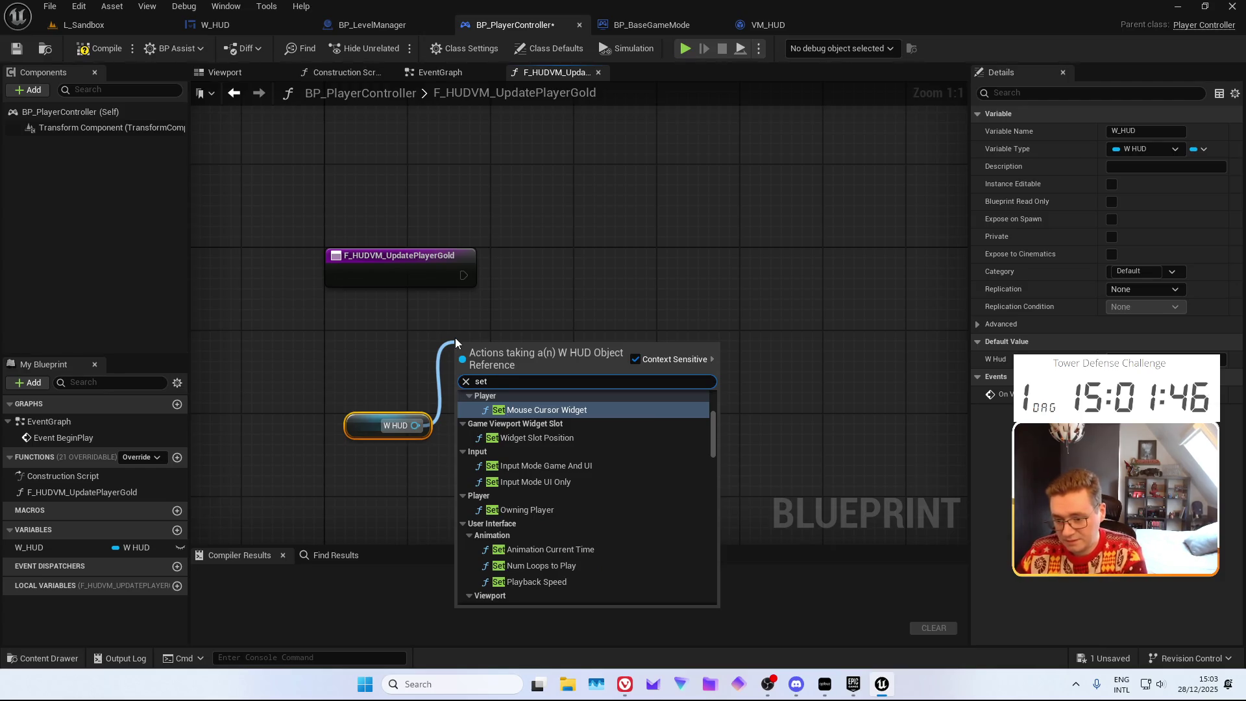
{"action": "key", "text": "BackSpace"}
{"action": "key", "text": "BackSpace"}
{"action": "key", "text": "BackSpace"}
{"action": "type", "text": "get vm hud"}
{"action": "key", "text": "Return"}
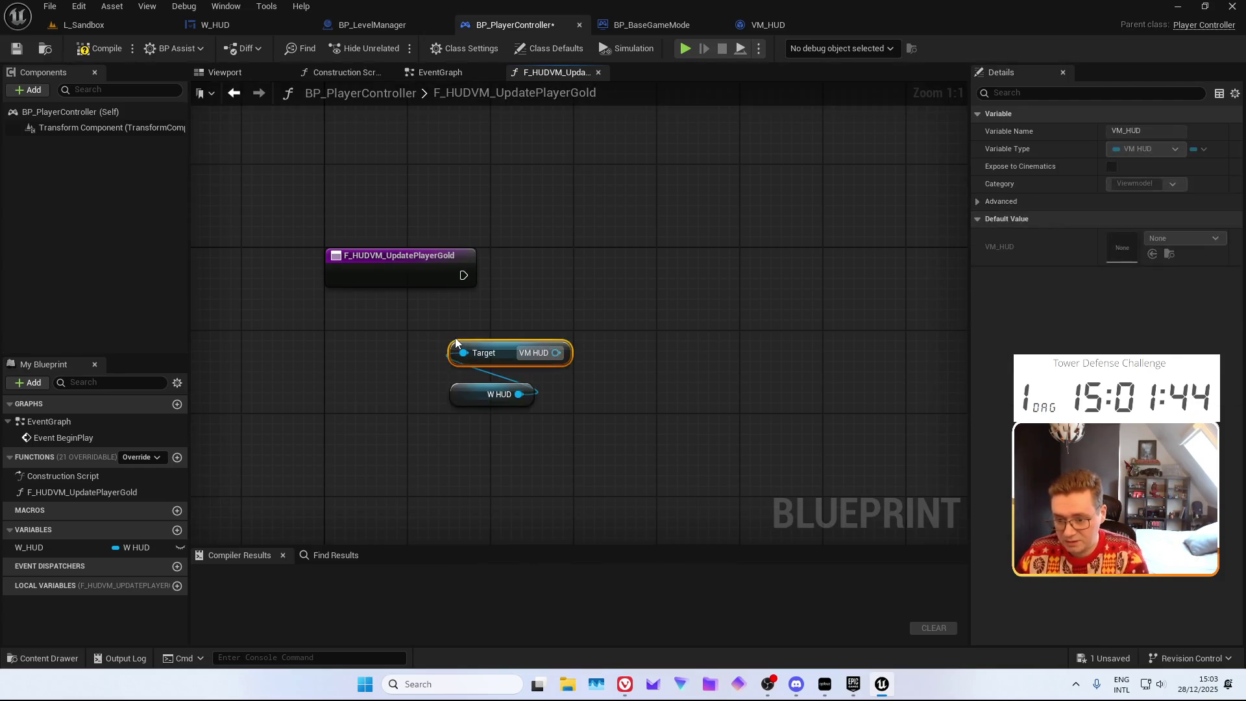
{"action": "left_click_drag", "start_coordinate": [556, 352], "coordinate": [582, 266]}
{"action": "type", "text": "set player"}
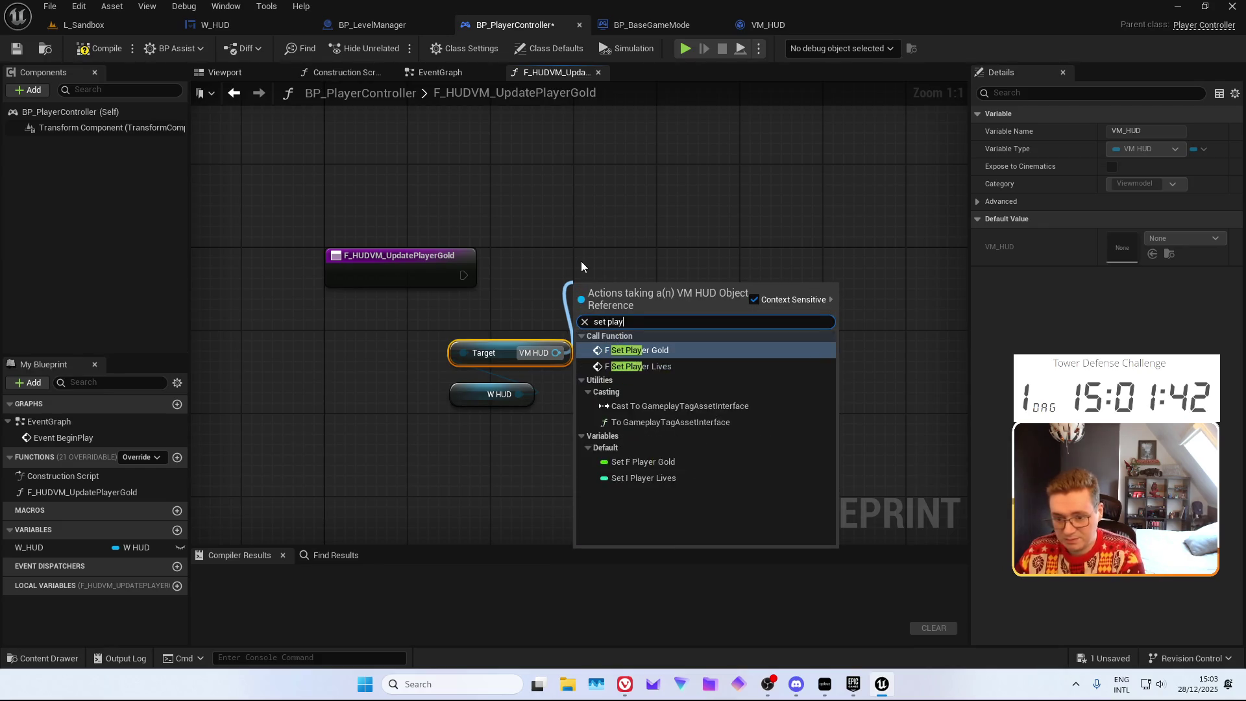
{"action": "key", "text": "Return"}
{"action": "left_click_drag", "start_coordinate": [577, 317], "coordinate": [463, 275]}
{"action": "left_click_drag", "start_coordinate": [576, 357], "coordinate": [432, 285]}
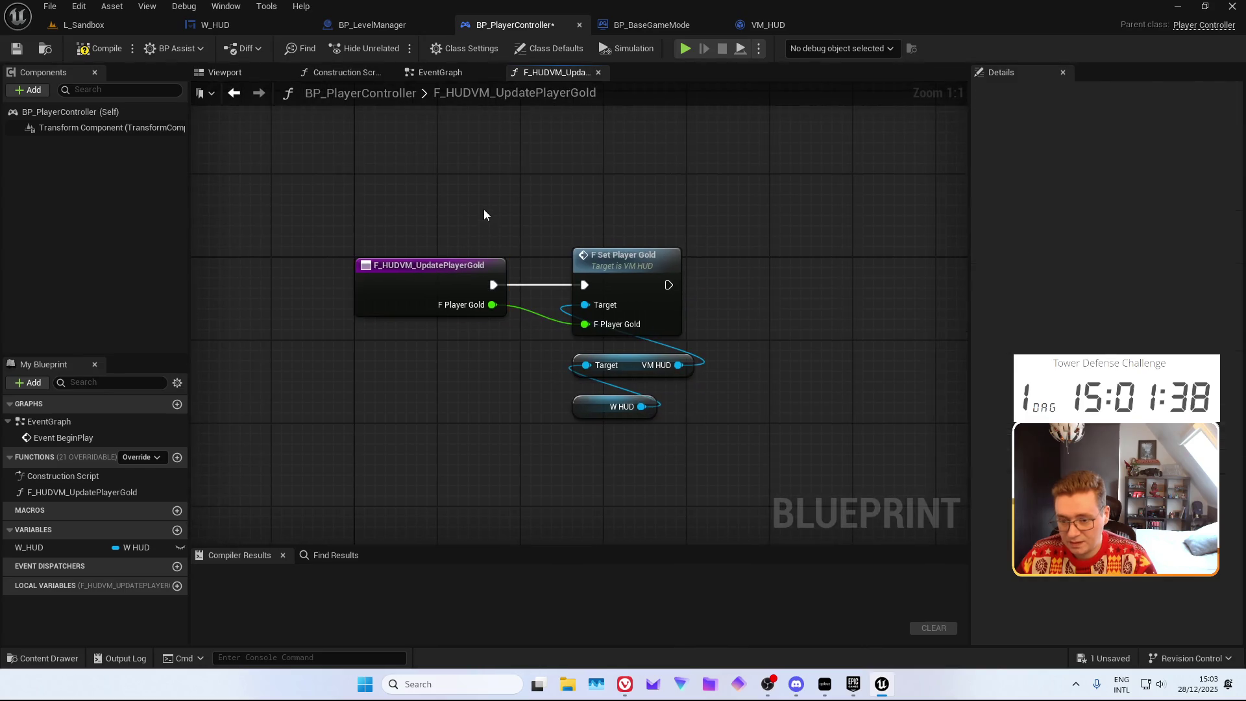
{"action": "left_click", "coordinate": [177, 457]}
{"action": "type", "text": "F_HUDVM_UpdatePl"}
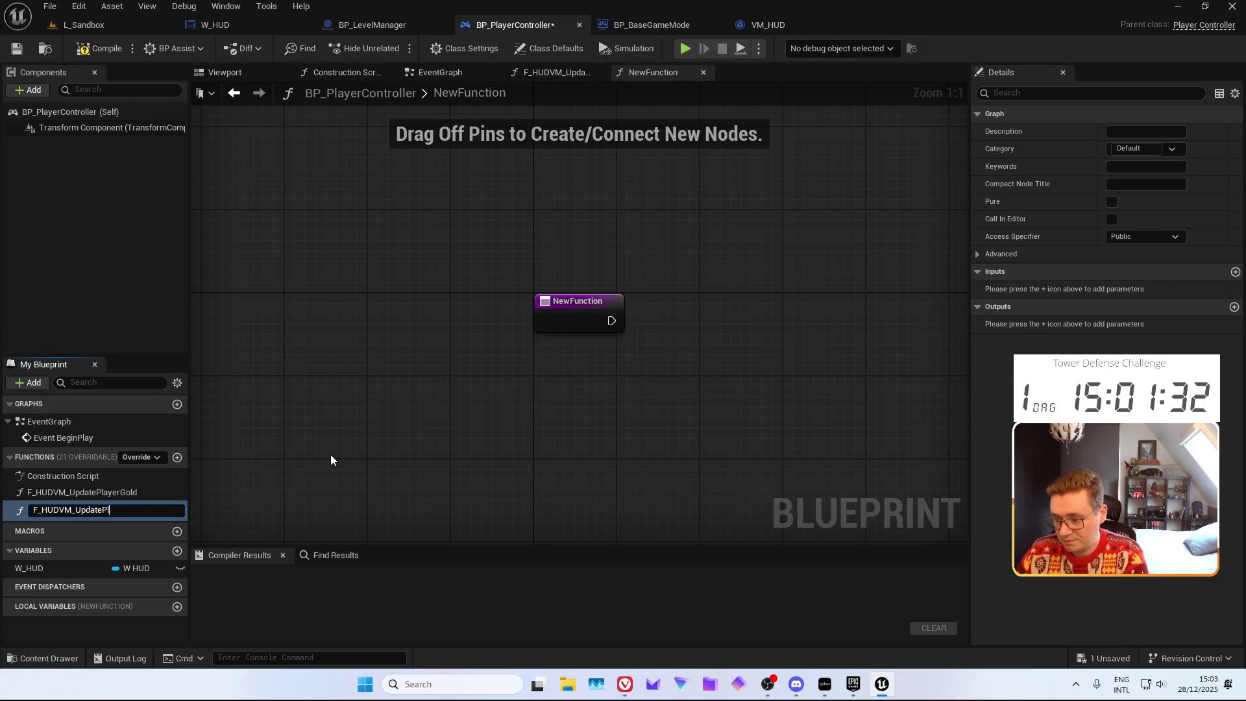
{"action": "type", "text": "ayerLives"}
Finish naming F_HUDVM_UpdatePlayerLives and create a new F_HUDVM_UpdateWaveCounter function
{"action": "key", "text": "Return"}
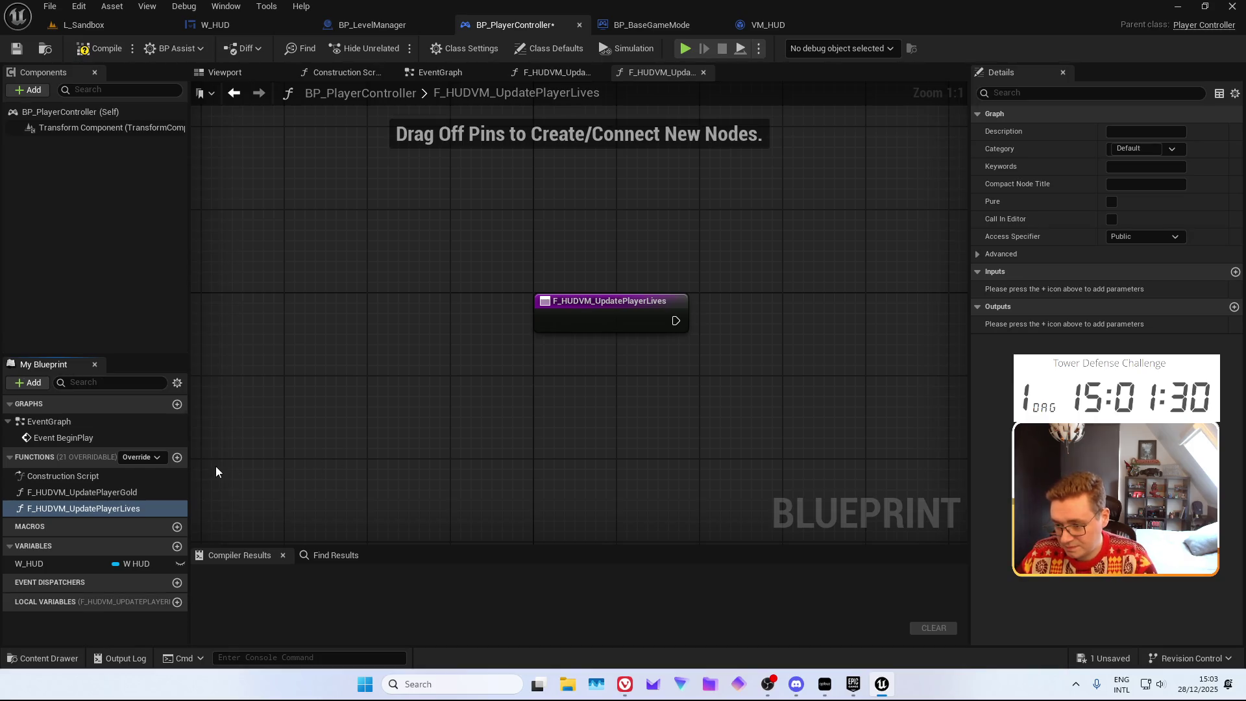
{"action": "left_click", "coordinate": [177, 457]}
{"action": "type", "text": "F_U"}
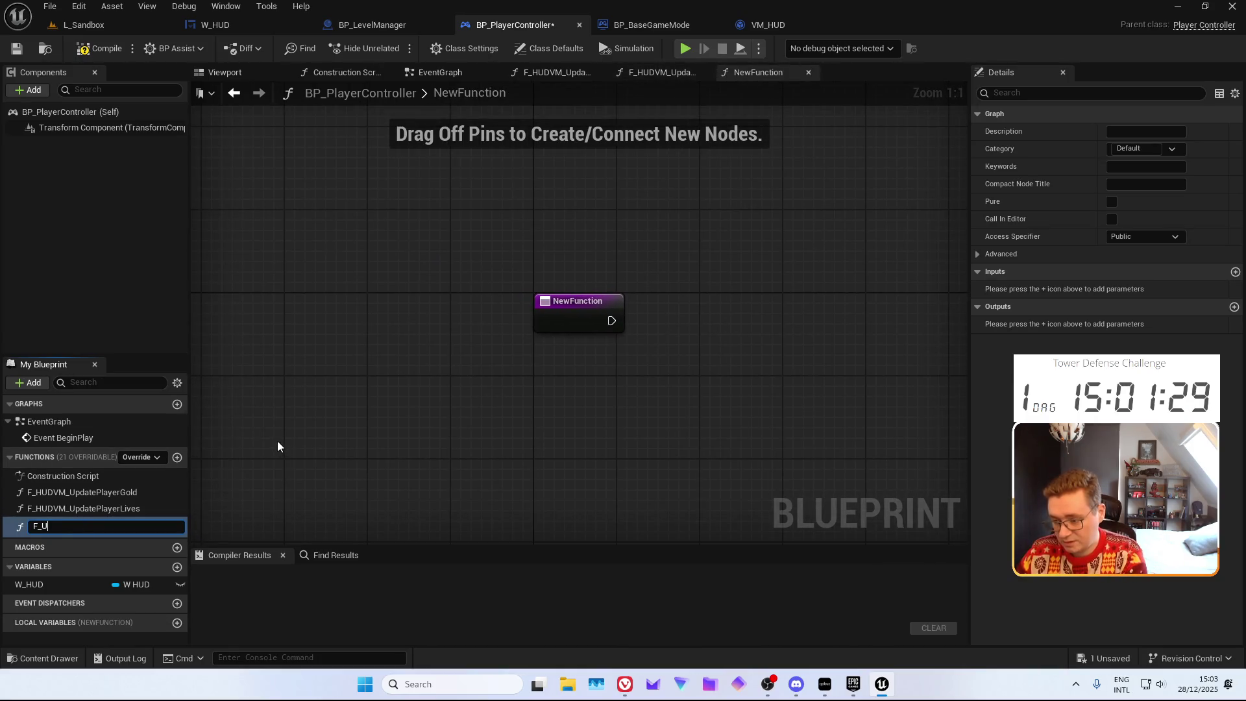
{"action": "key", "text": "BackSpace"}
{"action": "key", "text": "BackSpace"}
{"action": "key", "text": "BackSpace"}
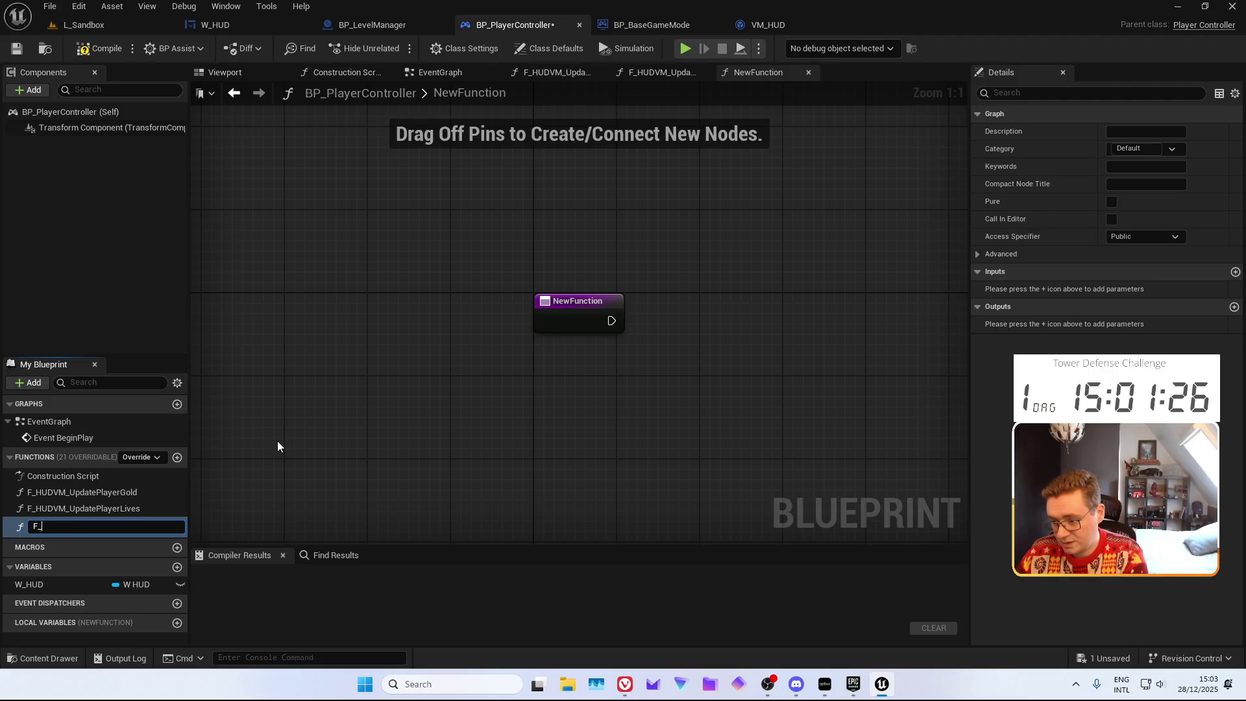
{"action": "type", "text": "HUDVM_UpdateWaveCou"}
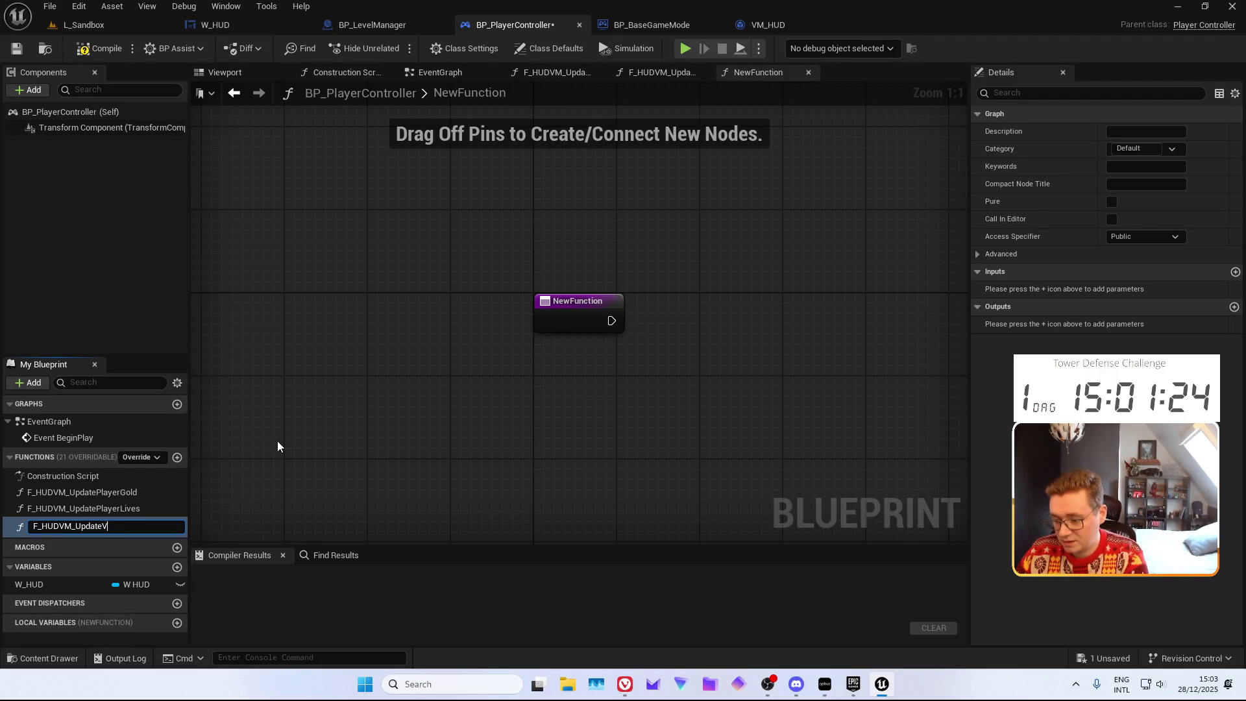
{"action": "type", "text": "nter"}
{"action": "key", "text": "Return"}
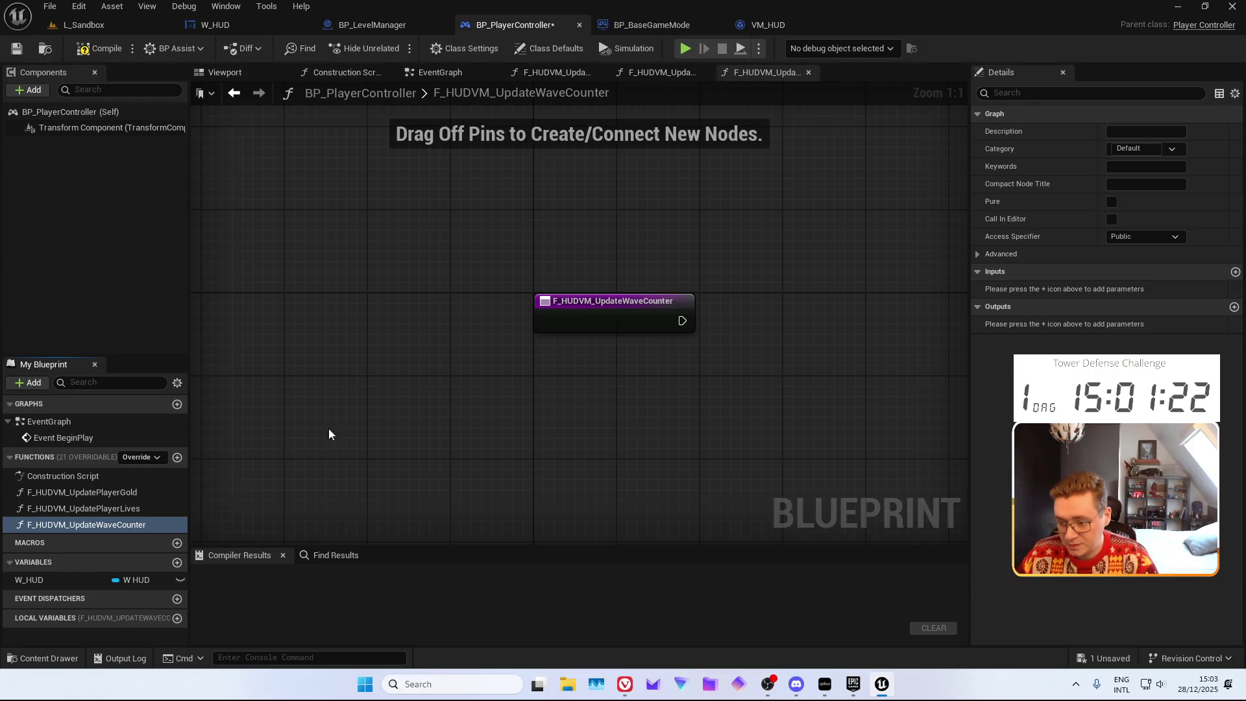
Get VM HUD from W_HUD and call F Set Wave Index with Current Wave and Total Waves inputs
{"action": "mouse_move", "coordinate": [67, 585]}
{"action": "left_mouse_down"}
{"action": "mouse_move", "coordinate": [493, 451]}
{"action": "mouse_move", "coordinate": [433, 385]}
{"action": "left_mouse_up"}
{"action": "type", "text": "get vm"}
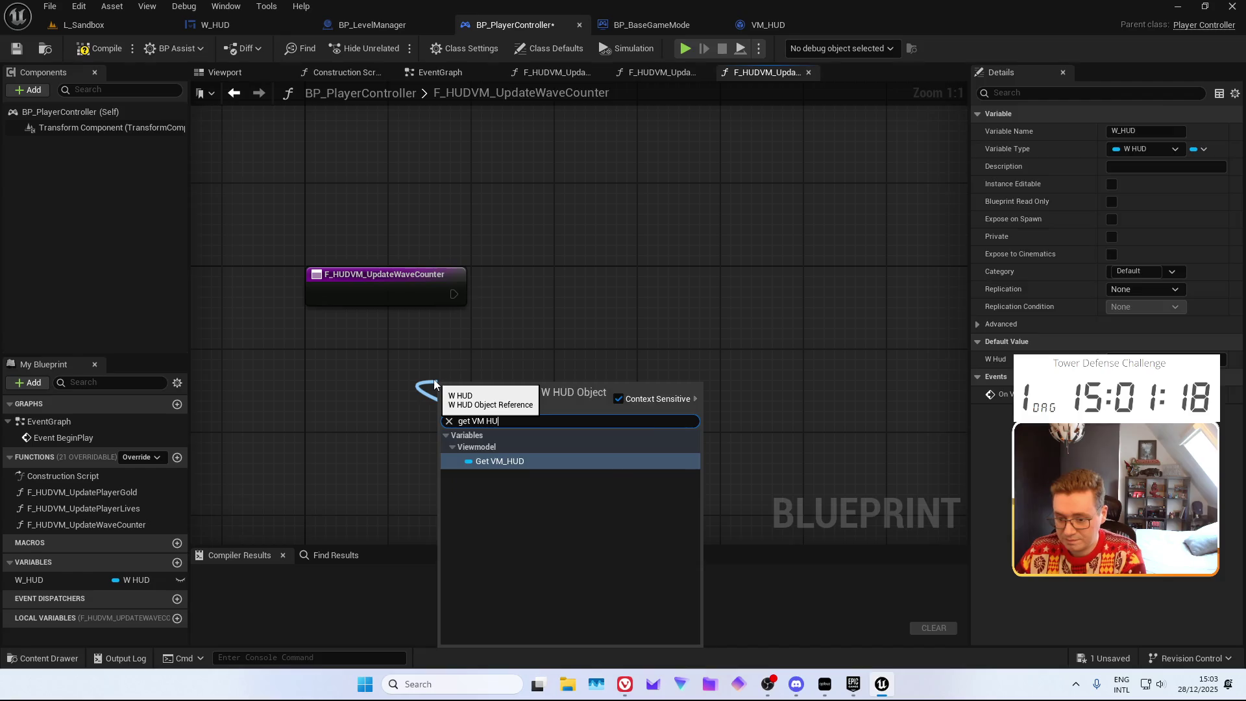
{"action": "key", "text": "Return"}
{"action": "left_click_drag", "start_coordinate": [536, 392], "coordinate": [521, 335]}
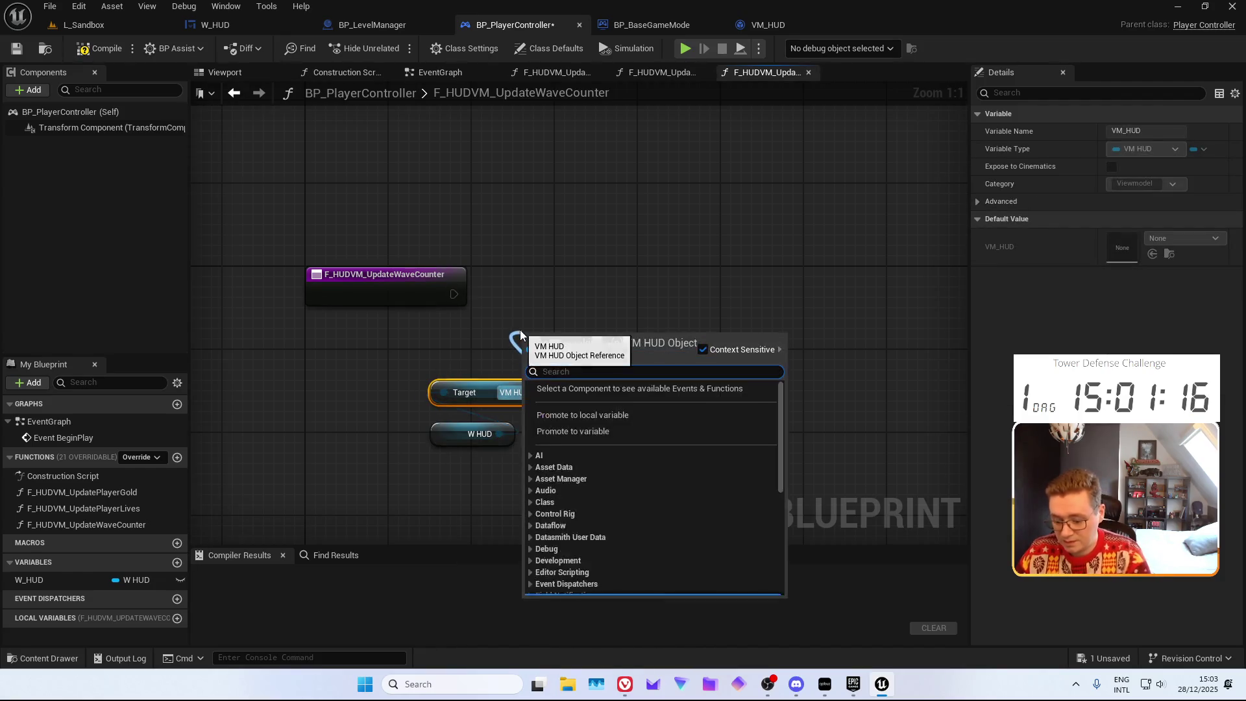
{"action": "type", "text": "upda"}
{"action": "key", "text": "BackSpace"}
{"action": "key", "text": "BackSpace"}
{"action": "type", "text": "wave"}
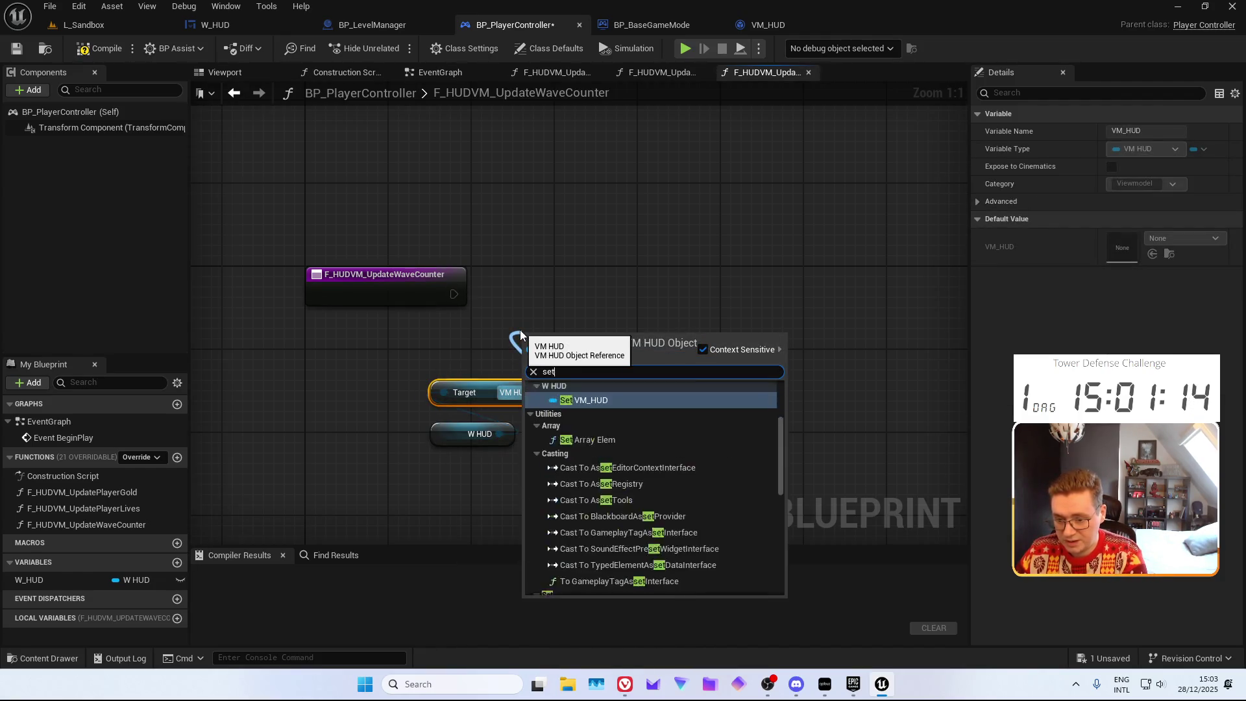
{"action": "key", "text": "Return"}
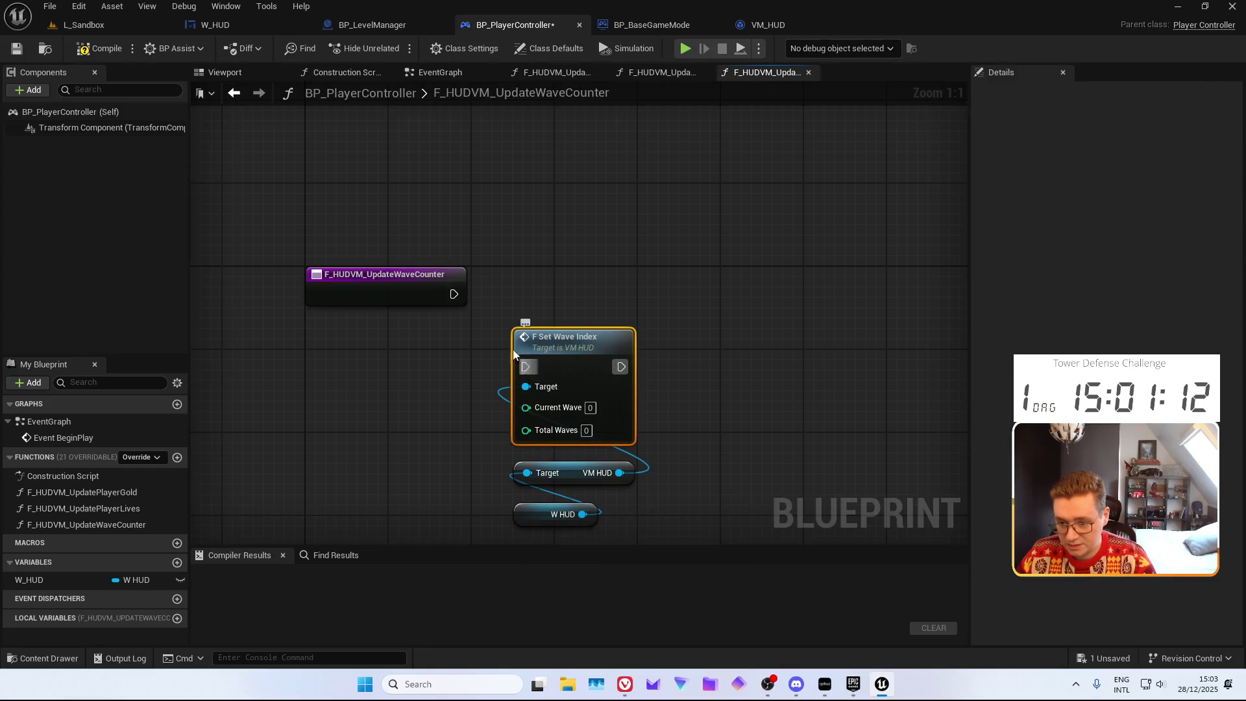
{"action": "left_click_drag", "start_coordinate": [524, 367], "coordinate": [455, 294]}
{"action": "key", "text": "q"}
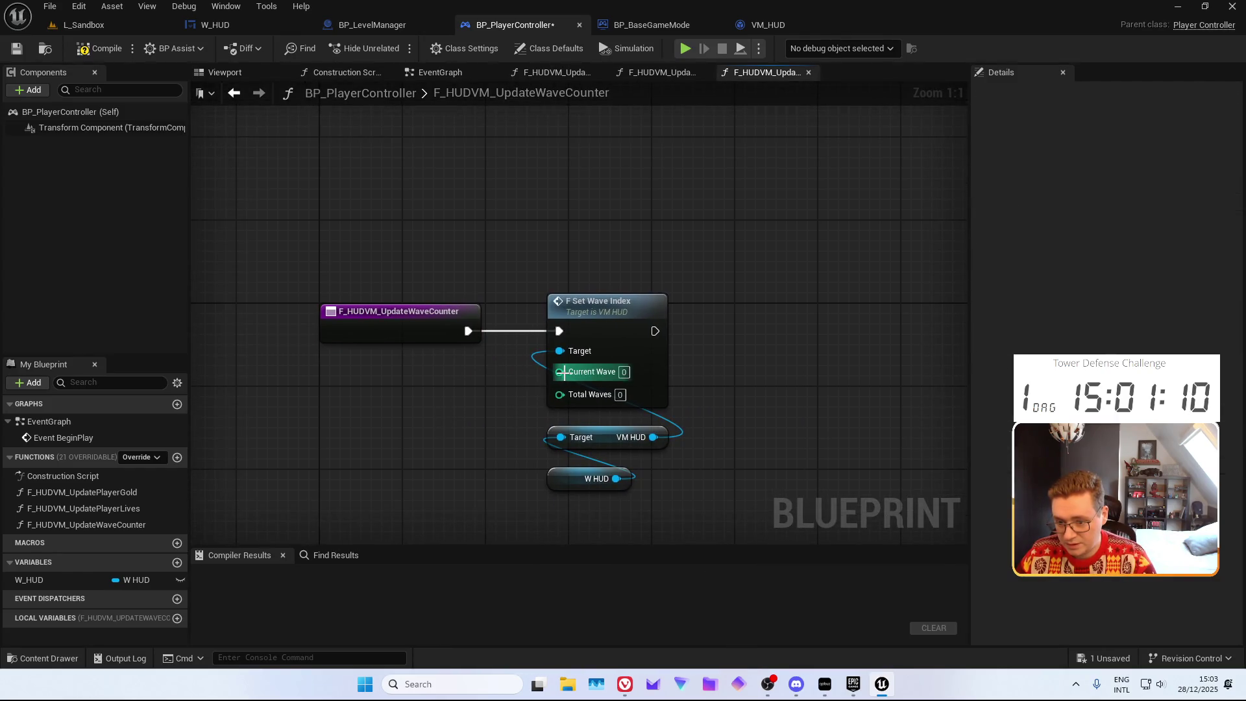
{"action": "mouse_move", "coordinate": [559, 371]}
{"action": "left_mouse_down"}
{"action": "mouse_move", "coordinate": [402, 334]}
{"action": "mouse_move", "coordinate": [529, 383]}
{"action": "mouse_move", "coordinate": [362, 324]}
{"action": "left_mouse_up"}
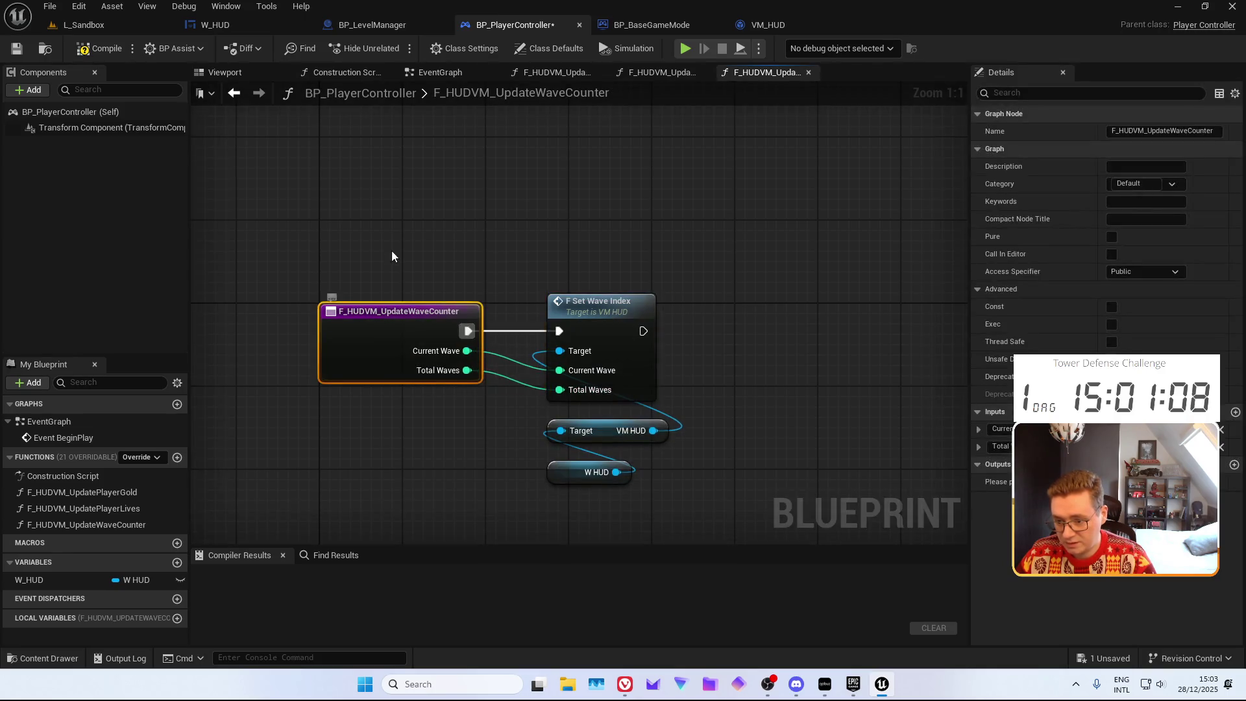
Copy the W HUD and VM HUD getters from UpdatePlayerGold, returning to the UpdatePlayerLives graph
{"action": "double_click", "coordinate": [115, 508]}
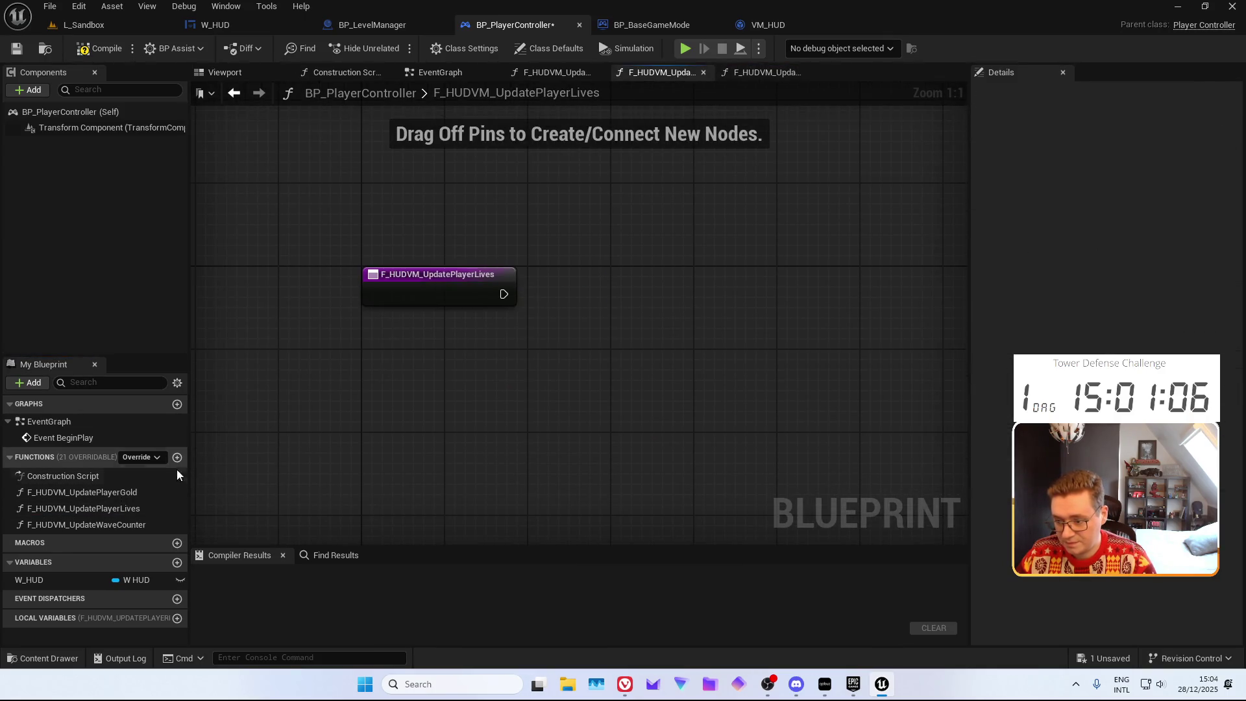
{"action": "double_click", "coordinate": [130, 492]}
{"action": "double_click", "coordinate": [101, 508]}
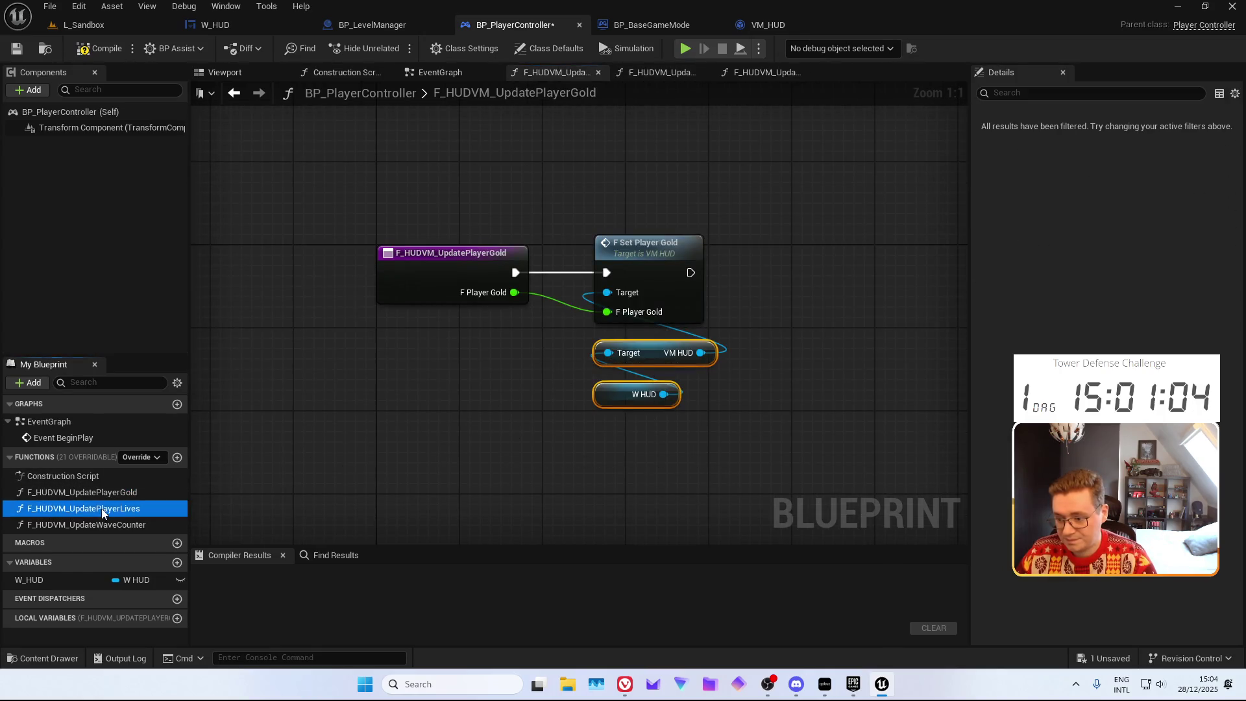
Paste the getters into UpdatePlayerLives and call F Set Player Lives with an I Player Lives input
{"action": "key", "text": "ctrl+v"}
{"action": "left_click_drag", "start_coordinate": [729, 309], "coordinate": [660, 260]}
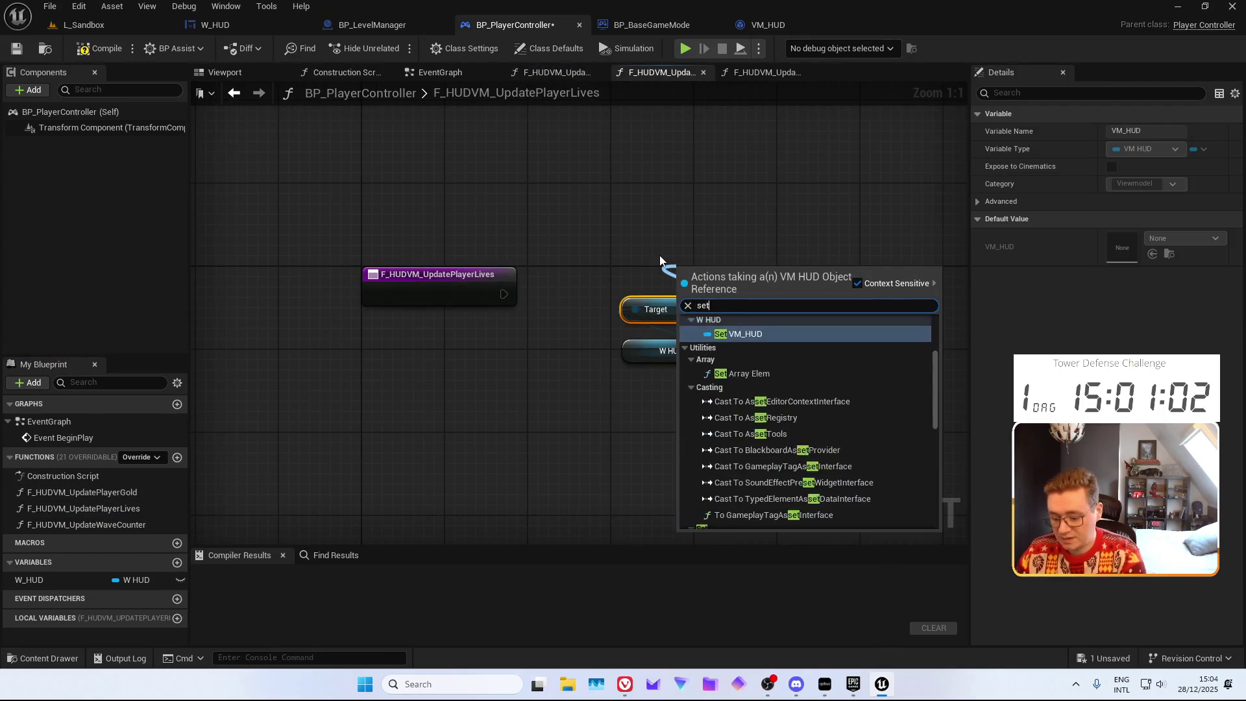
{"action": "type", "text": "set player"}
{"action": "key", "text": "Down"}
{"action": "key", "text": "Return"}
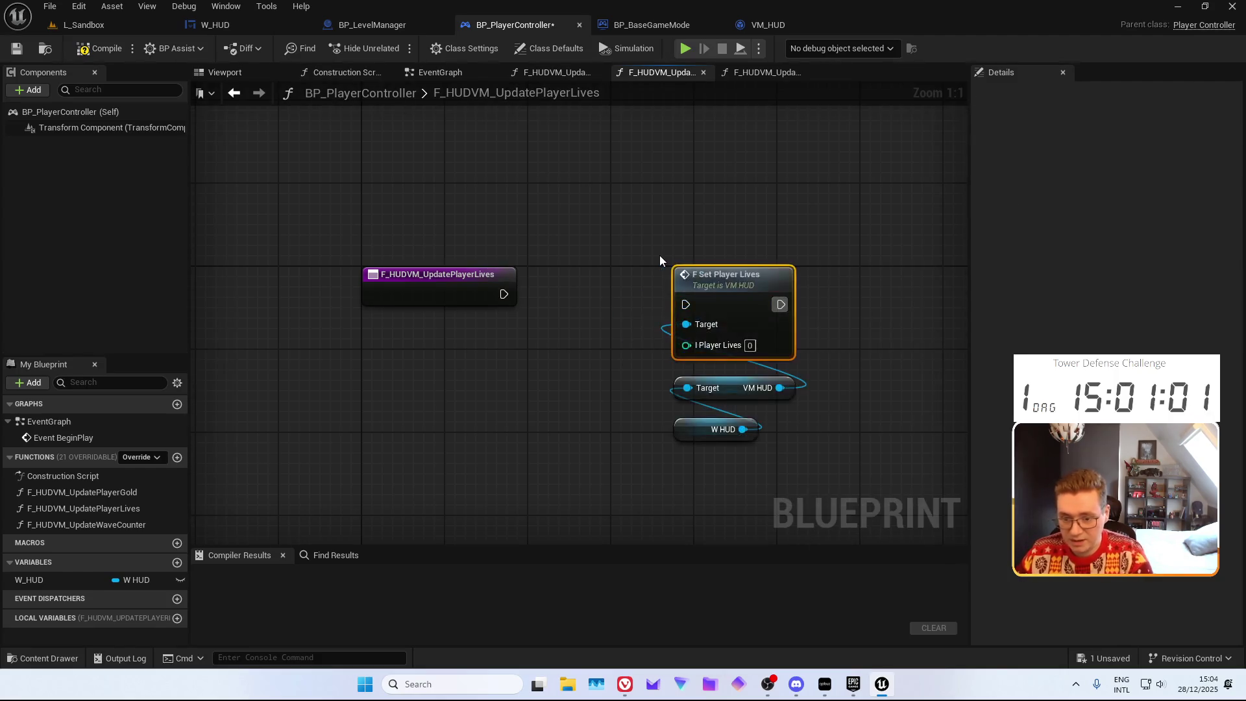
{"action": "left_click_drag", "start_coordinate": [686, 304], "coordinate": [501, 295]}
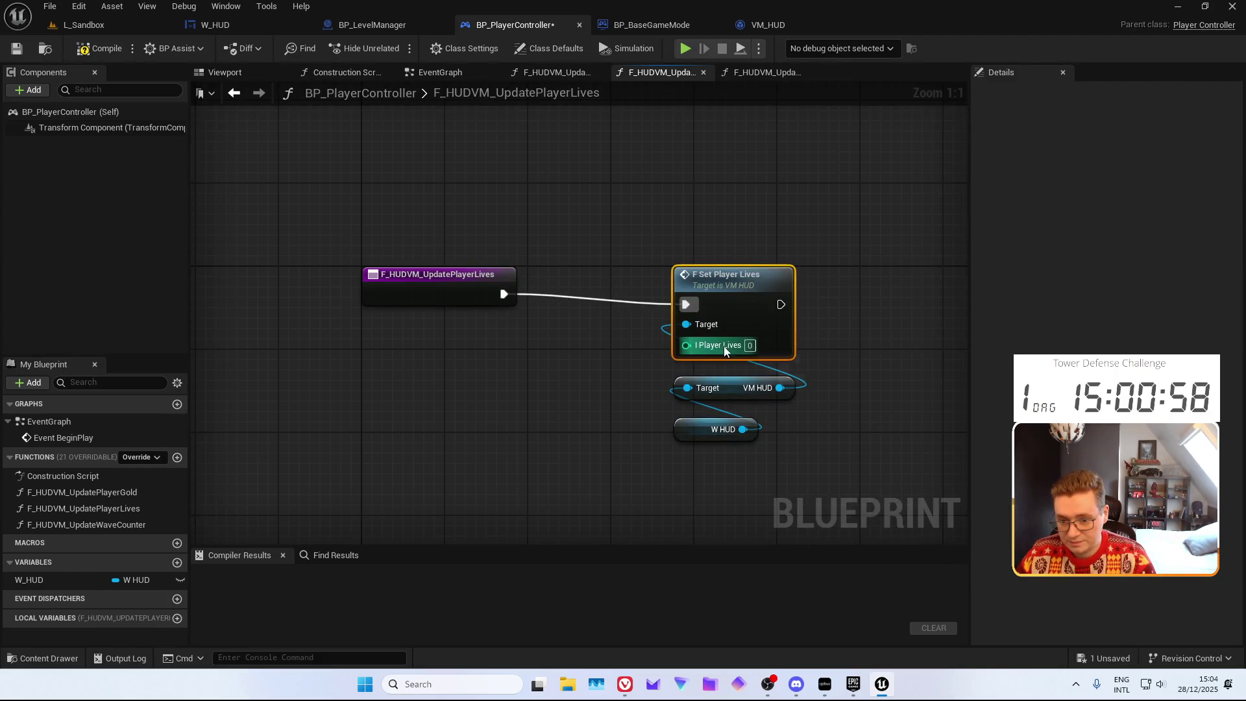
{"action": "left_click_drag", "start_coordinate": [686, 346], "coordinate": [467, 302]}
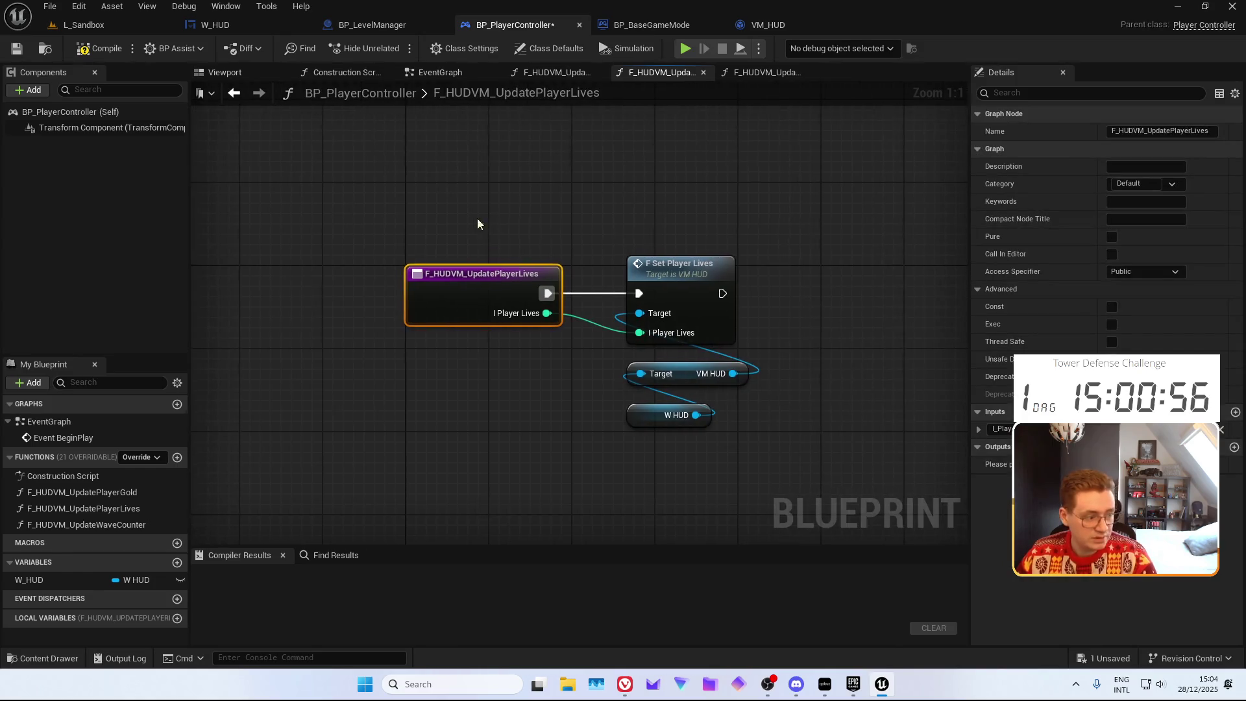
Compile and save BP_PlayerController
{"action": "left_click", "coordinate": [98, 48]}
{"action": "left_click", "coordinate": [16, 49]}
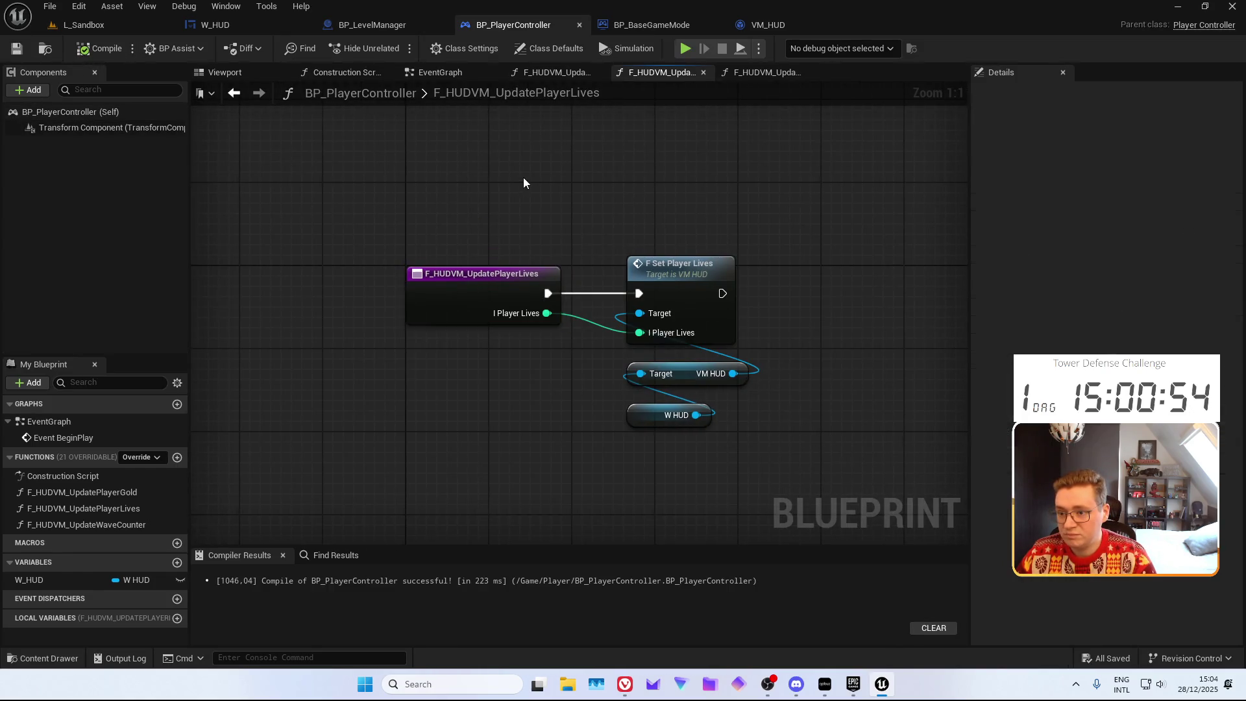
{"action": "left_click", "coordinate": [649, 25]}
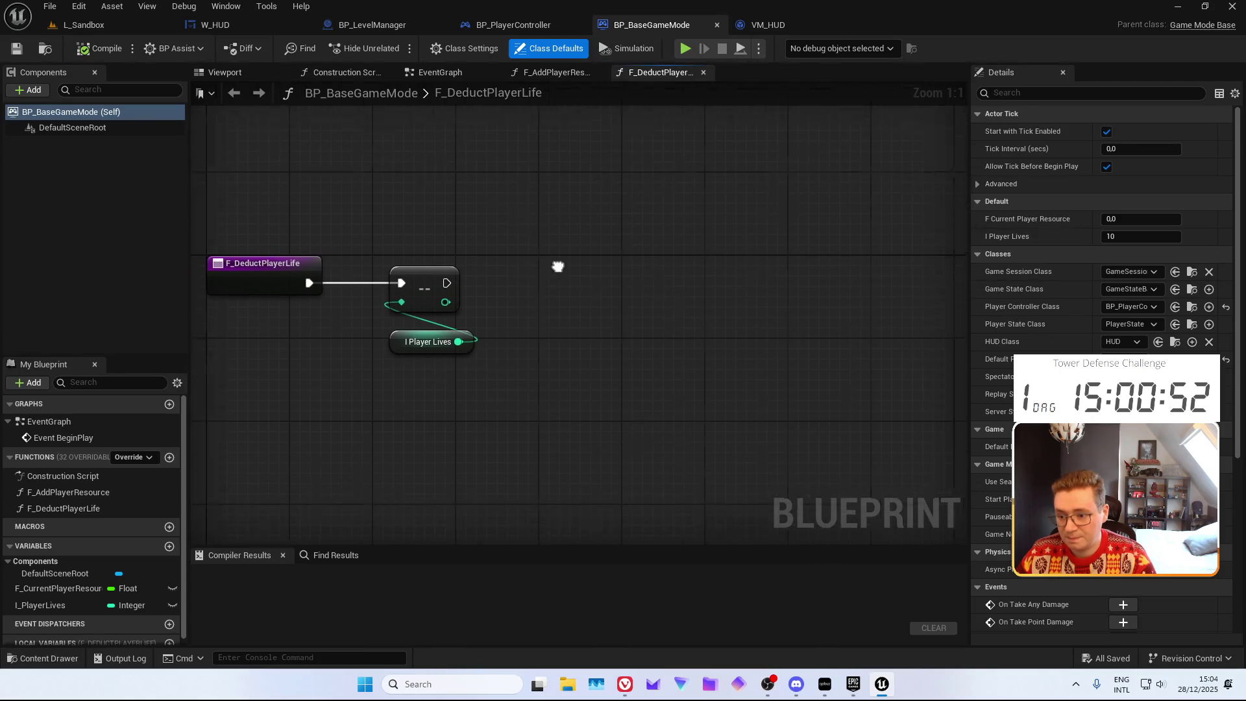
In F_DeductPlayerLife, add Get Player Controller and a pure Cast To BP_PlayerController
{"action": "right_click", "coordinate": [546, 378]}
{"action": "type", "text": "getplayer"}
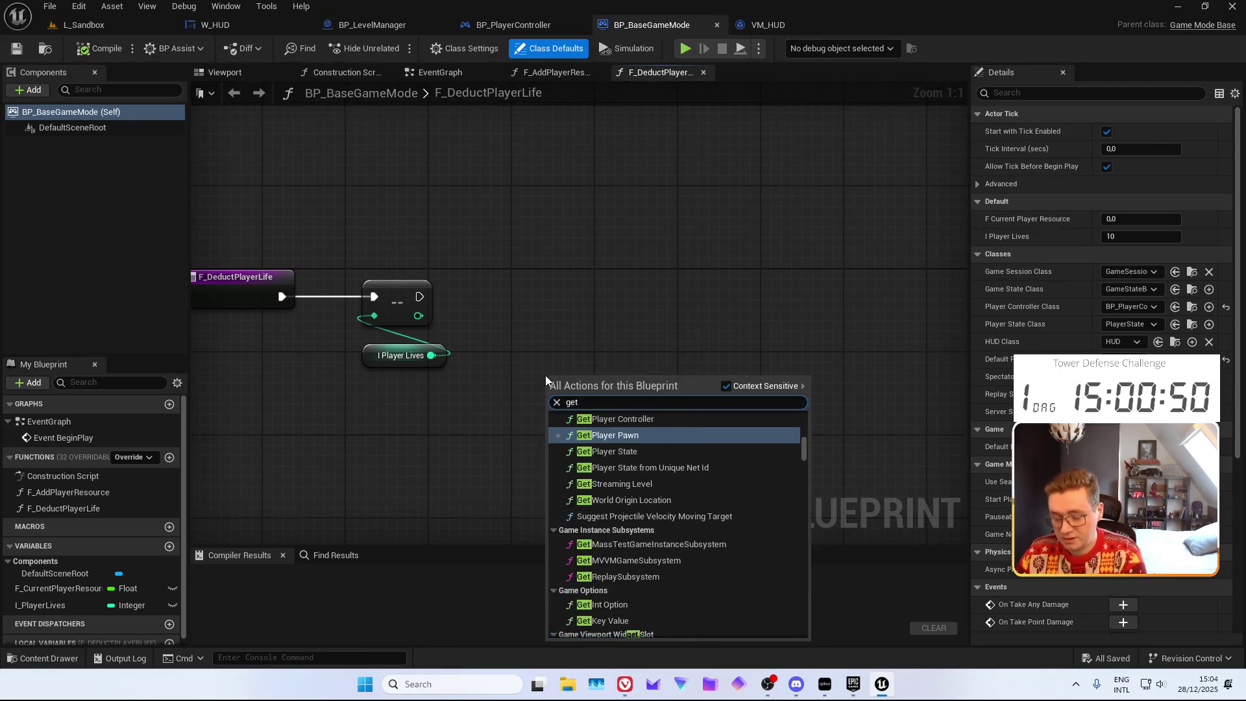
{"action": "key", "text": "Escape"}
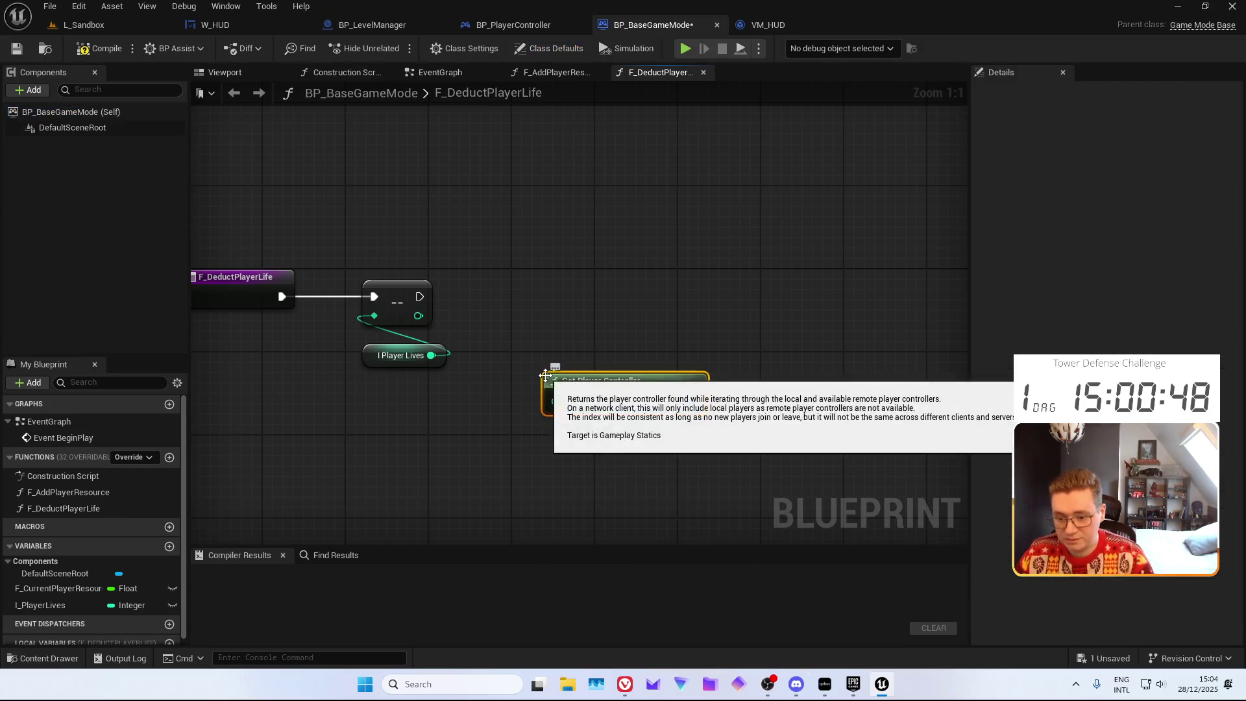
{"action": "left_click_drag", "start_coordinate": [699, 400], "coordinate": [577, 300]}
{"action": "type", "text": "cast to bp_player"}
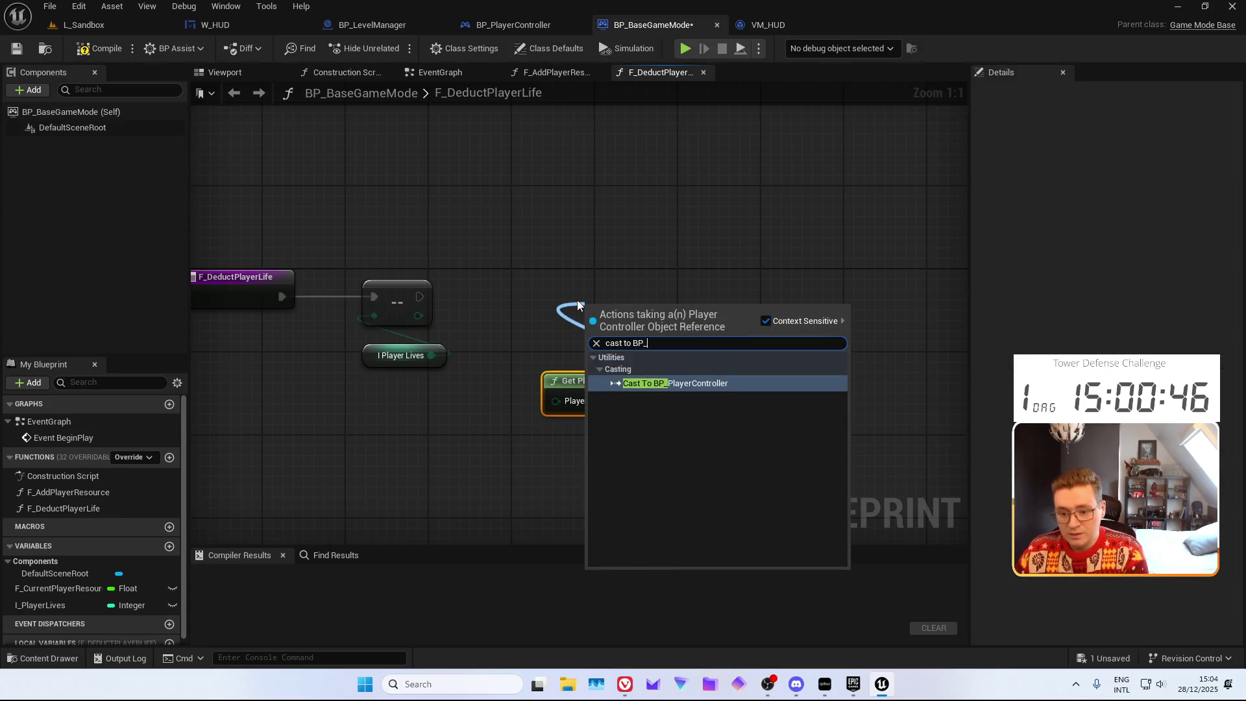
{"action": "key", "text": "Return"}
{"action": "right_click", "coordinate": [656, 311]}
{"action": "mouse_move", "coordinate": [731, 528]}
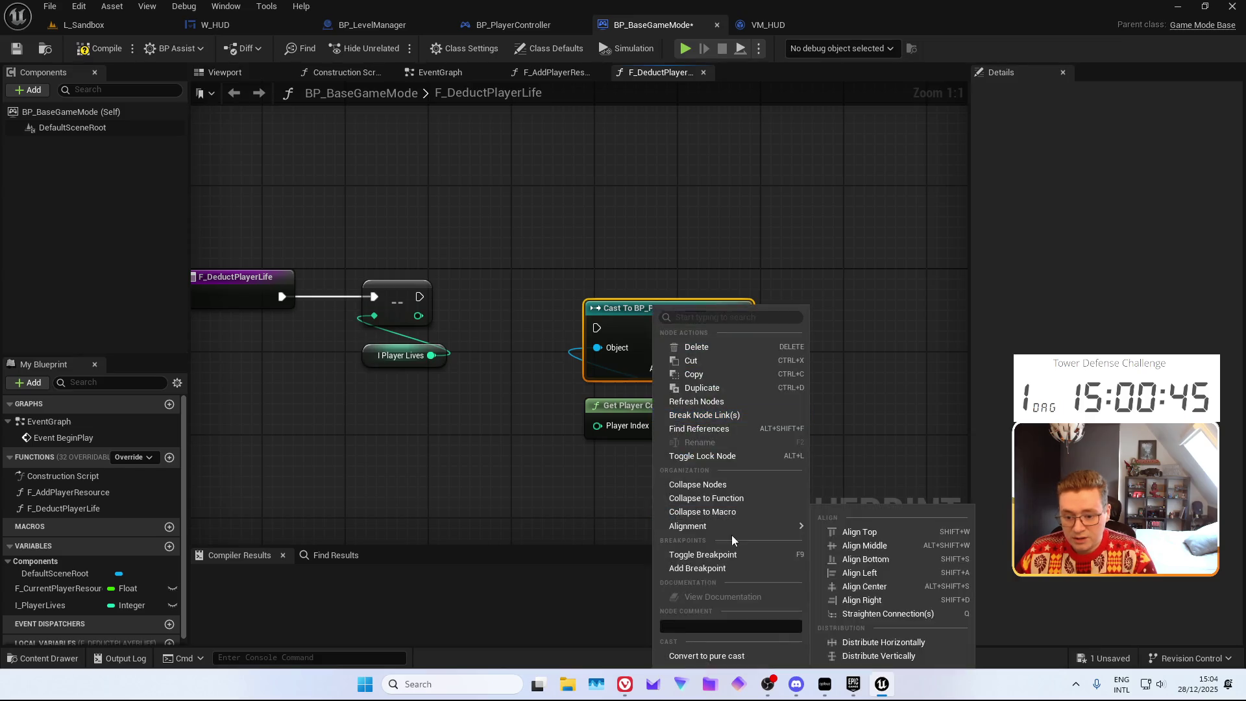
{"action": "left_click", "coordinate": [707, 655]}
Call F HUDVM Update Player Lives with the new lives count, then compile and save
{"action": "left_click_drag", "start_coordinate": [682, 339], "coordinate": [613, 259]}
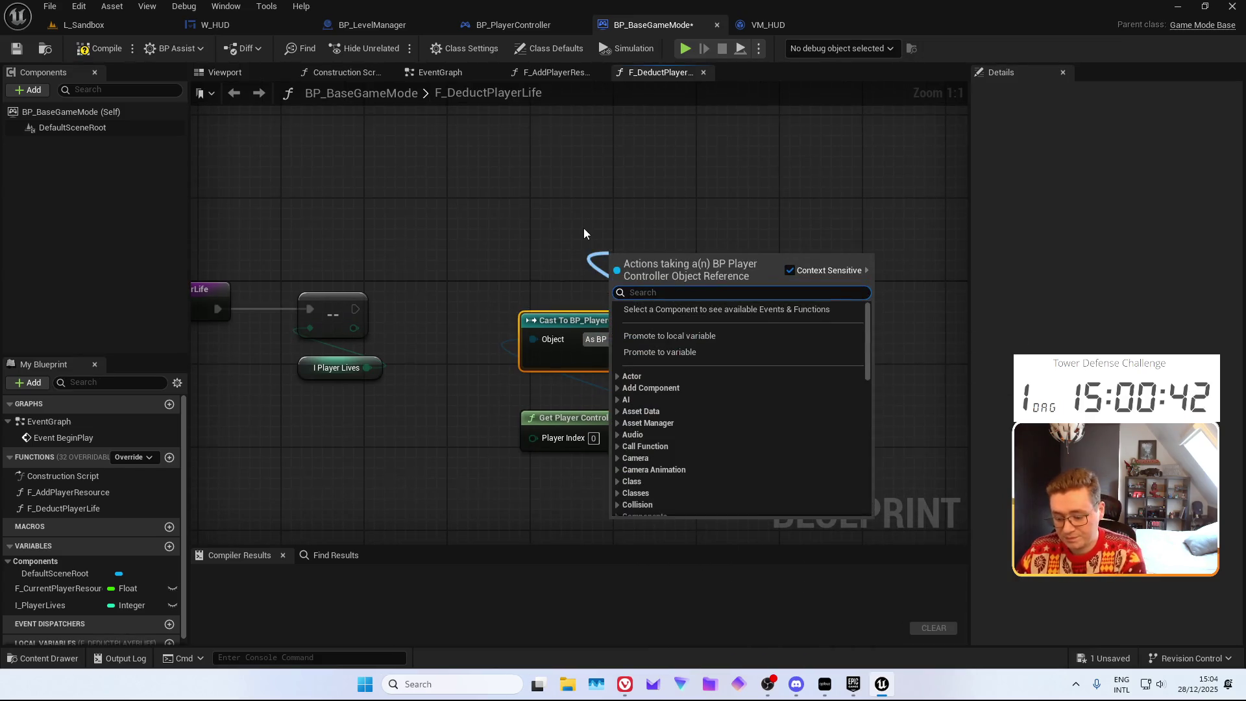
{"action": "type", "text": "F"}
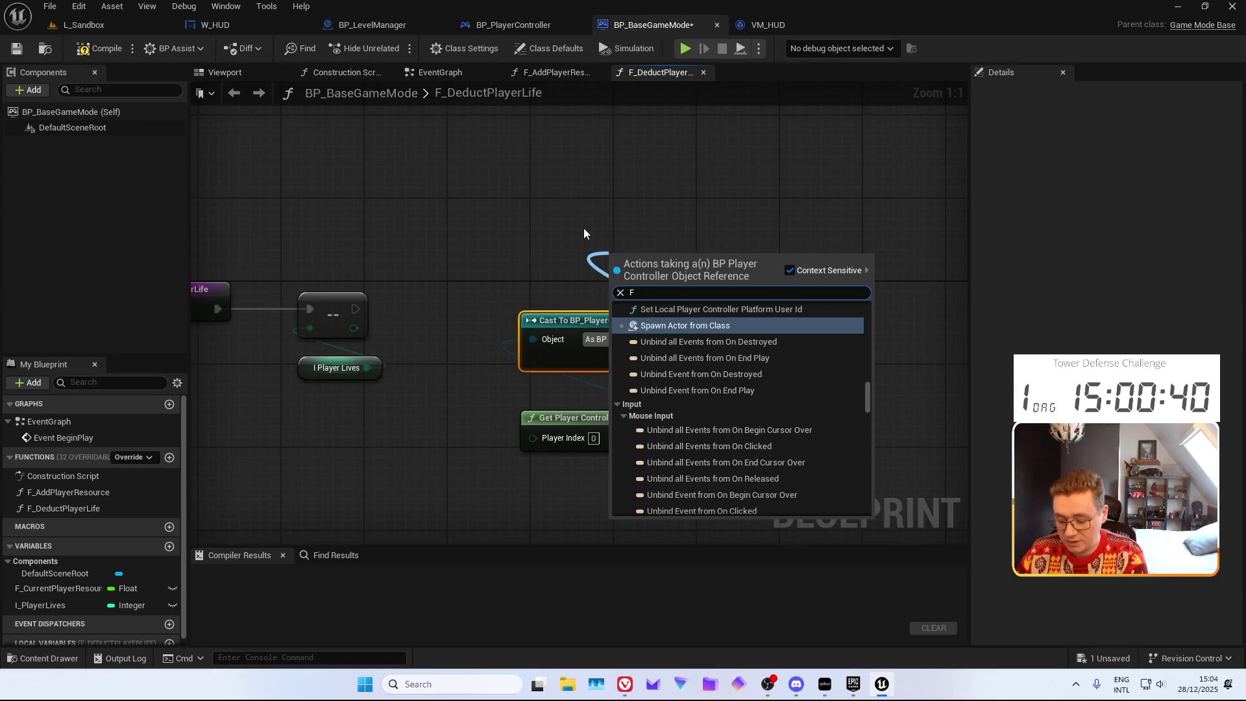
{"action": "type", "text": "_HUDVM"}
{"action": "key", "text": "Return"}
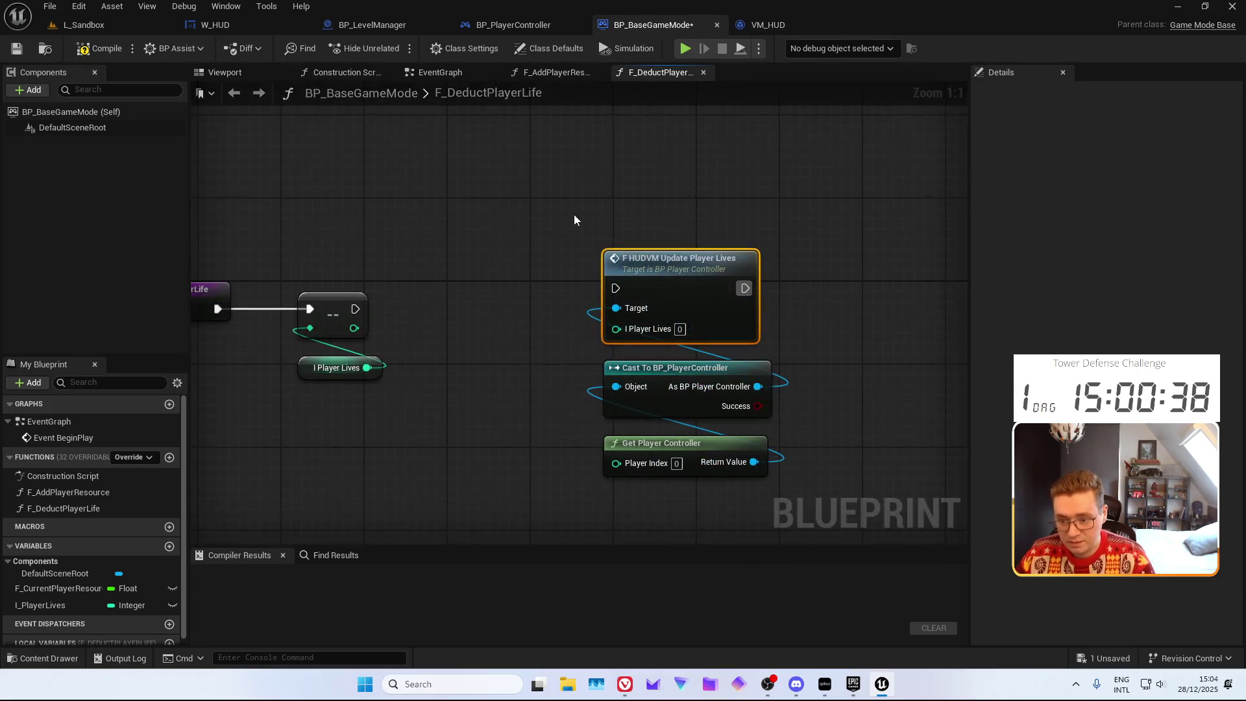
{"action": "mouse_move", "coordinate": [354, 327]}
{"action": "left_mouse_down"}
{"action": "mouse_move", "coordinate": [616, 329]}
{"action": "mouse_move", "coordinate": [418, 302]}
{"action": "mouse_move", "coordinate": [357, 310]}
{"action": "left_mouse_up"}
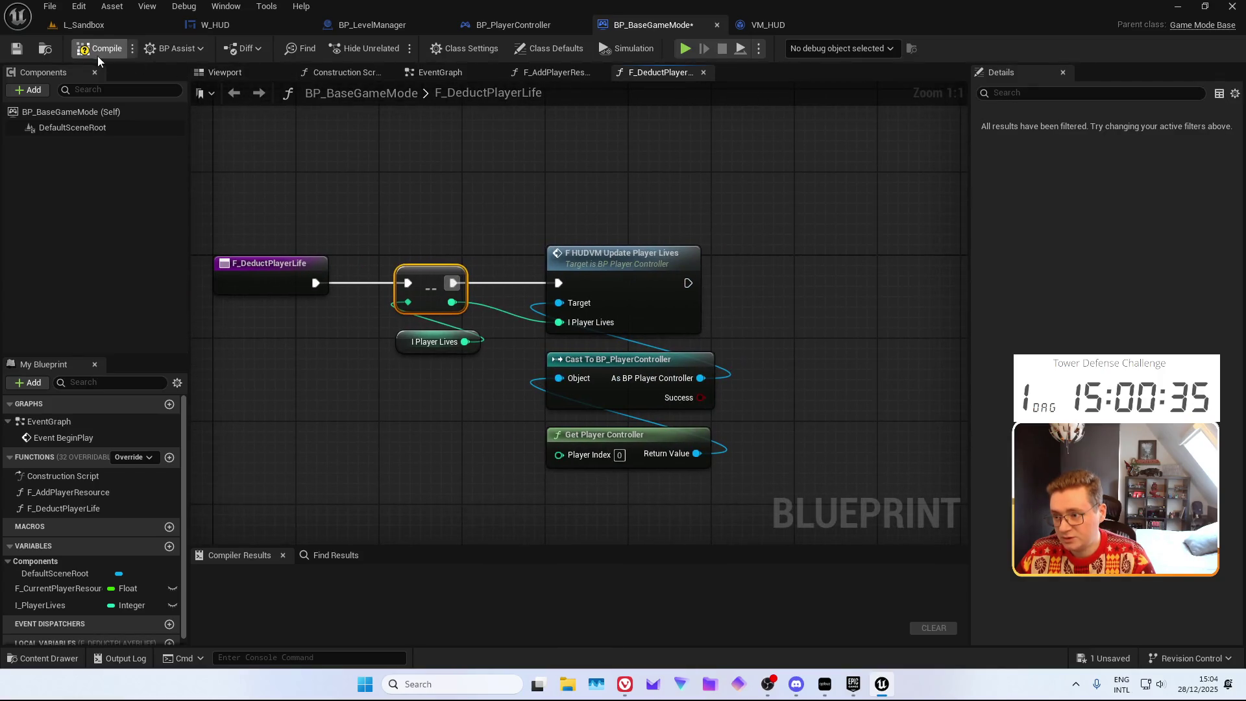
{"action": "left_click", "coordinate": [12, 53]}
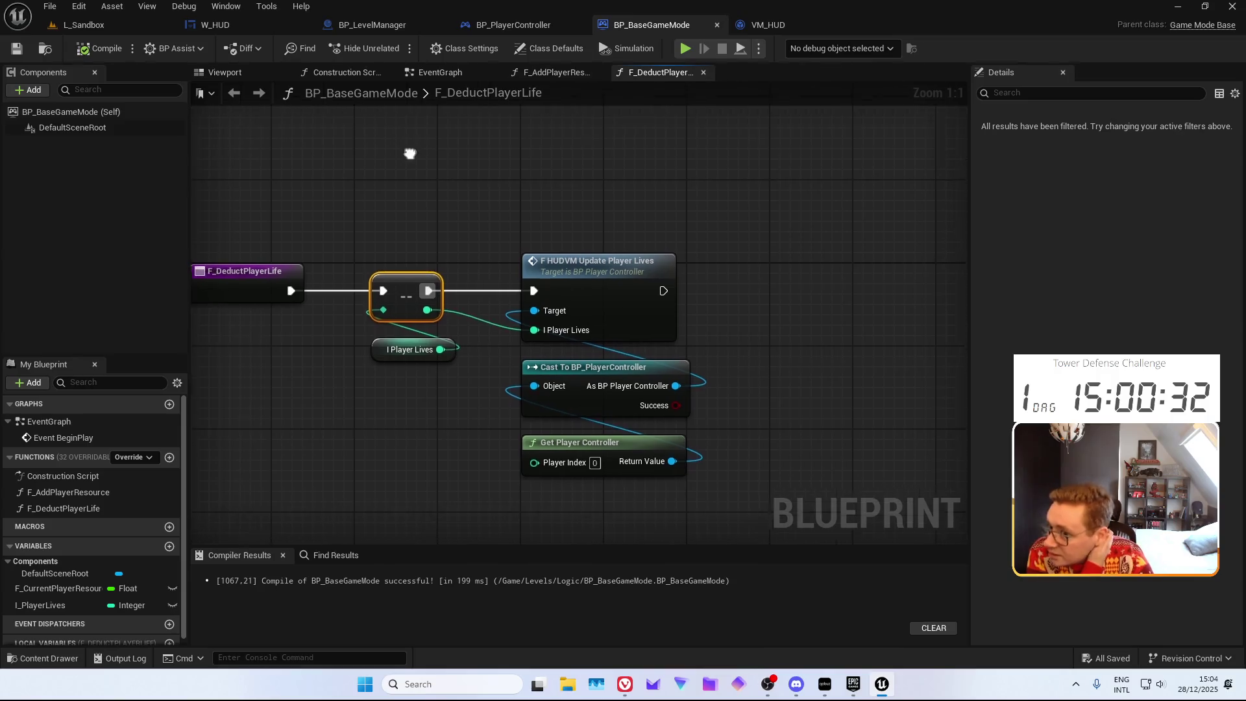
{"action": "left_click", "coordinate": [565, 75]}
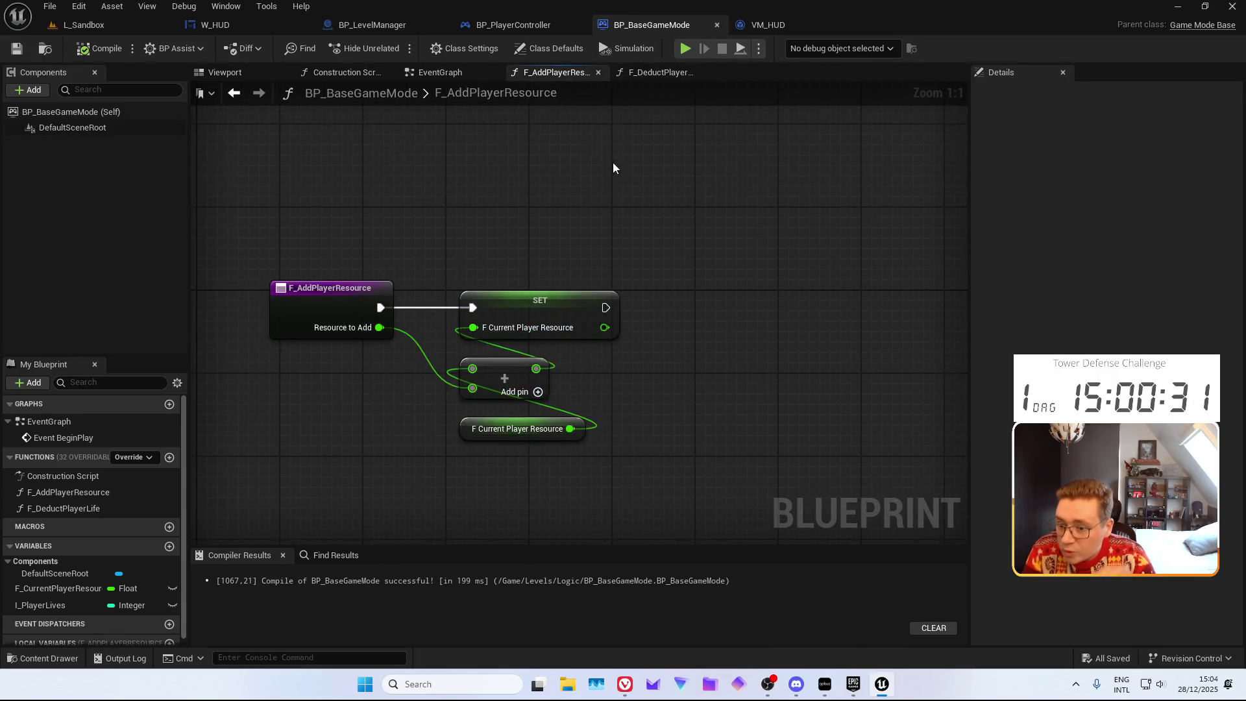
Copy the Get Player Controller and cast nodes from F_DeductPlayerLife into F_AddPlayerResource
{"action": "left_click", "coordinate": [643, 74]}
{"action": "left_click_drag", "start_coordinate": [674, 524], "coordinate": [636, 409]}
{"action": "left_click", "coordinate": [562, 73]}
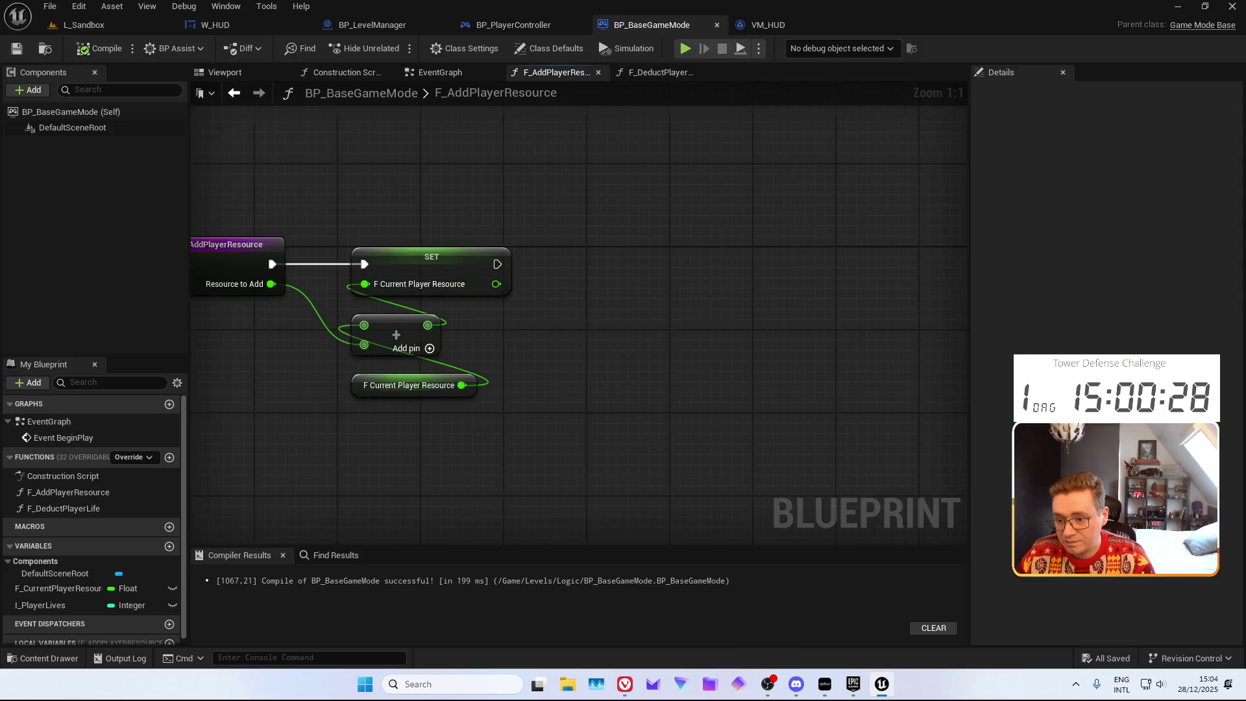
{"action": "key", "text": "ctrl+v"}
{"action": "right_click", "coordinate": [562, 290]}
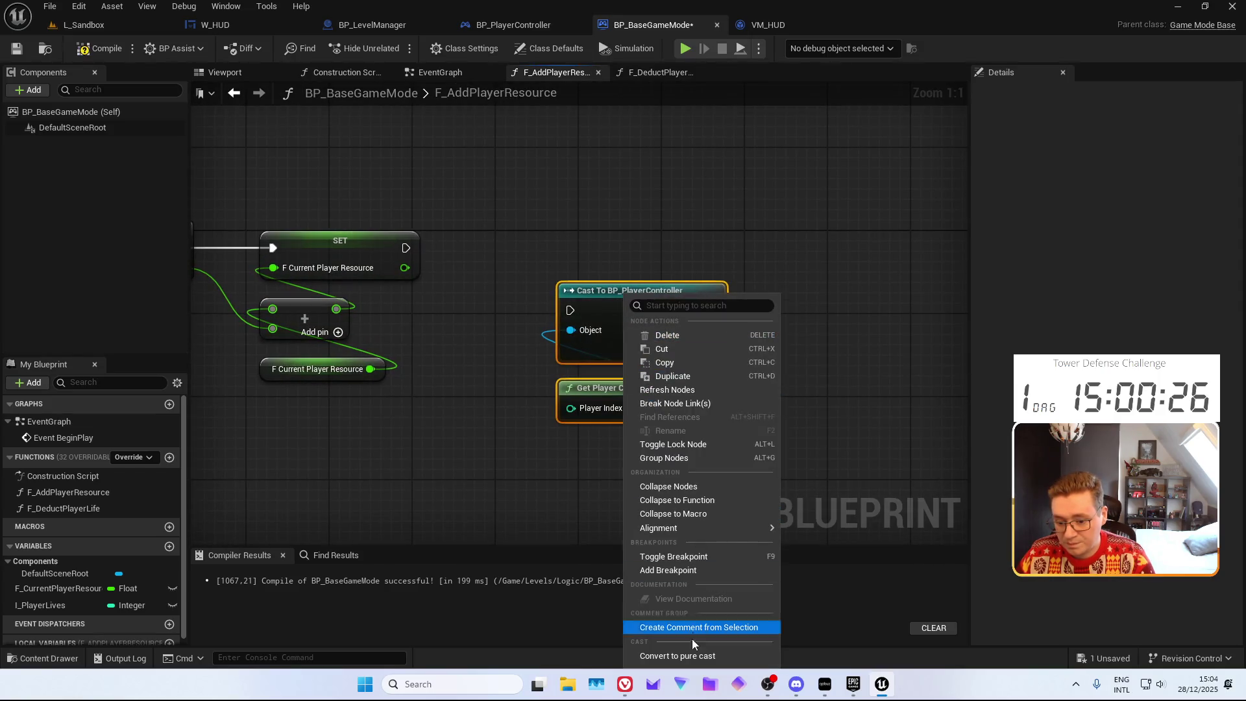
{"action": "key", "text": "Escape"}
Call F HUDVM Update Player Gold after the resource SET, then compile and save
{"action": "left_click_drag", "start_coordinate": [712, 316], "coordinate": [639, 260]}
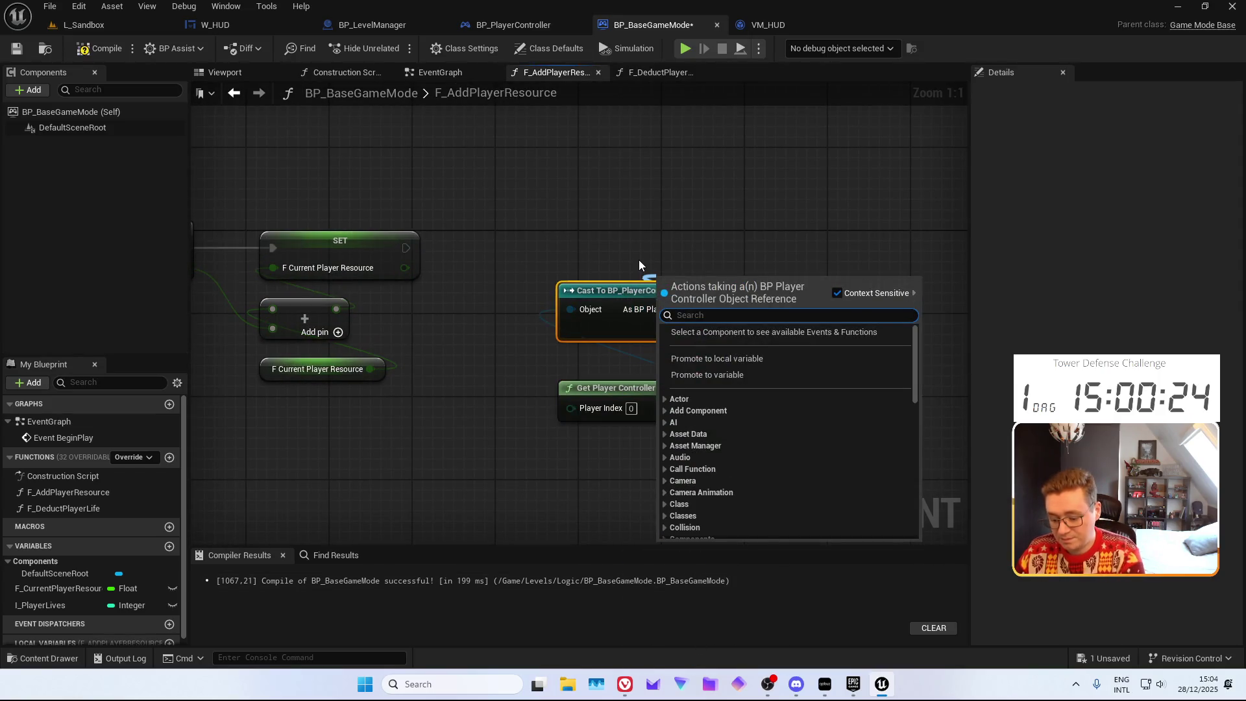
{"action": "type", "text": "set player gold"}
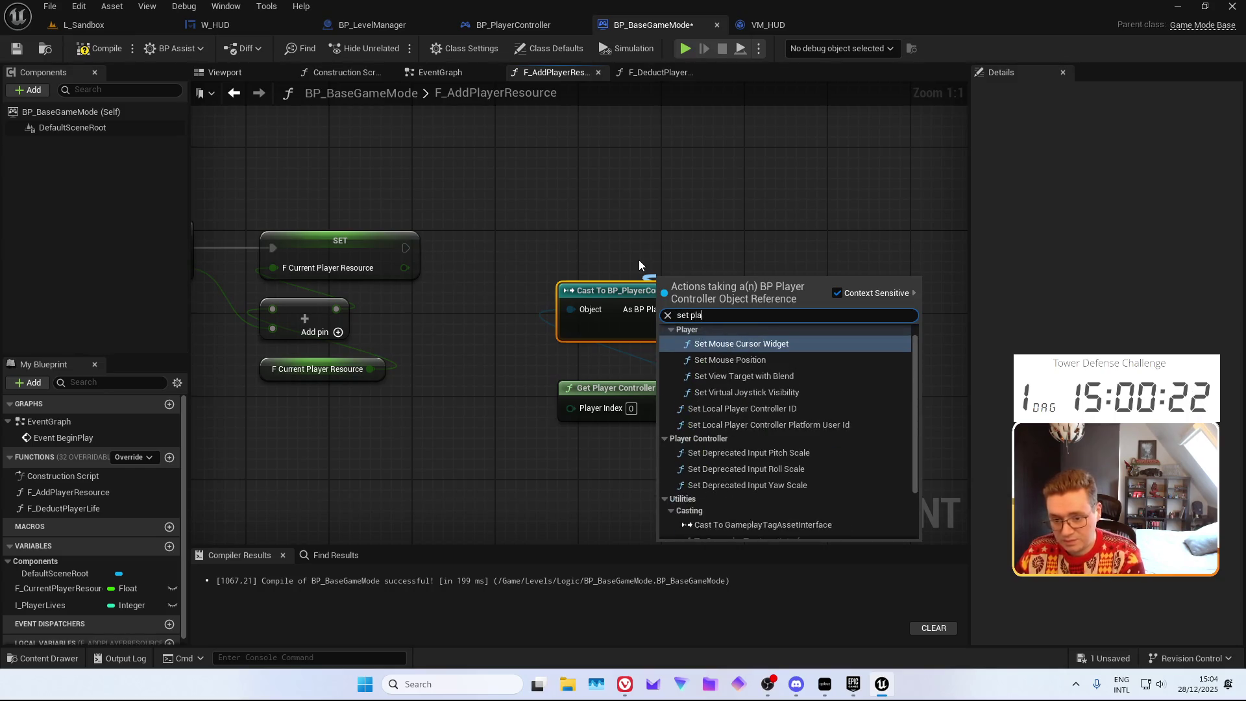
{"action": "key", "text": "ctrl+a"}
{"action": "key", "text": "BackSpace"}
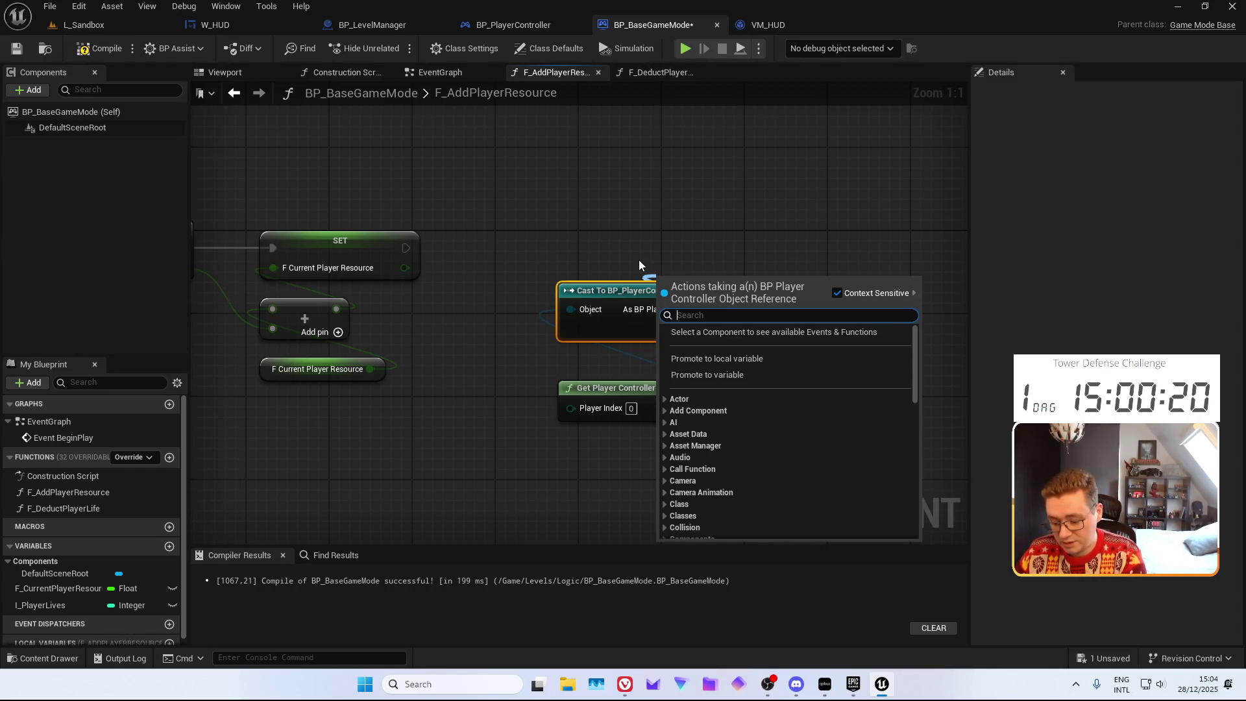
{"action": "type", "text": "F HUD VM"}
{"action": "key", "text": "Return"}
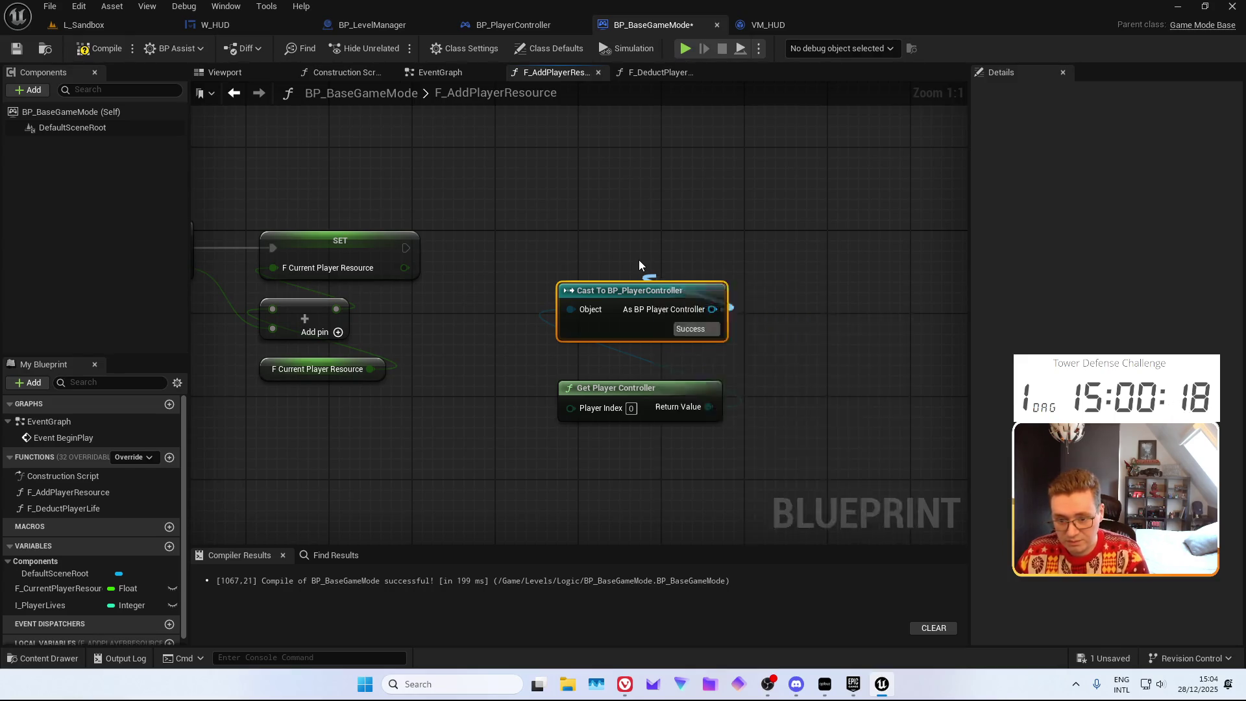
{"action": "mouse_move", "coordinate": [663, 310]}
{"action": "left_mouse_down"}
{"action": "mouse_move", "coordinate": [422, 214]}
{"action": "mouse_move", "coordinate": [400, 245]}
{"action": "mouse_move", "coordinate": [682, 353]}
{"action": "left_mouse_up"}
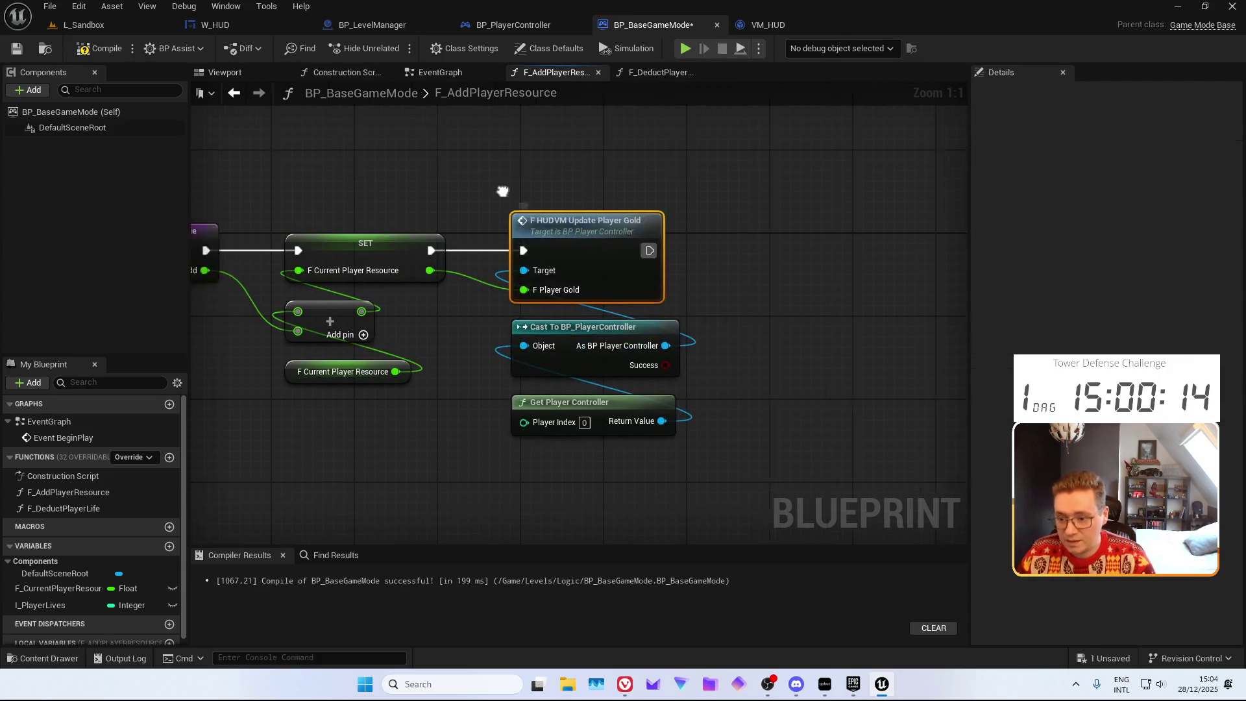
{"action": "left_click", "coordinate": [17, 48]}
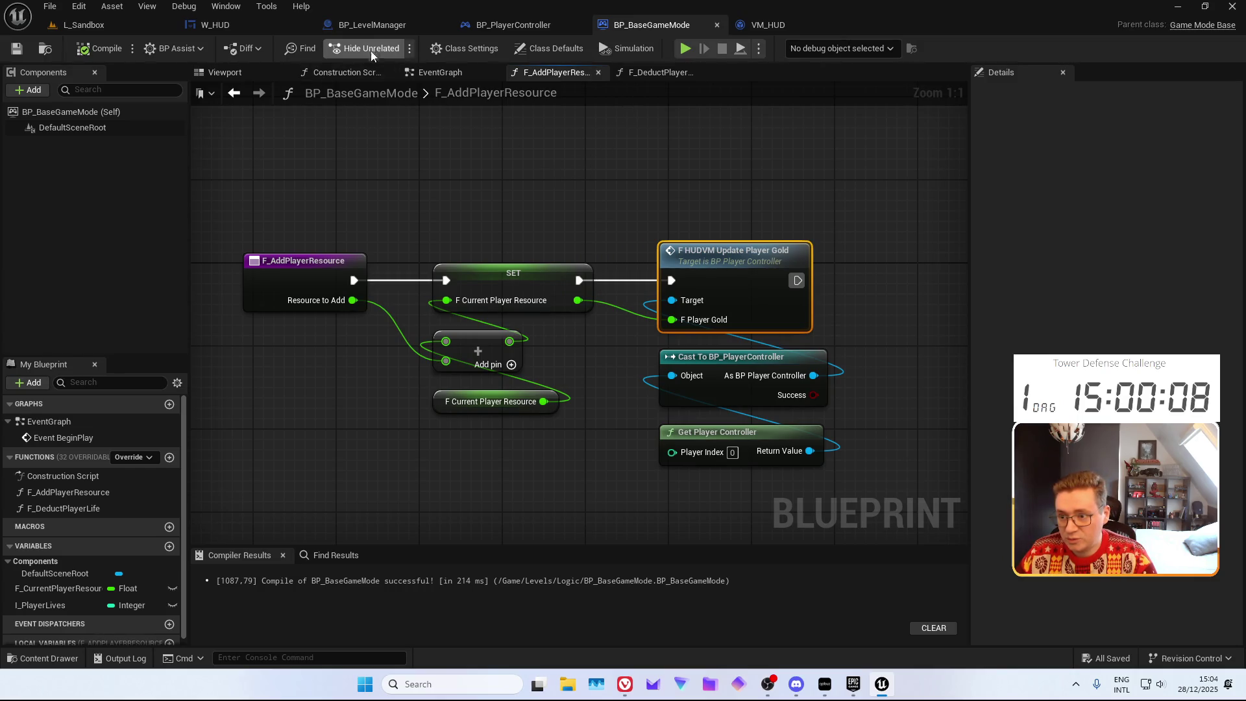
Switch to BP_LevelManager and bring its F_RemoveUnitFromArray graph into view
{"action": "left_click", "coordinate": [371, 25]}
{"action": "scroll", "coordinate": [525, 186], "scroll_direction": "down", "scroll_amount": 2}
{"action": "left_click_drag", "start_coordinate": [526, 185], "coordinate": [498, 180]}
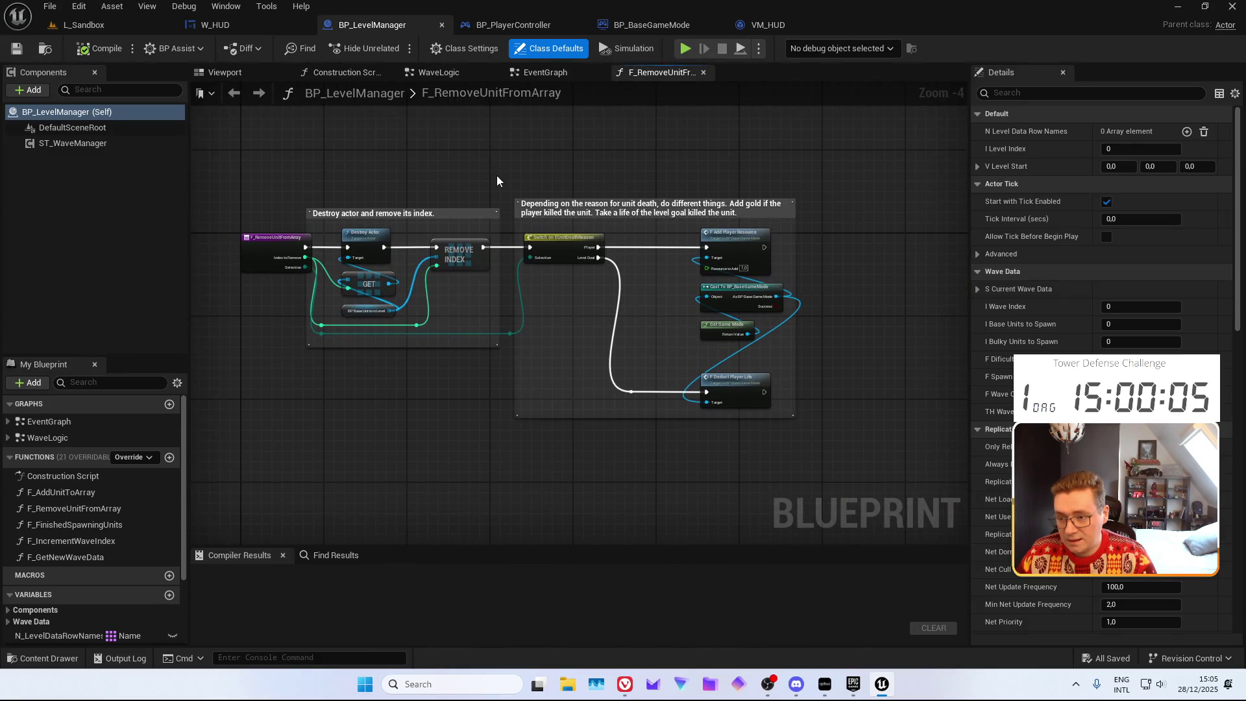
Open the ST_WaveSpawning state tree from Levels > Logic and inspect the EndWave state's task
{"action": "key", "text": "ctrl+space"}
{"action": "left_click", "coordinate": [60, 539]}
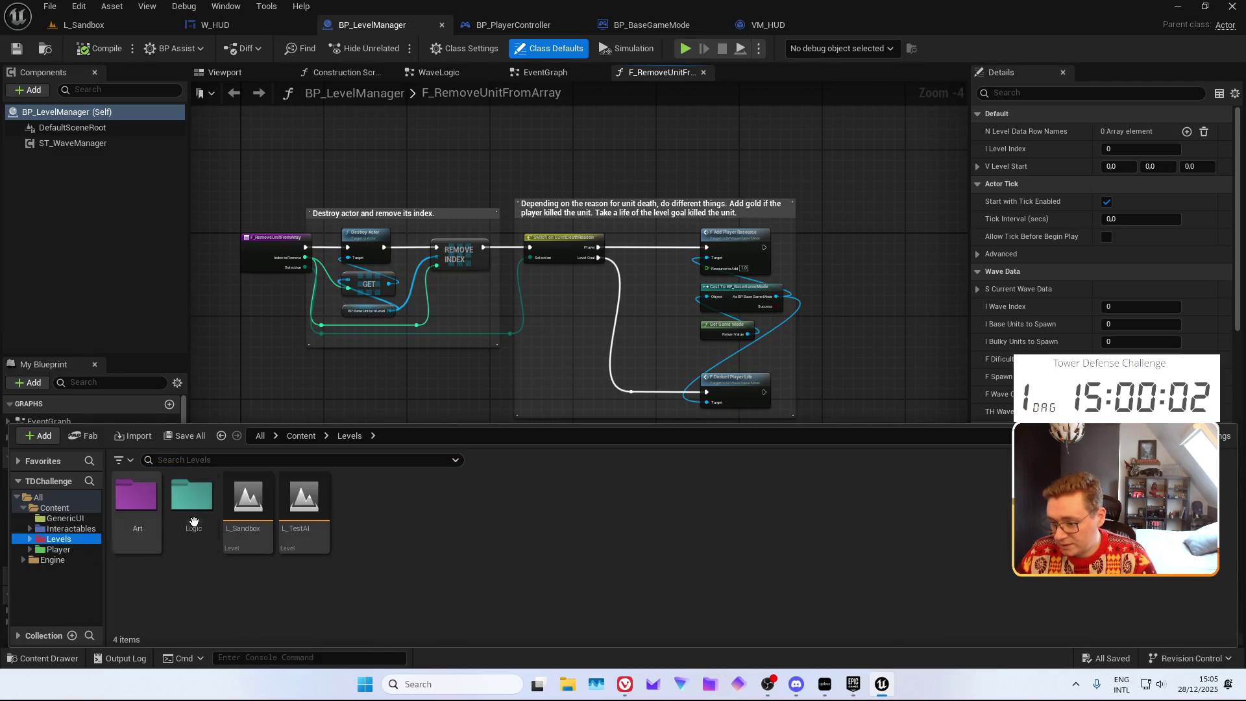
{"action": "double_click", "coordinate": [213, 510]}
{"action": "double_click", "coordinate": [528, 510]}
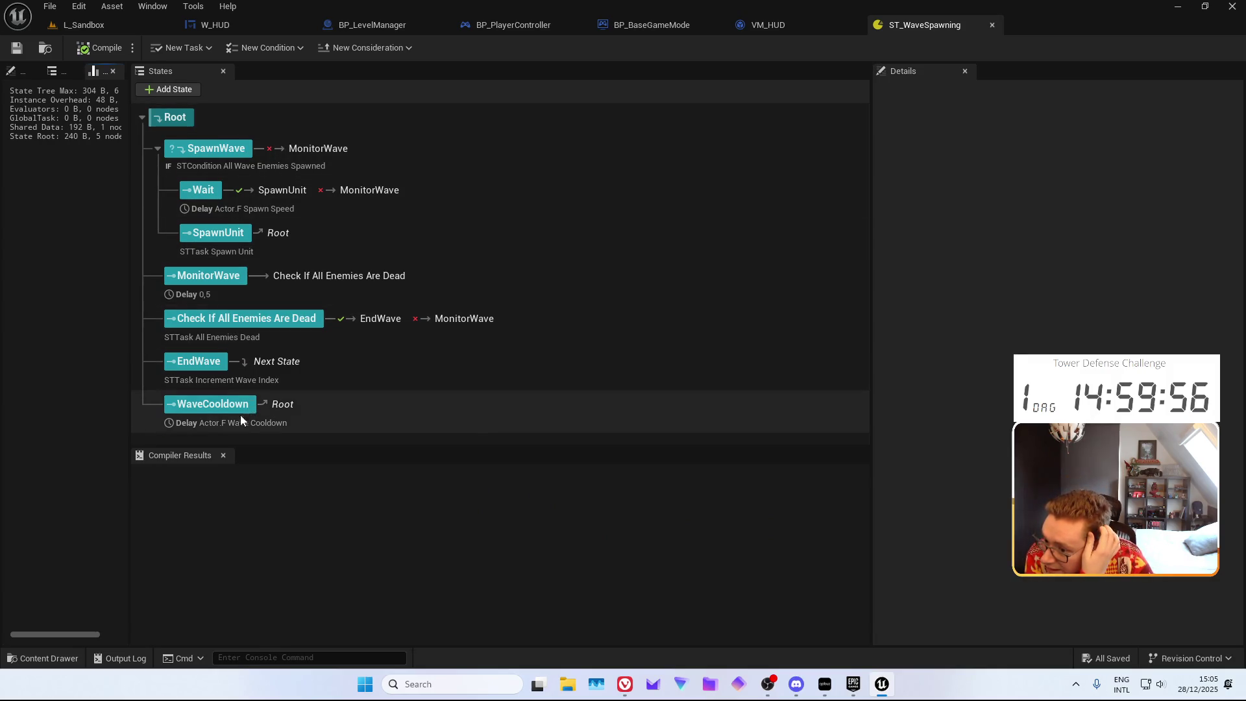
{"action": "left_click", "coordinate": [226, 388]}
Open STTask_IncrementWaveIndex and jump from its Increment Wave Index call into F_IncrementWaveIndex
{"action": "key", "text": "ctrl+space"}
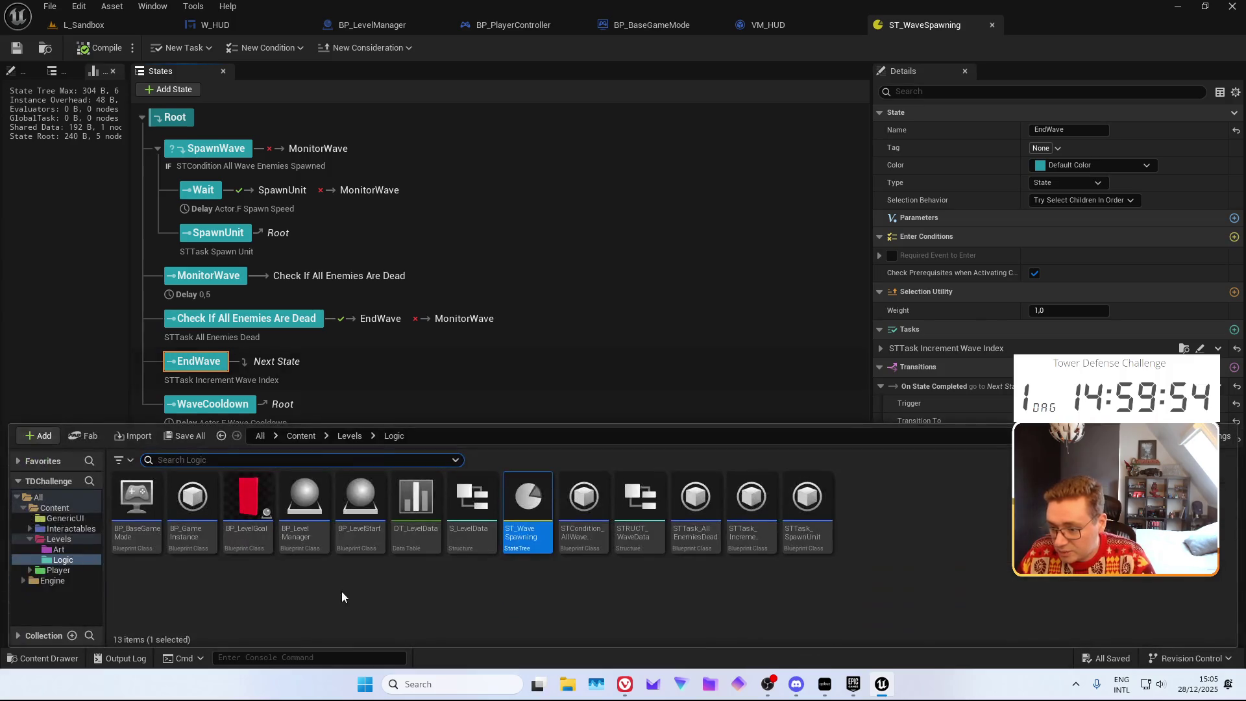
{"action": "left_click", "coordinate": [751, 541]}
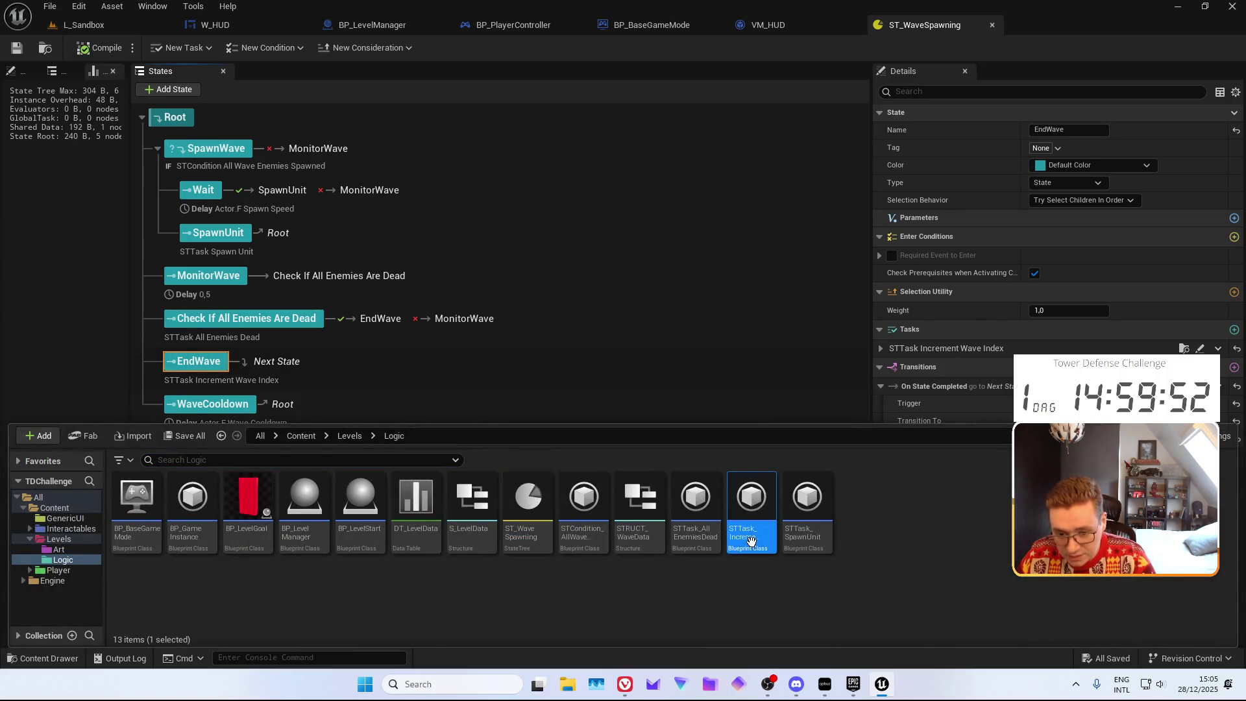
{"action": "key", "text": "Return"}
{"action": "mouse_move", "coordinate": [793, 175]}
{"action": "left_mouse_down"}
{"action": "mouse_move", "coordinate": [749, 170]}
{"action": "mouse_move", "coordinate": [771, 173]}
{"action": "left_mouse_up"}
{"action": "left_click", "coordinate": [768, 247]}
{"action": "double_click", "coordinate": [767, 248]}
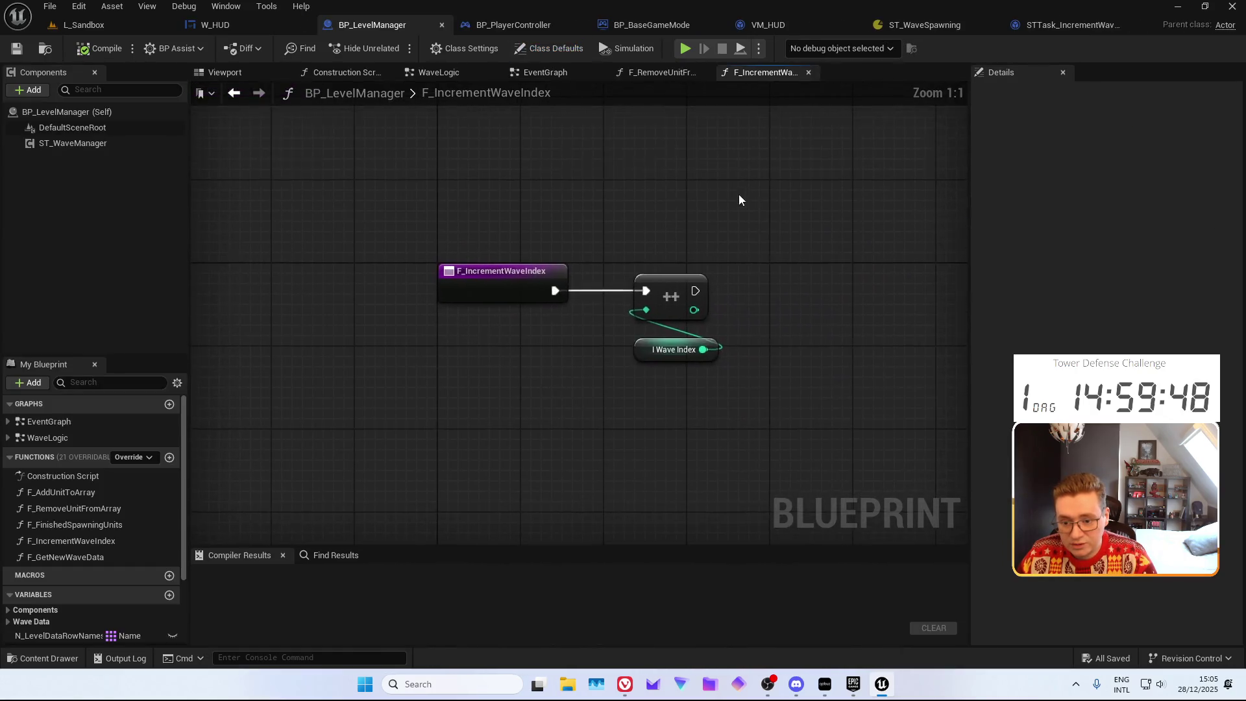
Paste the player controller cast as a pure cast, call F HUDVM Update Wave Counter, and feed Current Wave the incremented index
{"action": "key", "text": "ctrl+v"}
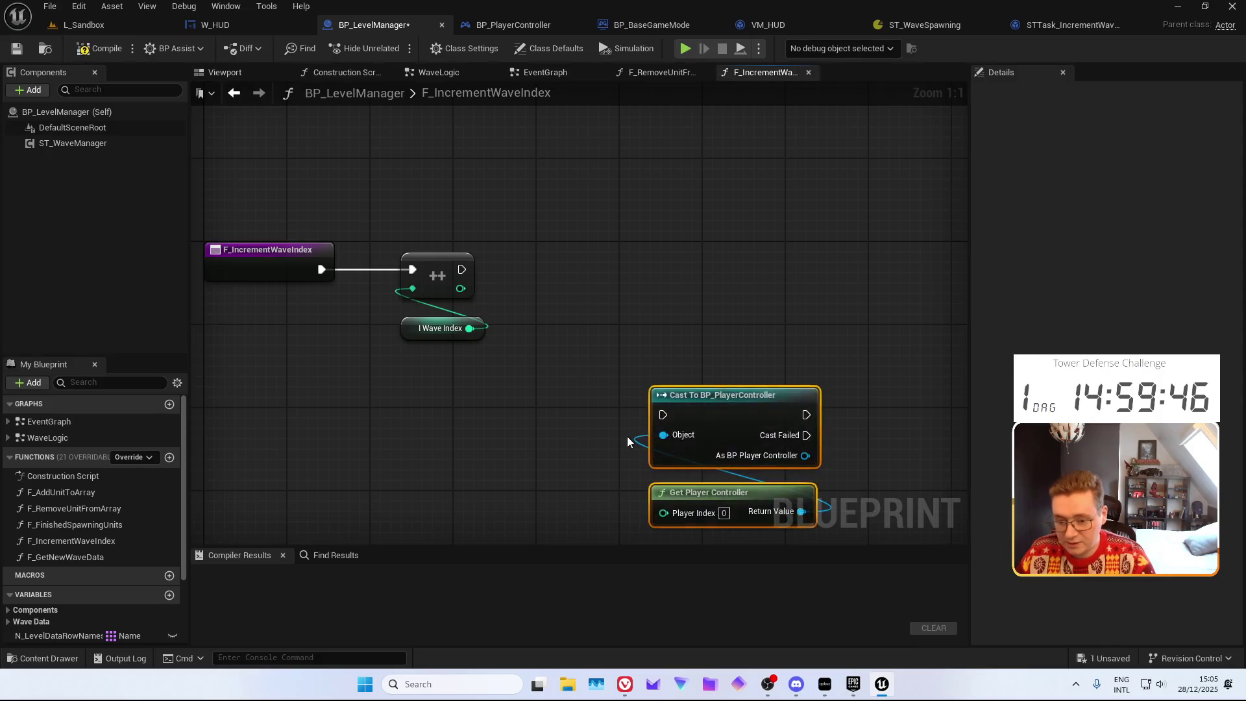
{"action": "right_click", "coordinate": [675, 383]}
{"action": "left_click", "coordinate": [733, 656]}
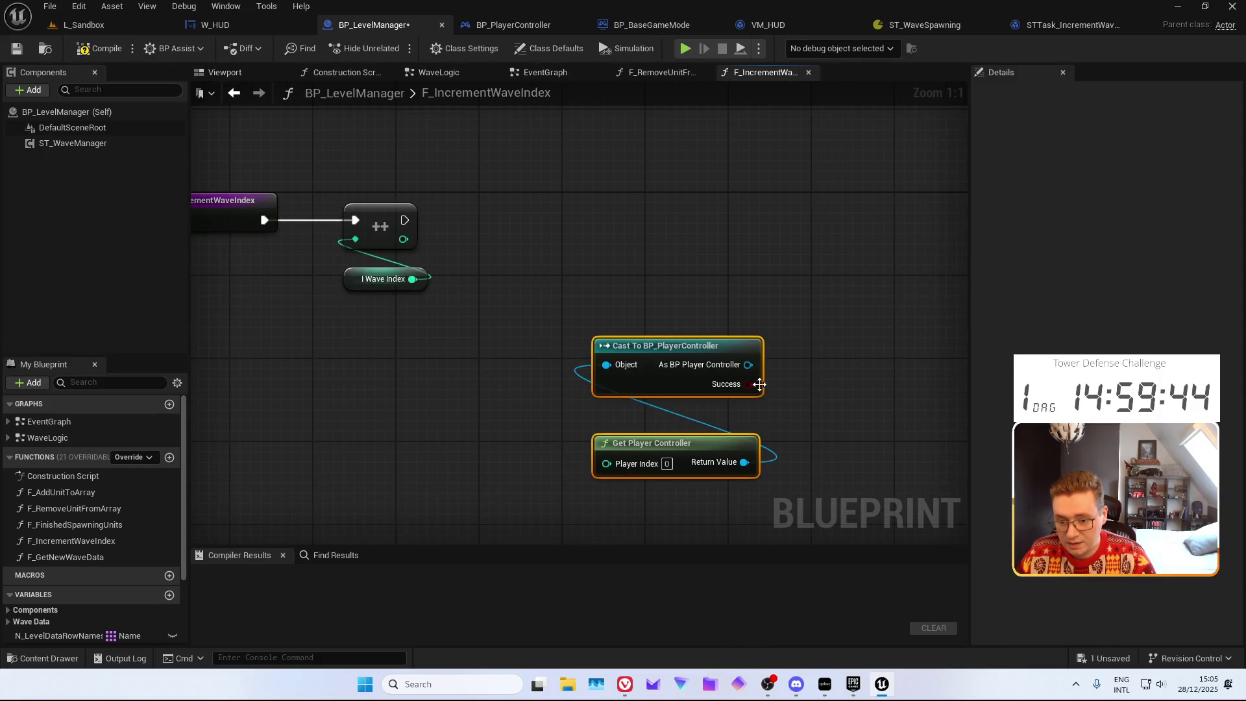
{"action": "left_click_drag", "start_coordinate": [770, 365], "coordinate": [666, 263]}
{"action": "type", "text": "update"}
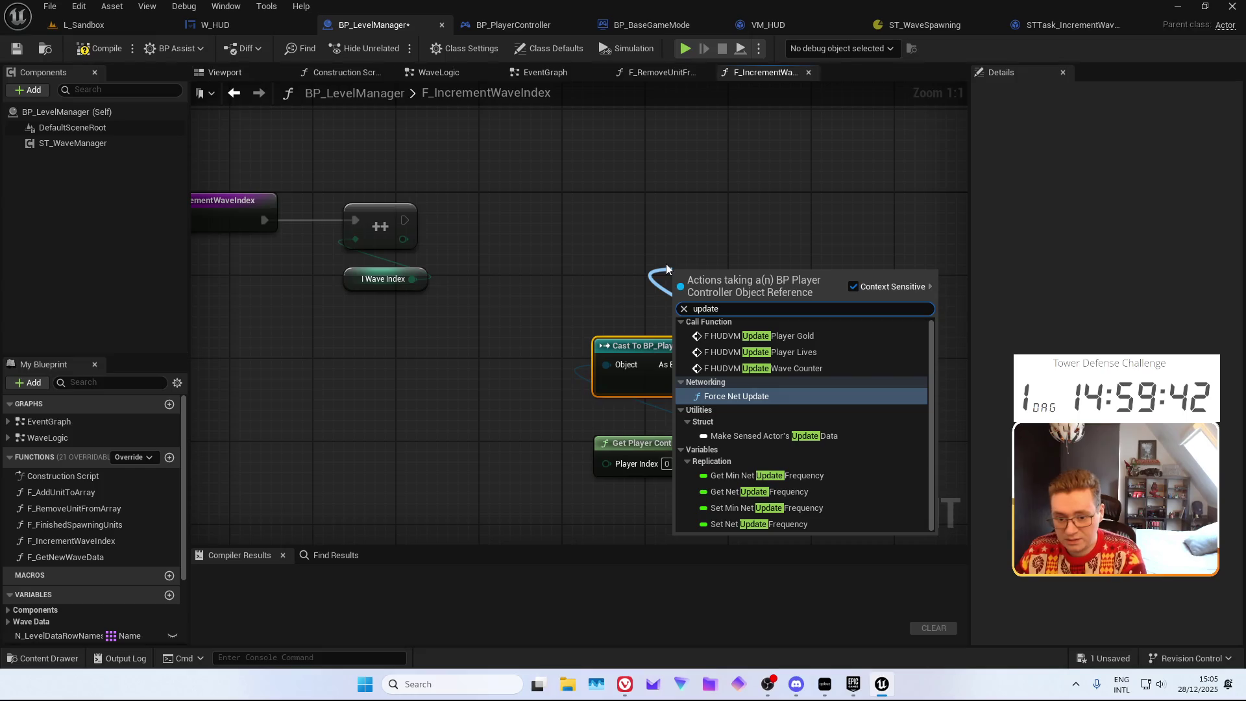
{"action": "key", "text": "Up"}
{"action": "key", "text": "Return"}
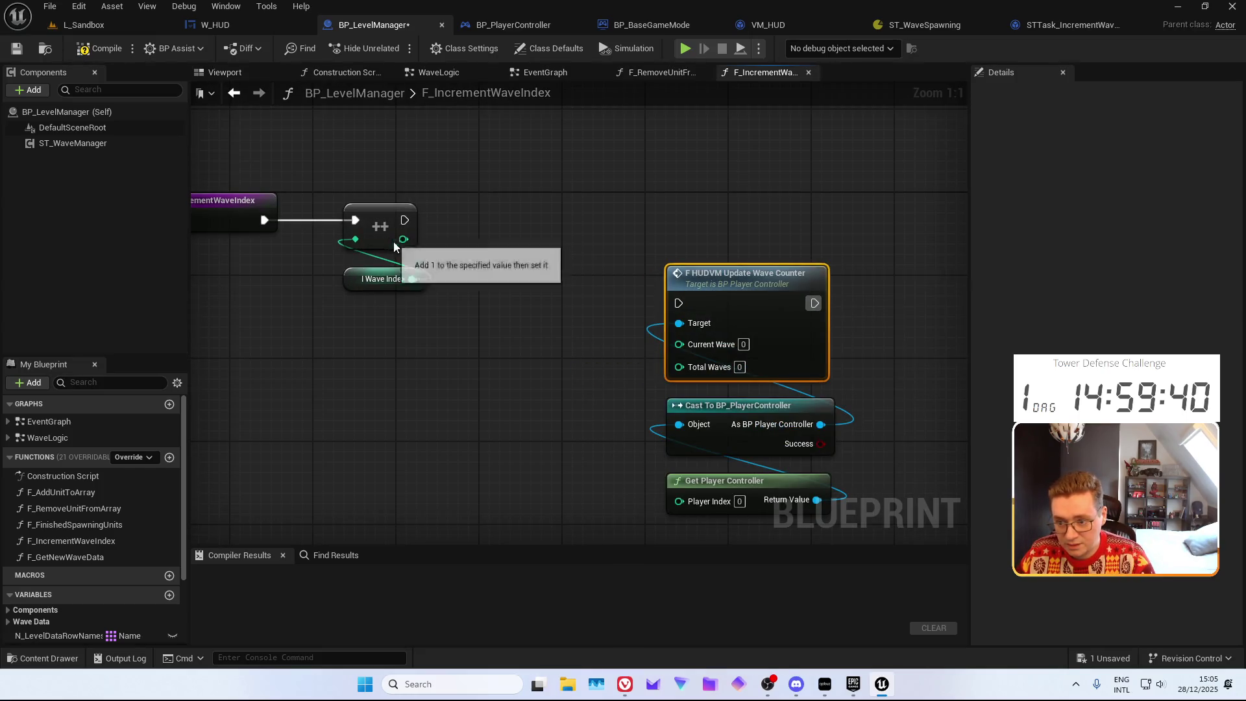
{"action": "mouse_move", "coordinate": [404, 239]}
{"action": "left_mouse_down"}
{"action": "mouse_move", "coordinate": [679, 325]}
{"action": "mouse_move", "coordinate": [679, 344]}
{"action": "mouse_move", "coordinate": [406, 221]}
{"action": "left_mouse_up"}
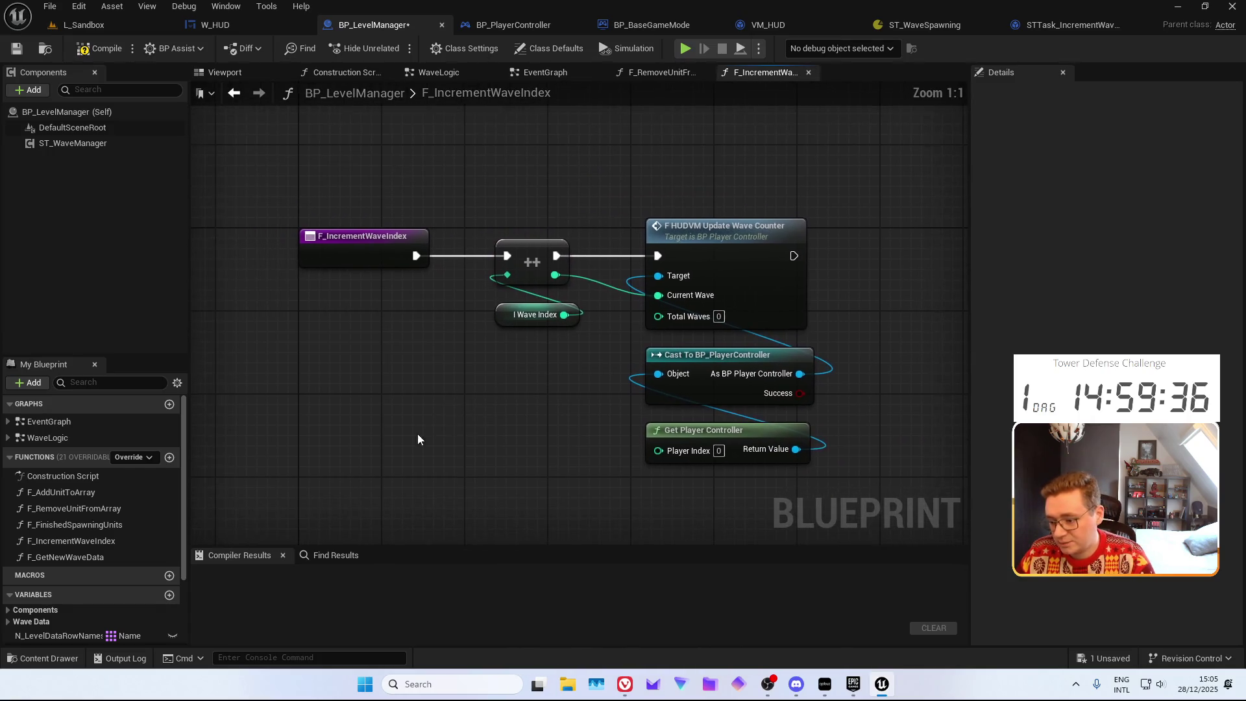
Add the current wave data with a Break S Level Data node, placed beside the counter call
{"action": "left_click", "coordinate": [8, 622]}
{"action": "scroll", "coordinate": [26, 597], "scroll_direction": "down", "scroll_amount": 3}
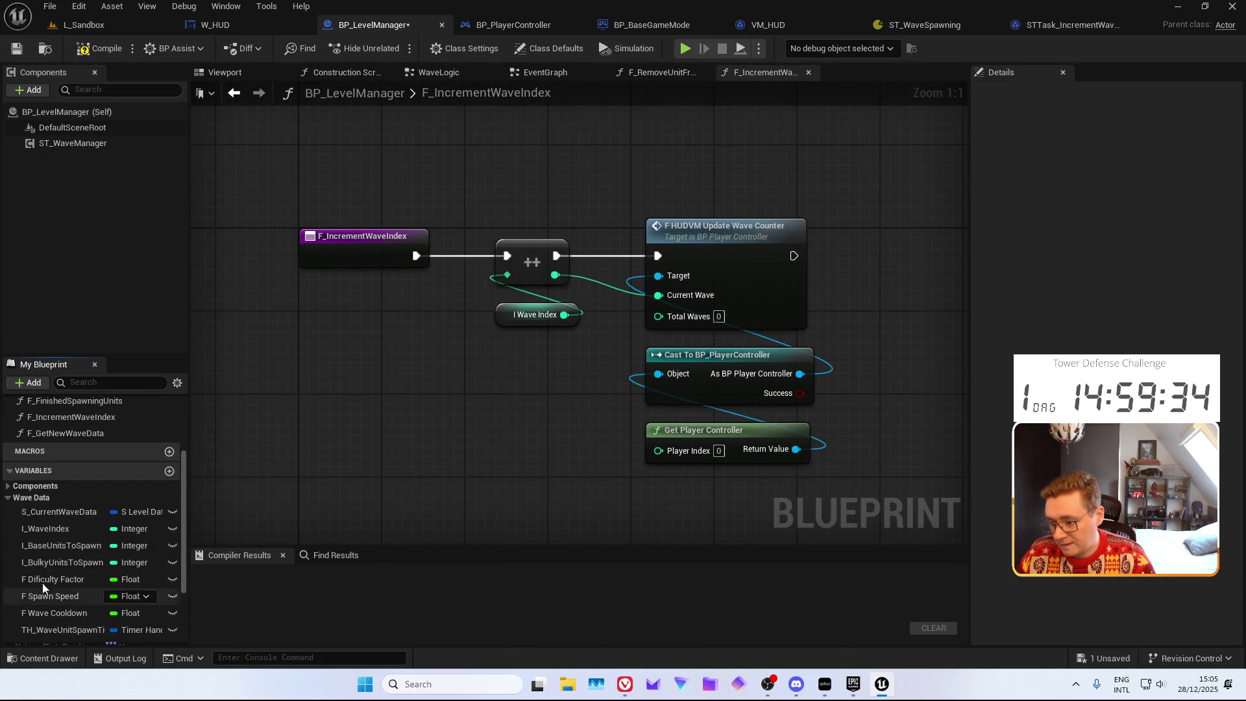
{"action": "mouse_move", "coordinate": [59, 511]}
{"action": "left_mouse_down"}
{"action": "mouse_move", "coordinate": [365, 433]}
{"action": "mouse_move", "coordinate": [493, 442]}
{"action": "left_mouse_up"}
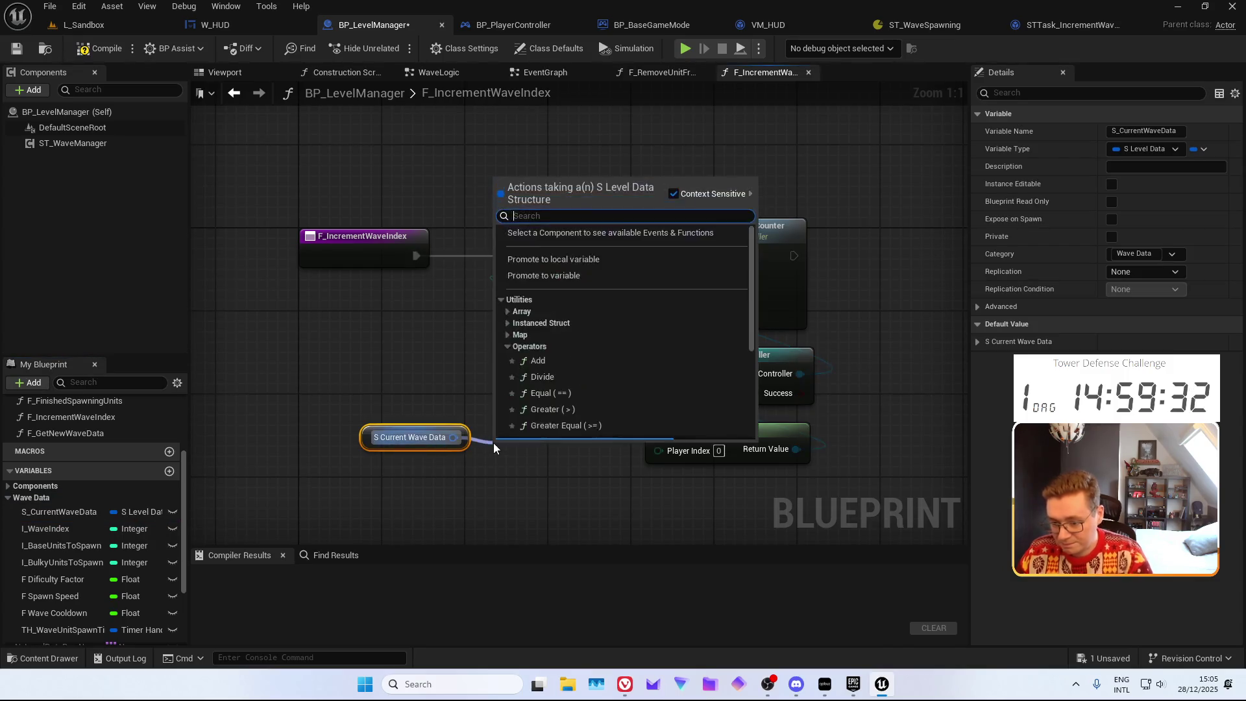
{"action": "type", "text": "break"}
{"action": "key", "text": "Return"}
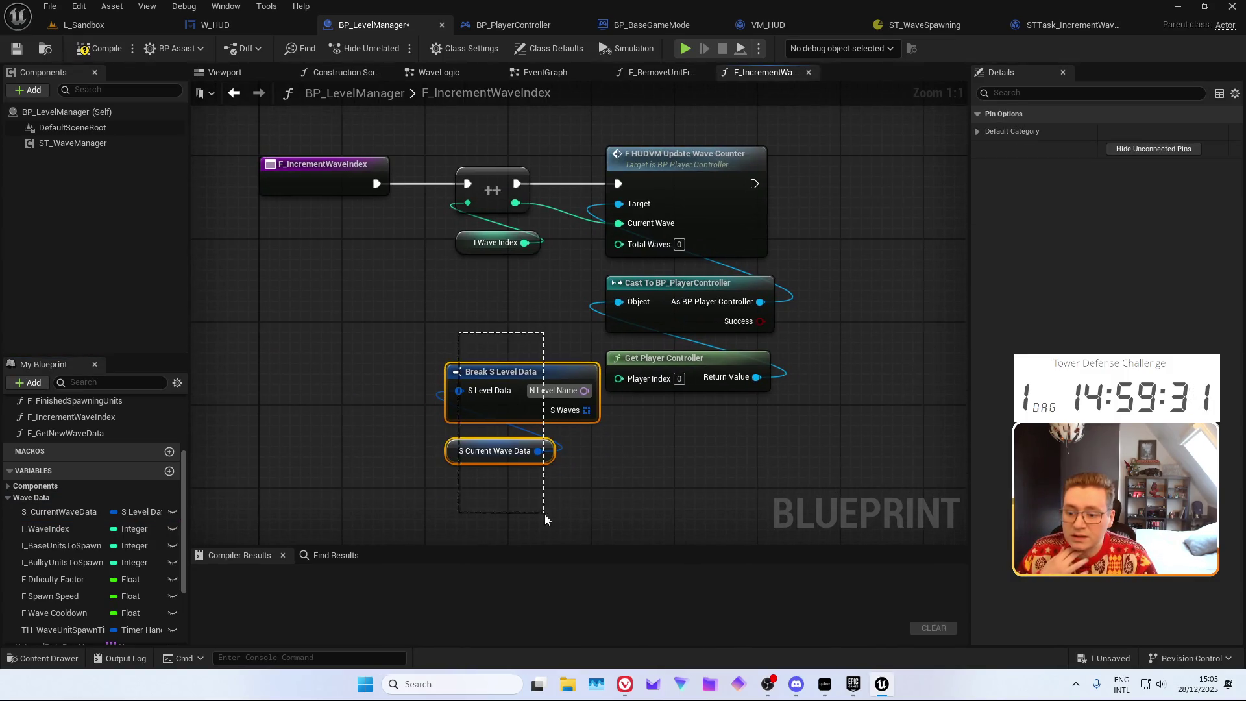
{"action": "left_click_drag", "start_coordinate": [544, 514], "coordinate": [543, 513]}
{"action": "left_click_drag", "start_coordinate": [541, 366], "coordinate": [374, 315]}
Add an array GET node on S Waves, indexed by the incremented wave index
{"action": "left_click_drag", "start_coordinate": [421, 357], "coordinate": [468, 389]}
{"action": "left_click", "coordinate": [531, 484]}
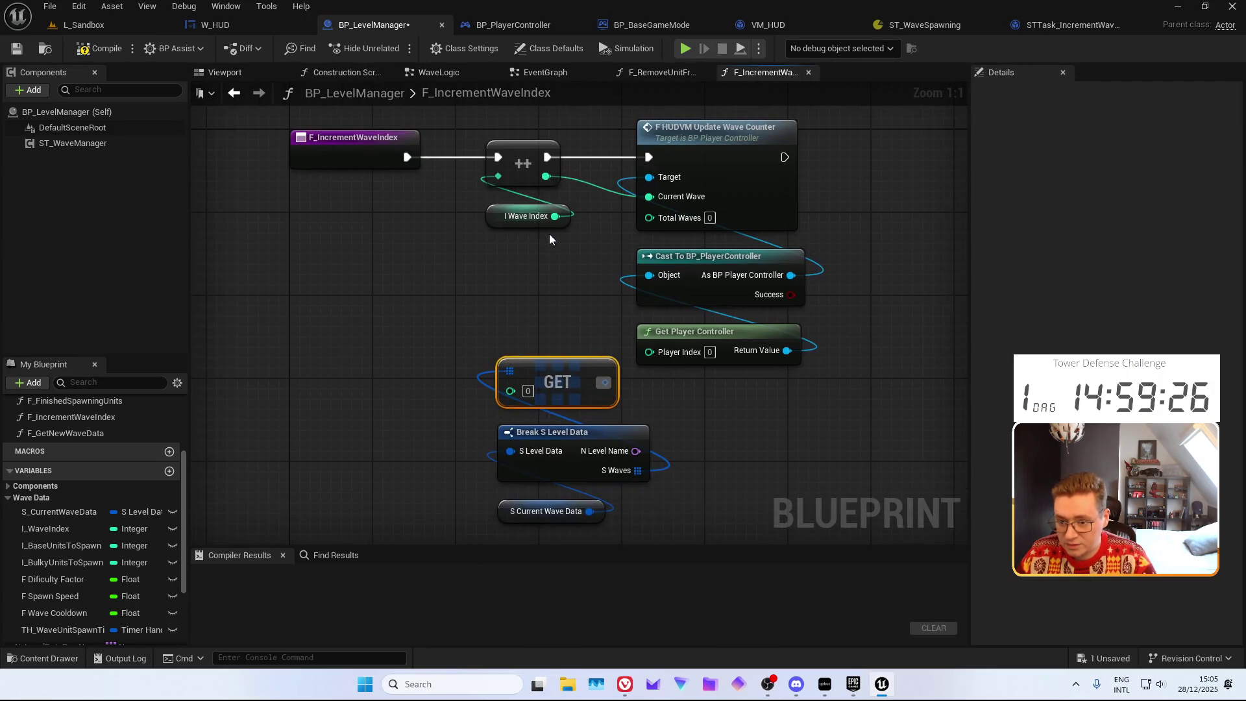
{"action": "mouse_move", "coordinate": [549, 231]}
{"action": "left_mouse_down"}
{"action": "mouse_move", "coordinate": [471, 377]}
{"action": "mouse_move", "coordinate": [503, 404]}
{"action": "left_mouse_up"}
{"action": "left_click", "coordinate": [419, 313]}
{"action": "left_click_drag", "start_coordinate": [455, 330], "coordinate": [472, 359]}
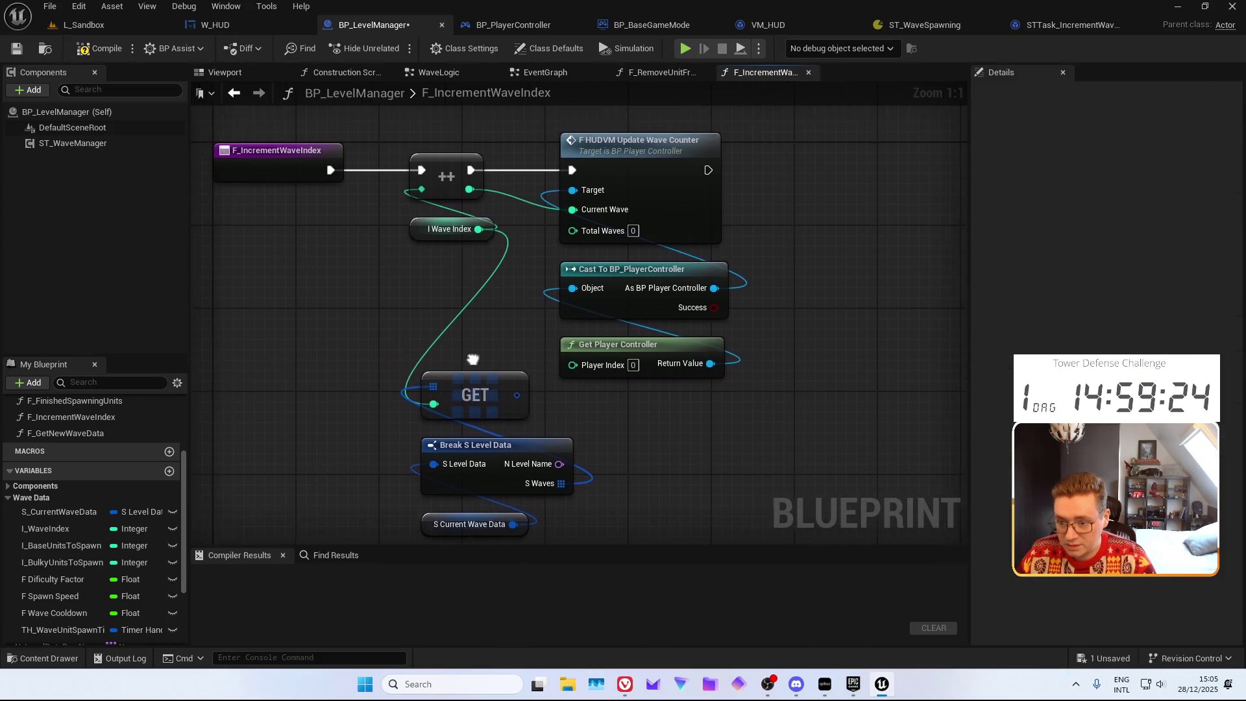
{"action": "left_click", "coordinate": [443, 404]}
{"action": "mouse_move", "coordinate": [469, 188]}
{"action": "left_mouse_down"}
{"action": "mouse_move", "coordinate": [476, 367]}
{"action": "mouse_move", "coordinate": [435, 402]}
{"action": "left_mouse_up"}
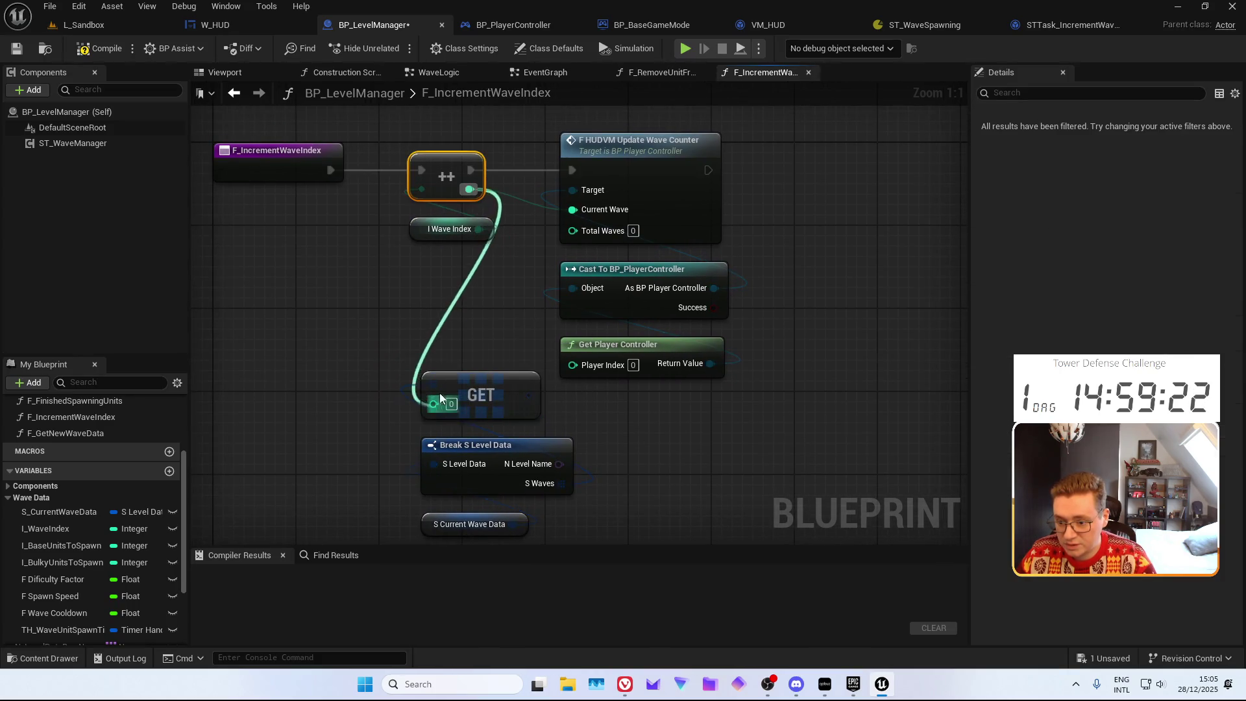
{"action": "left_click", "coordinate": [431, 341]}
{"action": "left_click_drag", "start_coordinate": [465, 335], "coordinate": [466, 283]}
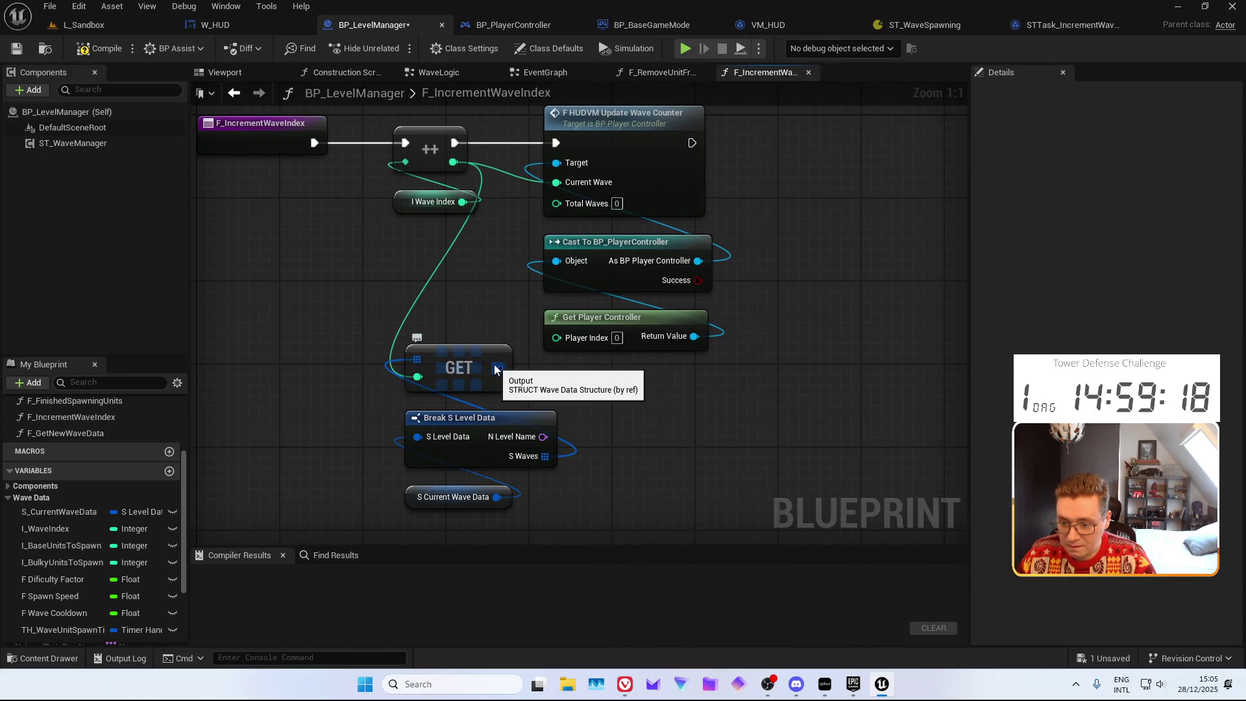
Search for a Length action from the GET output and from S Waves, then cancel both searches
{"action": "left_click_drag", "start_coordinate": [495, 370], "coordinate": [581, 396]}
{"action": "type", "text": "leng"}
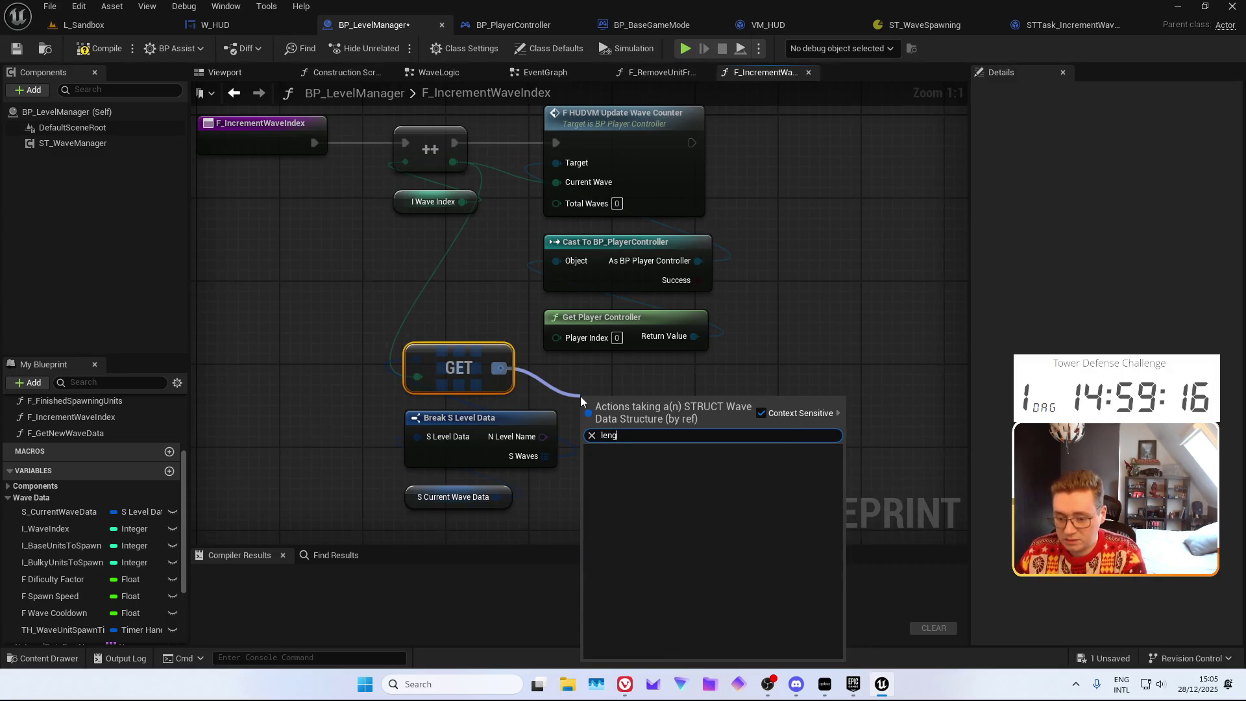
{"action": "key", "text": "BackSpace"}
{"action": "key", "text": "BackSpace"}
{"action": "key", "text": "BackSpace"}
{"action": "key", "text": "Escape"}
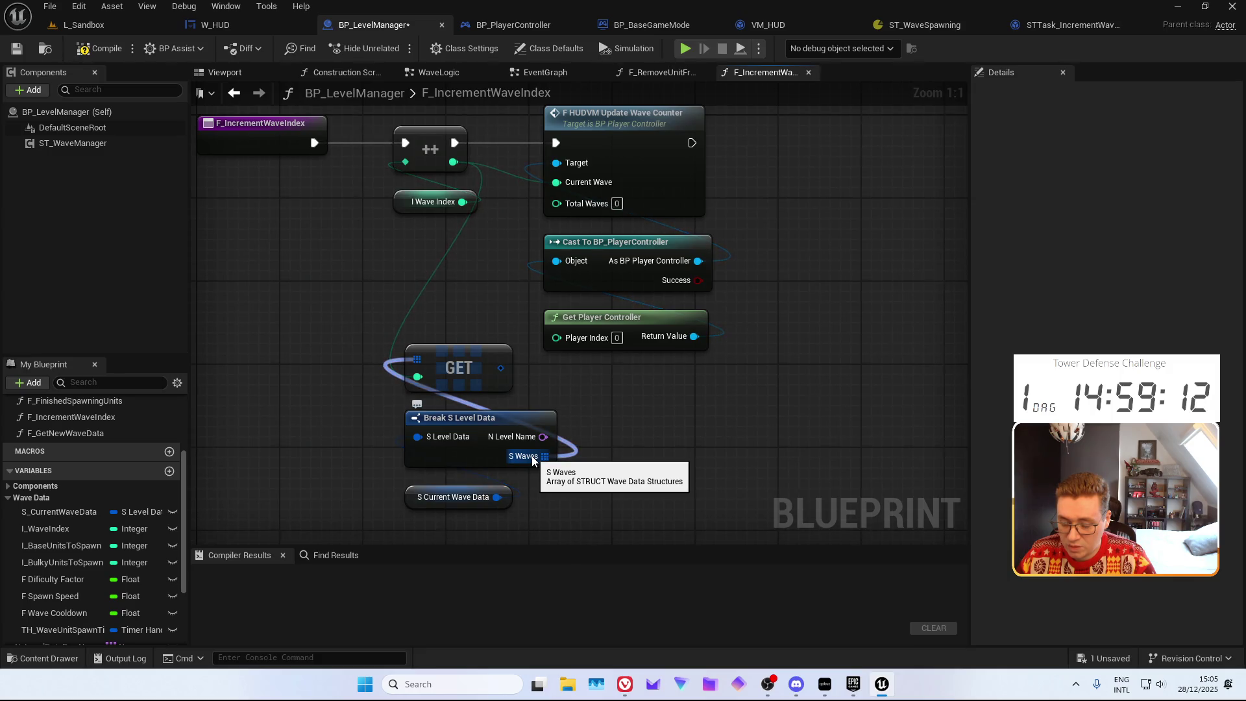
{"action": "left_click_drag", "start_coordinate": [532, 458], "coordinate": [620, 490]}
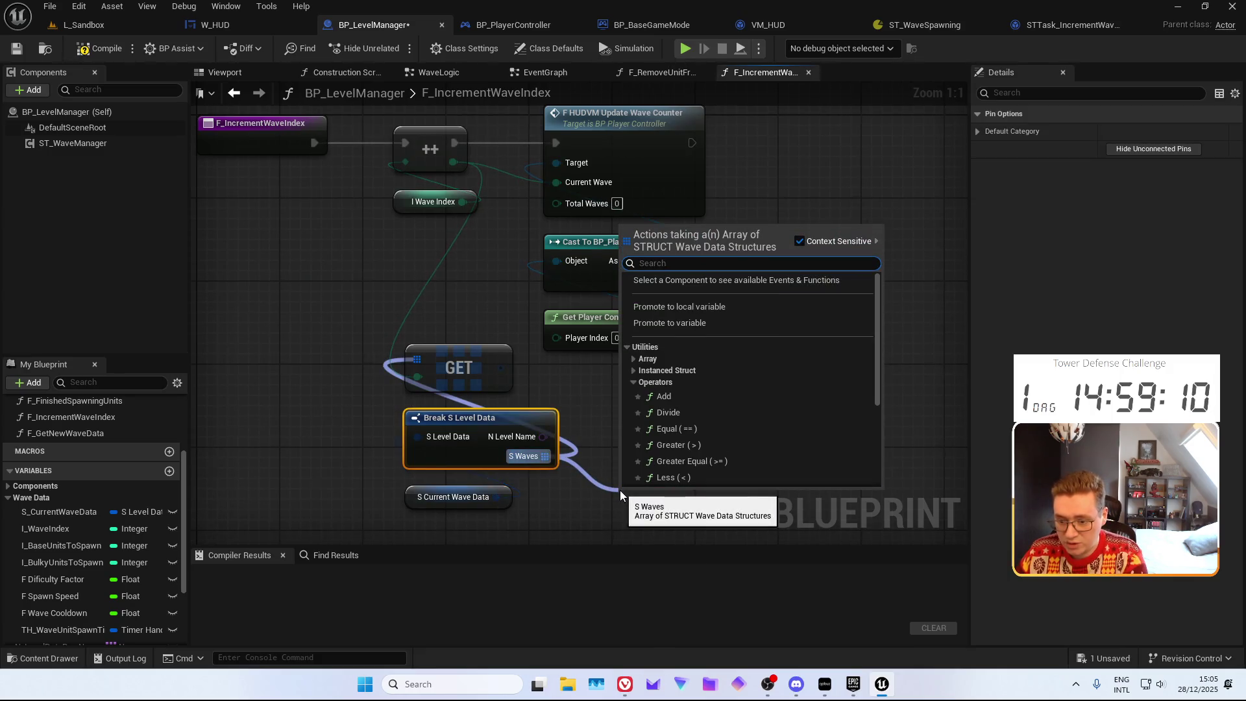
{"action": "left_click", "coordinate": [559, 481]}
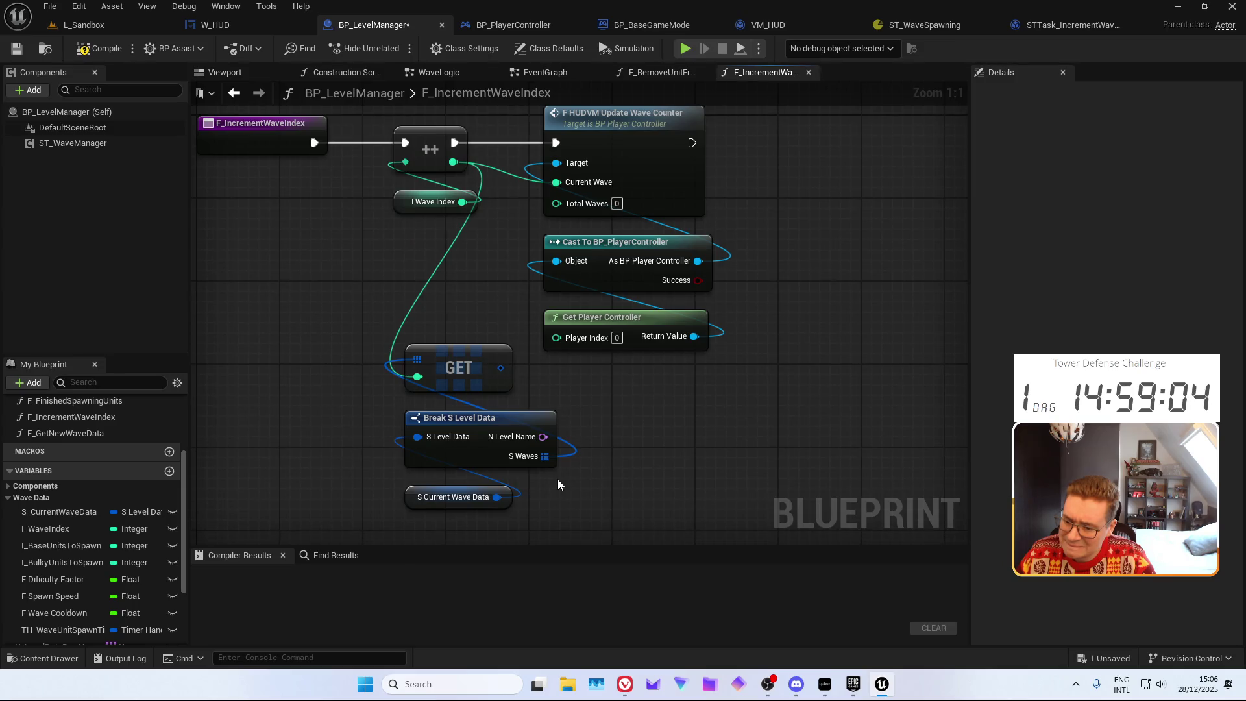
Replace the GET node with an S Waves Length node wired to Total Waves, then compile and save
{"action": "left_click", "coordinate": [450, 388]}
{"action": "key", "text": "Delete"}
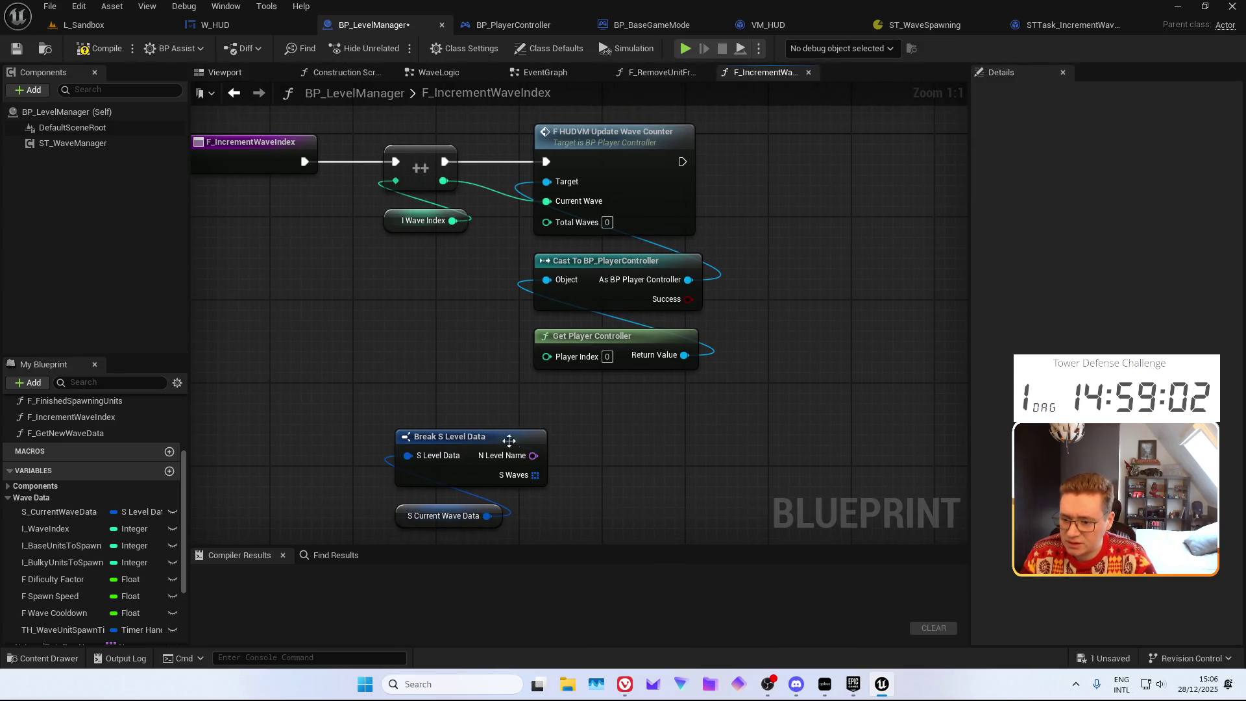
{"action": "mouse_move", "coordinate": [535, 475]}
{"action": "left_mouse_down"}
{"action": "mouse_move", "coordinate": [548, 479]}
{"action": "mouse_move", "coordinate": [566, 458]}
{"action": "left_mouse_up"}
{"action": "type", "text": "length"}
{"action": "key", "text": "Return"}
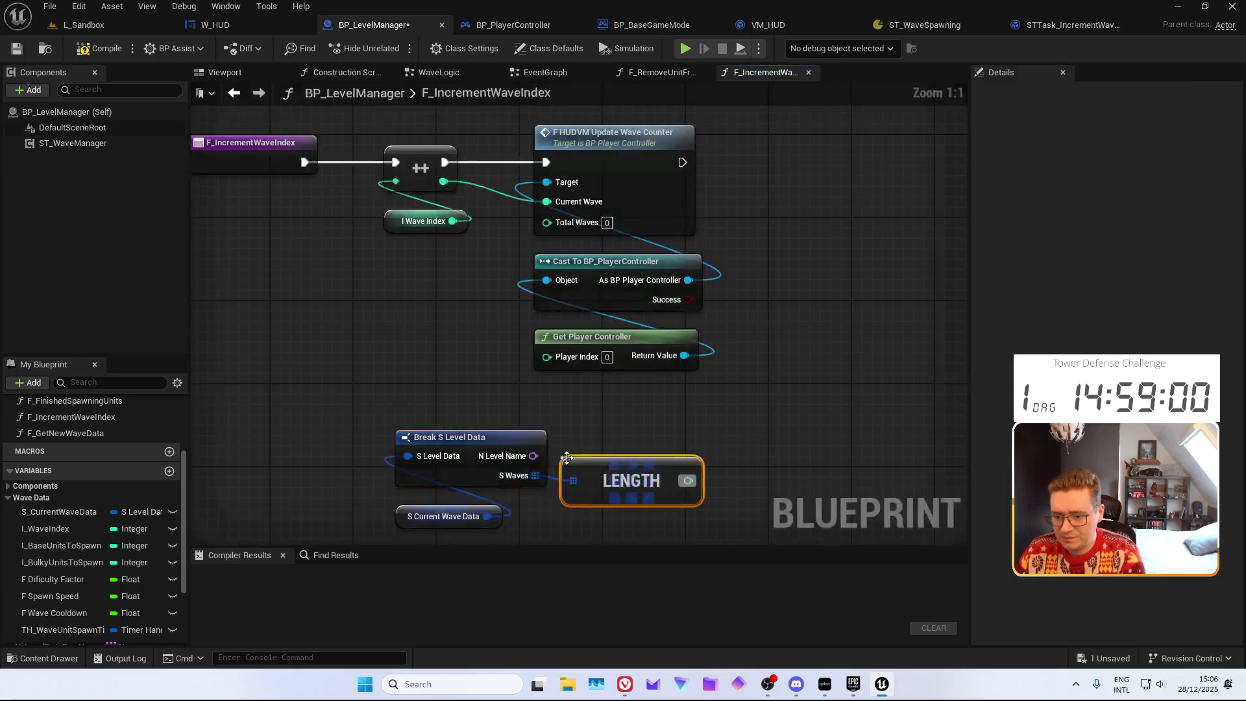
{"action": "left_click_drag", "start_coordinate": [641, 479], "coordinate": [511, 222]}
{"action": "scroll", "coordinate": [641, 430], "scroll_direction": "down", "scroll_amount": 2}
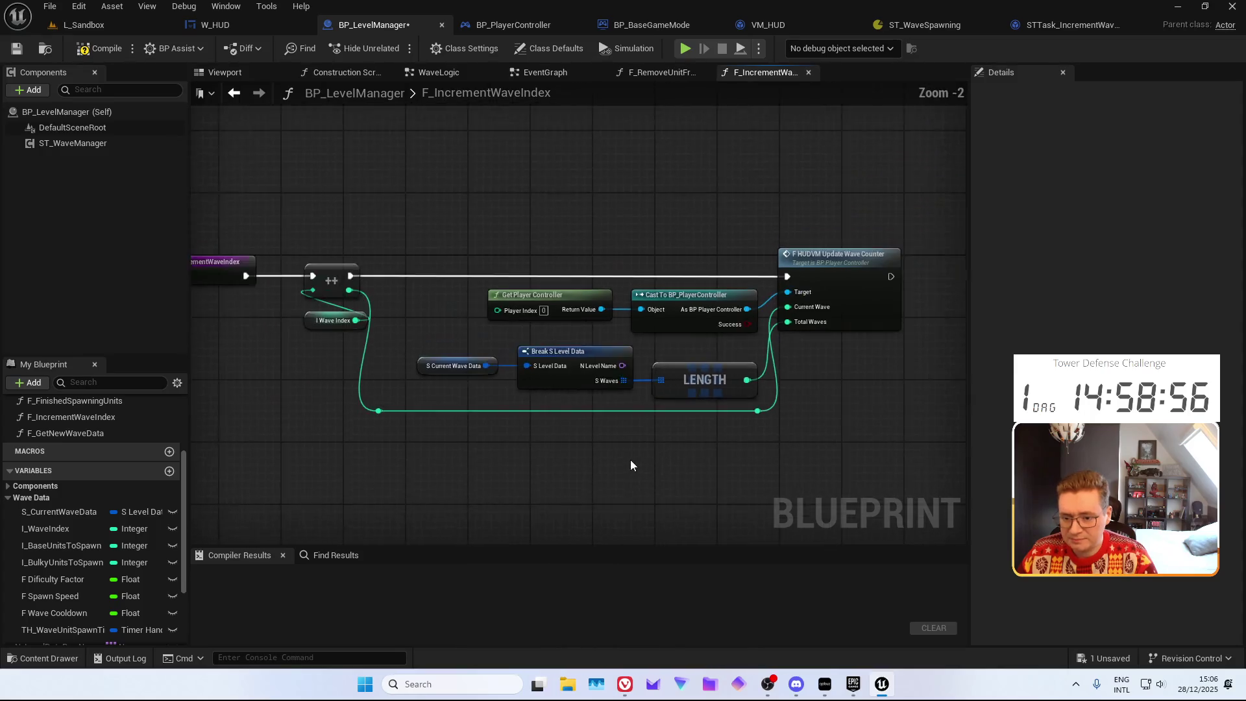
{"action": "left_click_drag", "start_coordinate": [517, 375], "coordinate": [373, 246]}
{"action": "left_click", "coordinate": [102, 43]}
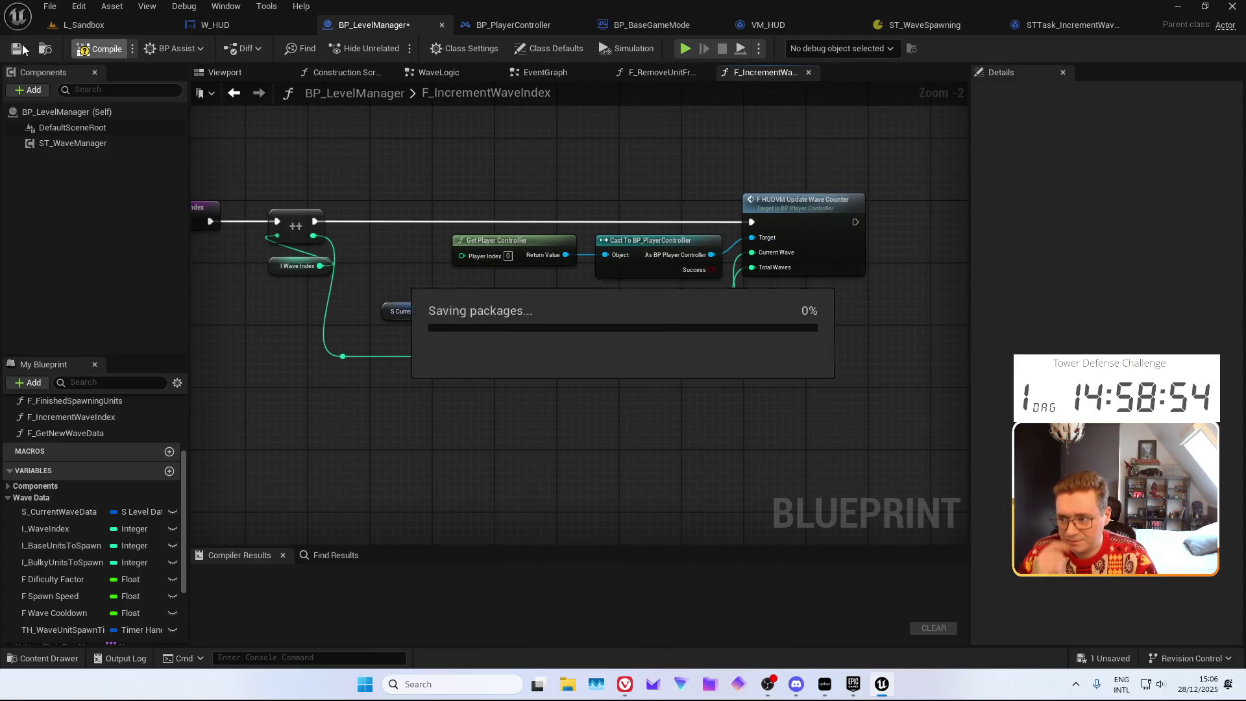
Play-test L_Sandbox, moving the camera along the path; HUD shows 57 gold, 10 lives, 1 / 20 waves
{"action": "left_click", "coordinate": [103, 29]}
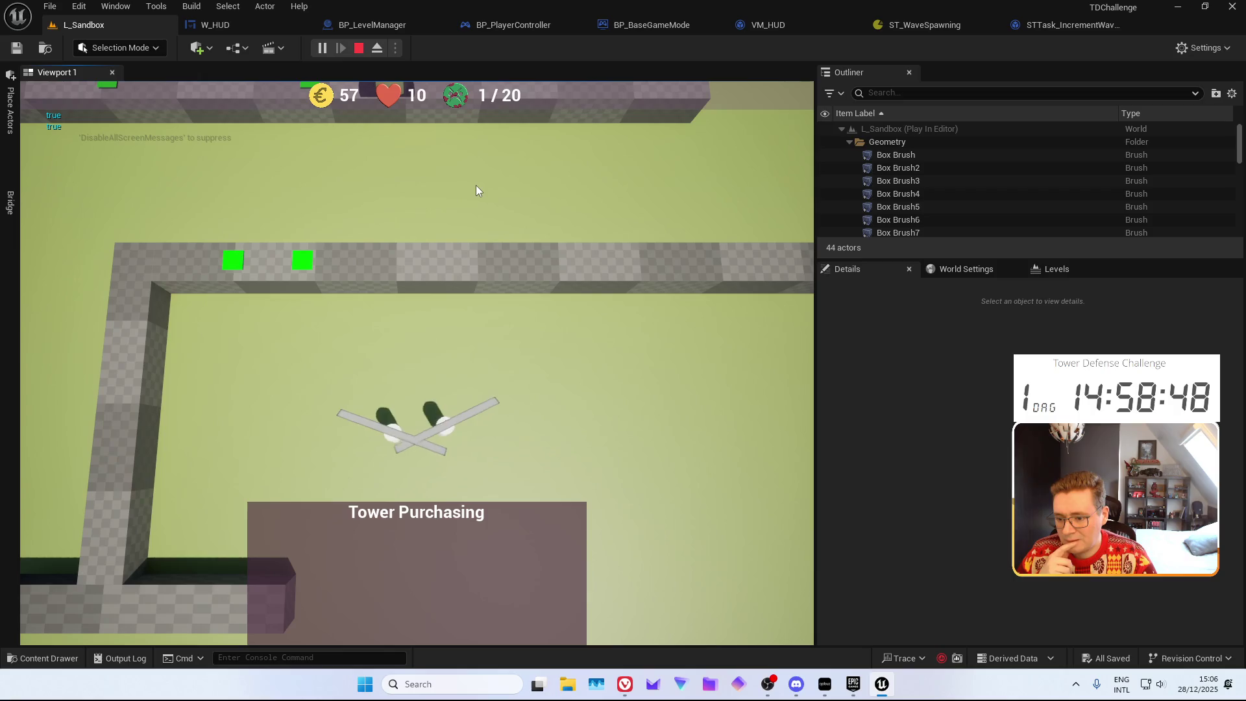
{"action": "key", "text": "d"}
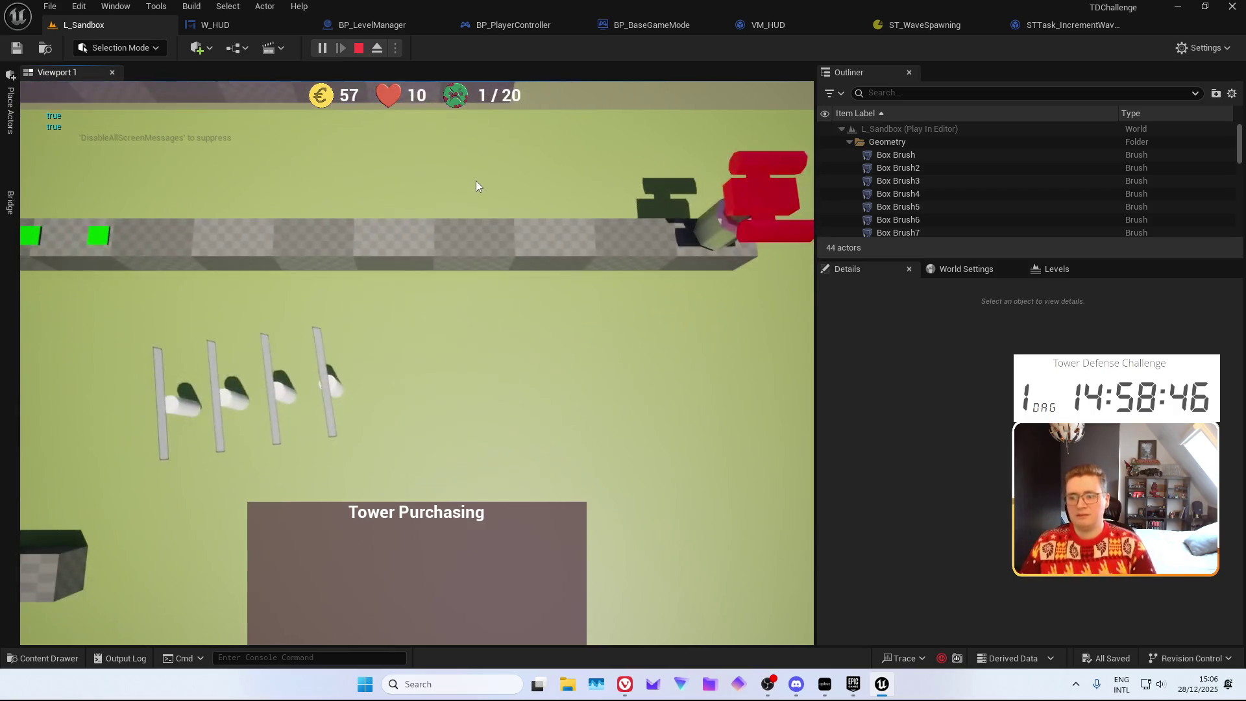
{"action": "key", "text": "Escape"}
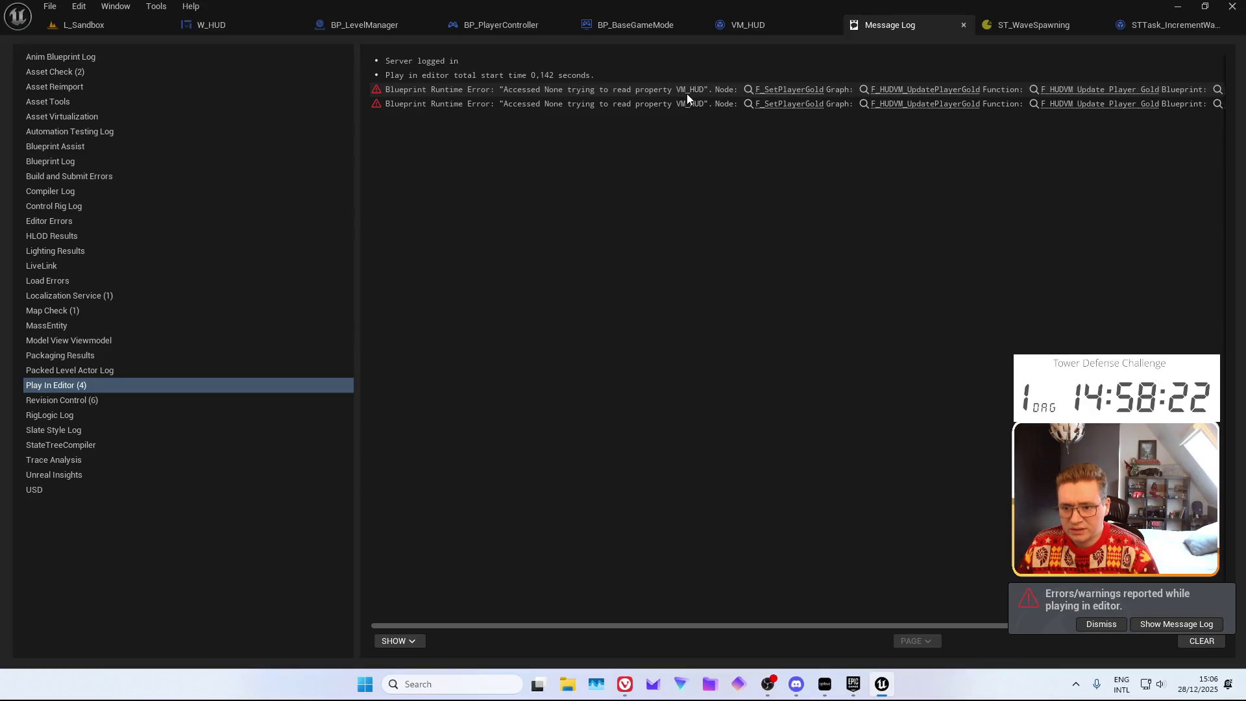
Close the ST_WaveSpawning and STTask_IncrementWaveIndex editors and bring up the W_HUD designer
{"action": "middle_click", "coordinate": [1039, 26]}
{"action": "middle_click", "coordinate": [1038, 26]}
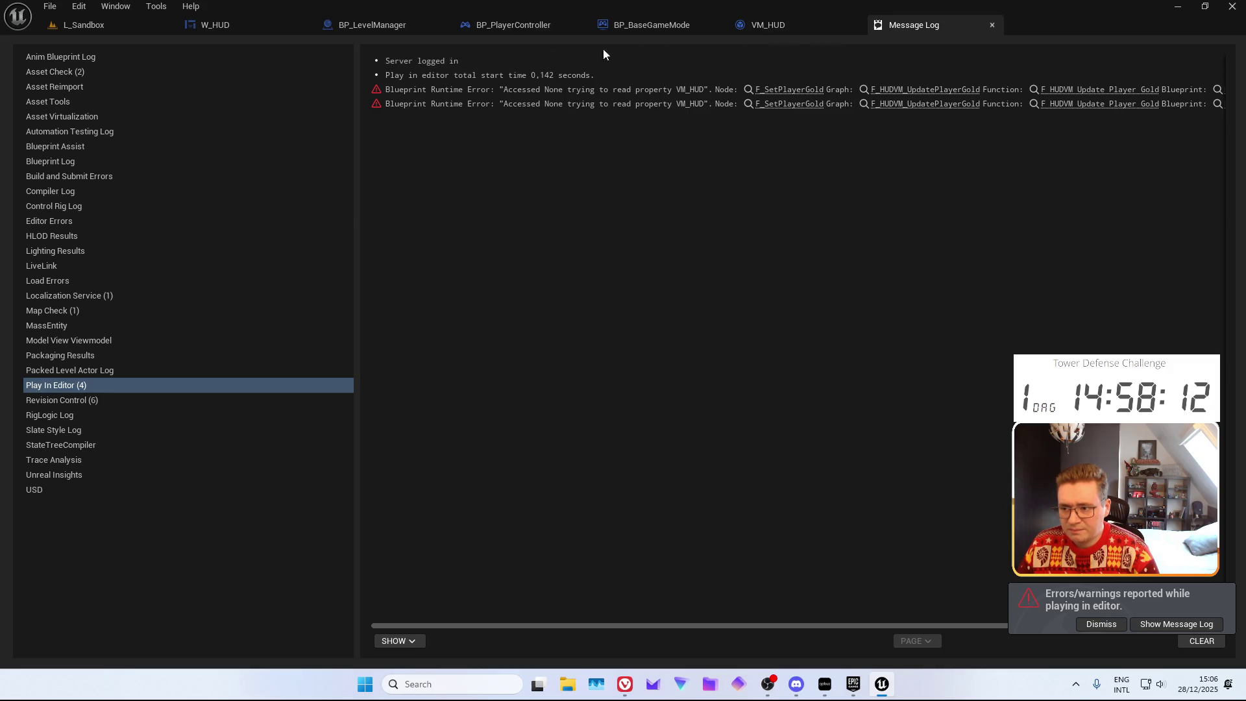
{"action": "left_click", "coordinate": [287, 25]}
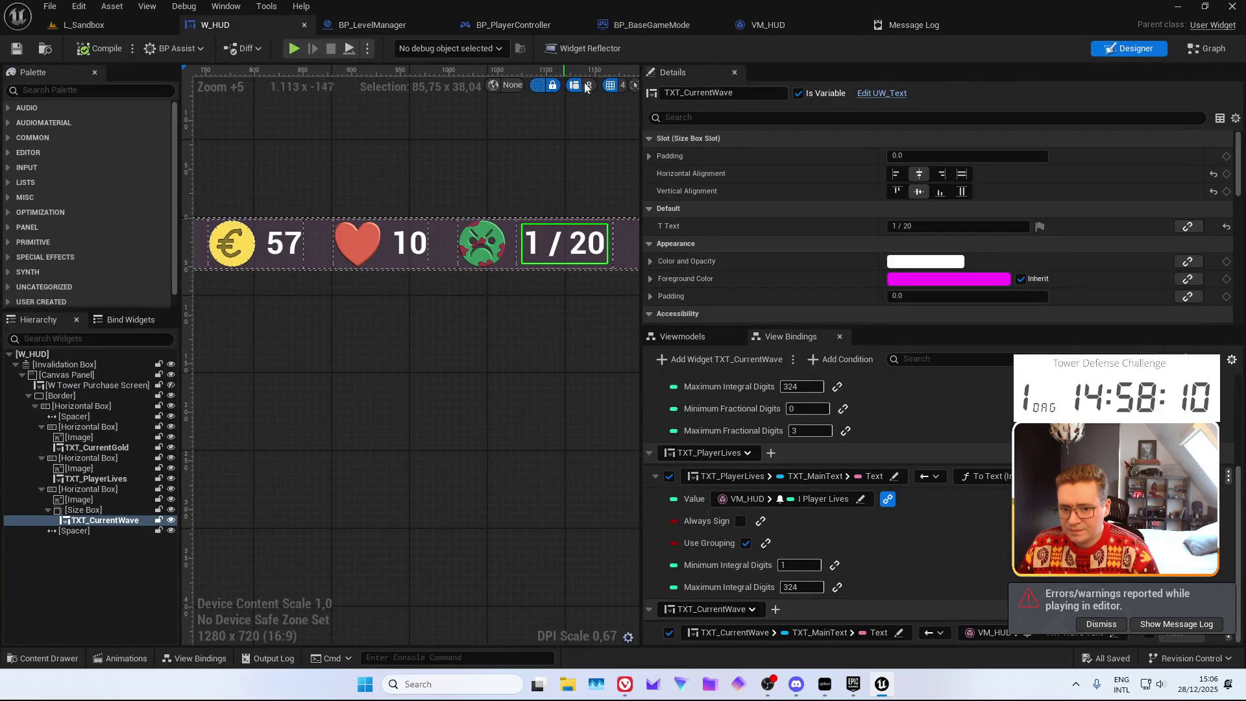
Inspect W_HUD's VM_HUD viewmodel settings, then view the VM_HUD and BP_PlayerController blueprints
{"action": "left_click", "coordinate": [682, 336]}
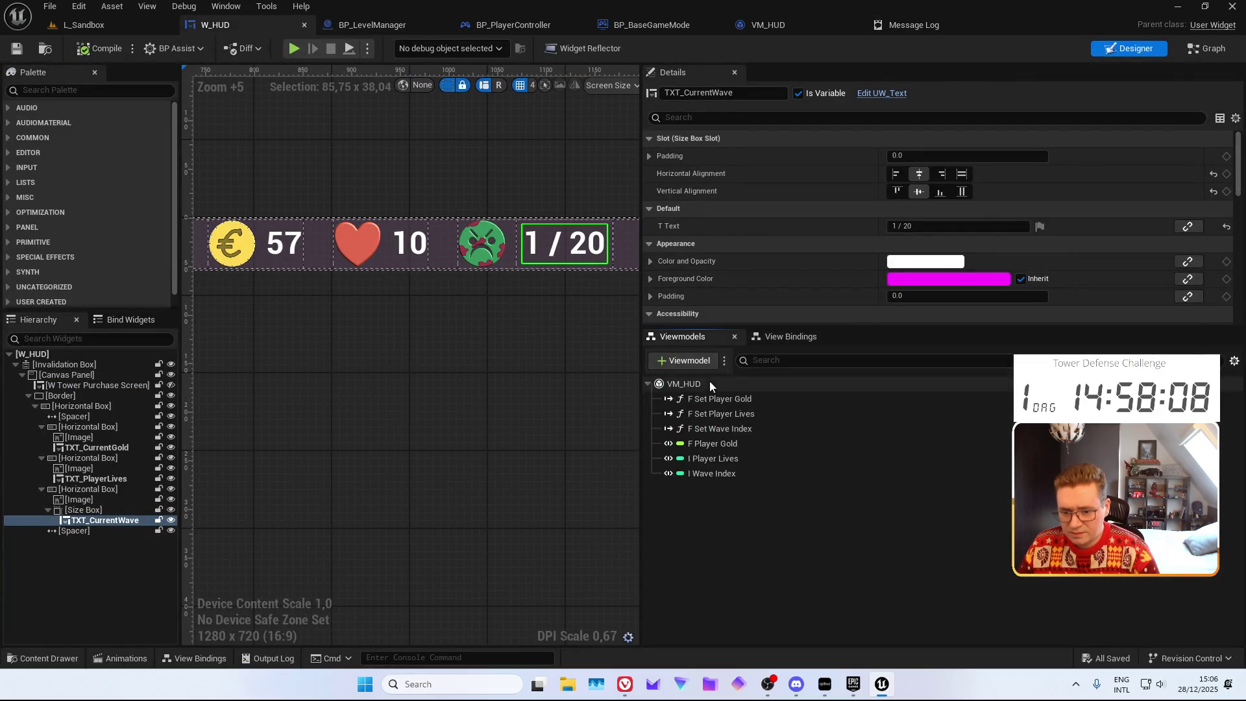
{"action": "left_click", "coordinate": [684, 384]}
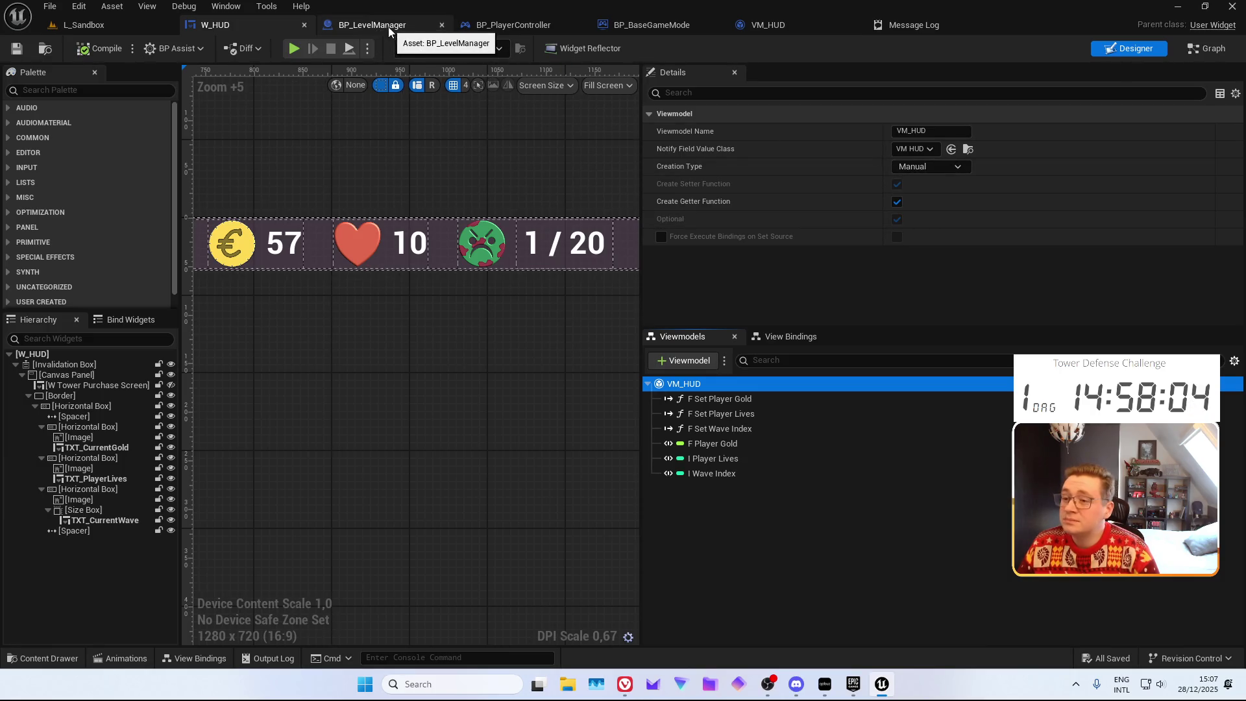
{"action": "left_click", "coordinate": [792, 27]}
{"action": "left_click", "coordinate": [516, 26]}
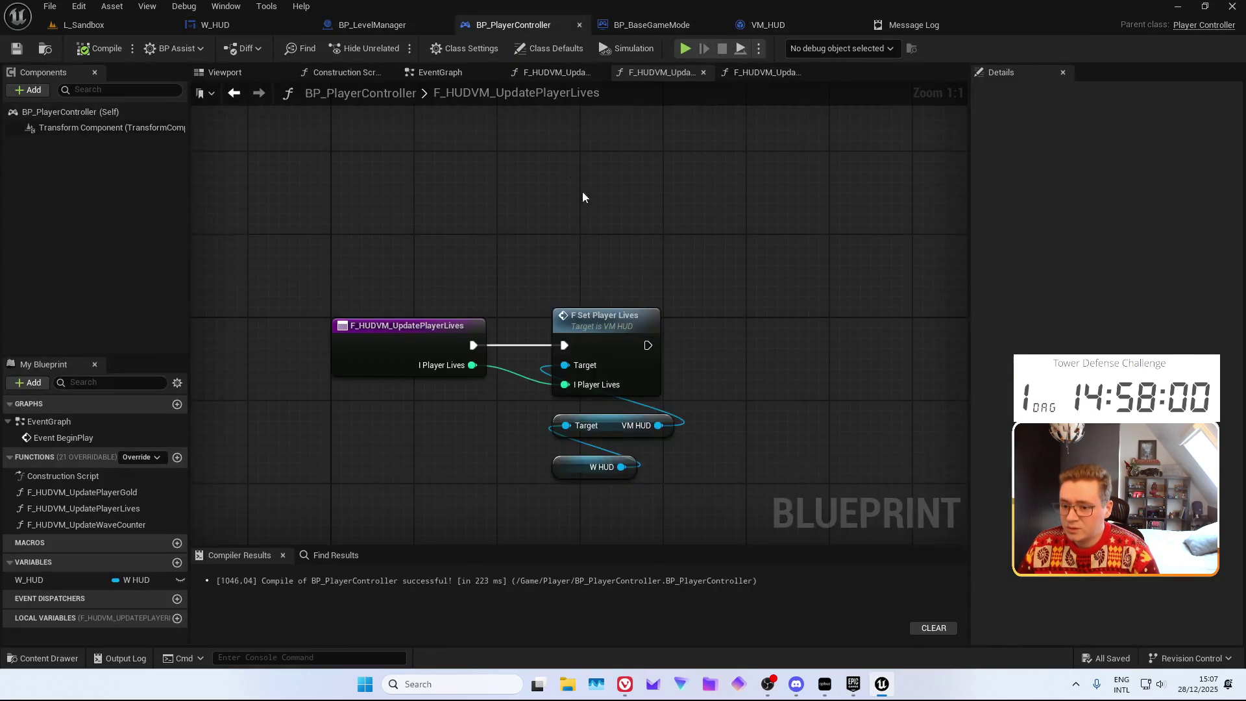
Close the three F_HUDVM function graphs and shift the Create W HUD Widget node up-right
{"action": "left_click", "coordinate": [702, 72]}
{"action": "left_click", "coordinate": [577, 72]}
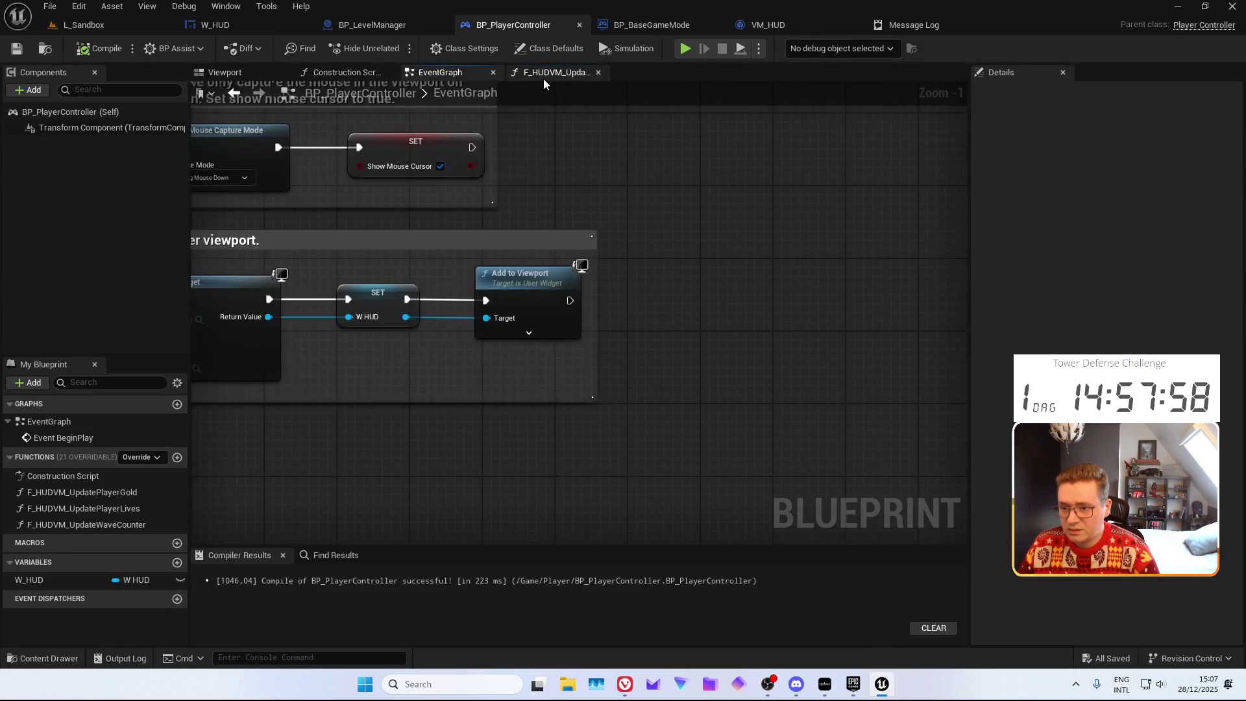
{"action": "left_click", "coordinate": [577, 72]}
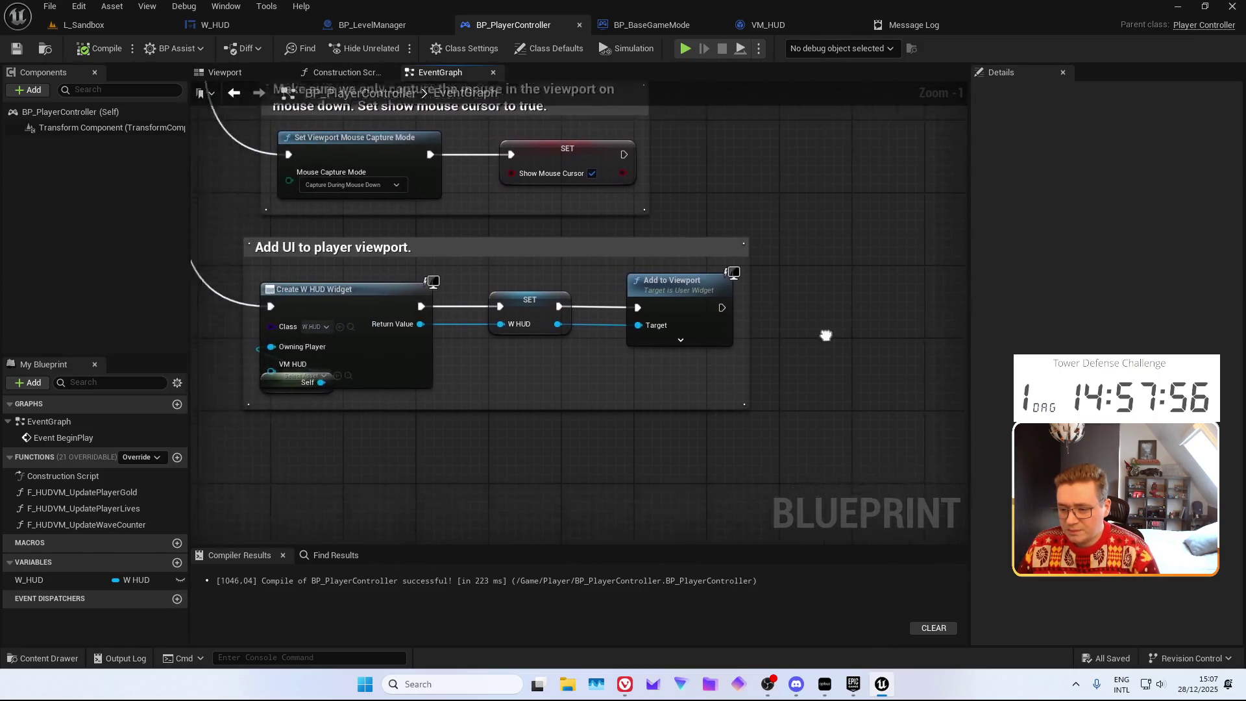
{"action": "left_click_drag", "start_coordinate": [461, 378], "coordinate": [479, 352]}
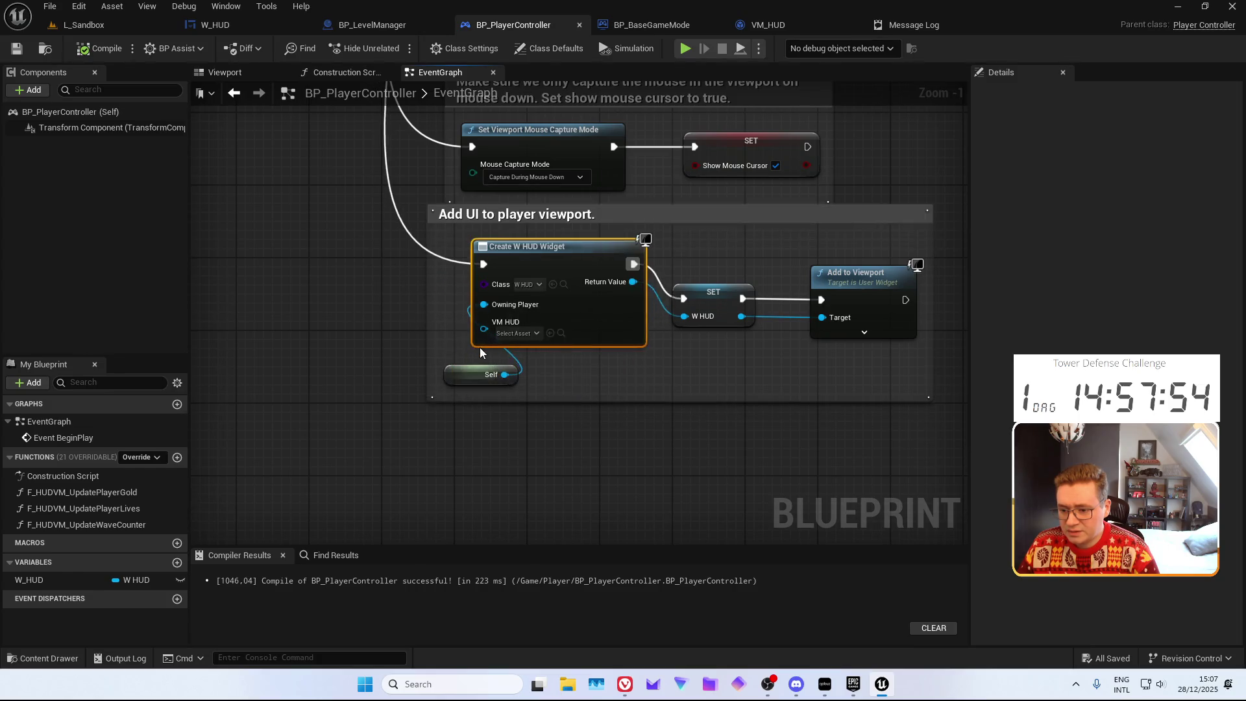
Search the blueprint actions for 'create vie' and 'viewmodel' nodes, then dismiss the list
{"action": "right_click", "coordinate": [345, 417]}
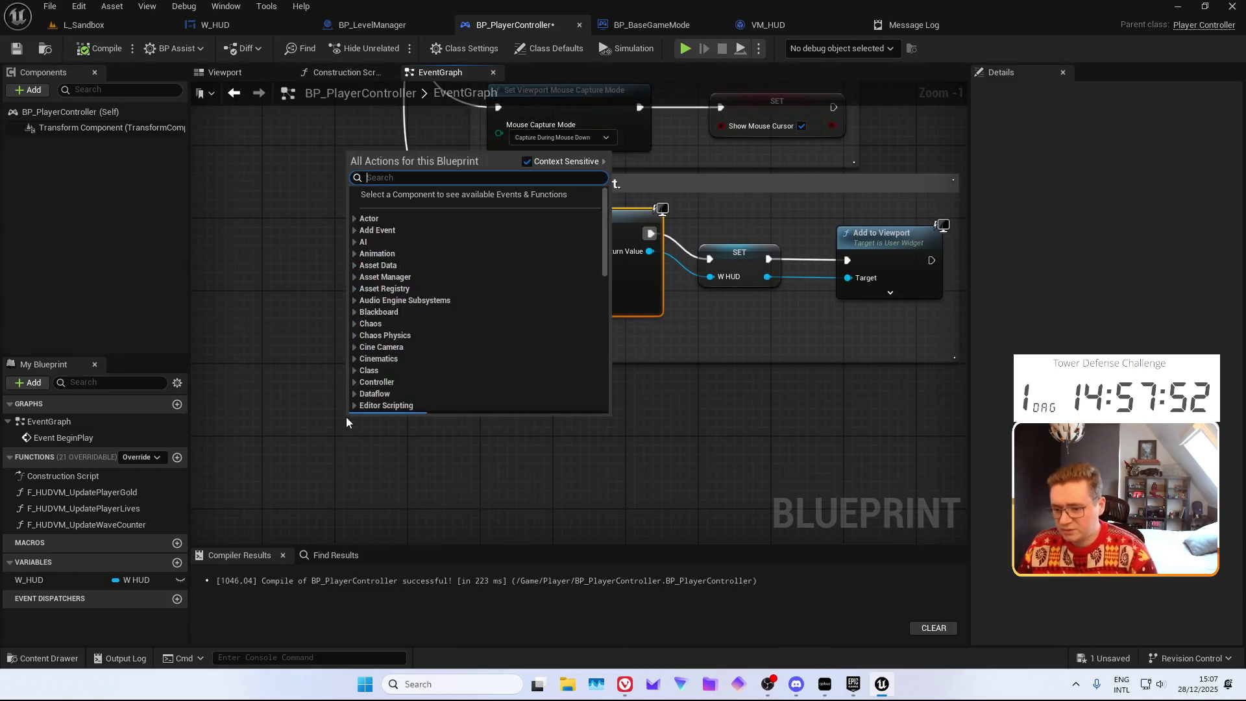
{"action": "type", "text": "create "}
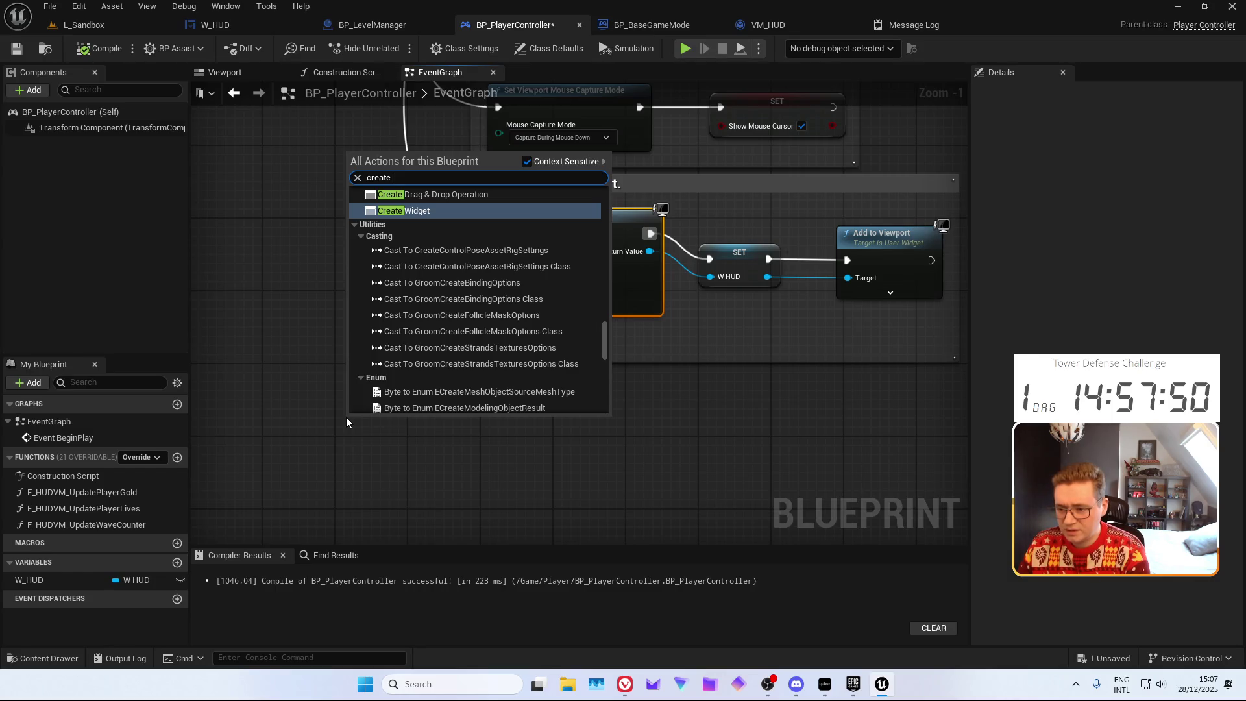
{"action": "type", "text": "vie"}
{"action": "key", "text": "BackSpace"}
{"action": "key", "text": "BackSpace"}
{"action": "key", "text": "BackSpace"}
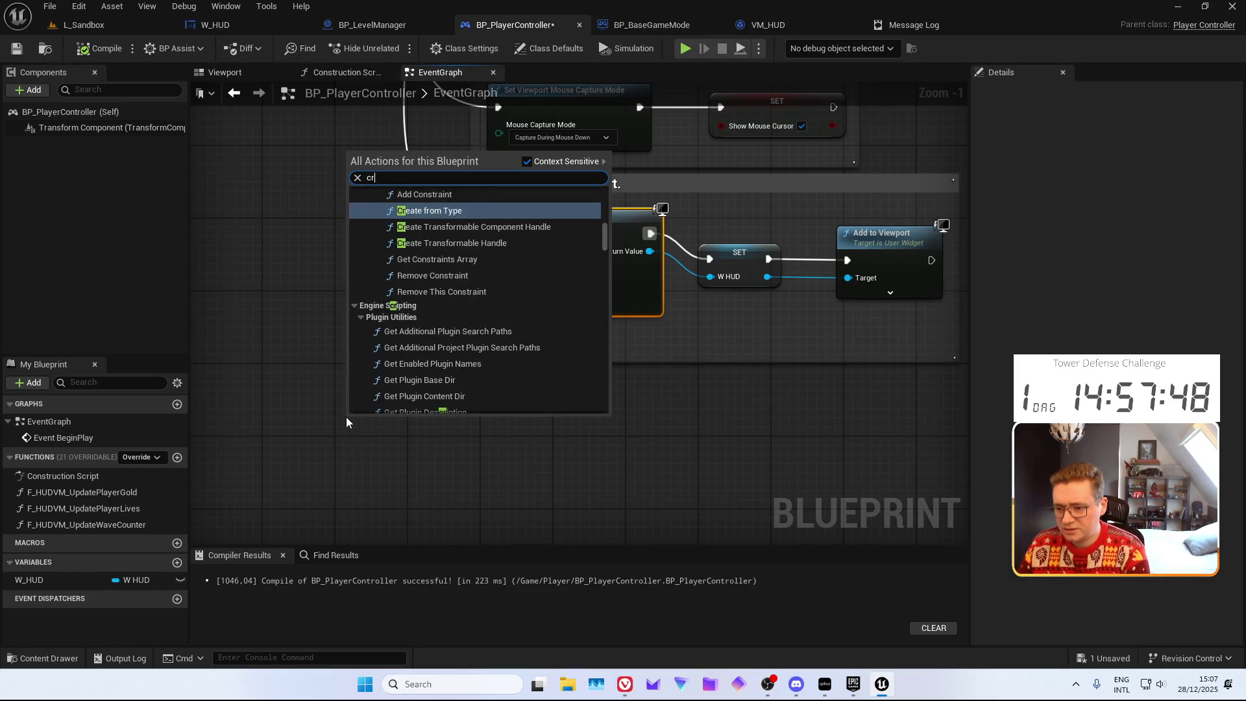
{"action": "type", "text": "viewmodel"}
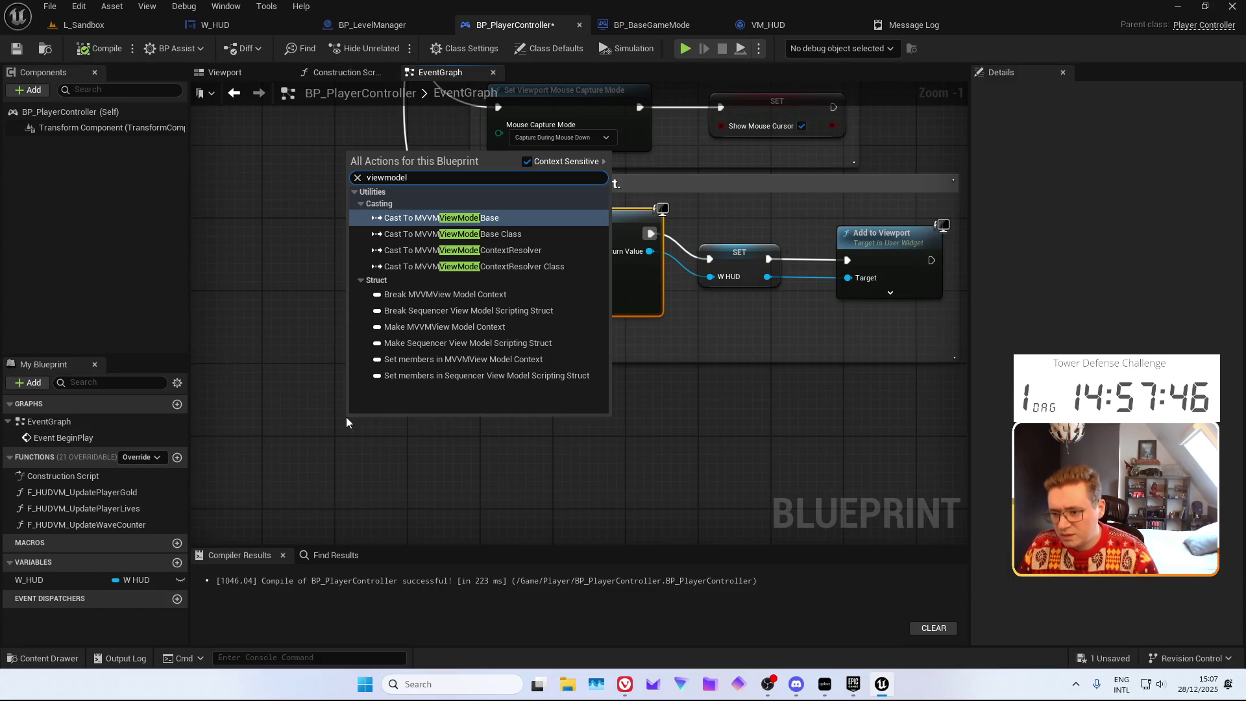
{"action": "left_click", "coordinate": [470, 489]}
{"action": "right_click", "coordinate": [470, 489]}
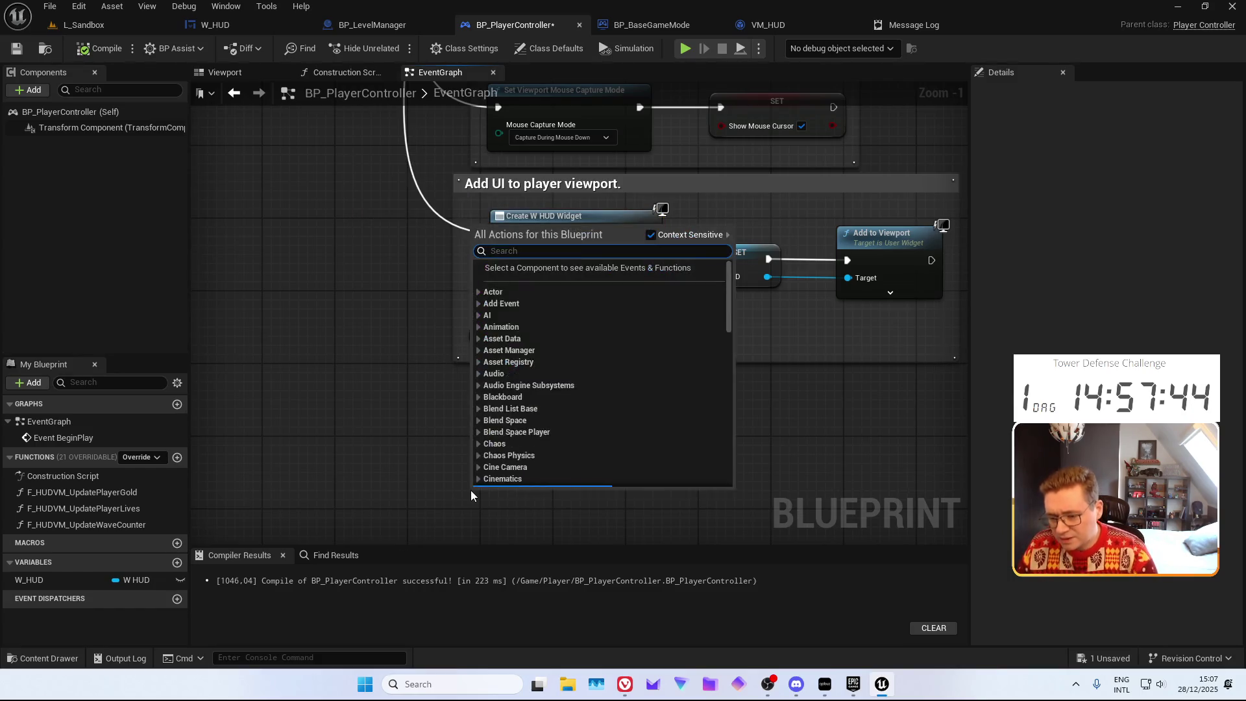
{"action": "key", "text": "Escape"}
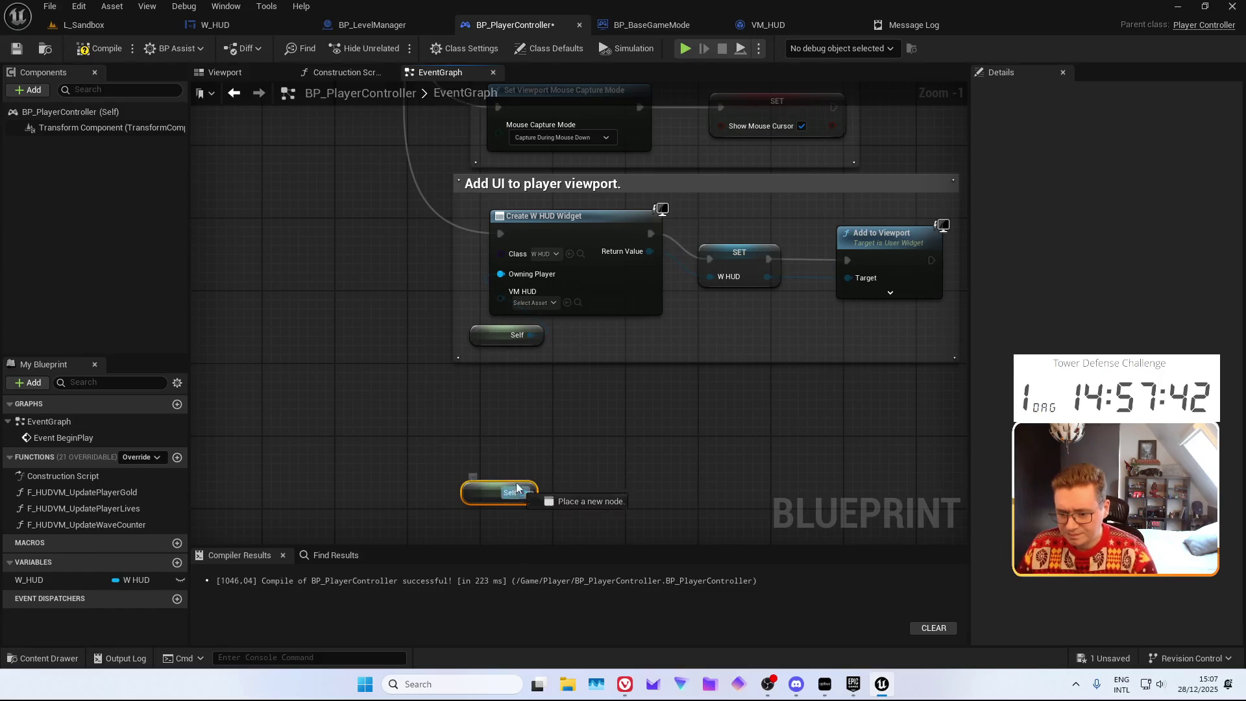
Search actions from the Self reference for 'get viewmodel', then dismiss and reposition the graph
{"action": "left_click_drag", "start_coordinate": [523, 493], "coordinate": [505, 439]}
{"action": "type", "text": "get viewmodel"}
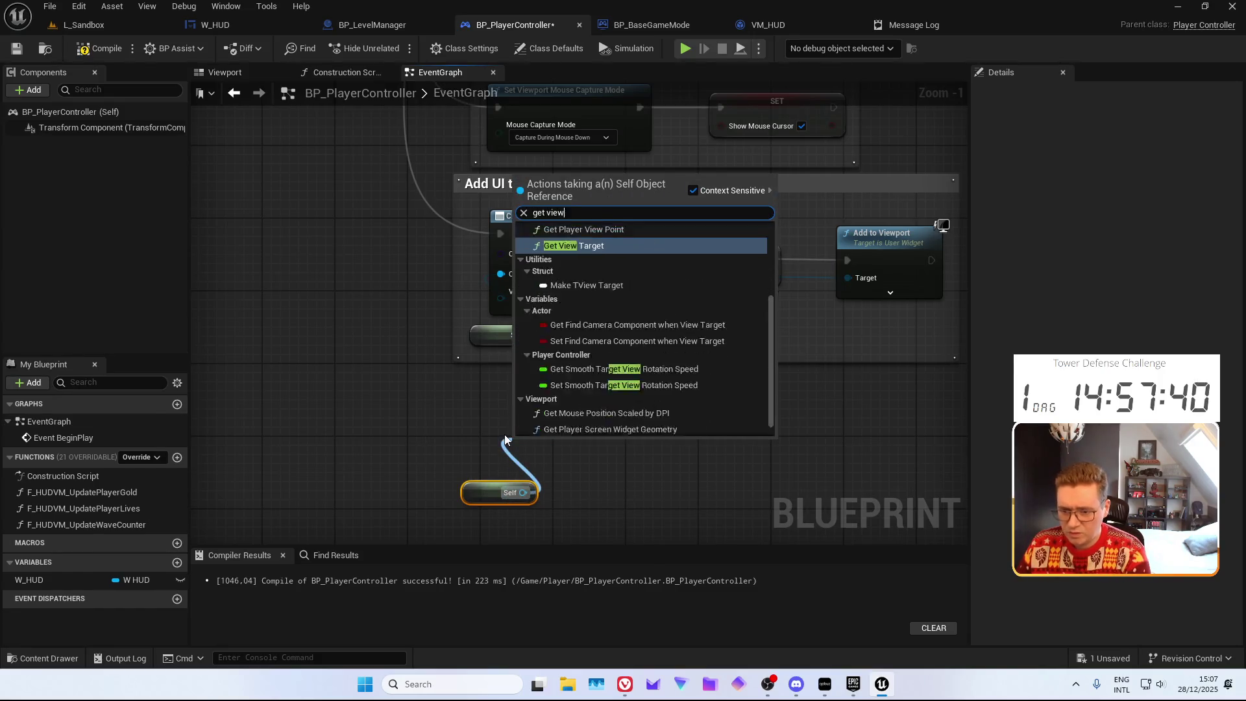
{"action": "key", "text": "BackSpace"}
{"action": "key", "text": "BackSpace"}
{"action": "key", "text": "BackSpace"}
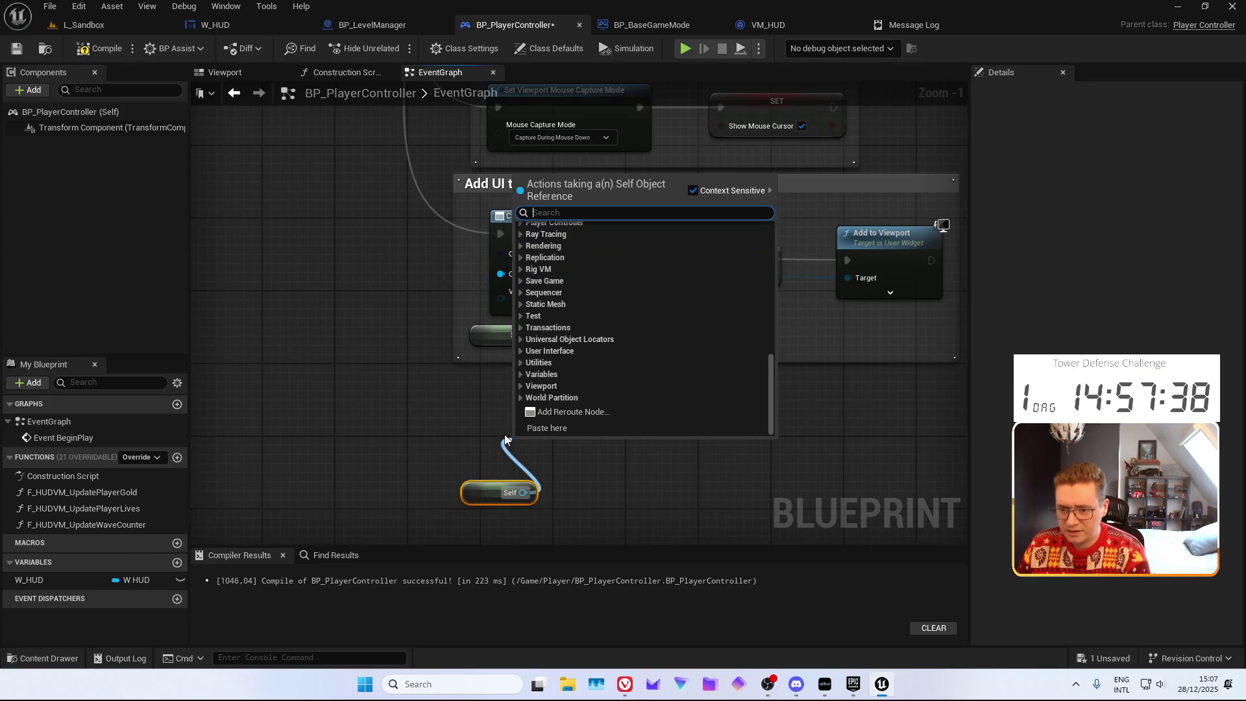
{"action": "left_click", "coordinate": [435, 427]}
{"action": "left_click_drag", "start_coordinate": [435, 426], "coordinate": [436, 403]}
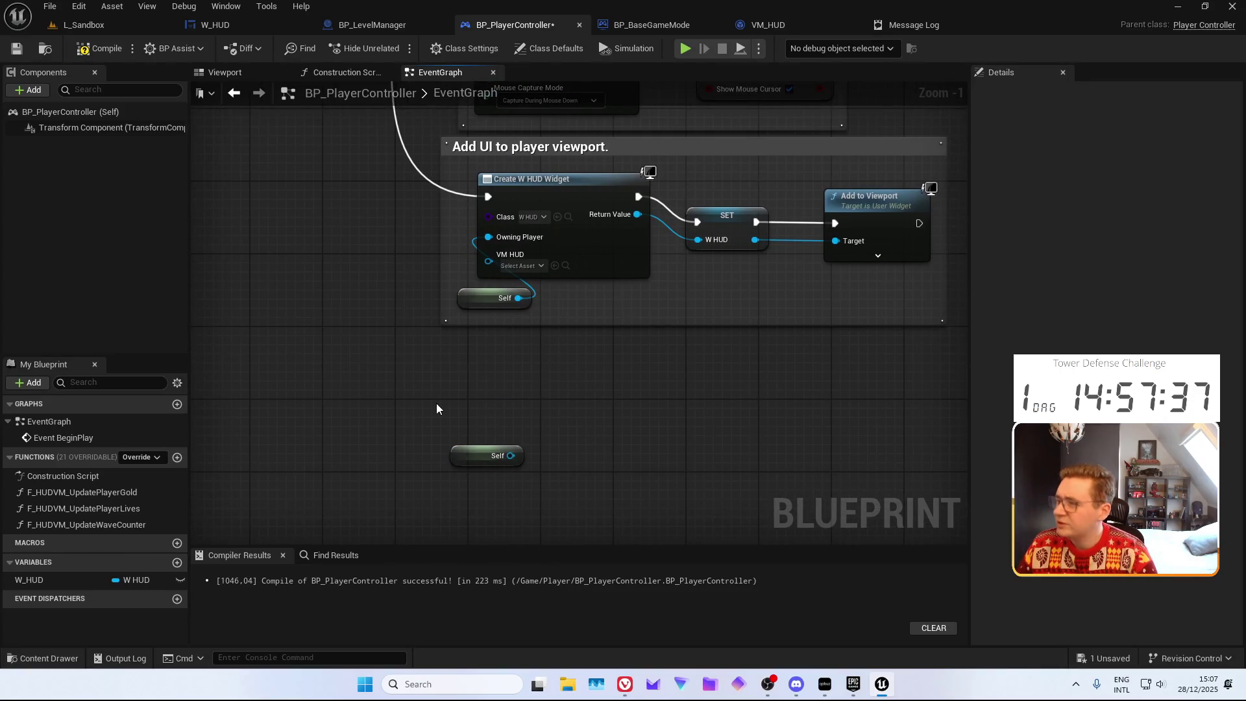
{"action": "left_click_drag", "start_coordinate": [605, 434], "coordinate": [524, 400]}
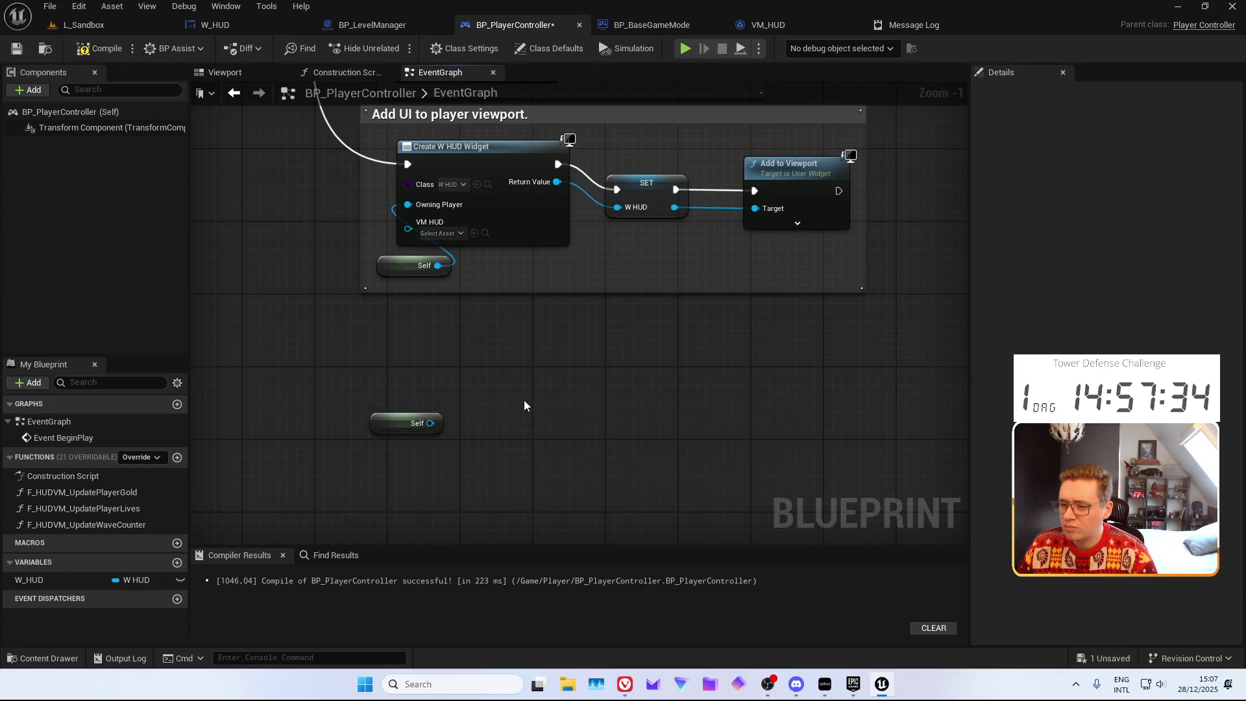
Browse blueprint actions for 'create object' and 'object' nodes, scrolling through the results
{"action": "right_click", "coordinate": [523, 400]}
{"action": "type", "text": "create obje"}
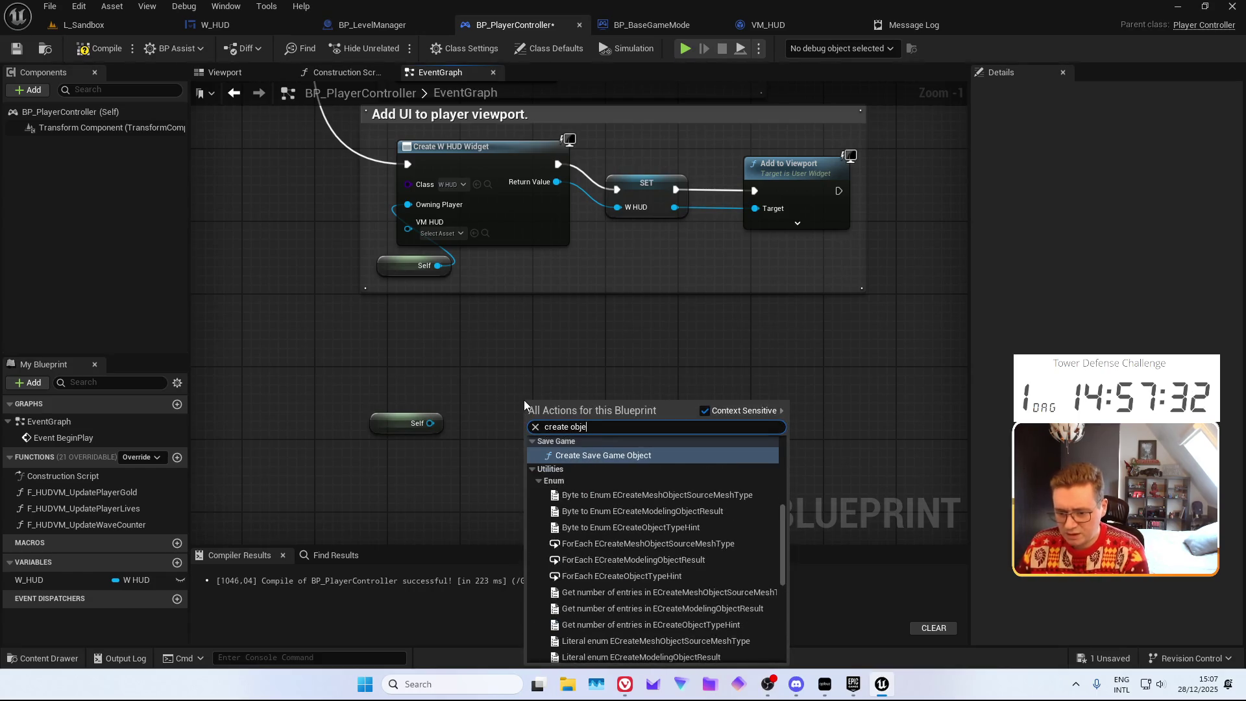
{"action": "type", "text": "ct"}
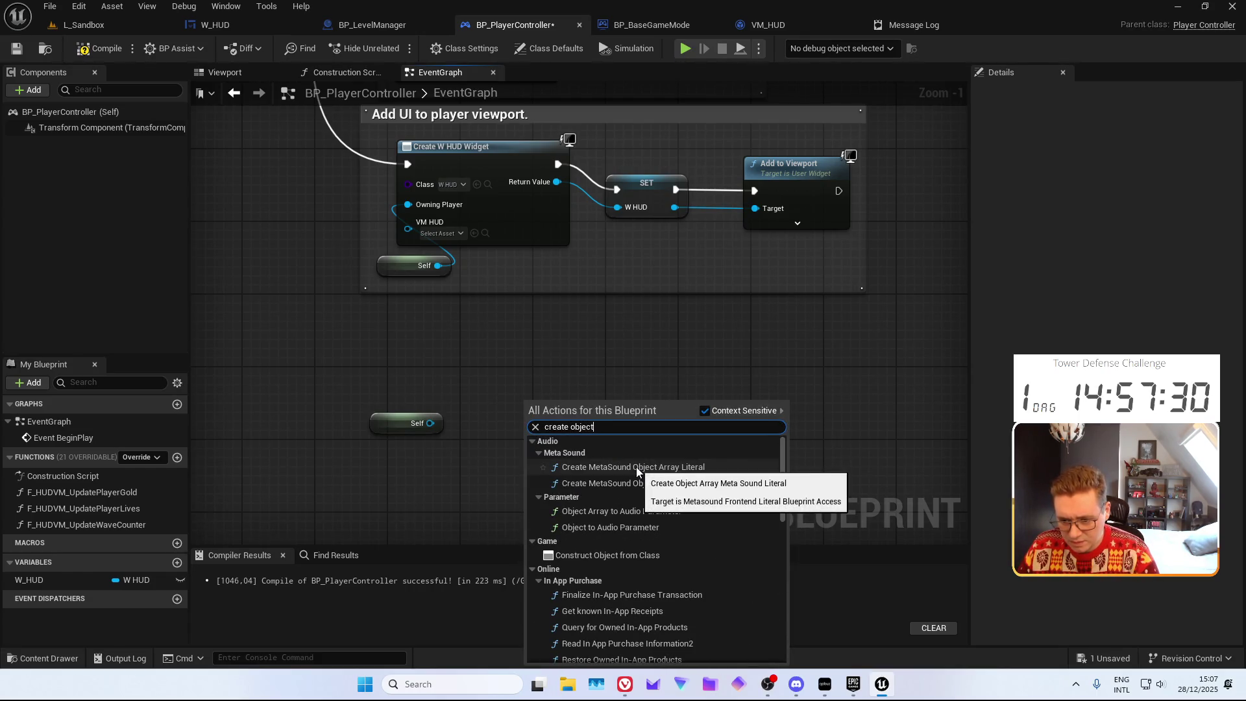
{"action": "scroll", "coordinate": [633, 481], "scroll_direction": "down", "scroll_amount": 10}
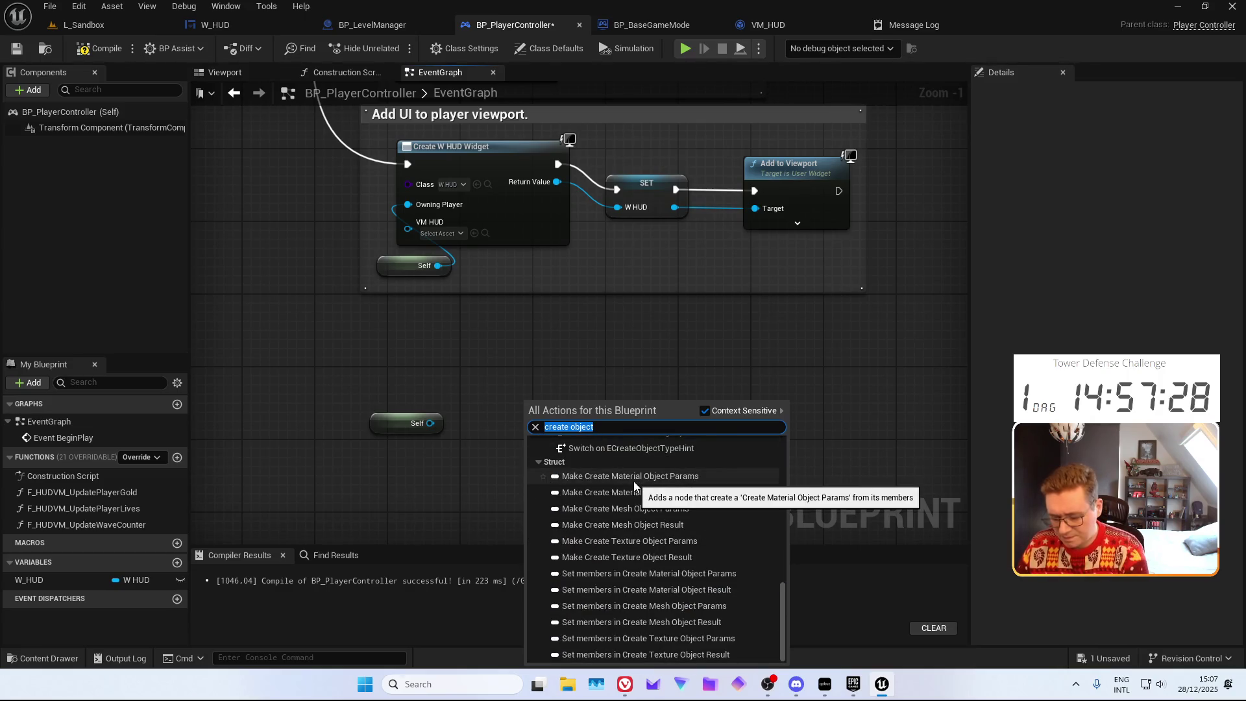
{"action": "type", "text": "object"}
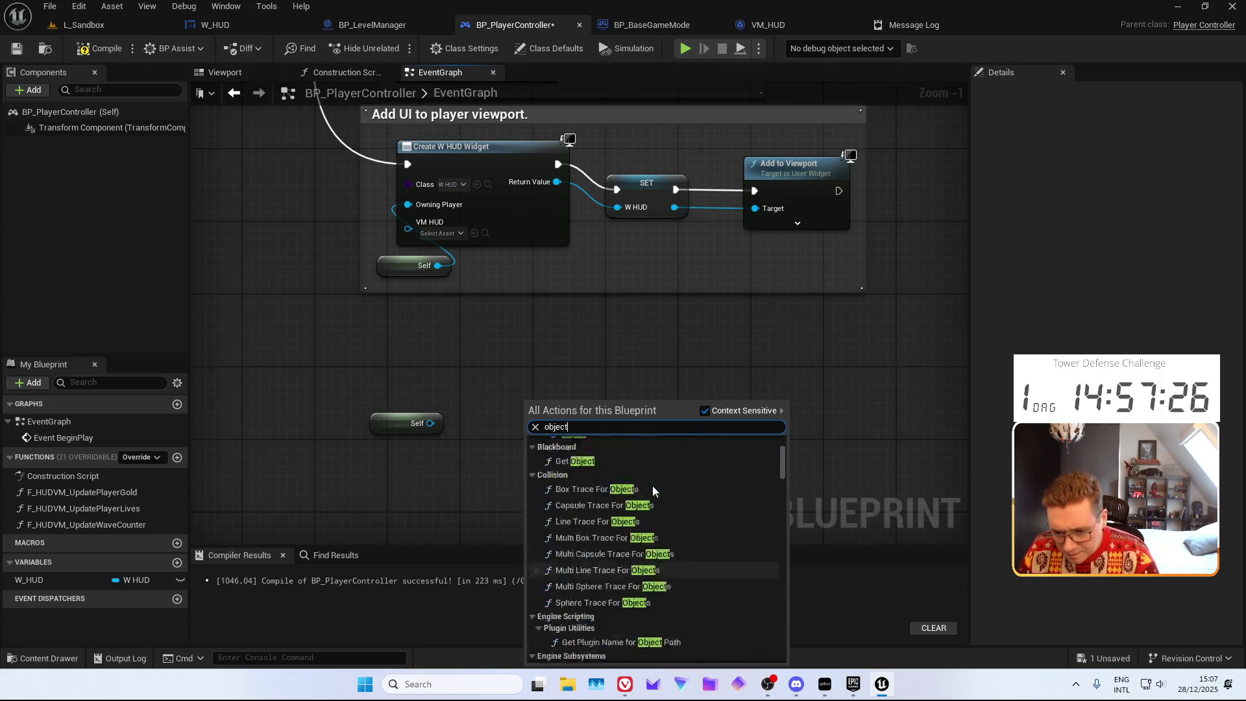
{"action": "scroll", "coordinate": [652, 486], "scroll_direction": "up", "scroll_amount": 5}
{"action": "scroll", "coordinate": [652, 485], "scroll_direction": "down", "scroll_amount": 5}
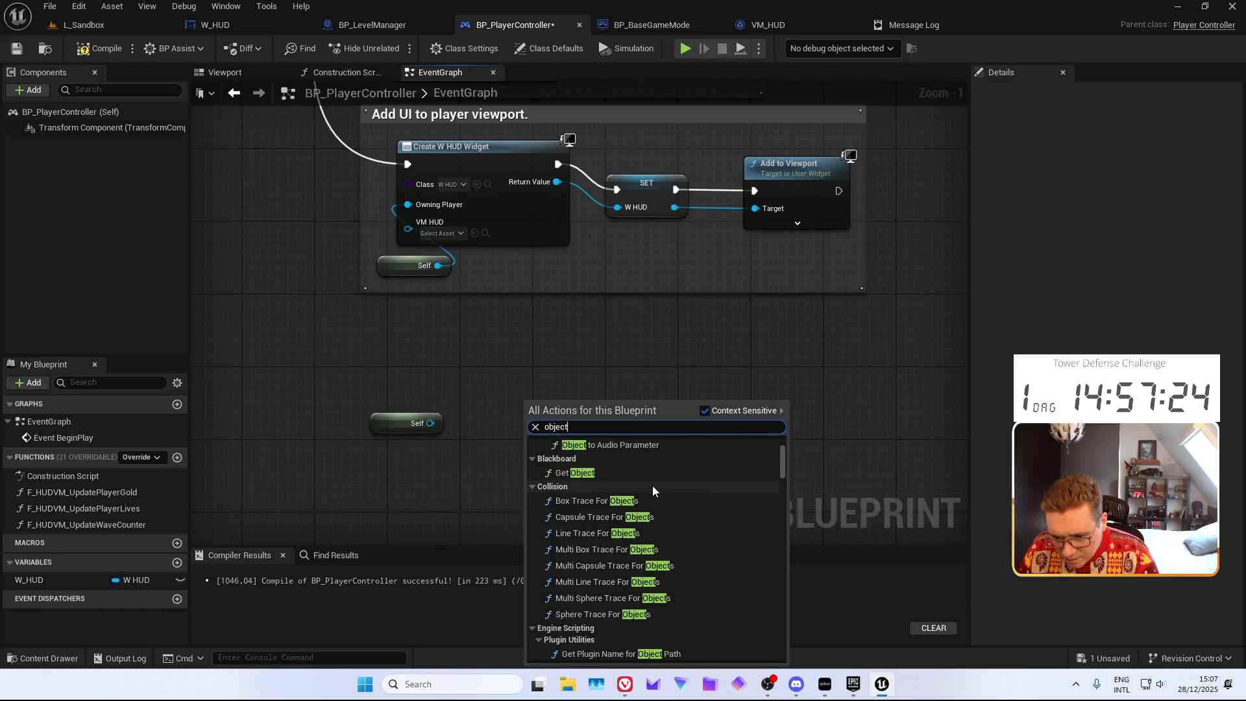
{"action": "scroll", "coordinate": [653, 486], "scroll_direction": "down", "scroll_amount": 10}
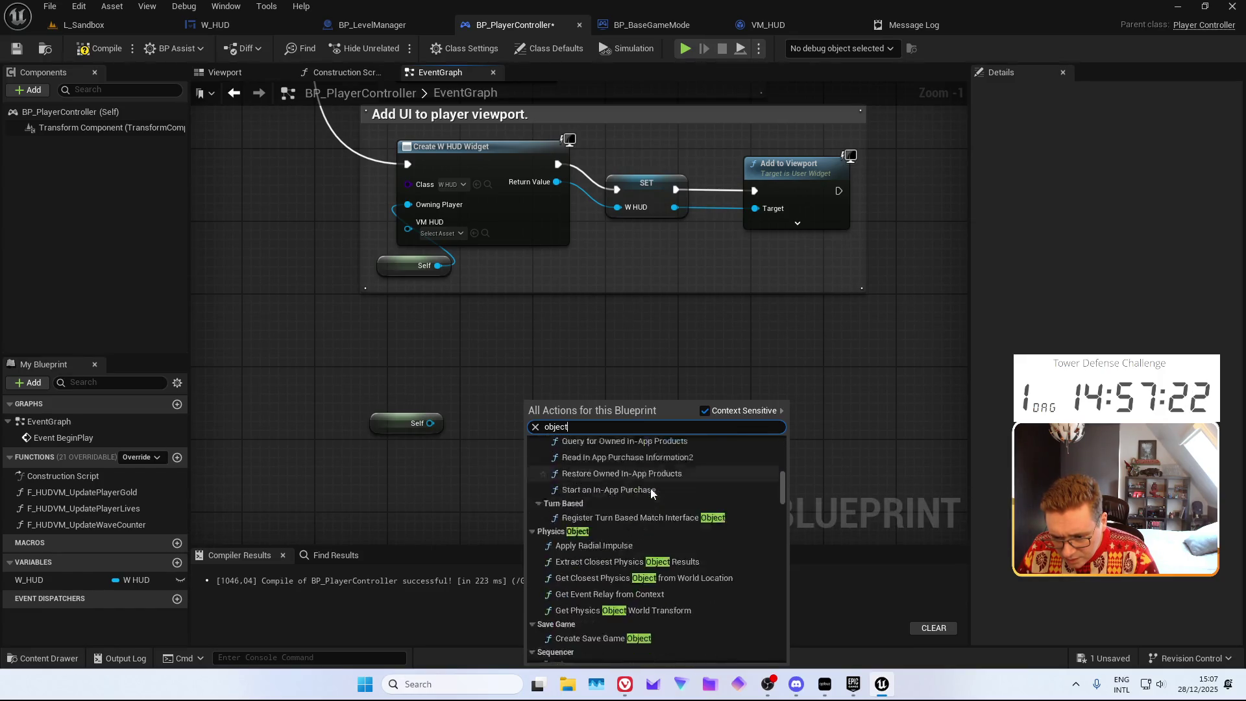
{"action": "scroll", "coordinate": [649, 496], "scroll_direction": "down", "scroll_amount": 15}
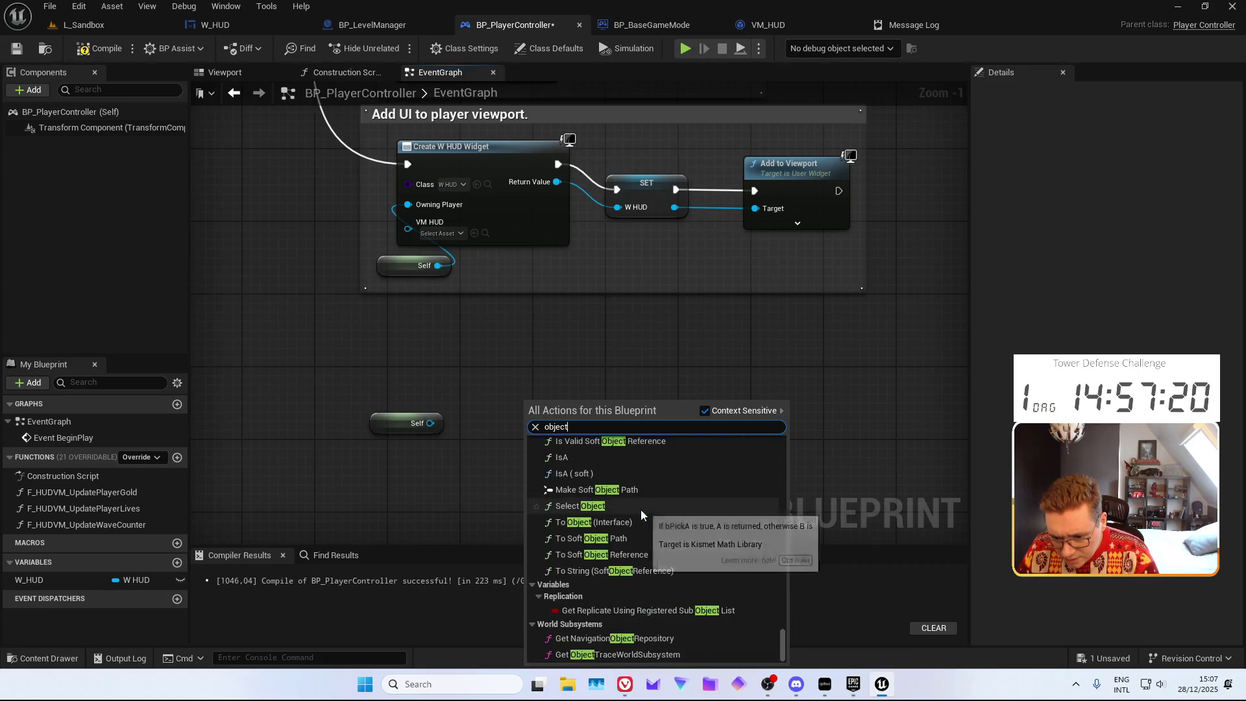
Search the web for 'UE5 viewmodel' in a new browser tab
{"action": "left_click", "coordinate": [626, 684]}
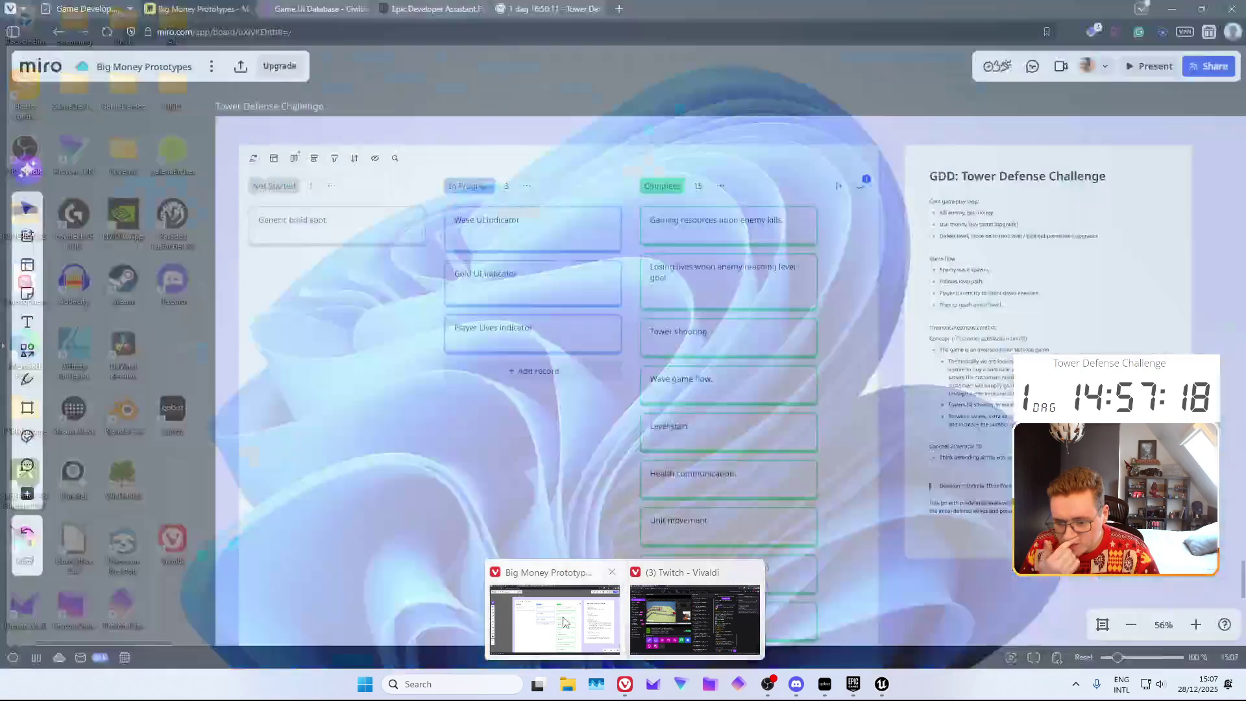
{"action": "left_click", "coordinate": [564, 622]}
{"action": "key", "text": "ctrl+t"}
{"action": "type", "text": "UE5 viewmodel"}
{"action": "key", "text": "Return"}
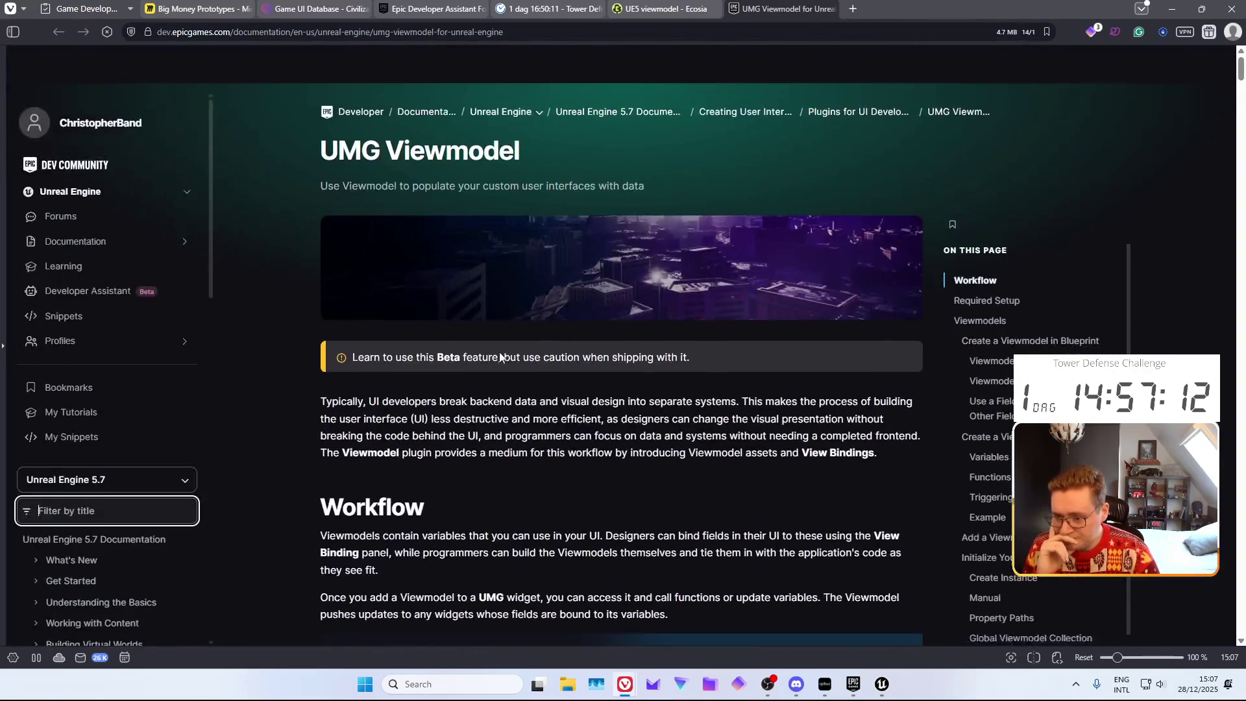
Read the UMG Viewmodel page down to 'Initialize Your Viewmodel' and the Manual method, then return to Unreal
{"action": "scroll", "coordinate": [498, 325], "scroll_direction": "down", "scroll_amount": 10}
{"action": "scroll", "coordinate": [494, 301], "scroll_direction": "down", "scroll_amount": 10}
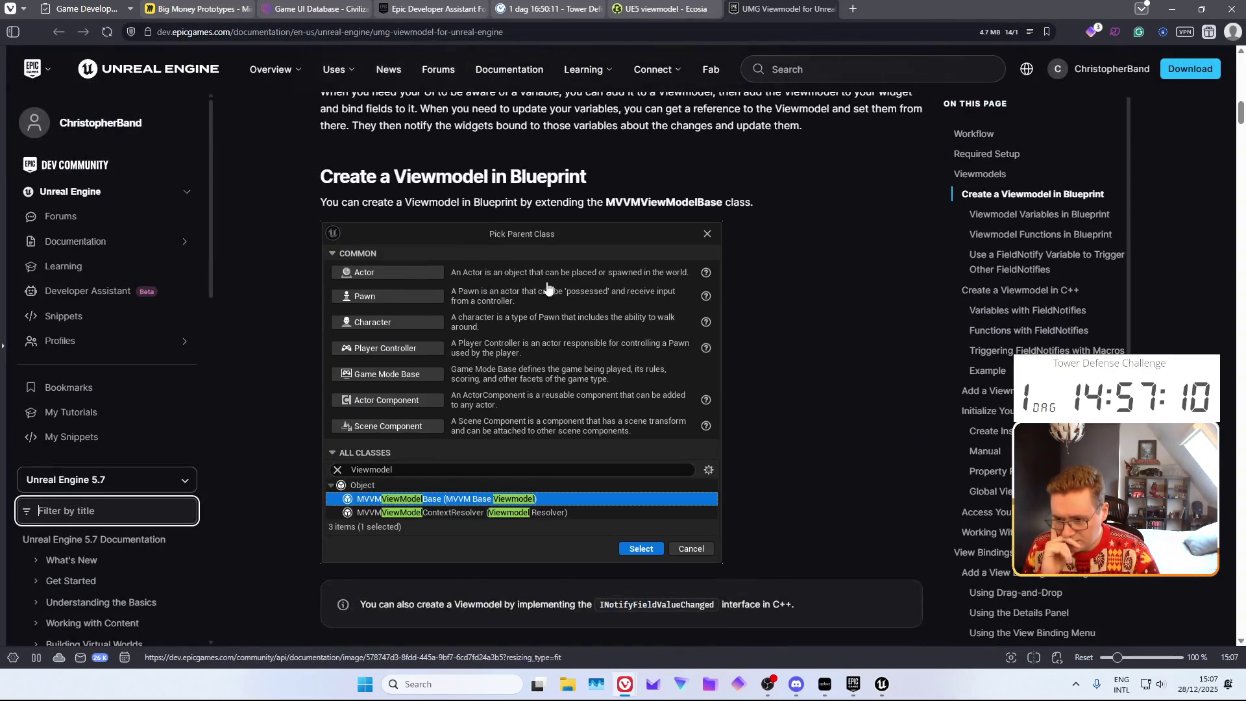
{"action": "scroll", "coordinate": [563, 279], "scroll_direction": "down", "scroll_amount": 8}
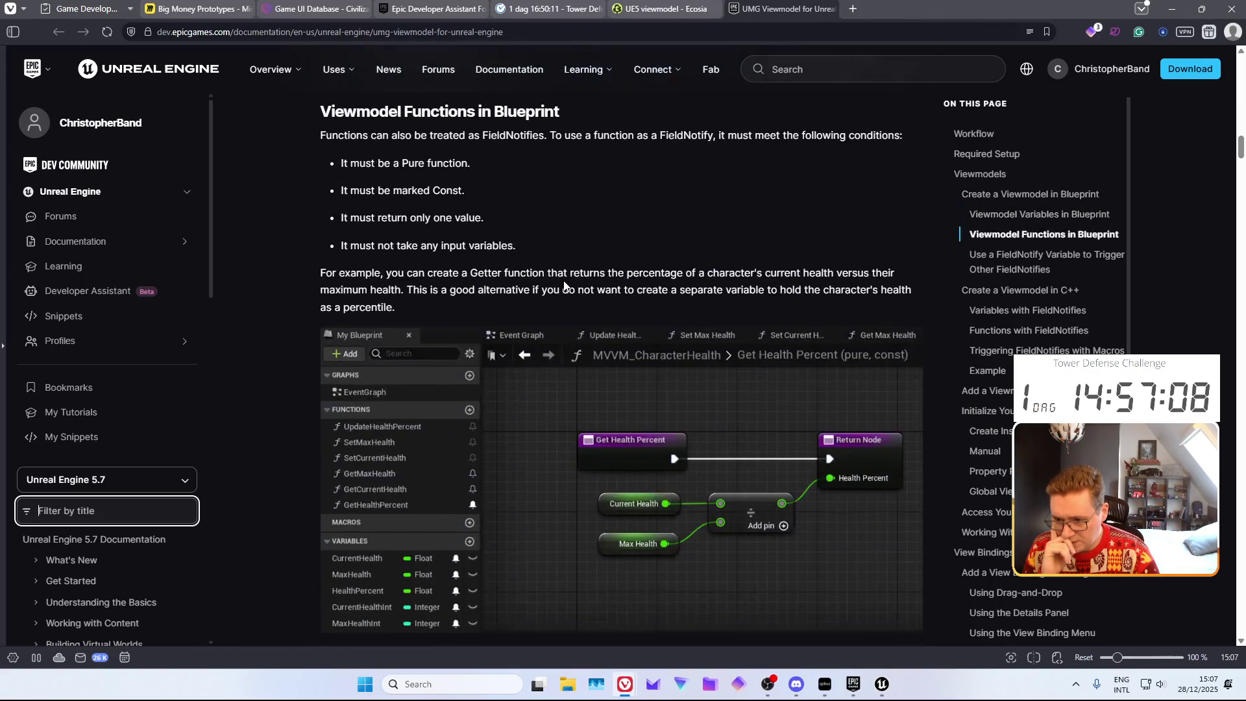
{"action": "scroll", "coordinate": [557, 273], "scroll_direction": "down", "scroll_amount": 5}
{"action": "scroll", "coordinate": [557, 274], "scroll_direction": "down", "scroll_amount": 1}
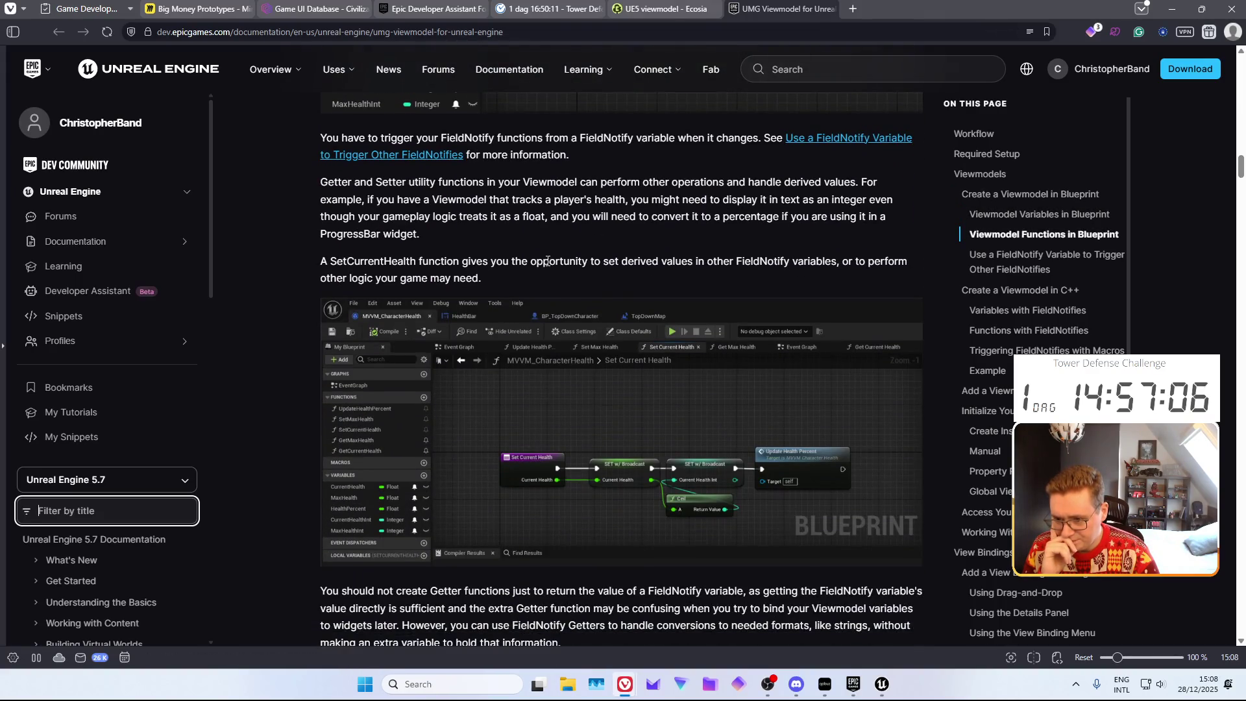
{"action": "scroll", "coordinate": [545, 262], "scroll_direction": "down", "scroll_amount": 7}
{"action": "scroll", "coordinate": [543, 264], "scroll_direction": "down", "scroll_amount": 6}
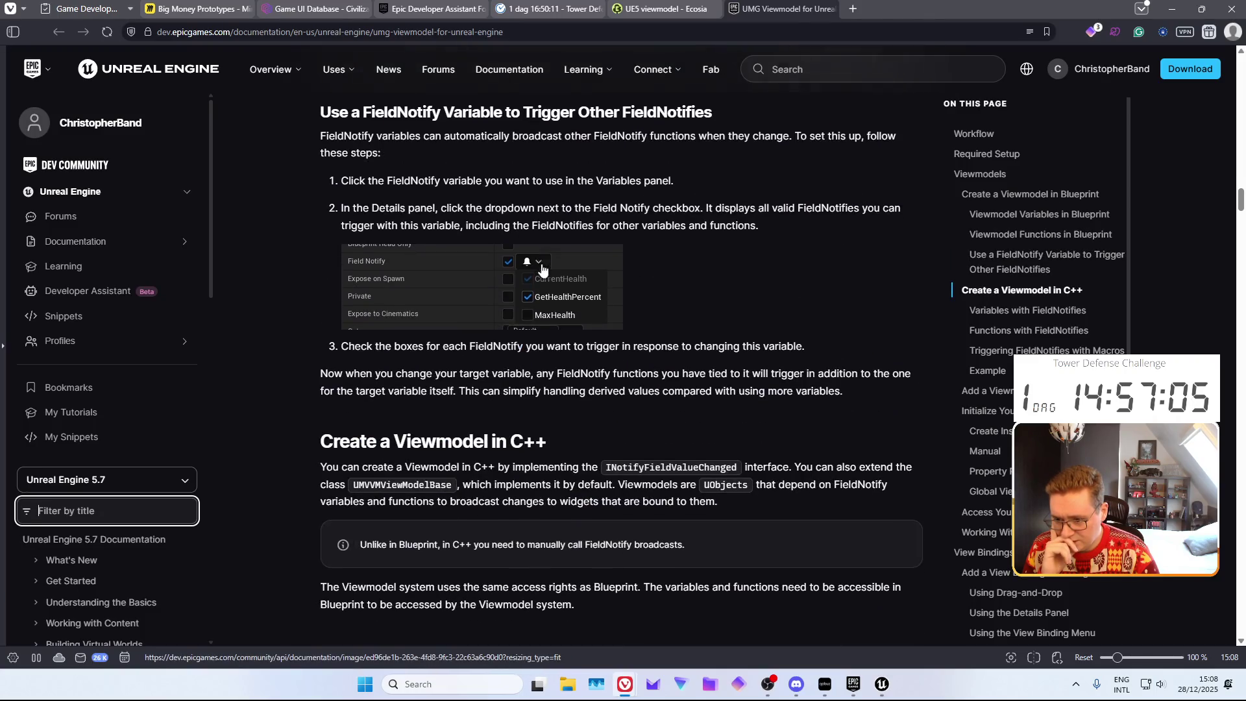
{"action": "scroll", "coordinate": [542, 263], "scroll_direction": "down", "scroll_amount": 20}
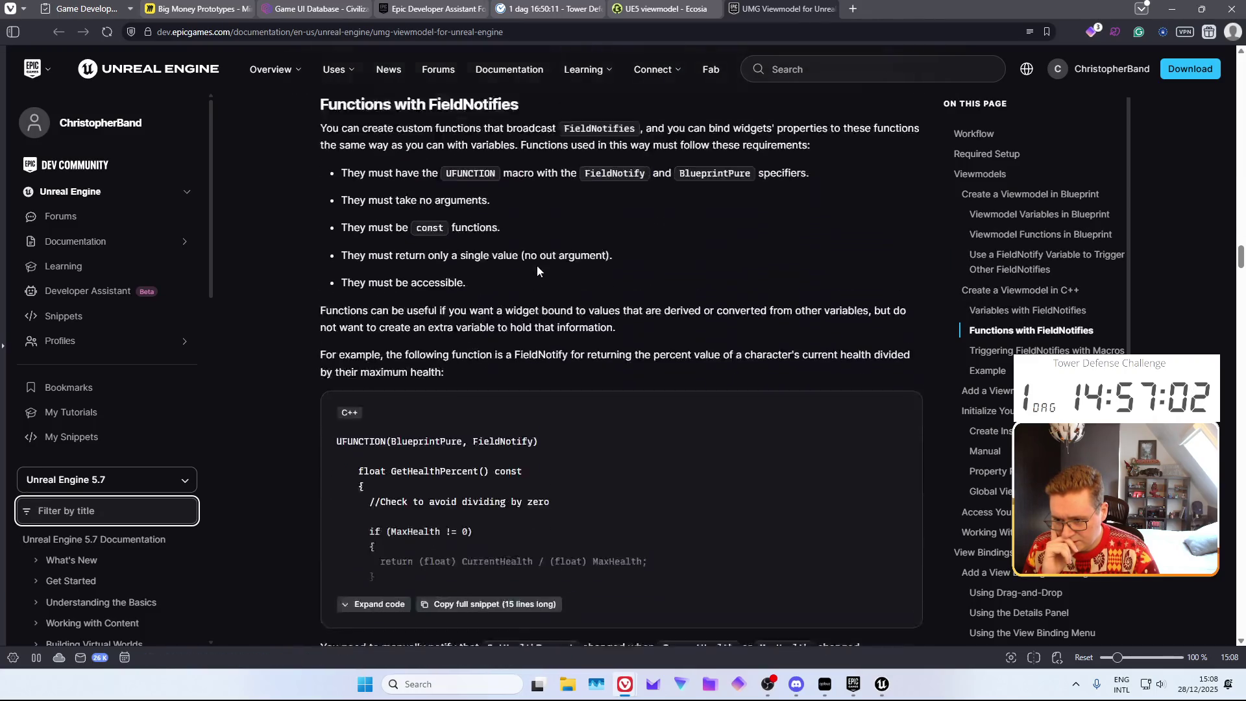
{"action": "scroll", "coordinate": [538, 269], "scroll_direction": "down", "scroll_amount": 18}
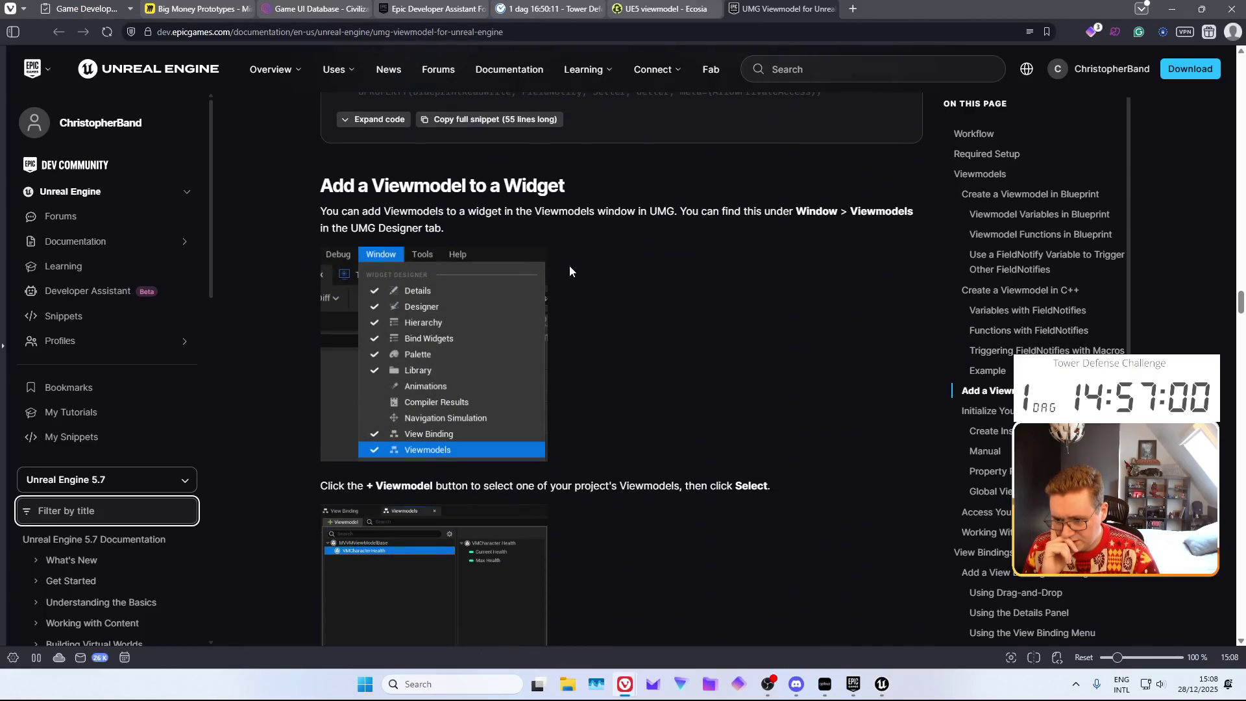
{"action": "scroll", "coordinate": [571, 273], "scroll_direction": "down", "scroll_amount": 18}
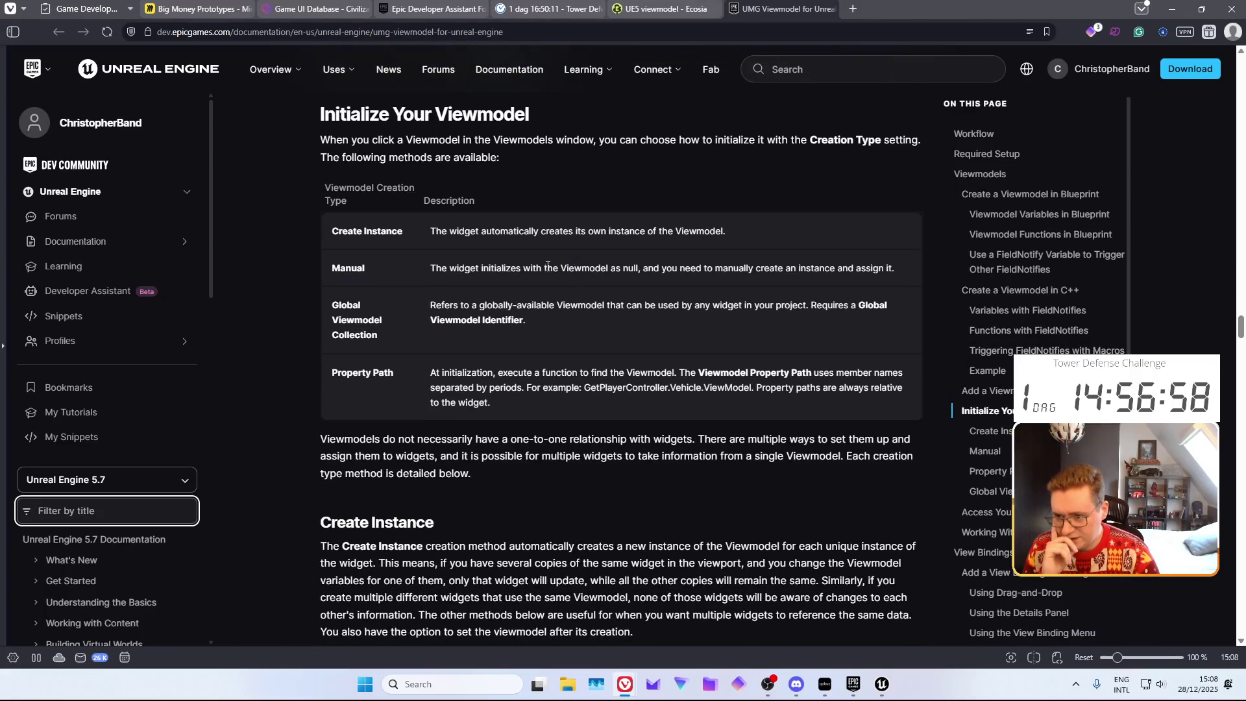
{"action": "scroll", "coordinate": [534, 289], "scroll_direction": "down", "scroll_amount": 6}
{"action": "scroll", "coordinate": [524, 284], "scroll_direction": "down", "scroll_amount": 2}
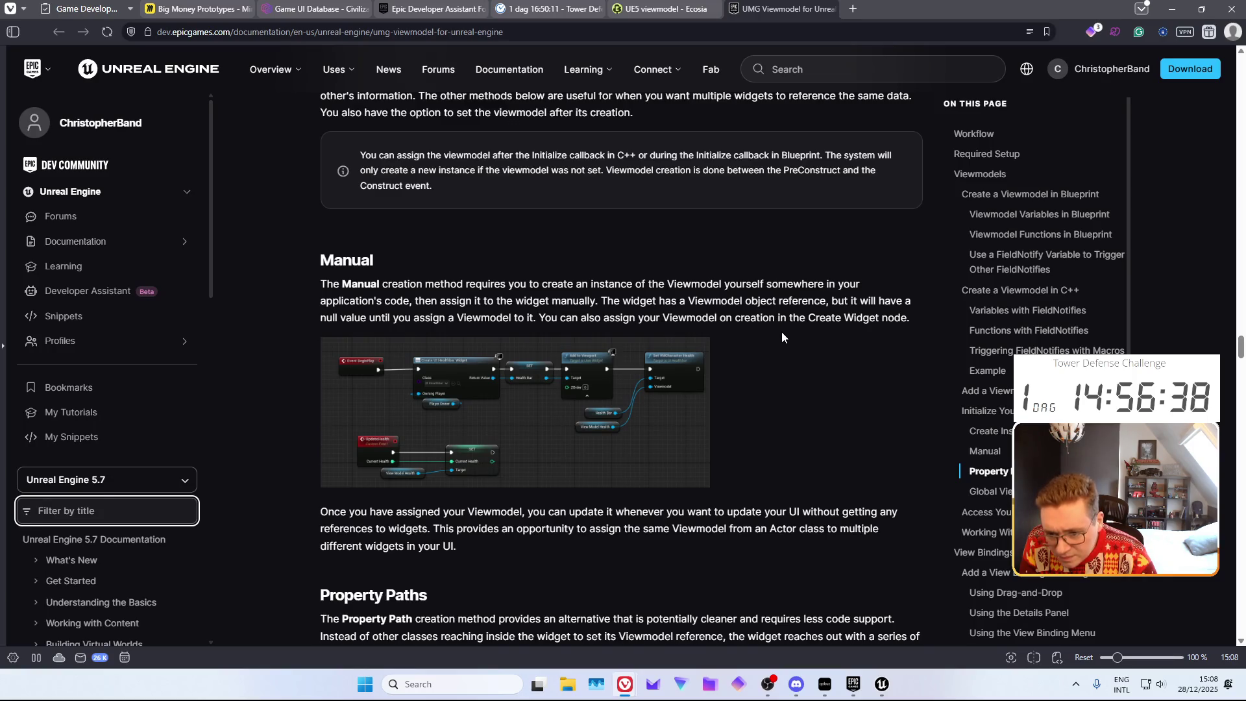
{"action": "scroll", "coordinate": [751, 437], "scroll_direction": "down", "scroll_amount": 1}
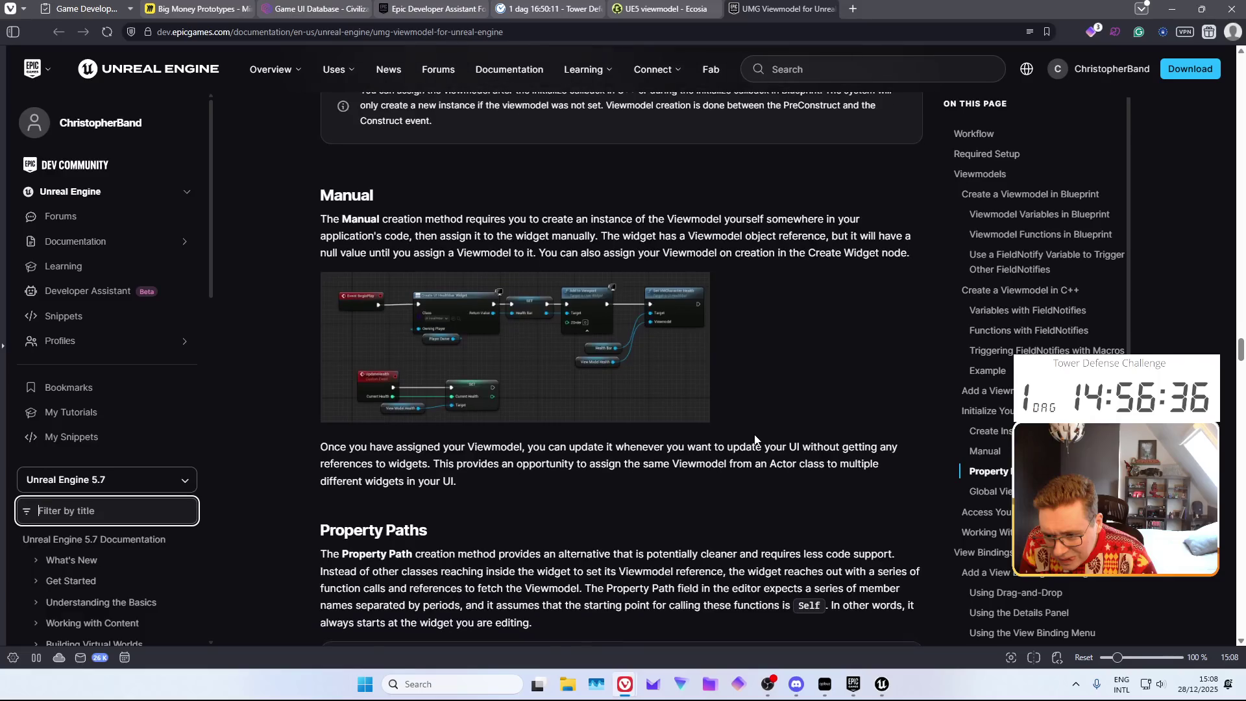
{"action": "left_click", "coordinate": [883, 684]}
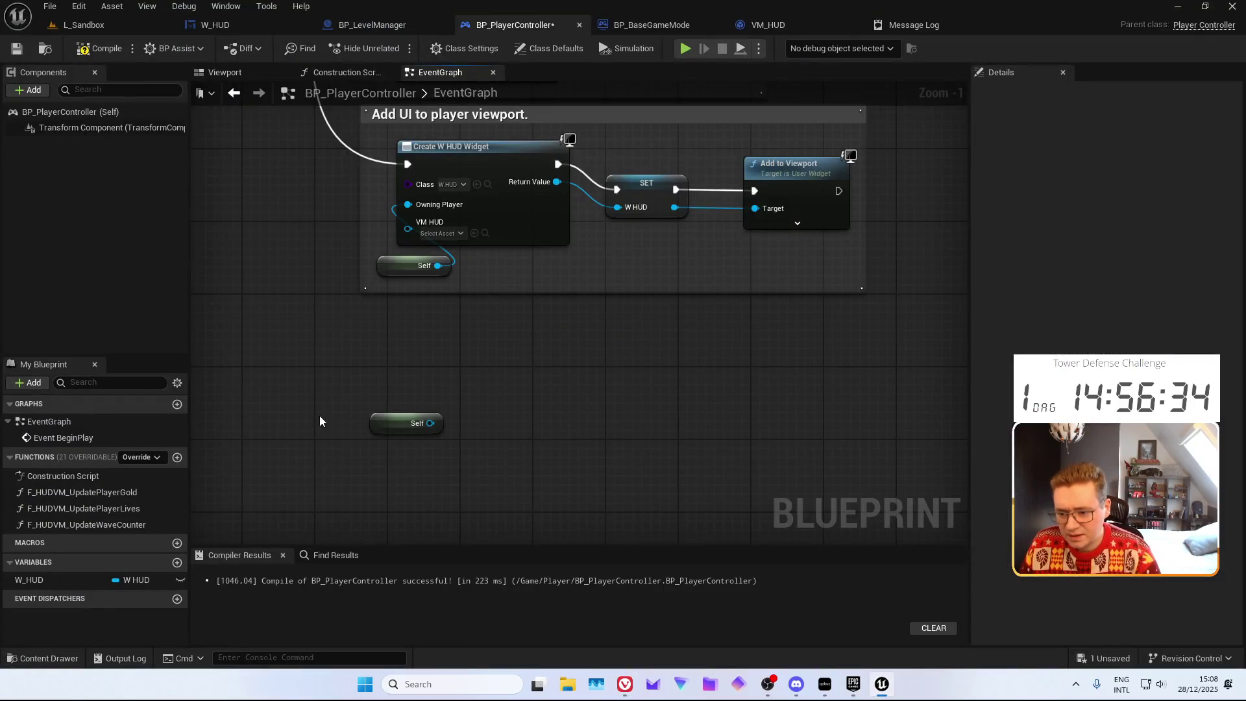
Promote the Create W HUD Widget's VM HUD input to a variable and compile BP_PlayerController
{"action": "key", "text": "ctrl+z"}
{"action": "right_click", "coordinate": [442, 265]}
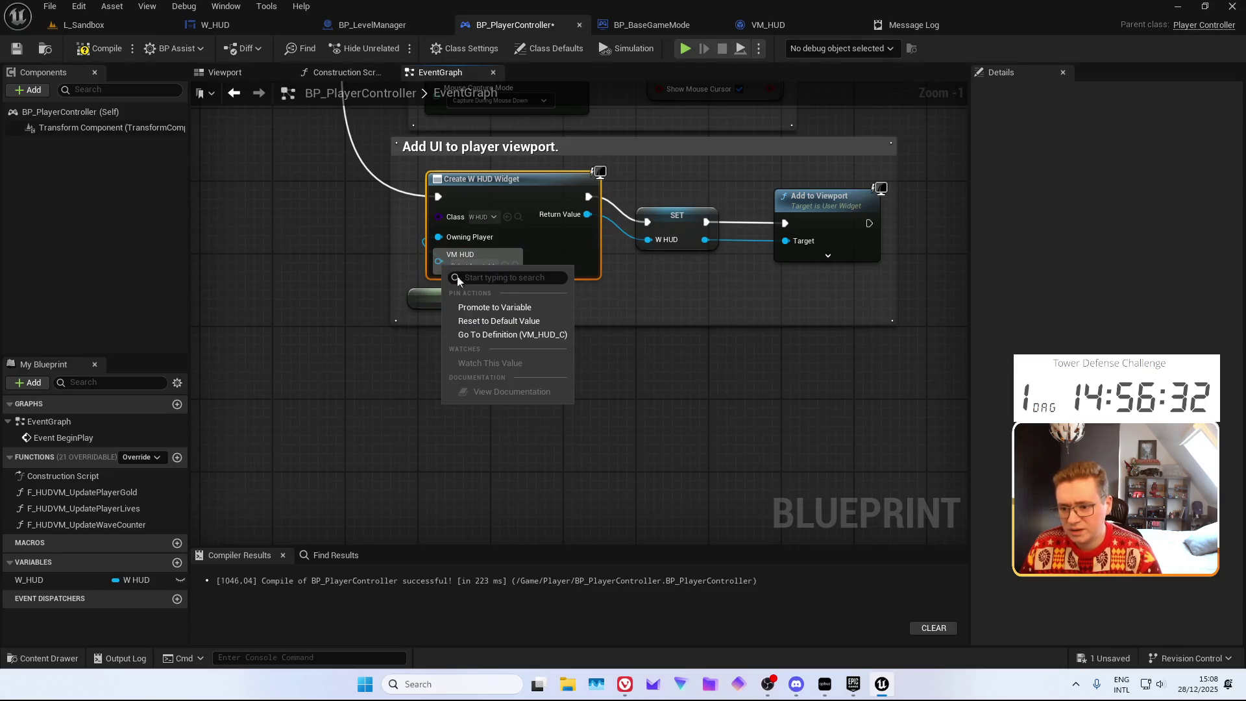
{"action": "left_click", "coordinate": [513, 308]}
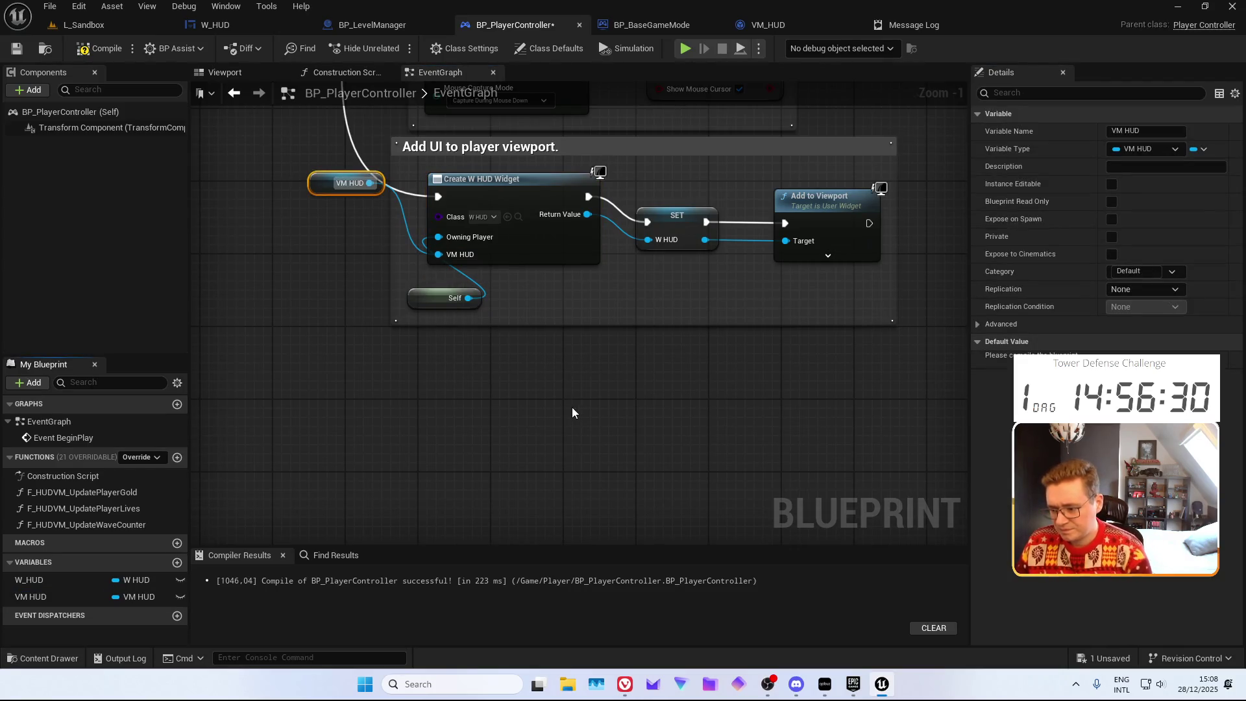
{"action": "left_click", "coordinate": [30, 596]}
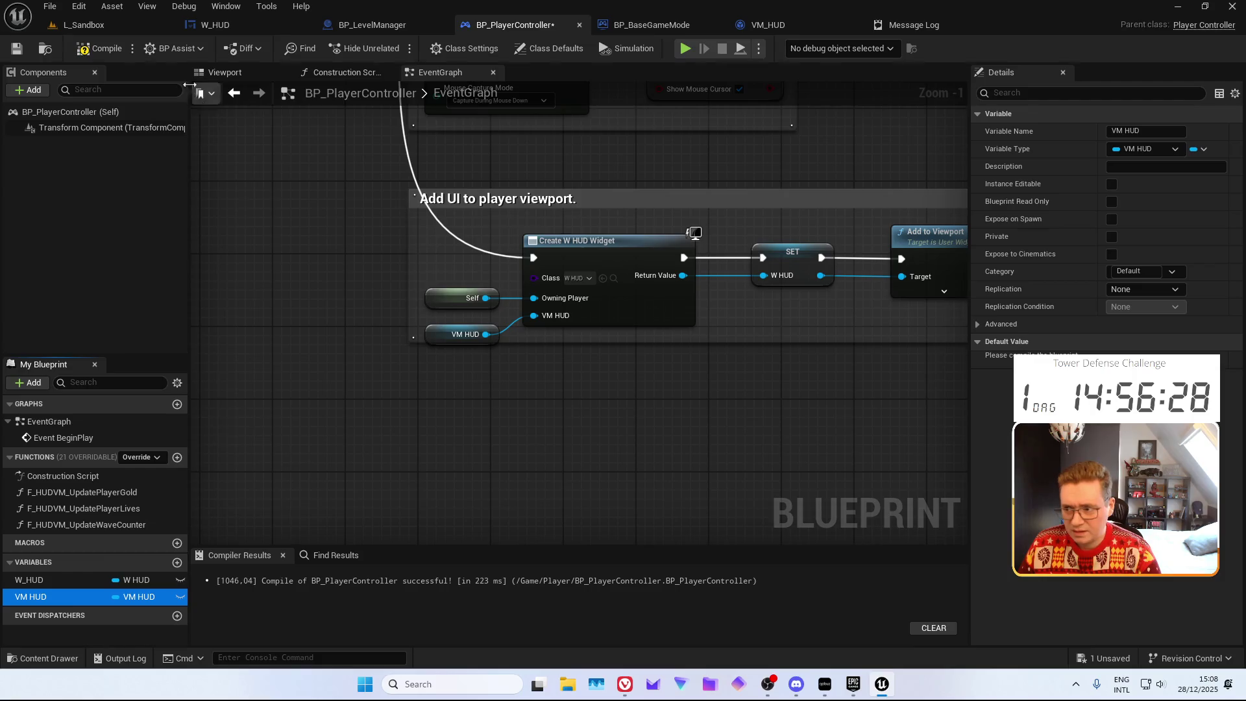
{"action": "left_click", "coordinate": [99, 48]}
Check the VM HUD variable's empty default, then disconnect it from the widget's VM HUD input
{"action": "left_click", "coordinate": [1142, 370]}
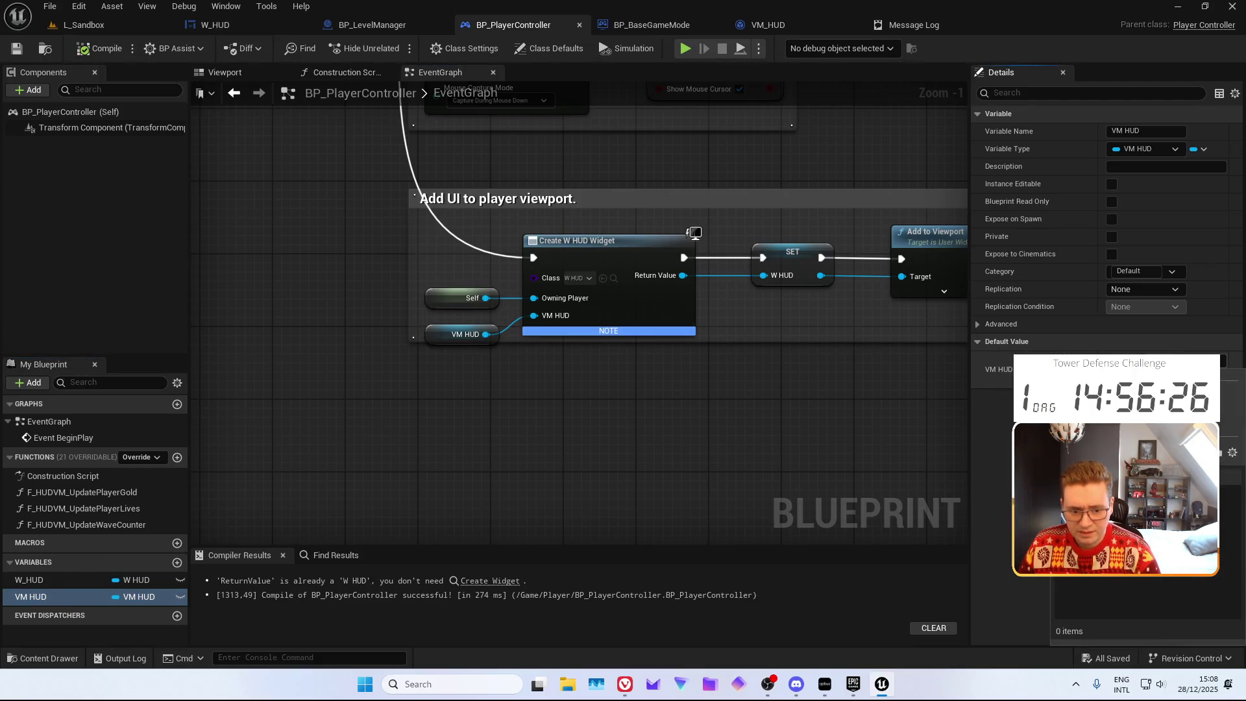
{"action": "left_click", "coordinate": [548, 402]}
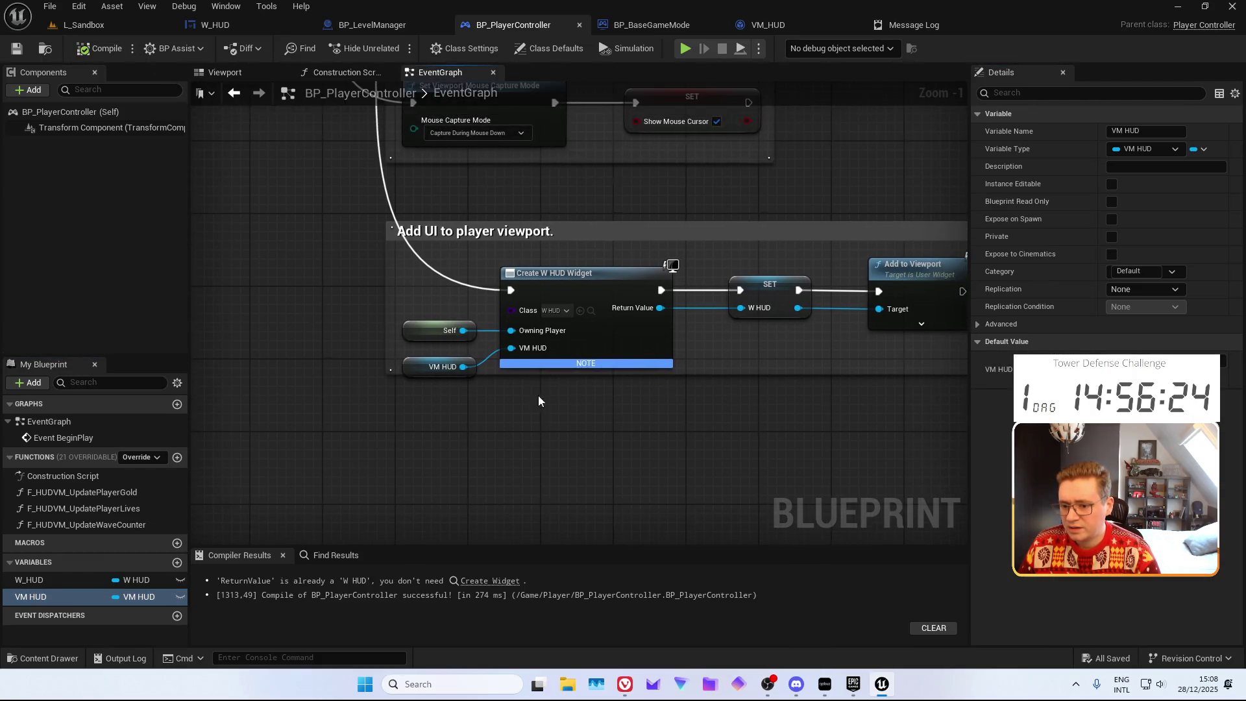
{"action": "left_click", "coordinate": [582, 349]}
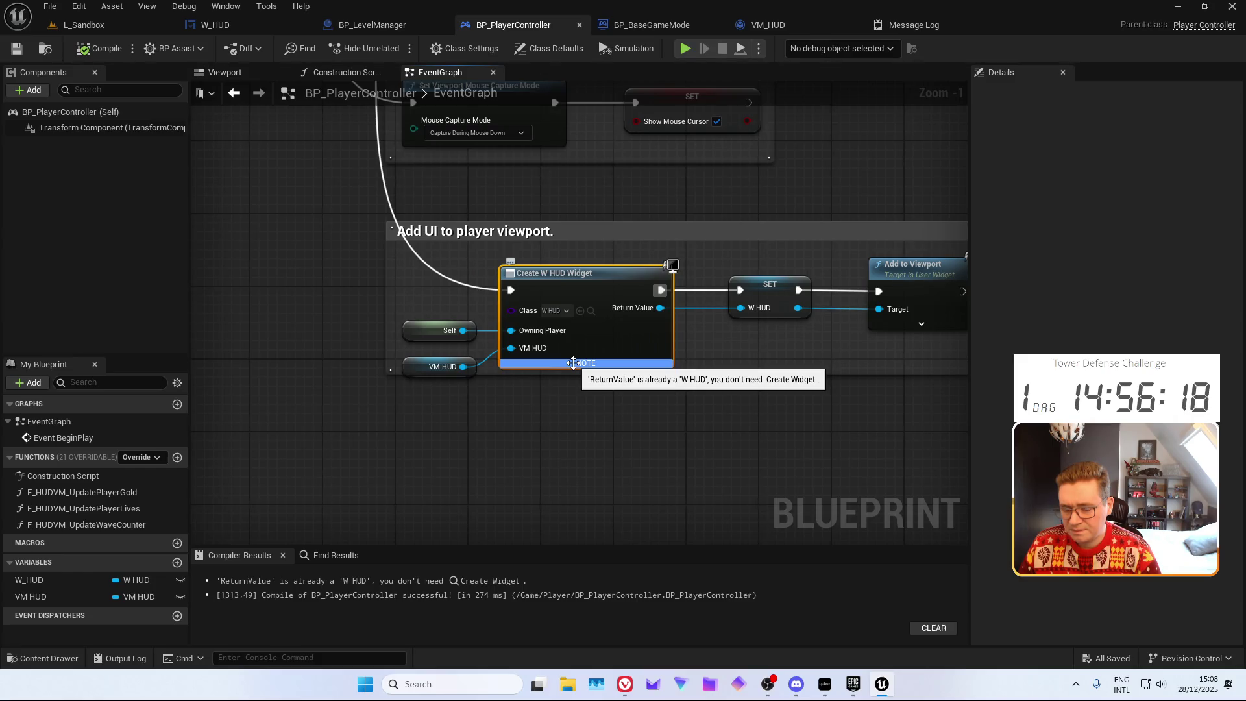
{"action": "left_click", "coordinate": [510, 348], "text": "alt"}
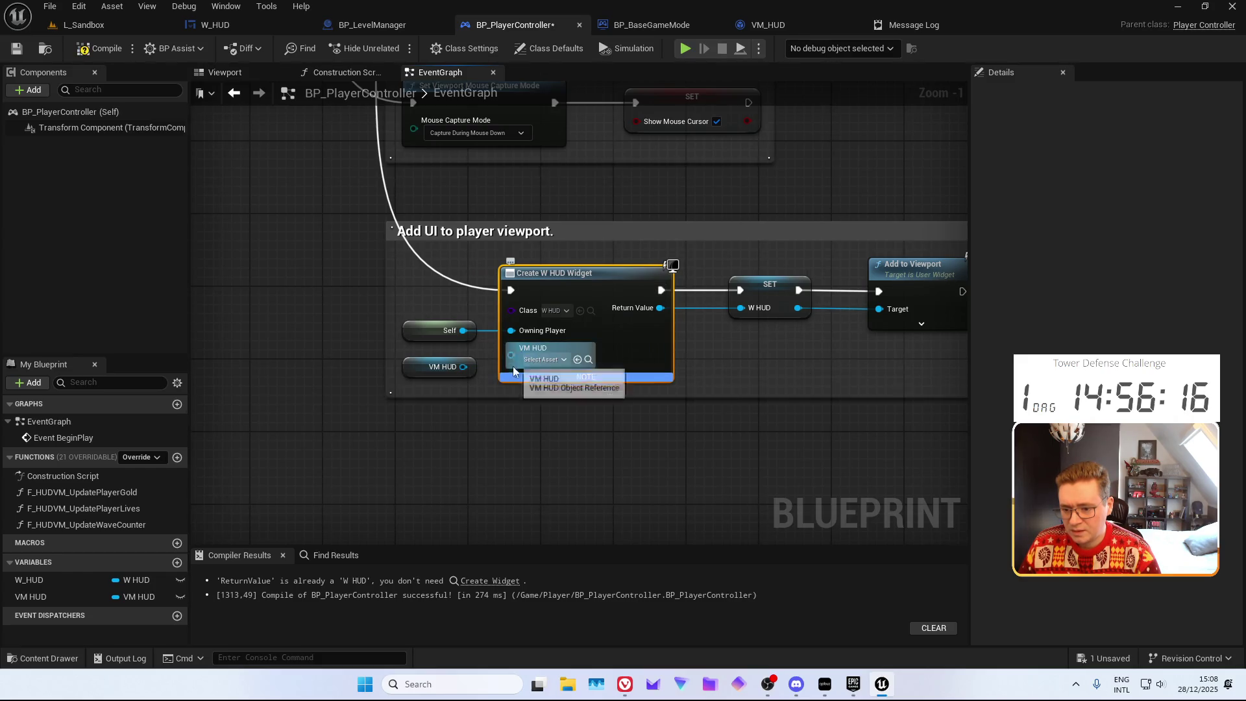
{"action": "left_click_drag", "start_coordinate": [471, 413], "coordinate": [455, 408]}
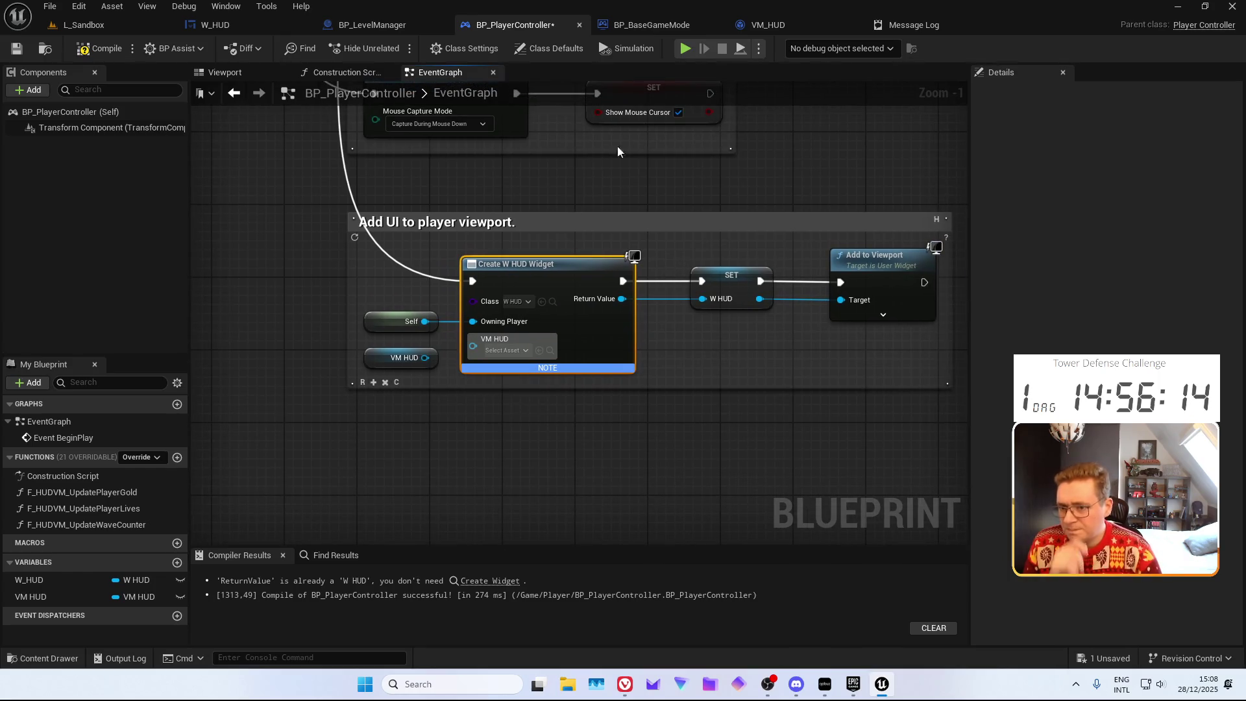
{"action": "left_click", "coordinate": [260, 24]}
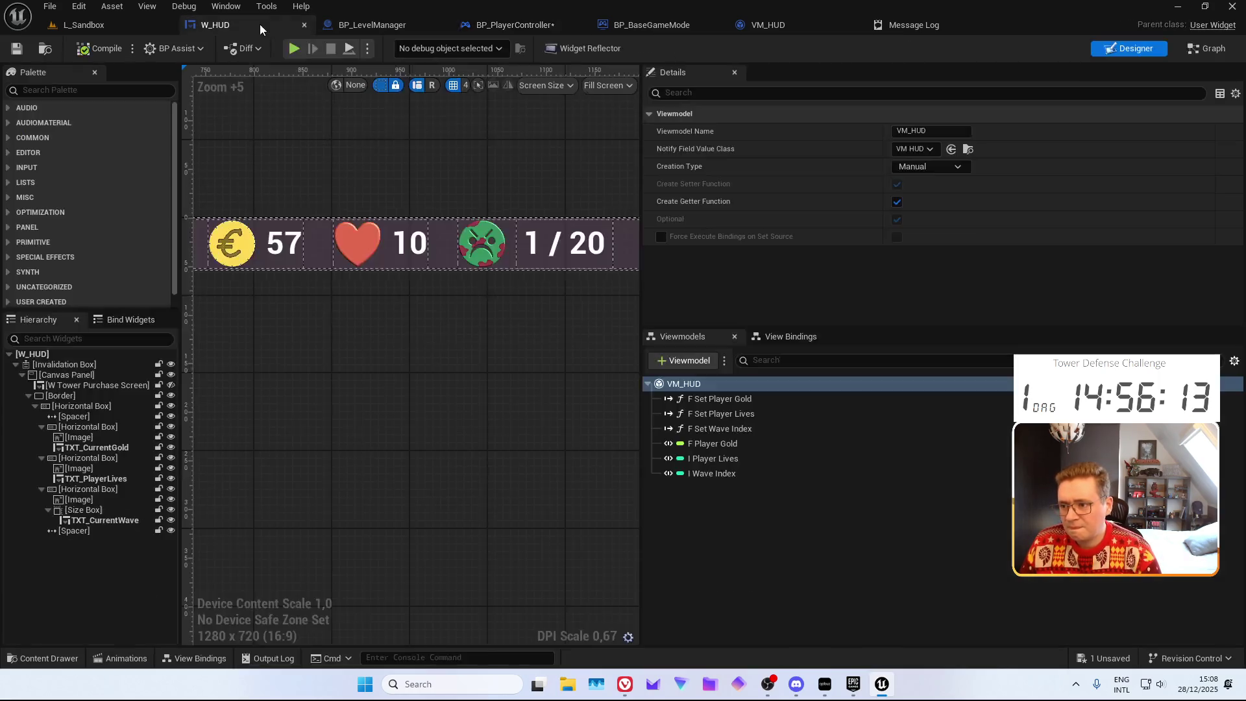
Set W_HUD's VM_HUD Creation Type to Create Instance and close the Message Log
{"action": "left_click", "coordinate": [910, 167]}
{"action": "left_click", "coordinate": [922, 198]}
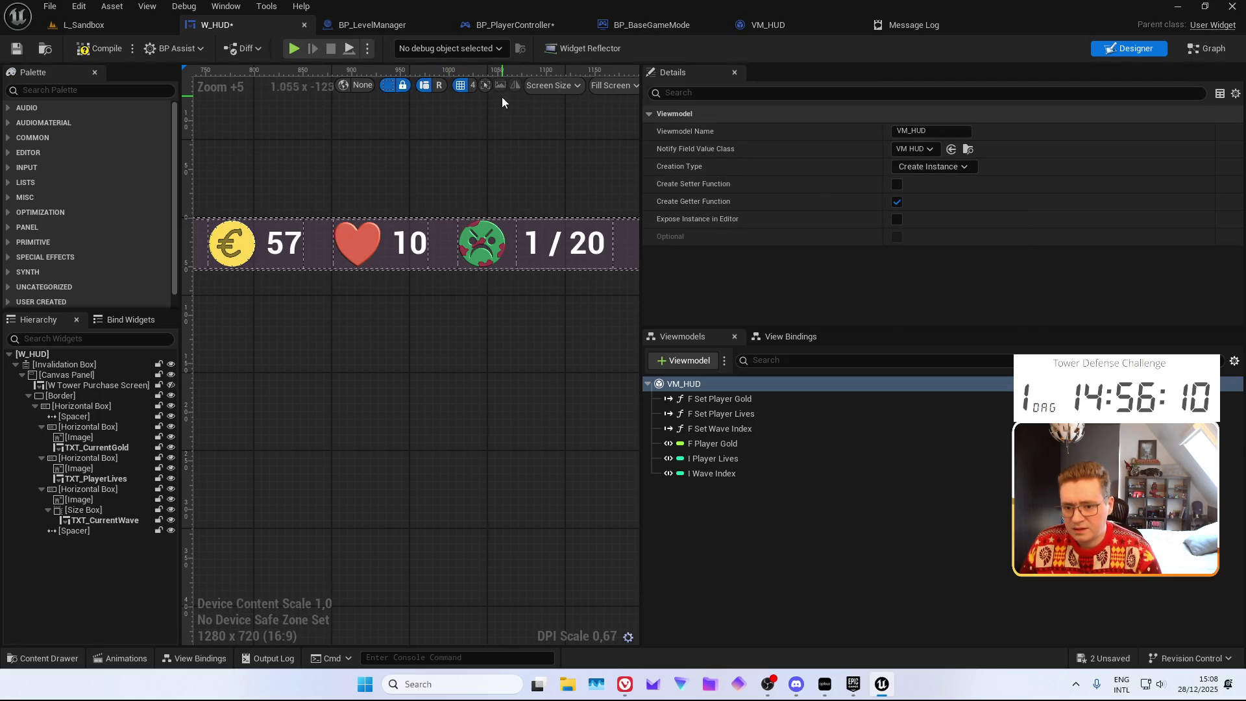
{"action": "middle_click", "coordinate": [922, 26]}
{"action": "left_click", "coordinate": [490, 29]}
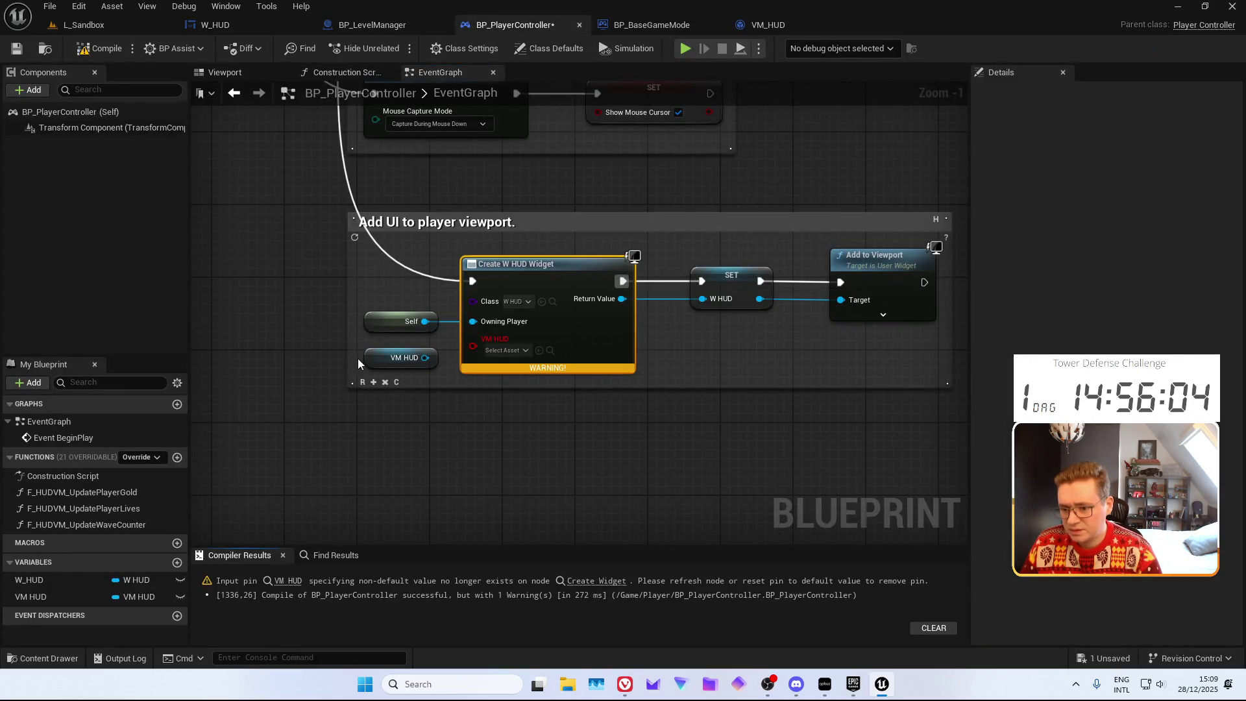
Refresh the Create W HUD Widget node, delete the leftover VM HUD node, and save BP_PlayerController
{"action": "right_click", "coordinate": [500, 278]}
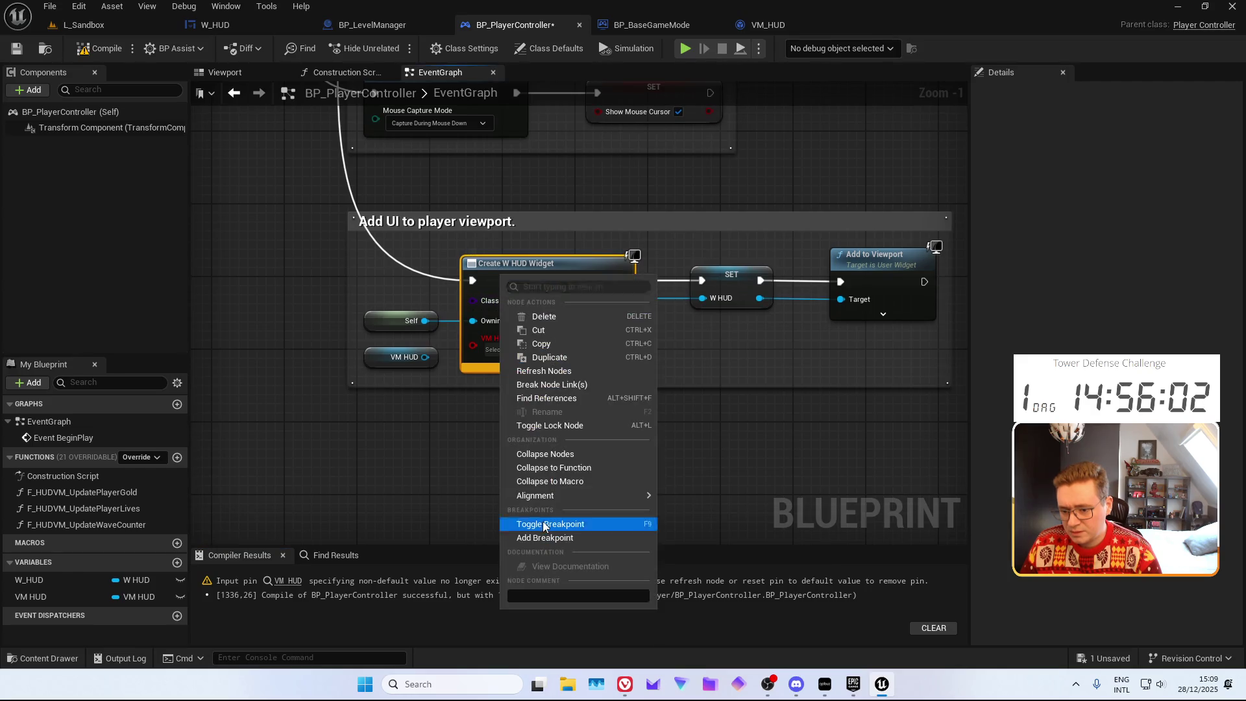
{"action": "left_click", "coordinate": [543, 379]}
{"action": "left_click", "coordinate": [408, 359]}
{"action": "key", "text": "Delete"}
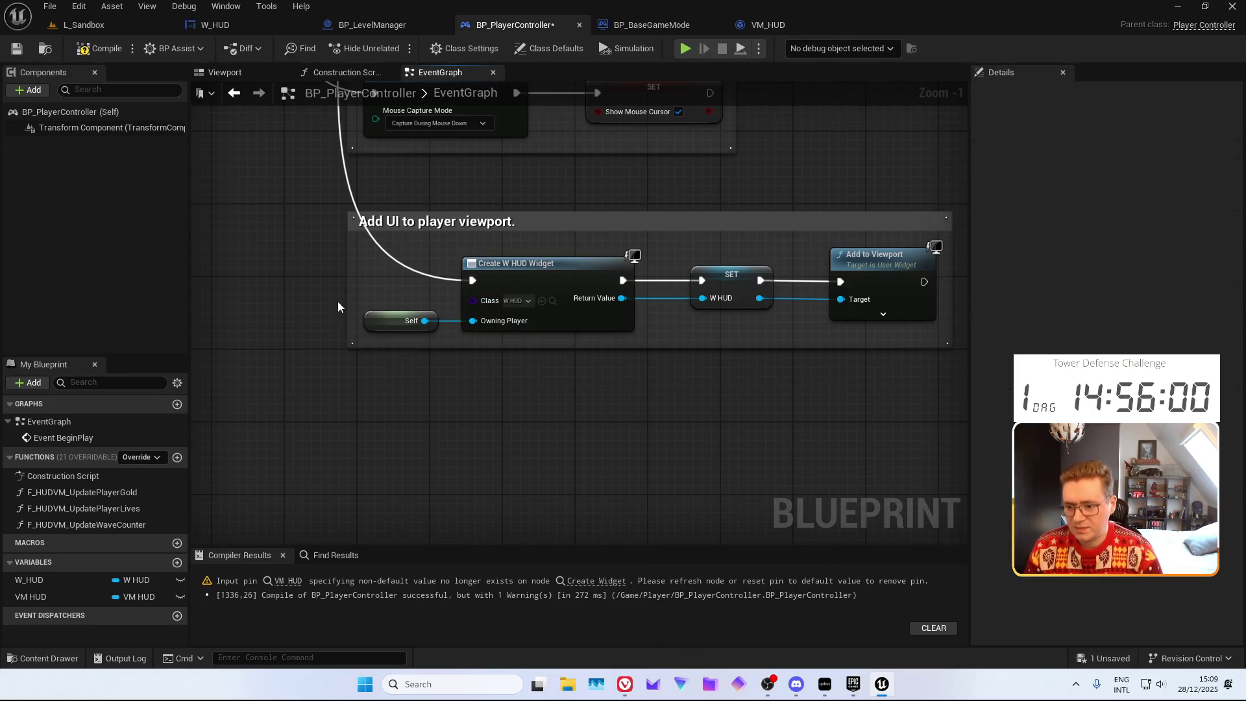
{"action": "key", "text": "ctrl+s"}
{"action": "left_click_drag", "start_coordinate": [760, 419], "coordinate": [542, 412]}
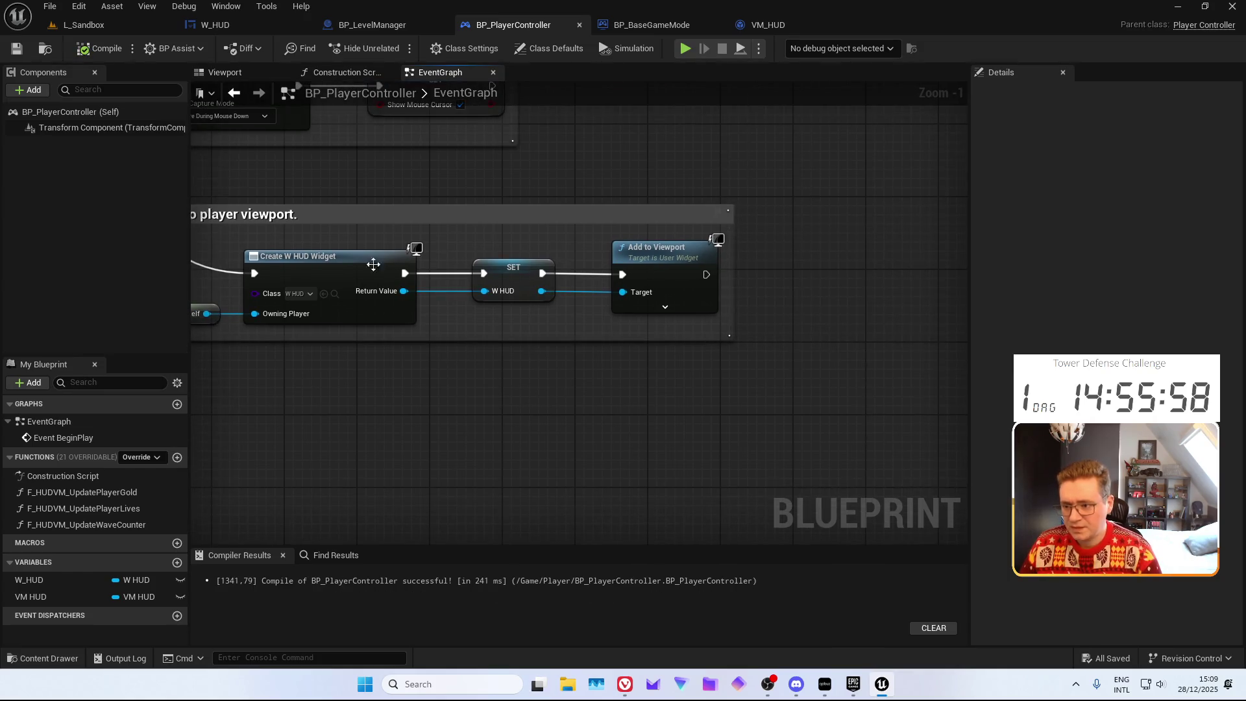
{"action": "left_click", "coordinate": [81, 24]}
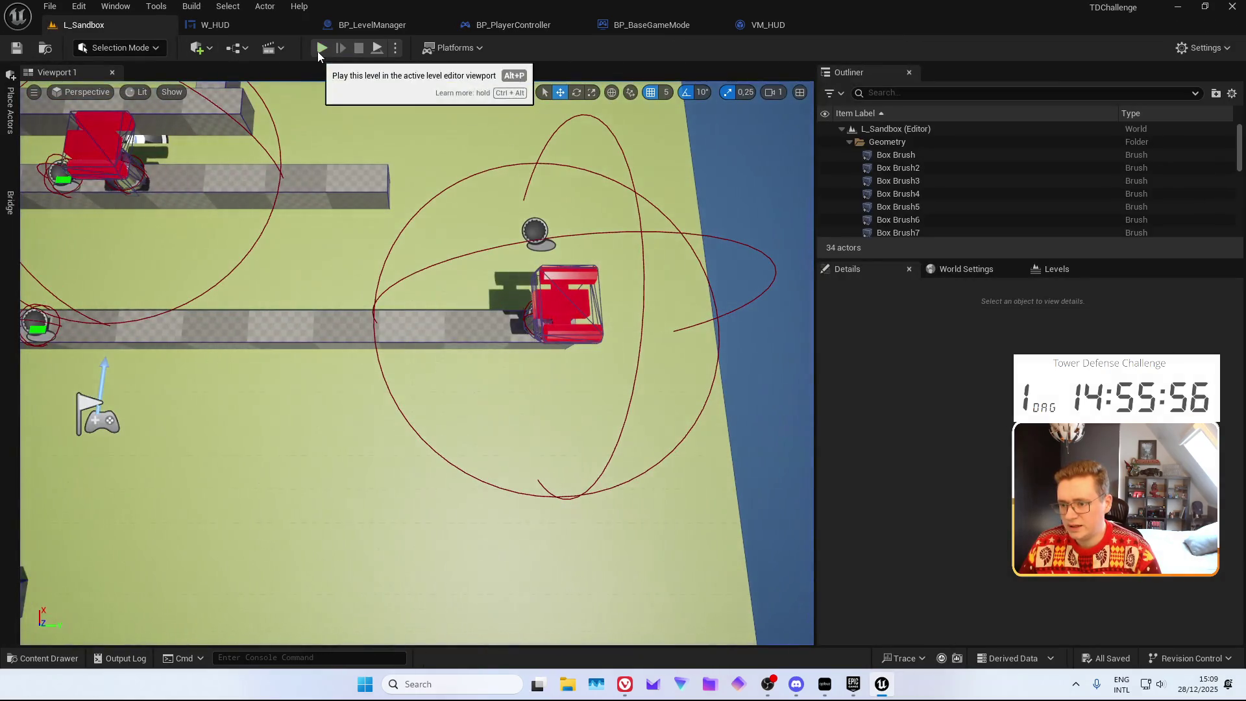
Play-test the level with HUD showing 1 gold and 0 lives, then view BP_LevelManager's F_IncrementWaveIndex nodes
{"action": "left_click", "coordinate": [317, 51]}
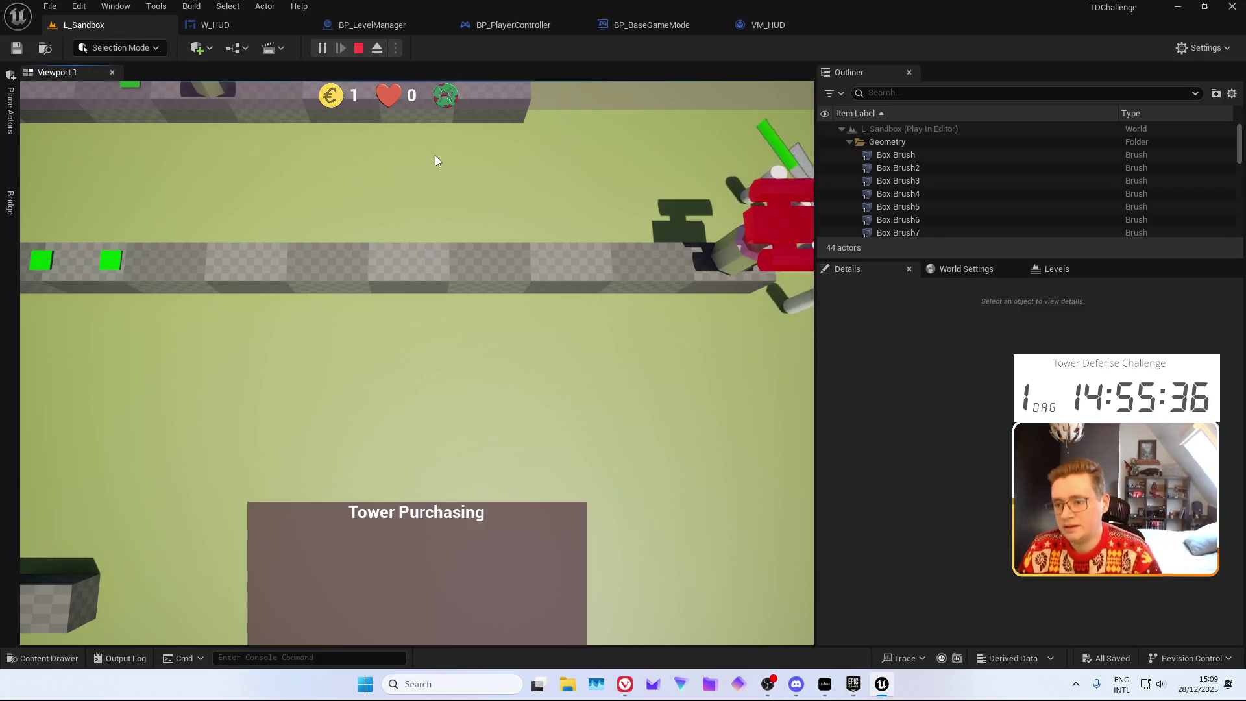
{"action": "key", "text": "Escape"}
{"action": "left_click", "coordinate": [389, 22]}
{"action": "key", "text": "Home"}
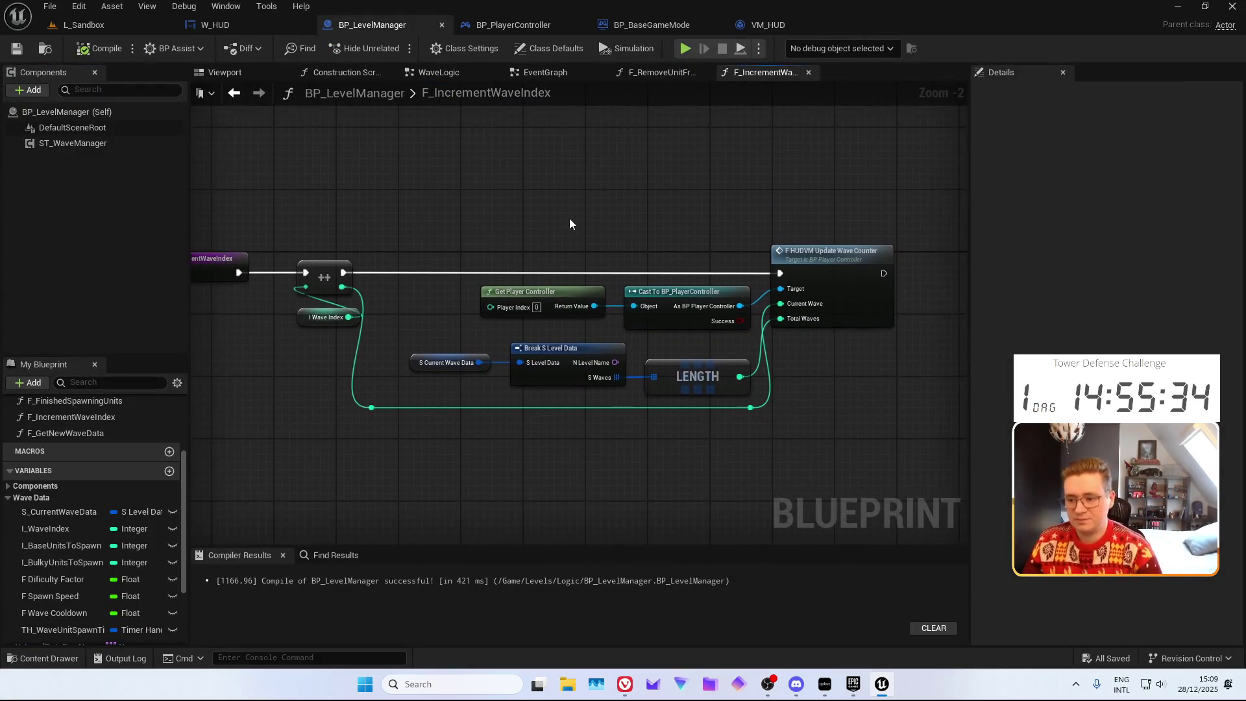
Wrap all F_IncrementWaveIndex nodes in comment 'Set the wave index after incrementing it, in the VM.' and save
{"action": "left_click_drag", "start_coordinate": [397, 246], "coordinate": [917, 462]}
{"action": "type", "text": "c"}
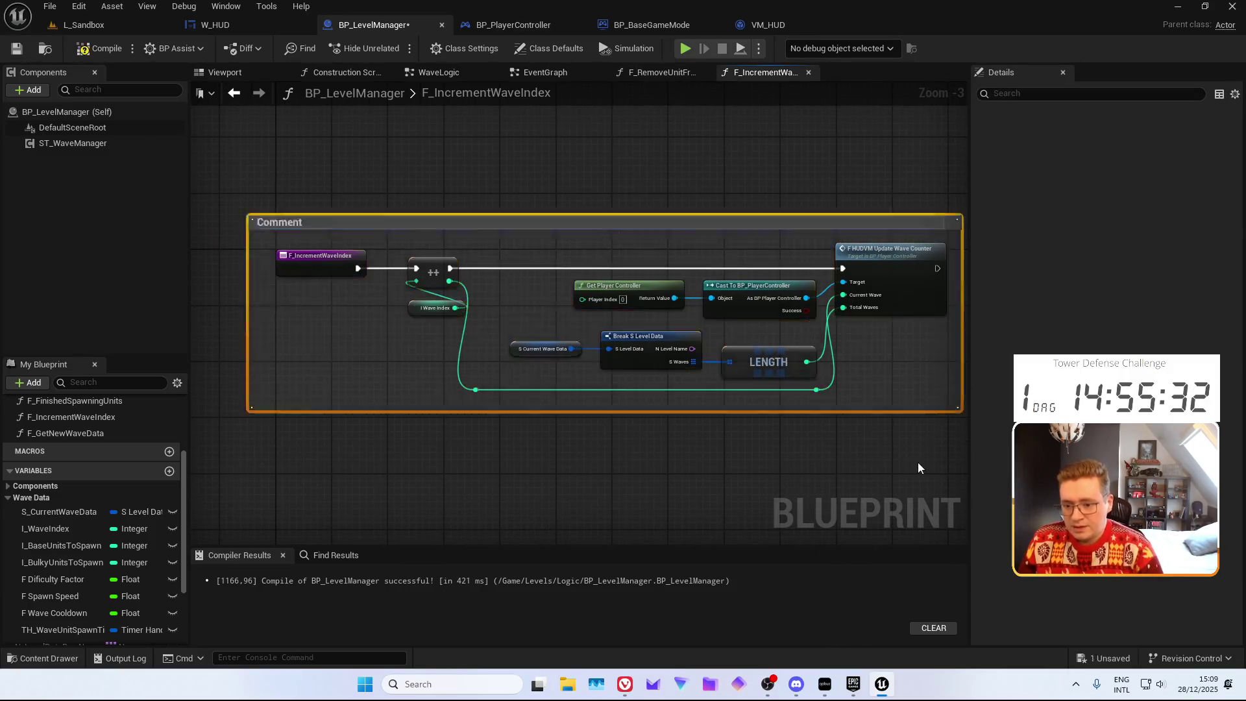
{"action": "type", "text": "Set the wave index after incre"}
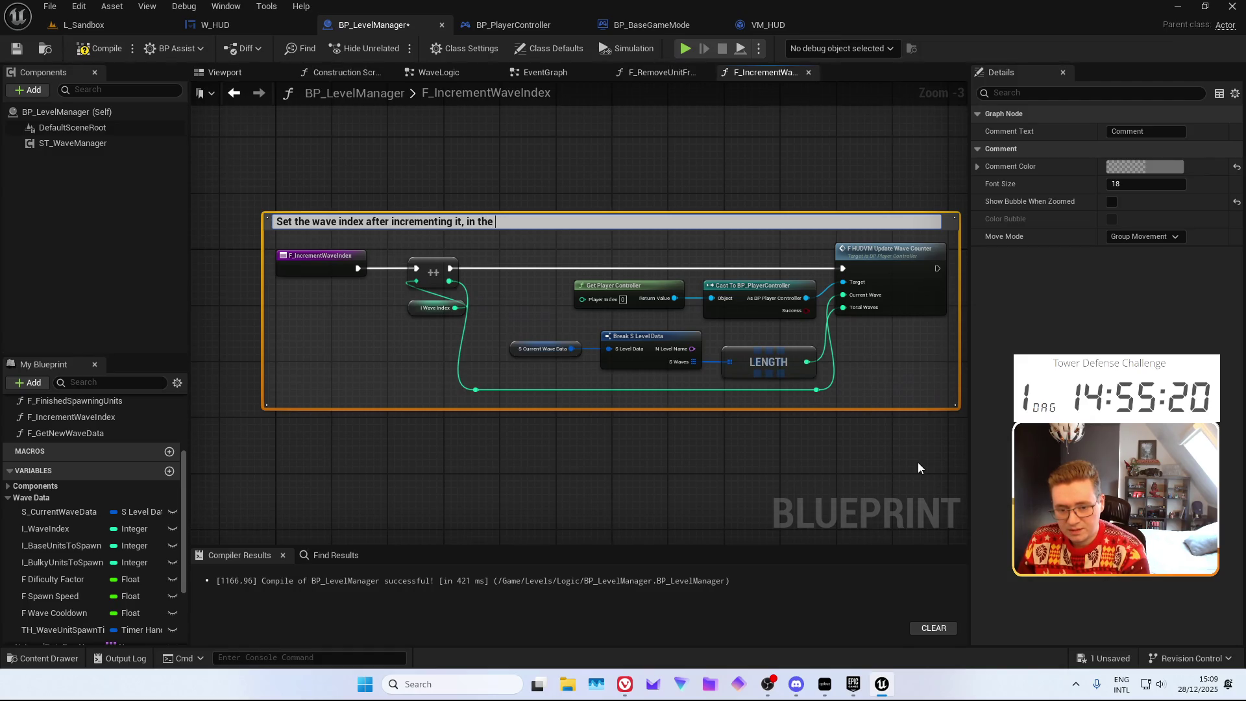
{"action": "type", "text": "."}
{"action": "key", "text": "Return"}
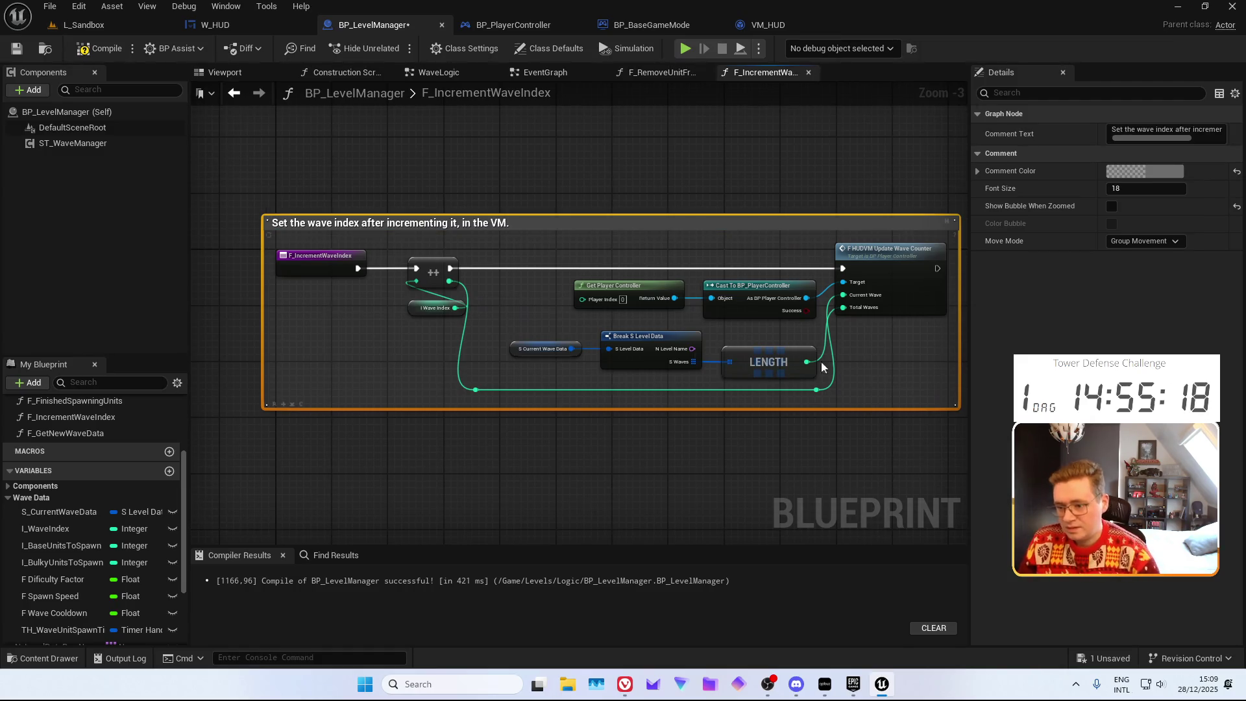
{"action": "left_click_drag", "start_coordinate": [448, 145], "coordinate": [334, 126]}
{"action": "left_click", "coordinate": [16, 48]}
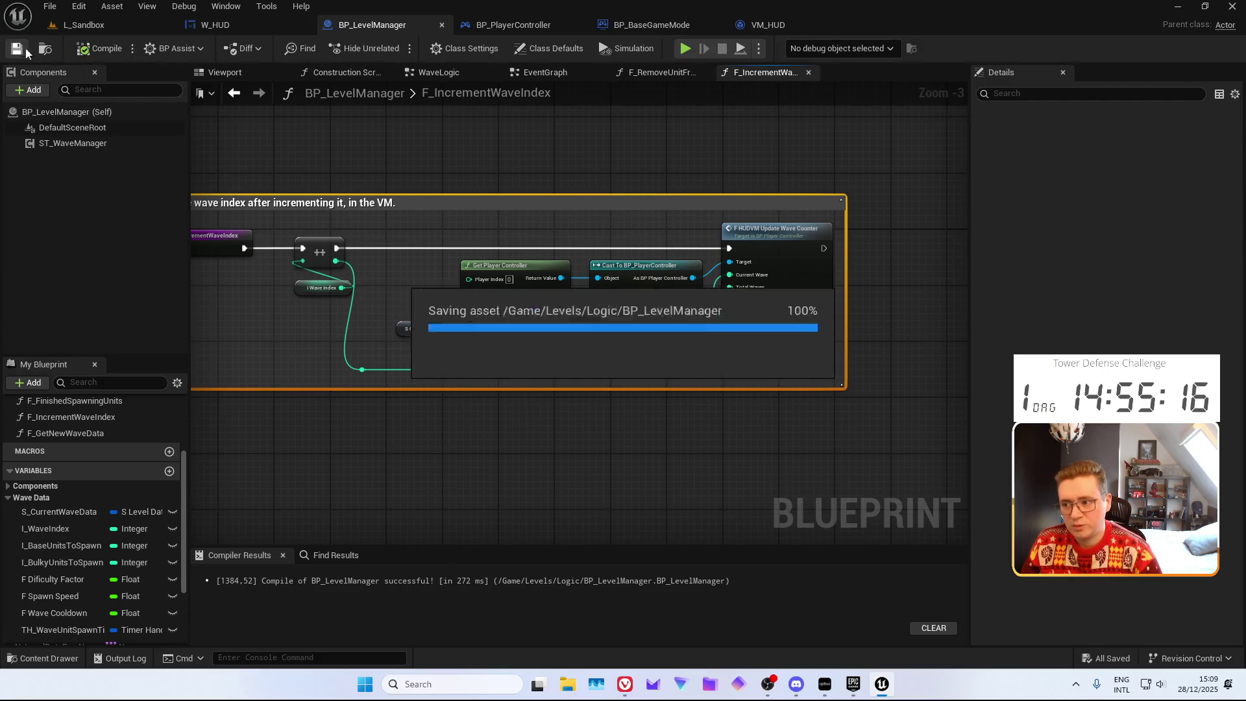
{"action": "left_click", "coordinate": [808, 72]}
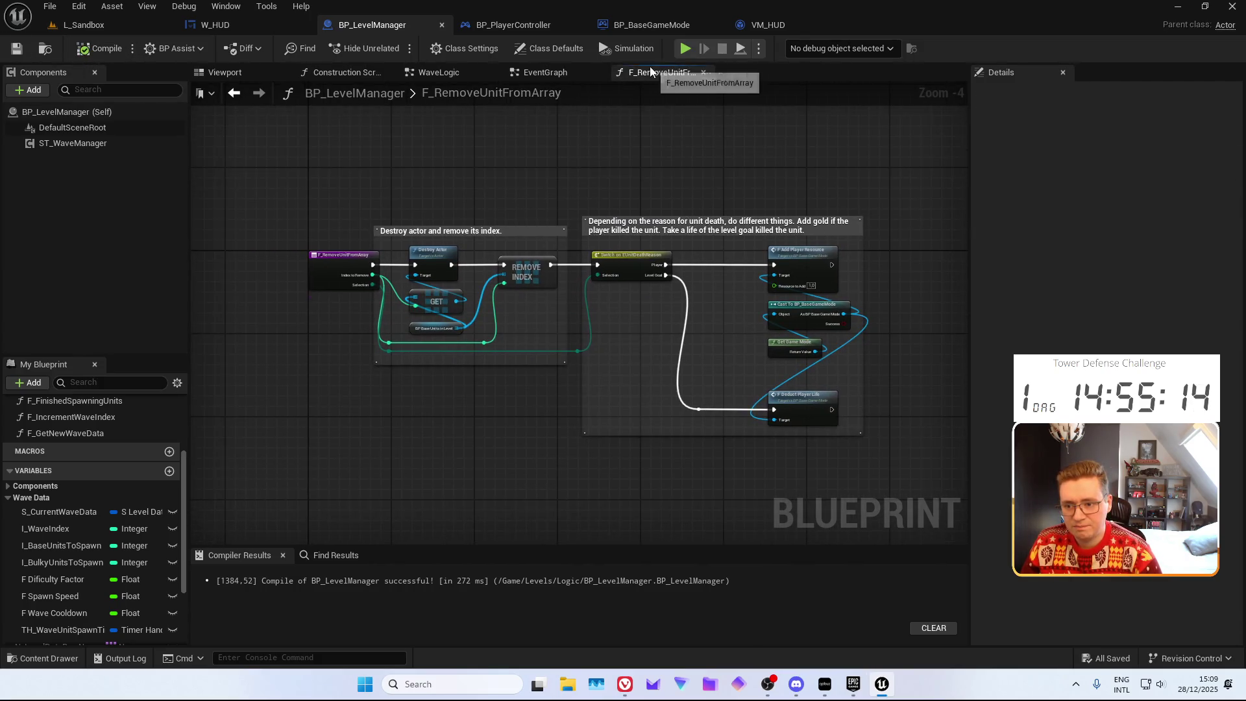
Open F_GetNewWaveData in BP_LevelManager and insert a Sequence node after its entry
{"action": "left_click", "coordinate": [704, 72]}
{"action": "left_click", "coordinate": [455, 75]}
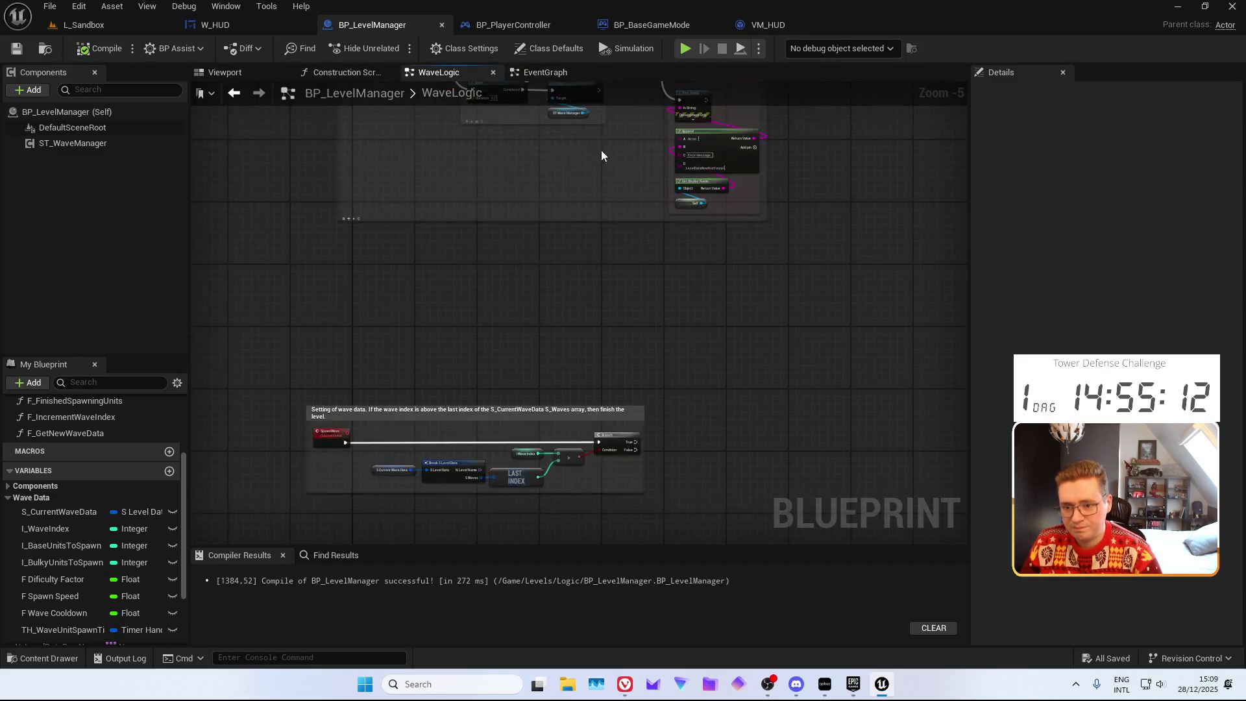
{"action": "scroll", "coordinate": [637, 232], "scroll_direction": "up", "scroll_amount": 5}
{"action": "double_click", "coordinate": [695, 204]}
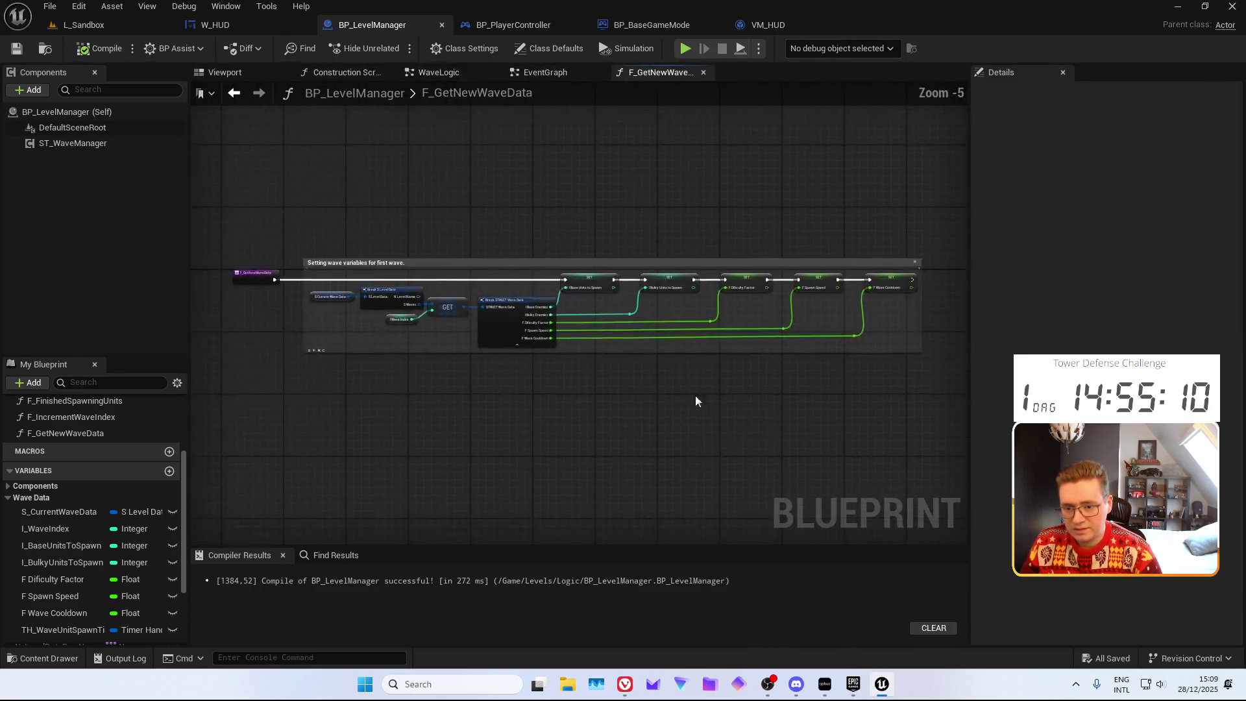
{"action": "mouse_move", "coordinate": [695, 398]}
{"action": "left_mouse_down"}
{"action": "mouse_move", "coordinate": [552, 375]}
{"action": "mouse_move", "coordinate": [612, 356]}
{"action": "mouse_move", "coordinate": [680, 392]}
{"action": "mouse_move", "coordinate": [884, 376]}
{"action": "left_mouse_up"}
{"action": "scroll", "coordinate": [612, 356], "scroll_direction": "up", "scroll_amount": 2}
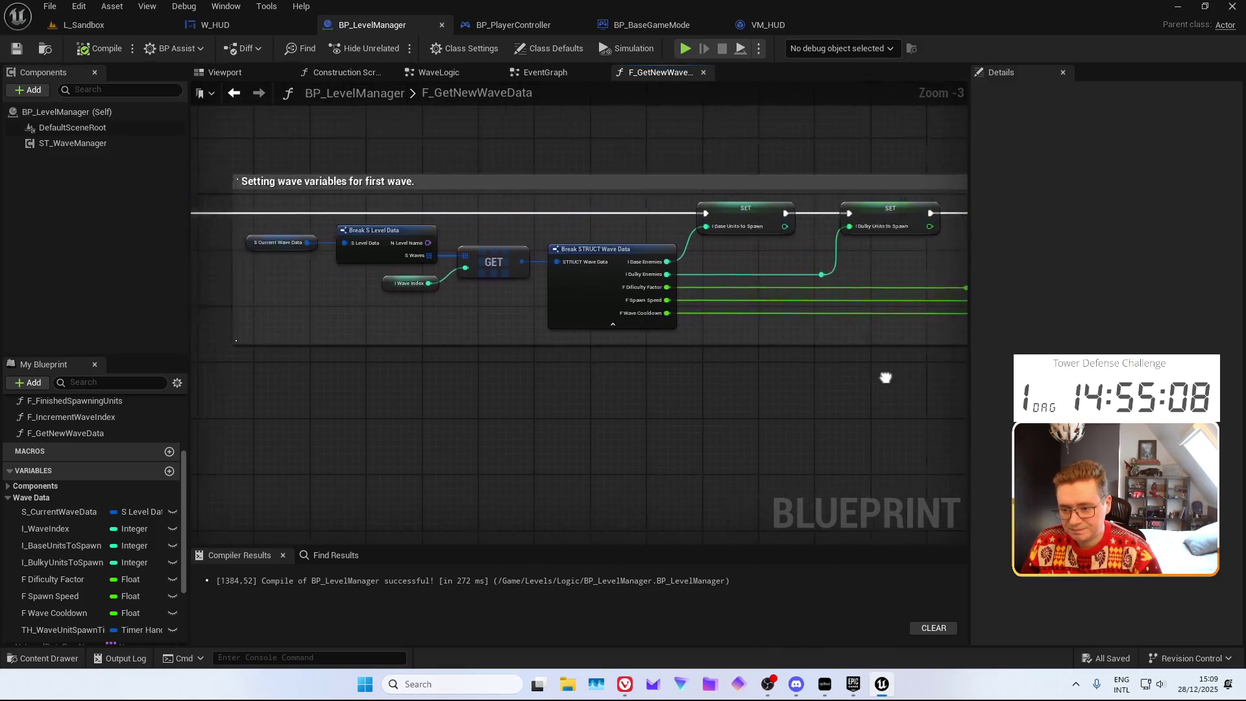
{"action": "left_click_drag", "start_coordinate": [521, 373], "coordinate": [668, 403]}
{"action": "left_click", "coordinate": [332, 243]}
{"action": "left_click_drag", "start_coordinate": [337, 243], "coordinate": [343, 247]}
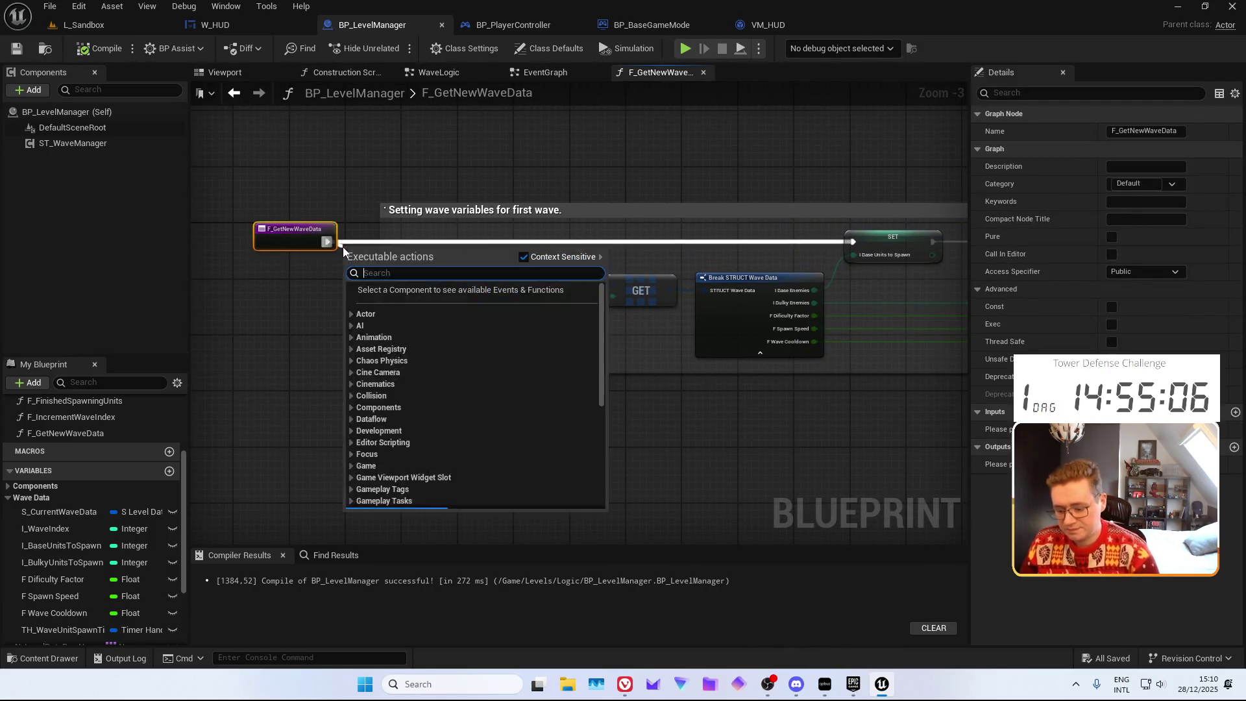
{"action": "type", "text": "sequen"}
{"action": "key", "text": "Return"}
Add Get Player Controller feeding a pure Cast To BP_PlayerController
{"action": "mouse_move", "coordinate": [882, 409]}
{"action": "left_mouse_down"}
{"action": "mouse_move", "coordinate": [306, 376]}
{"action": "mouse_move", "coordinate": [796, 361]}
{"action": "left_mouse_up"}
{"action": "left_click_drag", "start_coordinate": [407, 283], "coordinate": [409, 240]}
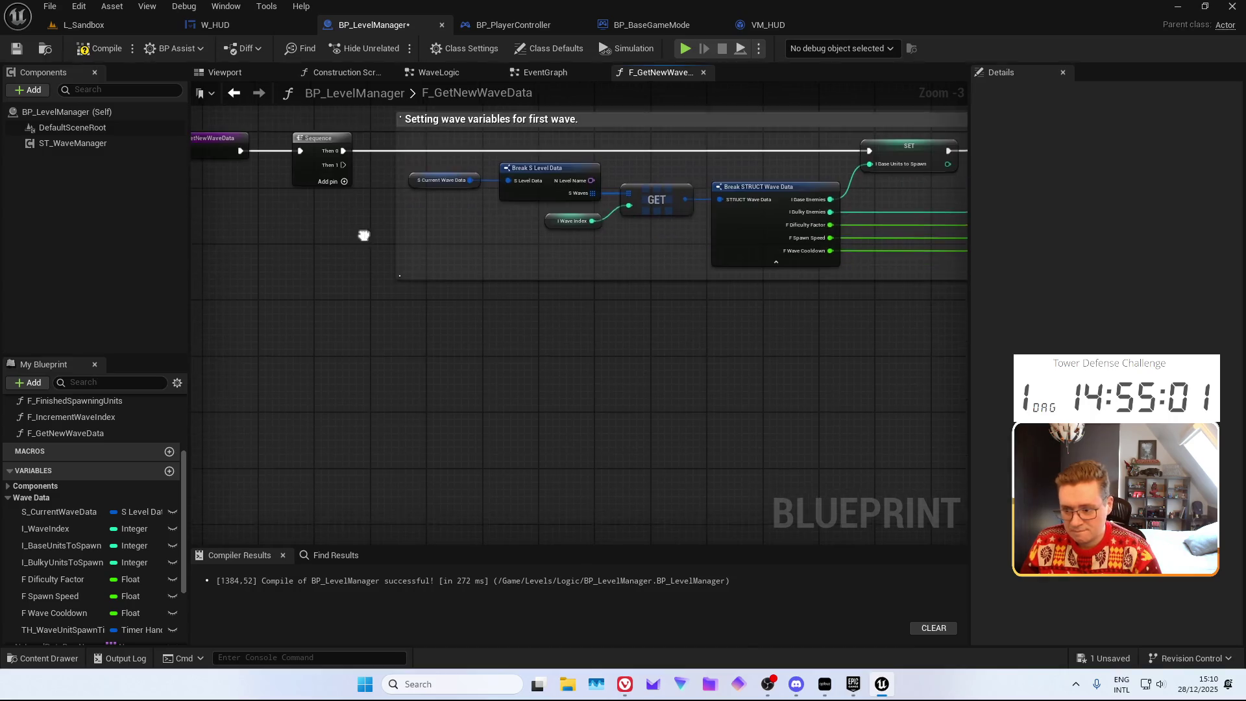
{"action": "right_click", "coordinate": [451, 463]}
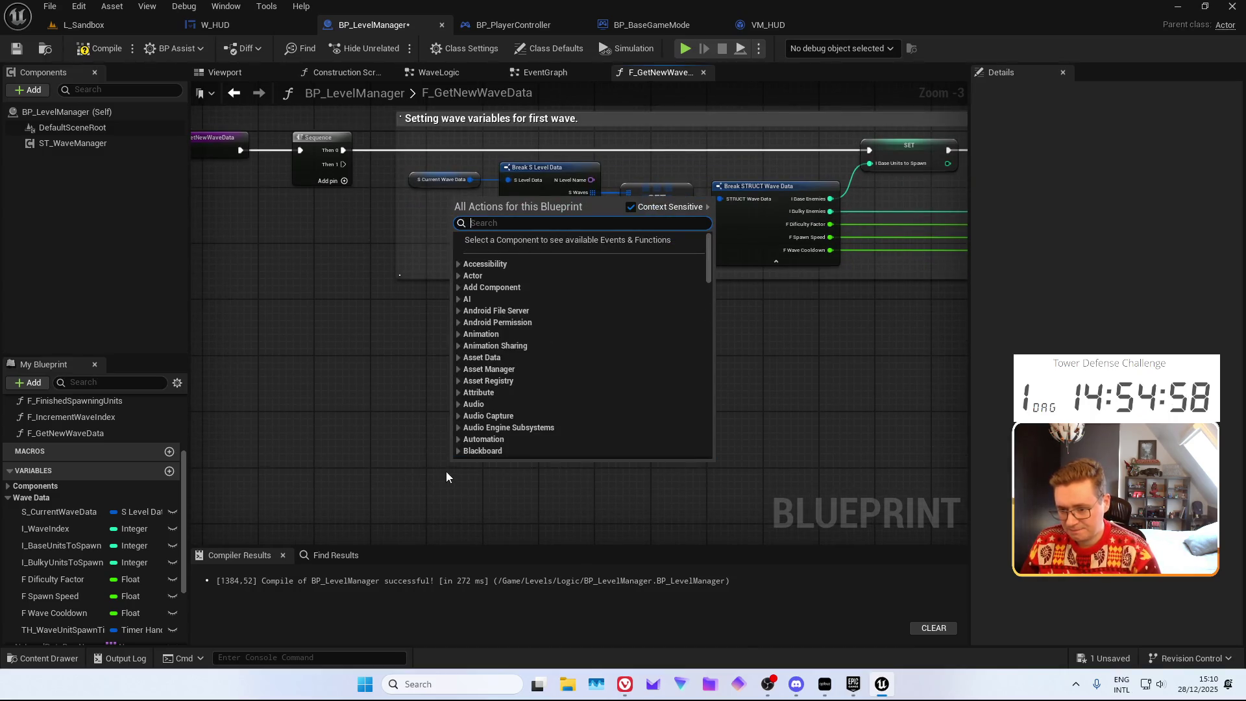
{"action": "right_click", "coordinate": [444, 472]}
{"action": "type", "text": "get player controller"}
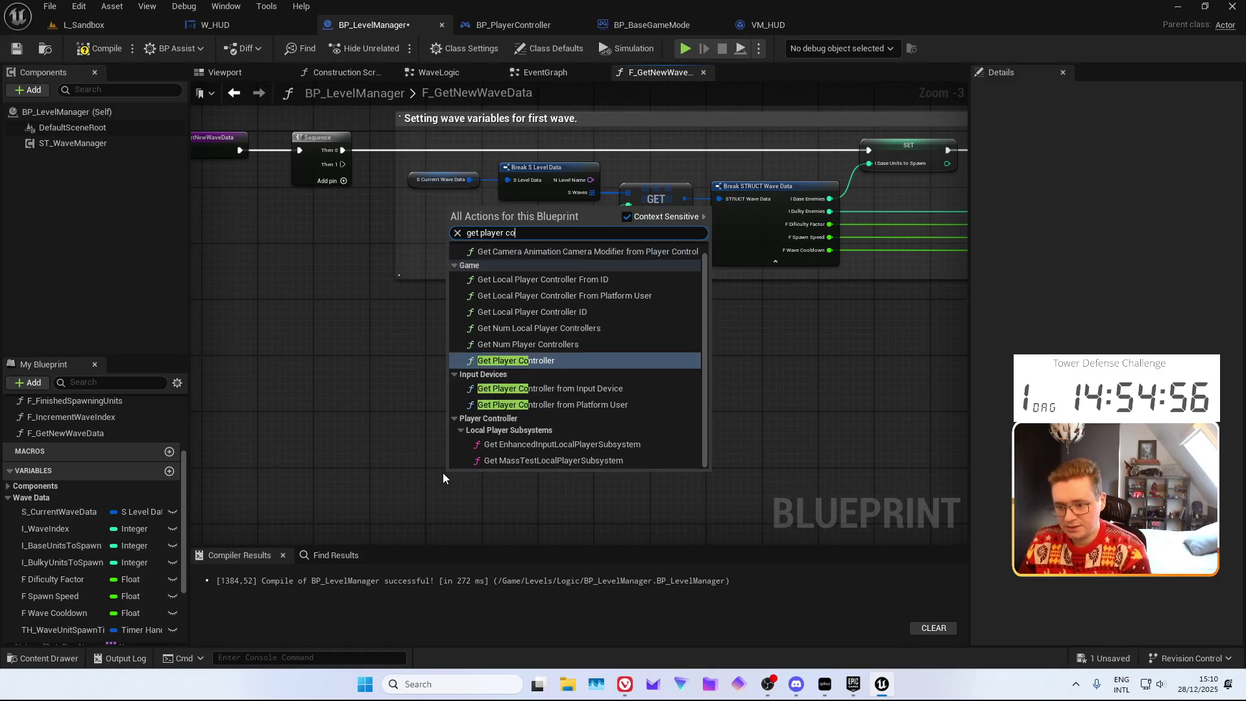
{"action": "key", "text": "Return"}
{"action": "left_click_drag", "start_coordinate": [541, 487], "coordinate": [471, 436]}
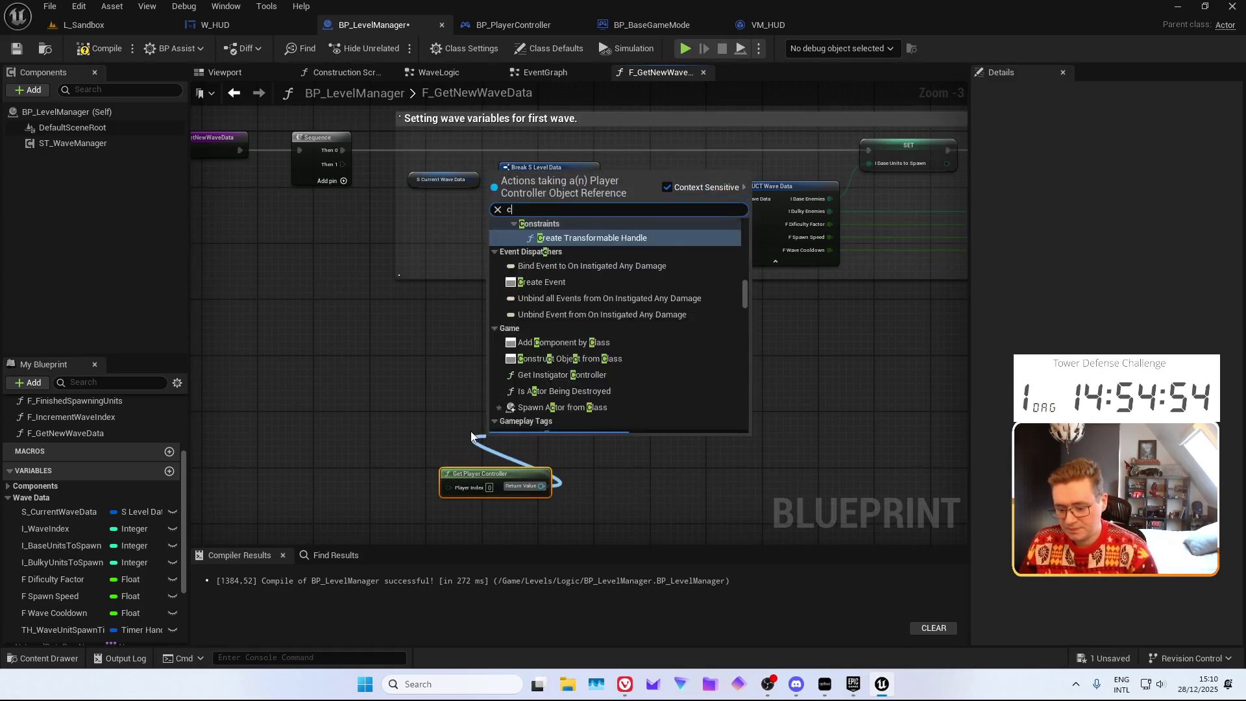
{"action": "type", "text": "cast to BP_"}
{"action": "key", "text": "Return"}
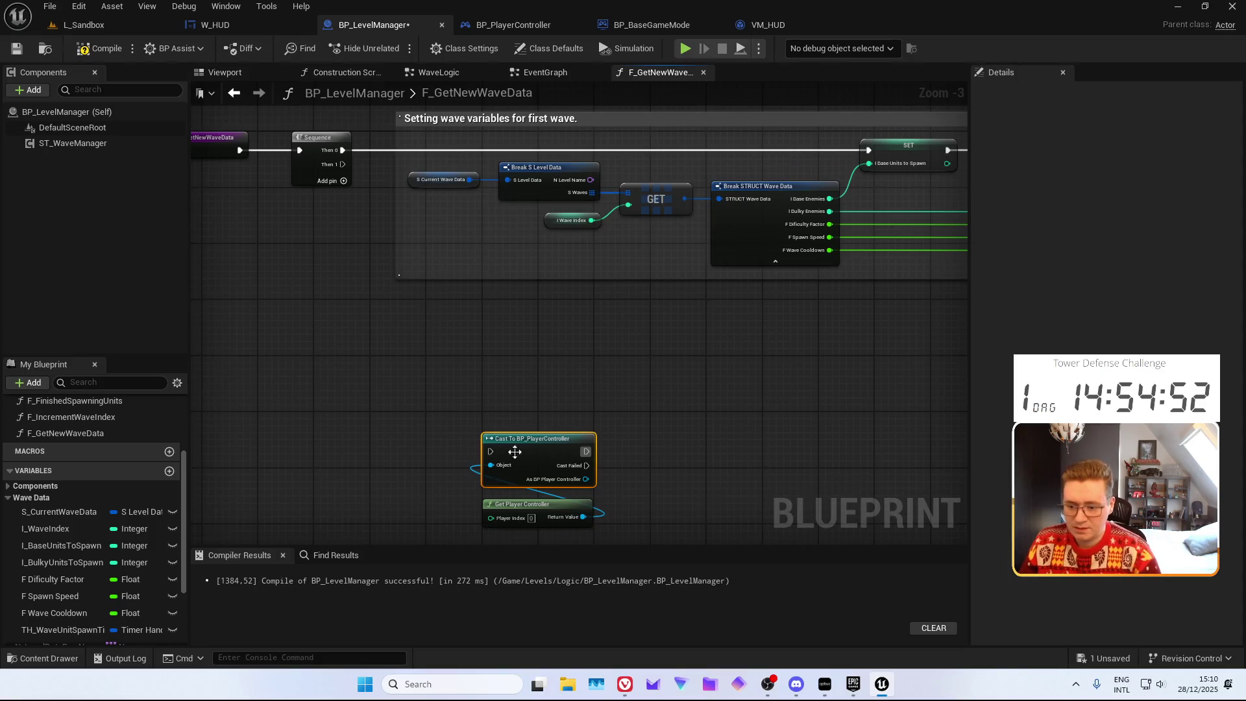
{"action": "right_click", "coordinate": [523, 453]}
{"action": "left_click", "coordinate": [582, 454]}
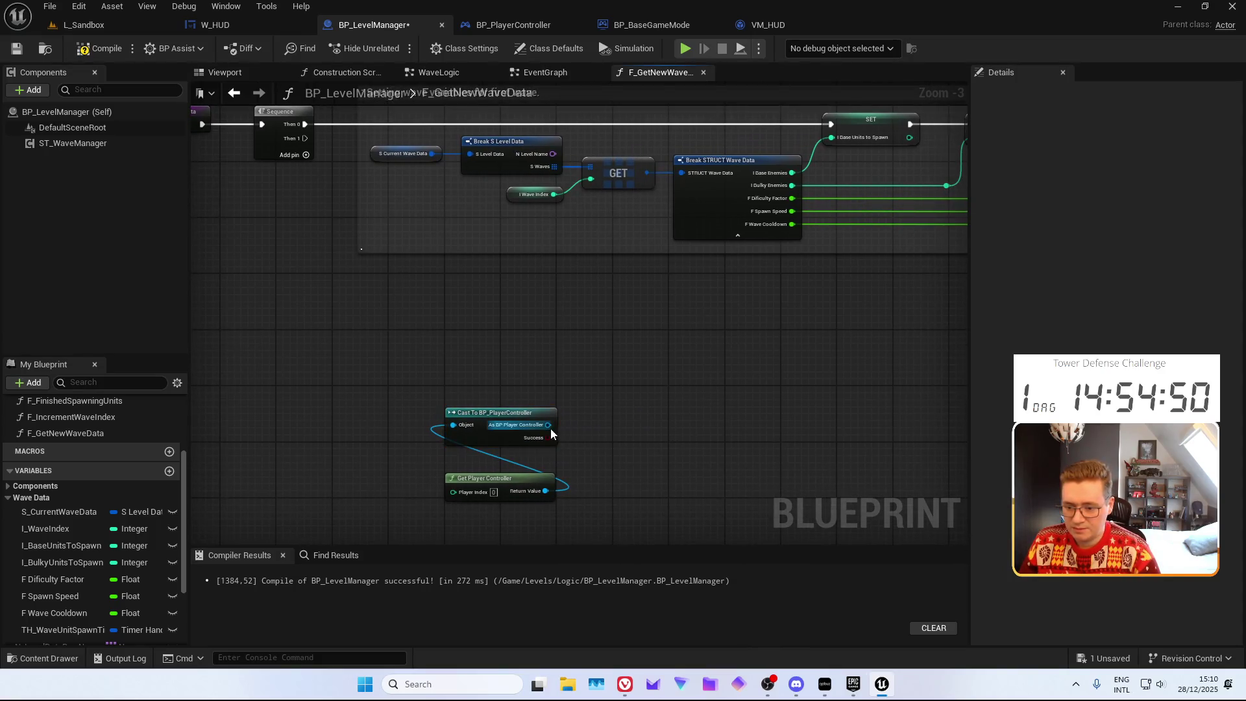
Call F HUDVM Update Wave Counter on the cast player controller
{"action": "left_click_drag", "start_coordinate": [547, 426], "coordinate": [523, 353]}
{"action": "type", "text": "set HUD"}
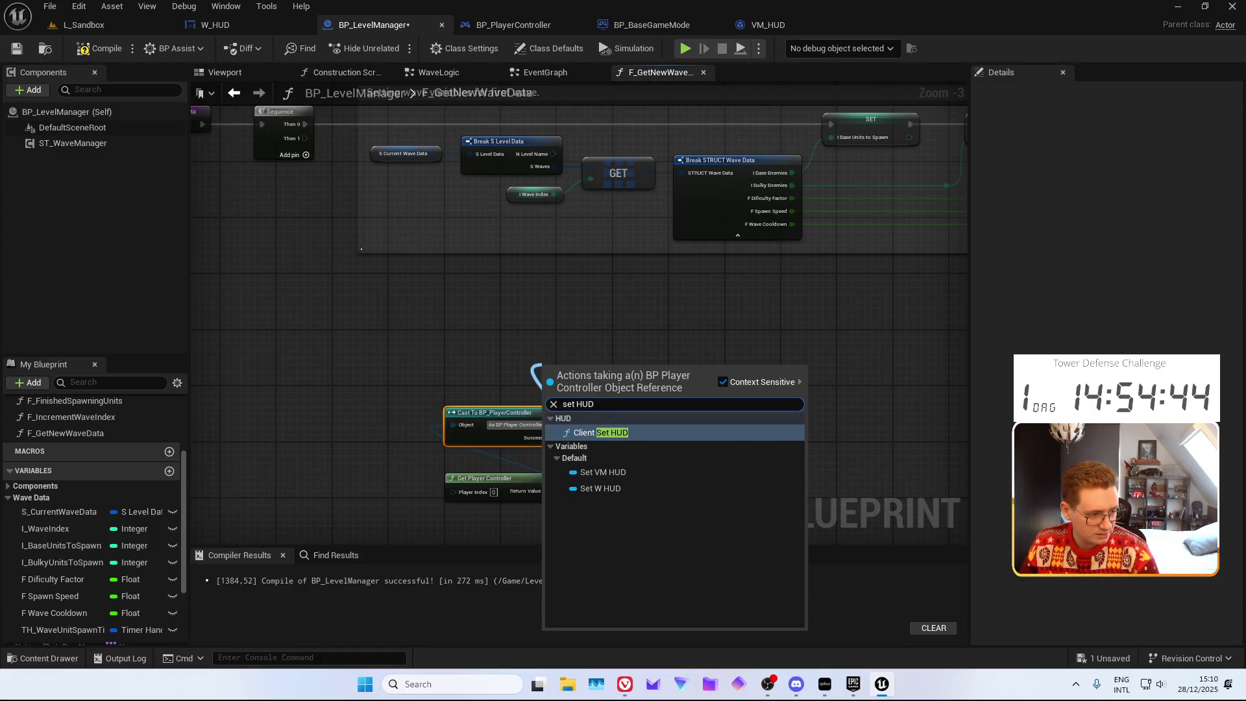
{"action": "key", "text": "Escape"}
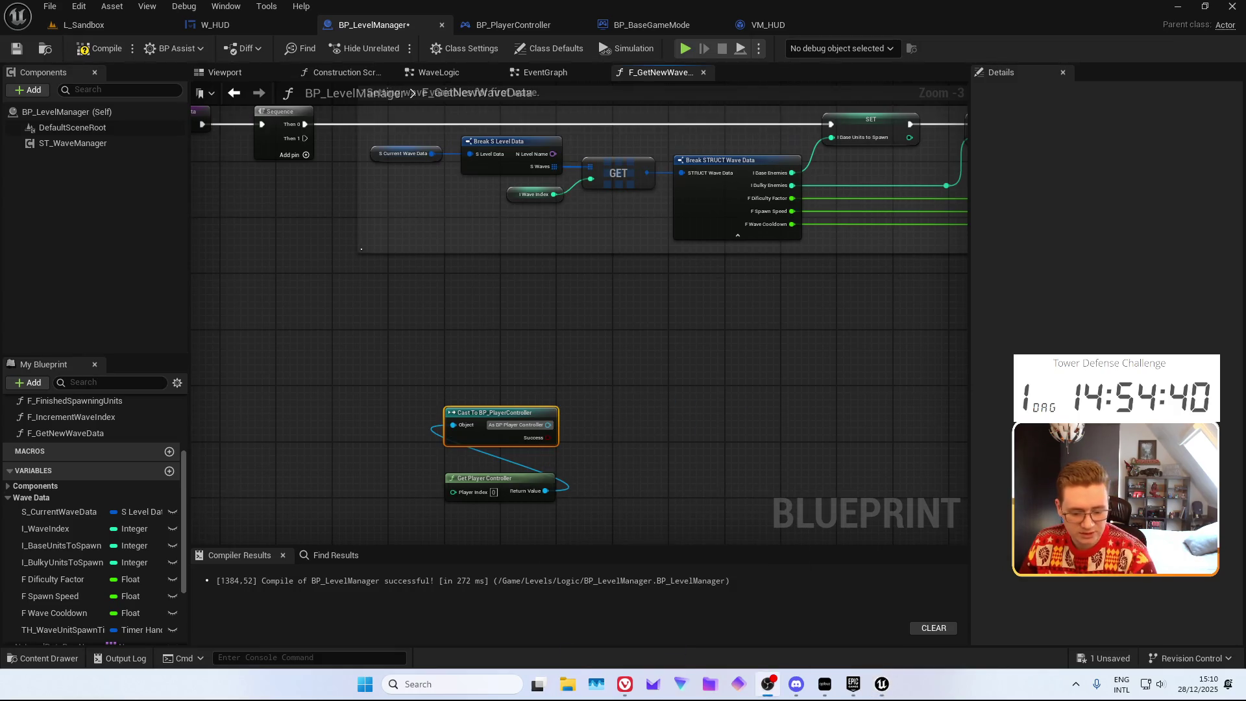
{"action": "key", "text": "XF86AudioLowerVolume"}
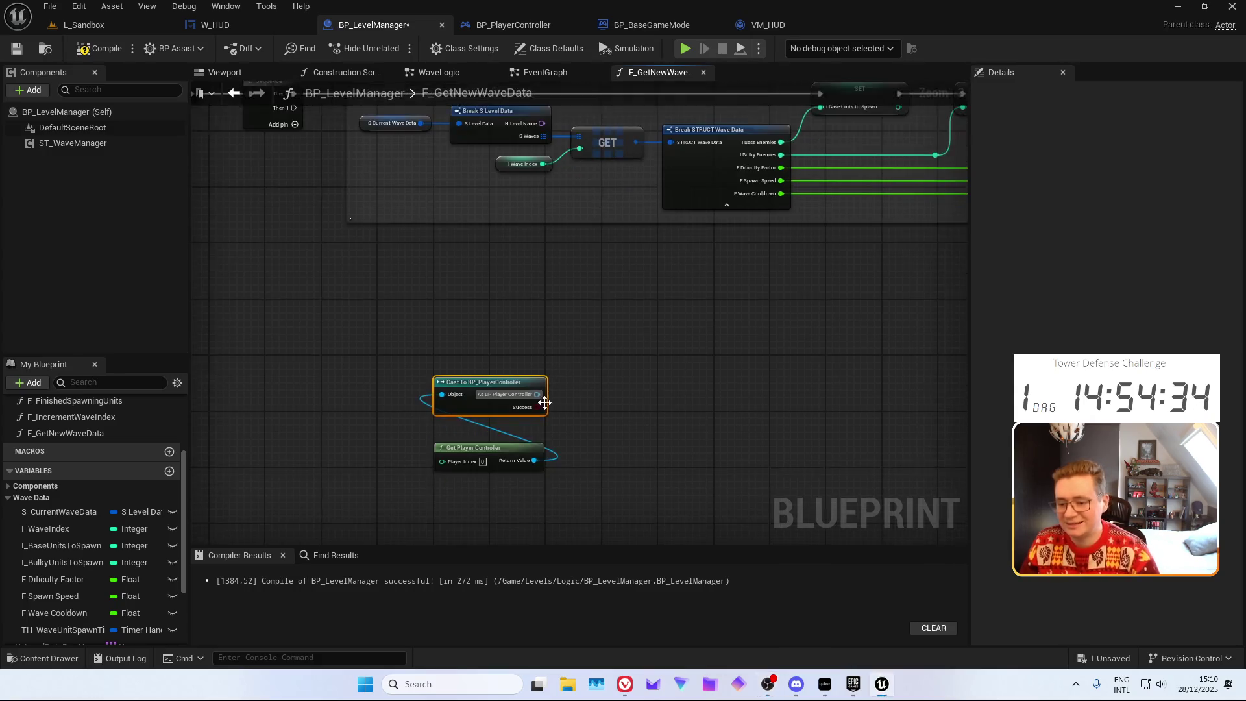
{"action": "left_click_drag", "start_coordinate": [573, 427], "coordinate": [541, 354]}
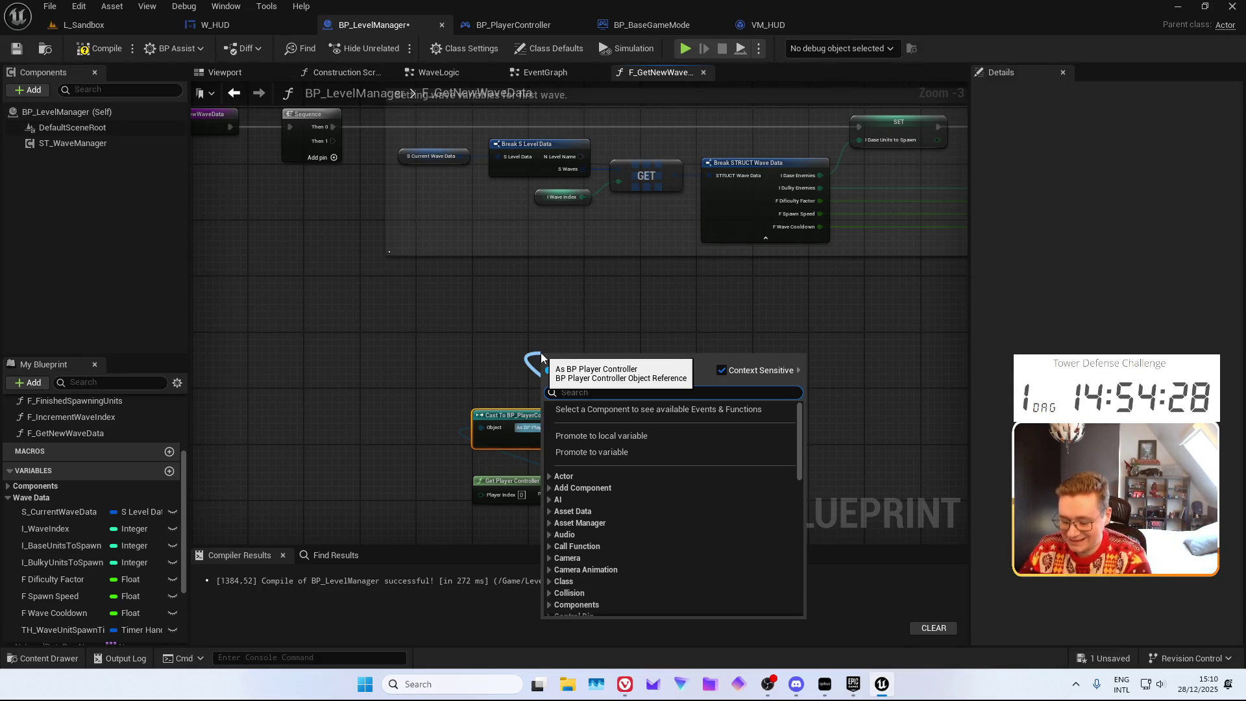
{"action": "type", "text": "F HUDVM"}
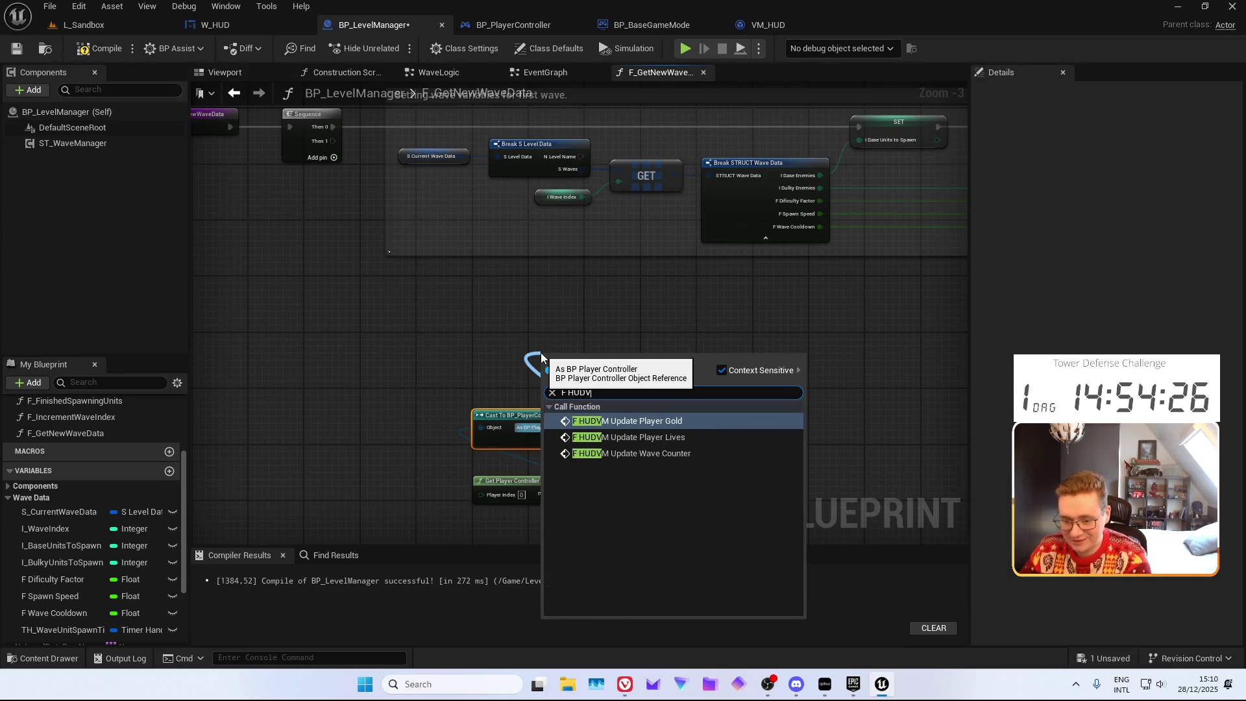
{"action": "key", "text": "Up"}
{"action": "key", "text": "Down"}
{"action": "key", "text": "Down"}
{"action": "key", "text": "Down"}
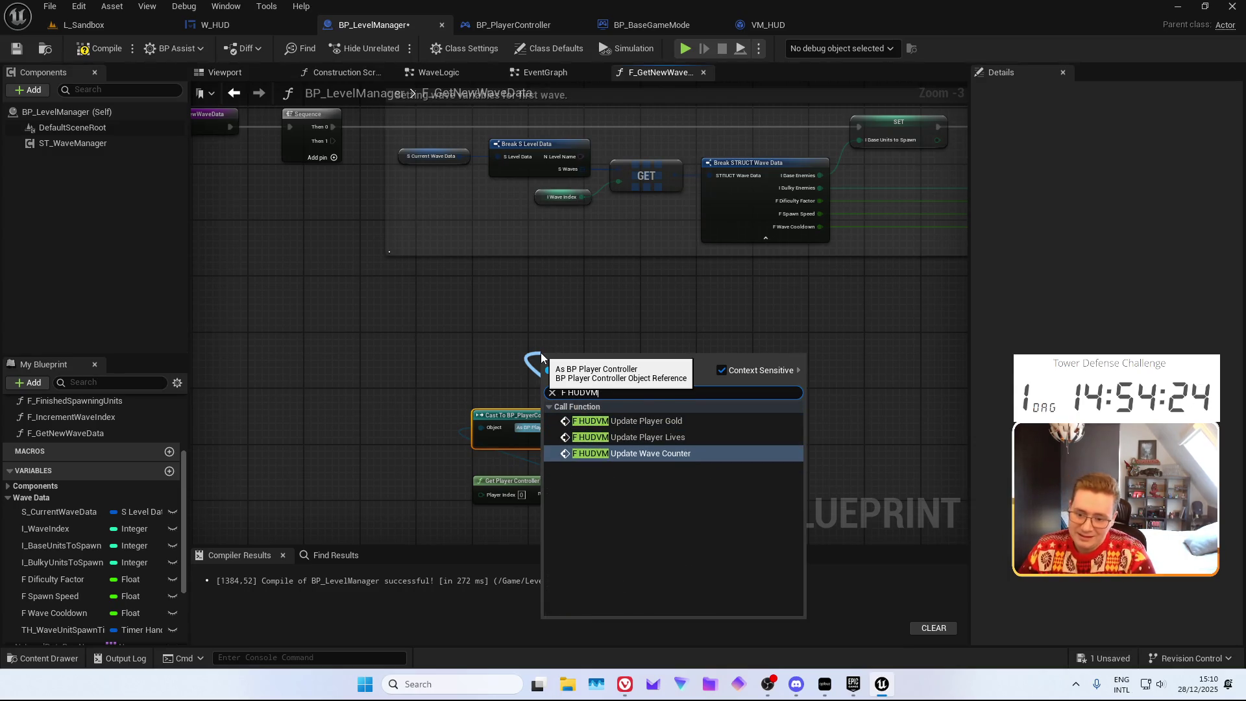
{"action": "key", "text": "Up"}
{"action": "key", "text": "Down"}
{"action": "key", "text": "Return"}
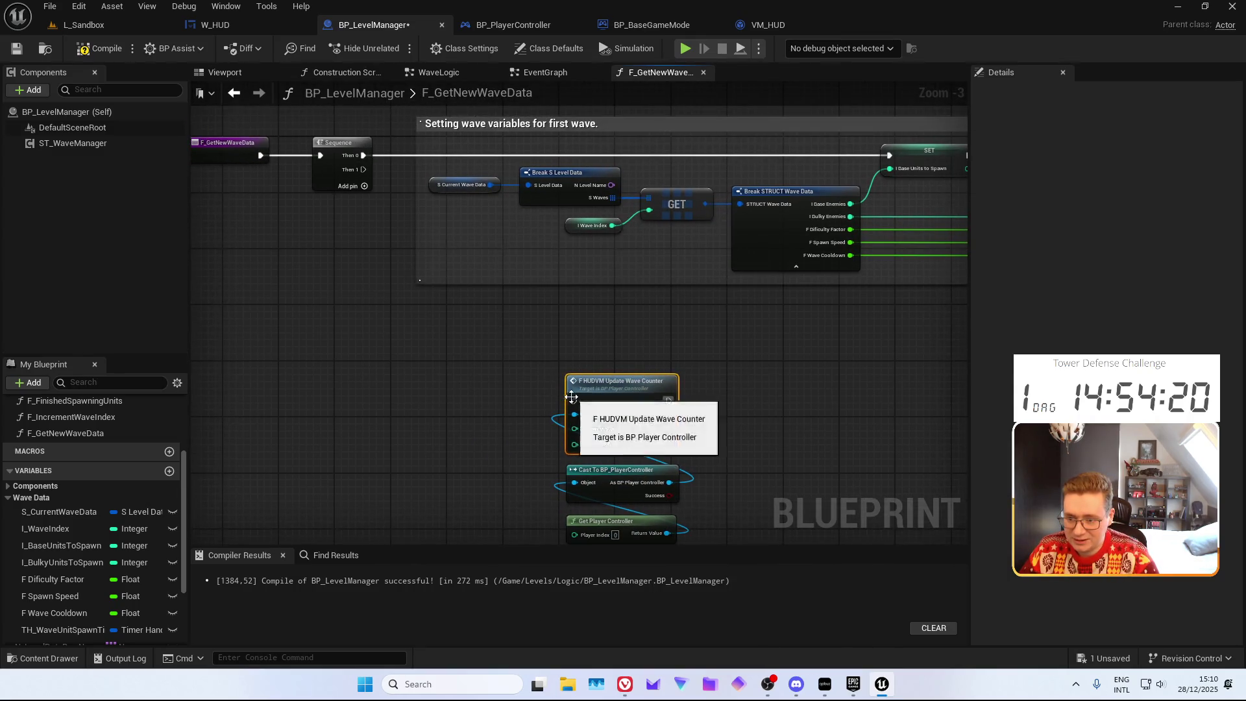
Wire the wave counter call to the Sequence and set Current Wave to 1
{"action": "left_click_drag", "start_coordinate": [575, 401], "coordinate": [364, 169]}
{"action": "scroll", "coordinate": [457, 365], "scroll_direction": "up", "scroll_amount": 3}
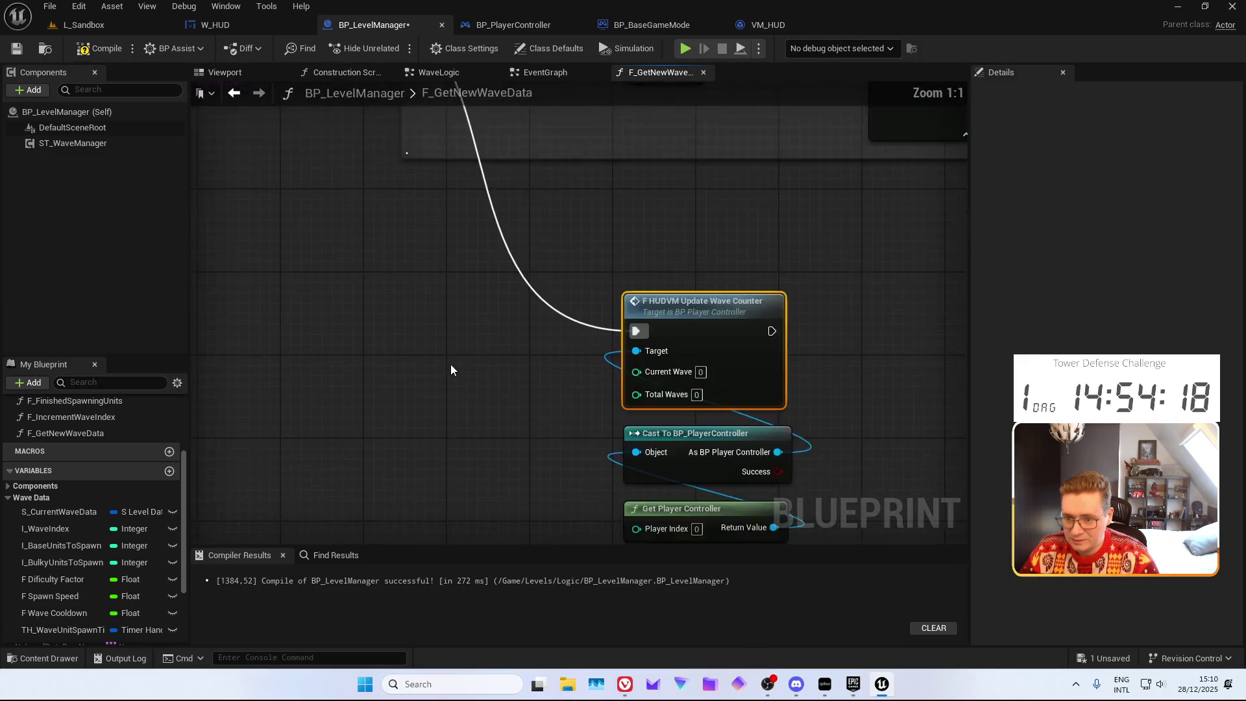
{"action": "left_click", "coordinate": [572, 172]}
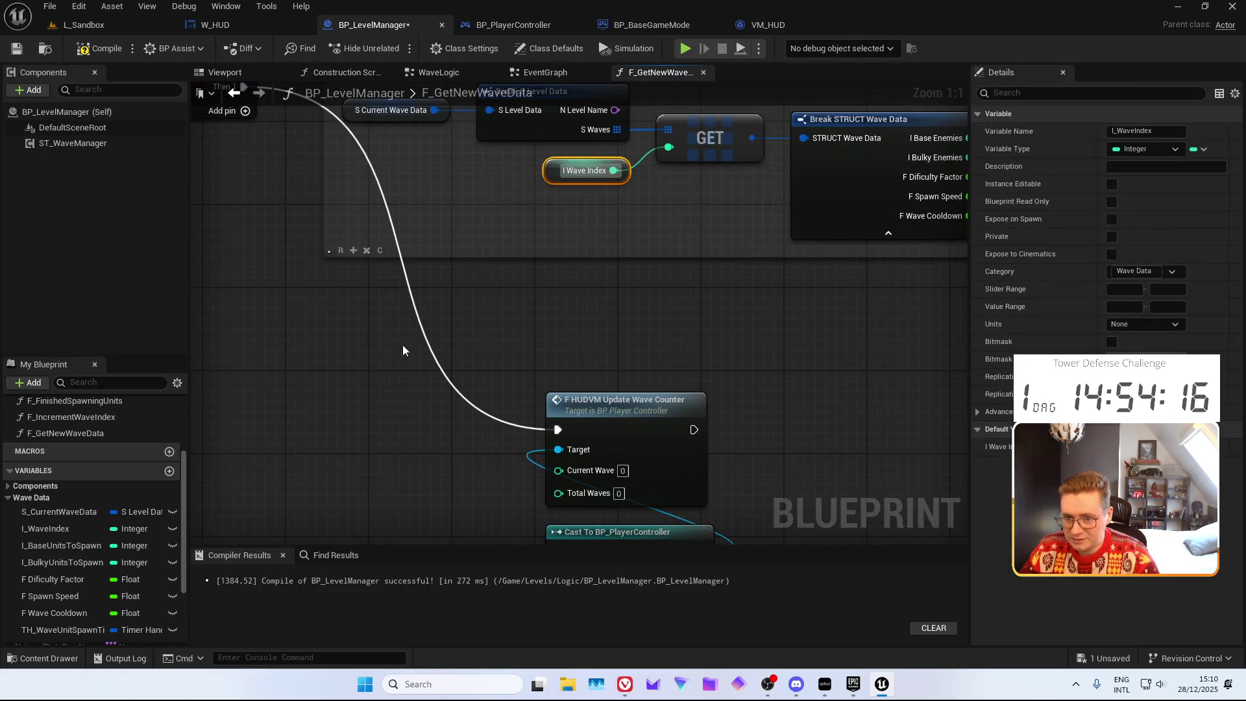
{"action": "key", "text": "ctrl+c"}
{"action": "key", "text": "ctrl+v"}
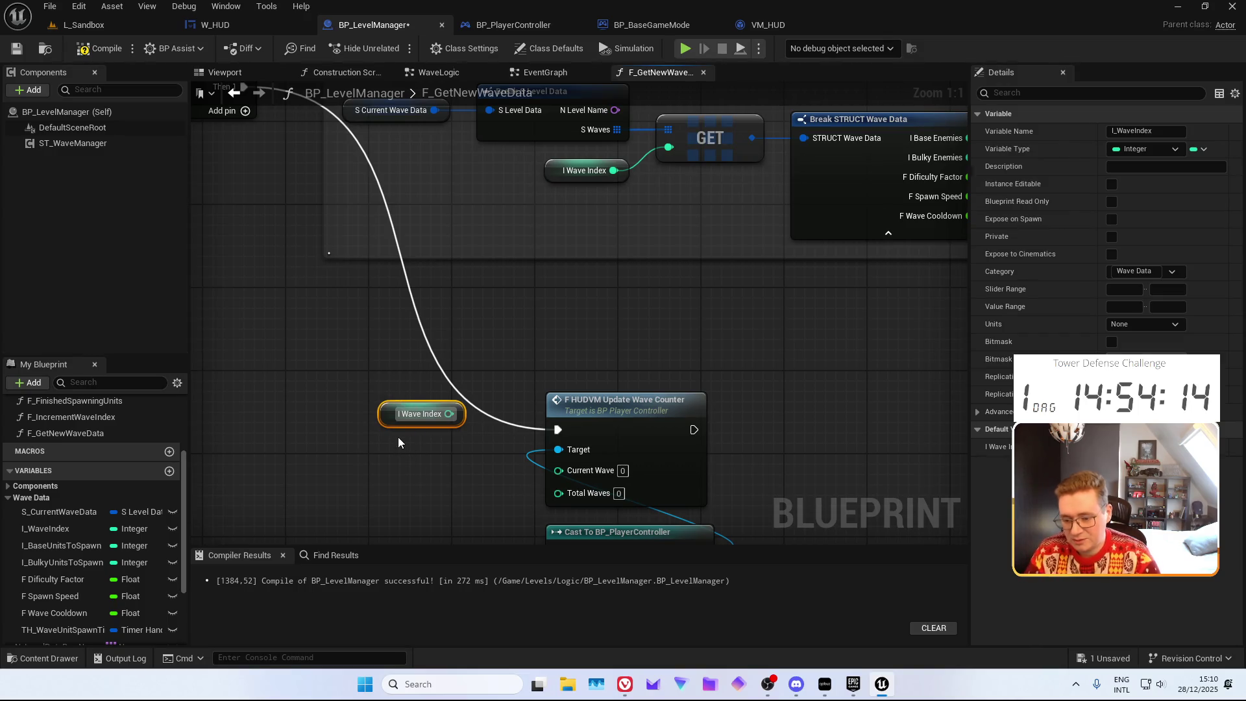
{"action": "key", "text": "Delete"}
{"action": "left_click", "coordinate": [649, 429]}
{"action": "type", "text": "1"}
{"action": "key", "text": "Return"}
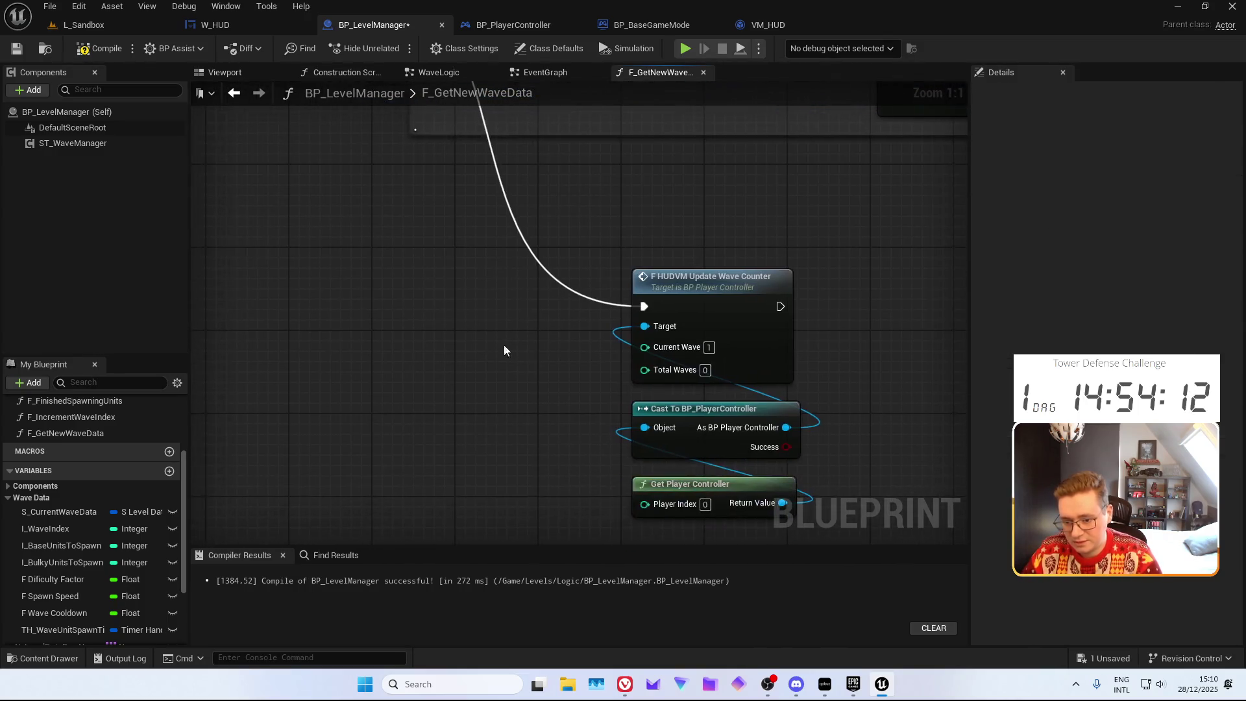
Feed the length of S Current Wave Data's S Waves array into Total Waves
{"action": "left_click_drag", "start_coordinate": [59, 512], "coordinate": [299, 467]}
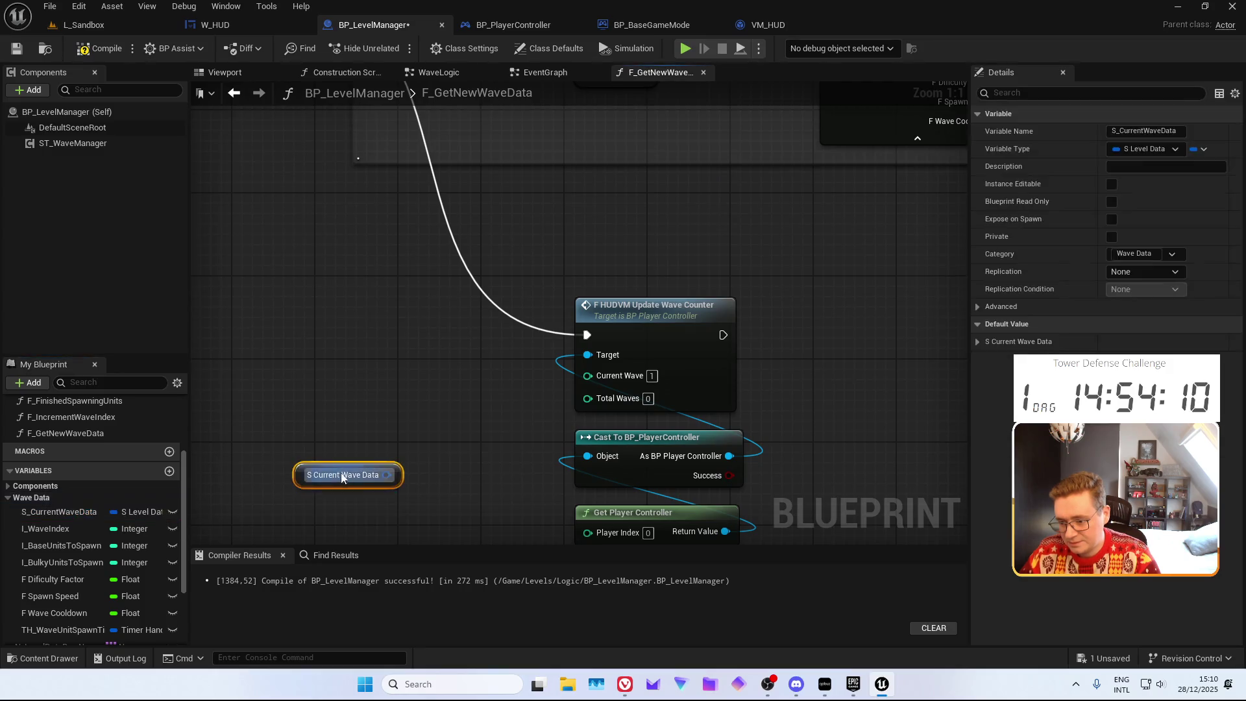
{"action": "left_click_drag", "start_coordinate": [405, 483], "coordinate": [405, 479]}
{"action": "key", "text": "Return"}
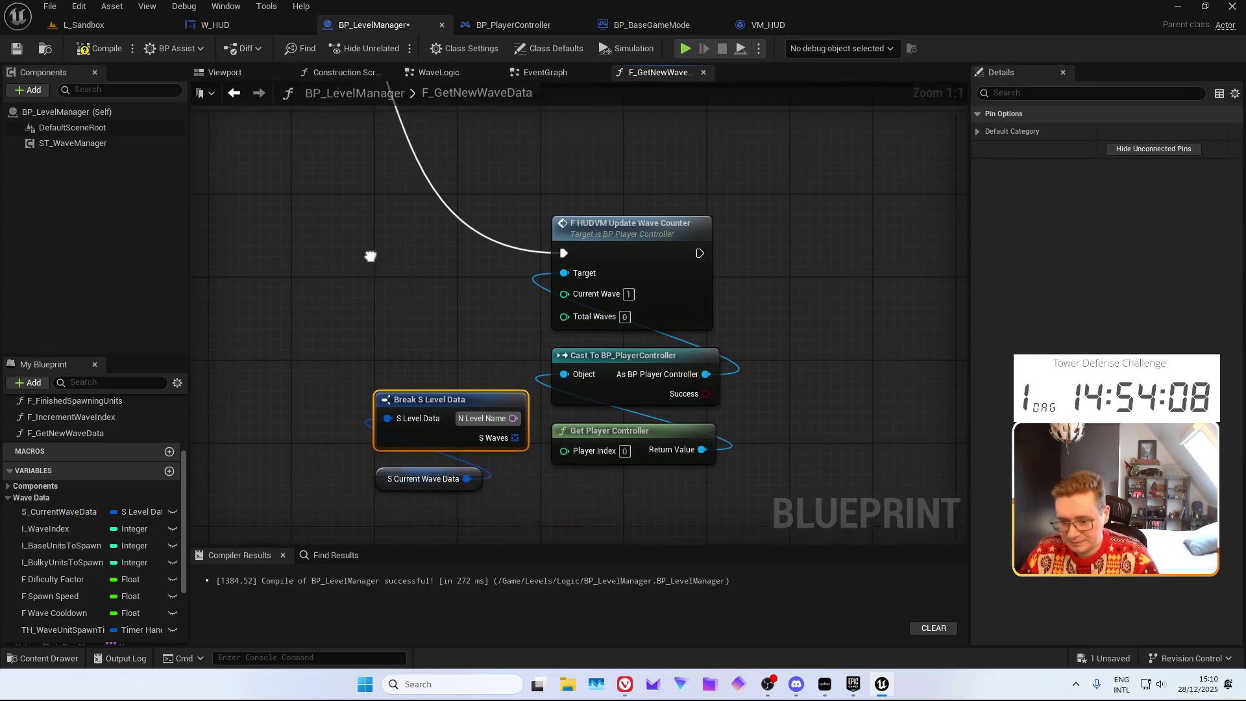
{"action": "mouse_move", "coordinate": [511, 434]}
{"action": "left_mouse_down"}
{"action": "mouse_move", "coordinate": [419, 257]}
{"action": "mouse_move", "coordinate": [369, 259]}
{"action": "left_mouse_up"}
{"action": "type", "text": "length"}
{"action": "key", "text": "Return"}
{"action": "left_click_drag", "start_coordinate": [469, 277], "coordinate": [577, 305]}
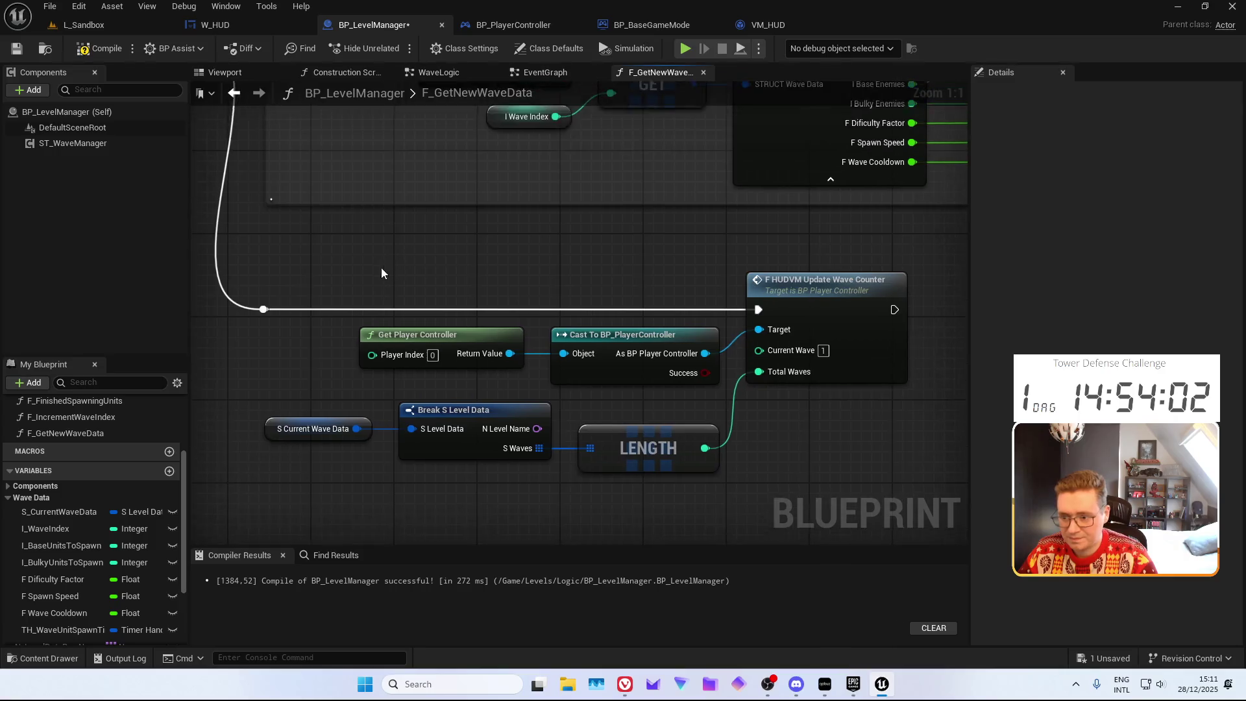
Wrap the wave counter nodes in a comment titled 'Setting of UI contents for the wave counter element.'
{"action": "scroll", "coordinate": [325, 268], "scroll_direction": "down", "scroll_amount": 2}
{"action": "left_click_drag", "start_coordinate": [270, 275], "coordinate": [811, 462]}
{"action": "type", "text": "cSe"}
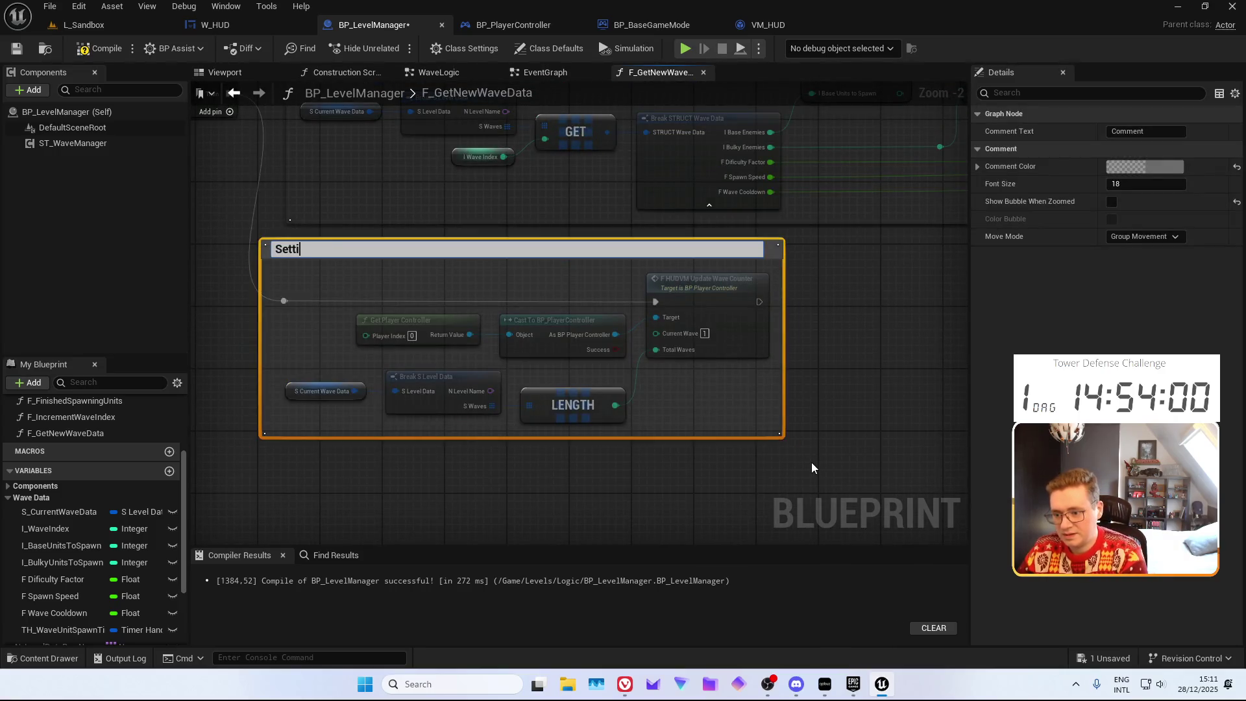
{"action": "type", "text": "UI conten"}
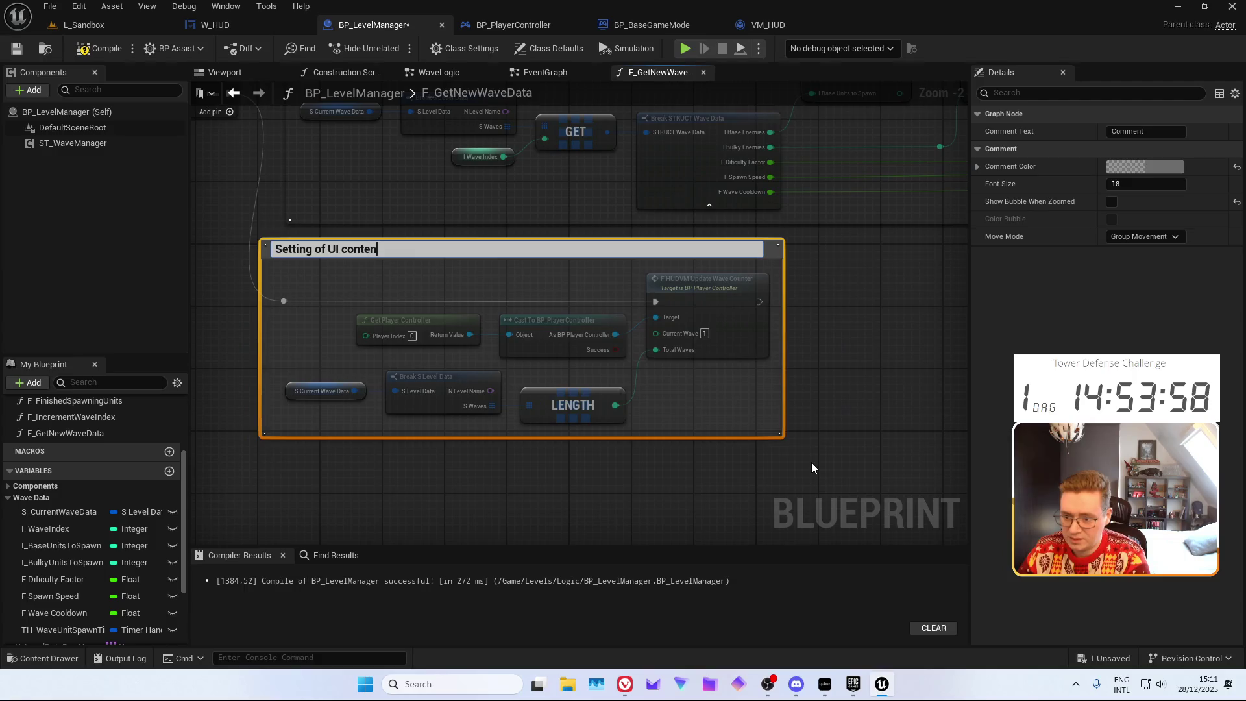
{"action": "type", "text": "ve cou"}
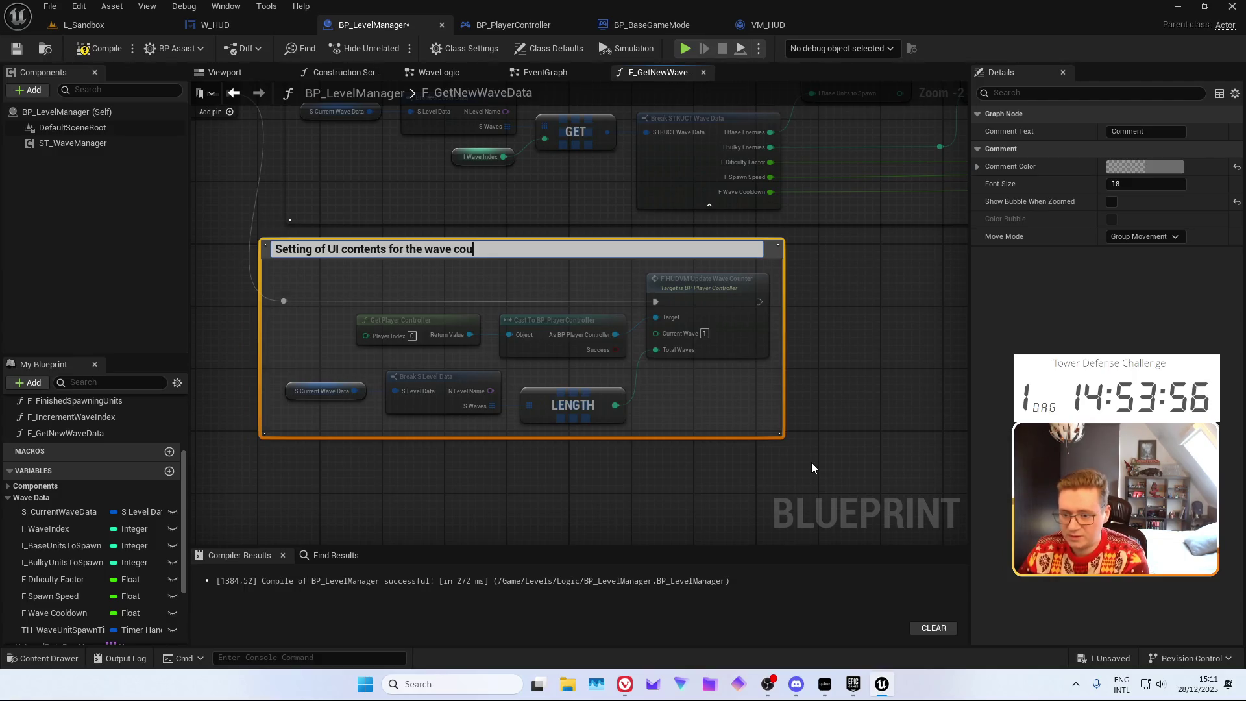
{"action": "type", "text": "ent."}
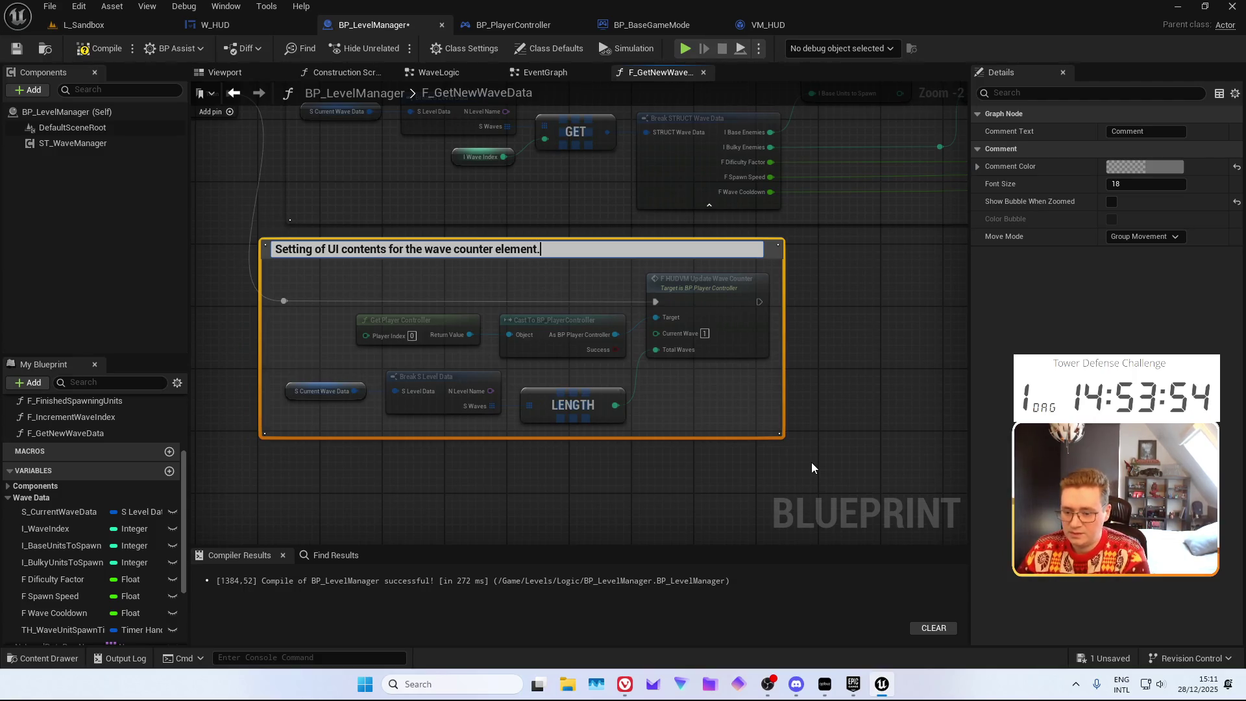
{"action": "key", "text": "Return"}
{"action": "left_click_drag", "start_coordinate": [843, 330], "coordinate": [535, 408]}
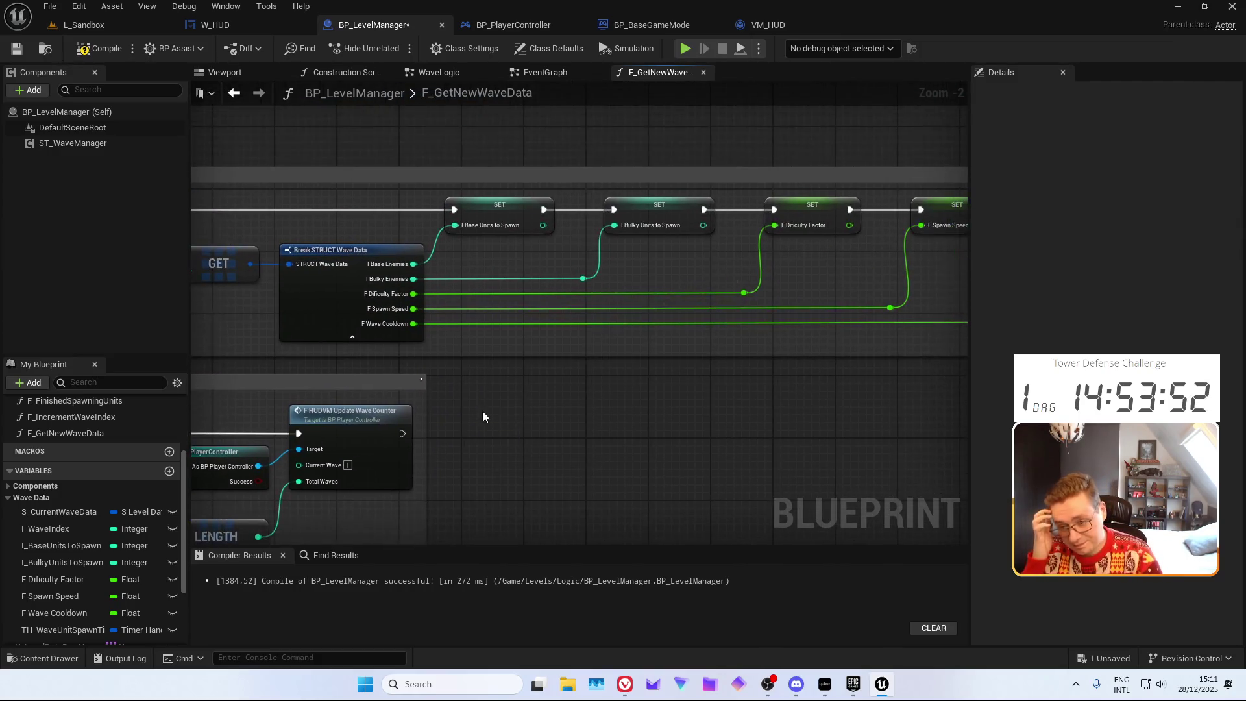
Compile BP_LevelManager, then check I_PlayerLives in VM_HUD and compile and save it
{"action": "left_click", "coordinate": [84, 54]}
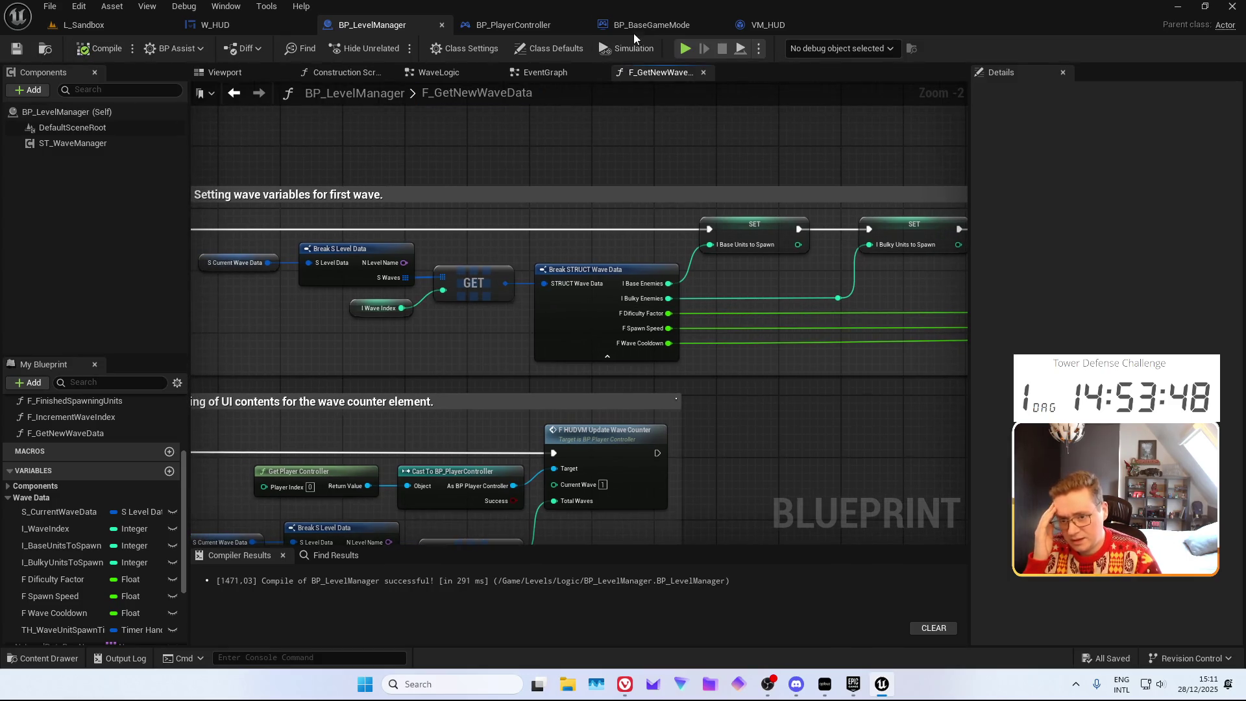
{"action": "left_click", "coordinate": [632, 28]}
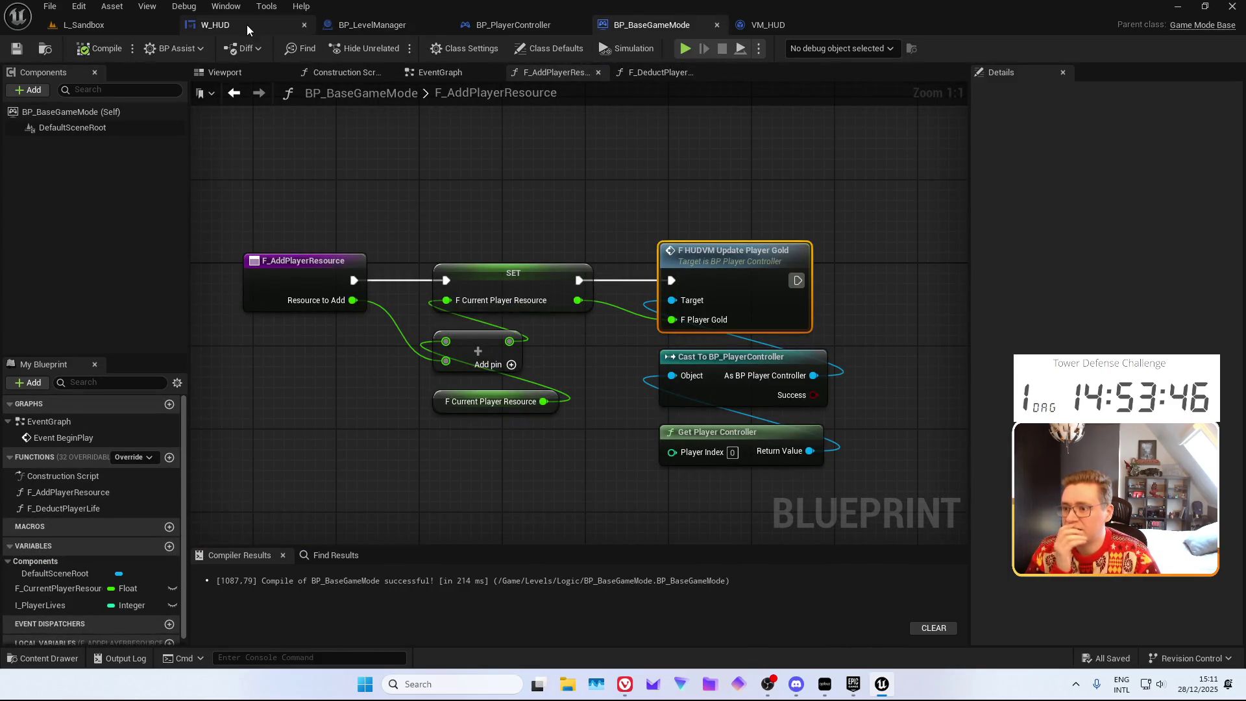
{"action": "left_click", "coordinate": [769, 24]}
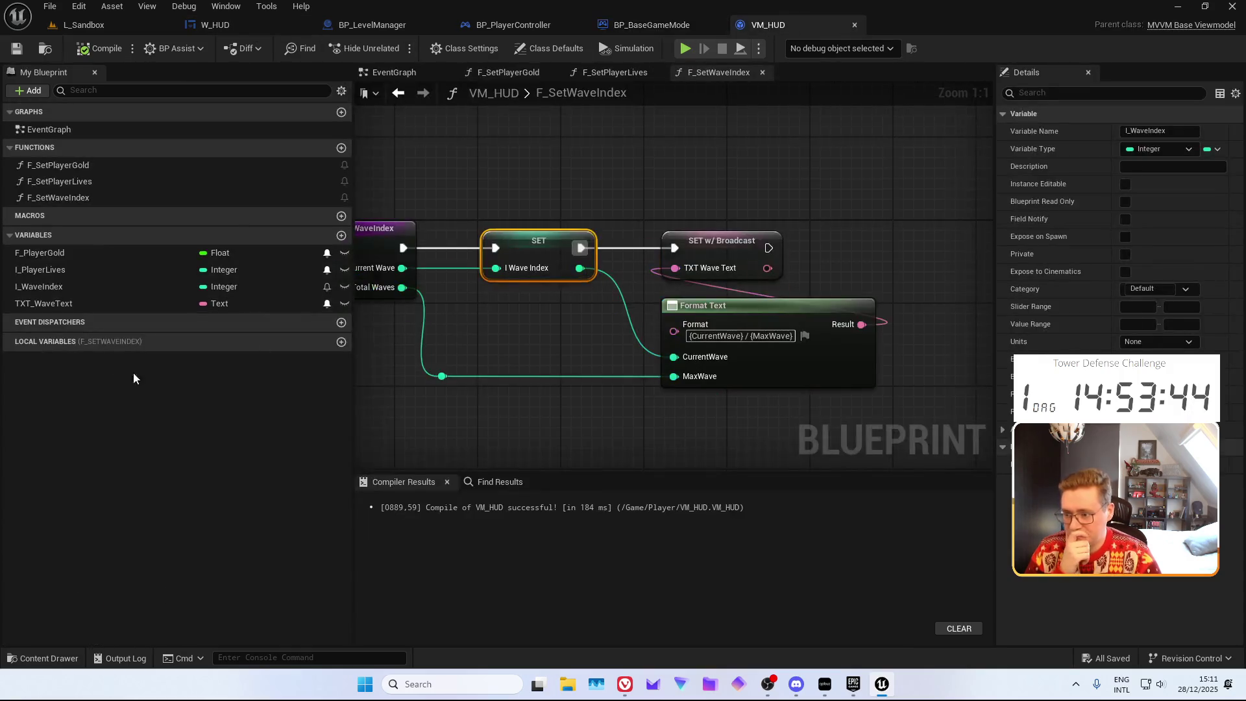
{"action": "left_click", "coordinate": [78, 269]}
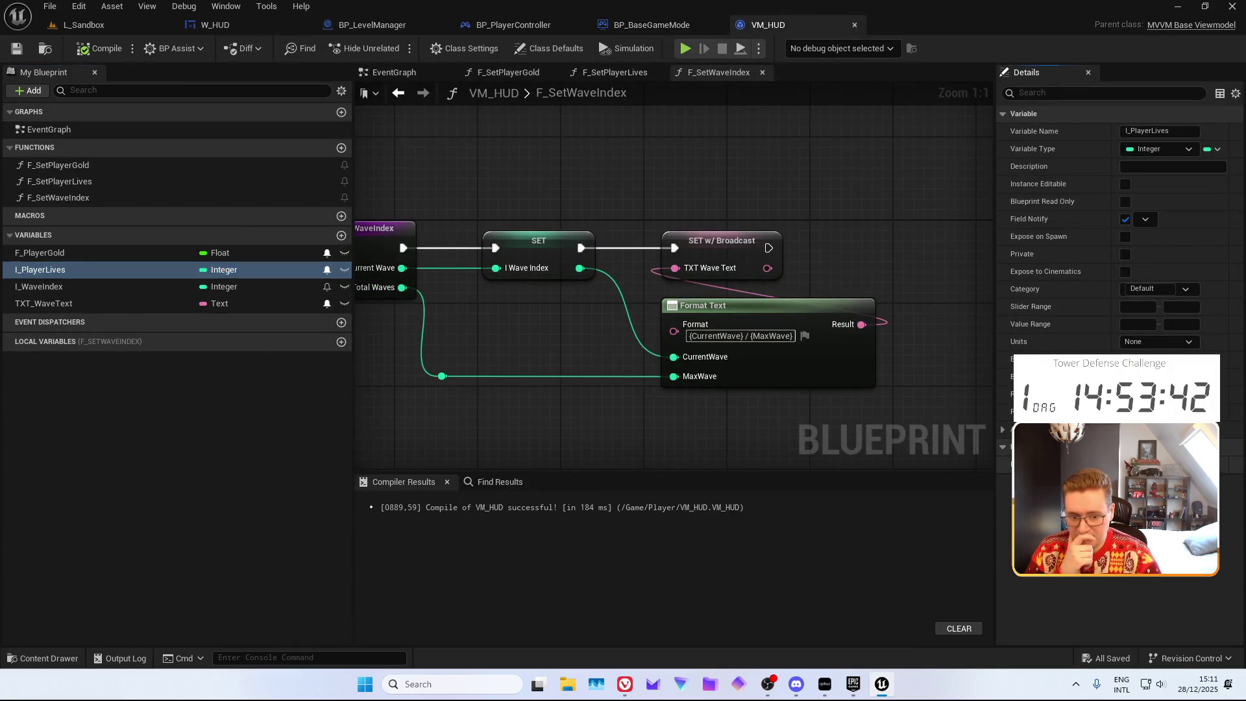
{"action": "left_click", "coordinate": [17, 49]}
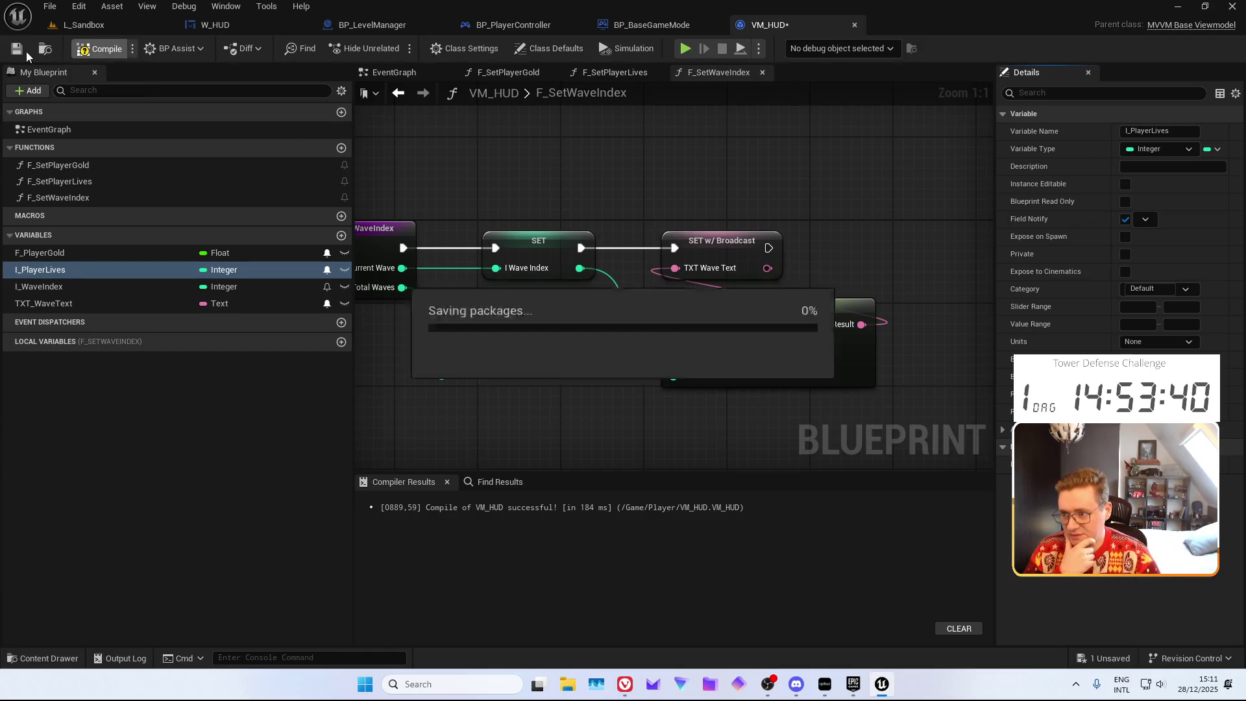
Inspect I_PlayerLives in BP_BaseGameMode and show its EventGraph
{"action": "left_click", "coordinate": [667, 28]}
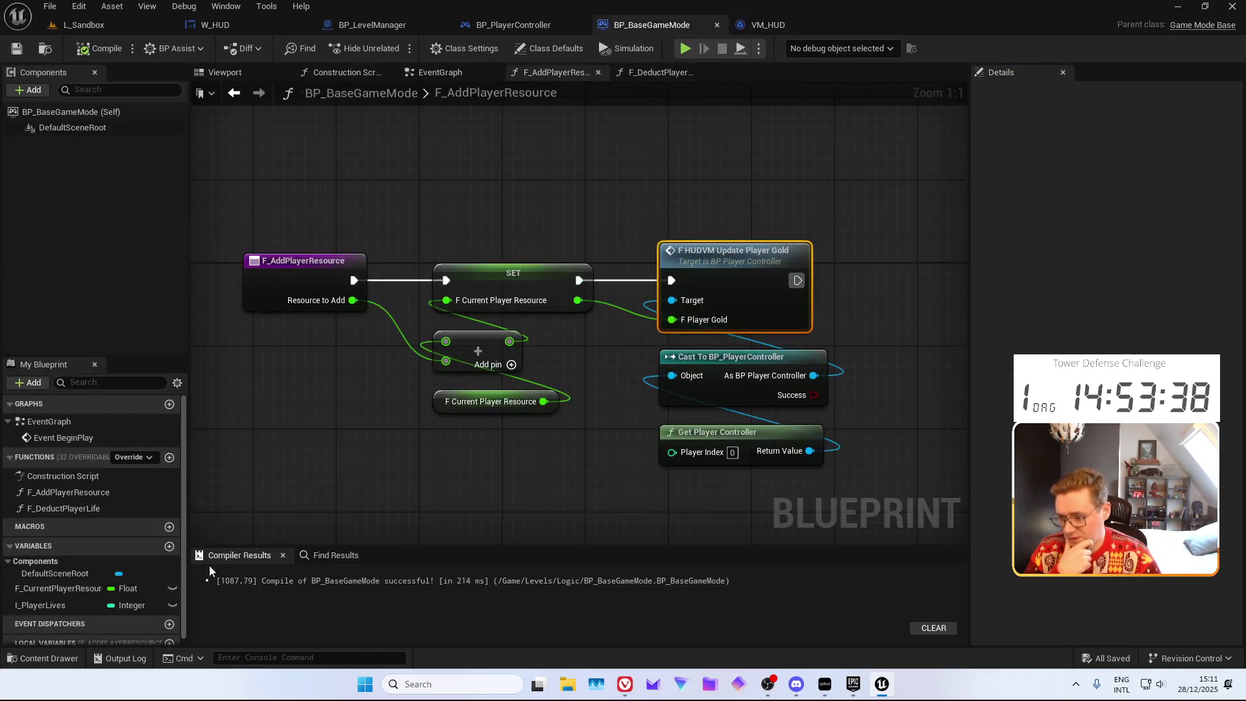
{"action": "left_click", "coordinate": [85, 606]}
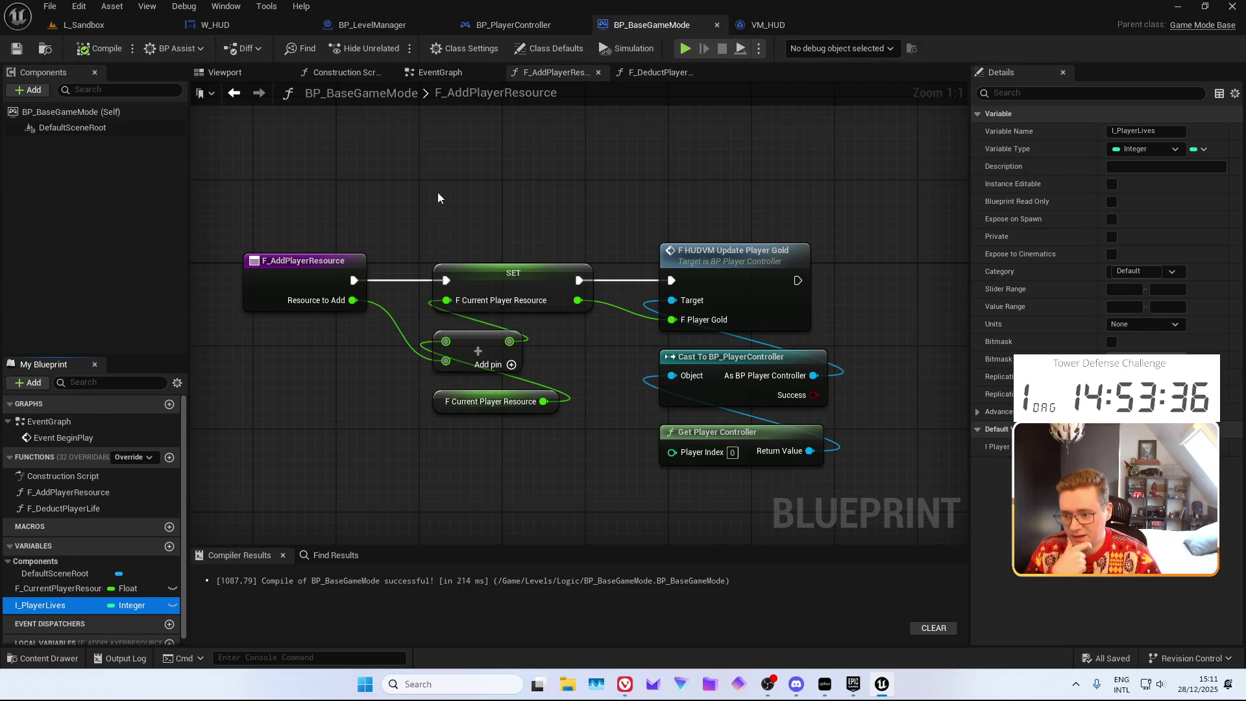
{"action": "left_click", "coordinate": [441, 73]}
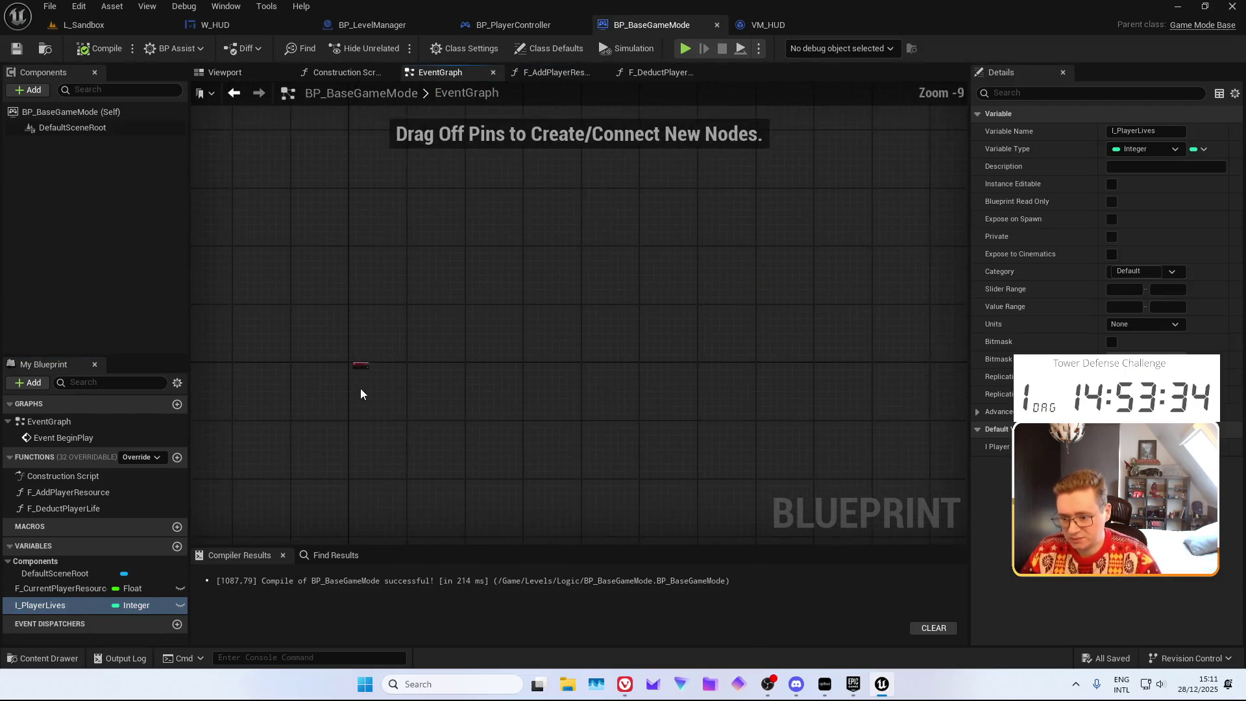
Add a Sequence node after Event BeginPlay and remove an accidental comment box
{"action": "scroll", "coordinate": [360, 388], "scroll_direction": "up", "scroll_amount": 12}
{"action": "right_click", "coordinate": [455, 403]}
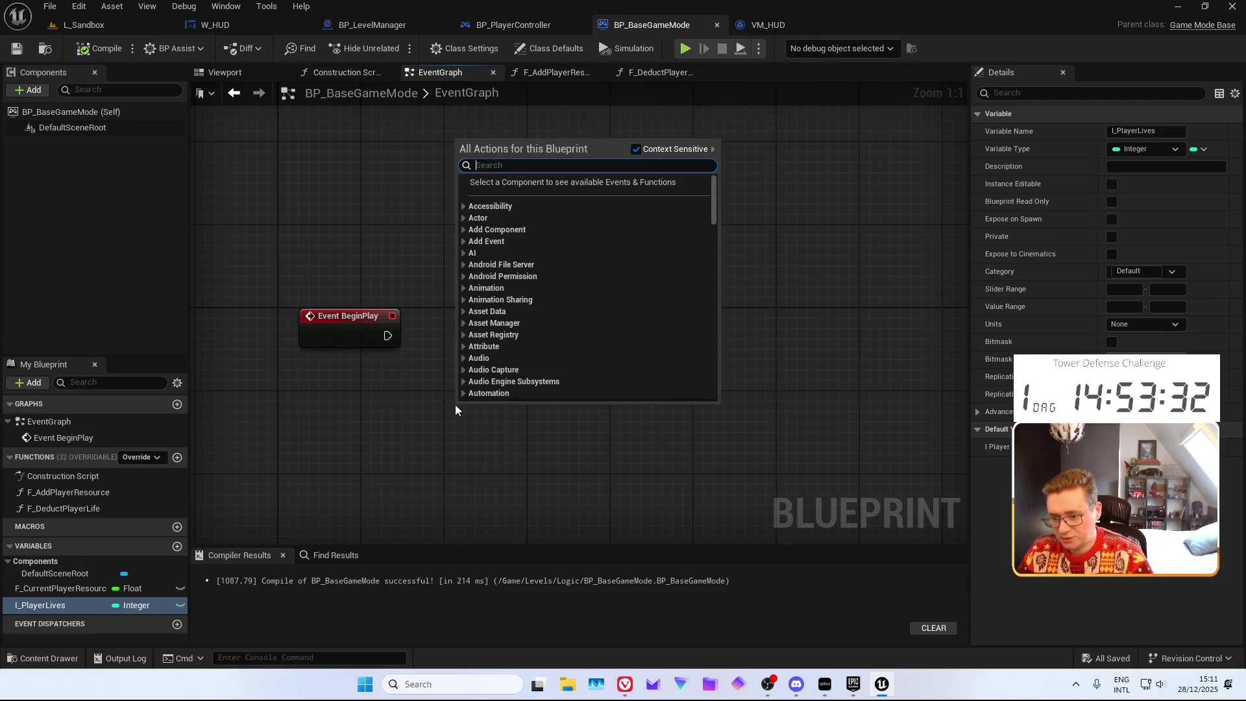
{"action": "left_click_drag", "start_coordinate": [388, 336], "coordinate": [451, 338]}
{"action": "type", "text": "sequ"}
{"action": "key", "text": "Return"}
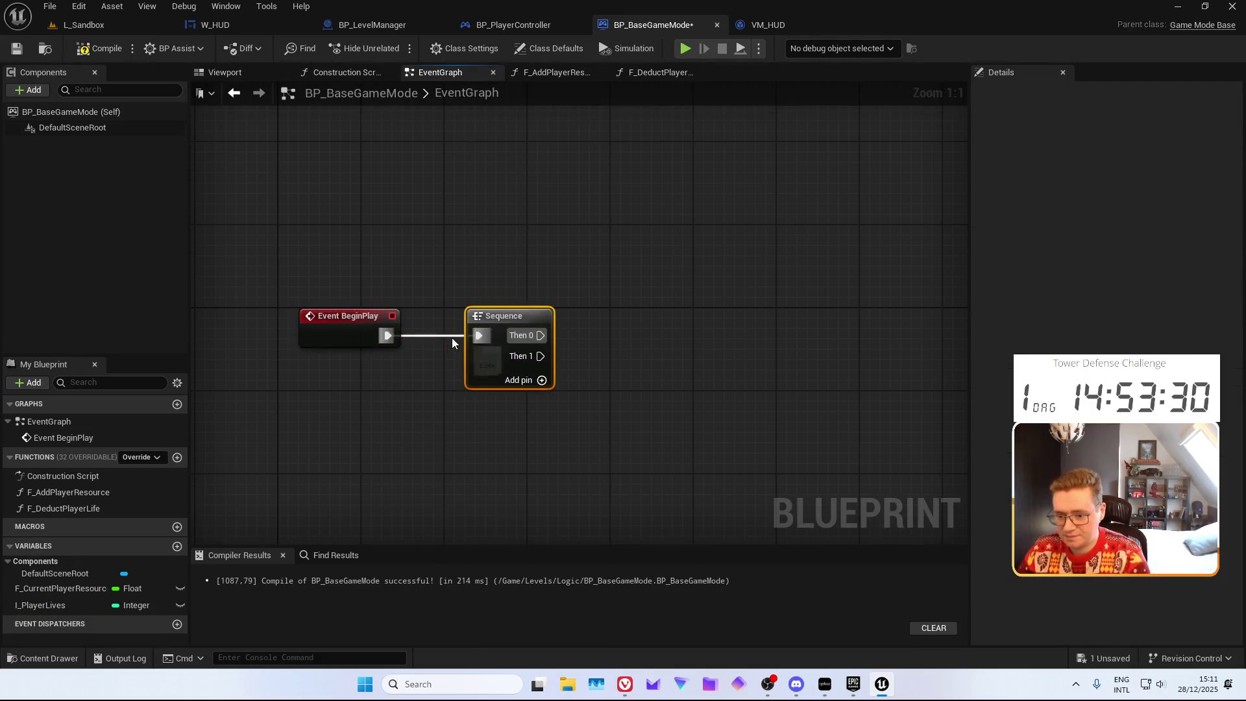
{"action": "left_click_drag", "start_coordinate": [436, 288], "coordinate": [512, 392]}
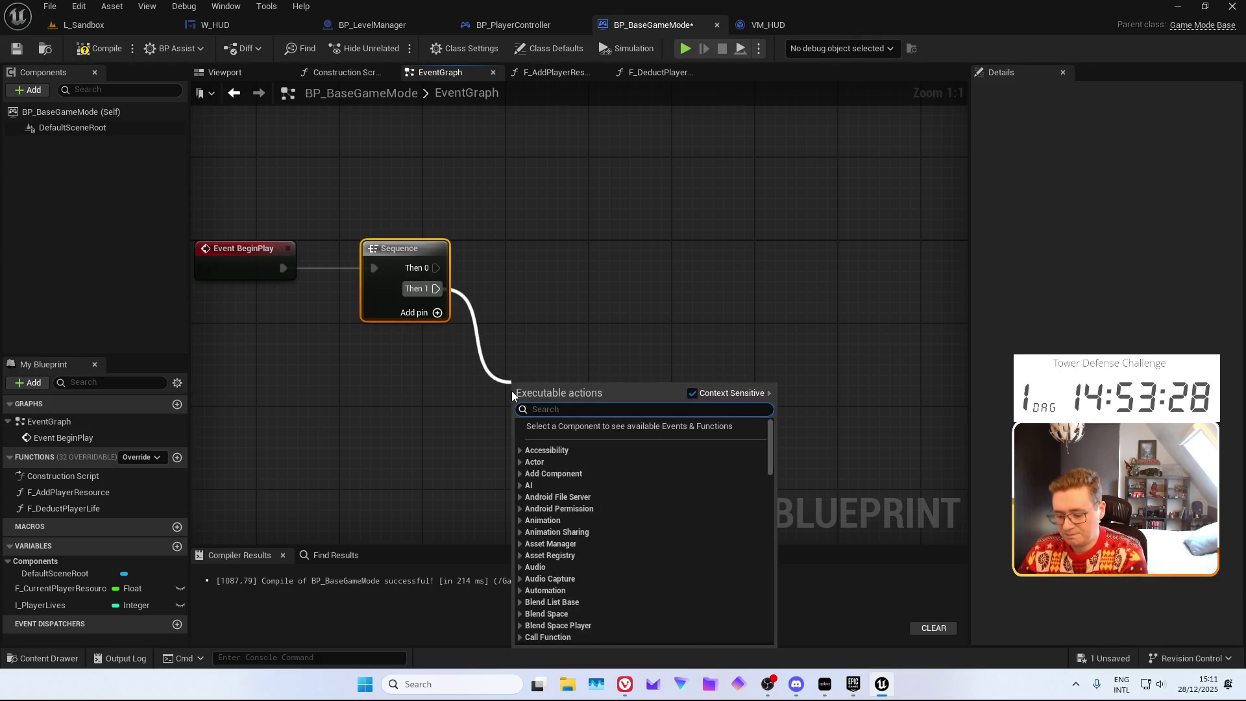
{"action": "left_click", "coordinate": [407, 383]}
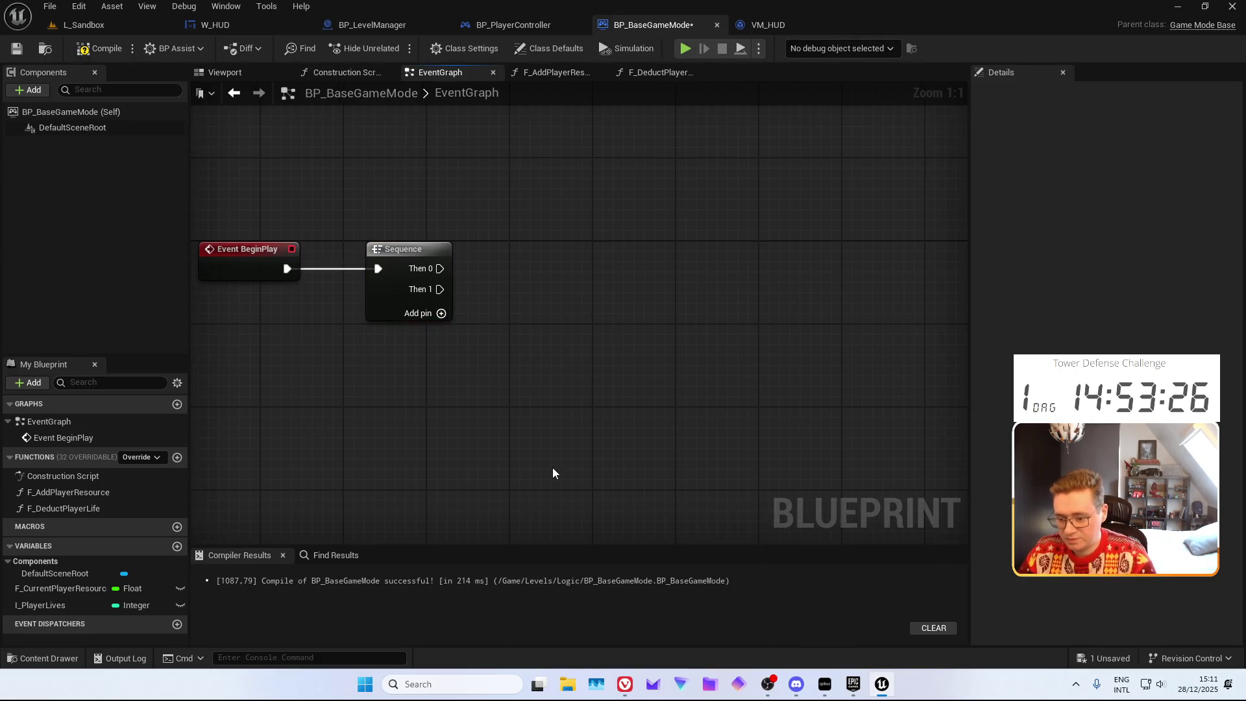
{"action": "type", "text": "cast"}
{"action": "key", "text": "BackSpace"}
{"action": "key", "text": "BackSpace"}
{"action": "key", "text": "BackSpace"}
{"action": "key", "text": "Return"}
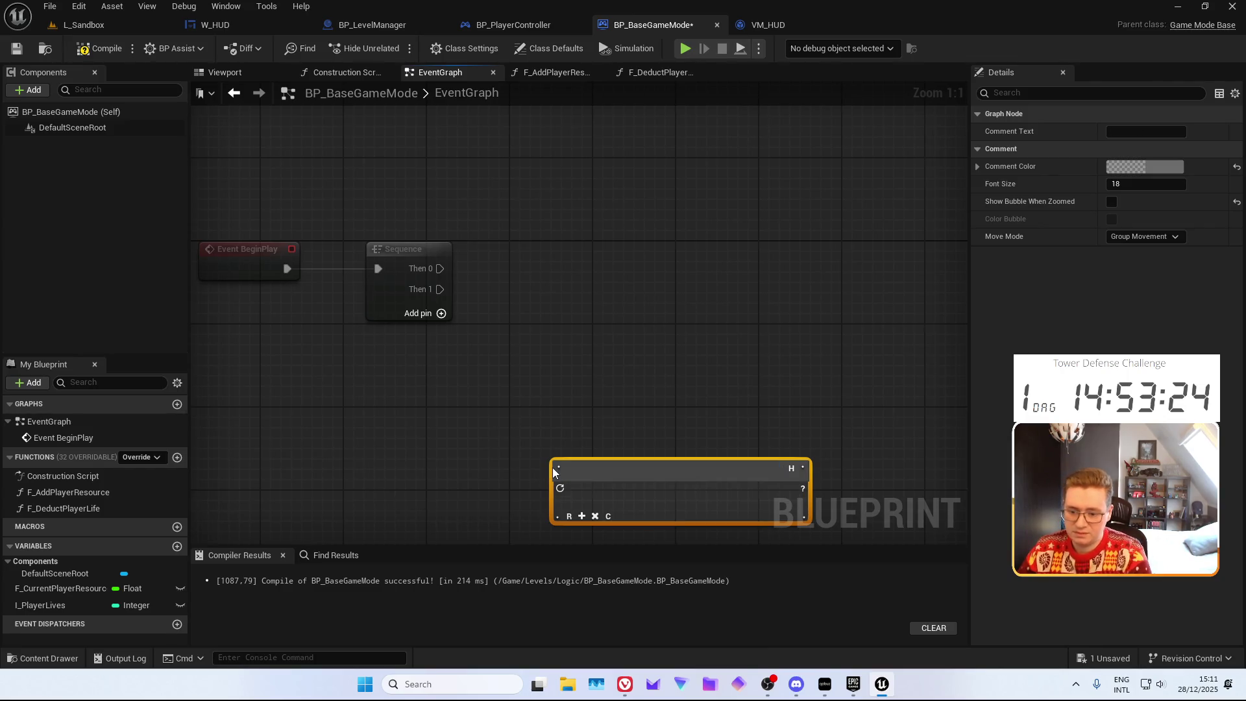
{"action": "key", "text": "Delete"}
Add a pure Cast To BP_PlayerController fed by Get Player Controller
{"action": "right_click", "coordinate": [550, 439]}
{"action": "type", "text": "cast t"}
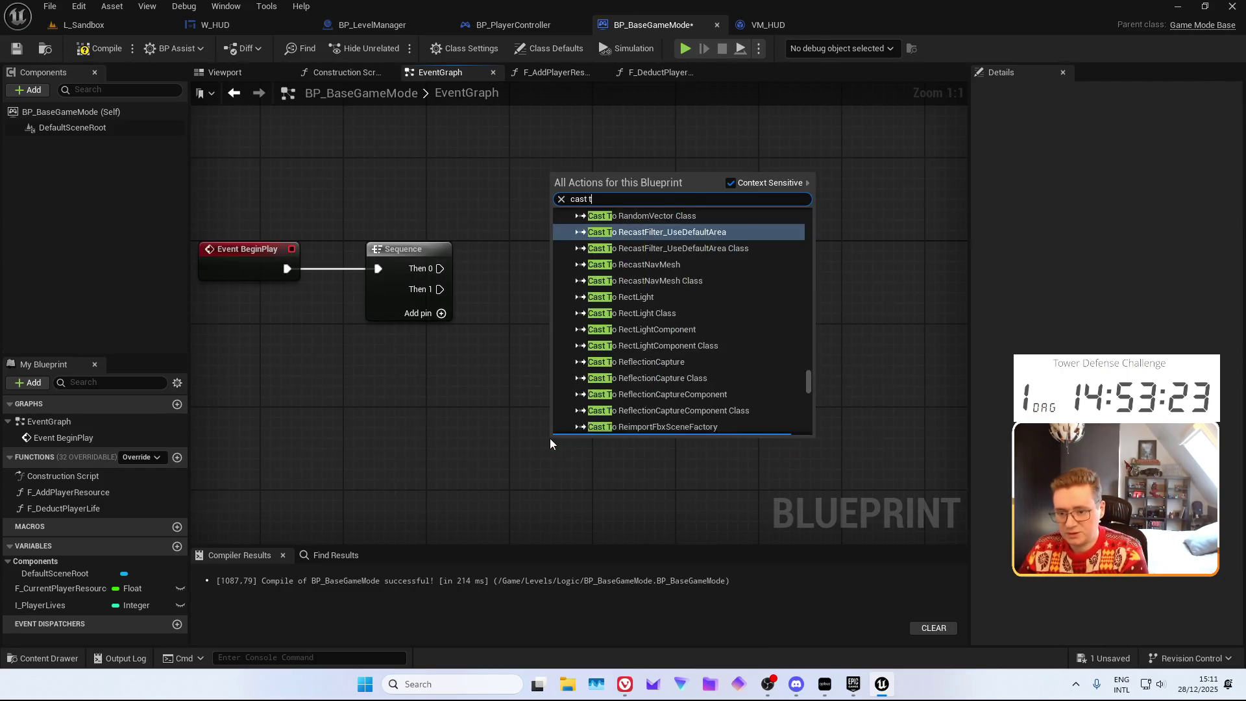
{"action": "type", "text": "o BP_player"}
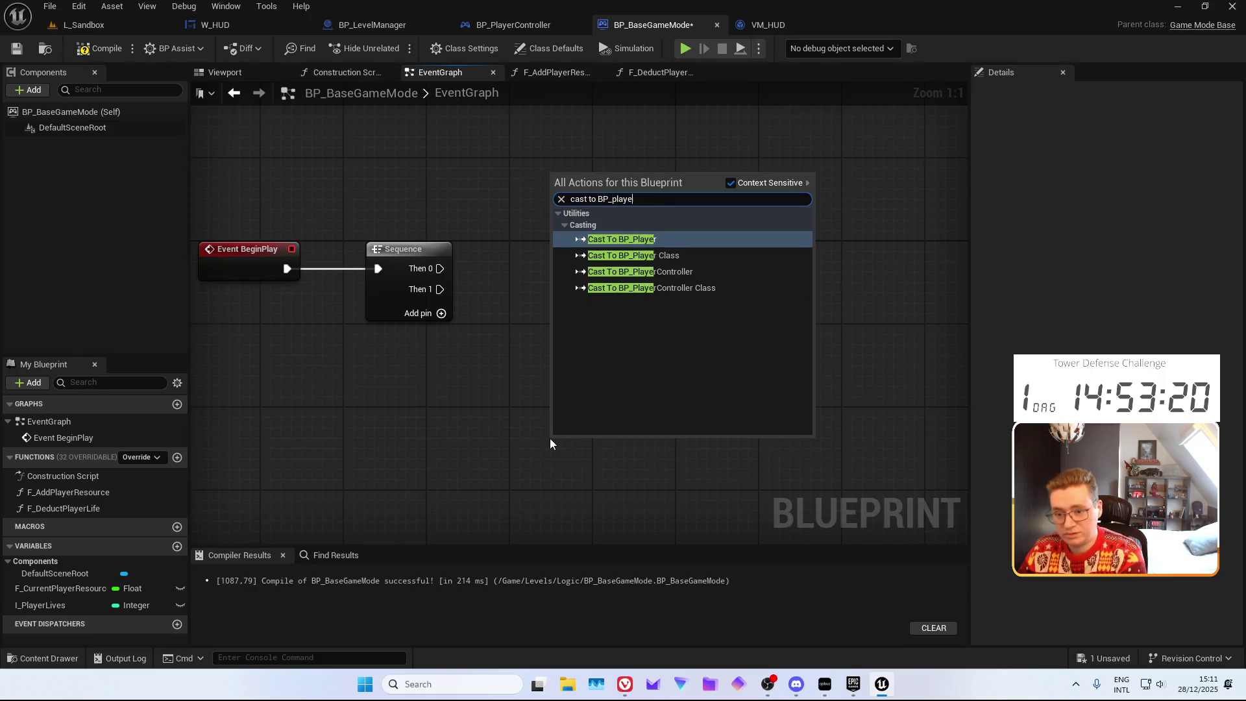
{"action": "key", "text": "Down"}
{"action": "key", "text": "Down"}
{"action": "key", "text": "Return"}
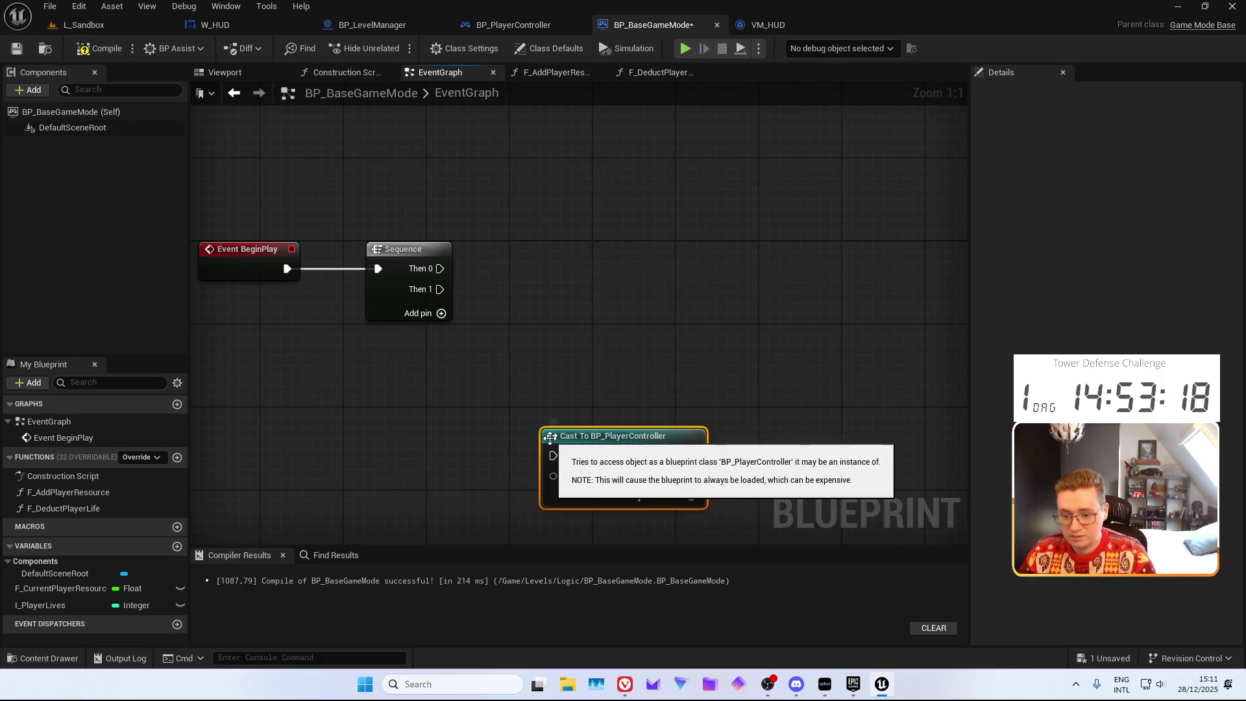
{"action": "left_click_drag", "start_coordinate": [550, 438], "coordinate": [539, 341]}
{"action": "right_click", "coordinate": [531, 420]}
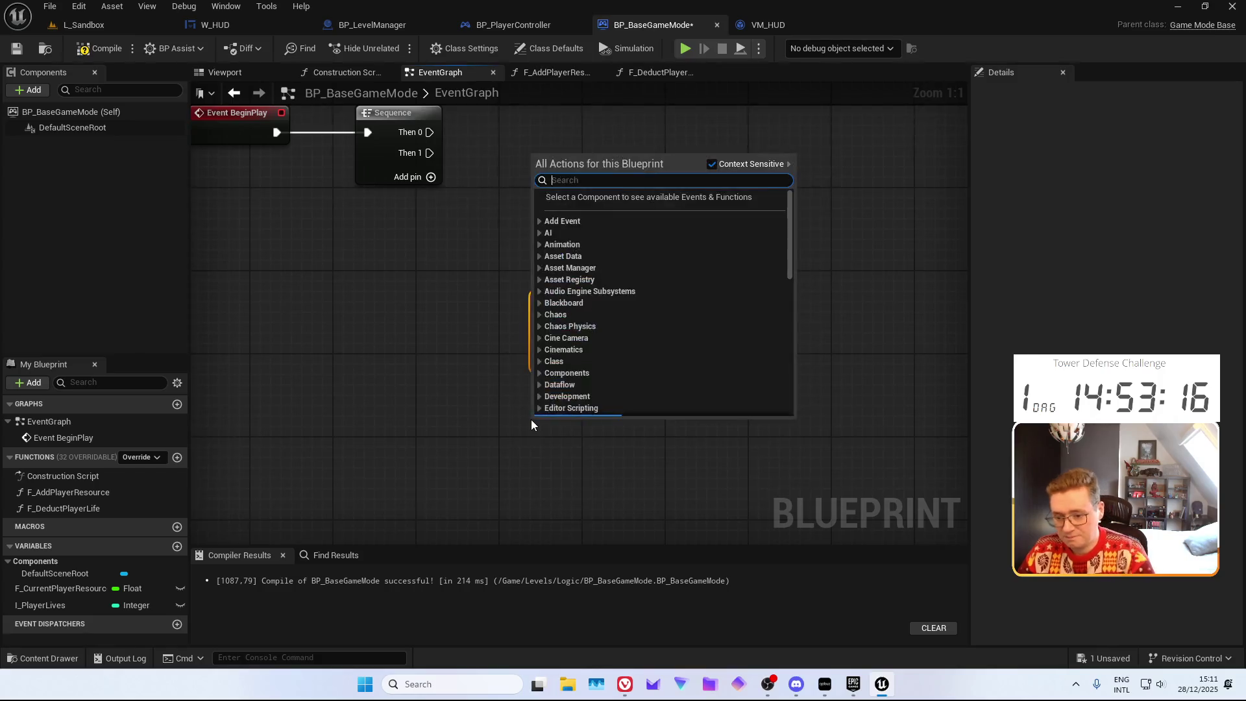
{"action": "type", "text": "get player c"}
{"action": "key", "text": "Return"}
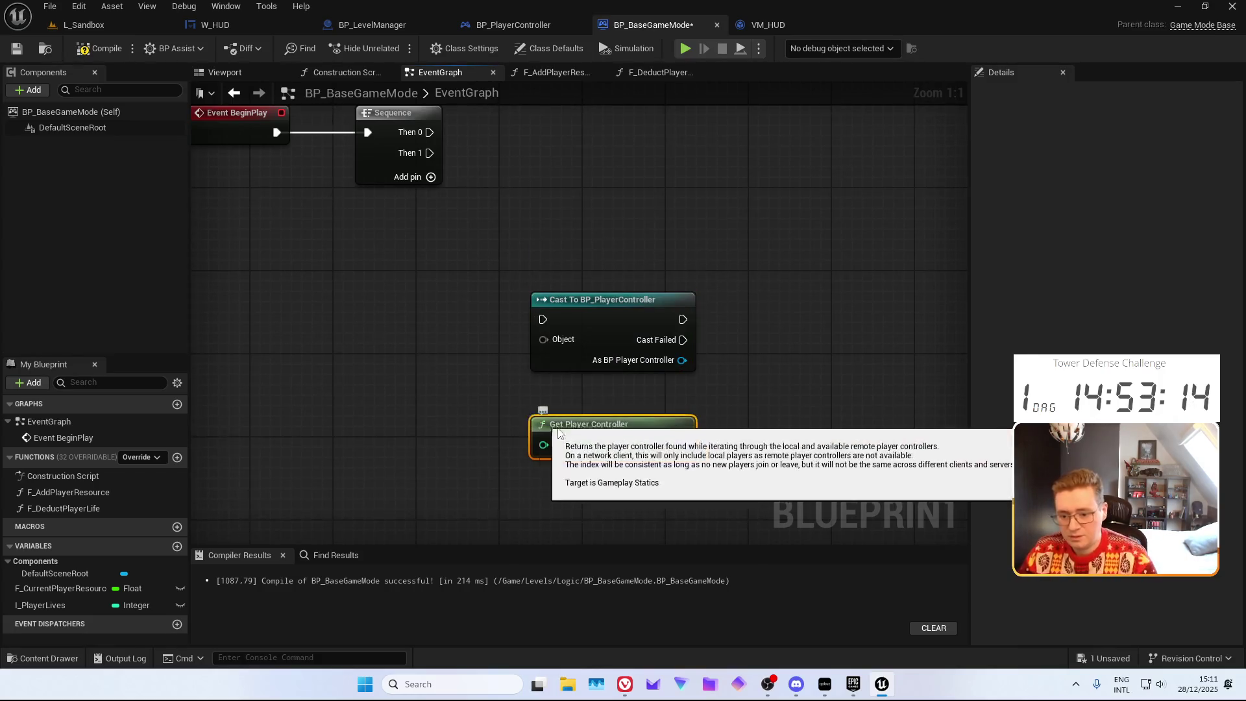
{"action": "mouse_move", "coordinate": [677, 453]}
{"action": "left_mouse_down"}
{"action": "mouse_move", "coordinate": [658, 420]}
{"action": "mouse_move", "coordinate": [637, 457]}
{"action": "mouse_move", "coordinate": [560, 356]}
{"action": "mouse_move", "coordinate": [519, 344]}
{"action": "mouse_move", "coordinate": [641, 457]}
{"action": "left_mouse_up"}
{"action": "right_click", "coordinate": [621, 300]}
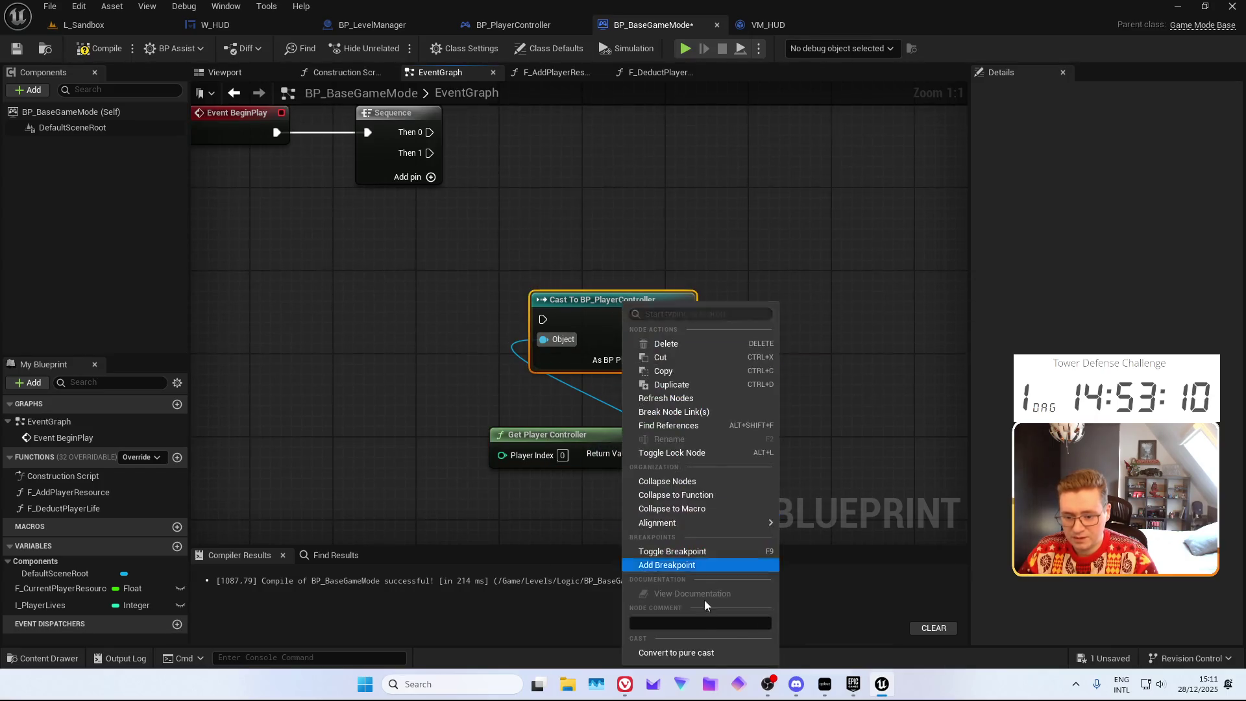
{"action": "left_click", "coordinate": [687, 655]}
Call F HUDVM Update Player Lives with I Player Lives from Sequence Then 1
{"action": "left_click_drag", "start_coordinate": [652, 400], "coordinate": [573, 196]}
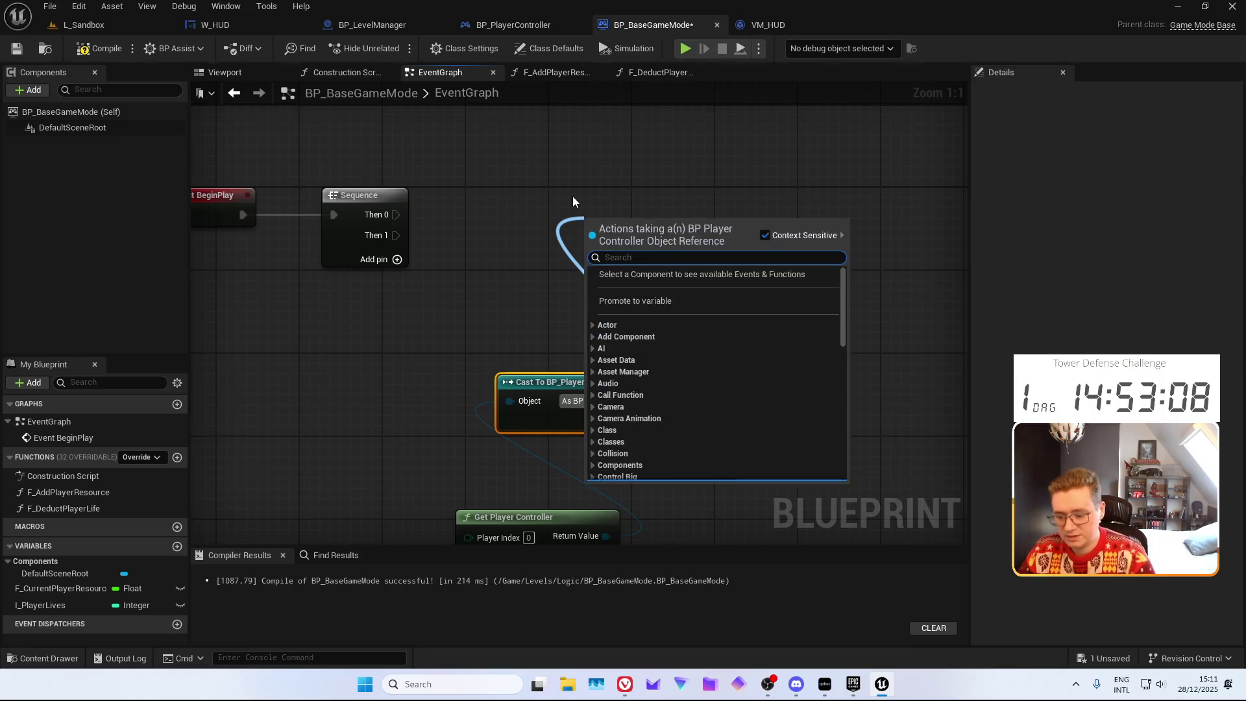
{"action": "type", "text": "F HUDVM"}
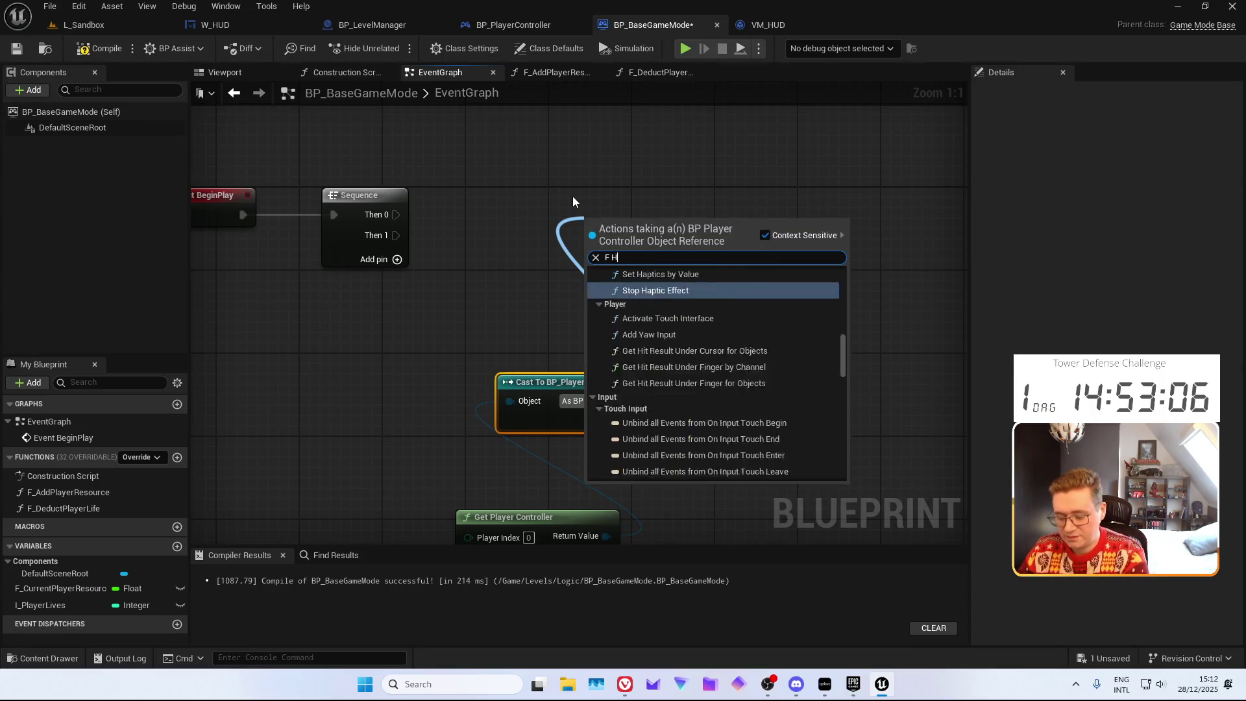
{"action": "key", "text": "Down"}
{"action": "key", "text": "Return"}
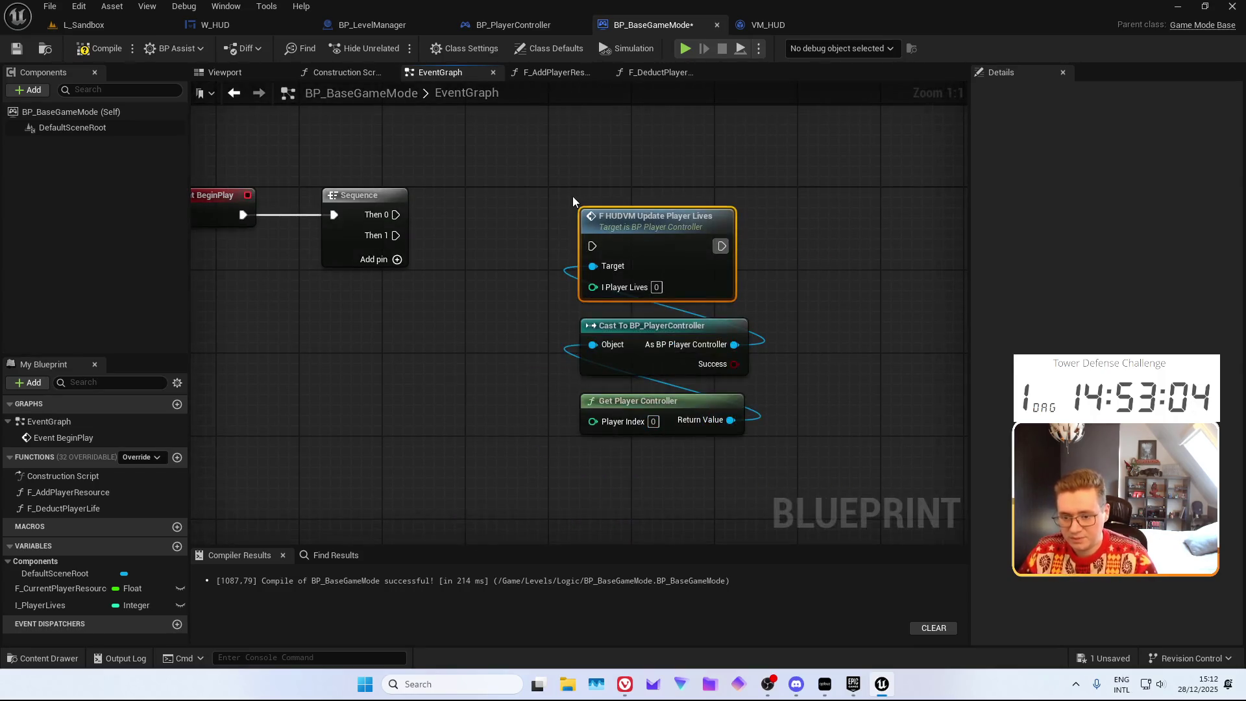
{"action": "mouse_move", "coordinate": [40, 605]}
{"action": "left_mouse_down"}
{"action": "mouse_move", "coordinate": [312, 372]}
{"action": "mouse_move", "coordinate": [593, 286]}
{"action": "mouse_move", "coordinate": [396, 235]}
{"action": "left_mouse_up"}
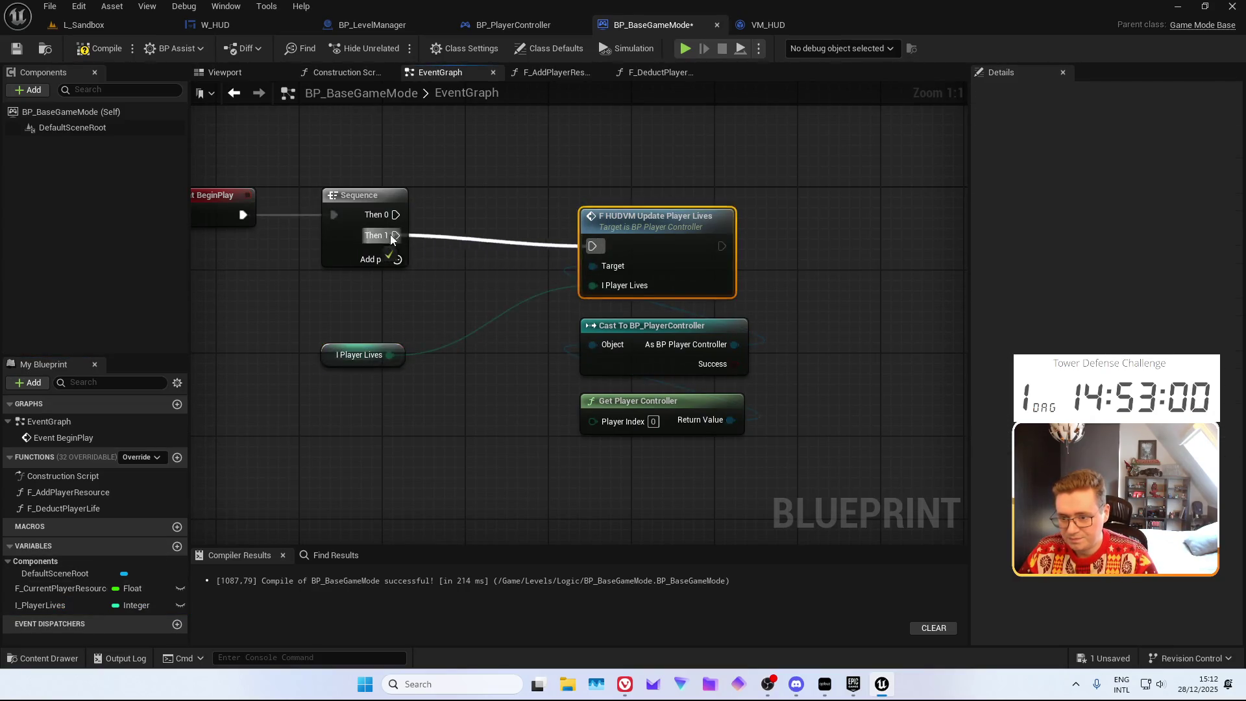
{"action": "left_click", "coordinate": [352, 231]}
{"action": "key", "text": "f"}
Compile and save BP_BaseGameMode and select the new player lives nodes
{"action": "left_click_drag", "start_coordinate": [413, 172], "coordinate": [357, 161]}
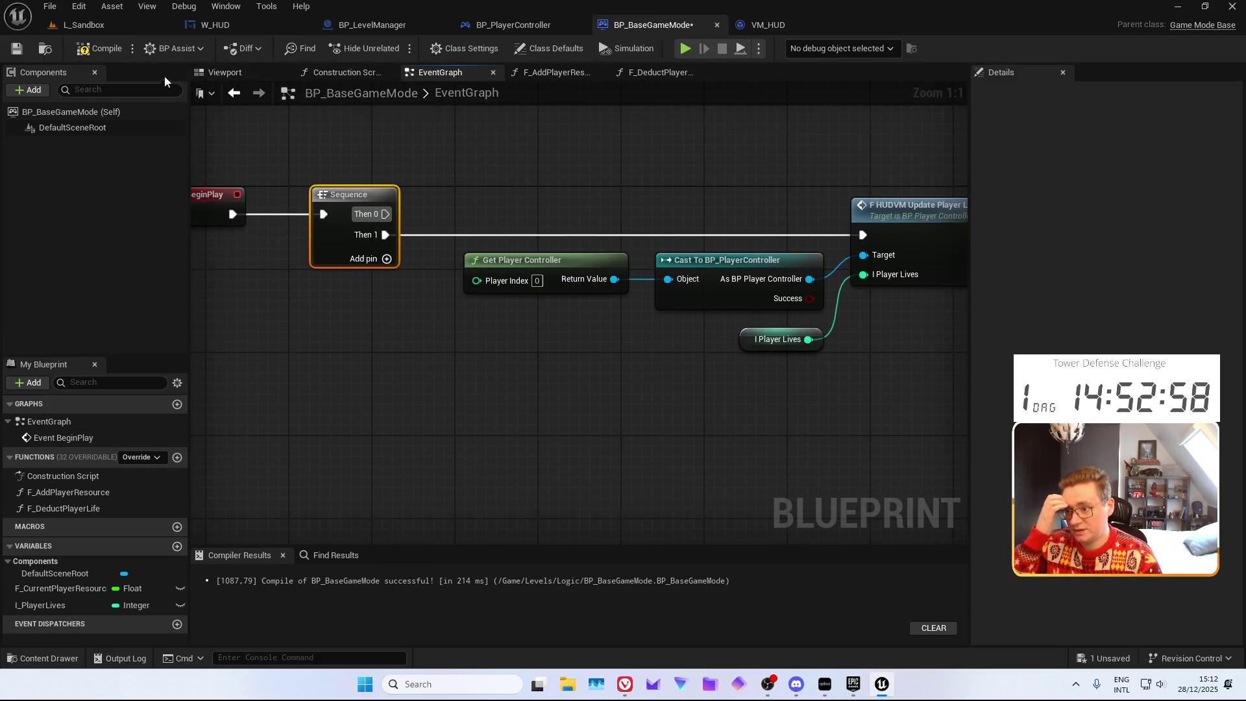
{"action": "left_click", "coordinate": [100, 48]}
{"action": "left_click", "coordinate": [16, 48]}
{"action": "mouse_move", "coordinate": [550, 158]}
{"action": "left_mouse_down"}
{"action": "mouse_move", "coordinate": [536, 202]}
{"action": "mouse_move", "coordinate": [380, 197]}
{"action": "mouse_move", "coordinate": [546, 205]}
{"action": "left_mouse_up"}
{"action": "left_click", "coordinate": [535, 193]}
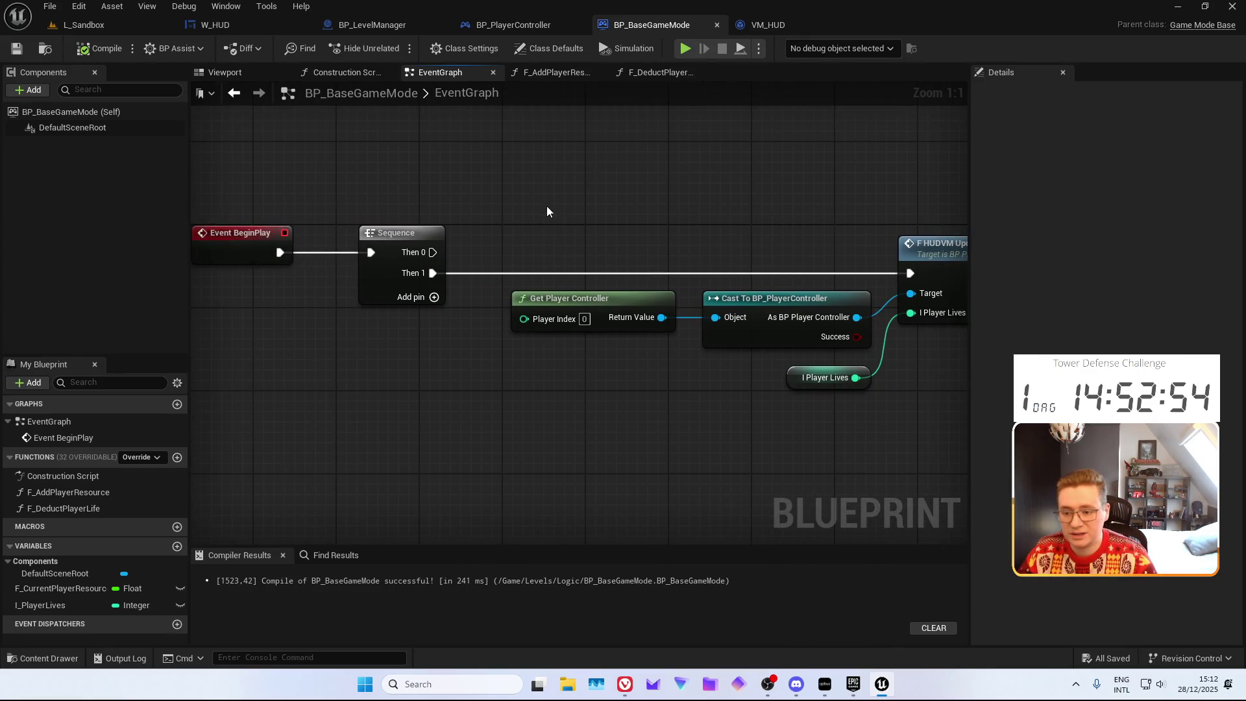
{"action": "left_click_drag", "start_coordinate": [627, 208], "coordinate": [500, 182]}
{"action": "mouse_move", "coordinate": [411, 182]}
{"action": "left_mouse_down"}
{"action": "mouse_move", "coordinate": [758, 361]}
{"action": "mouse_move", "coordinate": [910, 496]}
{"action": "mouse_move", "coordinate": [831, 297]}
{"action": "mouse_move", "coordinate": [814, 302]}
{"action": "mouse_move", "coordinate": [808, 357]}
{"action": "mouse_move", "coordinate": [656, 399]}
{"action": "left_mouse_up"}
Run and stop a Play test in L_Sandbox to check the HUD
{"action": "mouse_move", "coordinate": [821, 305]}
{"action": "left_mouse_down"}
{"action": "mouse_move", "coordinate": [804, 461]}
{"action": "mouse_move", "coordinate": [543, 336]}
{"action": "mouse_move", "coordinate": [932, 299]}
{"action": "mouse_move", "coordinate": [842, 474]}
{"action": "mouse_move", "coordinate": [552, 365]}
{"action": "mouse_move", "coordinate": [849, 311]}
{"action": "mouse_move", "coordinate": [734, 556]}
{"action": "mouse_move", "coordinate": [713, 285]}
{"action": "mouse_move", "coordinate": [851, 329]}
{"action": "mouse_move", "coordinate": [719, 407]}
{"action": "left_mouse_up"}
{"action": "left_click", "coordinate": [122, 26]}
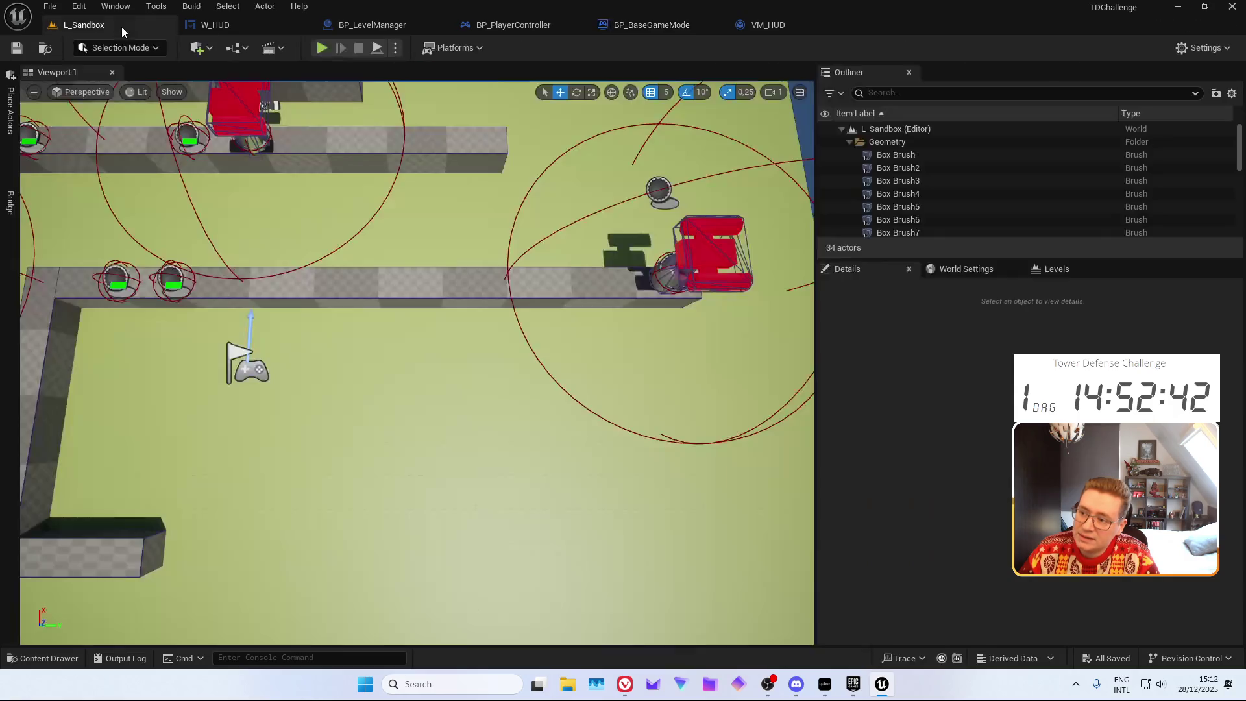
{"action": "left_click", "coordinate": [320, 49]}
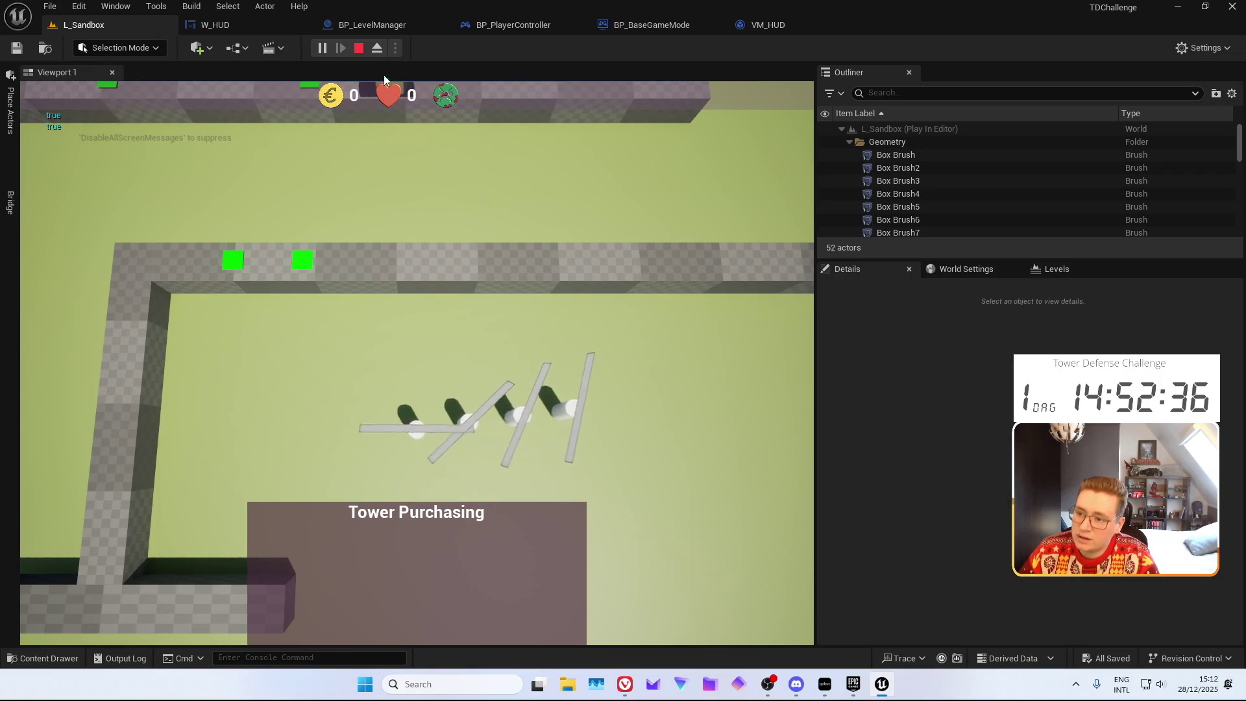
{"action": "left_click", "coordinate": [359, 48]}
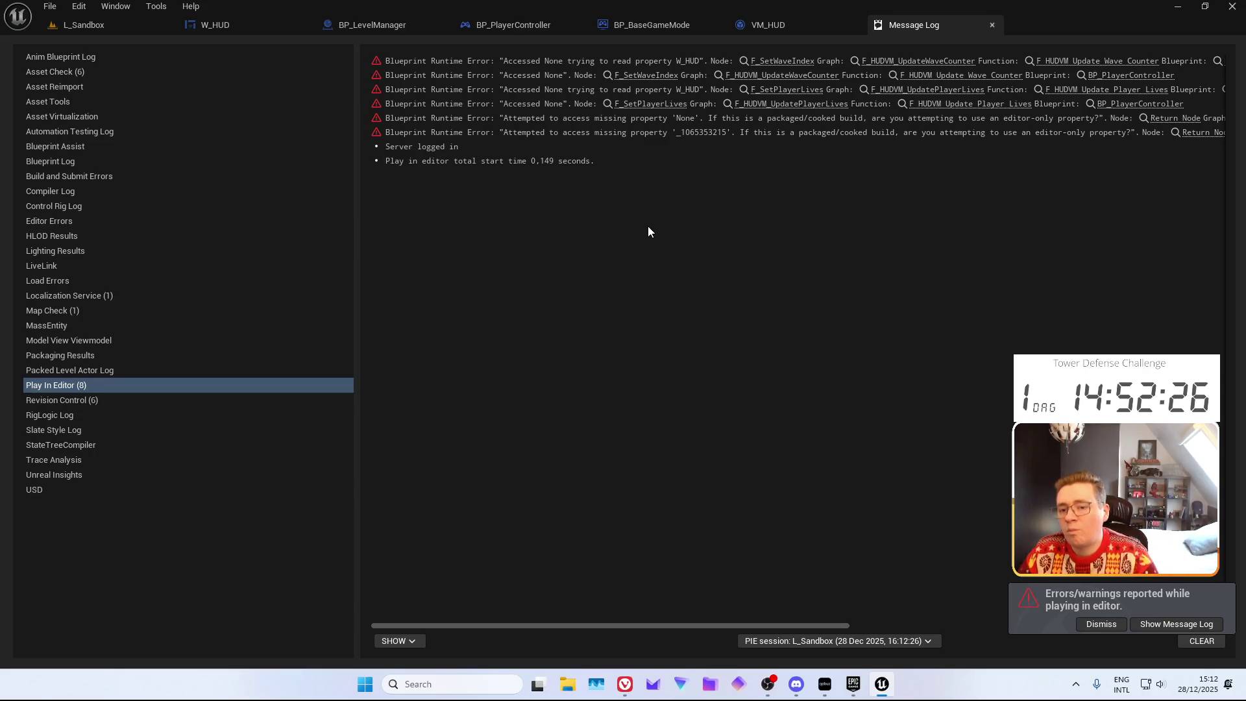
Close the message log and add a VM_HUD function named F_InitalizeVM
{"action": "middle_click", "coordinate": [914, 29]}
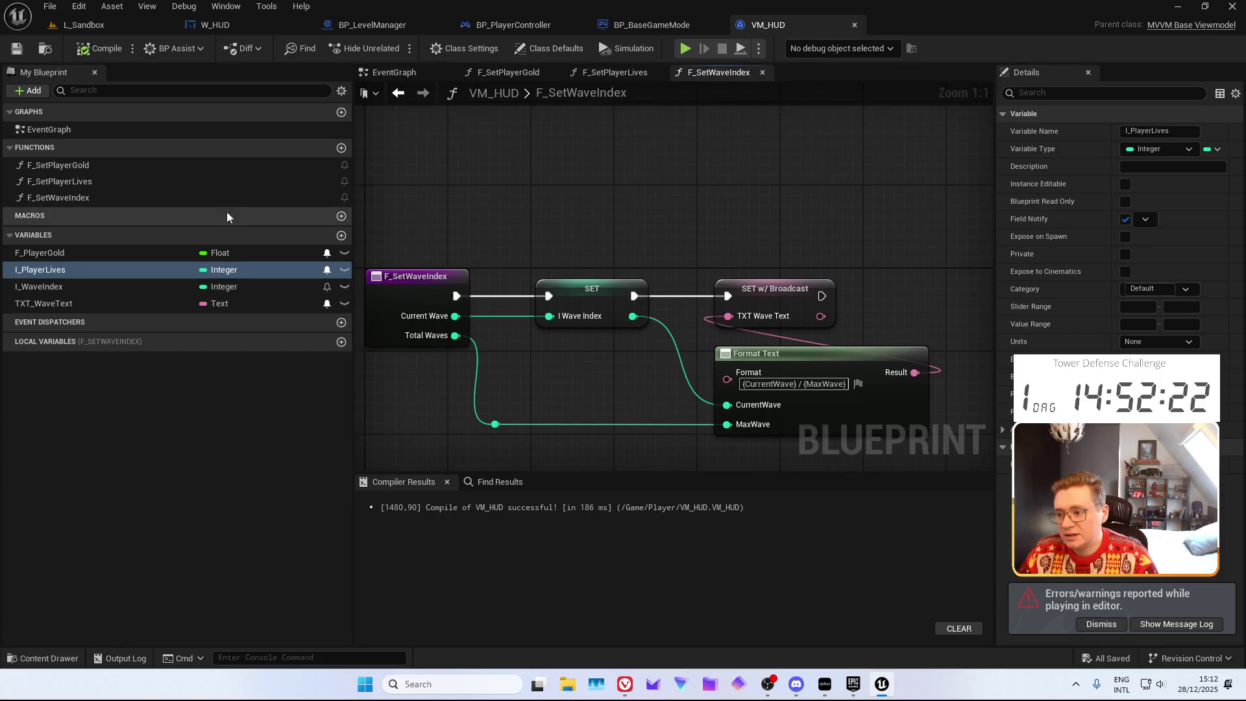
{"action": "left_click", "coordinate": [341, 147]}
{"action": "type", "text": "F_In"}
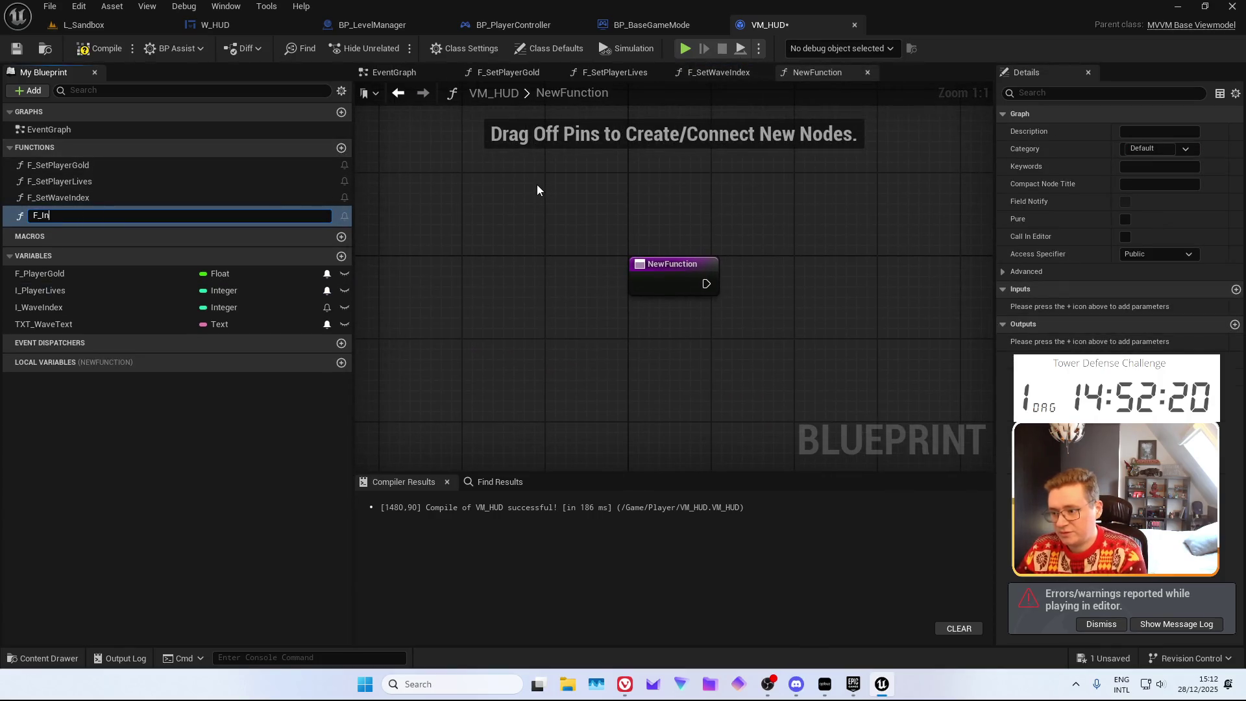
{"action": "type", "text": "italize"}
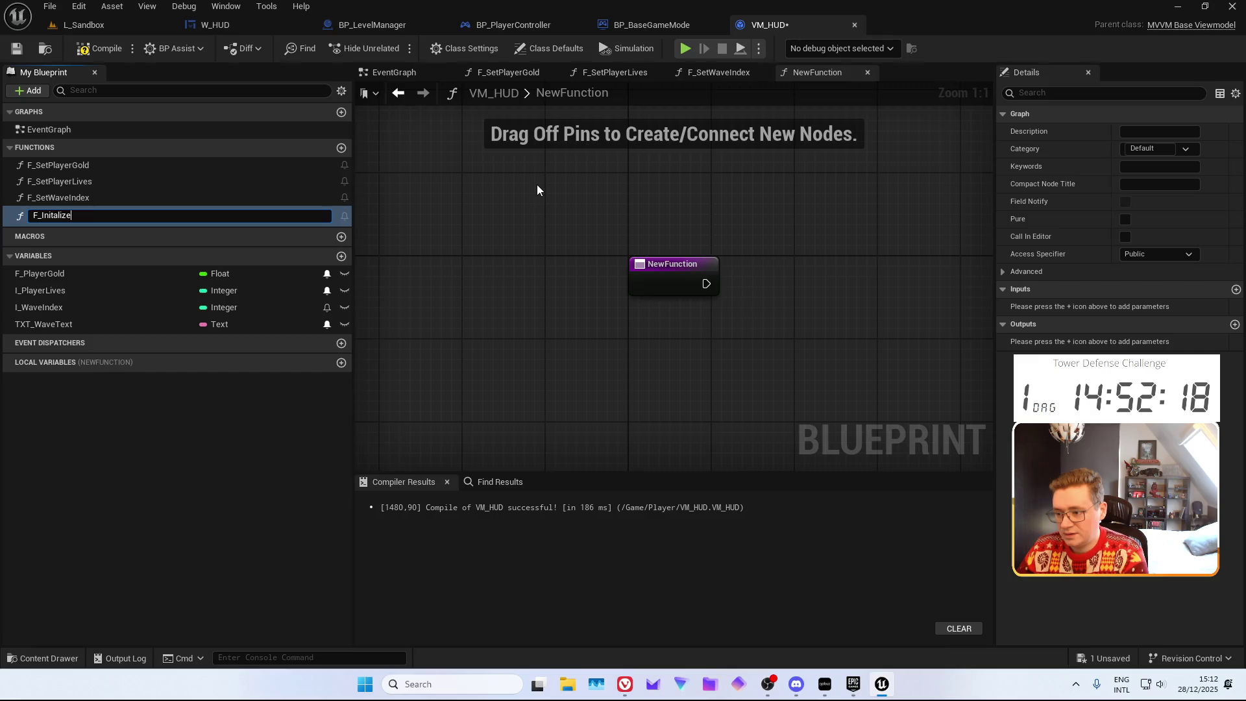
{"action": "type", "text": "VM"}
{"action": "key", "text": "Return"}
Place set nodes for F_PlayerGold, I_PlayerLives and I_WaveIndex, then delete them all
{"action": "mouse_move", "coordinate": [536, 185]}
{"action": "left_mouse_down"}
{"action": "mouse_move", "coordinate": [442, 189]}
{"action": "mouse_move", "coordinate": [518, 301]}
{"action": "mouse_move", "coordinate": [500, 290]}
{"action": "left_mouse_up"}
{"action": "left_click_drag", "start_coordinate": [80, 268], "coordinate": [466, 226]}
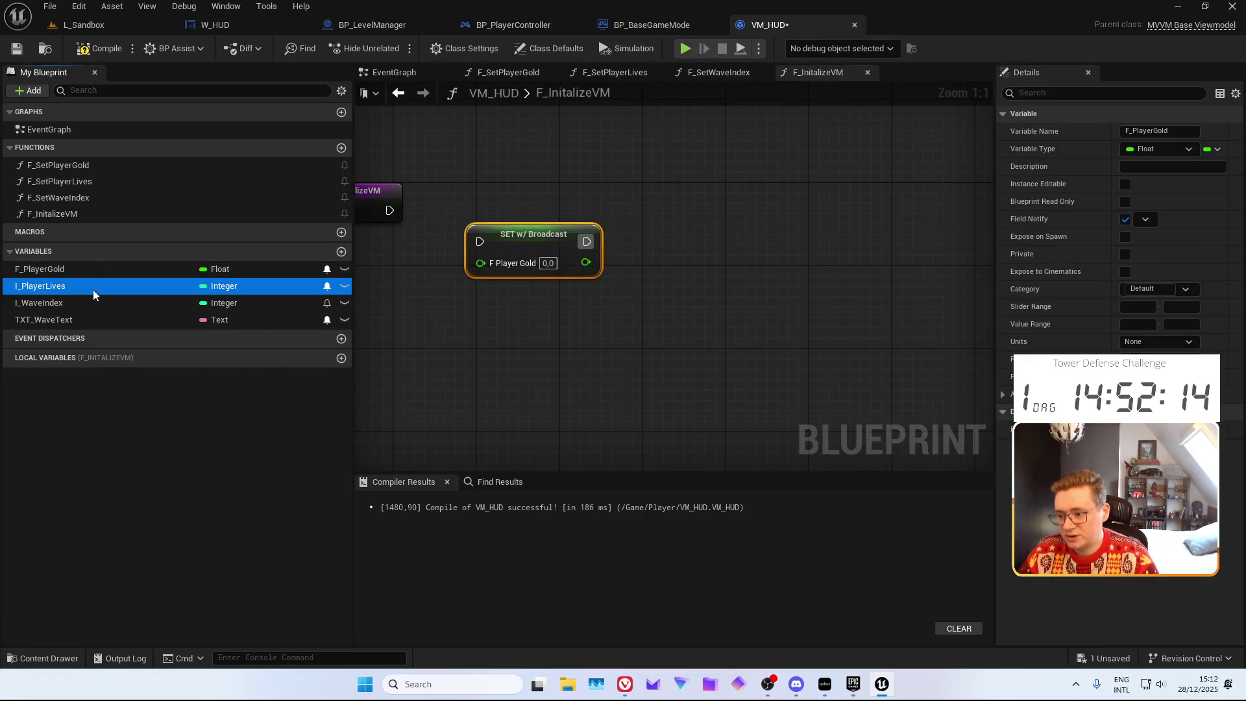
{"action": "left_click_drag", "start_coordinate": [92, 290], "coordinate": [497, 311]}
{"action": "left_click_drag", "start_coordinate": [140, 302], "coordinate": [540, 404]}
{"action": "left_click_drag", "start_coordinate": [170, 320], "coordinate": [729, 367]}
{"action": "mouse_move", "coordinate": [730, 367]}
{"action": "left_mouse_down"}
{"action": "mouse_move", "coordinate": [695, 279]}
{"action": "mouse_move", "coordinate": [745, 251]}
{"action": "mouse_move", "coordinate": [854, 314]}
{"action": "mouse_move", "coordinate": [543, 326]}
{"action": "mouse_move", "coordinate": [527, 259]}
{"action": "left_mouse_up"}
{"action": "key", "text": "Delete"}
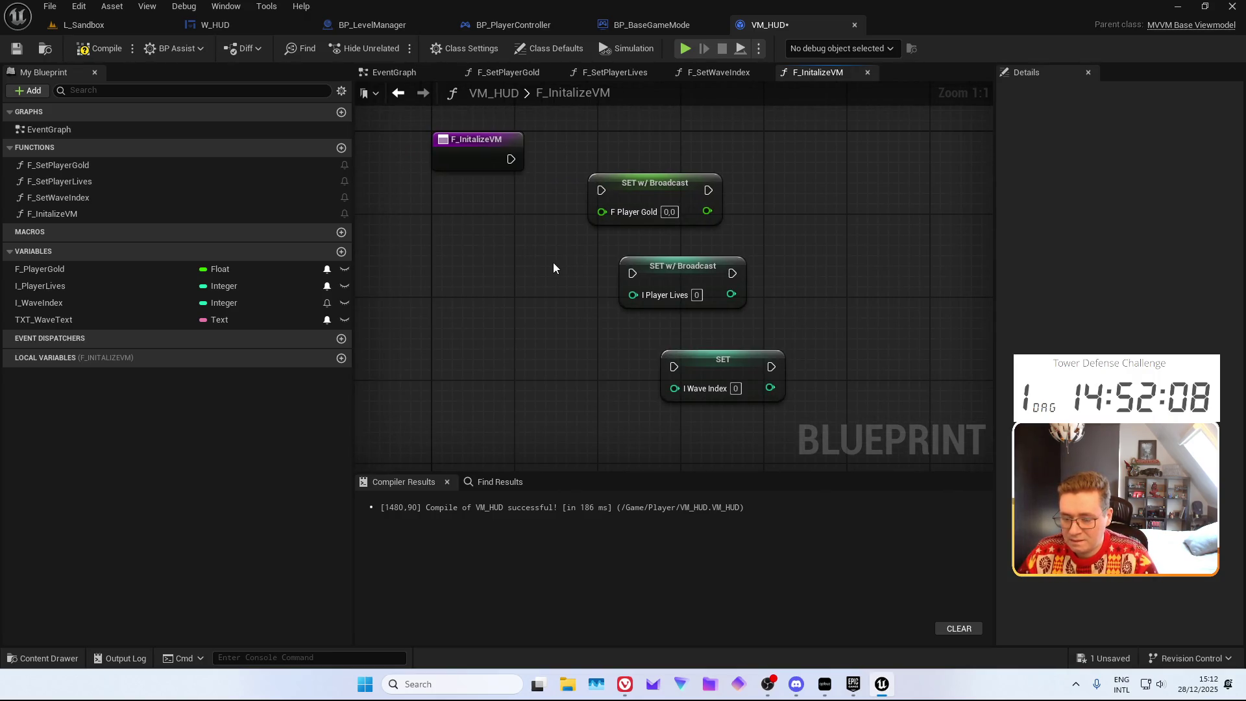
{"action": "left_click_drag", "start_coordinate": [607, 183], "coordinate": [641, 283]}
{"action": "scroll", "coordinate": [641, 283], "scroll_direction": "down", "scroll_amount": 2}
{"action": "left_click_drag", "start_coordinate": [475, 132], "coordinate": [649, 398]}
{"action": "key", "text": "Delete"}
Add F_SetPlayerLives, F_SetPlayerGold and F_SetWaveIndex calls, starting with lives as an input
{"action": "left_click", "coordinate": [59, 181]}
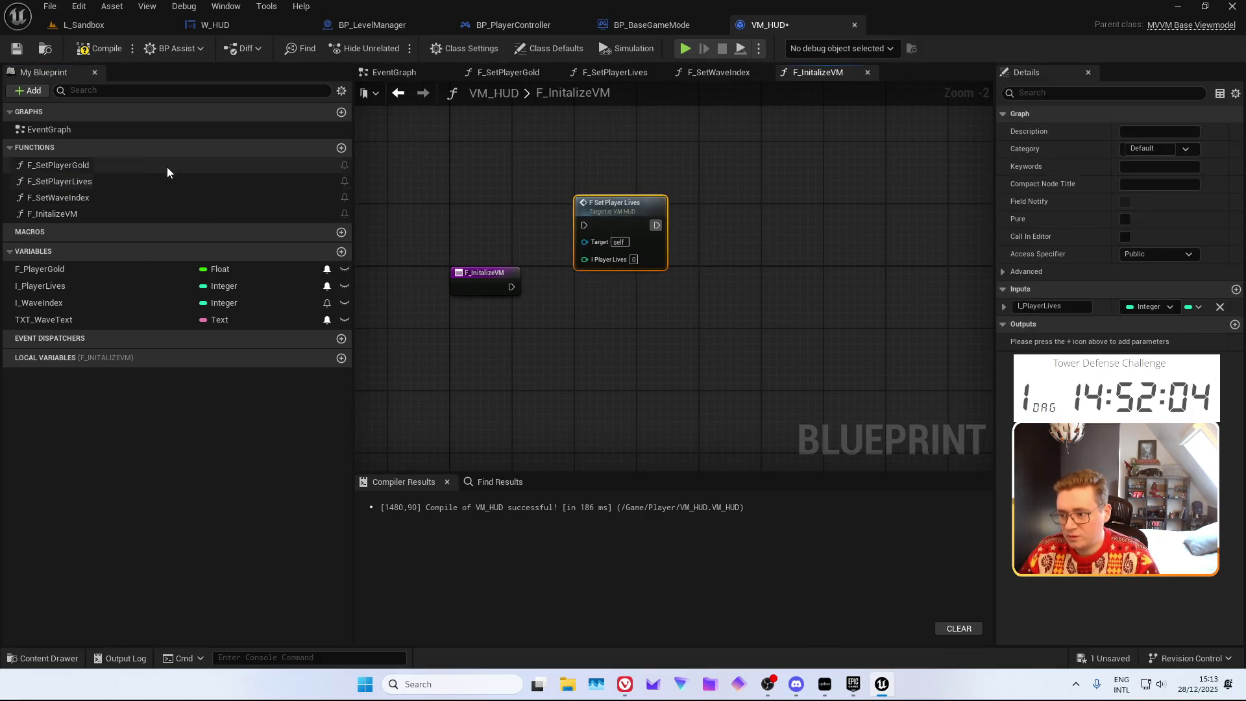
{"action": "mouse_move", "coordinate": [167, 170]}
{"action": "left_mouse_down"}
{"action": "mouse_move", "coordinate": [718, 348]}
{"action": "mouse_move", "coordinate": [716, 337]}
{"action": "left_mouse_up"}
{"action": "mouse_move", "coordinate": [170, 197]}
{"action": "left_mouse_down"}
{"action": "mouse_move", "coordinate": [532, 256]}
{"action": "mouse_move", "coordinate": [841, 243]}
{"action": "left_mouse_up"}
{"action": "left_click_drag", "start_coordinate": [705, 274], "coordinate": [673, 266]}
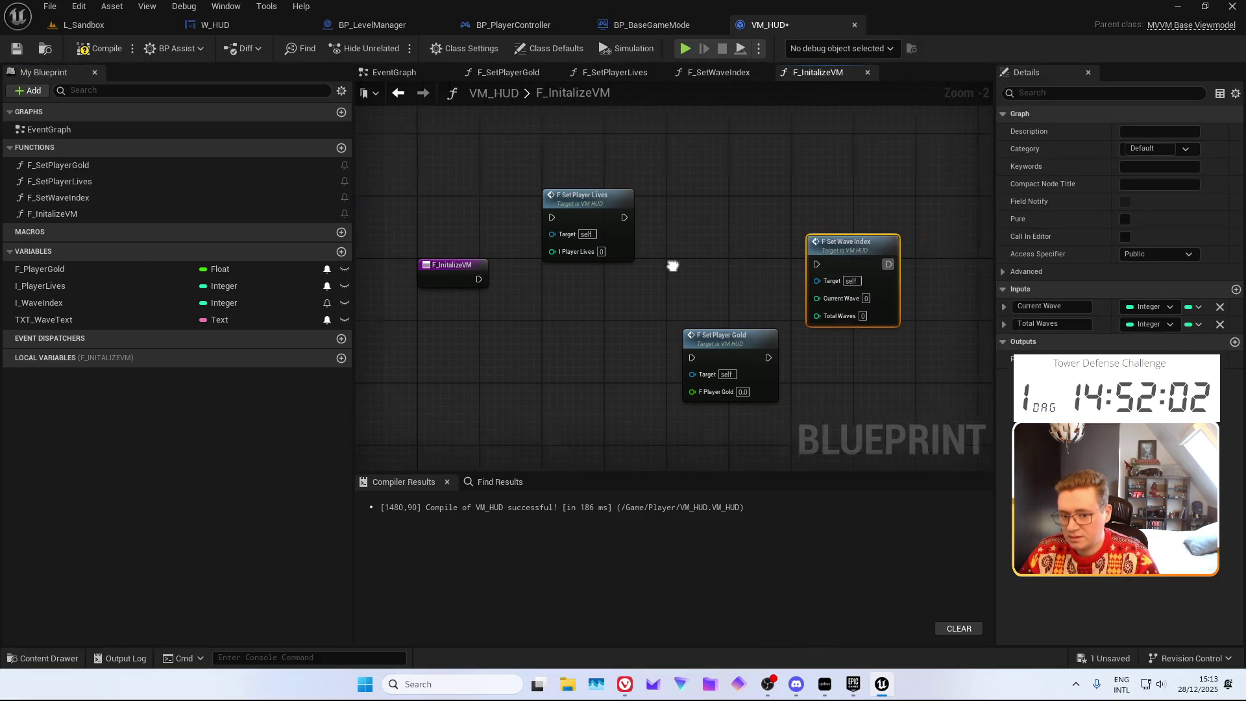
{"action": "scroll", "coordinate": [584, 273], "scroll_direction": "up", "scroll_amount": 2}
{"action": "mouse_move", "coordinate": [444, 258]}
{"action": "left_mouse_down"}
{"action": "mouse_move", "coordinate": [548, 192]}
{"action": "mouse_move", "coordinate": [545, 175]}
{"action": "left_mouse_up"}
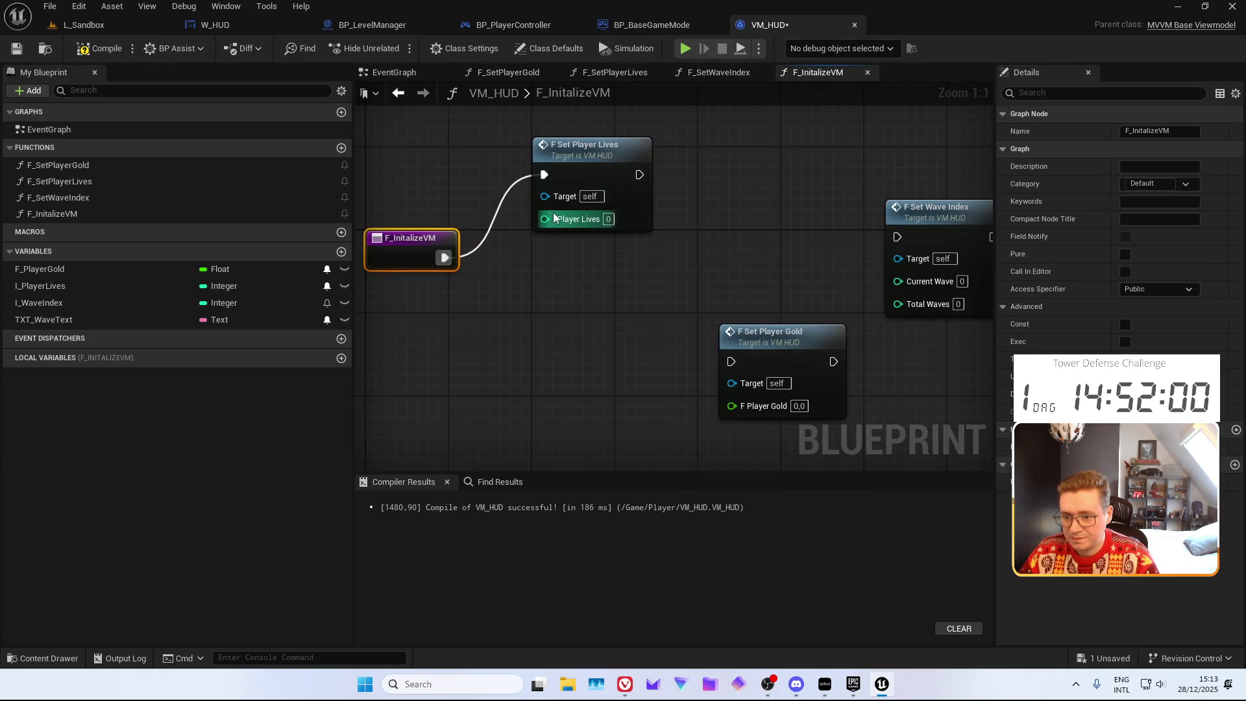
{"action": "mouse_move", "coordinate": [553, 218]}
{"action": "left_mouse_down"}
{"action": "mouse_move", "coordinate": [409, 272]}
{"action": "mouse_move", "coordinate": [416, 260]}
{"action": "left_mouse_up"}
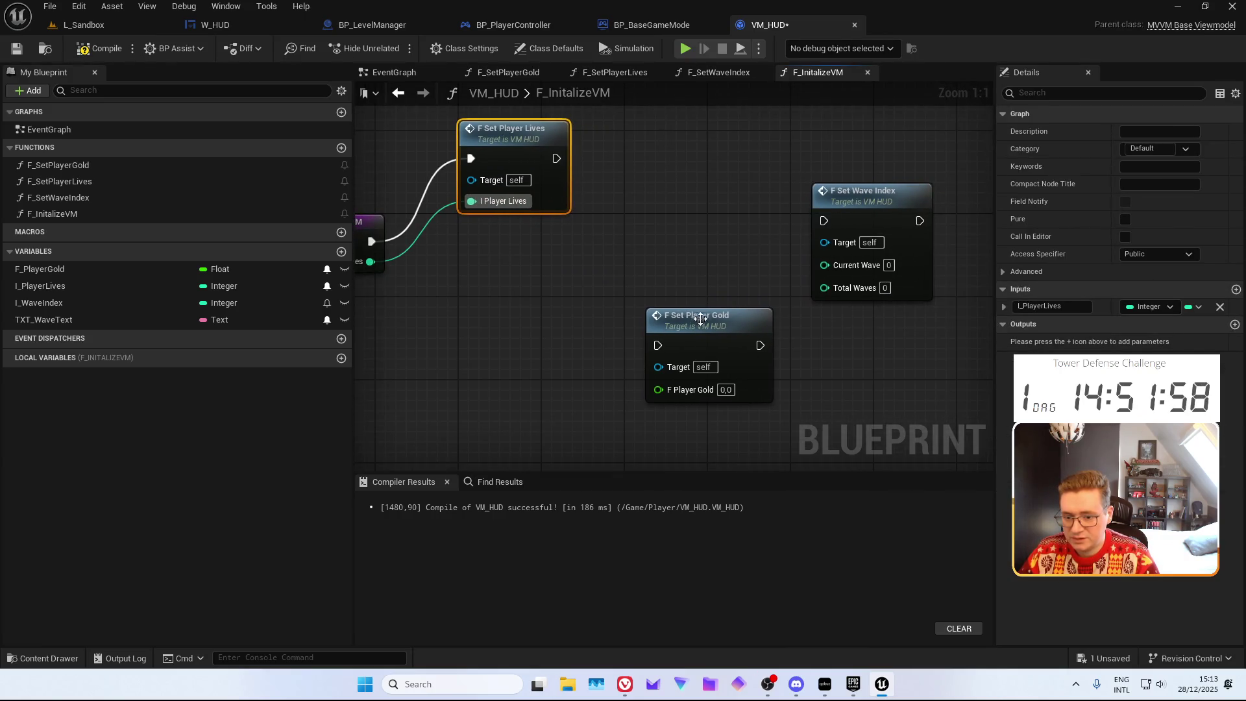
Chain gold and wave index setters with gold and Total Waves inputs, Current Wave 1, then compile and save
{"action": "left_click_drag", "start_coordinate": [657, 345], "coordinate": [556, 158]}
{"action": "mouse_move", "coordinate": [658, 389]}
{"action": "left_mouse_down"}
{"action": "mouse_move", "coordinate": [465, 328]}
{"action": "mouse_move", "coordinate": [538, 271]}
{"action": "mouse_move", "coordinate": [461, 246]}
{"action": "left_mouse_up"}
{"action": "left_click_drag", "start_coordinate": [644, 287], "coordinate": [523, 292]}
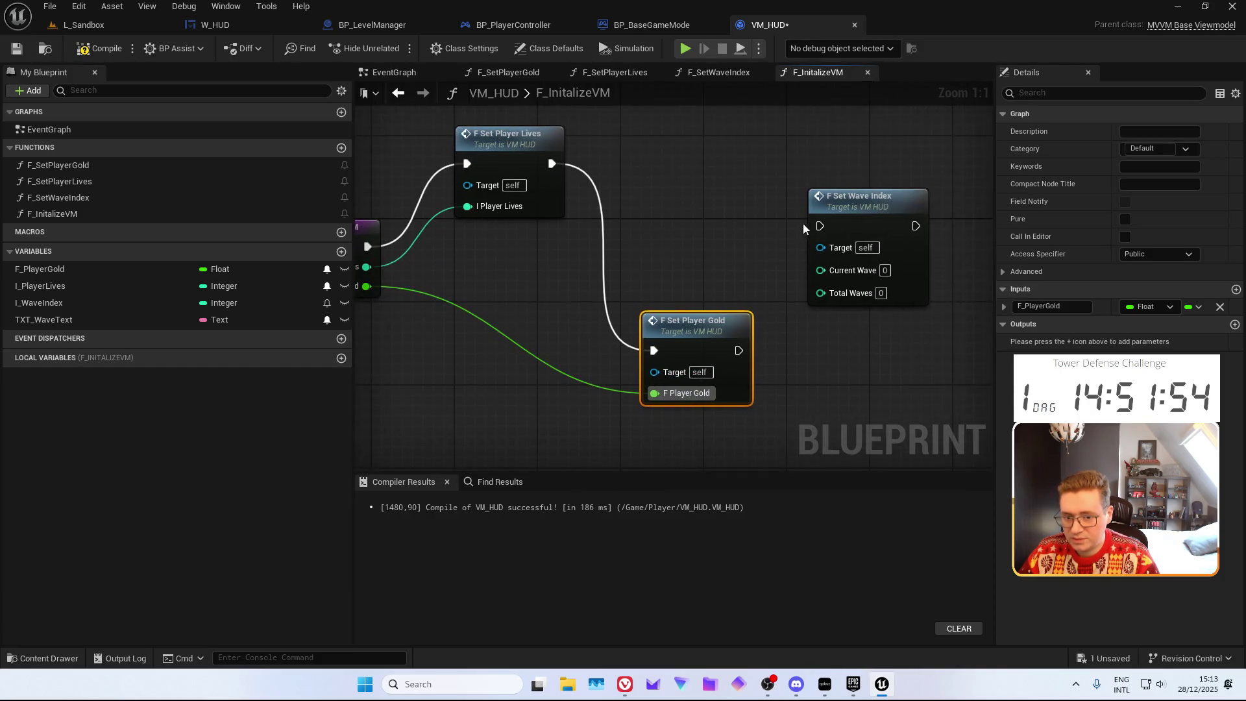
{"action": "mouse_move", "coordinate": [820, 226]}
{"action": "left_mouse_down"}
{"action": "mouse_move", "coordinate": [740, 349]}
{"action": "mouse_move", "coordinate": [875, 286]}
{"action": "left_mouse_up"}
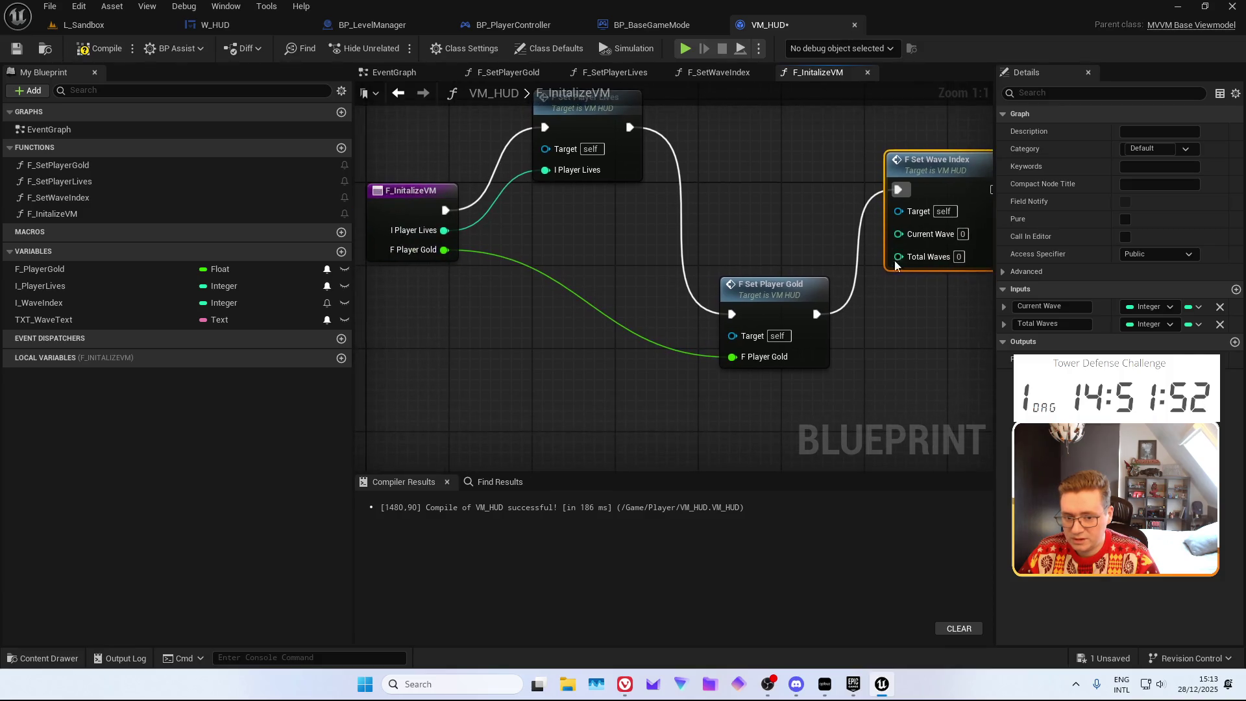
{"action": "left_click", "coordinate": [961, 233]}
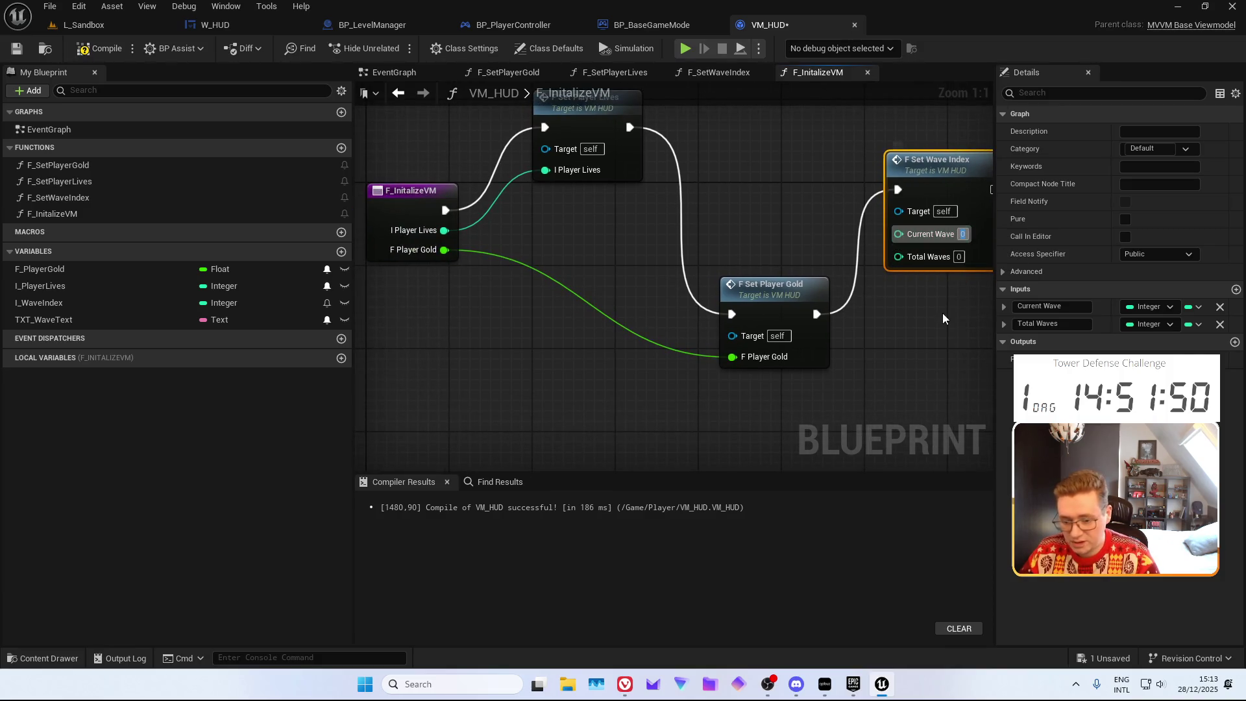
{"action": "type", "text": "1"}
{"action": "left_click_drag", "start_coordinate": [921, 262], "coordinate": [406, 279]}
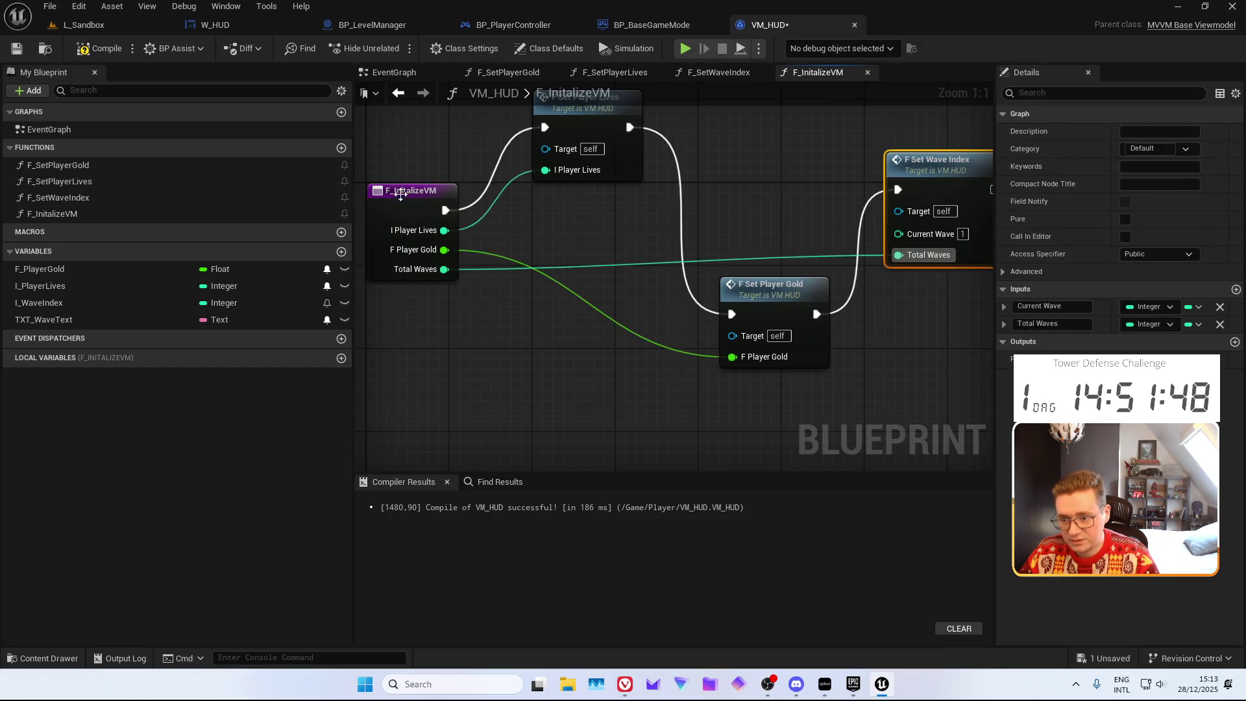
{"action": "right_click", "coordinate": [566, 263]}
{"action": "left_click", "coordinate": [454, 195]}
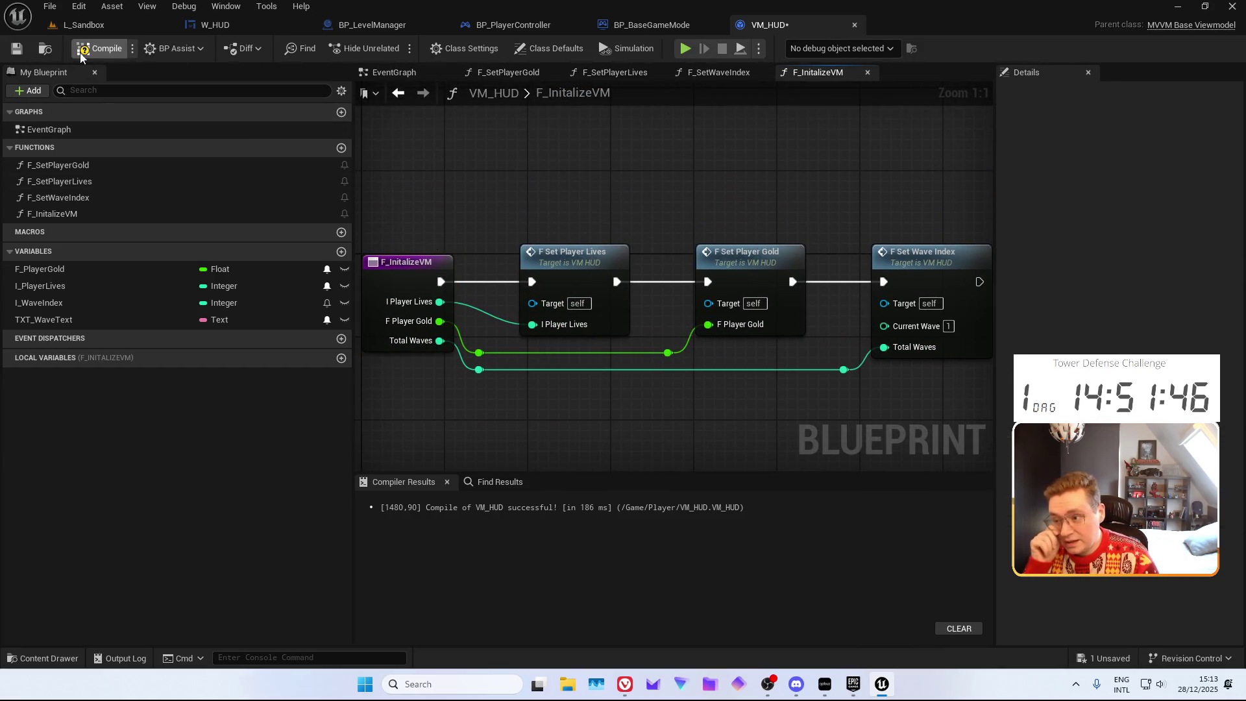
{"action": "left_click", "coordinate": [17, 48]}
In BP_PlayerController, bring Add to Viewport into view and delete the VM HUD variable
{"action": "left_click", "coordinate": [509, 24]}
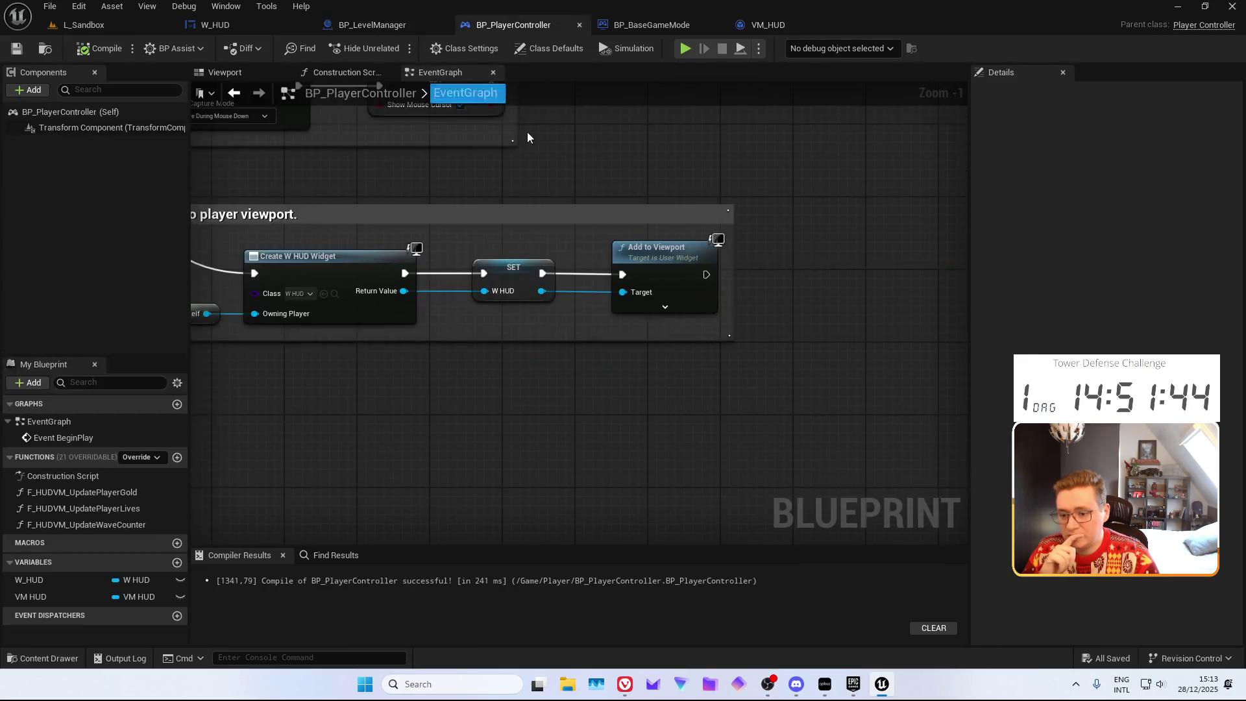
{"action": "mouse_move", "coordinate": [690, 372]}
{"action": "left_mouse_down"}
{"action": "mouse_move", "coordinate": [687, 336]}
{"action": "mouse_move", "coordinate": [586, 314]}
{"action": "left_mouse_up"}
{"action": "scroll", "coordinate": [587, 314], "scroll_direction": "up", "scroll_amount": 1}
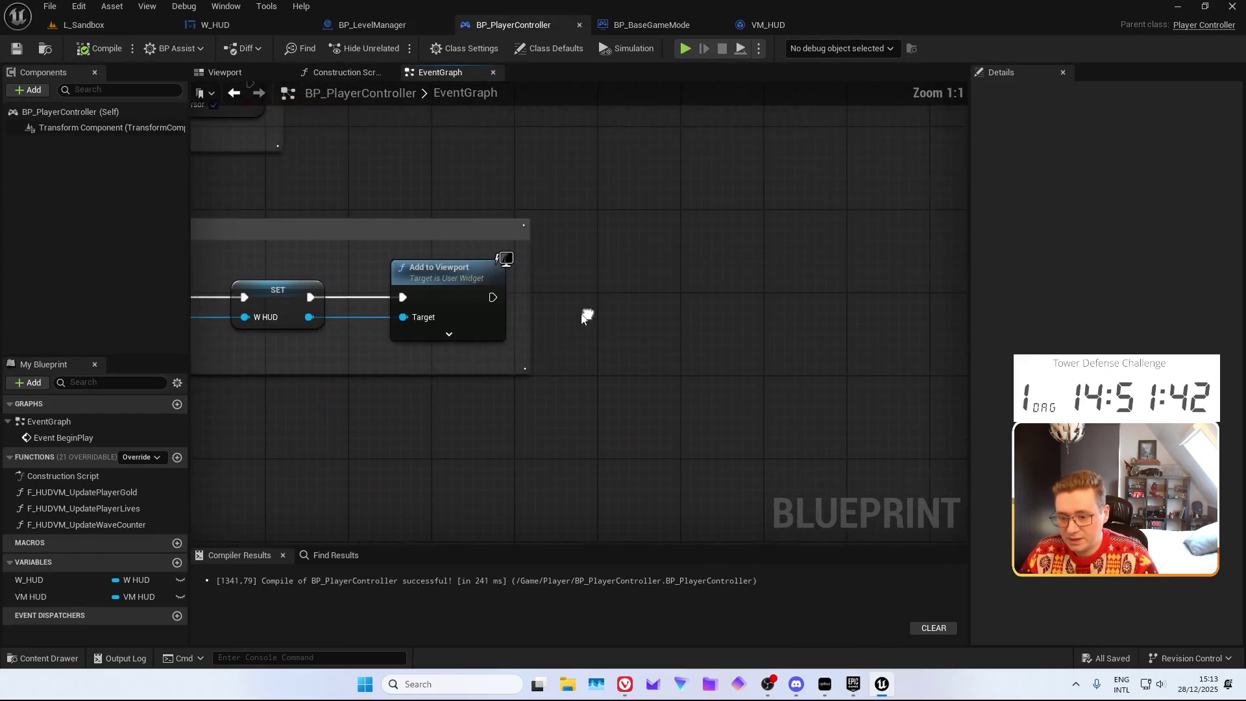
{"action": "left_click_drag", "start_coordinate": [488, 297], "coordinate": [591, 294]}
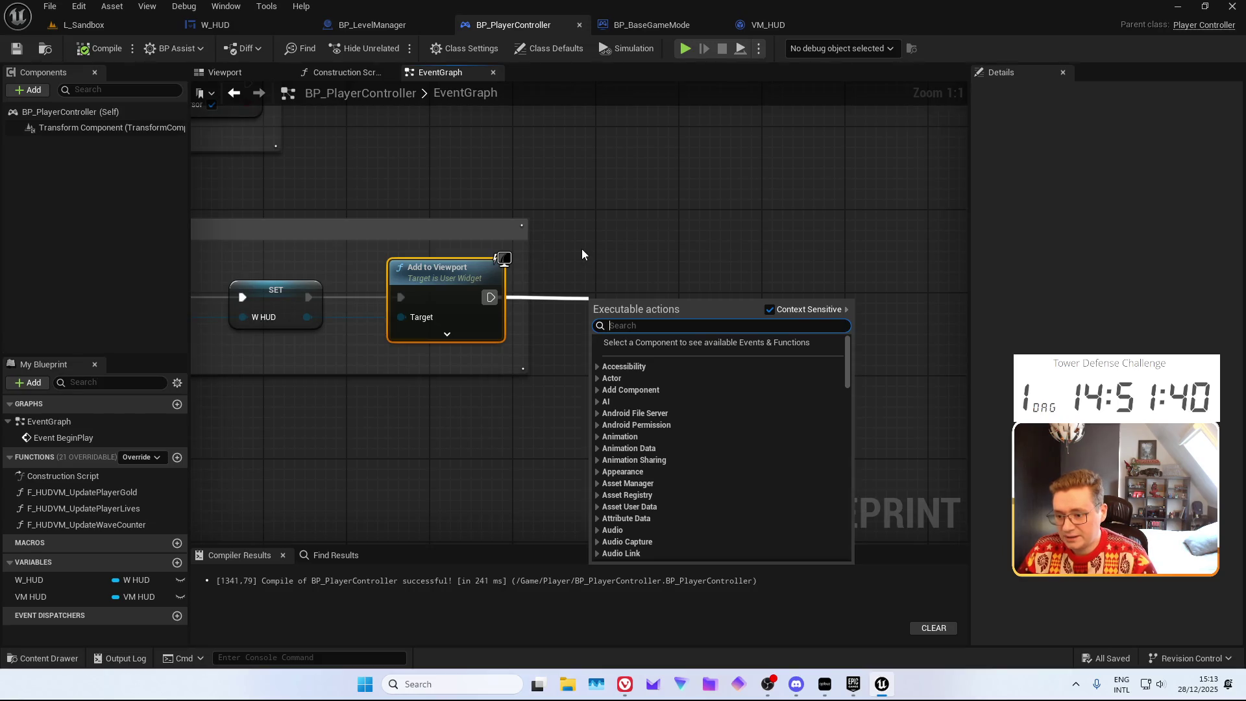
{"action": "left_click_drag", "start_coordinate": [581, 248], "coordinate": [663, 265]}
{"action": "left_click", "coordinate": [49, 596]}
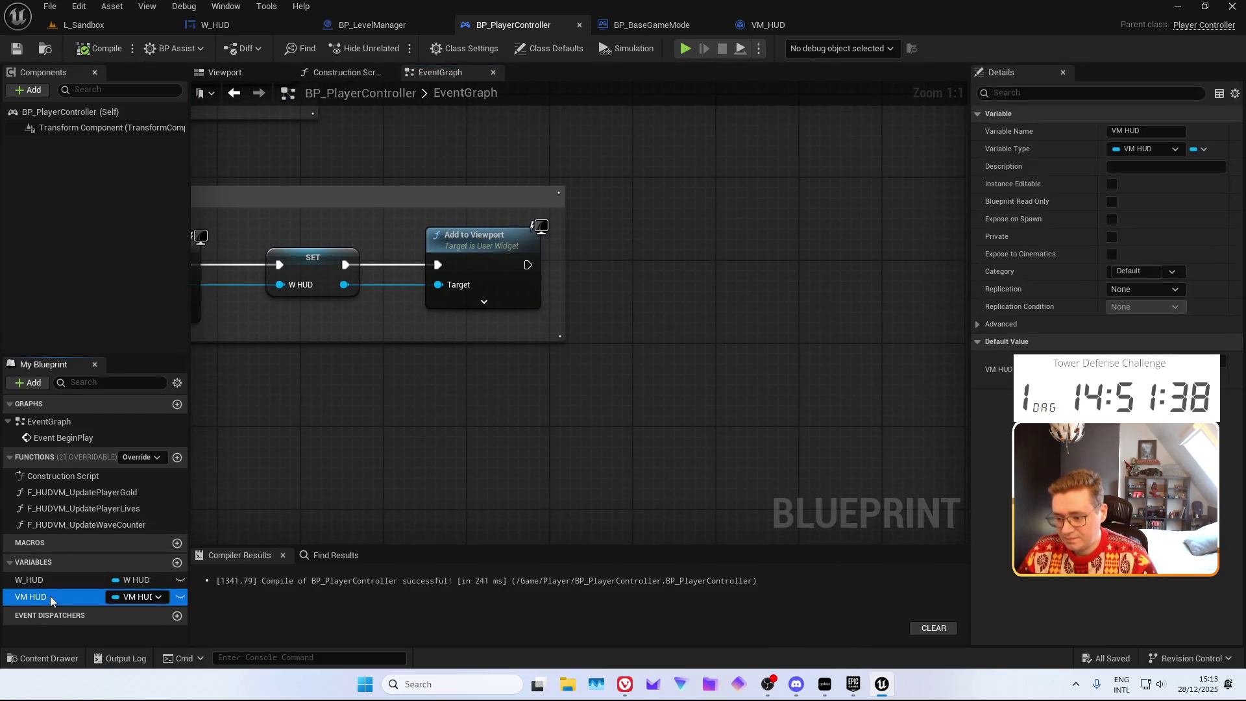
{"action": "key", "text": "Delete"}
Get the VM HUD viewmodel from W HUD and call F Initalize VM after Add to Viewport
{"action": "mouse_move", "coordinate": [29, 580]}
{"action": "left_mouse_down"}
{"action": "mouse_move", "coordinate": [699, 416]}
{"action": "mouse_move", "coordinate": [730, 309]}
{"action": "mouse_move", "coordinate": [672, 413]}
{"action": "mouse_move", "coordinate": [569, 433]}
{"action": "mouse_move", "coordinate": [605, 357]}
{"action": "left_mouse_up"}
{"action": "type", "text": "get vm"}
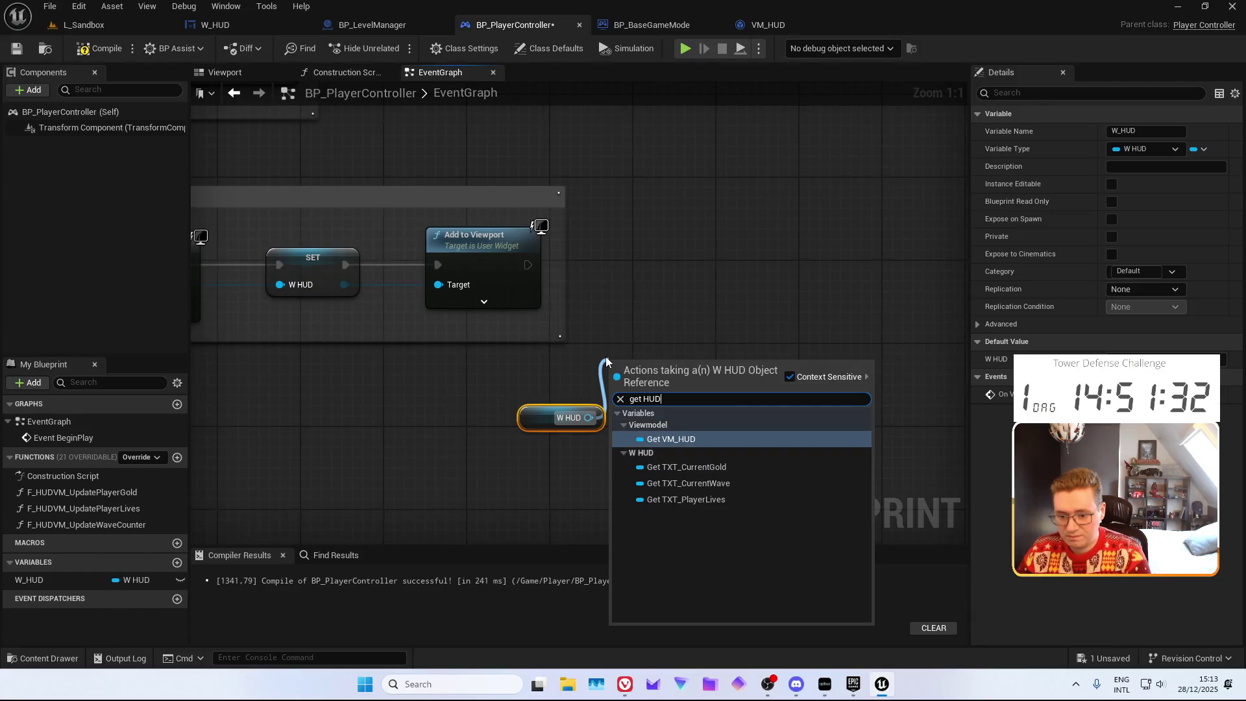
{"action": "key", "text": "Return"}
{"action": "mouse_move", "coordinate": [709, 366]}
{"action": "left_mouse_down"}
{"action": "mouse_move", "coordinate": [652, 261]}
{"action": "mouse_move", "coordinate": [527, 267]}
{"action": "left_mouse_up"}
{"action": "type", "text": "Finit"}
{"action": "key", "text": "Return"}
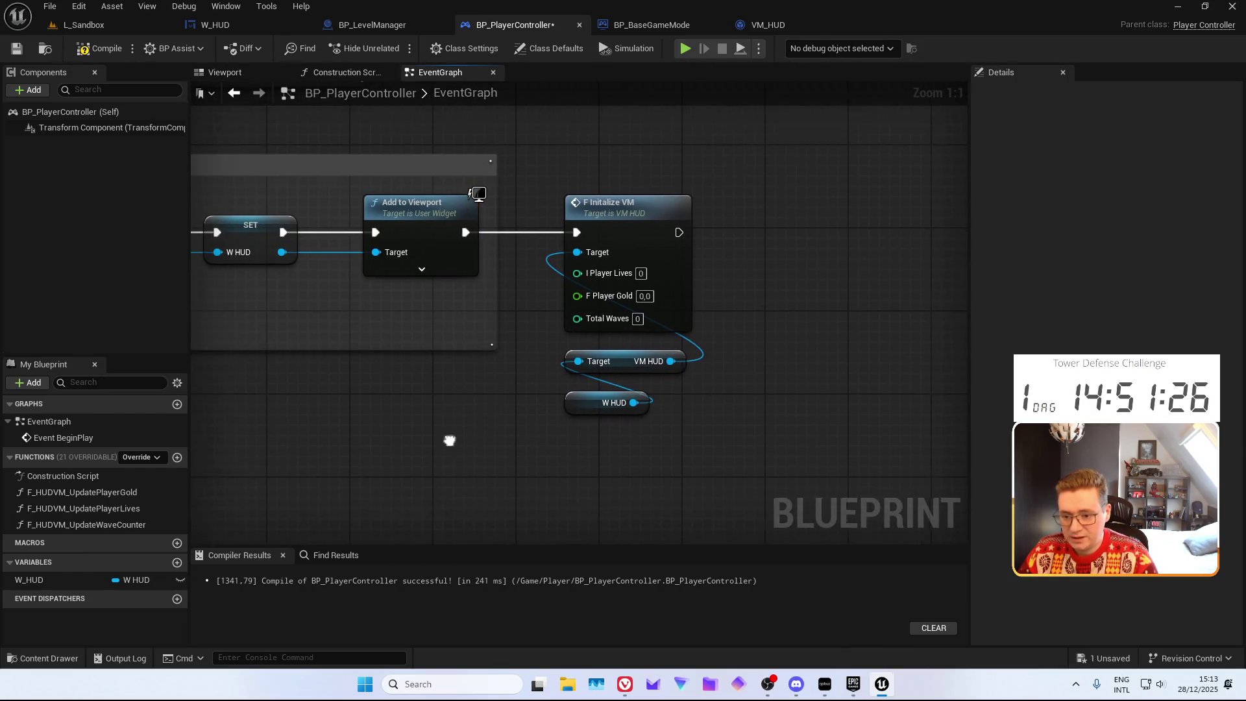
Add Get Game Mode with a pure cast to BP_BaseGameMode
{"action": "right_click", "coordinate": [492, 432]}
{"action": "type", "text": "get game mode"}
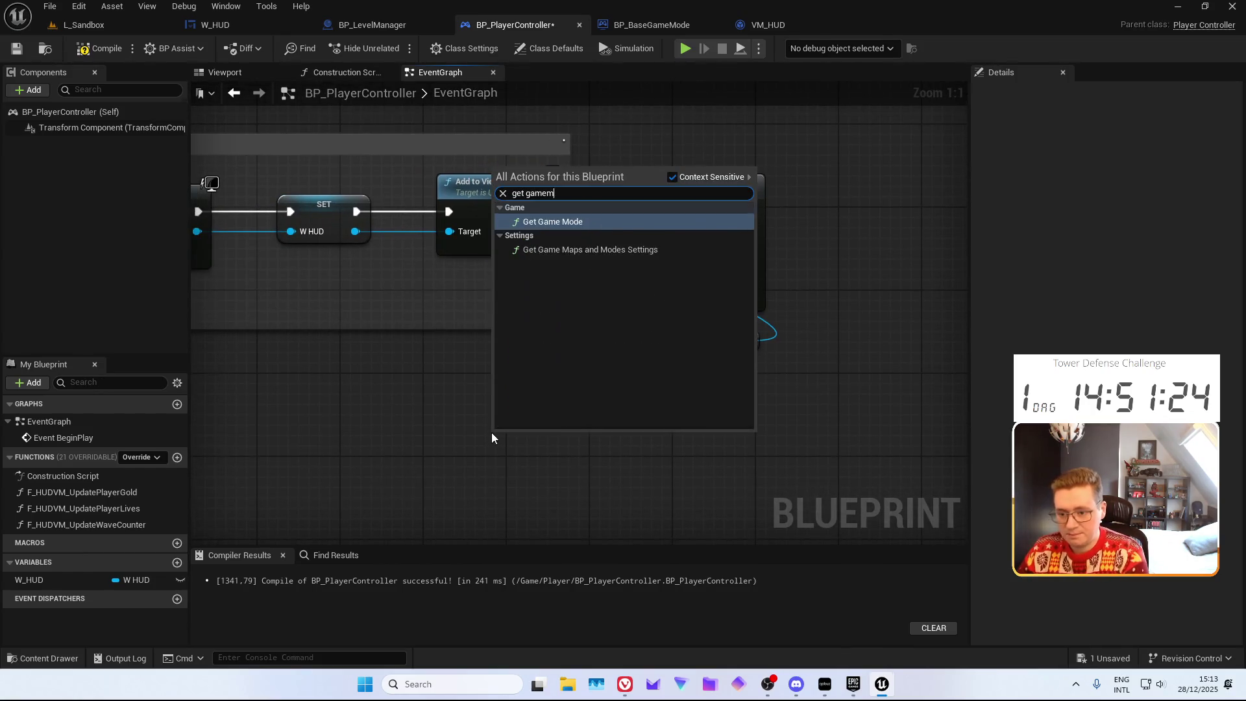
{"action": "key", "text": "Return"}
{"action": "left_click_drag", "start_coordinate": [574, 452], "coordinate": [509, 396]}
{"action": "type", "text": "cast to"}
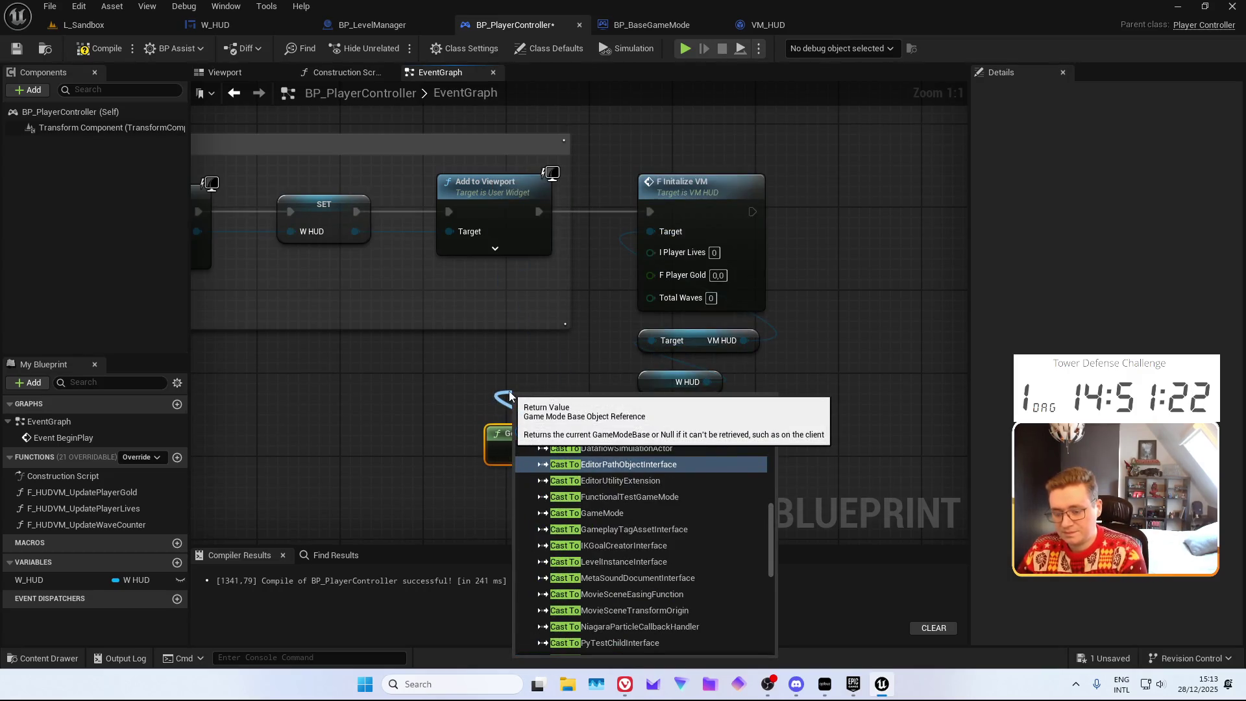
{"action": "type", "text": "bp_base"}
{"action": "key", "text": "Return"}
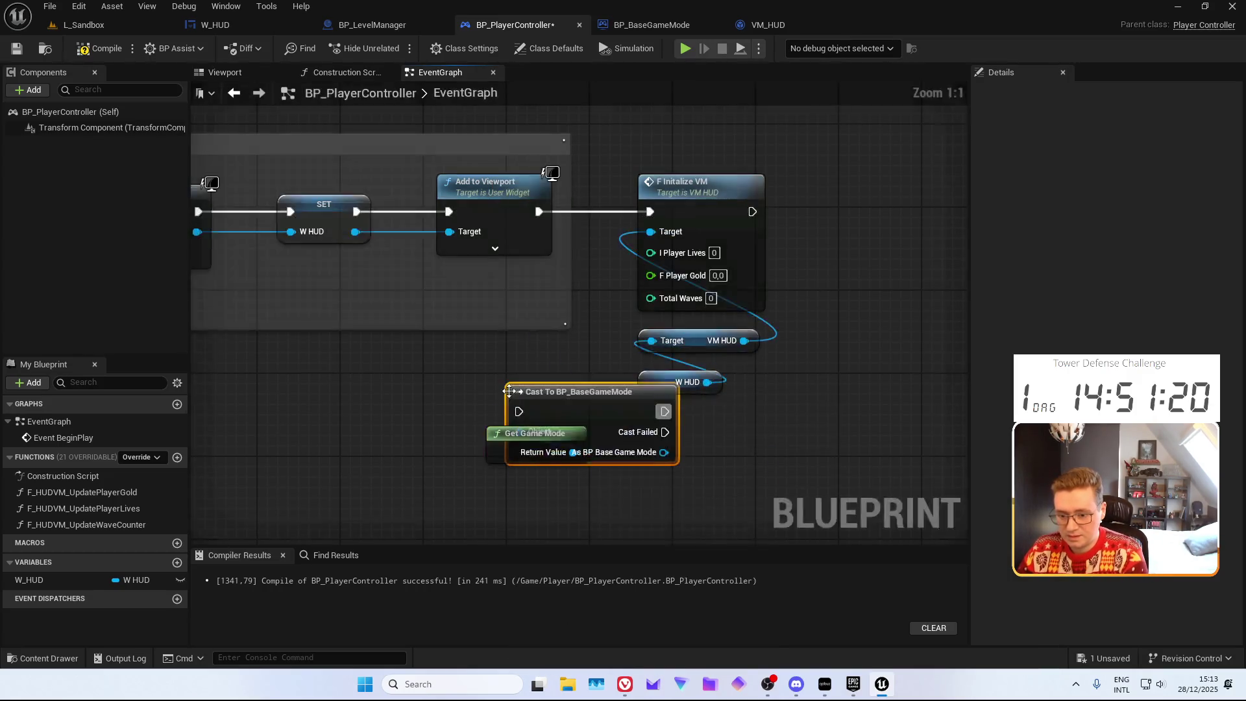
{"action": "right_click", "coordinate": [559, 416]}
{"action": "left_click", "coordinate": [608, 397]}
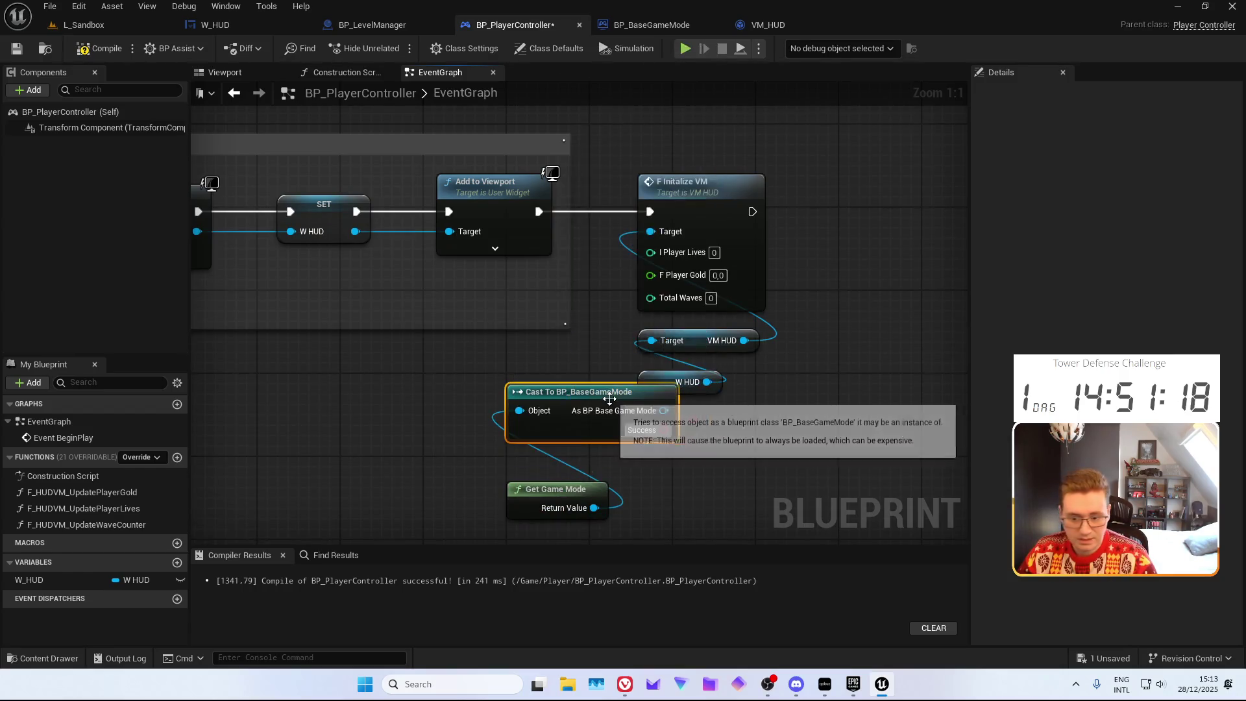
Wire the cast's Get I Player Lives output into F Initialize VM's I Player Lives pin
{"action": "key", "text": "alt+Tab"}
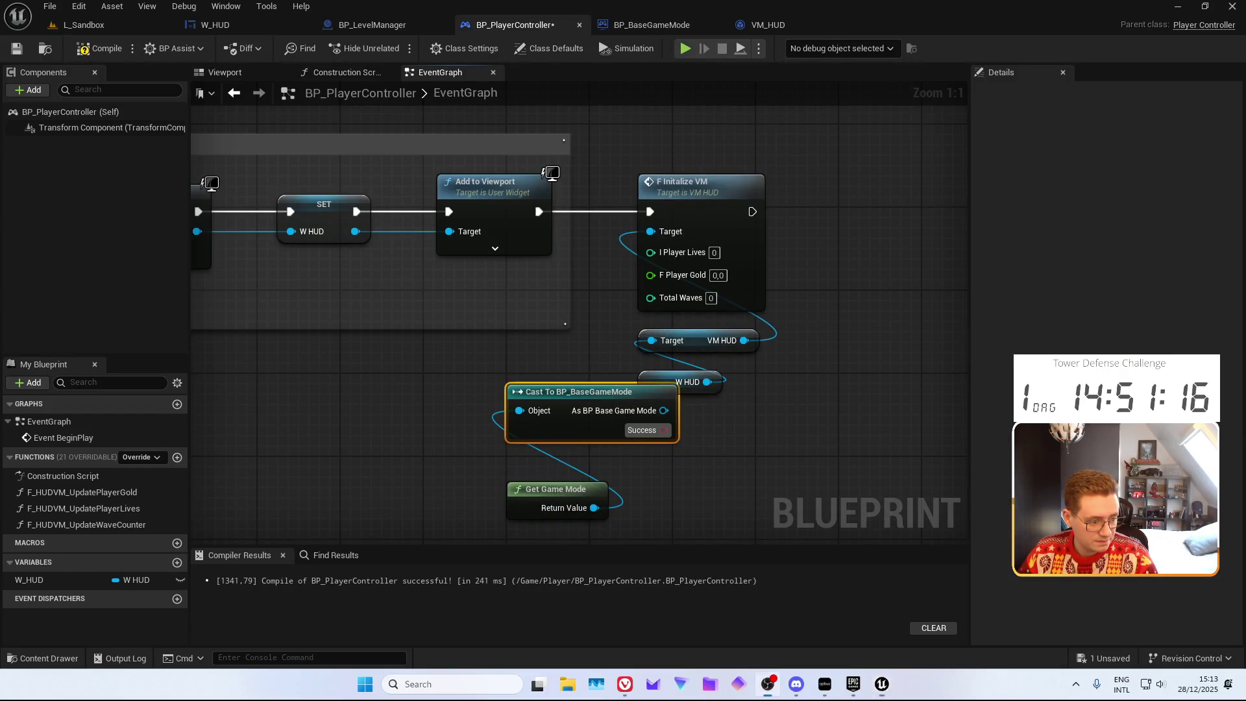
{"action": "key", "text": "XF86AudioLowerVolume"}
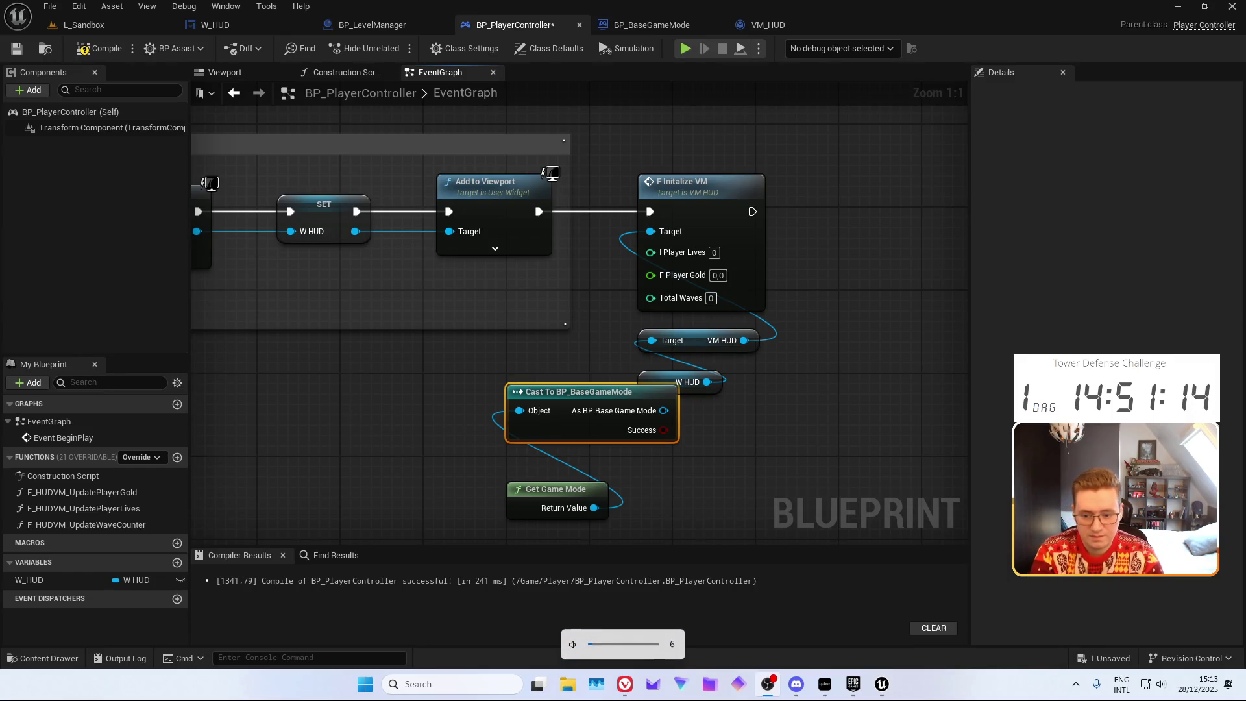
{"action": "left_click_drag", "start_coordinate": [625, 338], "coordinate": [688, 370]}
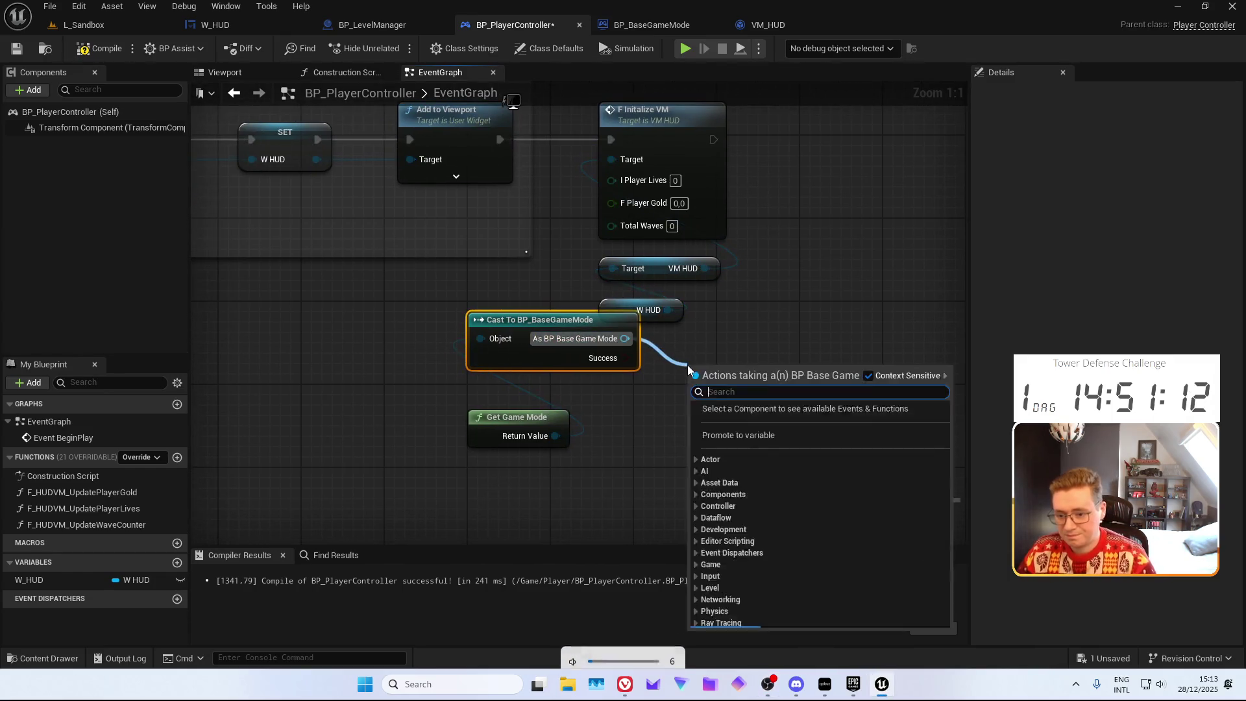
{"action": "type", "text": "getplayerlives"}
{"action": "key", "text": "Return"}
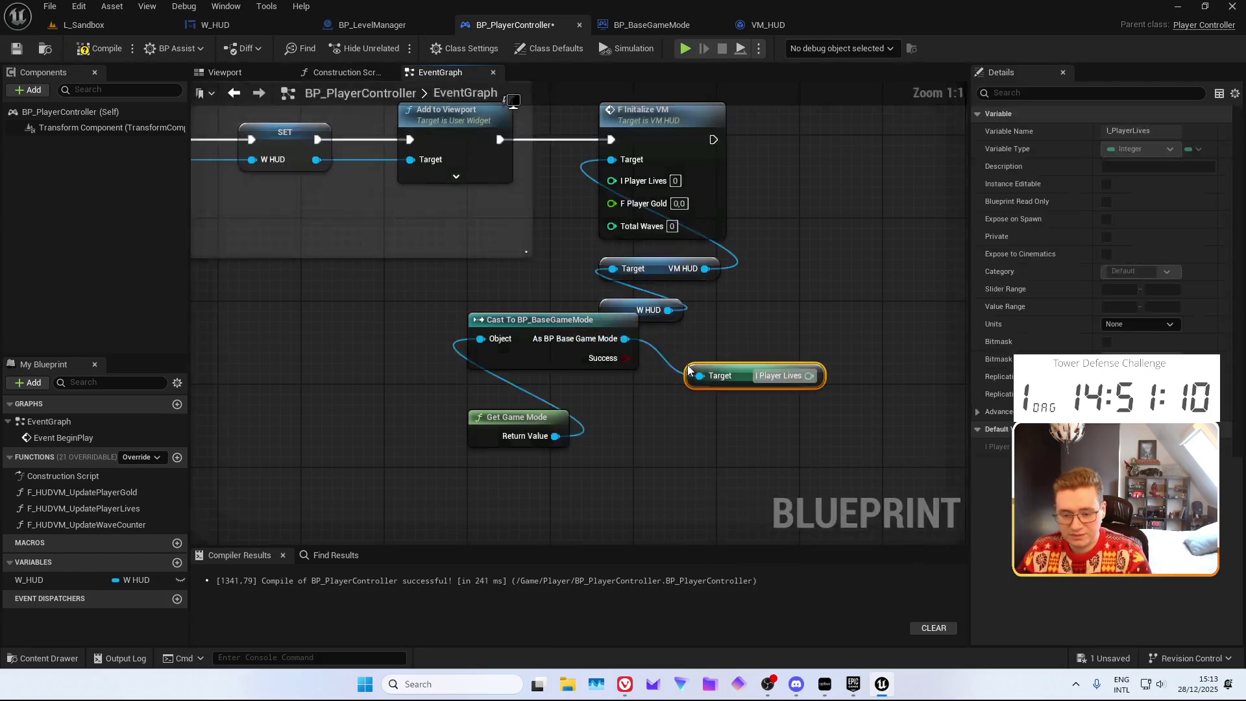
{"action": "left_click_drag", "start_coordinate": [811, 376], "coordinate": [612, 180]}
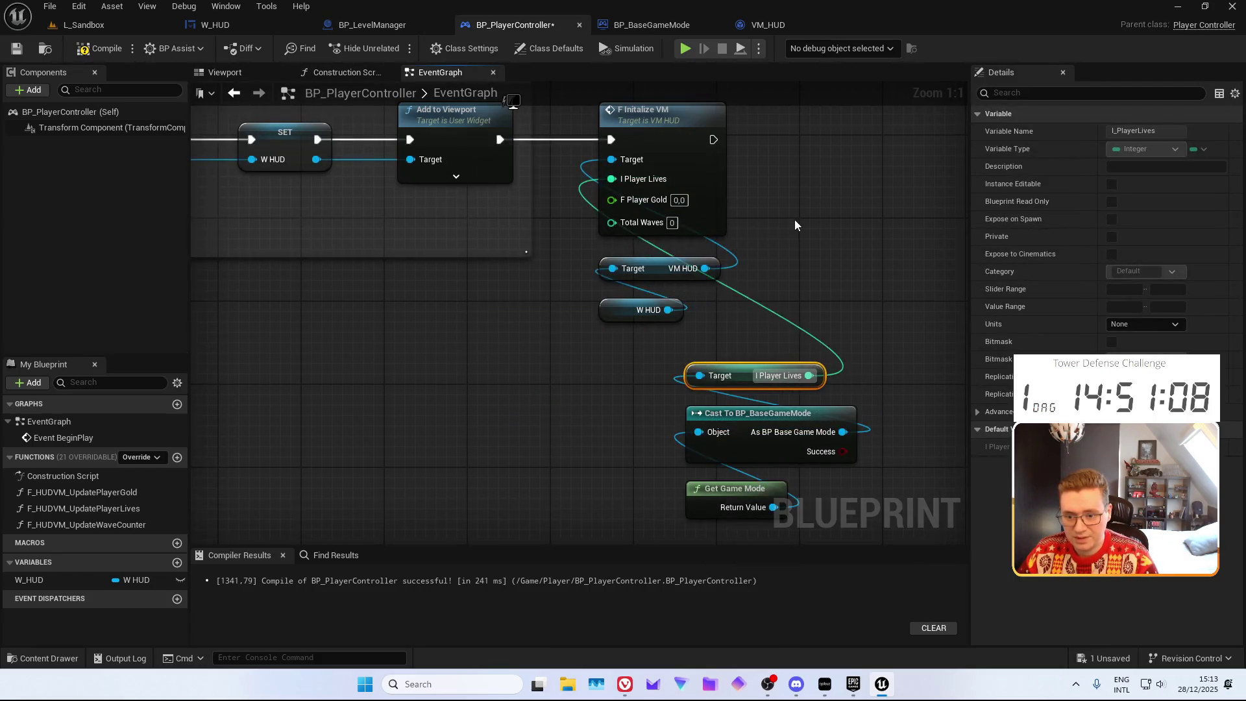
{"action": "mouse_move", "coordinate": [794, 220]}
{"action": "left_mouse_down"}
{"action": "mouse_move", "coordinate": [786, 295]}
{"action": "mouse_move", "coordinate": [723, 281]}
{"action": "left_mouse_up"}
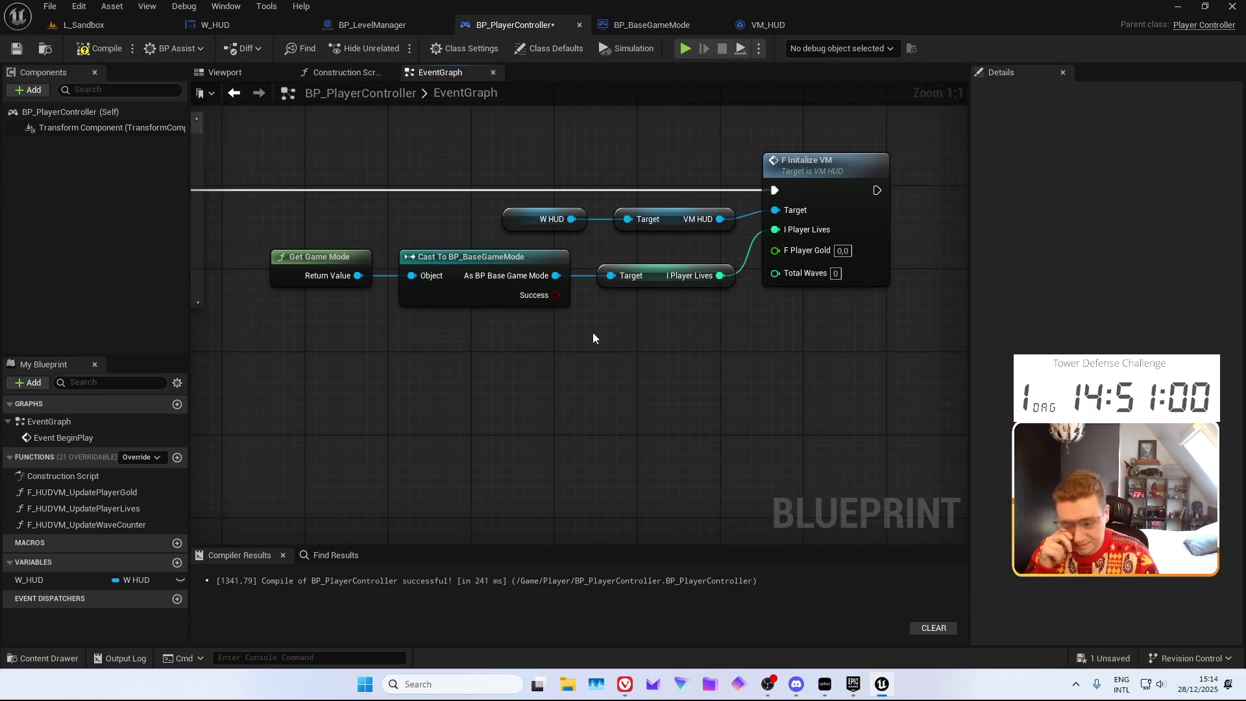
{"action": "right_click", "coordinate": [449, 372]}
Insert a Get Actor Of Class node for BP_LevelManager after Add to Viewport
{"action": "type", "text": "get ac"}
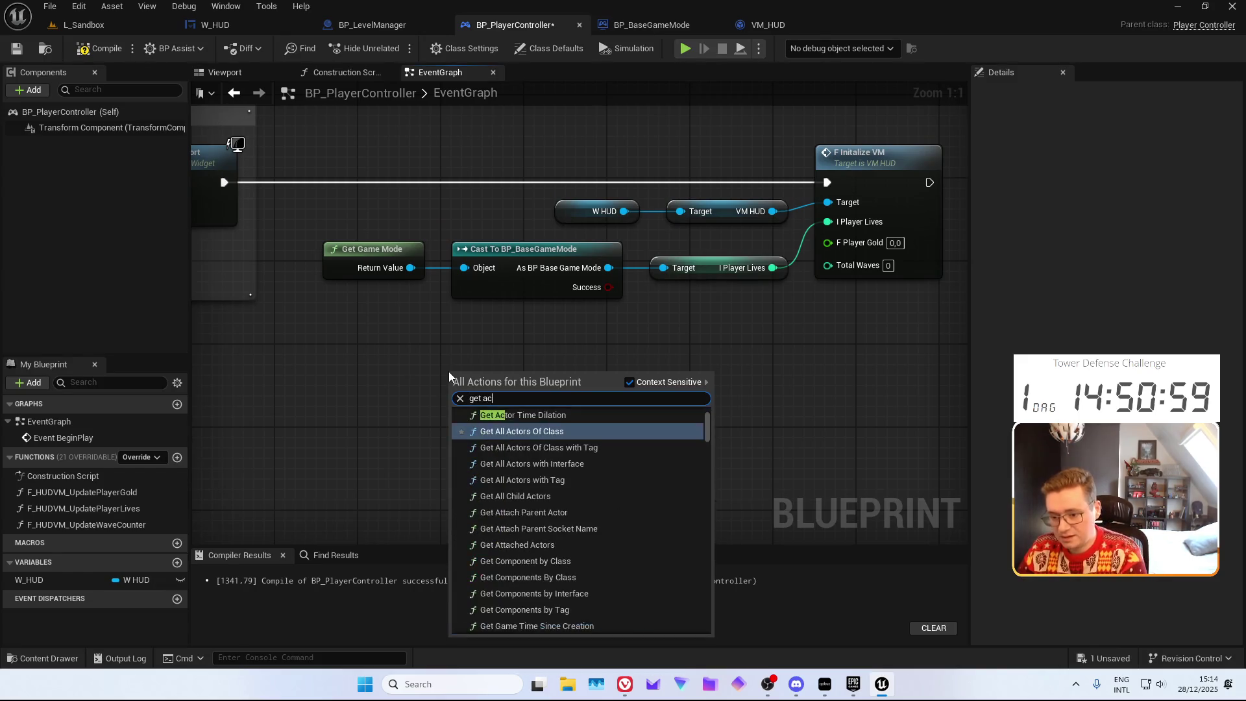
{"action": "type", "text": "tor of class"}
{"action": "key", "text": "Return"}
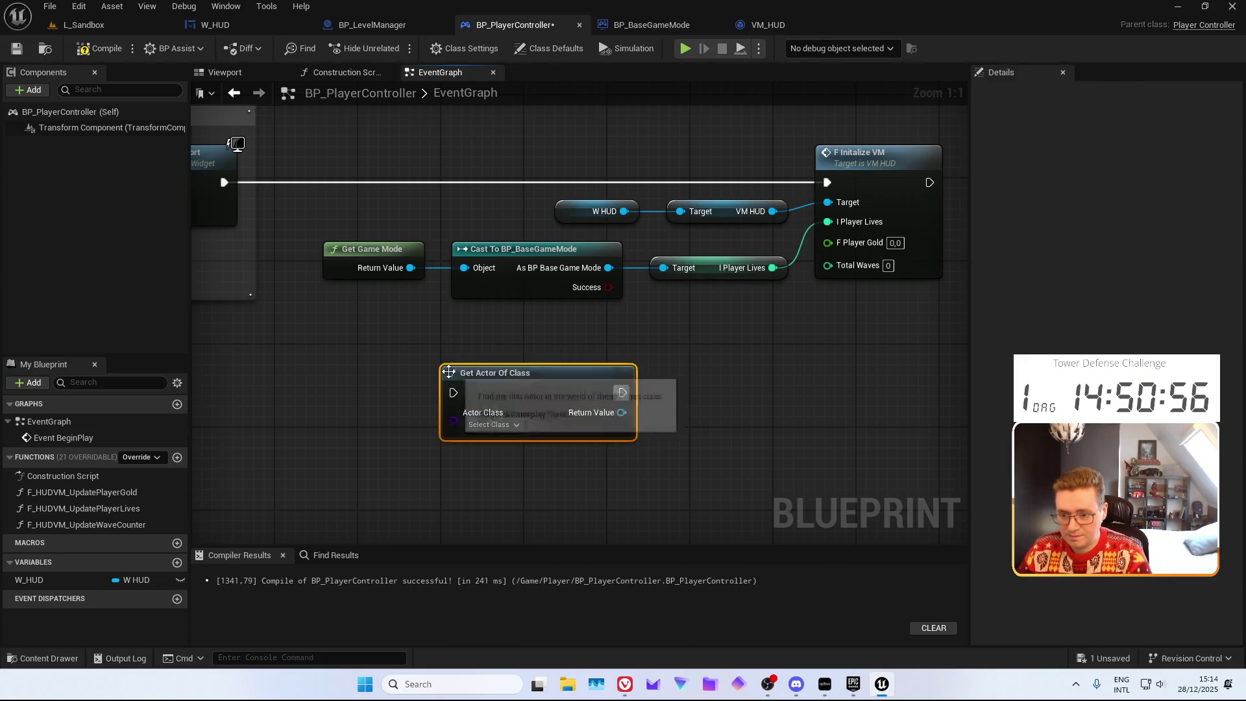
{"action": "left_click_drag", "start_coordinate": [412, 326], "coordinate": [456, 335]}
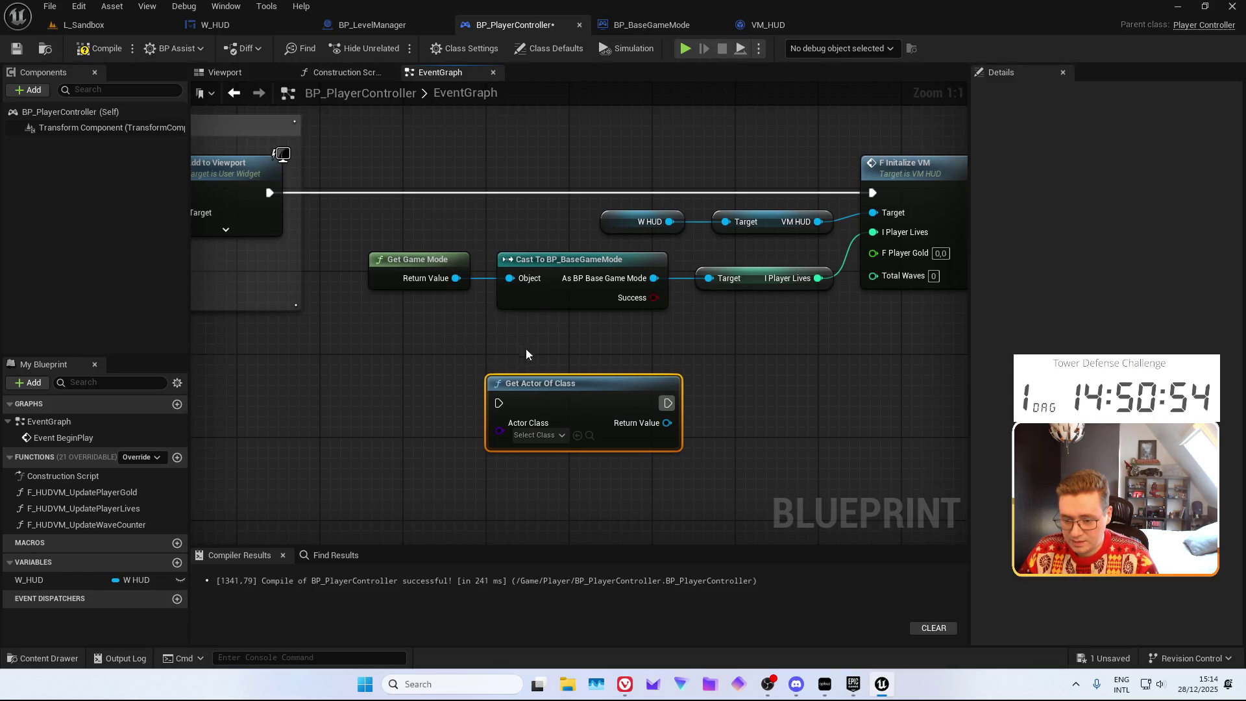
{"action": "left_click_drag", "start_coordinate": [527, 354], "coordinate": [495, 387]}
{"action": "key", "text": "q"}
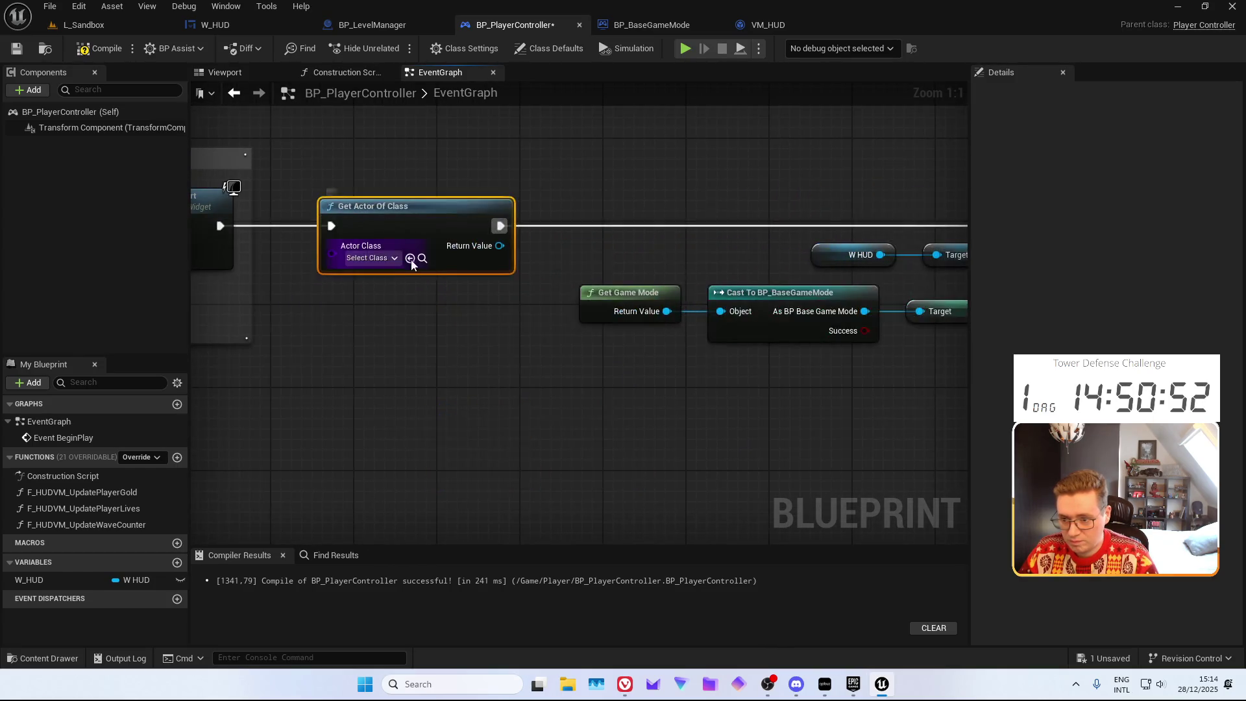
{"action": "left_click", "coordinate": [393, 258]}
{"action": "type", "text": "BP_Lev"}
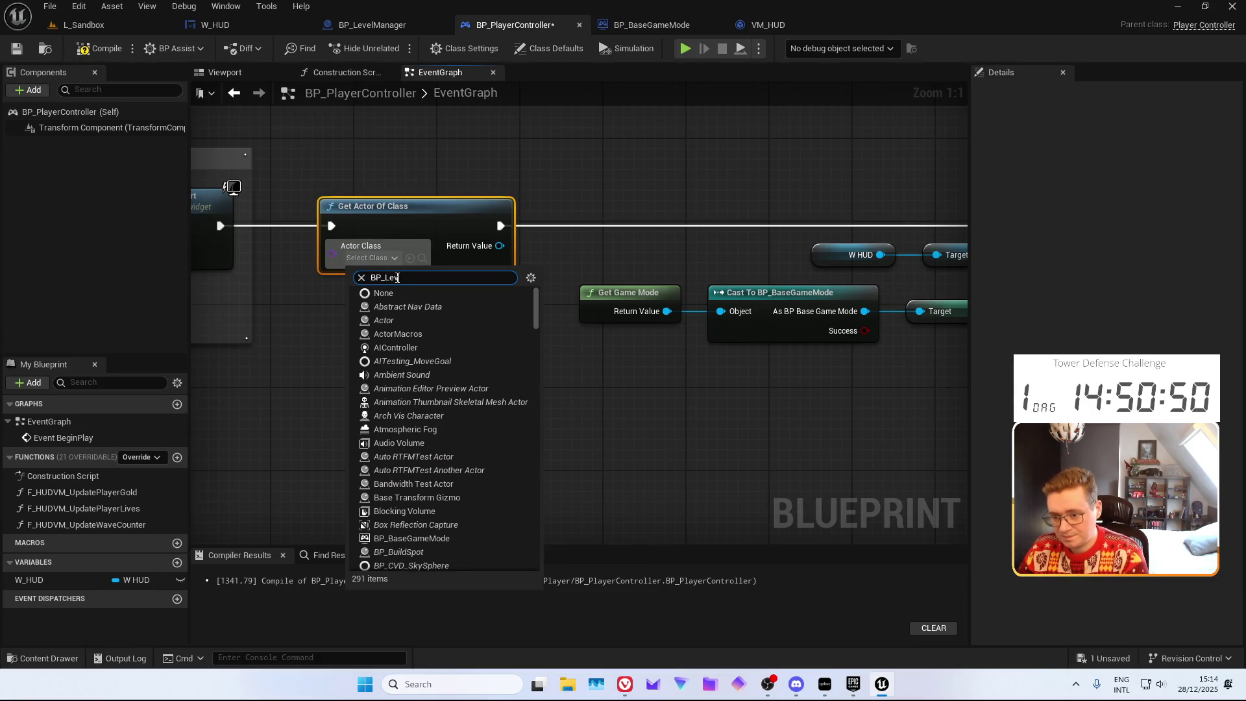
{"action": "type", "text": "el"}
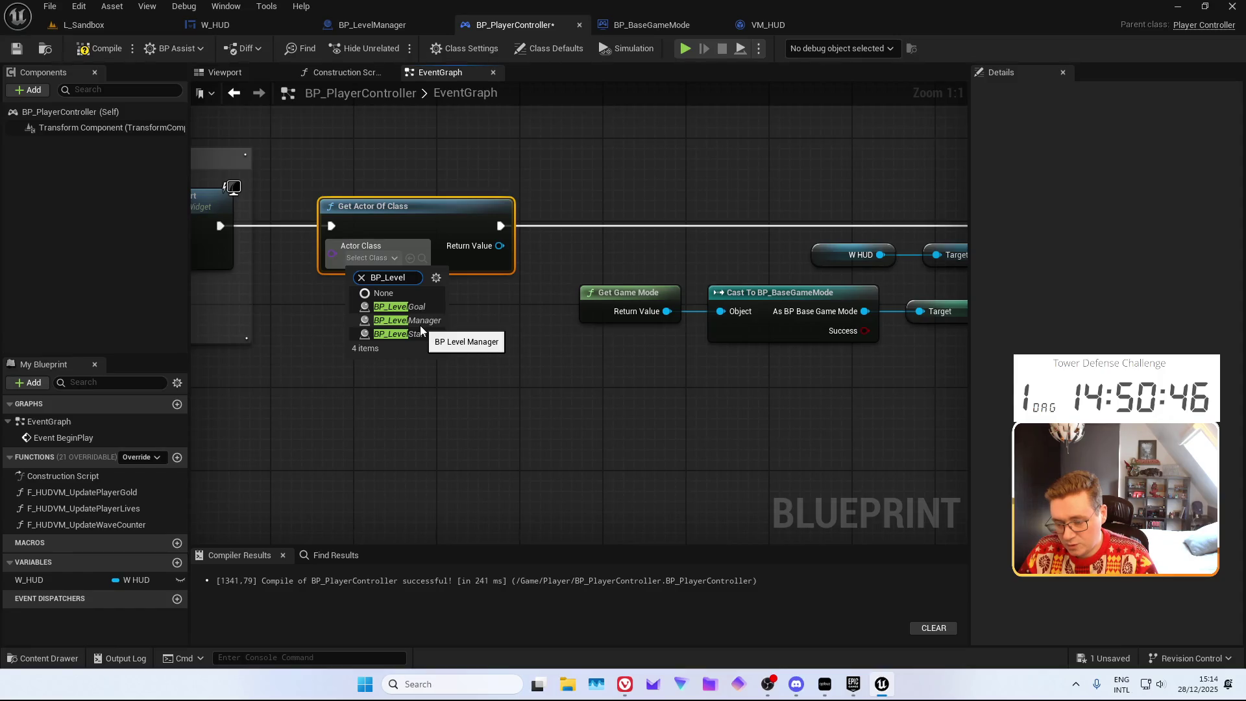
{"action": "left_click", "coordinate": [416, 321]}
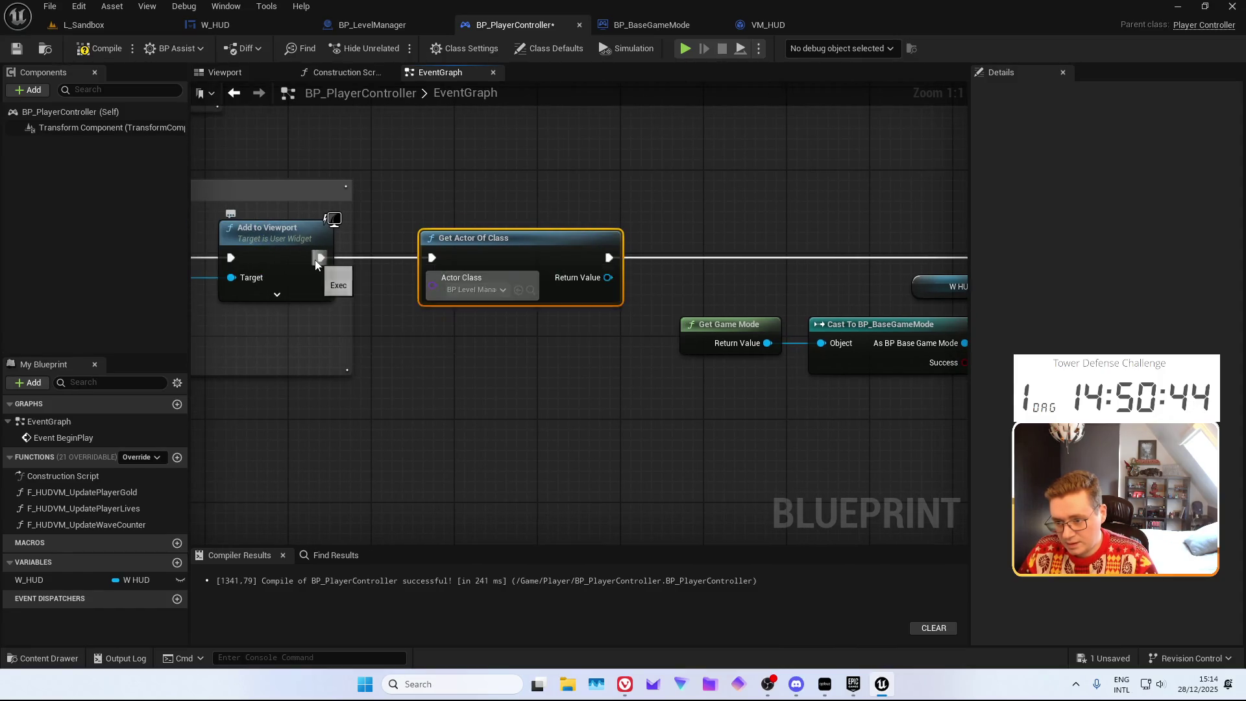
Insert a 0.2 second Delay after Add to Viewport
{"action": "left_click_drag", "start_coordinate": [320, 258], "coordinate": [360, 265]}
{"action": "type", "text": "delay"}
{"action": "key", "text": "Return"}
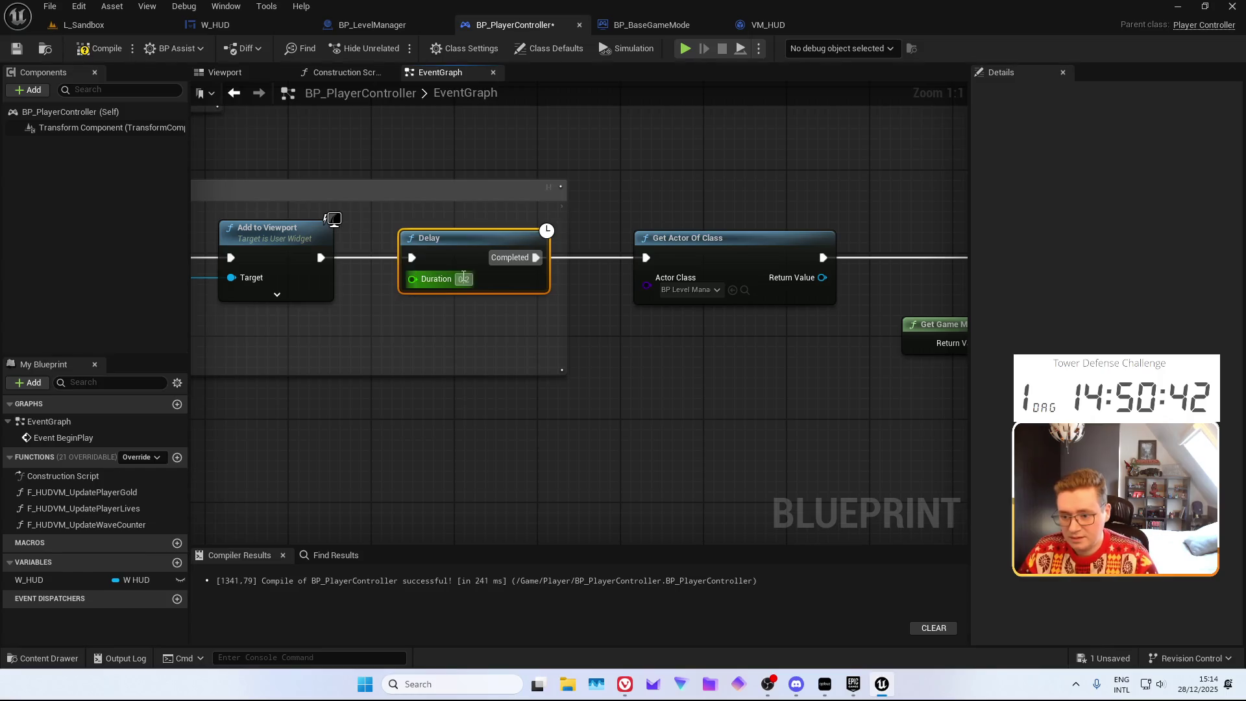
{"action": "left_click", "coordinate": [520, 306]}
{"action": "mouse_move", "coordinate": [520, 305]}
{"action": "left_mouse_down"}
{"action": "mouse_move", "coordinate": [526, 340]}
{"action": "mouse_move", "coordinate": [473, 309]}
{"action": "mouse_move", "coordinate": [419, 313]}
{"action": "left_mouse_up"}
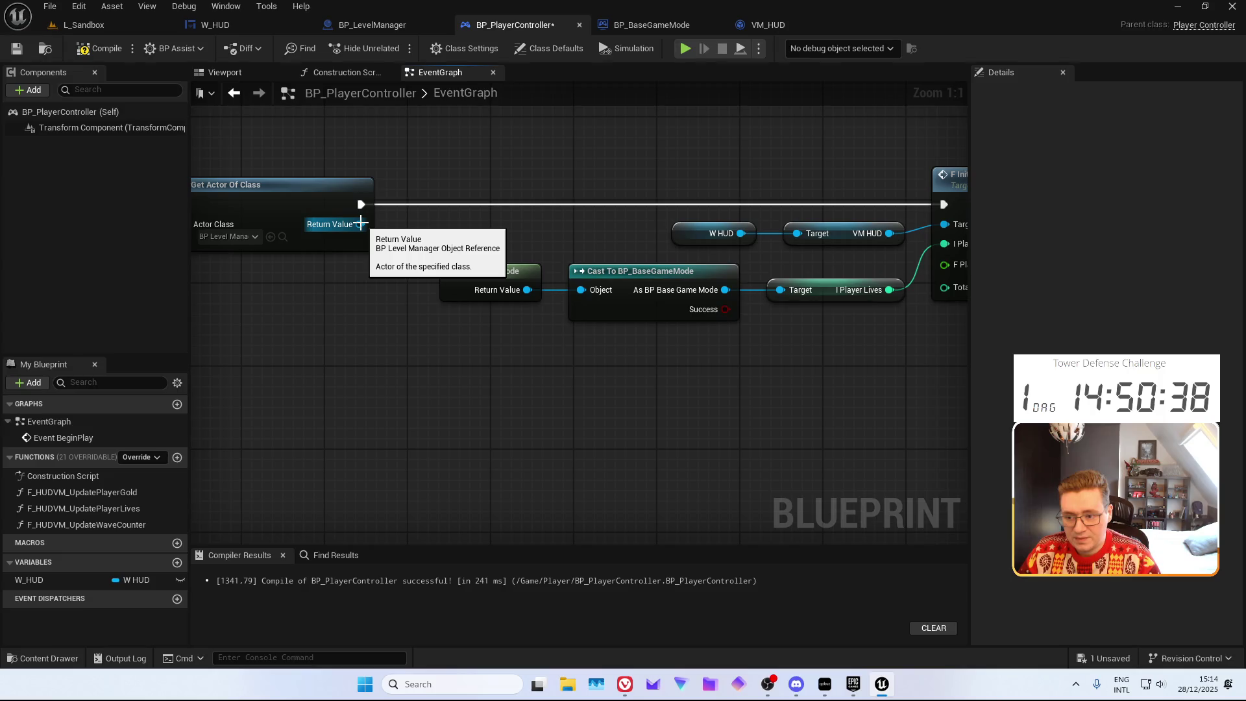
Search getters from the level manager reference, cancel, and reselect Get Actor Of Class
{"action": "mouse_move", "coordinate": [361, 224]}
{"action": "left_mouse_down"}
{"action": "mouse_move", "coordinate": [364, 244]}
{"action": "mouse_move", "coordinate": [543, 370]}
{"action": "mouse_move", "coordinate": [618, 364]}
{"action": "left_mouse_up"}
{"action": "type", "text": "get"}
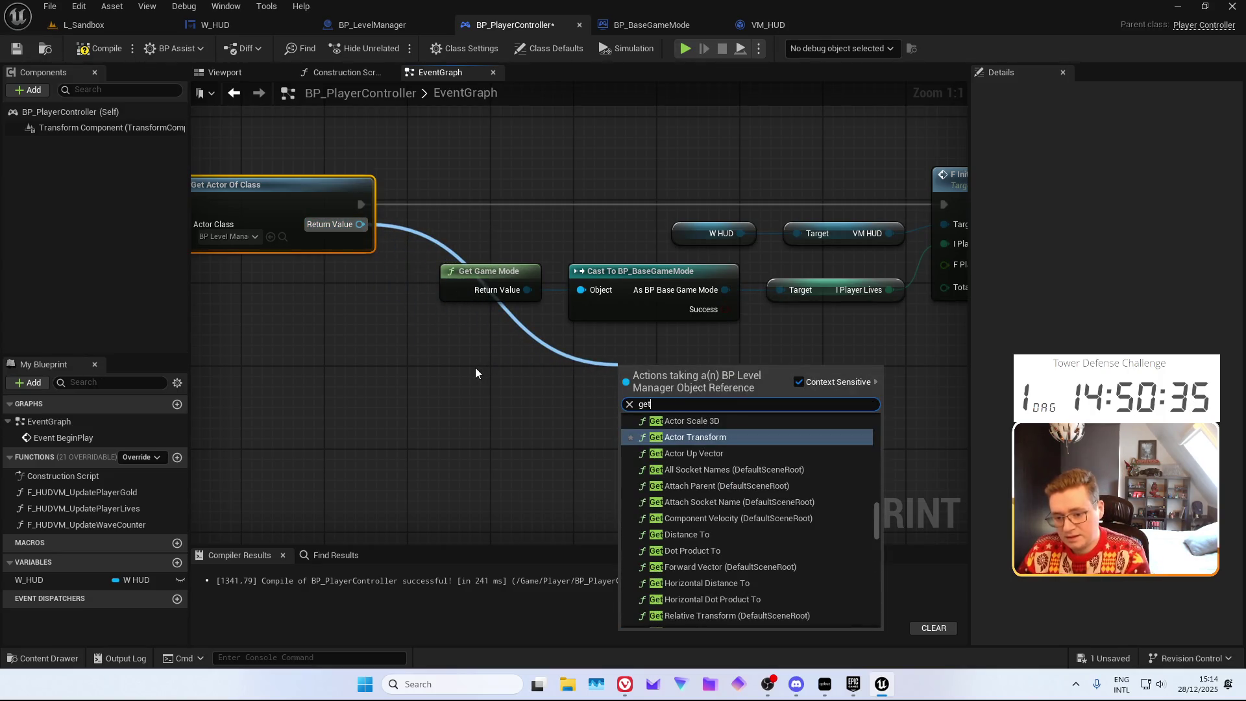
{"action": "type", "text": " BP"}
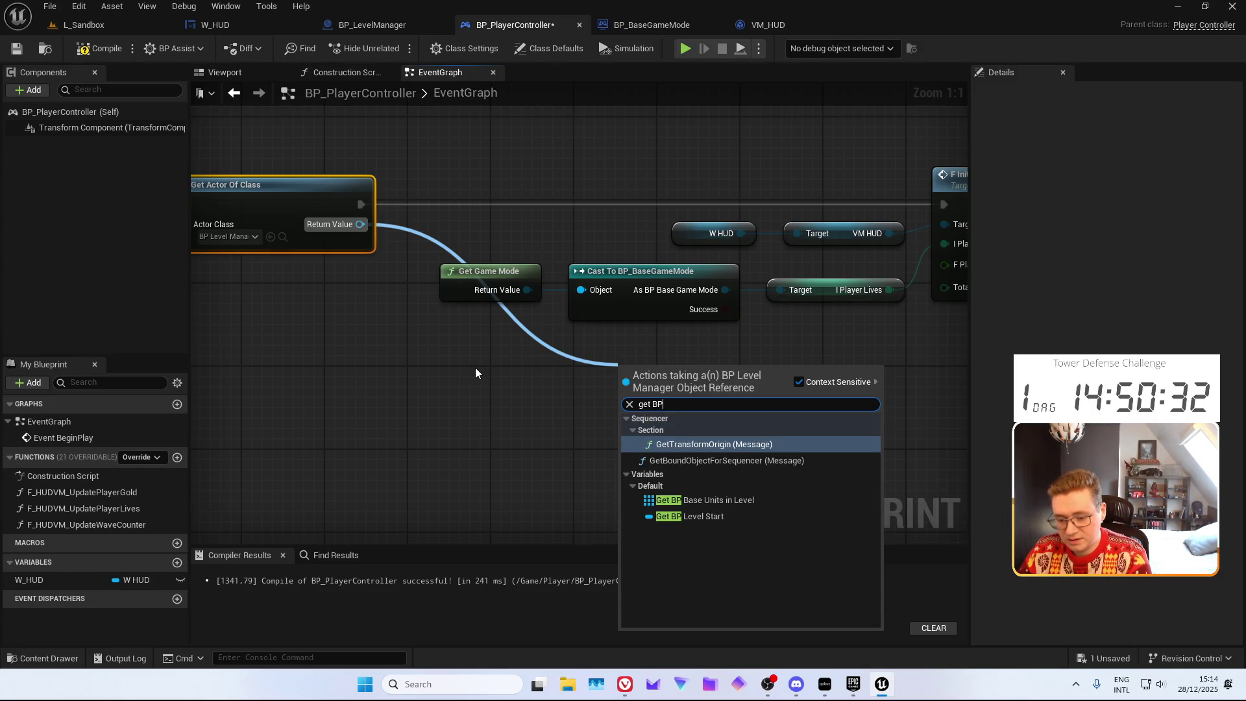
{"action": "key", "text": "BackSpace"}
{"action": "key", "text": "BackSpace"}
{"action": "key", "text": "BackSpace"}
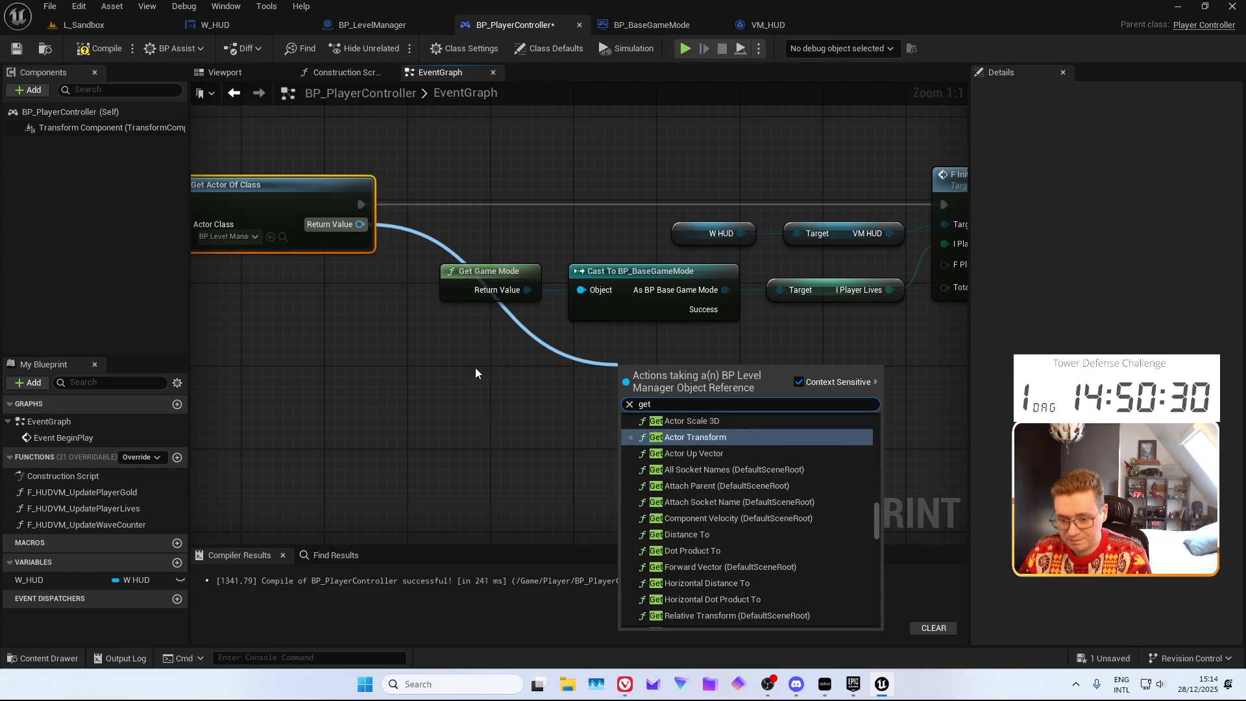
{"action": "key", "text": "Escape"}
{"action": "mouse_move", "coordinate": [478, 365]}
{"action": "left_mouse_down"}
{"action": "mouse_move", "coordinate": [546, 394]}
{"action": "mouse_move", "coordinate": [434, 349]}
{"action": "mouse_move", "coordinate": [552, 390]}
{"action": "mouse_move", "coordinate": [653, 401]}
{"action": "left_mouse_up"}
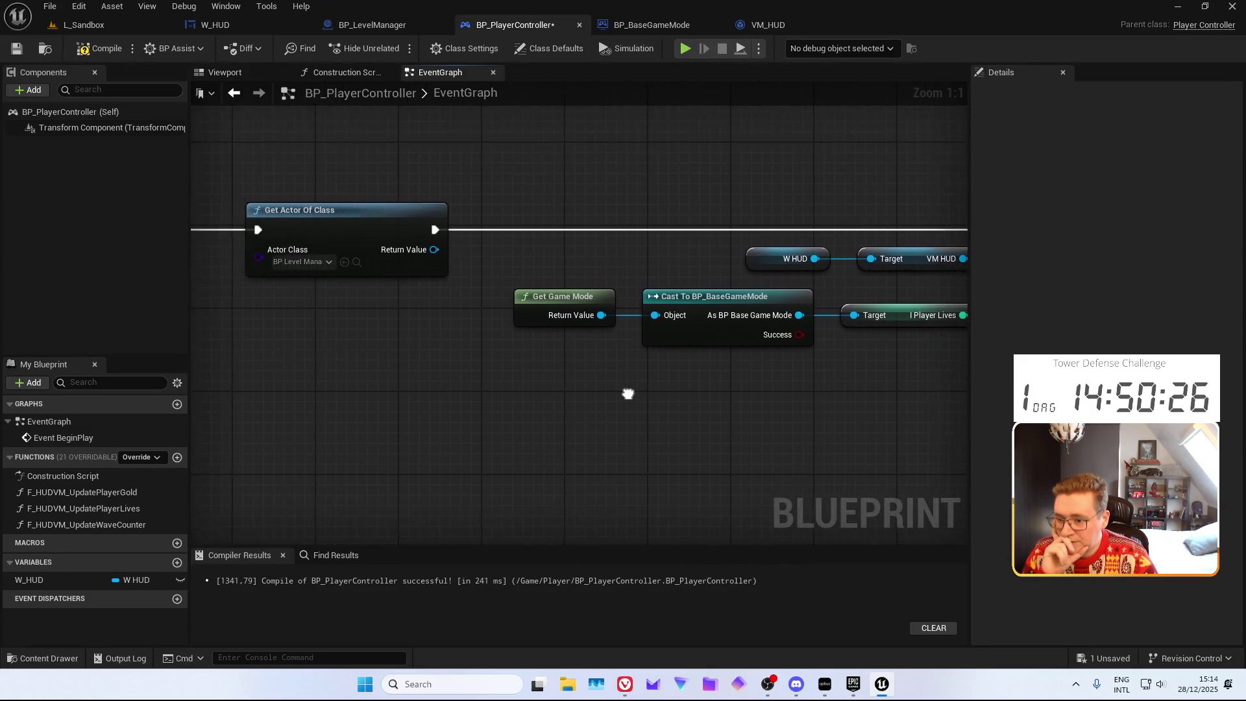
{"action": "scroll", "coordinate": [533, 388], "scroll_direction": "down", "scroll_amount": 2}
{"action": "left_click", "coordinate": [363, 254]}
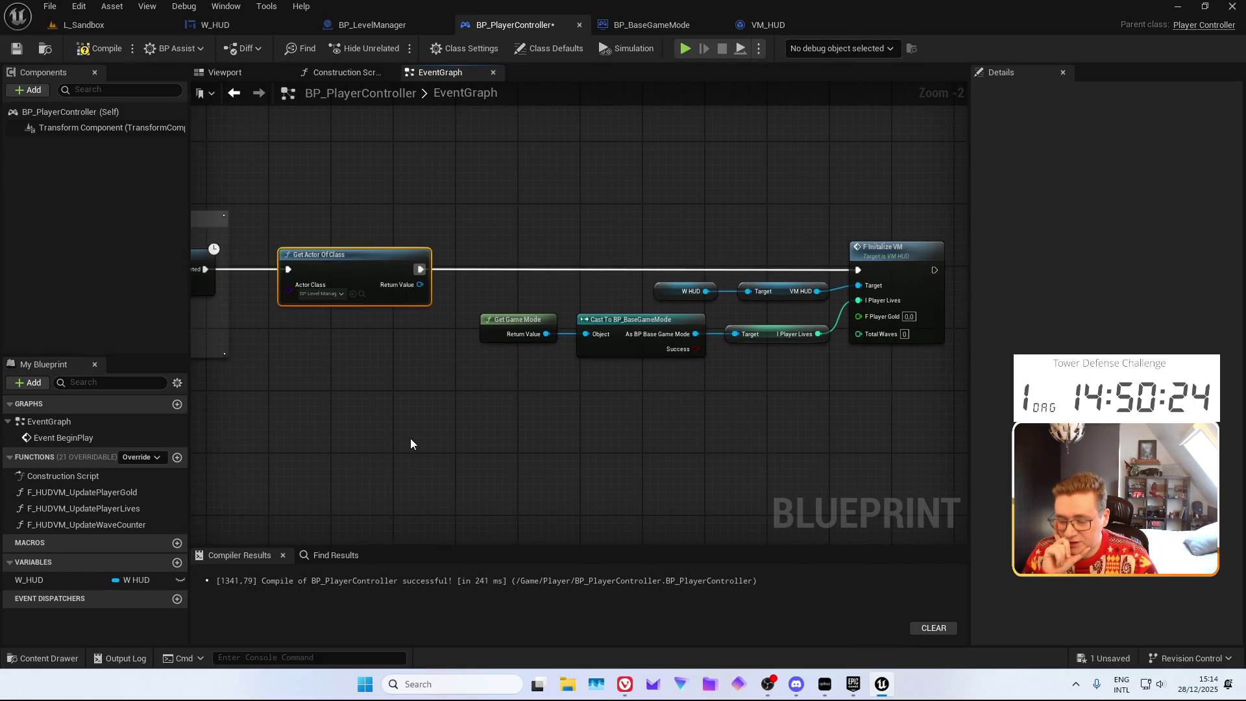
{"action": "left_click", "coordinate": [372, 25]}
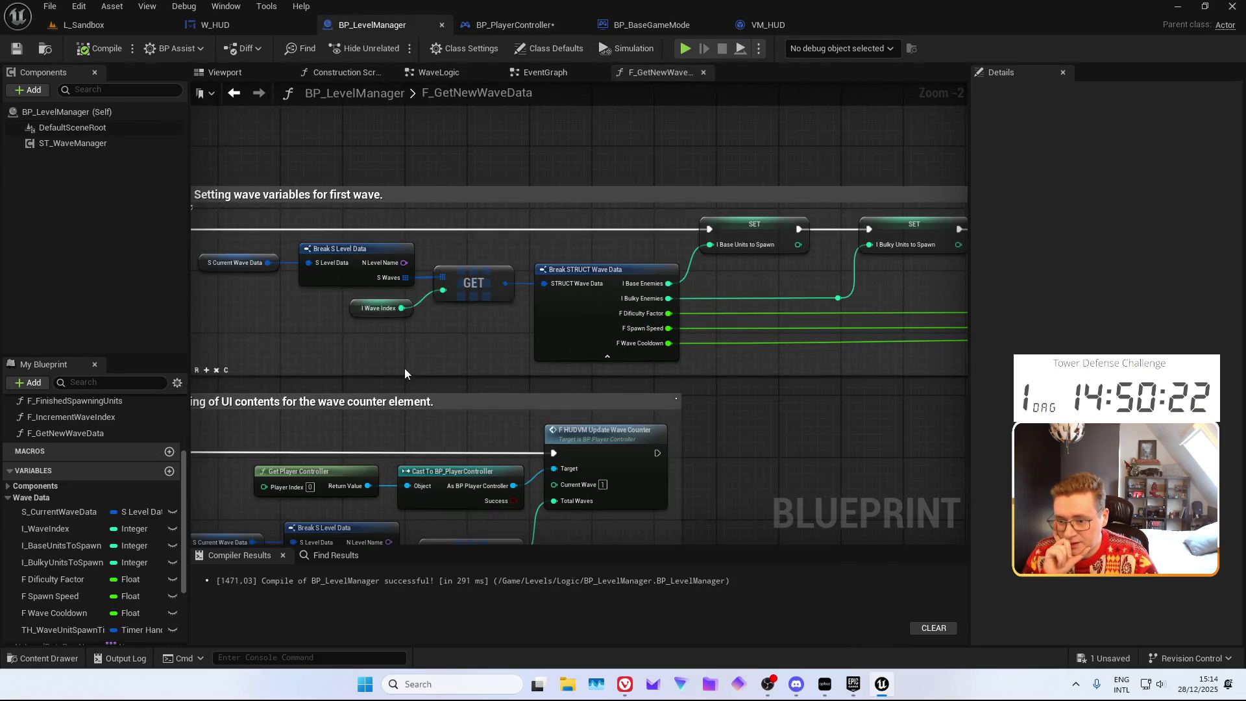
{"action": "left_click_drag", "start_coordinate": [404, 368], "coordinate": [588, 270]}
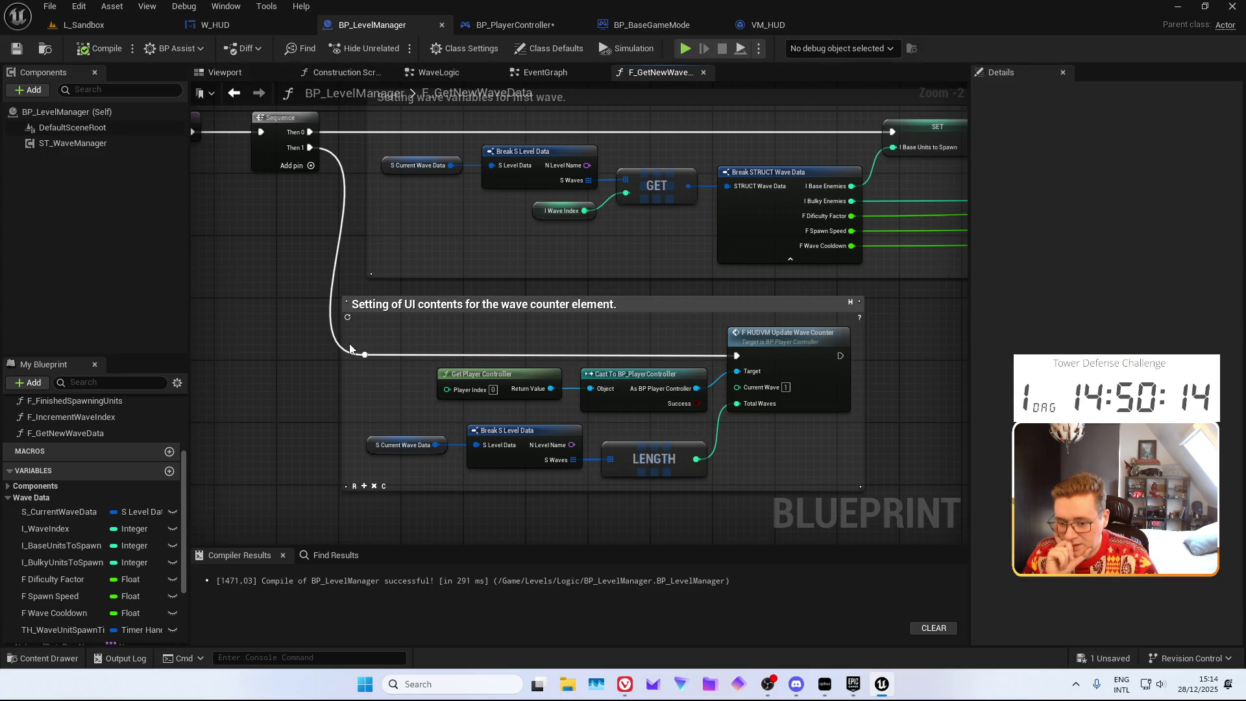
{"action": "left_click_drag", "start_coordinate": [350, 348], "coordinate": [342, 319]}
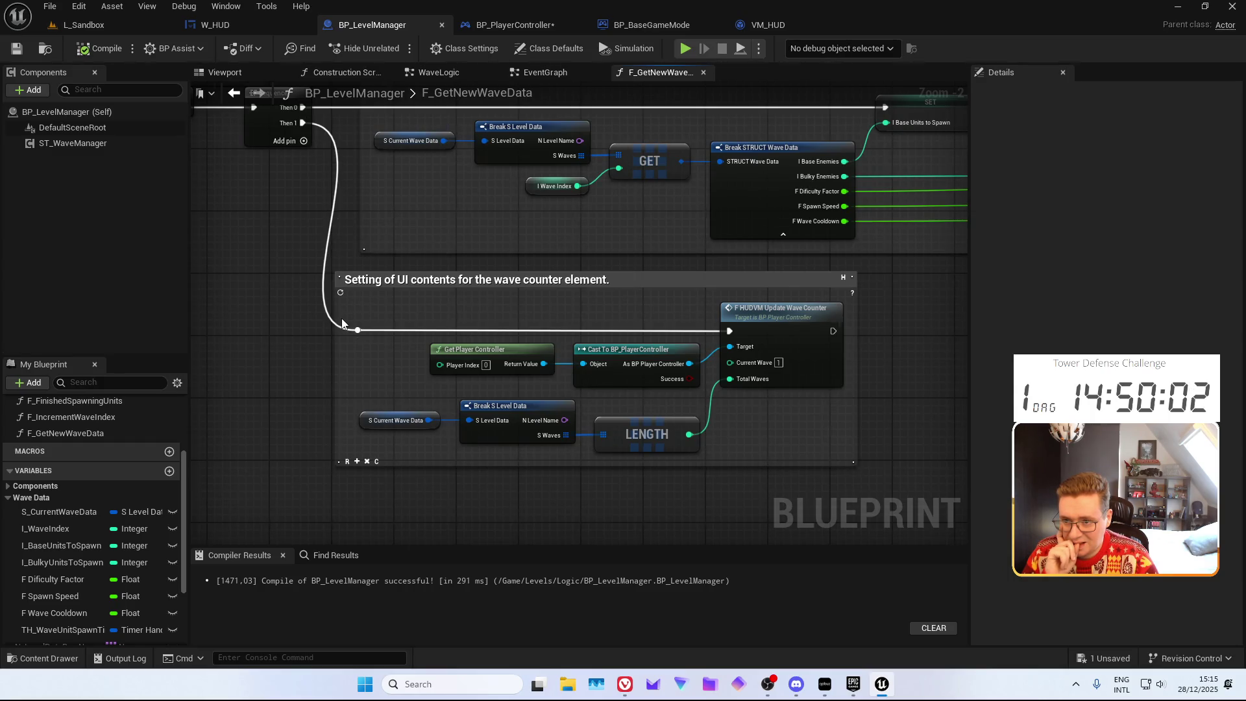
{"action": "left_click", "coordinate": [513, 24]}
{"action": "mouse_move", "coordinate": [706, 387]}
{"action": "left_mouse_down"}
{"action": "mouse_move", "coordinate": [670, 380]}
{"action": "mouse_move", "coordinate": [706, 392]}
{"action": "left_mouse_up"}
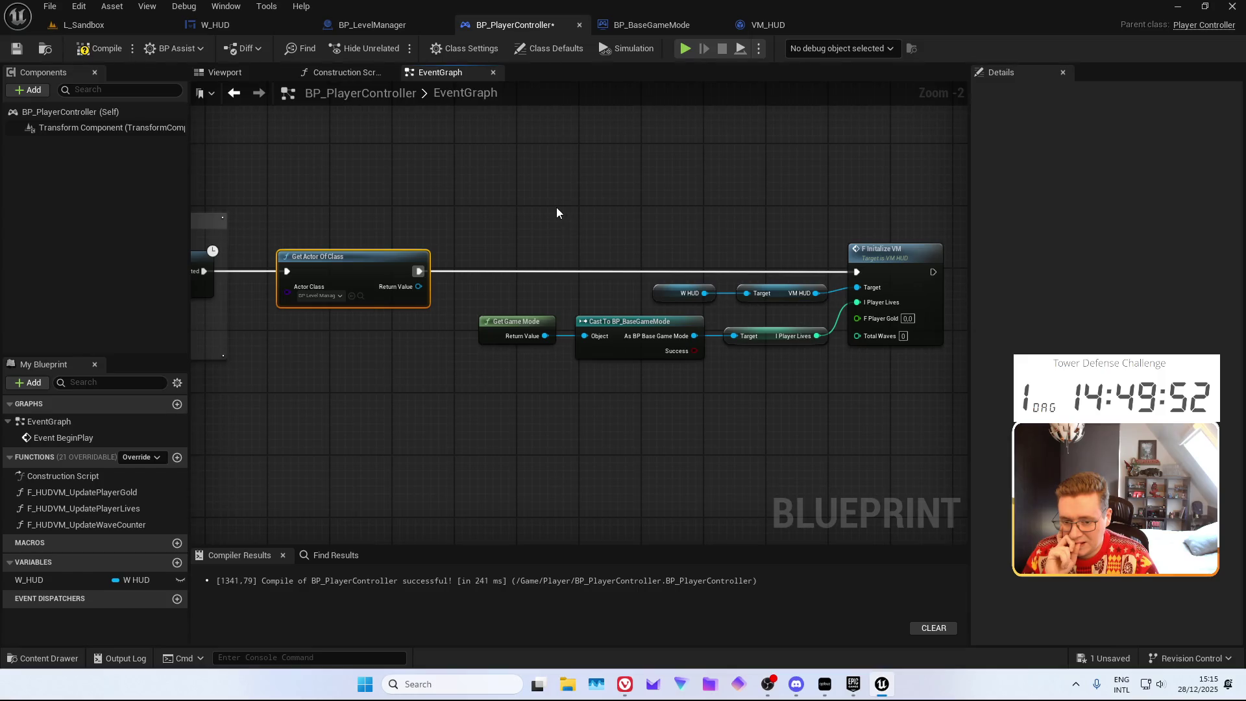
Get S Current Wave Data from the BP_LevelManager reference
{"action": "left_click_drag", "start_coordinate": [556, 207], "coordinate": [544, 197]}
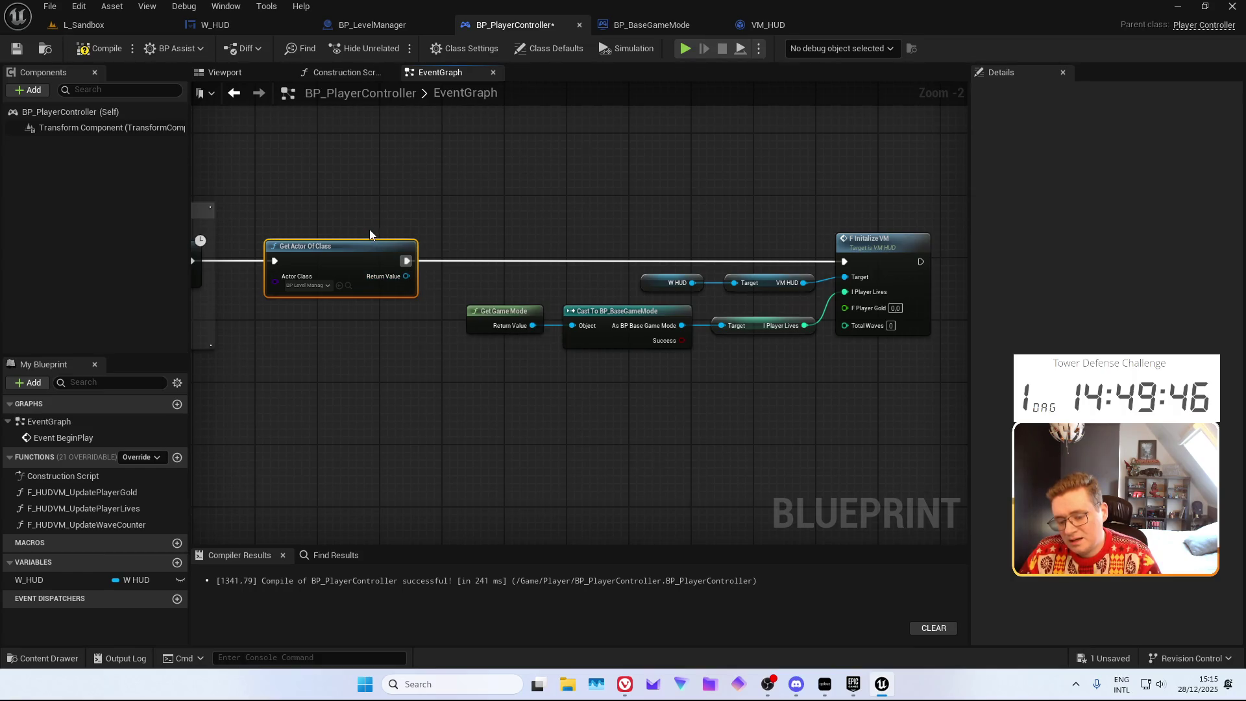
{"action": "left_click_drag", "start_coordinate": [356, 208], "coordinate": [423, 478]}
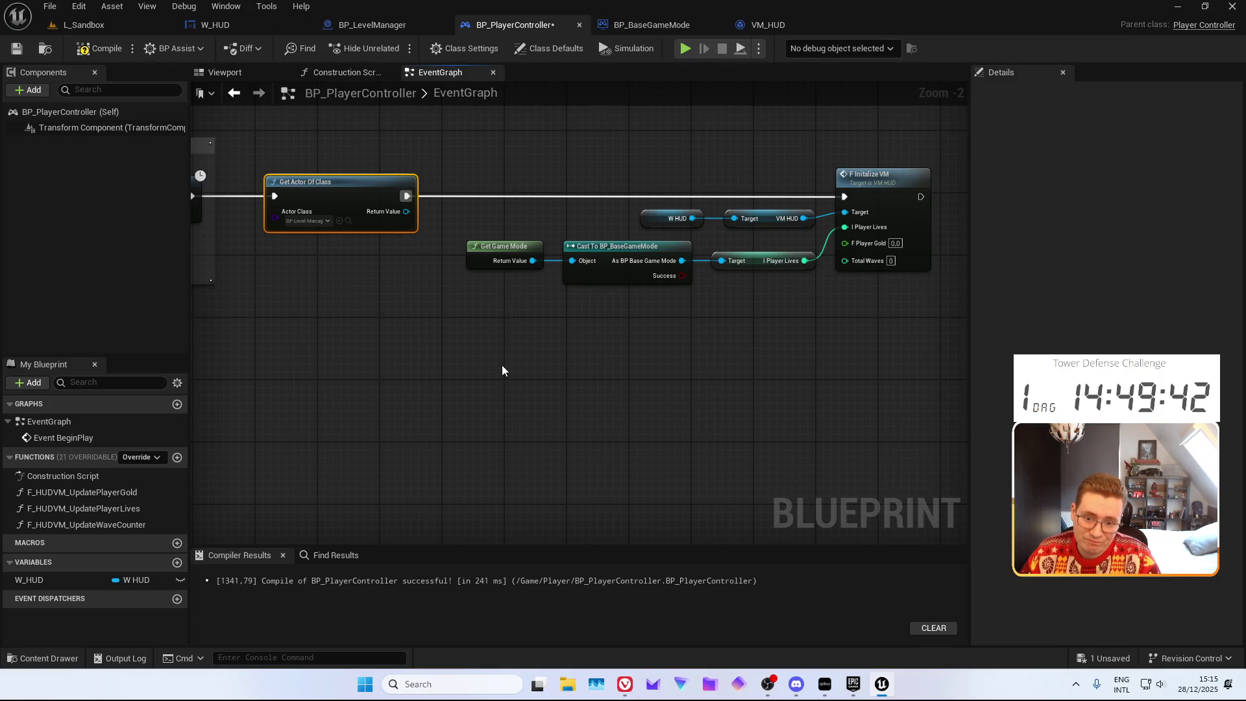
{"action": "mouse_move", "coordinate": [489, 356]}
{"action": "left_mouse_down"}
{"action": "mouse_move", "coordinate": [620, 389]}
{"action": "mouse_move", "coordinate": [492, 389]}
{"action": "mouse_move", "coordinate": [688, 387]}
{"action": "mouse_move", "coordinate": [461, 388]}
{"action": "left_mouse_up"}
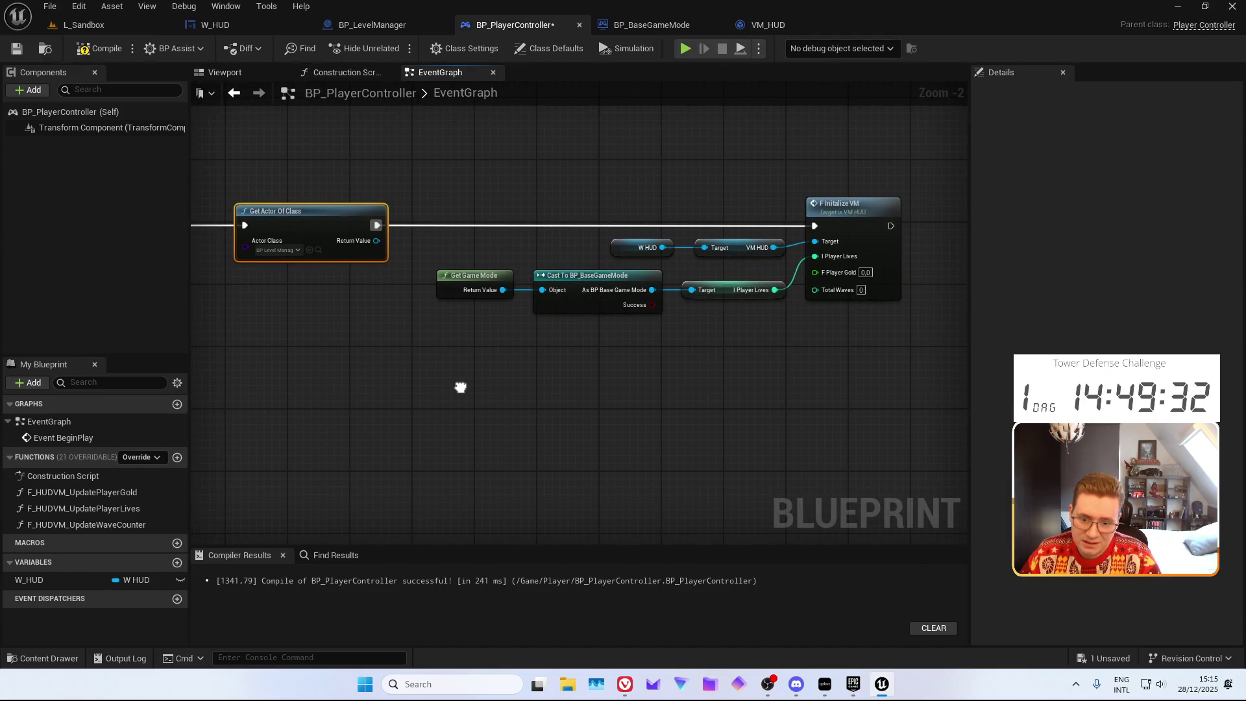
{"action": "left_click_drag", "start_coordinate": [376, 241], "coordinate": [428, 313]}
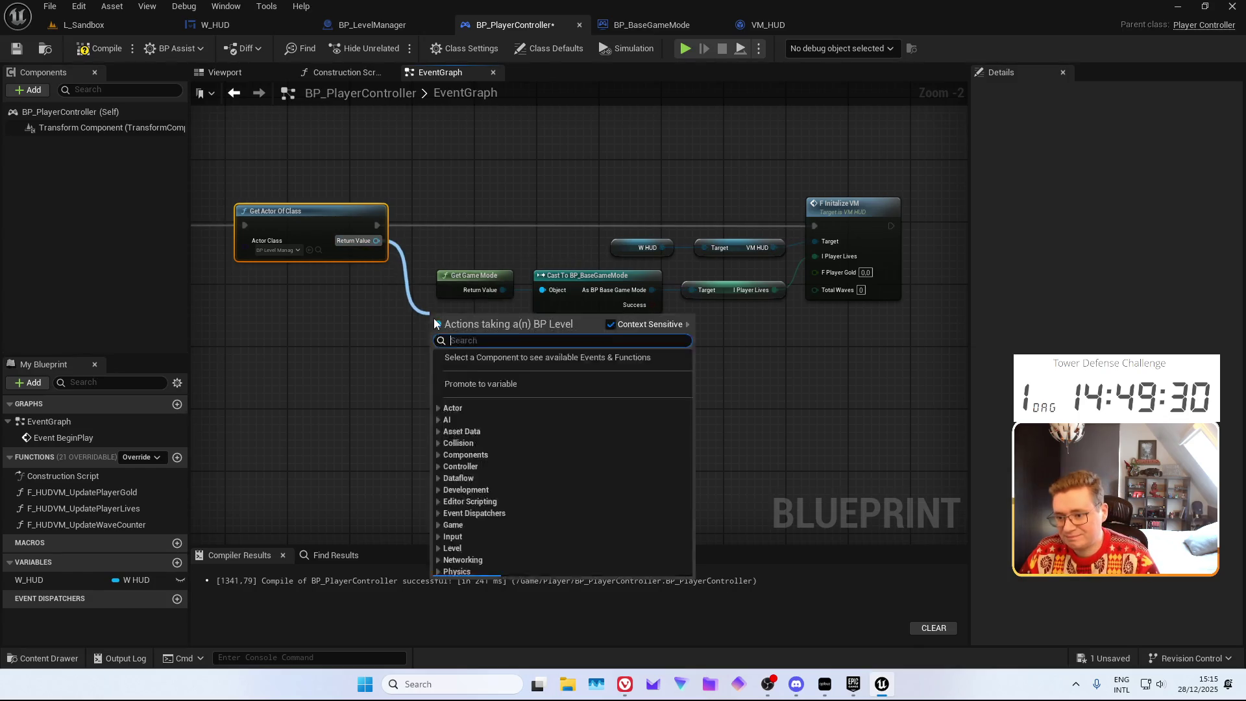
{"action": "left_click", "coordinate": [403, 349]}
{"action": "left_click_drag", "start_coordinate": [376, 240], "coordinate": [442, 352]}
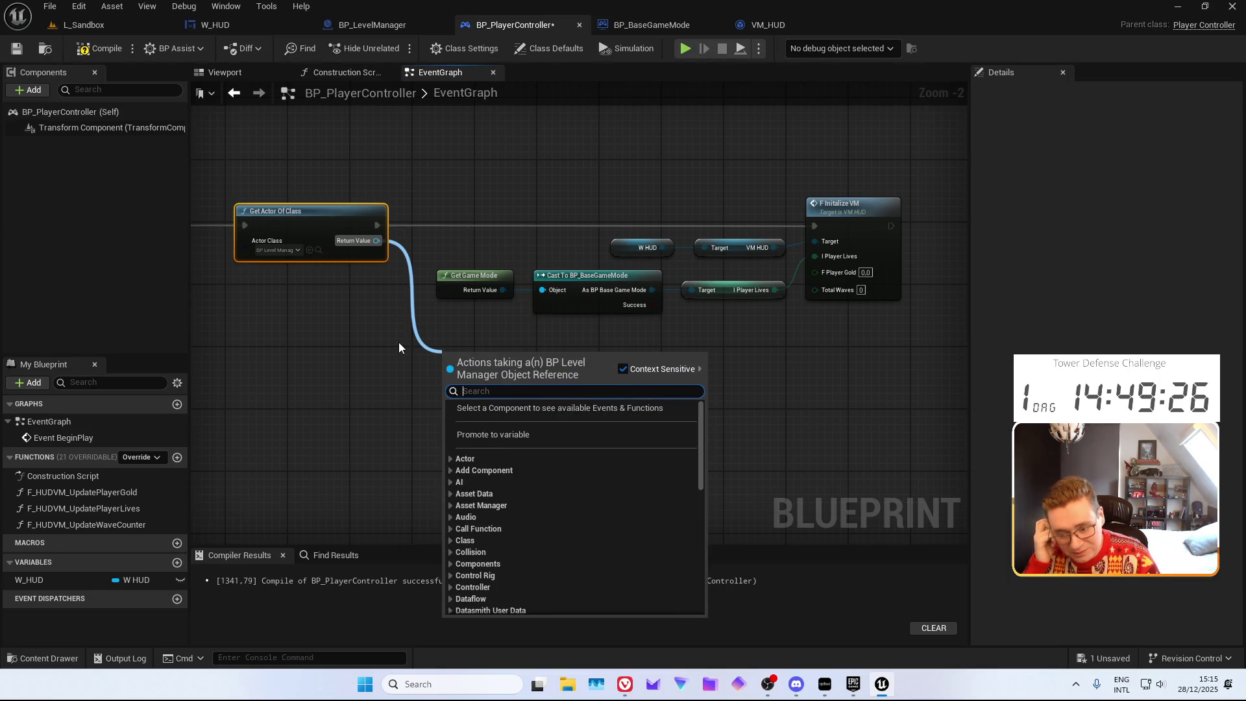
{"action": "type", "text": "get S "}
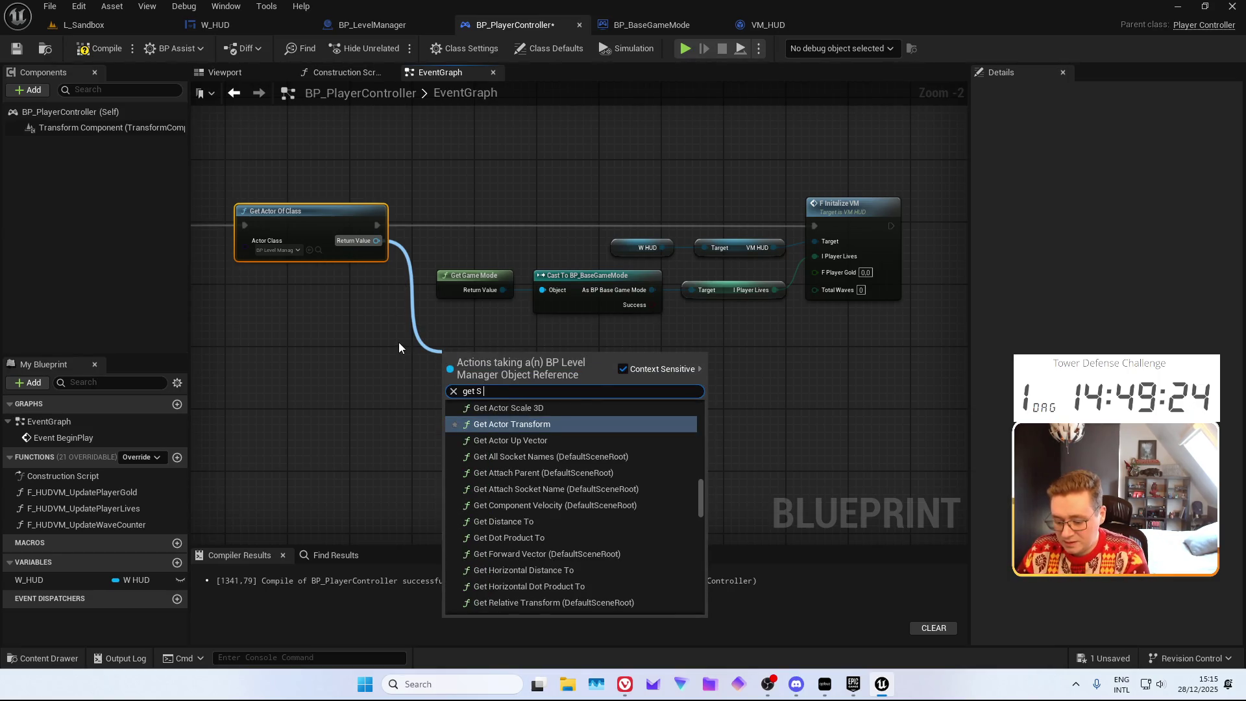
{"action": "type", "text": "Wave"}
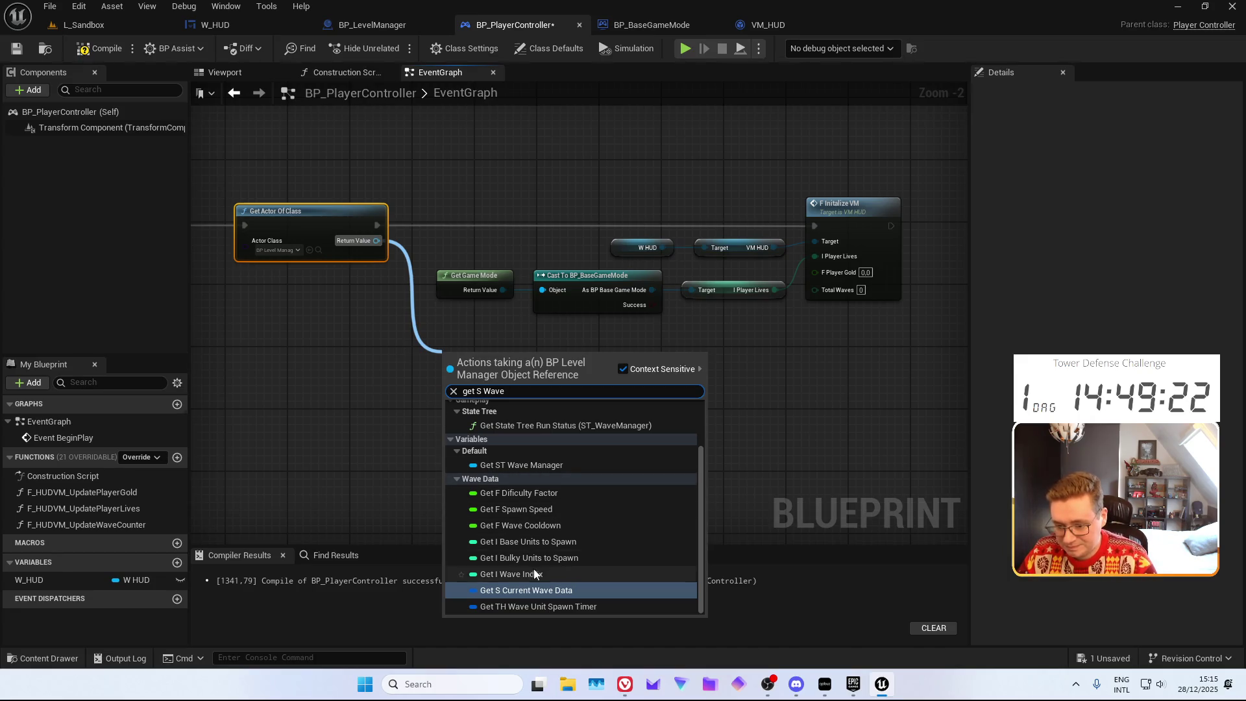
{"action": "left_click", "coordinate": [538, 590]}
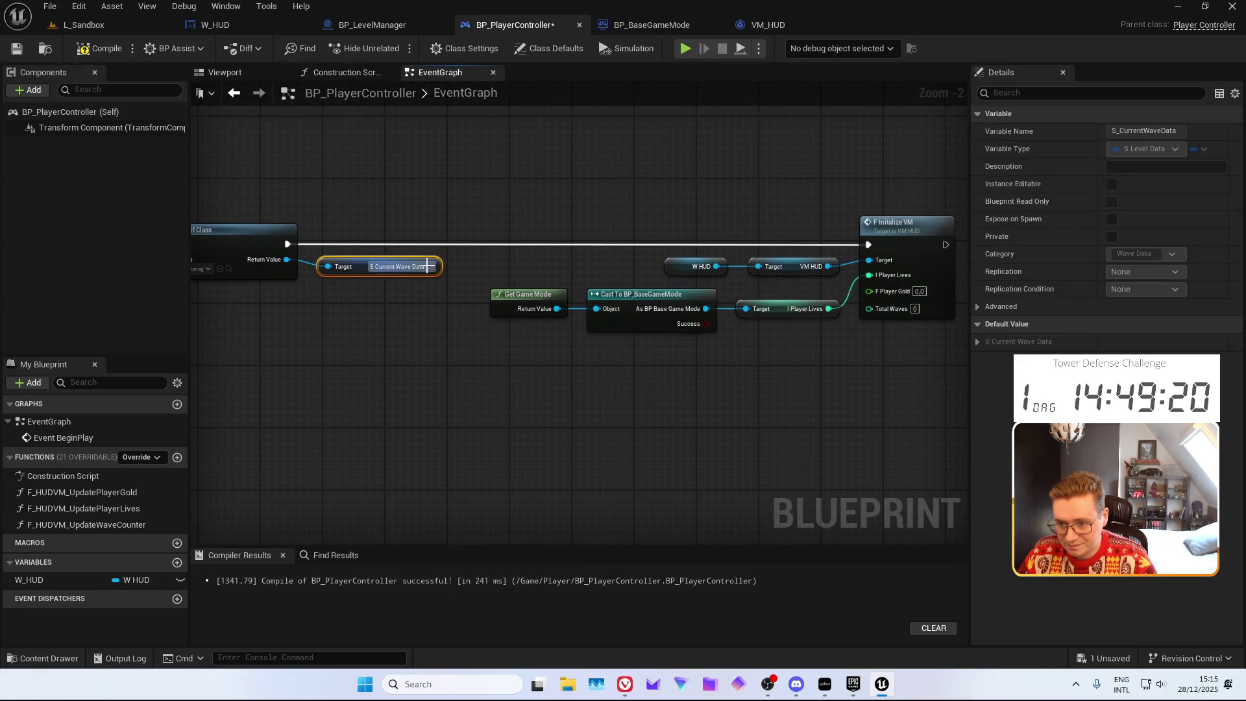
Break S Level Data and wire the S Waves array's Length into F Initialize VM
{"action": "left_click_drag", "start_coordinate": [448, 309], "coordinate": [458, 322]}
{"action": "type", "text": "break"}
{"action": "key", "text": "Return"}
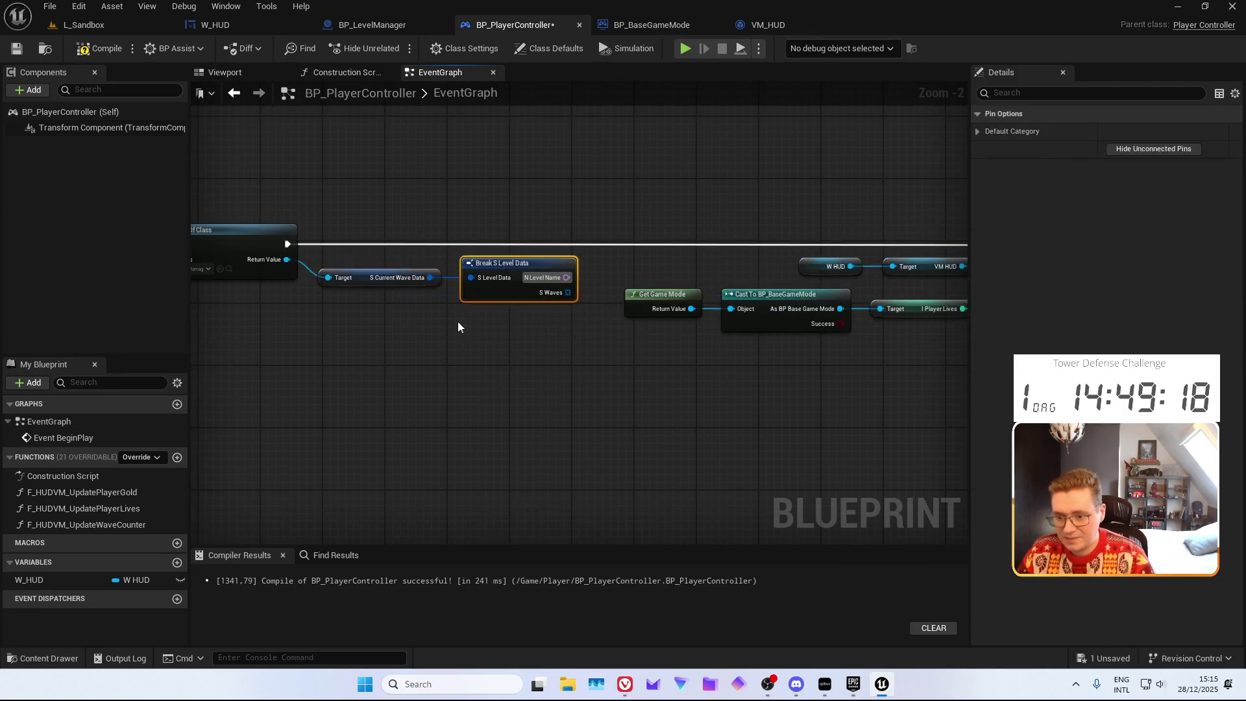
{"action": "mouse_move", "coordinate": [558, 292]}
{"action": "left_mouse_down"}
{"action": "mouse_move", "coordinate": [606, 348]}
{"action": "mouse_move", "coordinate": [433, 351]}
{"action": "left_mouse_up"}
{"action": "type", "text": "length"}
{"action": "key", "text": "Return"}
{"action": "mouse_move", "coordinate": [460, 290]}
{"action": "left_mouse_down"}
{"action": "mouse_move", "coordinate": [871, 292]}
{"action": "mouse_move", "coordinate": [686, 374]}
{"action": "mouse_move", "coordinate": [783, 380]}
{"action": "mouse_move", "coordinate": [740, 306]}
{"action": "left_mouse_up"}
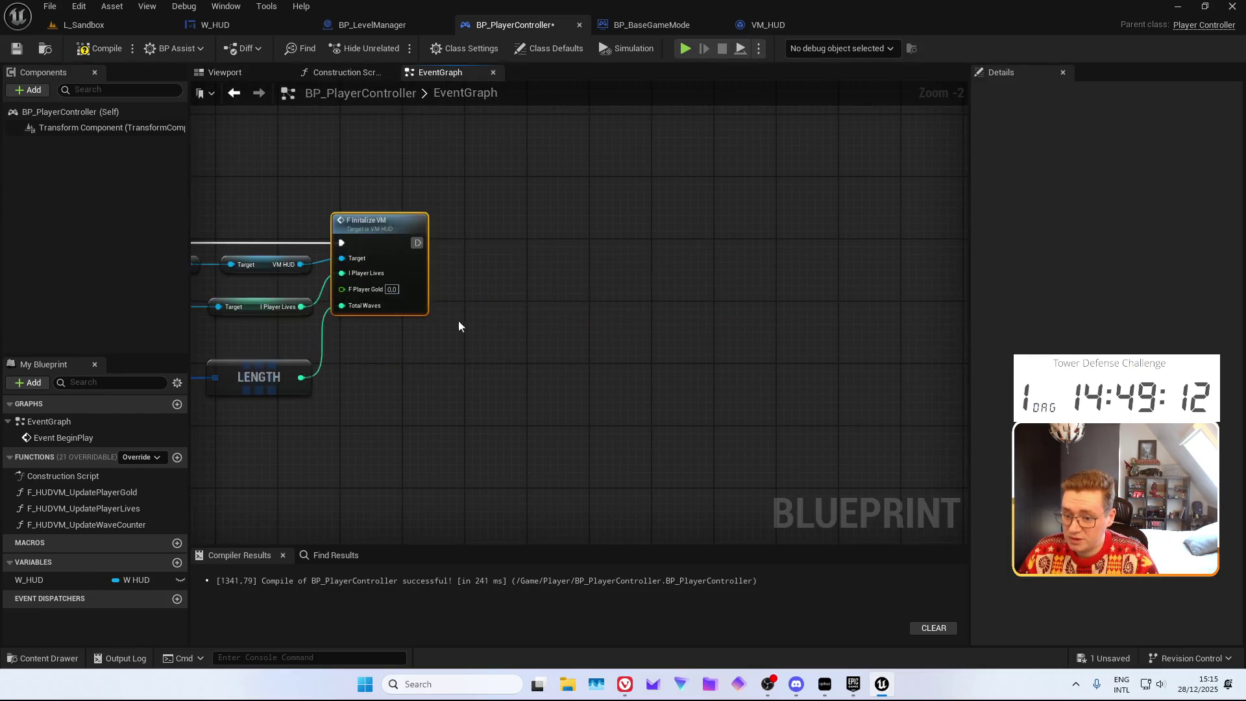
{"action": "left_click_drag", "start_coordinate": [568, 426], "coordinate": [728, 411]}
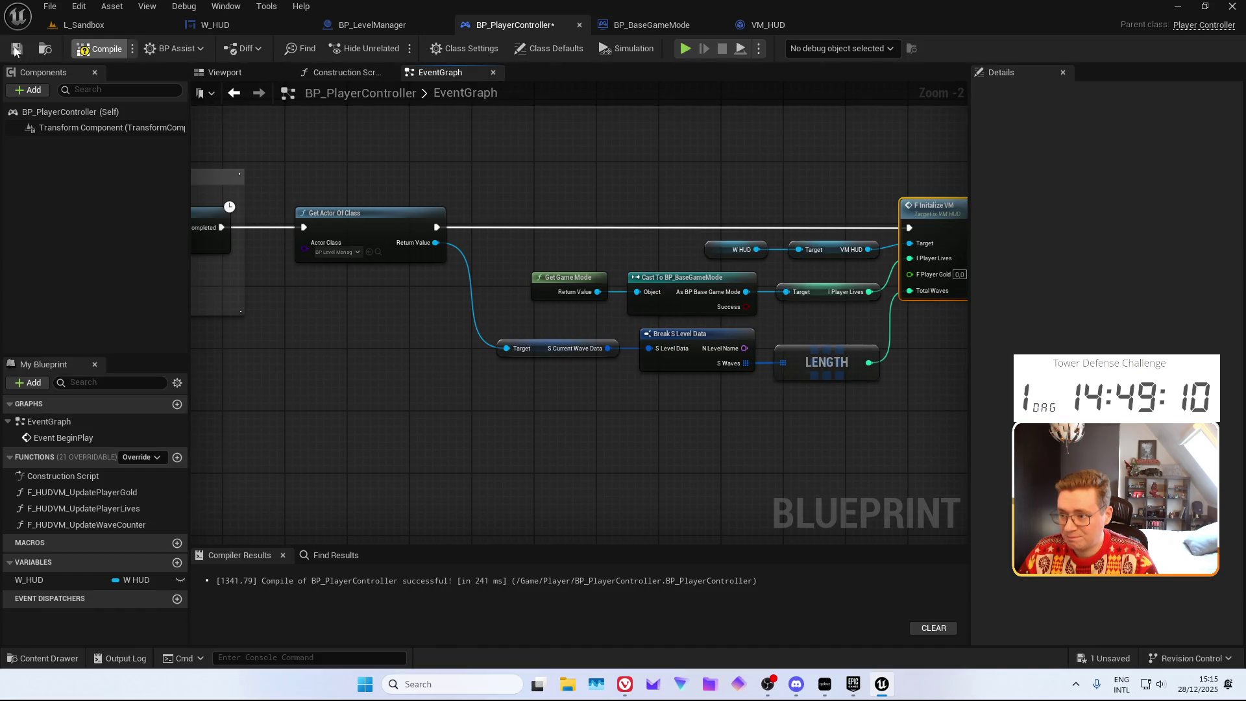
{"action": "left_click", "coordinate": [100, 26]}
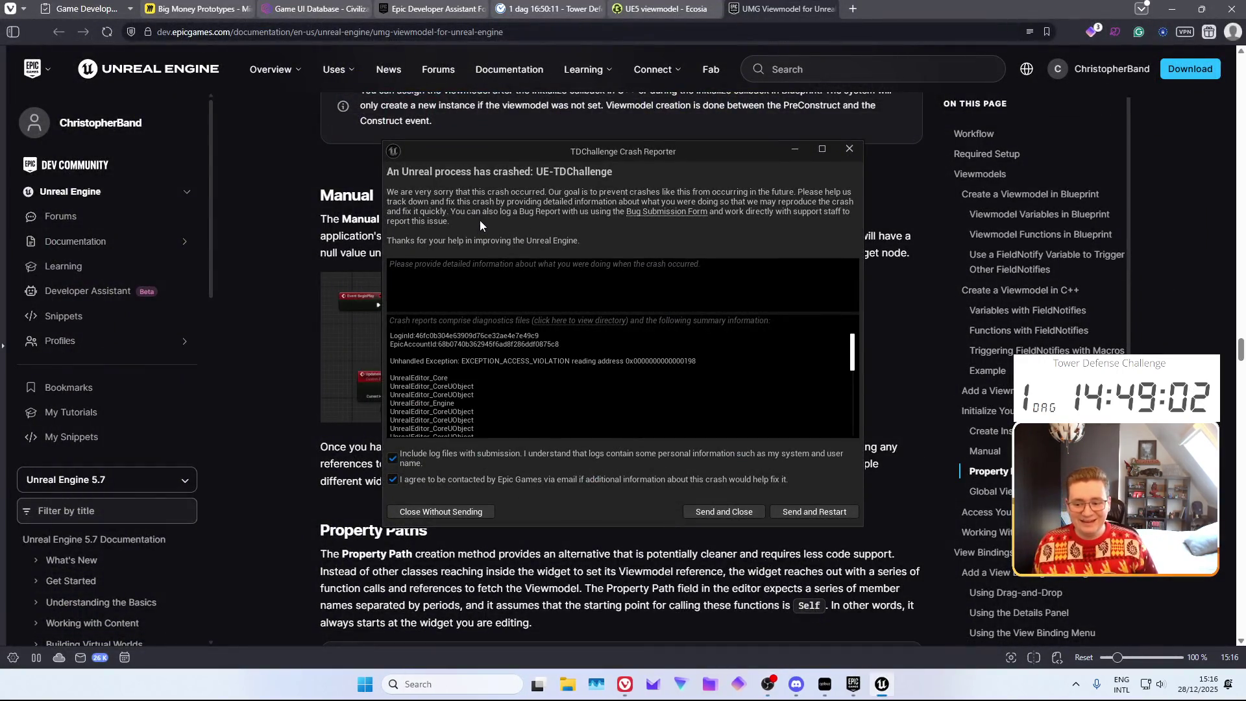
Review the crash summary, then choose Send and Restart
{"action": "scroll", "coordinate": [550, 377], "scroll_direction": "down", "scroll_amount": 10}
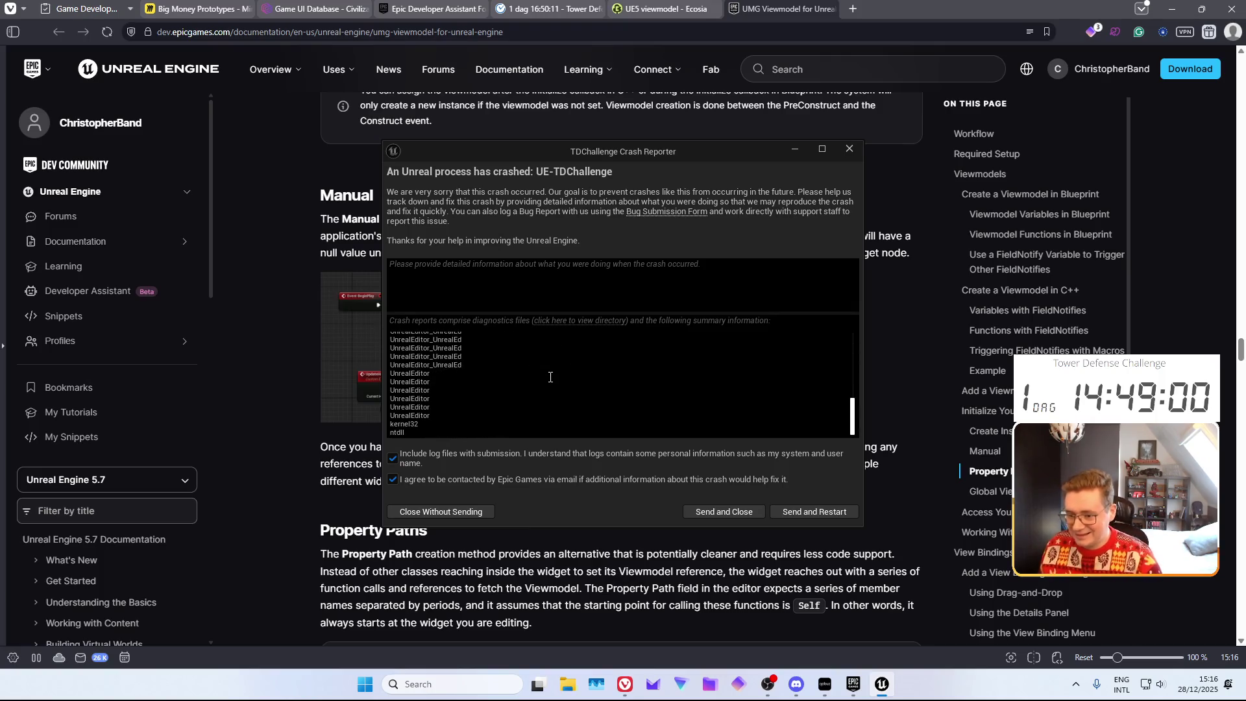
{"action": "left_click", "coordinate": [783, 511]}
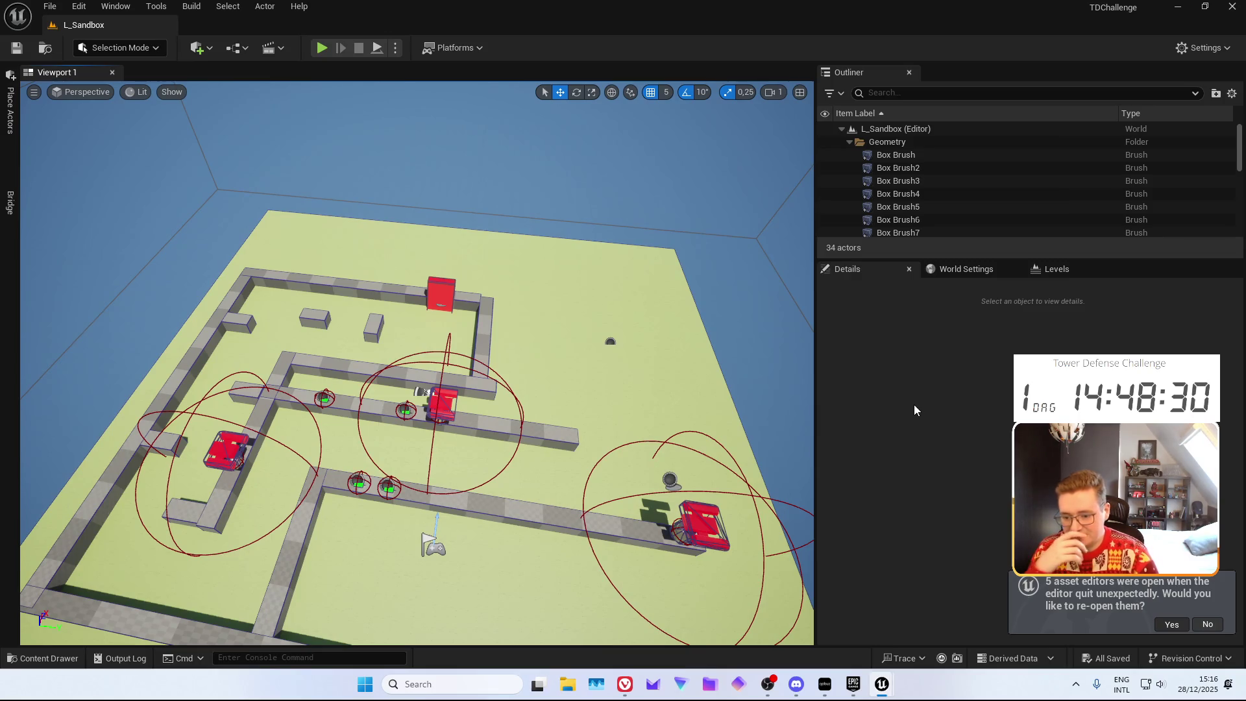
Reopen the previous asset editors and review BP_PlayerController's initialization nodes
{"action": "left_click", "coordinate": [1171, 624]}
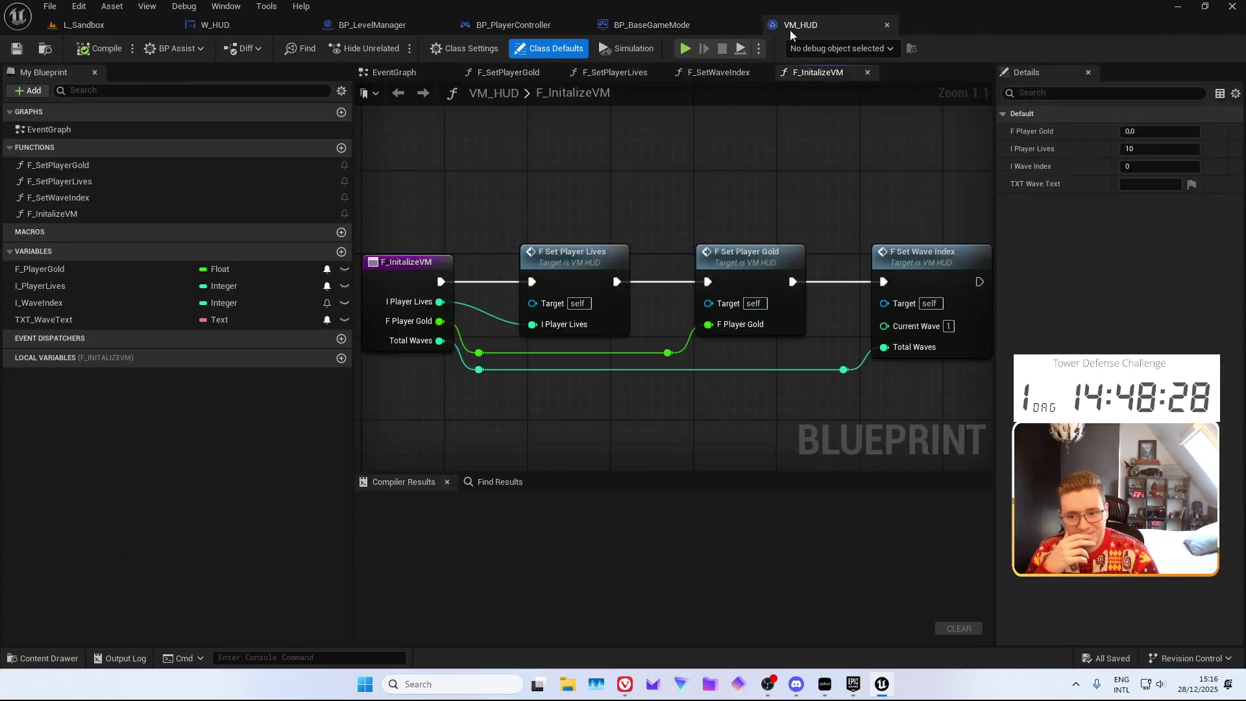
{"action": "left_click", "coordinate": [513, 25]}
{"action": "mouse_move", "coordinate": [395, 316]}
{"action": "left_mouse_down"}
{"action": "mouse_move", "coordinate": [300, 363]}
{"action": "mouse_move", "coordinate": [290, 331]}
{"action": "mouse_move", "coordinate": [266, 326]}
{"action": "mouse_move", "coordinate": [315, 347]}
{"action": "left_mouse_up"}
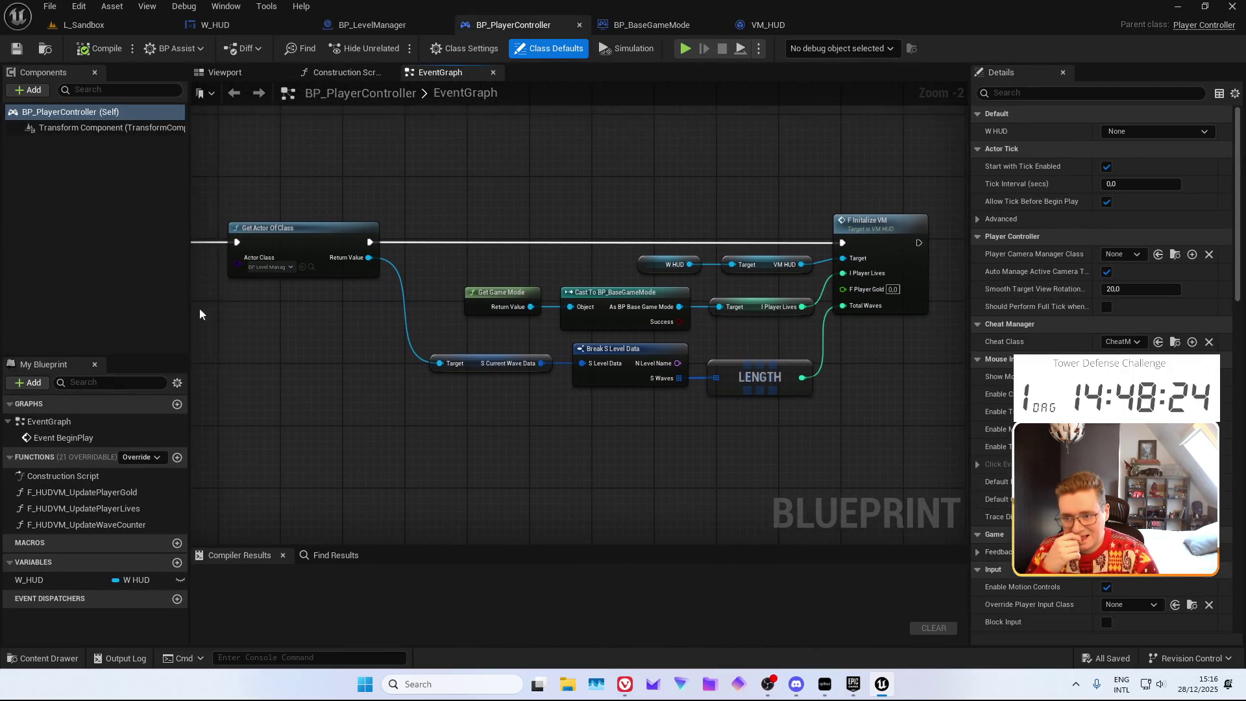
Play L_Sandbox and pan with WASD; HUD shows 5 gold, 10 lives, wave 1 / 8
{"action": "left_click", "coordinate": [83, 26]}
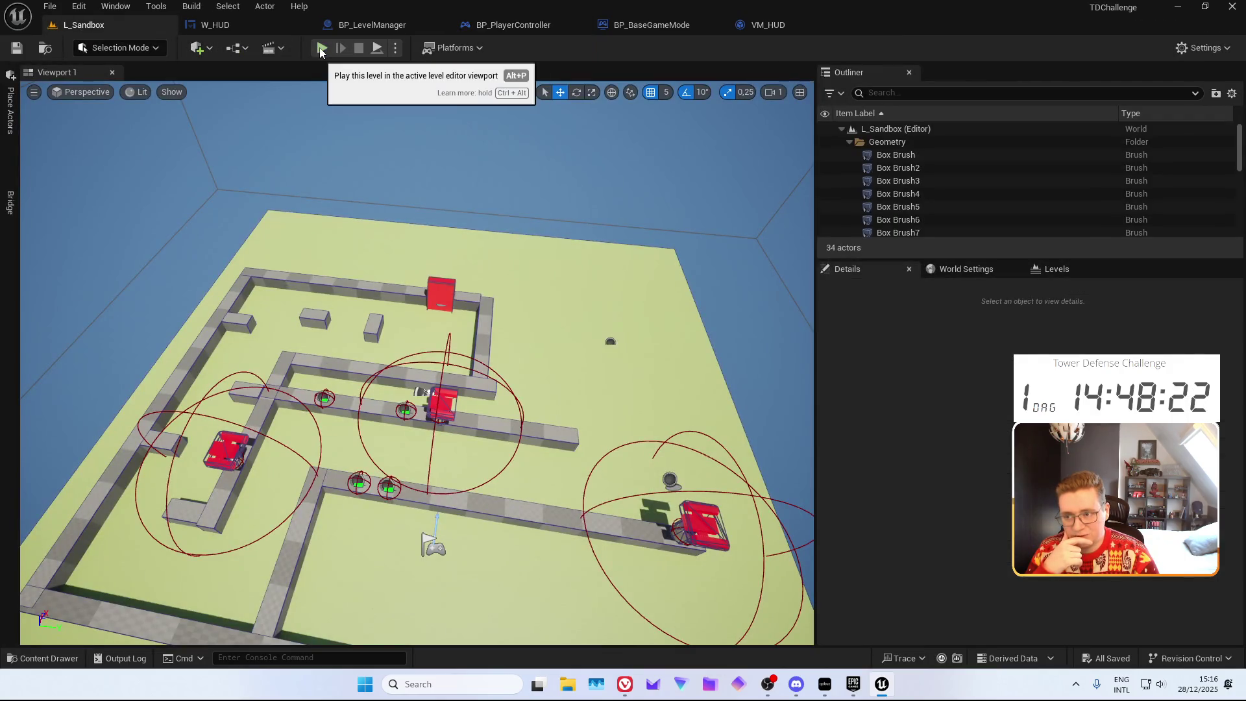
{"action": "left_click", "coordinate": [319, 48]}
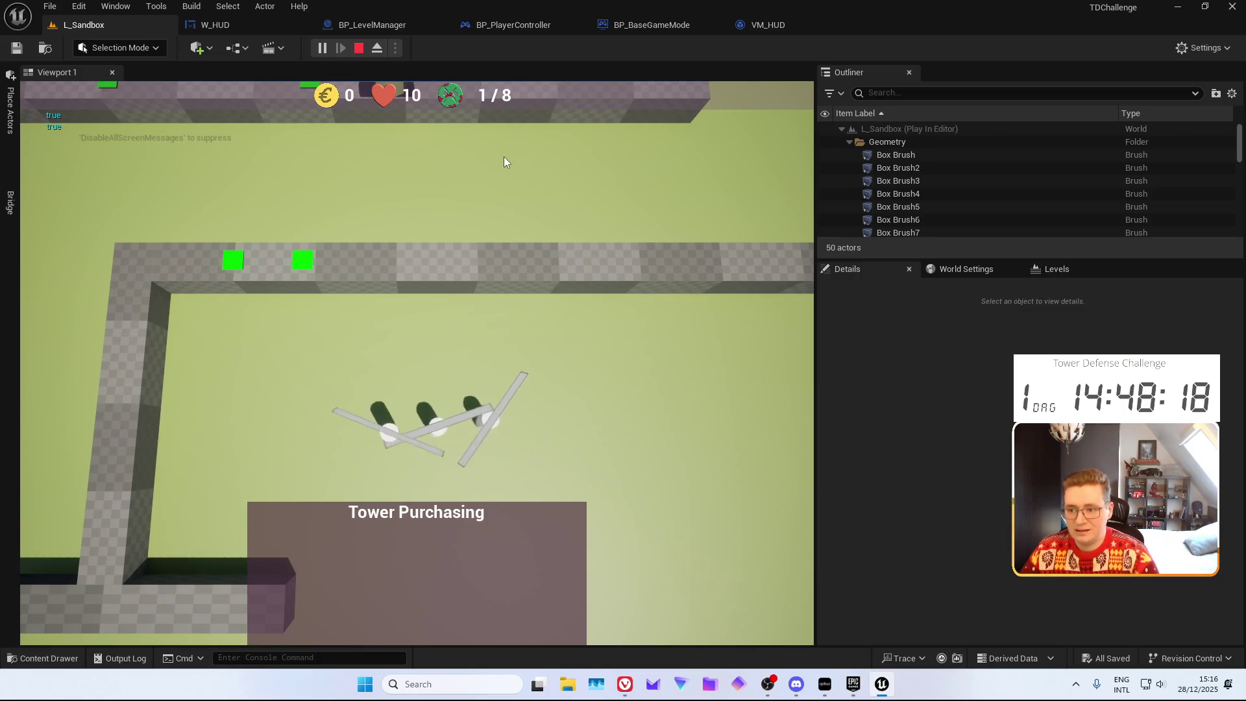
{"action": "key", "text": "d"}
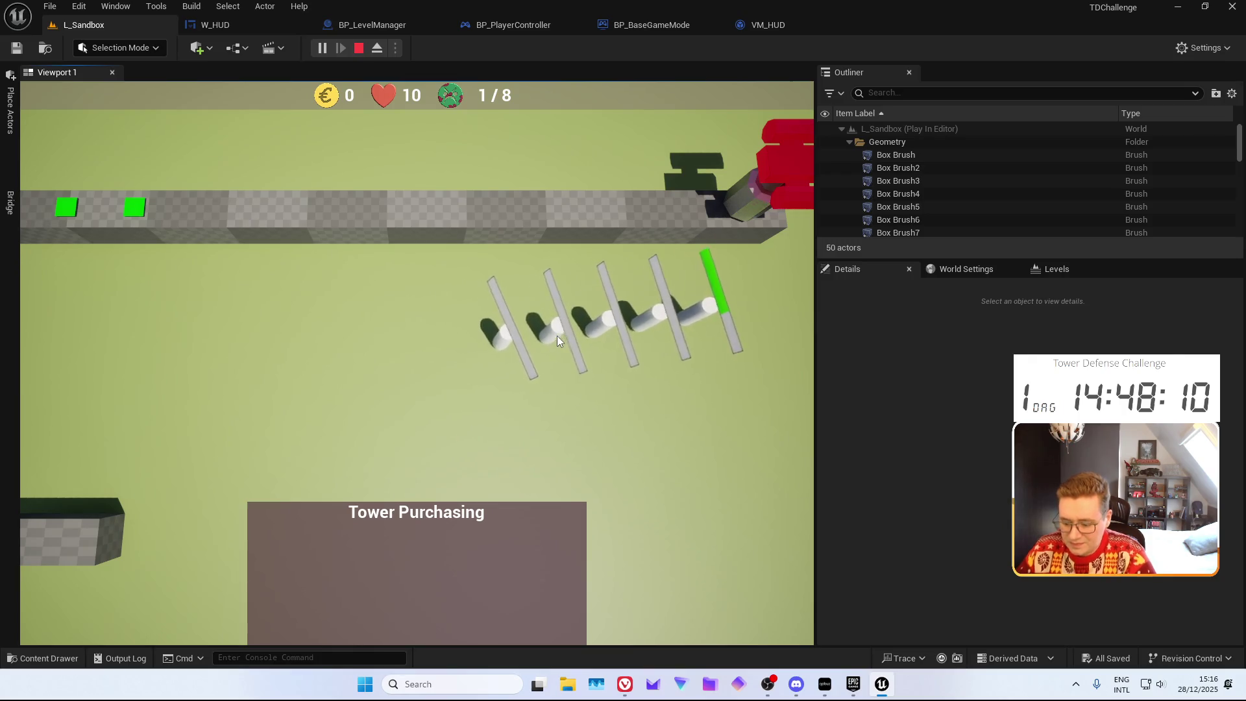
{"action": "key", "text": "d"}
{"action": "key", "text": "d"}
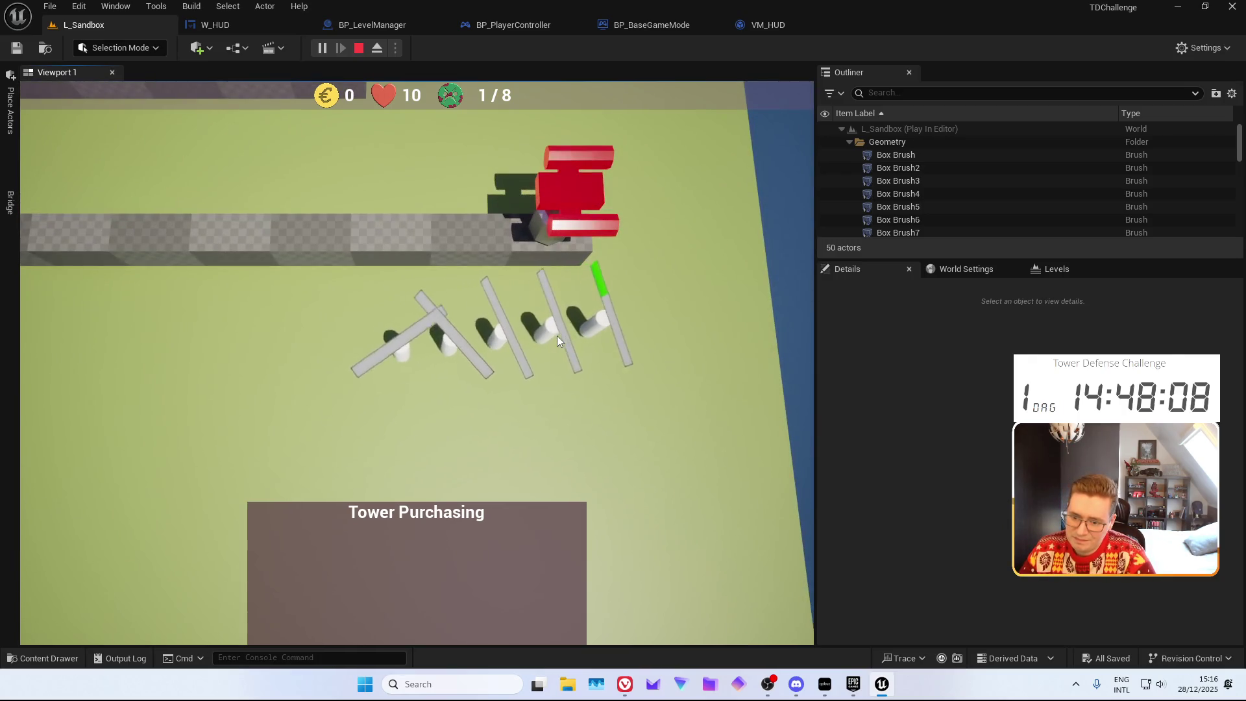
{"action": "key", "text": "w"}
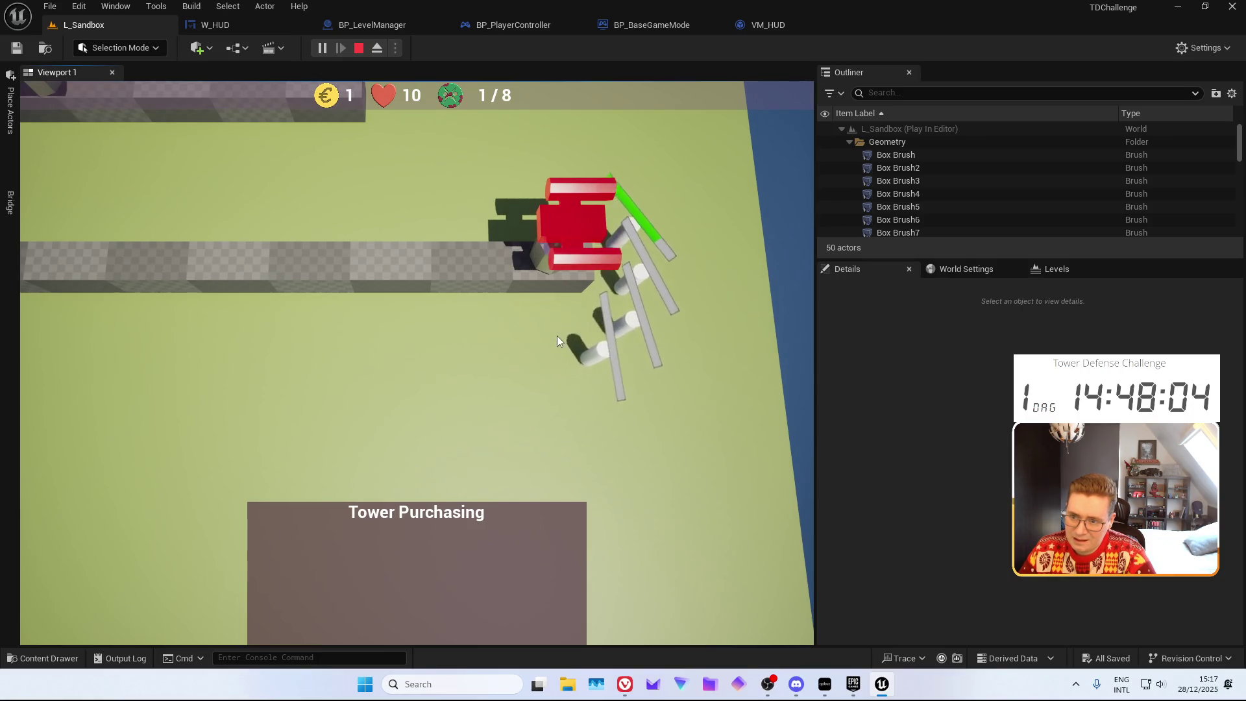
{"action": "key", "text": "w"}
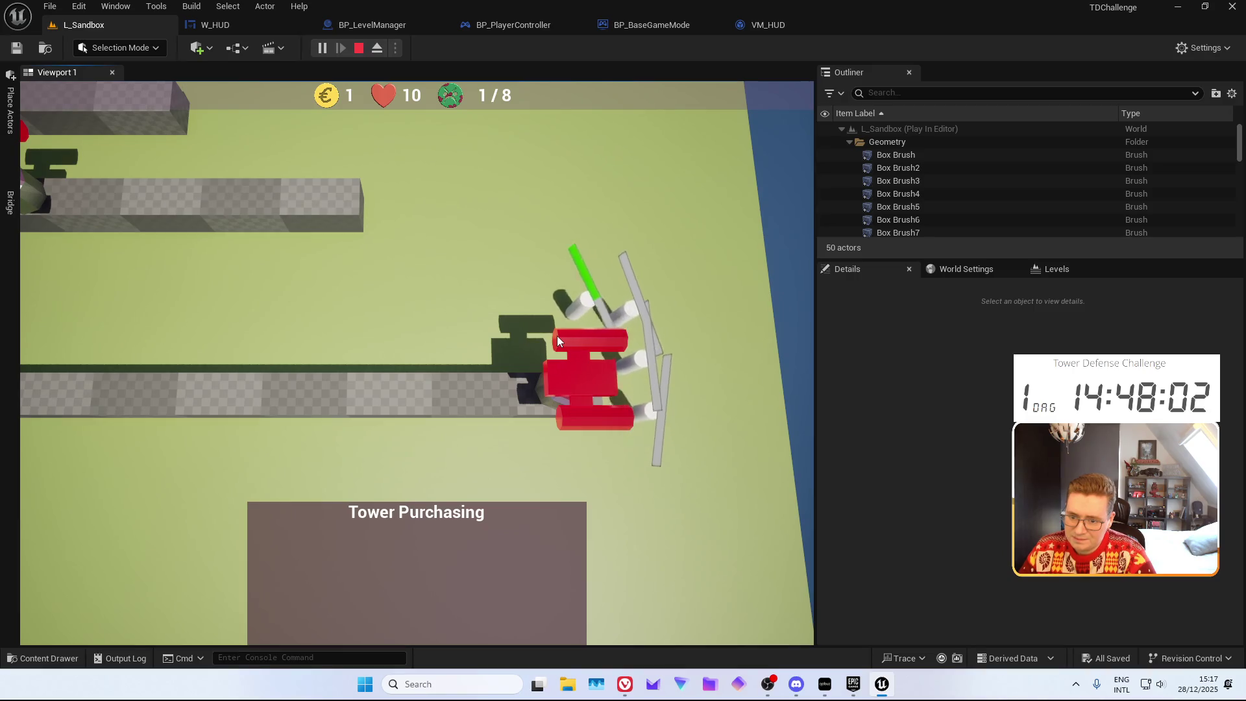
{"action": "key", "text": "a"}
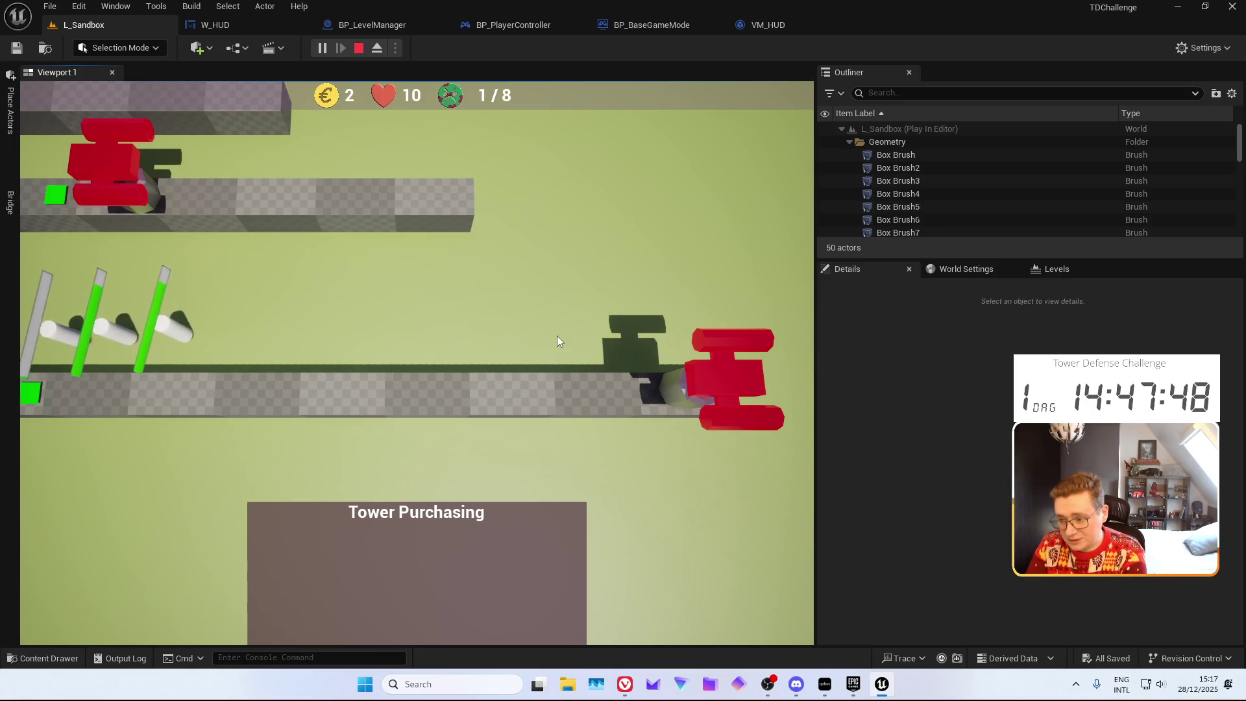
{"action": "key", "text": "a"}
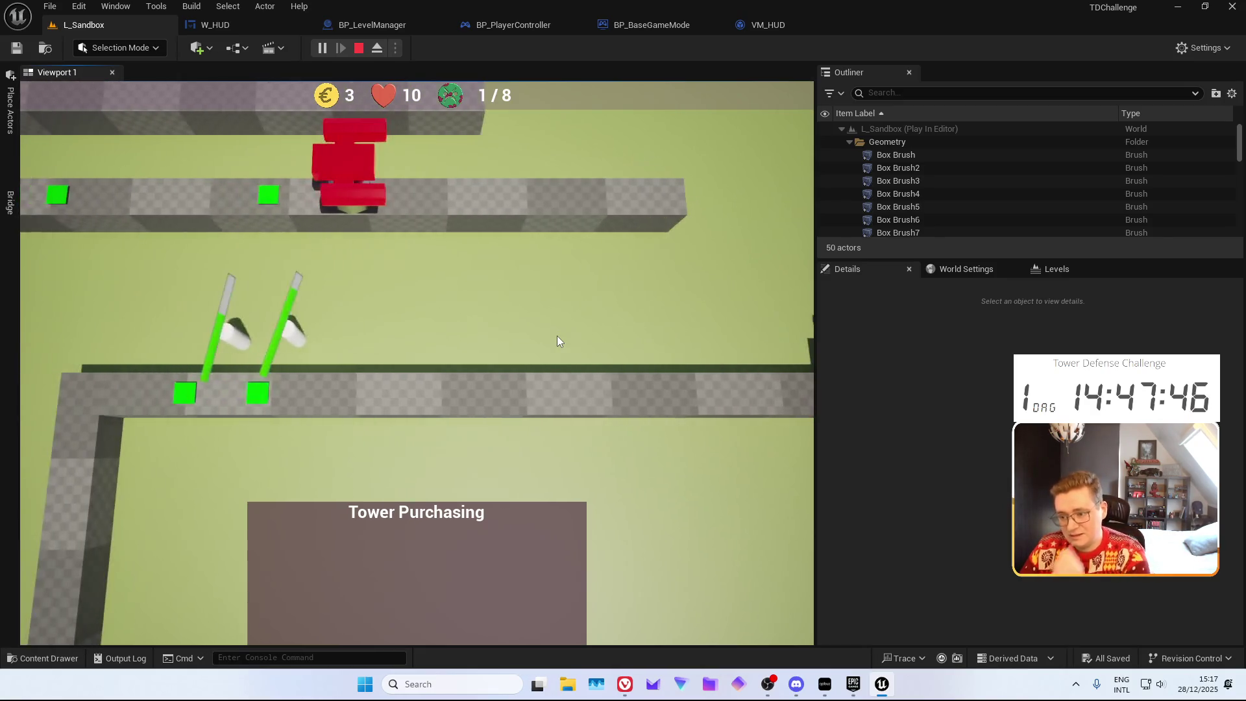
{"action": "key", "text": "a"}
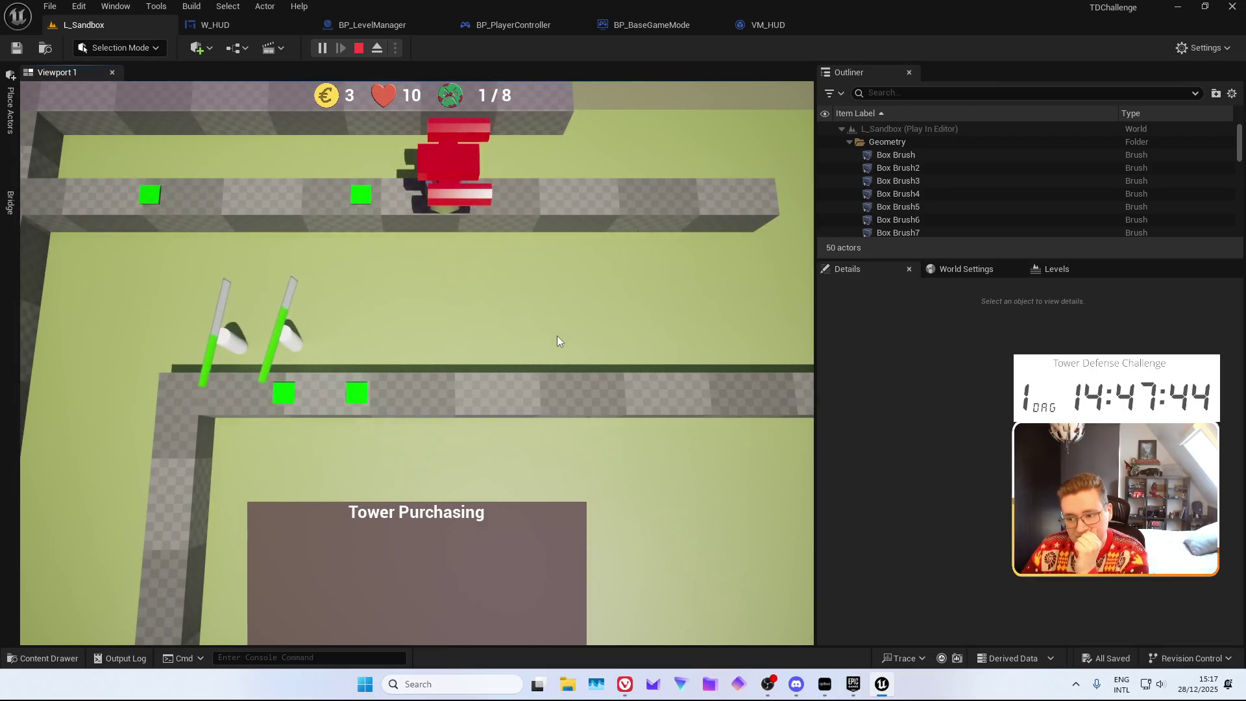
{"action": "key", "text": "a"}
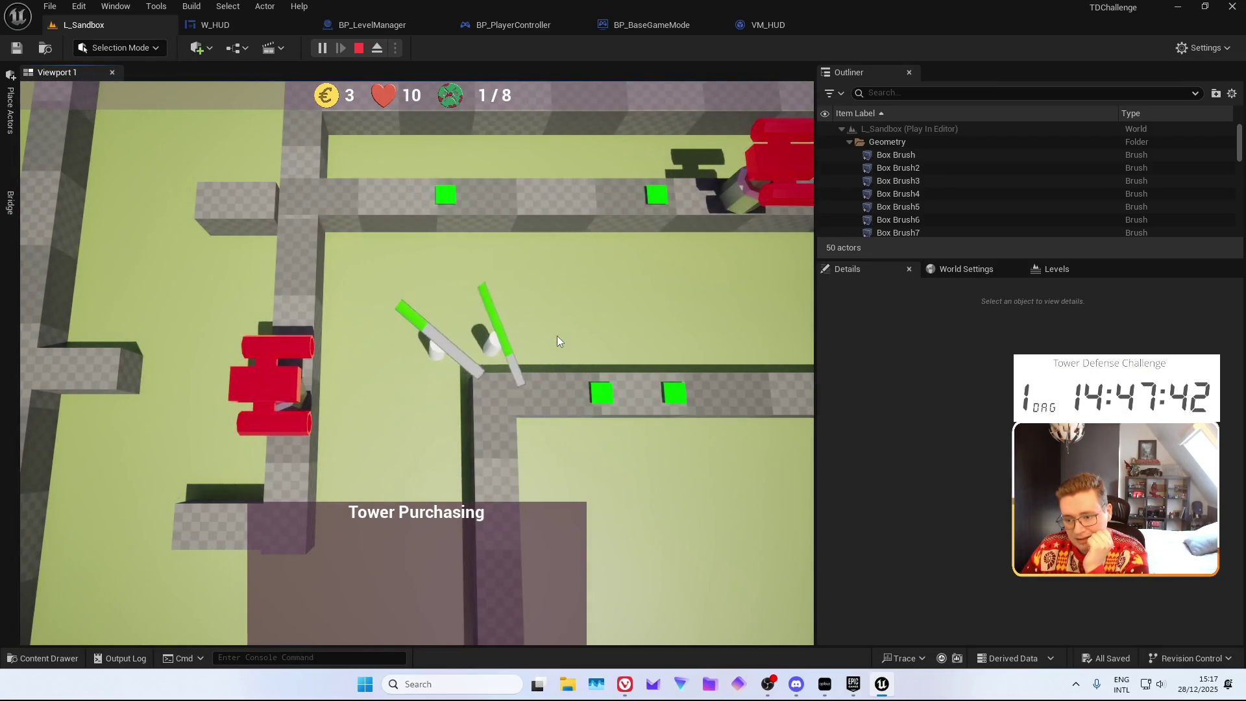
{"action": "key", "text": "s"}
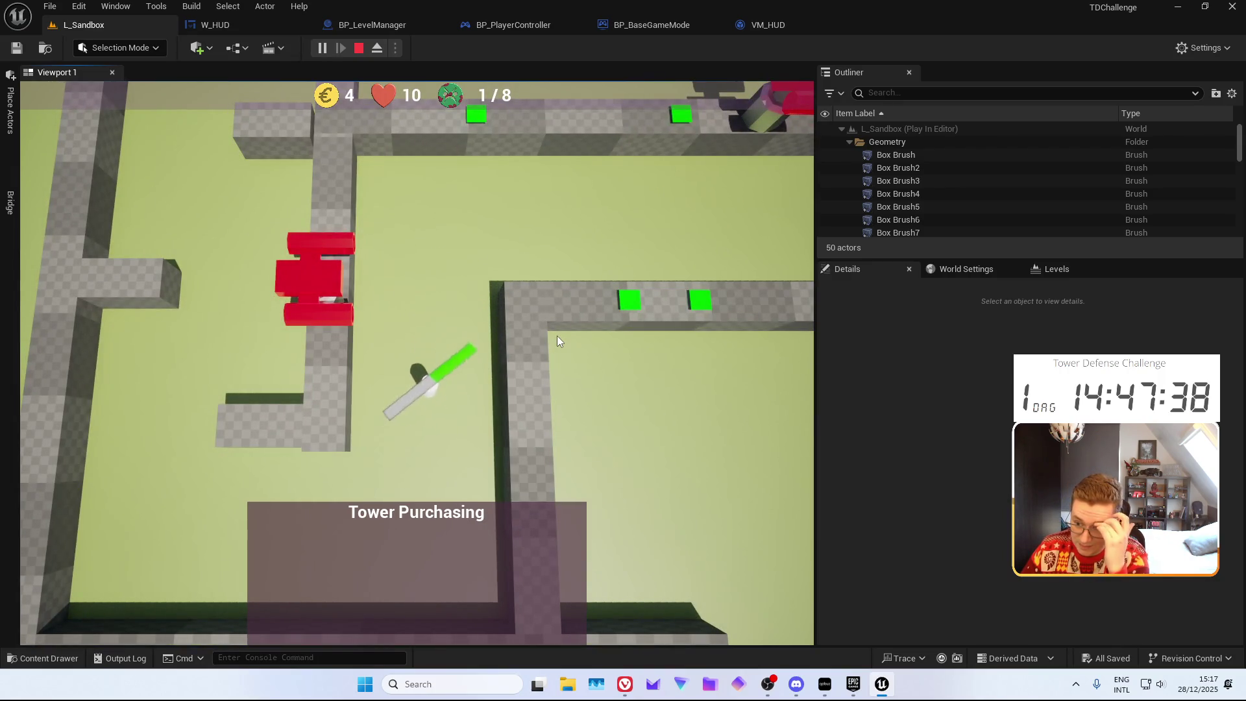
{"action": "key", "text": "s"}
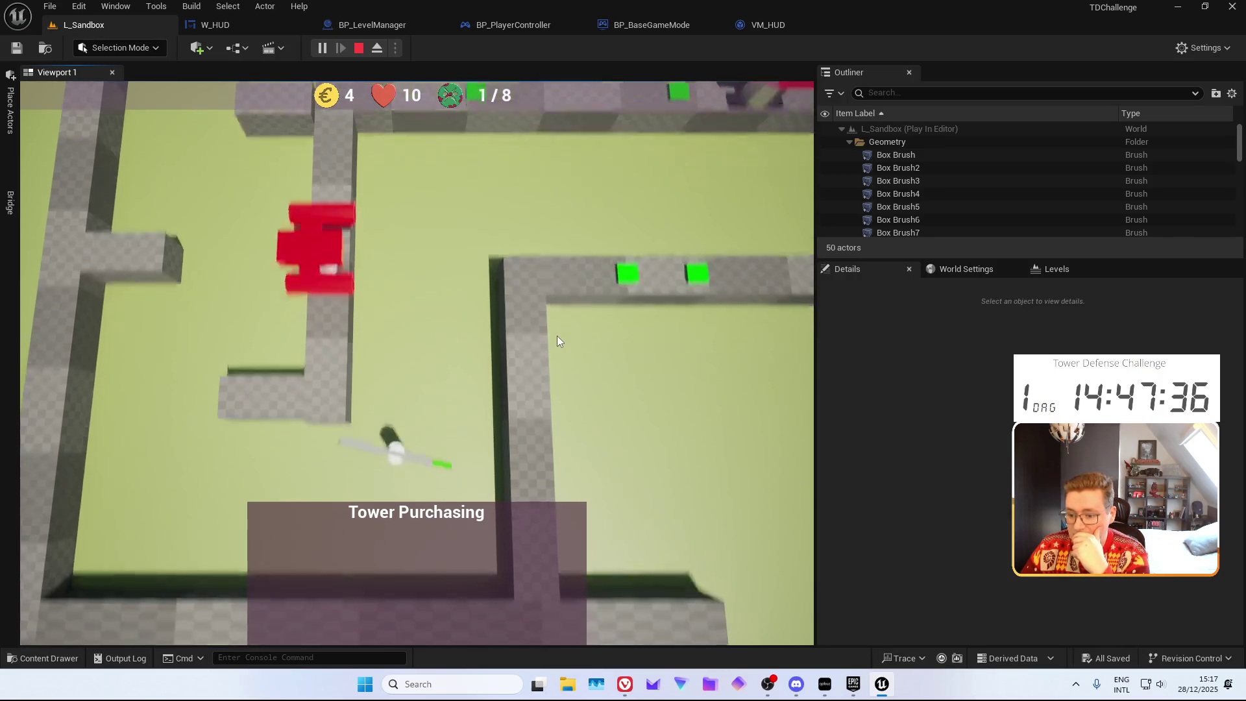
{"action": "key", "text": "a"}
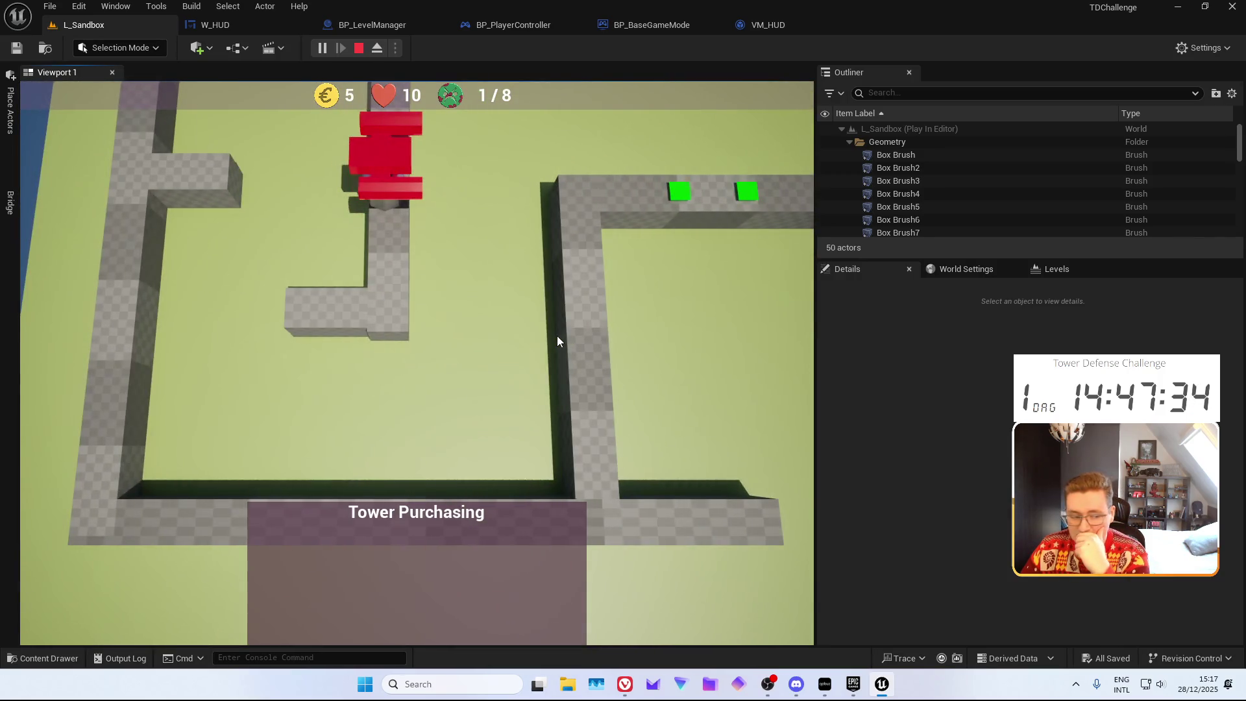
{"action": "key", "text": "w"}
{"action": "key", "text": "d"}
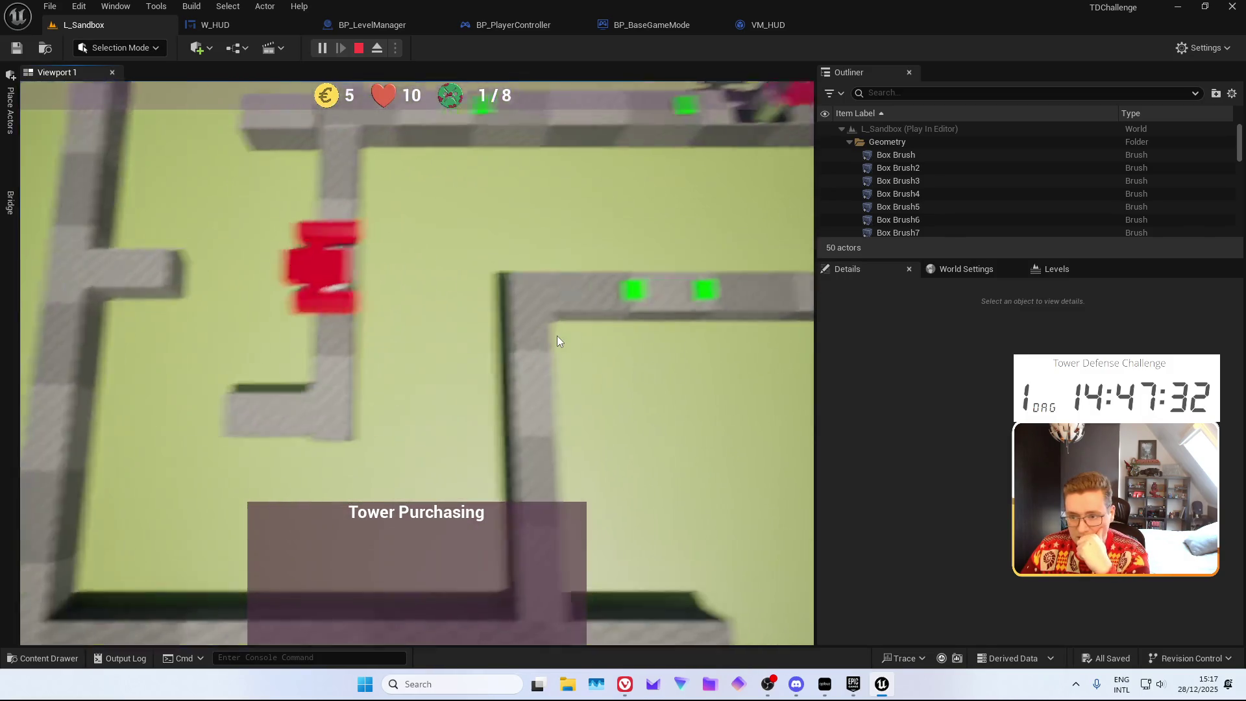
{"action": "key", "text": "s"}
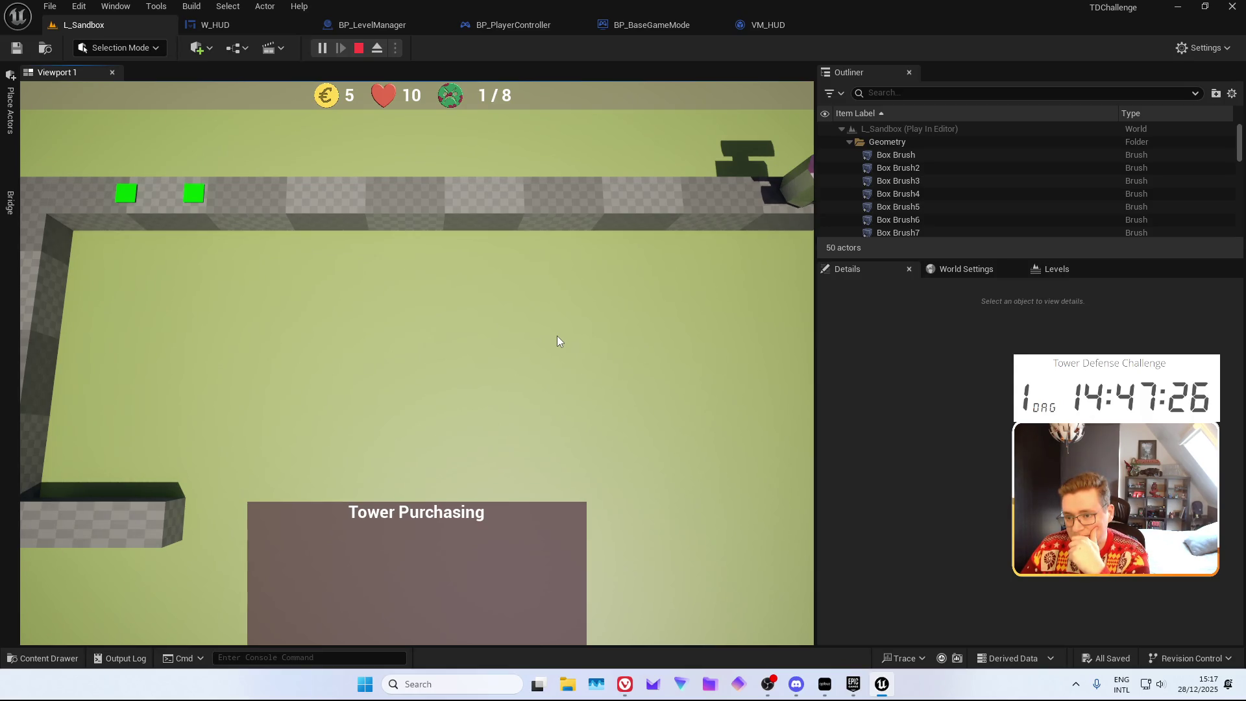
{"action": "key", "text": "w"}
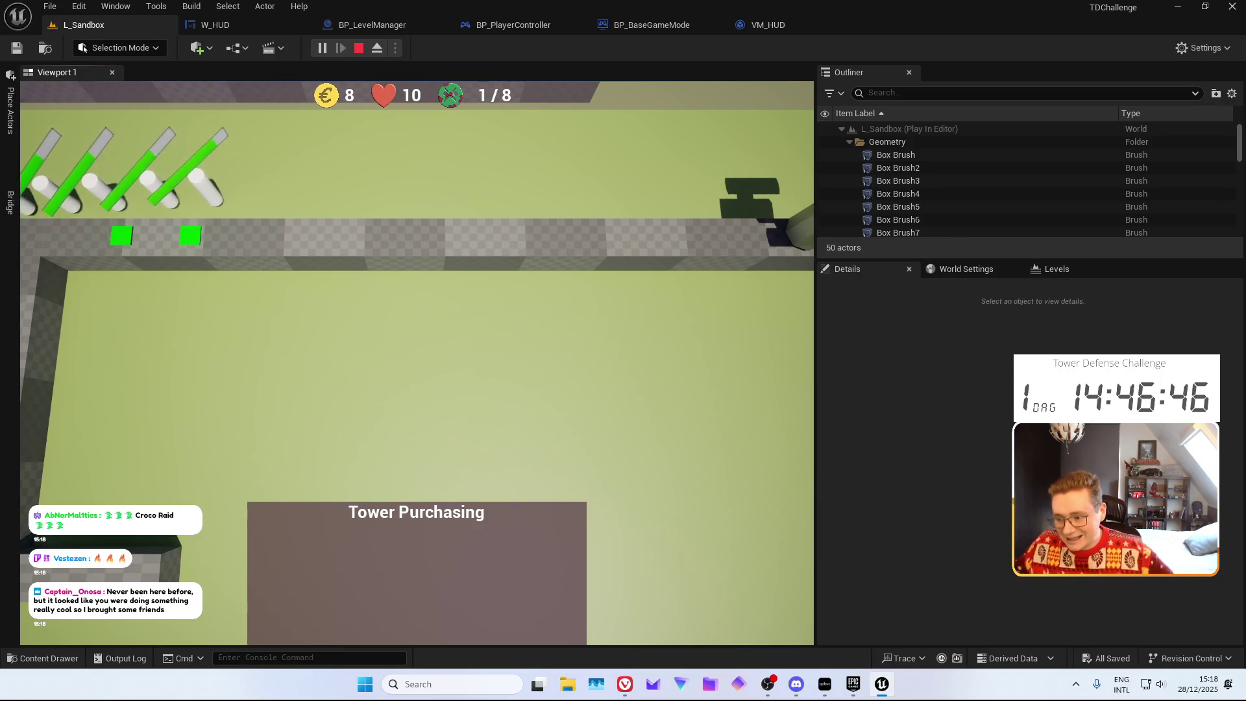
Keep playing until gold reaches 12, then stop the session with Escape
{"action": "scroll", "coordinate": [652, 300], "scroll_direction": "down", "scroll_amount": 3}
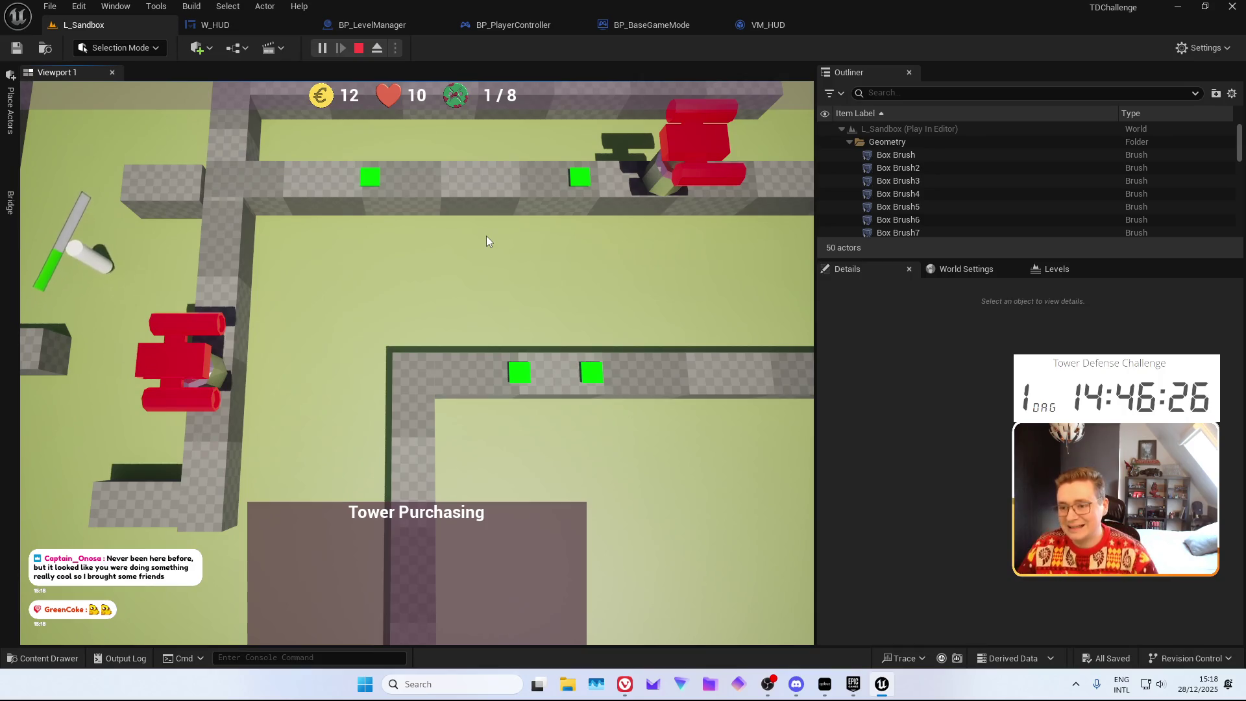
{"action": "key", "text": "w"}
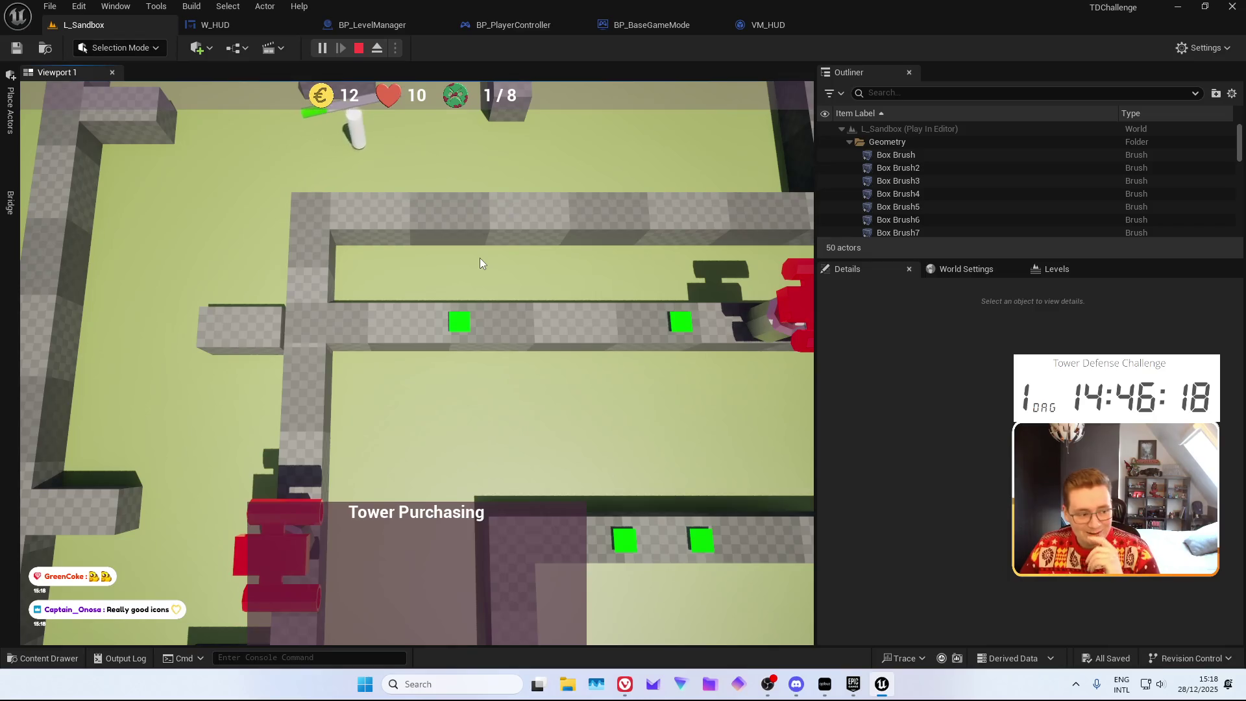
{"action": "key", "text": "w"}
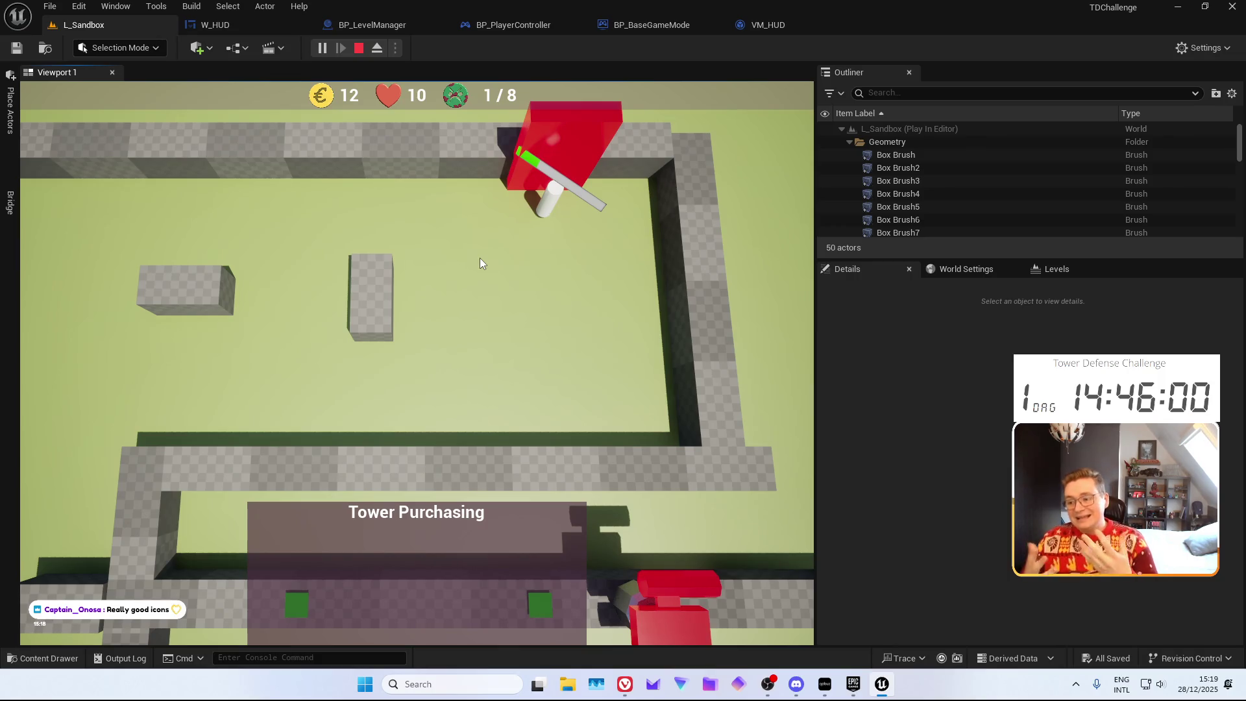
{"action": "key", "text": "Escape"}
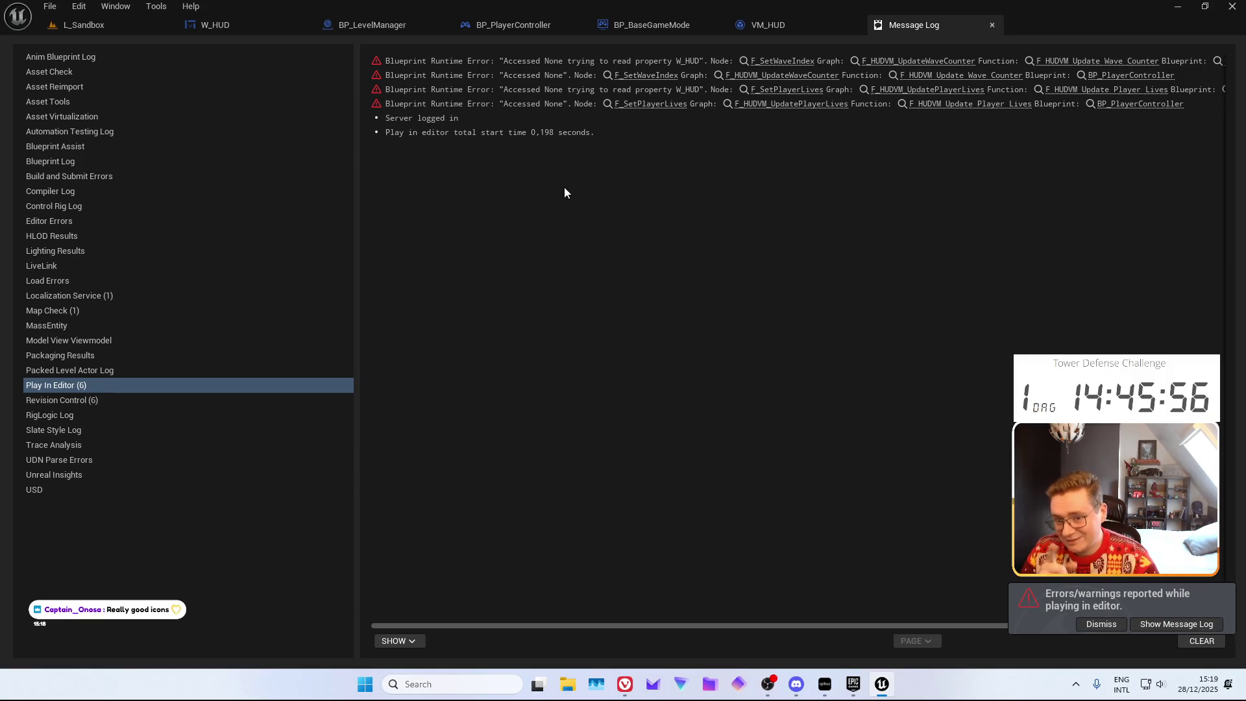
Return to the L_Sandbox level editor and zoom out over the whole level
{"action": "left_click", "coordinate": [81, 25]}
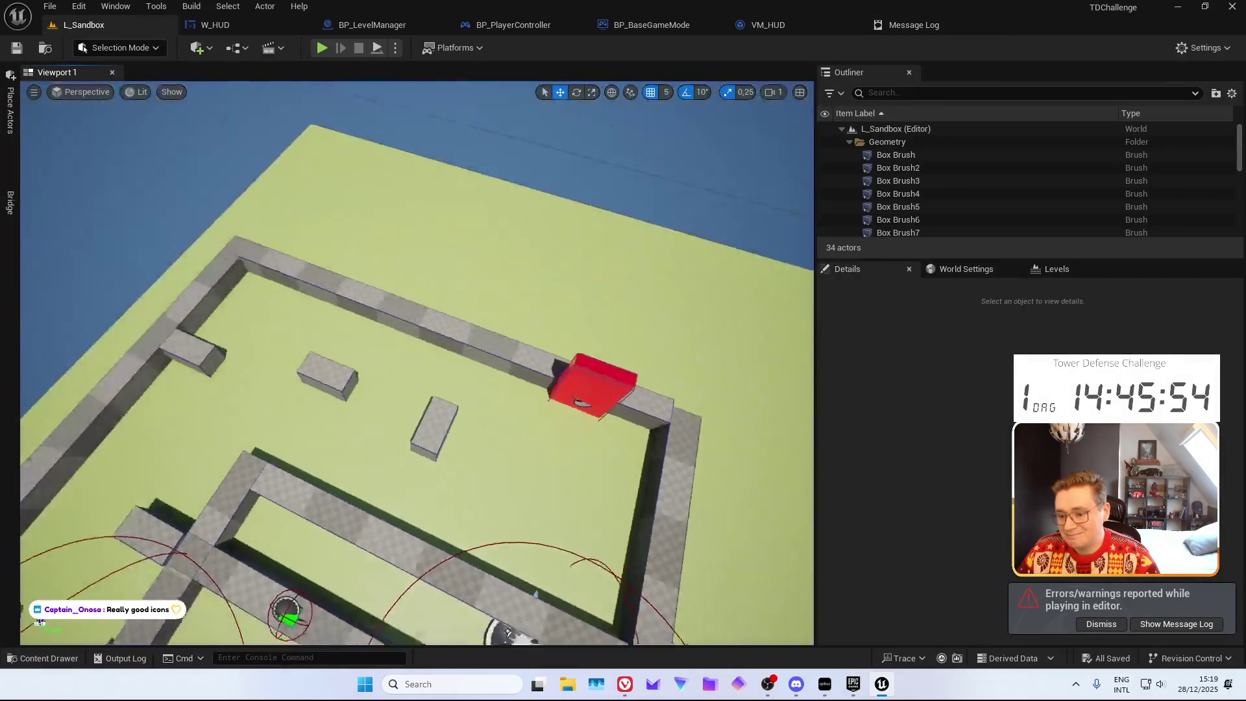
{"action": "scroll", "coordinate": [416, 364], "scroll_direction": "down", "scroll_amount": 10}
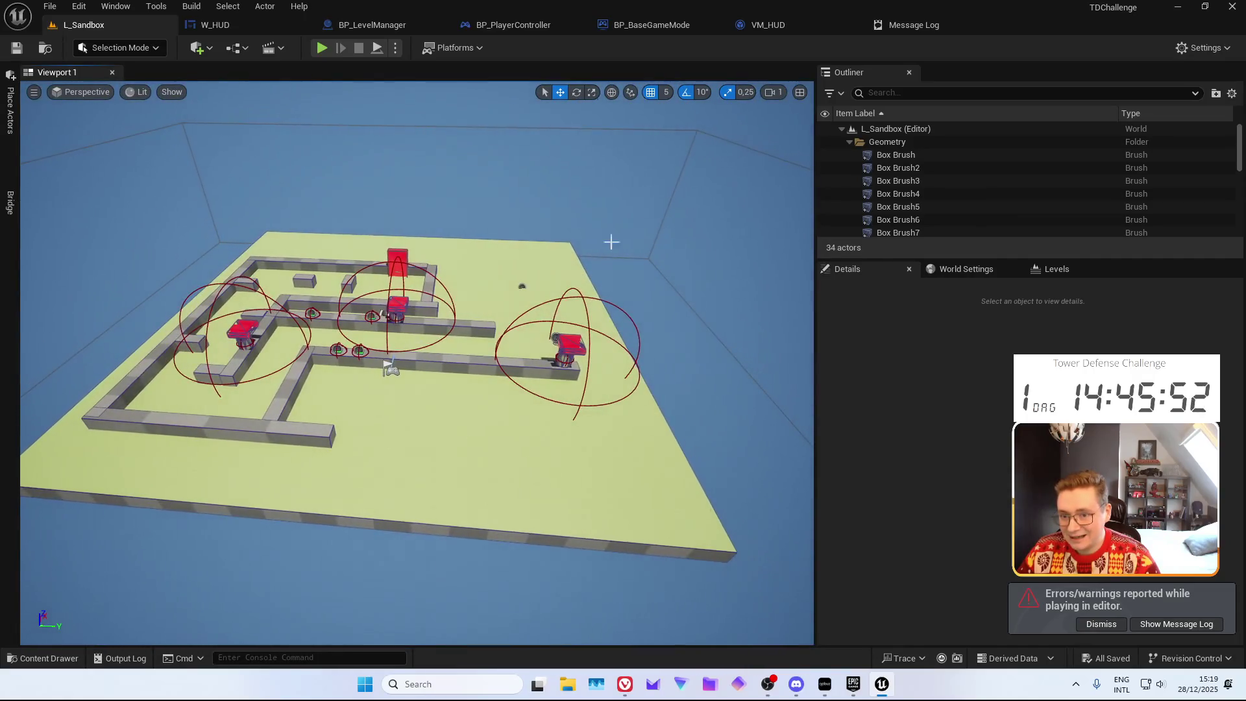
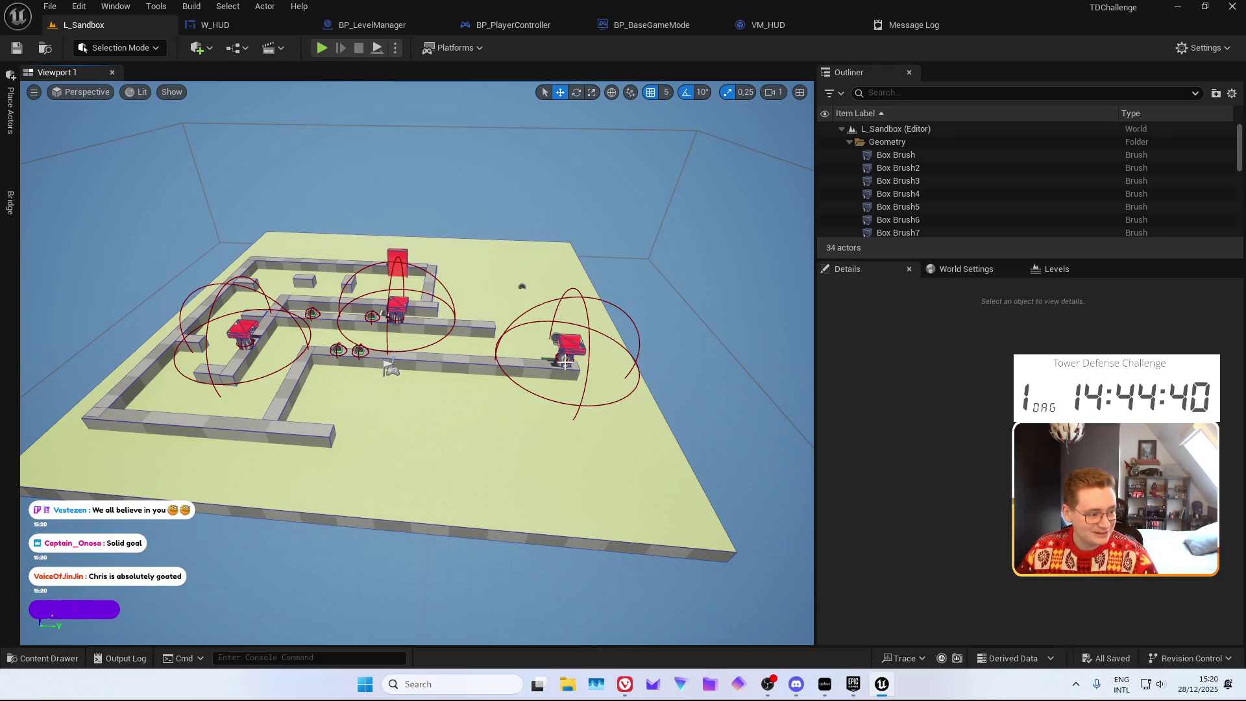
Orbit the level viewport to inspect the maze from several angles
{"action": "left_click_drag", "start_coordinate": [385, 348], "coordinate": [385, 279]}
{"action": "mouse_move", "coordinate": [394, 370]}
{"action": "left_mouse_down"}
{"action": "mouse_move", "coordinate": [394, 415]}
{"action": "mouse_move", "coordinate": [394, 375]}
{"action": "left_mouse_up"}
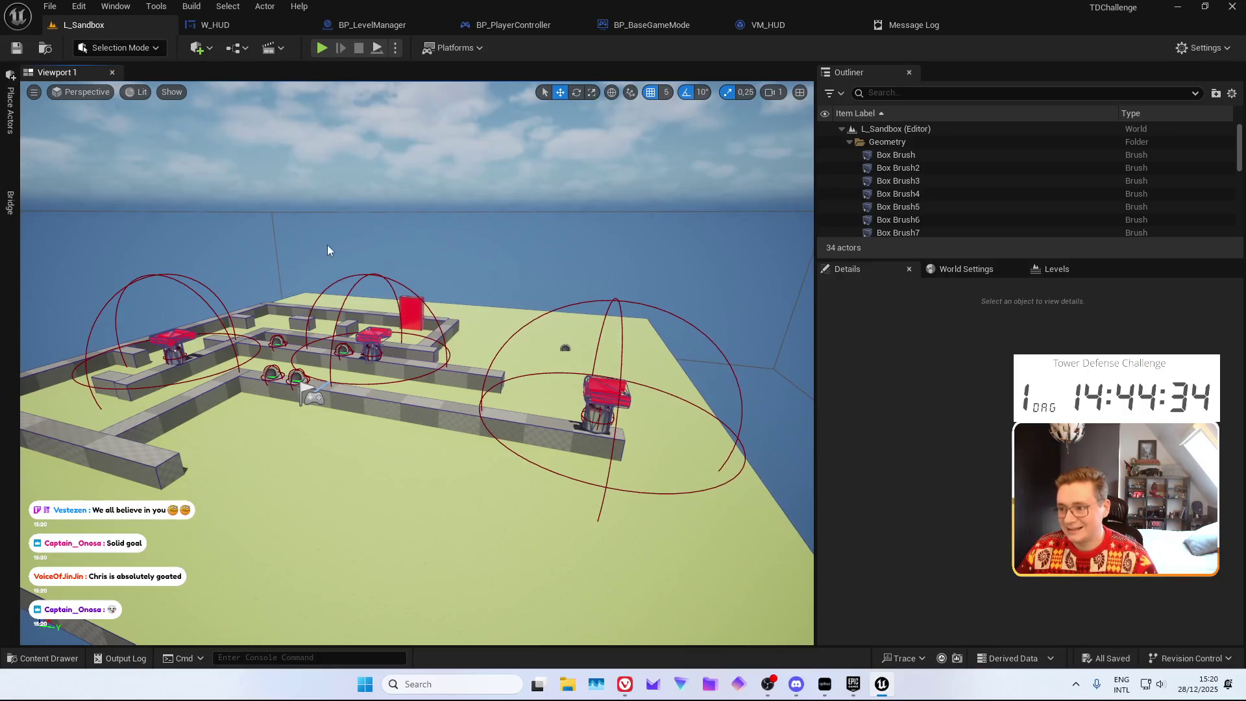
{"action": "left_click_drag", "start_coordinate": [311, 209], "coordinate": [312, 272]}
{"action": "mouse_move", "coordinate": [273, 193]}
{"action": "left_mouse_down"}
{"action": "mouse_move", "coordinate": [273, 169]}
{"action": "mouse_move", "coordinate": [273, 194]}
{"action": "left_mouse_up"}
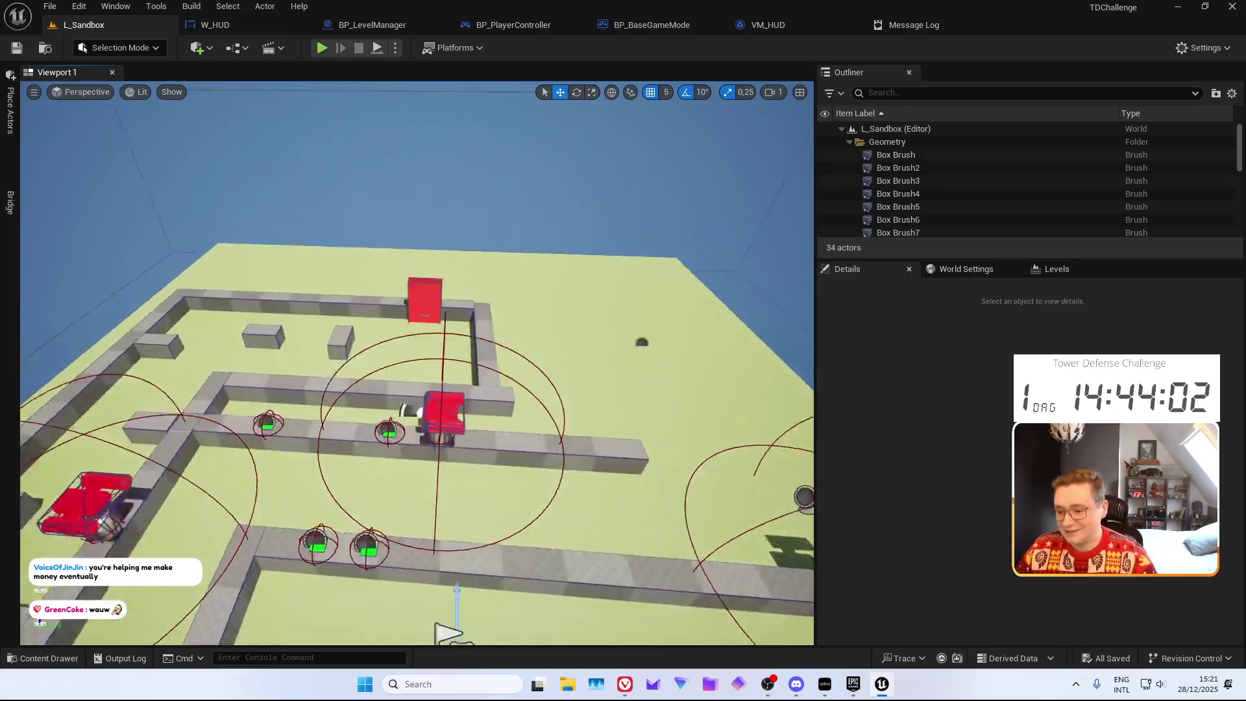
{"action": "left_click_drag", "start_coordinate": [747, 389], "coordinate": [778, 410]}
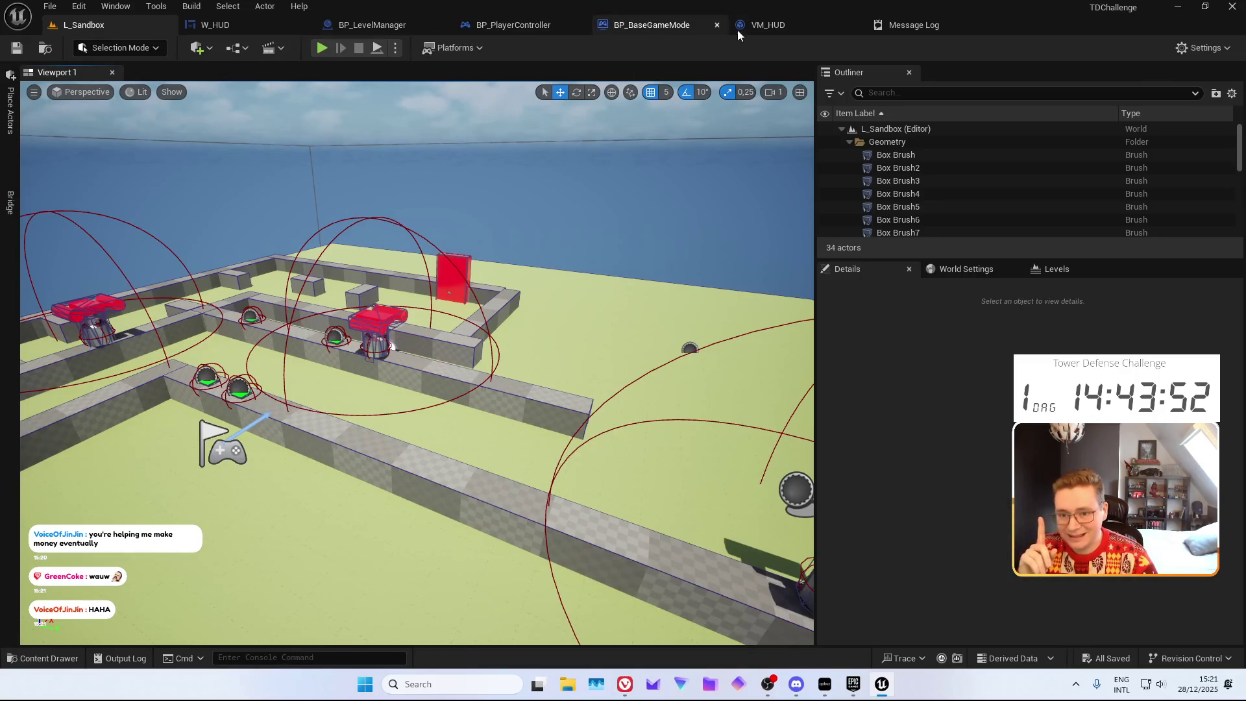
Delete the wave-counter comment block and its nodes from BP_LevelManager
{"action": "left_click", "coordinate": [764, 30]}
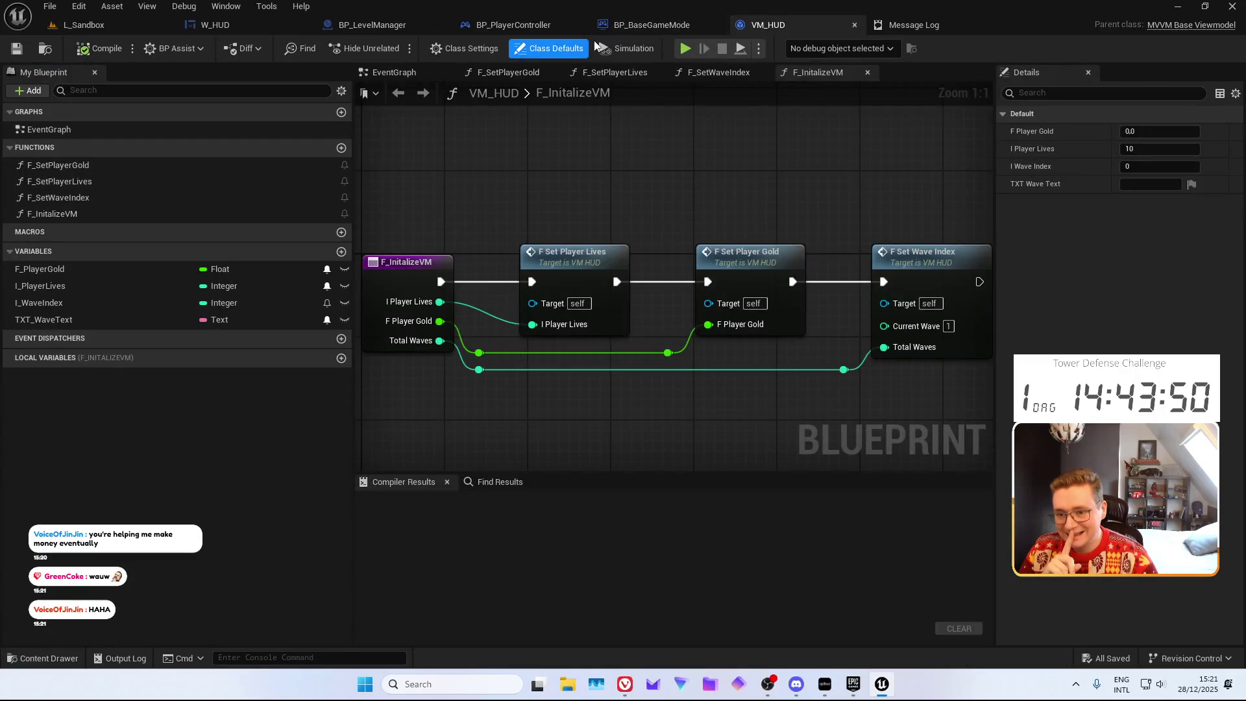
{"action": "left_click", "coordinate": [512, 26]}
{"action": "left_click", "coordinate": [370, 26]}
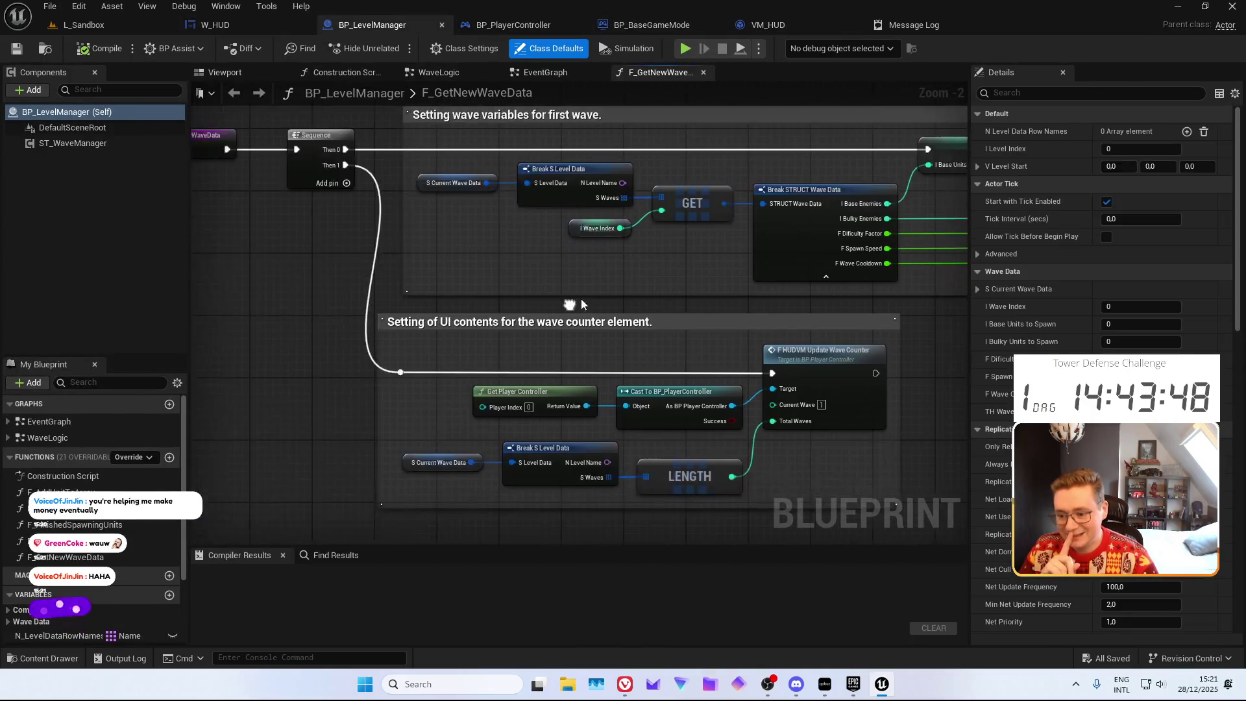
{"action": "left_click_drag", "start_coordinate": [334, 316], "coordinate": [487, 362]}
{"action": "key", "text": "Delete"}
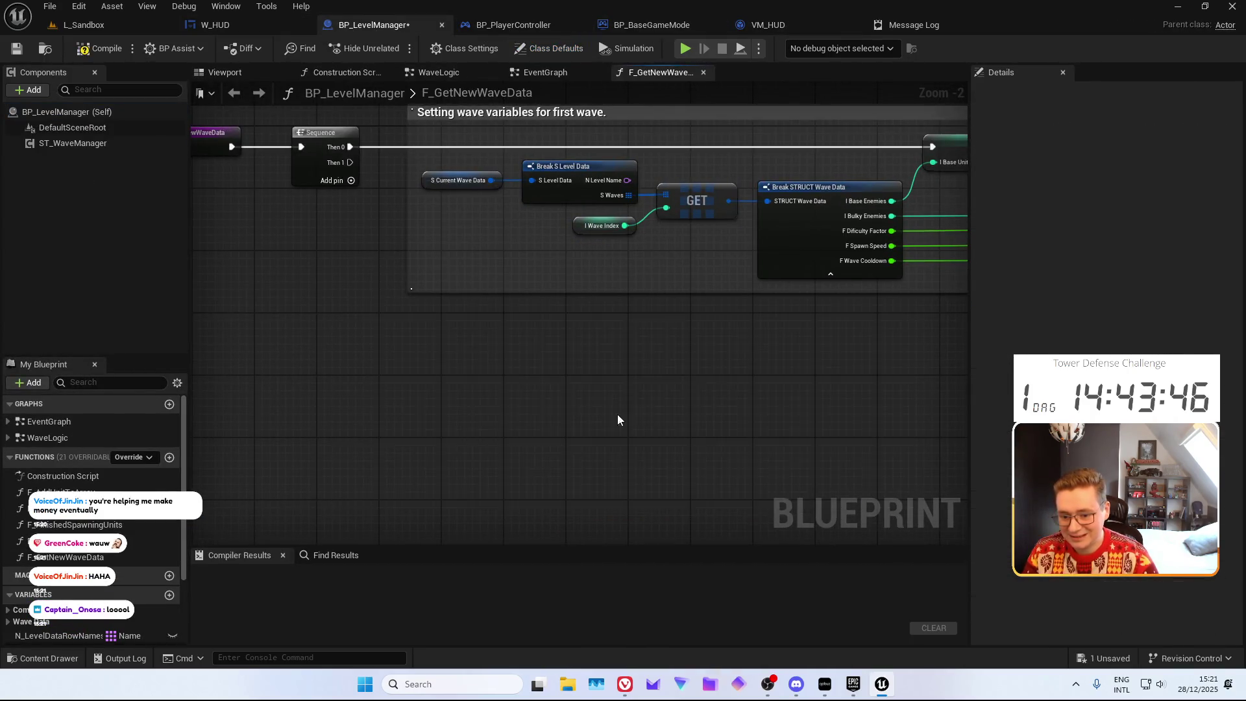
Compile and save BP_LevelManager, then play L_Sandbox in the editor
{"action": "left_click", "coordinate": [91, 48]}
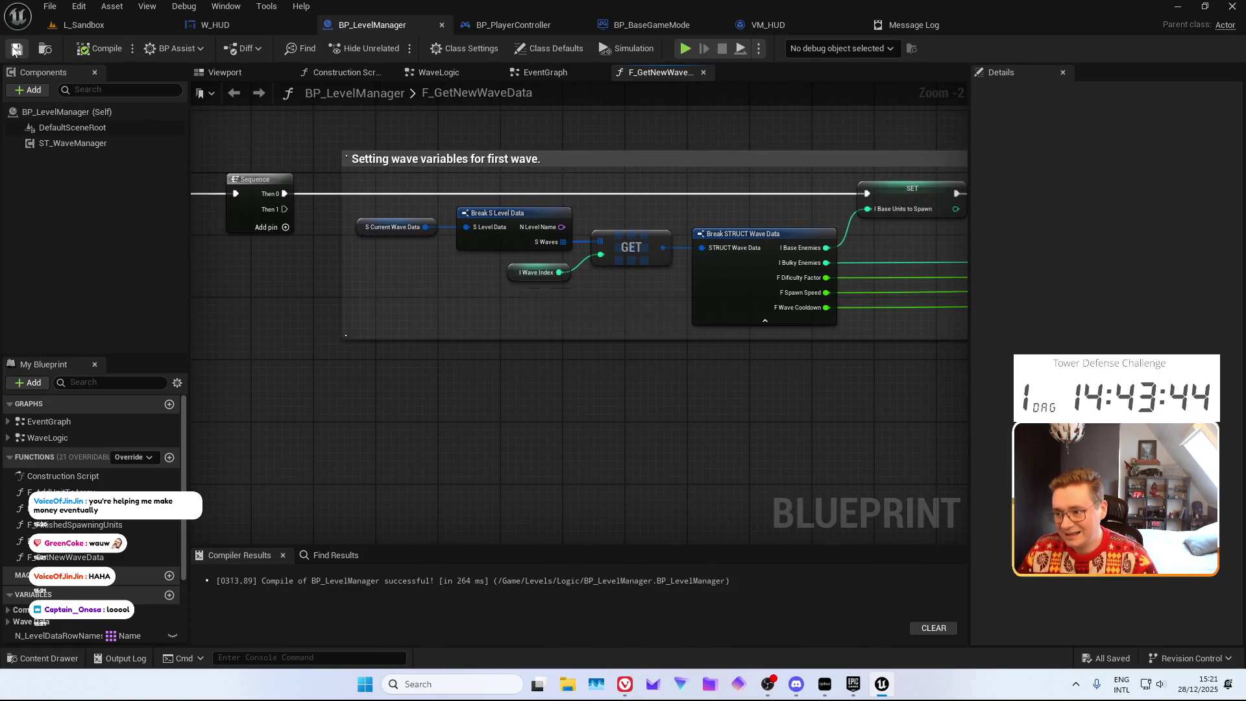
{"action": "left_click", "coordinate": [85, 25]}
{"action": "left_click", "coordinate": [323, 48]}
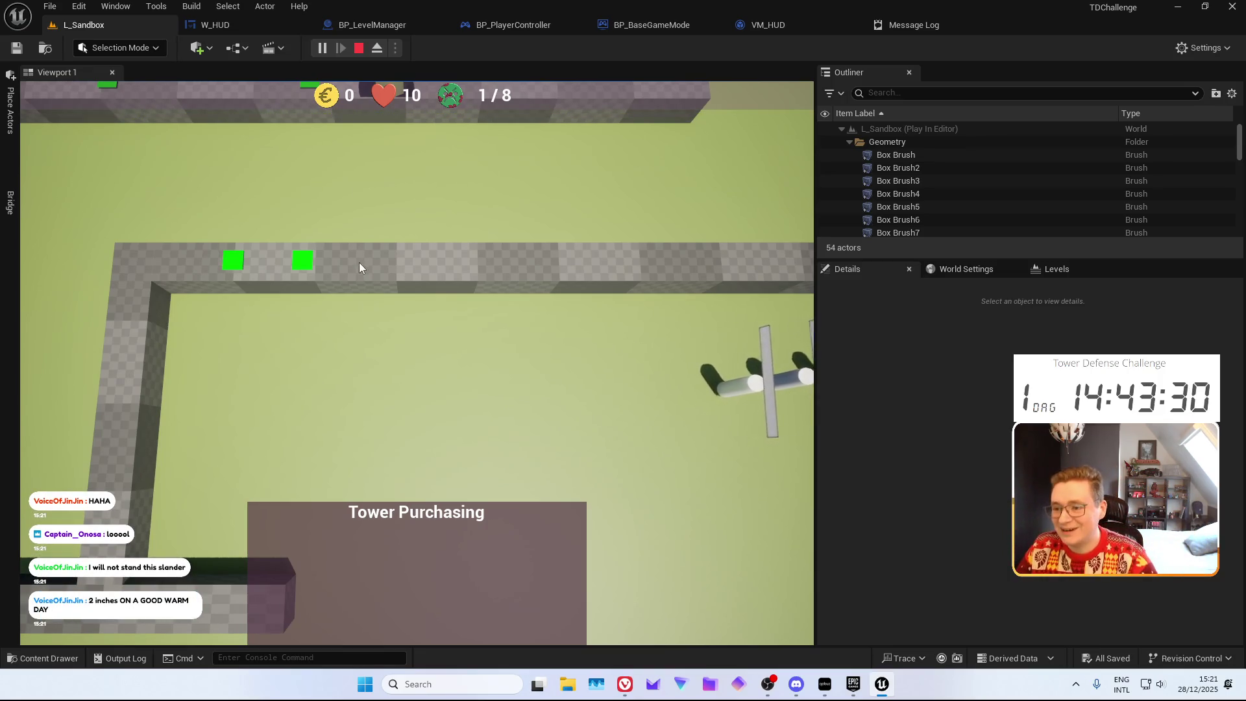
Playtest wave 1/8, panning the game camera with A/D to follow enemies, then stop play
{"action": "key", "text": "d"}
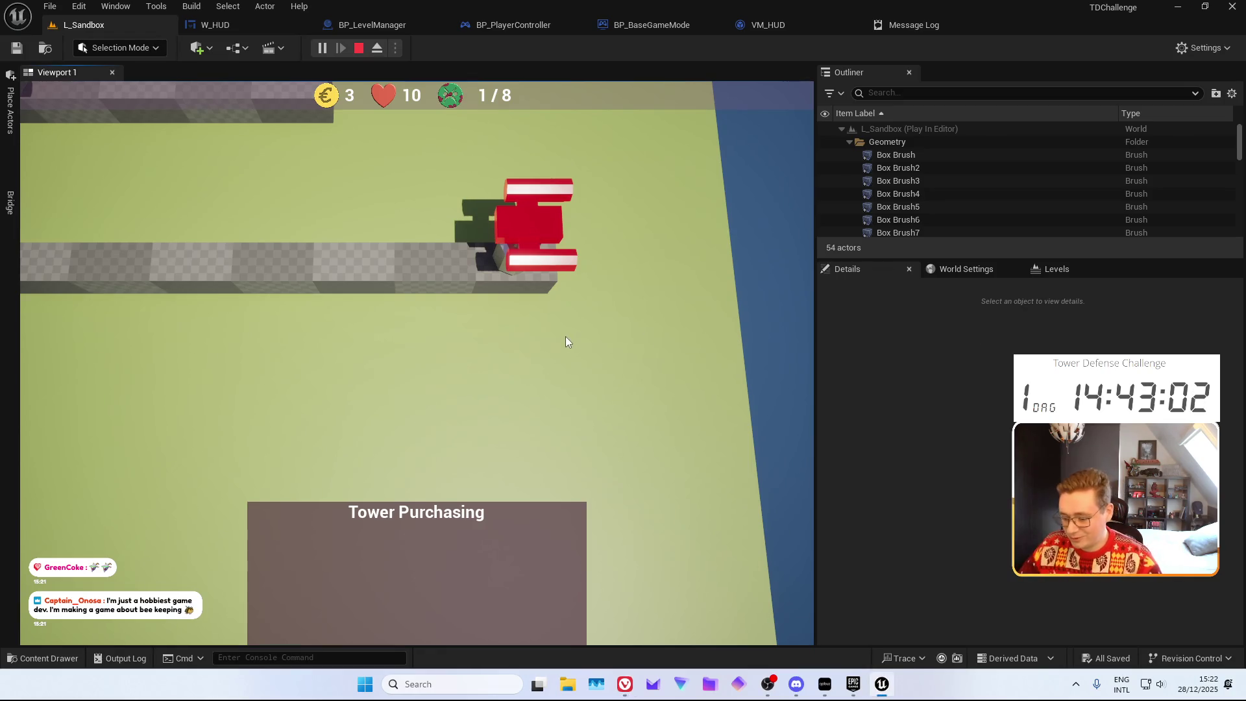
{"action": "key", "text": "d"}
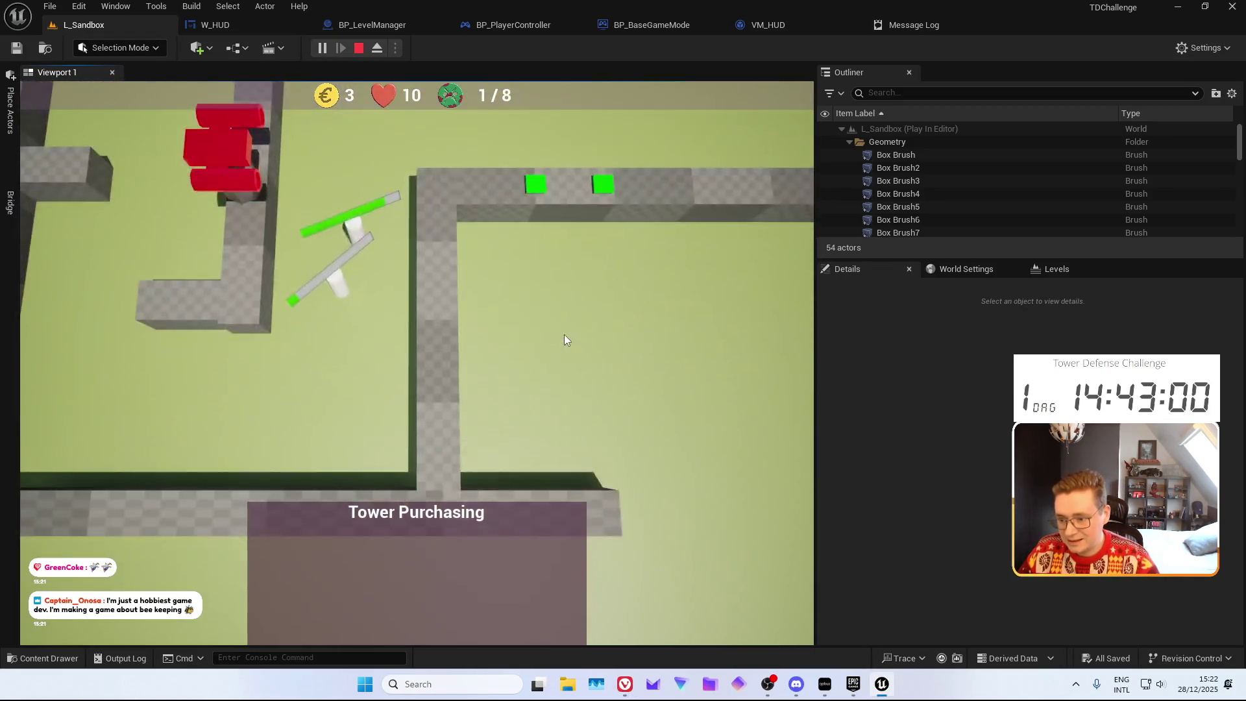
{"action": "key", "text": "a"}
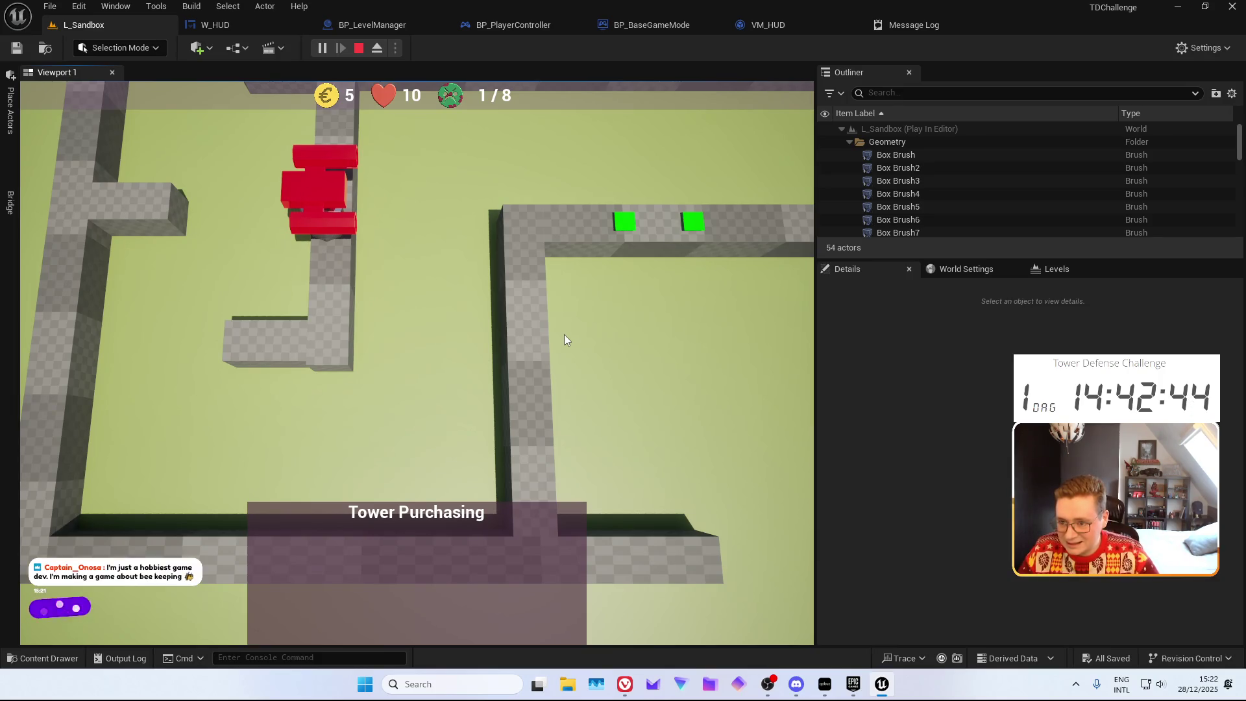
{"action": "key", "text": "d"}
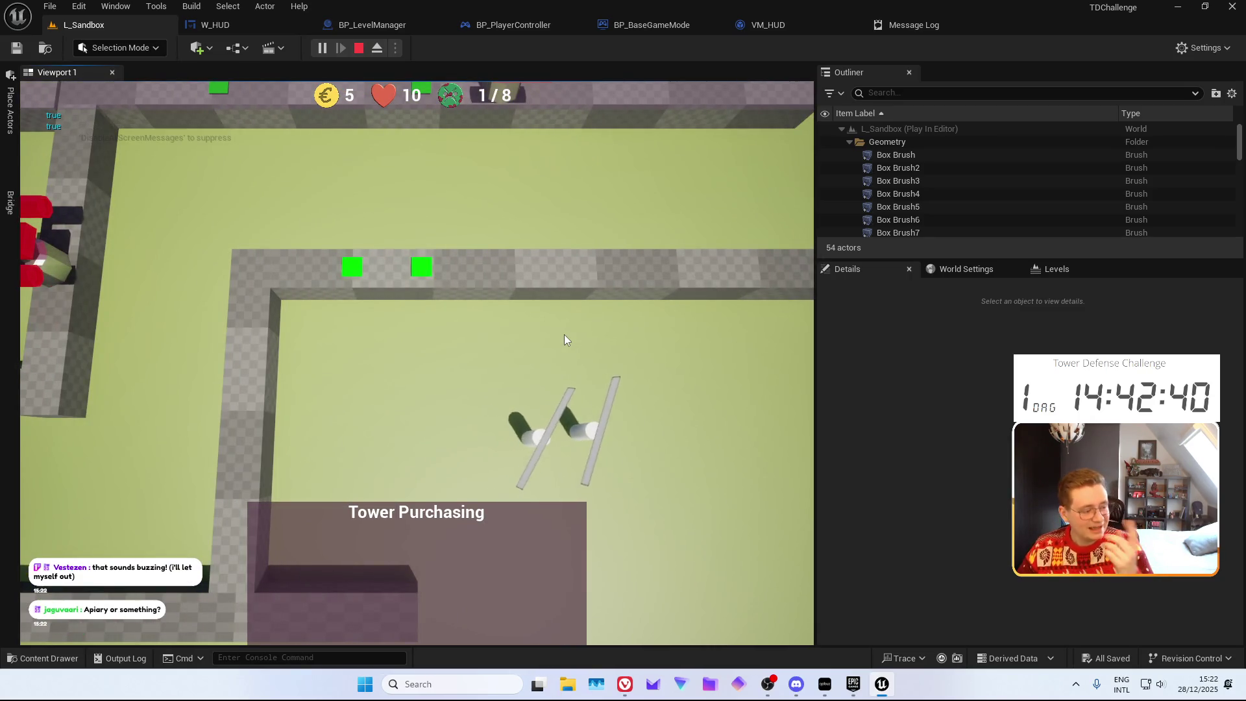
{"action": "key", "text": "d"}
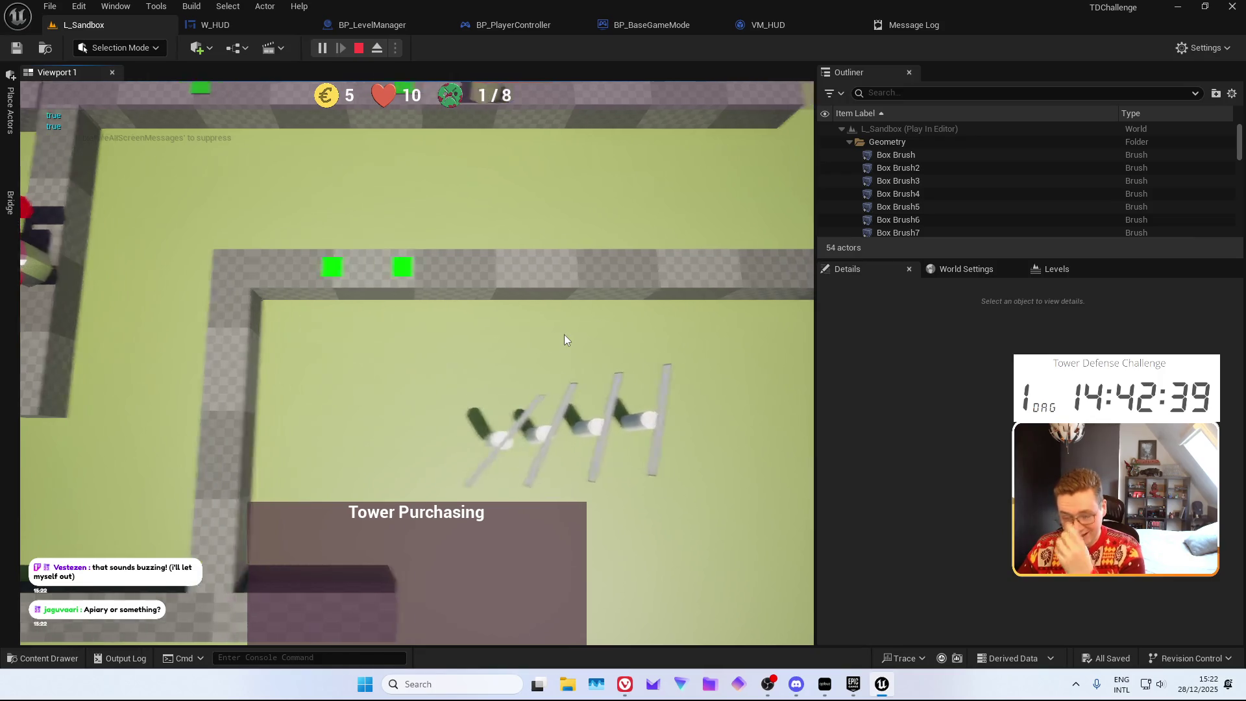
{"action": "key", "text": "d"}
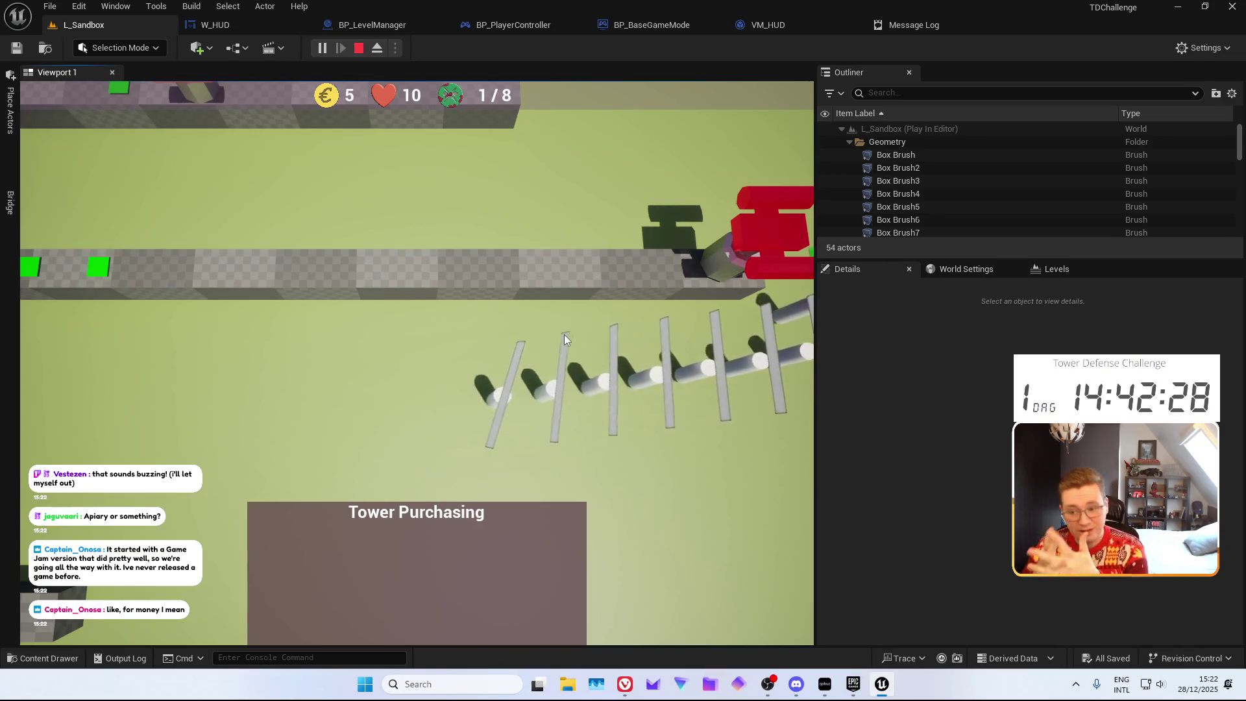
{"action": "key", "text": "d"}
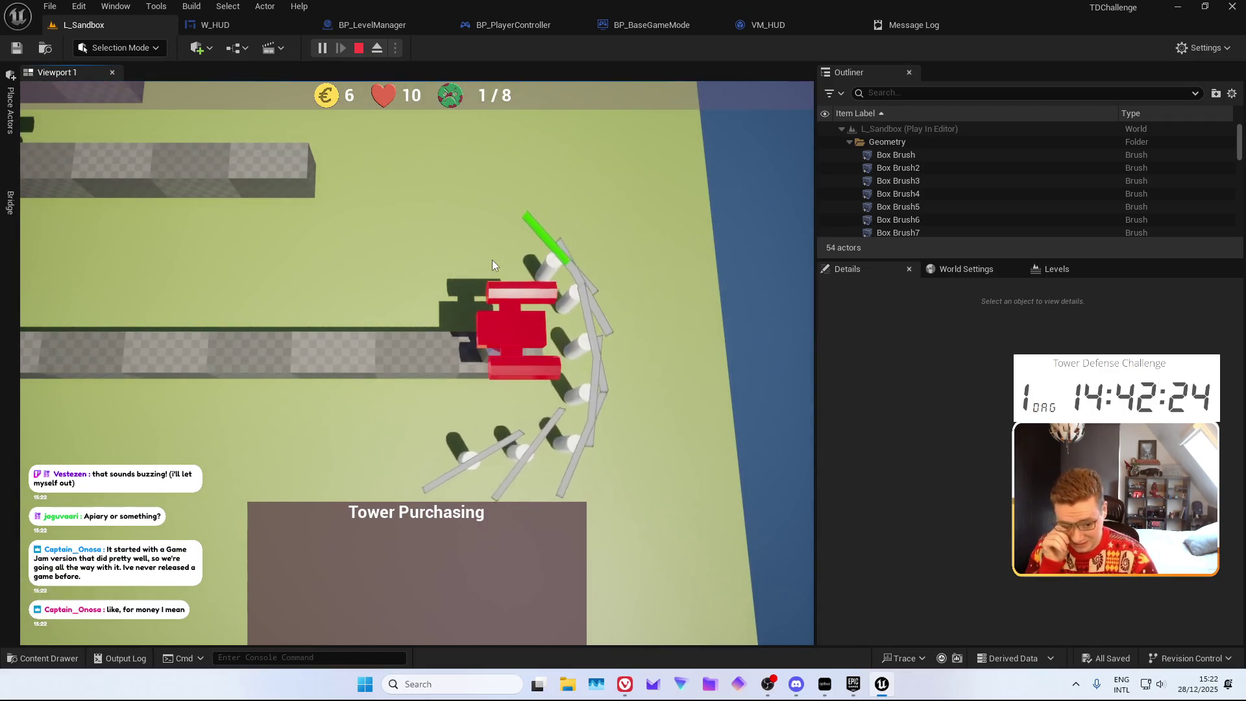
{"action": "left_click", "coordinate": [358, 48]}
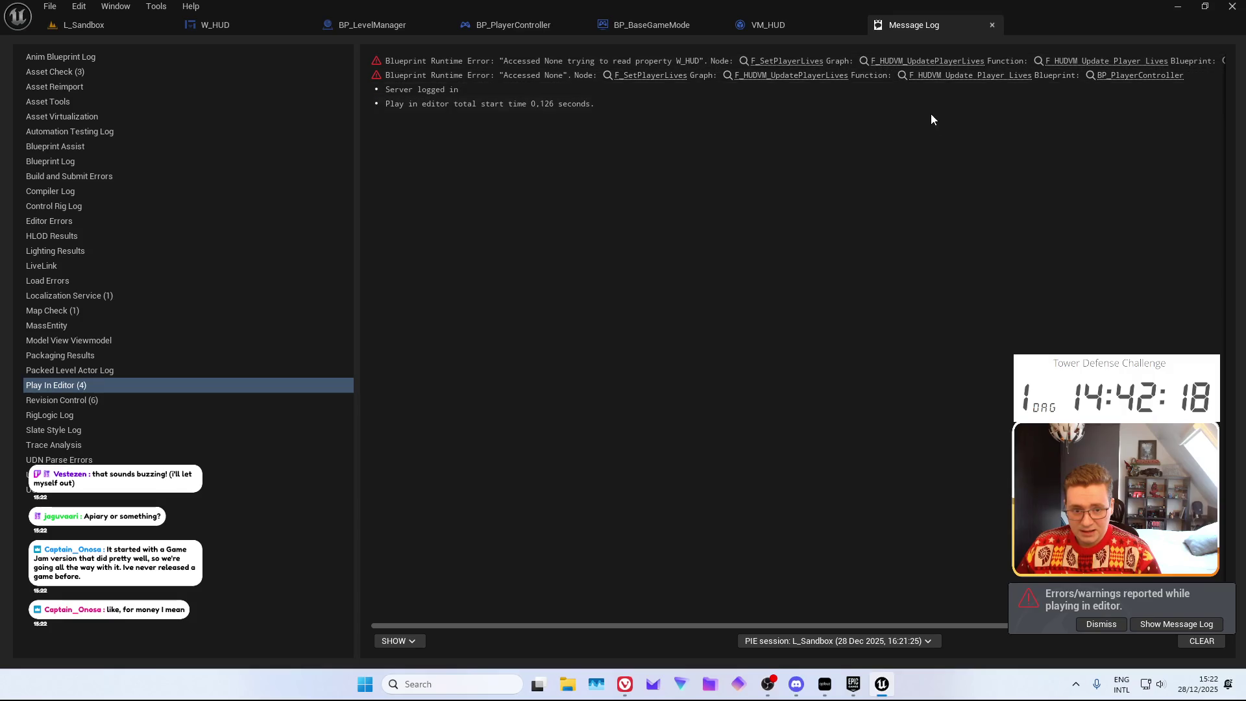
Follow the Message Log's Accessed None links to F_SetPlayerLives and the lives-update function
{"action": "left_click", "coordinate": [945, 62]}
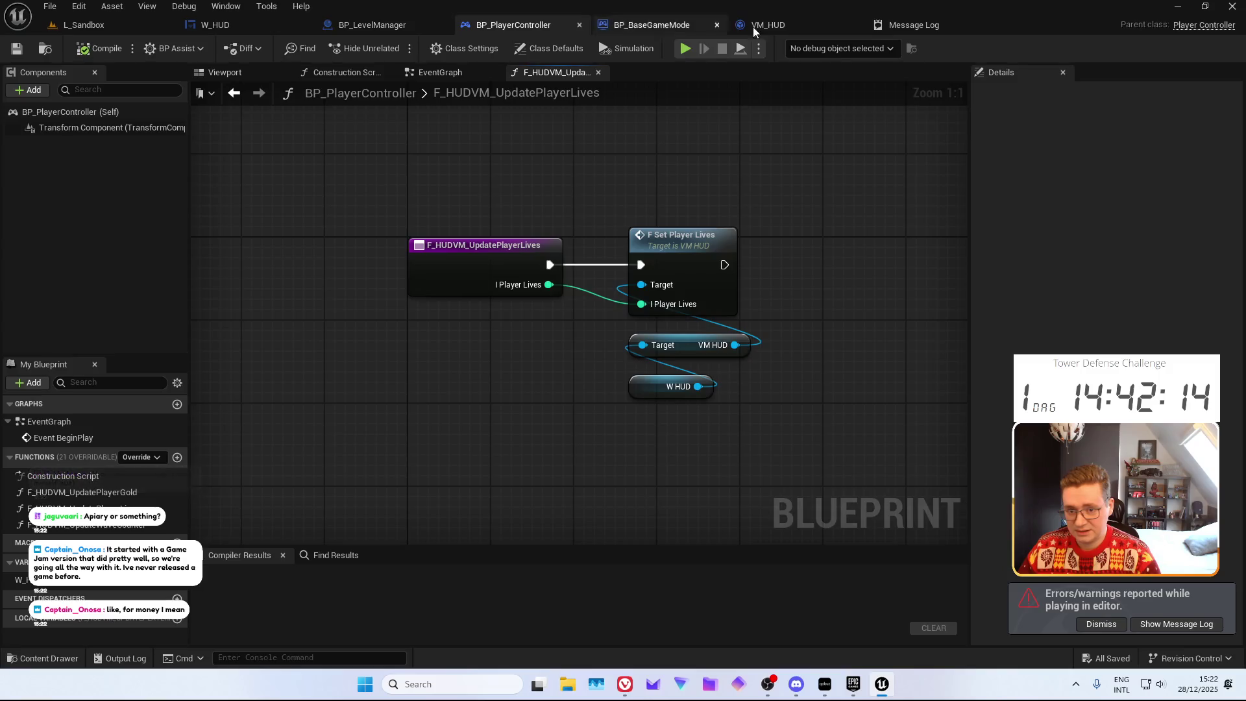
{"action": "left_click", "coordinate": [909, 24]}
{"action": "left_click", "coordinate": [804, 60]}
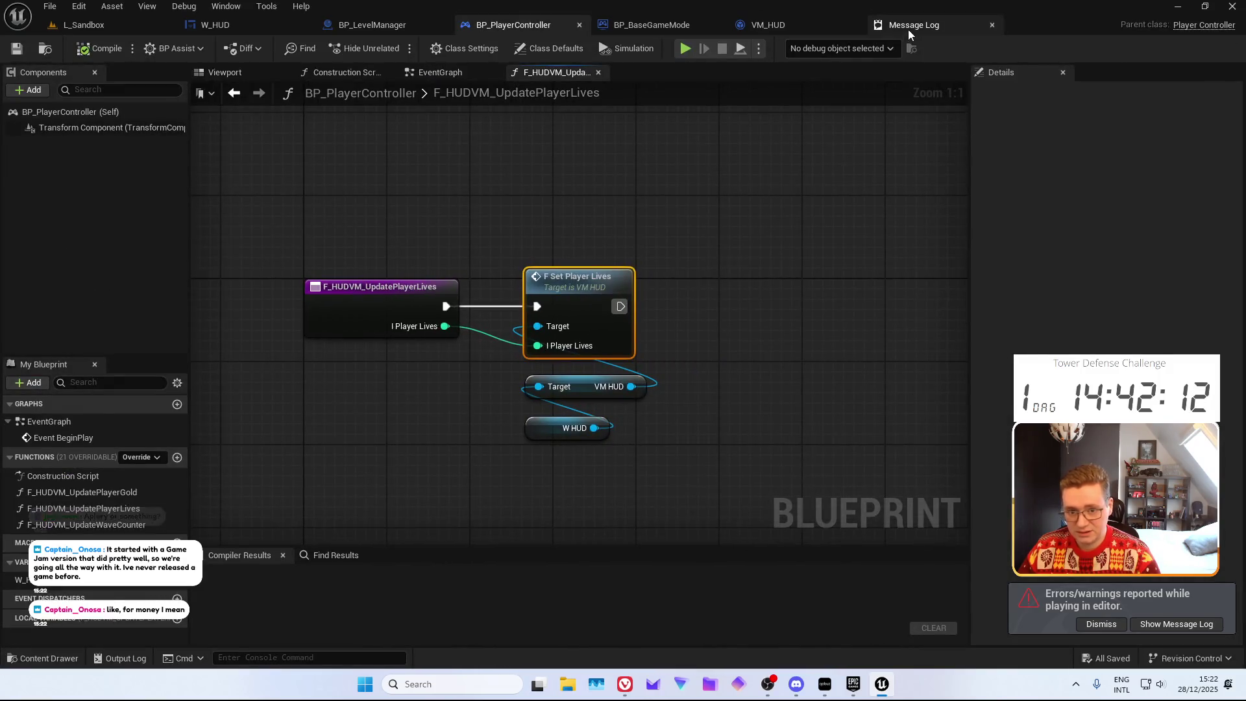
{"action": "left_click", "coordinate": [909, 29]}
{"action": "left_click_drag", "start_coordinate": [758, 623], "coordinate": [959, 626]}
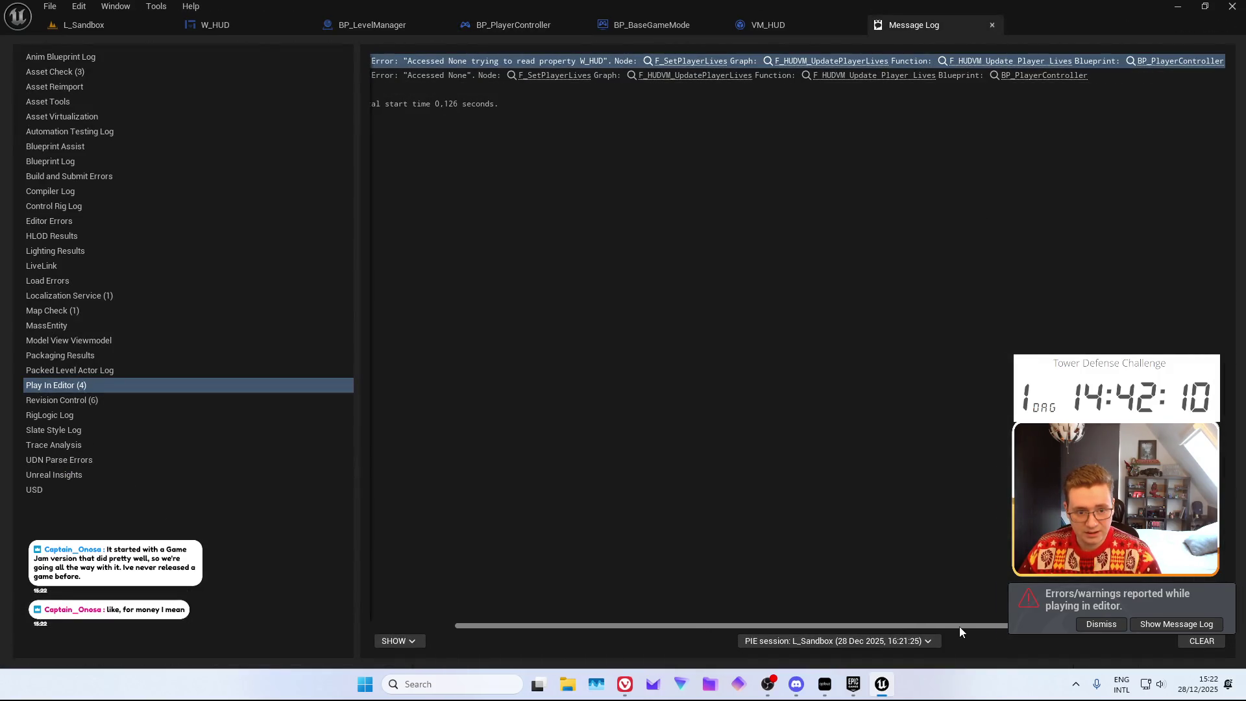
{"action": "left_click", "coordinate": [1051, 61]}
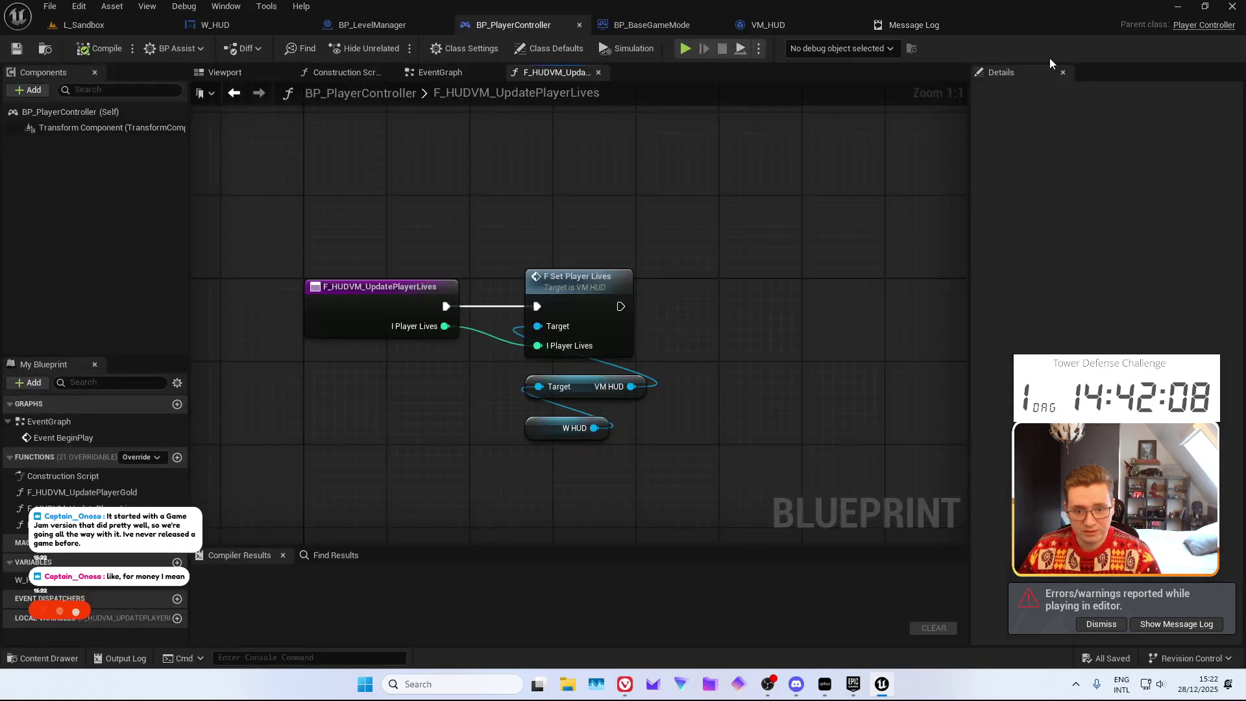
{"action": "key", "text": "ctrl+space"}
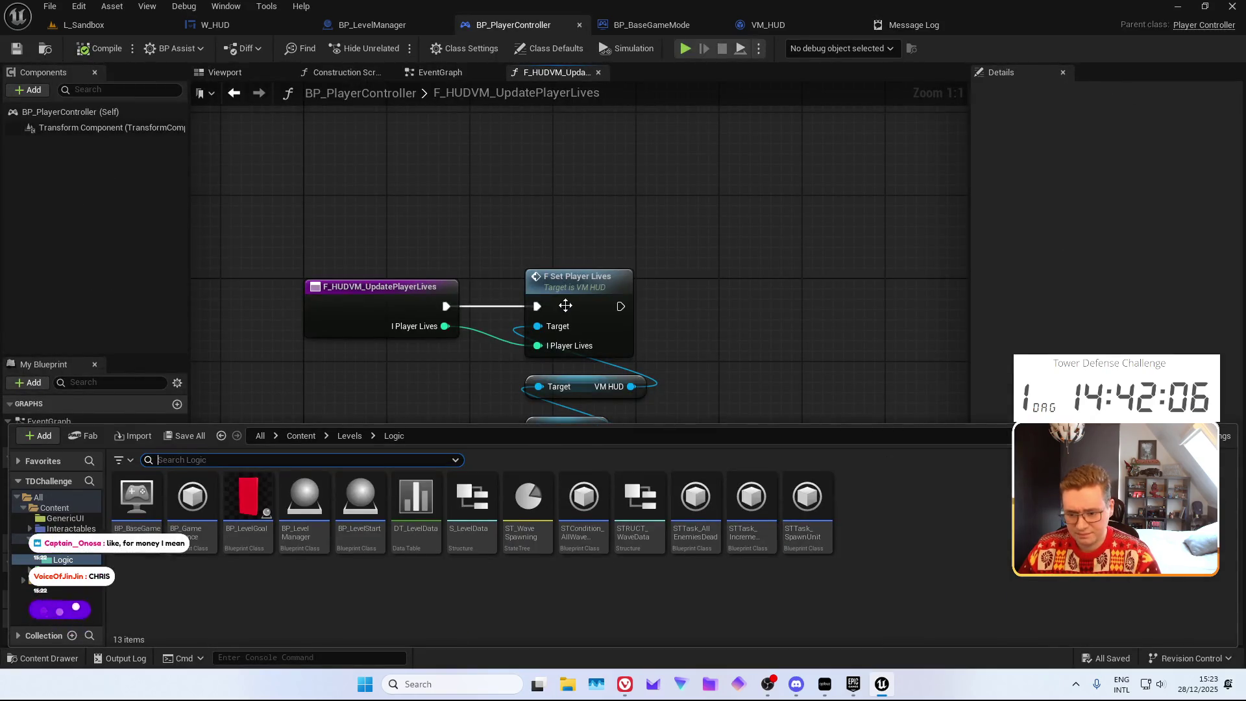
{"action": "left_click", "coordinate": [725, 168]}
{"action": "left_click", "coordinate": [909, 25]}
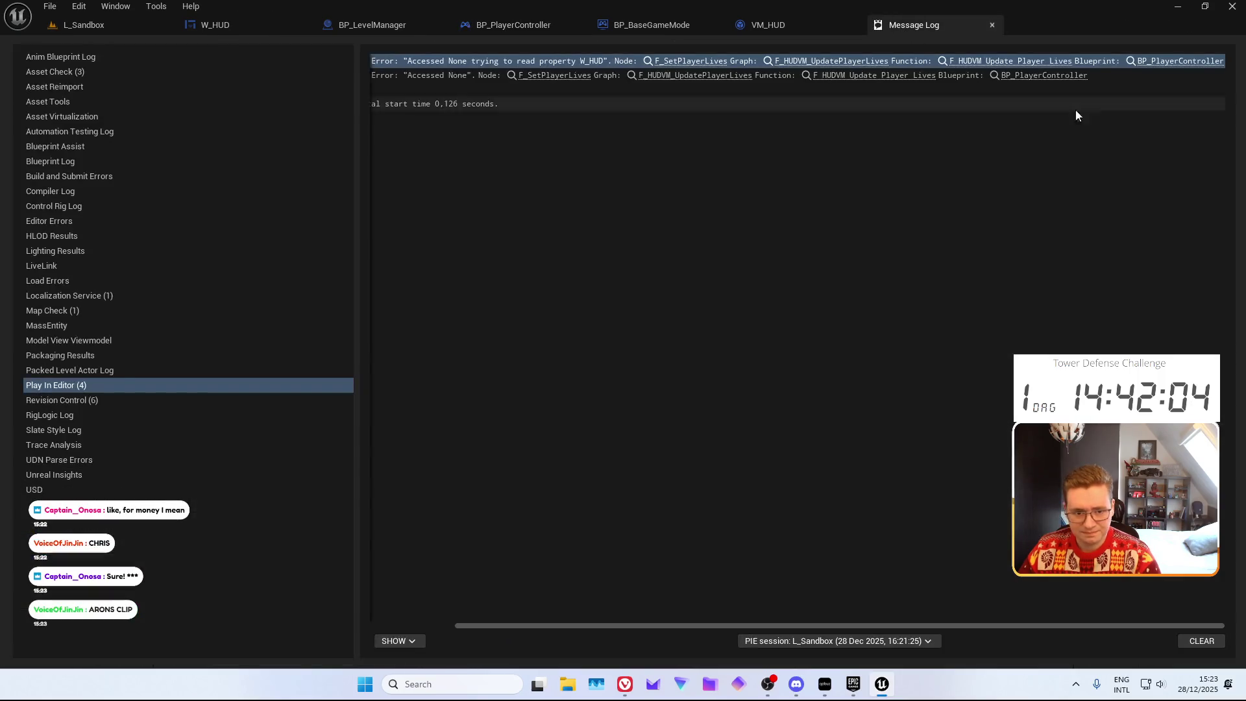
{"action": "left_click", "coordinate": [1152, 61]}
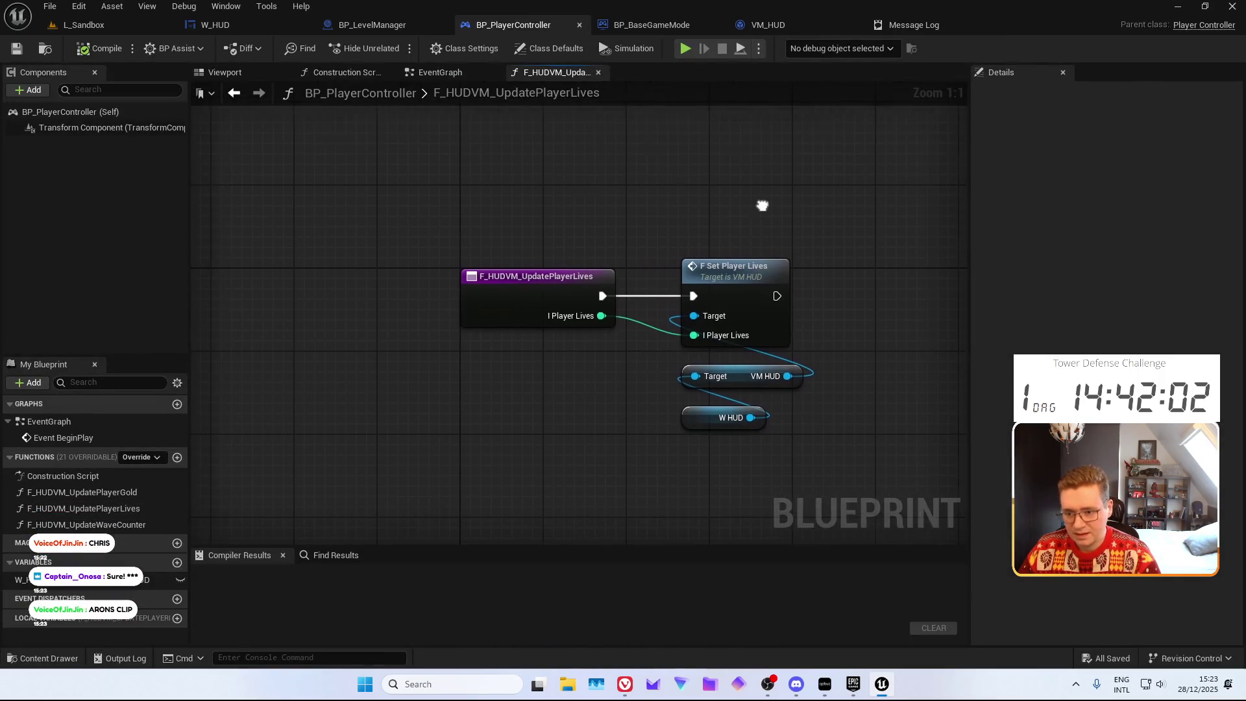
Inspect BP_PlayerController's event graph and VM_HUD's initialize function, then review the Message Log errors
{"action": "left_click", "coordinate": [441, 73]}
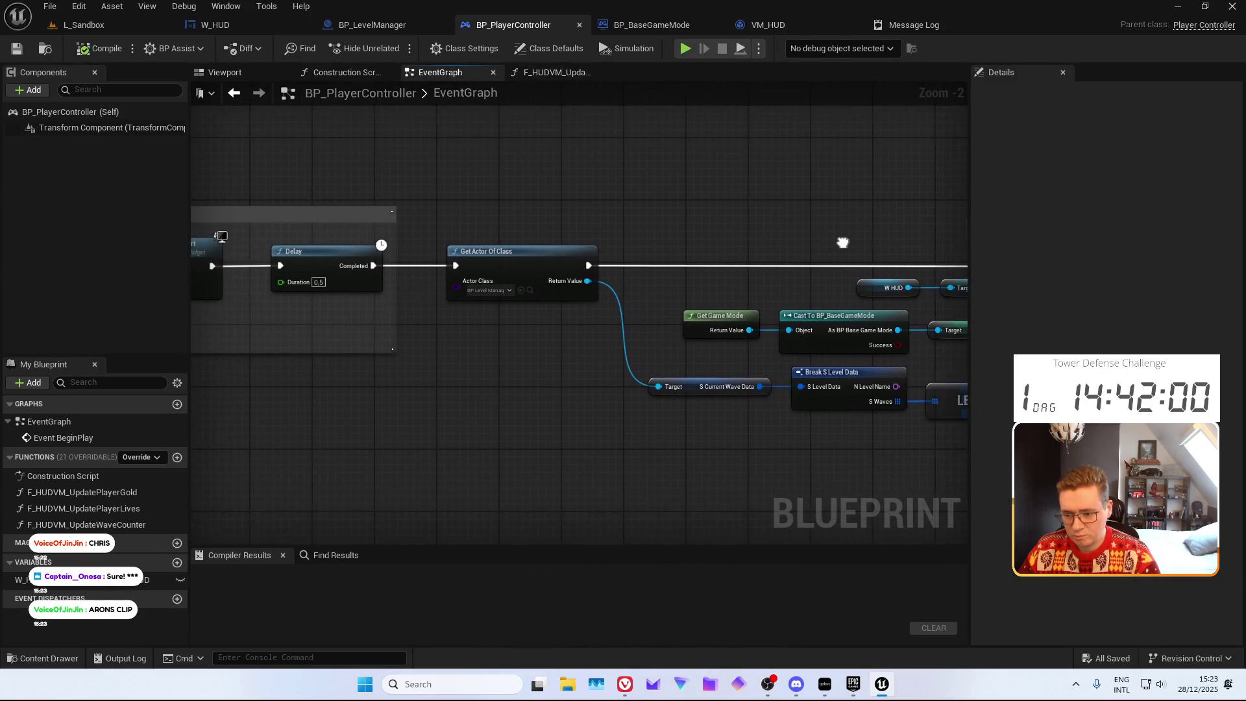
{"action": "double_click", "coordinate": [753, 246]}
{"action": "mouse_move", "coordinate": [662, 212]}
{"action": "left_mouse_down"}
{"action": "mouse_move", "coordinate": [757, 189]}
{"action": "mouse_move", "coordinate": [592, 183]}
{"action": "left_mouse_up"}
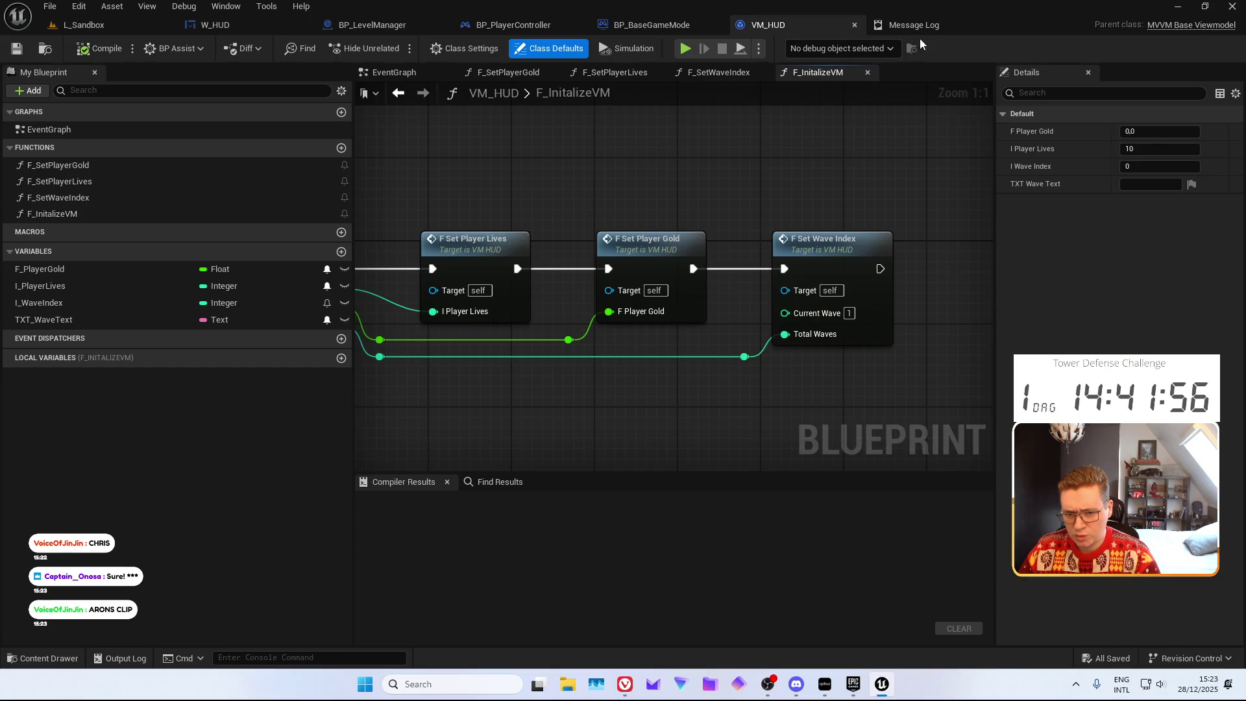
{"action": "left_click", "coordinate": [929, 27]}
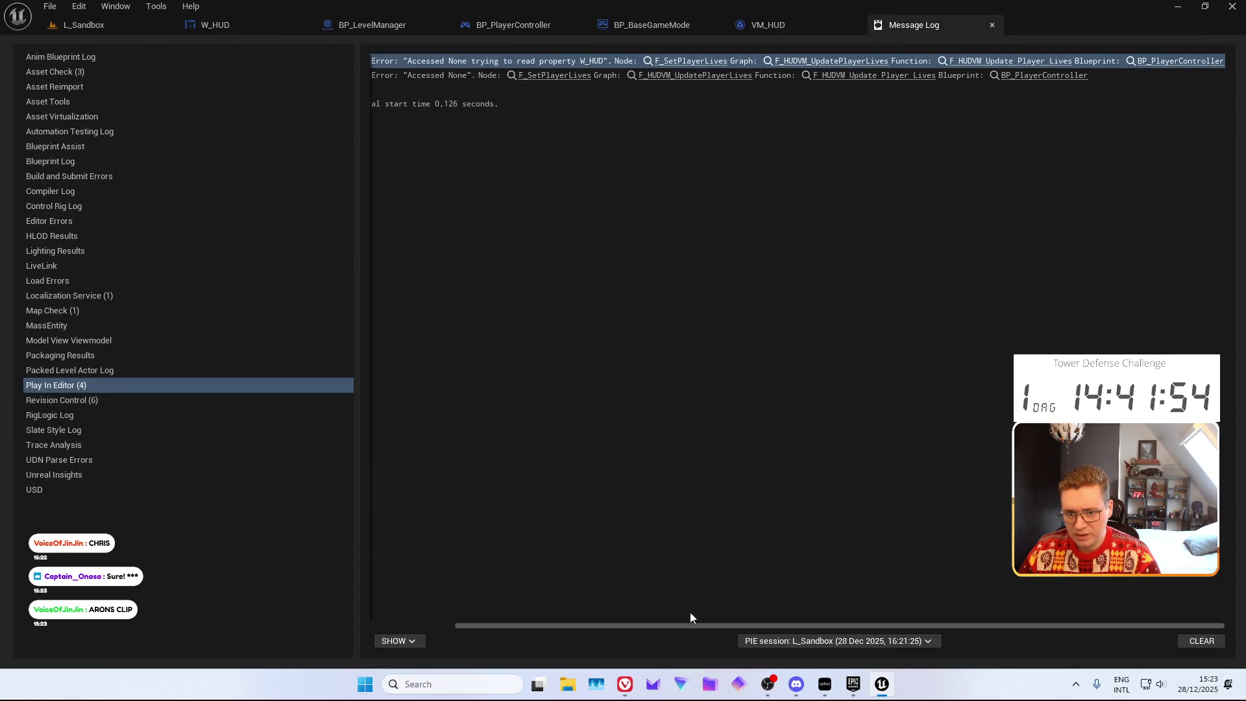
{"action": "left_click_drag", "start_coordinate": [665, 625], "coordinate": [463, 605]}
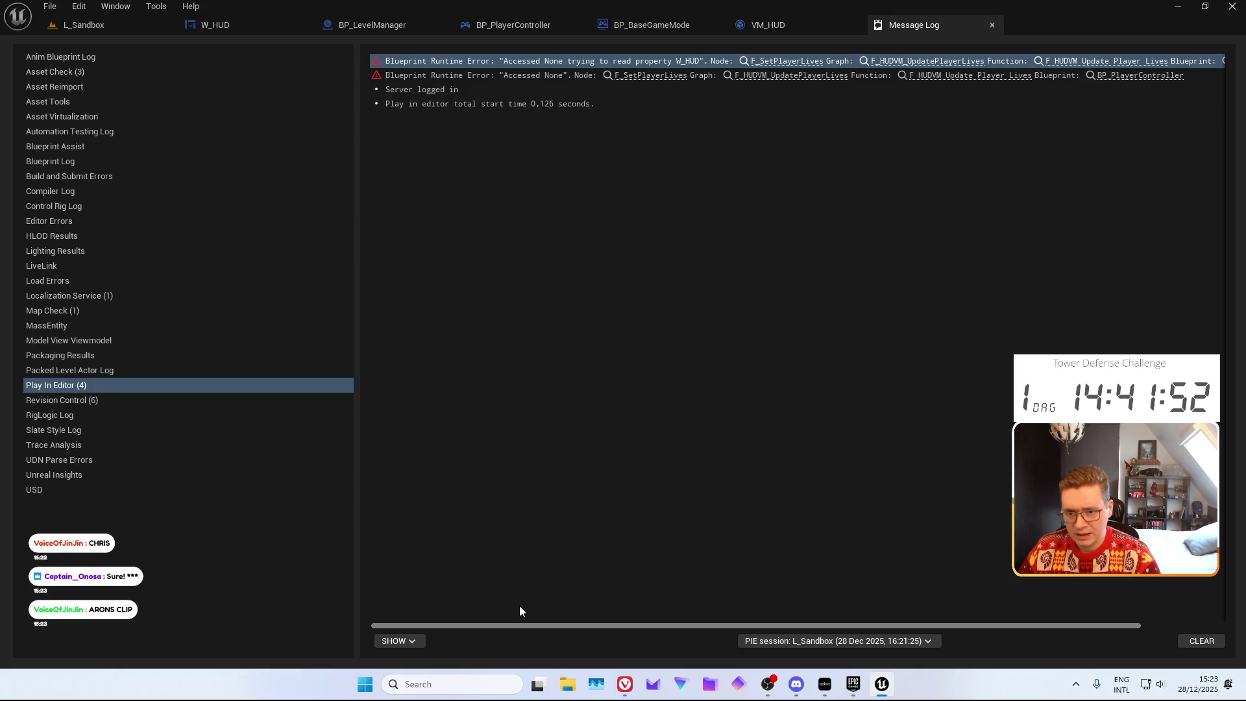
{"action": "scroll", "coordinate": [563, 607], "scroll_direction": "right", "scroll_amount": 2}
{"action": "scroll", "coordinate": [614, 609], "scroll_direction": "left", "scroll_amount": 2}
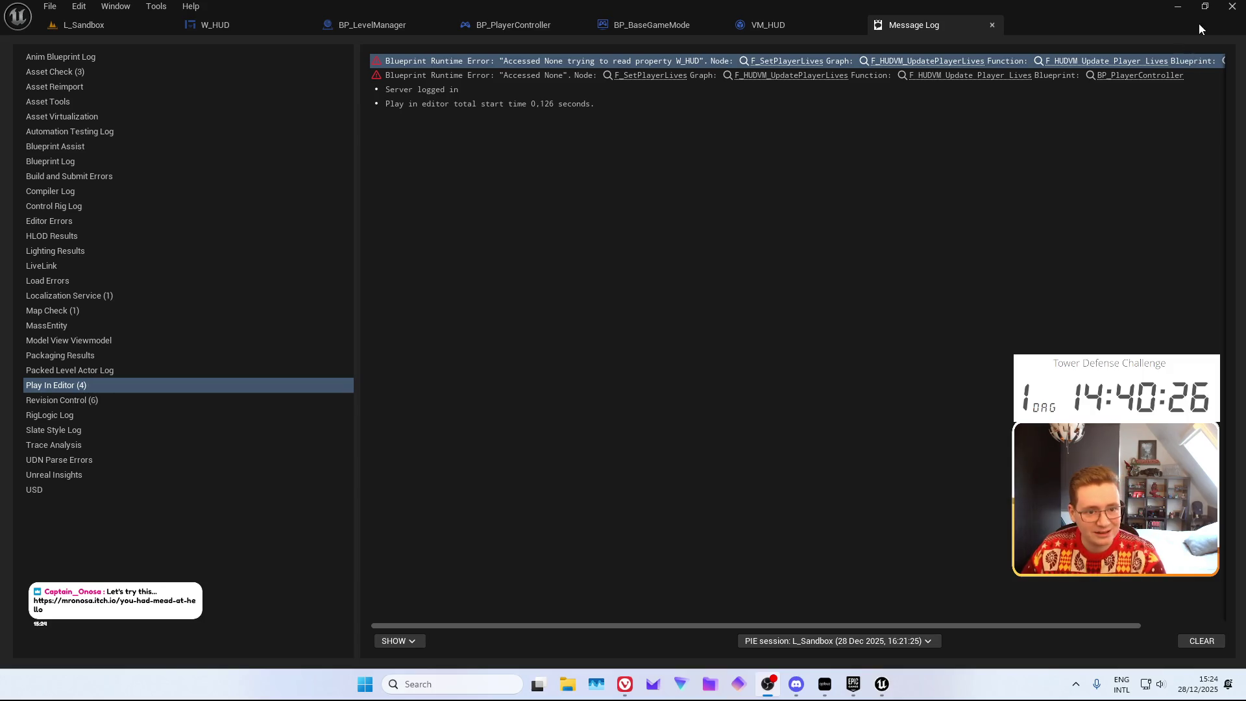
{"action": "left_click", "coordinate": [1178, 7]}
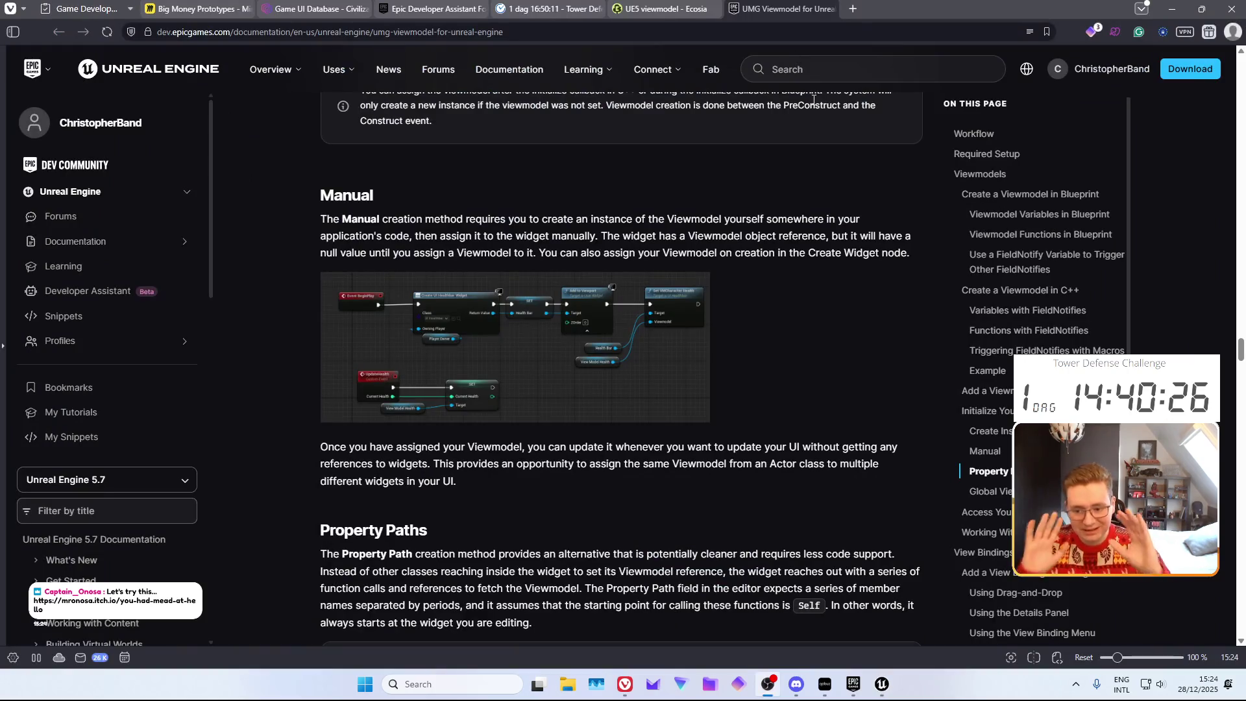
Go to itch.io and open the You Had Mead at Hello game page full-size
{"action": "left_click", "coordinate": [854, 9]}
{"action": "type", "text": "itch"}
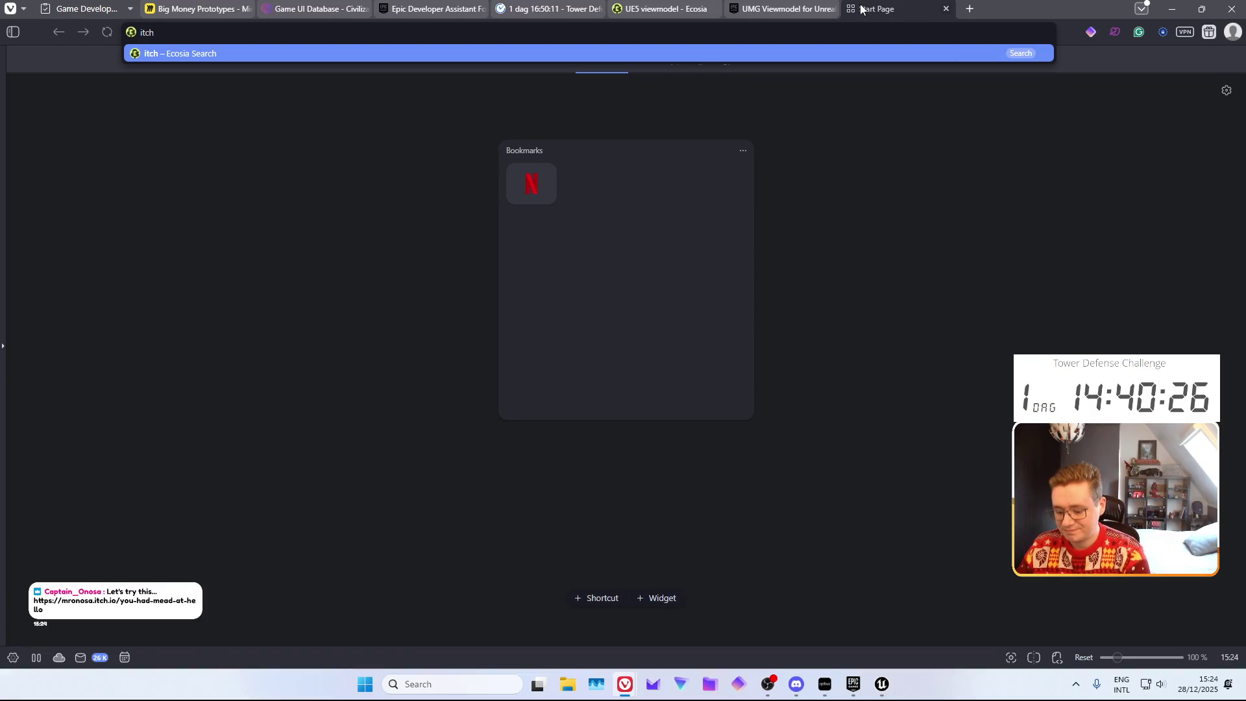
{"action": "type", "text": ".io"}
{"action": "key", "text": "Return"}
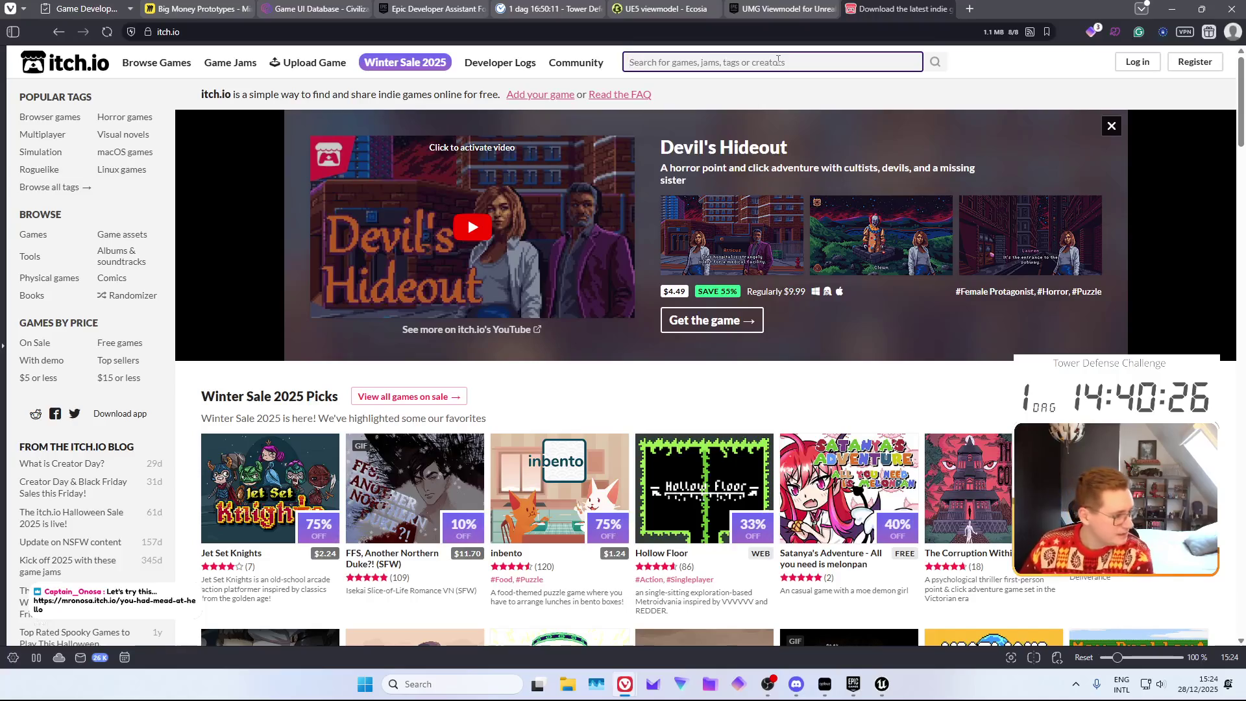
{"action": "left_click", "coordinate": [778, 60]}
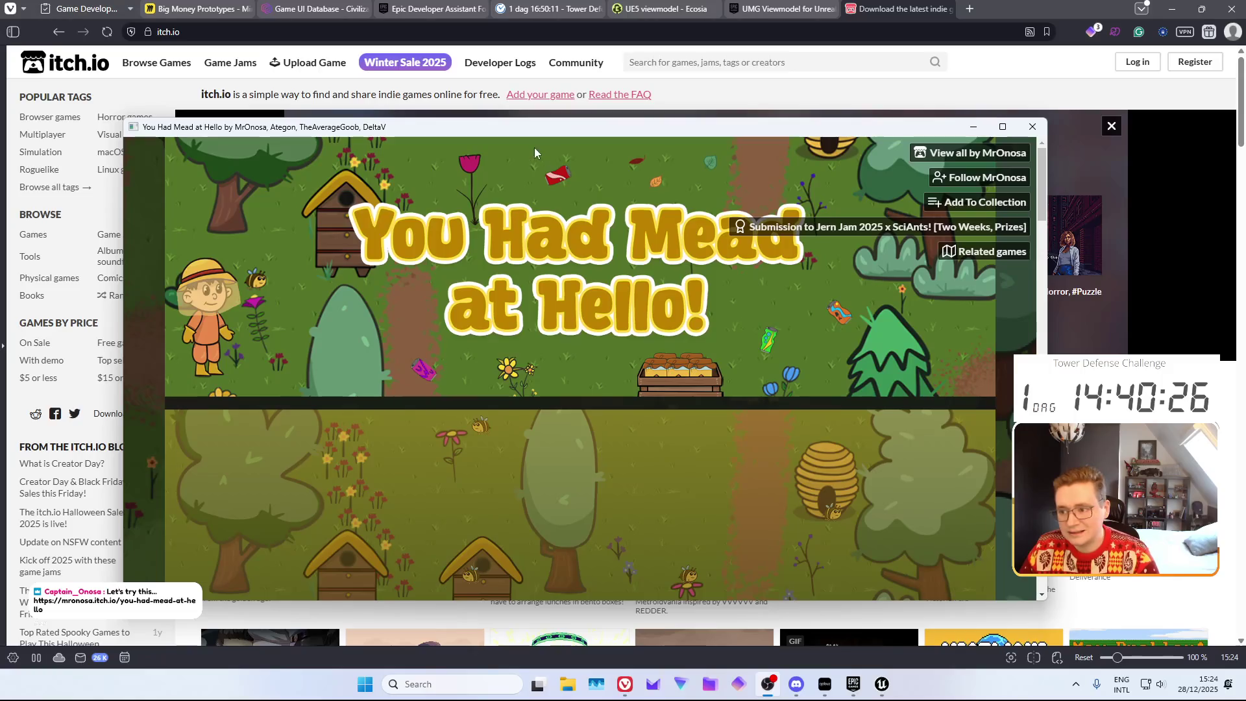
{"action": "left_click", "coordinate": [1003, 126]}
Scroll through the game page and launch the embedded game
{"action": "scroll", "coordinate": [623, 370], "scroll_direction": "down", "scroll_amount": 12}
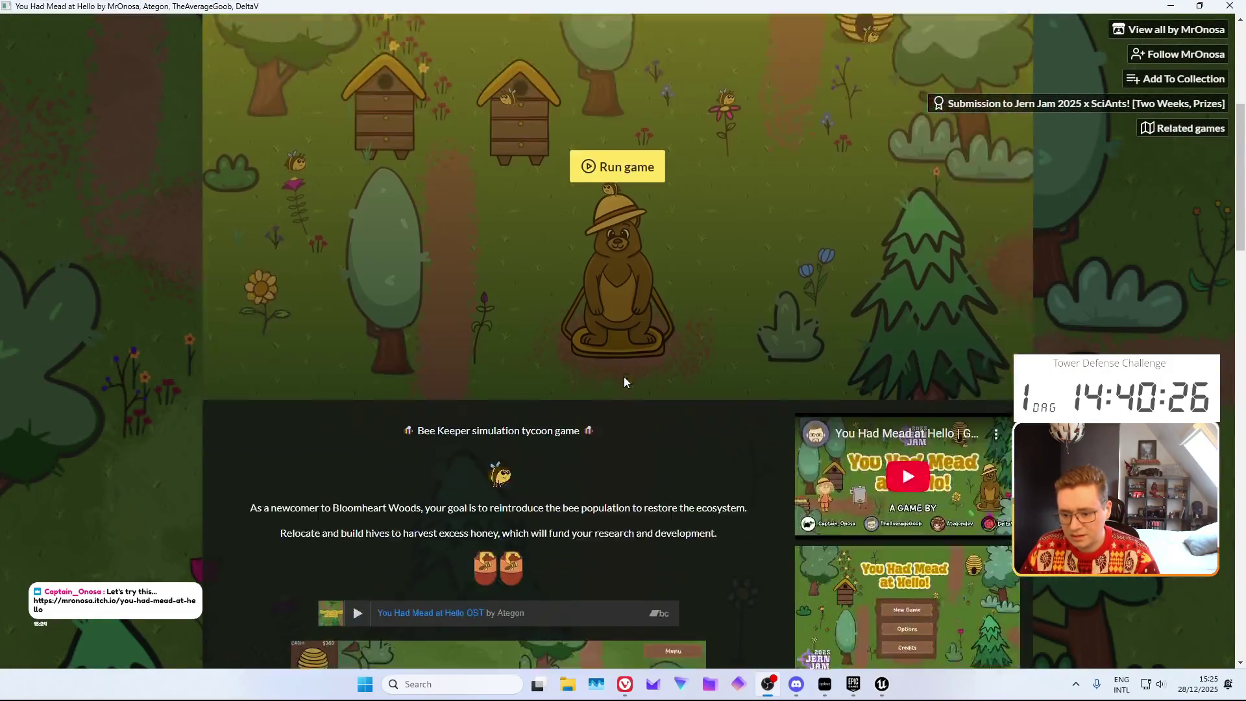
{"action": "scroll", "coordinate": [622, 367], "scroll_direction": "up", "scroll_amount": 10}
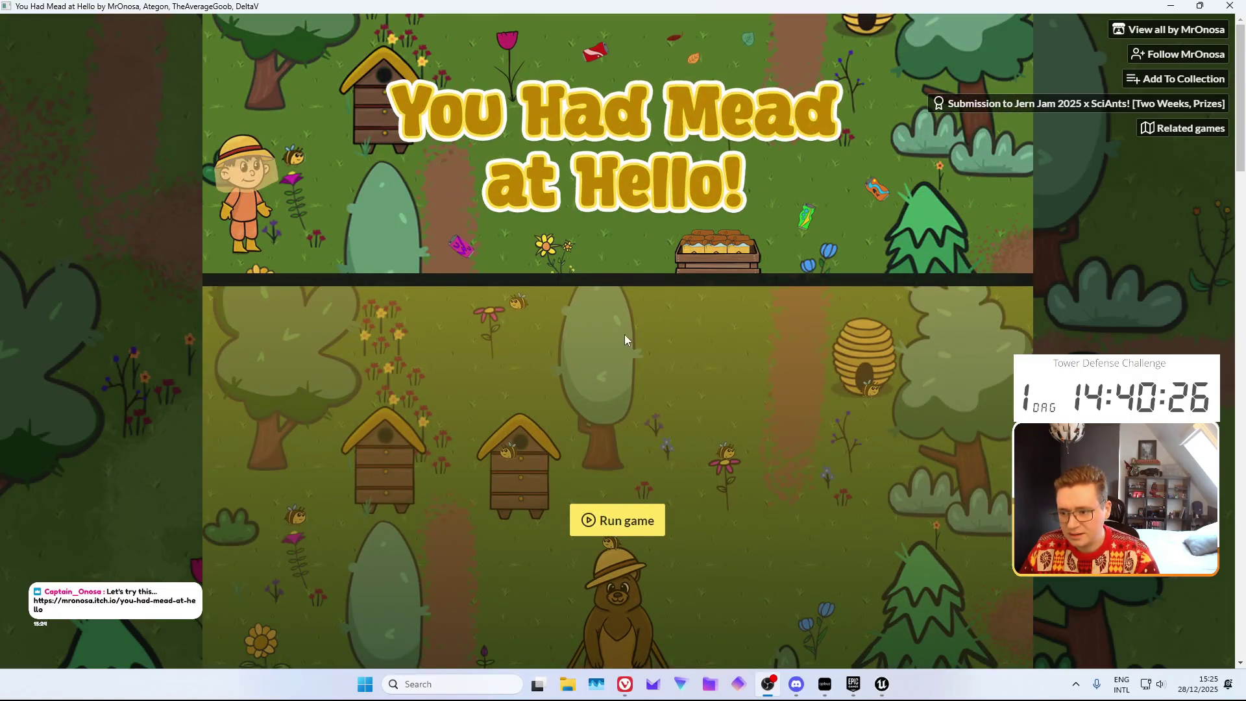
{"action": "scroll", "coordinate": [618, 333], "scroll_direction": "down", "scroll_amount": 12}
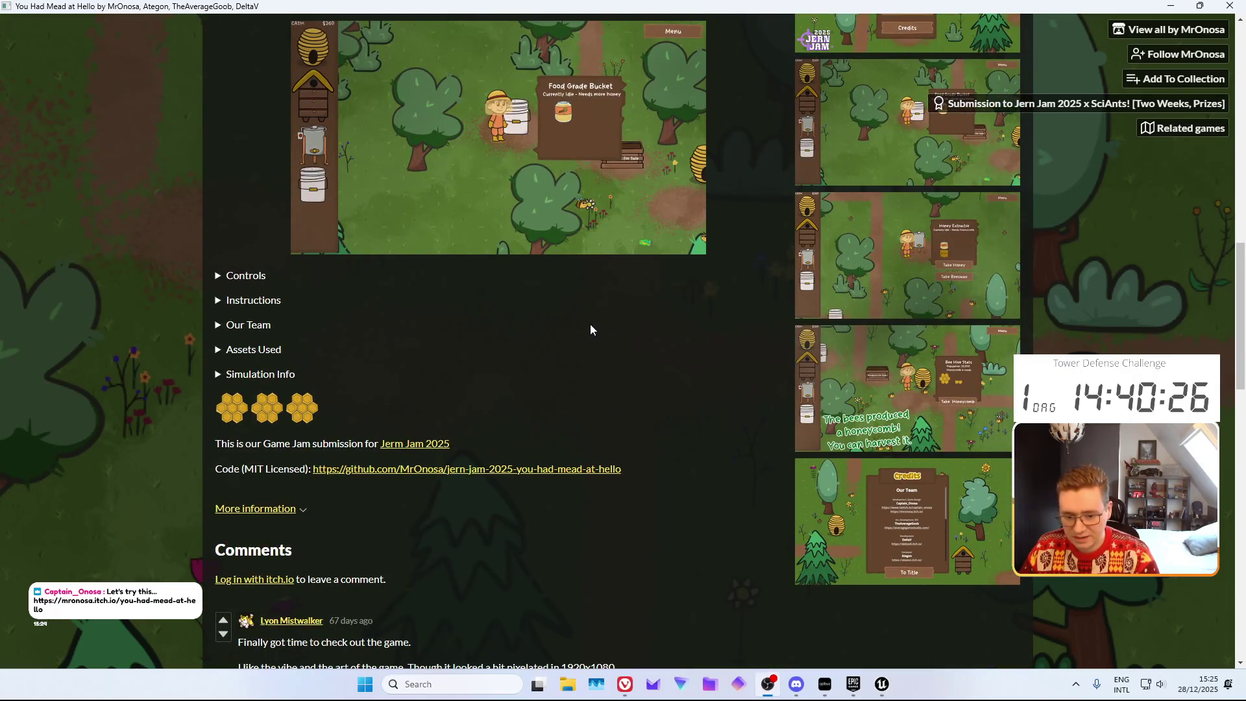
{"action": "scroll", "coordinate": [590, 329], "scroll_direction": "down", "scroll_amount": 15}
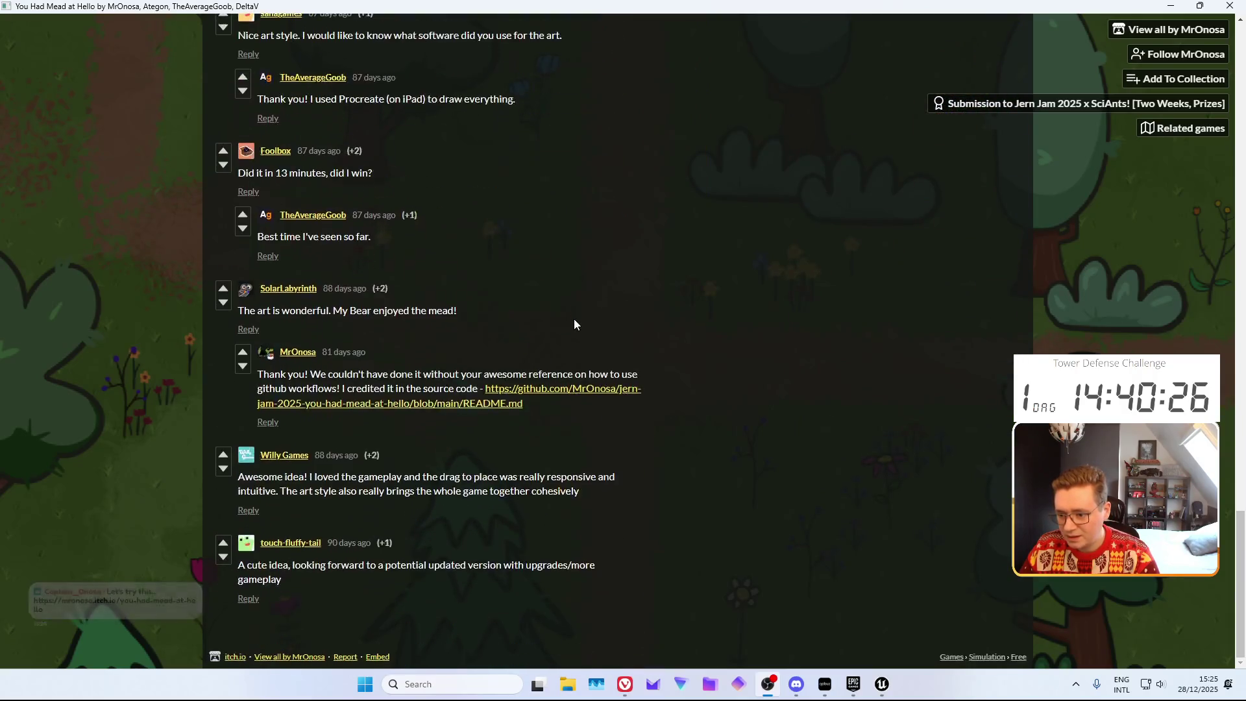
{"action": "scroll", "coordinate": [456, 571], "scroll_direction": "up", "scroll_amount": 13}
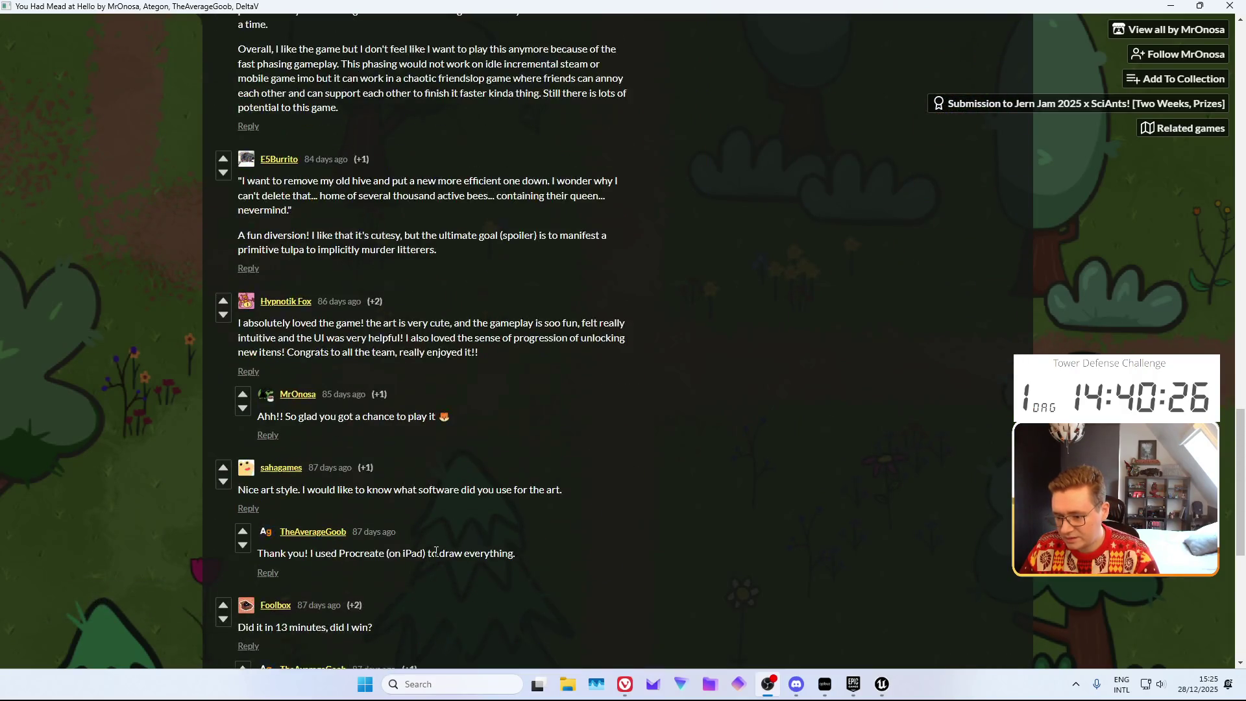
{"action": "scroll", "coordinate": [459, 536], "scroll_direction": "down", "scroll_amount": 10}
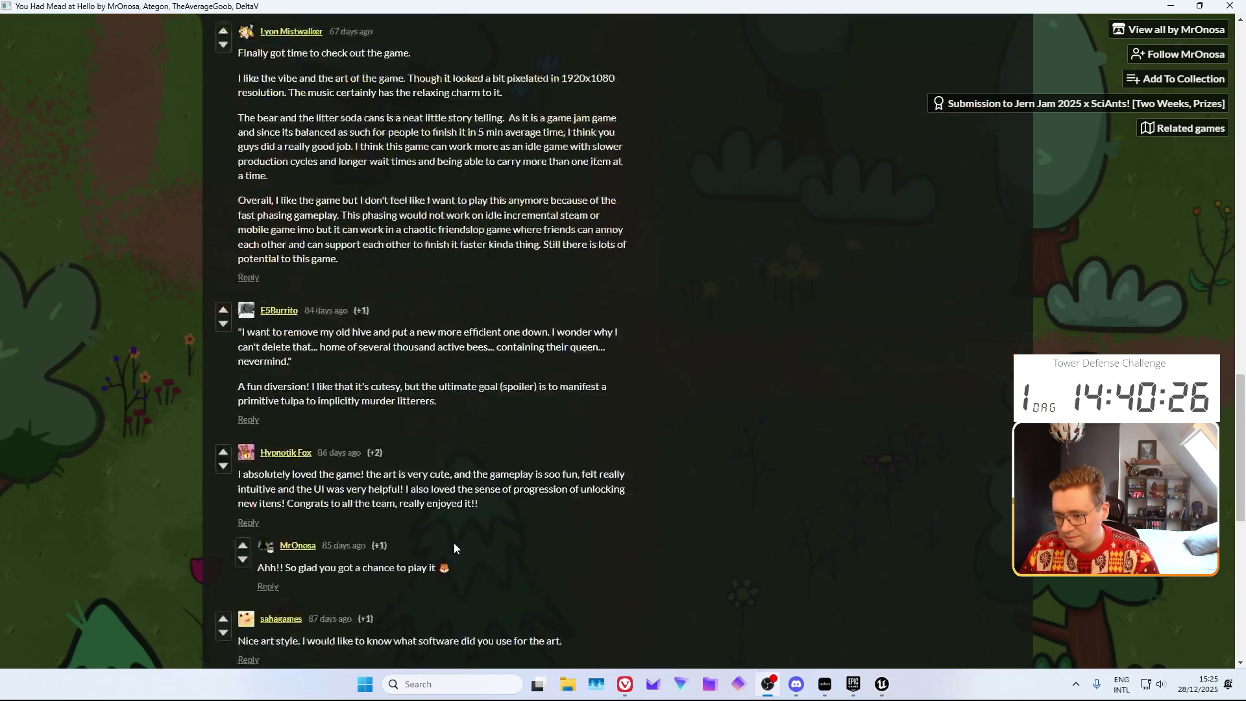
{"action": "scroll", "coordinate": [450, 537], "scroll_direction": "up", "scroll_amount": 18}
{"action": "scroll", "coordinate": [439, 530], "scroll_direction": "down", "scroll_amount": 7}
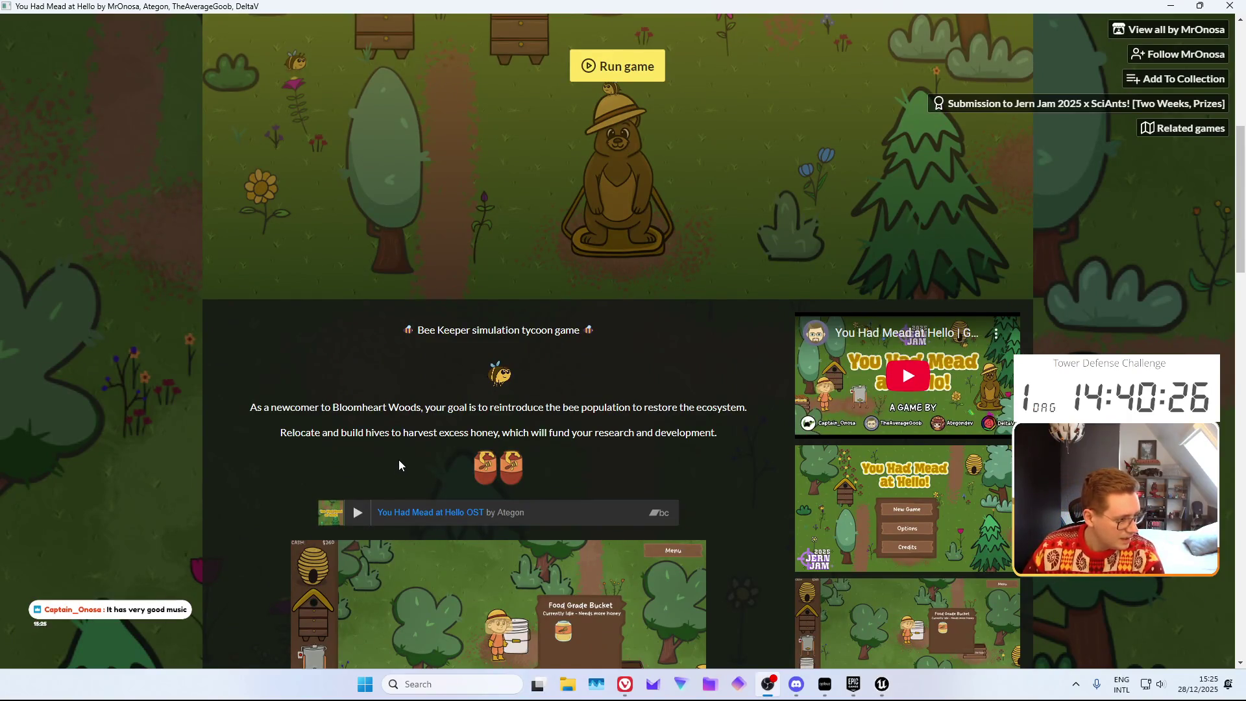
{"action": "scroll", "coordinate": [520, 382], "scroll_direction": "up", "scroll_amount": 7}
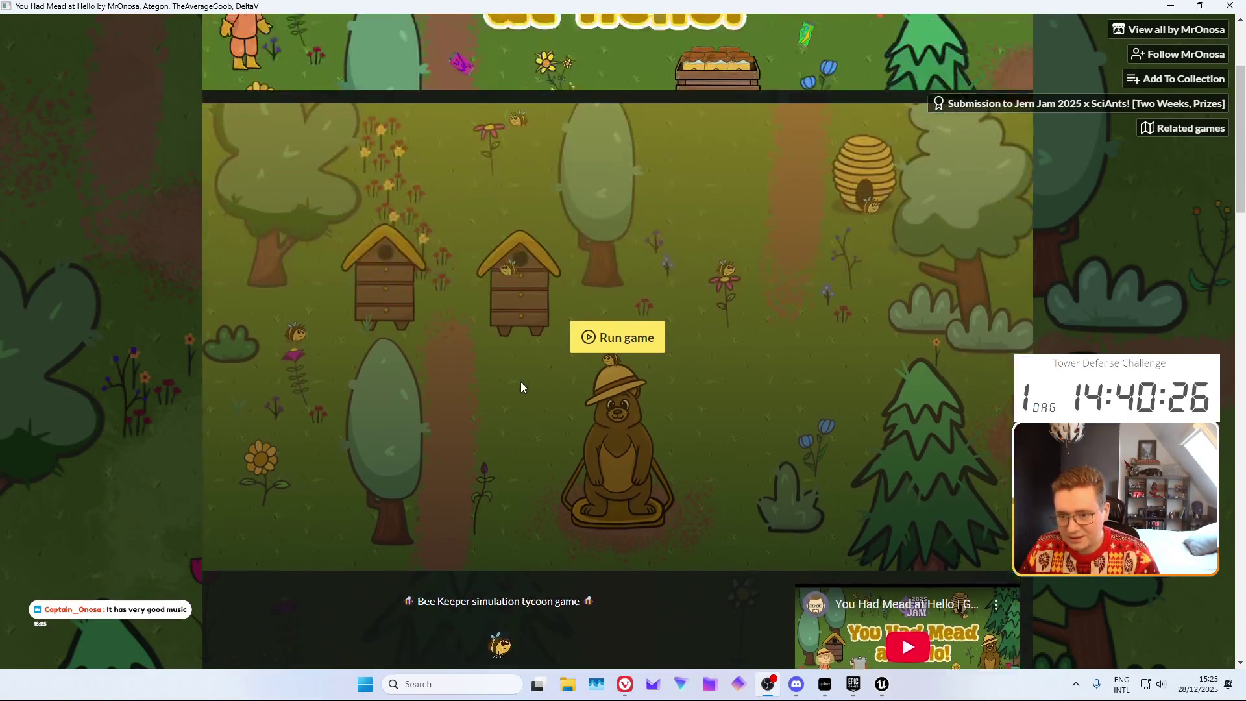
{"action": "scroll", "coordinate": [472, 419], "scroll_direction": "down", "scroll_amount": 1}
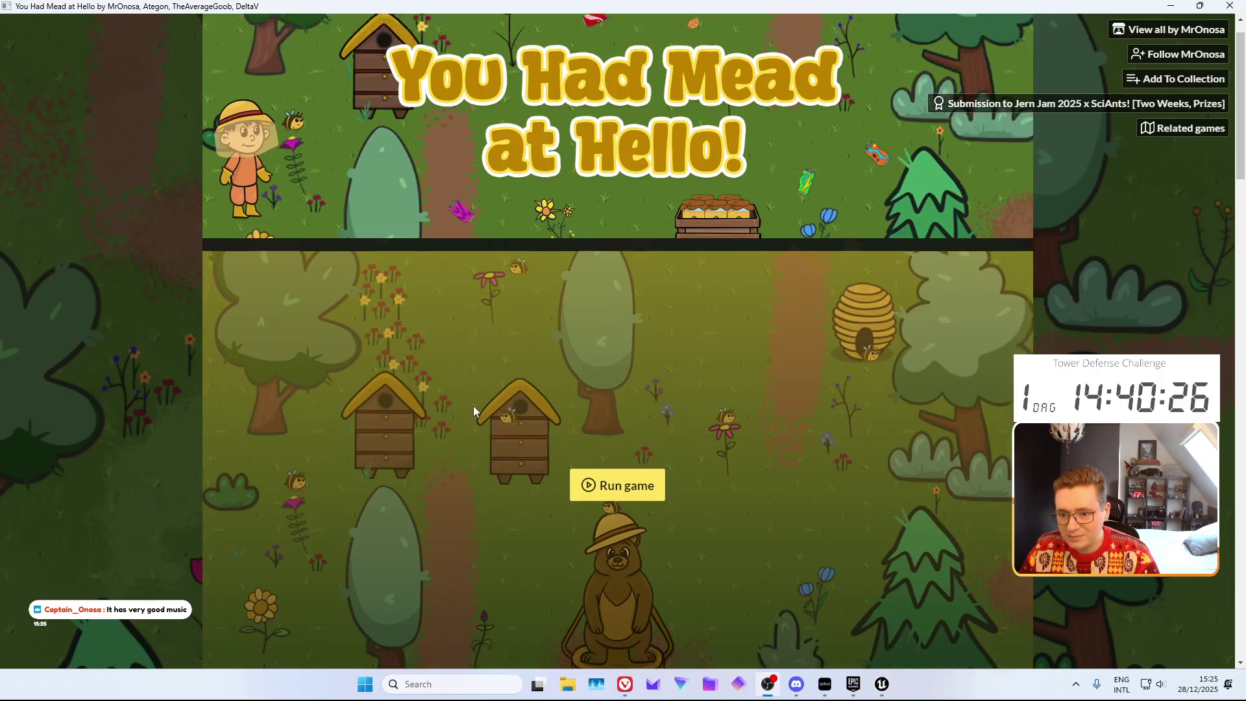
{"action": "scroll", "coordinate": [538, 390], "scroll_direction": "down", "scroll_amount": 2}
{"action": "left_click", "coordinate": [614, 331]}
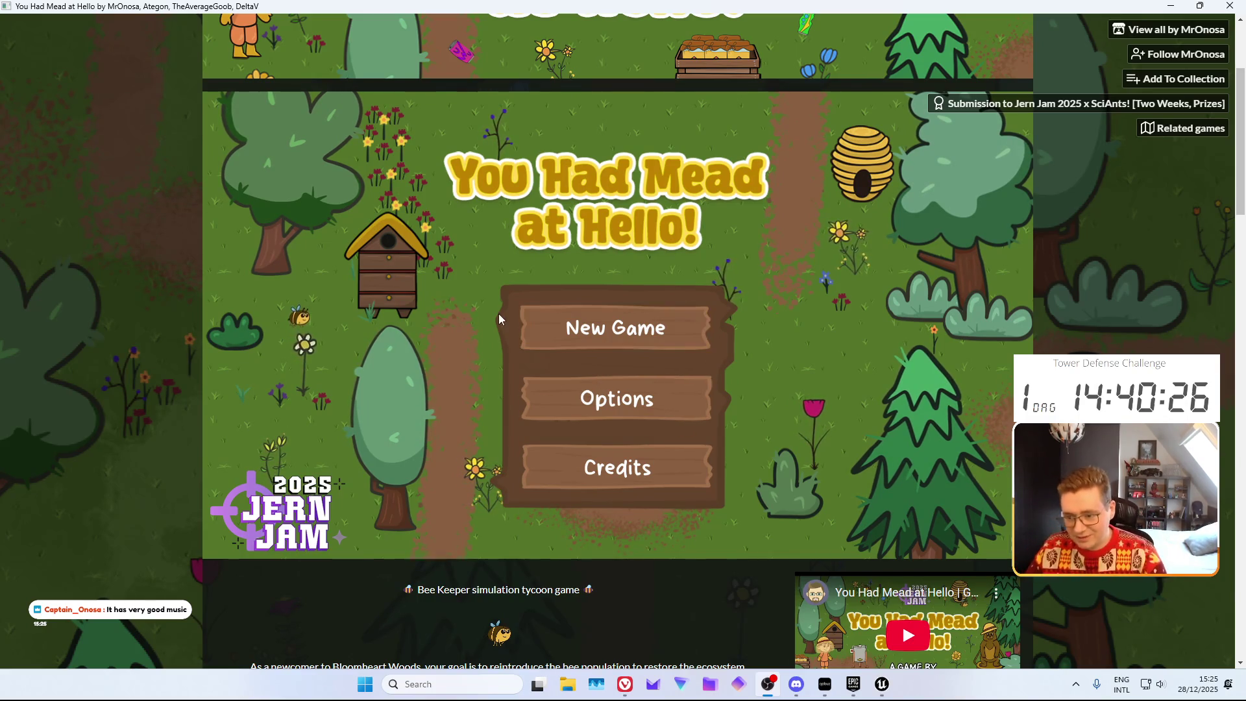
Raise the game's Music Volume to 0.9 in Options and save
{"action": "left_click", "coordinate": [595, 407]}
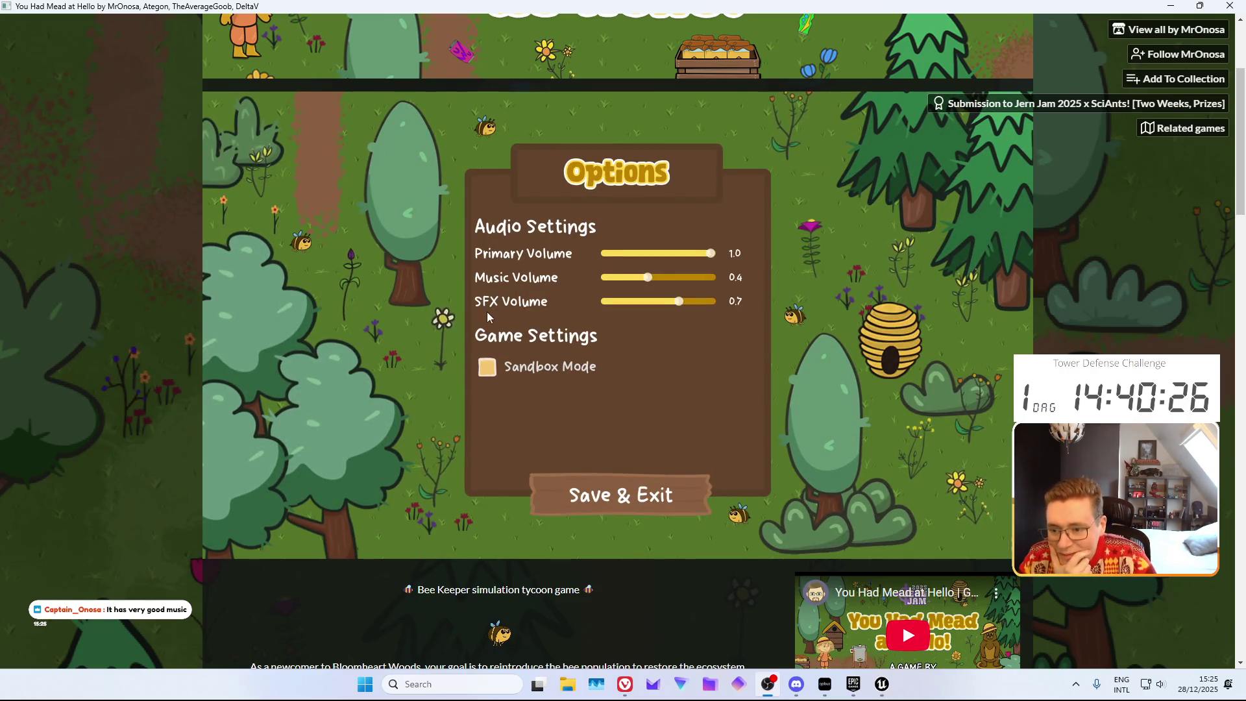
{"action": "key", "text": "XF86AudioLowerVolume"}
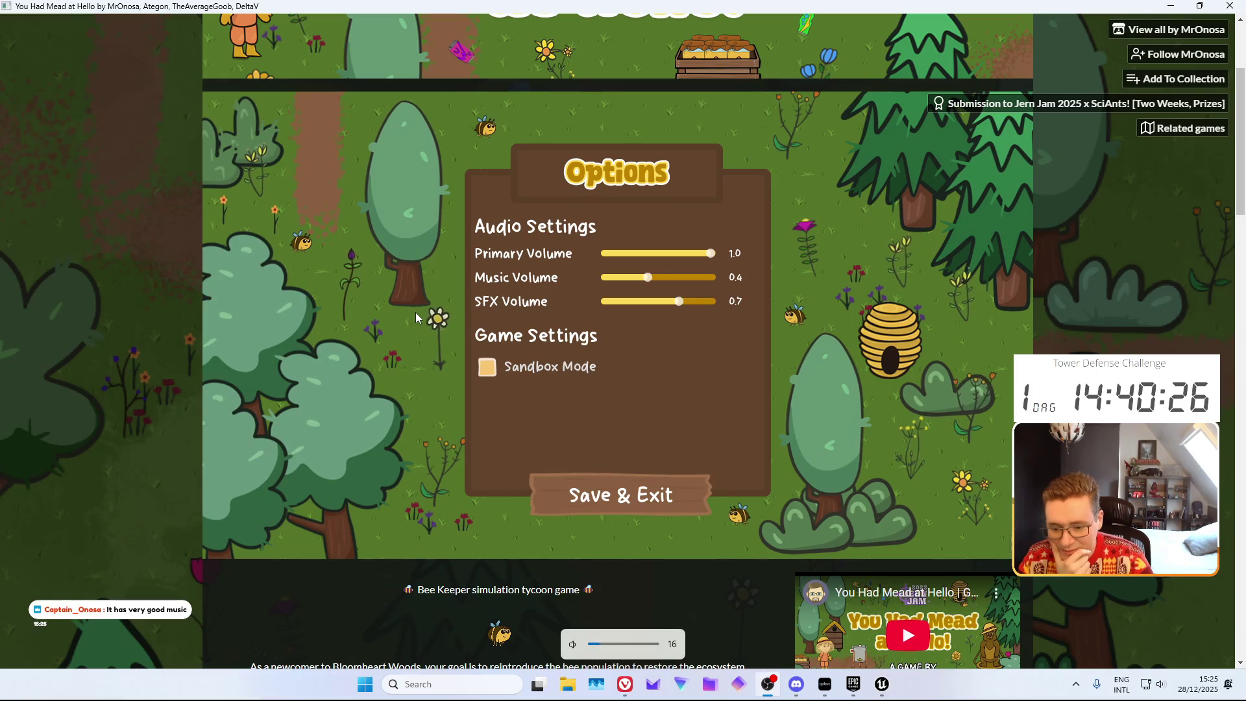
{"action": "key", "text": "XF86AudioRaiseVolume"}
{"action": "key", "text": "XF86AudioRaiseVolume"}
{"action": "key", "text": "XF86AudioRaiseVolume"}
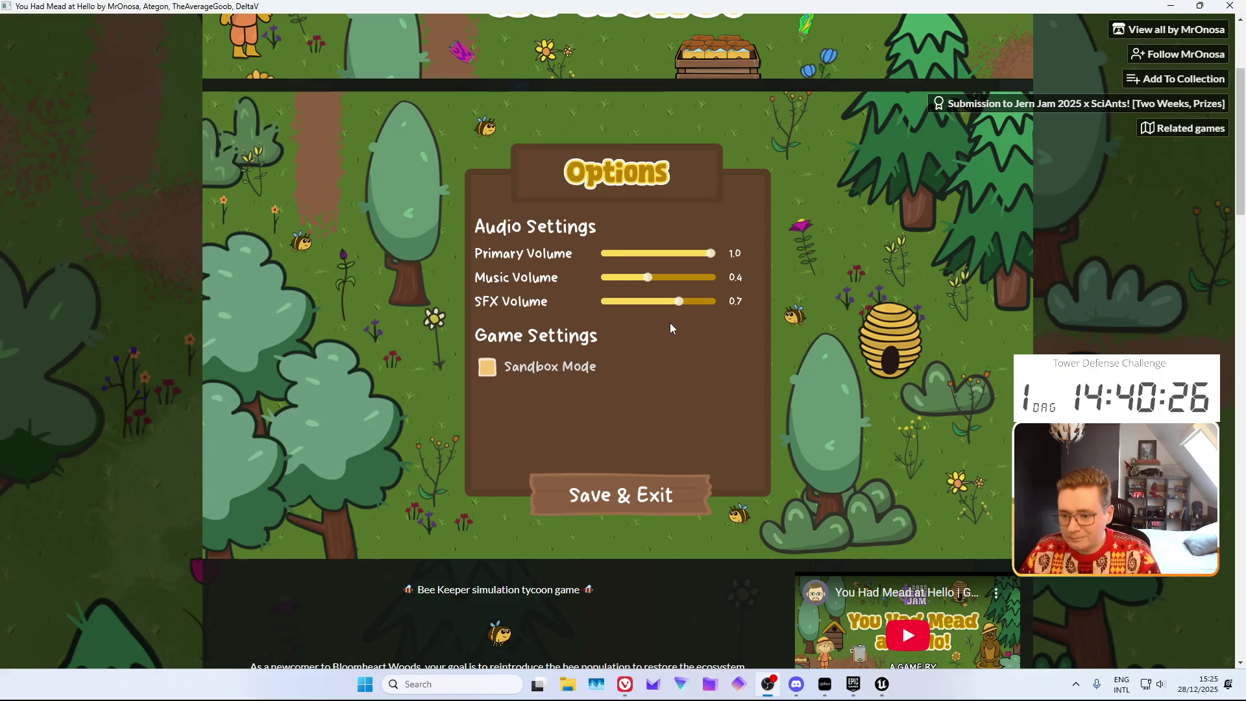
{"action": "left_click_drag", "start_coordinate": [647, 277], "coordinate": [699, 278]}
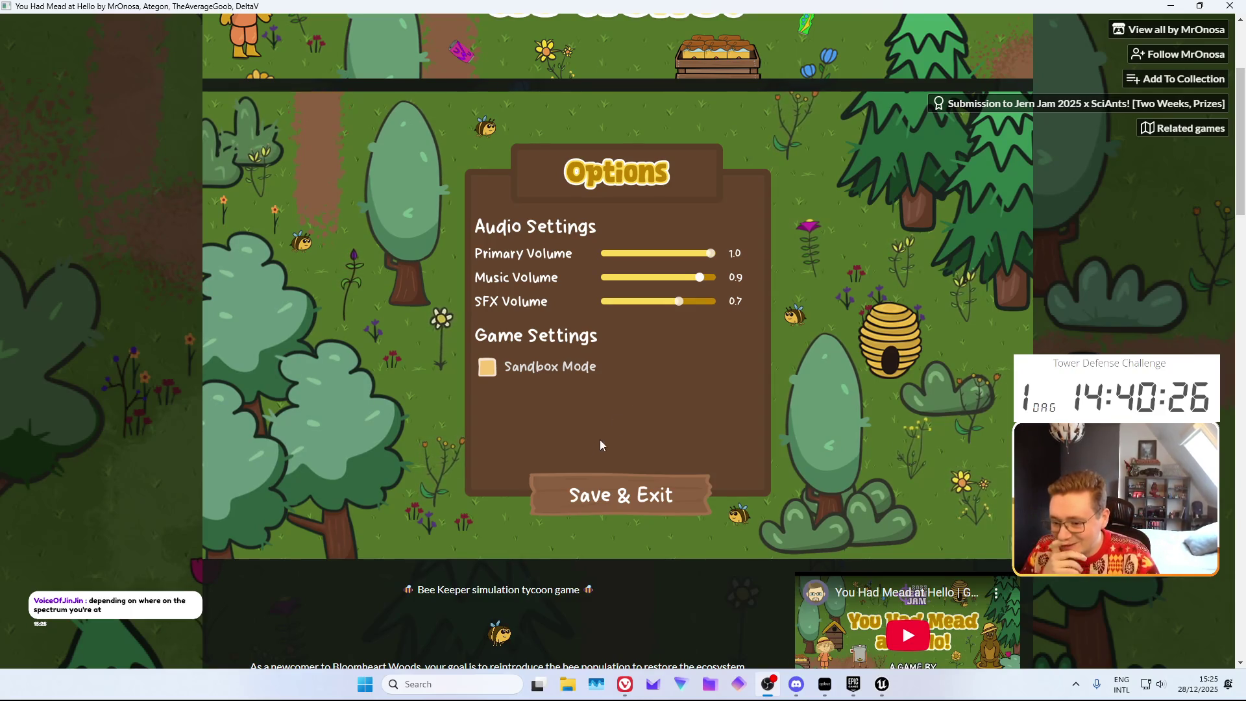
{"action": "left_click", "coordinate": [620, 491]}
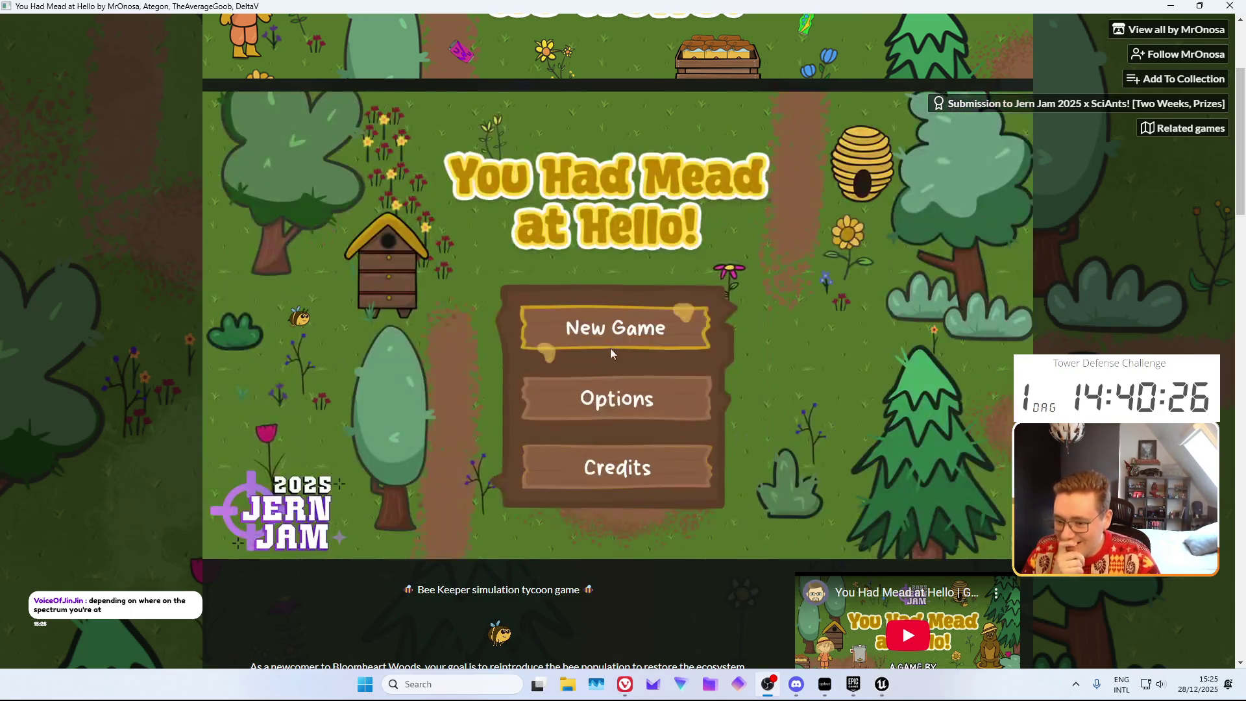
View the game's credits, then return to the title menu
{"action": "left_click", "coordinate": [593, 448]}
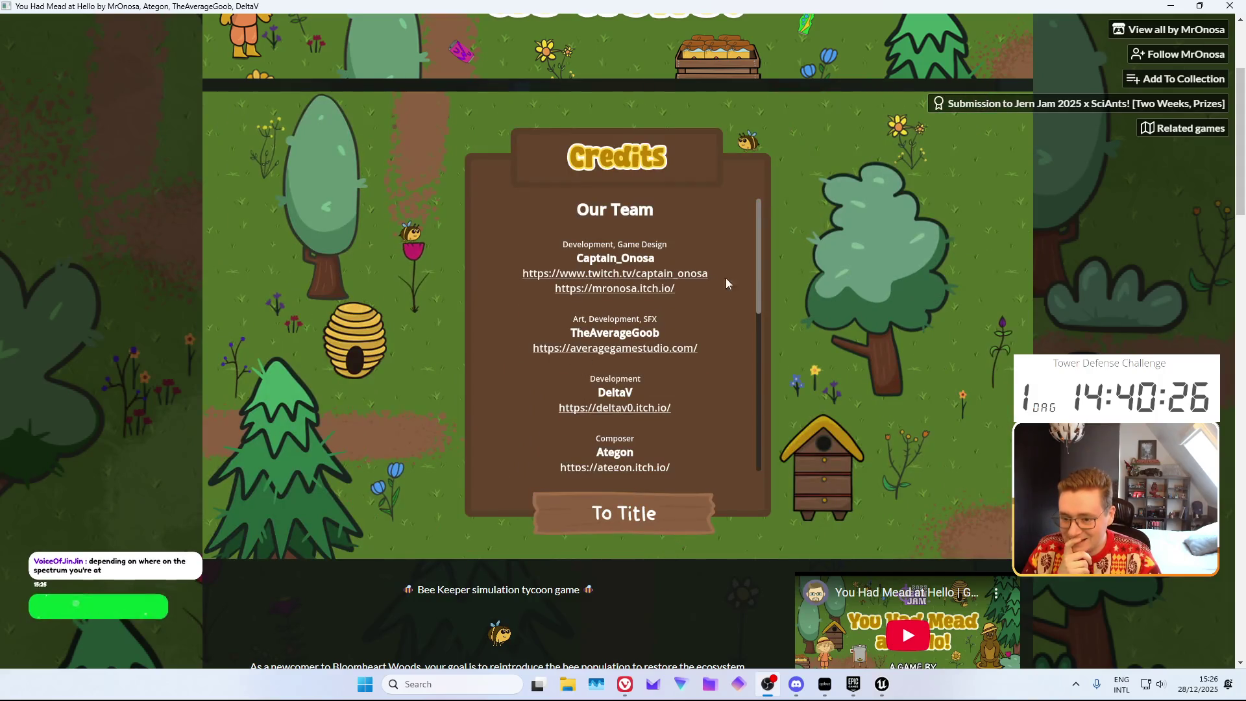
{"action": "scroll", "coordinate": [727, 284], "scroll_direction": "down", "scroll_amount": 10}
{"action": "scroll", "coordinate": [727, 289], "scroll_direction": "up", "scroll_amount": 10}
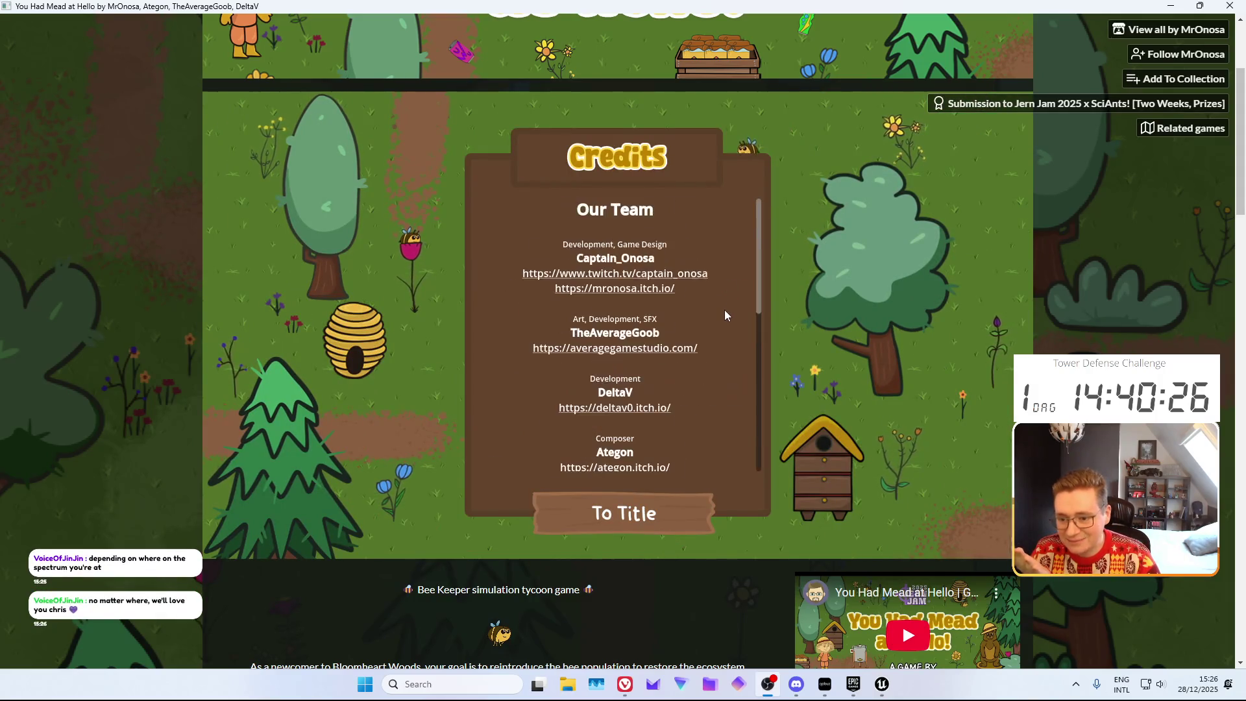
{"action": "left_click_drag", "start_coordinate": [757, 274], "coordinate": [773, 433]}
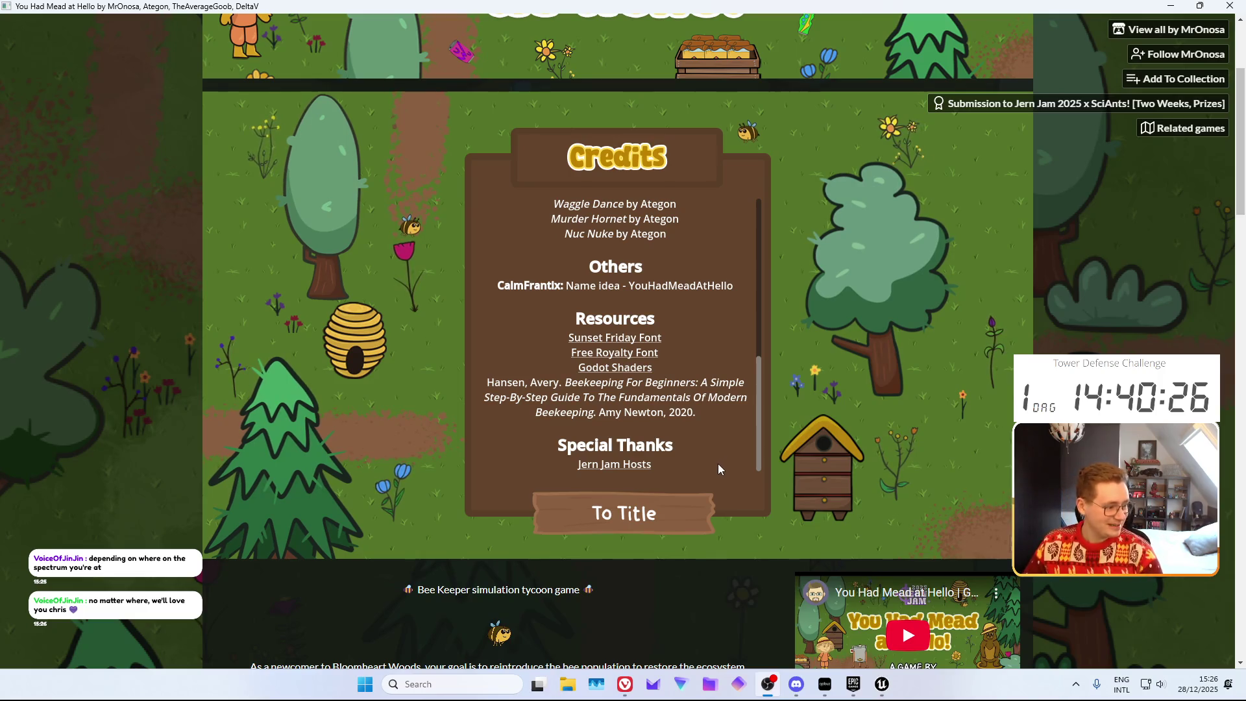
{"action": "left_click", "coordinate": [675, 516]}
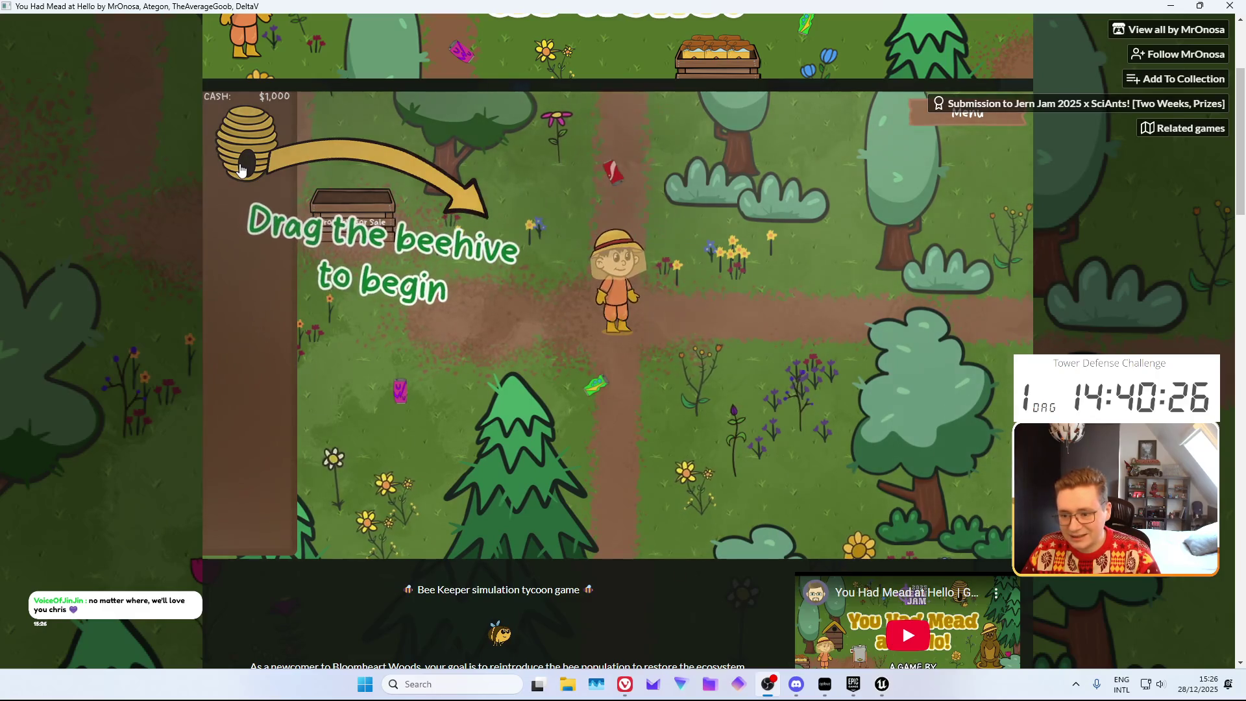
Place a Natural Bee Hive right of the path and collect the litter for cash
{"action": "mouse_move", "coordinate": [243, 155]}
{"action": "left_mouse_down"}
{"action": "mouse_move", "coordinate": [376, 182]}
{"action": "mouse_move", "coordinate": [551, 281]}
{"action": "mouse_move", "coordinate": [551, 414]}
{"action": "left_mouse_up"}
{"action": "mouse_move", "coordinate": [419, 426]}
{"action": "left_mouse_down"}
{"action": "mouse_move", "coordinate": [437, 390]}
{"action": "mouse_move", "coordinate": [706, 391]}
{"action": "mouse_move", "coordinate": [679, 384]}
{"action": "left_mouse_up"}
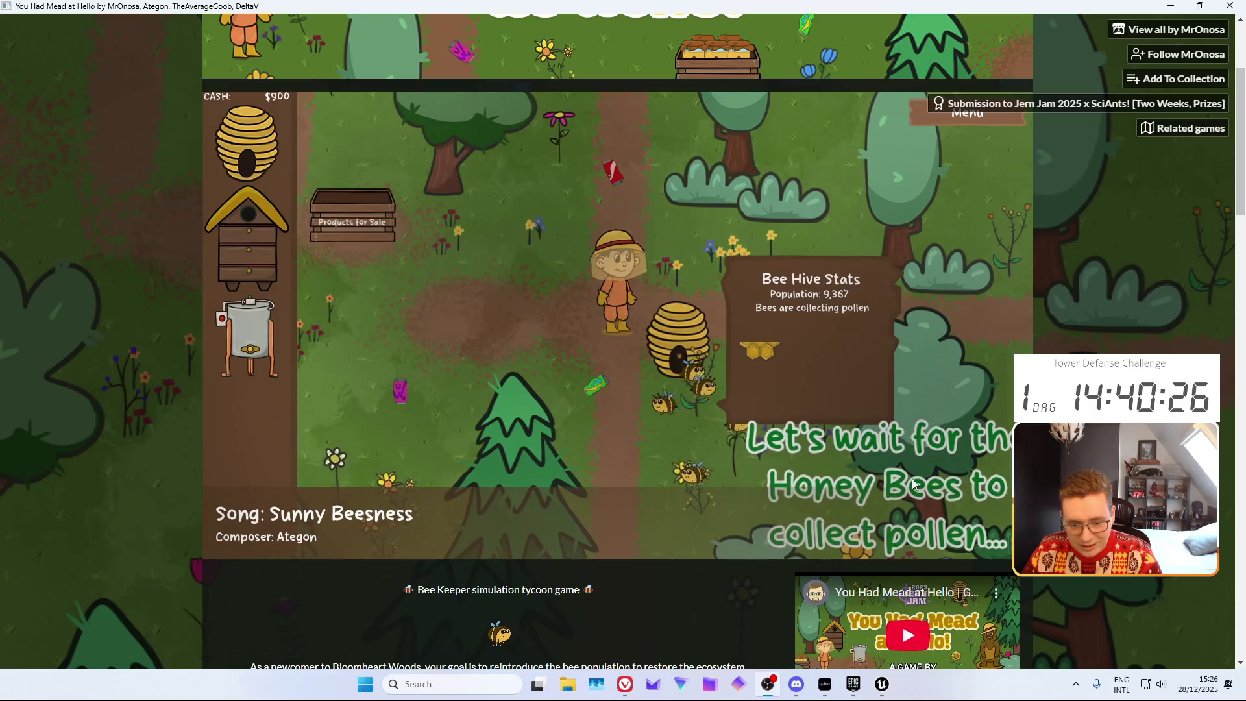
{"action": "left_click", "coordinate": [596, 385]}
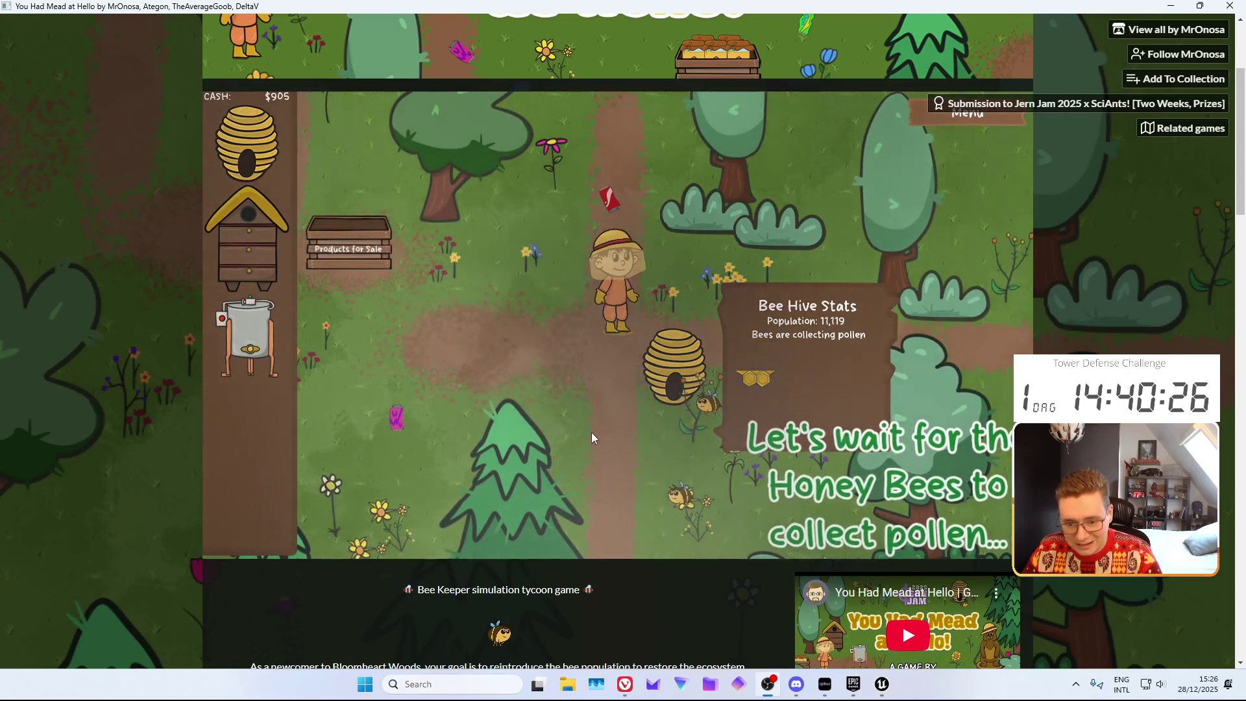
Walk the beekeeper around the field and start positioning a second hive
{"action": "key", "text": "s"}
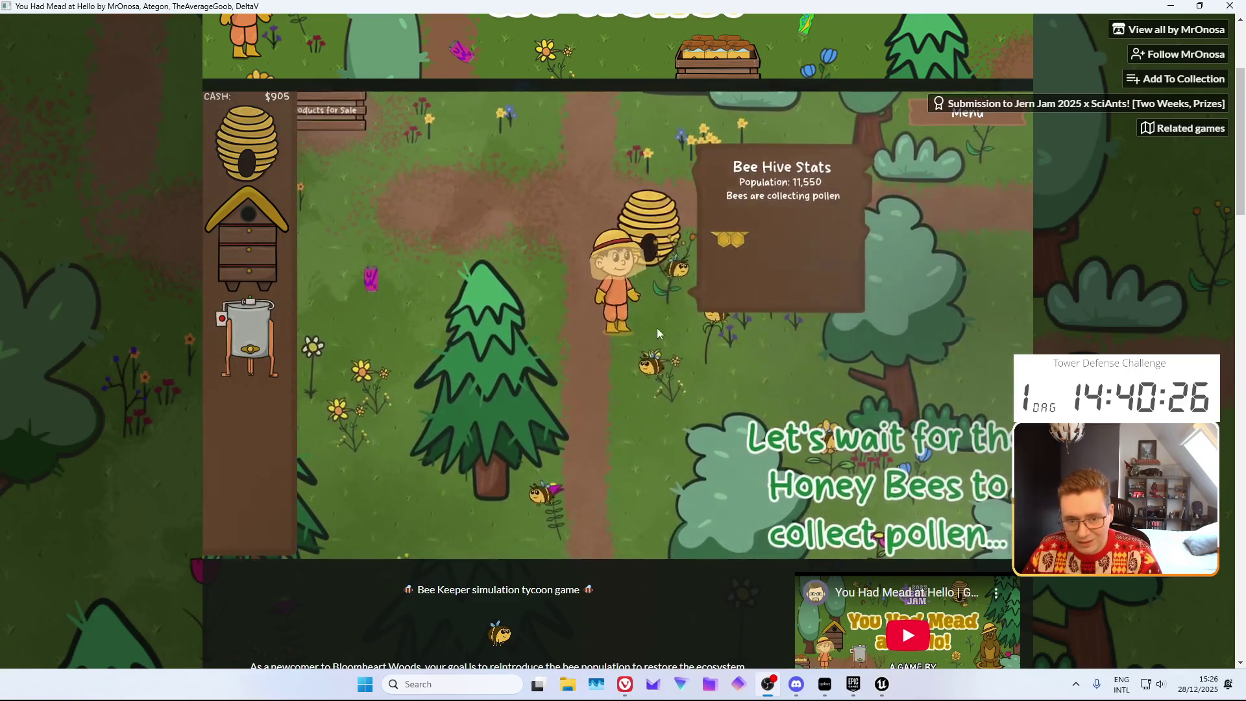
{"action": "key", "text": "a"}
{"action": "key", "text": "w"}
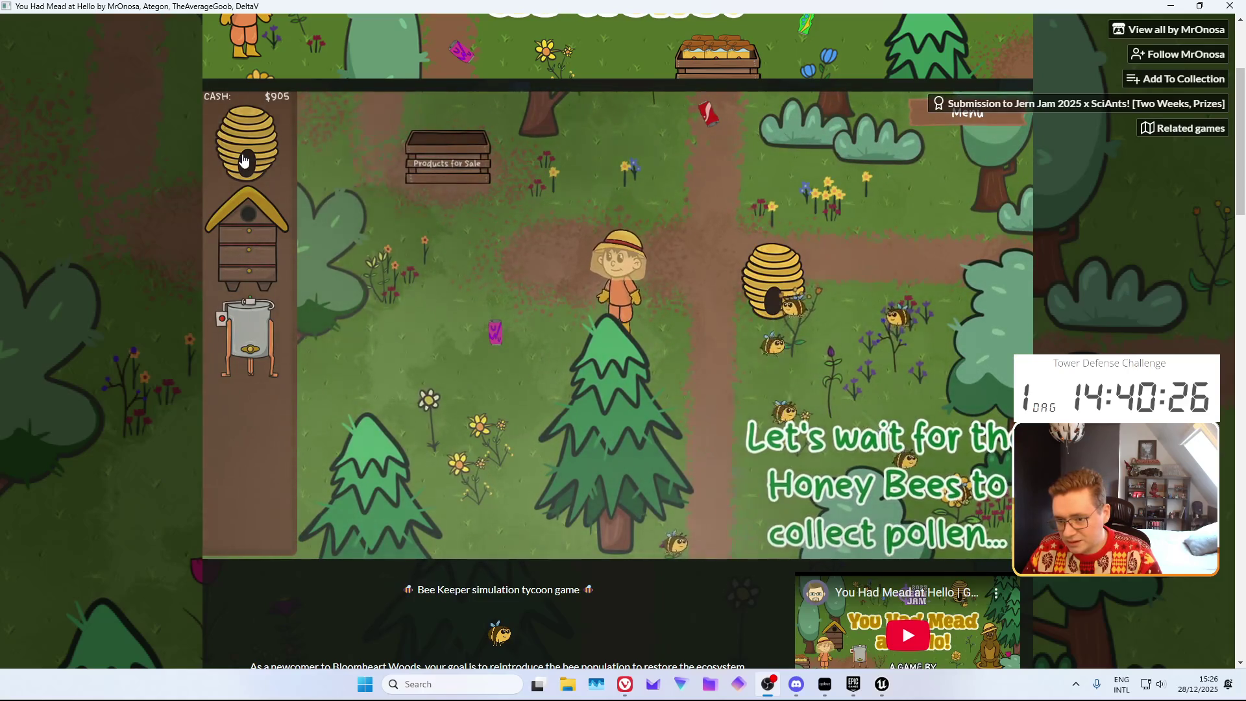
{"action": "left_click_drag", "start_coordinate": [517, 206], "coordinate": [652, 323]}
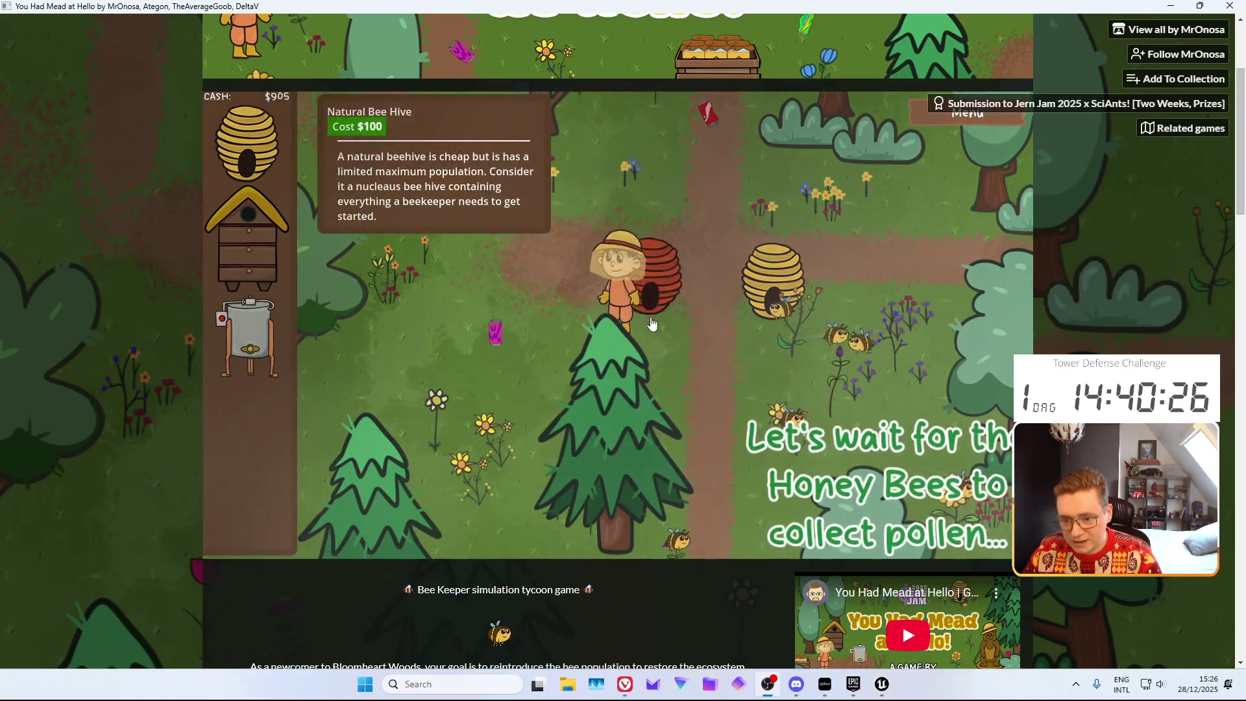
Place a second Natural Bee Hive and walk the beekeeper into the forest collecting pollen
{"action": "left_click_drag", "start_coordinate": [531, 337], "coordinate": [537, 337]}
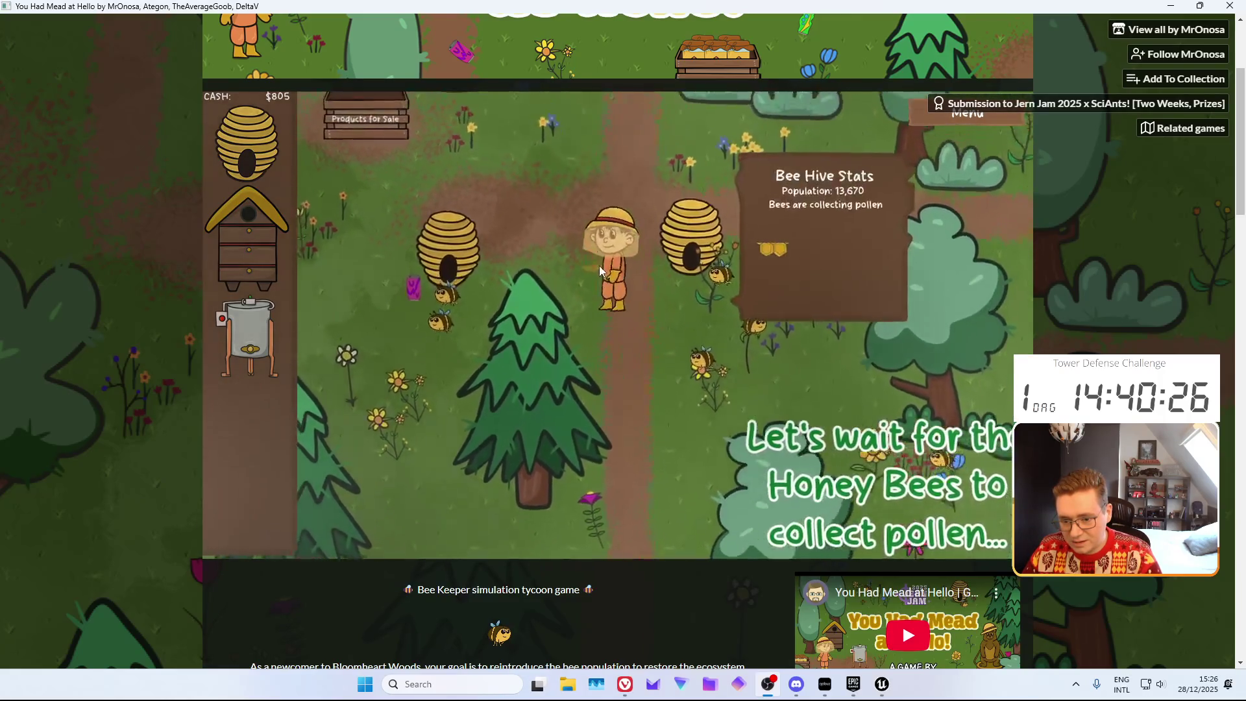
{"action": "key", "text": "w"}
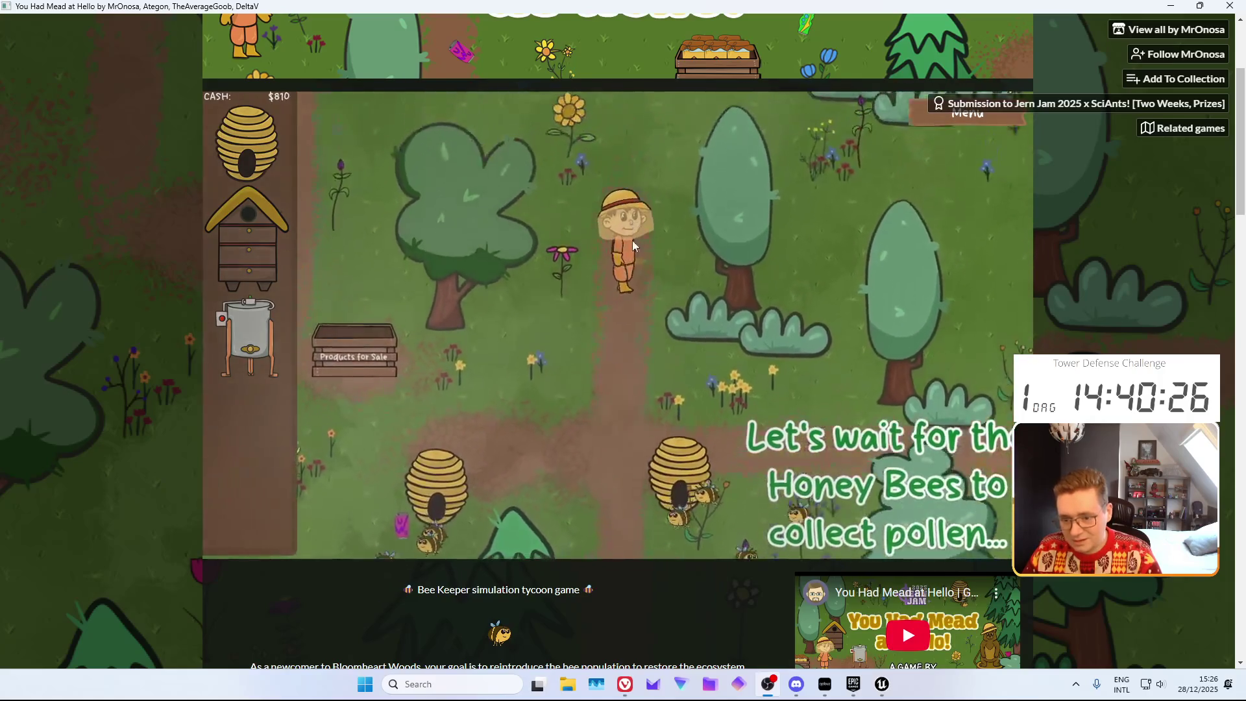
{"action": "key", "text": "s"}
{"action": "key", "text": "a"}
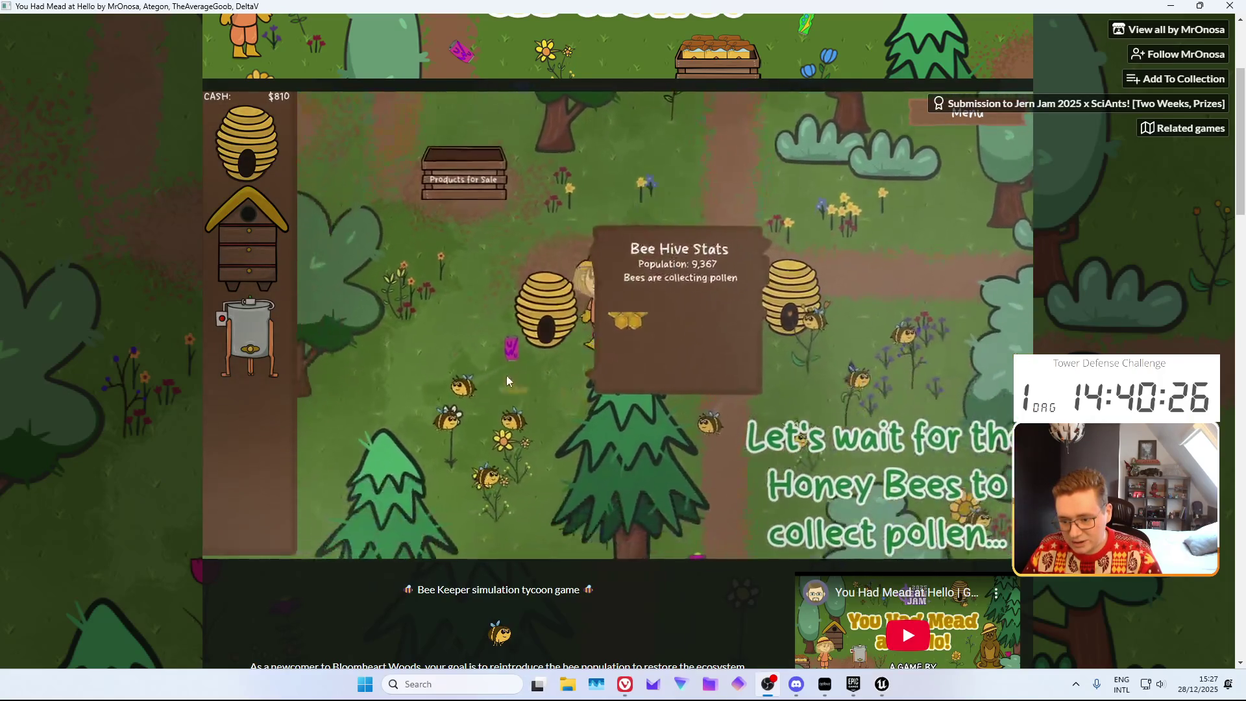
{"action": "key", "text": "w"}
{"action": "key", "text": "d"}
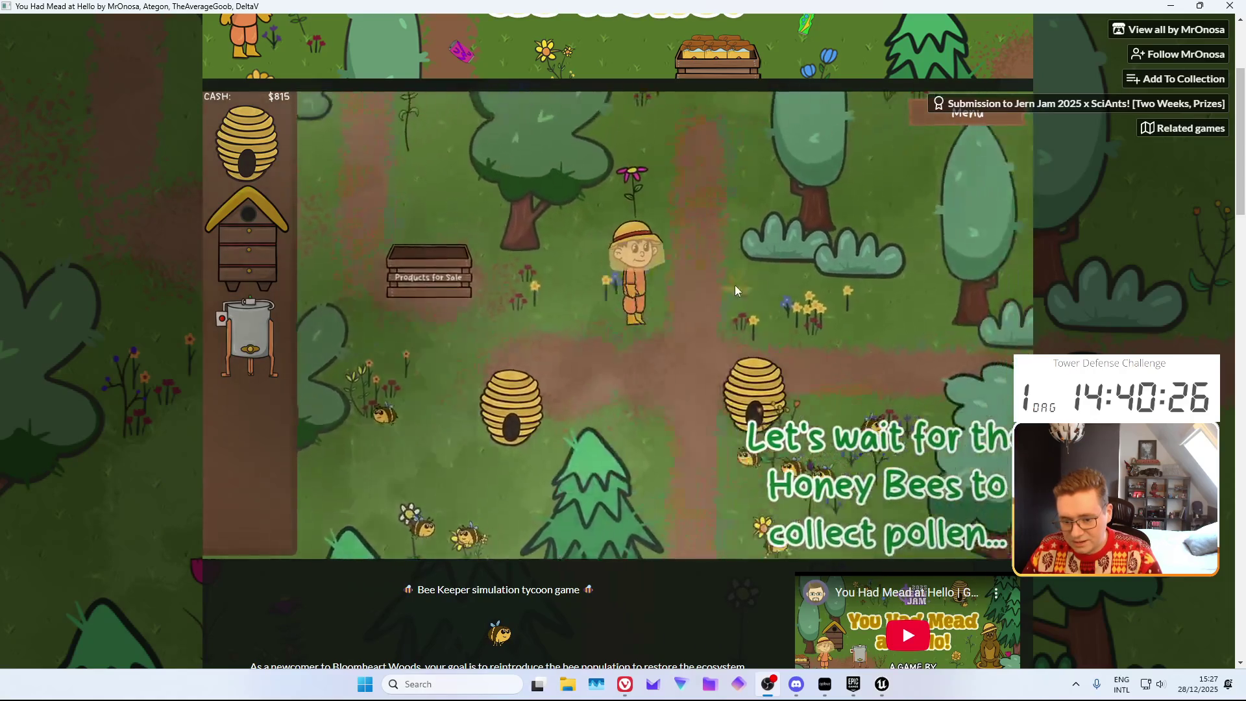
{"action": "key", "text": "d"}
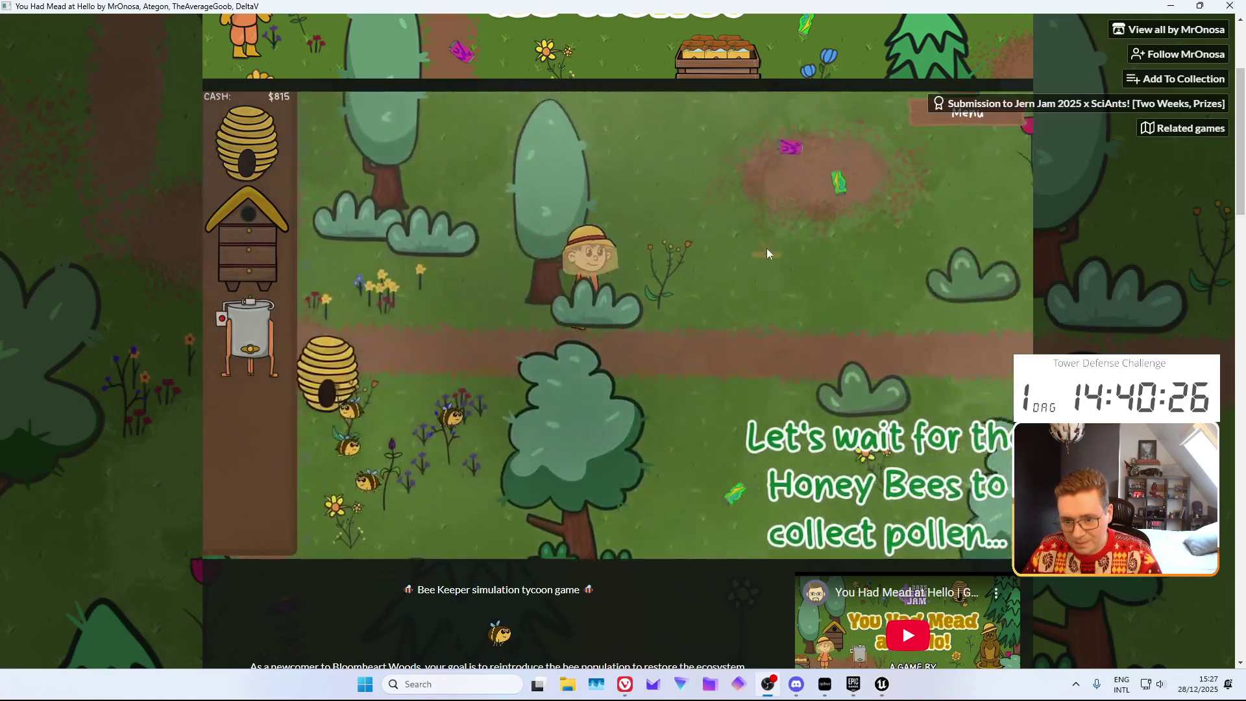
{"action": "key", "text": "w"}
{"action": "key", "text": "d"}
{"action": "key", "text": "a"}
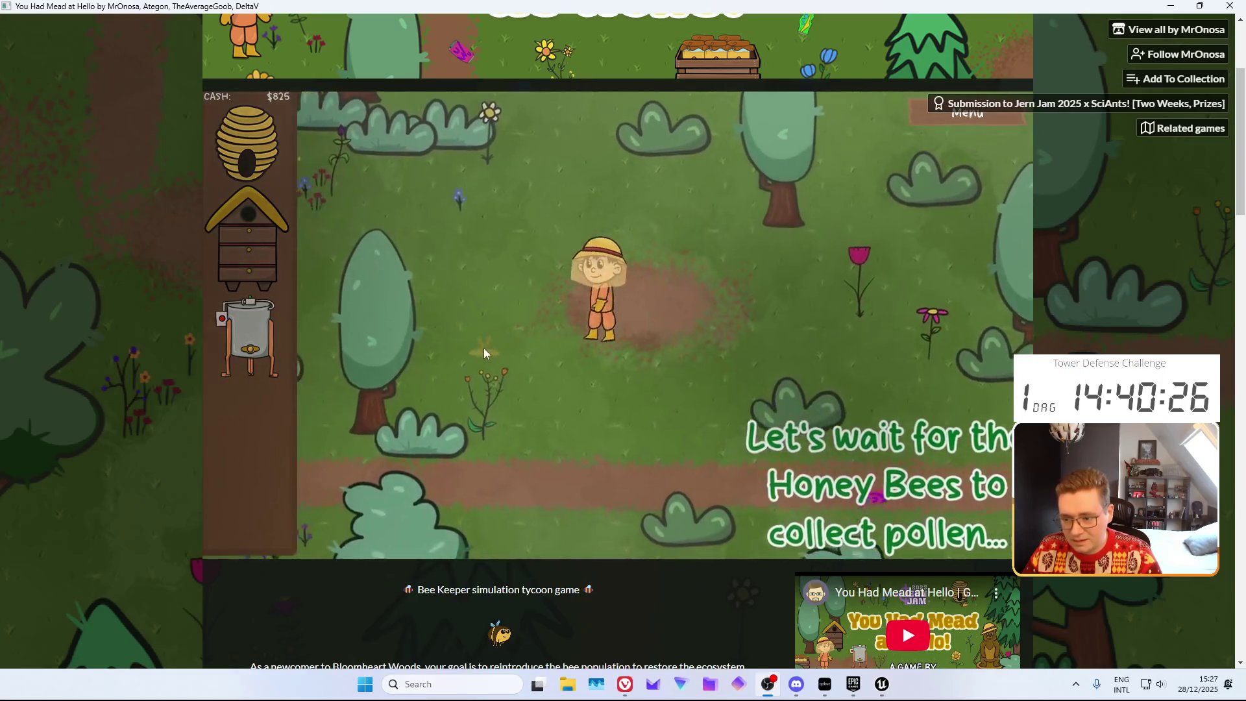
Walk the beekeeper over the flowers collecting pollen and back beside the hives
{"action": "key", "text": "s"}
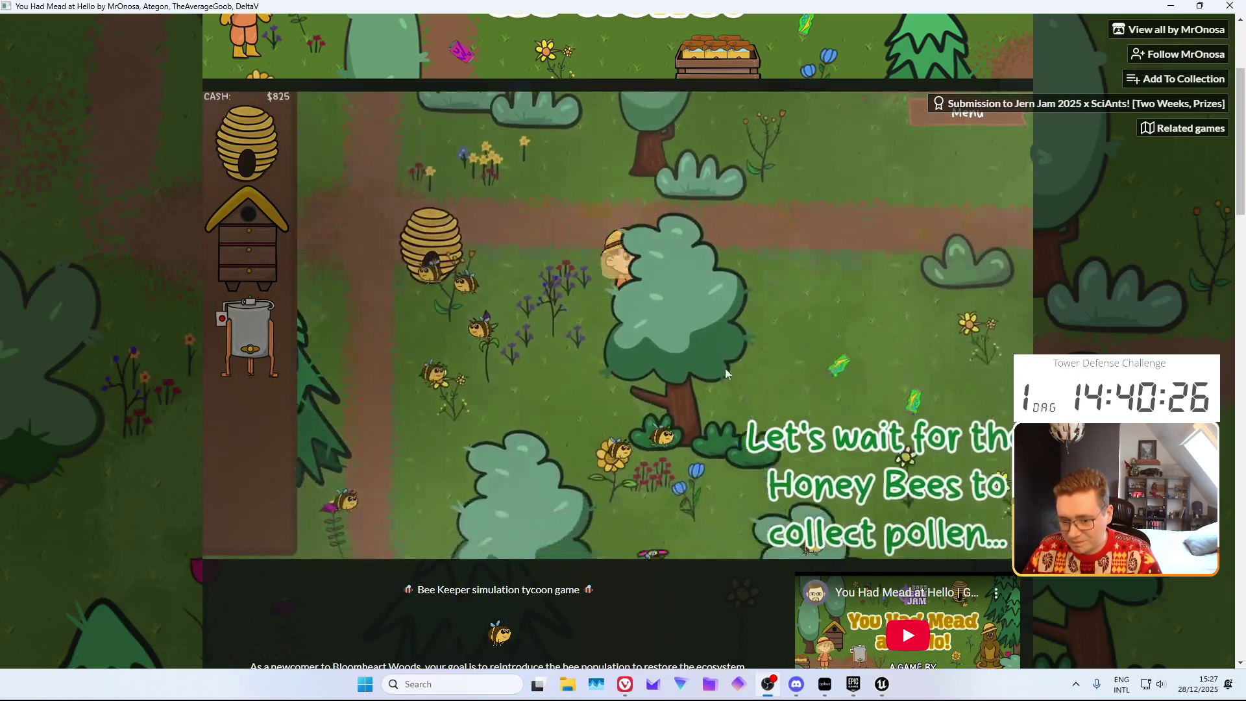
{"action": "key", "text": "d"}
{"action": "key", "text": "s"}
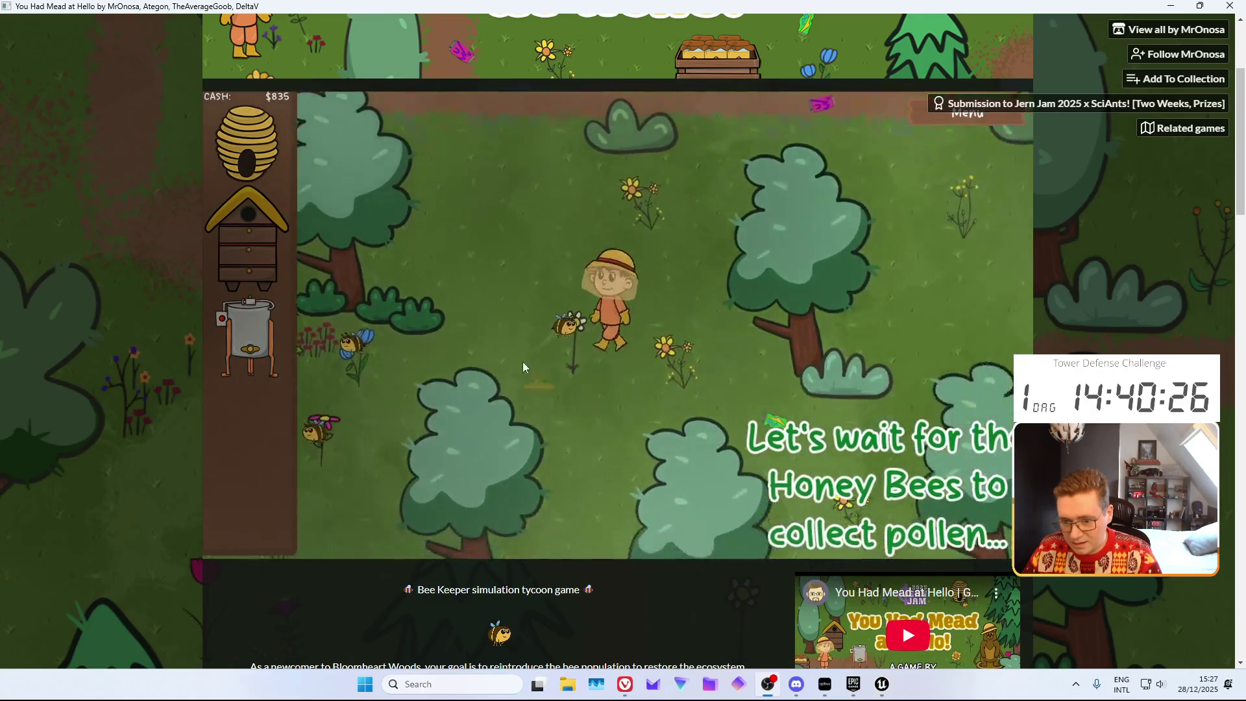
{"action": "key", "text": "d"}
{"action": "key", "text": "s"}
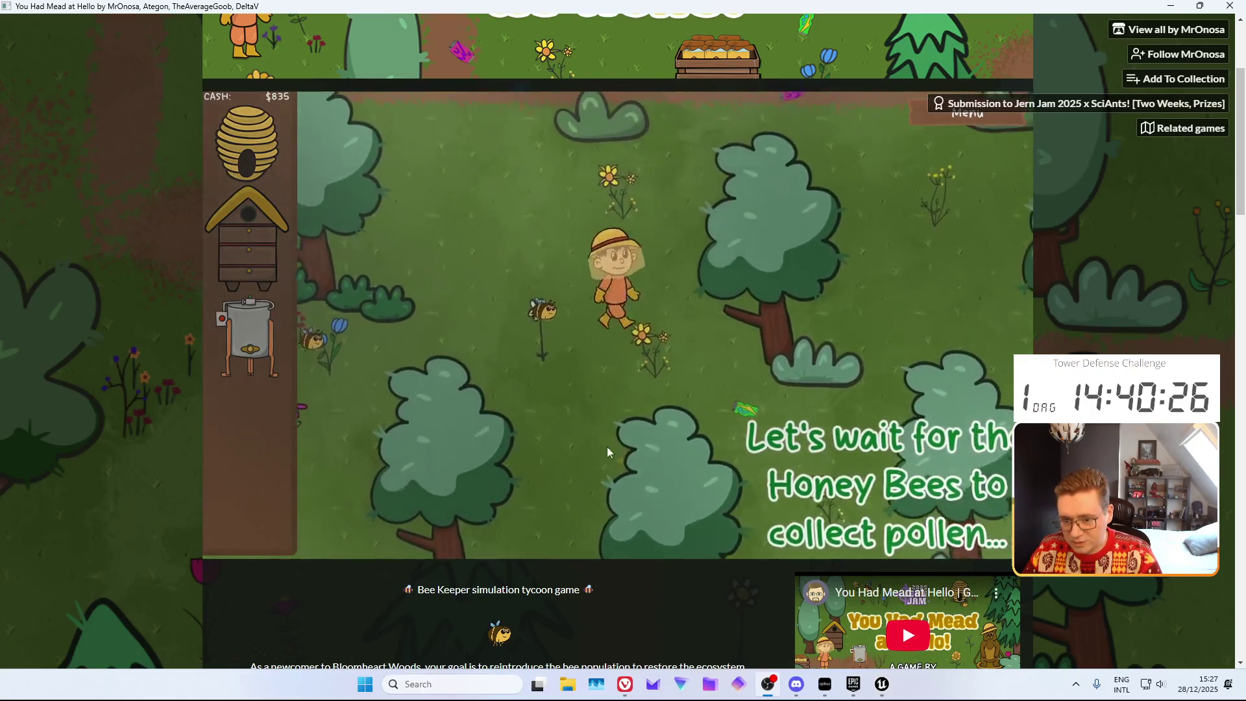
{"action": "key", "text": "s"}
{"action": "key", "text": "d"}
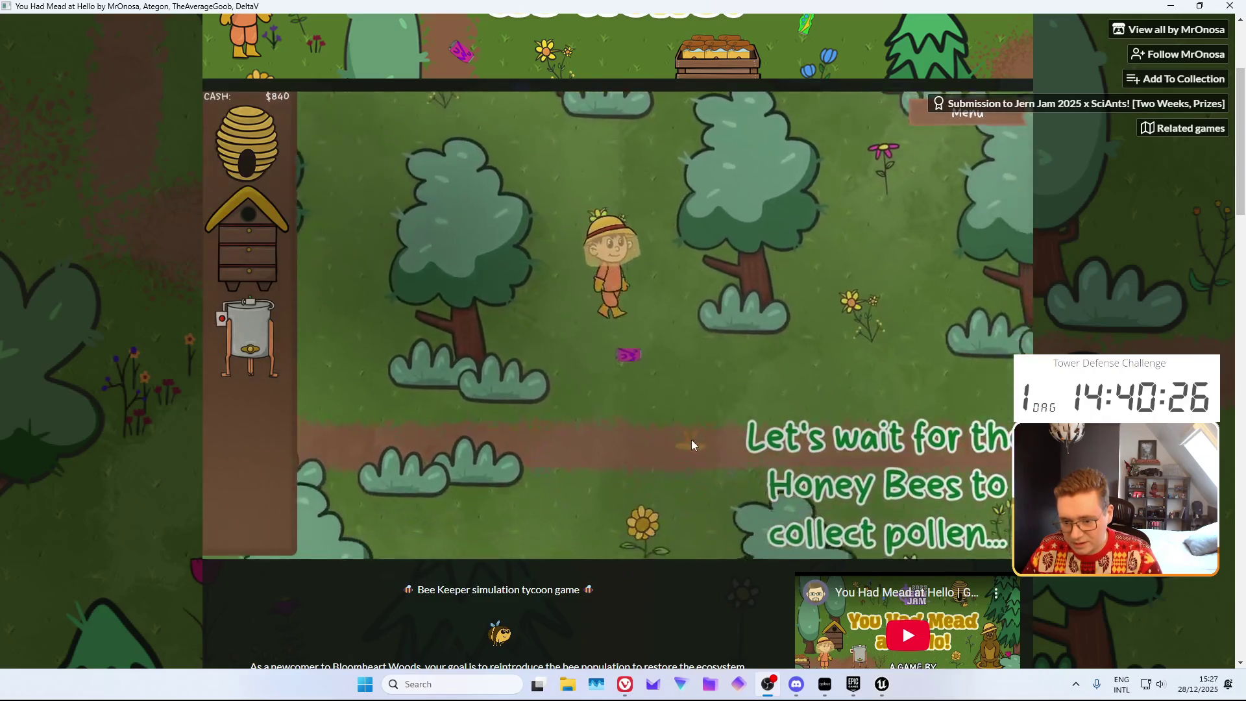
{"action": "key", "text": "w"}
{"action": "key", "text": "a"}
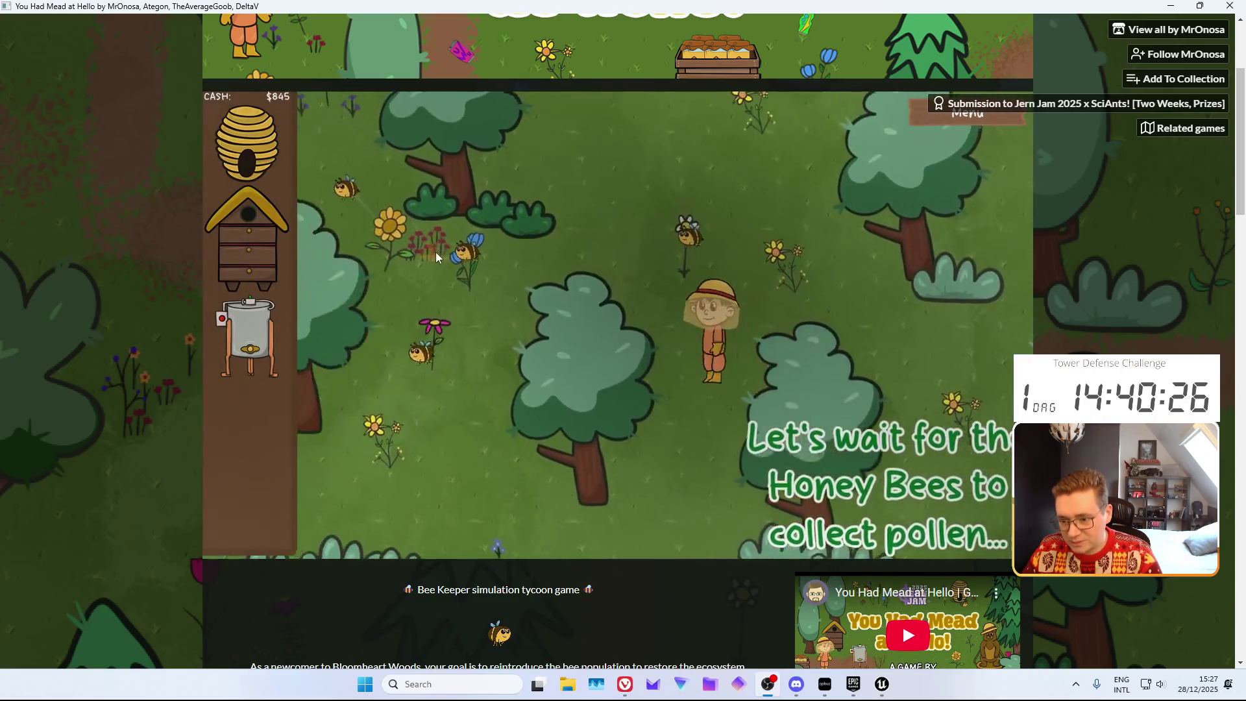
{"action": "key", "text": "a"}
{"action": "key", "text": "w"}
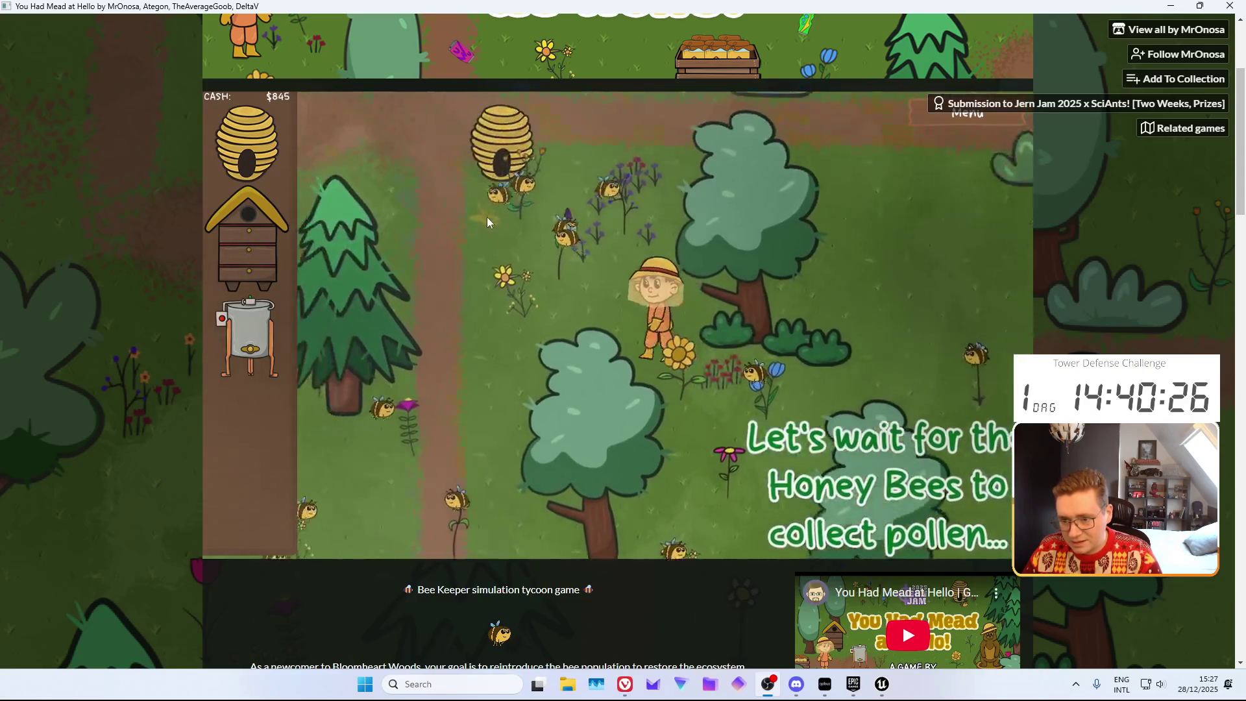
{"action": "key", "text": "w"}
{"action": "key", "text": "a"}
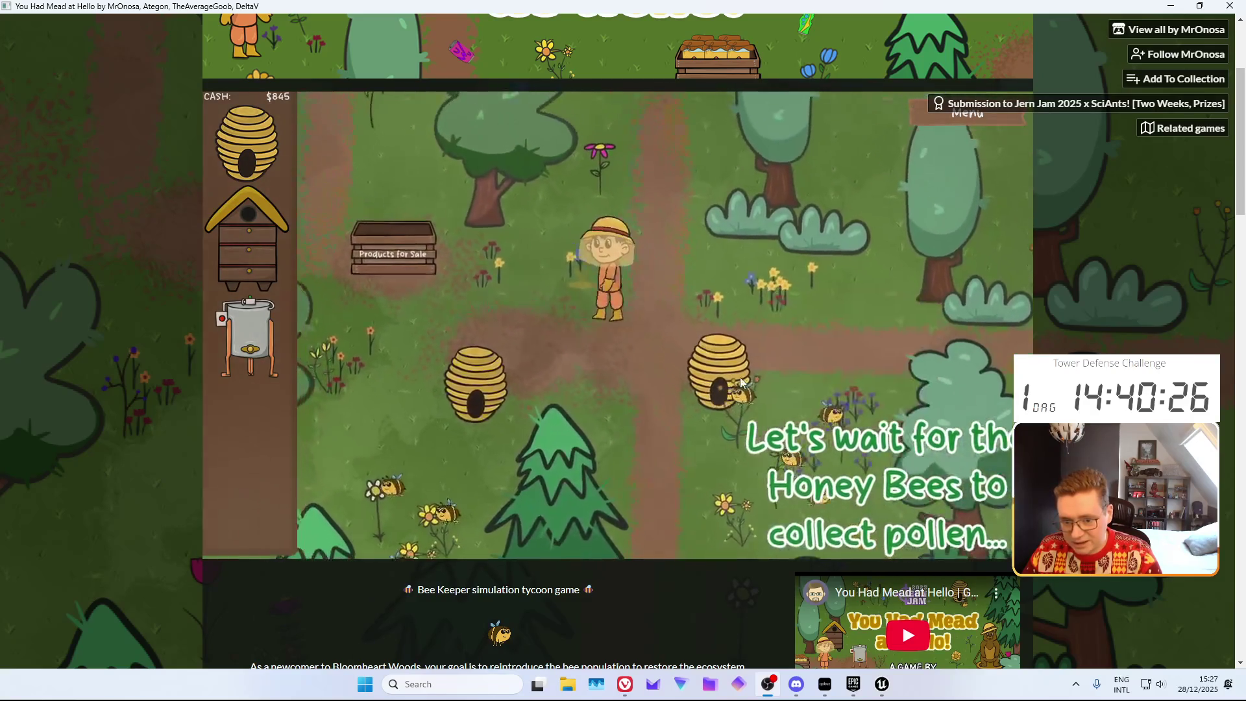
{"action": "key", "text": "s"}
{"action": "key", "text": "d"}
Check the Bee Hive Stats of the left and right hives
{"action": "mouse_move", "coordinate": [690, 349]}
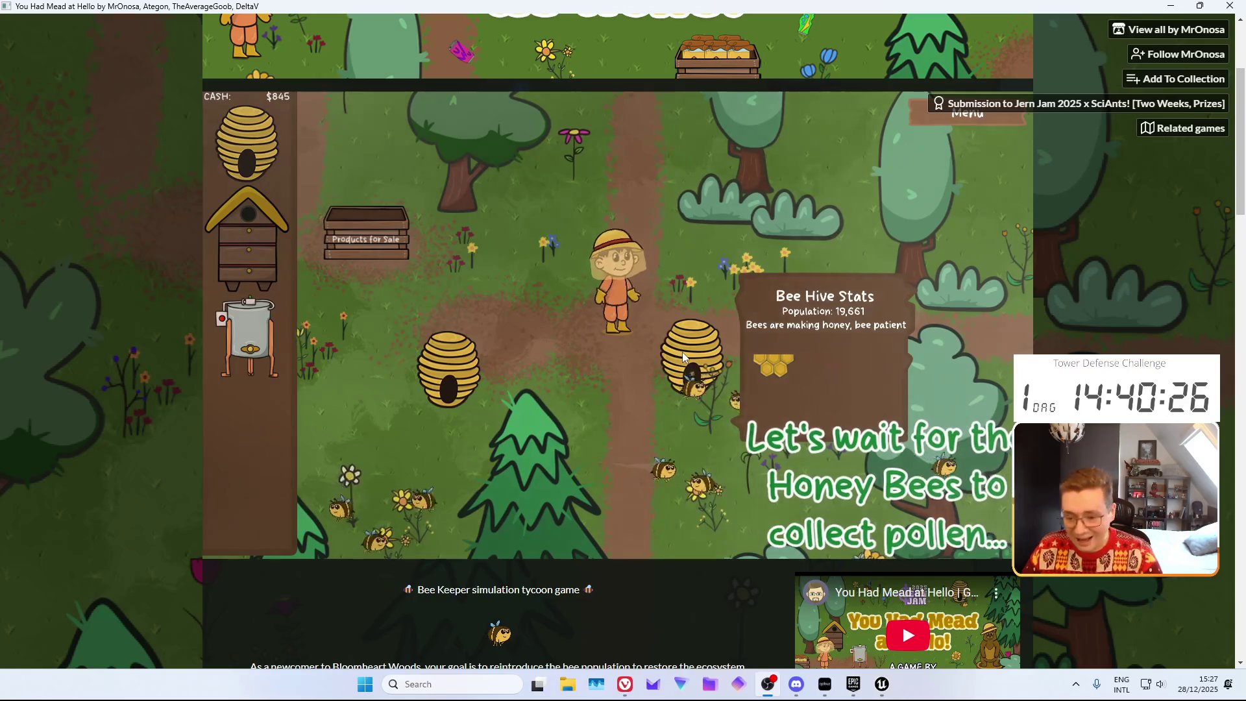
{"action": "left_click", "coordinate": [453, 353]}
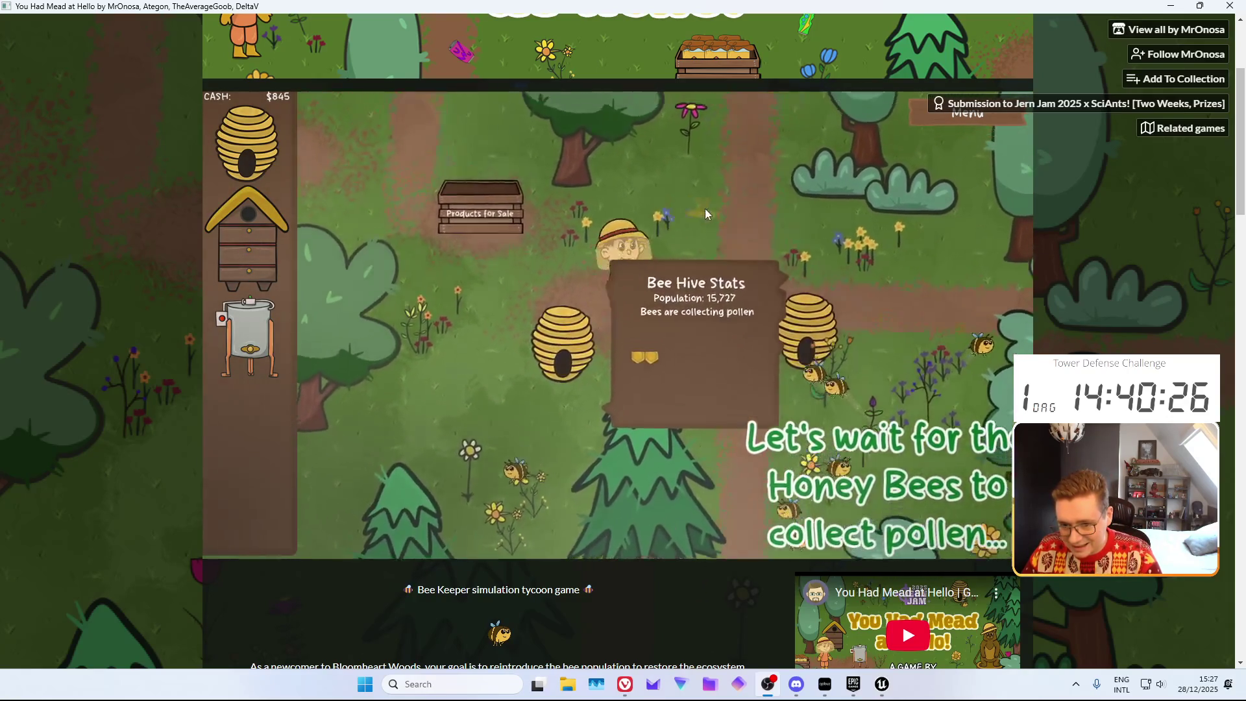
{"action": "left_click", "coordinate": [779, 344]}
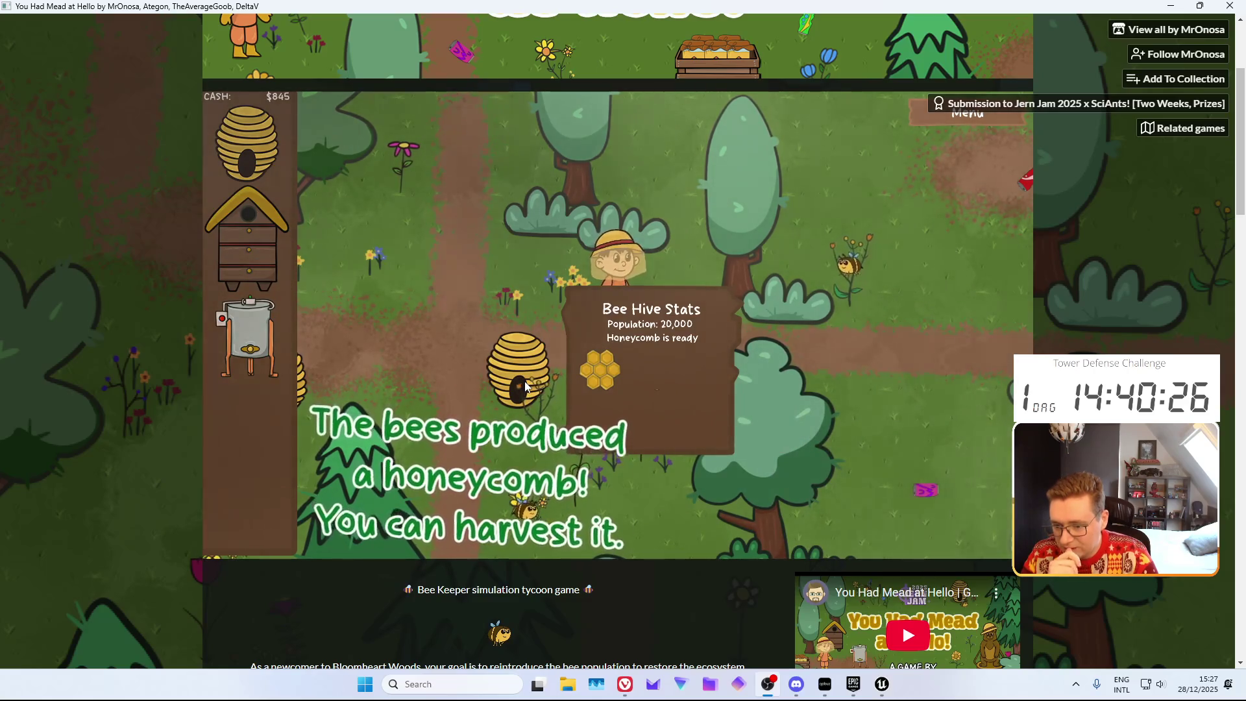
Take the honeycomb from the ready hive
{"action": "left_click", "coordinate": [527, 373]}
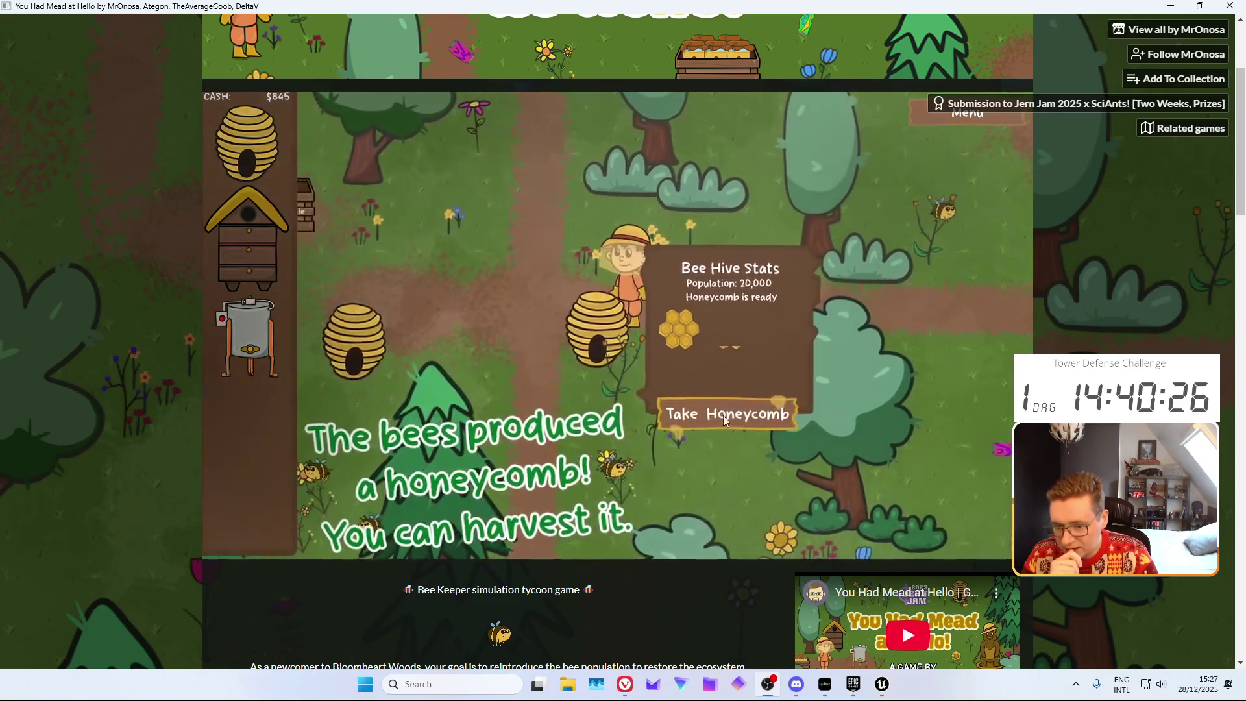
{"action": "left_click", "coordinate": [724, 419]}
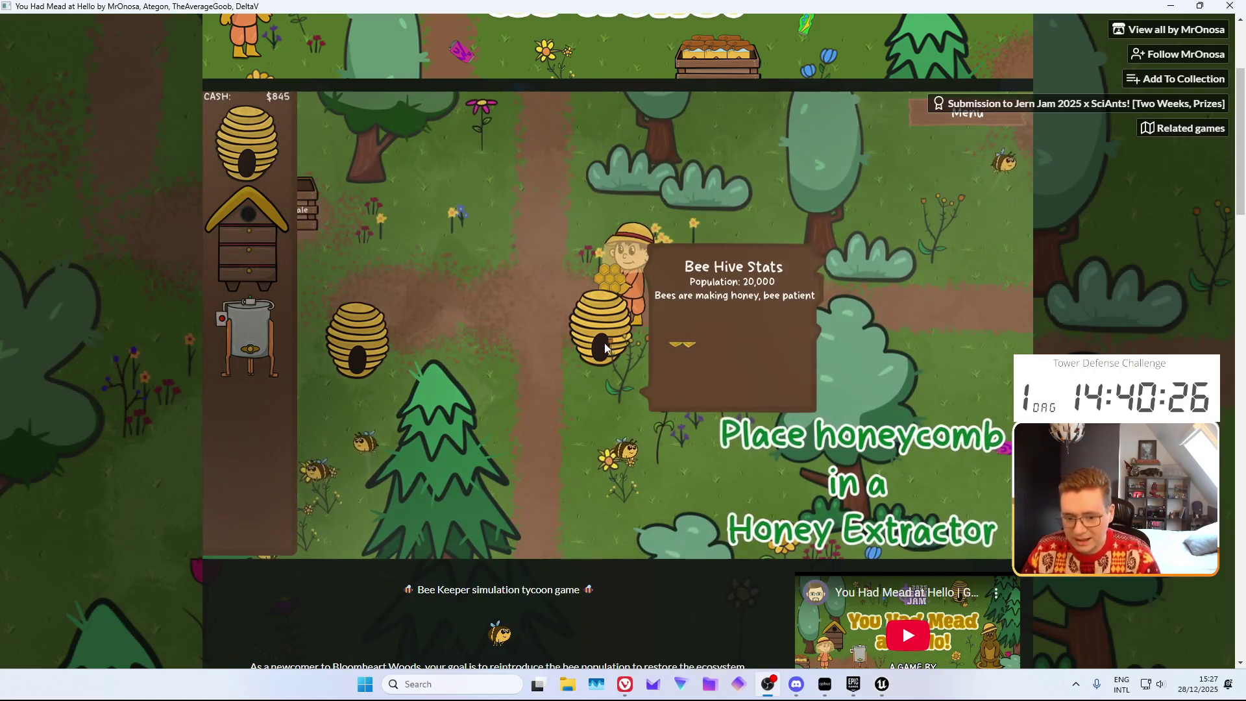
{"action": "left_click", "coordinate": [369, 327]}
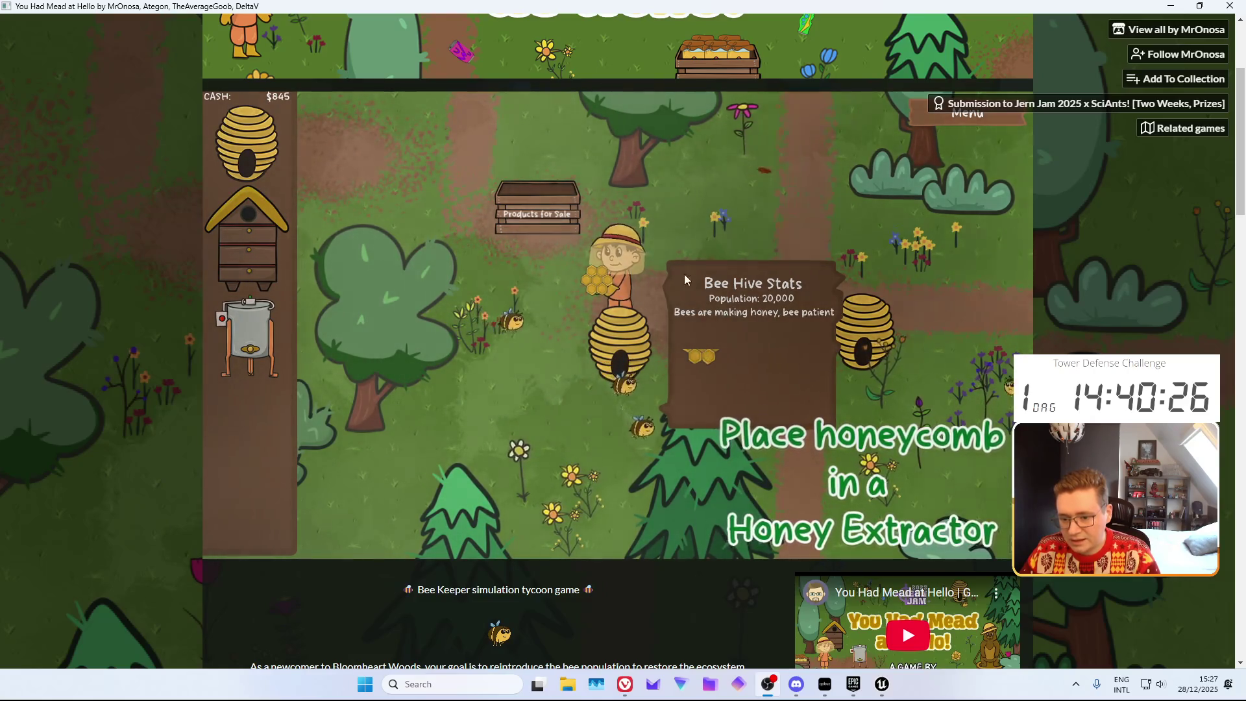
Walk the beekeeper to the Products for Sale crate and start placing a Honey Extractor
{"action": "key", "text": "w"}
{"action": "key", "text": "w"}
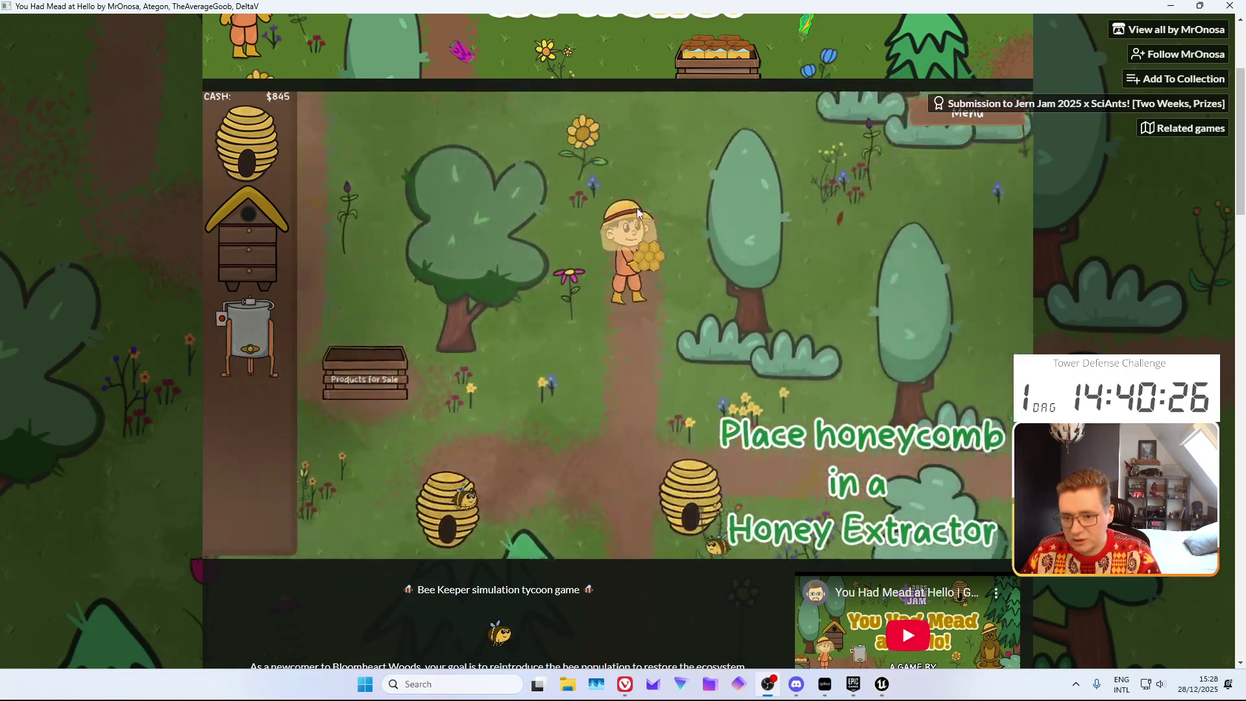
{"action": "key", "text": "s"}
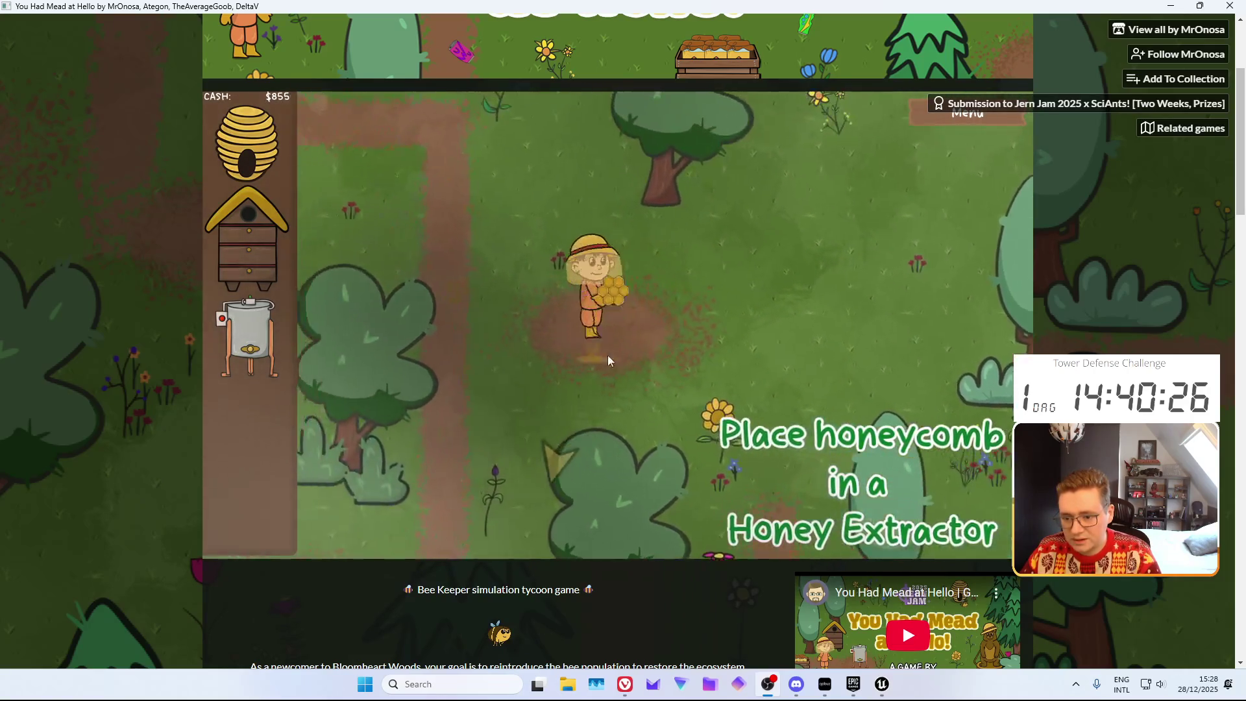
{"action": "key", "text": "s"}
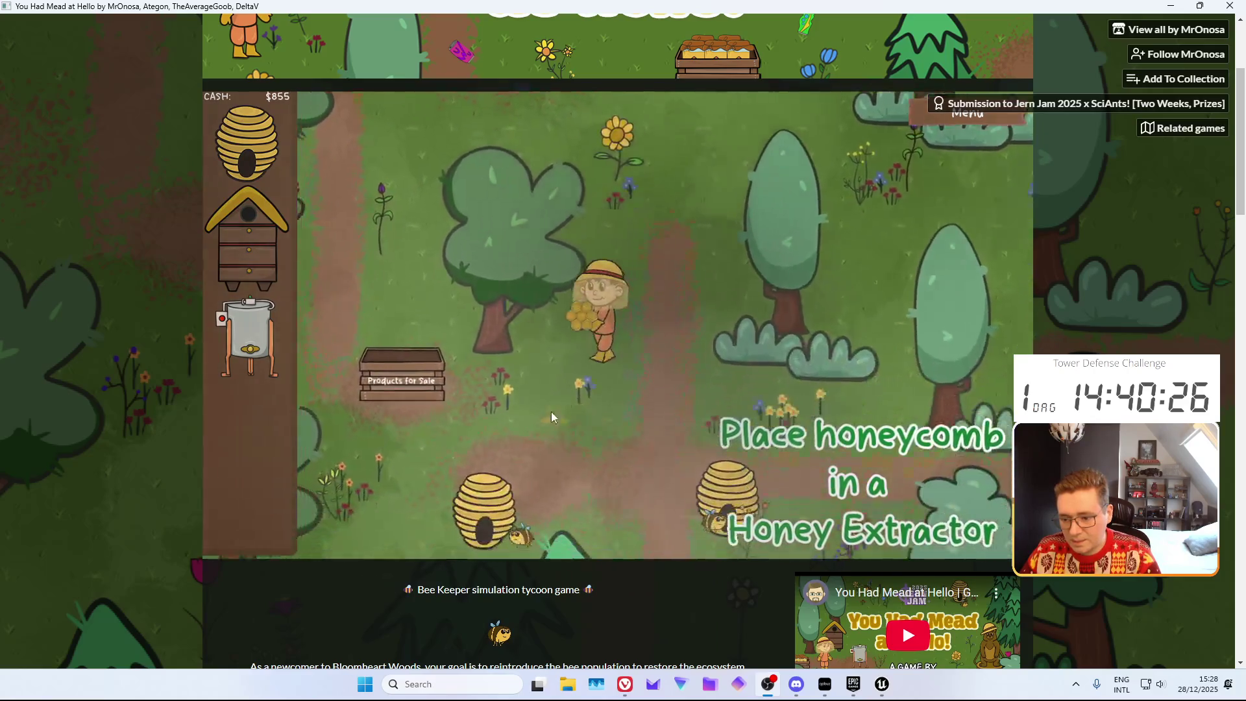
{"action": "key", "text": "a"}
{"action": "left_click_drag", "start_coordinate": [250, 342], "coordinate": [519, 412]}
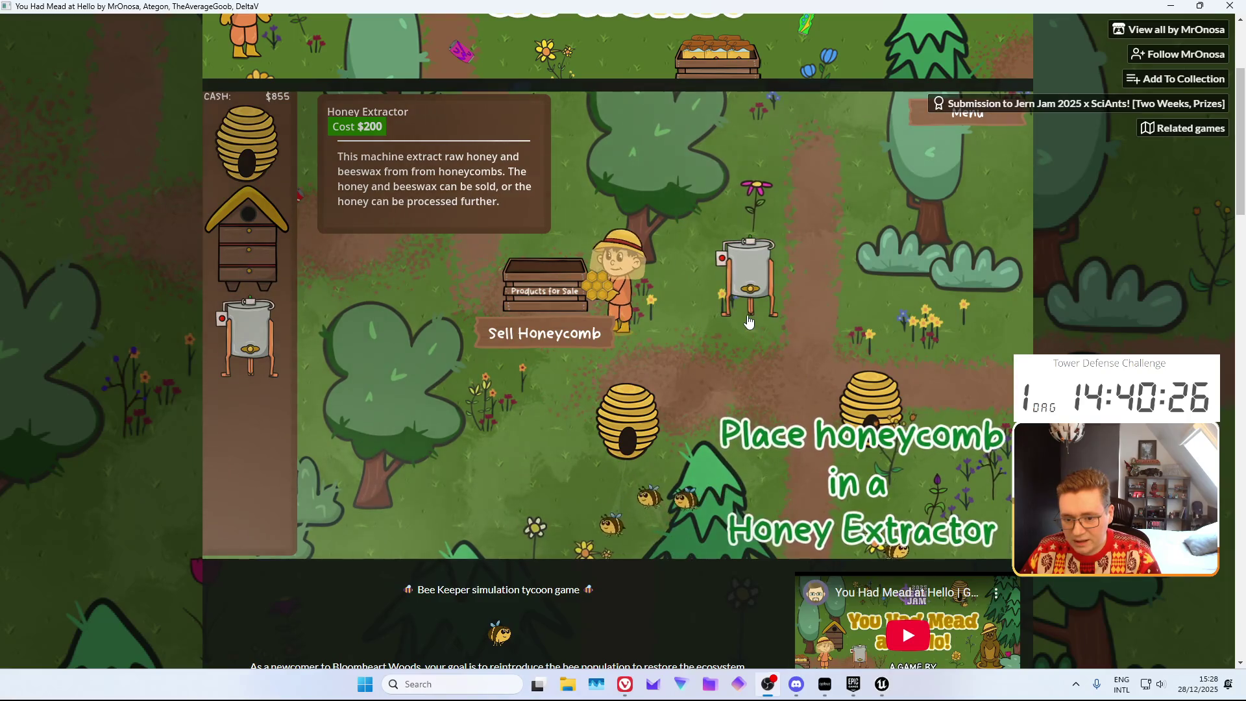
Place the $200 Honey Extractor on the field and load the honeycomb into it
{"action": "mouse_move", "coordinate": [548, 317]}
{"action": "left_mouse_down"}
{"action": "mouse_move", "coordinate": [513, 299]}
{"action": "mouse_move", "coordinate": [425, 308]}
{"action": "mouse_move", "coordinate": [361, 276]}
{"action": "mouse_move", "coordinate": [404, 268]}
{"action": "left_mouse_up"}
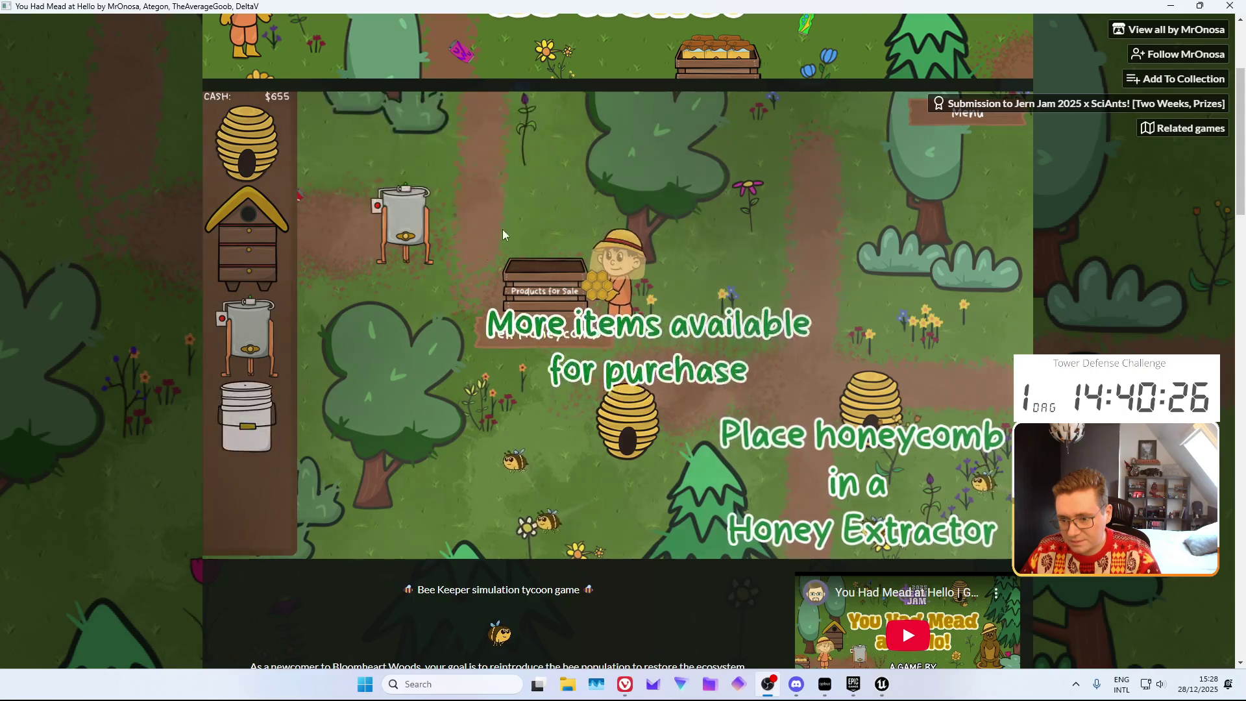
{"action": "key", "text": "a"}
{"action": "key", "text": "w"}
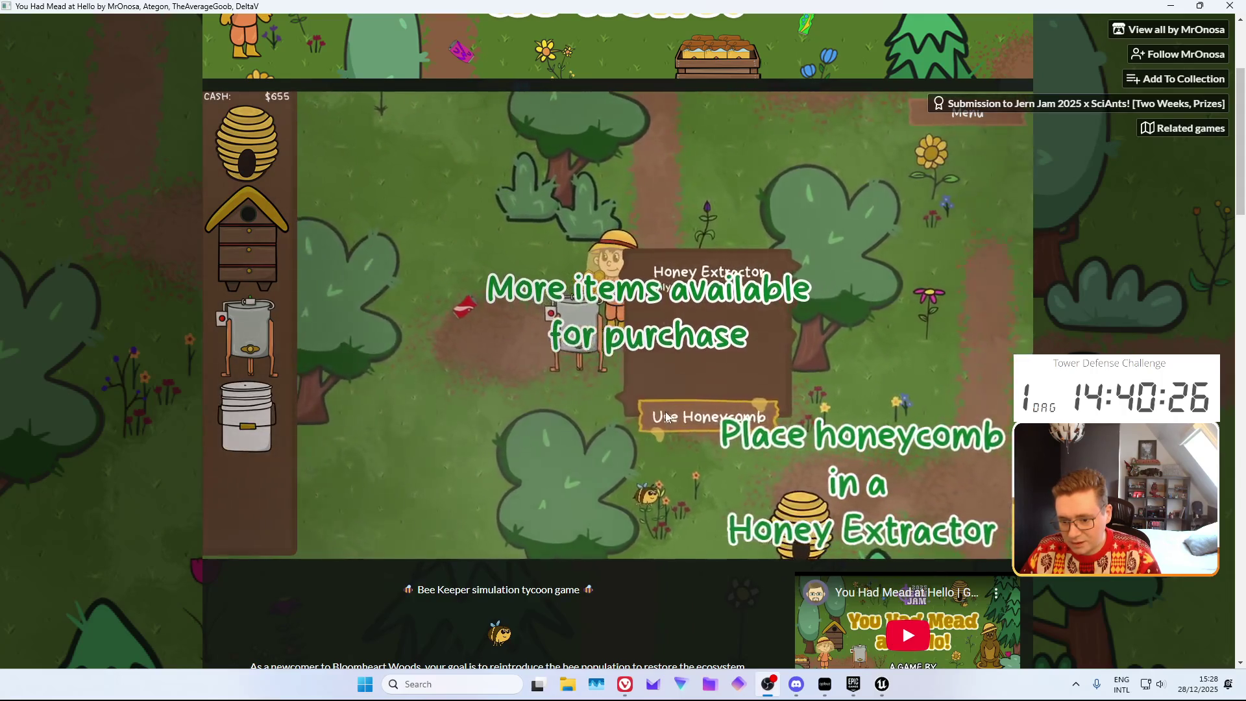
{"action": "left_click", "coordinate": [681, 413]}
{"action": "key", "text": "w"}
{"action": "key", "text": "s"}
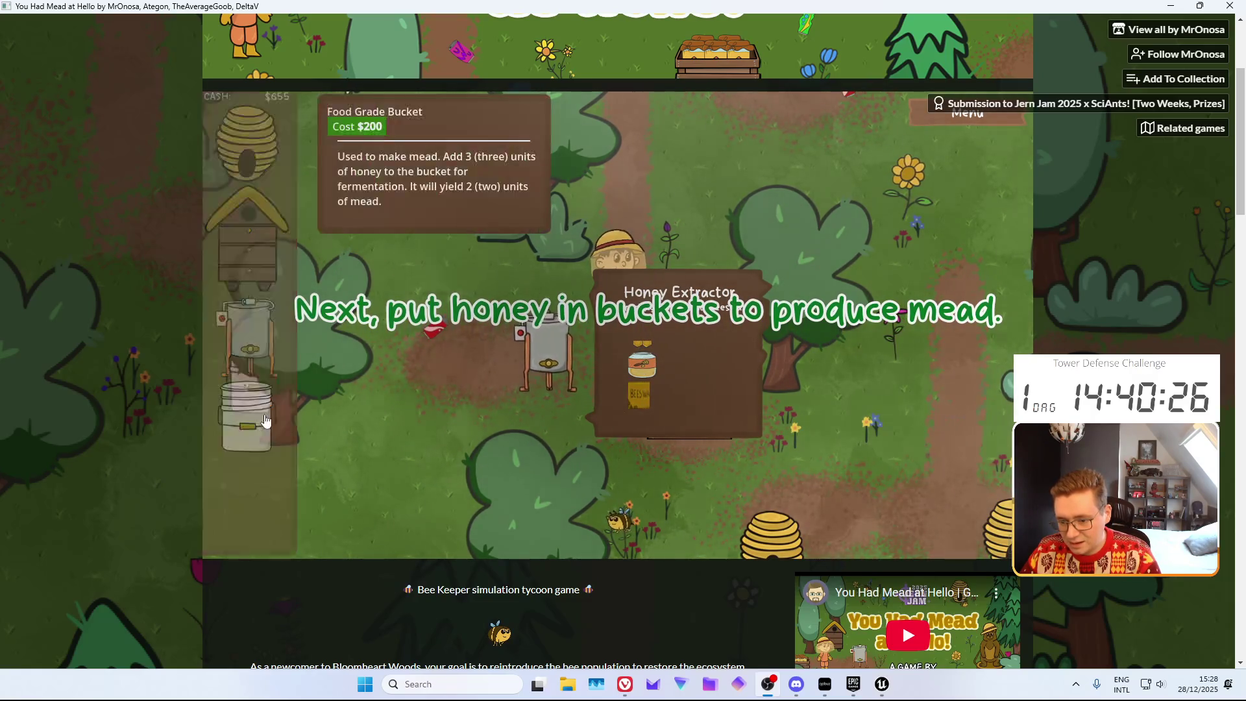
Place a Food Grade Bucket just left of the Honey Extractor
{"action": "mouse_move", "coordinate": [239, 430]}
{"action": "left_mouse_down"}
{"action": "mouse_move", "coordinate": [479, 398]}
{"action": "mouse_move", "coordinate": [449, 399]}
{"action": "left_mouse_up"}
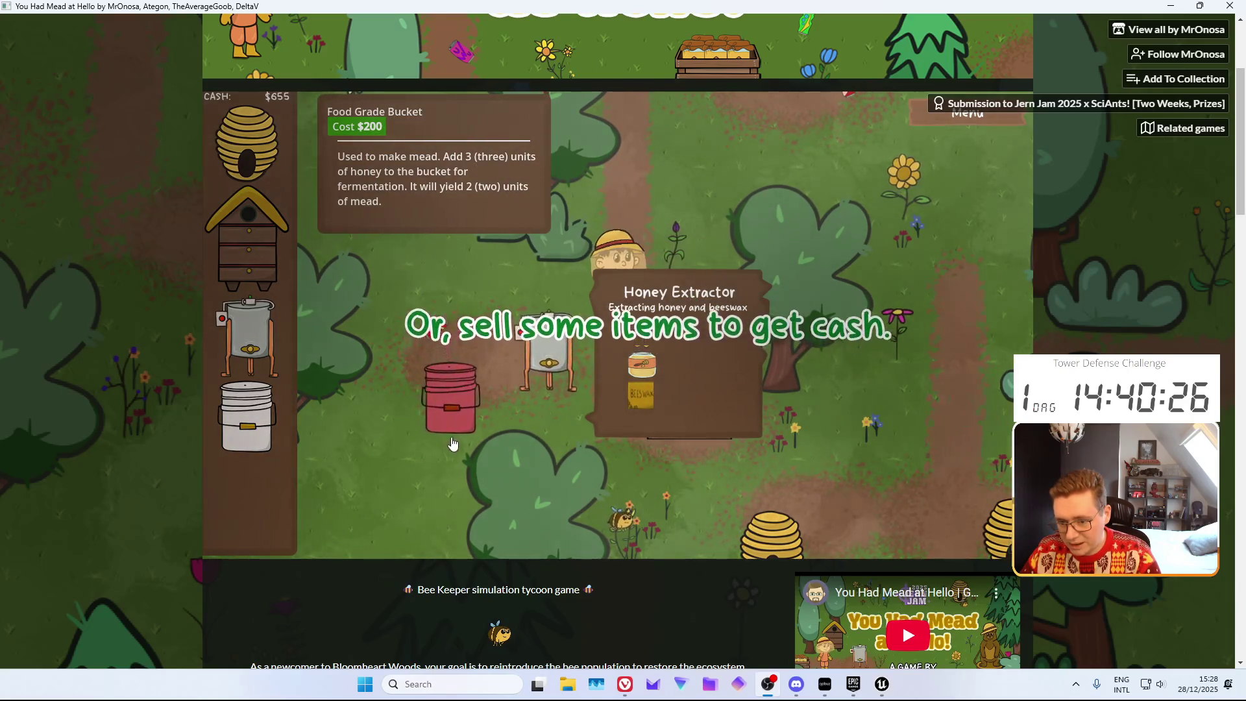
{"action": "left_click_drag", "start_coordinate": [453, 444], "coordinate": [457, 405]}
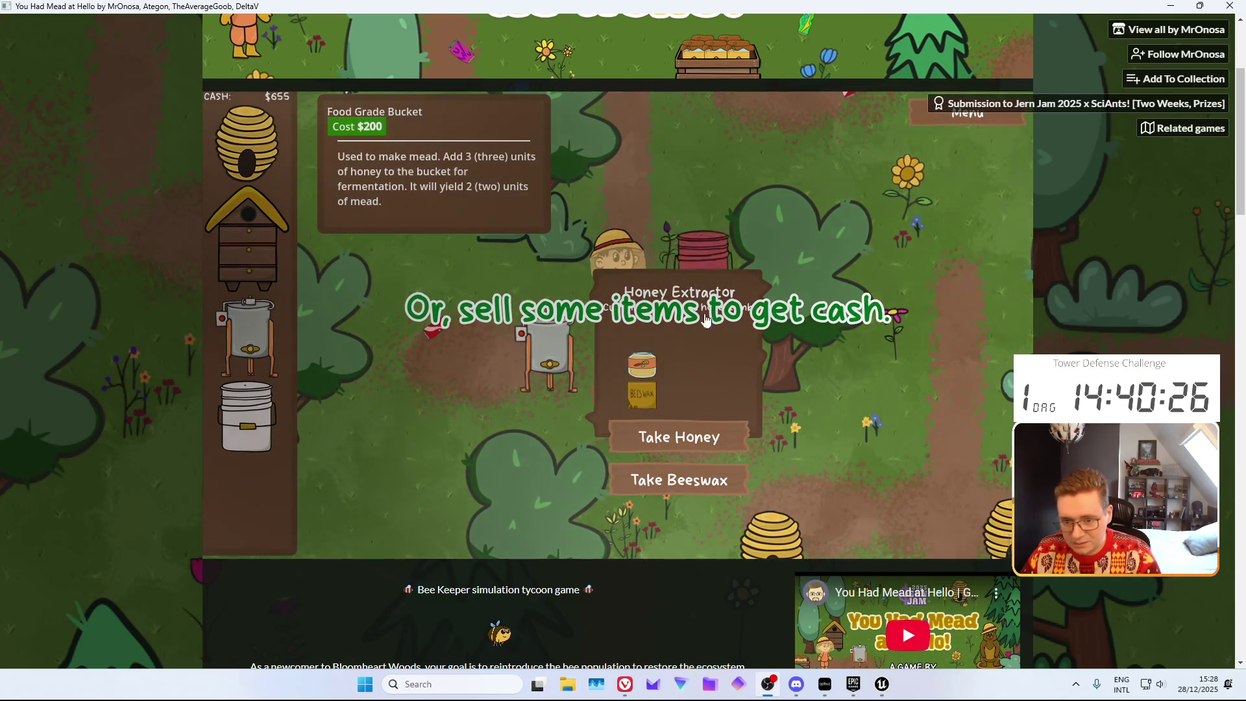
{"action": "mouse_move", "coordinate": [524, 373]}
{"action": "left_mouse_down"}
{"action": "mouse_move", "coordinate": [251, 441]}
{"action": "mouse_move", "coordinate": [464, 444]}
{"action": "left_mouse_up"}
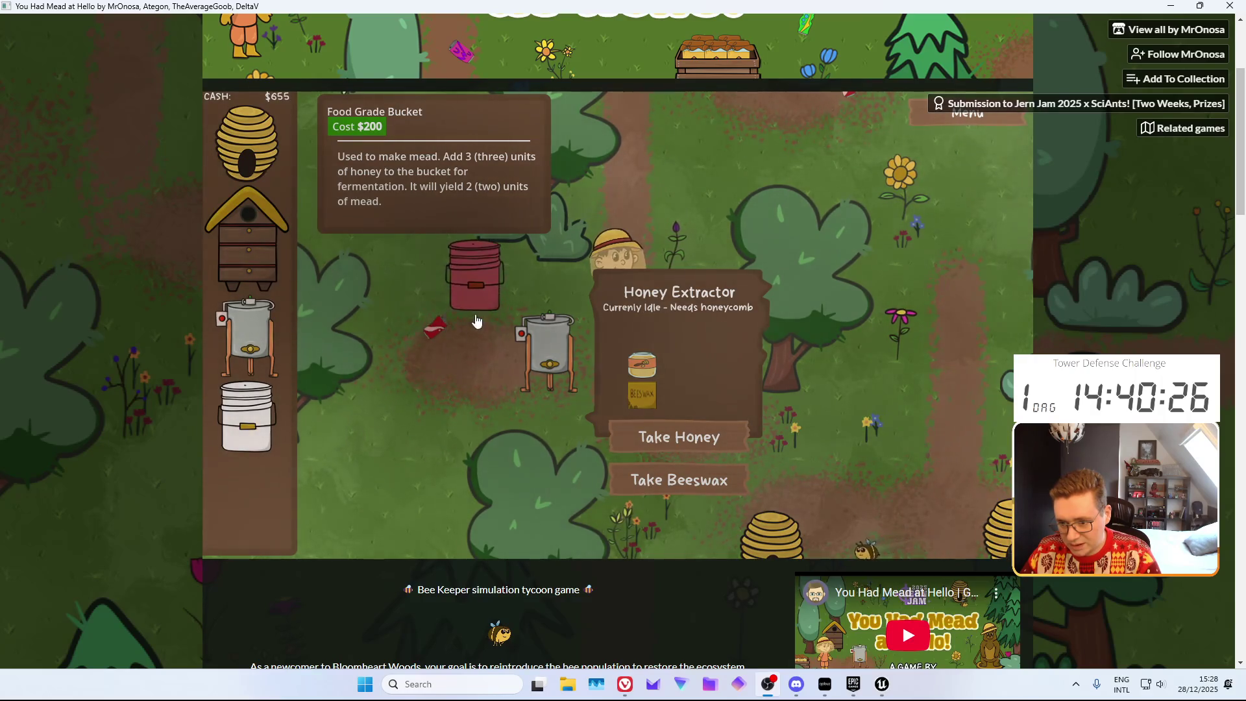
{"action": "left_click_drag", "start_coordinate": [435, 298], "coordinate": [439, 299]}
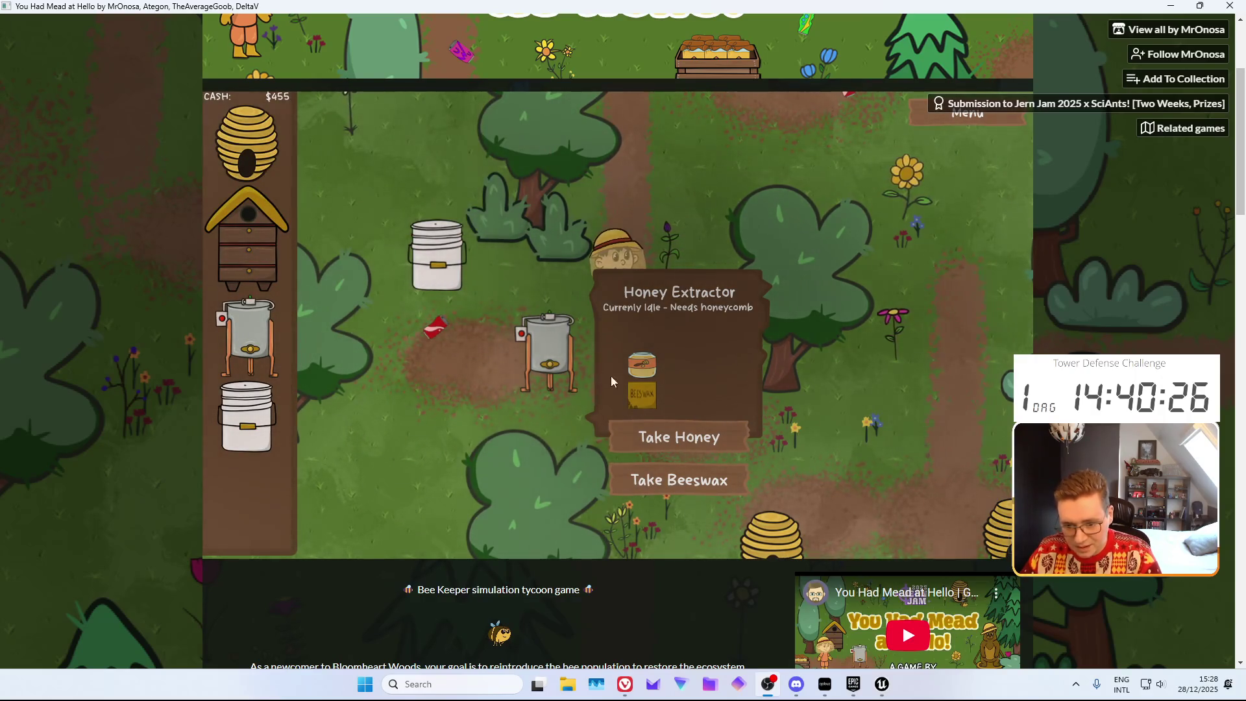
Pour the extracted honey into the bucket and sell the beeswax for $75
{"action": "left_click", "coordinate": [680, 439]}
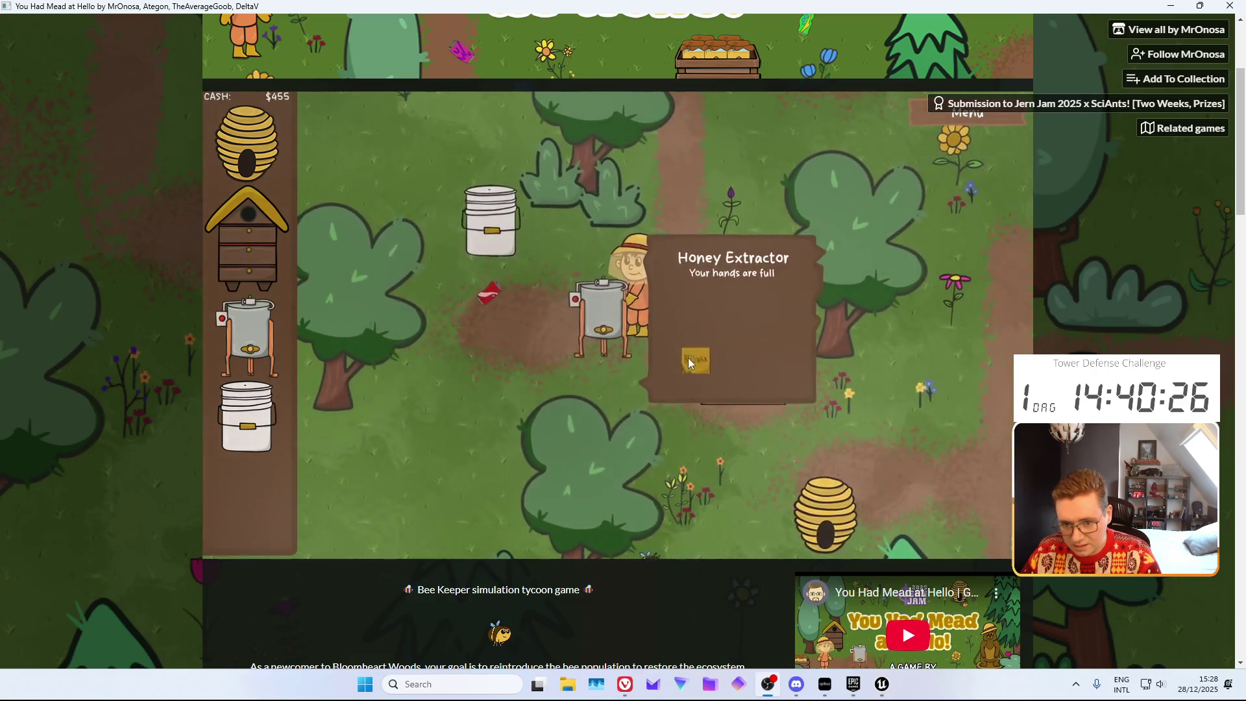
{"action": "left_click", "coordinate": [507, 240]}
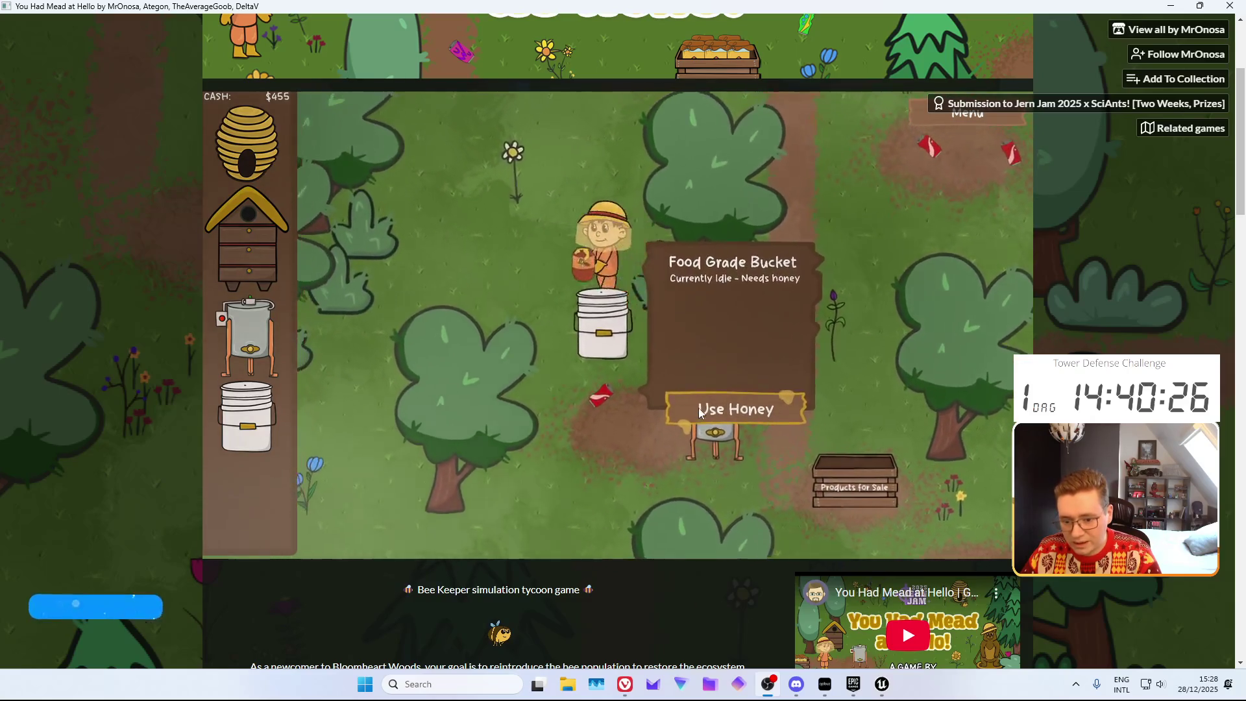
{"action": "left_click", "coordinate": [713, 414]}
{"action": "left_click", "coordinate": [725, 432]}
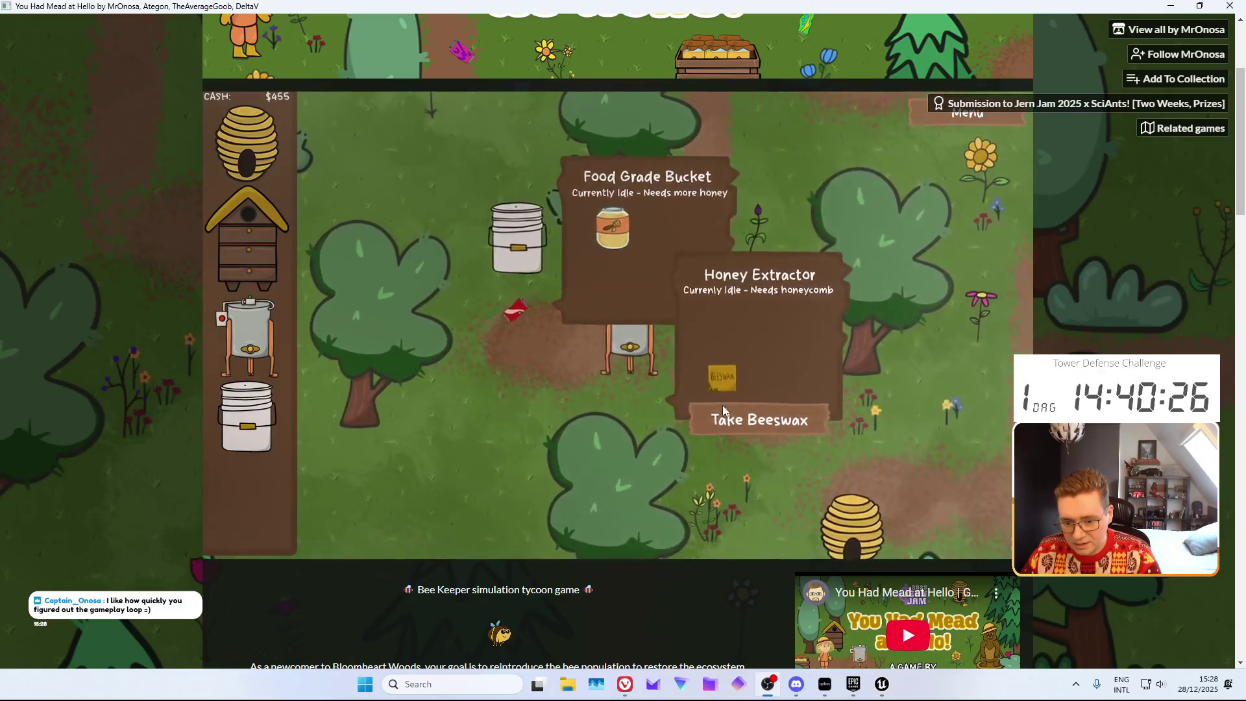
{"action": "left_click", "coordinate": [637, 367]}
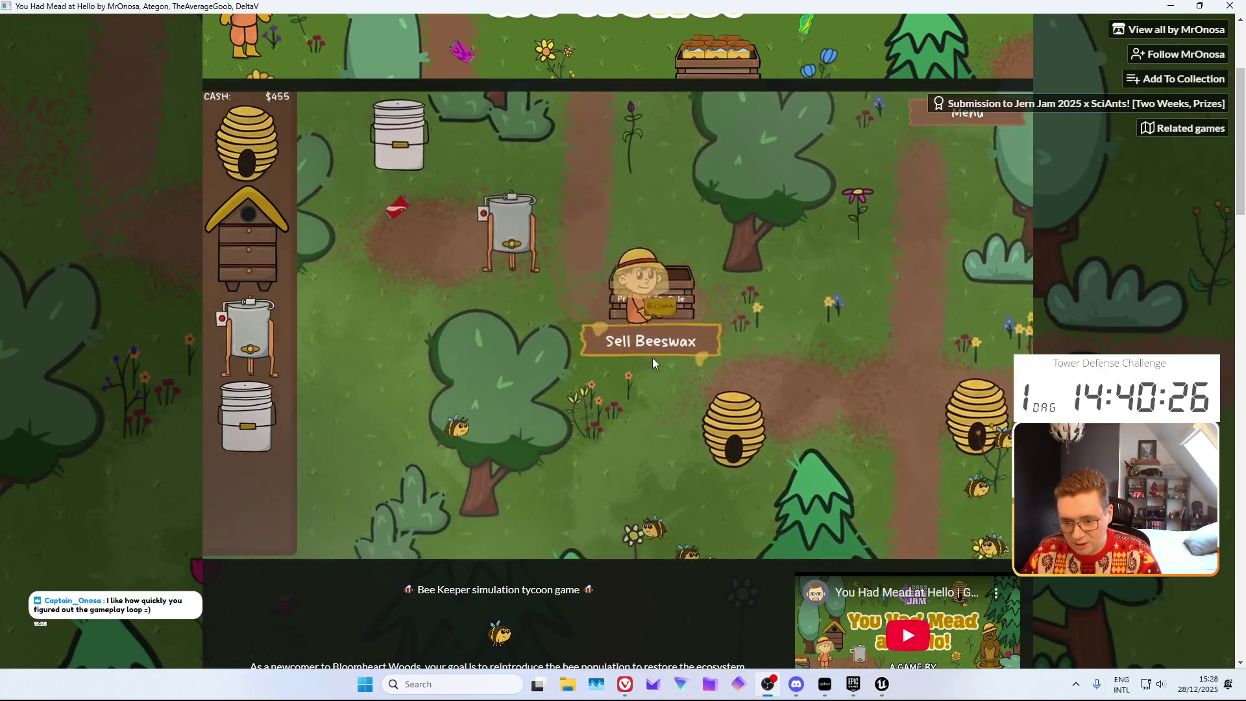
{"action": "left_click", "coordinate": [650, 341]}
Load fresh hive honeycomb into the extractor and pick a third Natural Bee Hive
{"action": "left_click", "coordinate": [711, 399]}
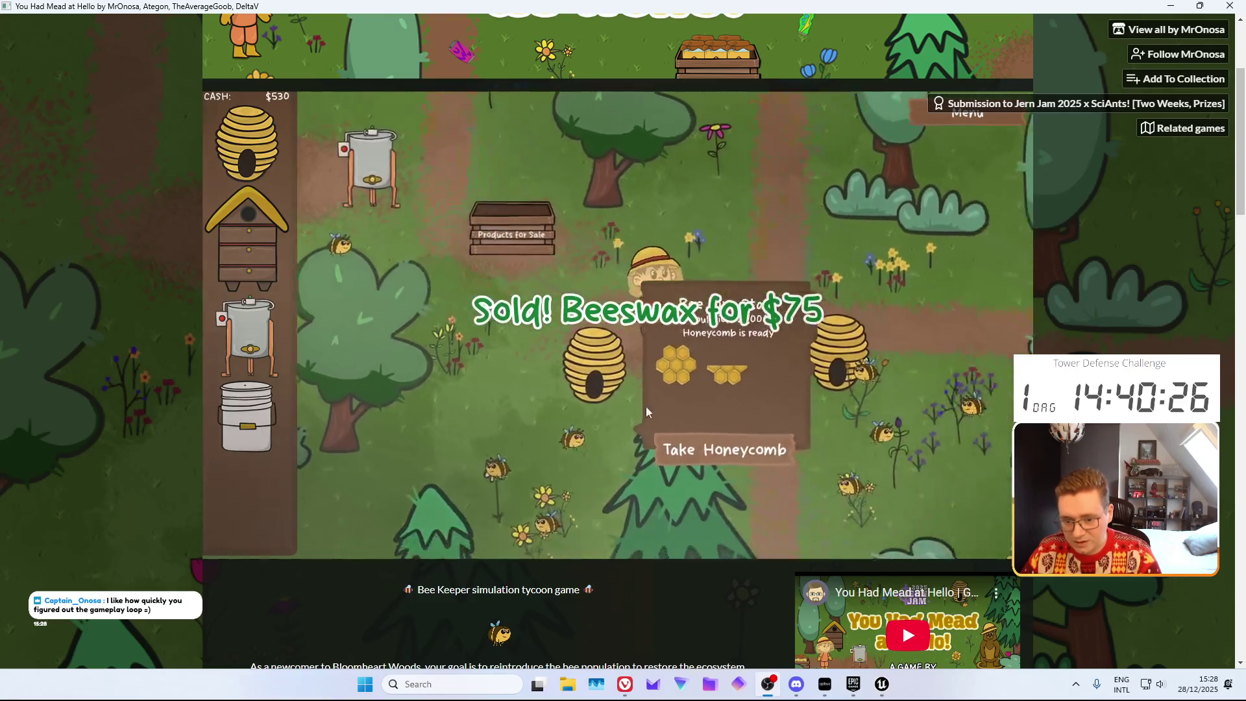
{"action": "left_click", "coordinate": [548, 237]}
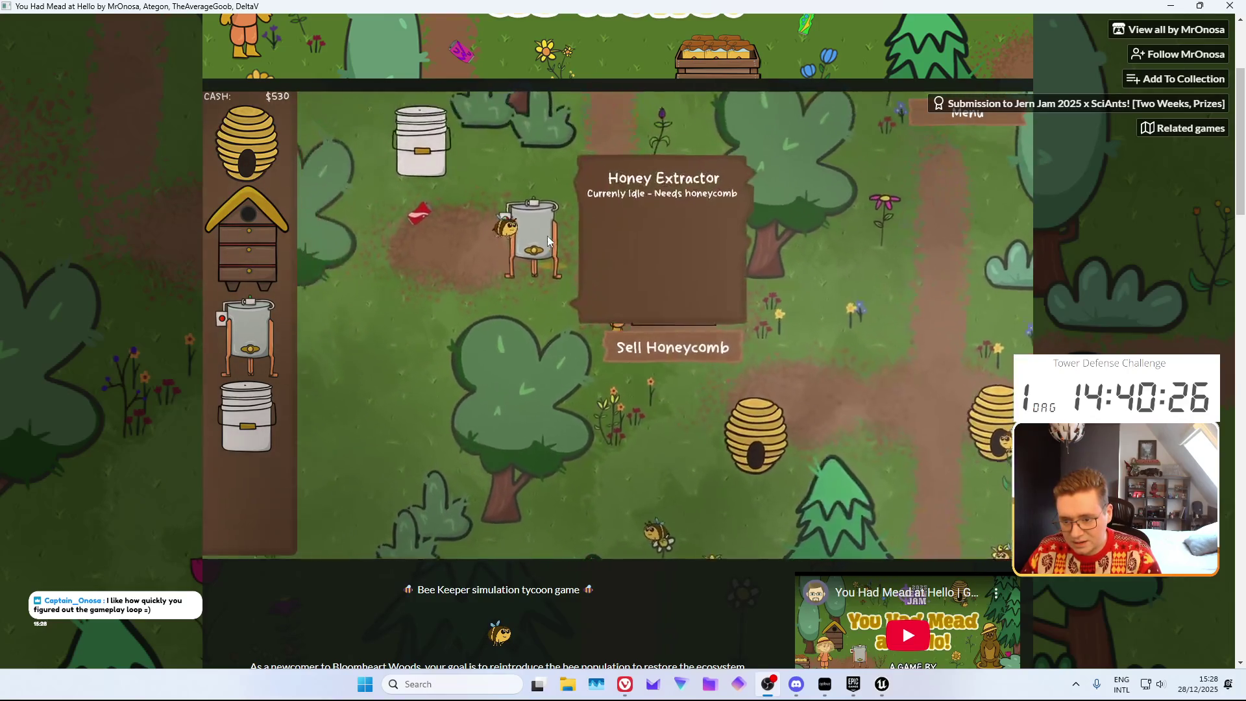
{"action": "left_click", "coordinate": [697, 400]}
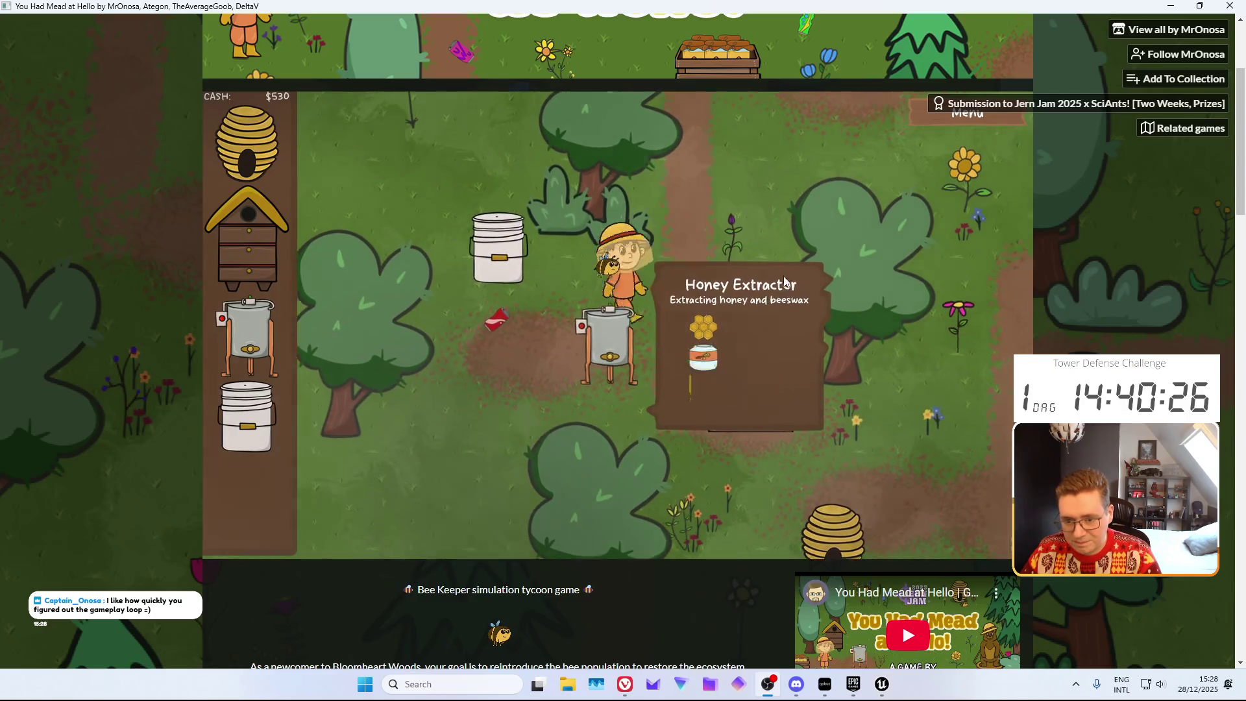
{"action": "left_click", "coordinate": [724, 321]}
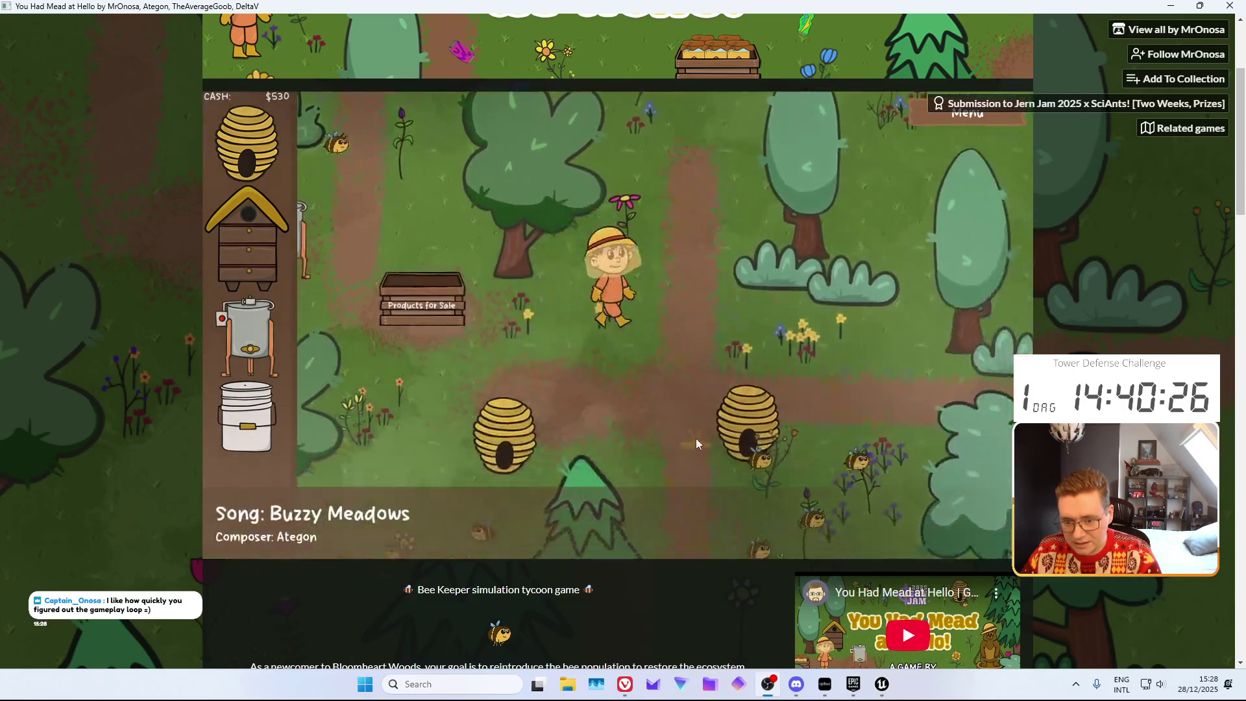
{"action": "left_click", "coordinate": [697, 367]}
{"action": "left_click", "coordinate": [779, 403]}
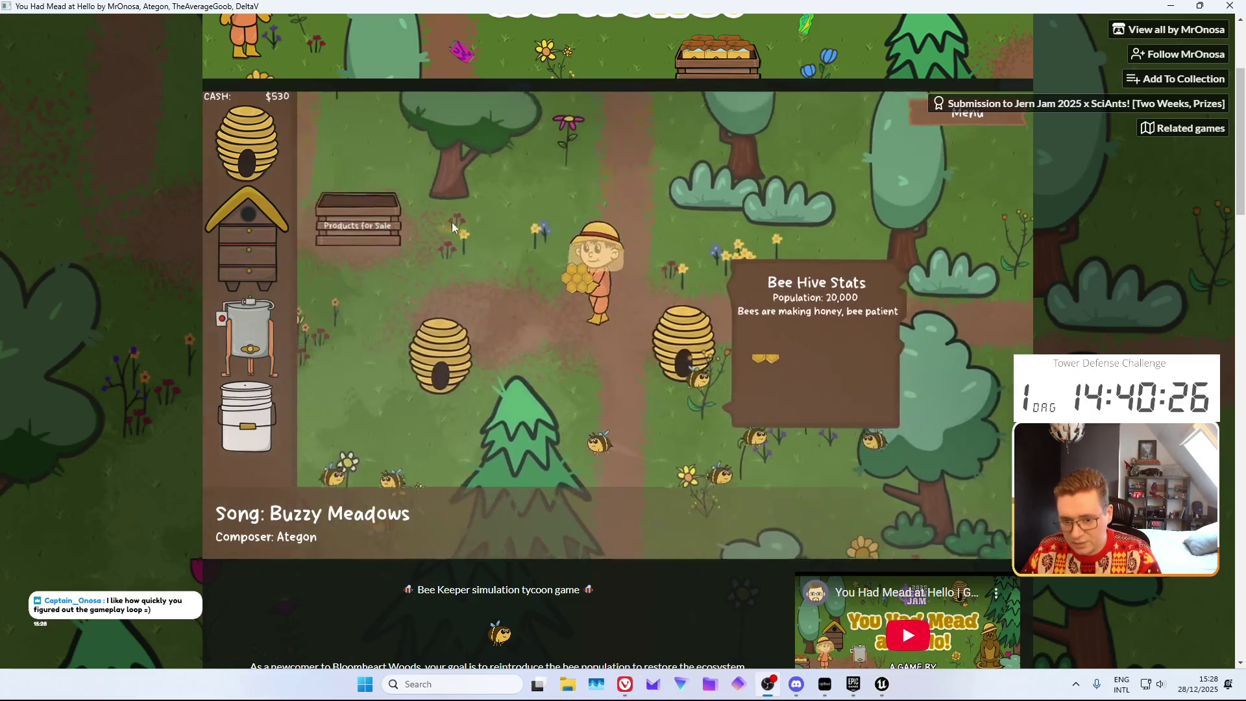
{"action": "left_click", "coordinate": [461, 226]}
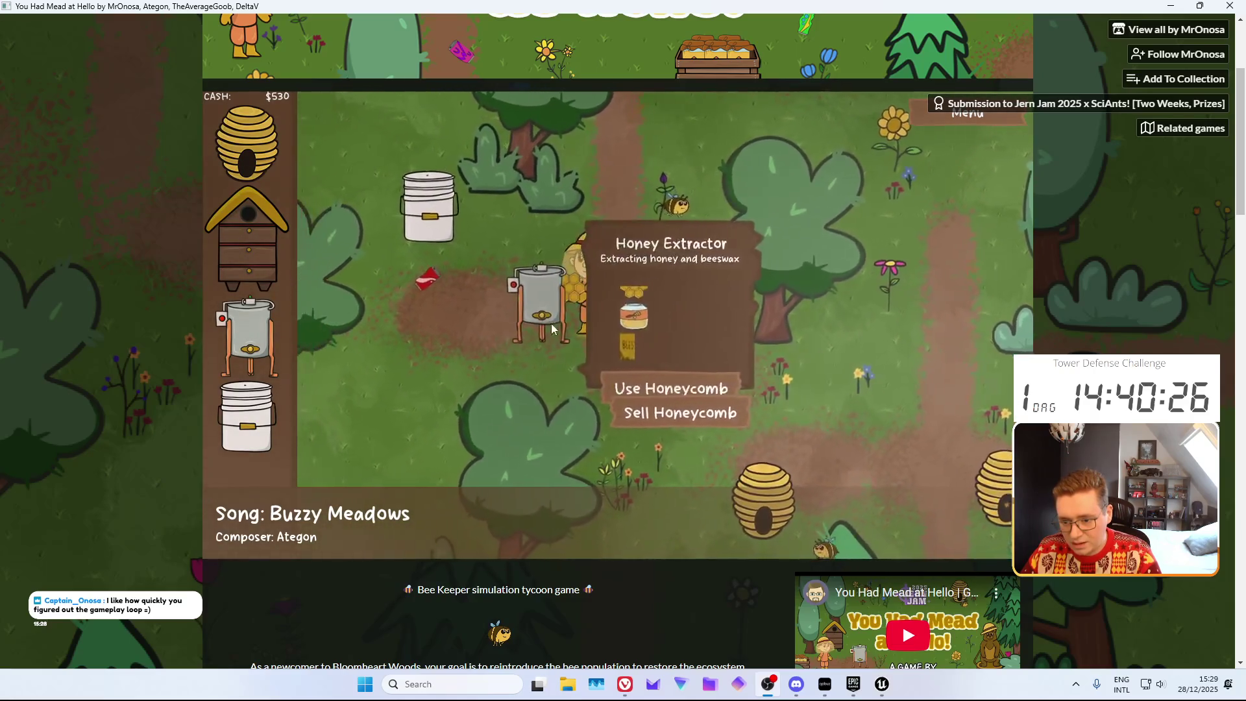
{"action": "left_click", "coordinate": [662, 376]}
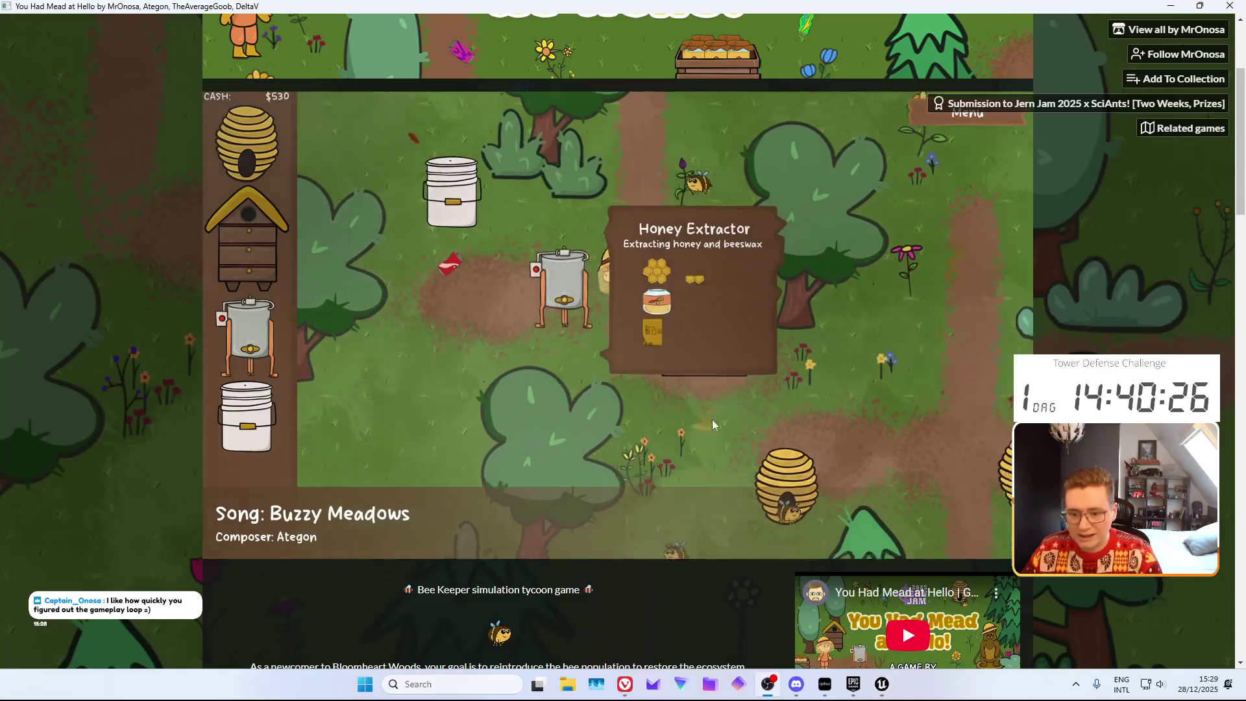
{"action": "left_click", "coordinate": [742, 387]}
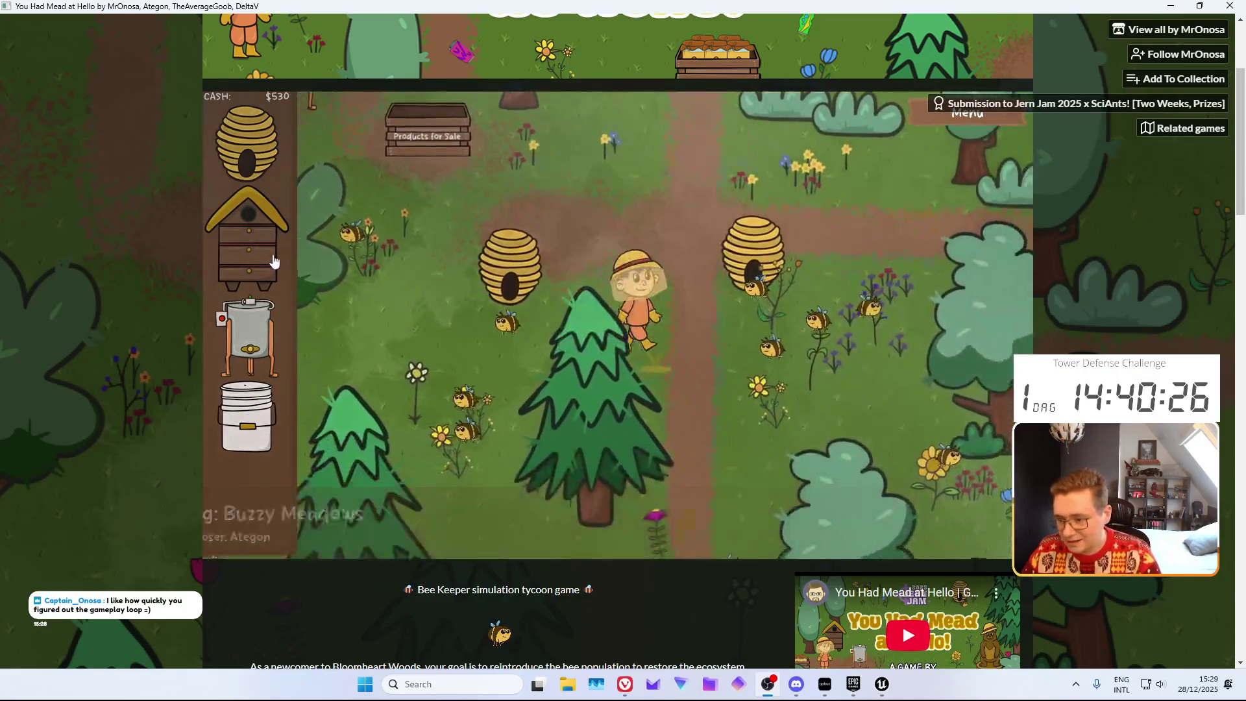
{"action": "left_click", "coordinate": [276, 163]}
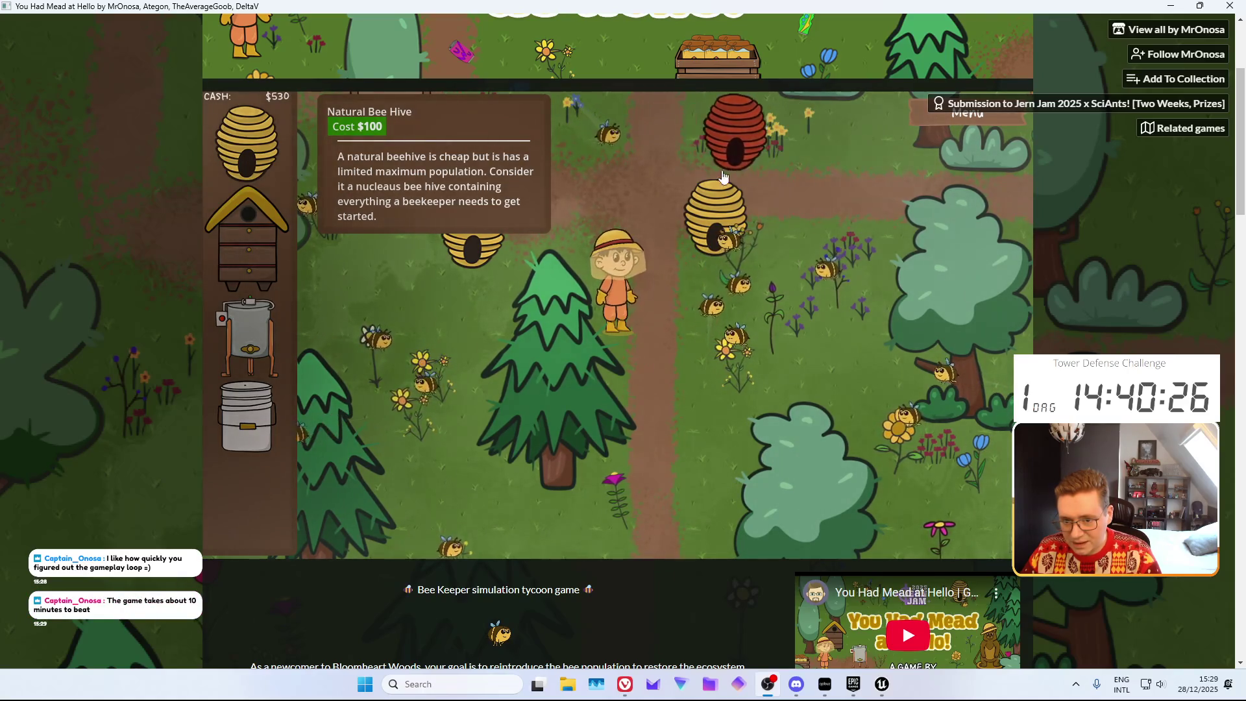
Place a third Natural Bee Hive beside the path for $100, leaving $430
{"action": "left_click", "coordinate": [600, 166]}
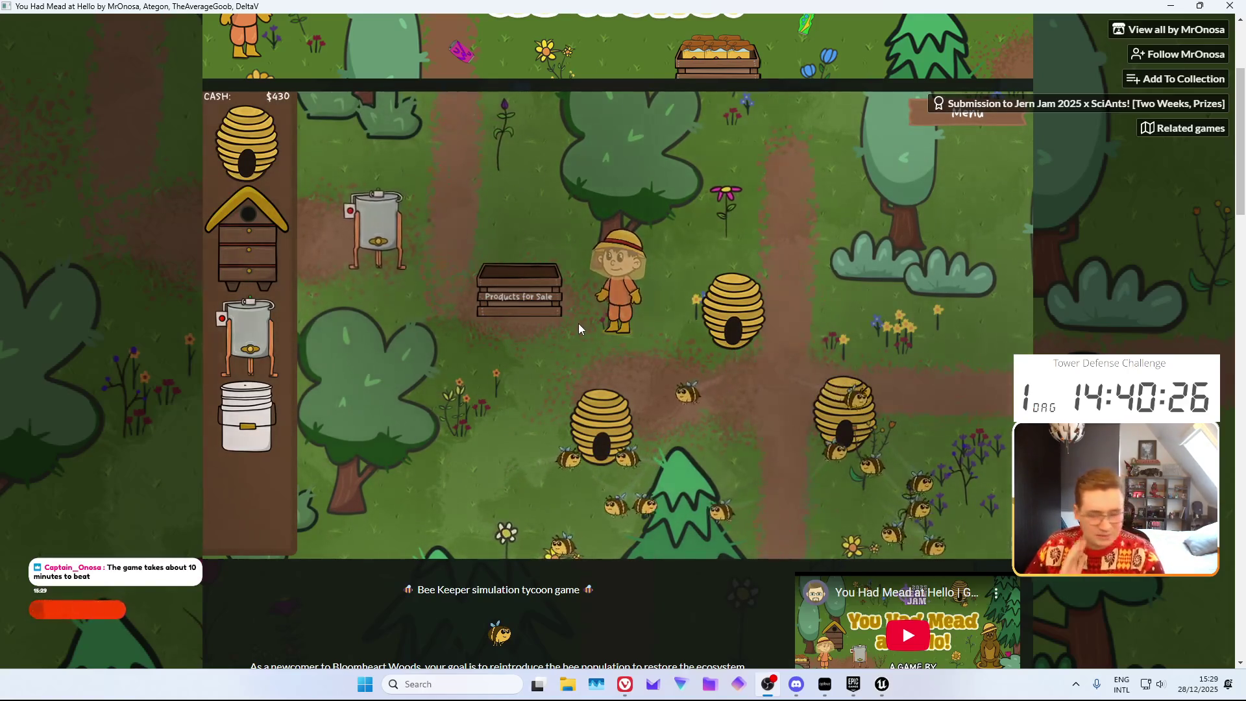
Carry two jars of honey from the extractor into the food grade bucket
{"action": "key", "text": "a"}
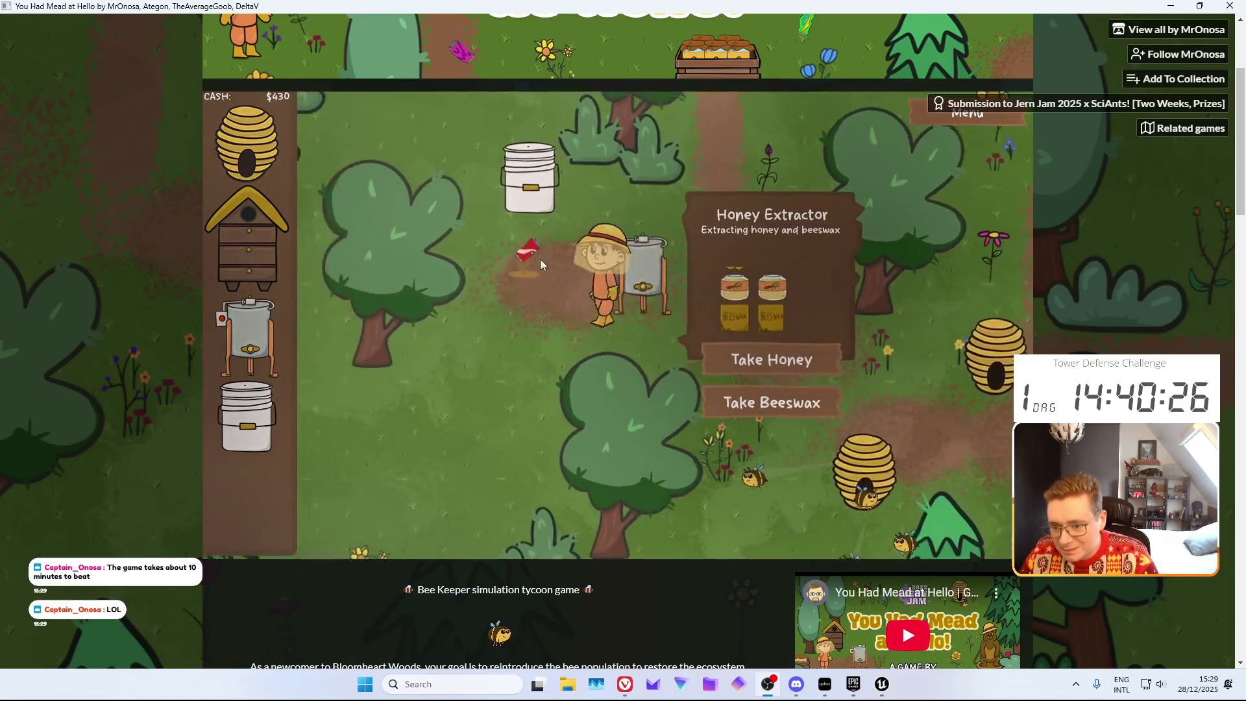
{"action": "key", "text": "w"}
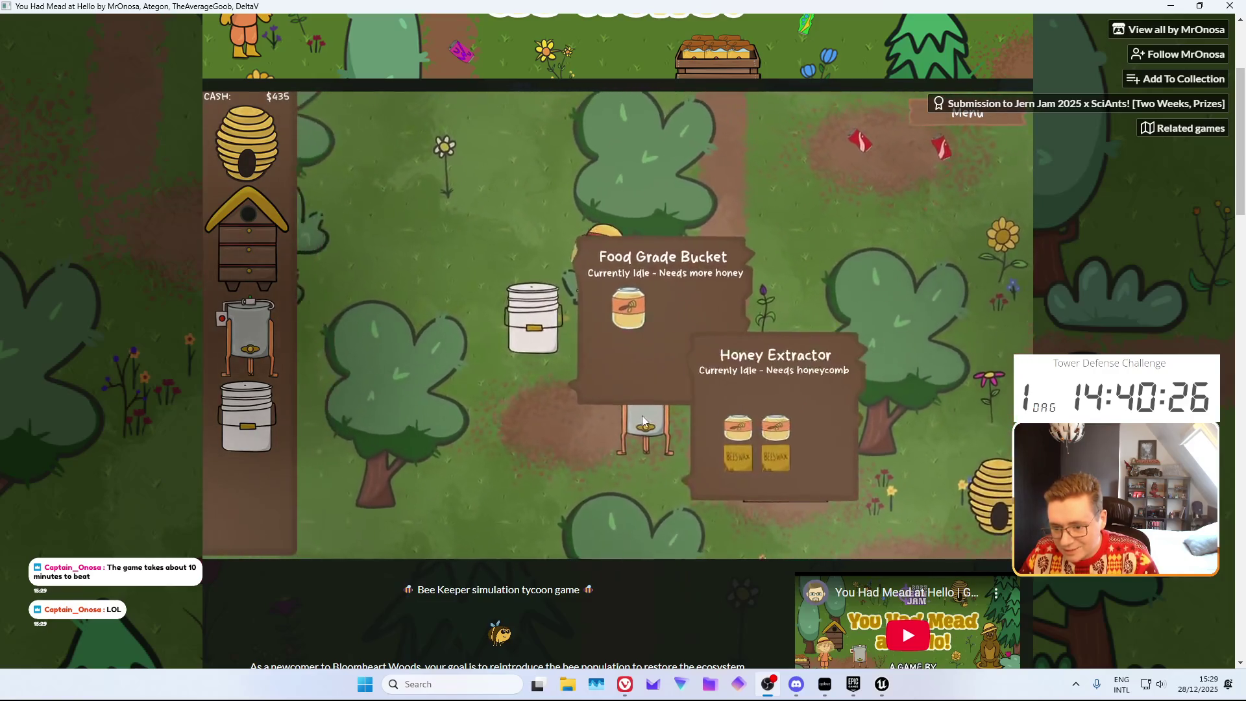
{"action": "key", "text": "s"}
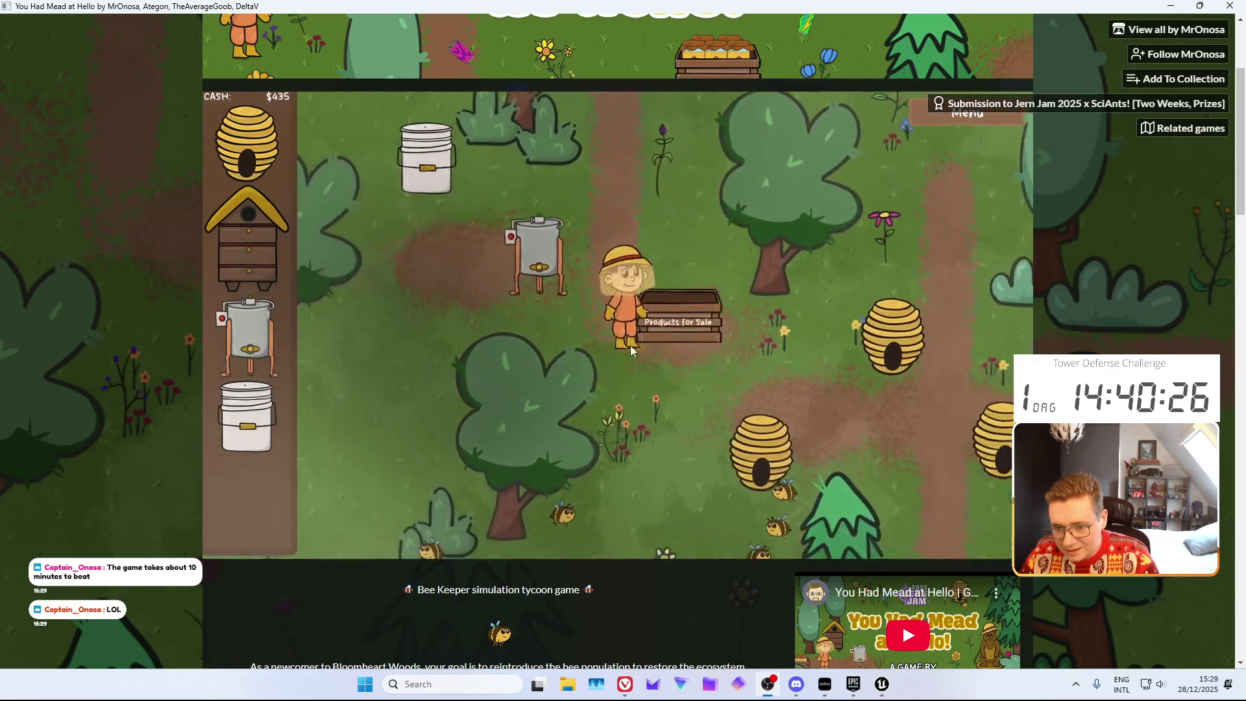
{"action": "left_click", "coordinate": [688, 372]}
{"action": "left_click", "coordinate": [458, 242]}
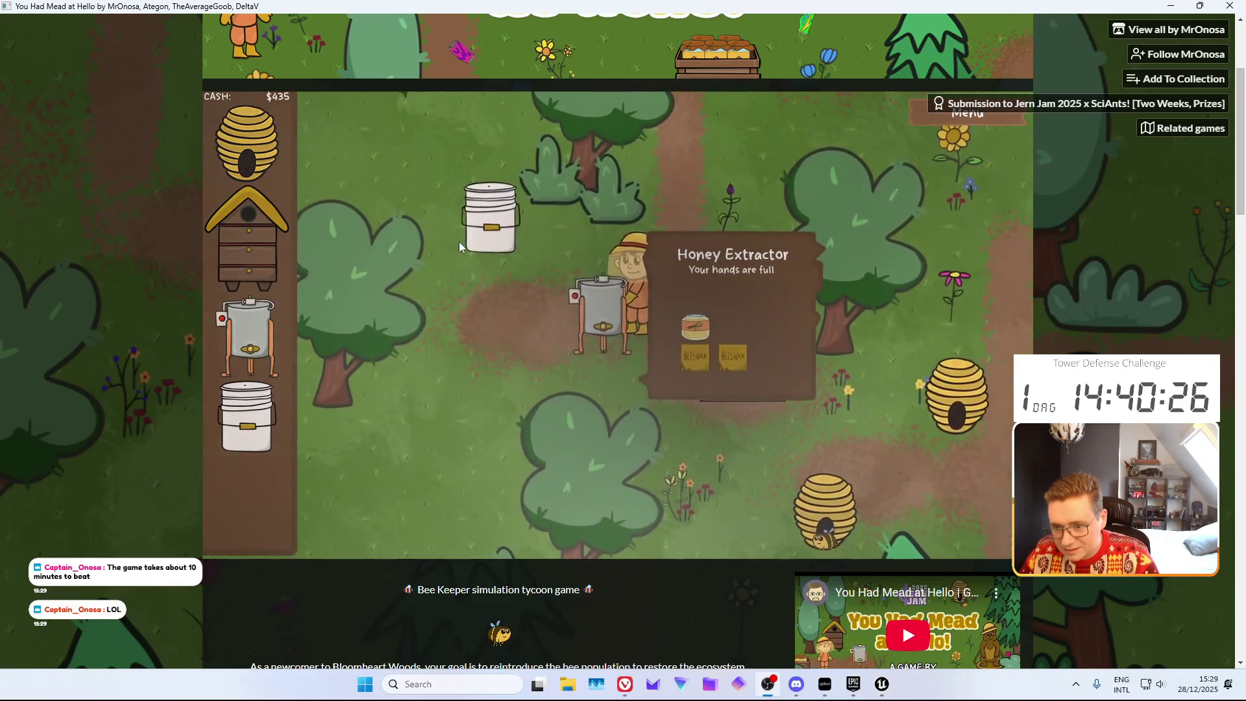
{"action": "left_click", "coordinate": [695, 391]}
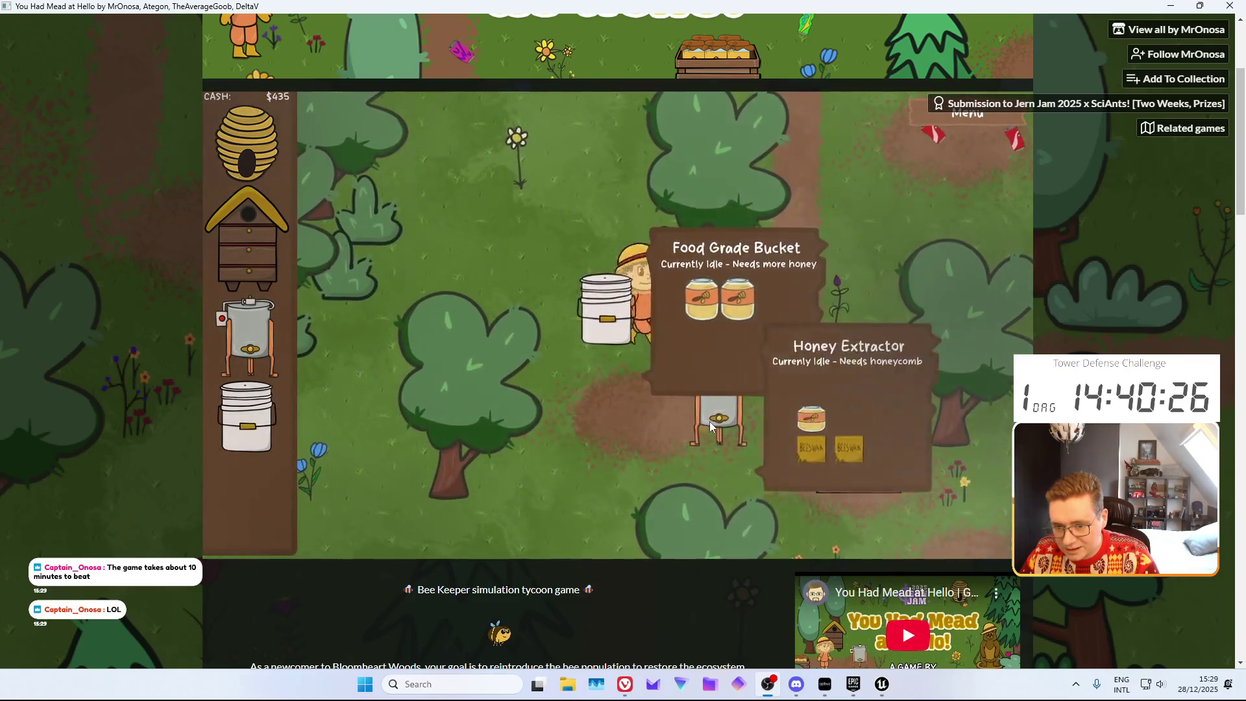
{"action": "left_click", "coordinate": [740, 428]}
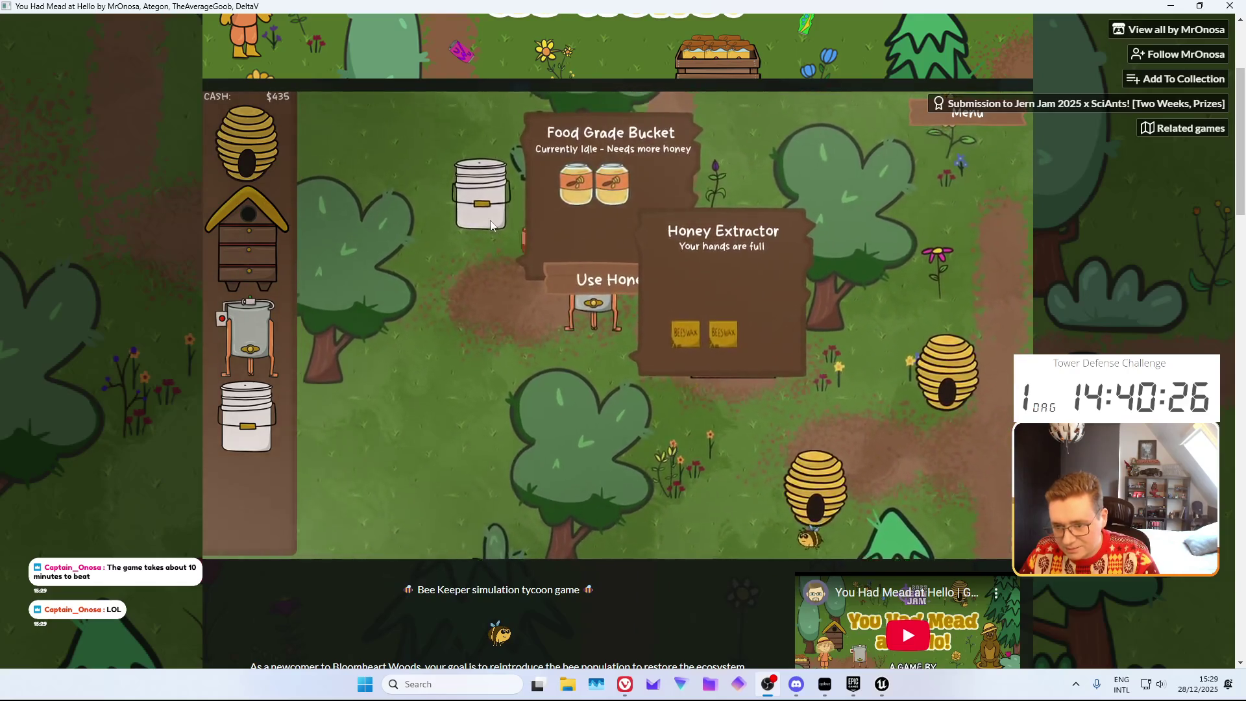
{"action": "left_click", "coordinate": [491, 224]}
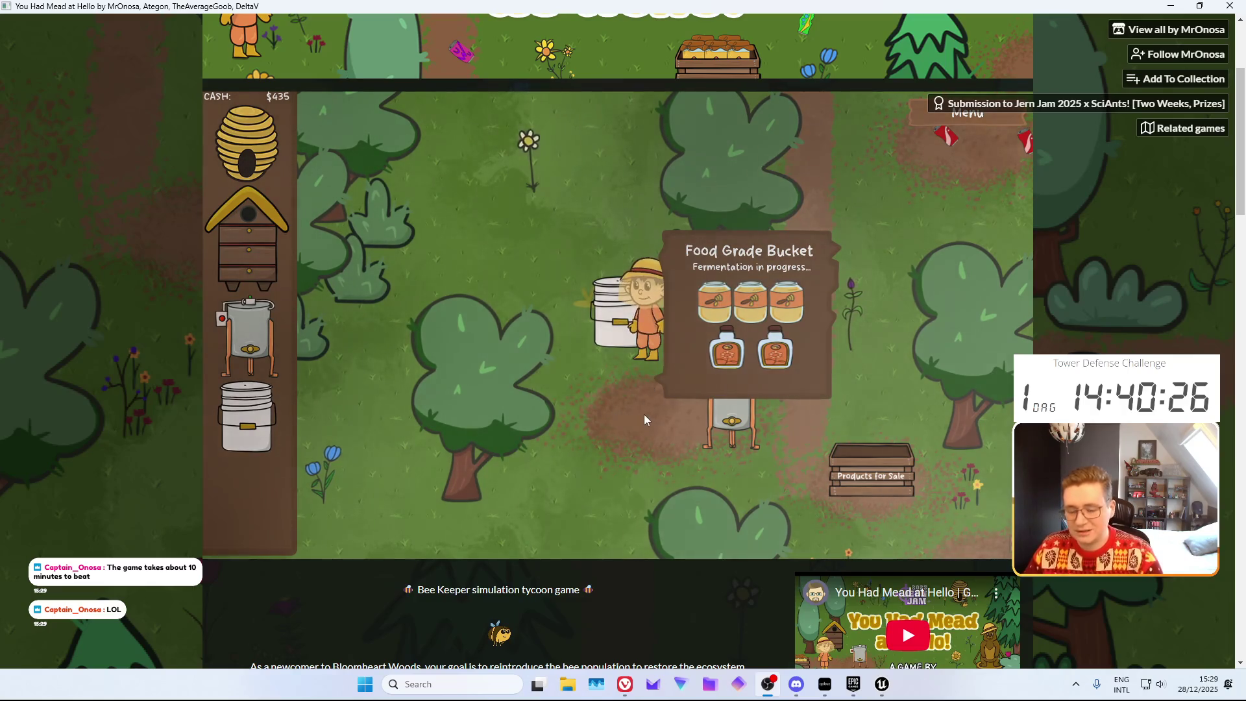
Sell two beeswax from the extractor for $75 each, reaching $585
{"action": "left_click", "coordinate": [624, 430]}
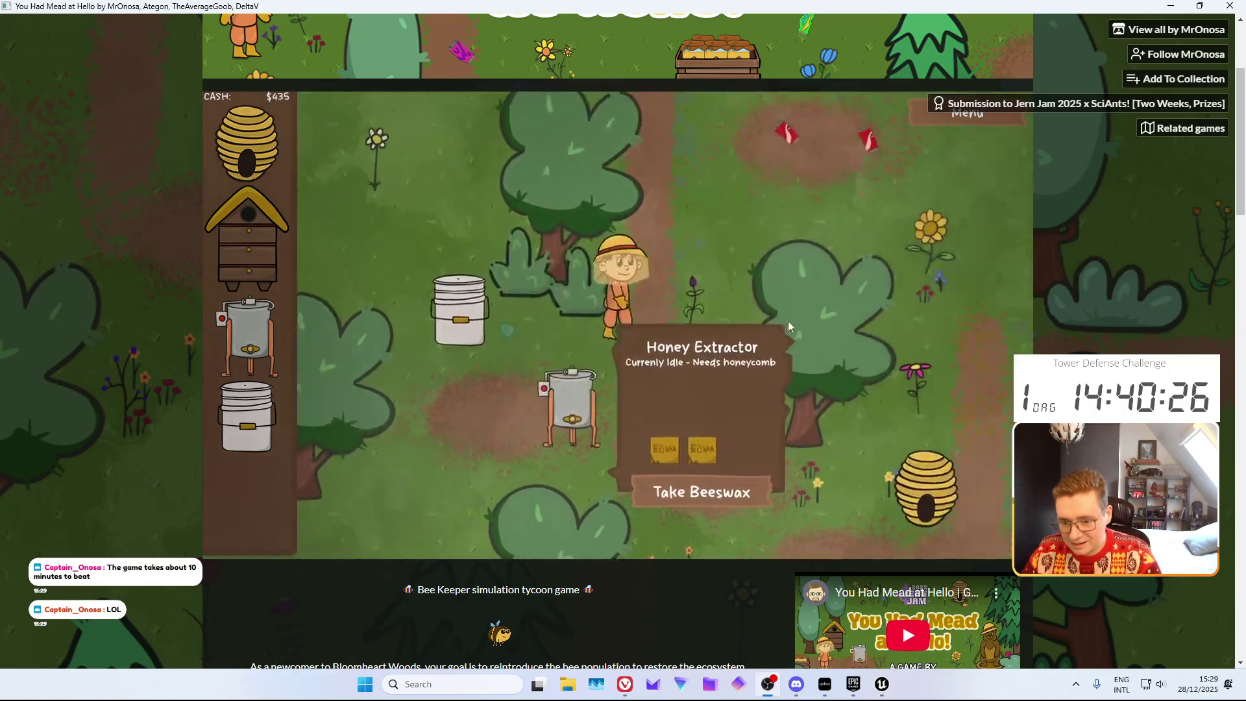
{"action": "left_click", "coordinate": [700, 422]}
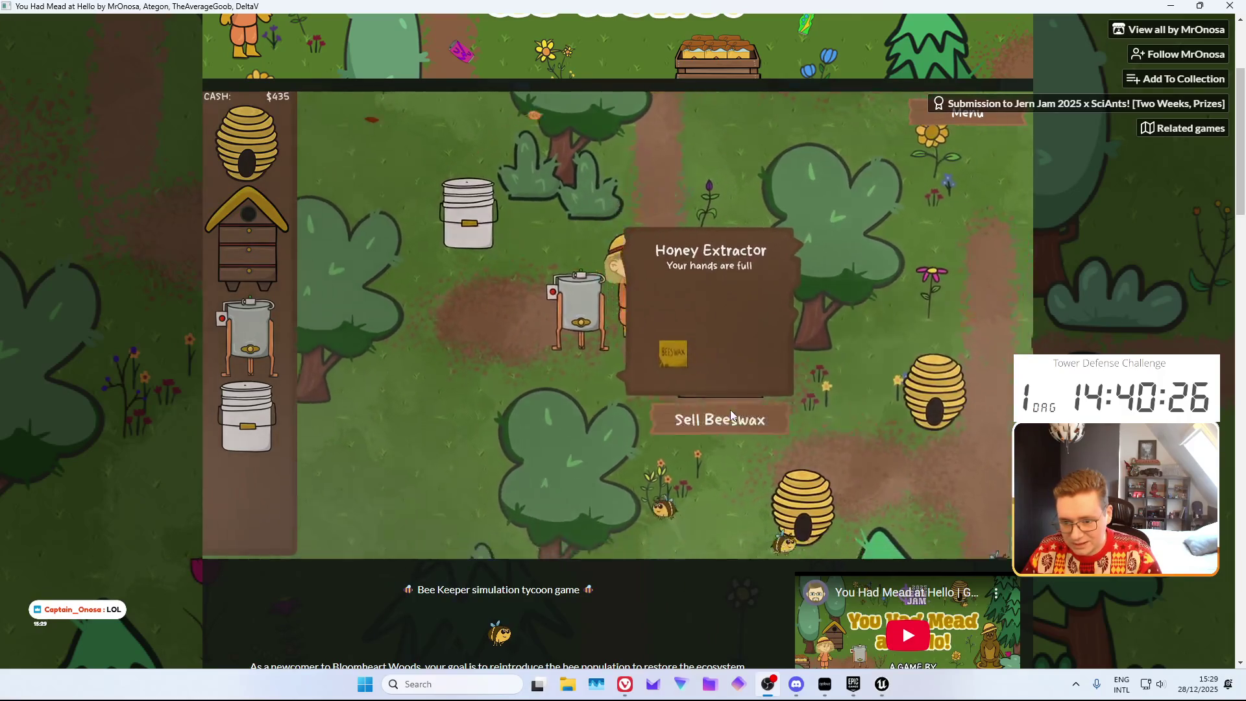
{"action": "left_click", "coordinate": [658, 380]}
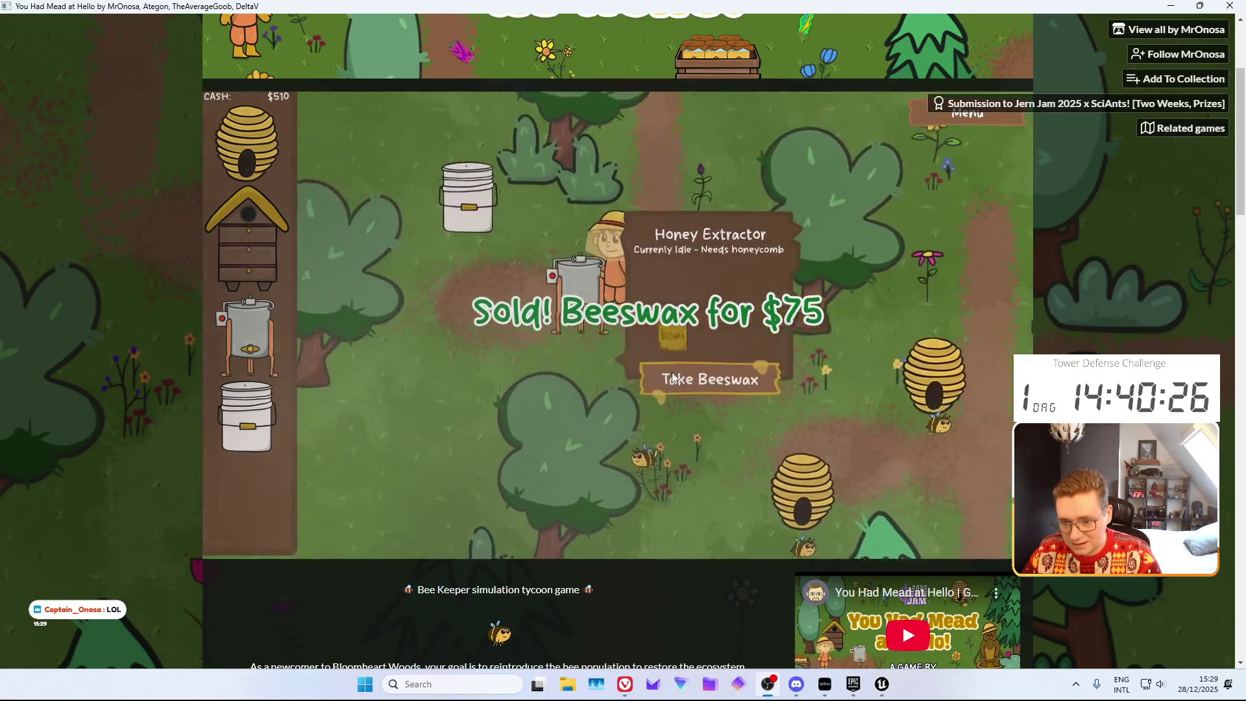
{"action": "left_click", "coordinate": [673, 377]}
{"action": "left_click", "coordinate": [664, 352]}
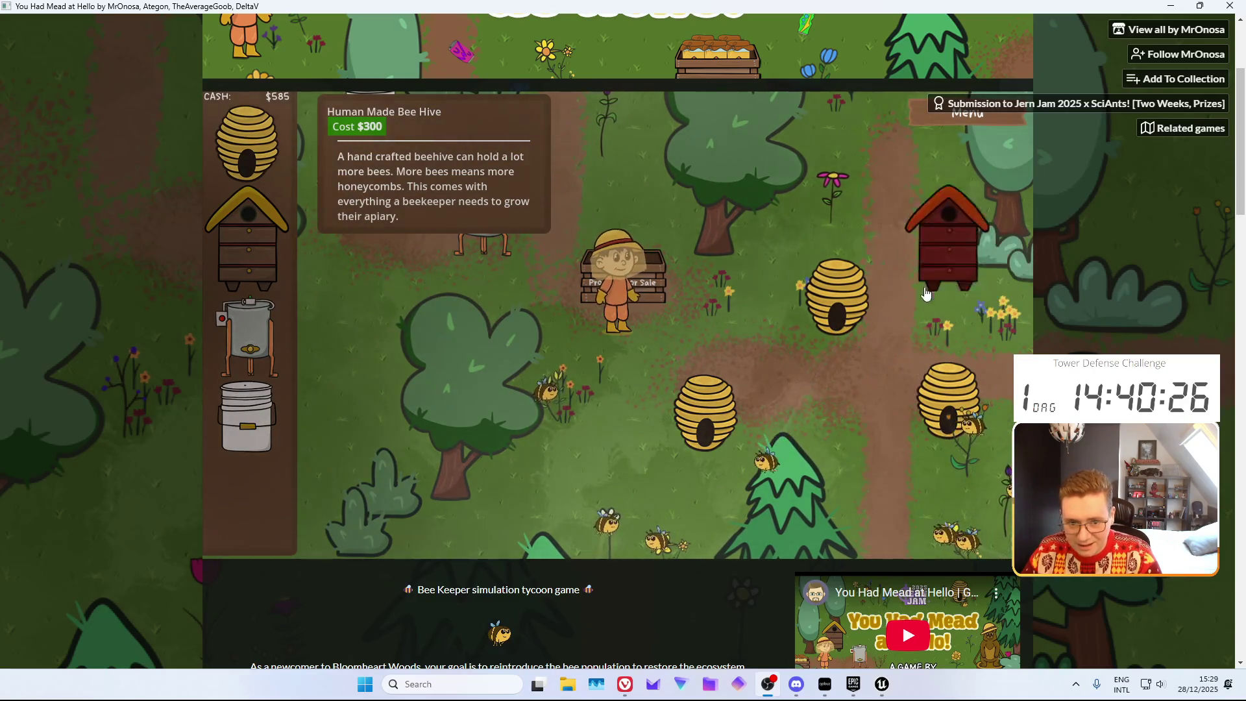
Place the $300 Human Made Bee Hive beside the path
{"action": "left_click_drag", "start_coordinate": [926, 294], "coordinate": [255, 335]}
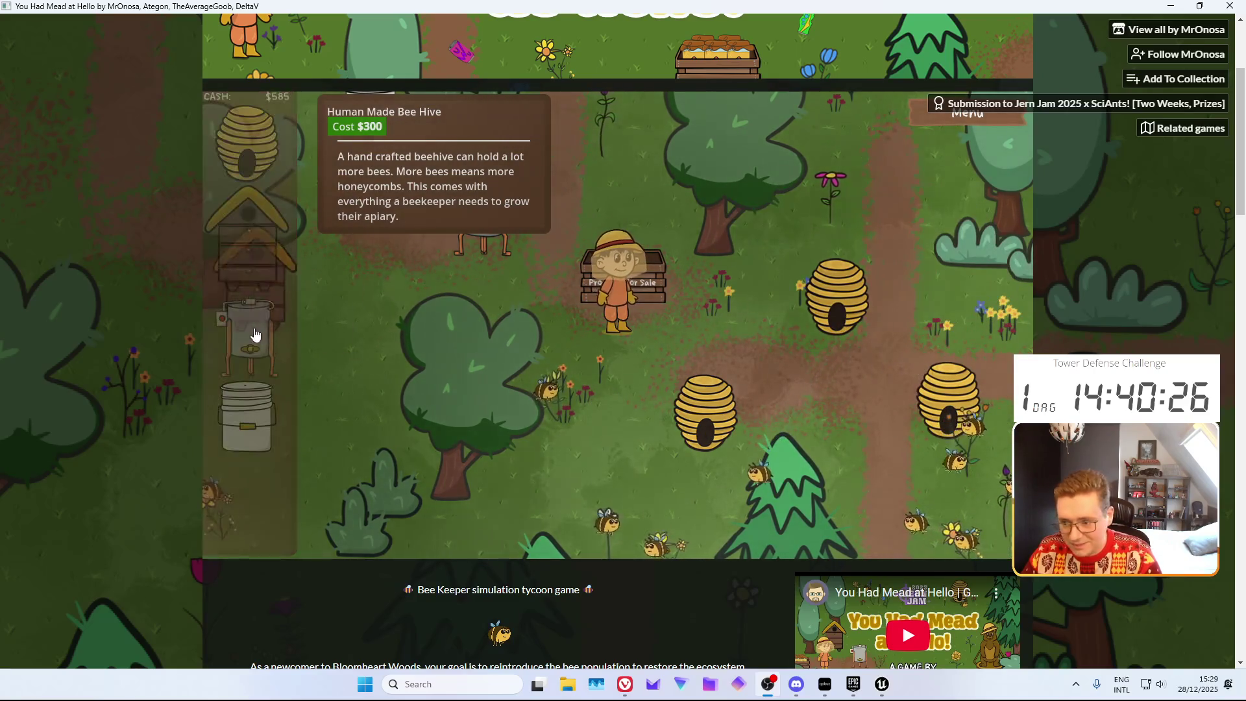
{"action": "left_click", "coordinate": [753, 350]}
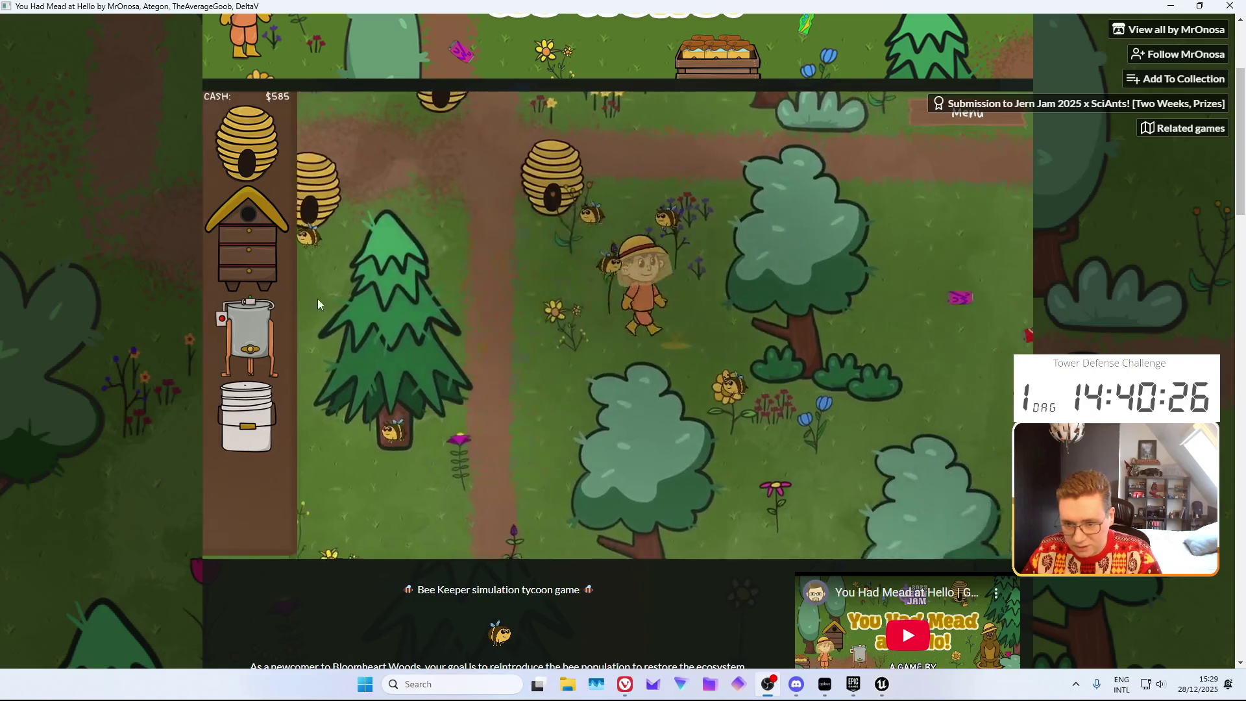
{"action": "left_click_drag", "start_coordinate": [258, 245], "coordinate": [622, 299]}
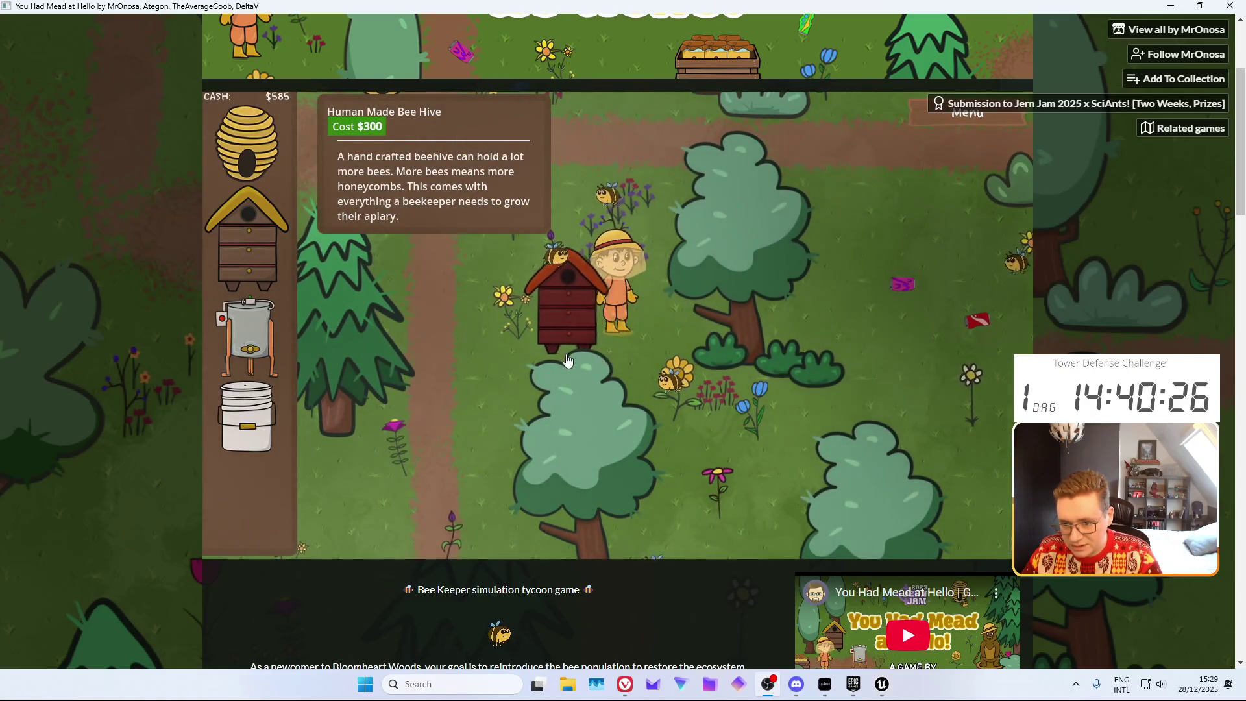
{"action": "left_click_drag", "start_coordinate": [560, 369], "coordinate": [574, 359]}
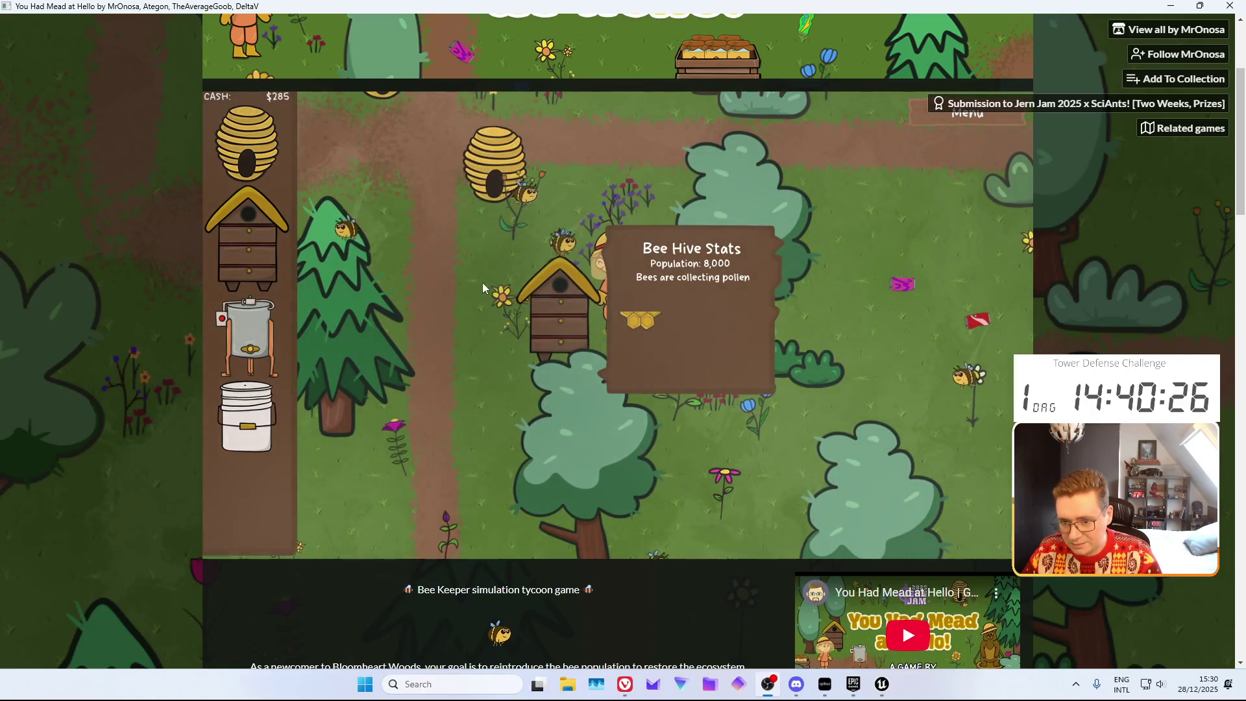
Check the hives and sell a honeycomb for $50 at the sale crate
{"action": "key", "text": "a"}
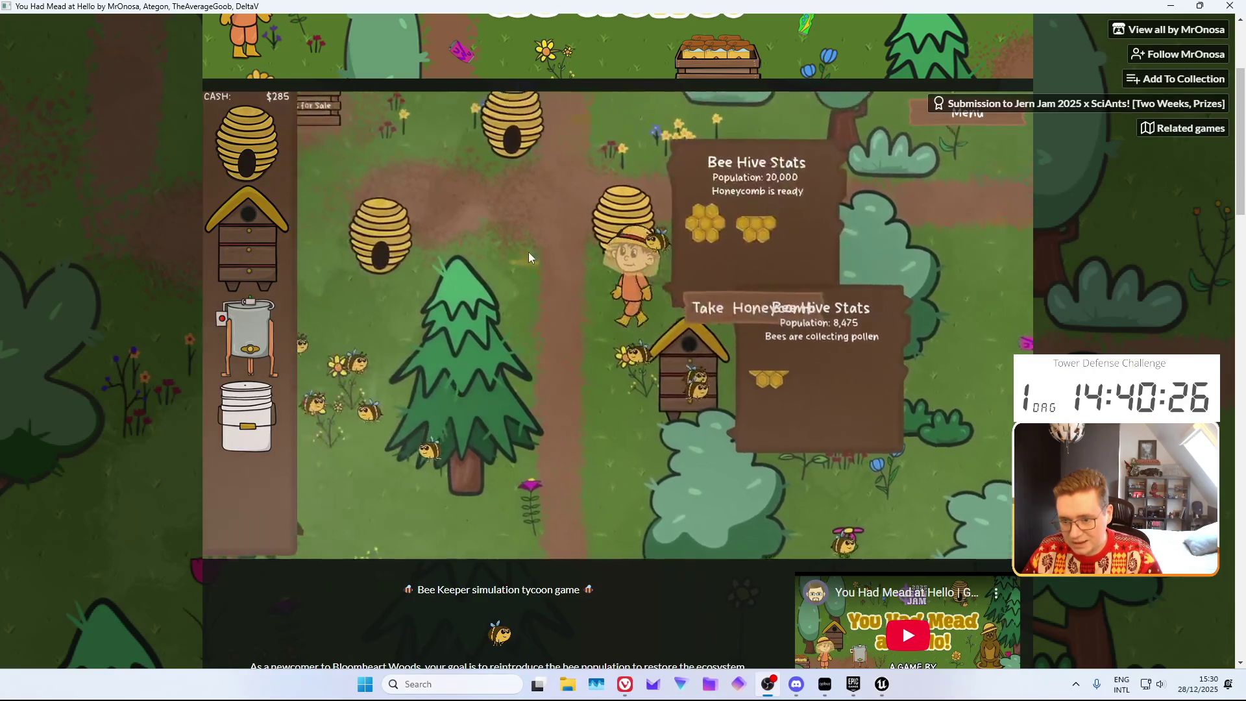
{"action": "key", "text": "w"}
{"action": "key", "text": "s"}
{"action": "key", "text": "d"}
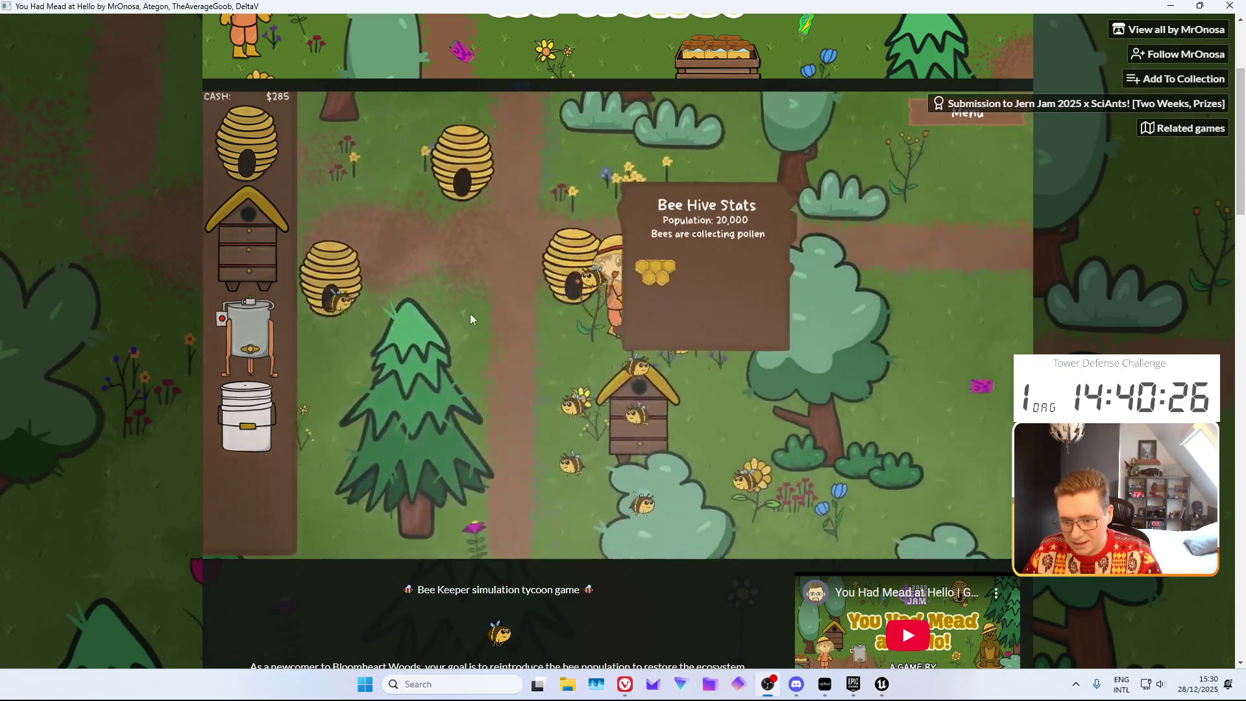
{"action": "key", "text": "a"}
{"action": "key", "text": "w"}
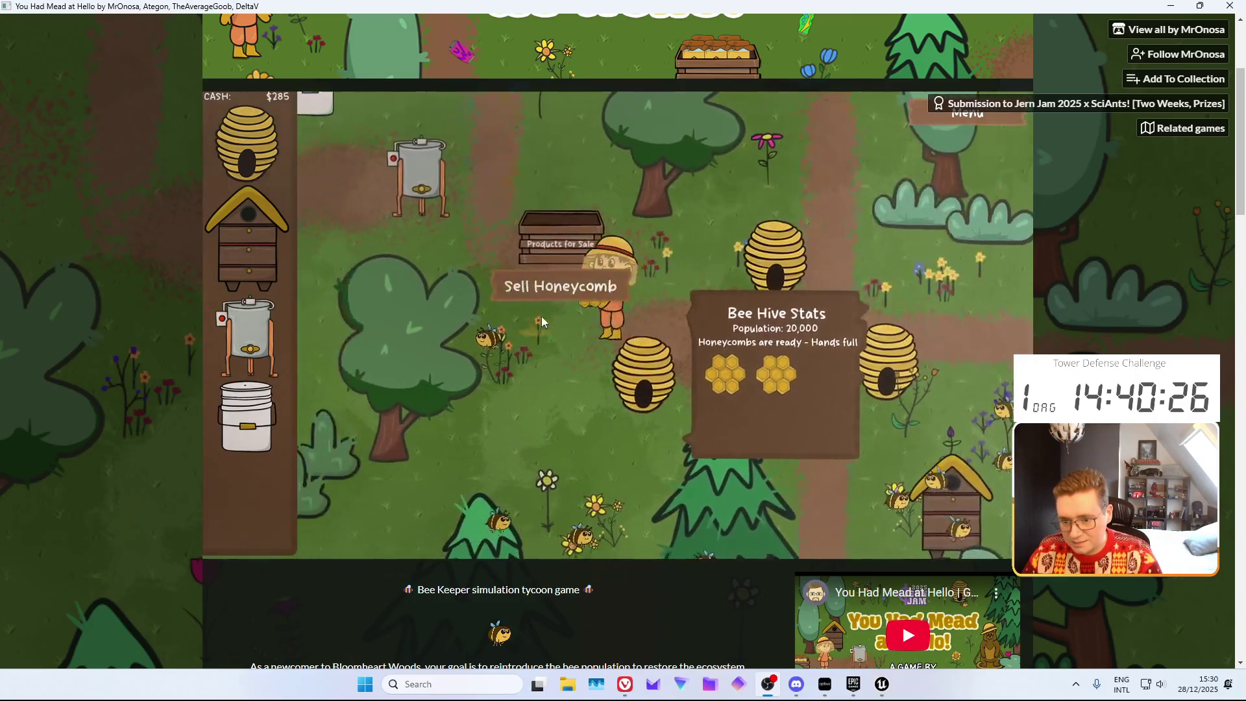
{"action": "left_click", "coordinate": [630, 308]}
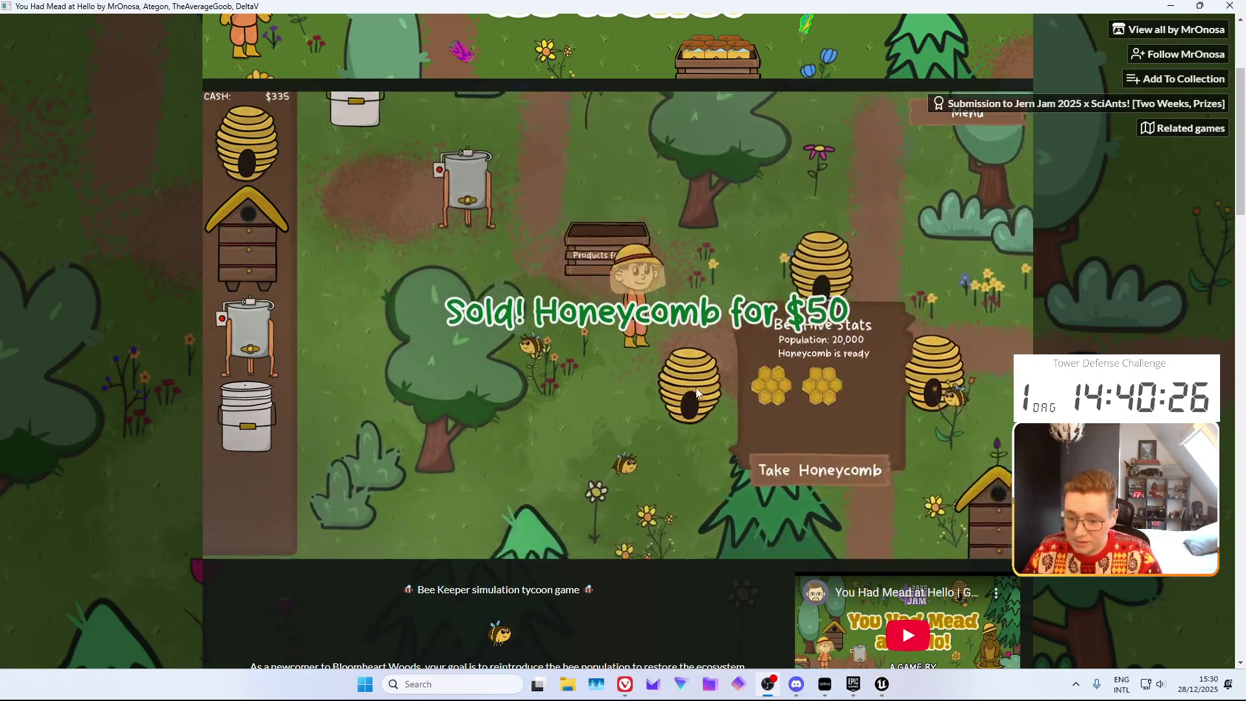
Take a ready honeycomb from a hive and load it into the extractor
{"action": "left_click", "coordinate": [746, 435]}
{"action": "key", "text": "w"}
{"action": "key", "text": "a"}
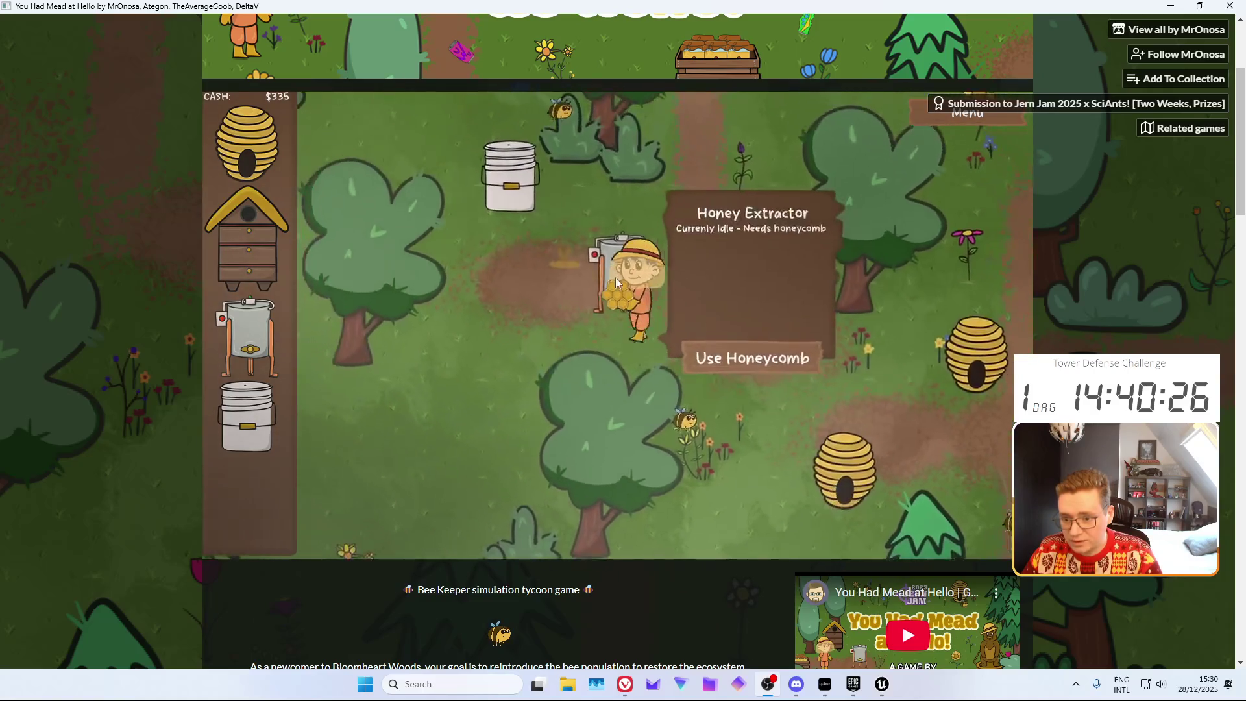
{"action": "key", "text": "a"}
{"action": "left_click", "coordinate": [752, 376]}
{"action": "key", "text": "w"}
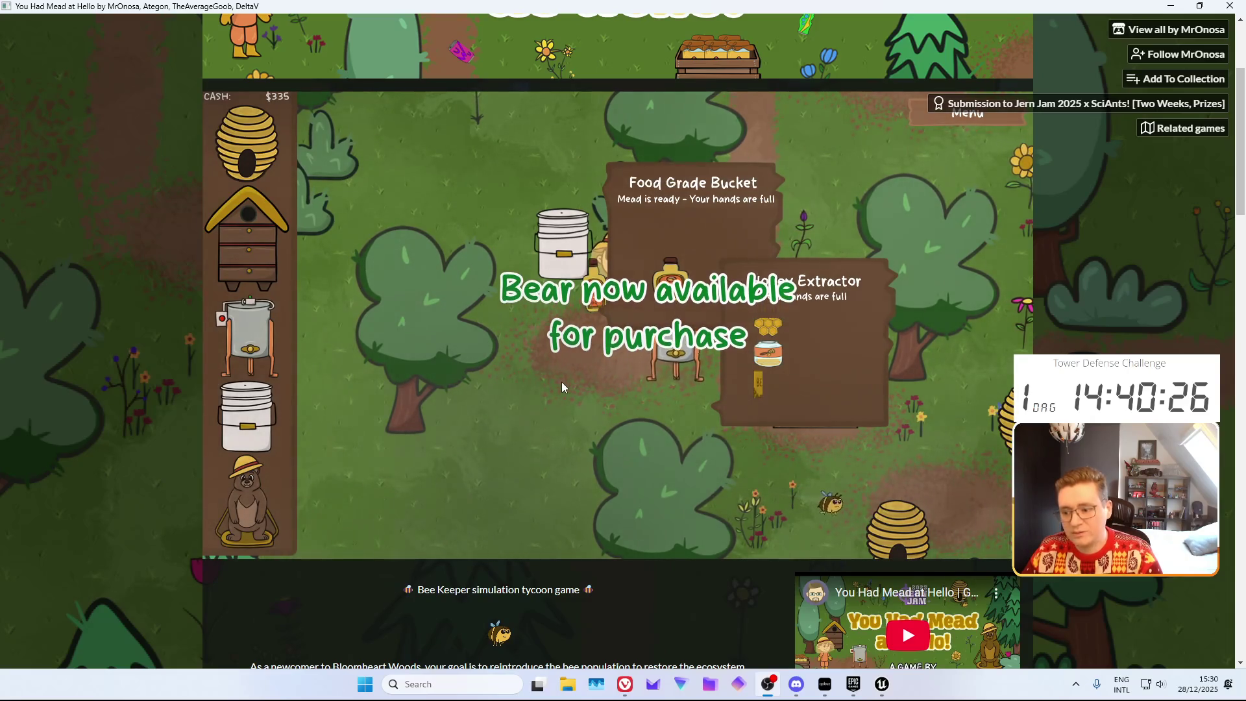
Sell two meads for $300 each to reach $935, then check the $1,000 Bear Statue price
{"action": "key", "text": "s"}
{"action": "key", "text": "d"}
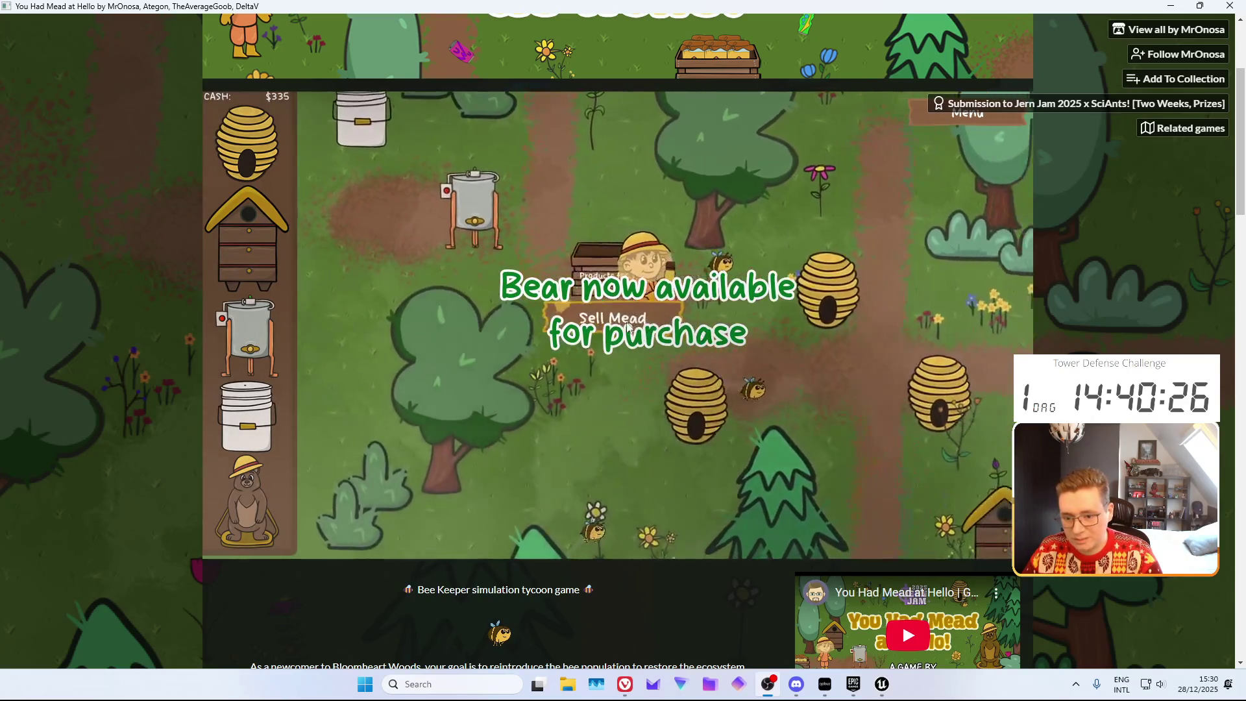
{"action": "left_click", "coordinate": [592, 316]}
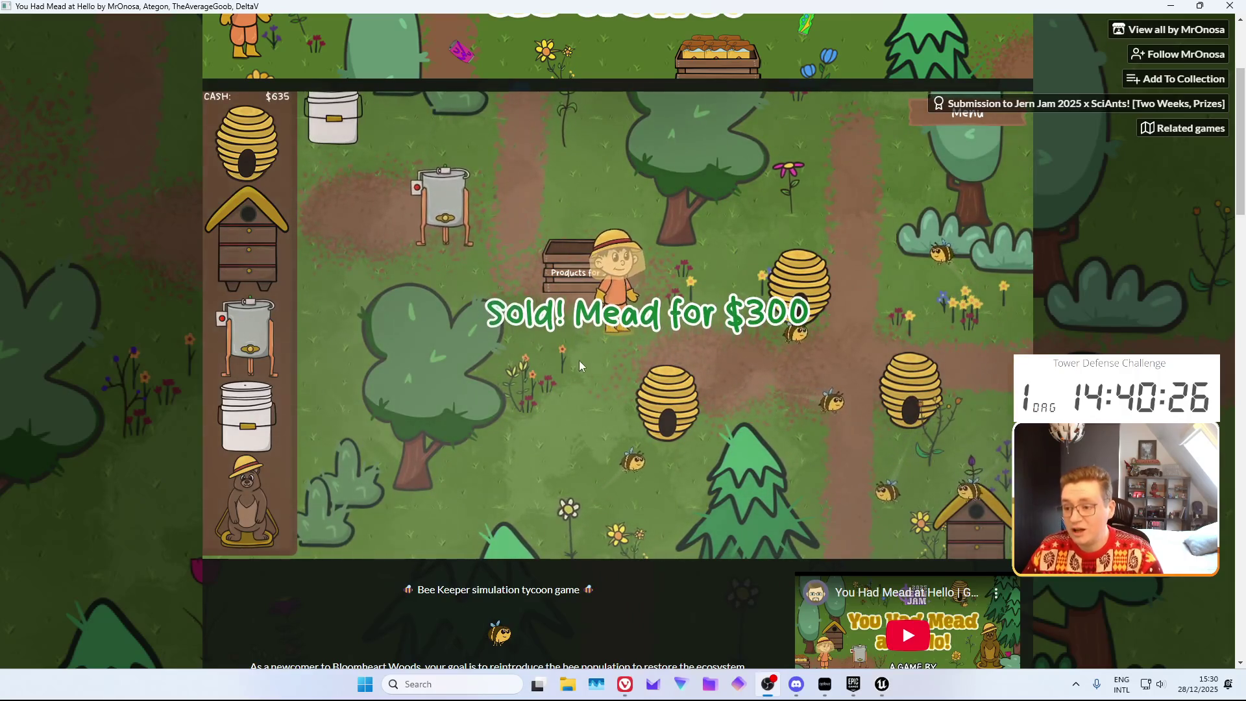
{"action": "key", "text": "a"}
{"action": "key", "text": "w"}
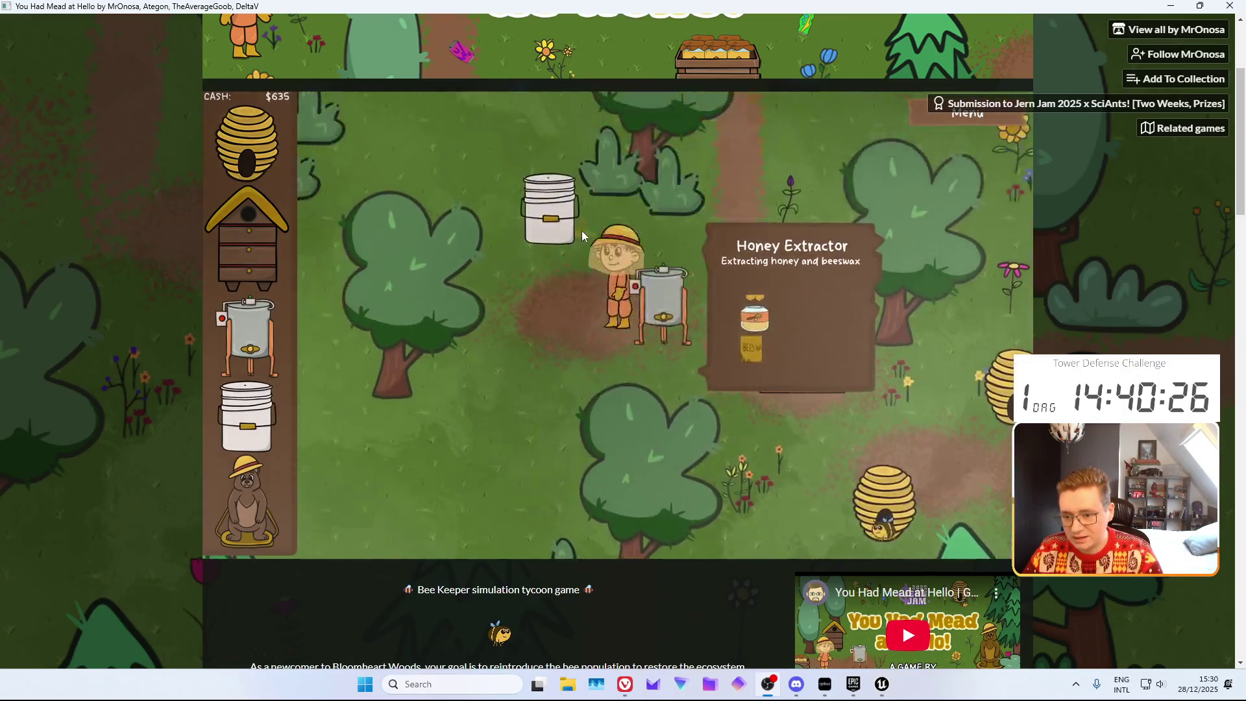
{"action": "key", "text": "w"}
{"action": "left_click", "coordinate": [694, 373]}
{"action": "key", "text": "s"}
{"action": "key", "text": "d"}
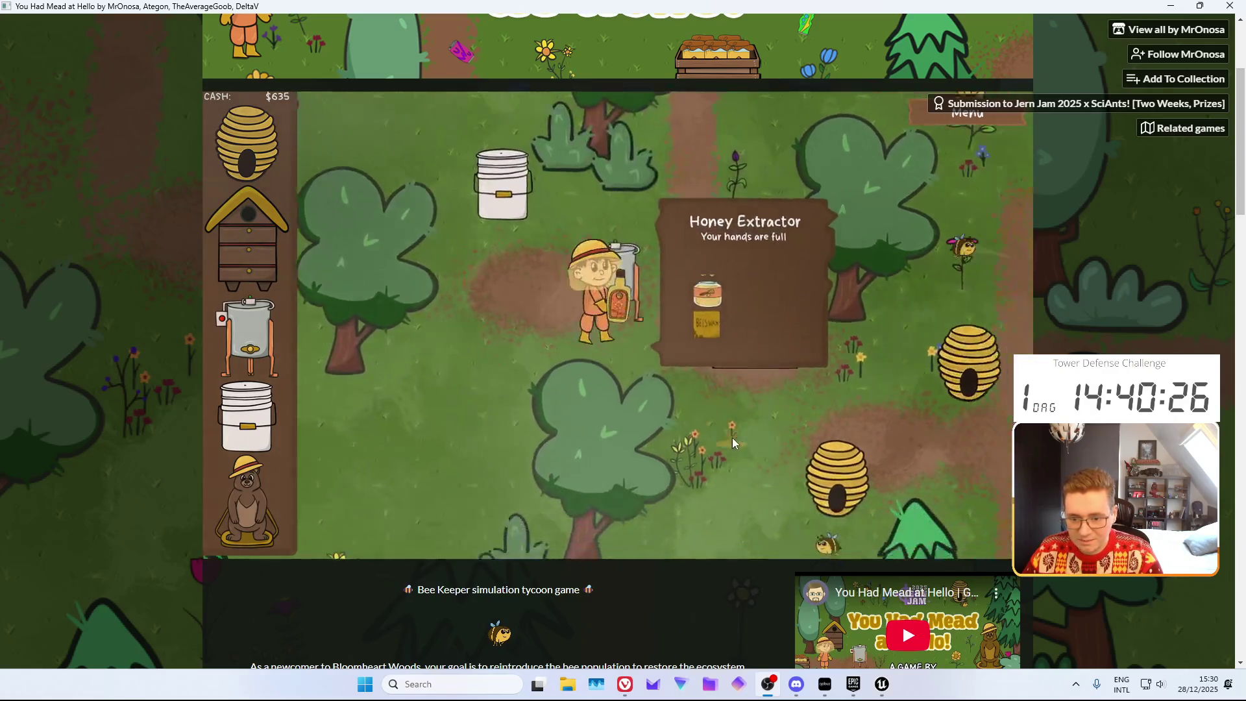
{"action": "left_click", "coordinate": [682, 336]}
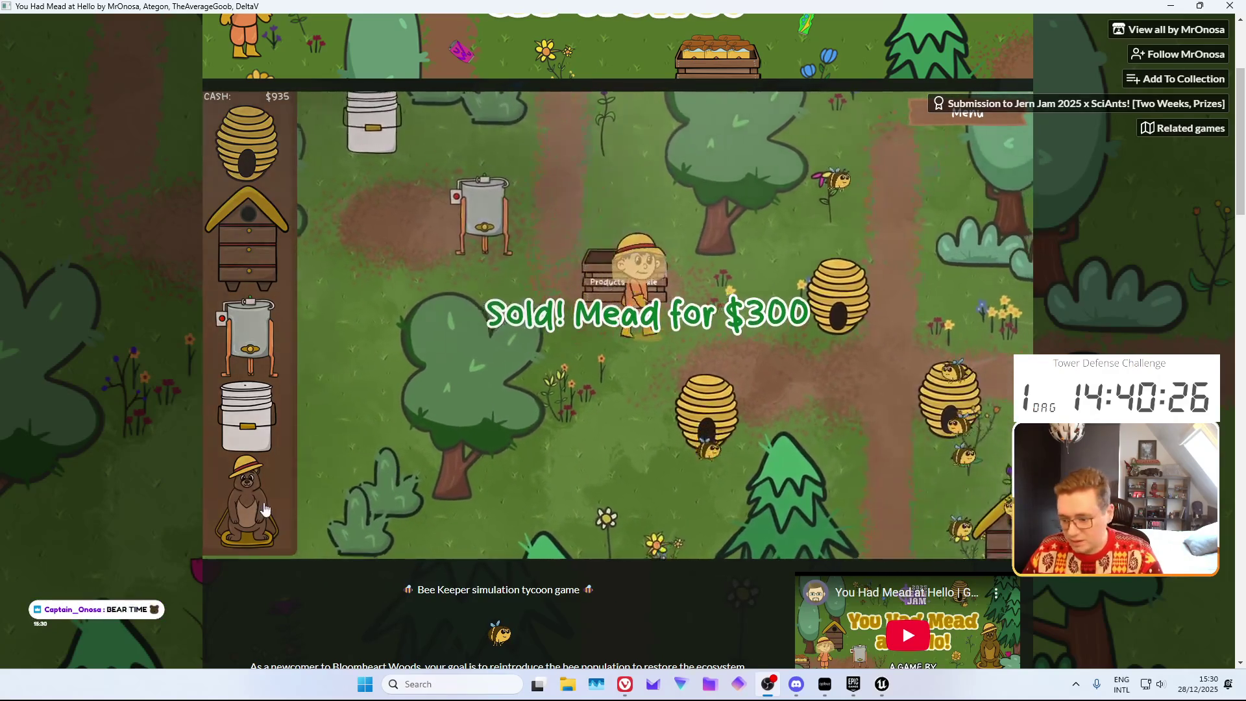
{"action": "left_click", "coordinate": [263, 509]}
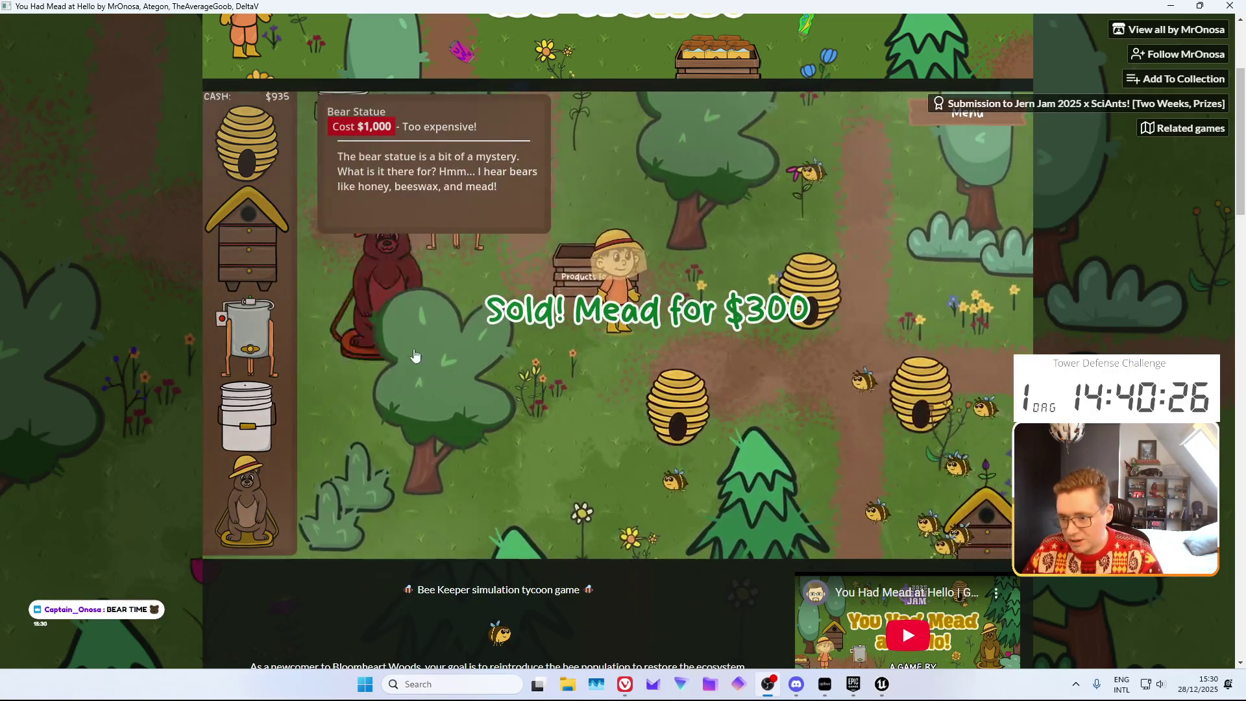
Close the Bear Statue info and load a nearby hive's honeycomb into the extractor
{"action": "left_click", "coordinate": [250, 544]}
{"action": "key", "text": "s"}
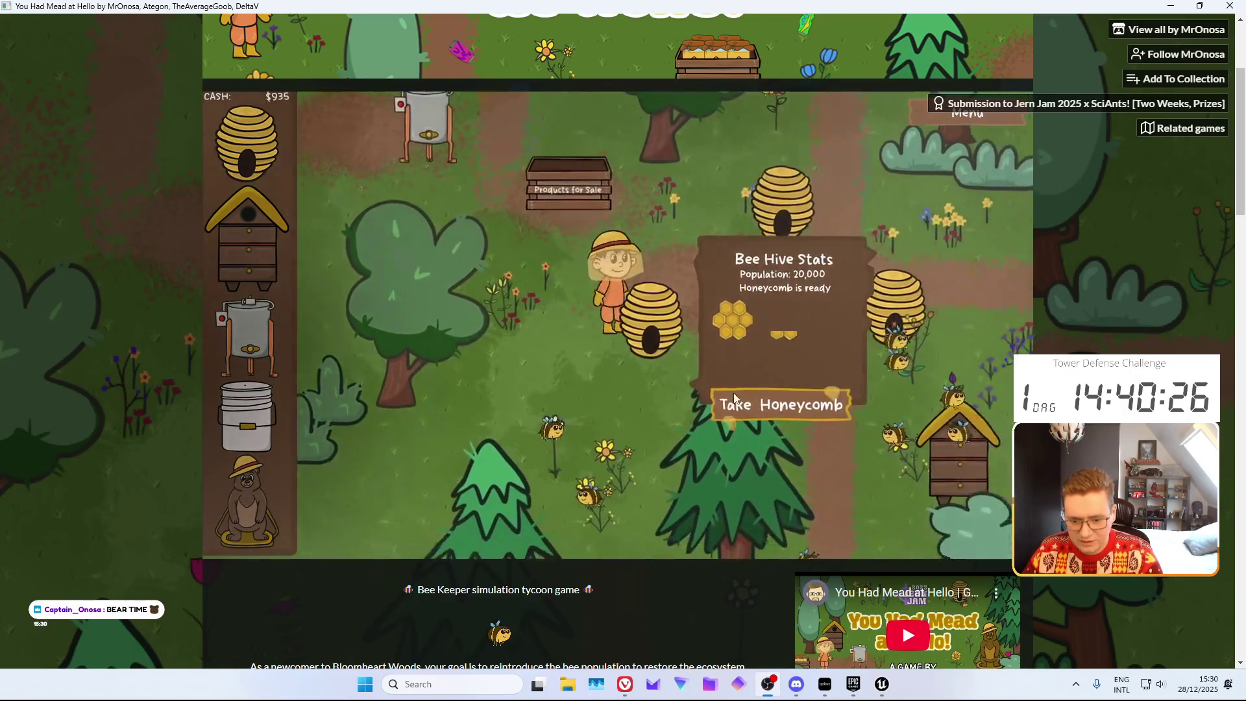
{"action": "left_click", "coordinate": [736, 403]}
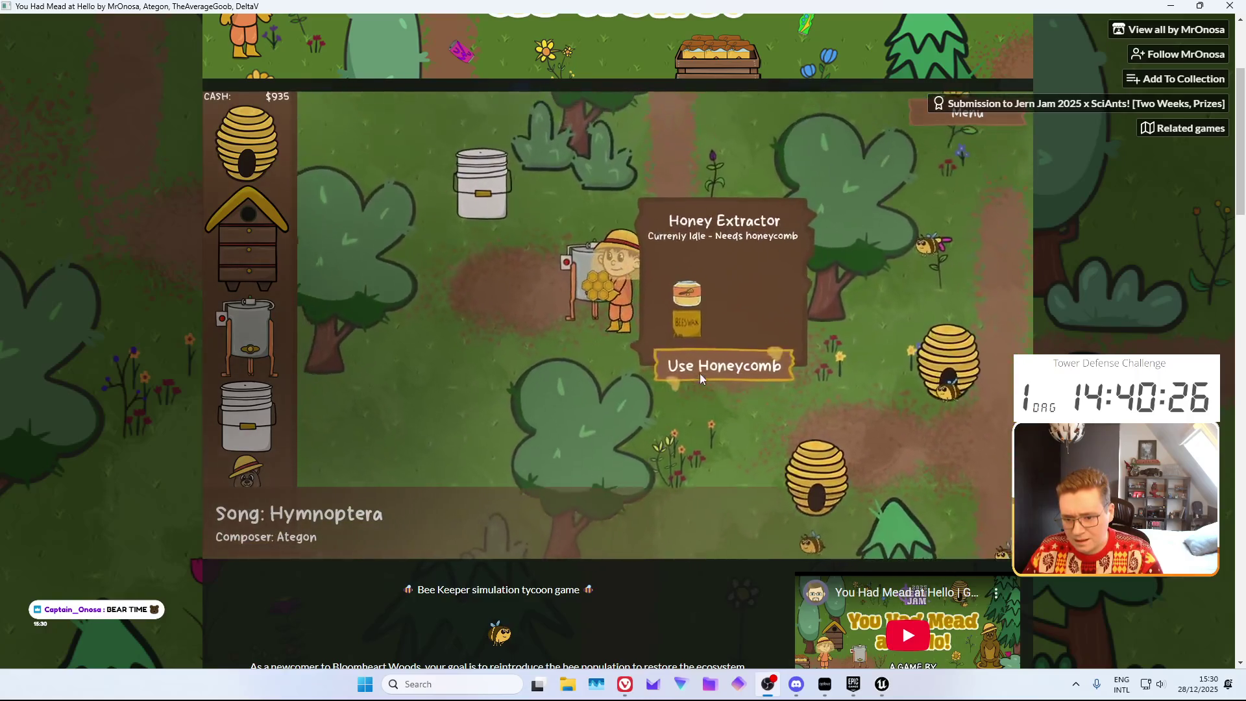
{"action": "left_click", "coordinate": [701, 375]}
Take ready honeycomb from another hive down-right
{"action": "key", "text": "s"}
{"action": "key", "text": "d"}
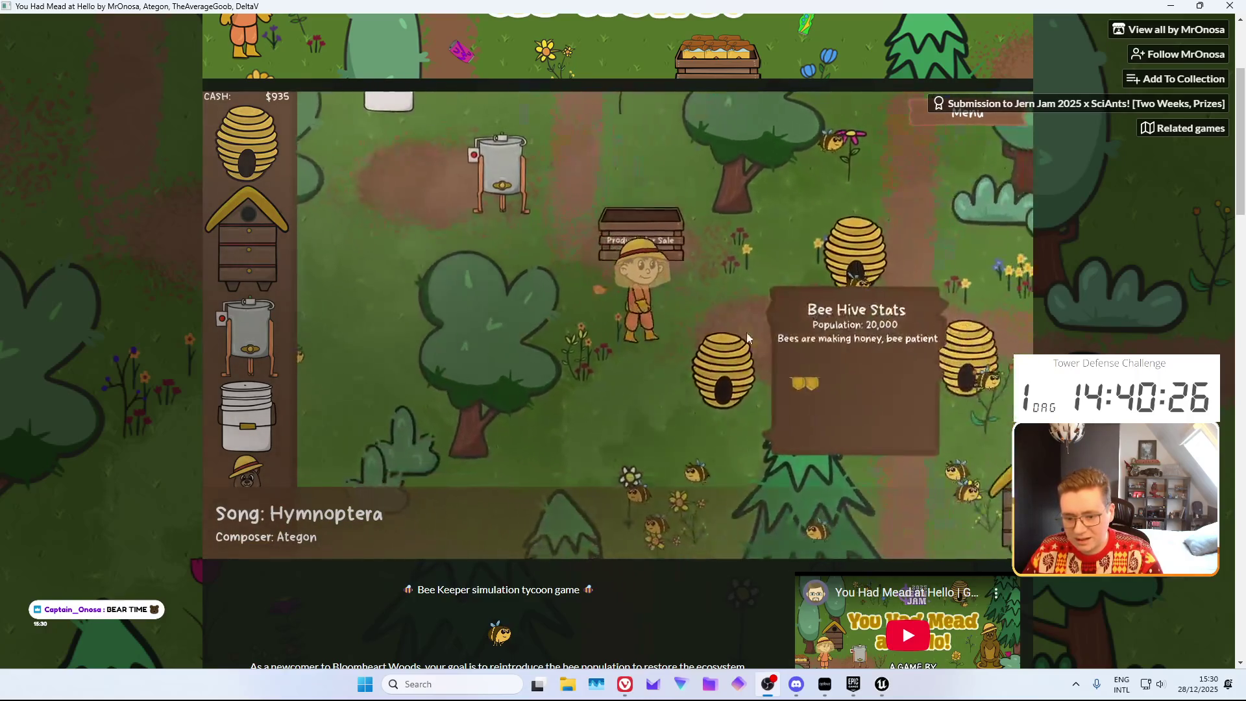
{"action": "key", "text": "d"}
{"action": "key", "text": "s"}
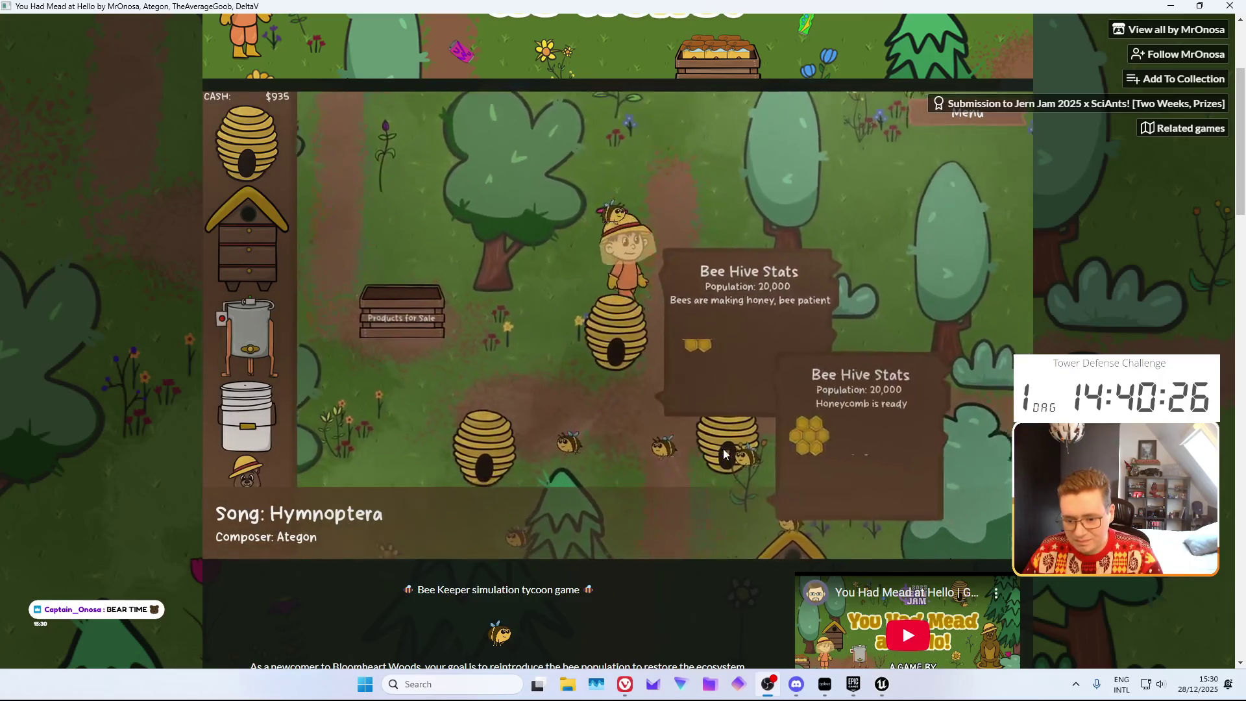
{"action": "left_click", "coordinate": [737, 422]}
Walk back up to the extractor and pour honey into the mead bucket
{"action": "key", "text": "a"}
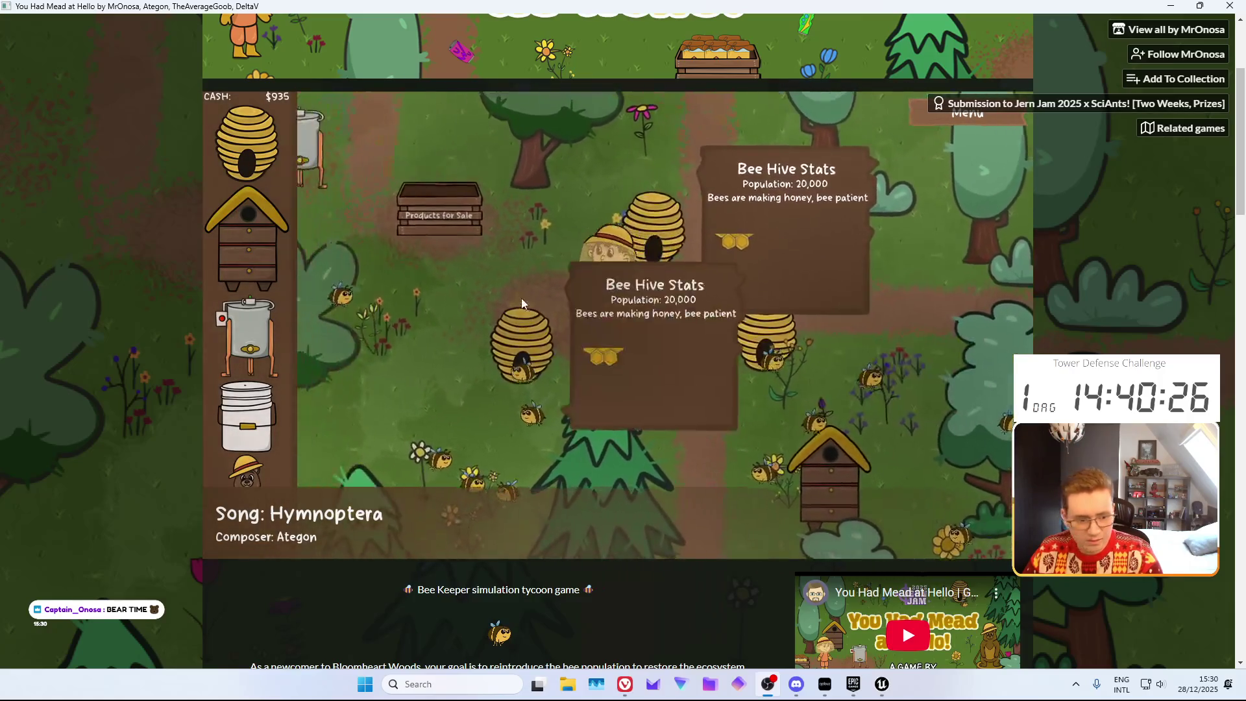
{"action": "key", "text": "a"}
{"action": "key", "text": "w"}
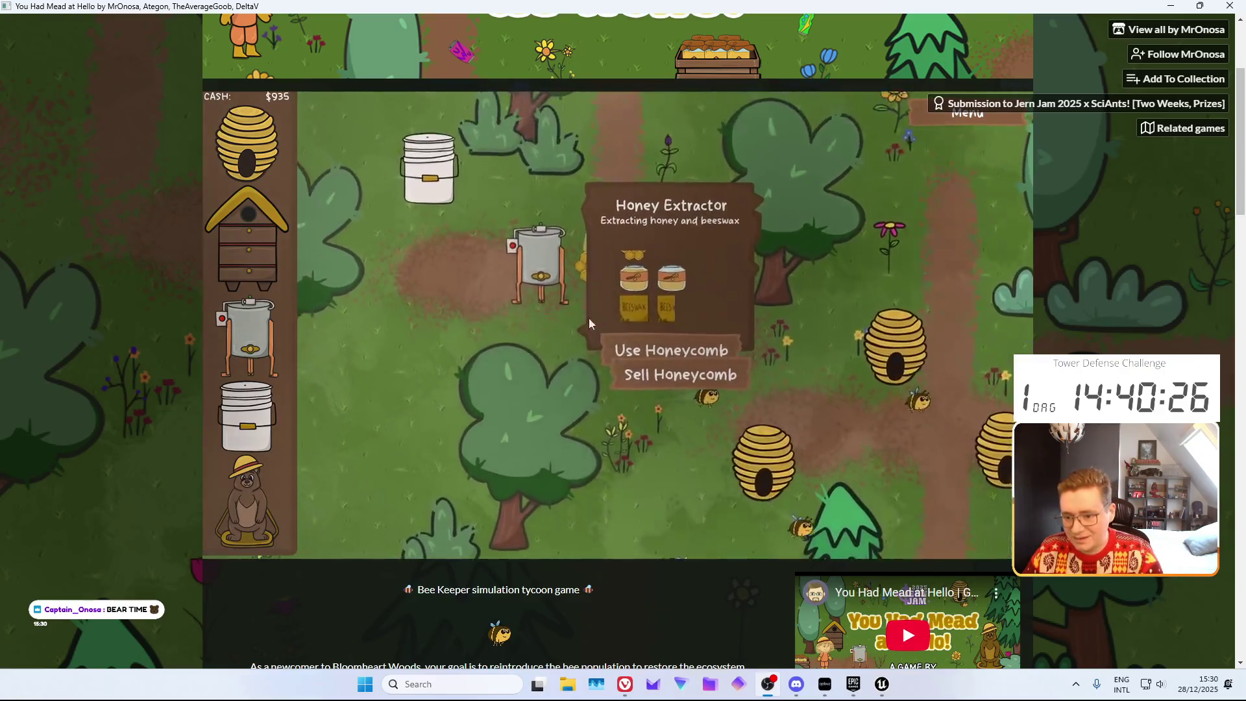
{"action": "key", "text": "s"}
{"action": "key", "text": "d"}
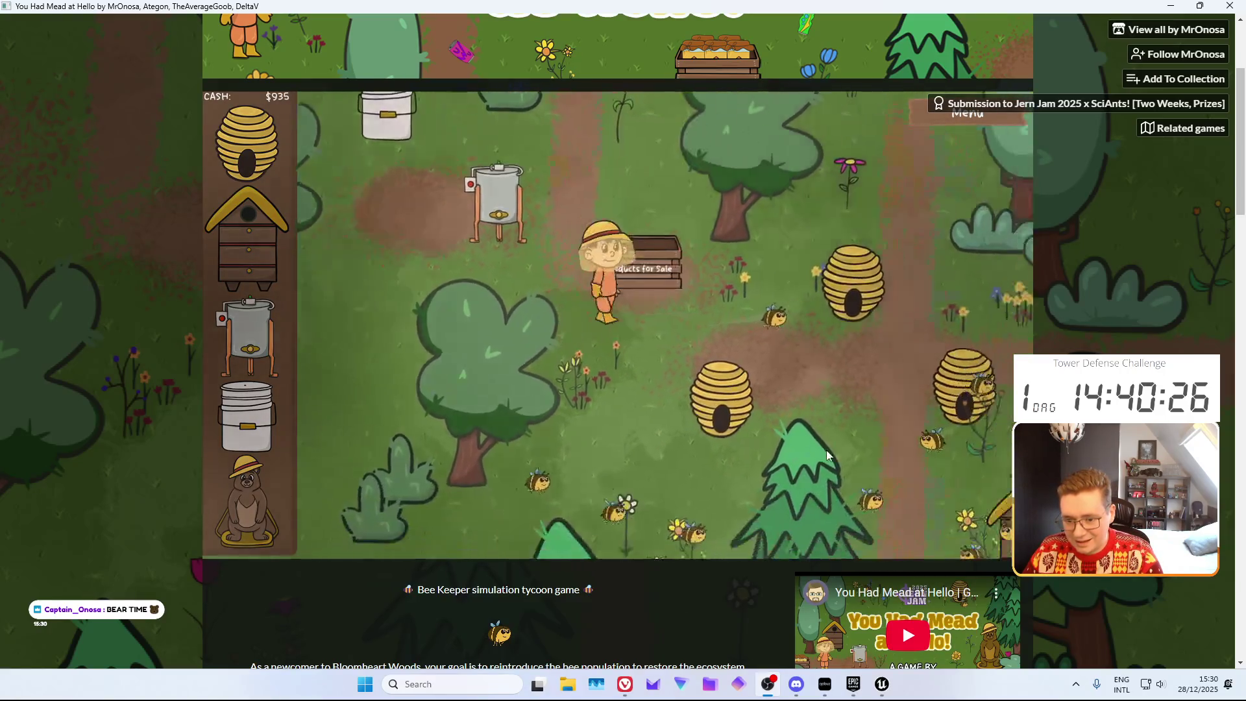
{"action": "key", "text": "s"}
{"action": "key", "text": "d"}
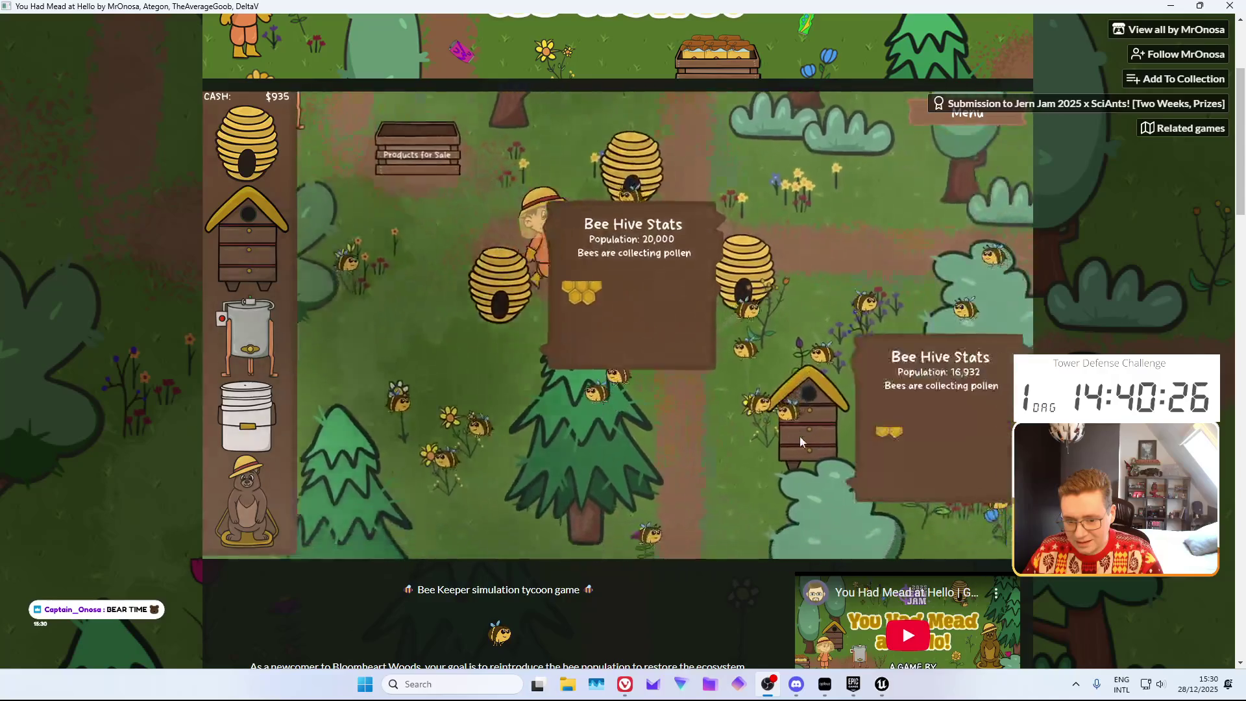
{"action": "key", "text": "w"}
{"action": "key", "text": "a"}
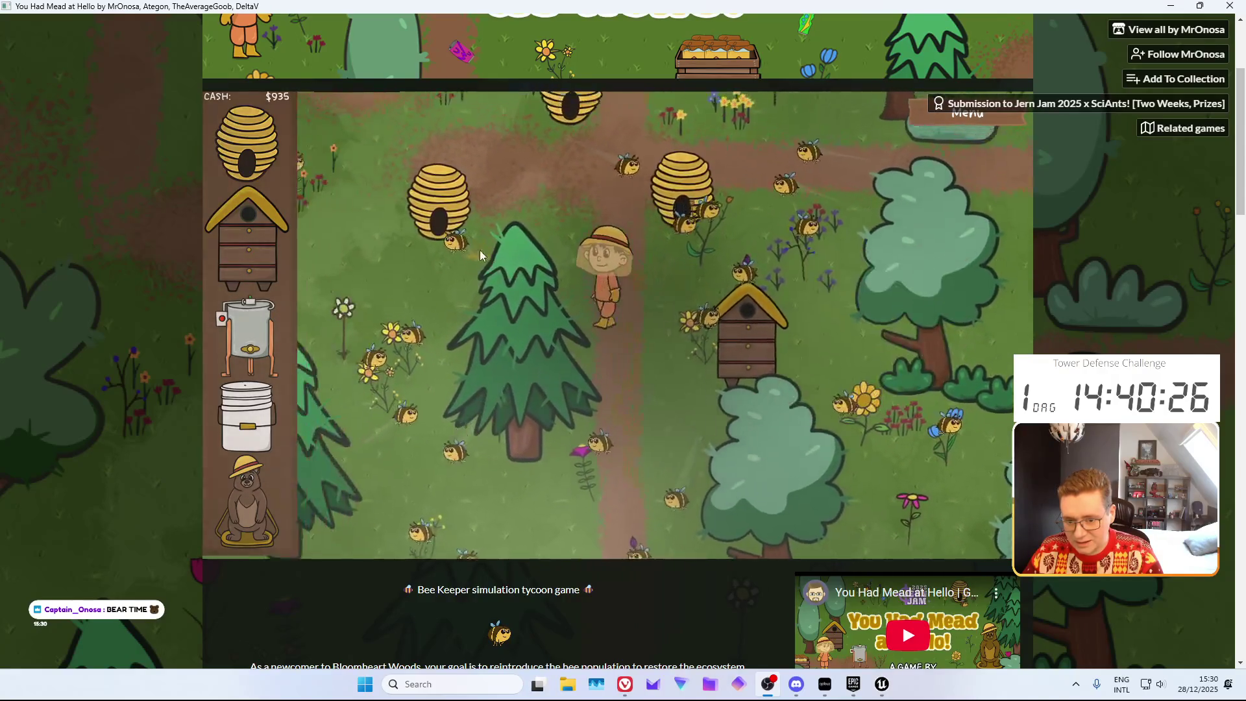
{"action": "key", "text": "w"}
{"action": "key", "text": "a"}
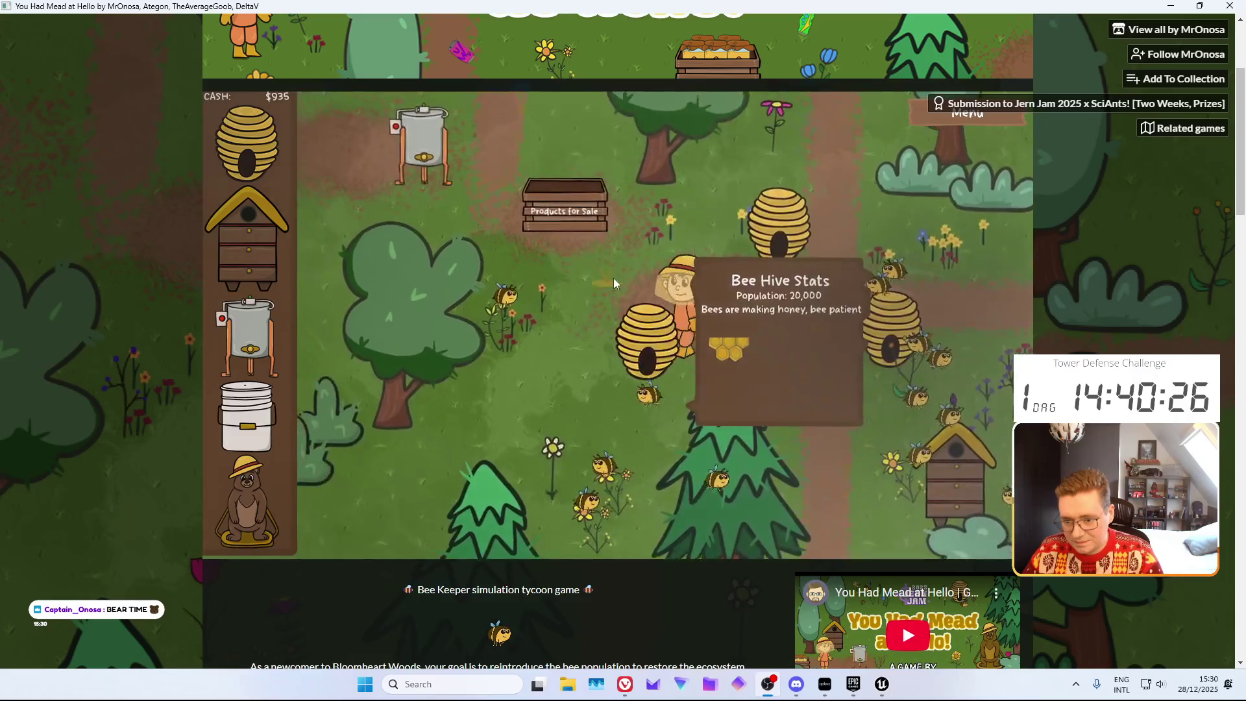
{"action": "key", "text": "w"}
{"action": "key", "text": "a"}
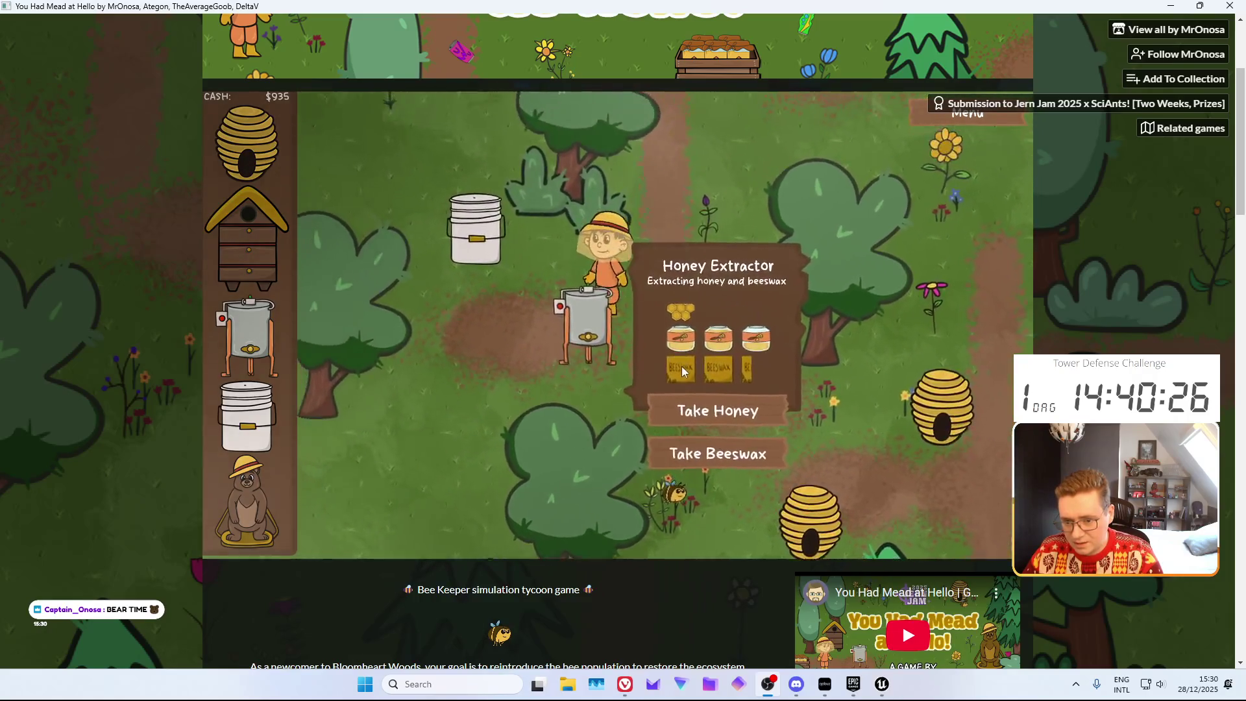
{"action": "left_click", "coordinate": [675, 363]}
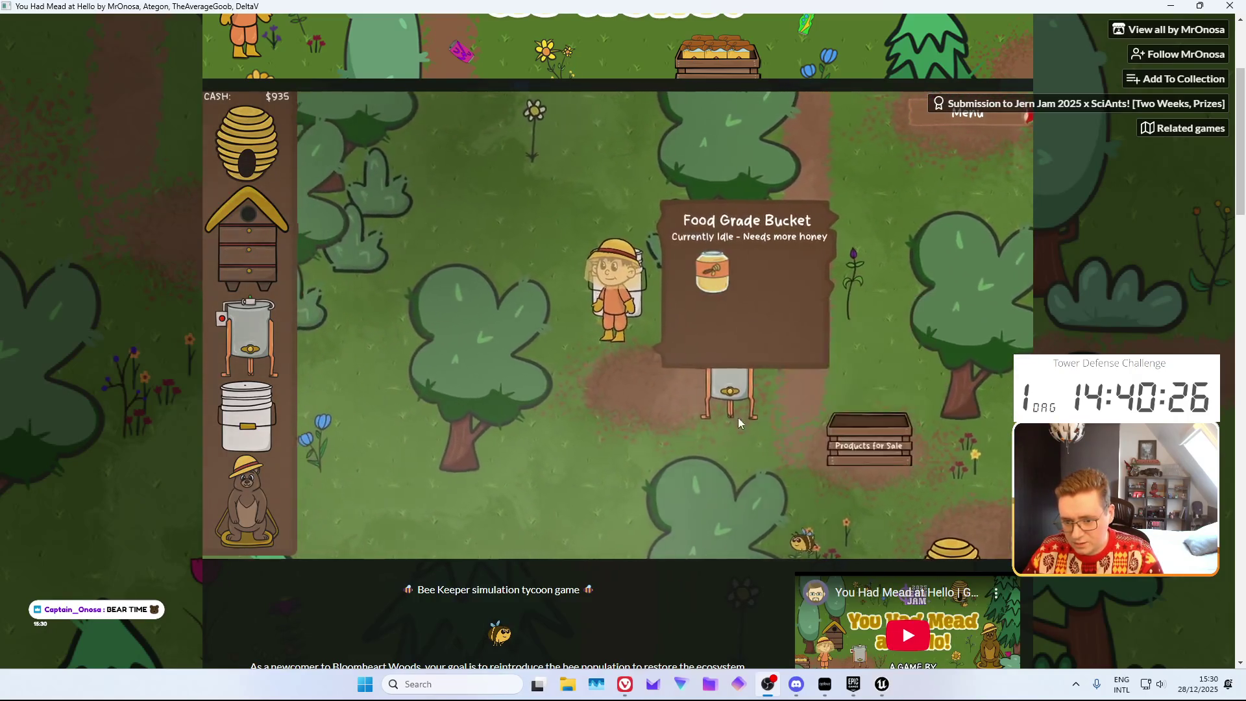
Take another honey jar from the extractor and add it to the mead bucket
{"action": "key", "text": "s"}
{"action": "left_click", "coordinate": [747, 416]}
{"action": "key", "text": "w"}
{"action": "key", "text": "a"}
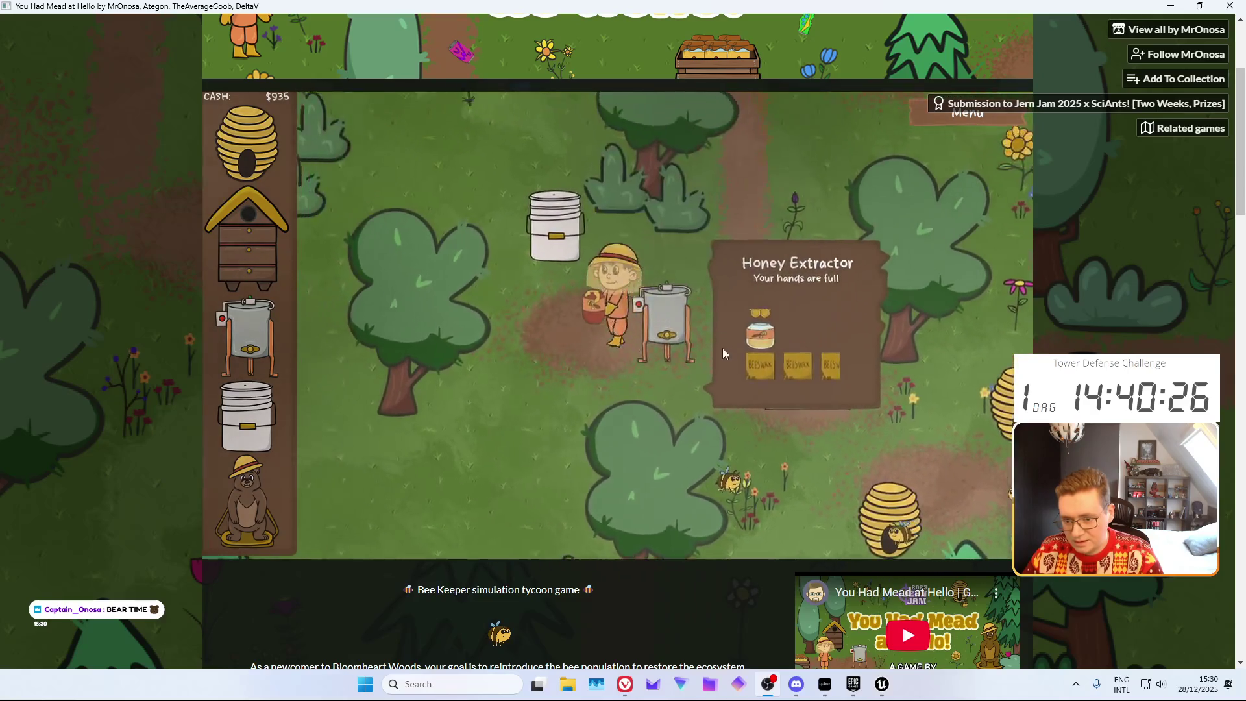
{"action": "left_click", "coordinate": [717, 354]}
Take beeswax from the extractor and sell it for $75 at the crate
{"action": "key", "text": "s"}
{"action": "key", "text": "d"}
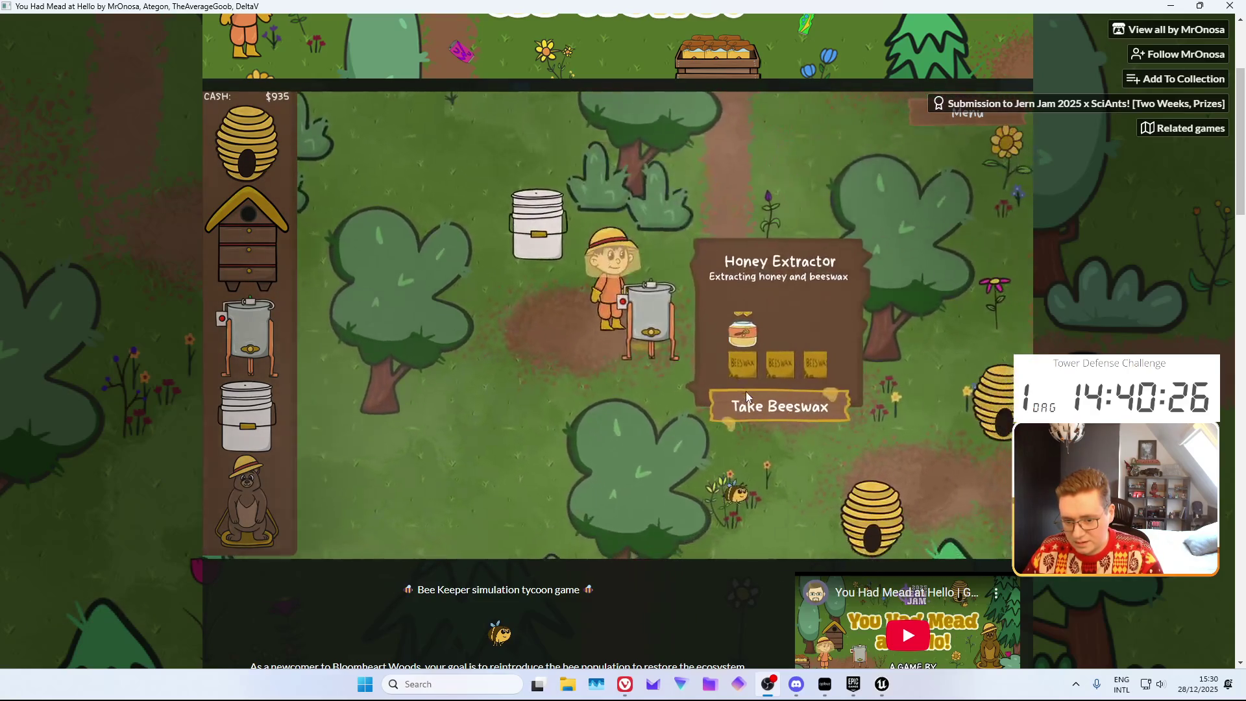
{"action": "left_click", "coordinate": [747, 396]}
{"action": "key", "text": "s"}
{"action": "key", "text": "d"}
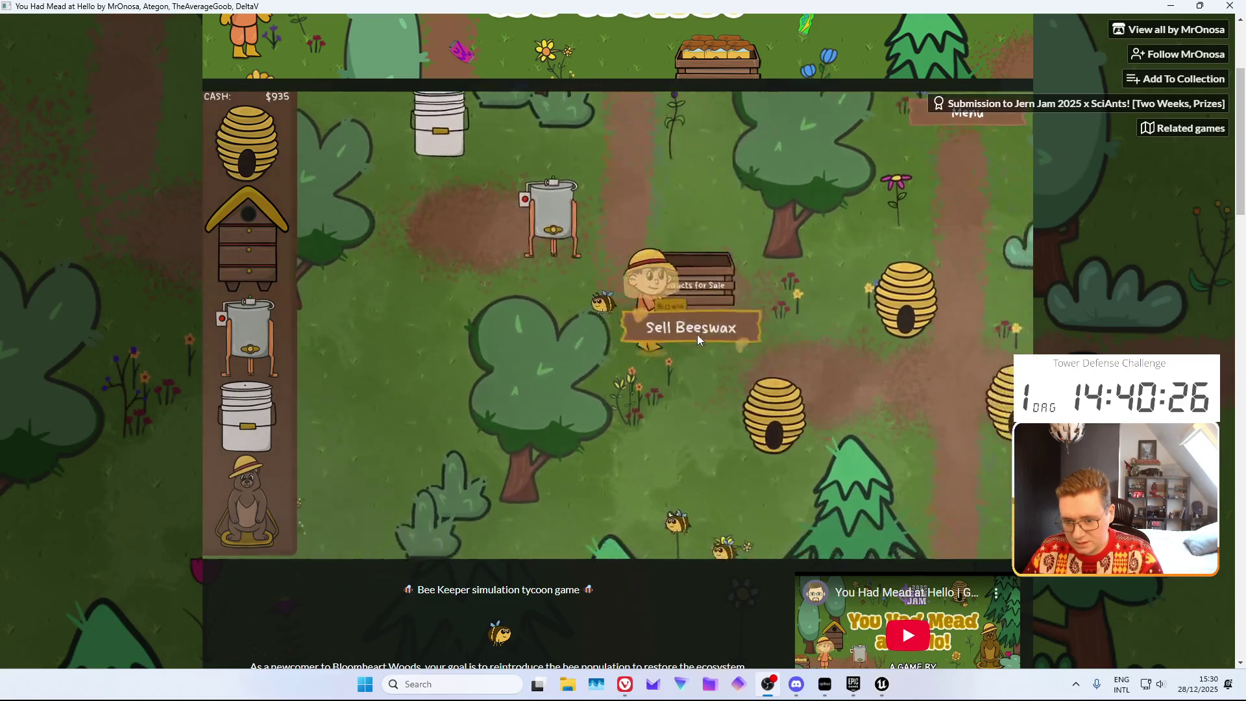
{"action": "left_click", "coordinate": [697, 334]}
Walk to the mead bucket and back, then sell another beeswax for $75
{"action": "key", "text": "w"}
{"action": "key", "text": "a"}
{"action": "key", "text": "w"}
{"action": "key", "text": "a"}
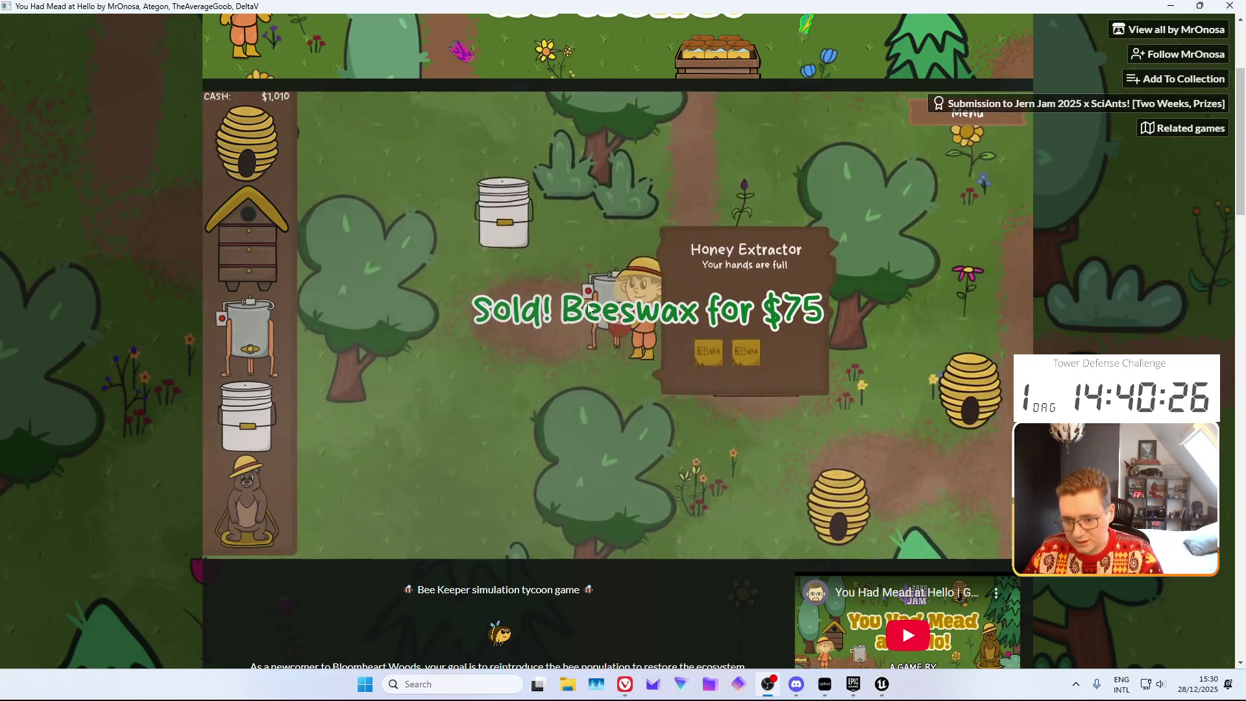
{"action": "key", "text": "w"}
{"action": "key", "text": "a"}
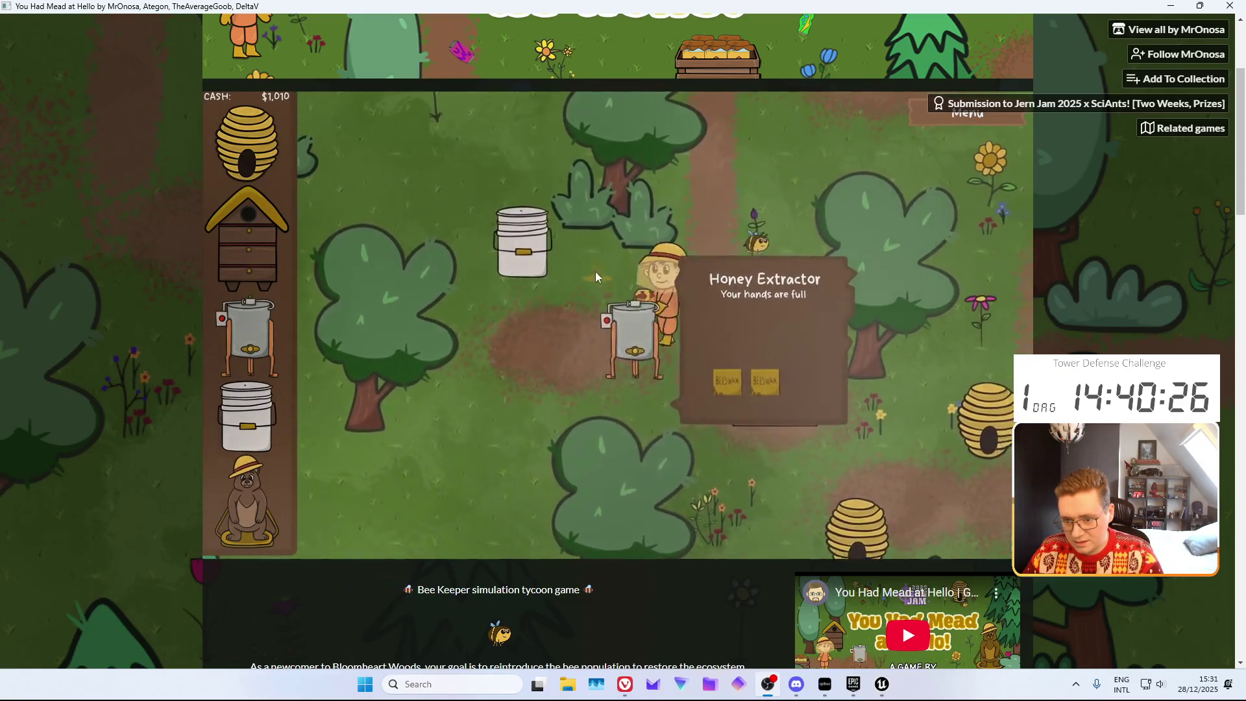
{"action": "key", "text": "s"}
{"action": "key", "text": "d"}
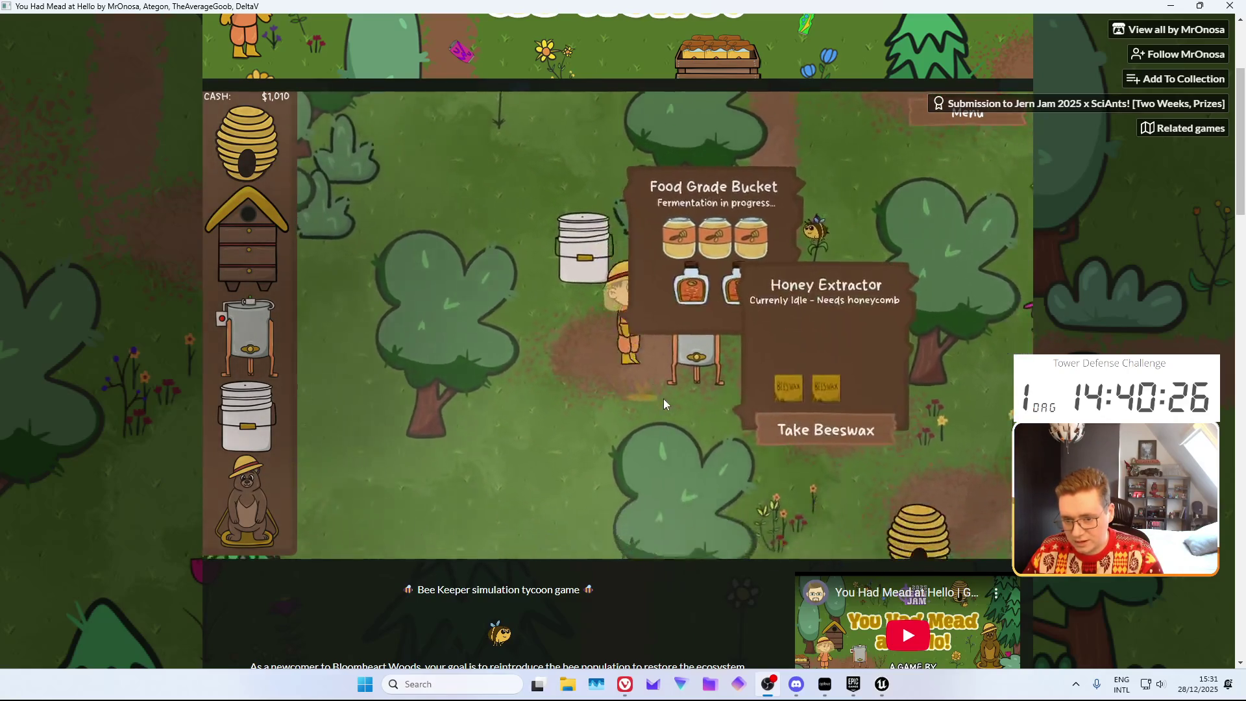
{"action": "key", "text": "s"}
{"action": "key", "text": "d"}
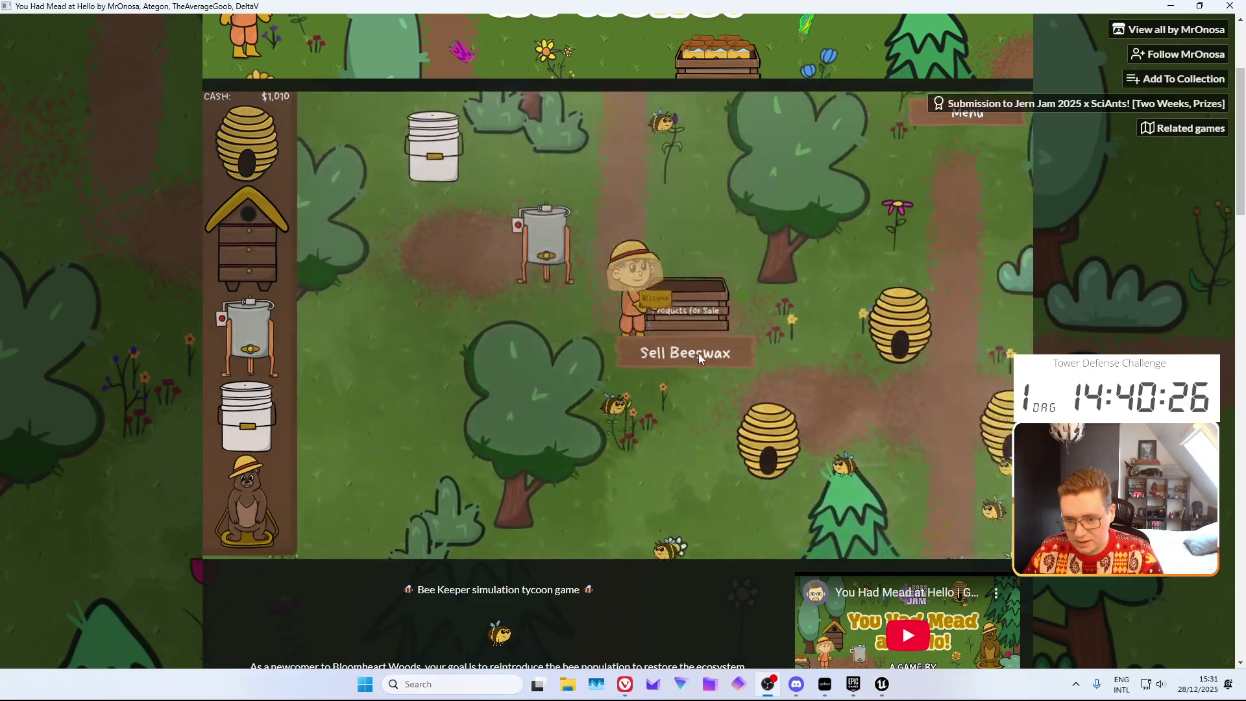
{"action": "key", "text": "e"}
Sell the second lot of beeswax for $75, bringing cash to $1,160
{"action": "key", "text": "s"}
{"action": "key", "text": "d"}
{"action": "key", "text": "e"}
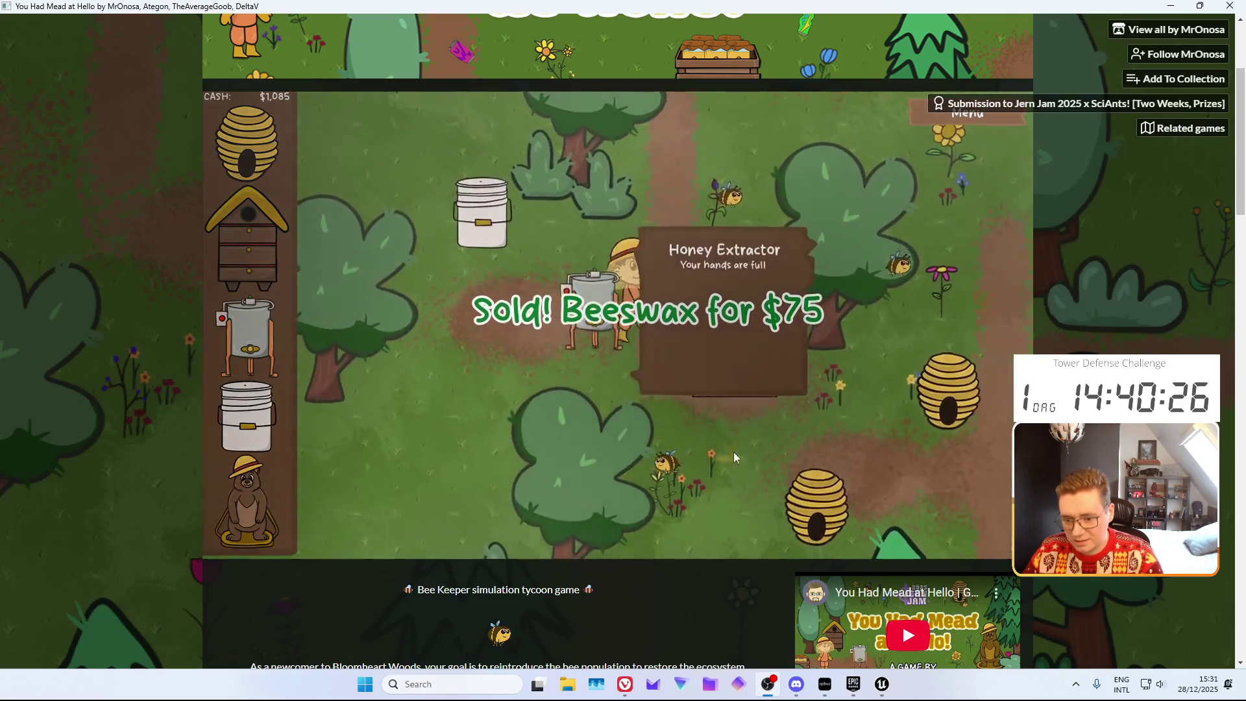
{"action": "key", "text": "s"}
{"action": "key", "text": "d"}
{"action": "key", "text": "e"}
{"action": "key", "text": "w"}
{"action": "key", "text": "a"}
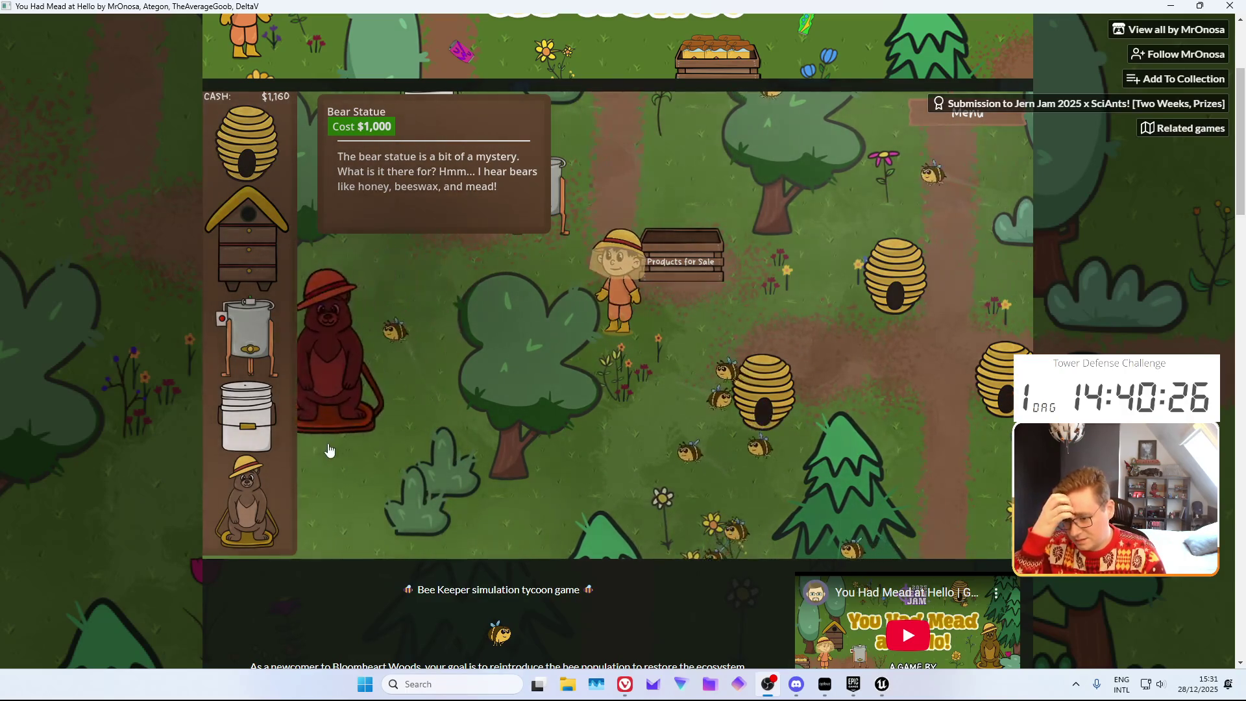
Place the $1,000 Bear Statue in an empty clearing down-left
{"action": "key", "text": "a"}
{"action": "key", "text": "s"}
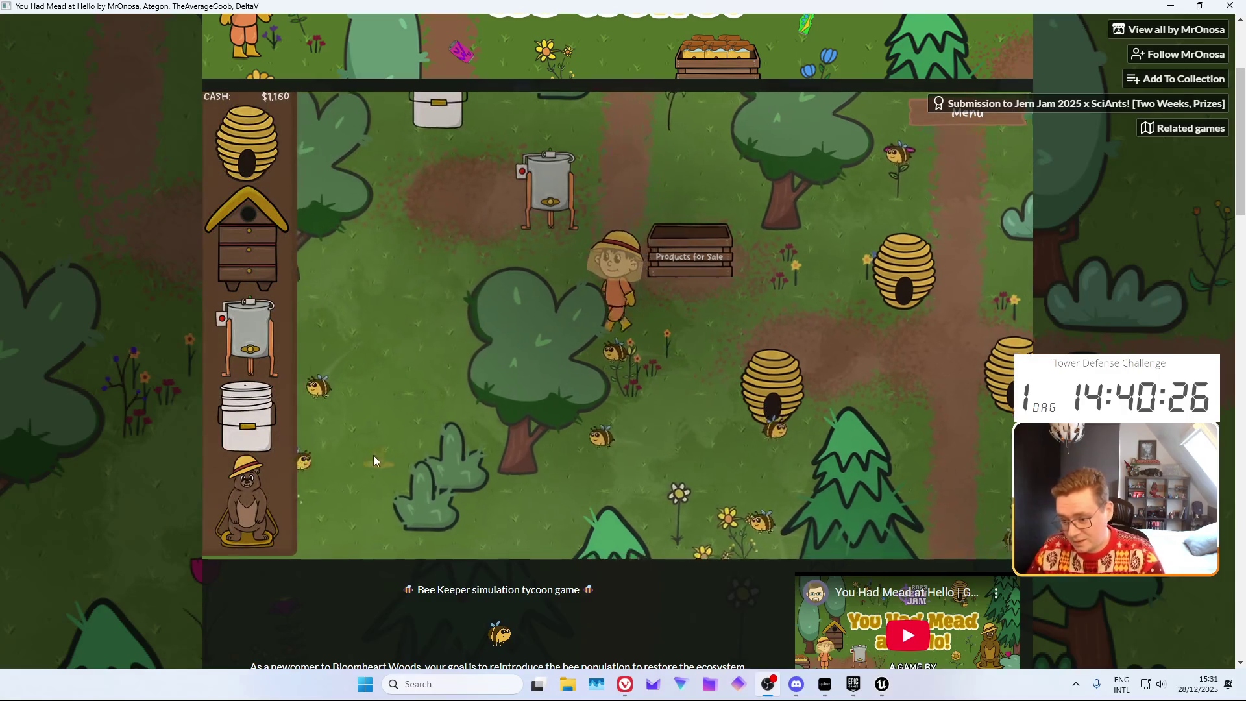
{"action": "key", "text": "a"}
{"action": "key", "text": "s"}
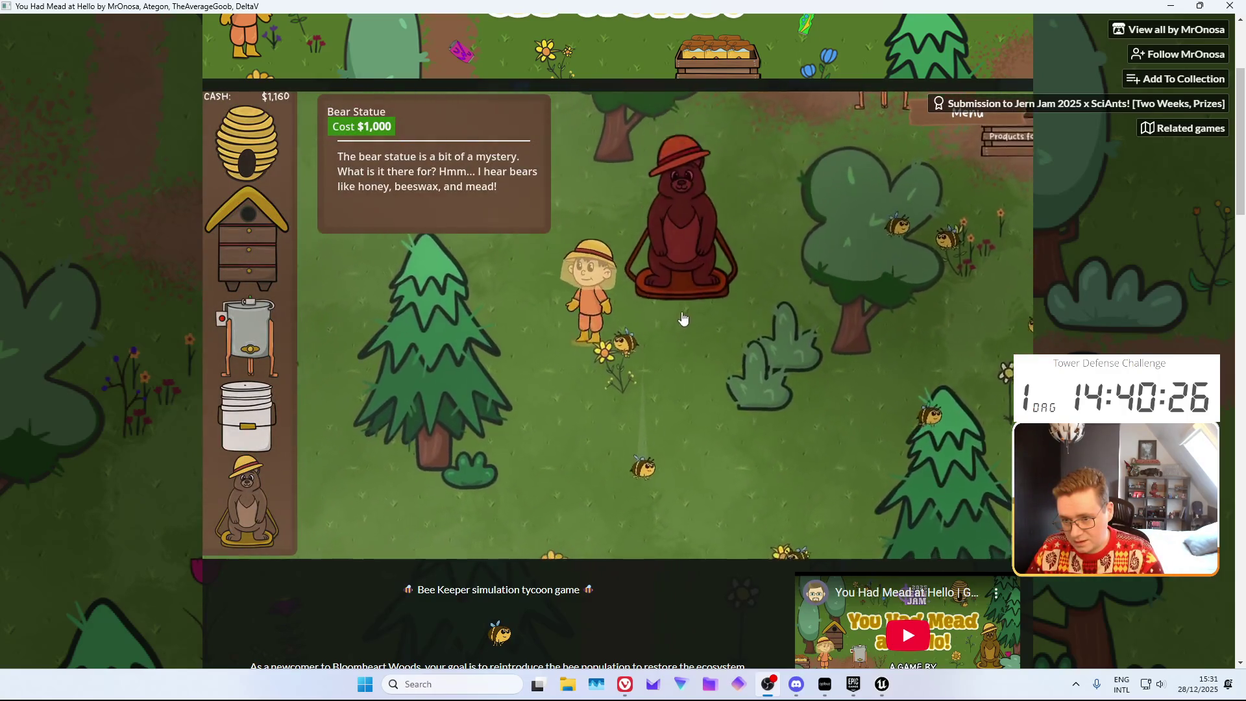
{"action": "left_click", "coordinate": [722, 369]}
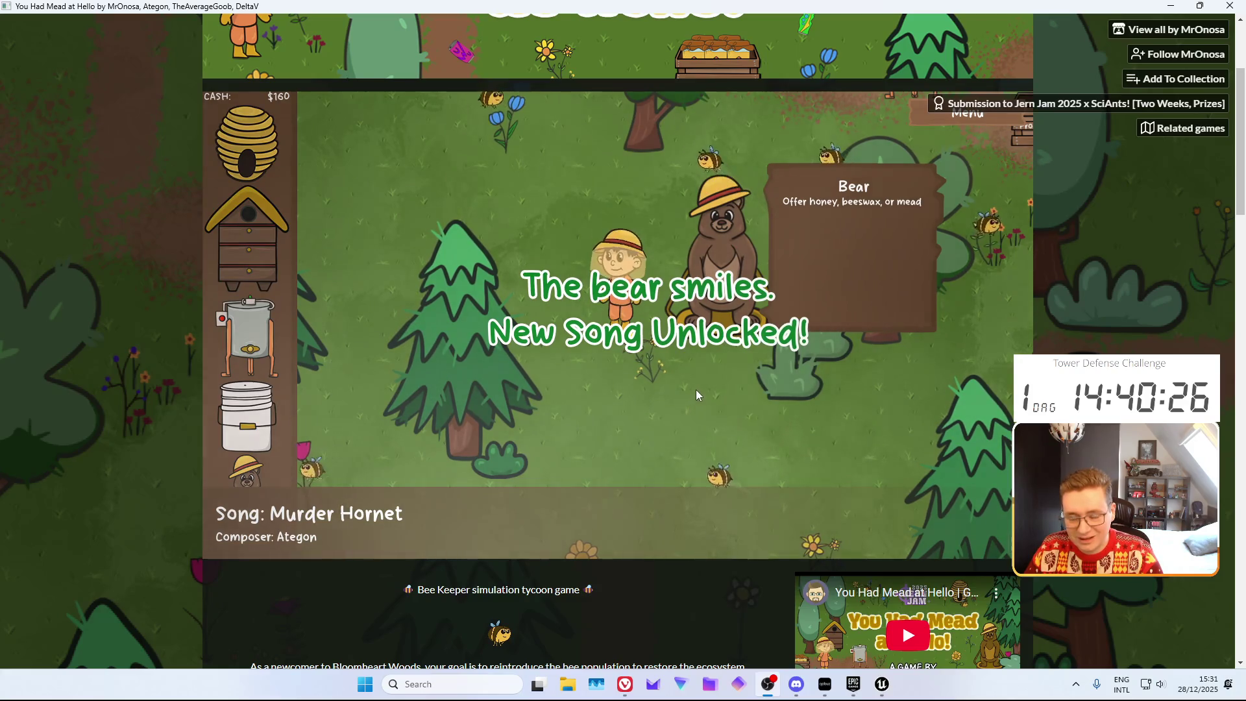
Walk the beekeeper back up to the Food Grade Bucket
{"action": "left_click", "coordinate": [847, 414]}
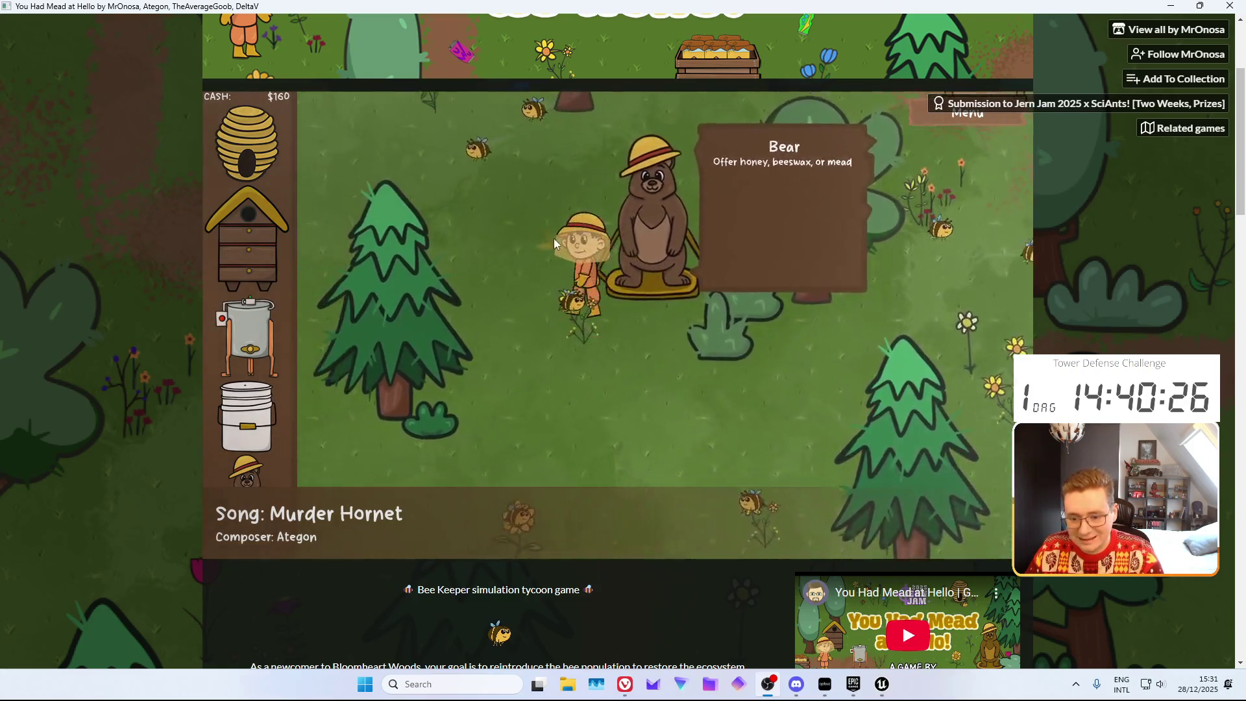
{"action": "left_click", "coordinate": [688, 177]}
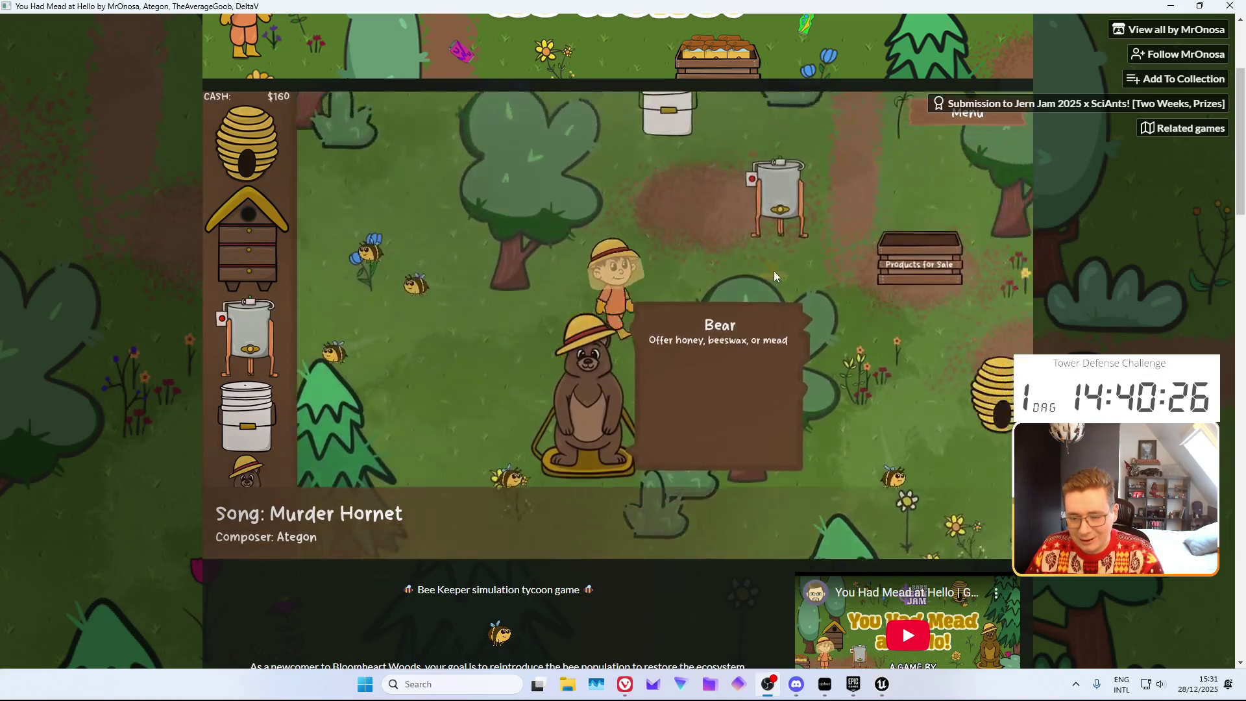
{"action": "left_click", "coordinate": [609, 204]}
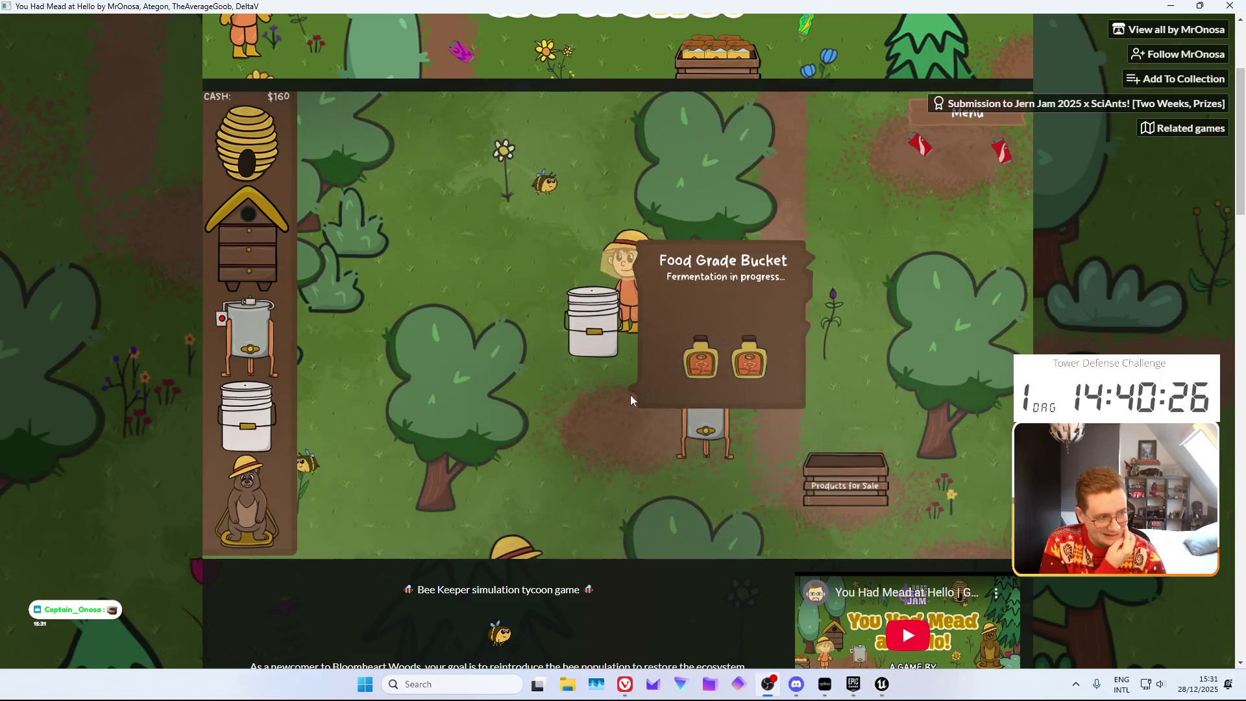
Offer two bottles of mead from the bucket to the bear, raising it to 14%
{"action": "left_click", "coordinate": [669, 405]}
{"action": "key", "text": "s"}
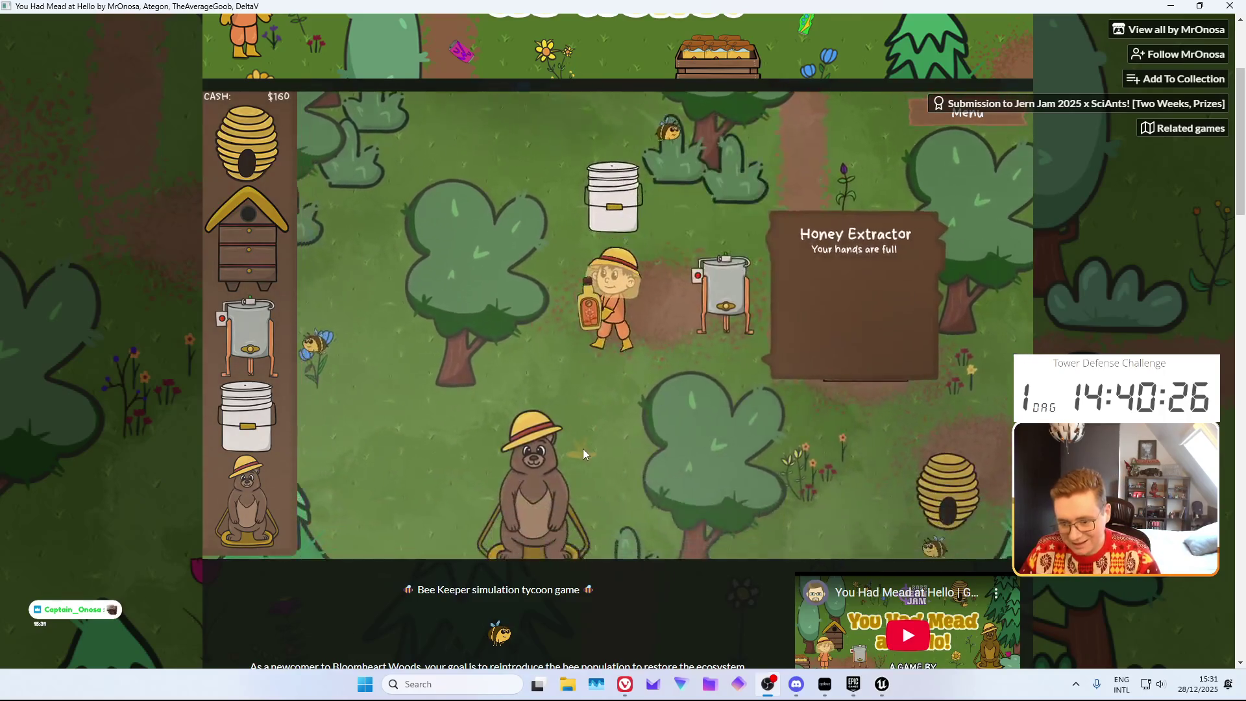
{"action": "left_click", "coordinate": [678, 389]}
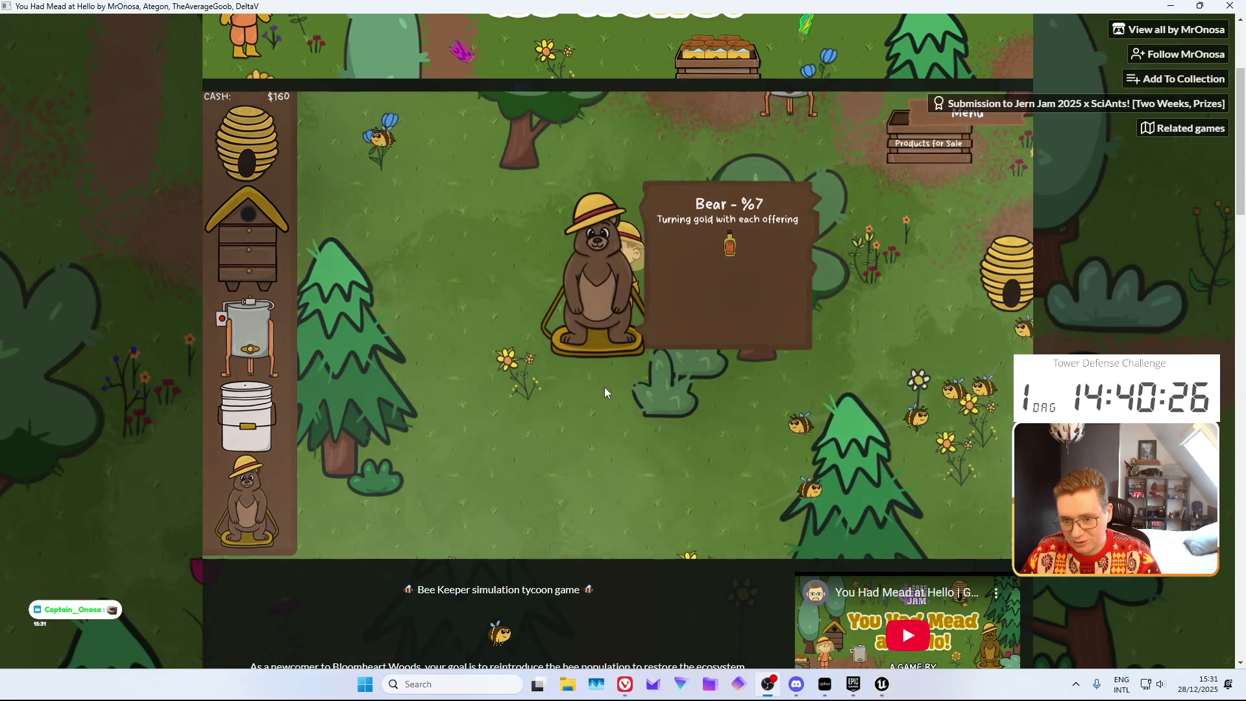
{"action": "key", "text": "w"}
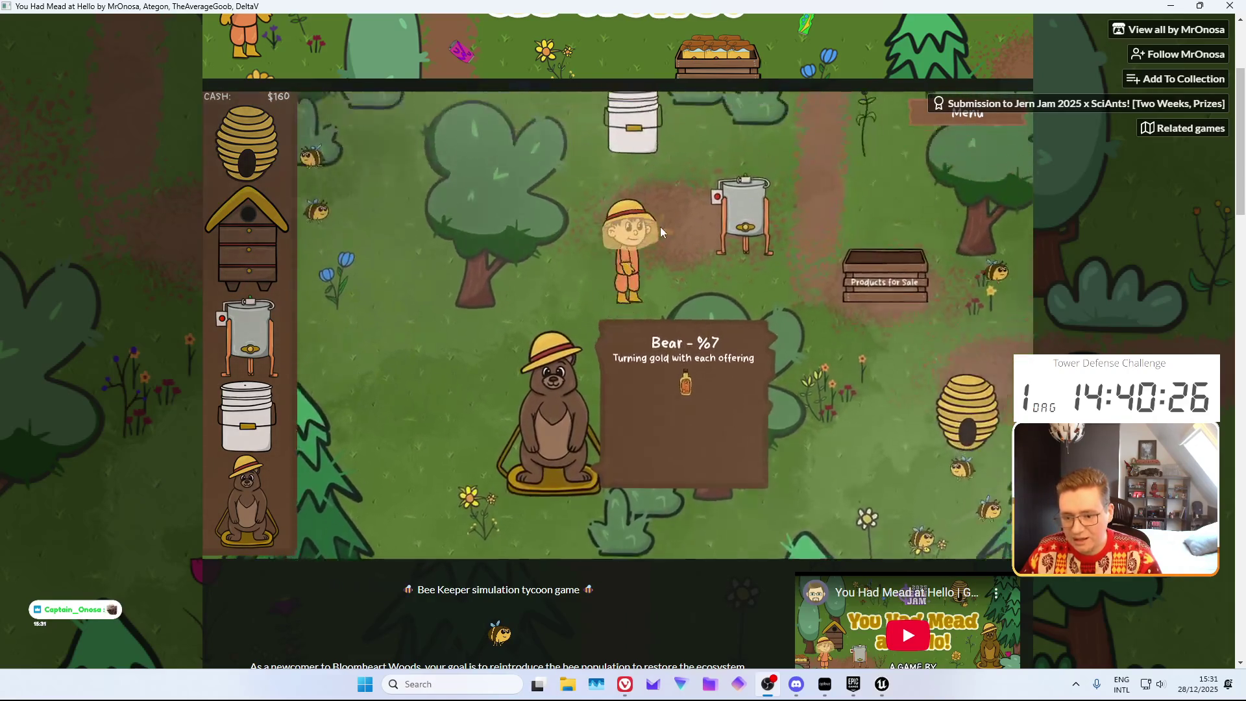
{"action": "key", "text": "w"}
{"action": "key", "text": "s"}
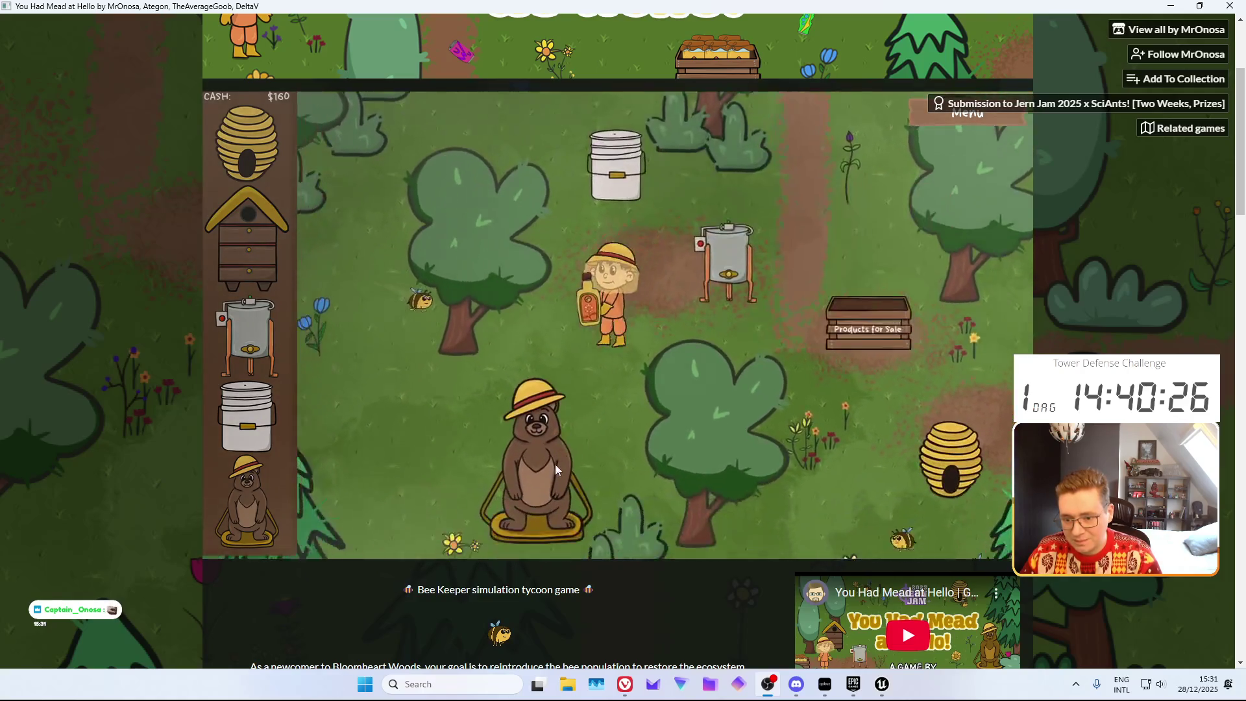
{"action": "left_click", "coordinate": [662, 425]}
Bring a ready honeycomb from a hive to the extractor and load it
{"action": "key", "text": "d"}
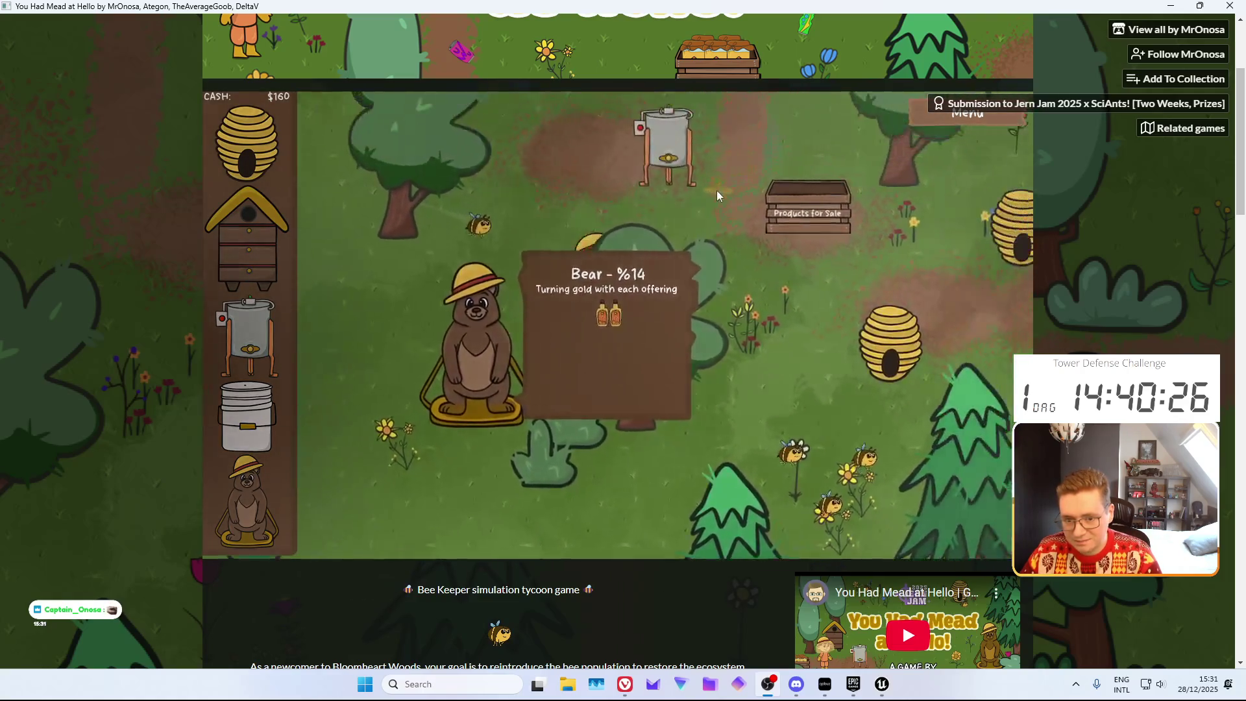
{"action": "left_click", "coordinate": [766, 393]}
{"action": "key", "text": "s"}
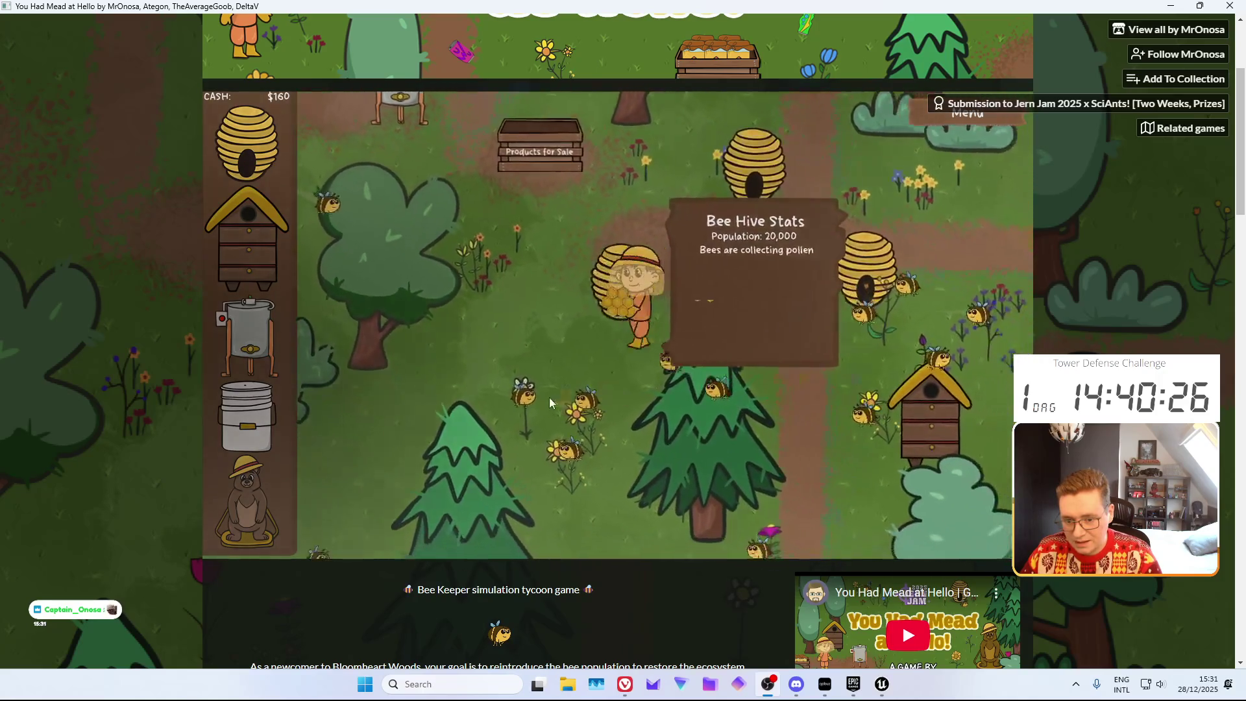
{"action": "key", "text": "a"}
{"action": "key", "text": "a"}
{"action": "key", "text": "w"}
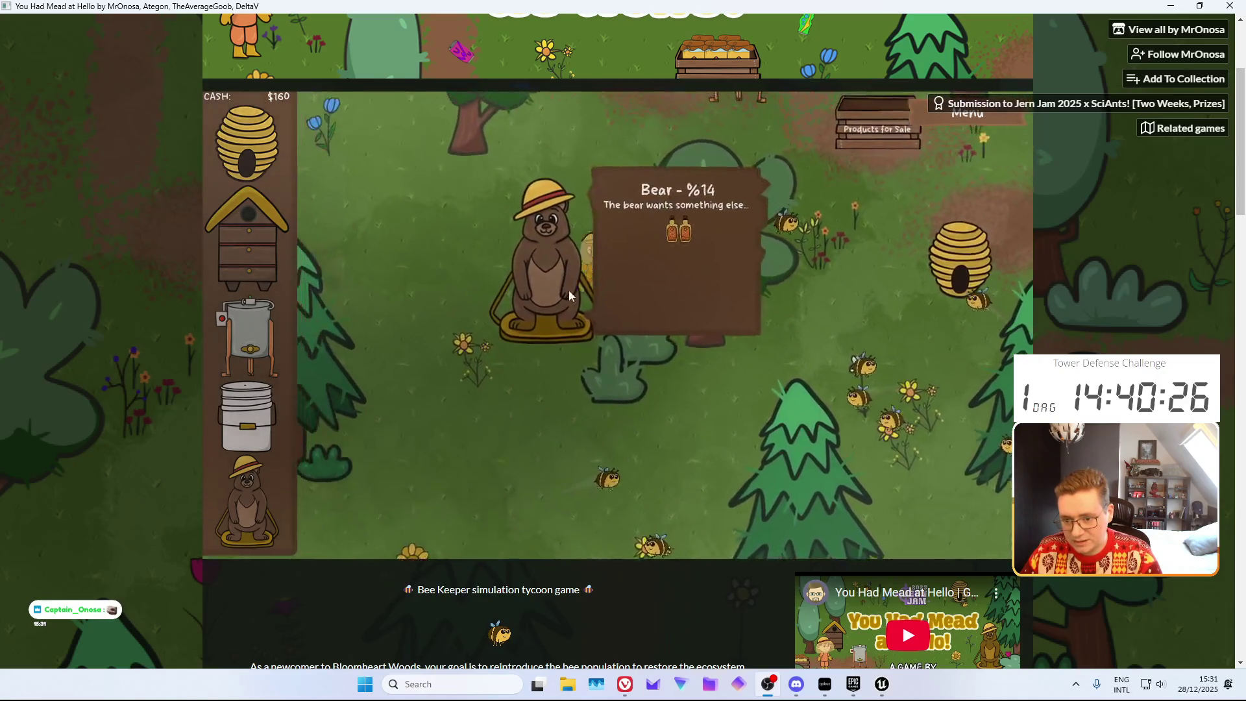
{"action": "key", "text": "d"}
{"action": "key", "text": "w"}
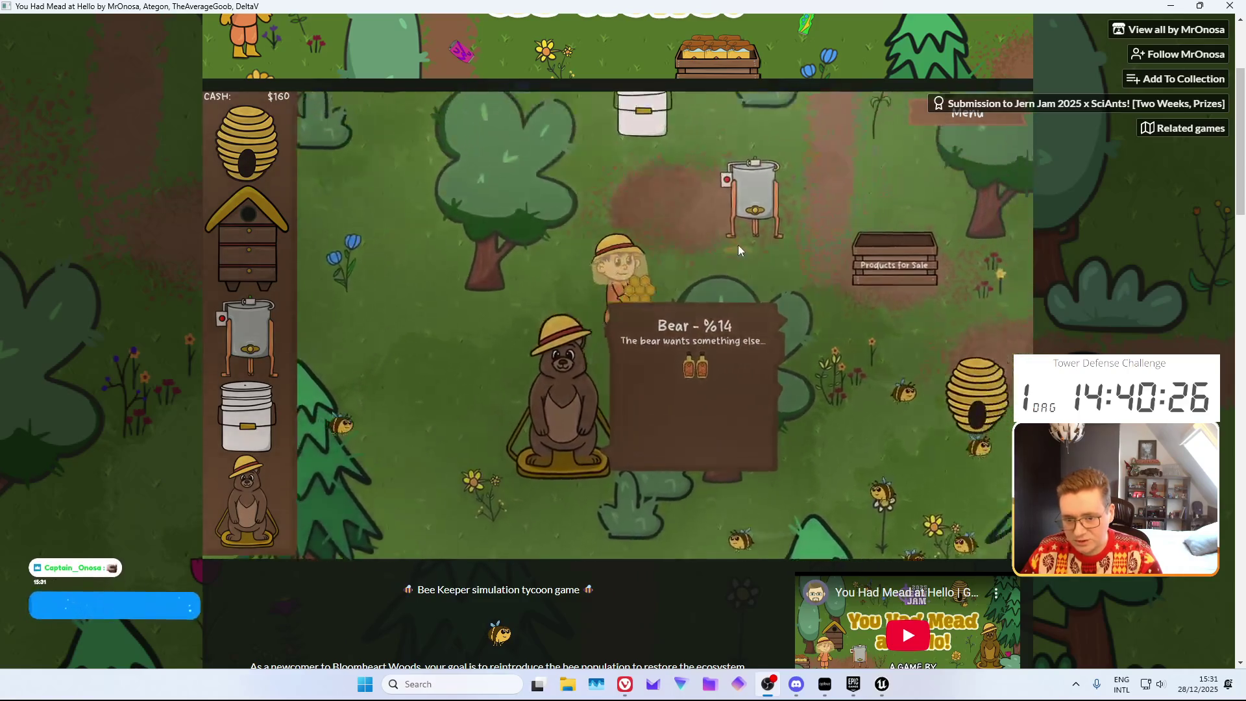
{"action": "left_click", "coordinate": [772, 354]}
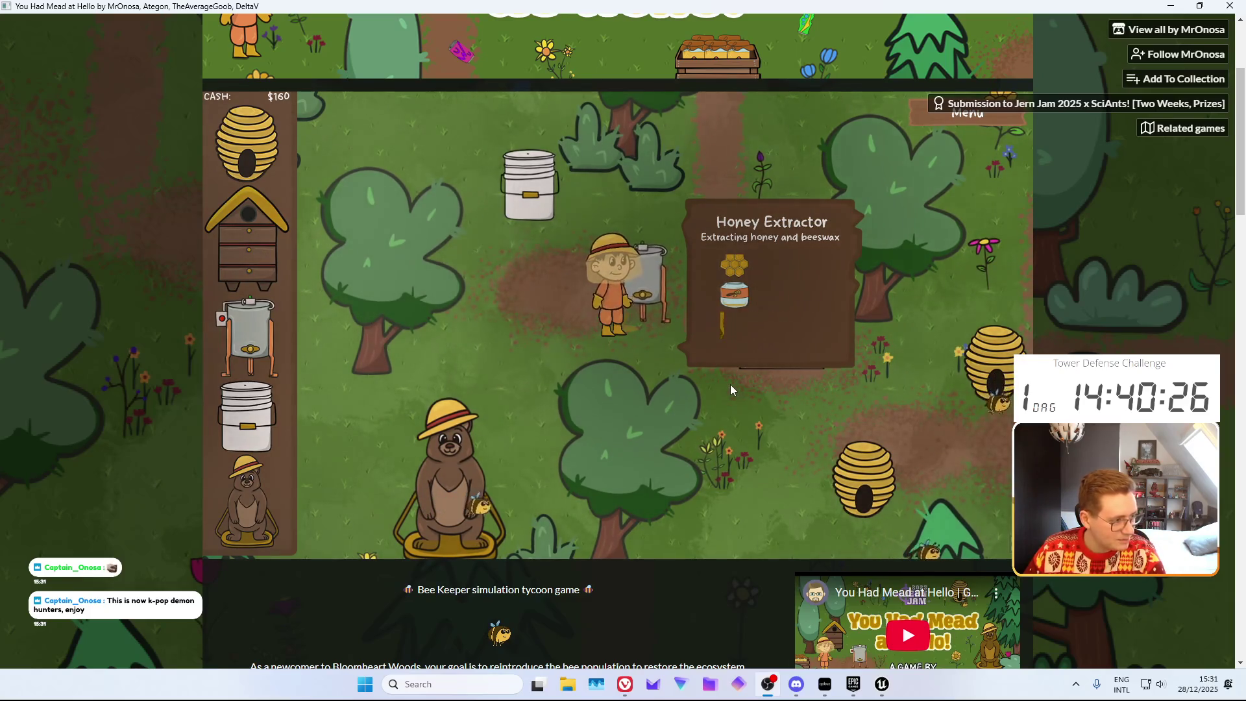
Take the ready honeycomb from a nearby hive and load it into the honey extractor
{"action": "key", "text": "d"}
{"action": "key", "text": "s"}
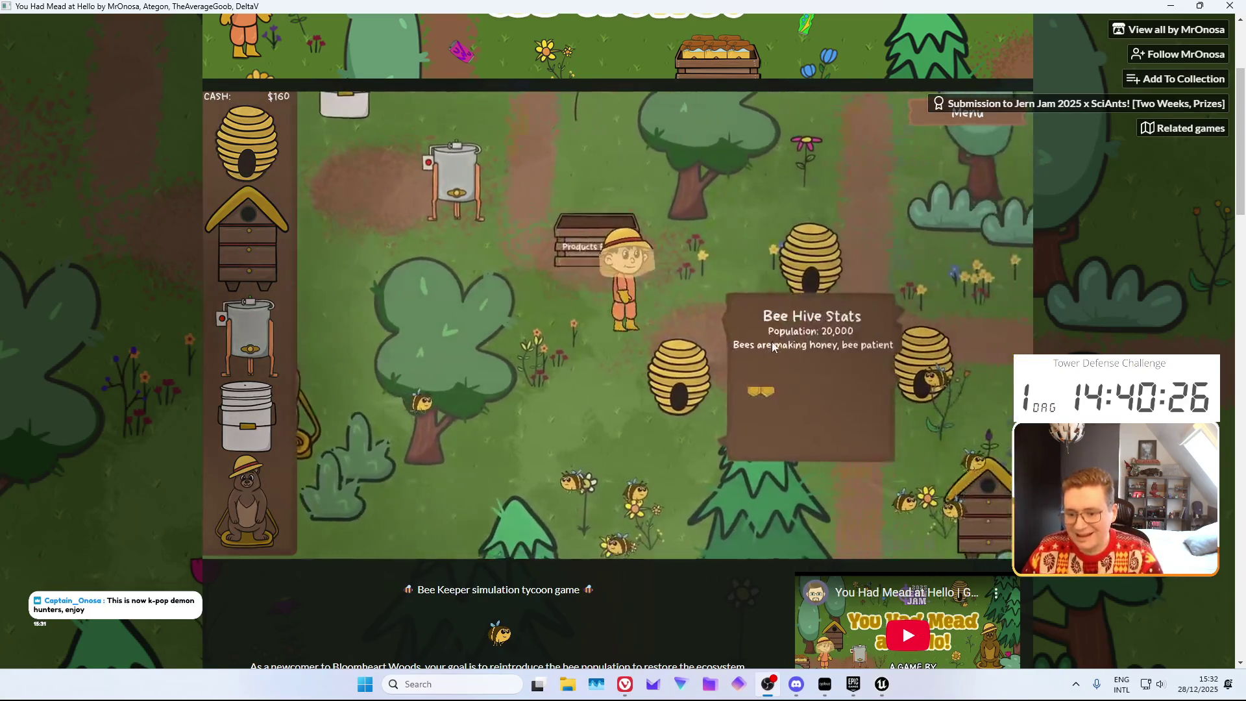
{"action": "left_click", "coordinate": [788, 387]}
{"action": "key", "text": "a"}
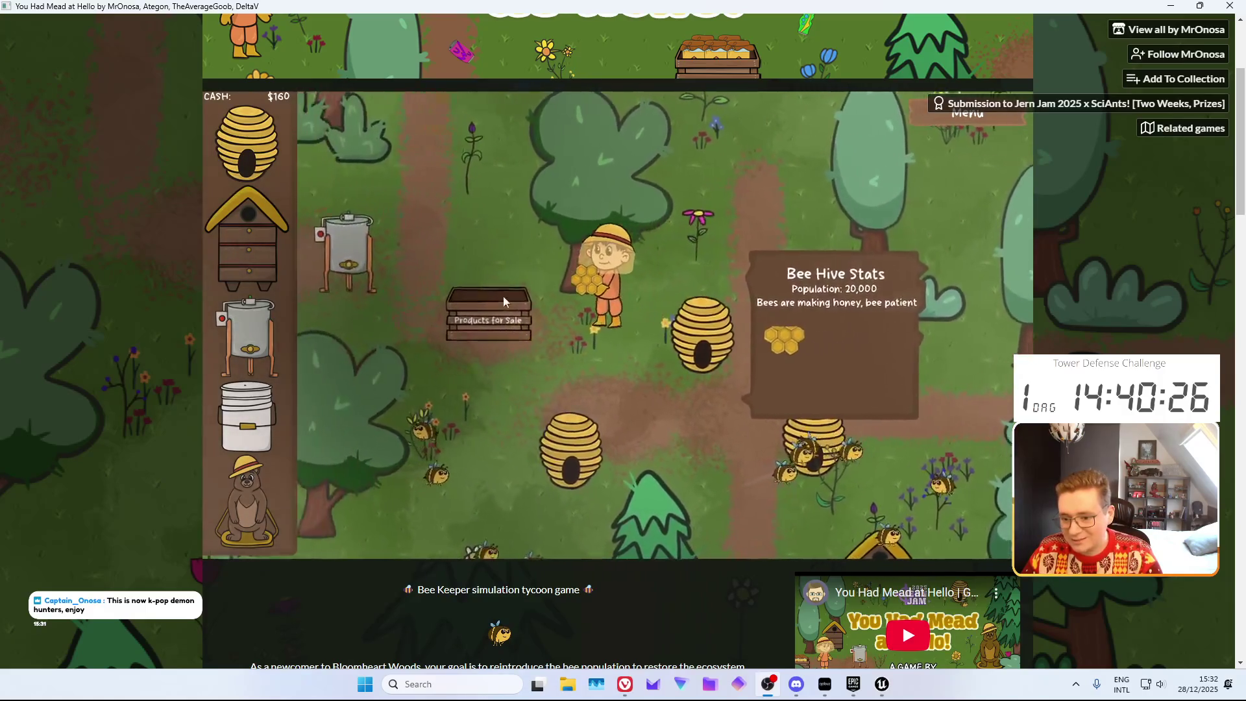
{"action": "key", "text": "a"}
{"action": "left_click", "coordinate": [648, 367]}
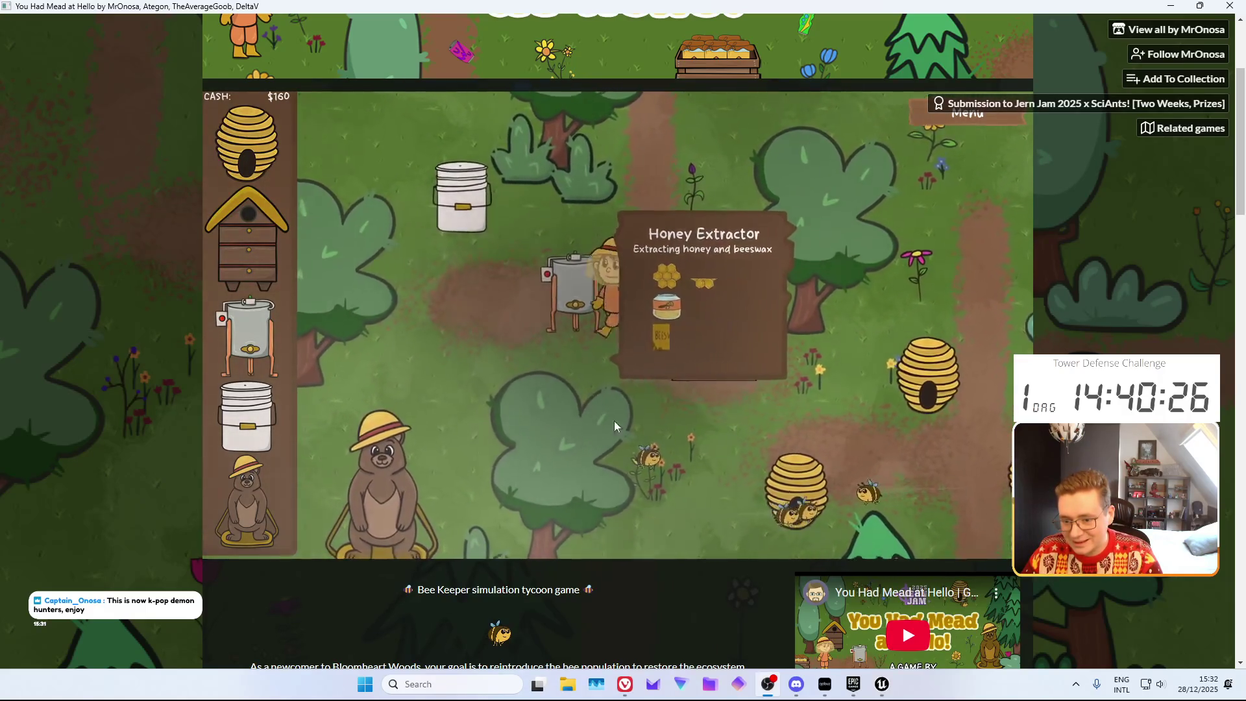
Walk back around to the extractor and collect its finished honey and beeswax
{"action": "key", "text": "d"}
{"action": "key", "text": "s"}
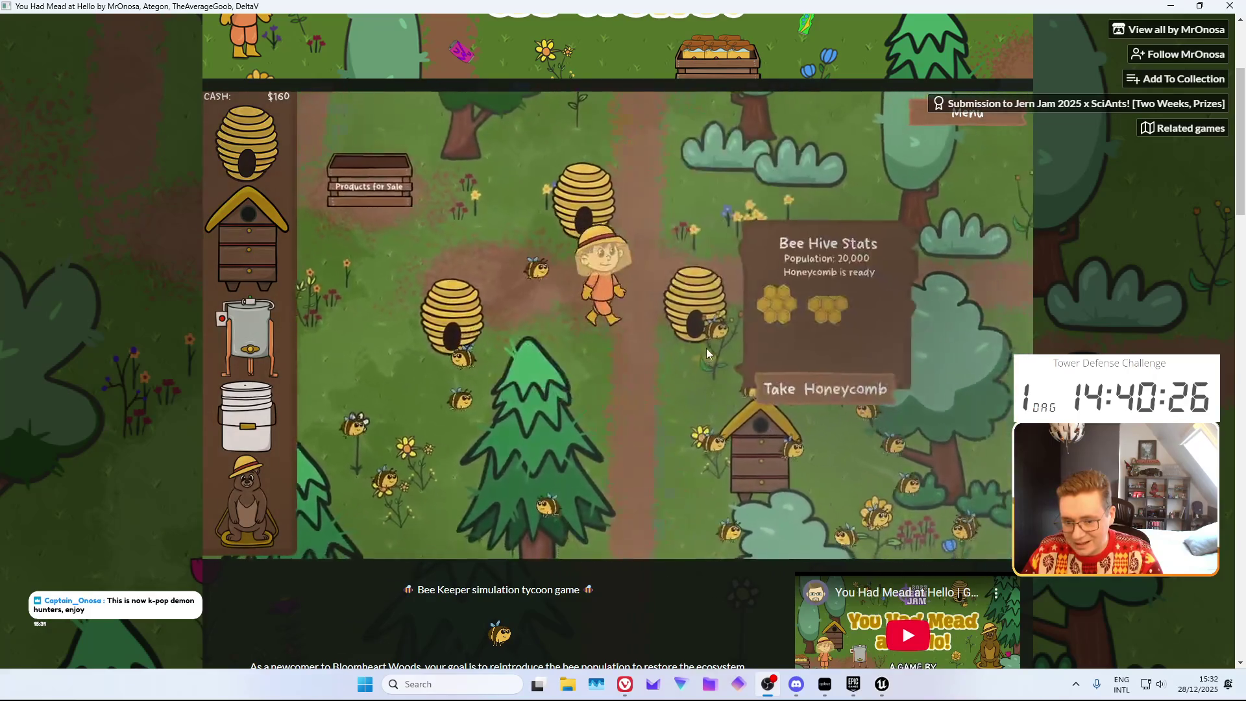
{"action": "key", "text": "w"}
{"action": "key", "text": "a"}
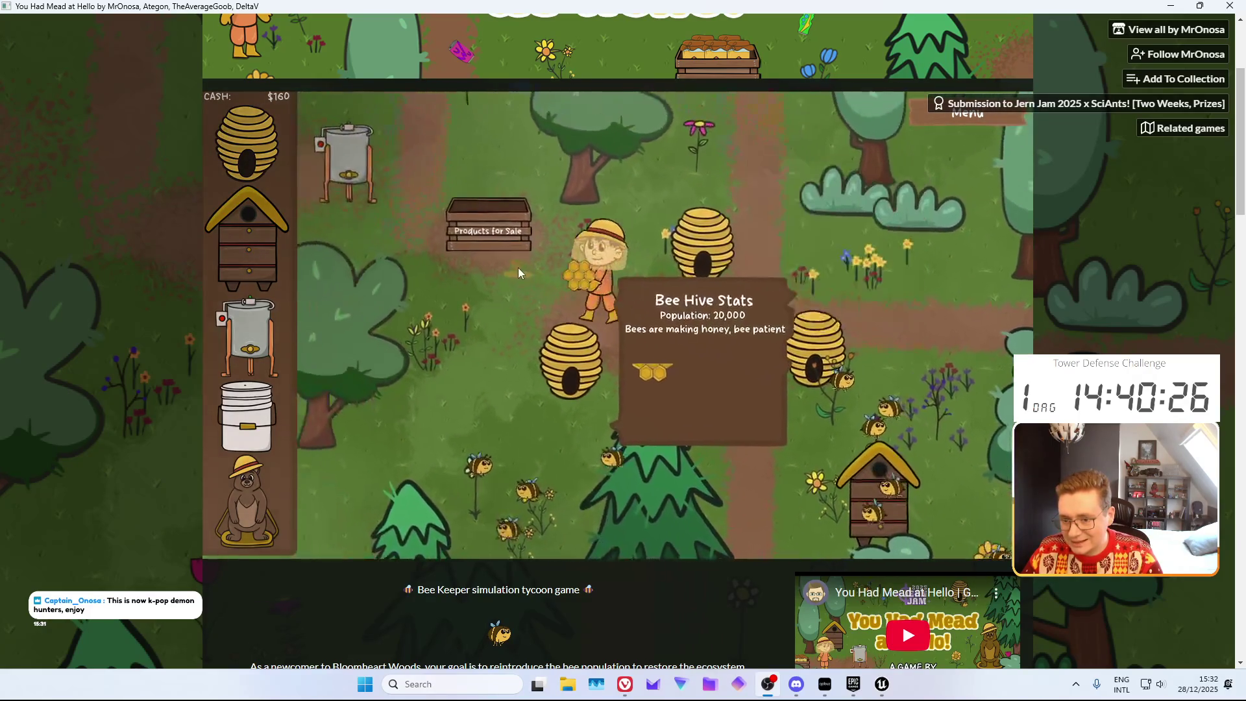
{"action": "key", "text": "a"}
{"action": "left_click", "coordinate": [714, 384]}
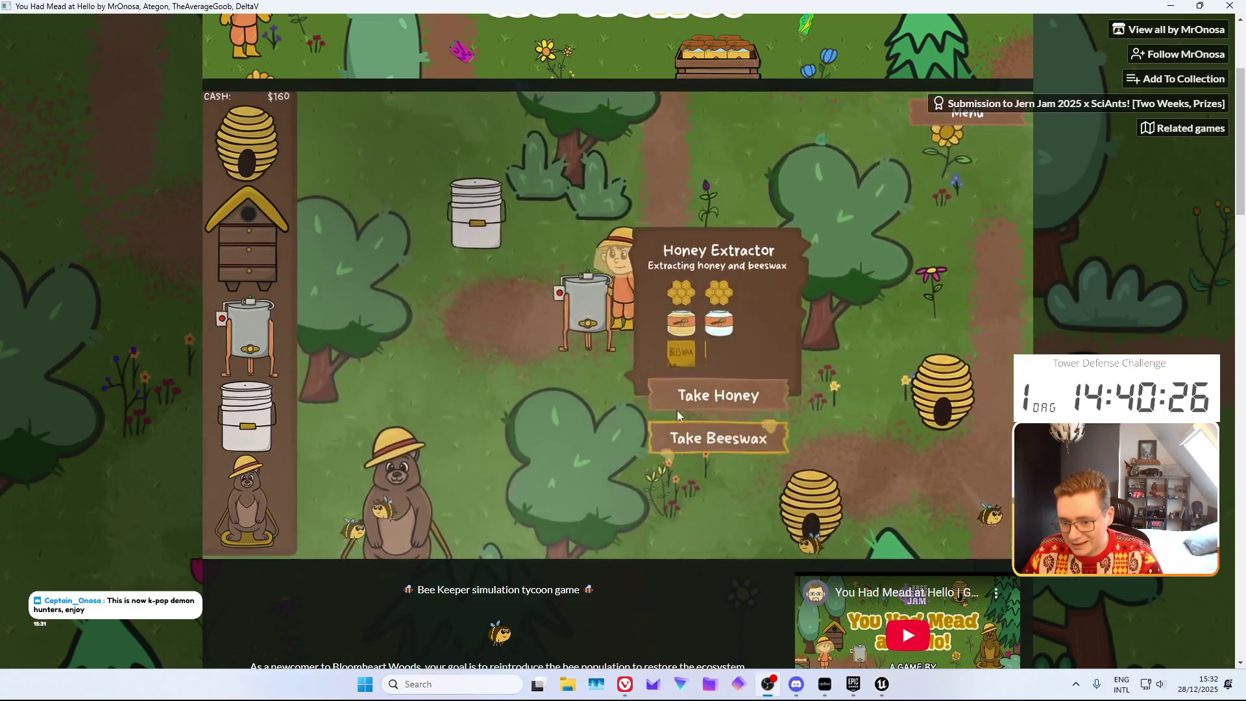
Collect another ready honeycomb from a hive and carry it toward the extractor
{"action": "key", "text": "d"}
{"action": "key", "text": "s"}
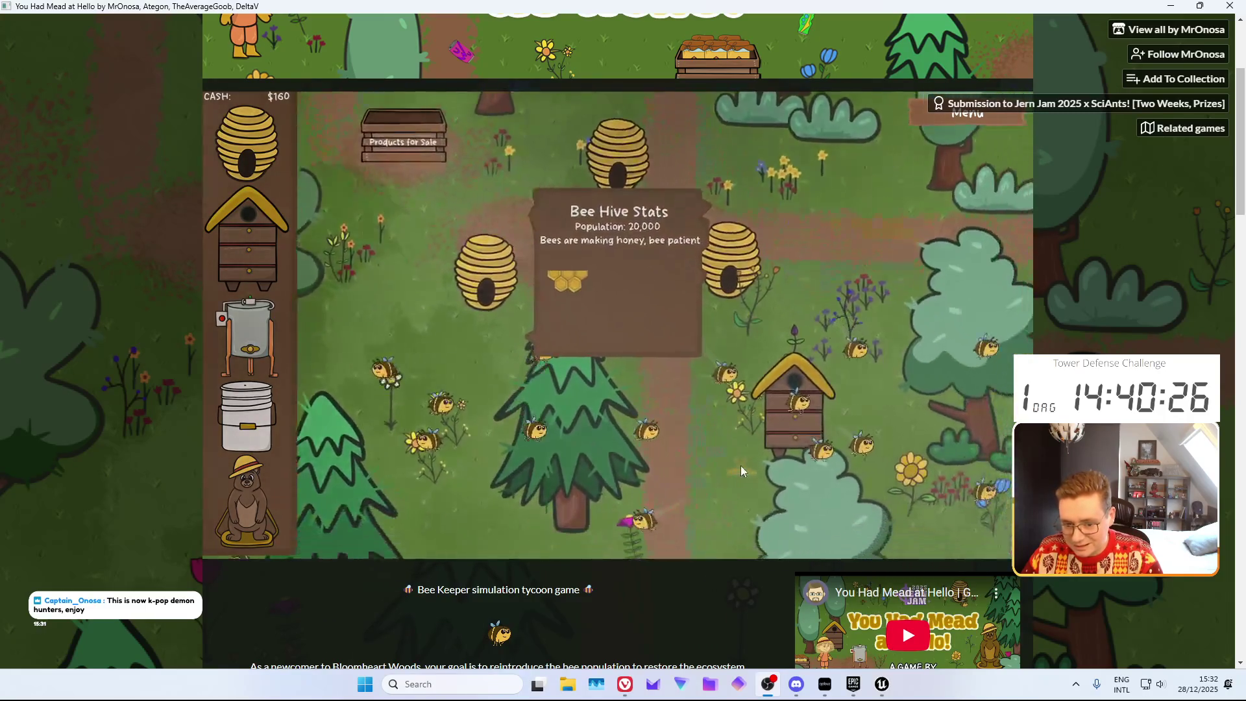
{"action": "key", "text": "e"}
{"action": "key", "text": "w"}
{"action": "key", "text": "a"}
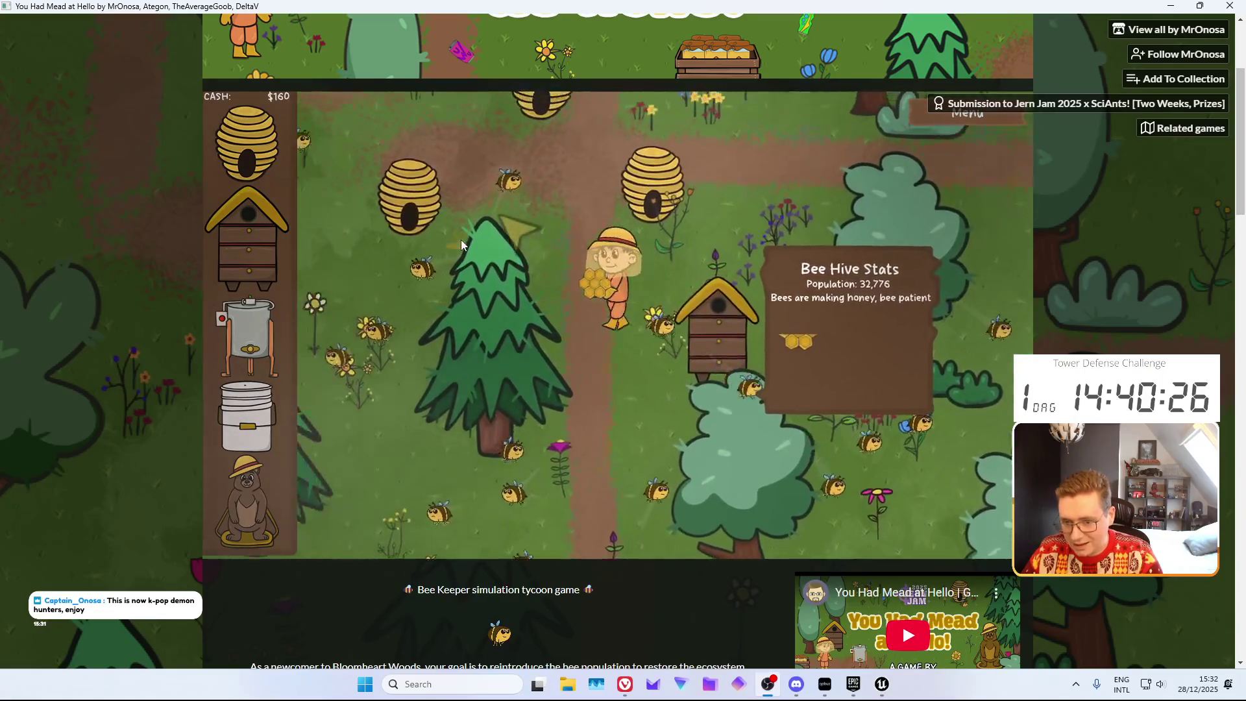
{"action": "key", "text": "a"}
{"action": "key", "text": "w"}
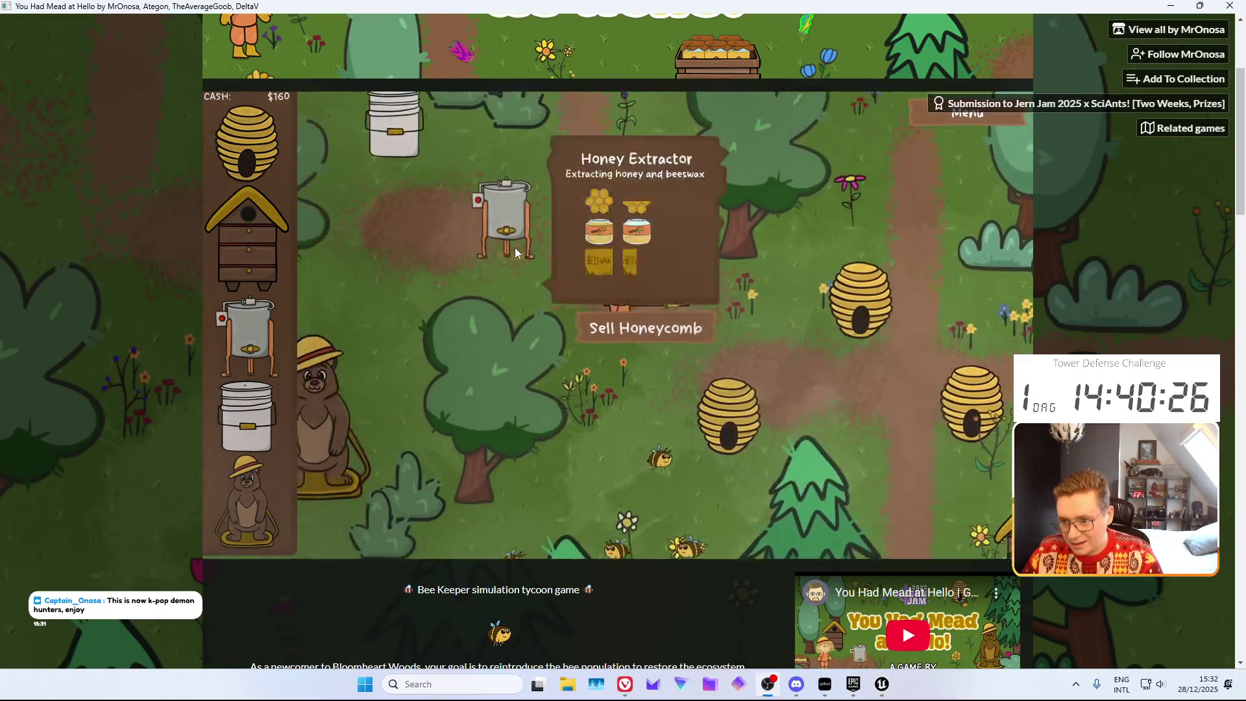
Sell the carried honeycomb for $50 at the Products for Sale crate, raising cash to $210
{"action": "key", "text": "d"}
{"action": "key", "text": "s"}
{"action": "key", "text": "a"}
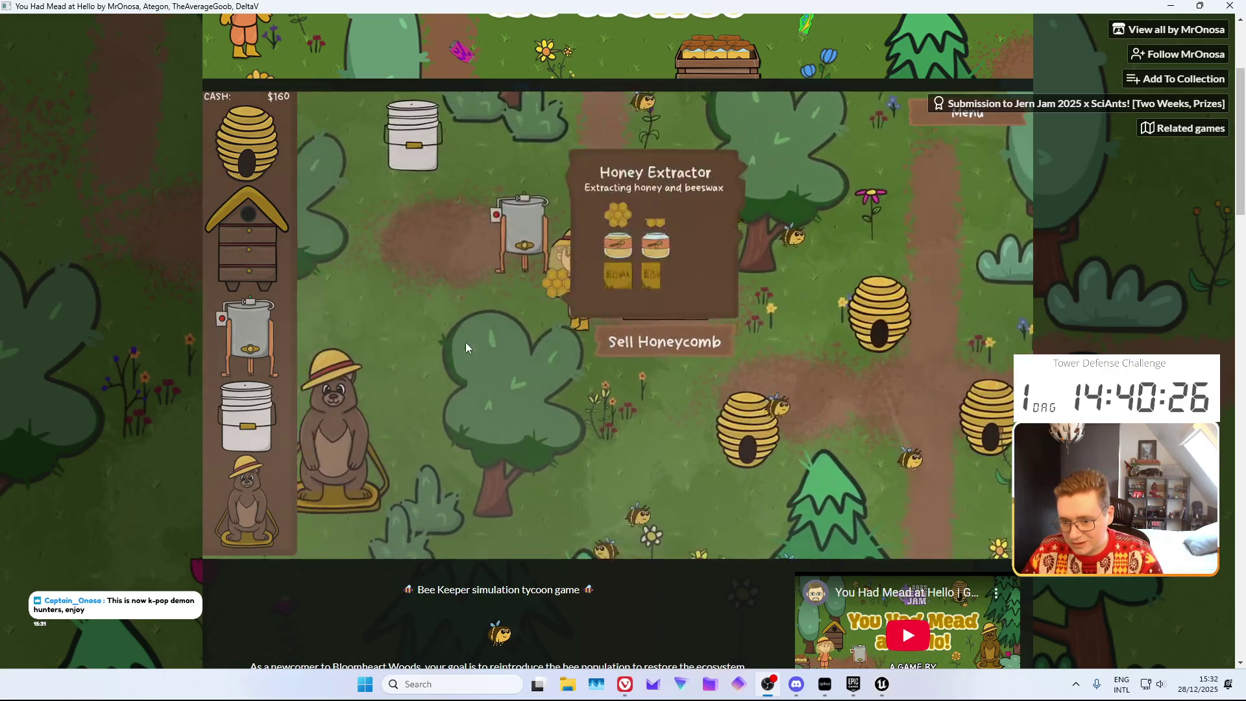
{"action": "key", "text": "w"}
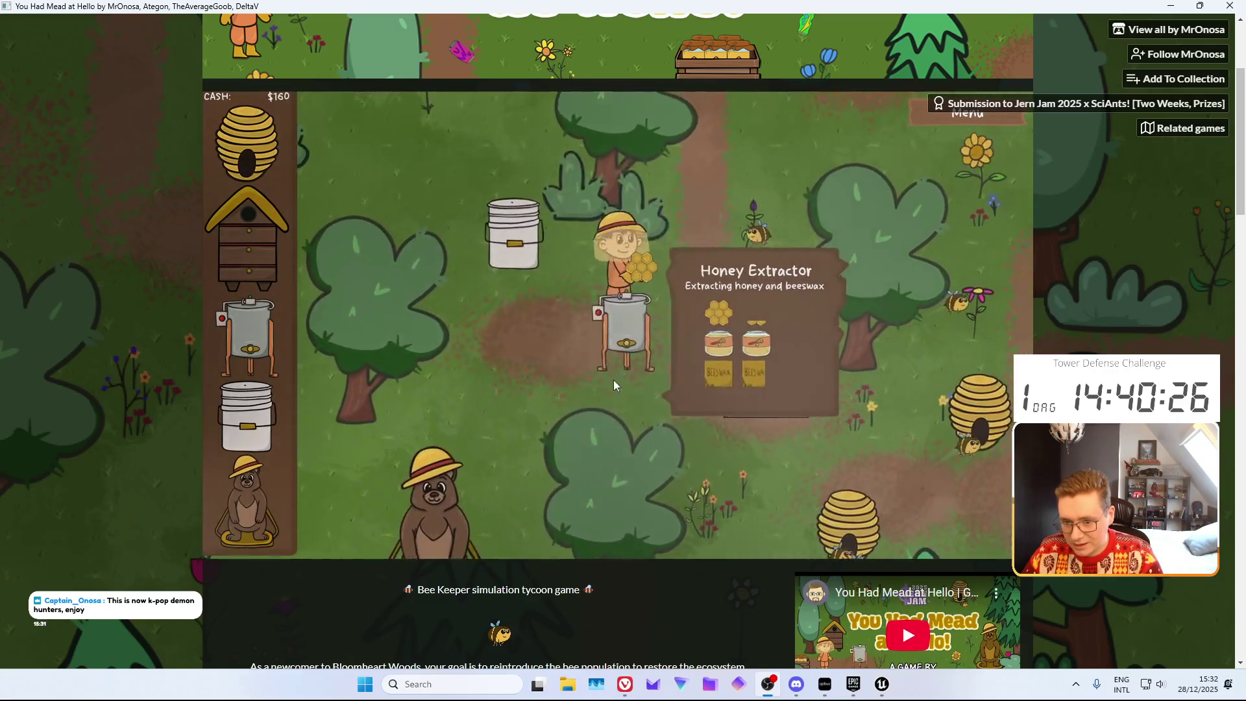
{"action": "key", "text": "s"}
{"action": "left_click", "coordinate": [695, 344]}
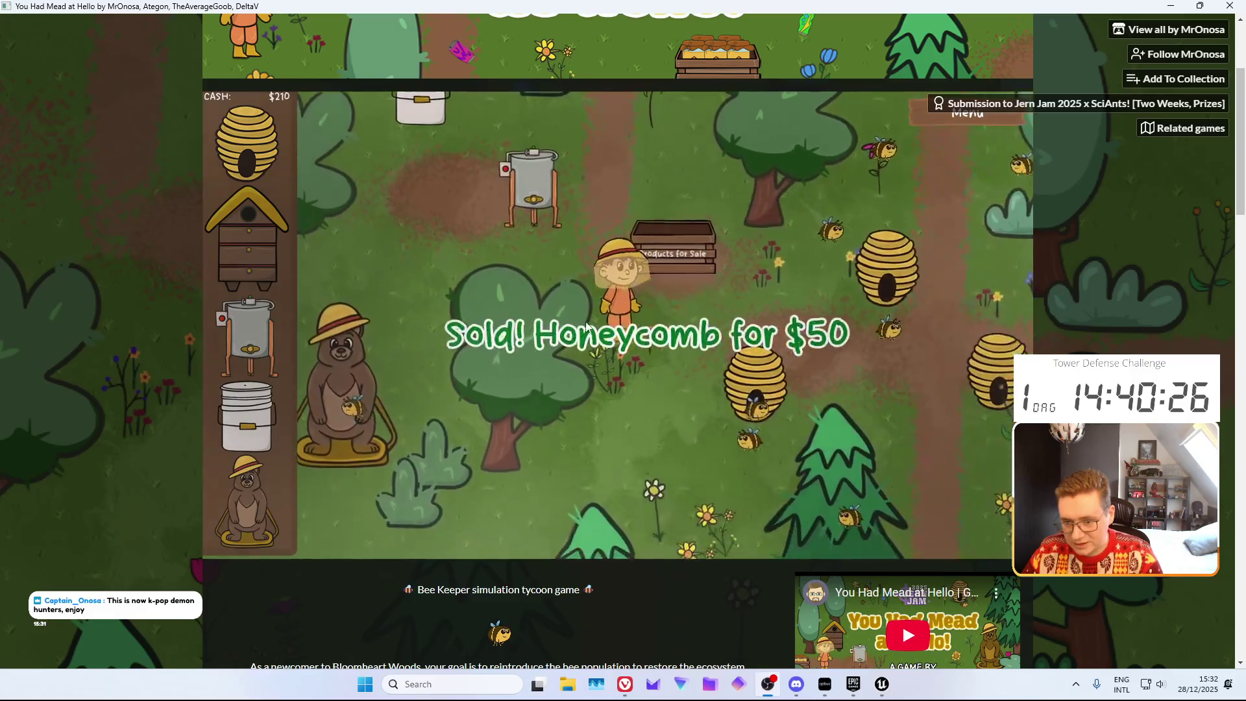
Walk the keeper past the extractor down to the bear and offer it the carried honey
{"action": "key", "text": "w"}
{"action": "key", "text": "a"}
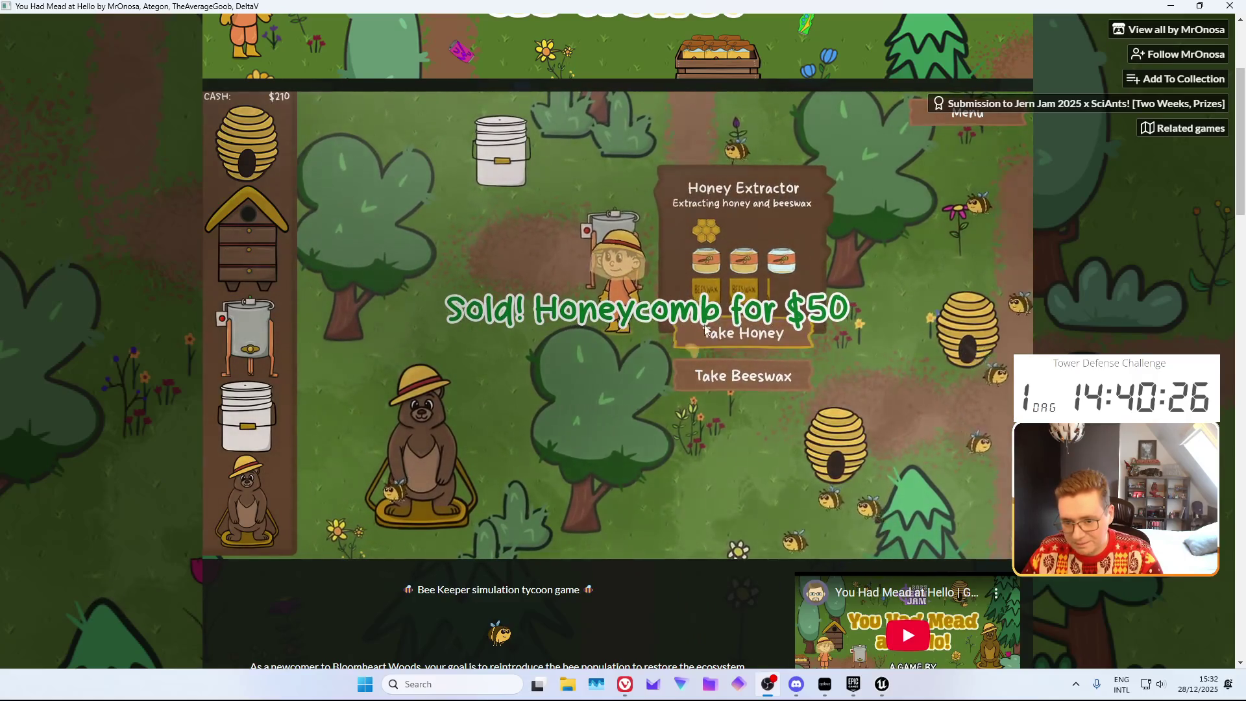
{"action": "key", "text": "w"}
{"action": "key", "text": "a"}
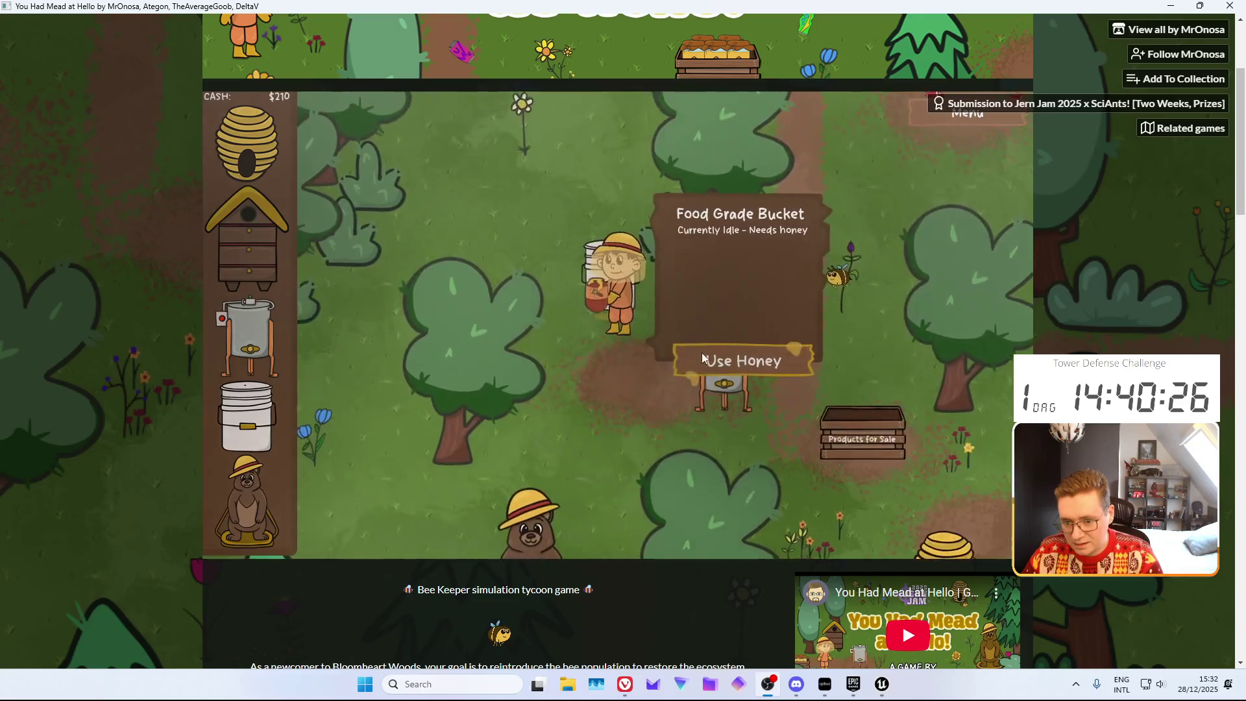
{"action": "key", "text": "s"}
{"action": "key", "text": "a"}
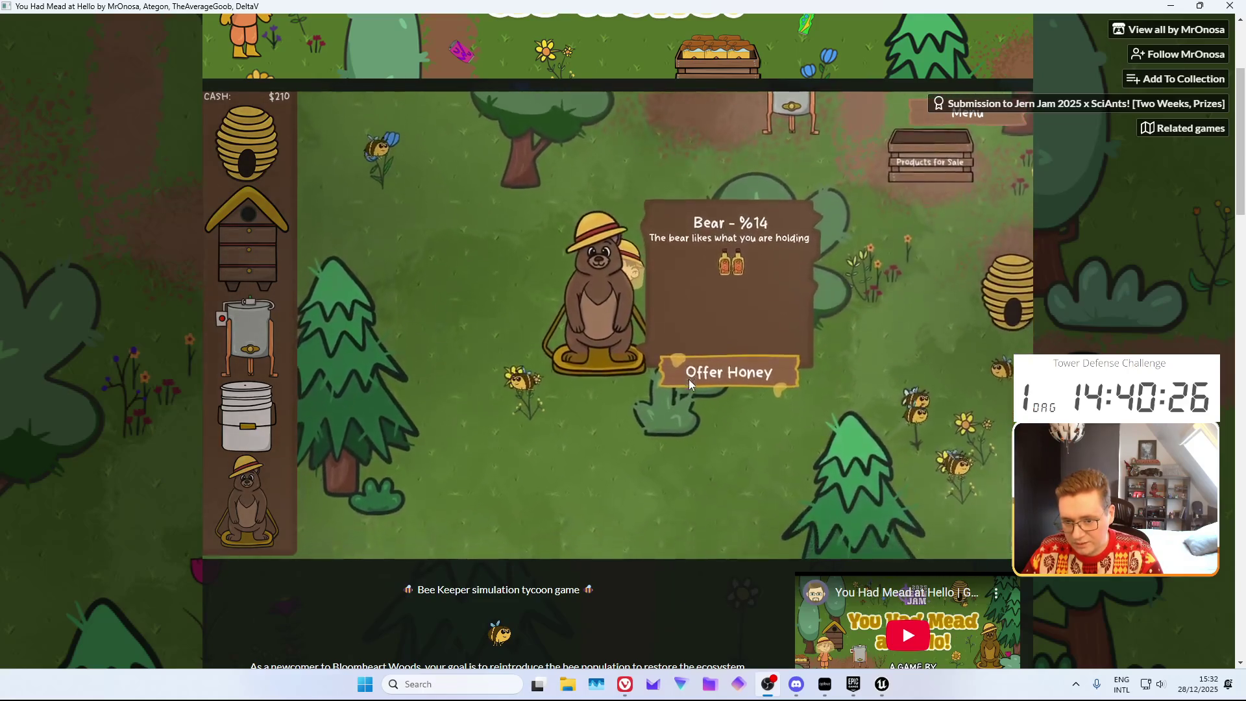
{"action": "left_click", "coordinate": [688, 379]}
Take a honey jar from the extractor and pour it into the food-grade bucket
{"action": "key", "text": "w"}
{"action": "key", "text": "d"}
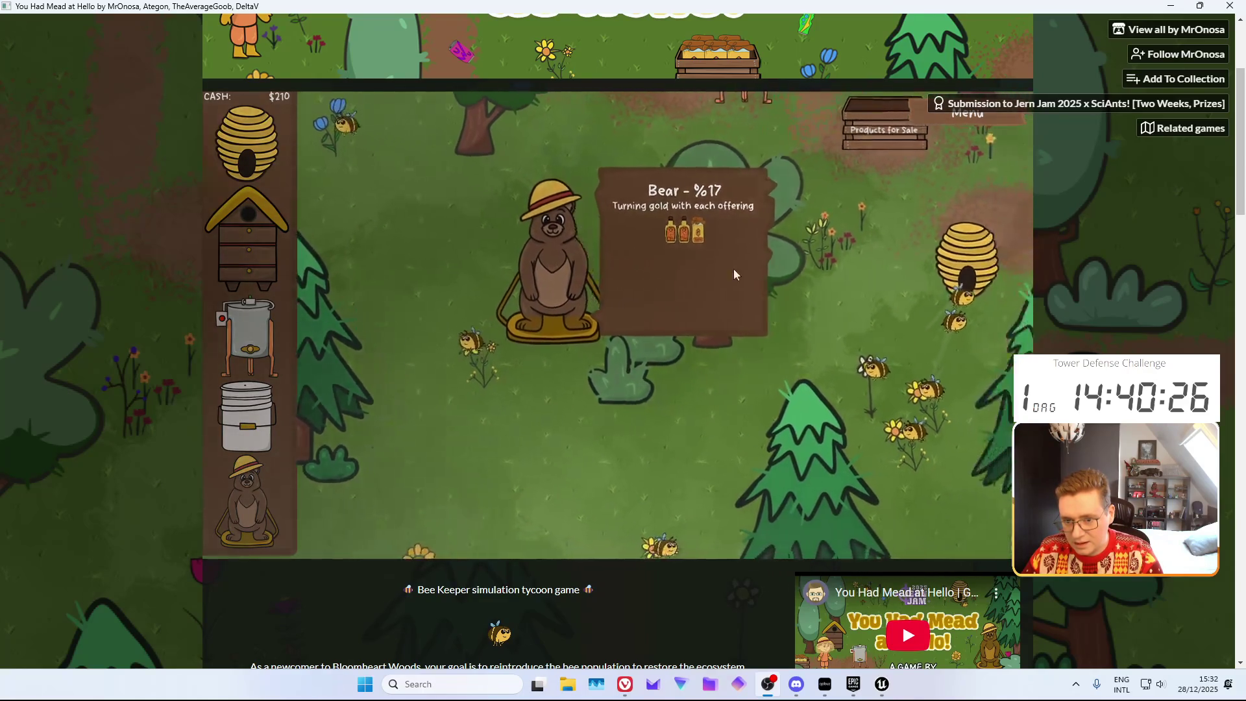
{"action": "key", "text": "w"}
{"action": "key", "text": "d"}
{"action": "left_click", "coordinate": [751, 364]}
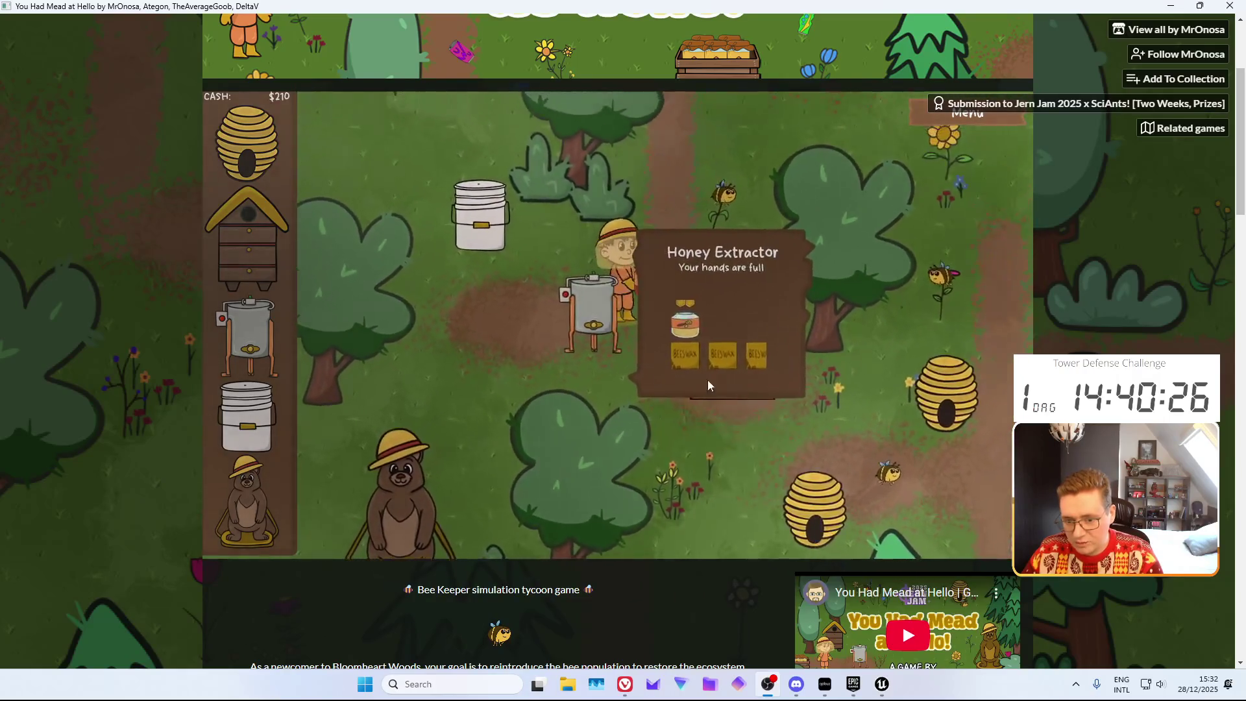
{"action": "key", "text": "a"}
{"action": "key", "text": "w"}
{"action": "left_click", "coordinate": [668, 374]}
Carry two loads of beeswax from the extractor and offer both to the bear
{"action": "key", "text": "d"}
{"action": "key", "text": "s"}
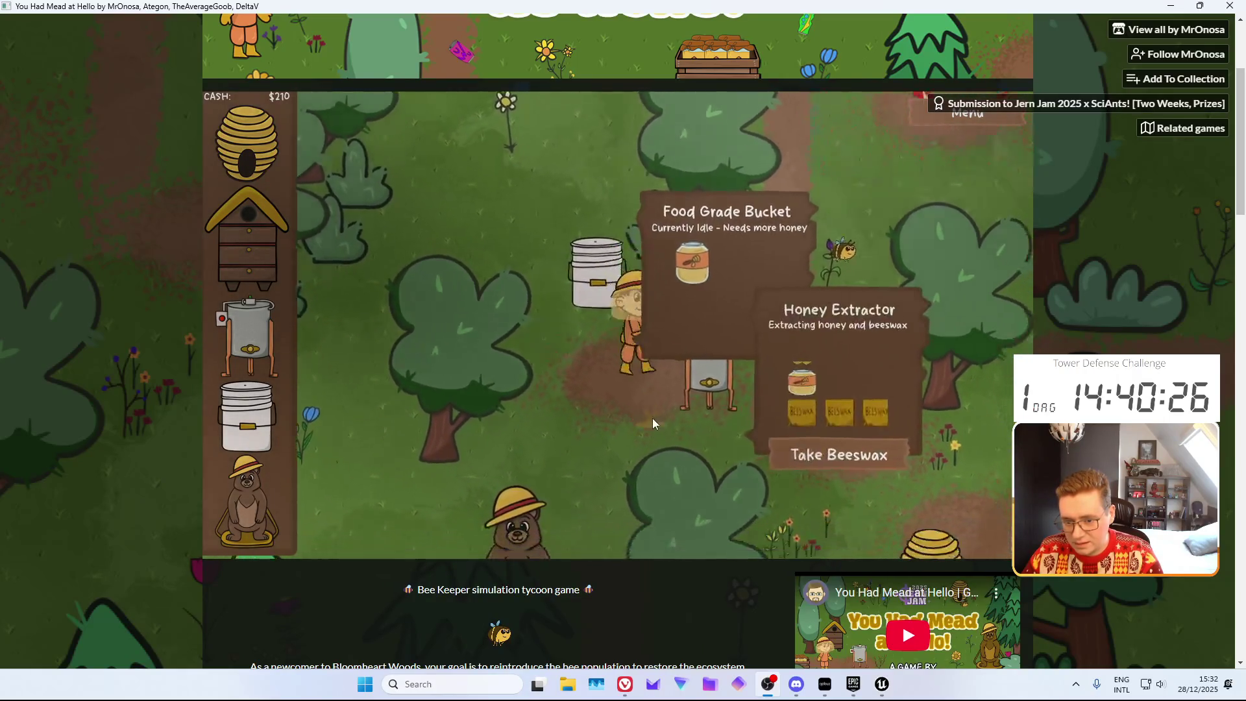
{"action": "left_click", "coordinate": [759, 381]}
{"action": "key", "text": "s"}
{"action": "key", "text": "a"}
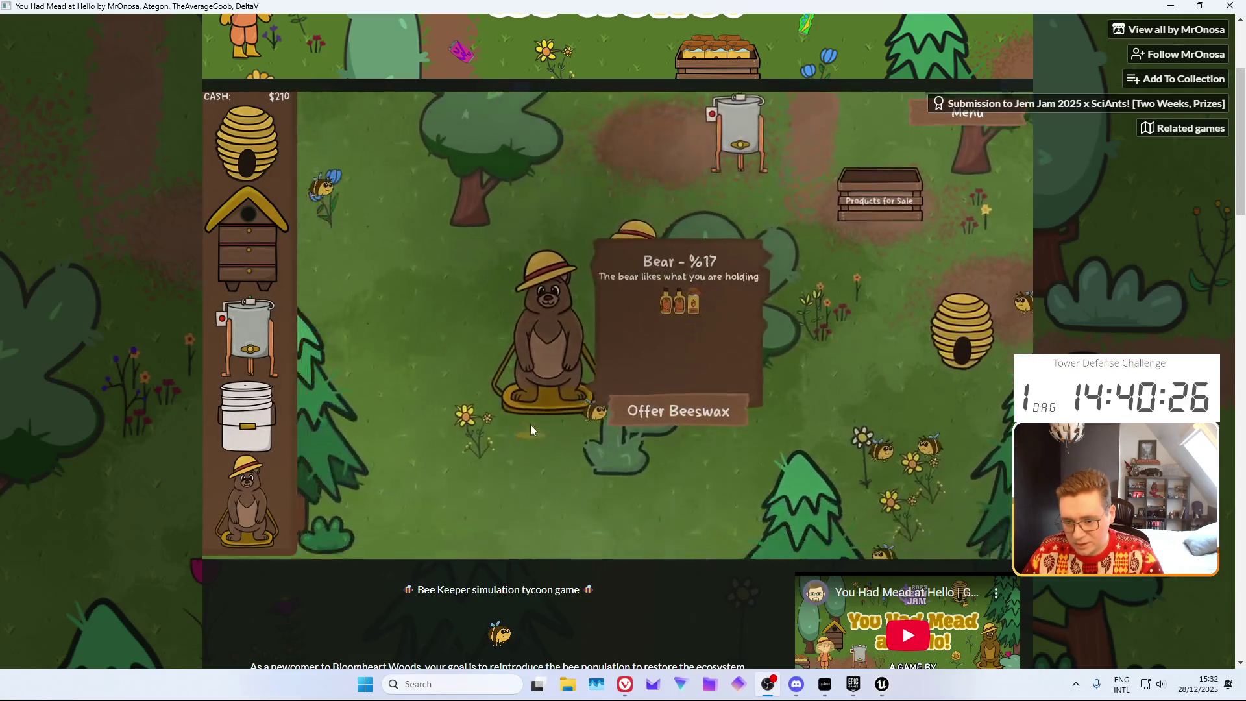
{"action": "left_click", "coordinate": [672, 373]}
{"action": "key", "text": "w"}
{"action": "key", "text": "d"}
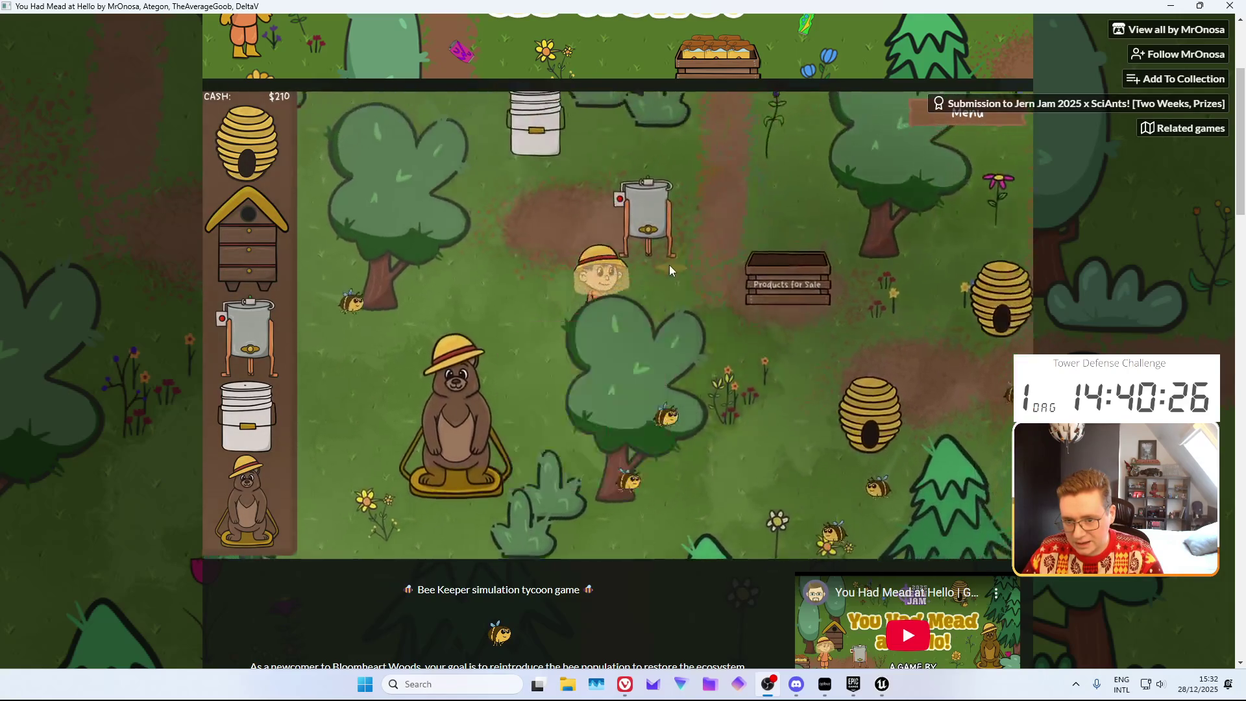
{"action": "left_click", "coordinate": [727, 387]}
{"action": "key", "text": "s"}
{"action": "key", "text": "a"}
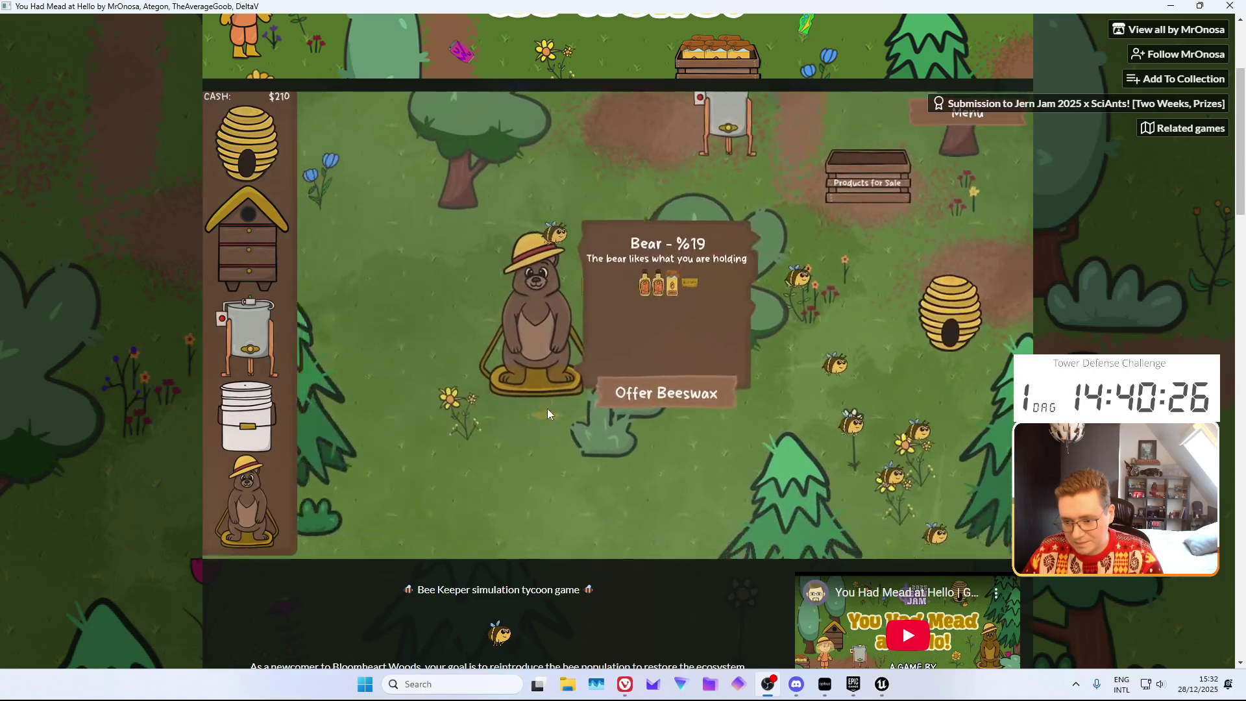
{"action": "left_click", "coordinate": [694, 359]}
Take a third beeswax from the extractor and offer it to the bear
{"action": "key", "text": "w"}
{"action": "key", "text": "d"}
{"action": "left_click", "coordinate": [669, 209]}
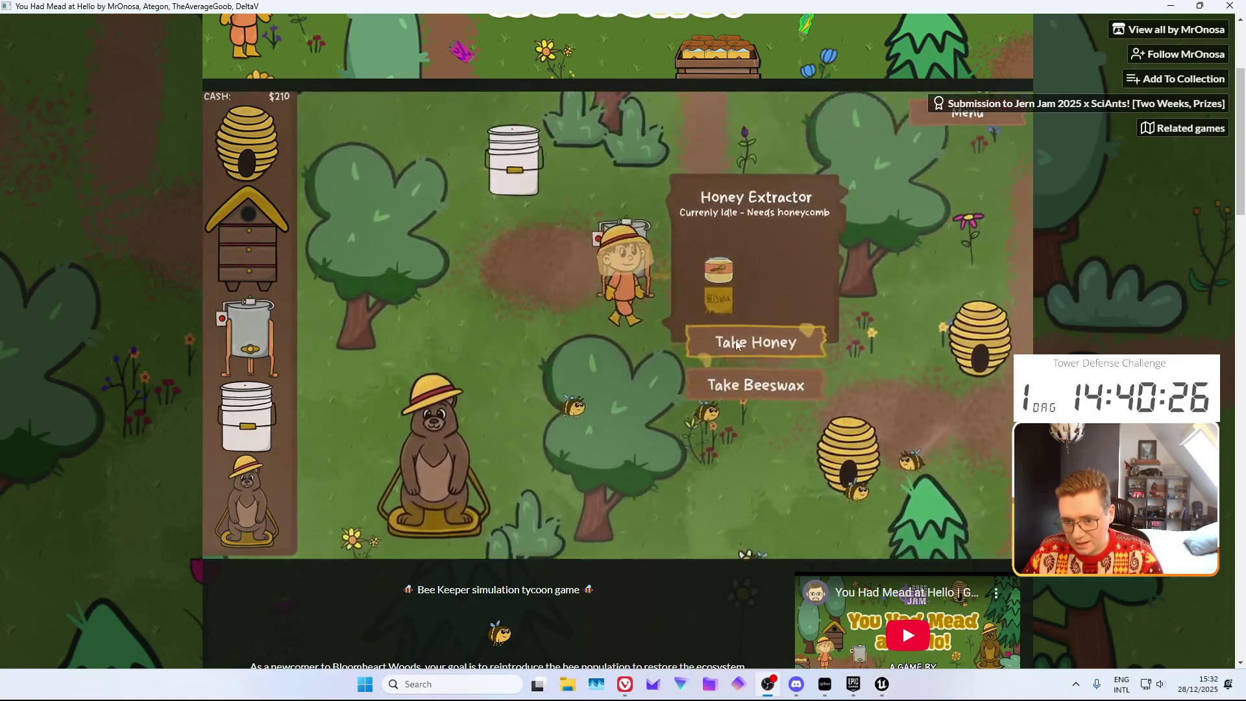
{"action": "left_click", "coordinate": [757, 340]}
{"action": "left_click", "coordinate": [570, 441]}
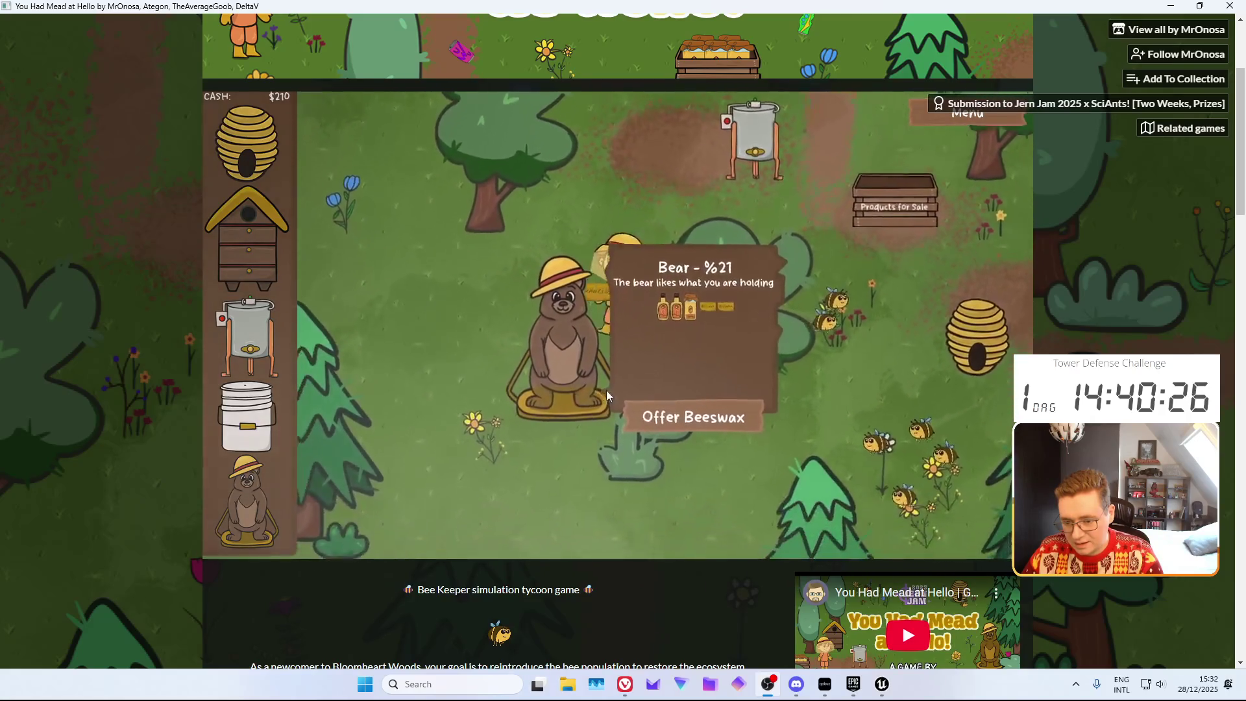
{"action": "left_click", "coordinate": [694, 390]}
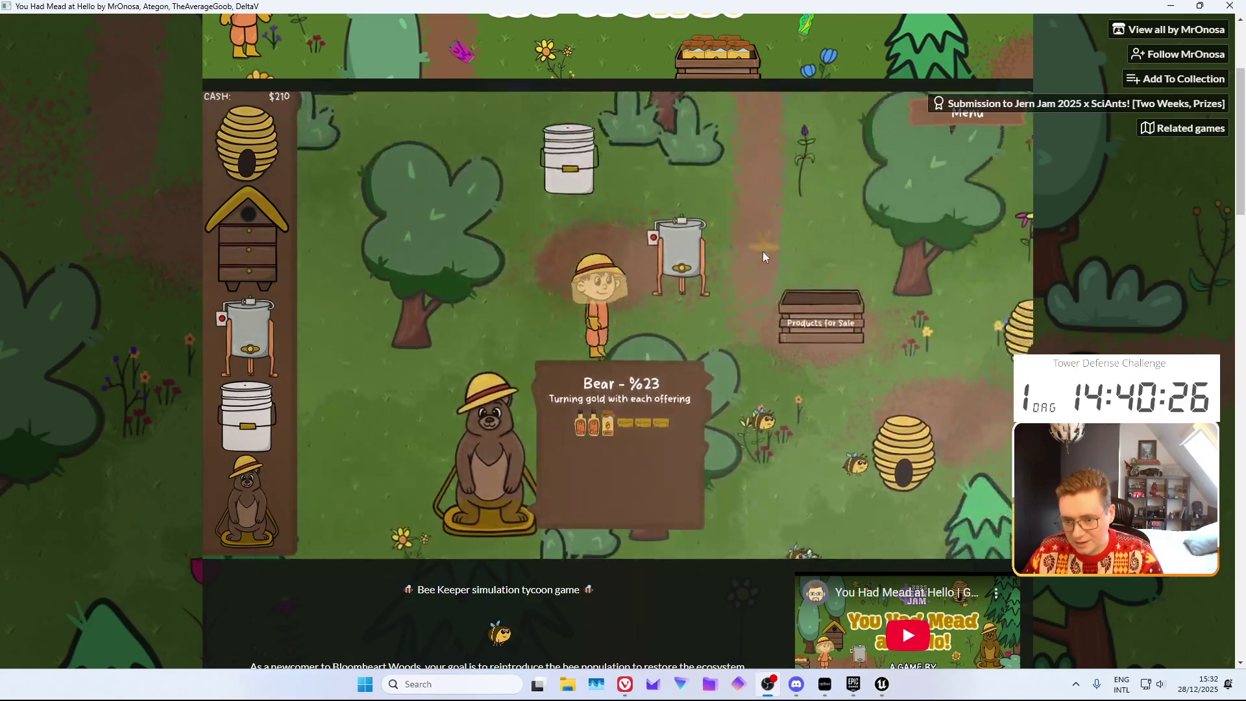
Pour the extractor's remaining honey jar into the food-grade bucket
{"action": "left_click", "coordinate": [675, 279]}
{"action": "left_click", "coordinate": [729, 362]}
{"action": "left_click", "coordinate": [526, 242]}
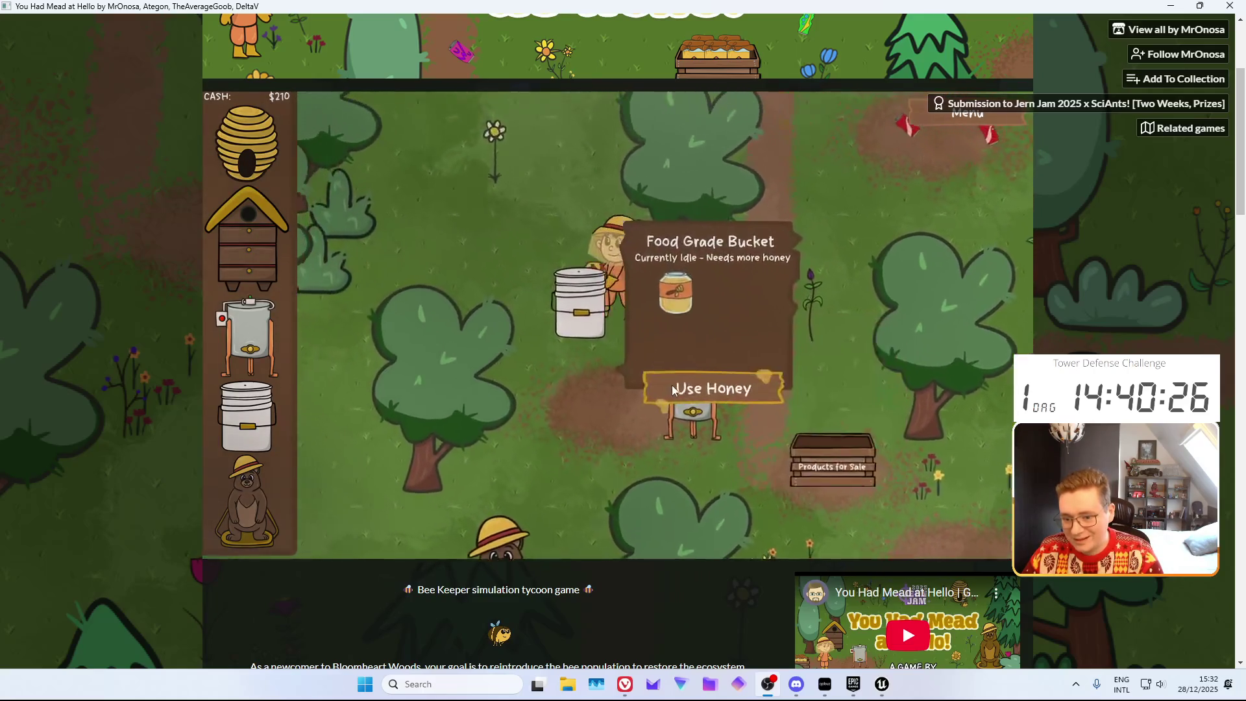
{"action": "left_click", "coordinate": [681, 383]}
Harvest a honeycomb from a ready beehive and load it into the extractor
{"action": "left_click", "coordinate": [653, 419]}
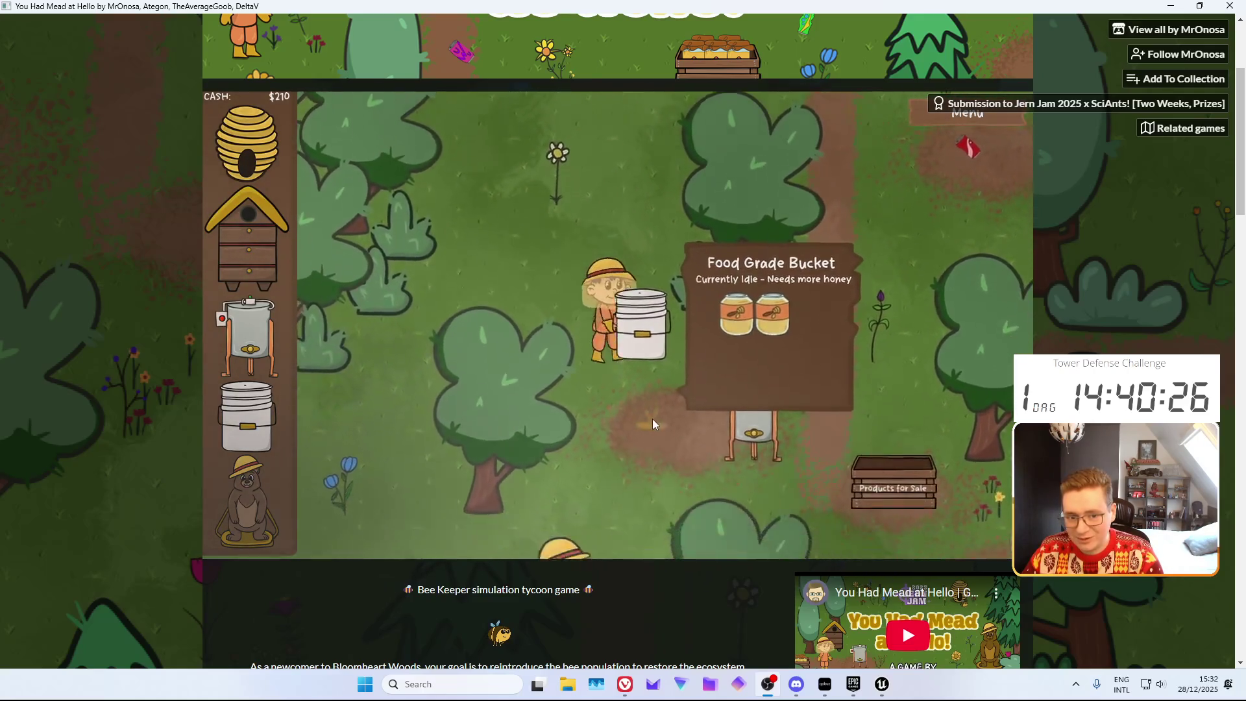
{"action": "left_click", "coordinate": [740, 328]}
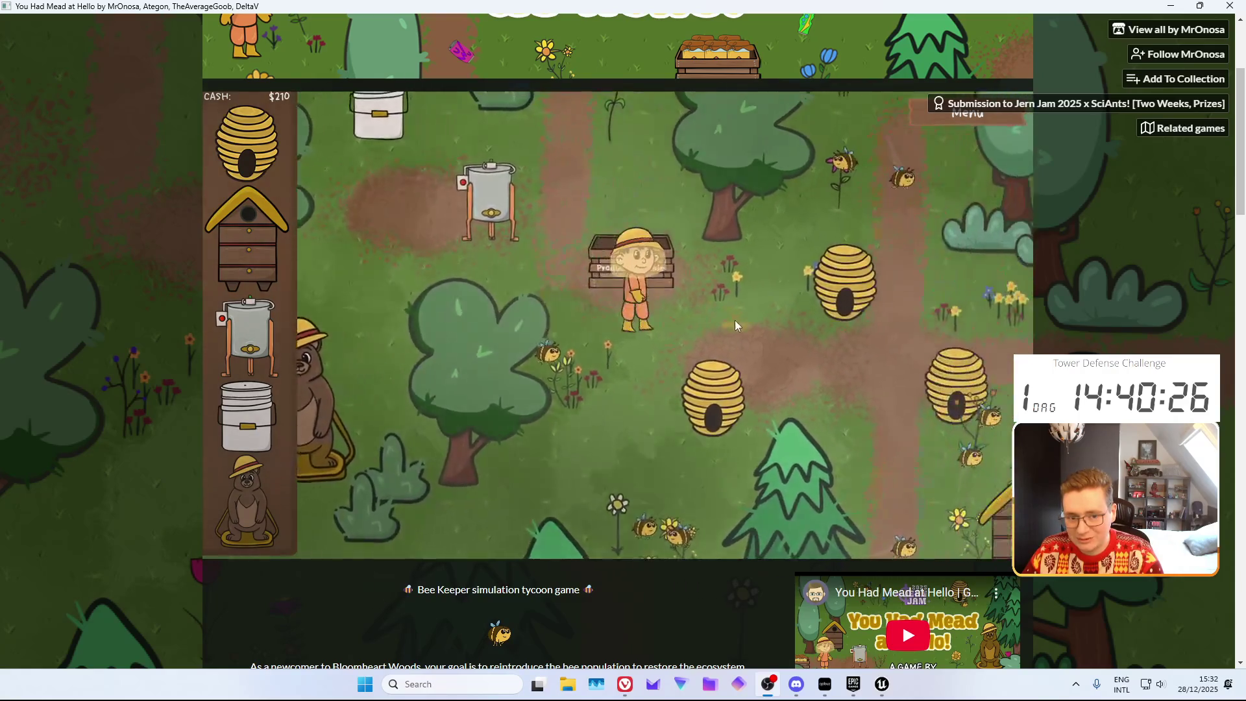
{"action": "left_click", "coordinate": [601, 367]}
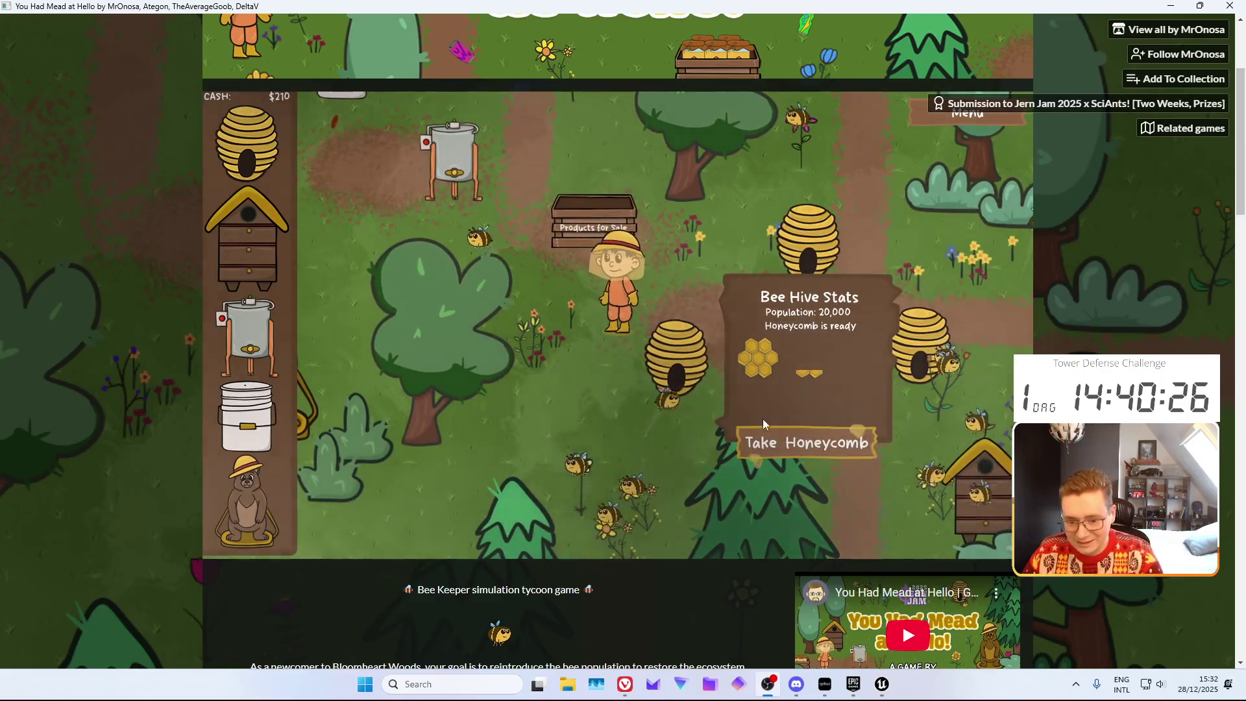
{"action": "left_click", "coordinate": [469, 220]}
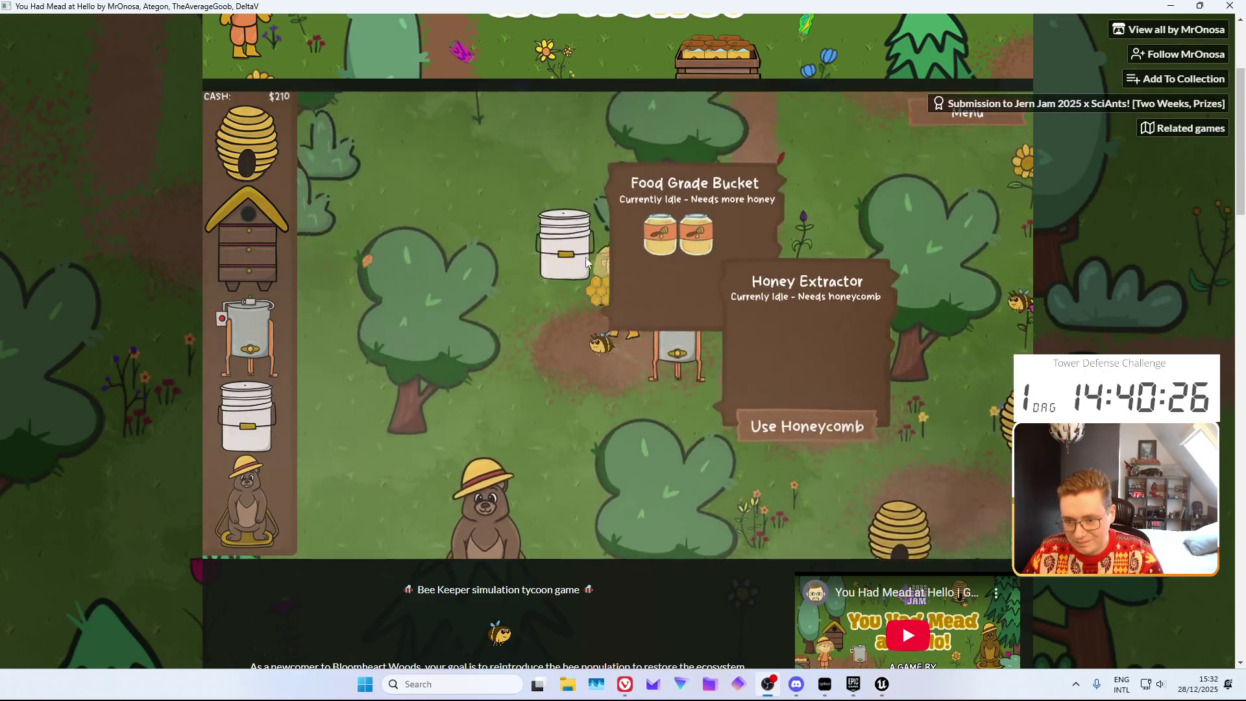
{"action": "left_click", "coordinate": [733, 427]}
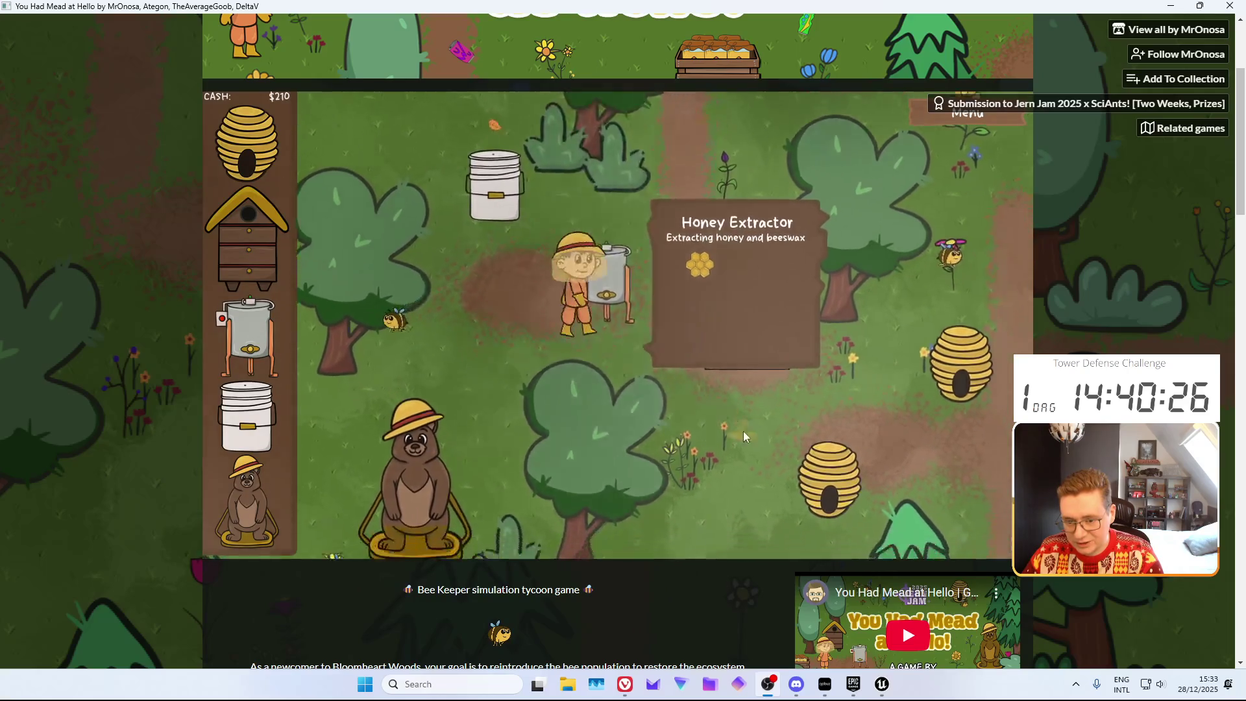
Harvest two more ready hives and load both honeycombs into the extractor
{"action": "left_click", "coordinate": [765, 422]}
{"action": "left_click", "coordinate": [776, 299]}
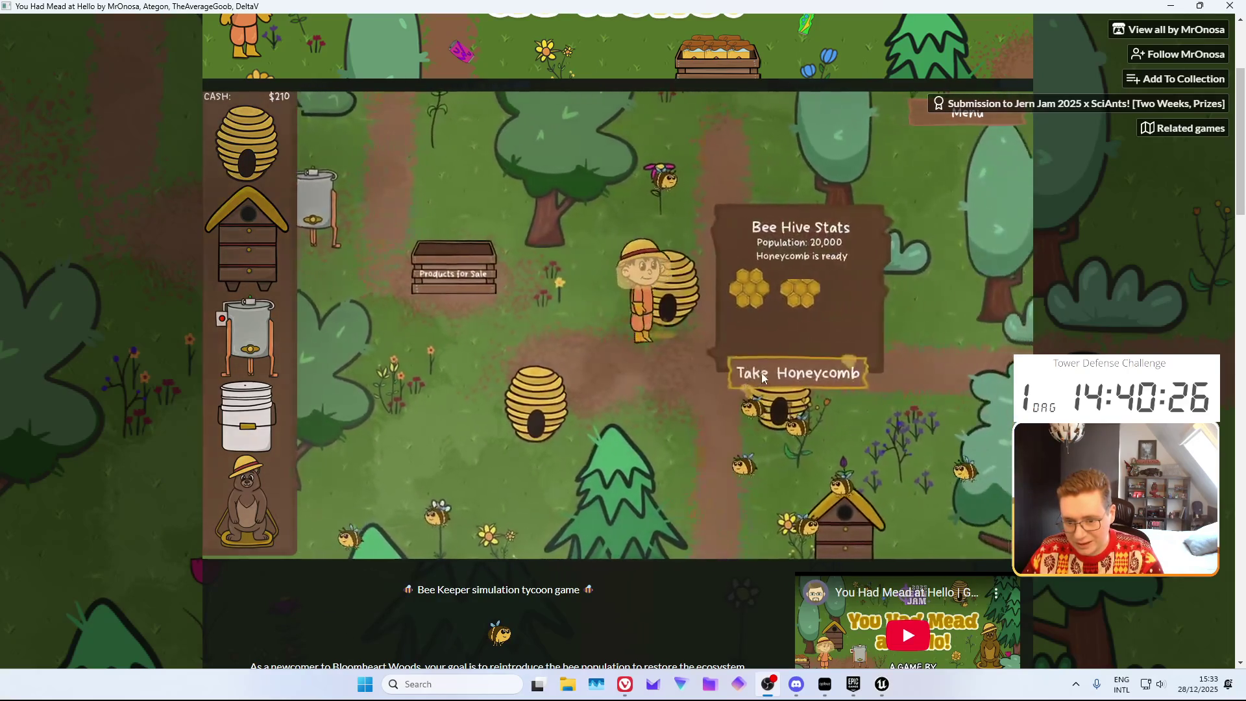
{"action": "left_click", "coordinate": [796, 369]}
{"action": "mouse_move", "coordinate": [485, 348]}
{"action": "left_mouse_down"}
{"action": "mouse_move", "coordinate": [533, 232]}
{"action": "mouse_move", "coordinate": [566, 282]}
{"action": "left_mouse_up"}
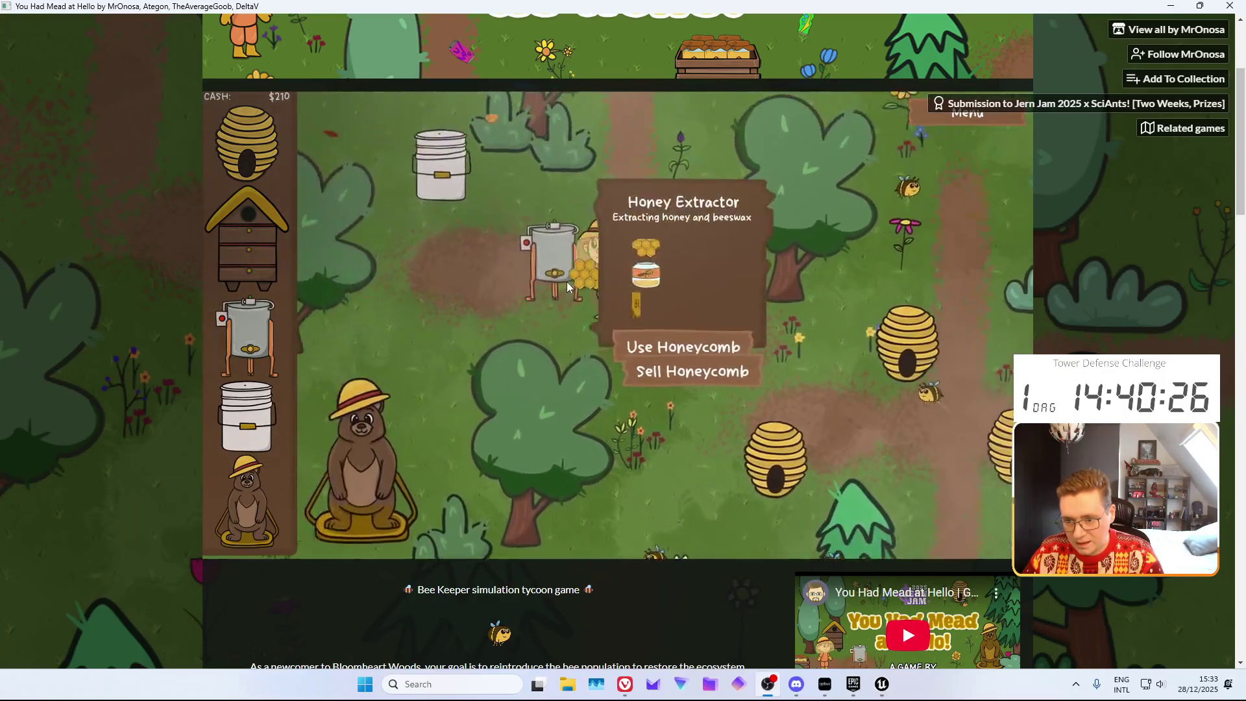
{"action": "left_click", "coordinate": [733, 381]}
{"action": "left_click", "coordinate": [805, 405]}
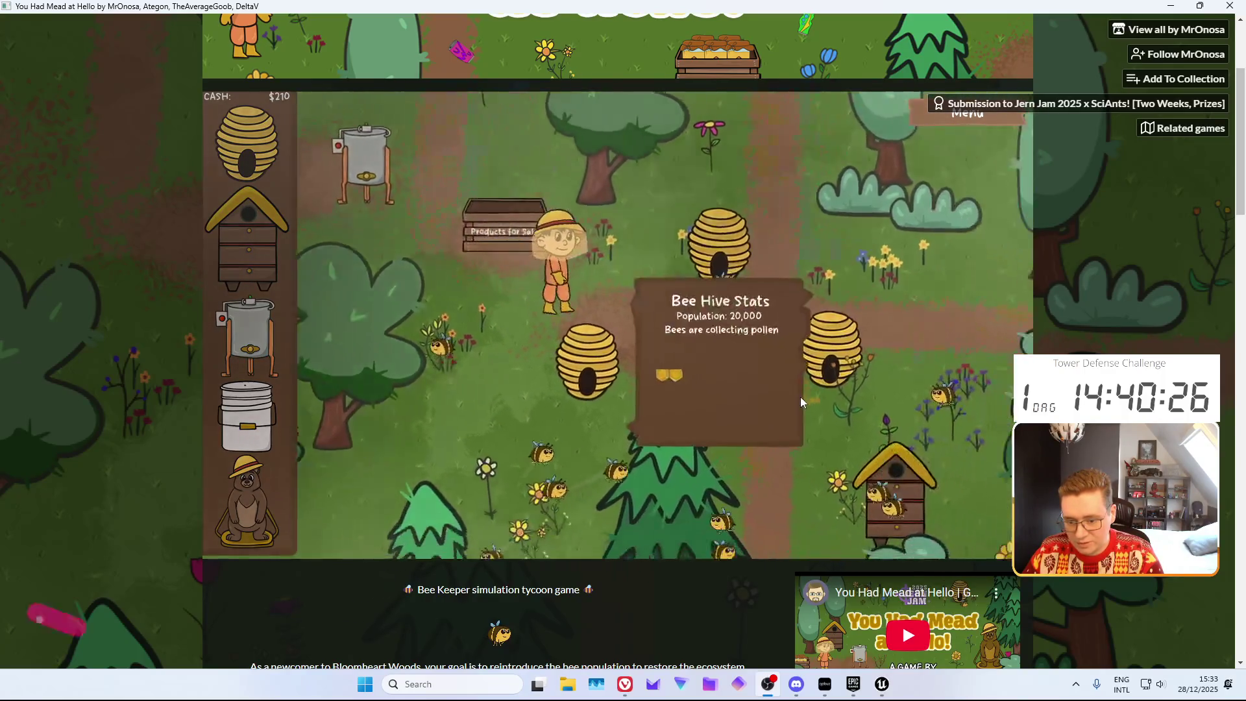
{"action": "left_click", "coordinate": [737, 370]}
{"action": "left_click", "coordinate": [772, 373]}
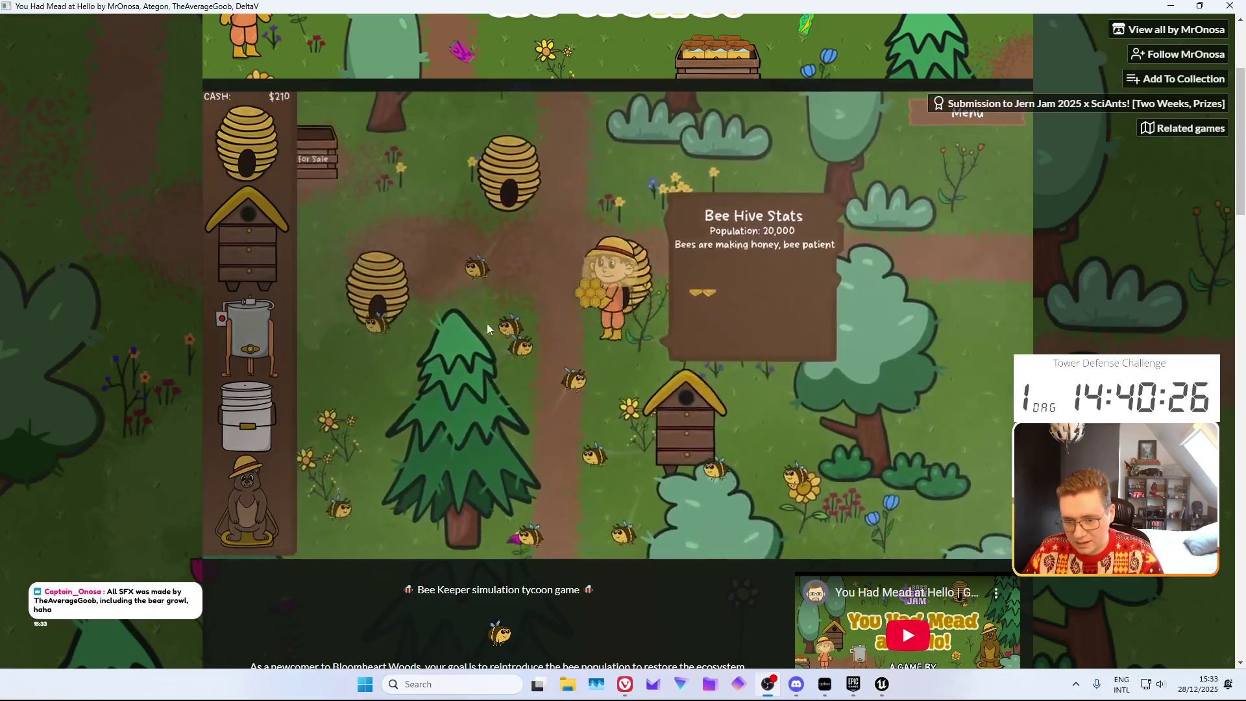
{"action": "mouse_move", "coordinate": [504, 275]}
{"action": "left_mouse_down"}
{"action": "mouse_move", "coordinate": [543, 299]}
{"action": "mouse_move", "coordinate": [532, 223]}
{"action": "left_mouse_up"}
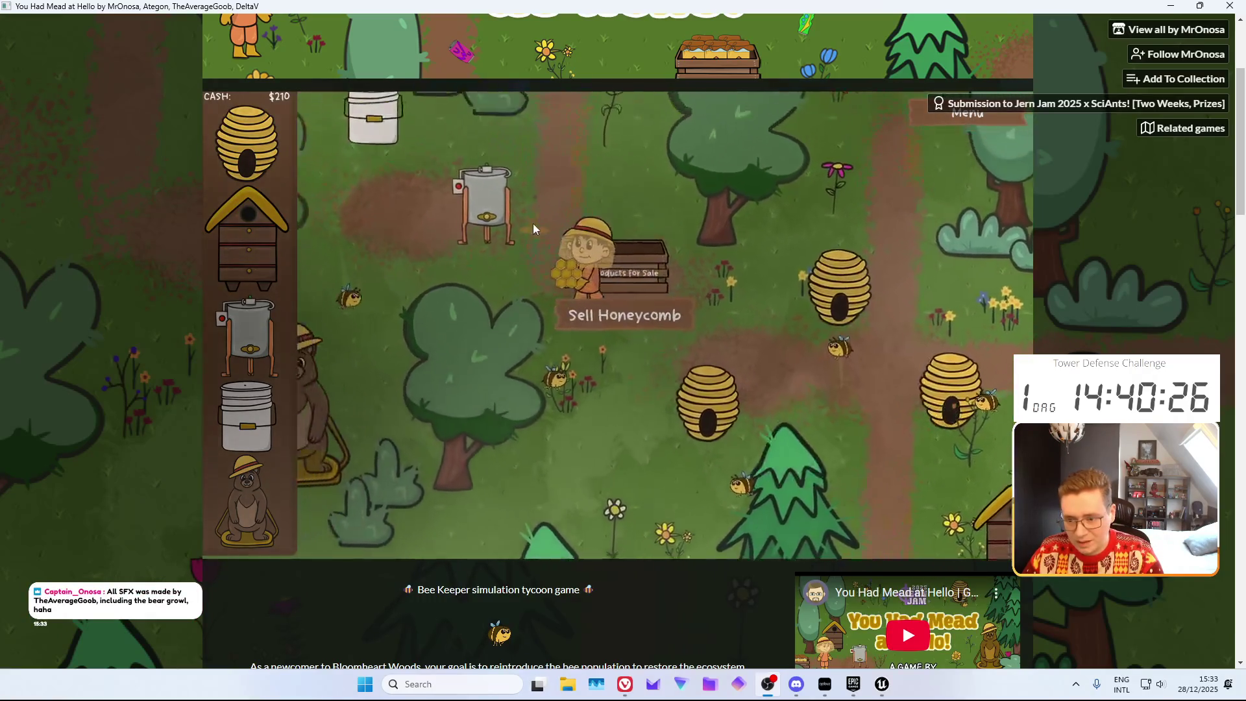
{"action": "left_click", "coordinate": [750, 404]}
Take honeycomb from another hive and sell it at the crate for $50, reaching $260
{"action": "left_click", "coordinate": [744, 457]}
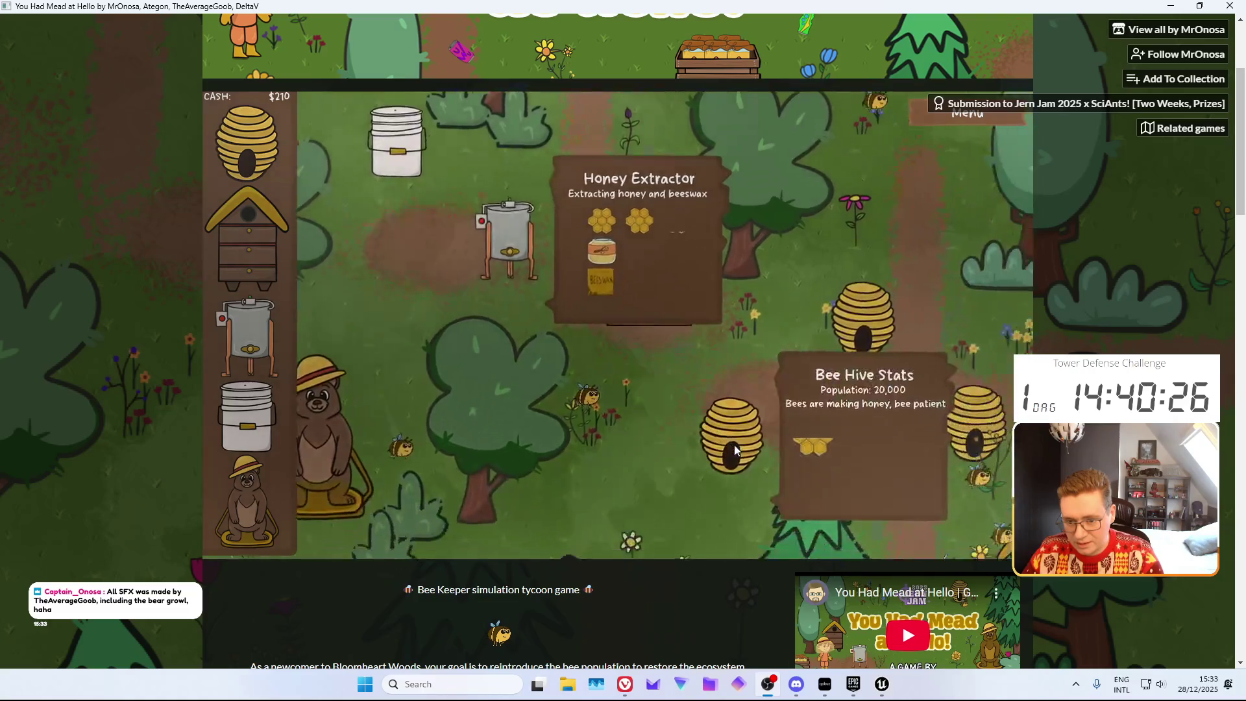
{"action": "mouse_move", "coordinate": [798, 420]}
{"action": "left_mouse_down"}
{"action": "mouse_move", "coordinate": [734, 431]}
{"action": "mouse_move", "coordinate": [716, 396]}
{"action": "mouse_move", "coordinate": [698, 392]}
{"action": "left_mouse_up"}
{"action": "left_click", "coordinate": [773, 394]}
{"action": "mouse_move", "coordinate": [636, 361]}
{"action": "left_mouse_down"}
{"action": "mouse_move", "coordinate": [478, 262]}
{"action": "mouse_move", "coordinate": [540, 239]}
{"action": "mouse_move", "coordinate": [532, 208]}
{"action": "mouse_move", "coordinate": [500, 289]}
{"action": "mouse_move", "coordinate": [540, 253]}
{"action": "mouse_move", "coordinate": [629, 293]}
{"action": "mouse_move", "coordinate": [548, 319]}
{"action": "mouse_move", "coordinate": [695, 297]}
{"action": "mouse_move", "coordinate": [590, 351]}
{"action": "mouse_move", "coordinate": [648, 349]}
{"action": "mouse_move", "coordinate": [679, 329]}
{"action": "left_mouse_up"}
{"action": "left_click", "coordinate": [679, 329]}
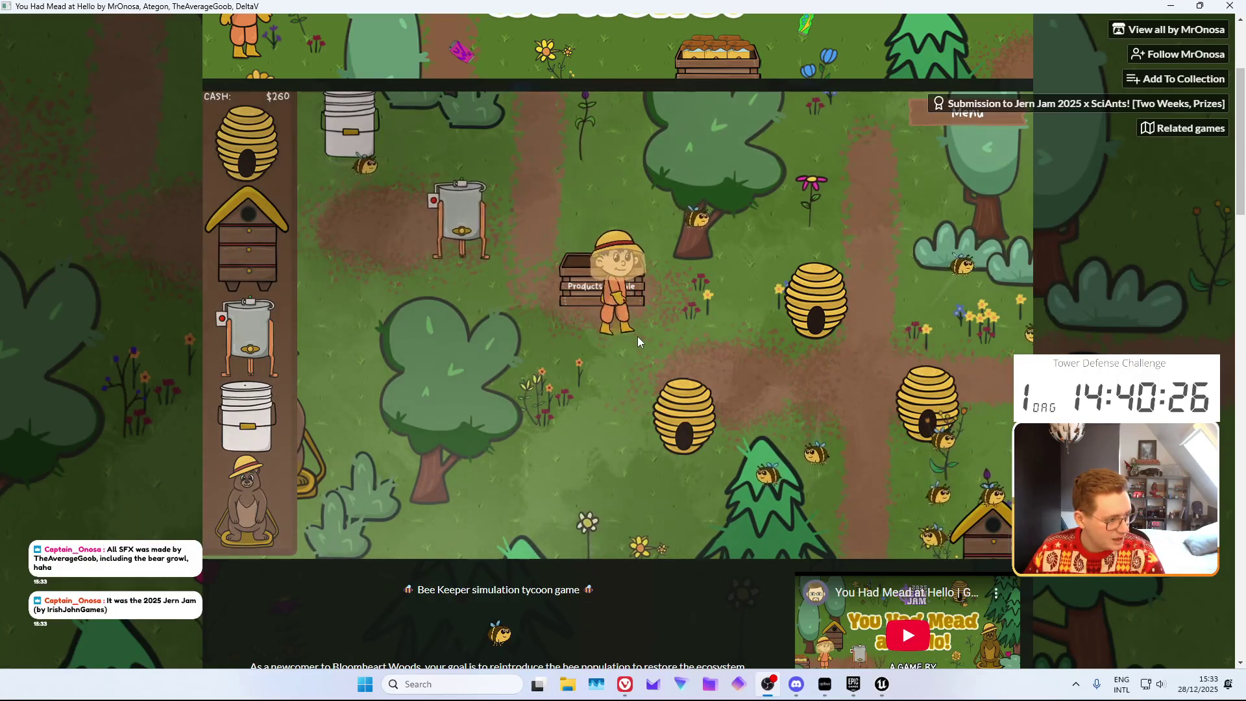
Pour extractor honey into the food-grade bucket, then offer a beeswax to the Bear
{"action": "key", "text": "a"}
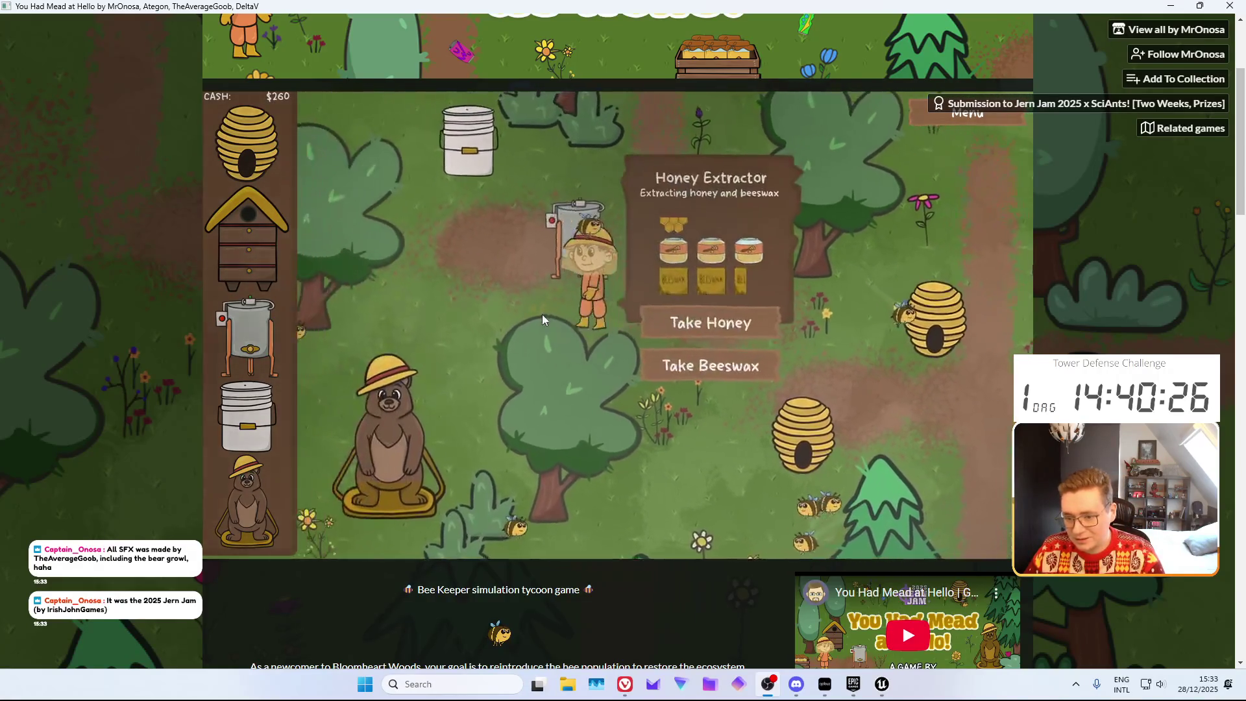
{"action": "left_click", "coordinate": [768, 335]}
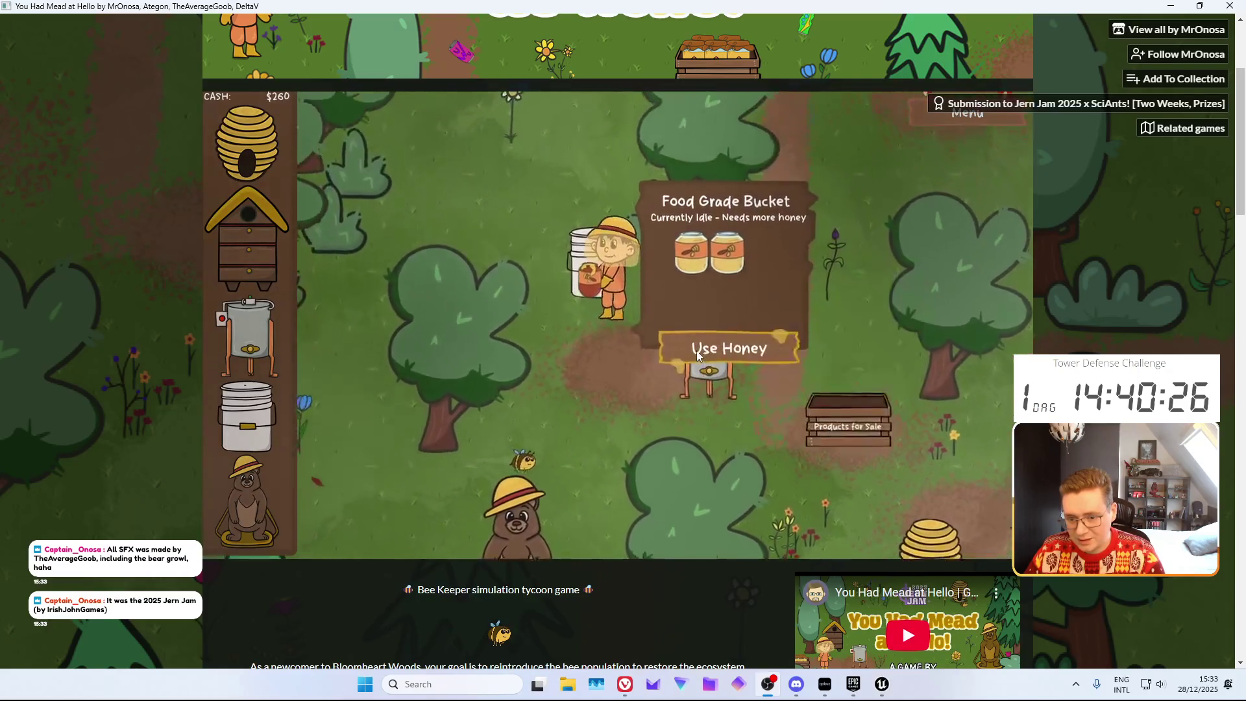
{"action": "left_click", "coordinate": [696, 350]}
{"action": "left_click", "coordinate": [722, 409]}
{"action": "left_click", "coordinate": [746, 380]}
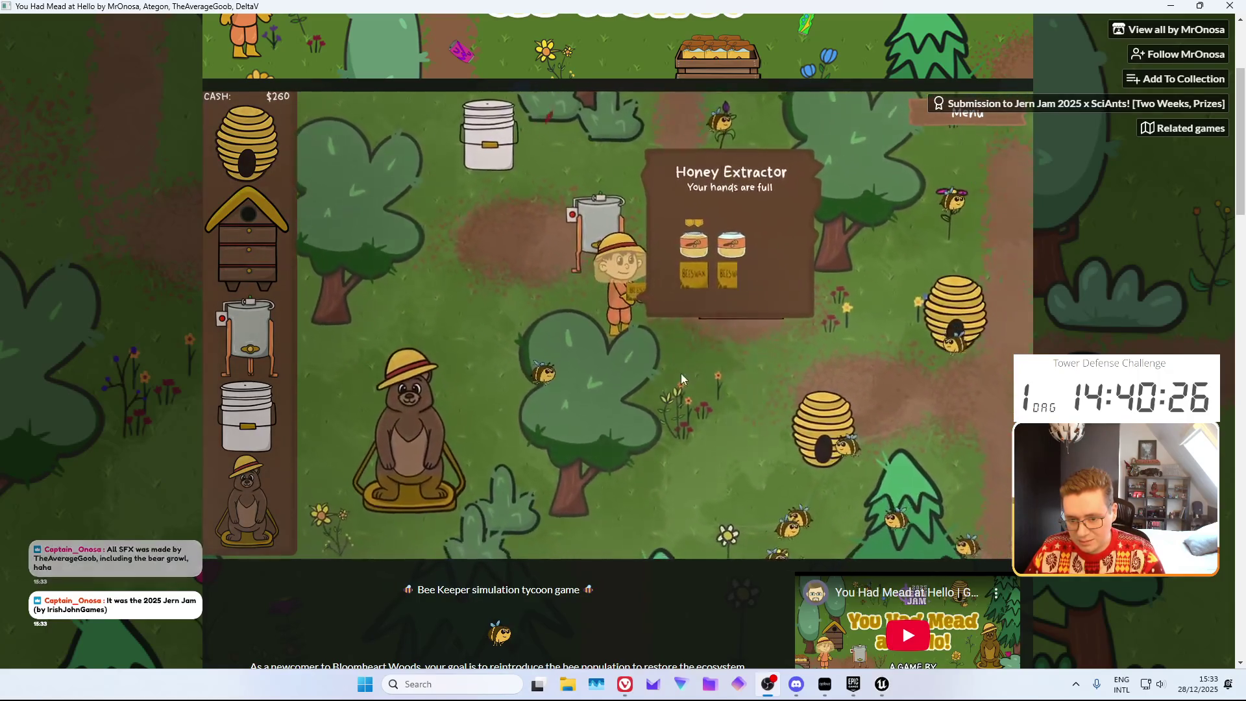
{"action": "left_click", "coordinate": [431, 449]}
{"action": "left_click", "coordinate": [711, 368]}
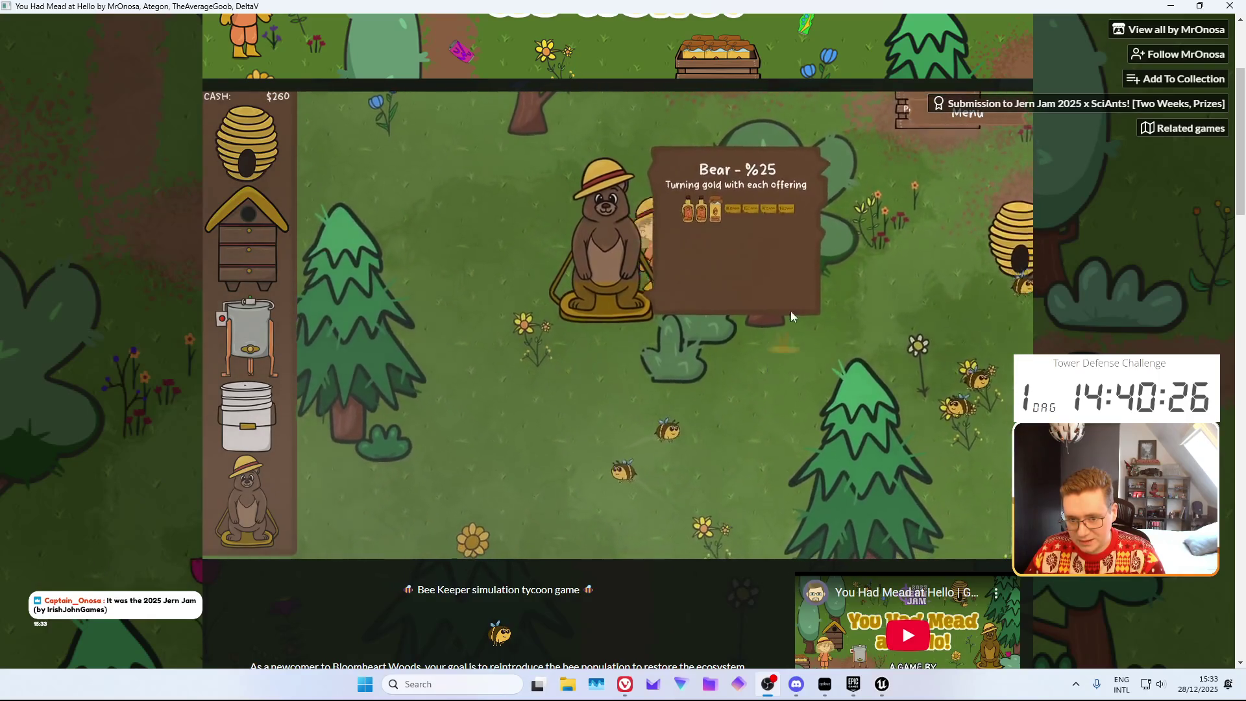
Collect another beeswax from the extractor and offer it to the Bear, raising it to %27
{"action": "left_click", "coordinate": [655, 221]}
{"action": "left_click", "coordinate": [765, 369]}
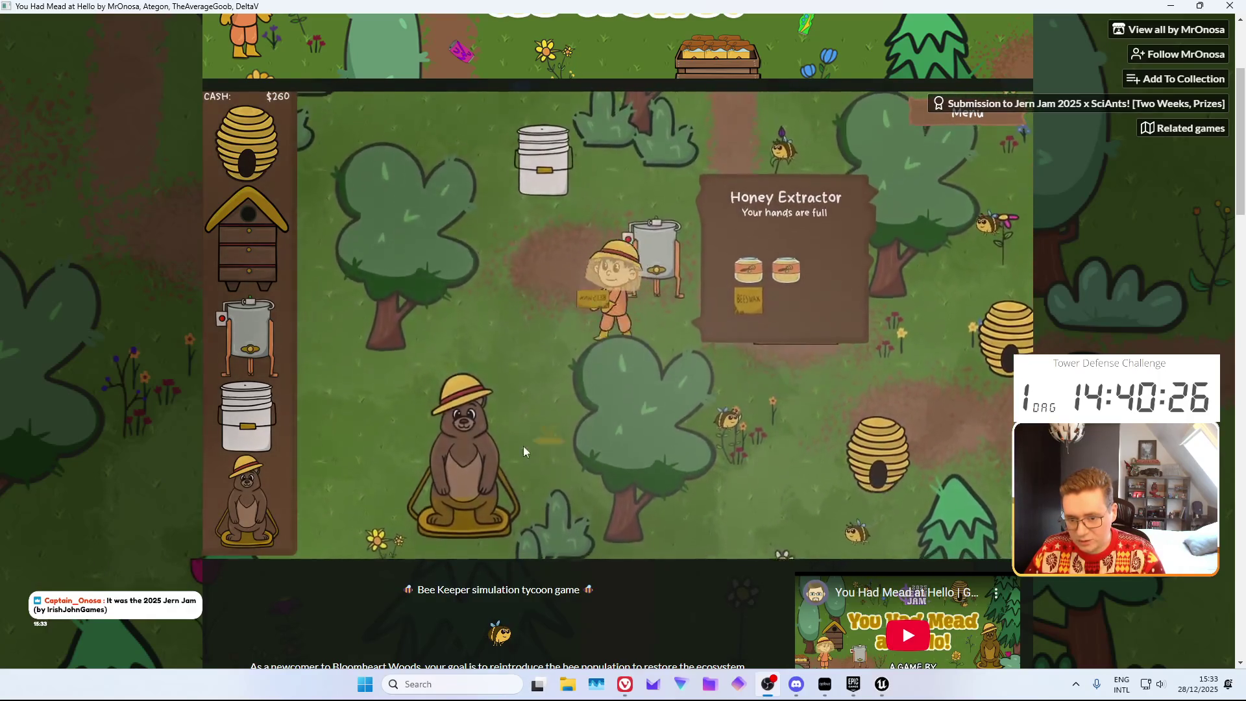
{"action": "left_click", "coordinate": [524, 446]}
{"action": "left_click", "coordinate": [672, 393]}
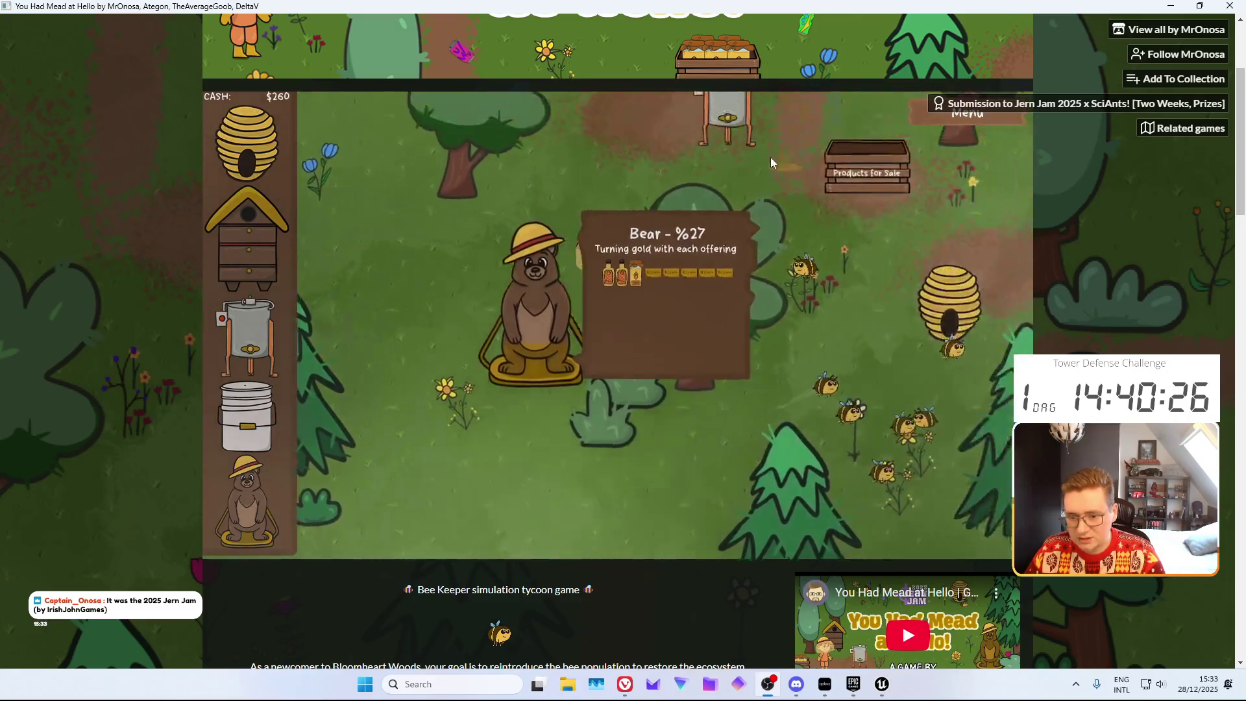
Take more beeswax from the extractor and sell it at the crate for $75, reaching $335
{"action": "left_click", "coordinate": [683, 283]}
{"action": "left_click", "coordinate": [753, 355]}
{"action": "left_click", "coordinate": [681, 286]}
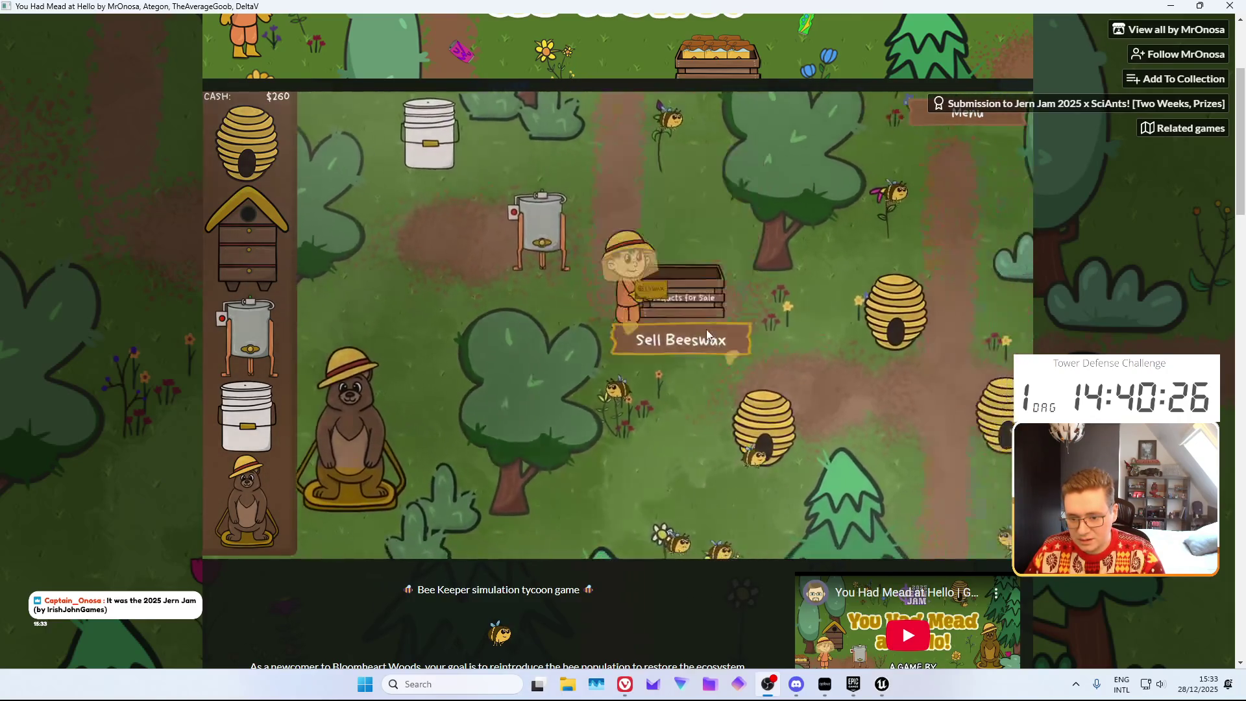
{"action": "left_click", "coordinate": [649, 344]}
Walk back to the white bucket and start placing a new Food Grade Bucket
{"action": "left_click", "coordinate": [497, 224]}
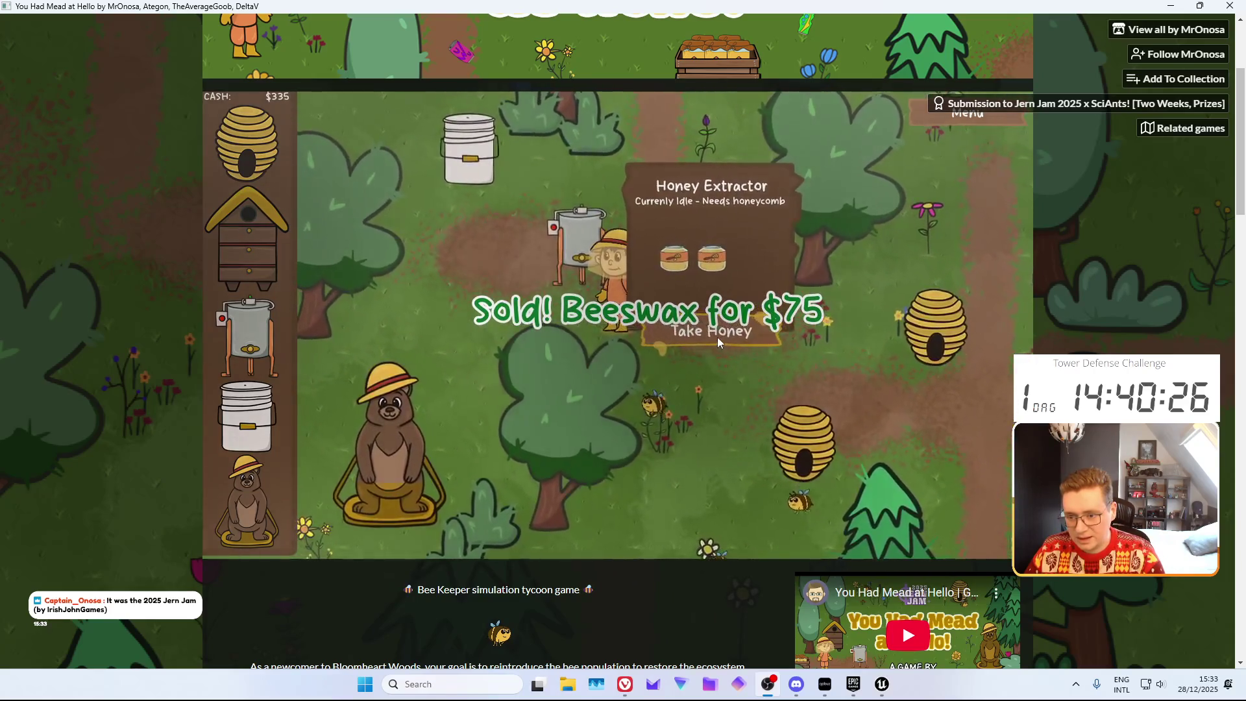
{"action": "left_click", "coordinate": [471, 153]}
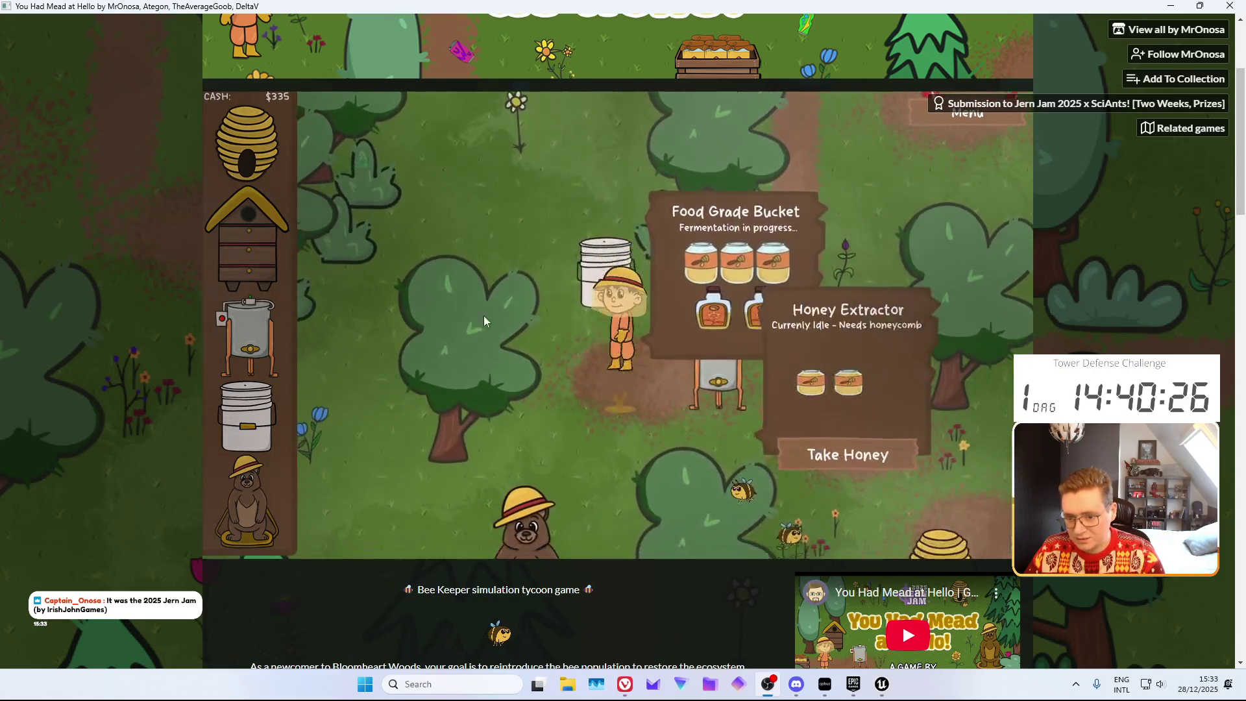
{"action": "left_click", "coordinate": [275, 395]}
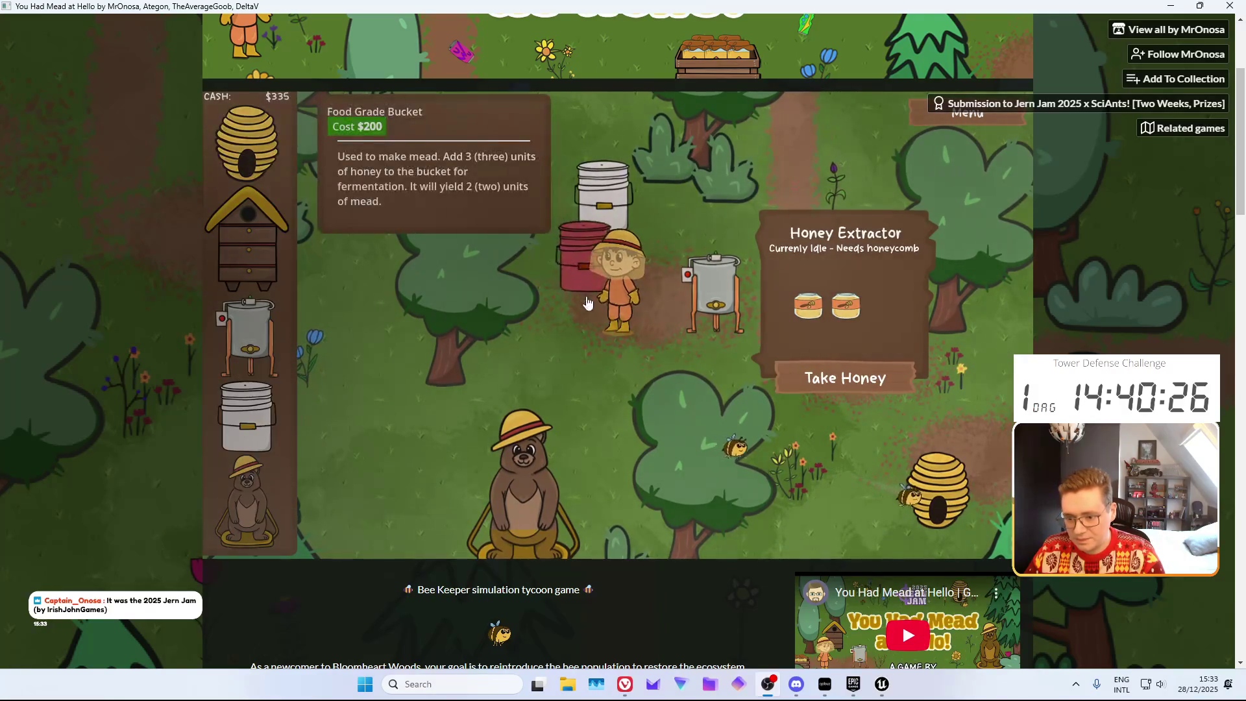
Place the Food Grade Bucket beside the keeper, then load a hive's honeycomb into the extractor
{"action": "left_click", "coordinate": [802, 237]}
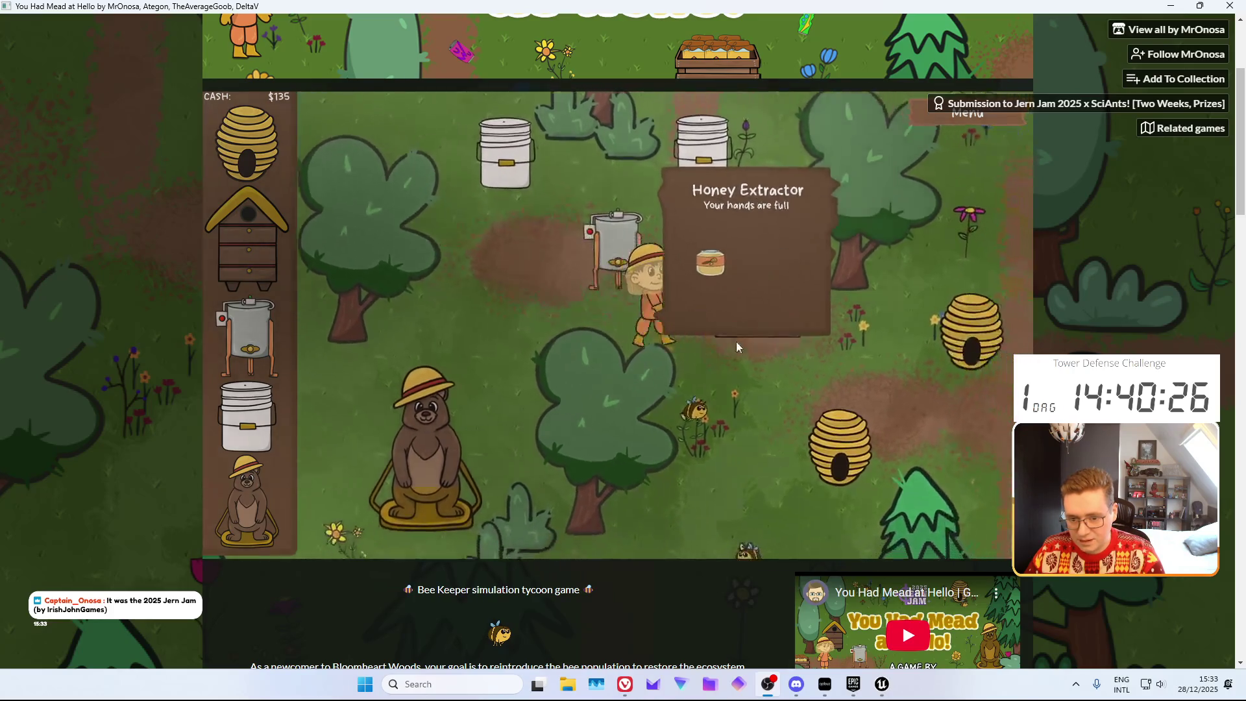
{"action": "left_click", "coordinate": [648, 185]}
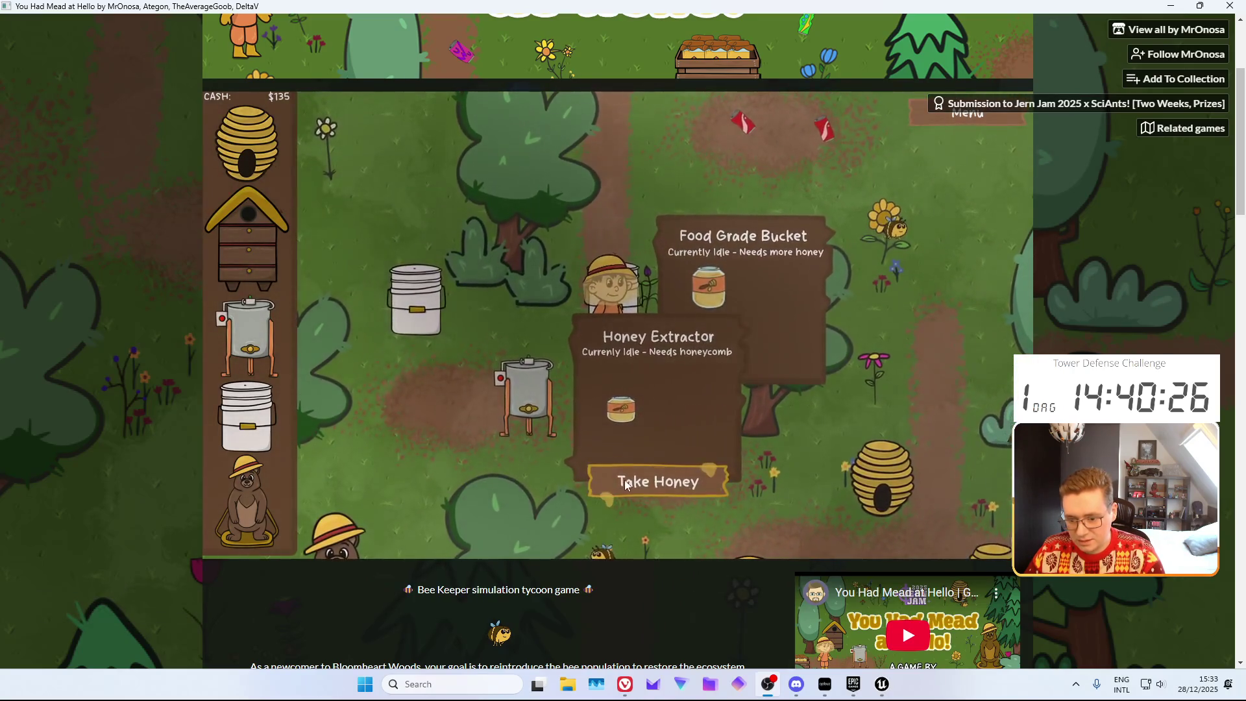
{"action": "left_click", "coordinate": [518, 473]}
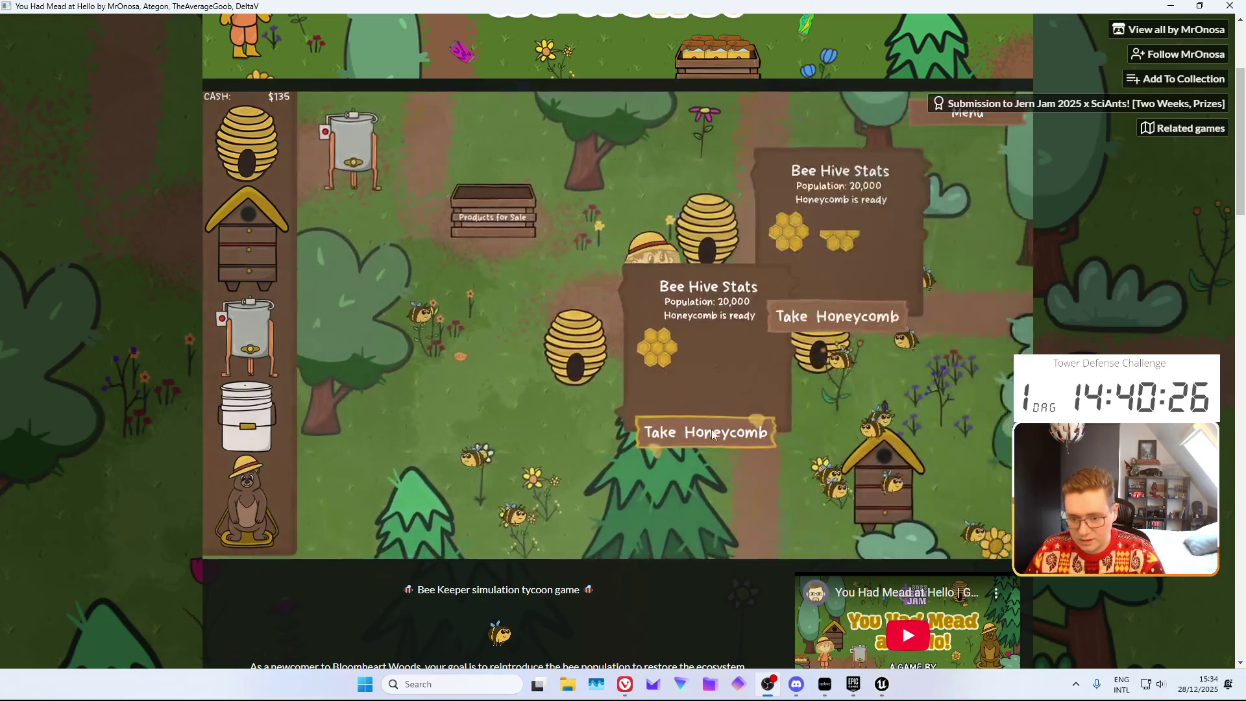
{"action": "left_click", "coordinate": [783, 304]}
{"action": "left_click", "coordinate": [458, 254]}
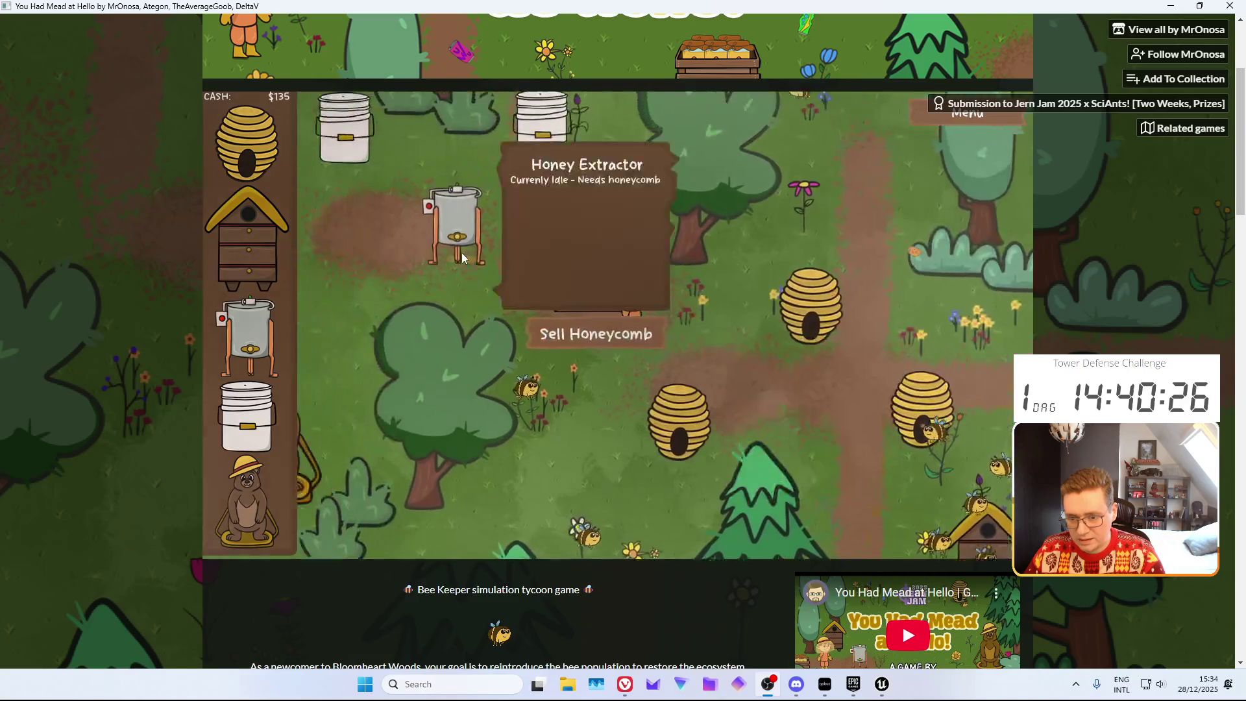
{"action": "left_click", "coordinate": [753, 378]}
Take honeycomb from another ready hive and walk it over to the extractor
{"action": "left_click", "coordinate": [736, 435]}
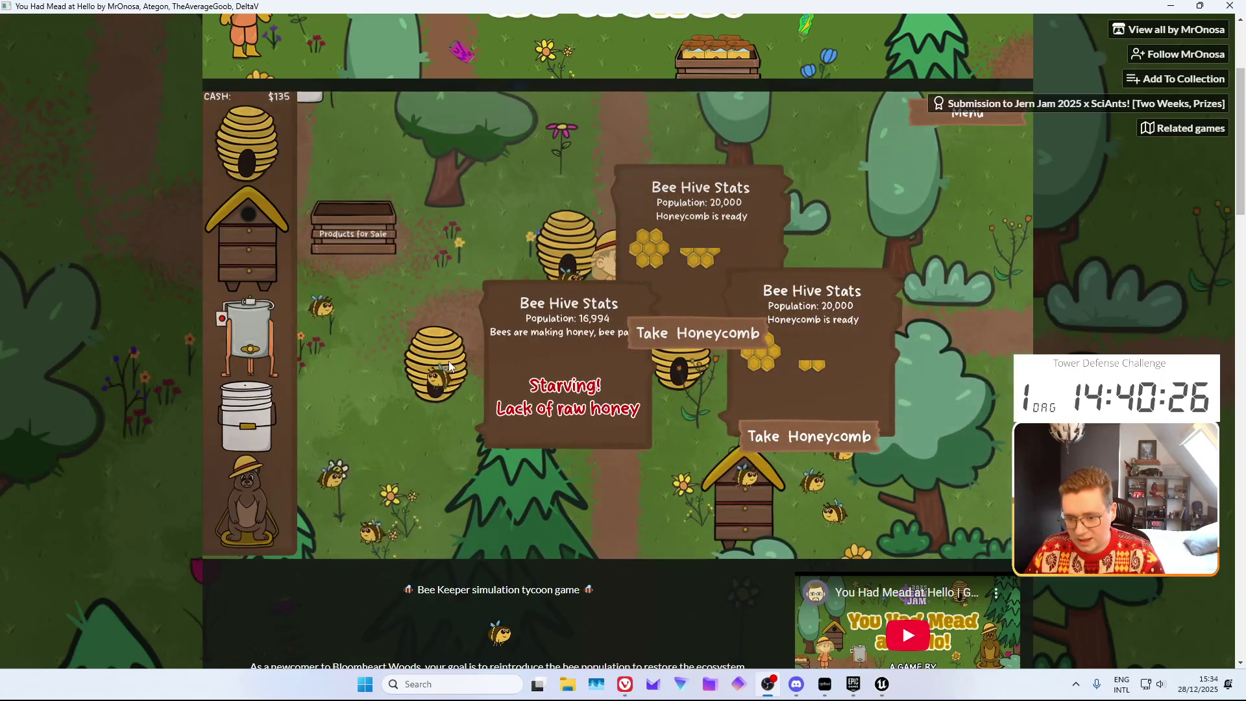
{"action": "left_click", "coordinate": [654, 355]}
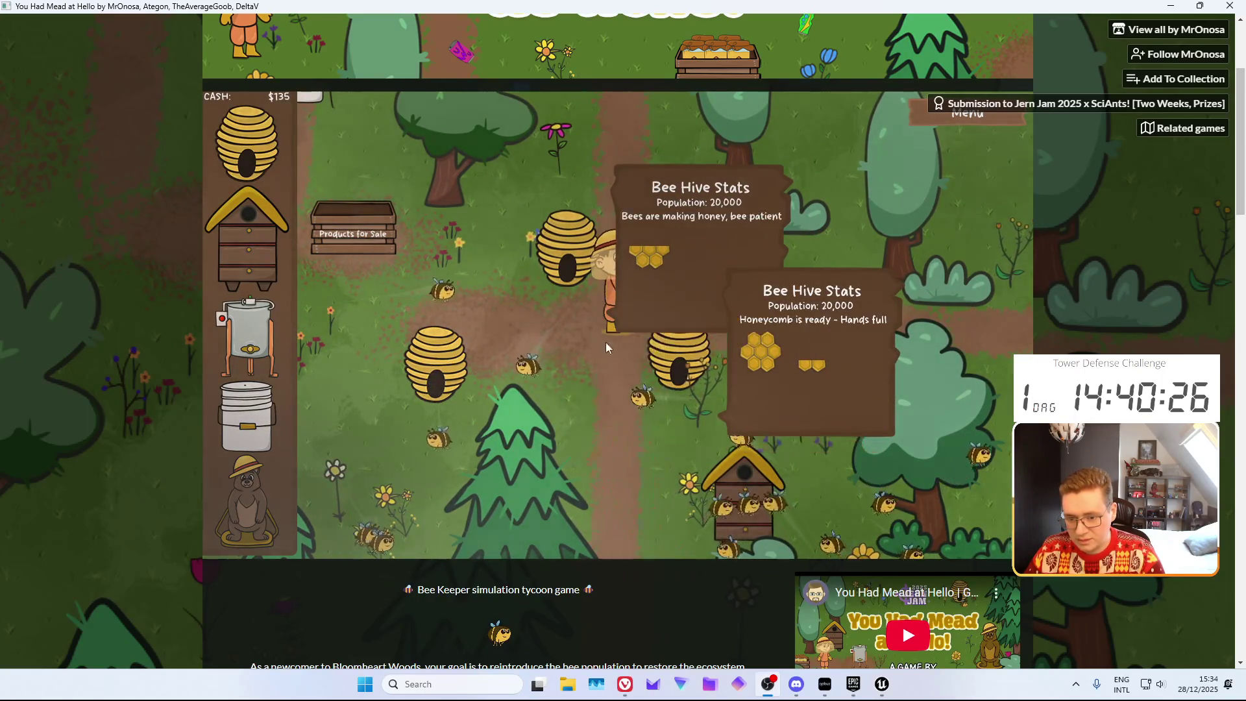
{"action": "left_click", "coordinate": [533, 227]}
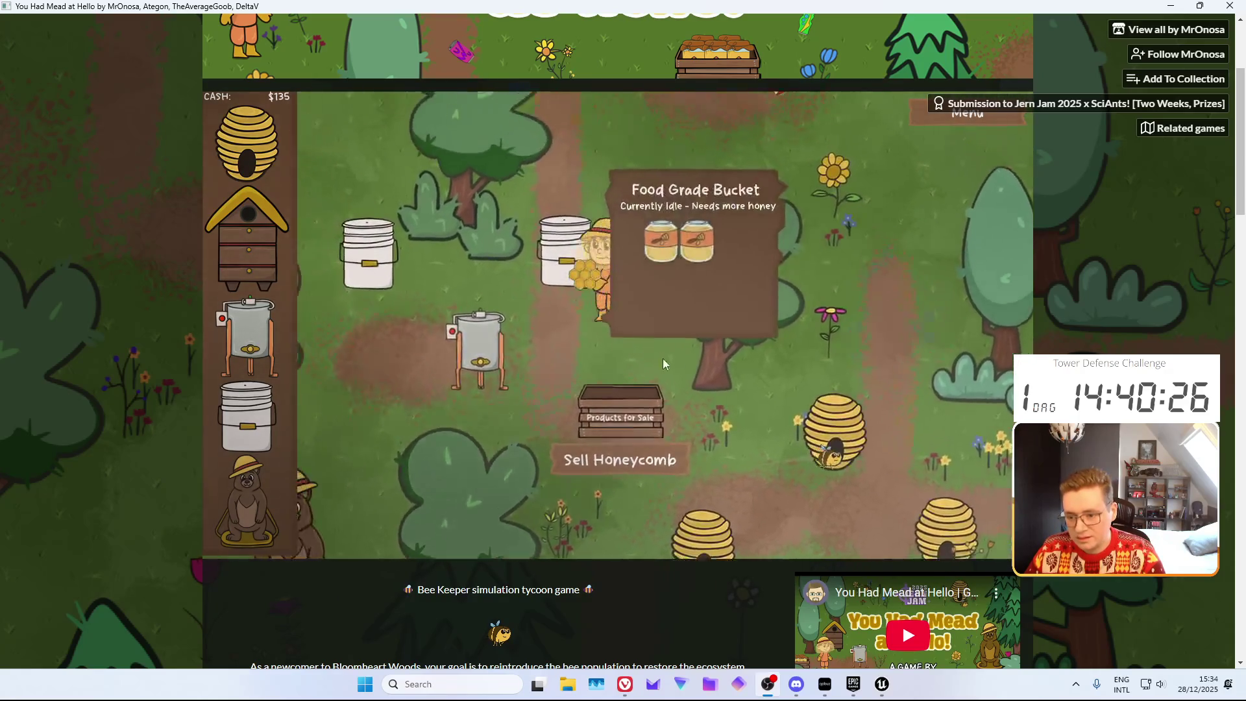
{"action": "left_click", "coordinate": [547, 407]}
{"action": "left_click", "coordinate": [687, 390]}
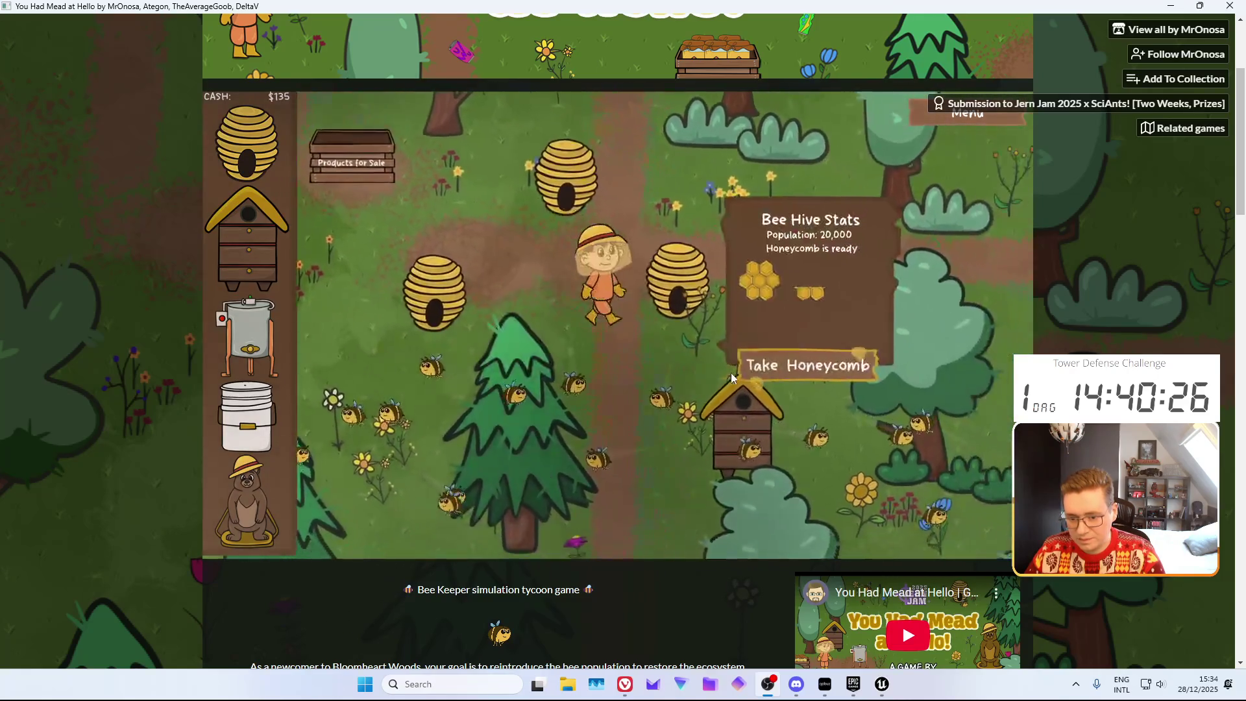
Collect another honeycomb and sell beeswax for $75, lifting cash from $135 to $210
{"action": "left_click", "coordinate": [770, 403]}
{"action": "left_click", "coordinate": [497, 194]}
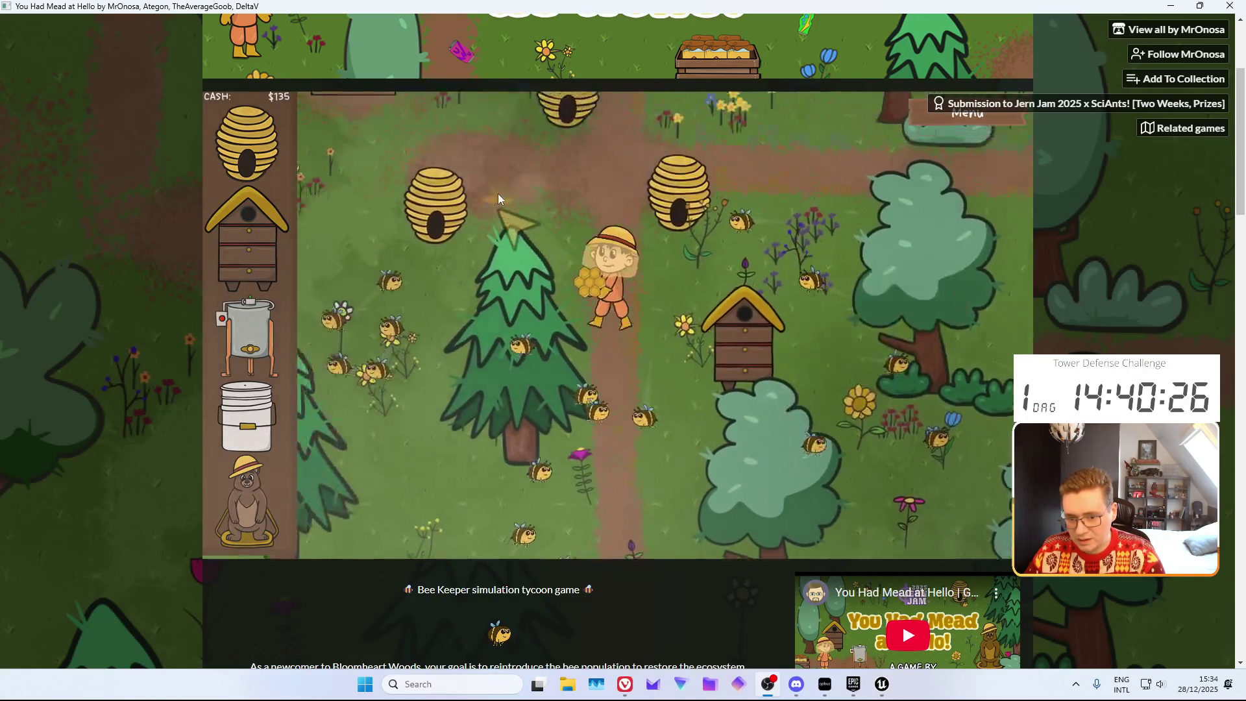
{"action": "left_click", "coordinate": [503, 257]}
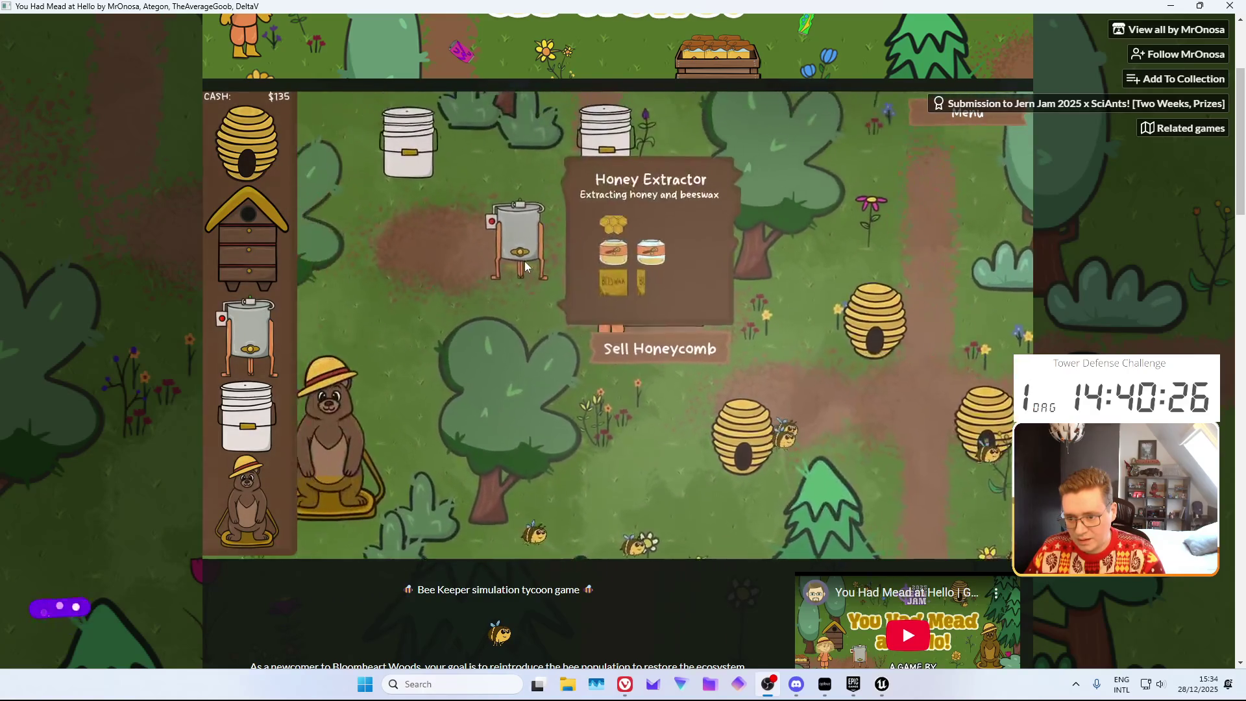
{"action": "left_click", "coordinate": [656, 425]}
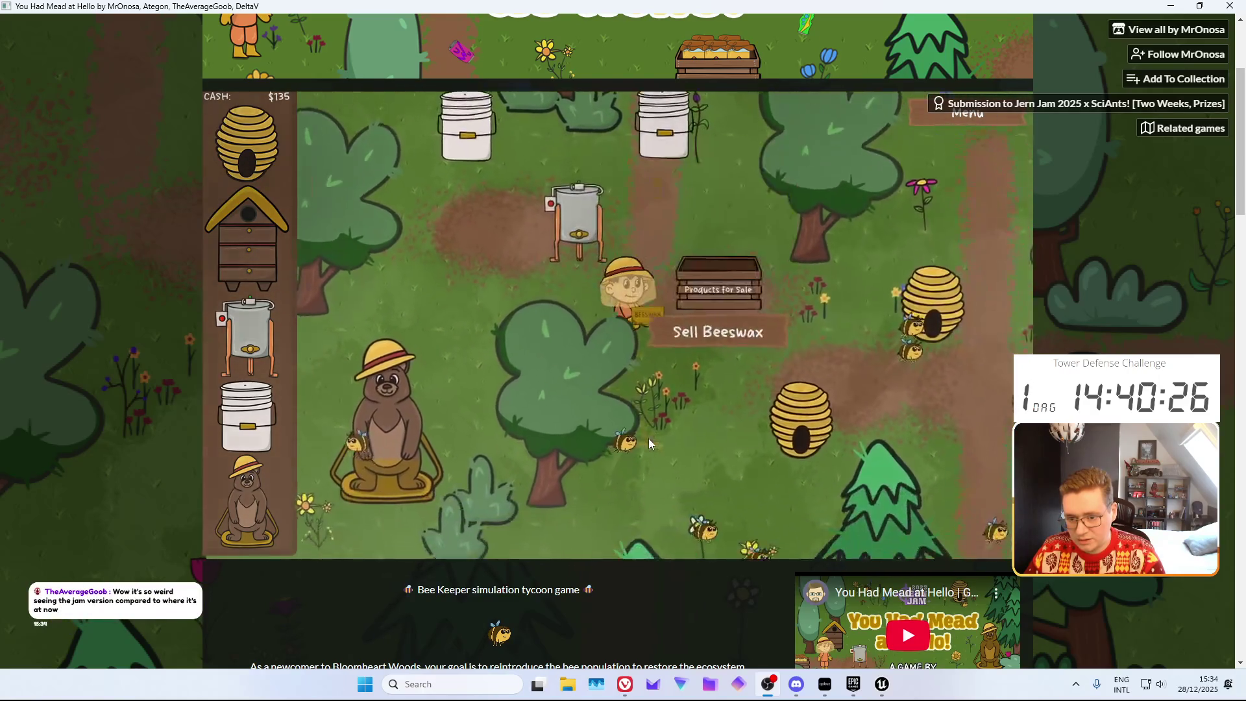
{"action": "left_click", "coordinate": [639, 350]}
{"action": "left_click", "coordinate": [635, 383]}
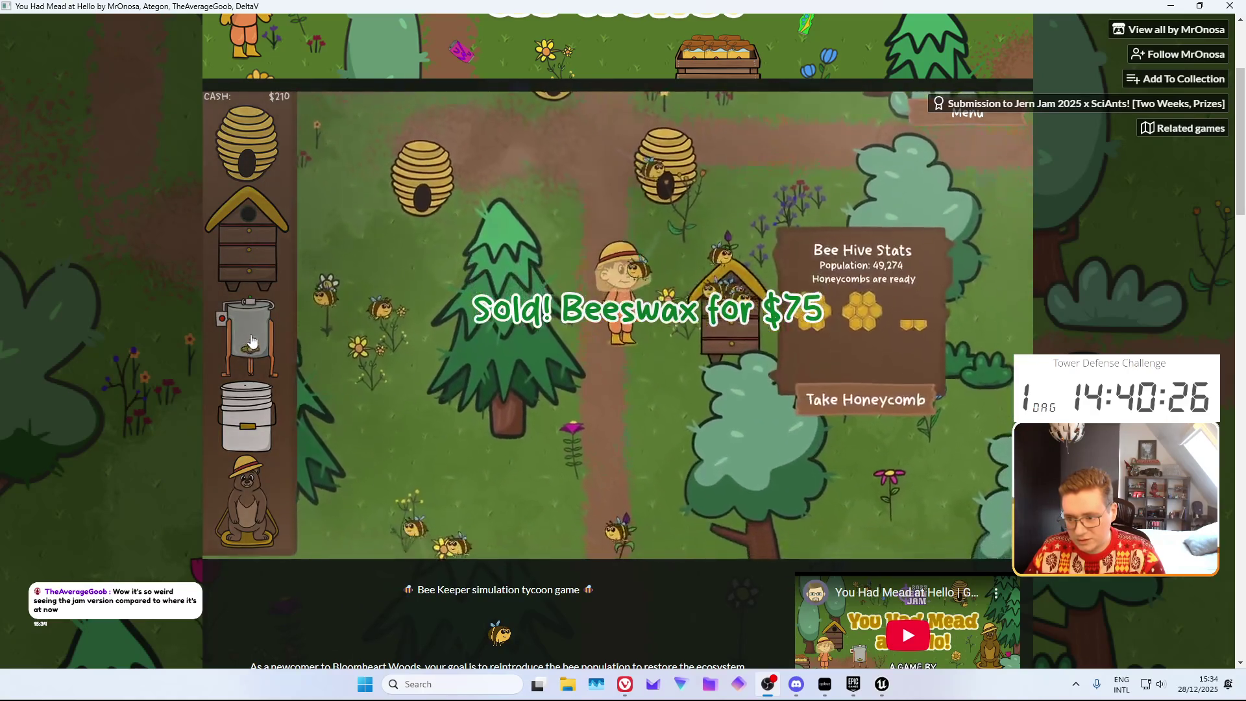
Place a new $200 Honey Extractor on the path below the keeper
{"action": "mouse_move", "coordinate": [243, 351]}
{"action": "left_mouse_down"}
{"action": "mouse_move", "coordinate": [609, 332]}
{"action": "mouse_move", "coordinate": [629, 383]}
{"action": "left_mouse_up"}
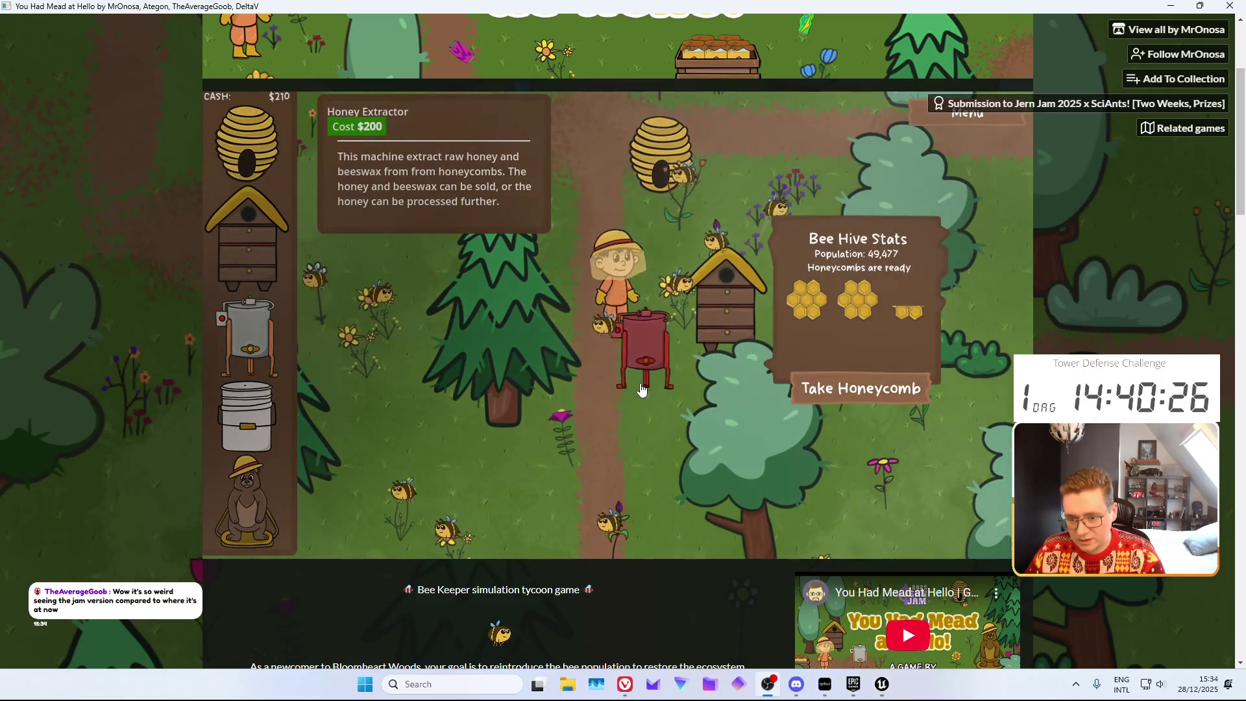
{"action": "left_click_drag", "start_coordinate": [597, 268], "coordinate": [544, 219]}
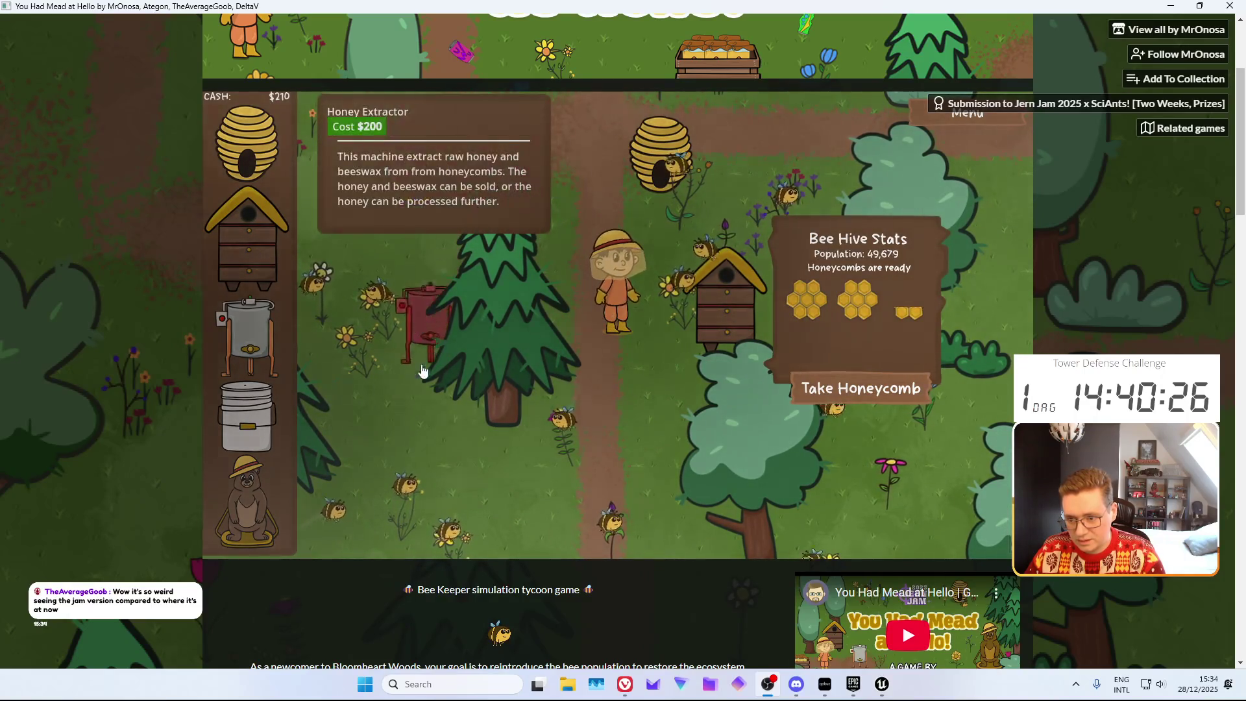
{"action": "left_click_drag", "start_coordinate": [628, 478], "coordinate": [628, 478]}
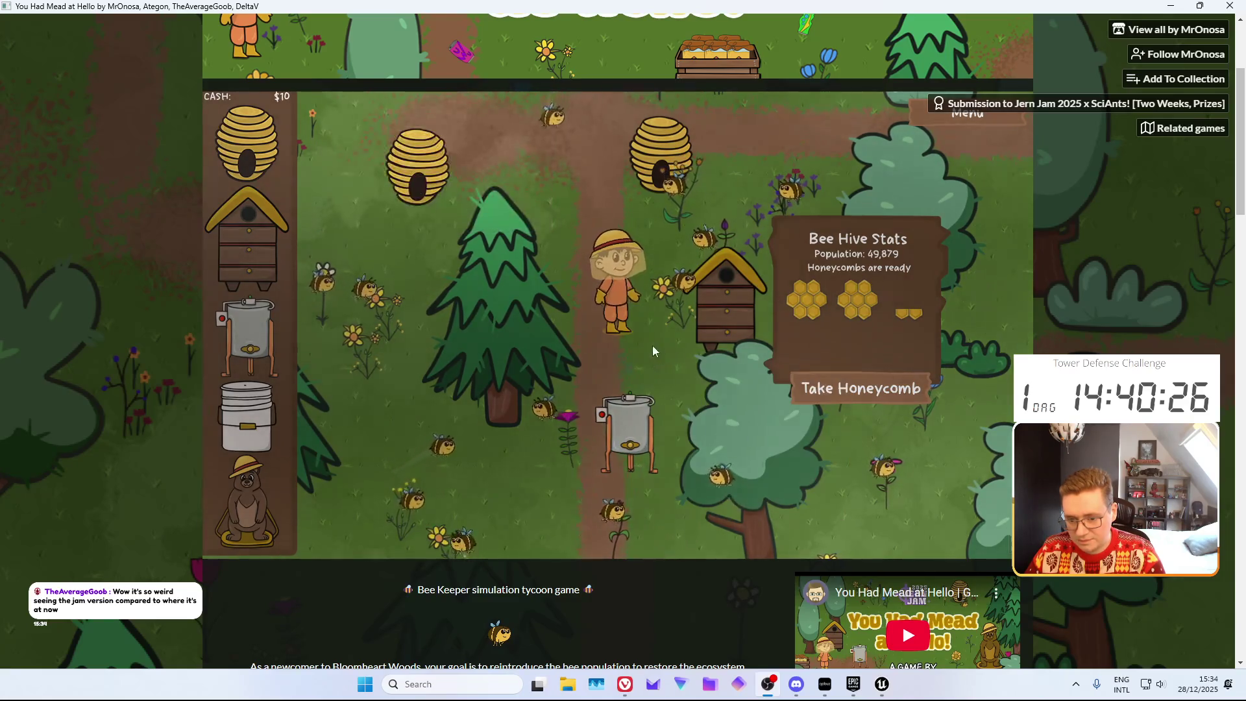
Feed two honeycombs from the nearby hive into the new extractor
{"action": "left_click", "coordinate": [825, 392]}
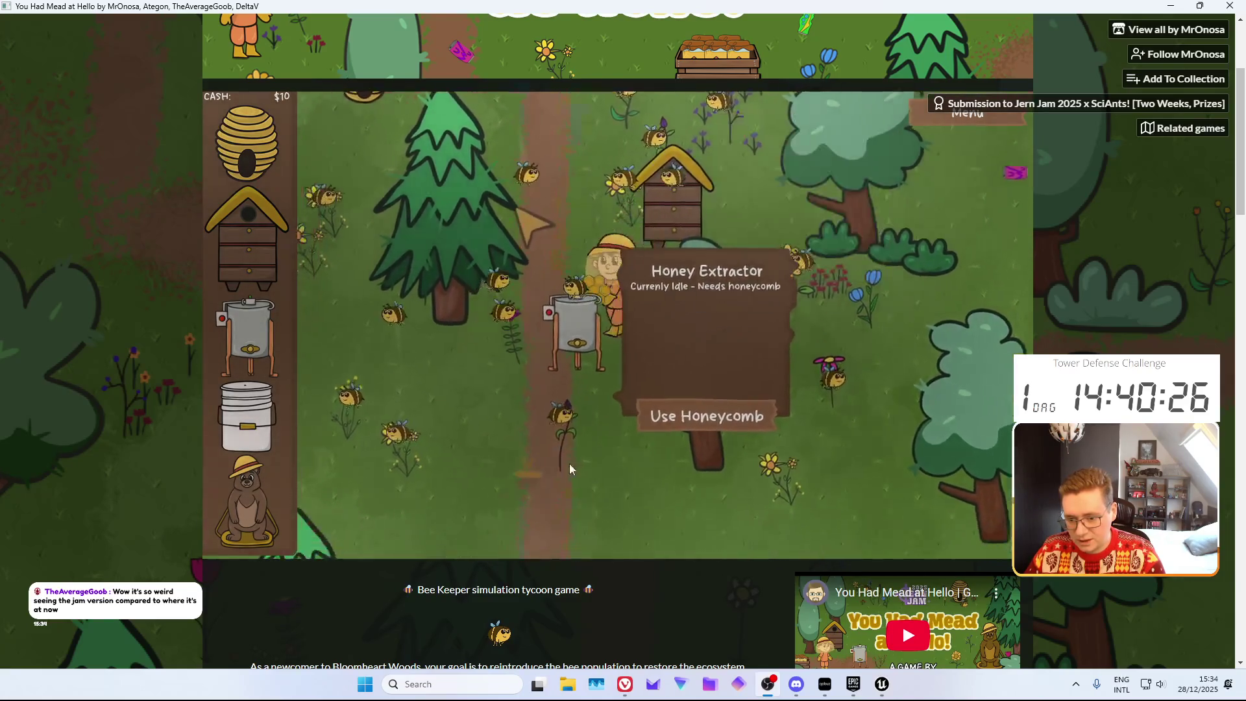
{"action": "left_click", "coordinate": [705, 414]}
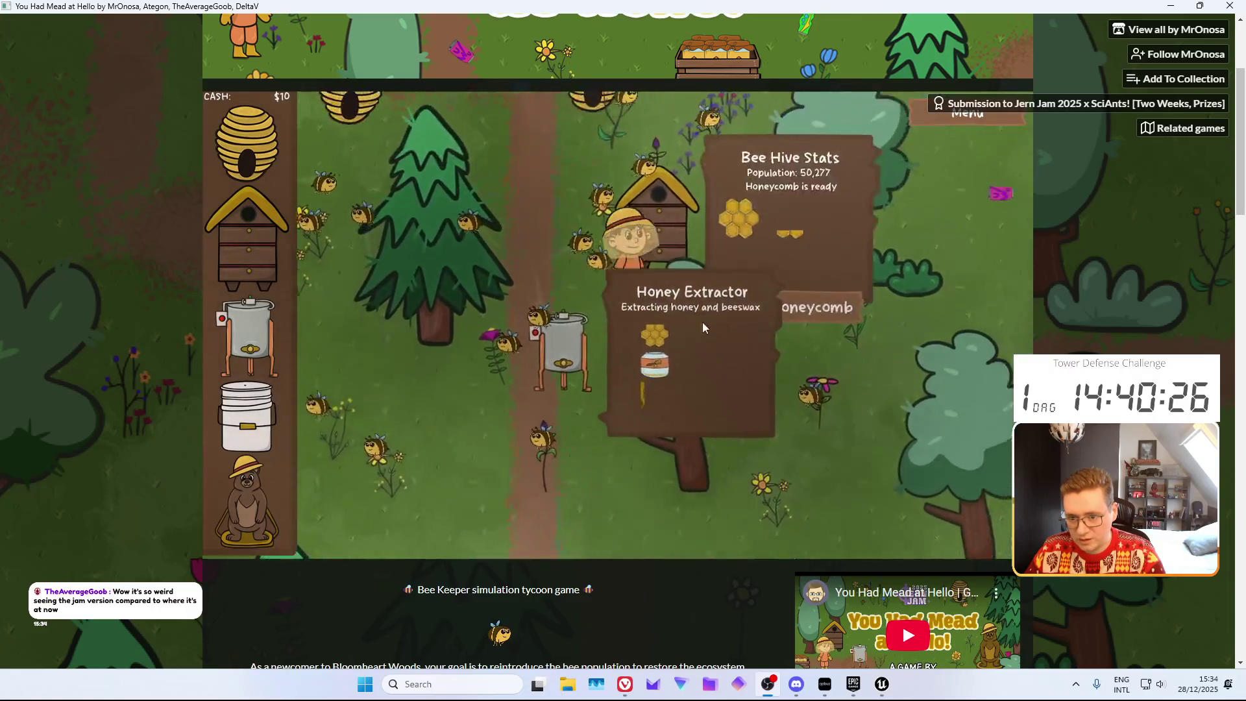
{"action": "left_click", "coordinate": [746, 324]}
{"action": "left_click", "coordinate": [706, 383]}
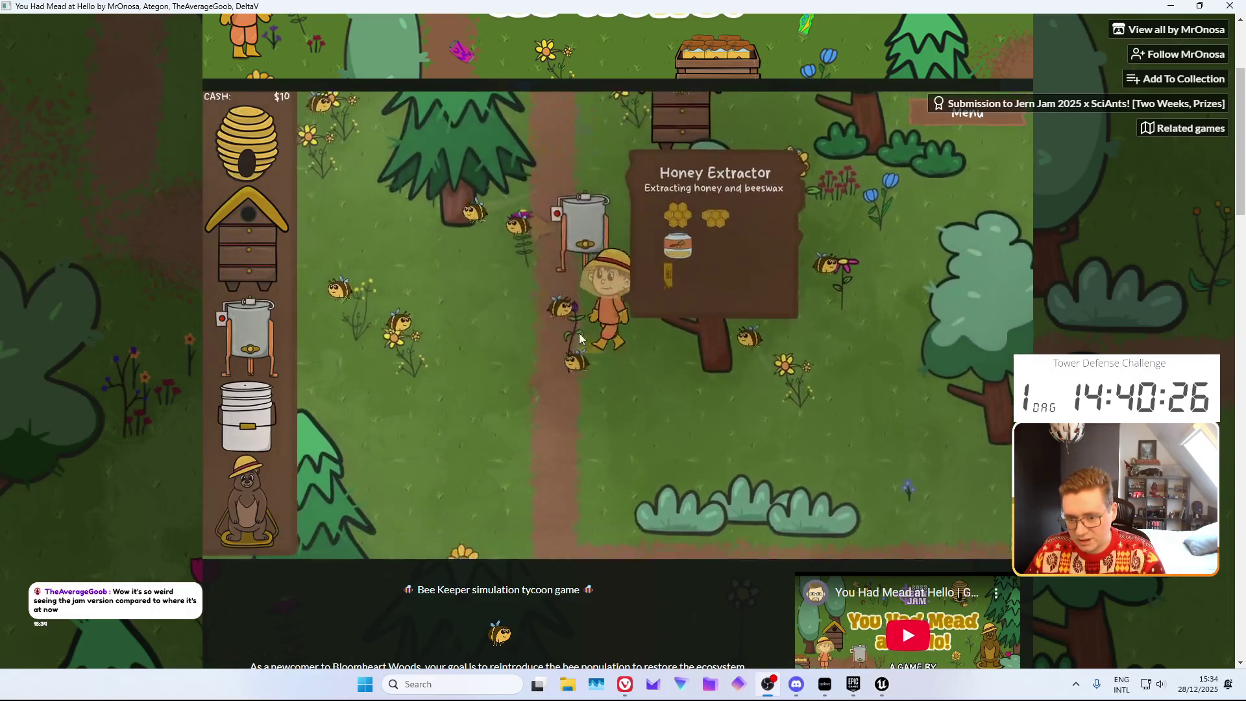
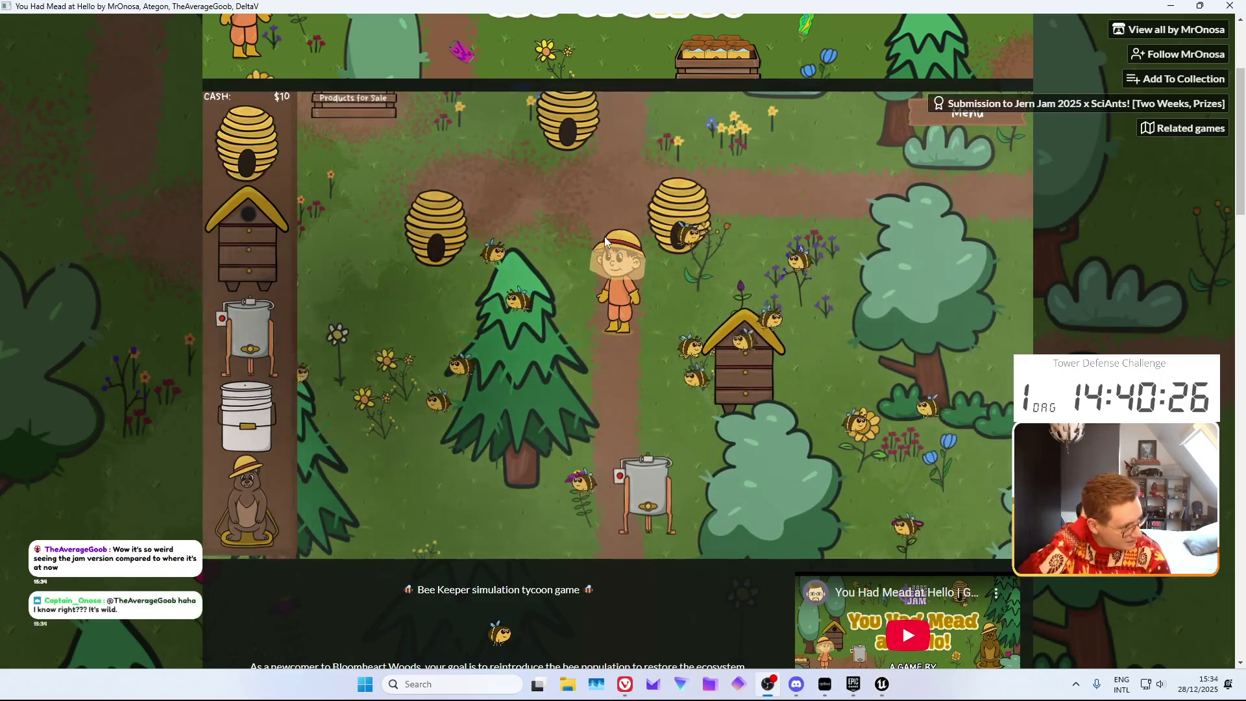
Offer mead to the bear
{"action": "left_click", "coordinate": [605, 236]}
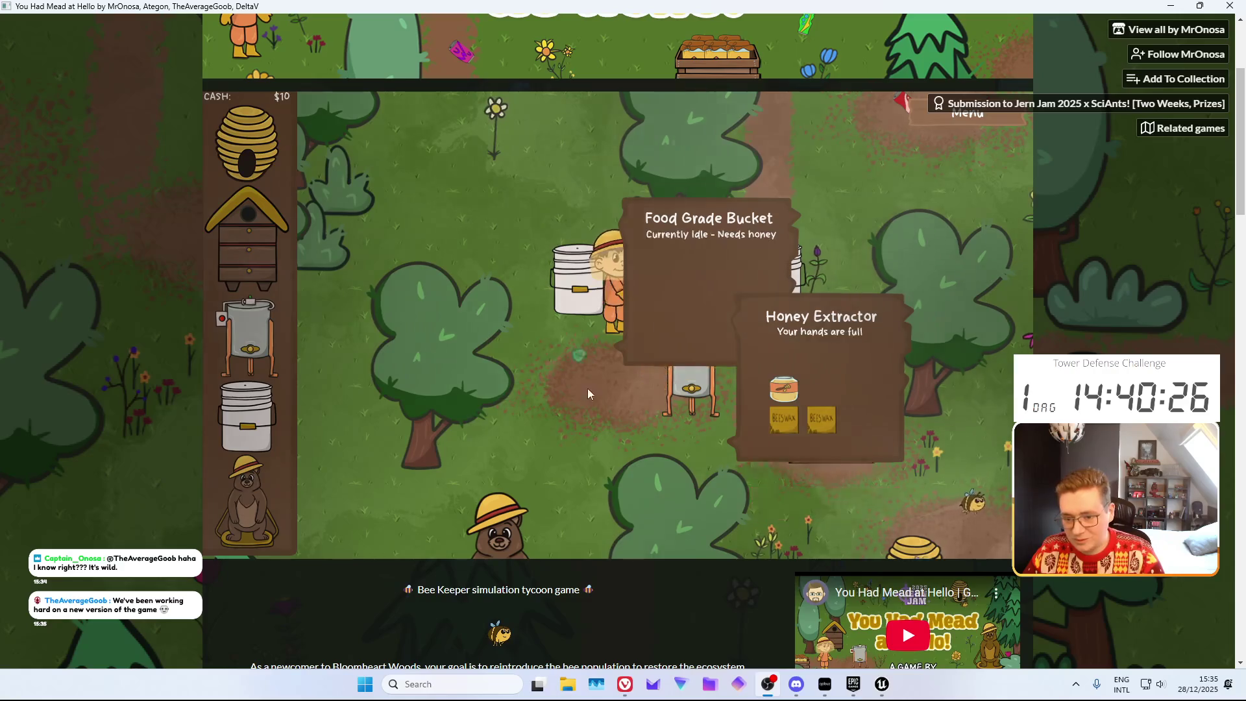
{"action": "left_click", "coordinate": [552, 468]}
{"action": "left_click", "coordinate": [714, 448]}
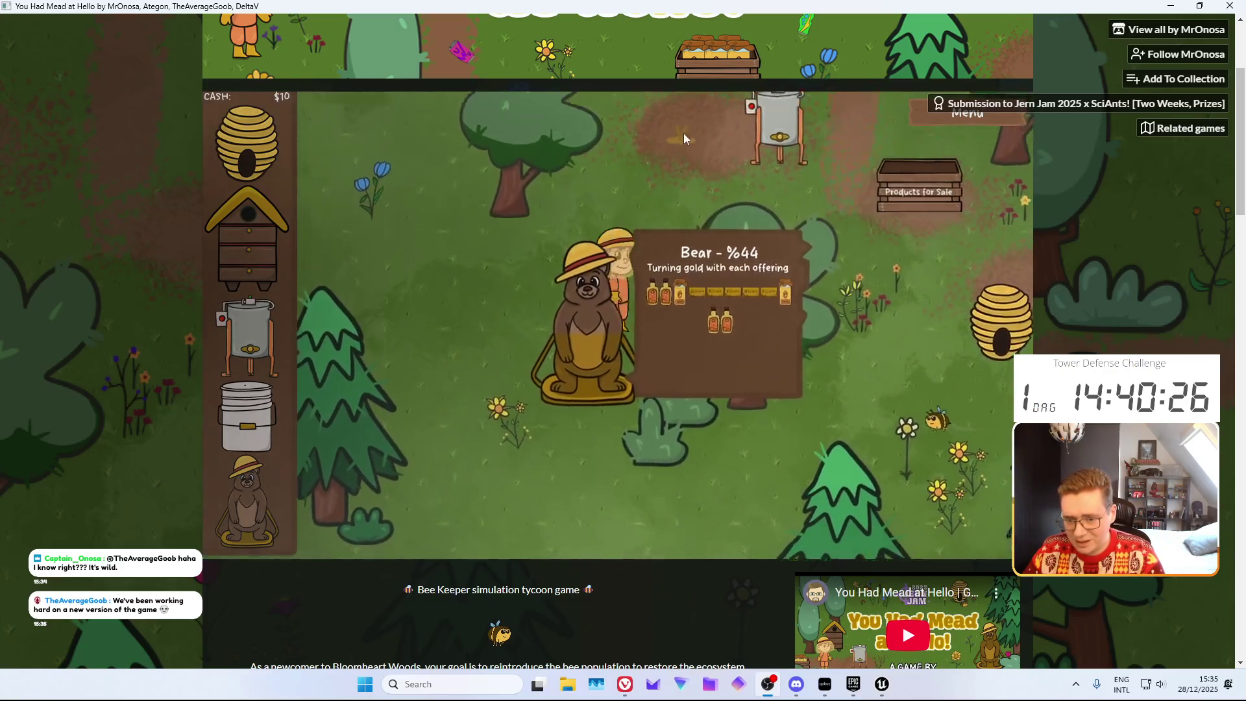
Move honey from the extractor into the left food grade bucket
{"action": "left_click", "coordinate": [684, 138]}
{"action": "left_click", "coordinate": [731, 334]}
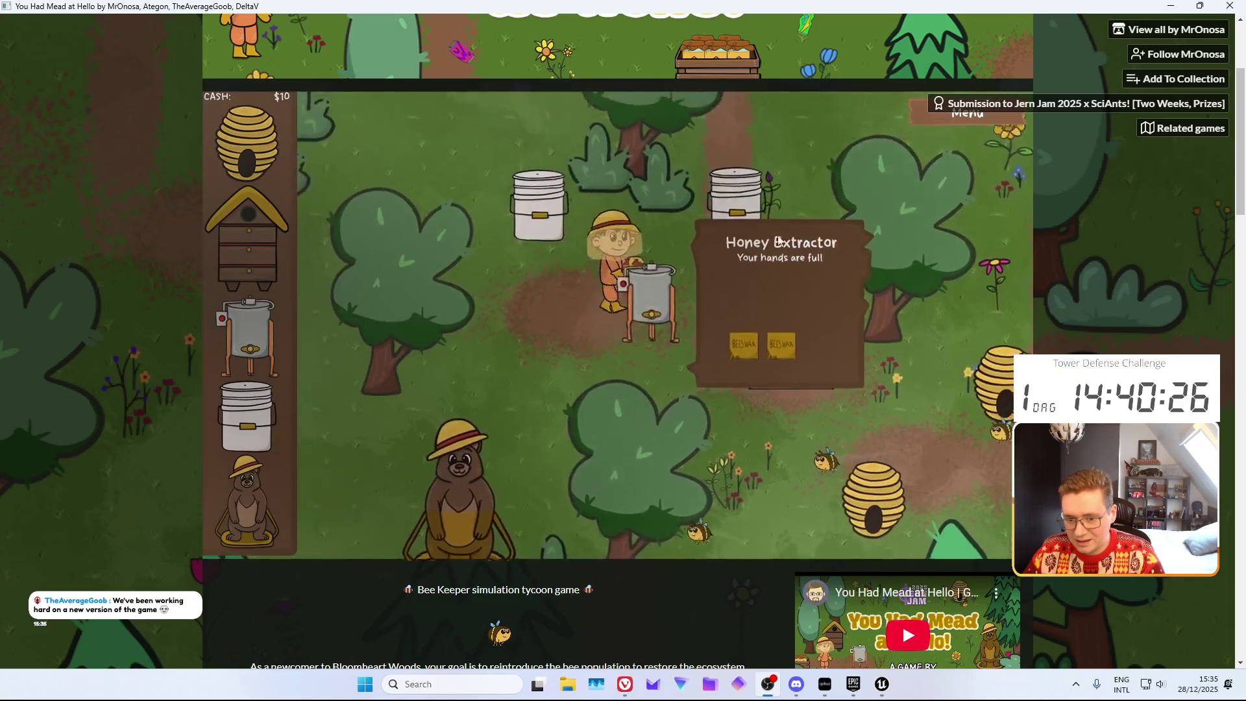
{"action": "left_click", "coordinate": [737, 195]}
{"action": "left_click", "coordinate": [575, 333]}
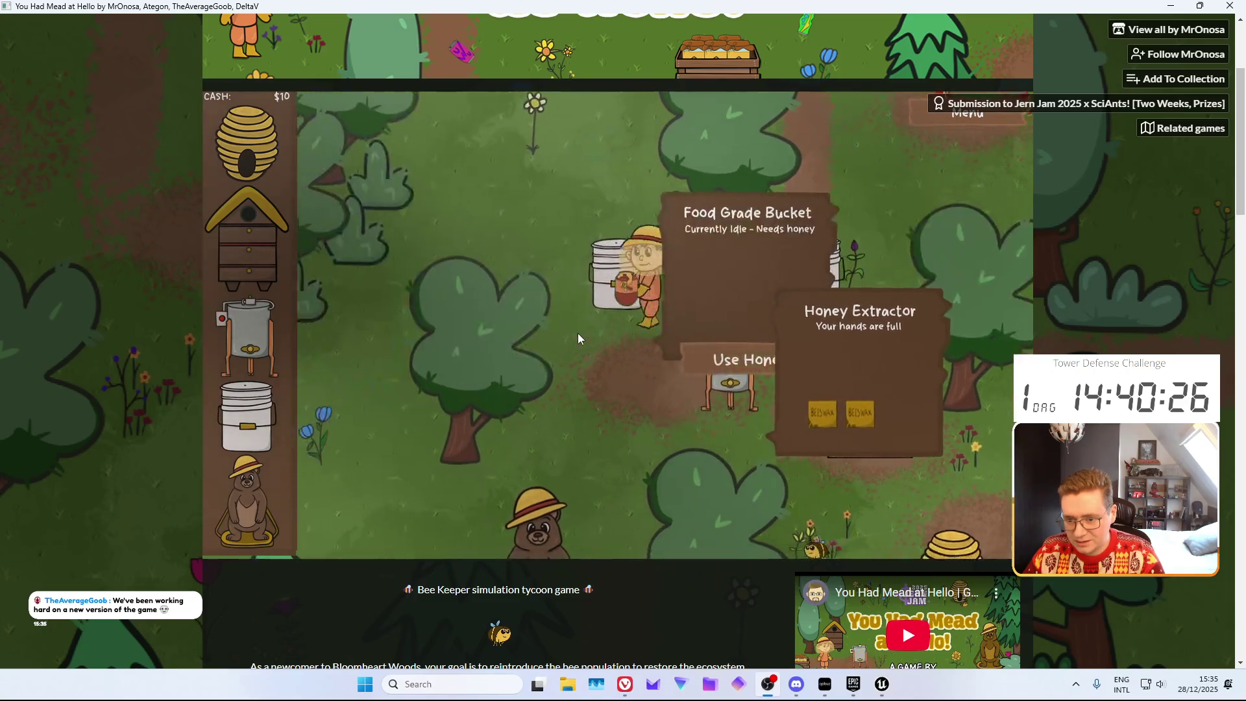
{"action": "left_click", "coordinate": [775, 347]}
Sell three beeswax from the extractor at the sale crate for $75 each
{"action": "left_click", "coordinate": [812, 419]}
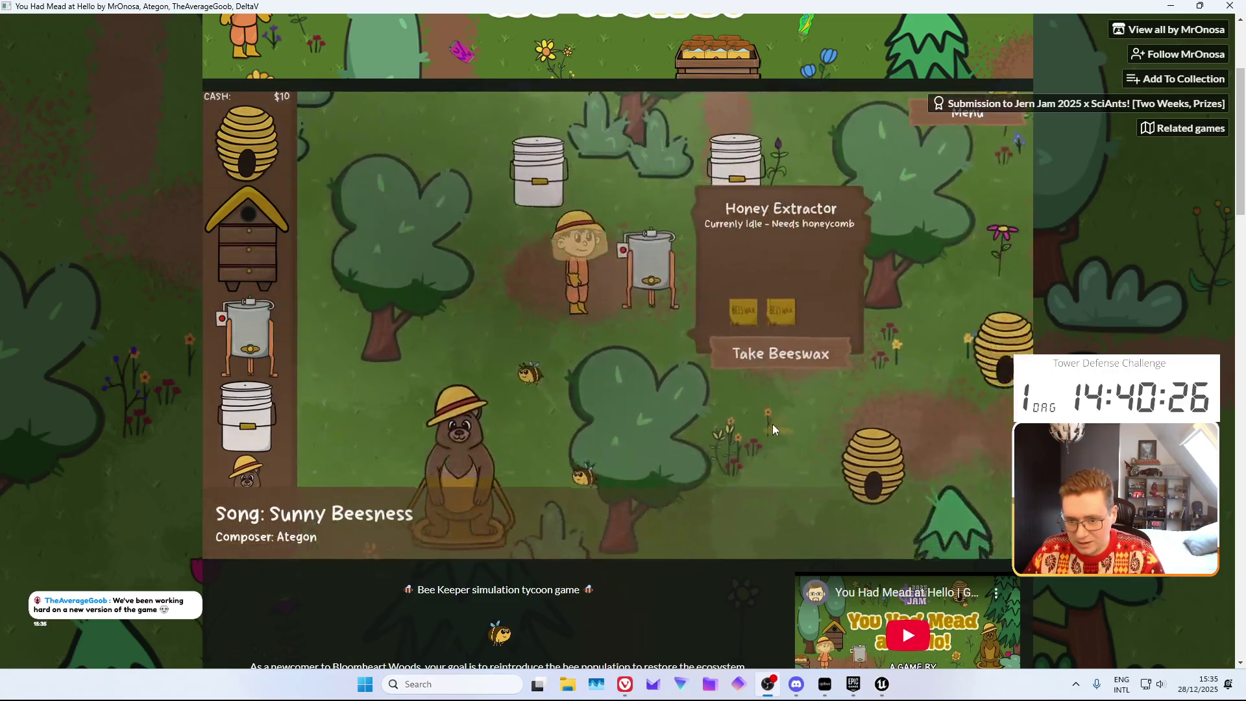
{"action": "left_click", "coordinate": [715, 423]}
{"action": "left_click", "coordinate": [593, 267]}
{"action": "left_click", "coordinate": [696, 325]}
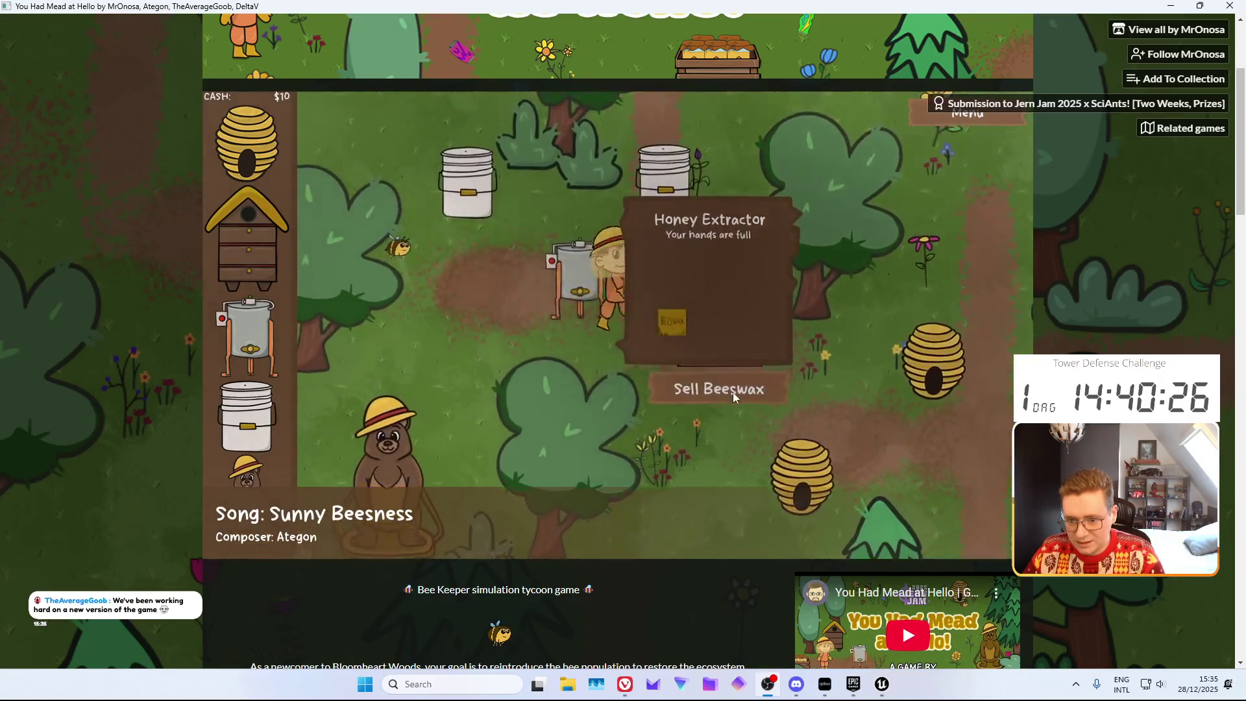
{"action": "left_click", "coordinate": [734, 392]}
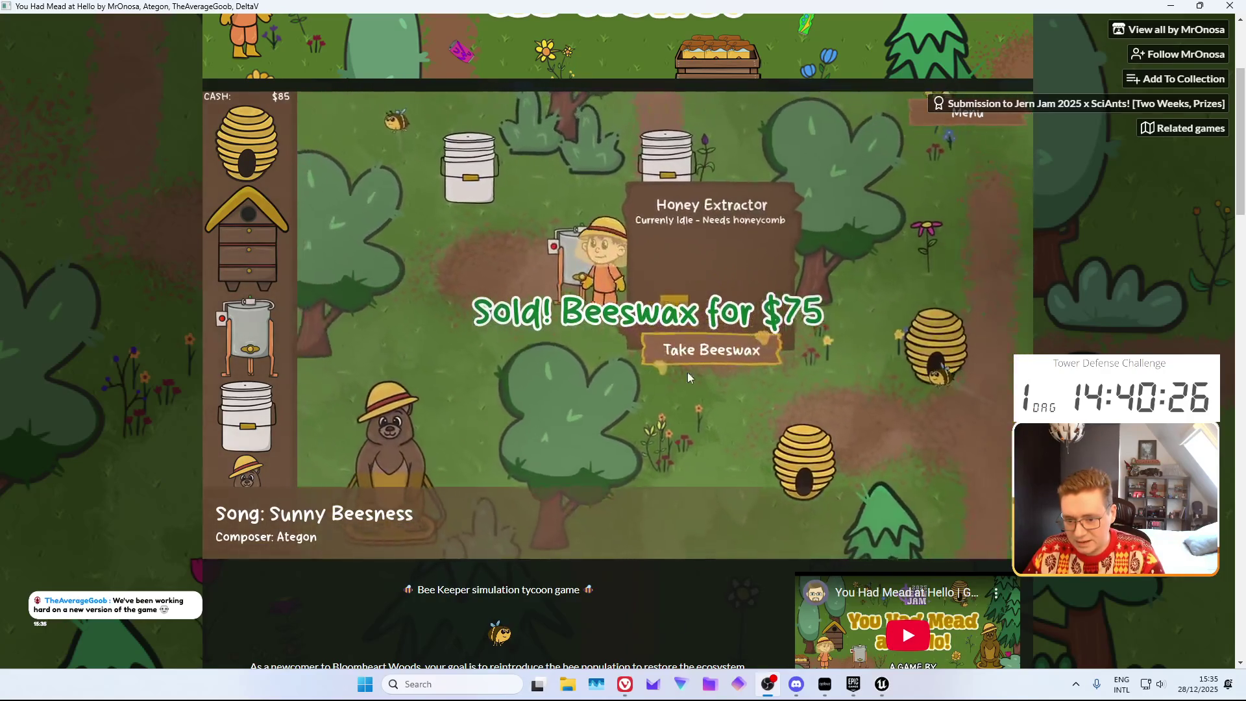
{"action": "left_click", "coordinate": [690, 367]}
{"action": "left_click", "coordinate": [740, 389]}
{"action": "left_click", "coordinate": [805, 458]}
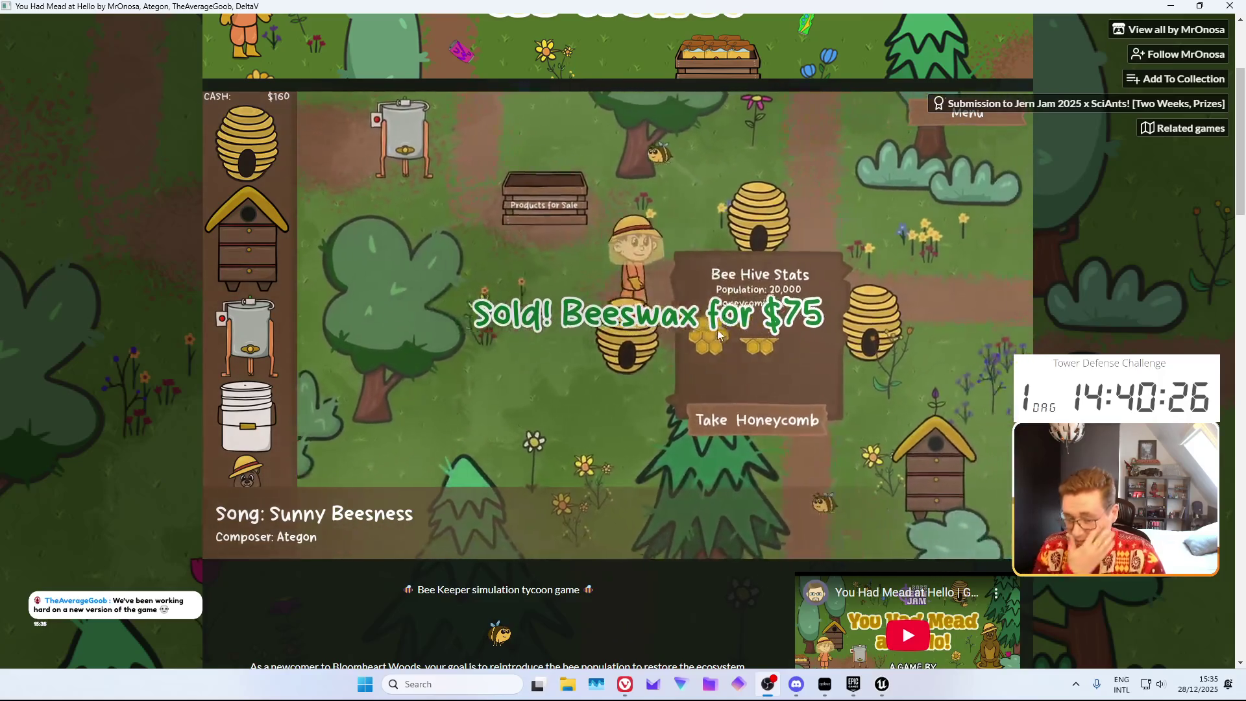
{"action": "left_click", "coordinate": [680, 471]}
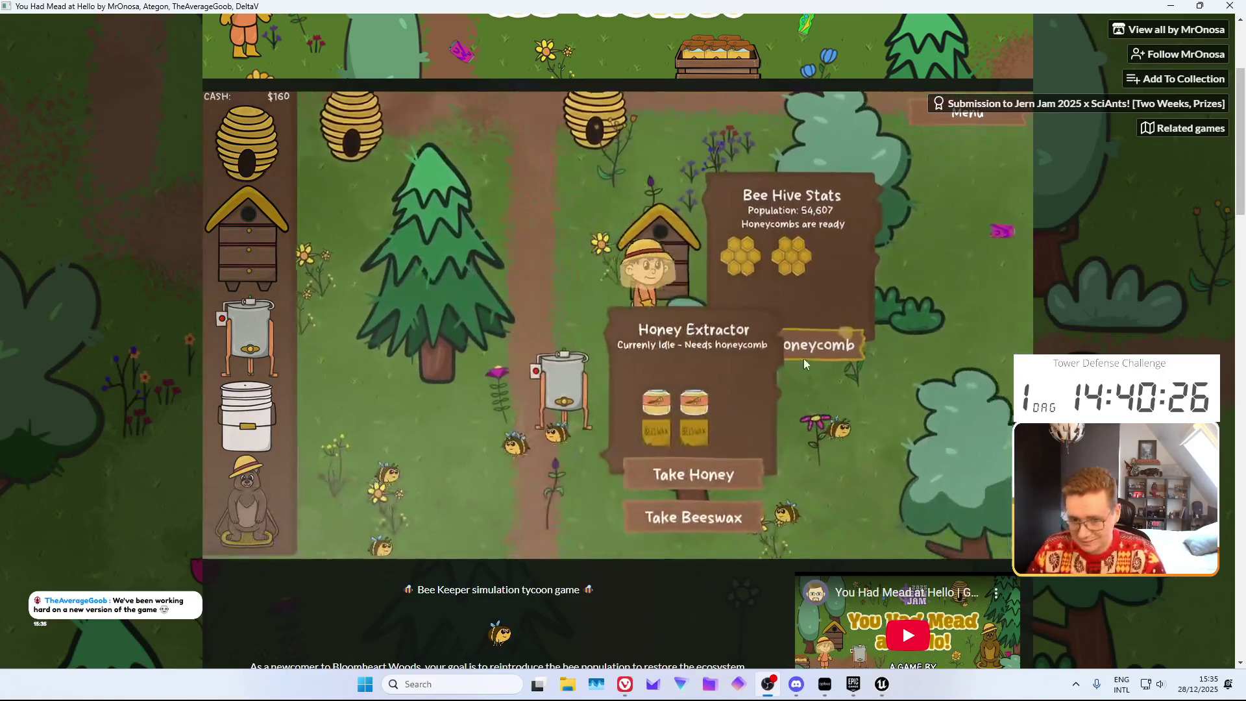
{"action": "left_click", "coordinate": [730, 387]}
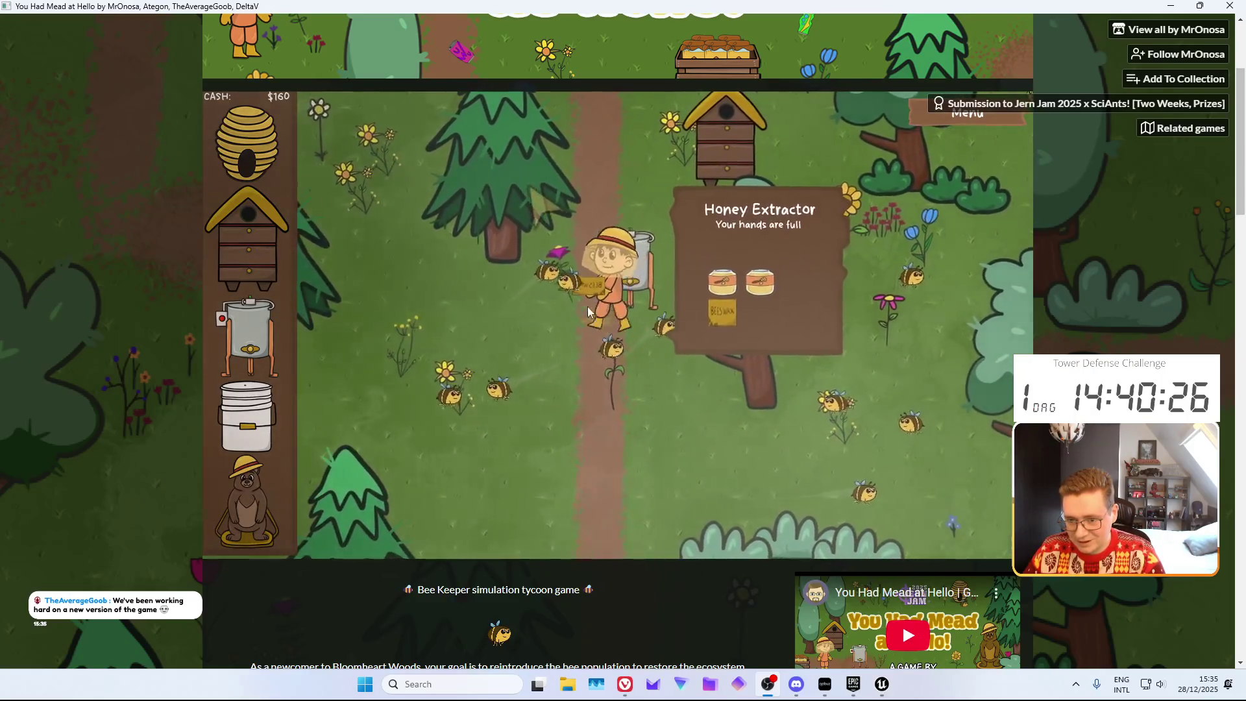
{"action": "left_click", "coordinate": [575, 196]}
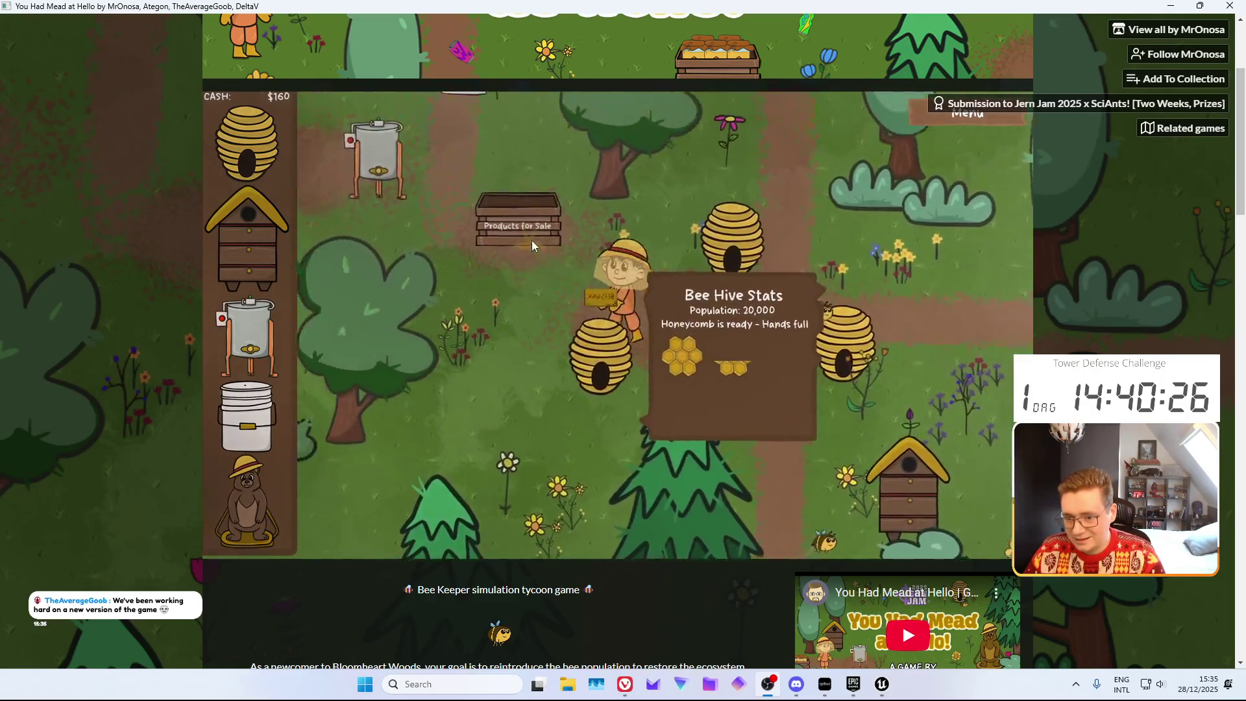
{"action": "left_click", "coordinate": [584, 314]}
Load a hive's honeycomb into the extractor and sell the resulting beeswax
{"action": "left_click", "coordinate": [689, 373]}
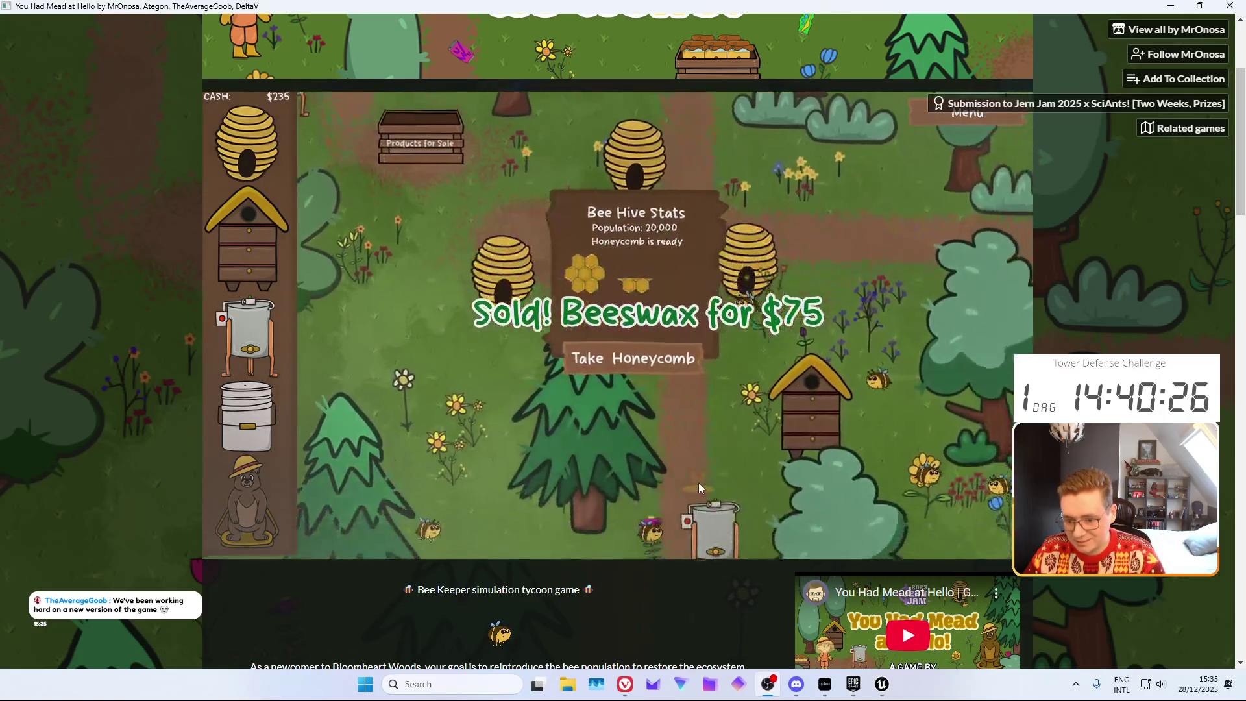
{"action": "left_click", "coordinate": [704, 510]}
{"action": "left_click", "coordinate": [722, 311]}
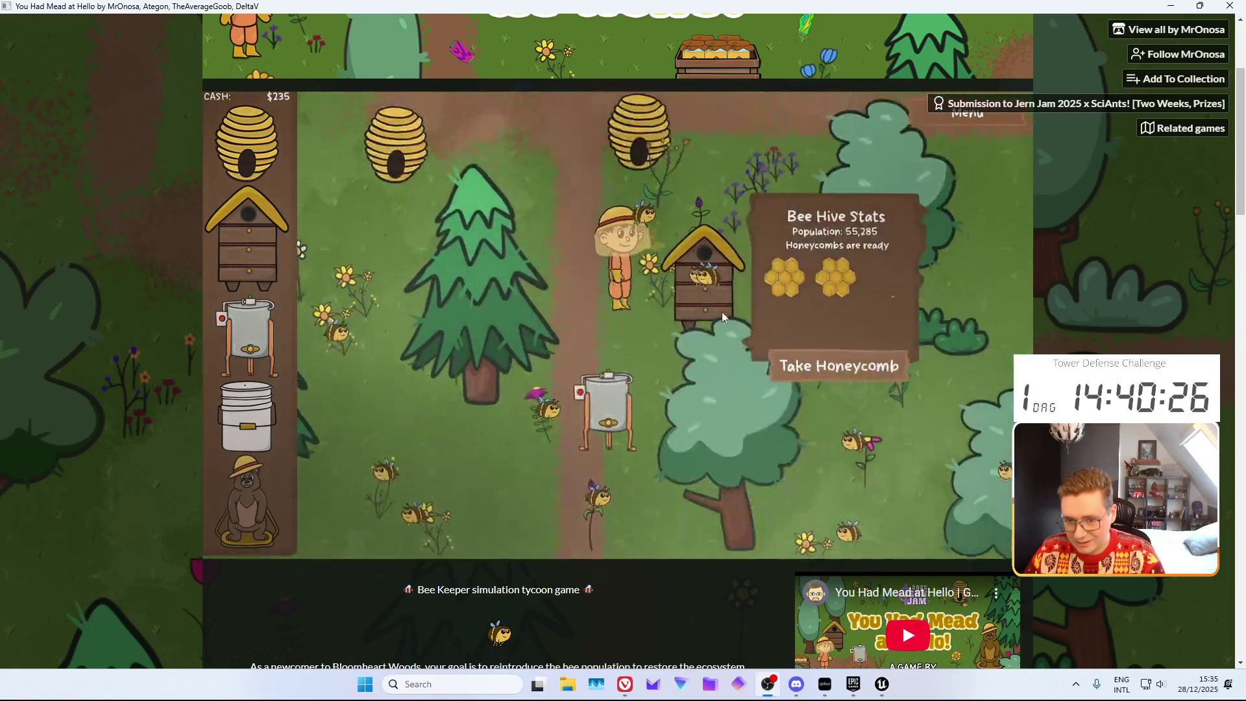
{"action": "left_click", "coordinate": [813, 422]}
{"action": "left_click", "coordinate": [539, 402]}
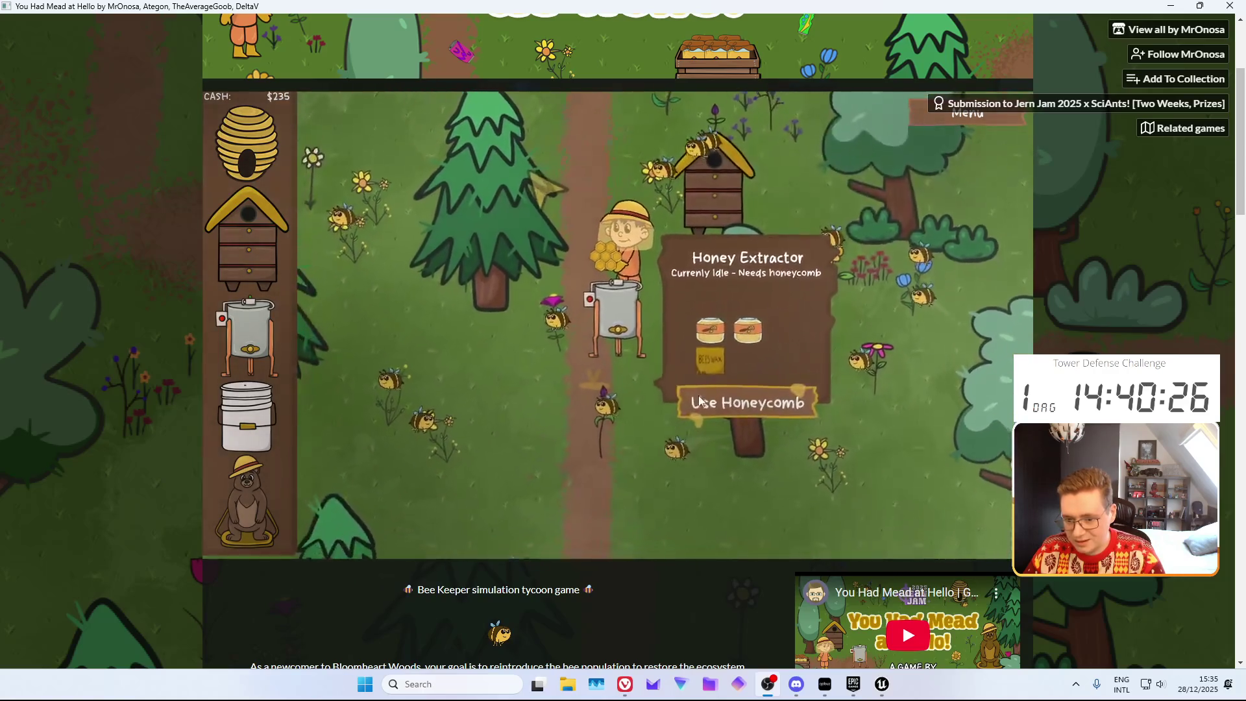
{"action": "left_click", "coordinate": [700, 401]}
{"action": "left_click", "coordinate": [744, 394]}
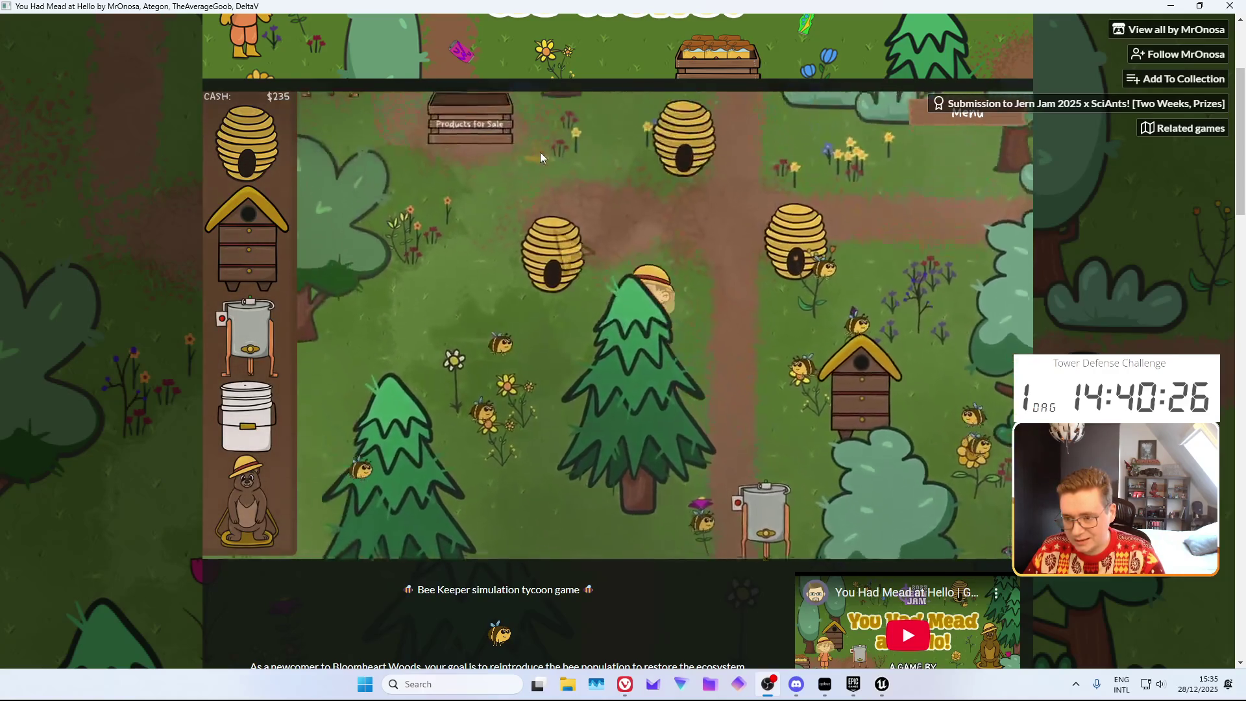
{"action": "left_click", "coordinate": [562, 306]}
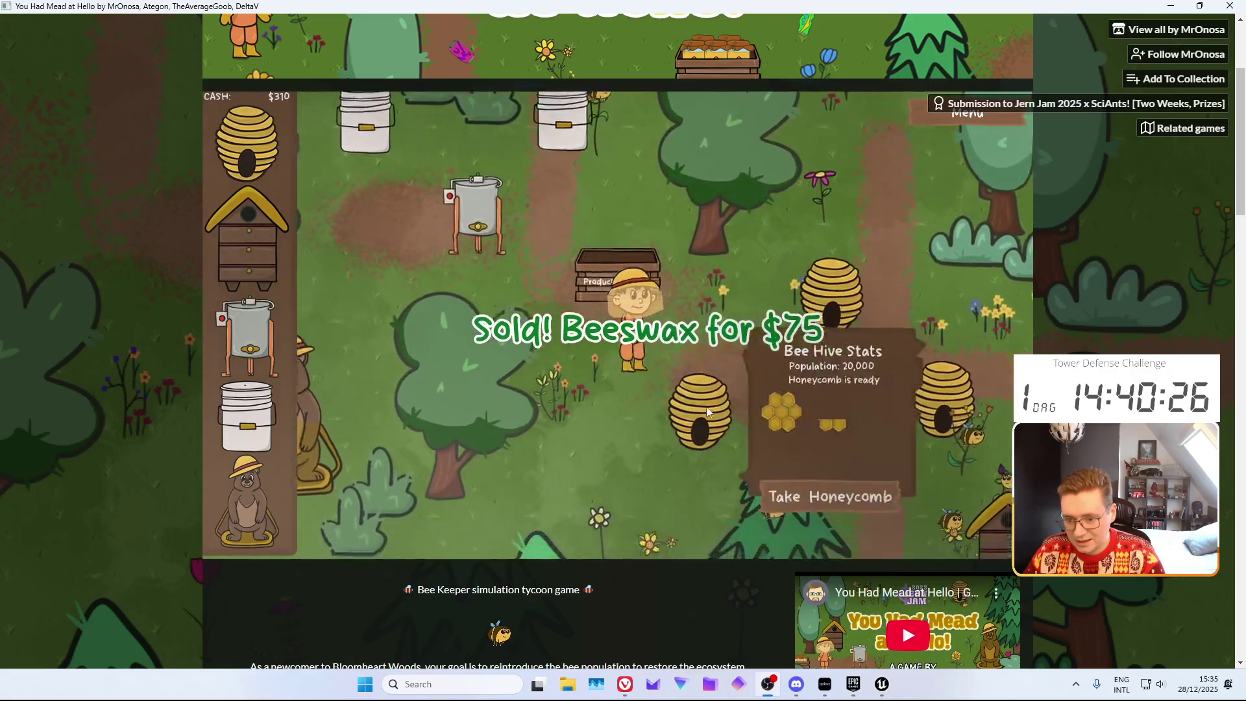
Load two more honeycombs from the hives into the extractor
{"action": "left_click", "coordinate": [740, 412]}
{"action": "left_click", "coordinate": [532, 198]}
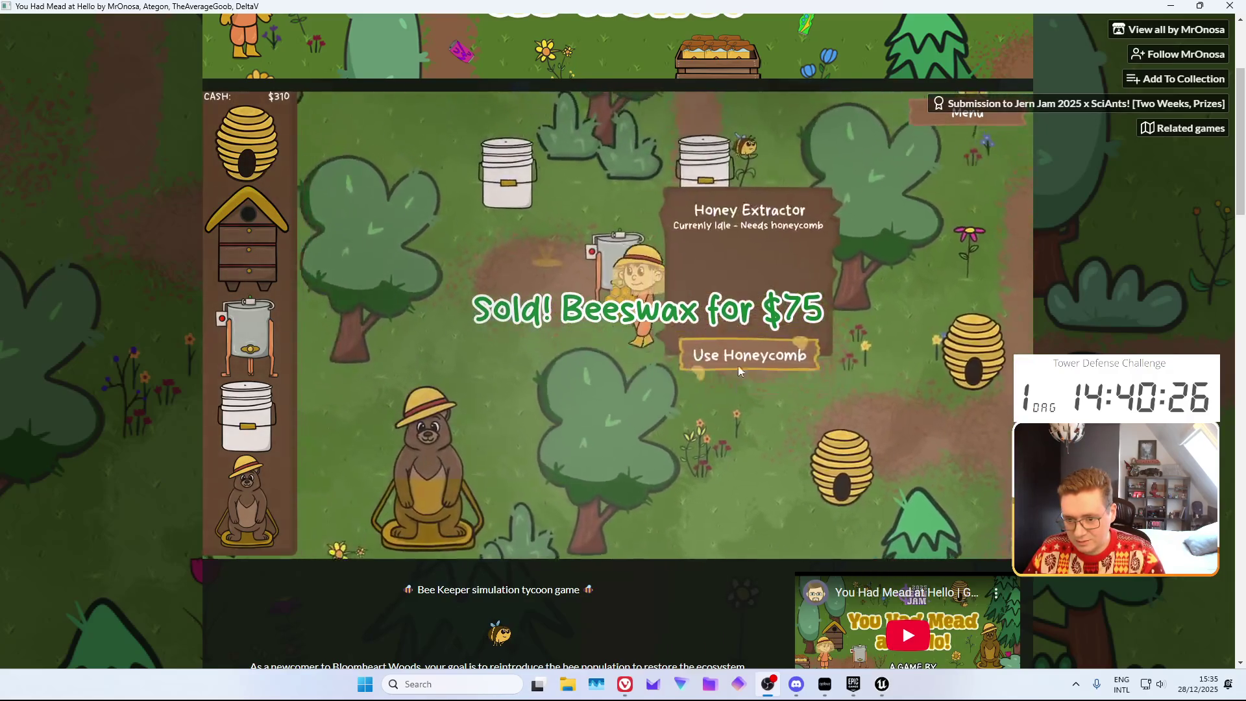
{"action": "left_click", "coordinate": [739, 364]}
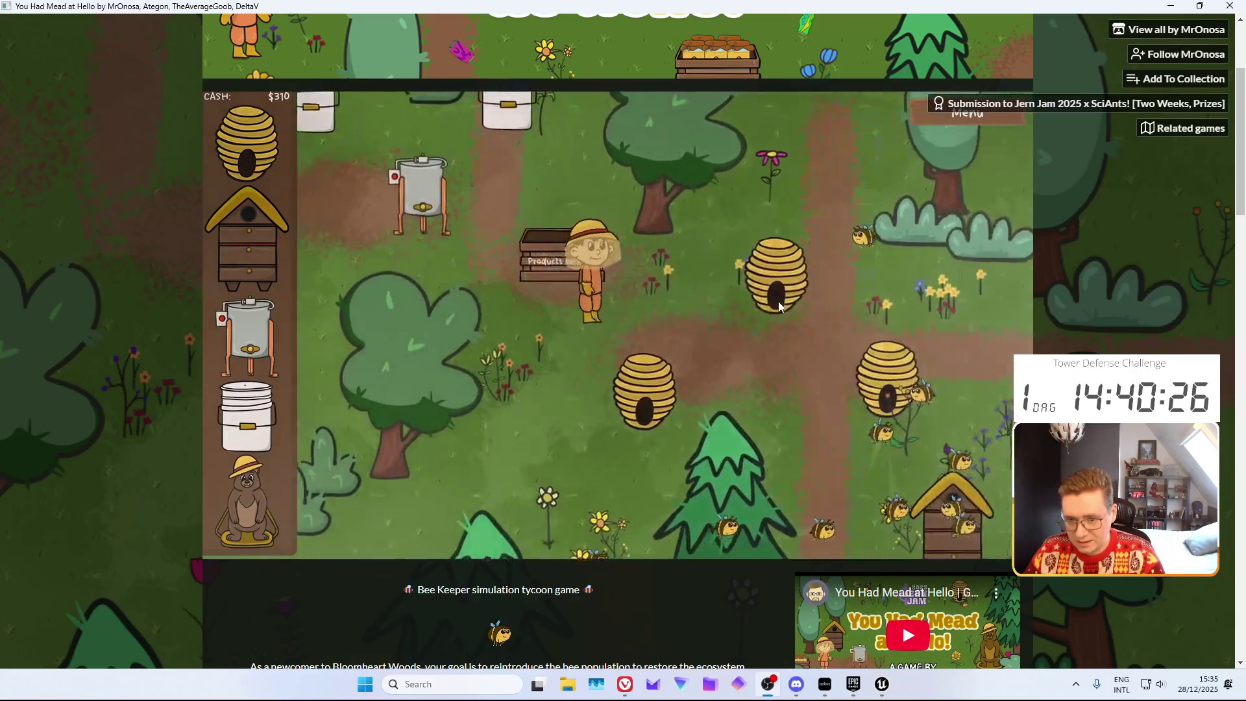
{"action": "left_click", "coordinate": [771, 331]}
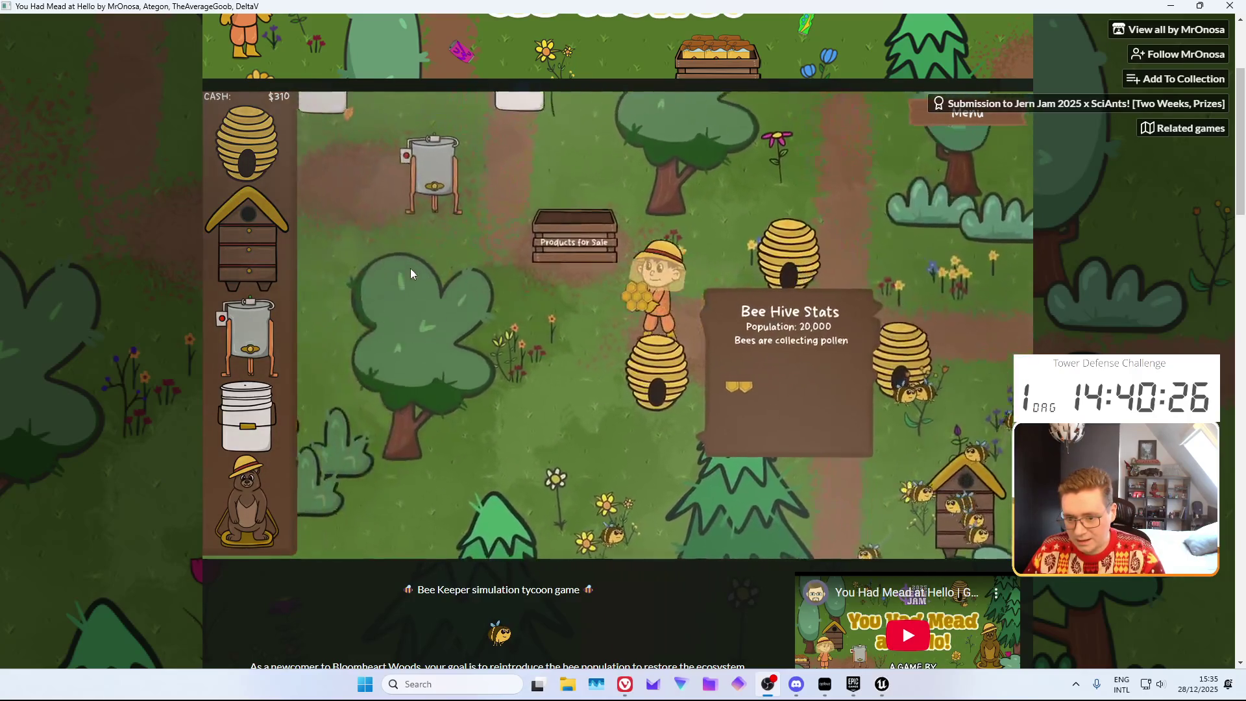
{"action": "left_click", "coordinate": [435, 182]}
{"action": "left_click", "coordinate": [669, 354]}
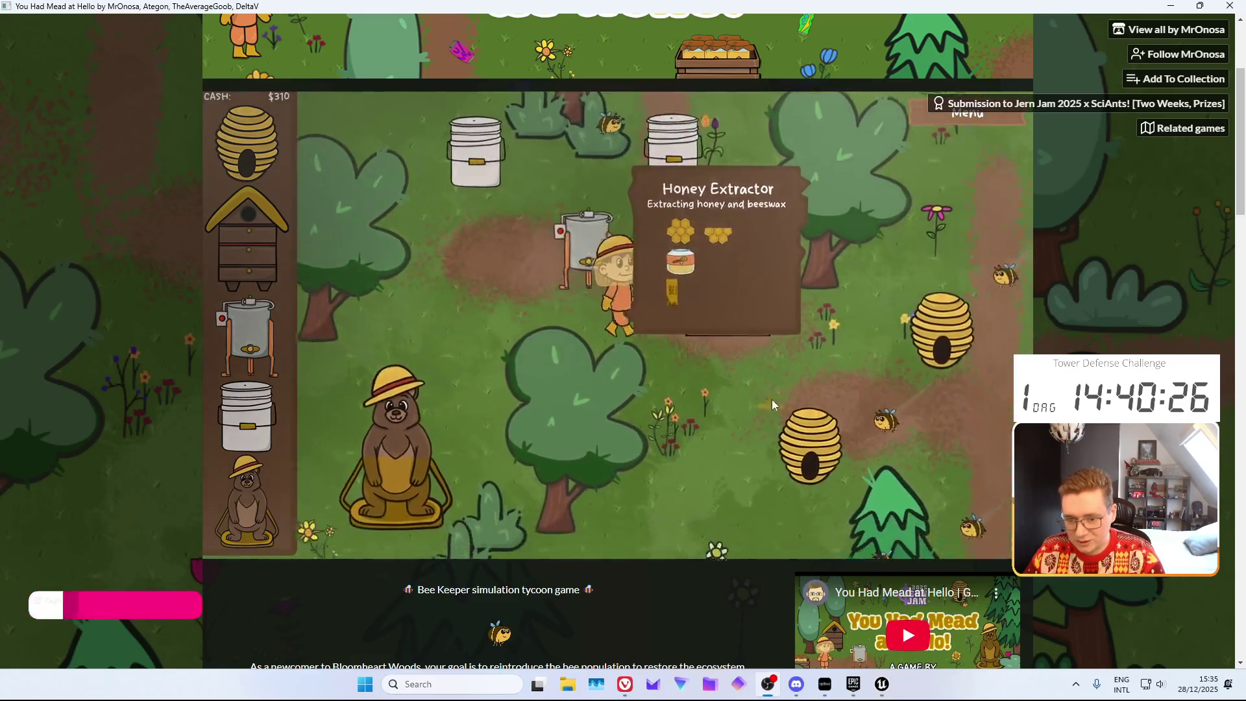
Take a honeycomb from a ready hive and sell it for $50
{"action": "left_click", "coordinate": [772, 399]}
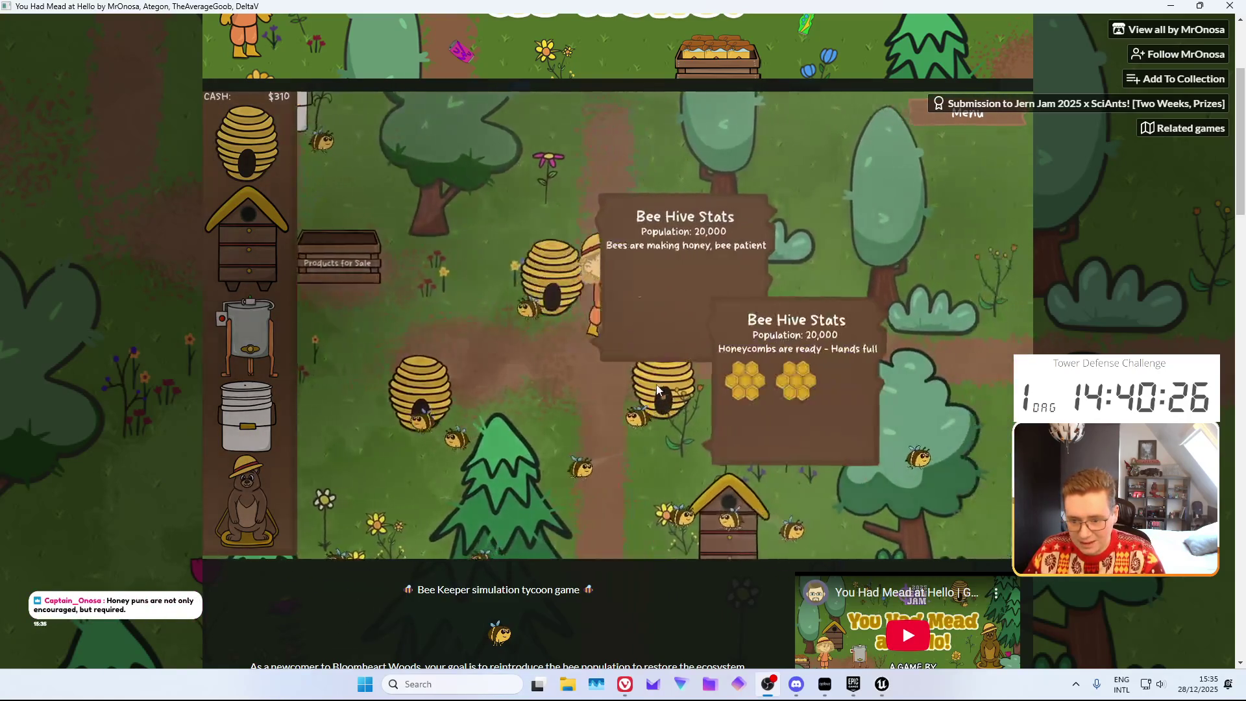
{"action": "left_click", "coordinate": [451, 318]}
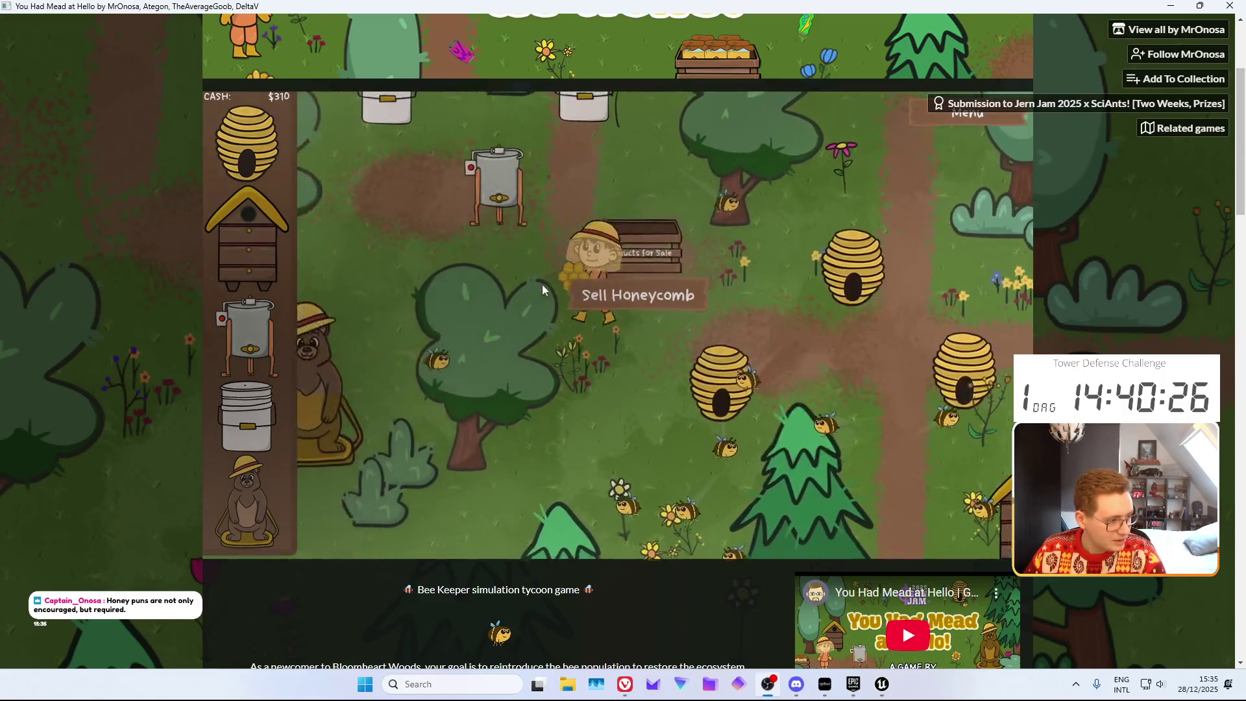
{"action": "left_click", "coordinate": [543, 290]}
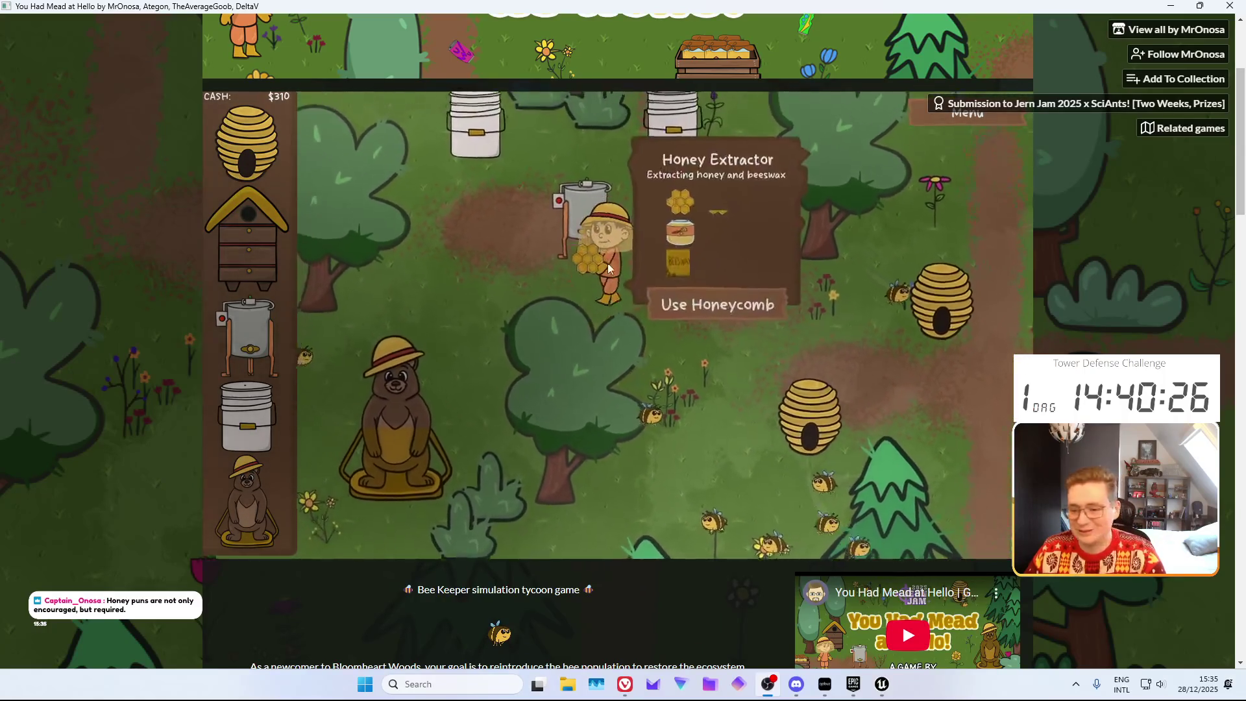
{"action": "left_click", "coordinate": [754, 433]}
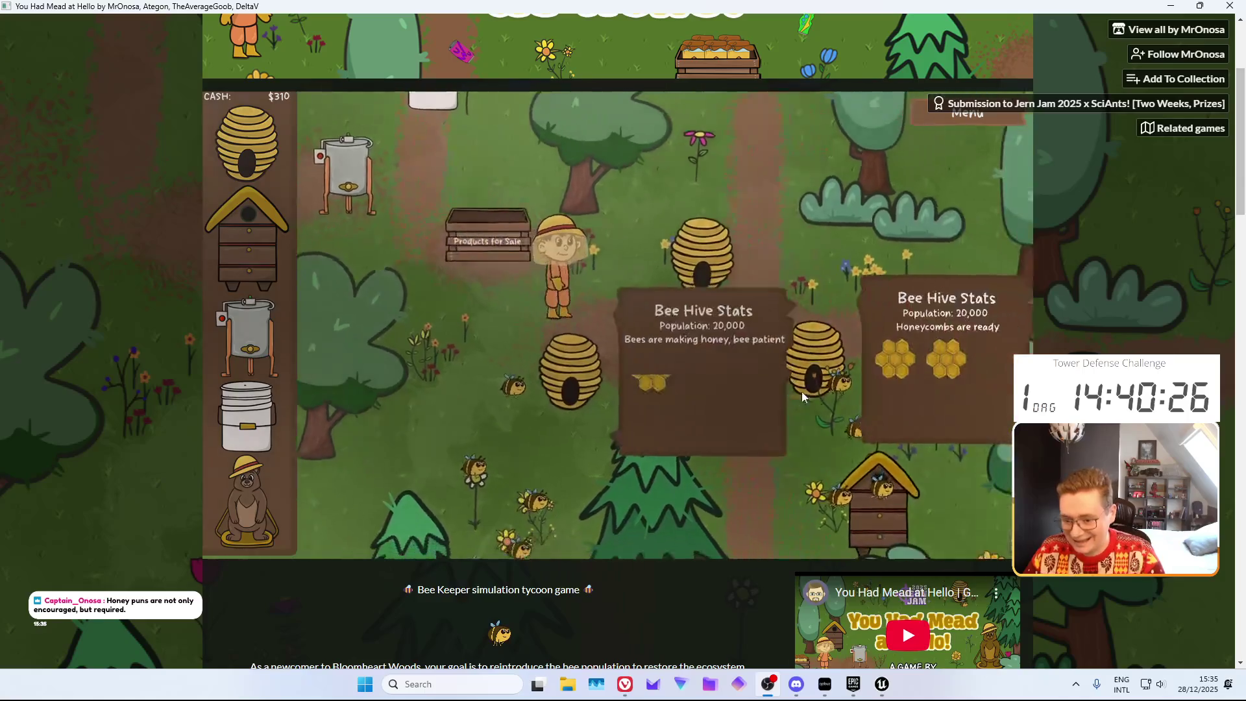
{"action": "left_click", "coordinate": [798, 369]}
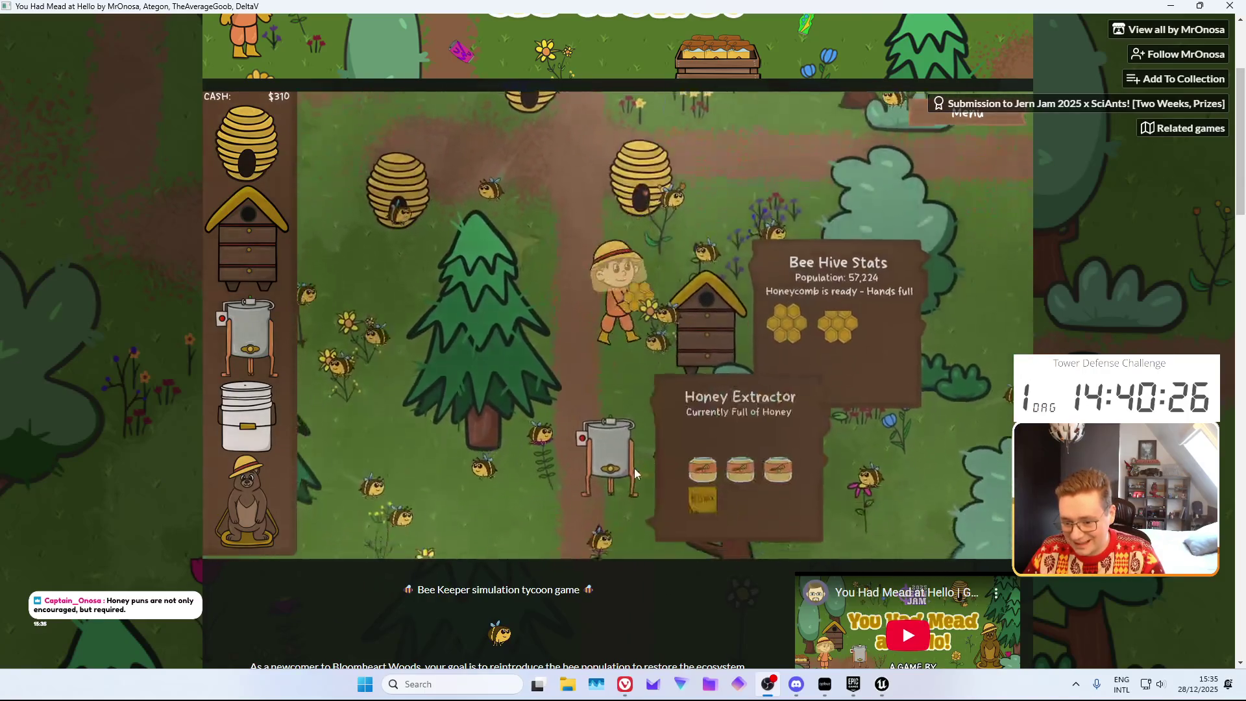
{"action": "left_click", "coordinate": [634, 469]}
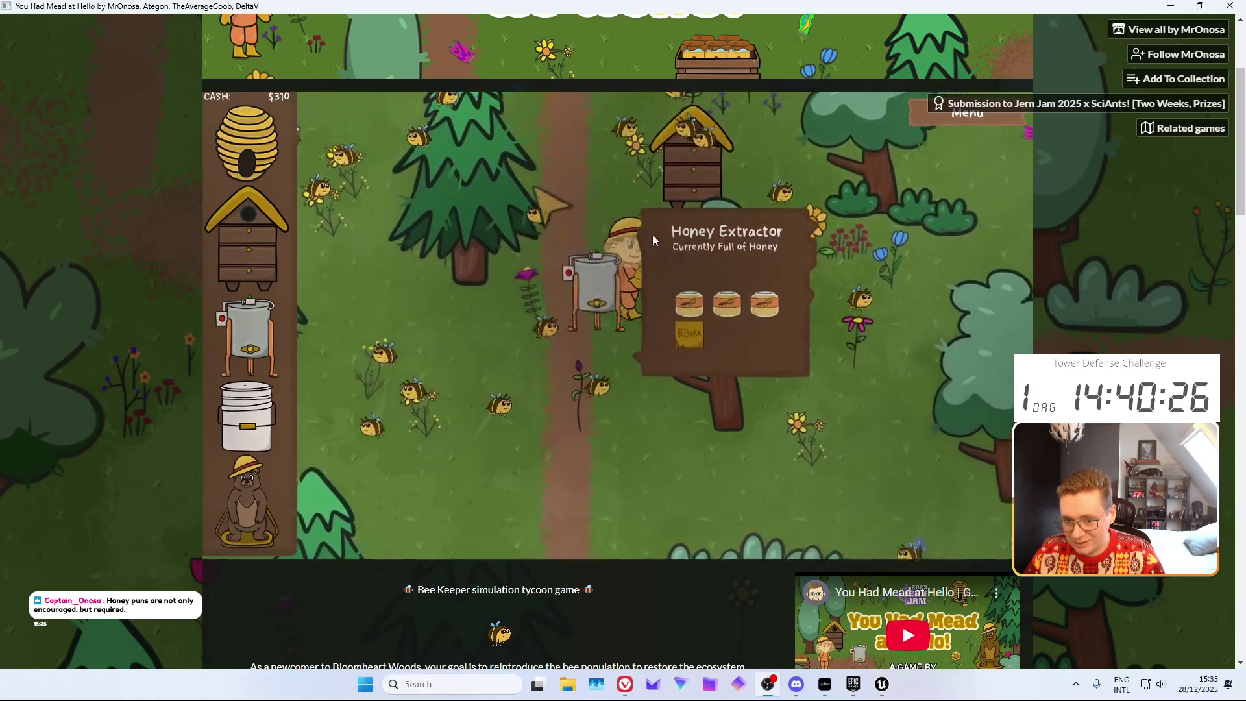
{"action": "left_click", "coordinate": [497, 240]}
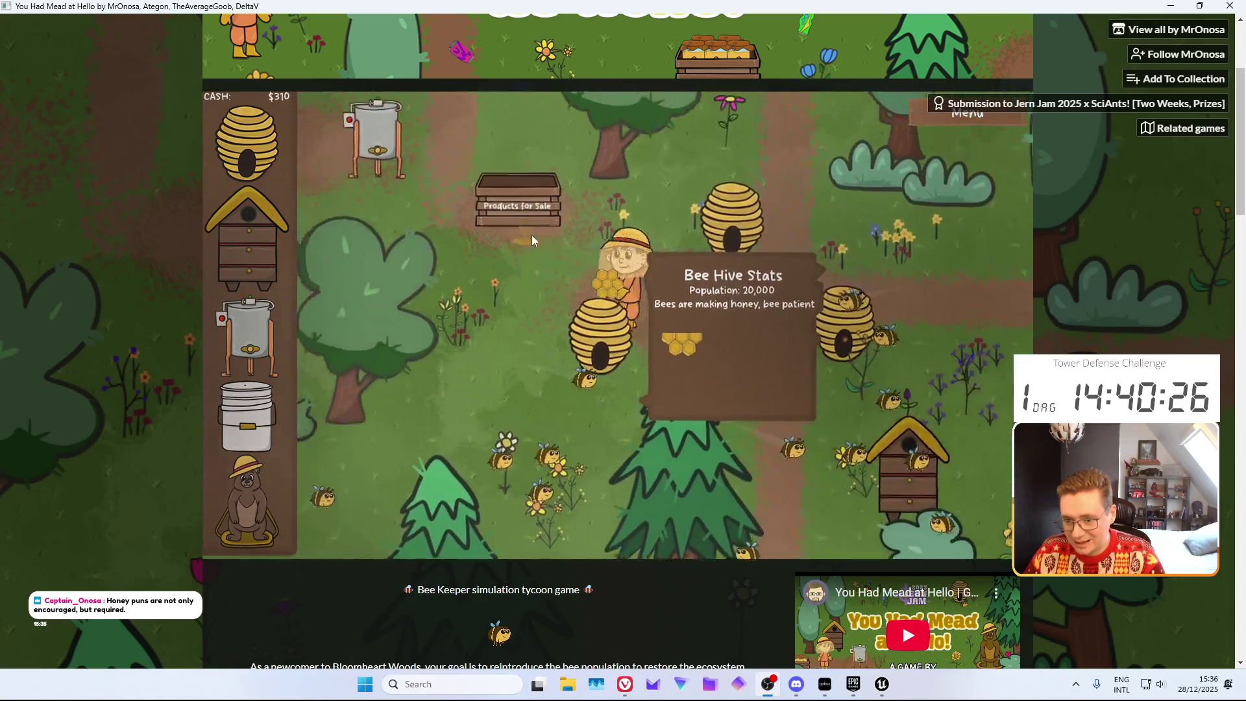
{"action": "left_click", "coordinate": [548, 309]}
Collect honey from the extractor near the food grade bucket
{"action": "left_click", "coordinate": [416, 208]}
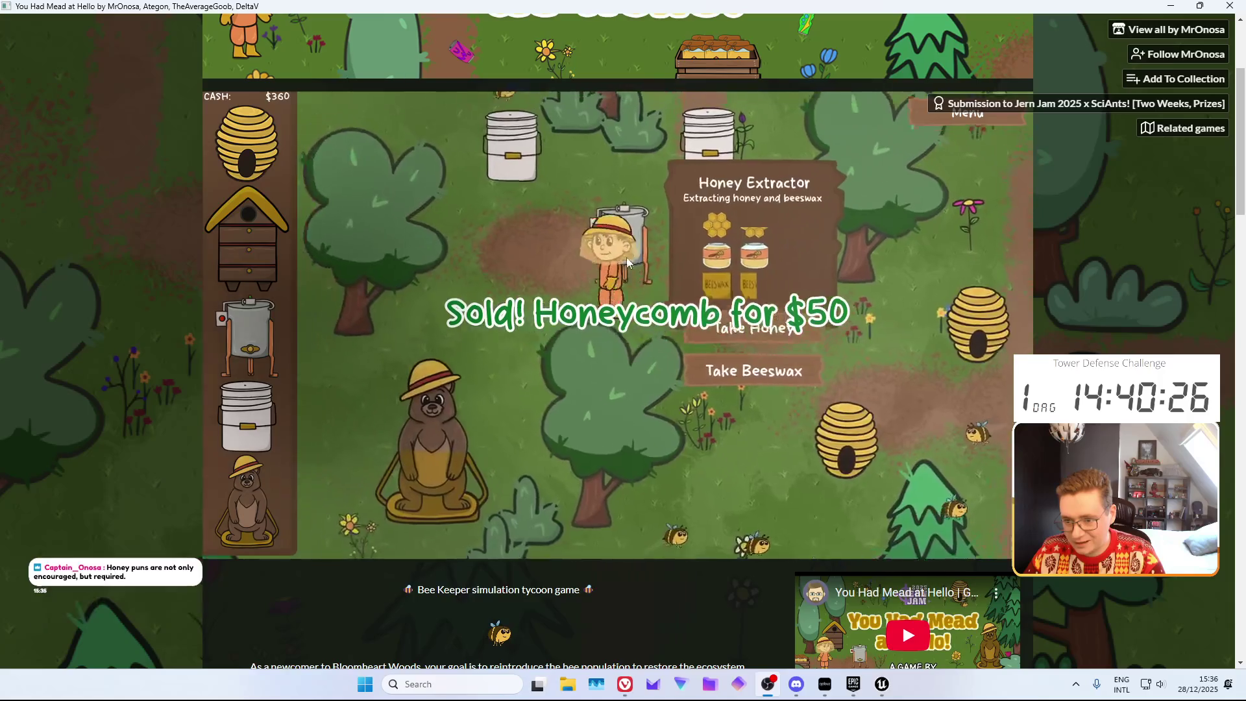
{"action": "left_click", "coordinate": [512, 148]}
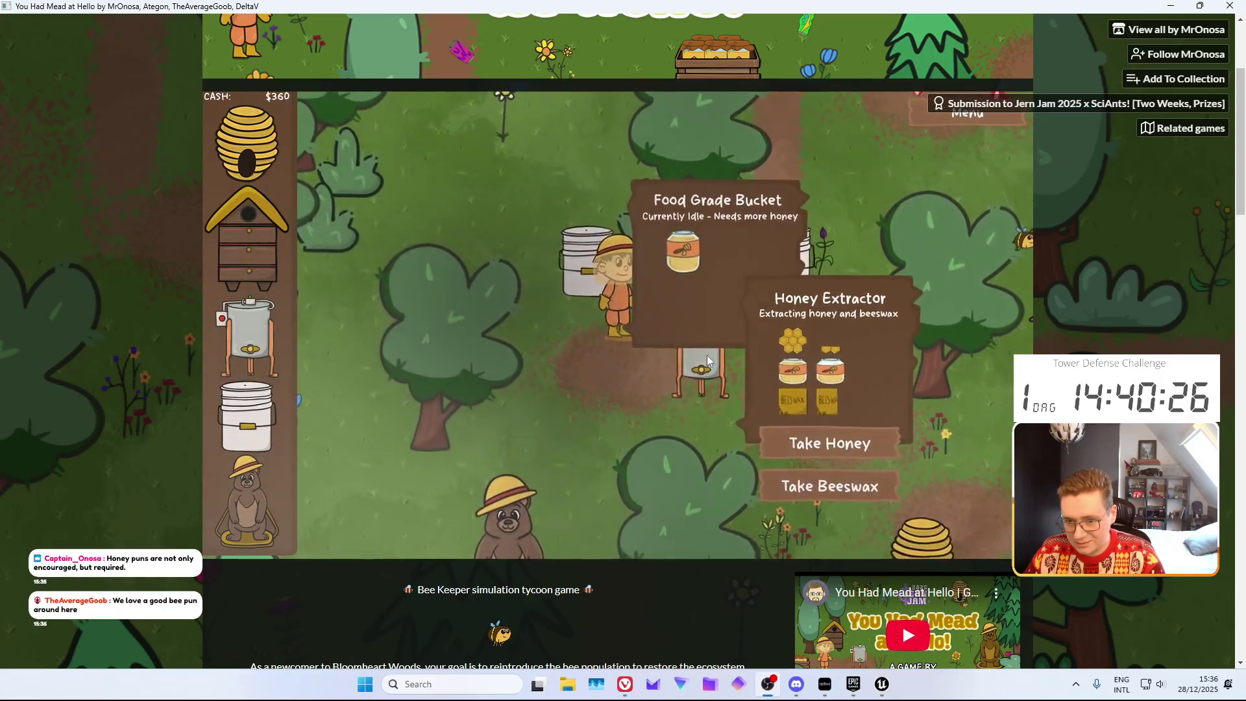
{"action": "left_click", "coordinate": [834, 424]}
Pour three jars of honey into the food grade bucket
{"action": "left_click", "coordinate": [568, 208]}
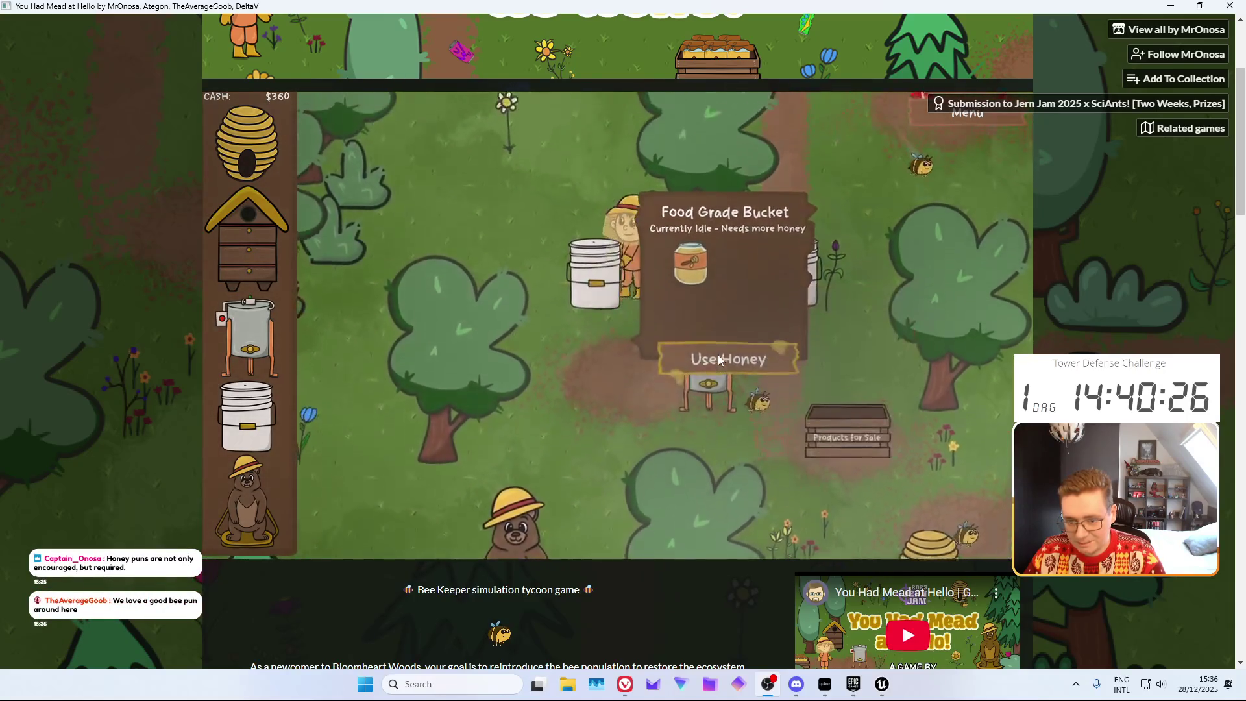
{"action": "left_click", "coordinate": [718, 359]}
{"action": "left_click", "coordinate": [618, 414]}
{"action": "left_click", "coordinate": [735, 405]}
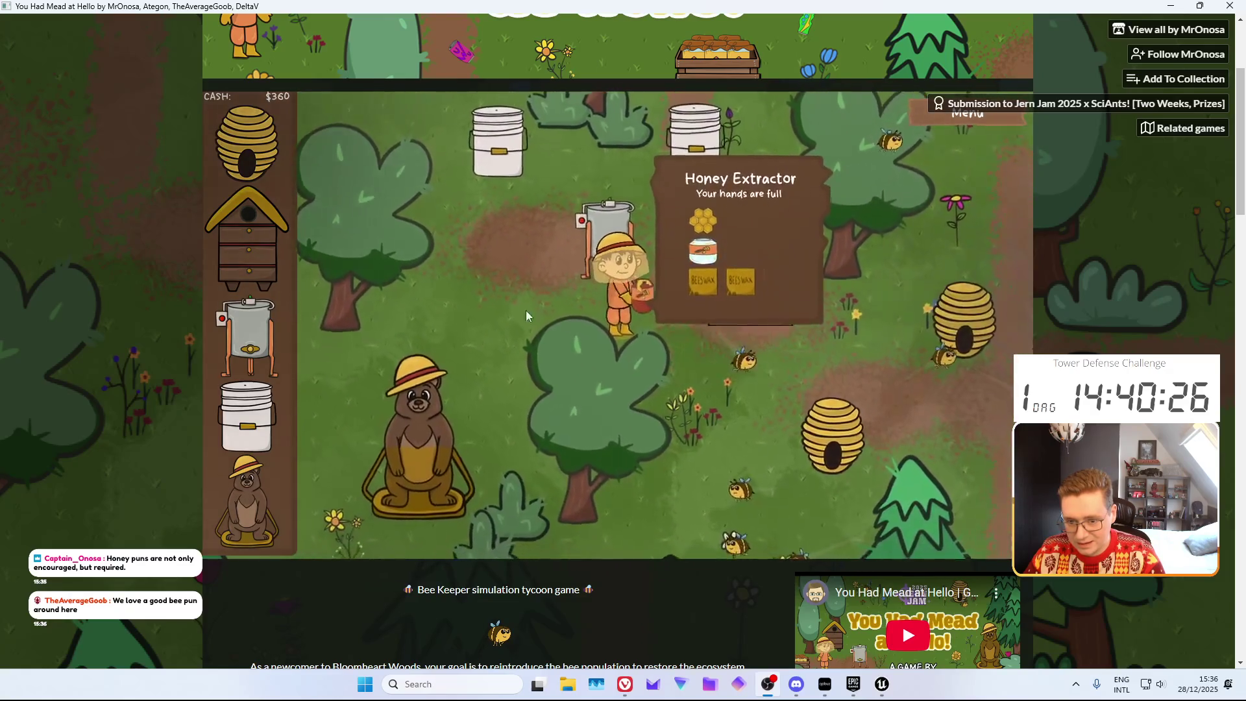
{"action": "left_click", "coordinate": [524, 225]}
{"action": "left_click", "coordinate": [704, 331]}
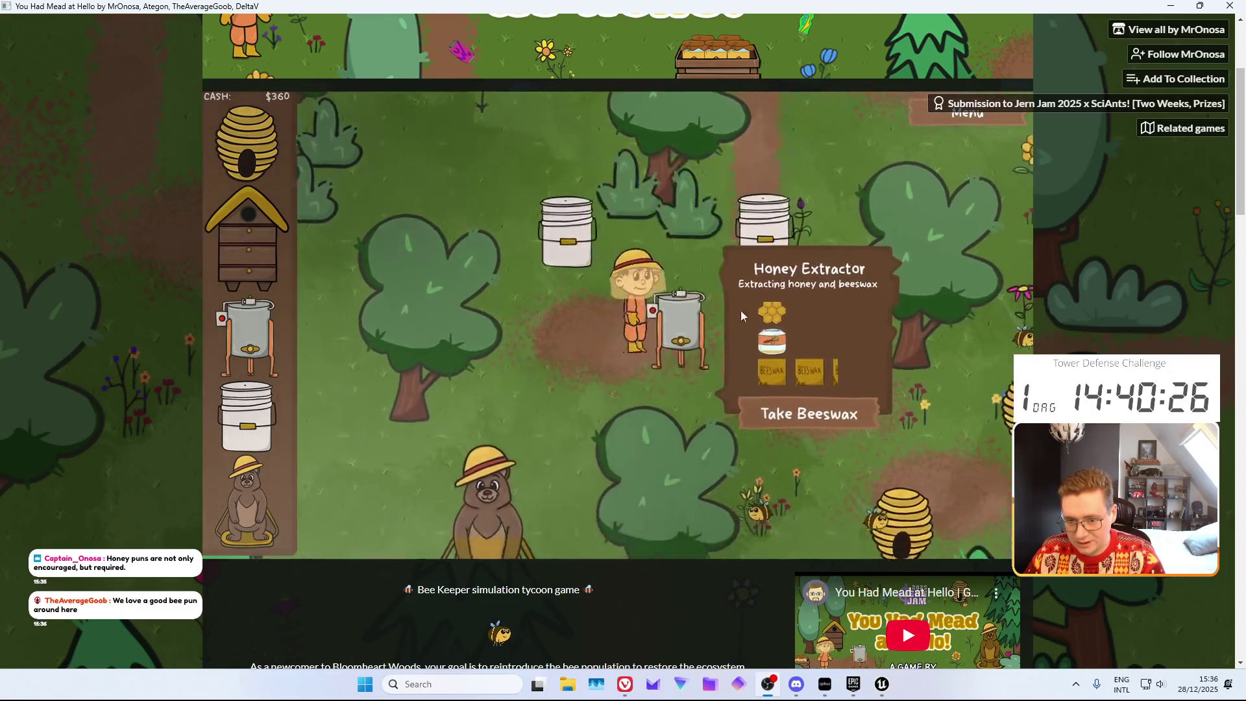
Collect mead from the bucket twice and offer both to the bear
{"action": "left_click", "coordinate": [763, 224]}
{"action": "left_click", "coordinate": [821, 397]}
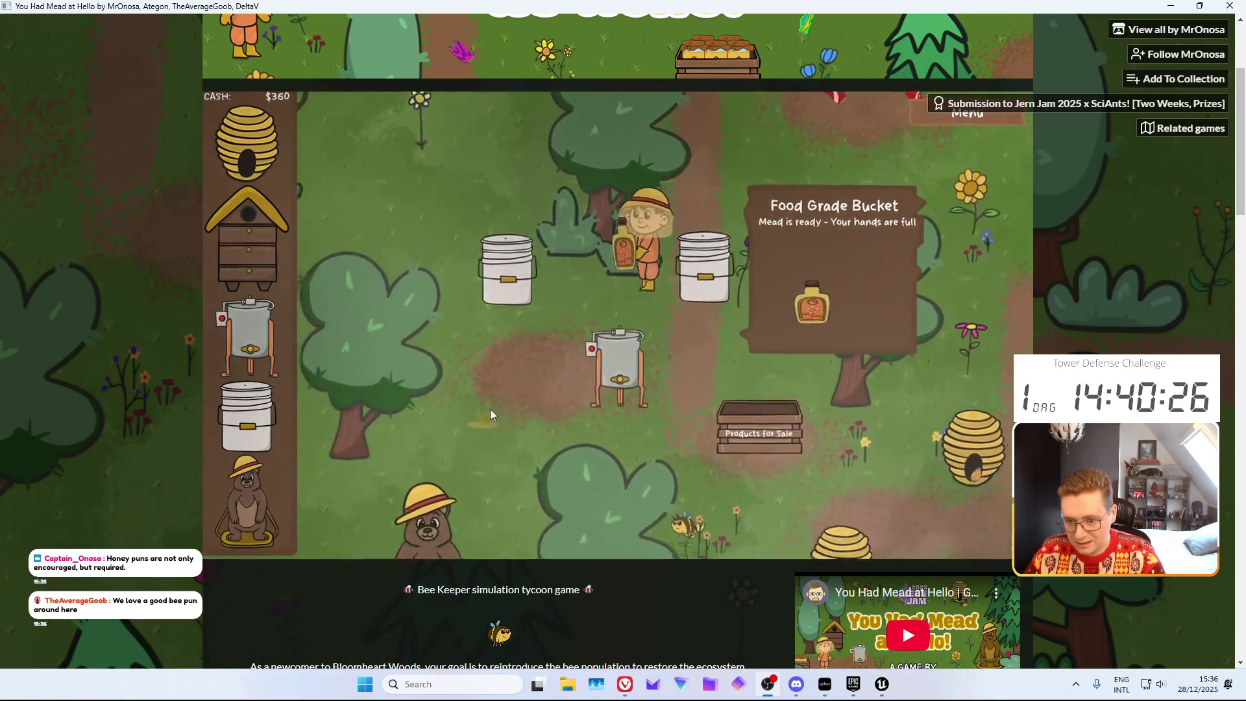
{"action": "left_click", "coordinate": [489, 409]}
{"action": "left_click", "coordinate": [652, 403]}
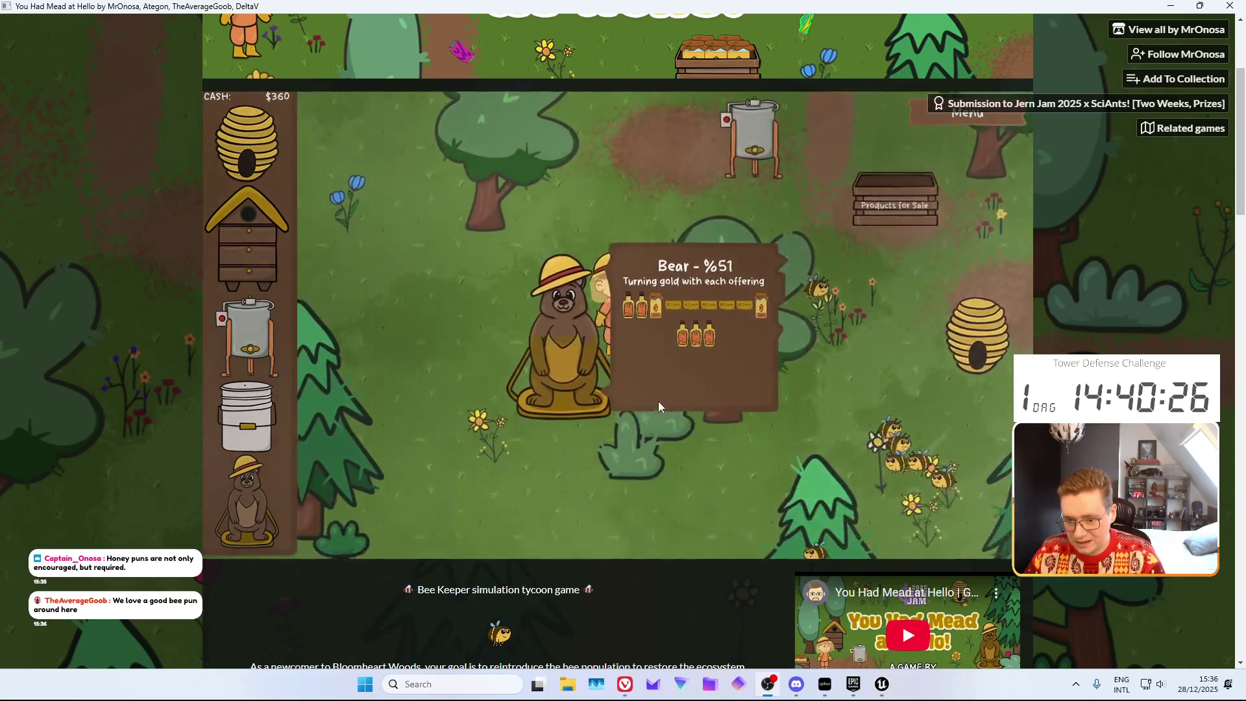
{"action": "left_click", "coordinate": [681, 188]}
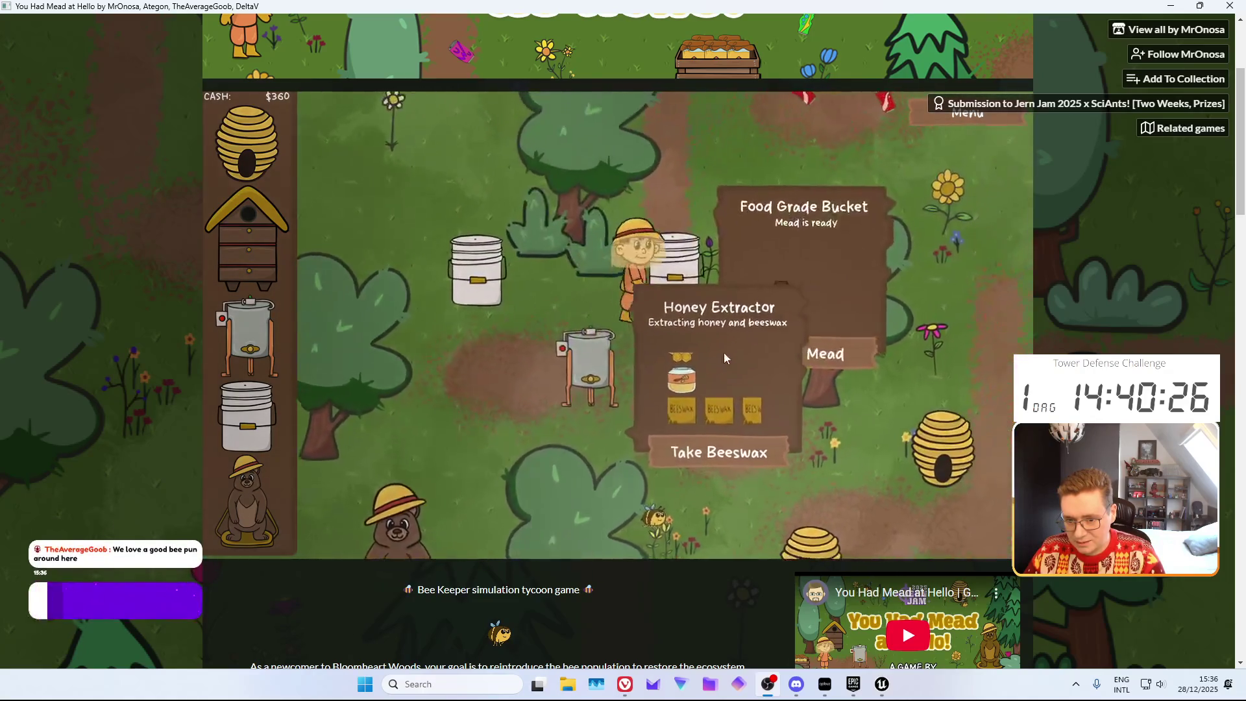
{"action": "left_click", "coordinate": [796, 368]}
{"action": "left_click", "coordinate": [509, 459]}
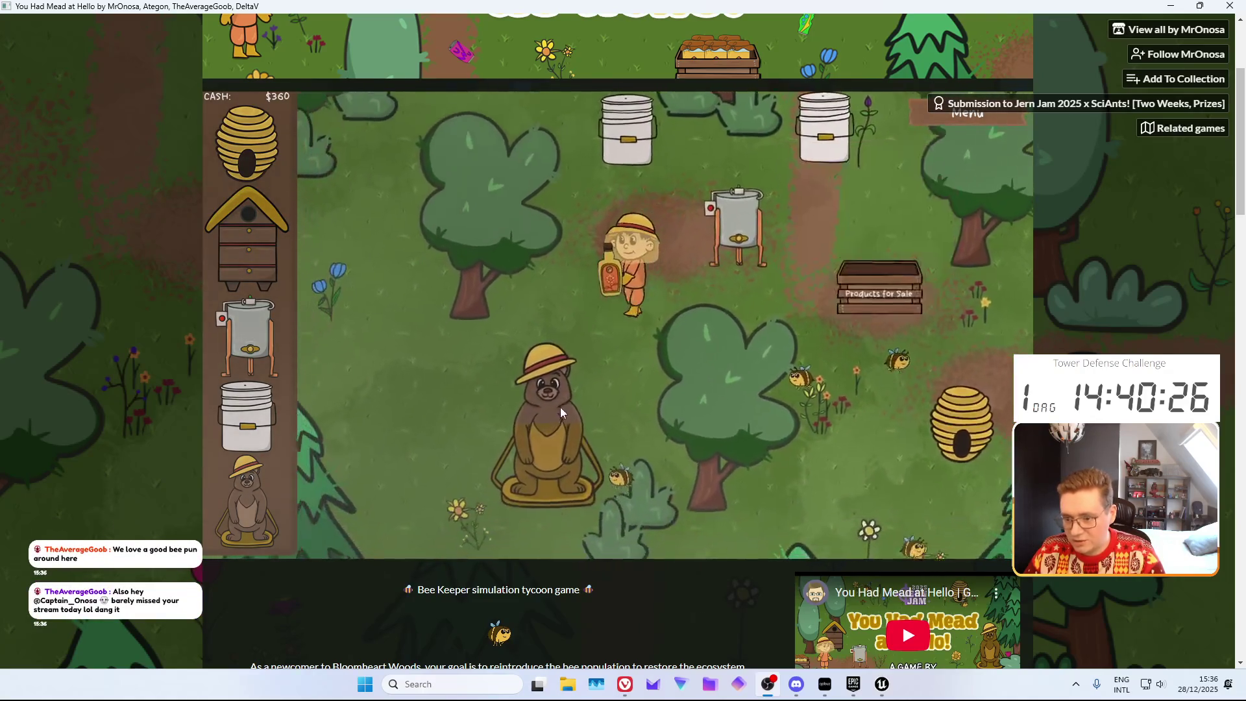
{"action": "left_click", "coordinate": [701, 422]}
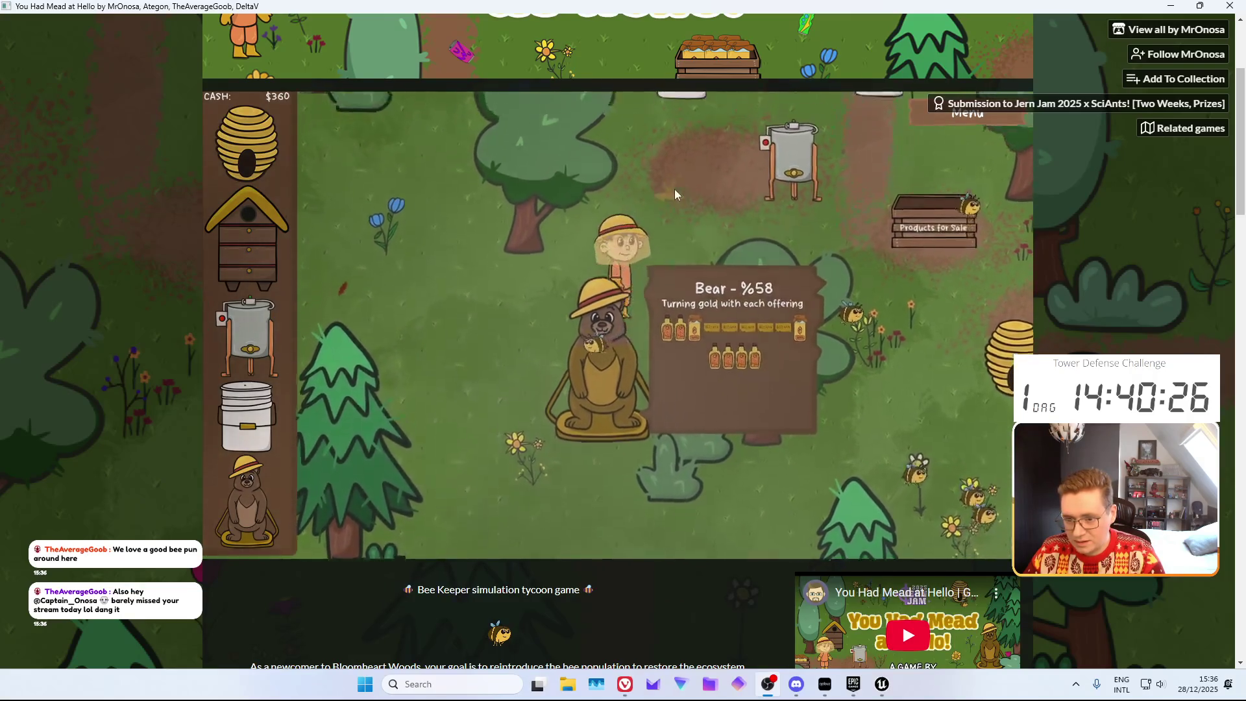
Pour fresh honey into the right-hand food bucket
{"action": "left_click", "coordinate": [675, 189]}
{"action": "left_click", "coordinate": [536, 450]}
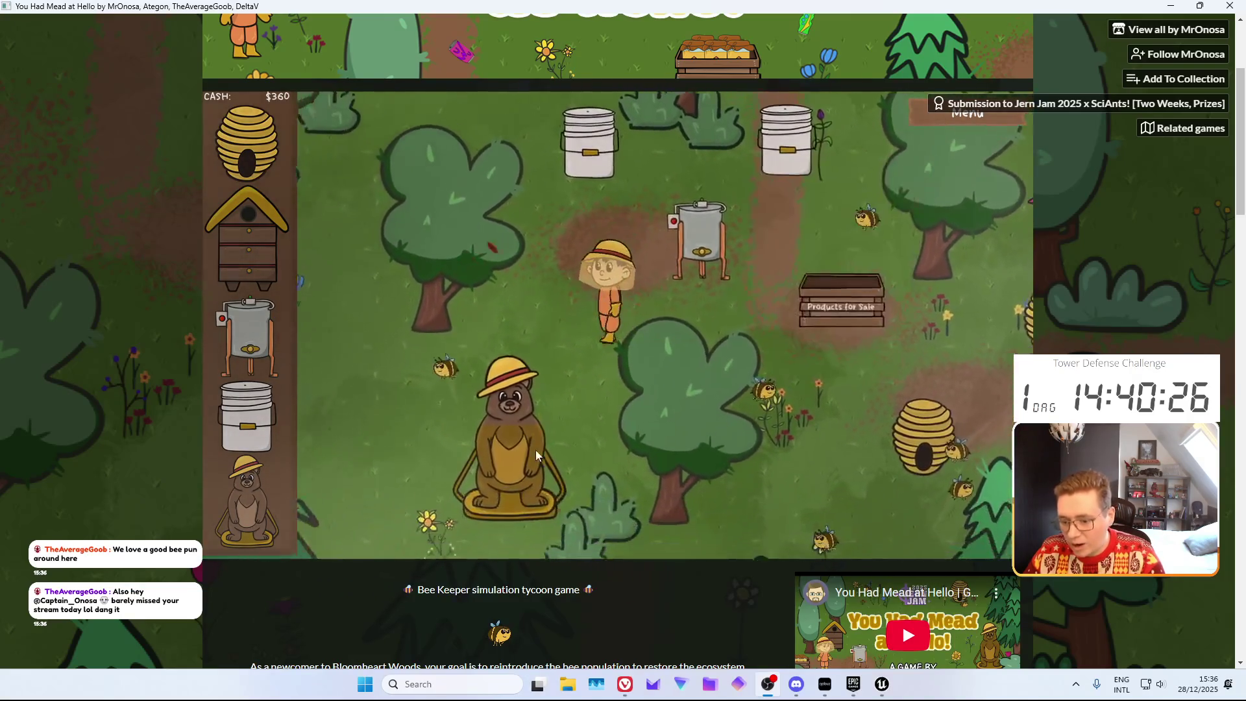
{"action": "left_click", "coordinate": [665, 192]}
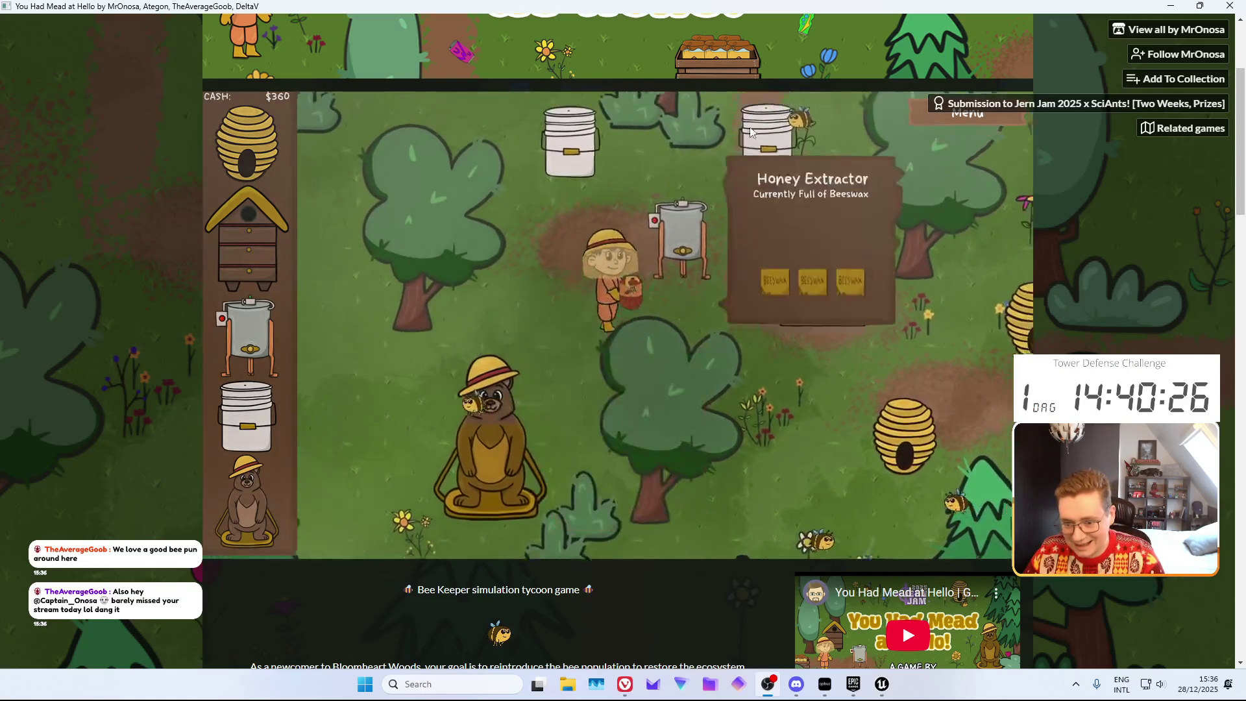
{"action": "left_click", "coordinate": [750, 140]}
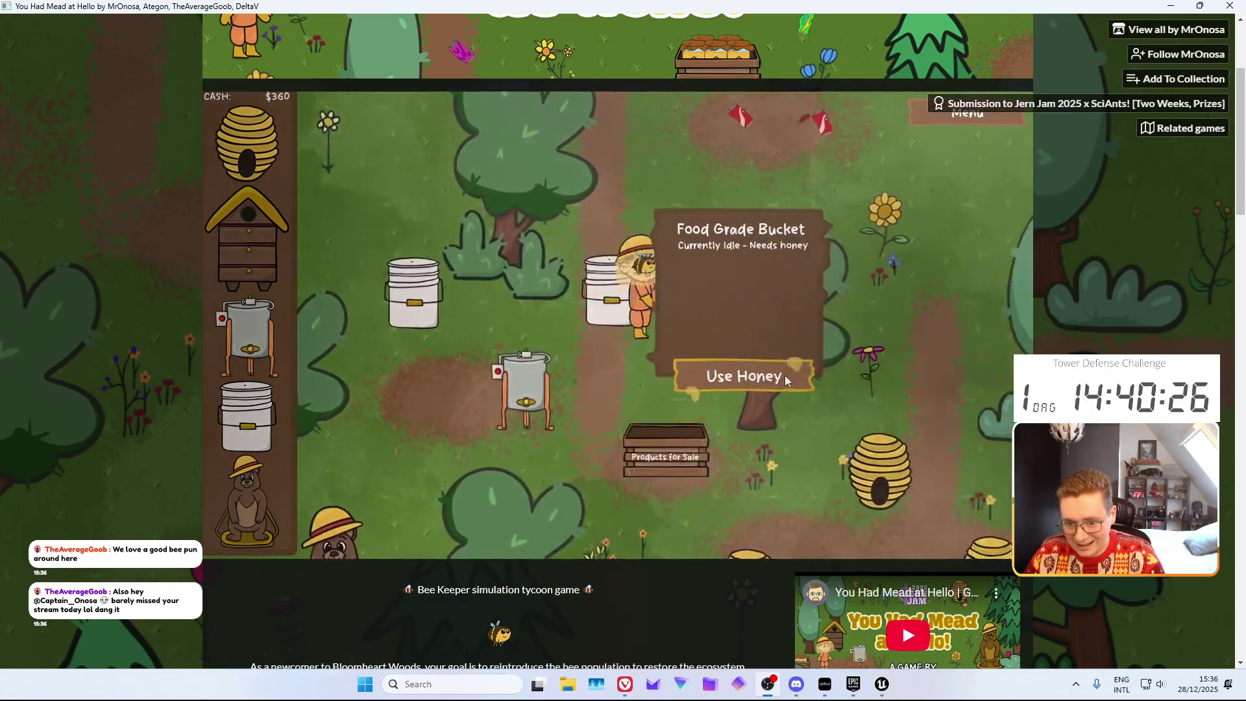
{"action": "left_click", "coordinate": [785, 375]}
{"action": "left_click", "coordinate": [640, 408]}
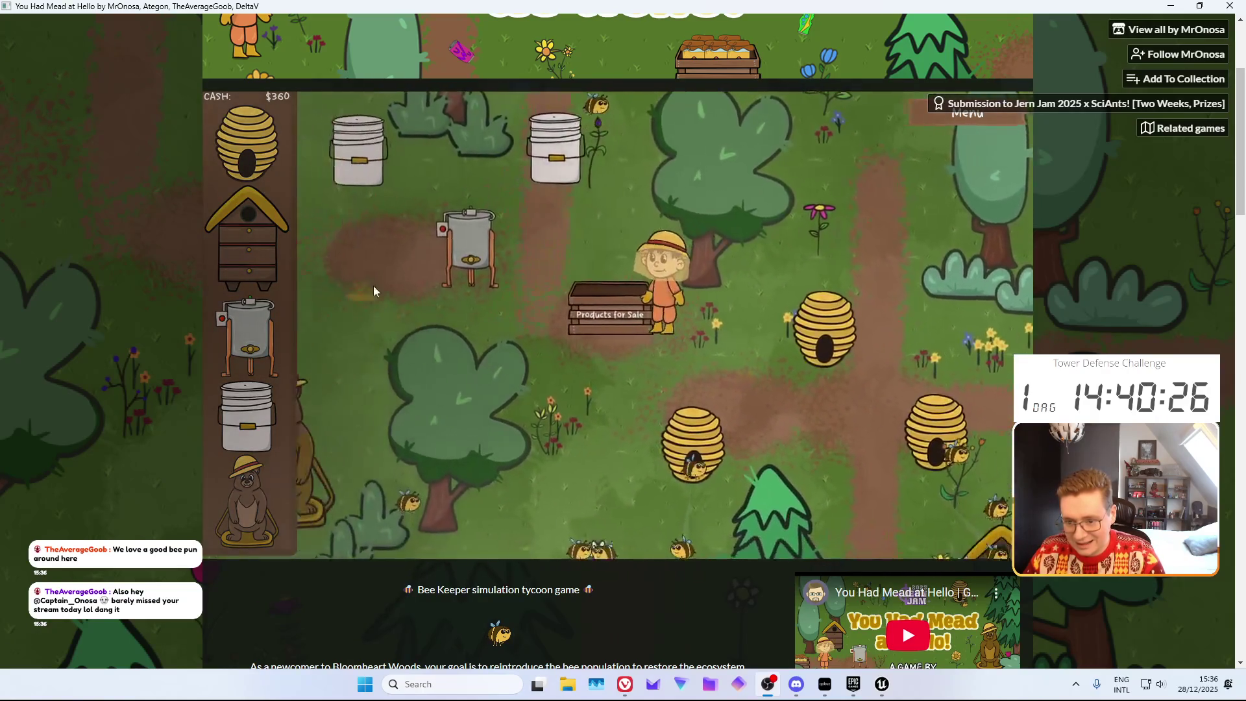
Sell three batches of beeswax from the extractor for $75 each
{"action": "left_click", "coordinate": [545, 299]}
{"action": "left_click", "coordinate": [631, 376]}
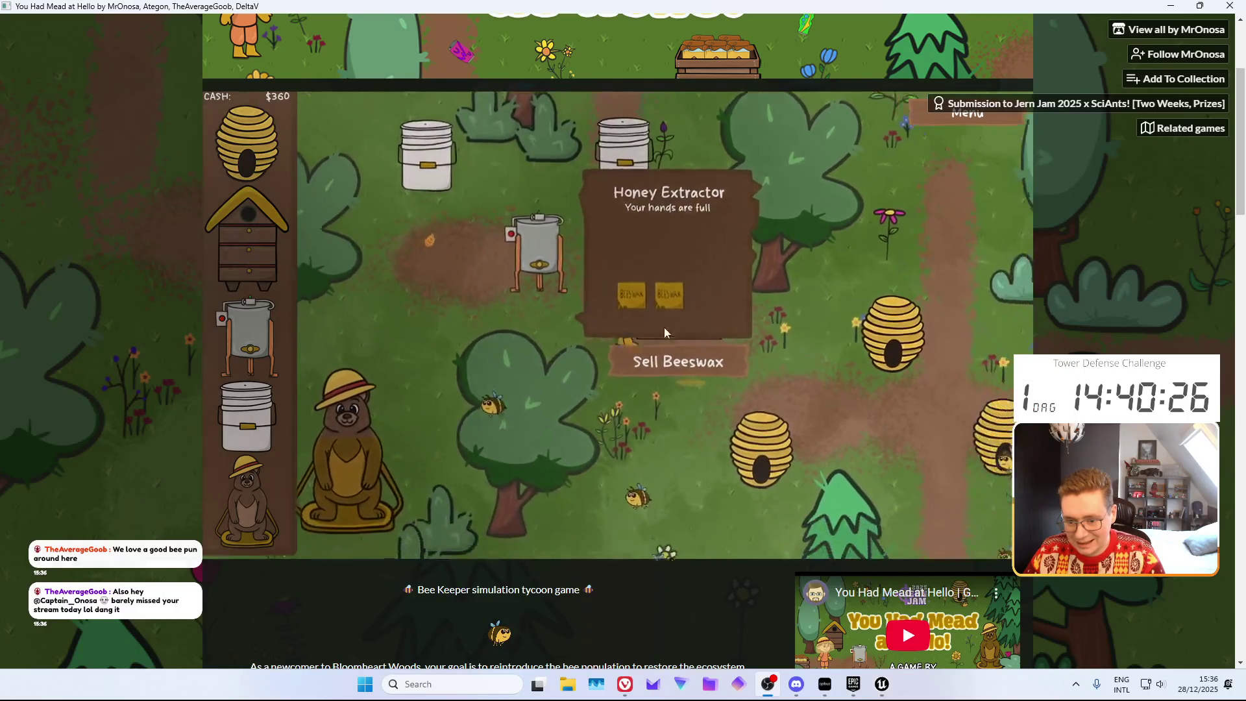
{"action": "left_click", "coordinate": [674, 356]}
{"action": "left_click", "coordinate": [704, 346]}
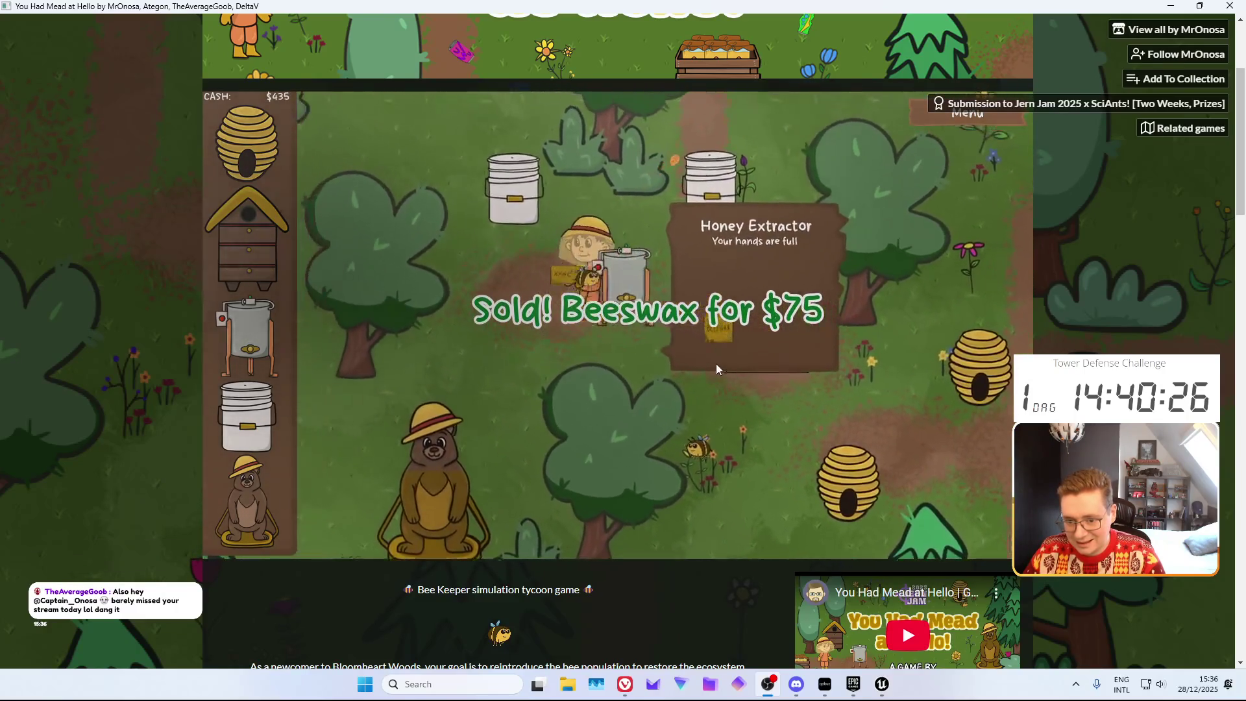
{"action": "left_click", "coordinate": [746, 338]}
{"action": "left_click", "coordinate": [587, 334]}
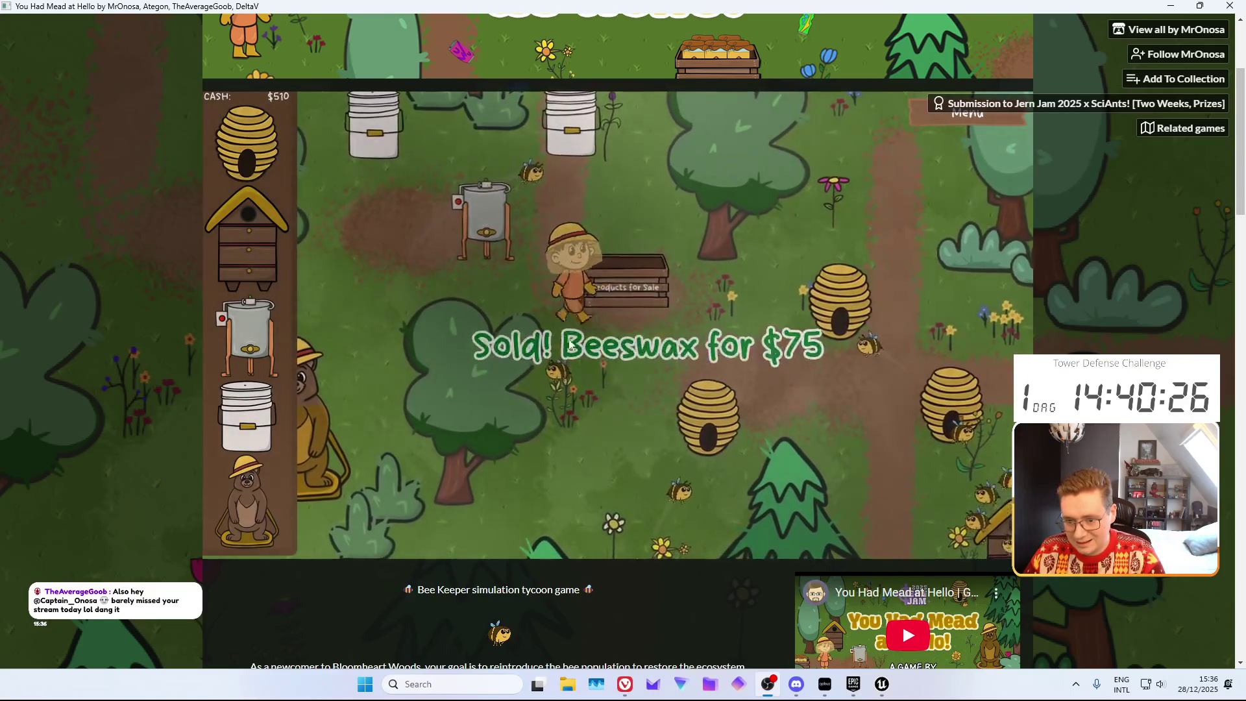
{"action": "left_click", "coordinate": [715, 343]}
Load a hive's honeycomb into the extractor and start extracting honey and beeswax
{"action": "left_click", "coordinate": [771, 422]}
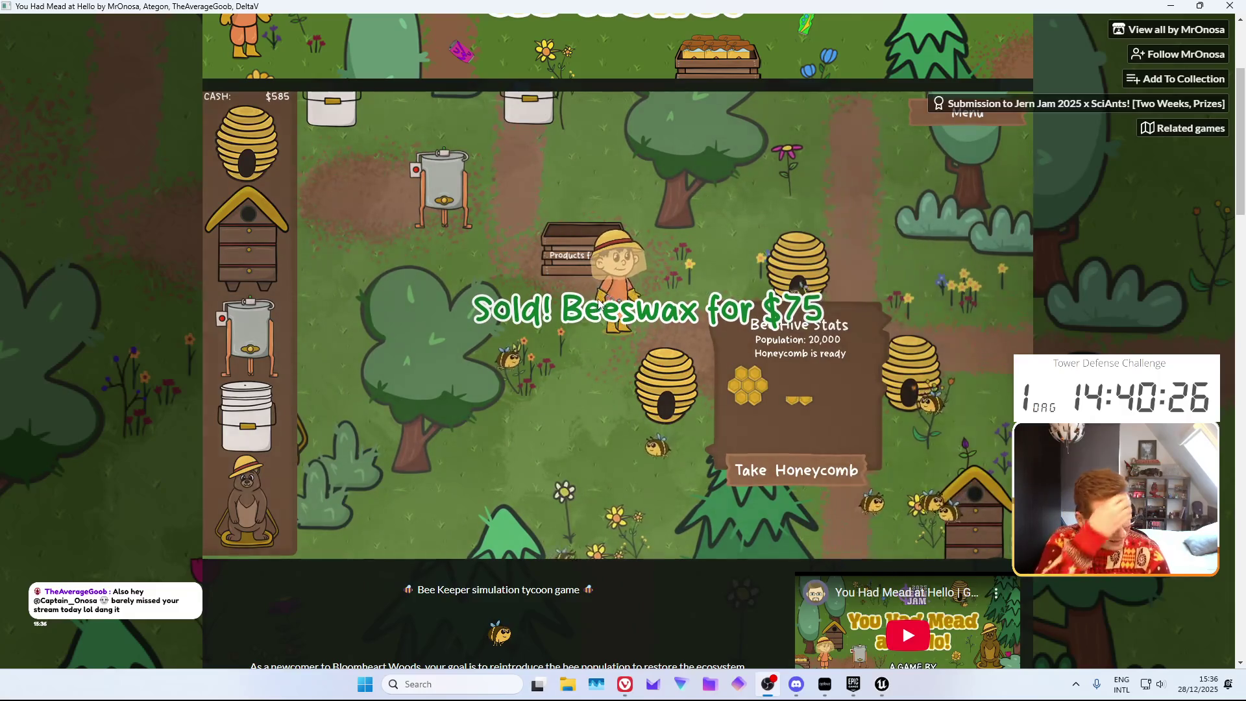
{"action": "left_click", "coordinate": [766, 457]}
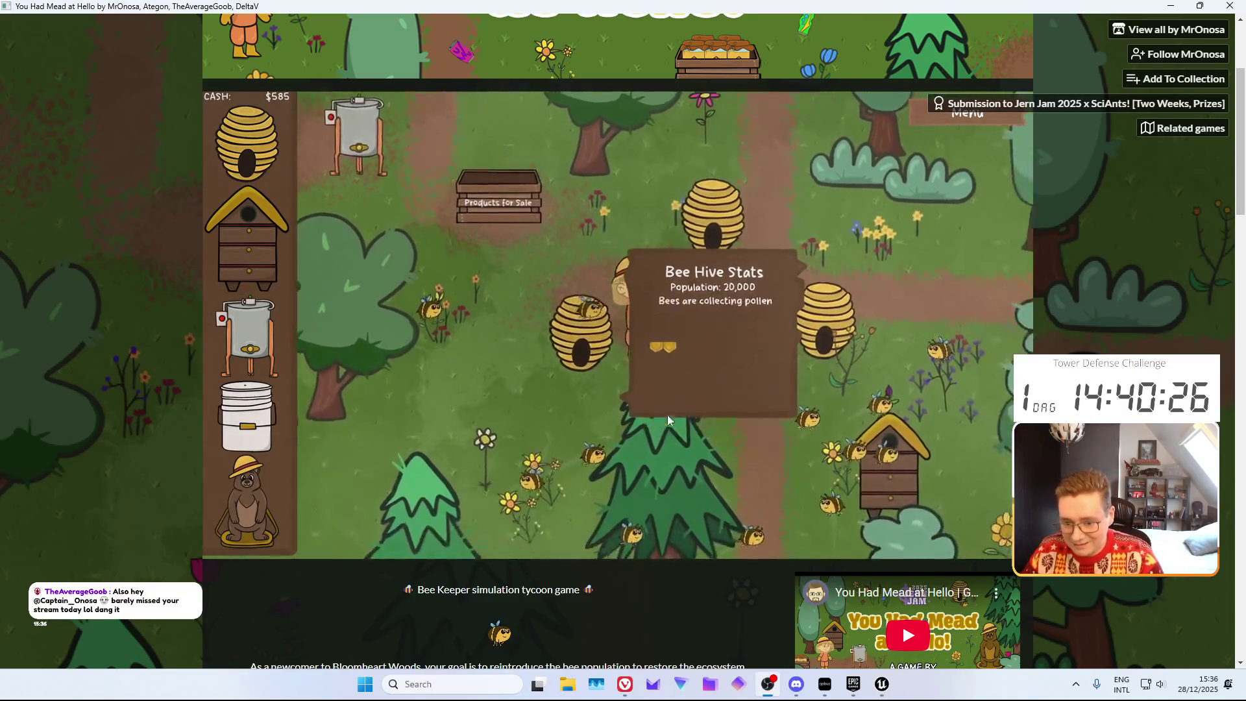
{"action": "left_click", "coordinate": [493, 208]}
{"action": "left_click", "coordinate": [553, 229]}
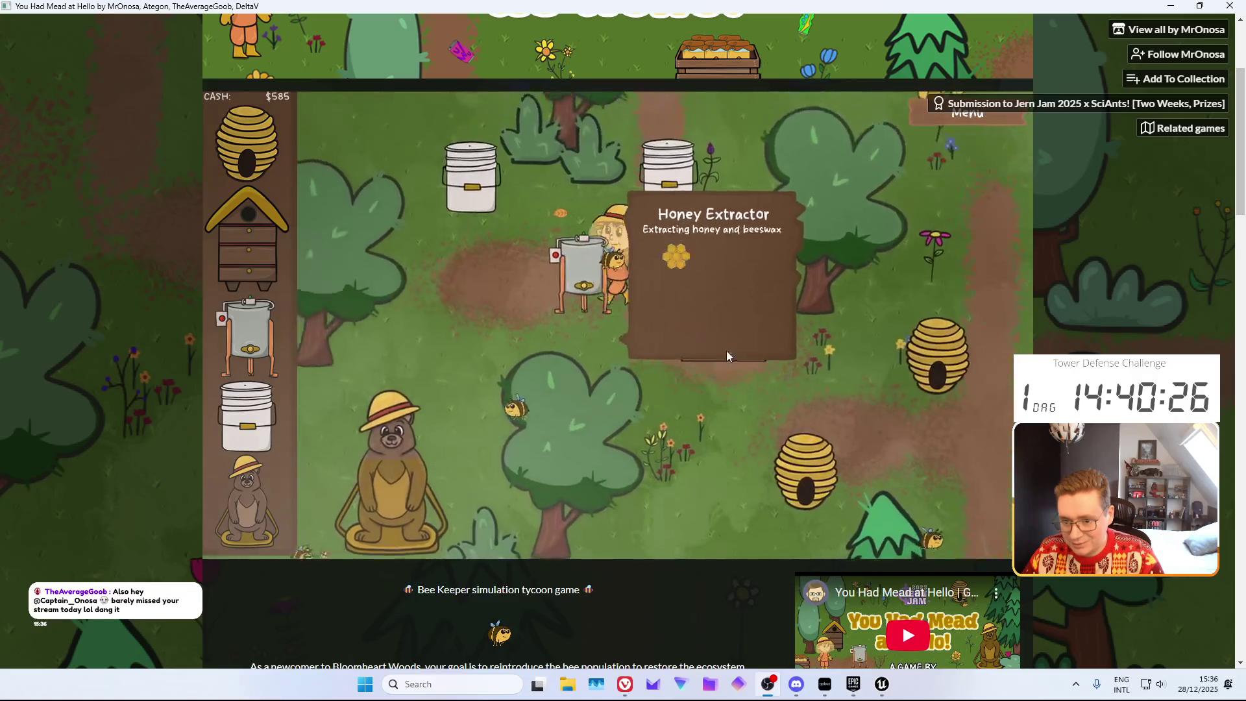
{"action": "left_click", "coordinate": [825, 370]}
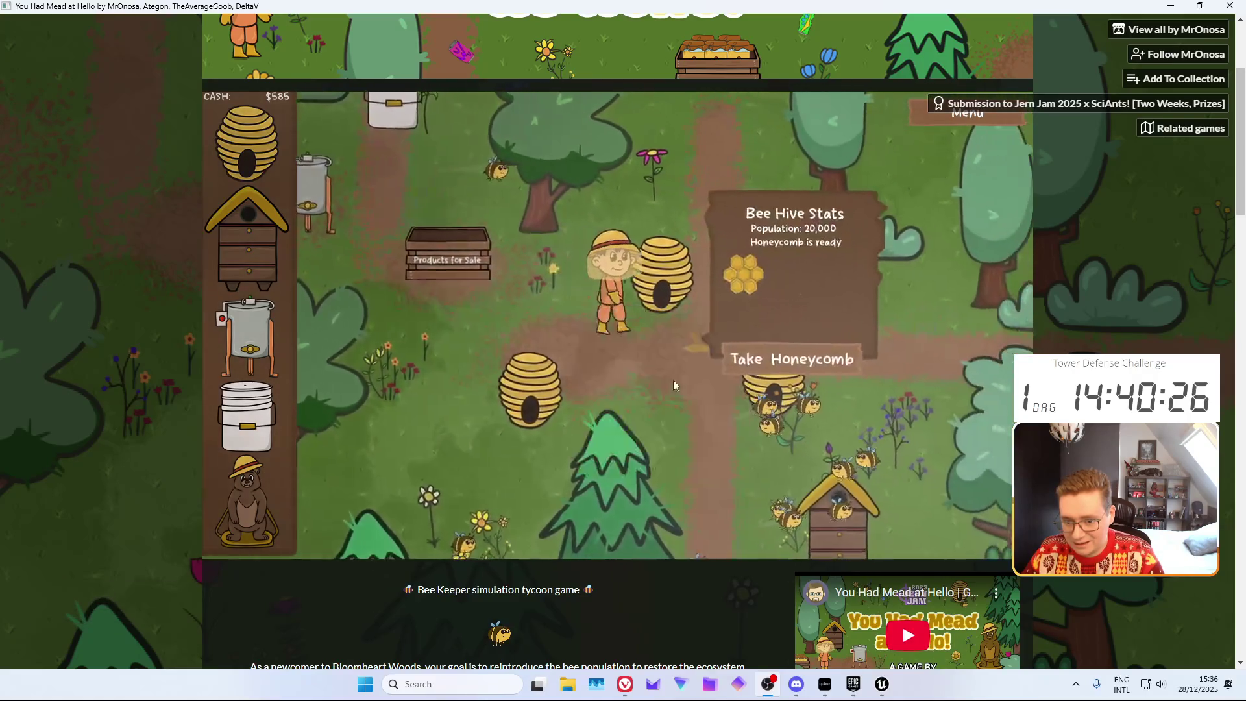
{"action": "left_click", "coordinate": [416, 305]}
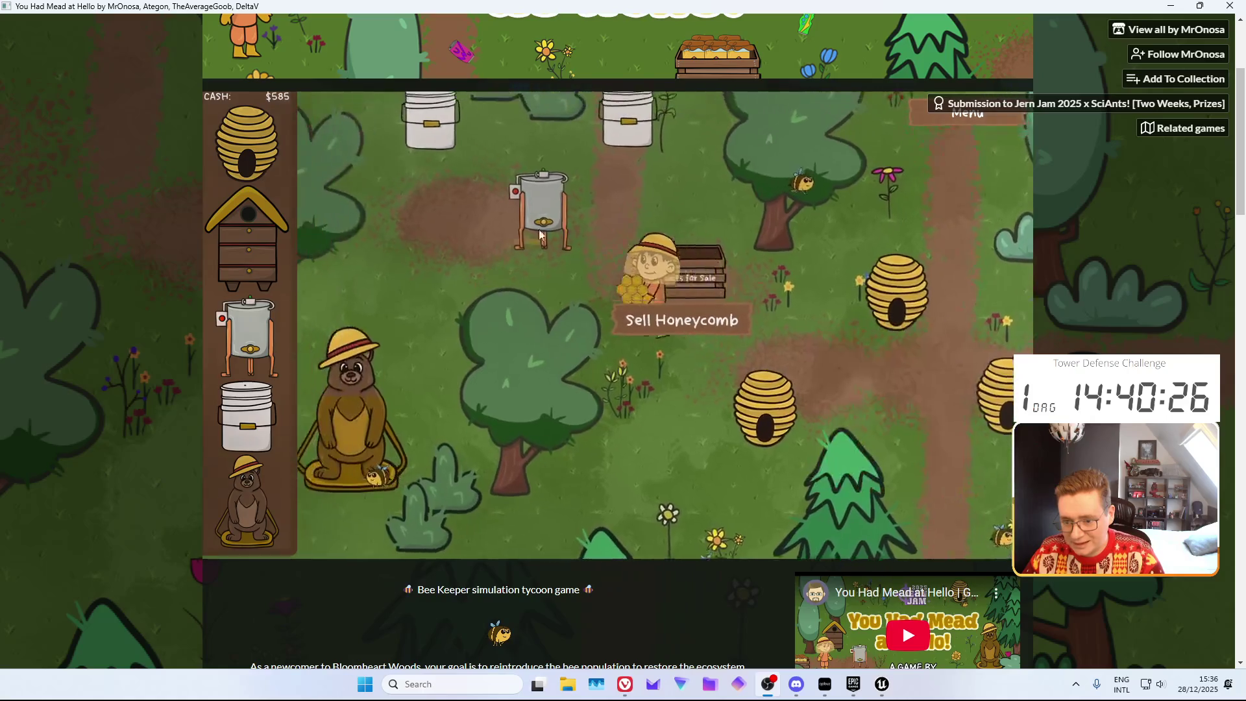
{"action": "left_click", "coordinate": [672, 389]}
Feed another ready honeycomb into the extractor
{"action": "left_click", "coordinate": [669, 415]}
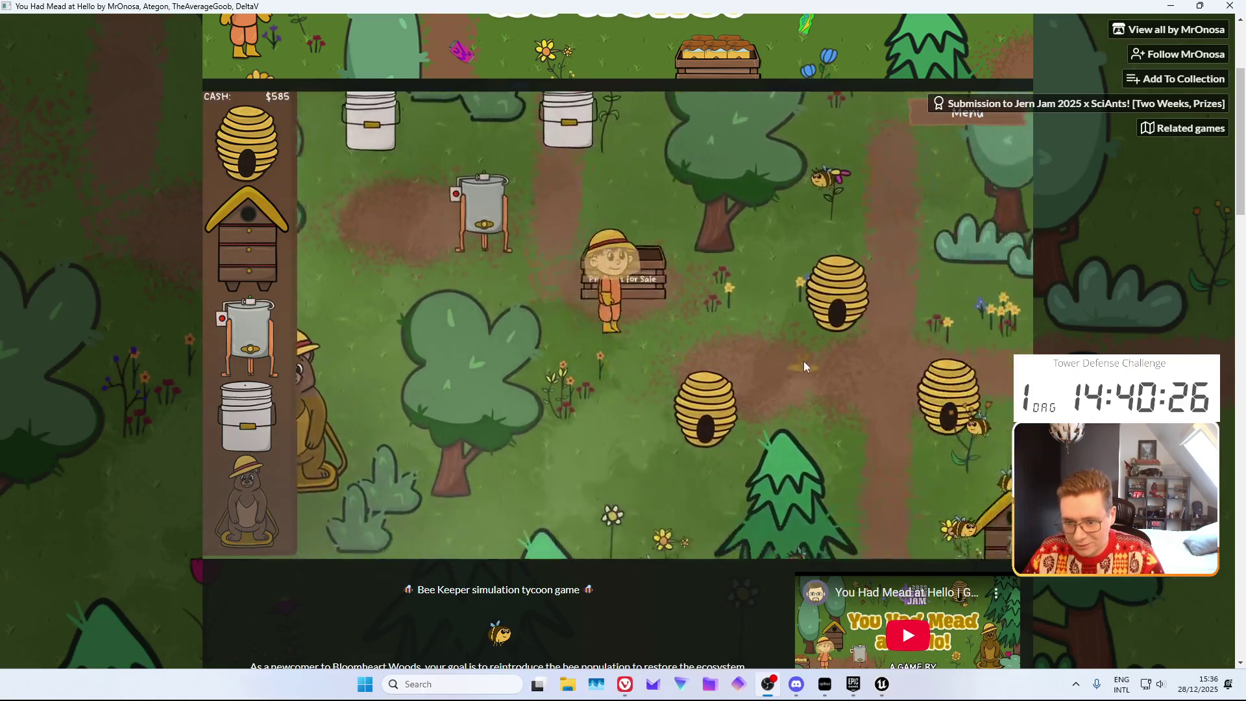
{"action": "left_click", "coordinate": [746, 374]}
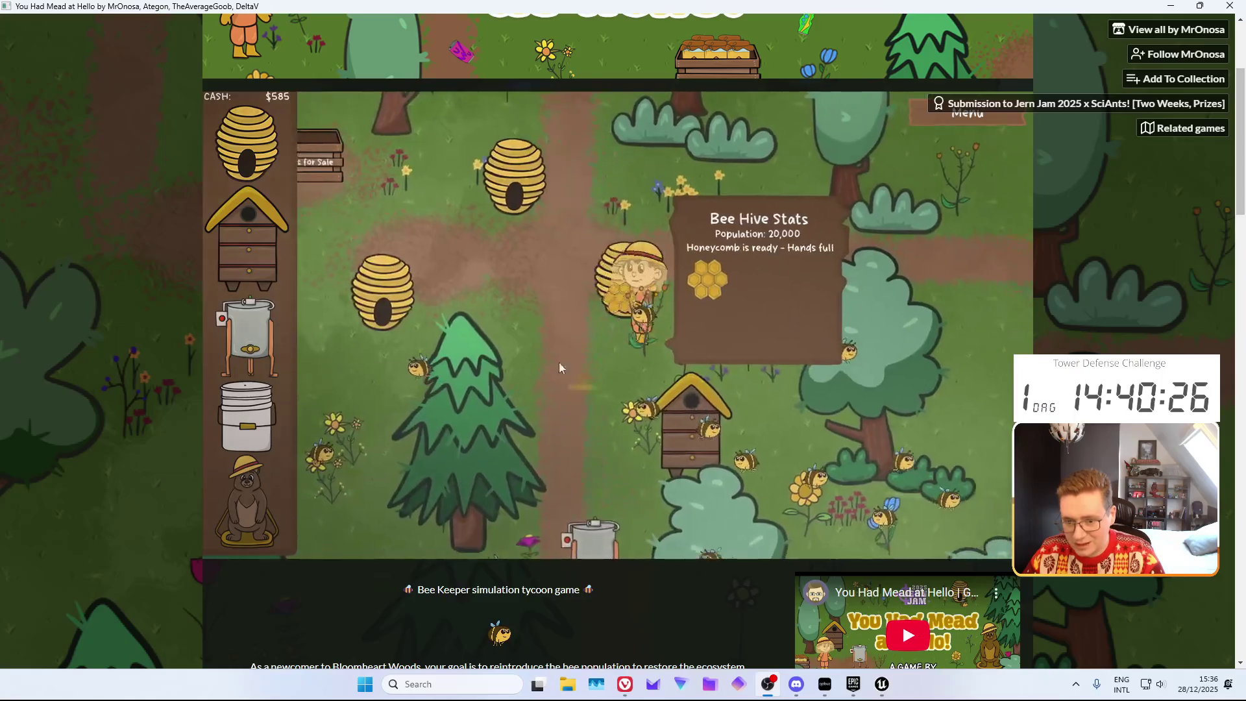
{"action": "left_click", "coordinate": [497, 268]}
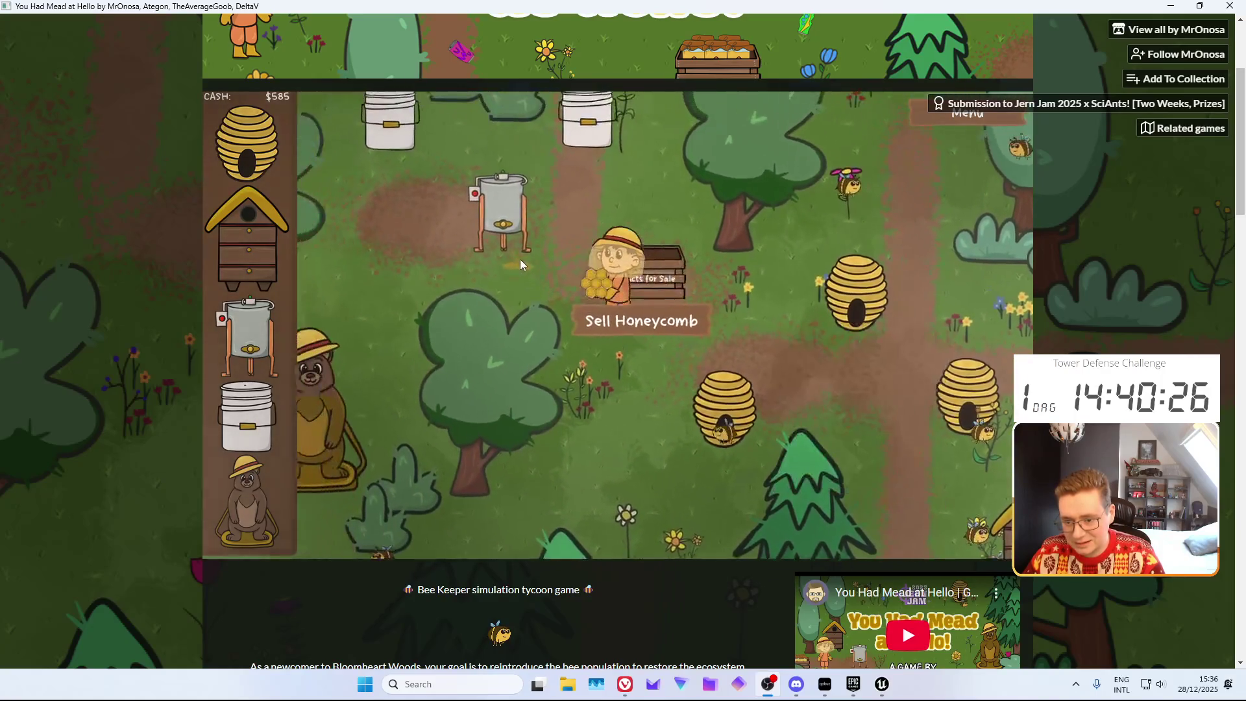
{"action": "left_click", "coordinate": [688, 335]}
Sell another honeycomb for $50 and pick a new food grade bucket to buy
{"action": "left_click", "coordinate": [773, 364]}
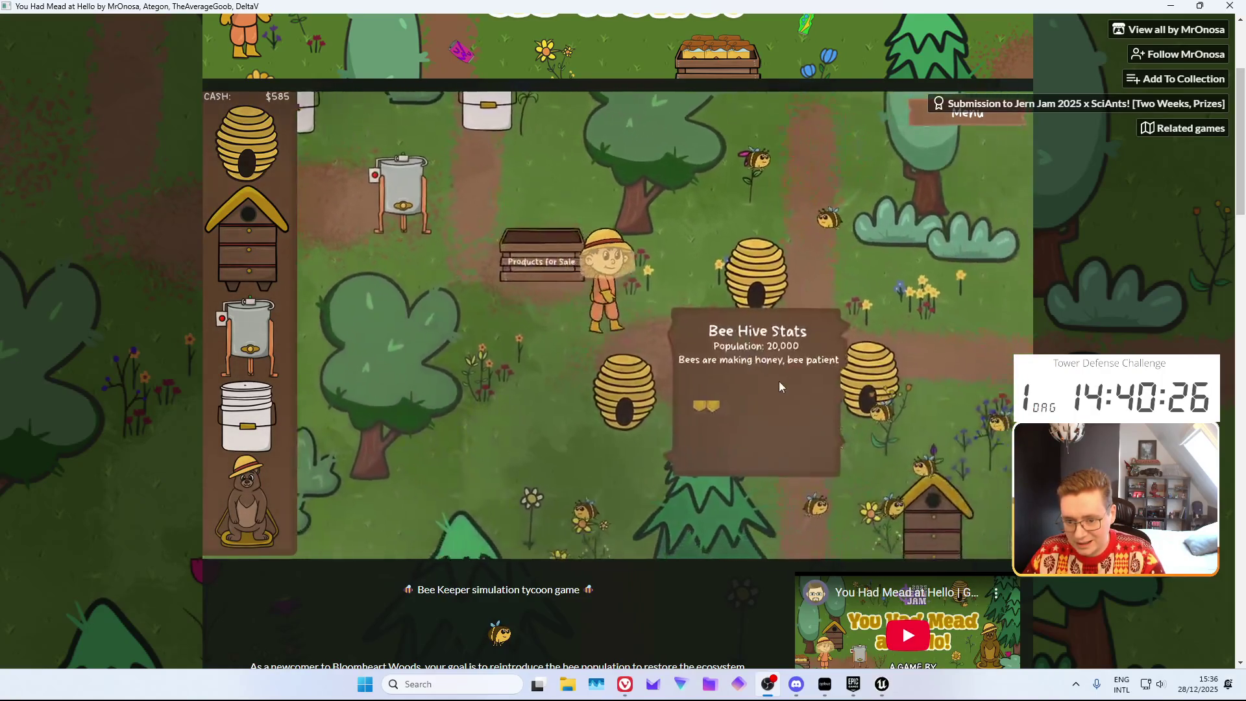
{"action": "left_click", "coordinate": [746, 365]}
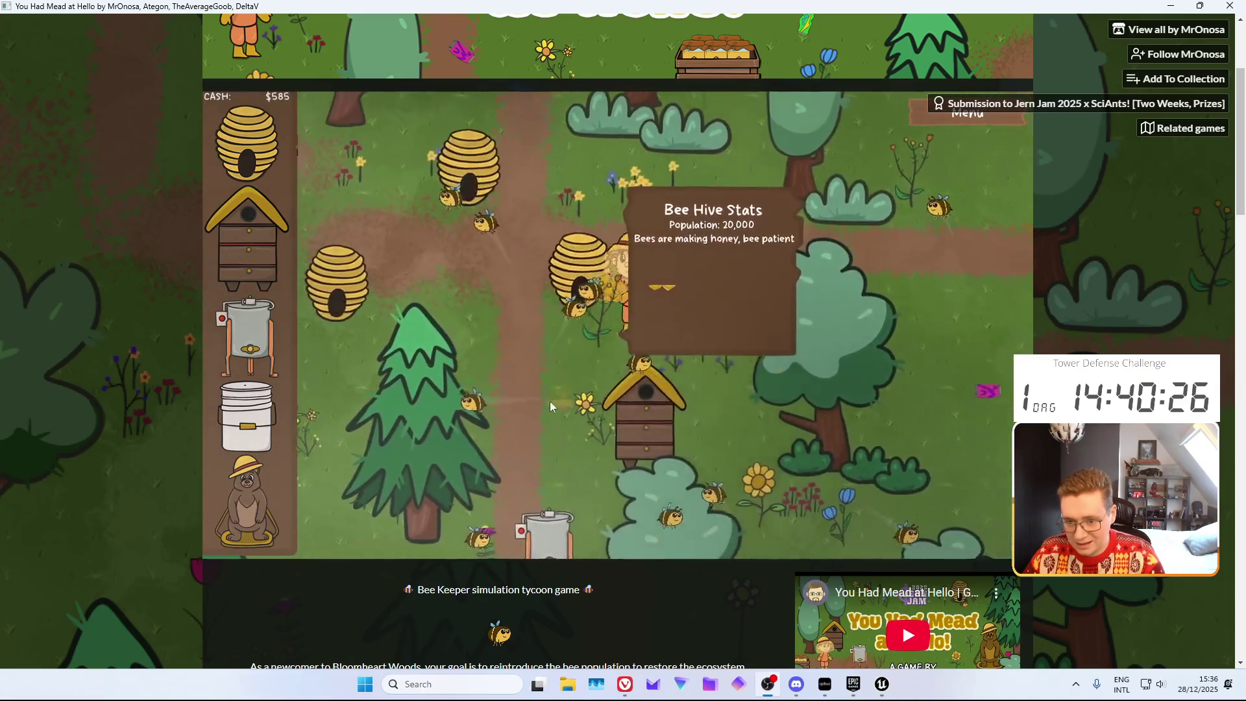
{"action": "left_click", "coordinate": [622, 442]}
{"action": "left_click", "coordinate": [688, 396]}
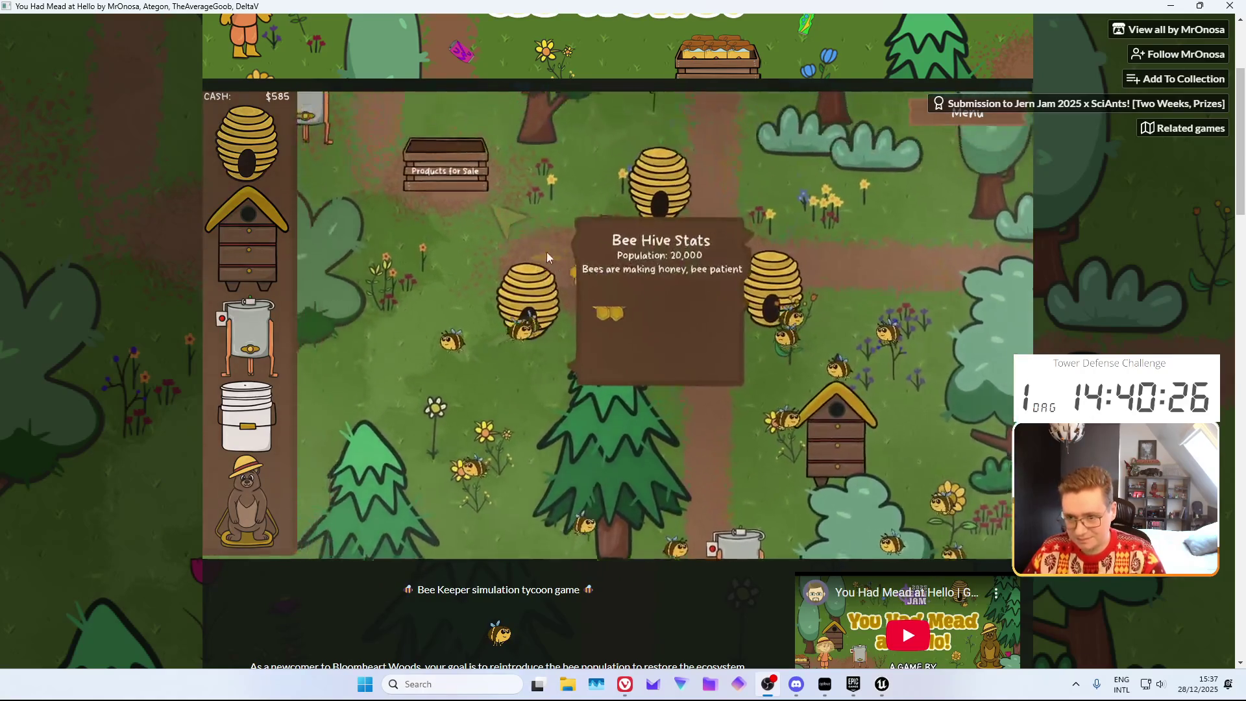
{"action": "left_click", "coordinate": [614, 320]}
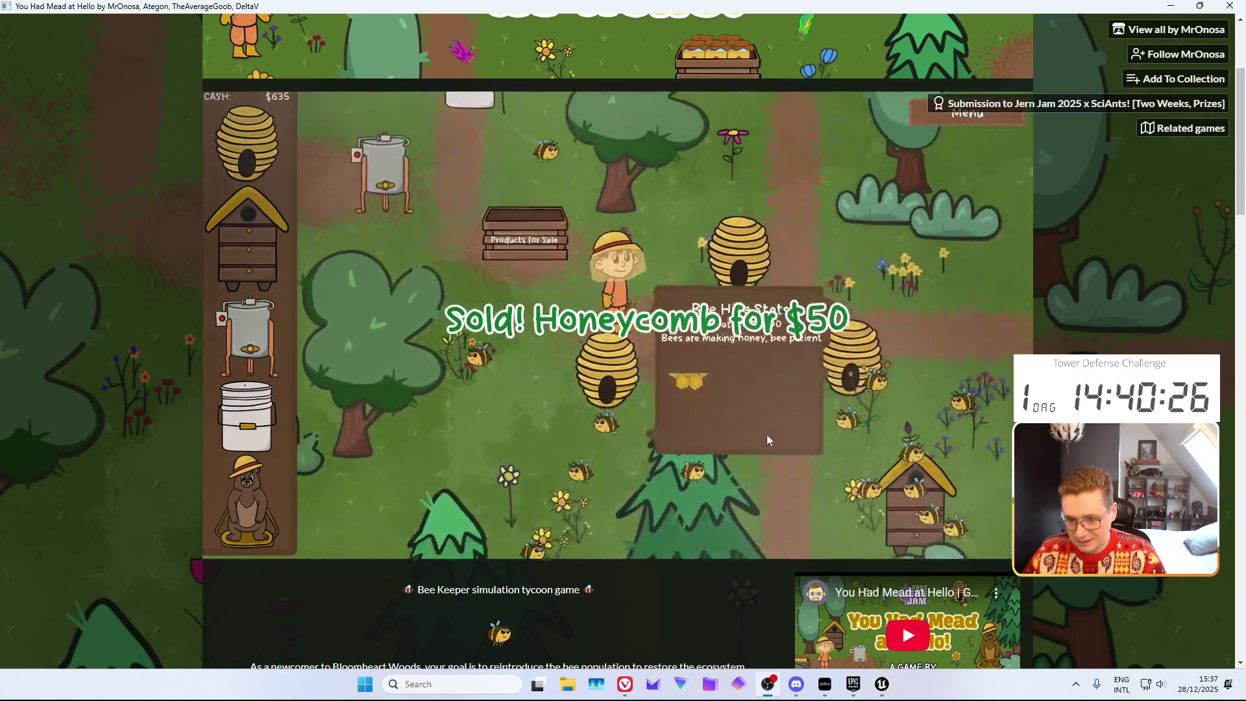
{"action": "left_click", "coordinate": [247, 415]}
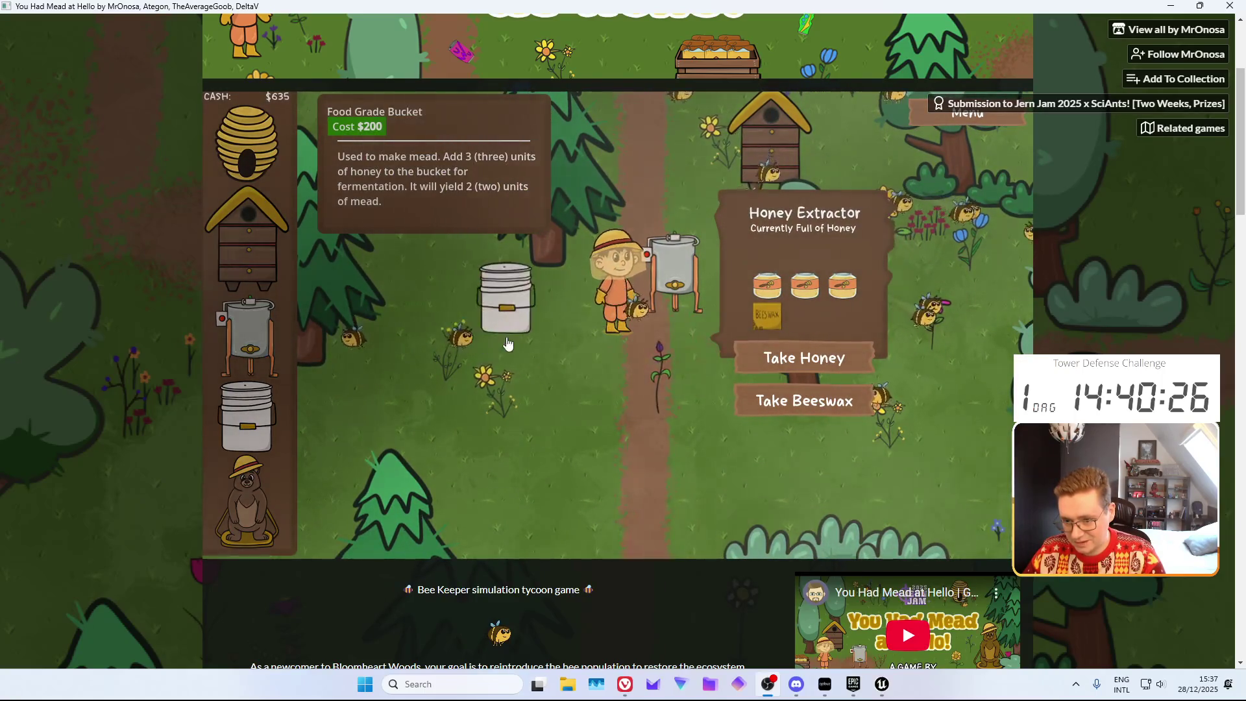
Place the new food bucket, fill it with honey and start fermenting mead
{"action": "left_click", "coordinate": [506, 343]}
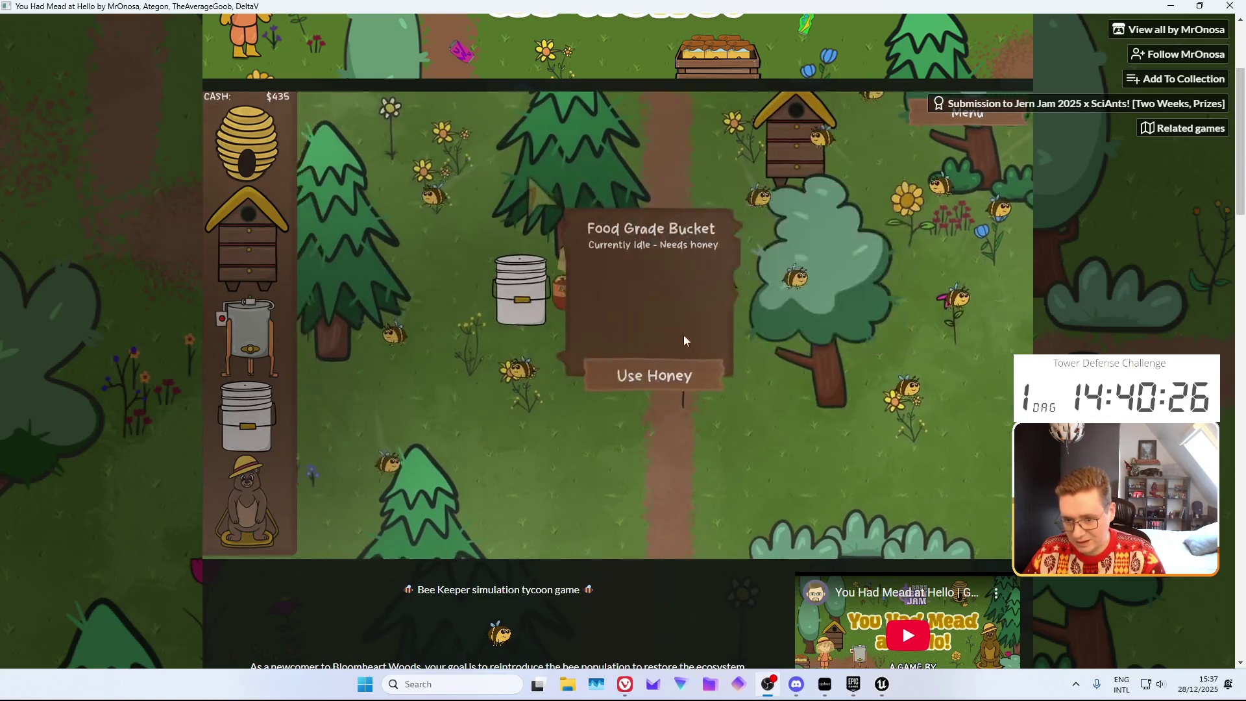
{"action": "left_click", "coordinate": [651, 370]}
{"action": "left_click", "coordinate": [746, 336]}
{"action": "left_click", "coordinate": [491, 315]}
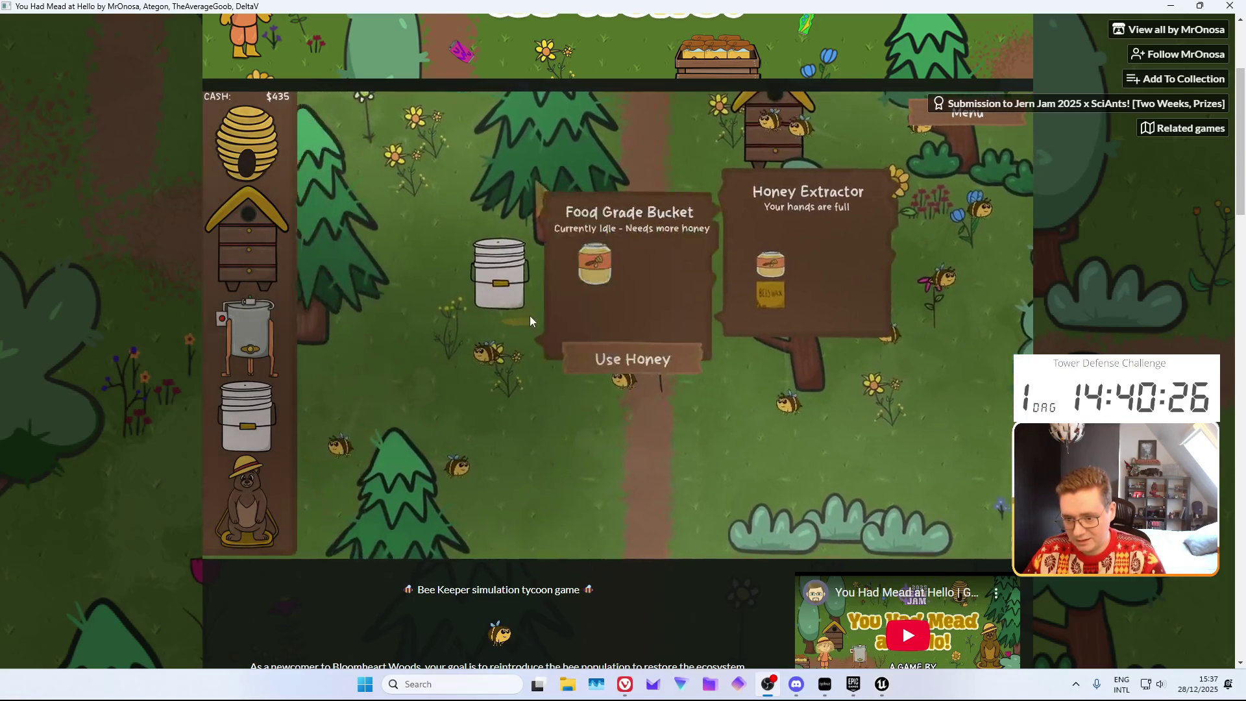
{"action": "left_click", "coordinate": [688, 362]}
{"action": "left_click", "coordinate": [764, 351]}
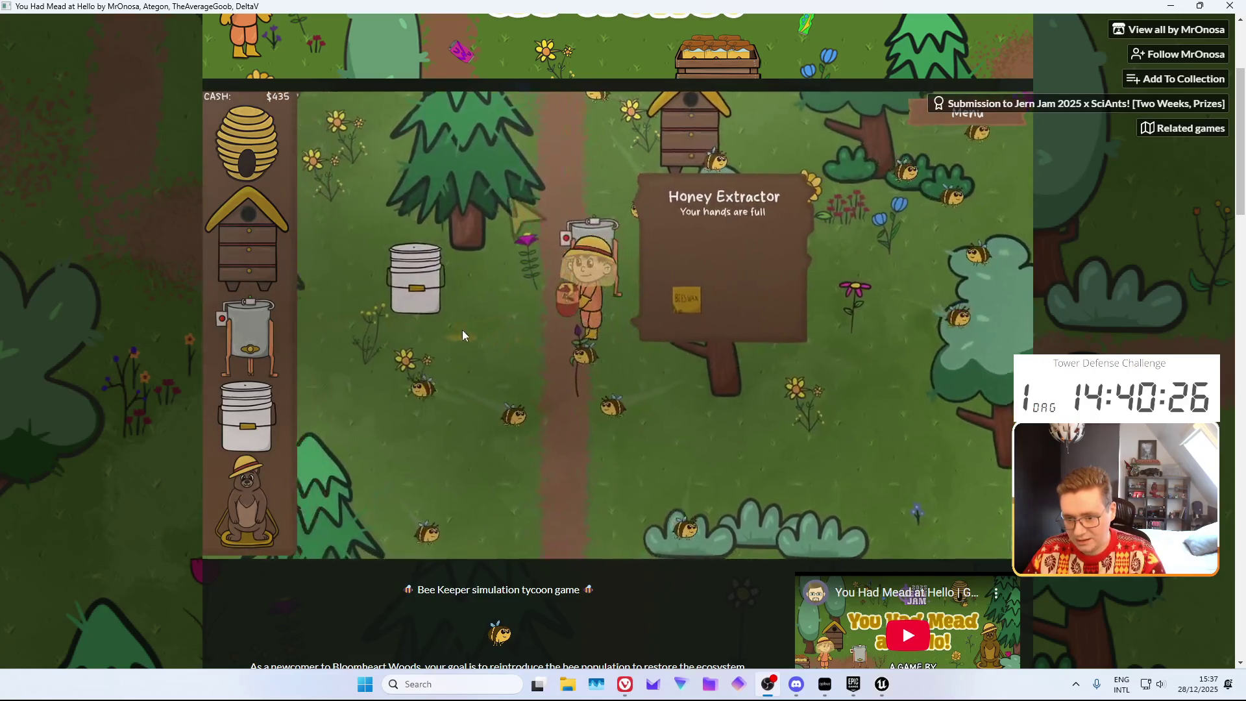
{"action": "left_click", "coordinate": [642, 361]}
Load two honeycombs into the extractor and sell the beeswax for $75
{"action": "left_click", "coordinate": [714, 245]}
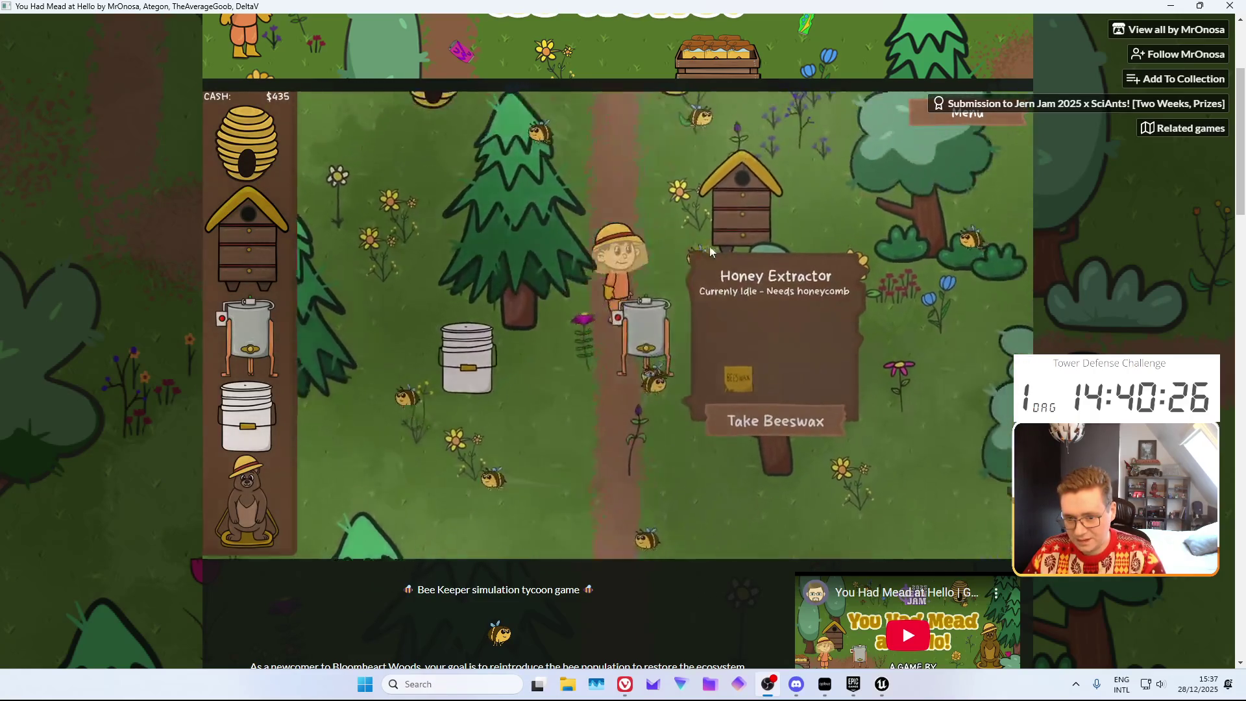
{"action": "left_click", "coordinate": [545, 403]}
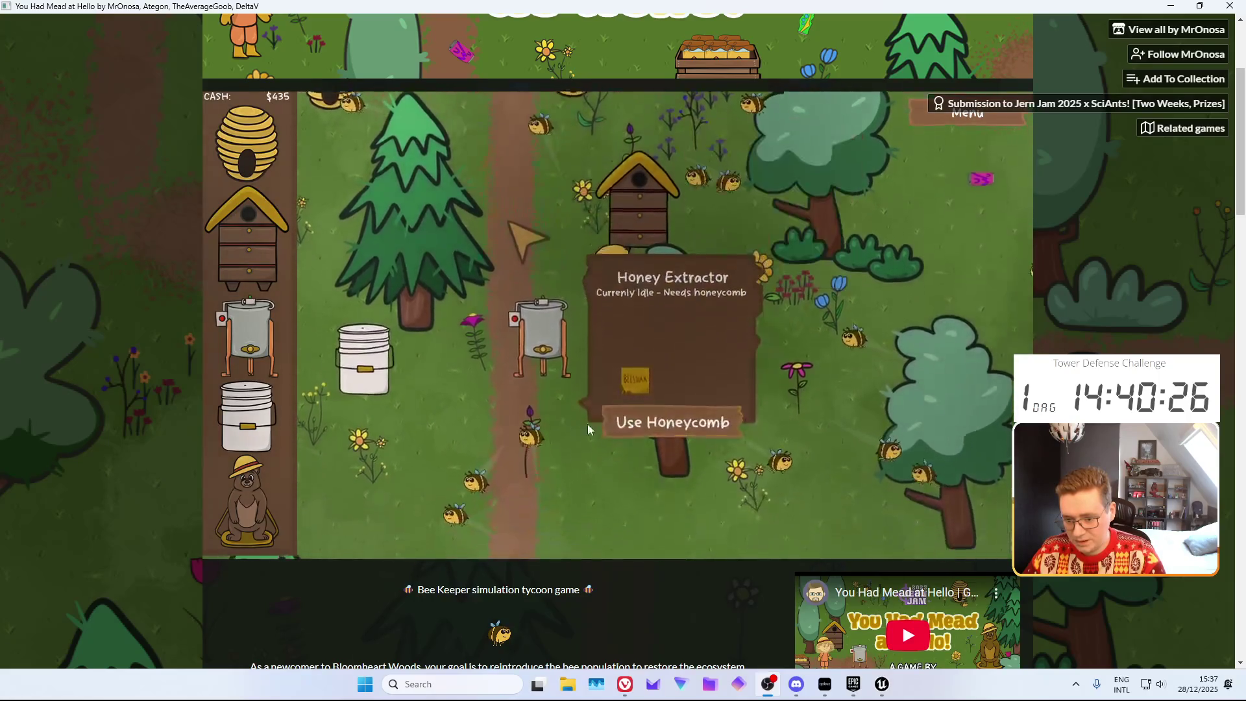
{"action": "left_click", "coordinate": [667, 421]}
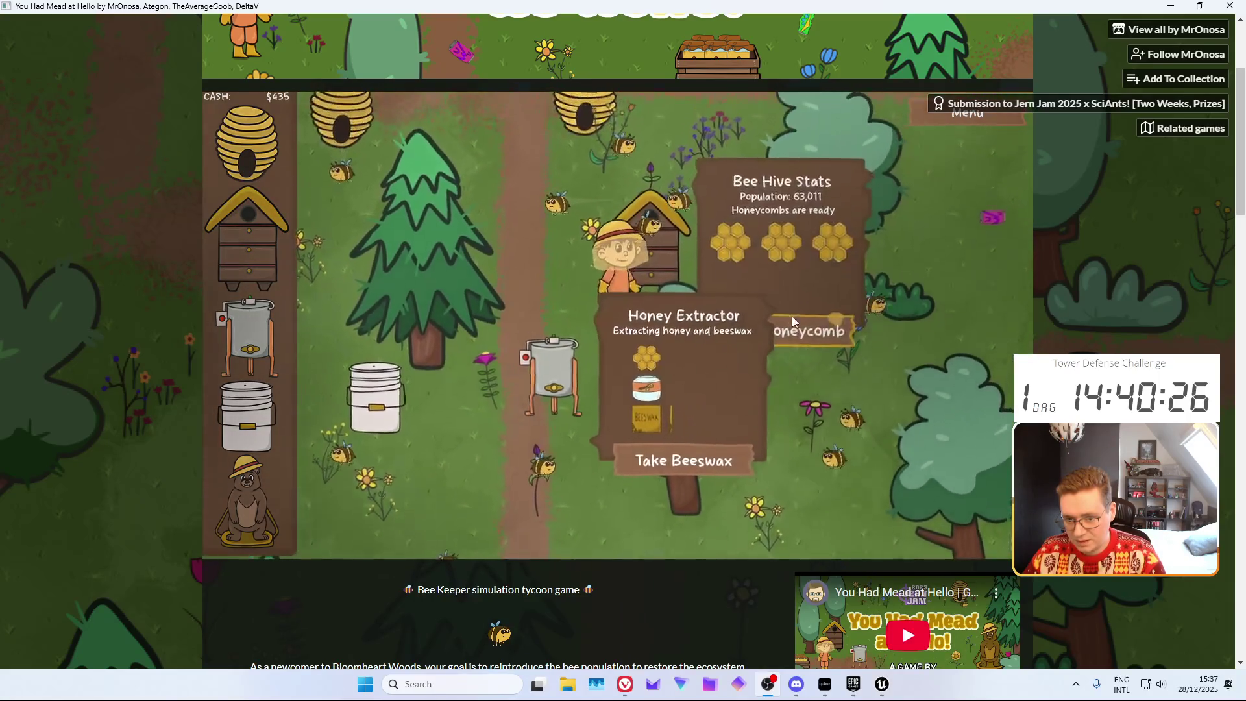
{"action": "left_click", "coordinate": [658, 470]}
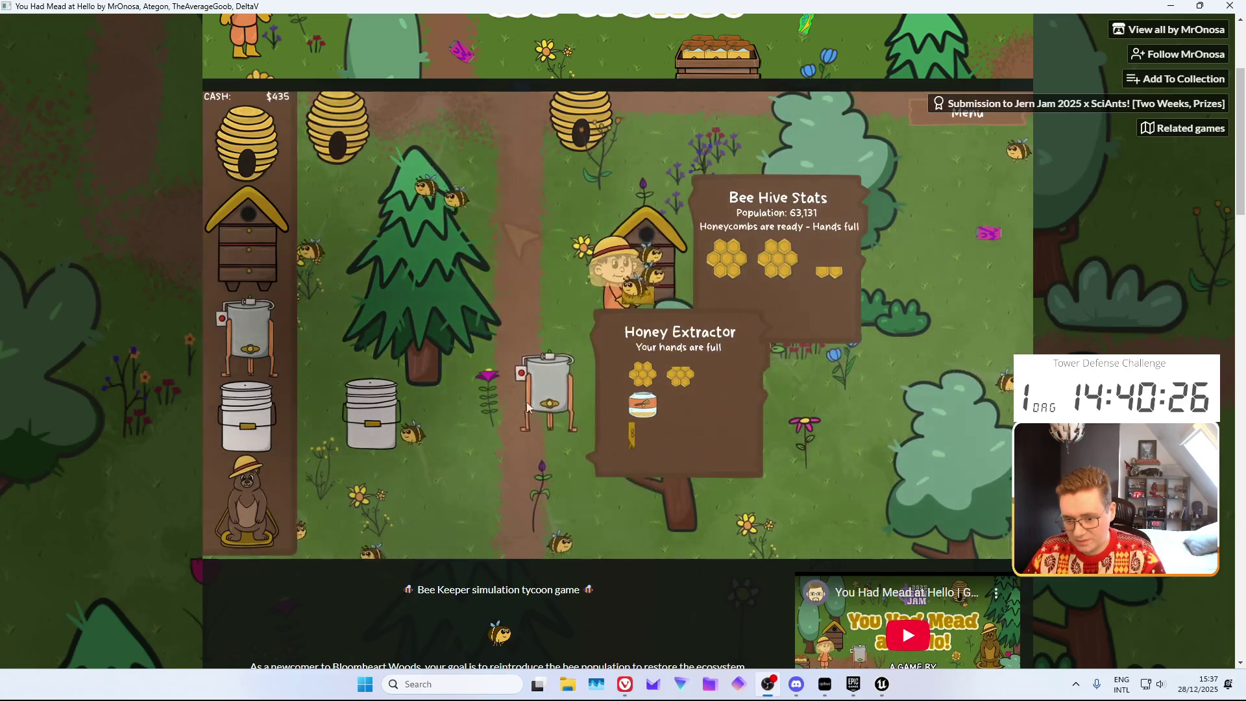
{"action": "left_click", "coordinate": [341, 130]}
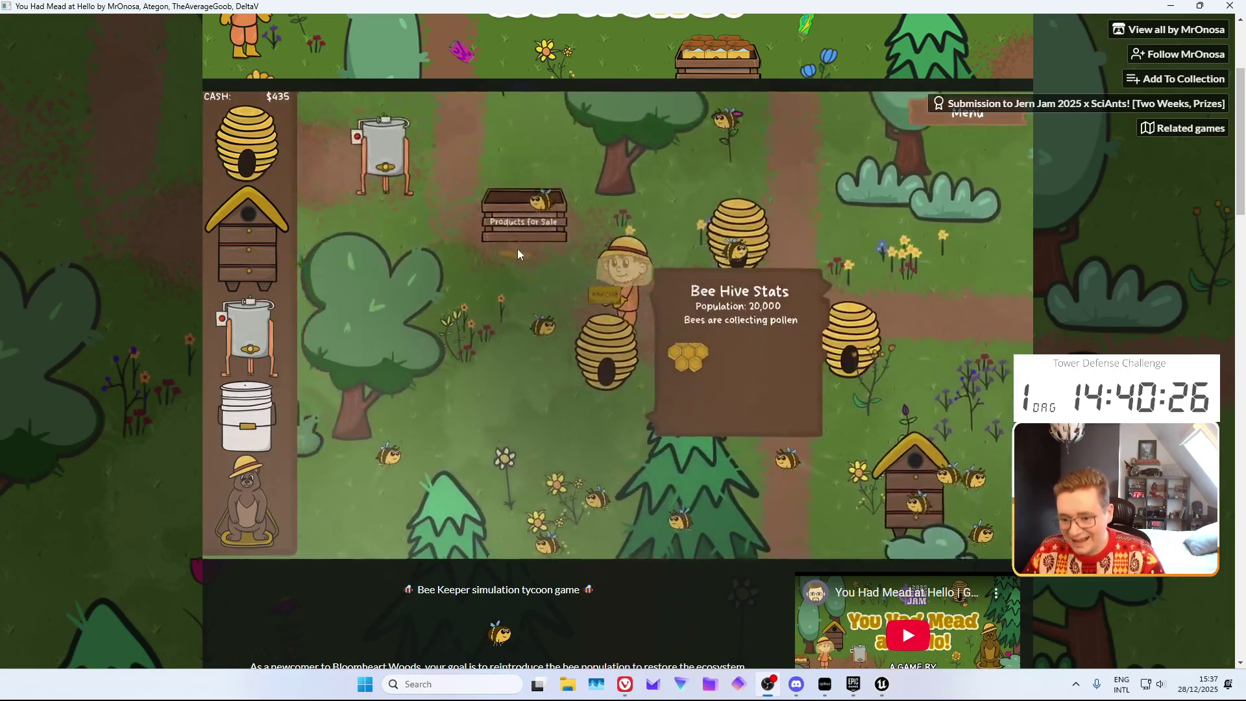
{"action": "left_click", "coordinate": [525, 252]}
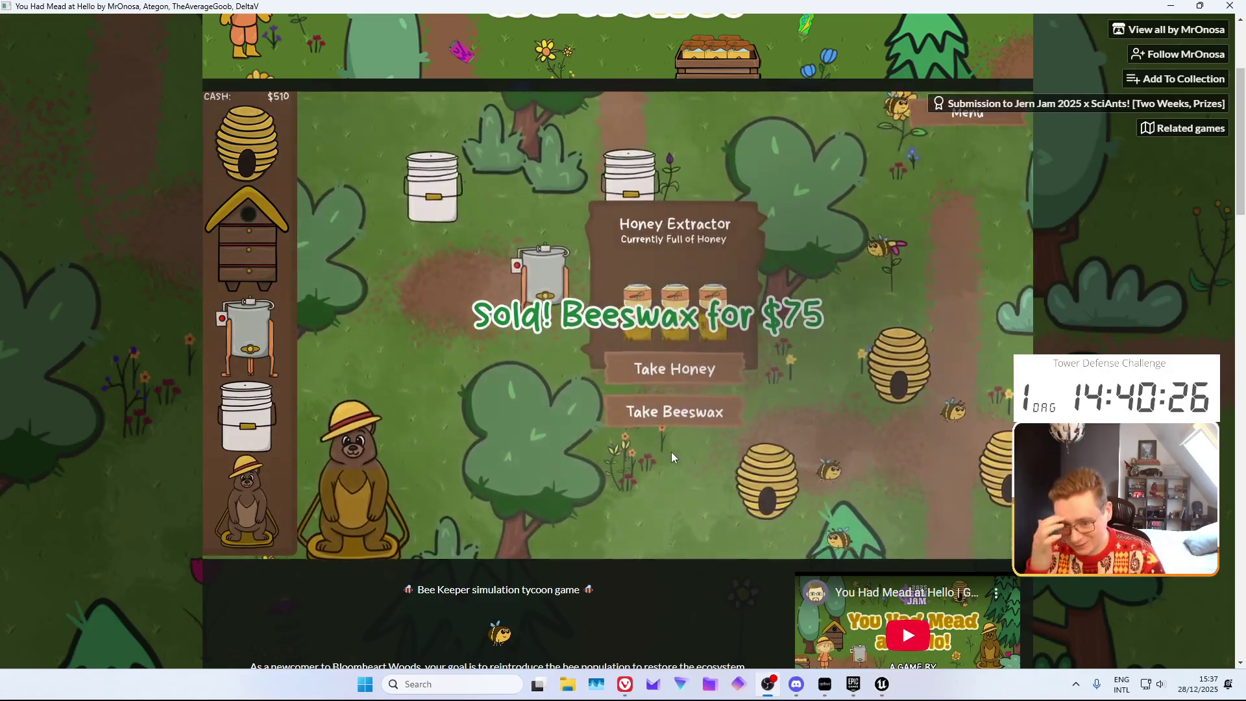
Move more honey from the extractor into the Food Grade Bucket to make mead
{"action": "left_click", "coordinate": [657, 372]}
{"action": "left_click", "coordinate": [649, 181]}
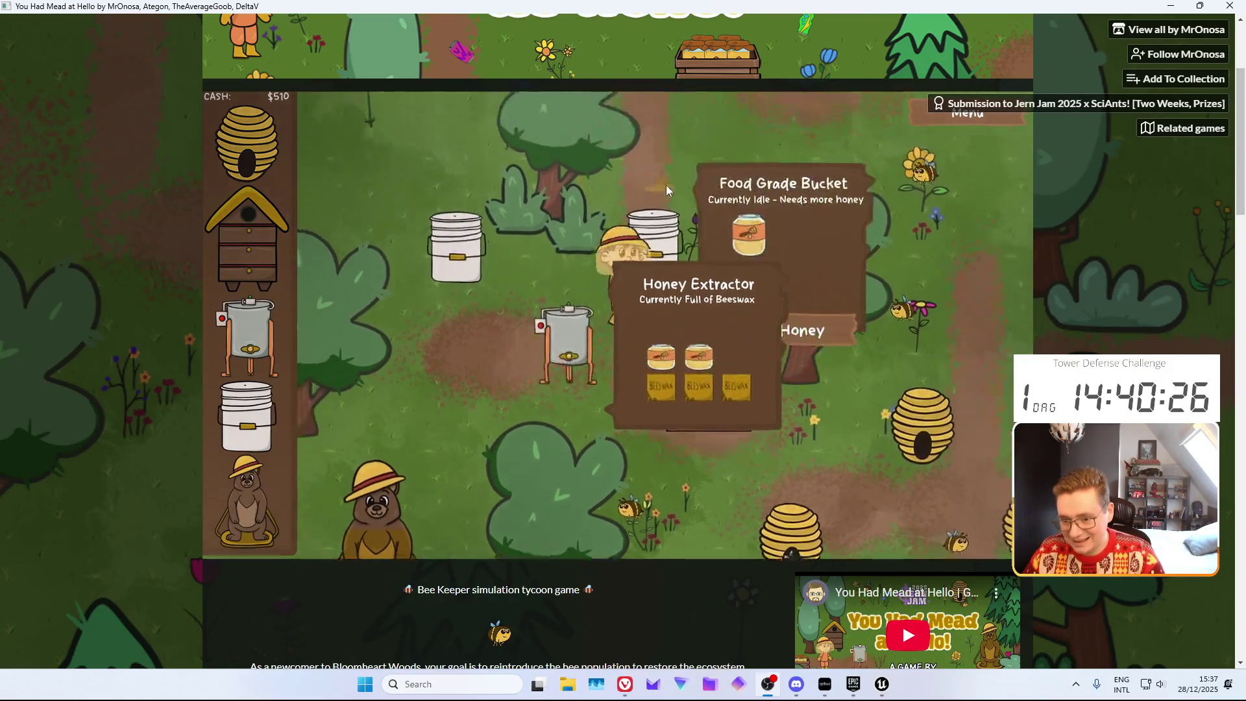
{"action": "left_click", "coordinate": [779, 405]}
{"action": "left_click", "coordinate": [568, 417]}
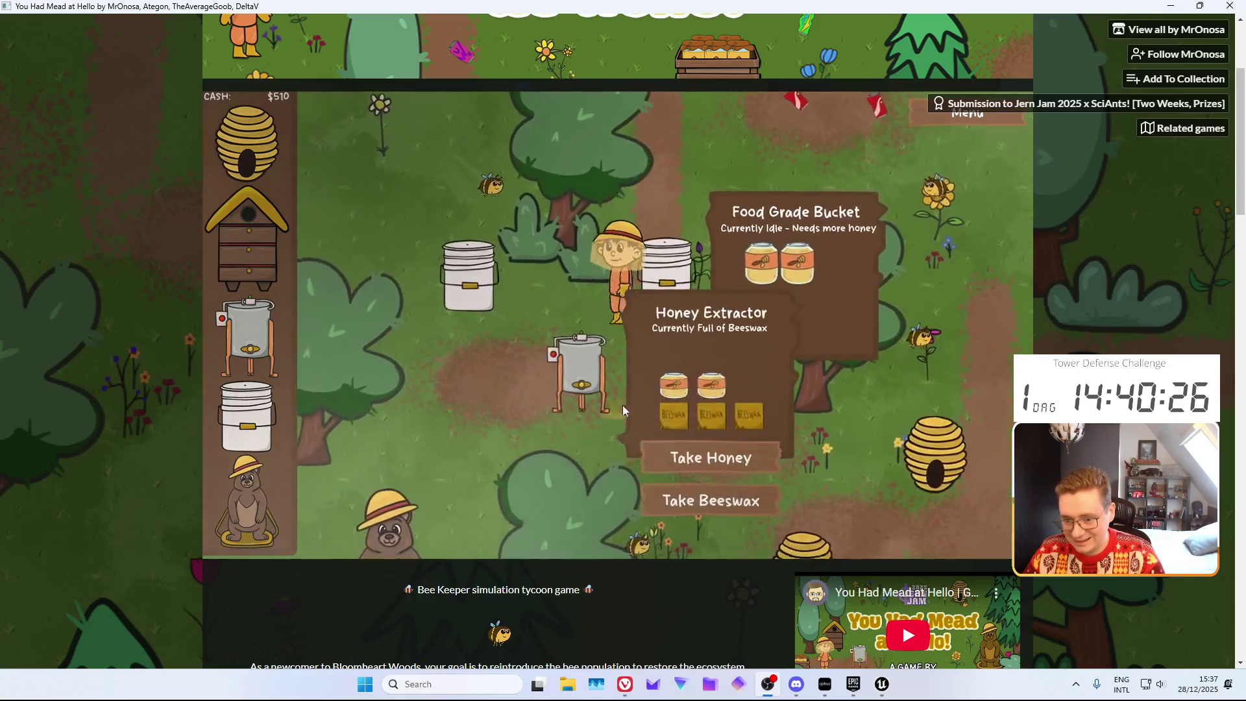
{"action": "left_click", "coordinate": [662, 181]}
{"action": "left_click", "coordinate": [781, 385]}
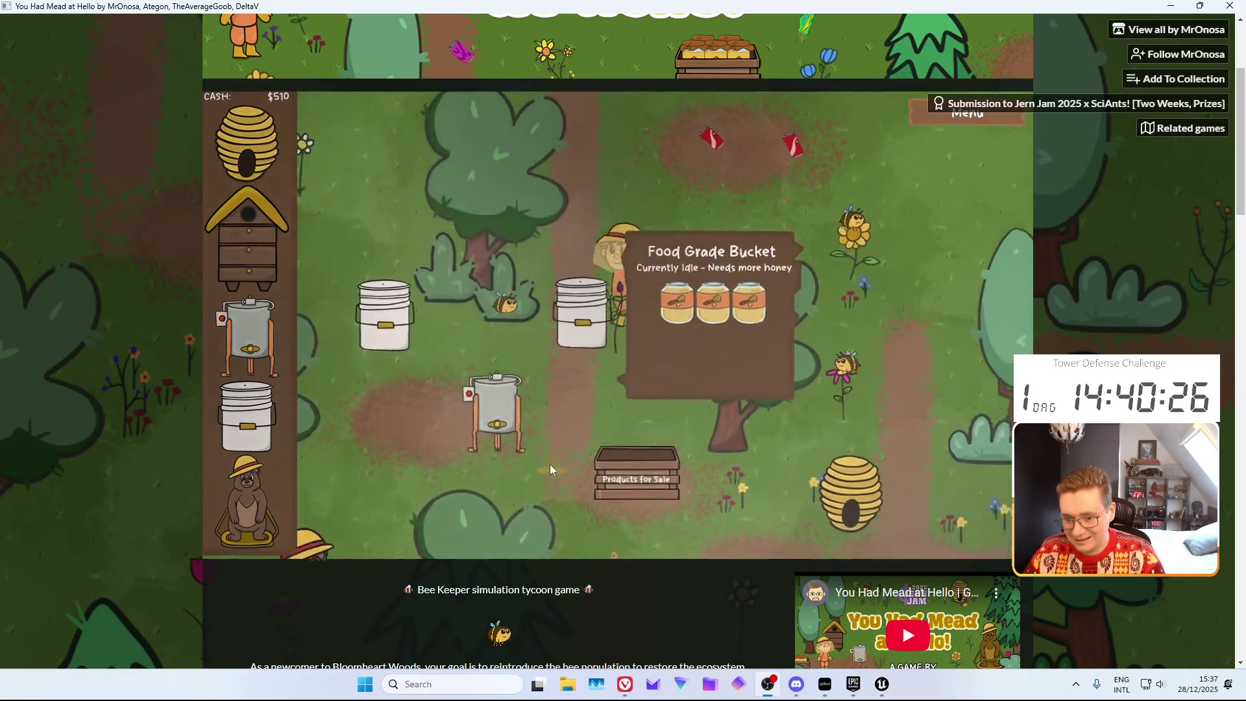
Collect mead from the bucket and offer it to the bear twice, reaching 72%
{"action": "left_click", "coordinate": [662, 351]}
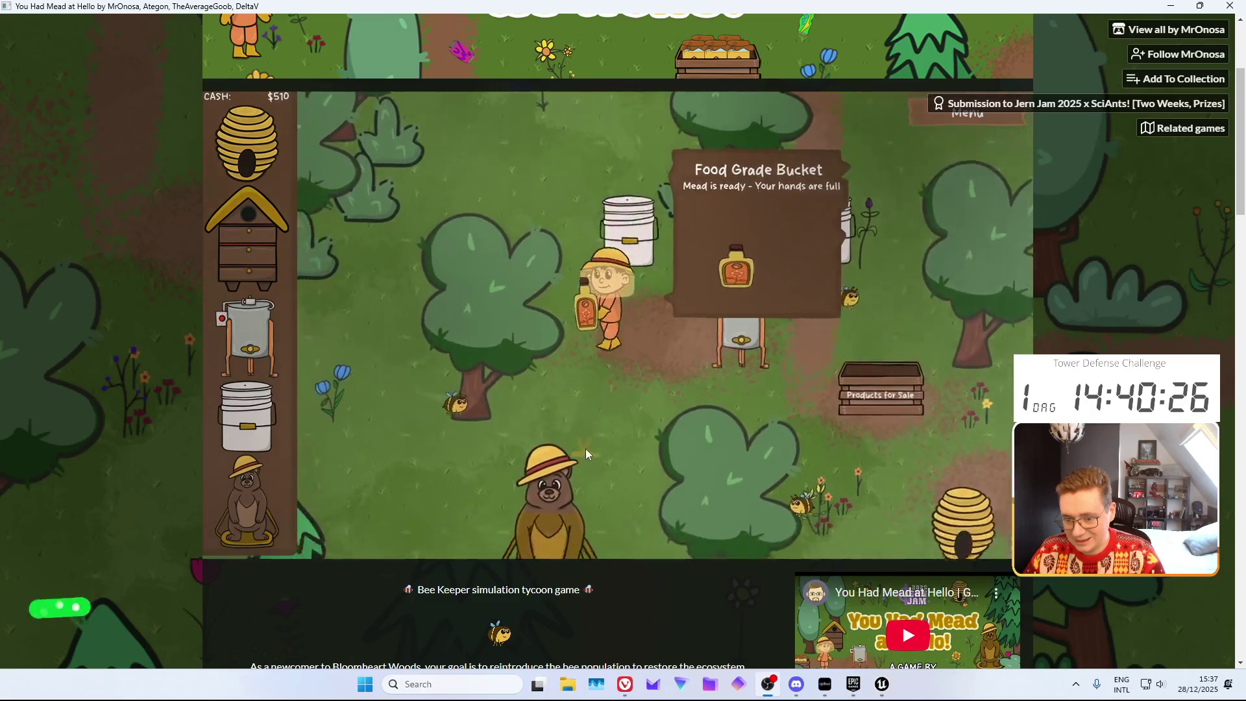
{"action": "left_click", "coordinate": [586, 461]}
{"action": "left_click", "coordinate": [713, 425]}
{"action": "left_click", "coordinate": [649, 172]}
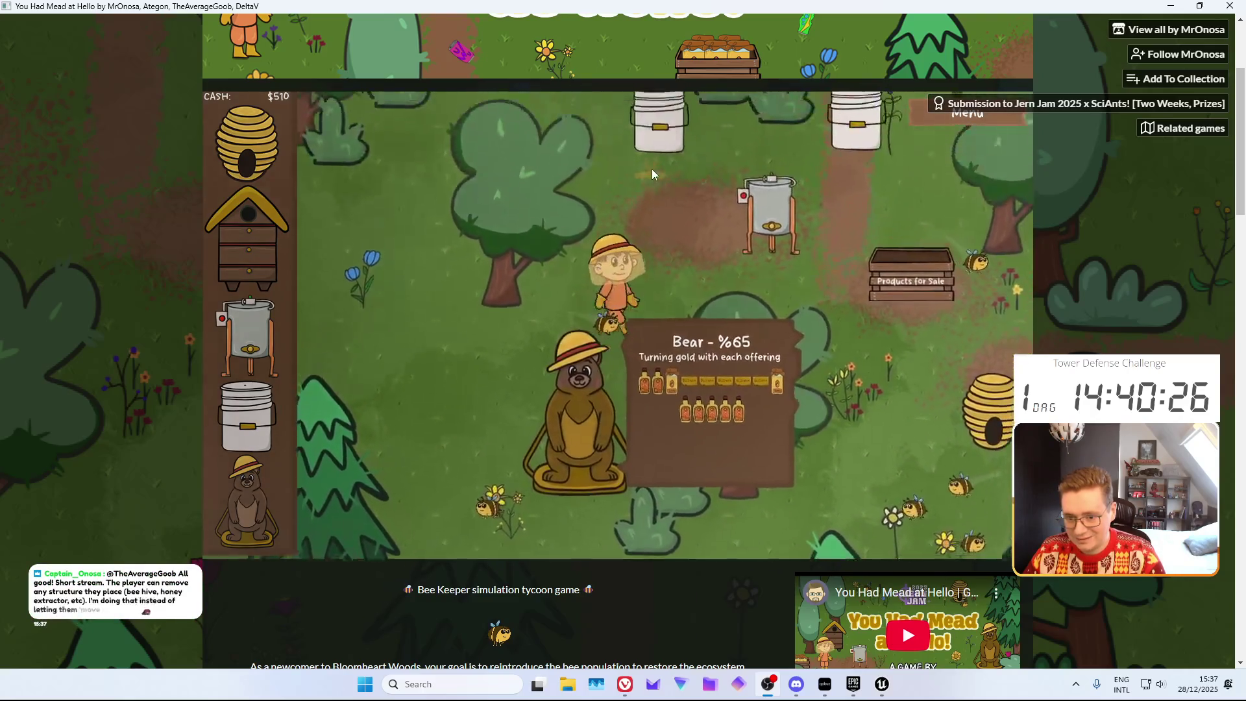
{"action": "left_click", "coordinate": [706, 340]}
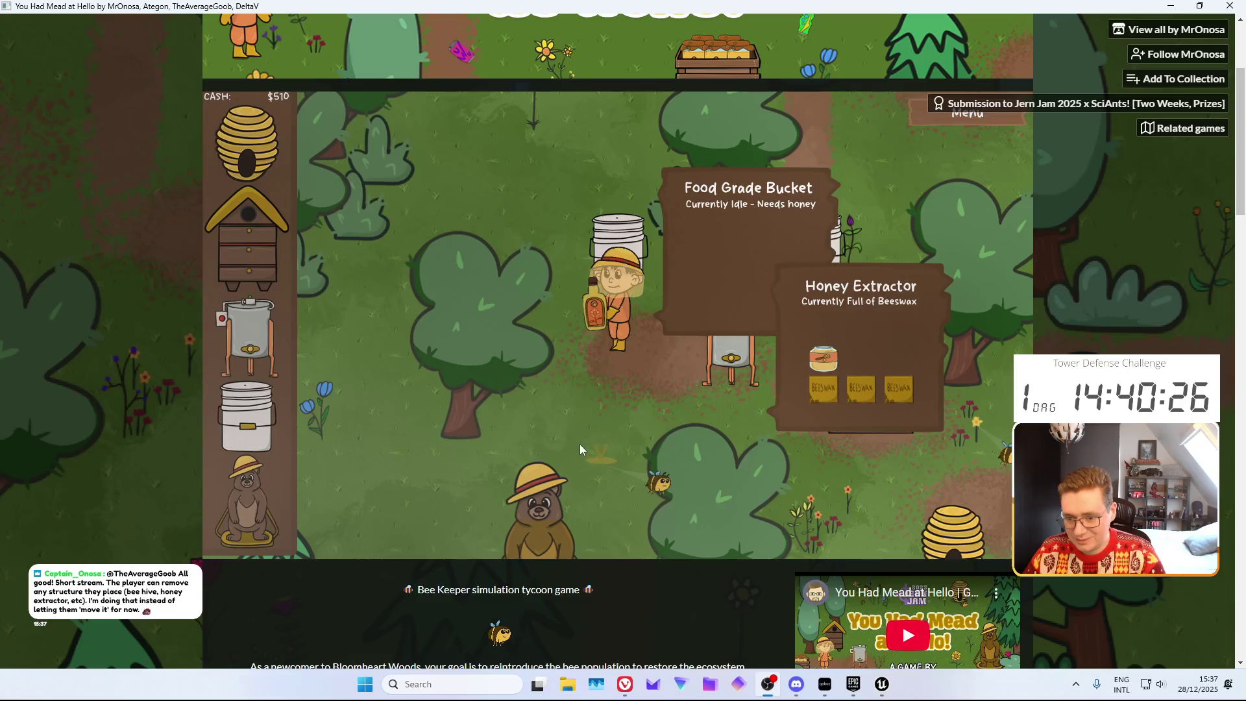
{"action": "left_click", "coordinate": [579, 444]}
{"action": "left_click", "coordinate": [695, 431]}
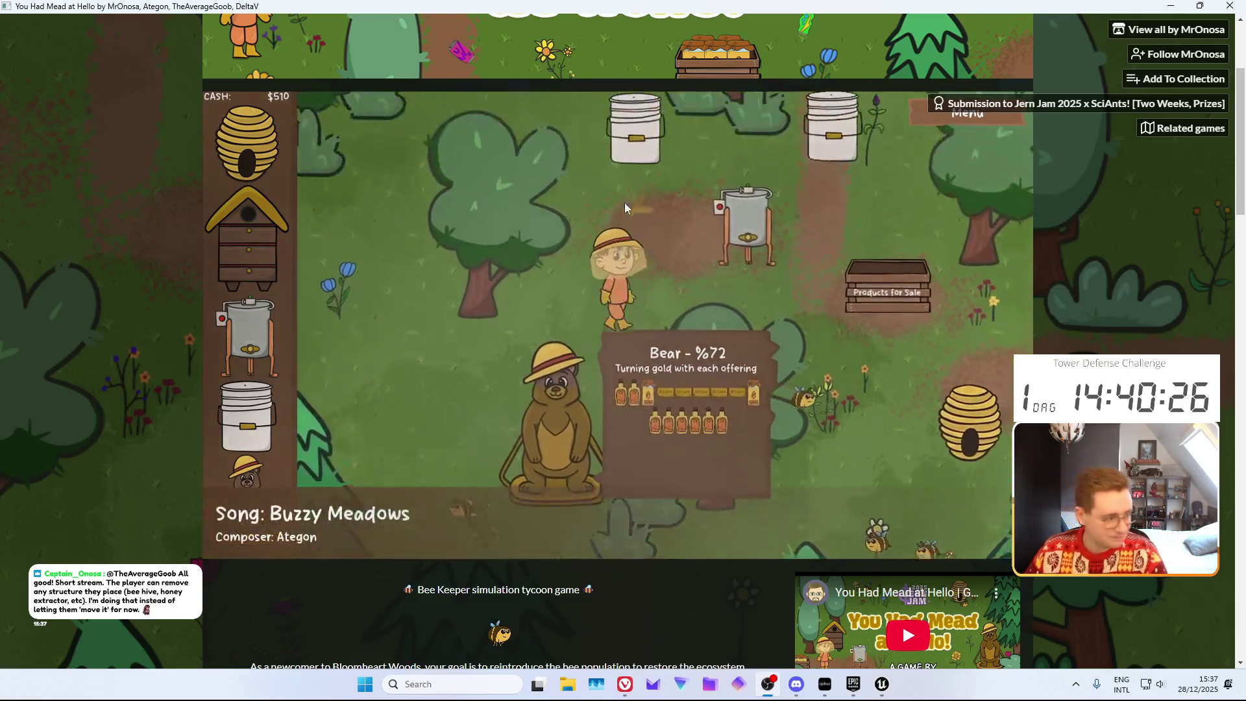
Pour honey from the extractor into the Food Grade Bucket
{"action": "left_click", "coordinate": [624, 203]}
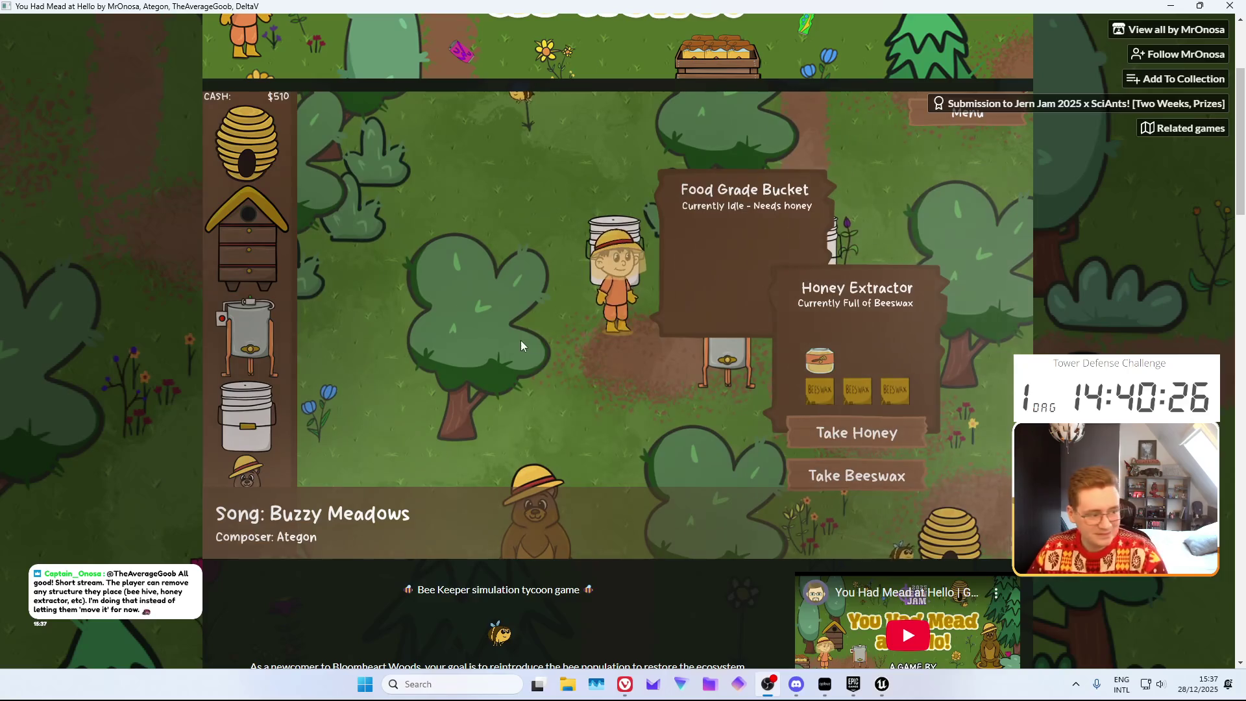
{"action": "left_click", "coordinate": [827, 430]}
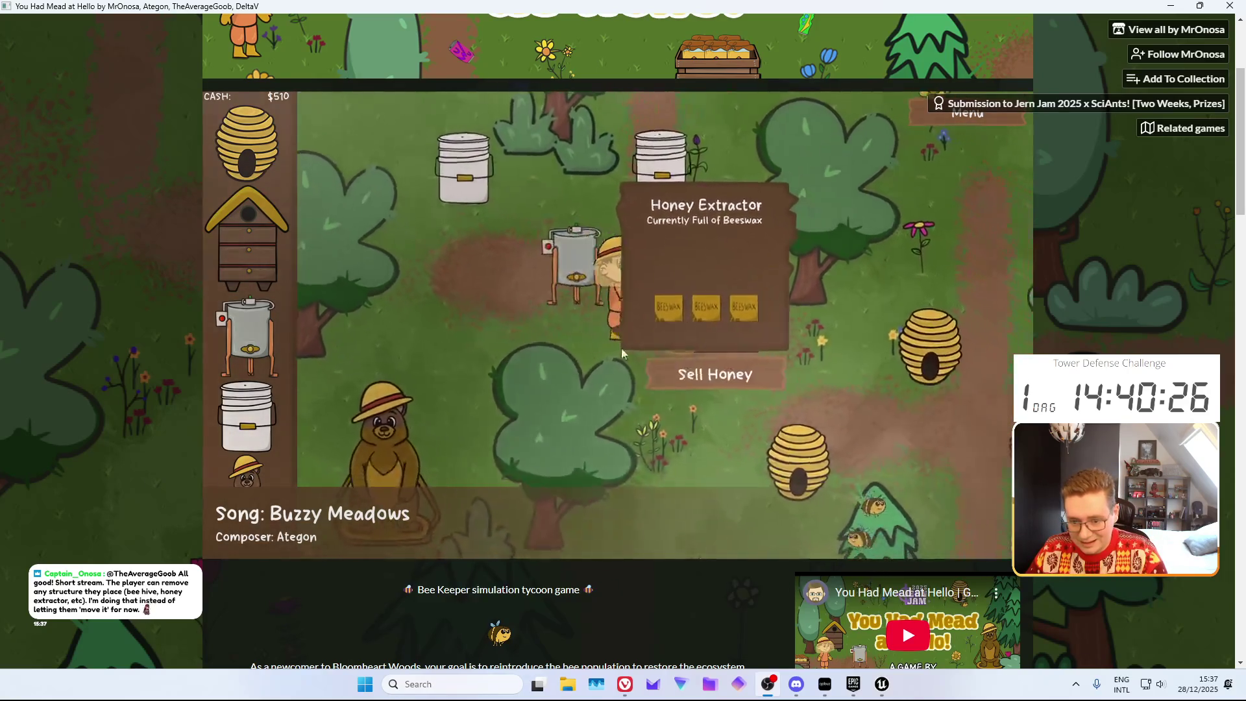
{"action": "left_click", "coordinate": [718, 366]}
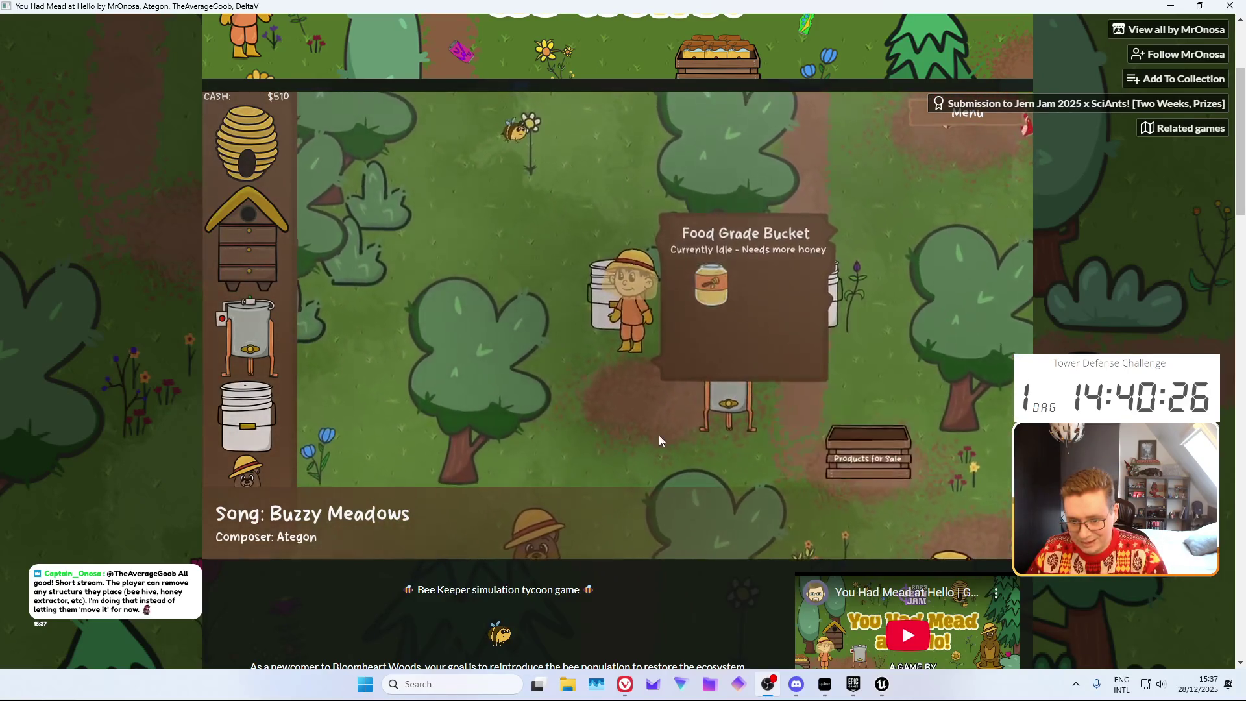
{"action": "left_click", "coordinate": [688, 441]}
Sell three batches of beeswax at the sale crate
{"action": "left_click", "coordinate": [701, 324]}
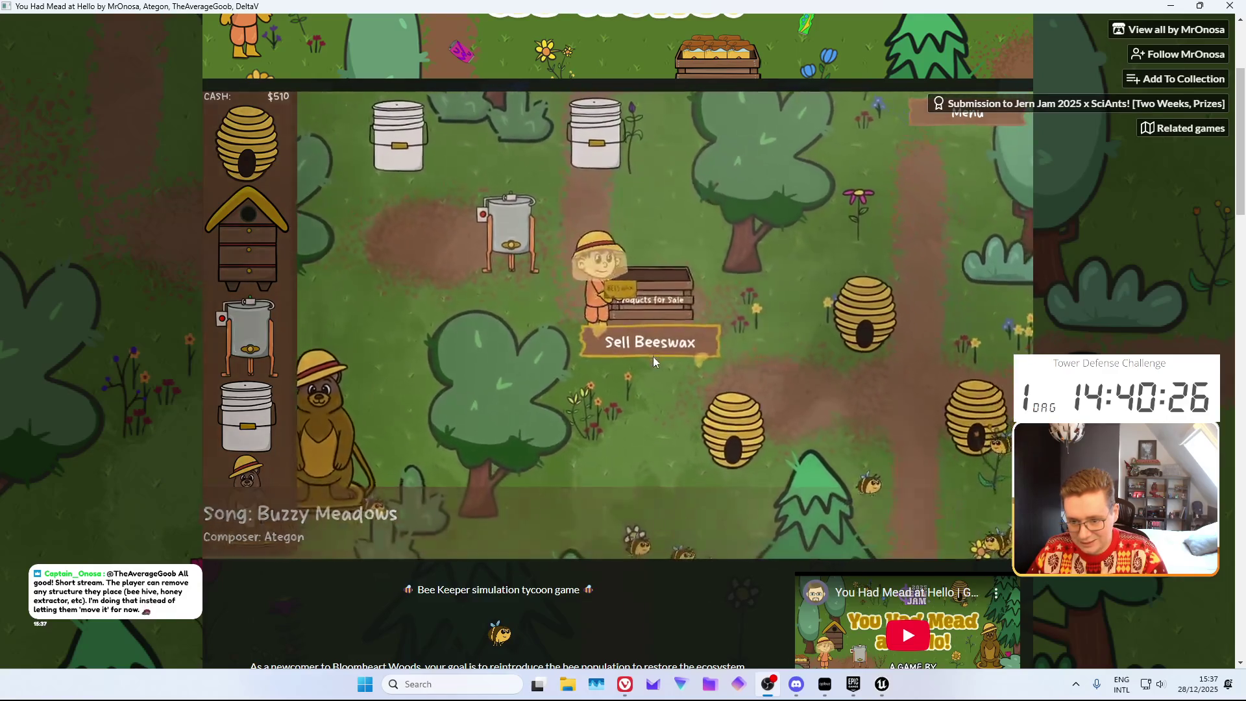
{"action": "left_click", "coordinate": [654, 347]}
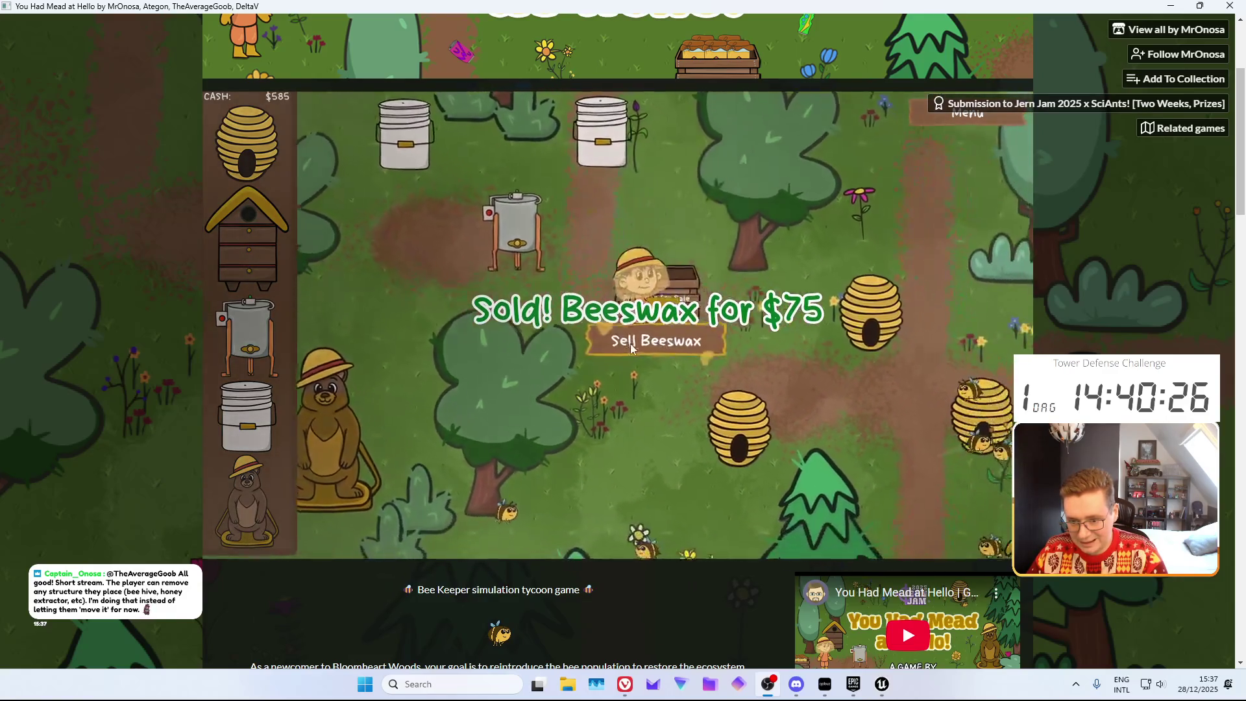
{"action": "left_click", "coordinate": [695, 334]}
{"action": "left_click", "coordinate": [699, 328]}
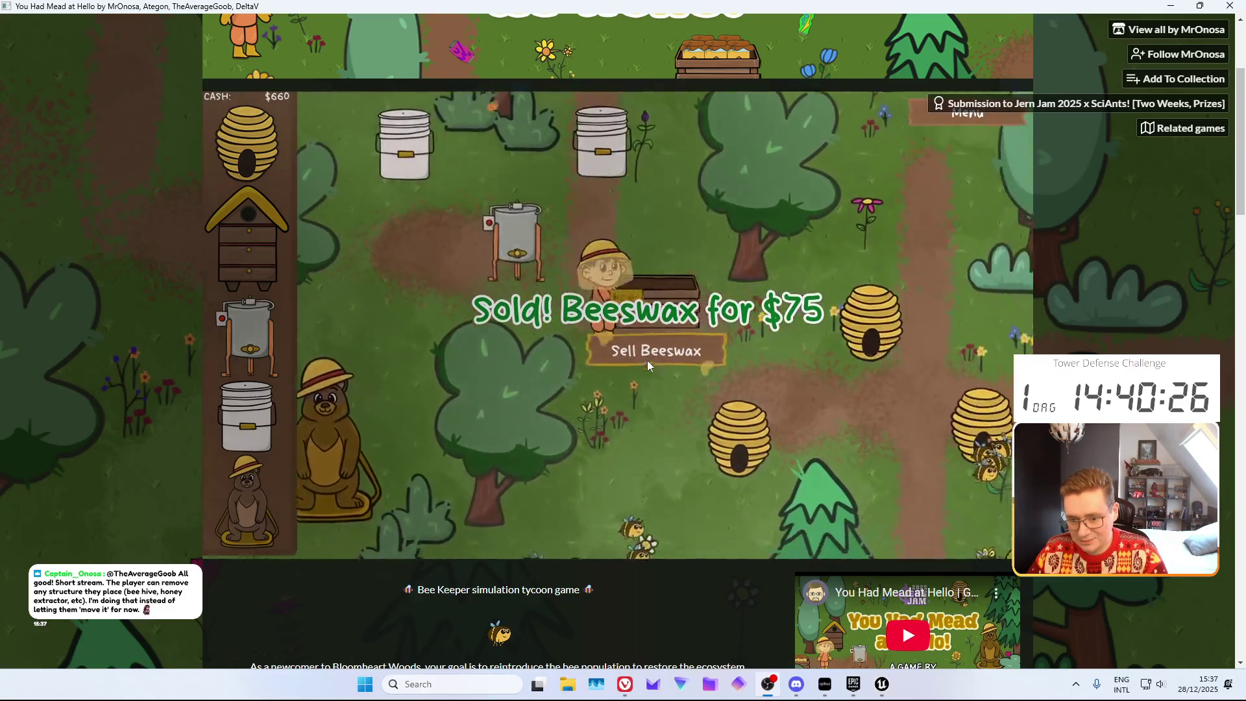
Harvest a honeycomb and start extracting honey and beeswax
{"action": "left_click", "coordinate": [695, 337]}
{"action": "left_click", "coordinate": [697, 404]}
{"action": "left_click", "coordinate": [759, 403]}
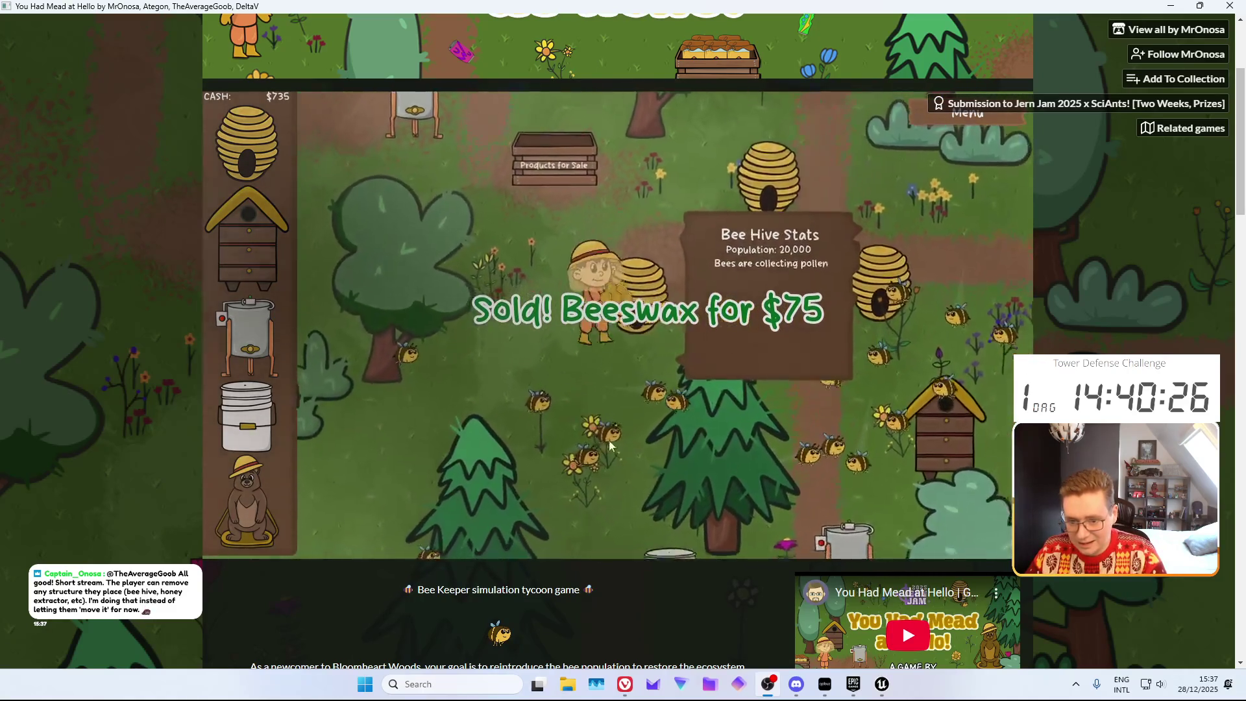
{"action": "left_click", "coordinate": [571, 260]}
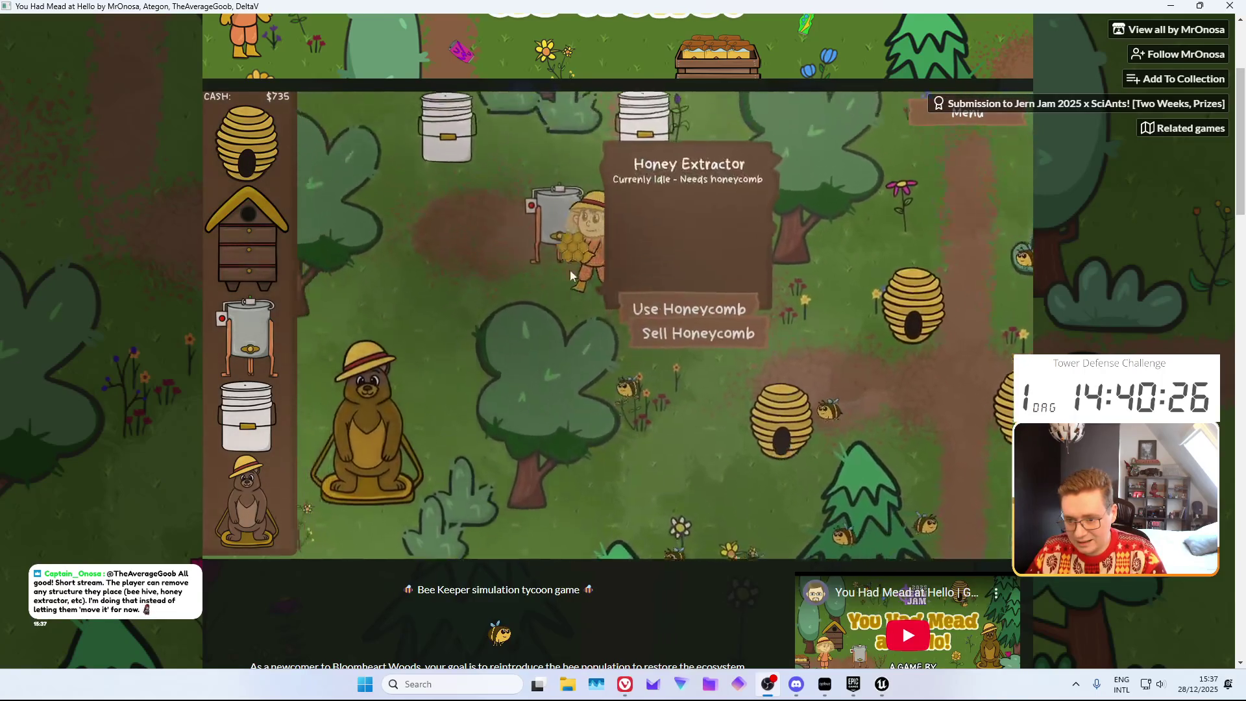
{"action": "left_click", "coordinate": [697, 327]}
Load two more ready honeycombs from the hives into the extractor
{"action": "left_click", "coordinate": [679, 421]}
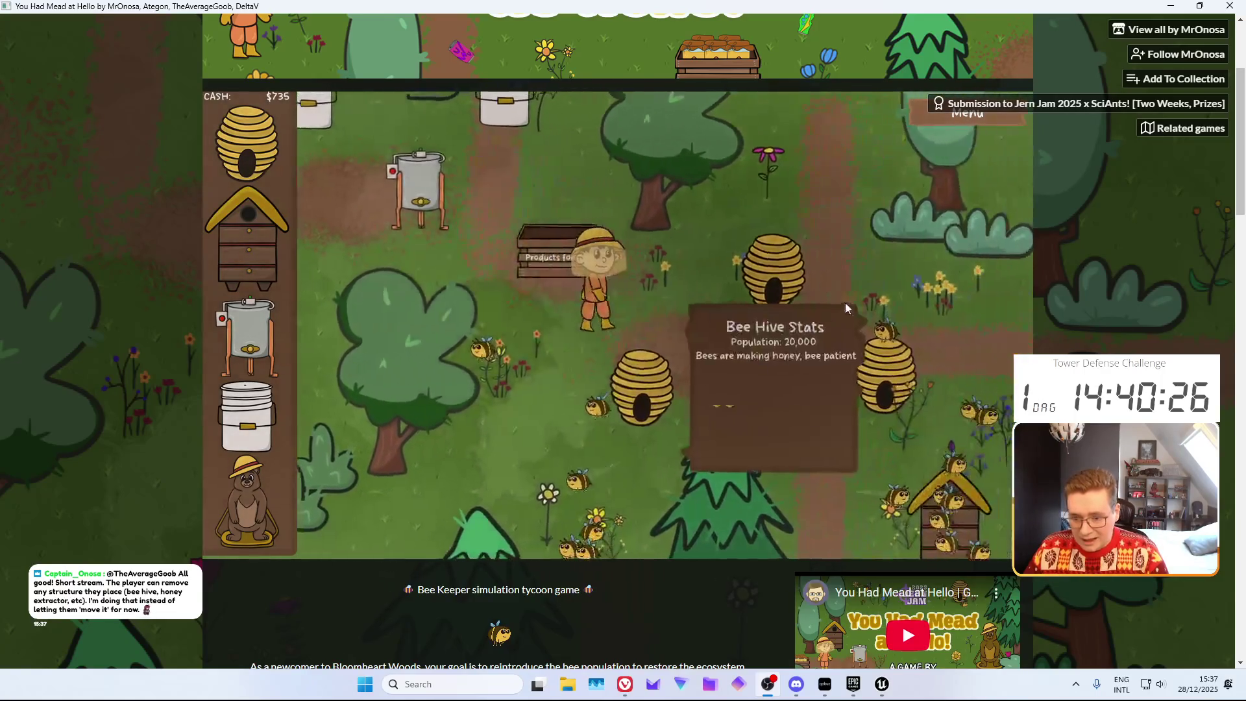
{"action": "left_click", "coordinate": [846, 303]}
{"action": "left_click", "coordinate": [805, 412]}
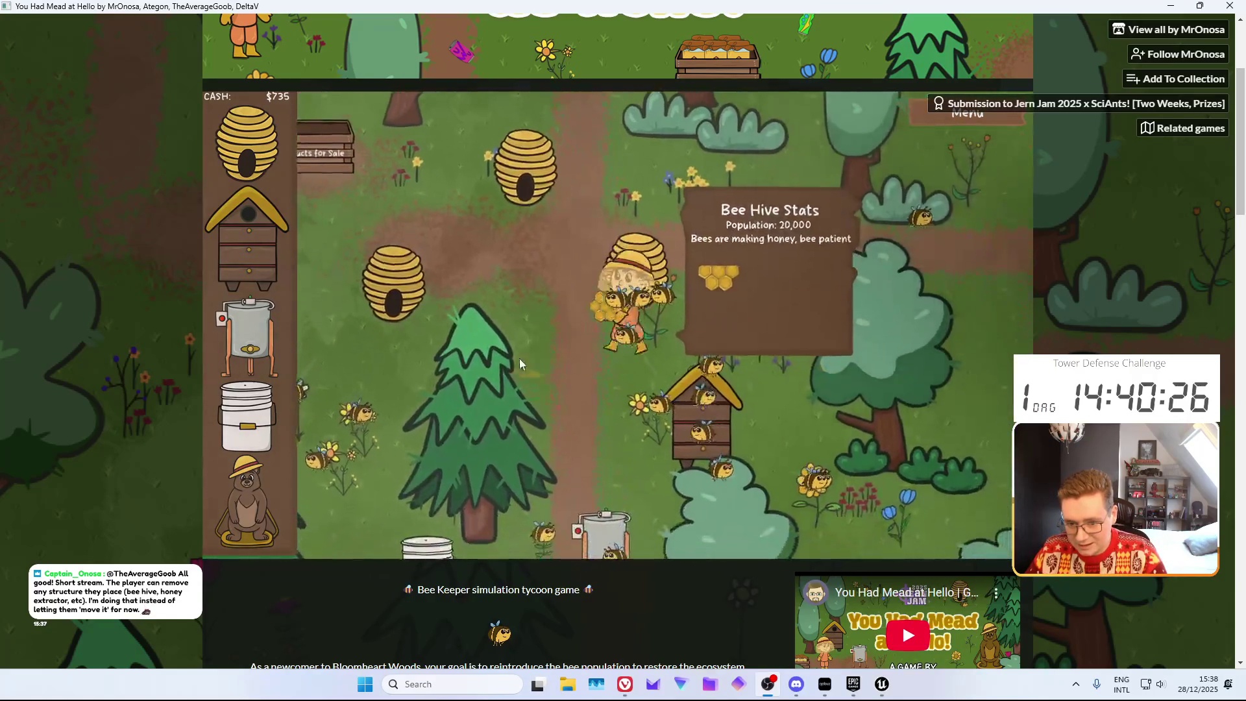
{"action": "left_click", "coordinate": [427, 252]}
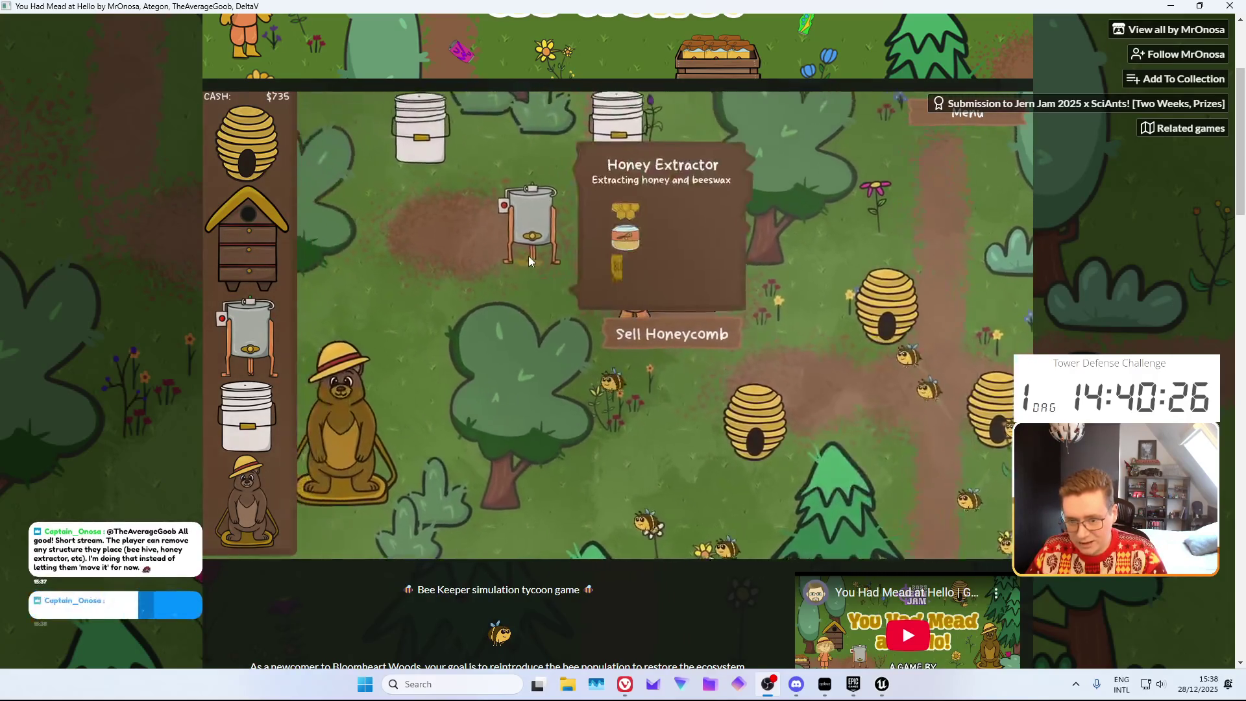
{"action": "left_click", "coordinate": [723, 354]}
{"action": "left_click", "coordinate": [704, 444]}
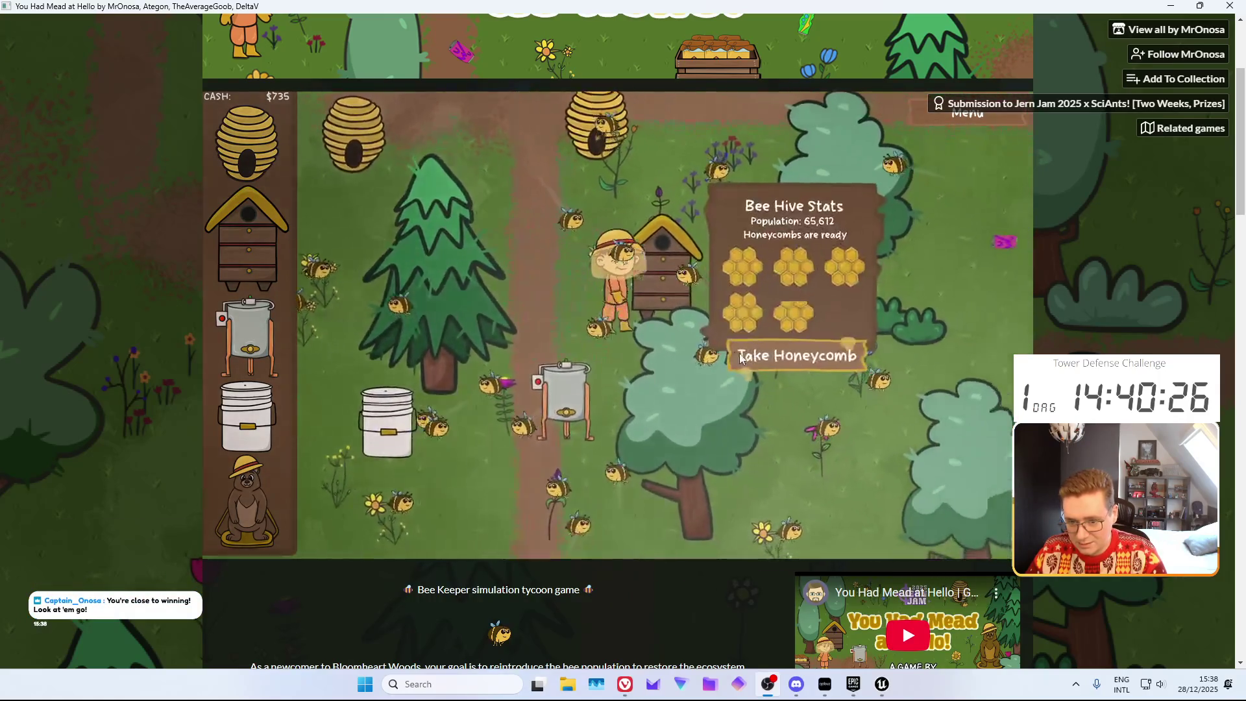
{"action": "left_click", "coordinate": [722, 418]}
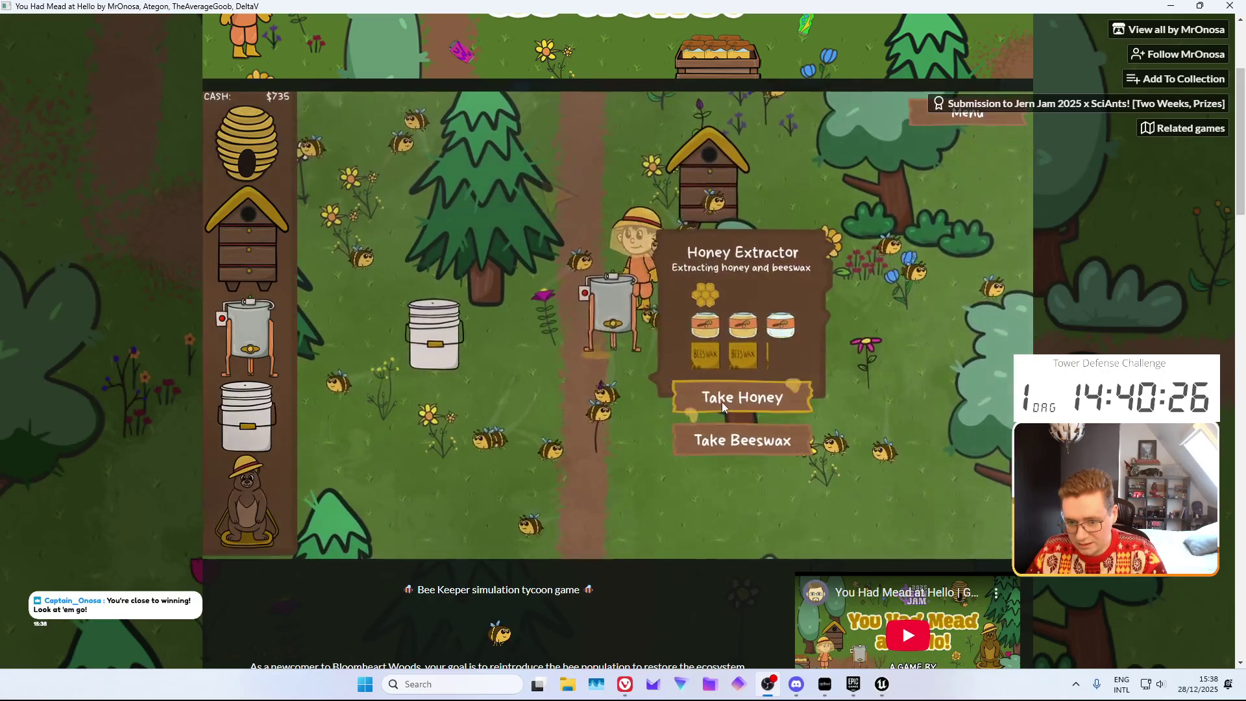
{"action": "left_click", "coordinate": [722, 402]}
Offer mead to the bear, lifting its meter to 82%
{"action": "left_click", "coordinate": [516, 407]}
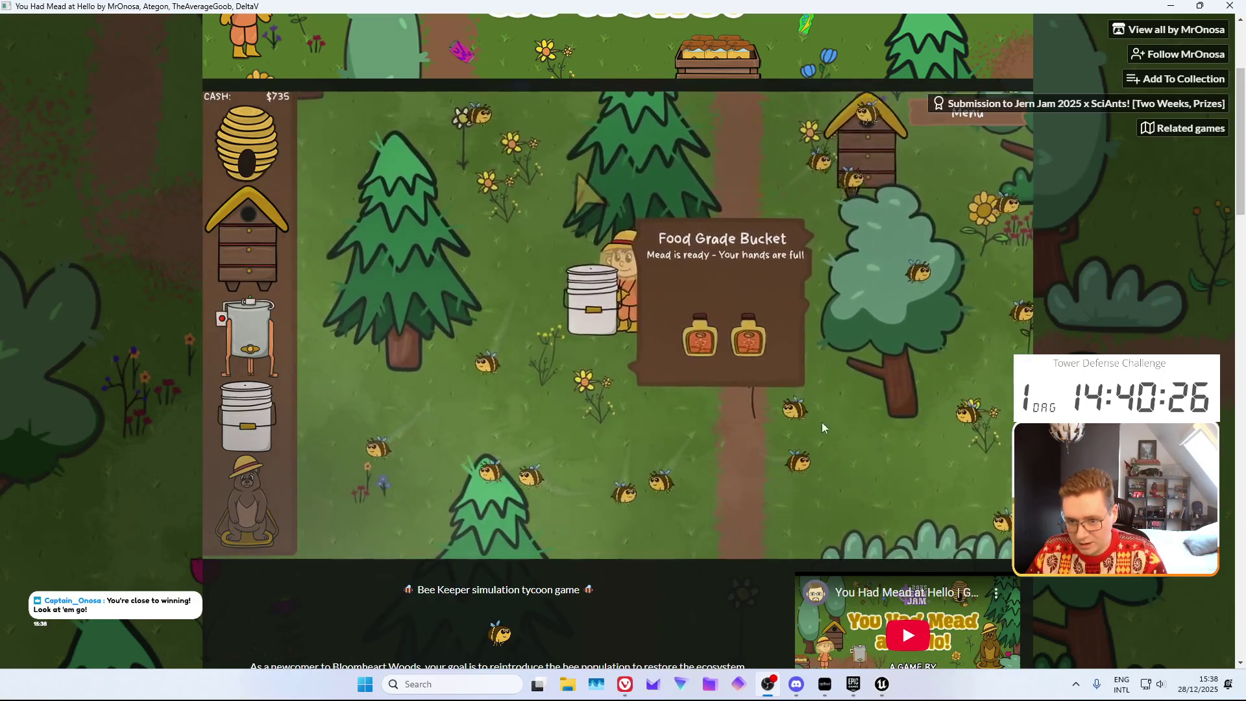
{"action": "left_click", "coordinate": [694, 161]}
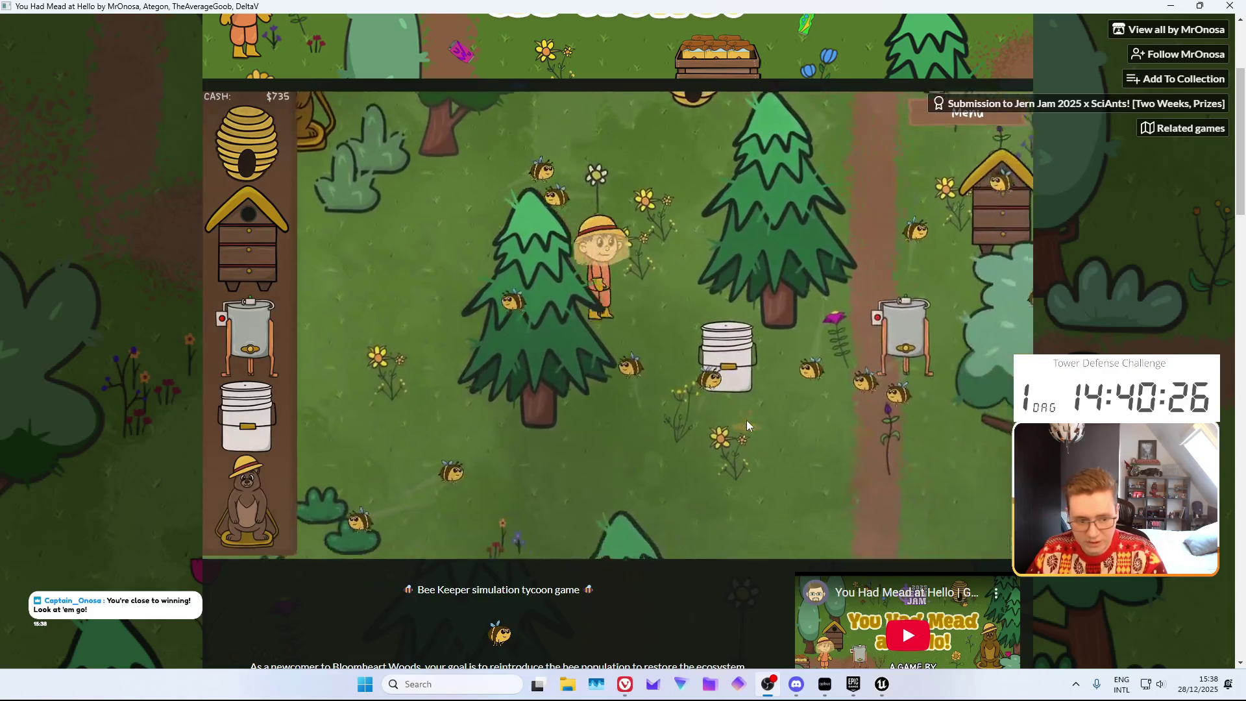
{"action": "left_click", "coordinate": [458, 208]}
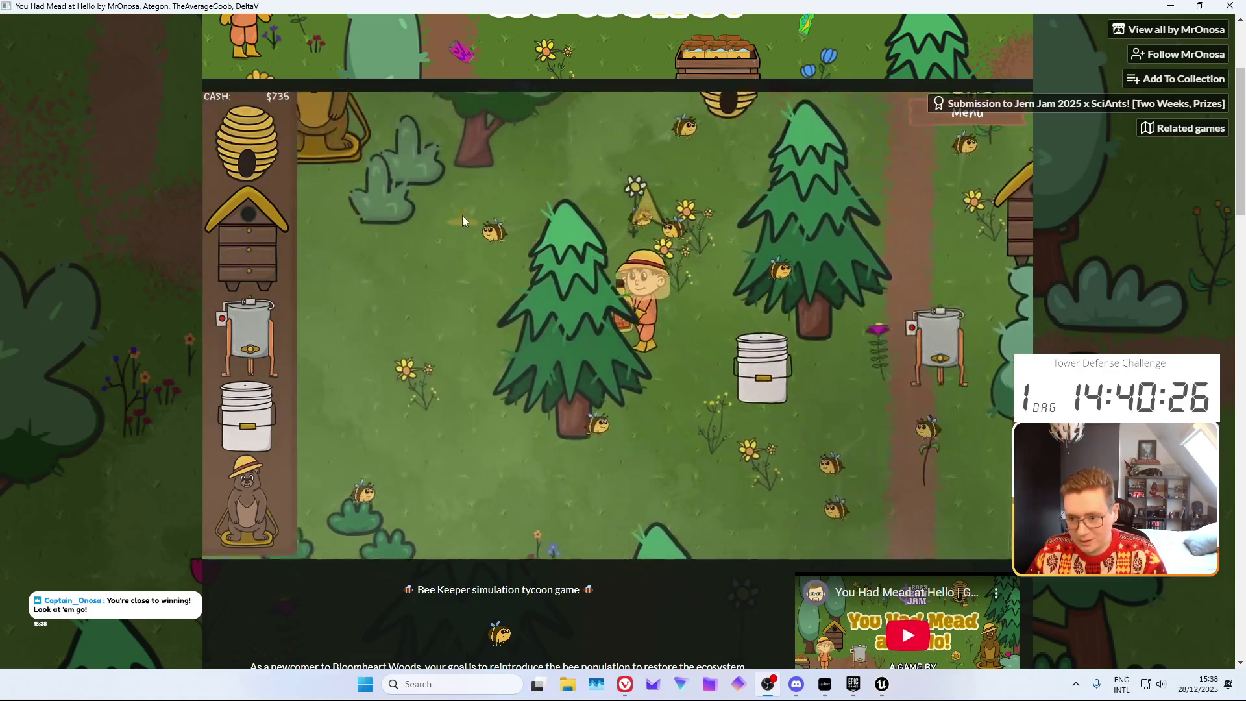
{"action": "left_click", "coordinate": [675, 293]}
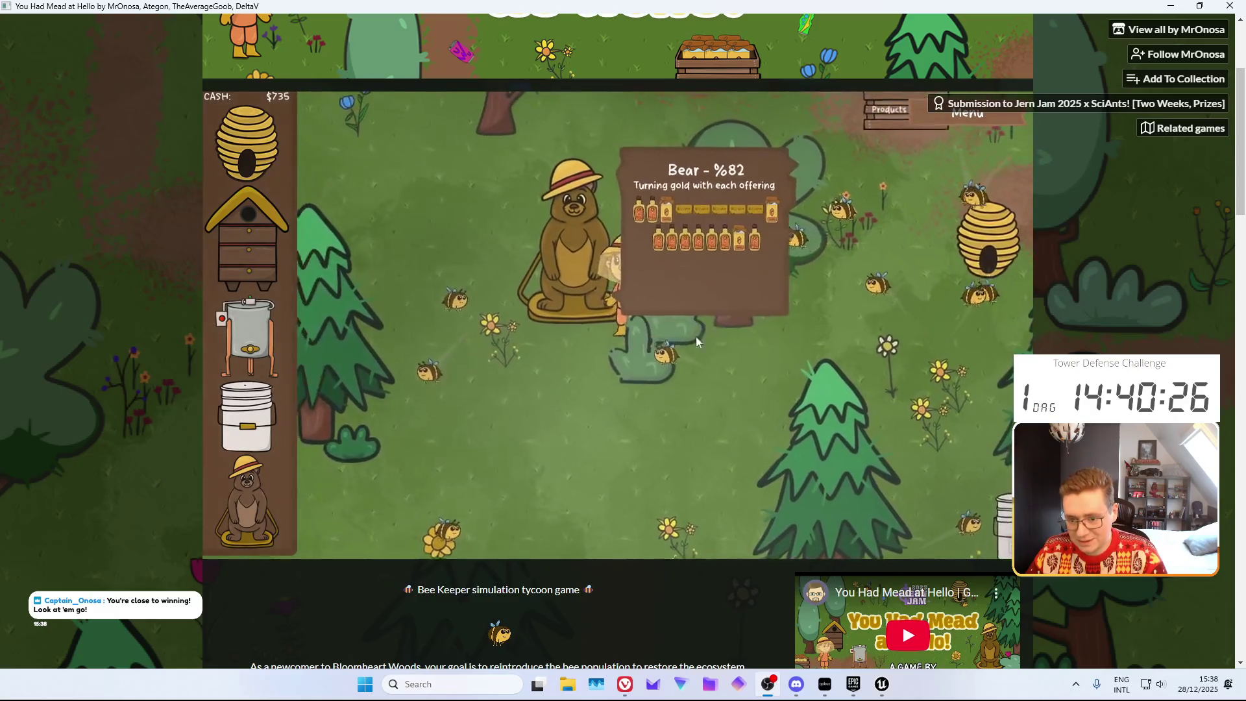
Carry mead from the Food Grade Bucket to the bear and offer it
{"action": "left_click", "coordinate": [921, 477]}
{"action": "left_click", "coordinate": [776, 425]}
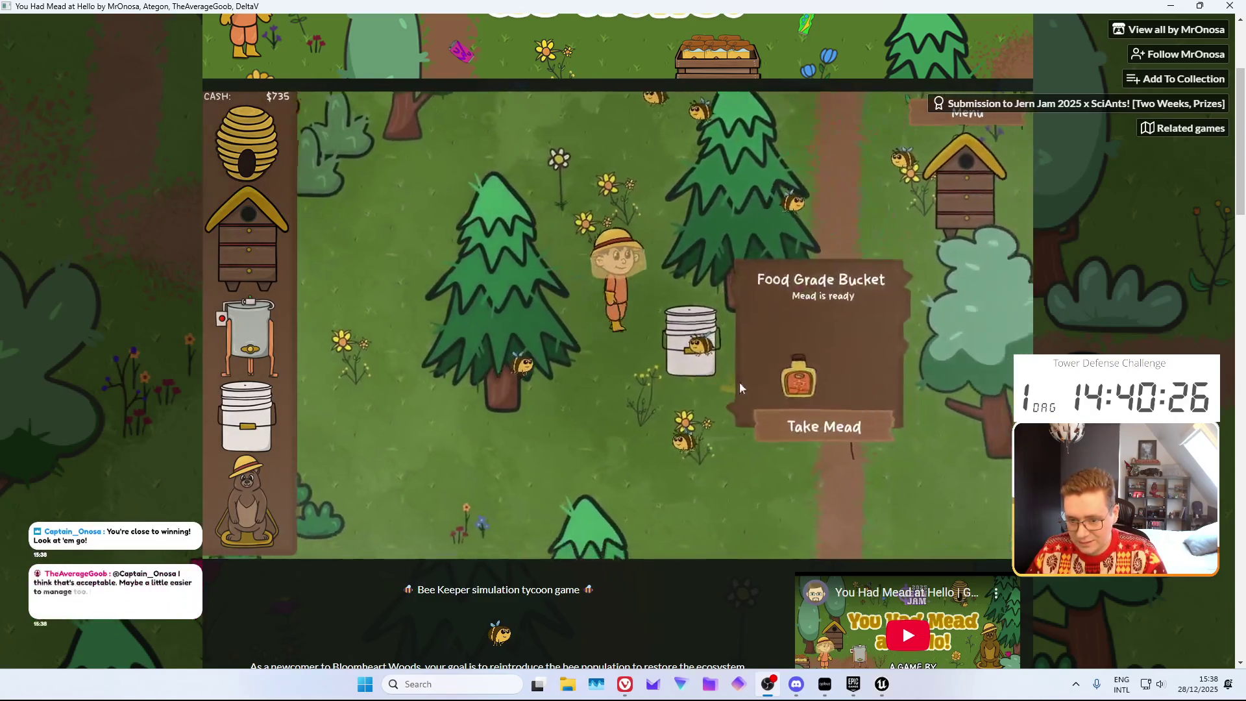
{"action": "left_click", "coordinate": [485, 274]}
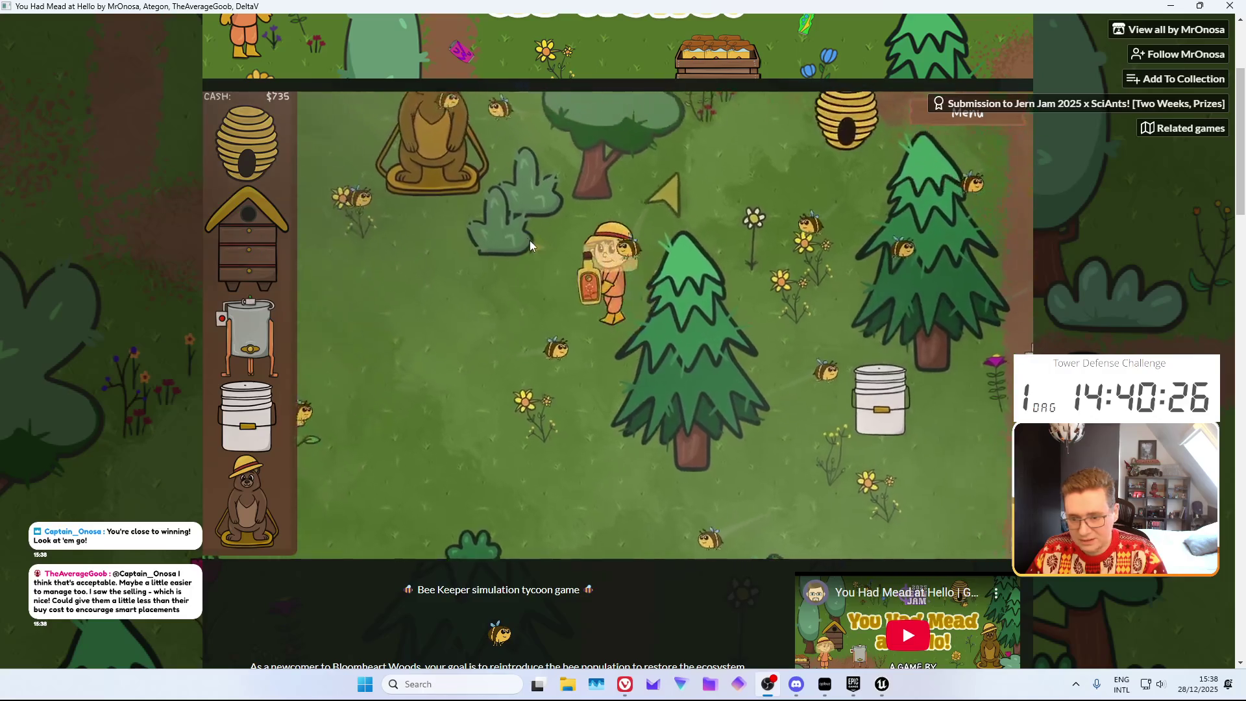
{"action": "left_click", "coordinate": [673, 317]}
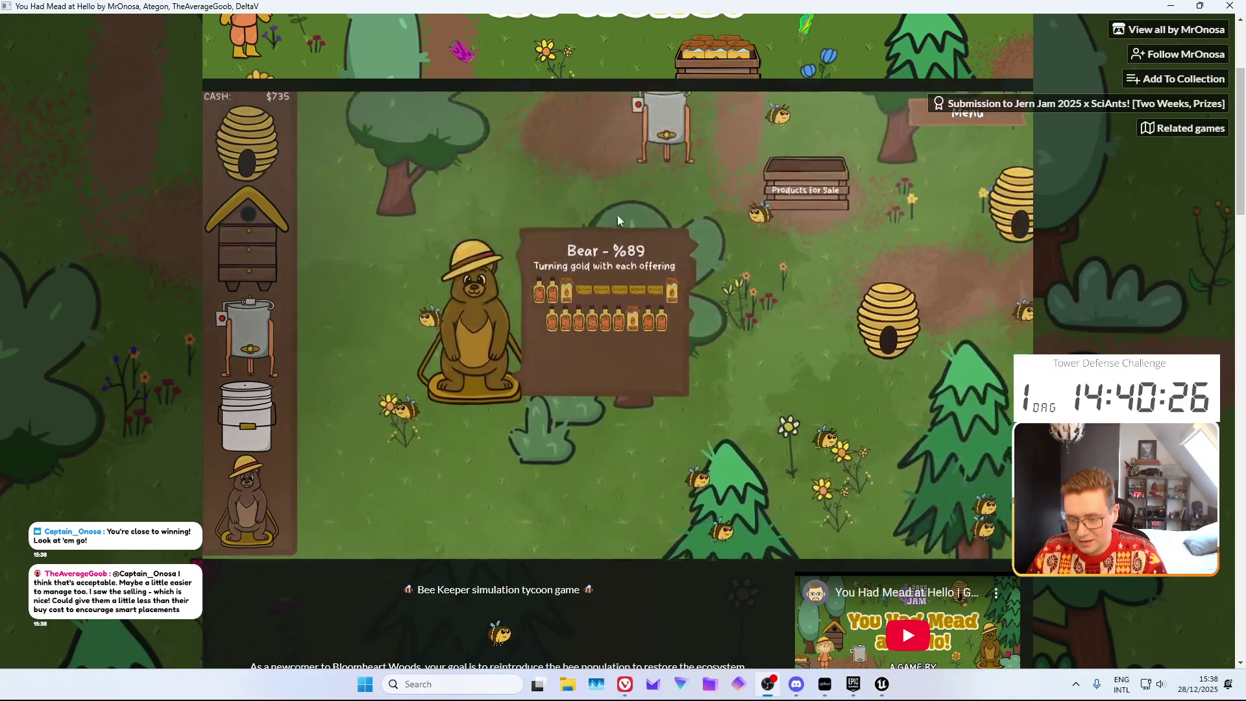
{"action": "left_click", "coordinate": [592, 207]}
Deliver a second batch of ready mead from the bucket to the bear
{"action": "left_click", "coordinate": [701, 411]}
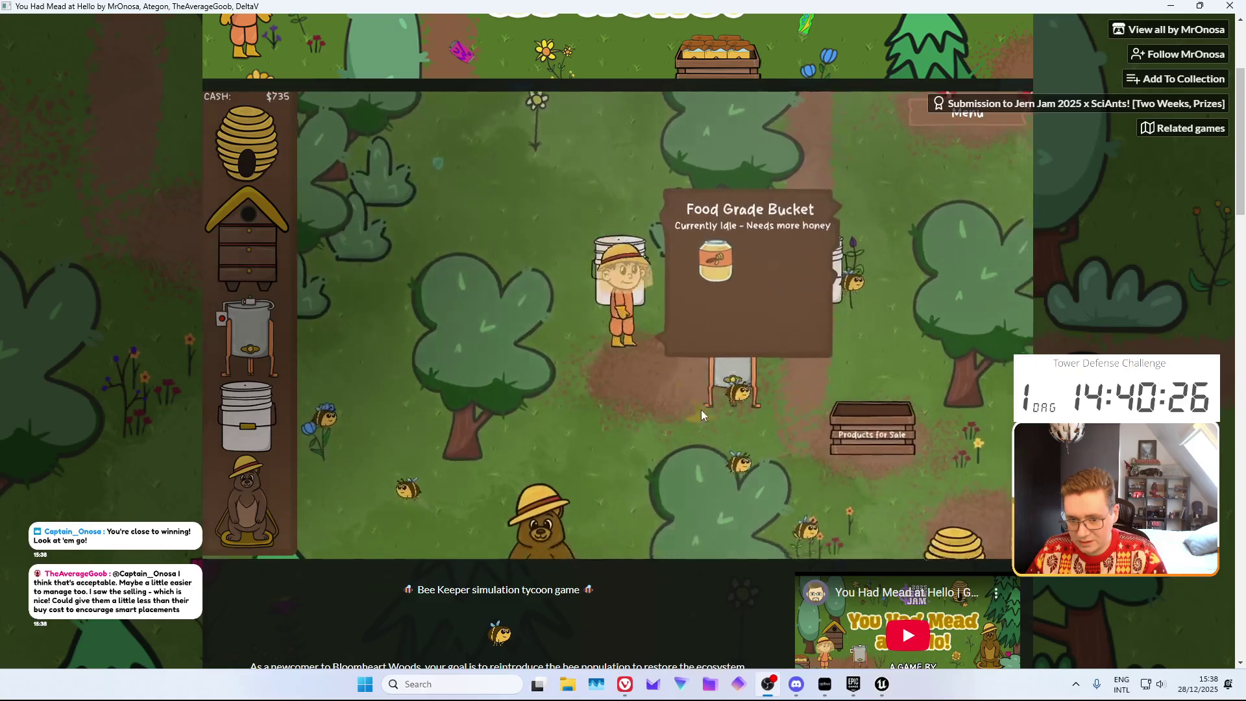
{"action": "left_click", "coordinate": [796, 377]}
{"action": "left_click", "coordinate": [394, 400]}
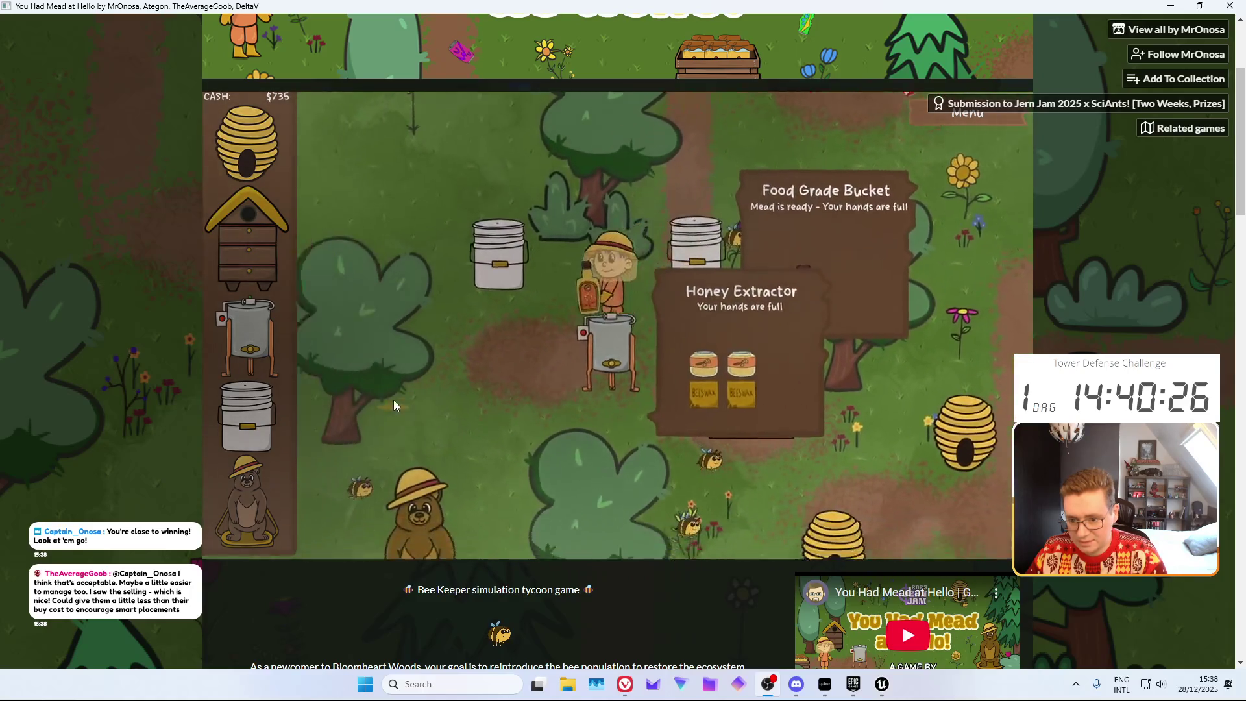
{"action": "left_click", "coordinate": [707, 454]}
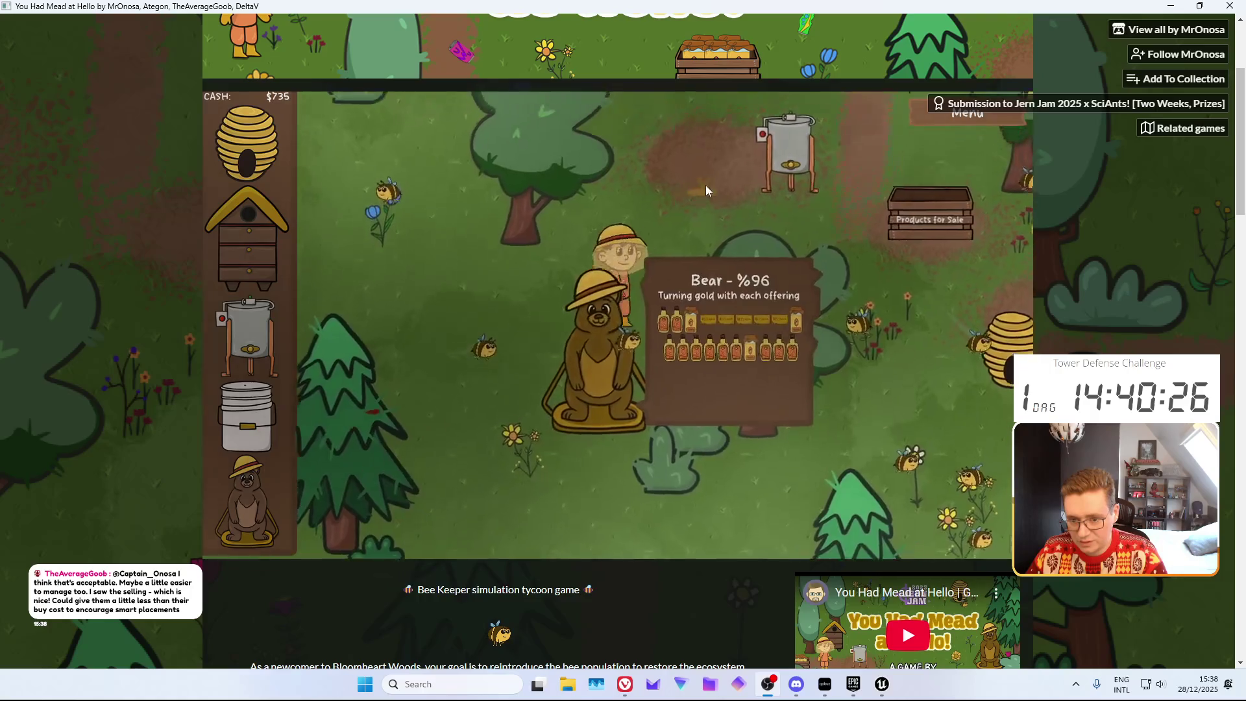
Bring a honey jar from the extractor for the final offering that turns the bear golden
{"action": "left_click", "coordinate": [707, 185]}
{"action": "left_click", "coordinate": [740, 409]}
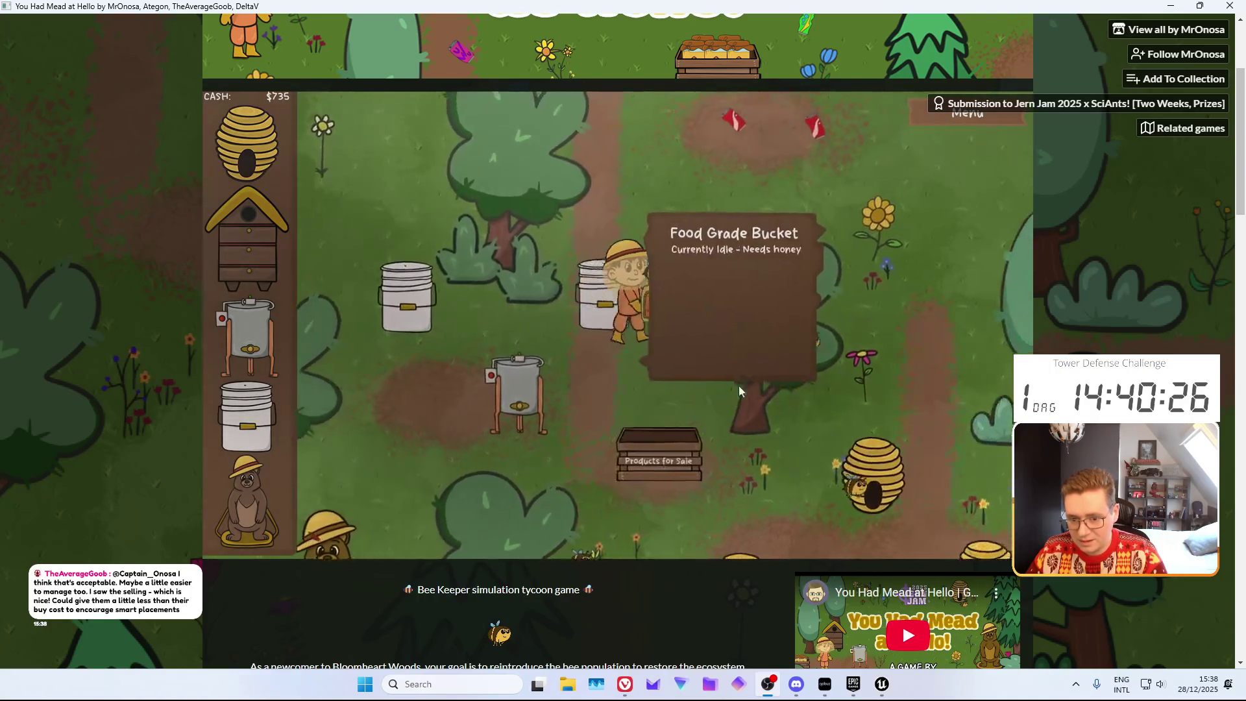
{"action": "left_click", "coordinate": [465, 456]}
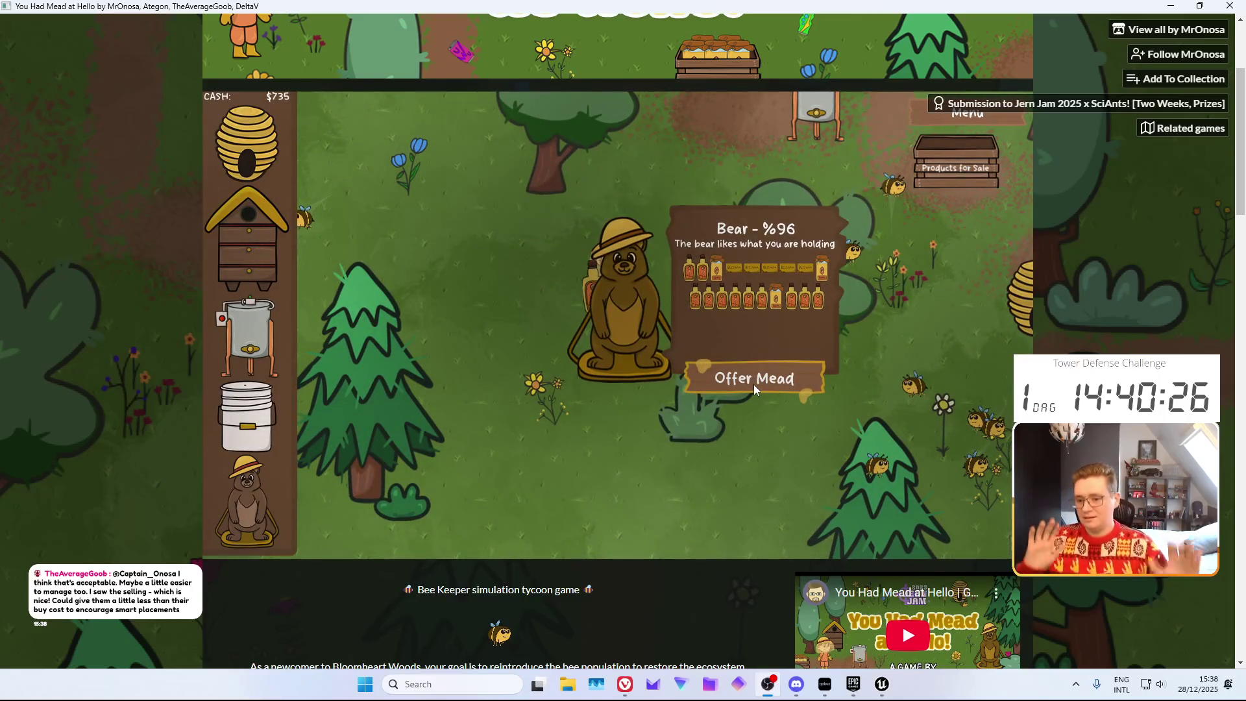
{"action": "left_click", "coordinate": [754, 384]}
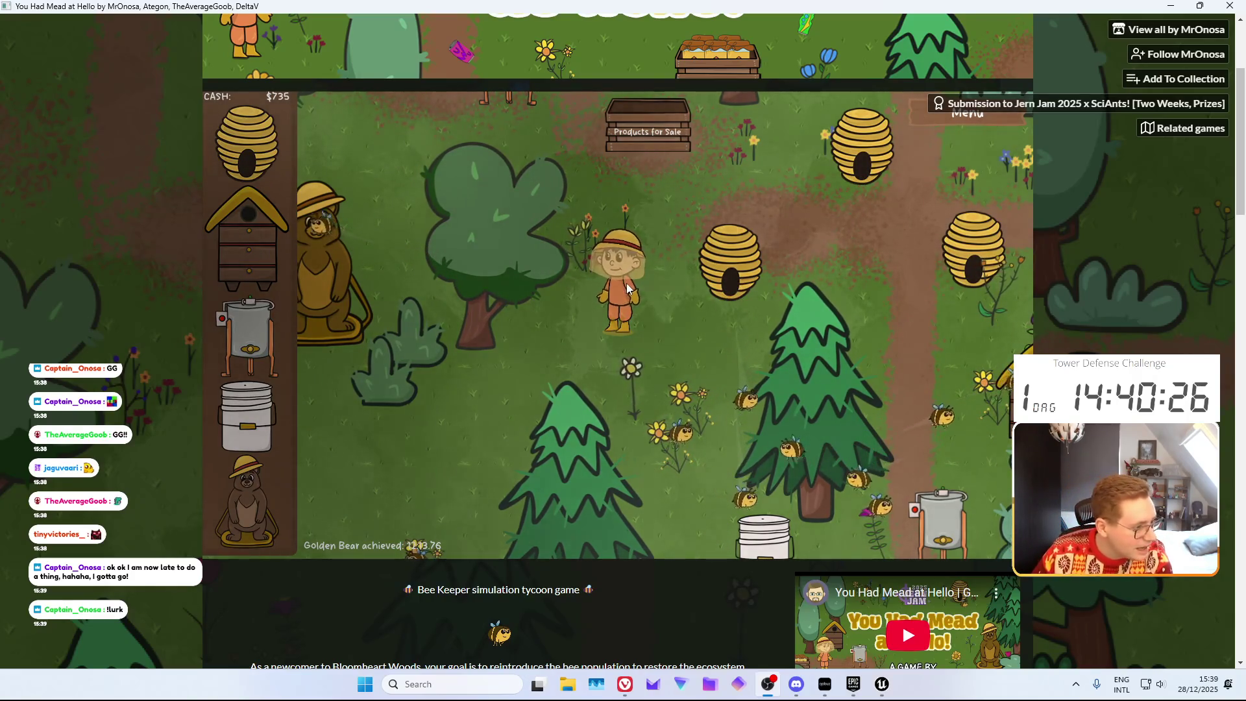
Walk the beekeeper around the beehives, sale crate and bear statue with WASD
{"action": "key", "text": "w"}
{"action": "key", "text": "w"}
{"action": "key", "text": "d"}
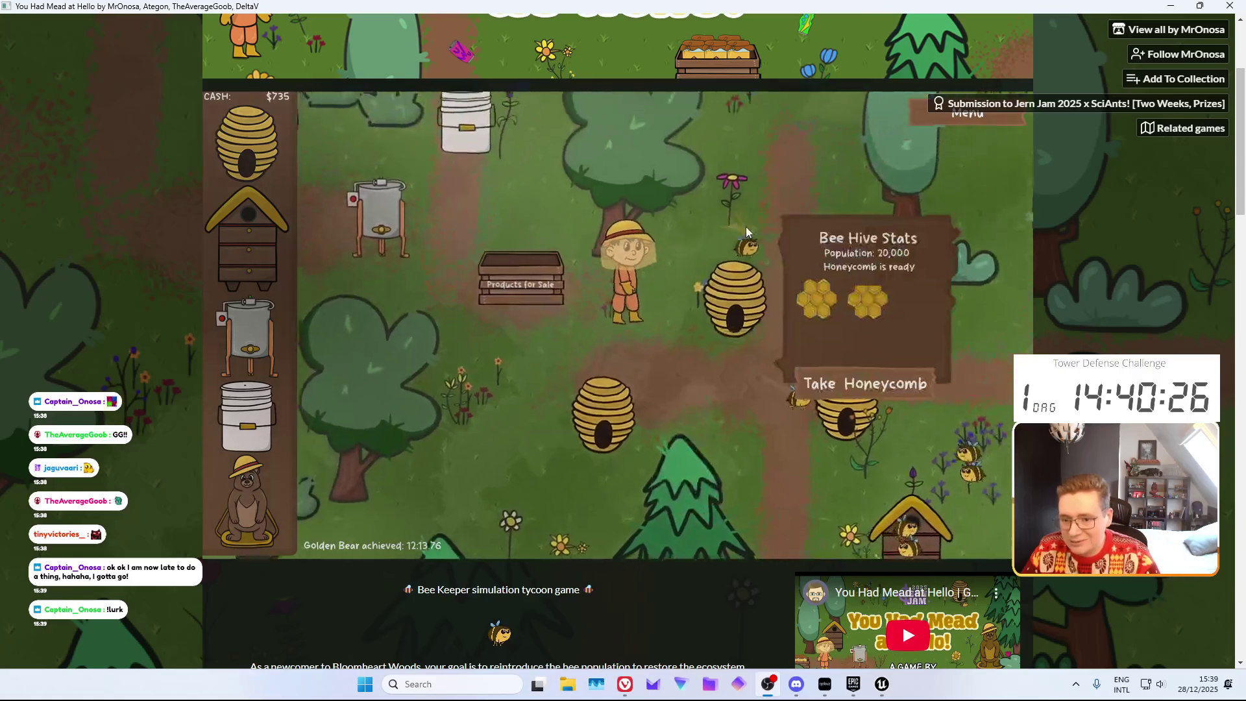
{"action": "key", "text": "s"}
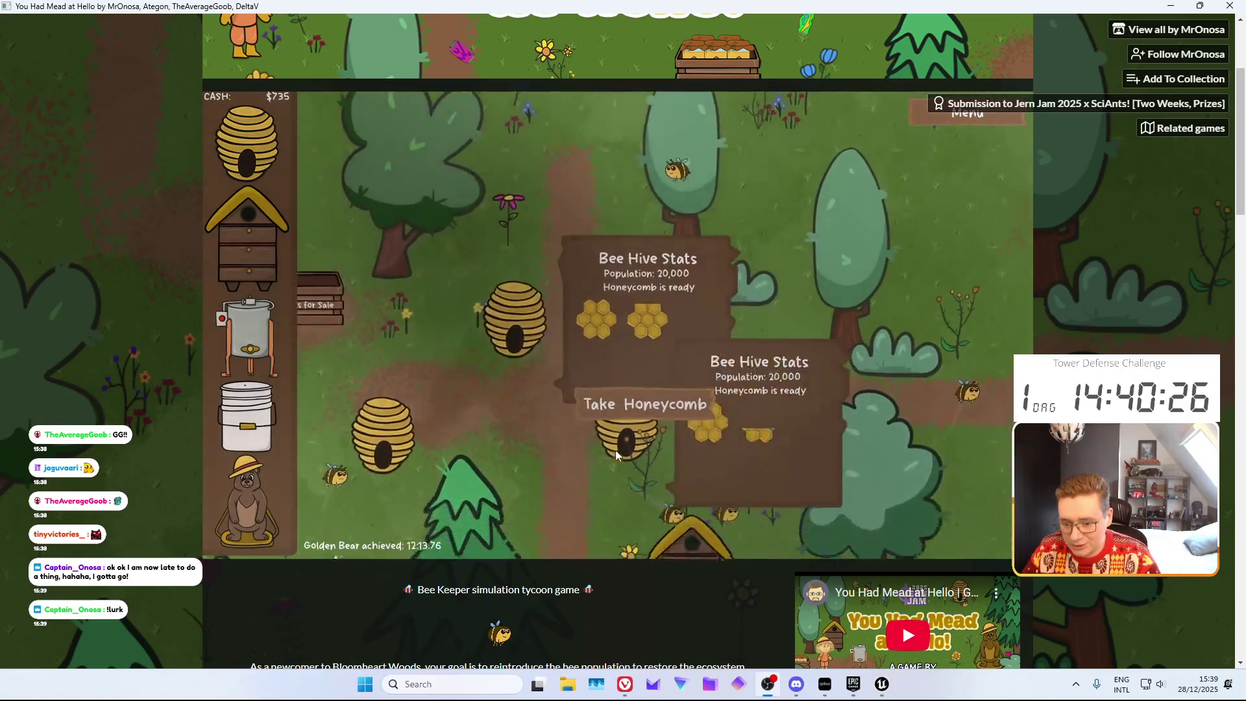
{"action": "key", "text": "s"}
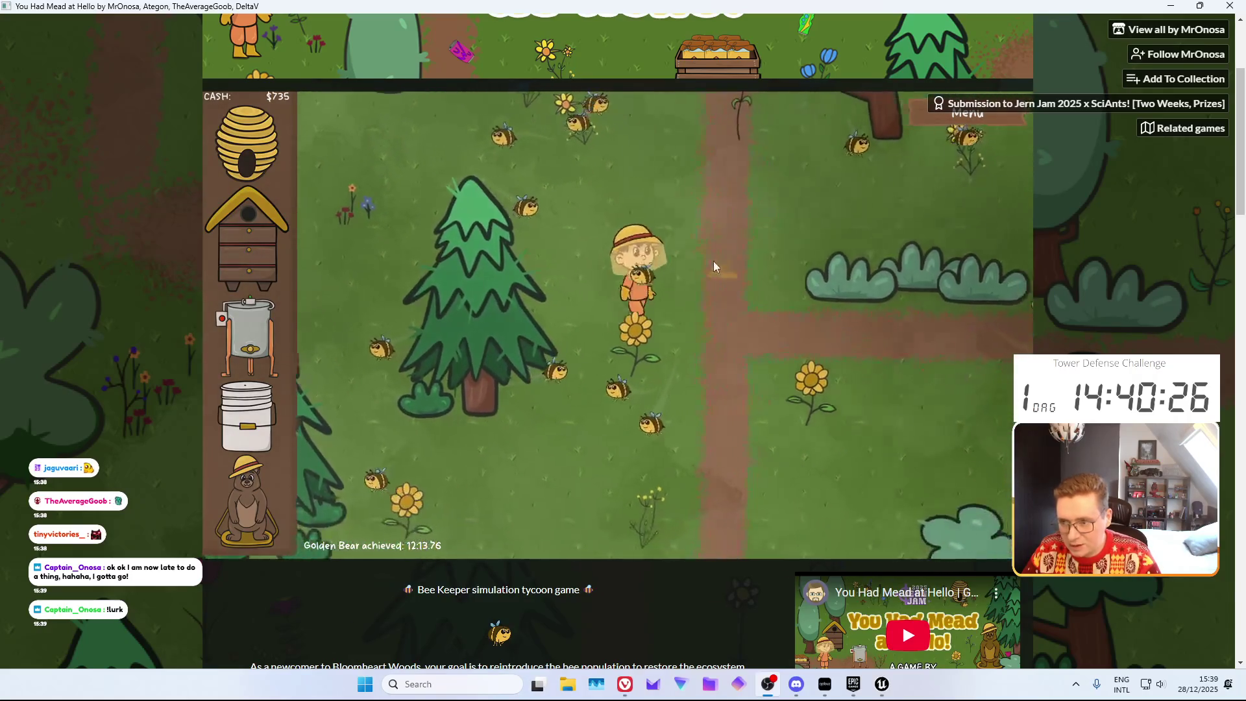
{"action": "key", "text": "a"}
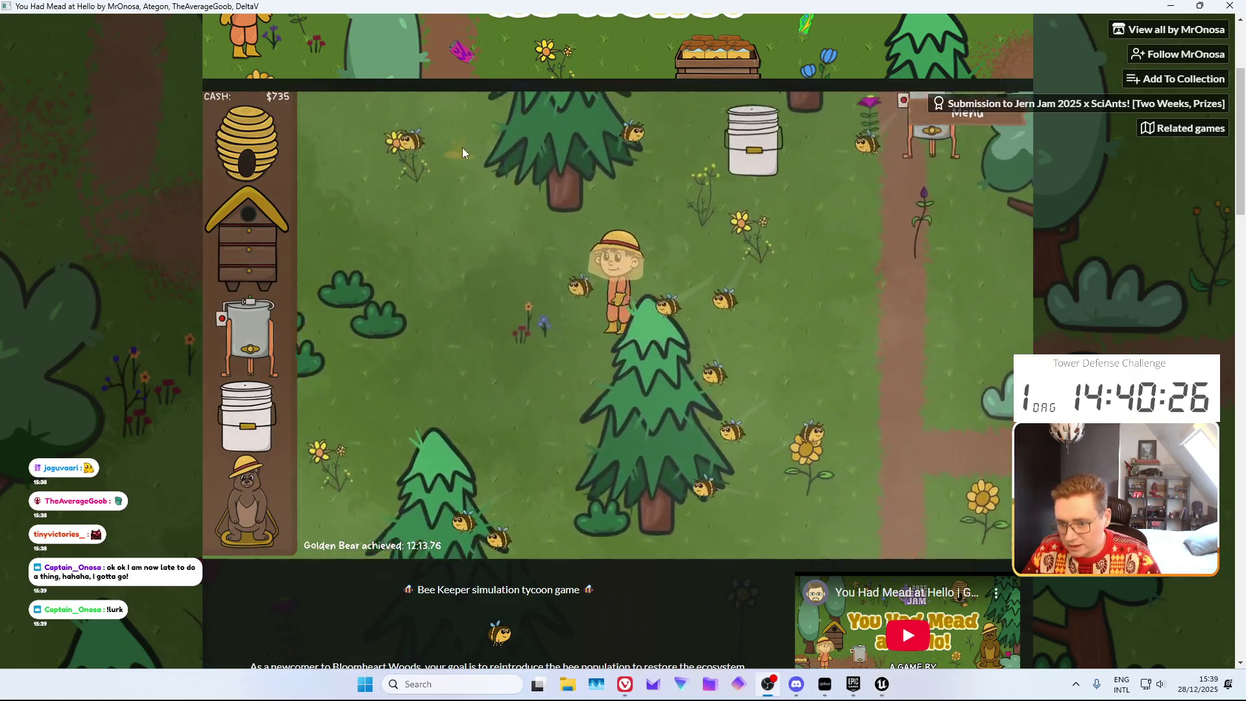
{"action": "key", "text": "w"}
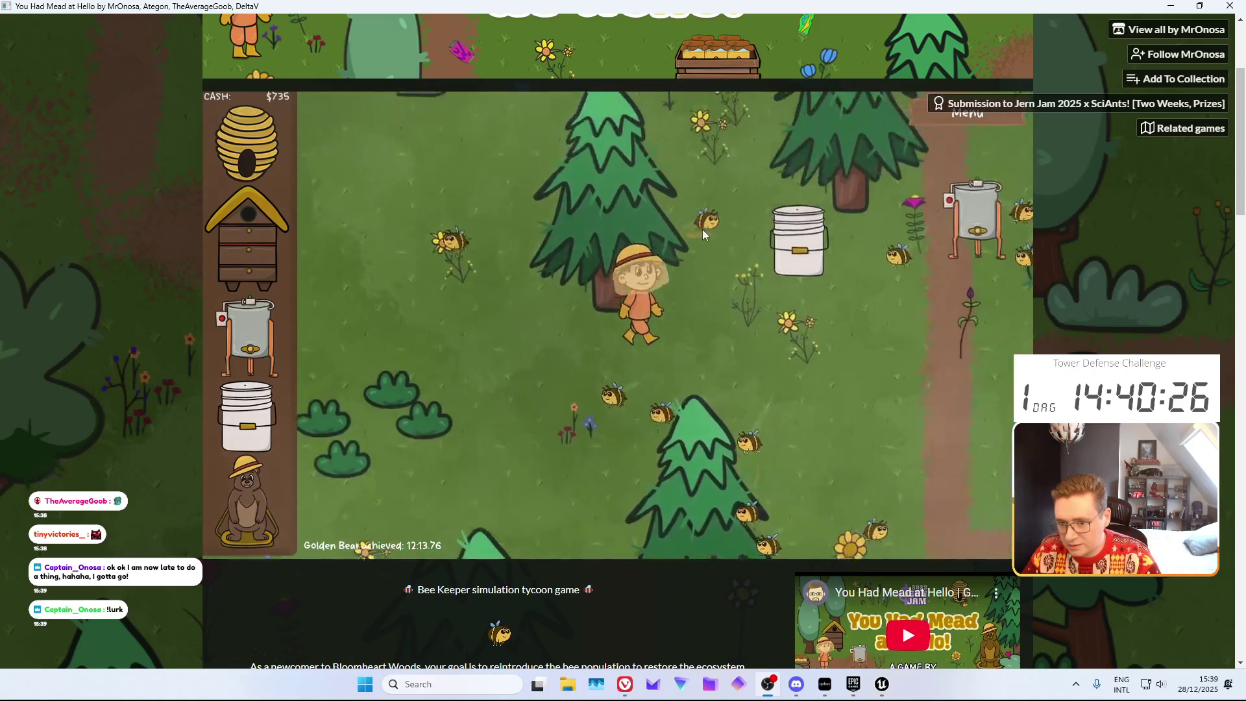
{"action": "key", "text": "w"}
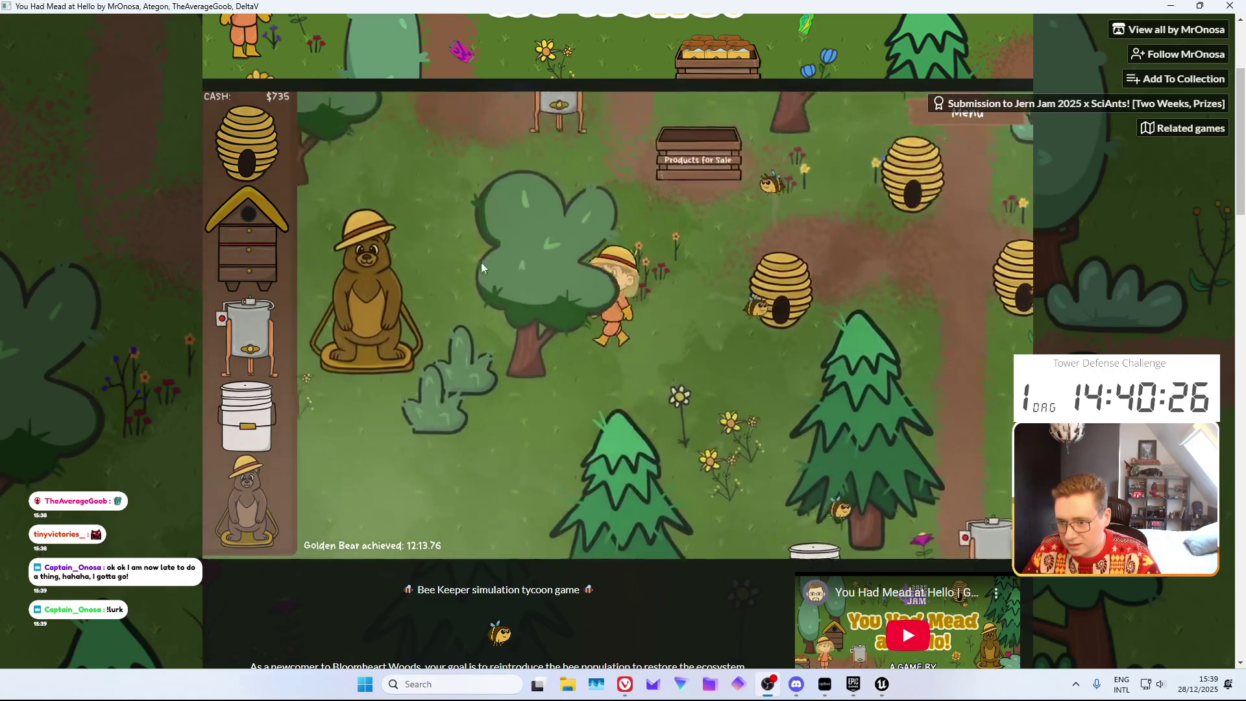
{"action": "key", "text": "d"}
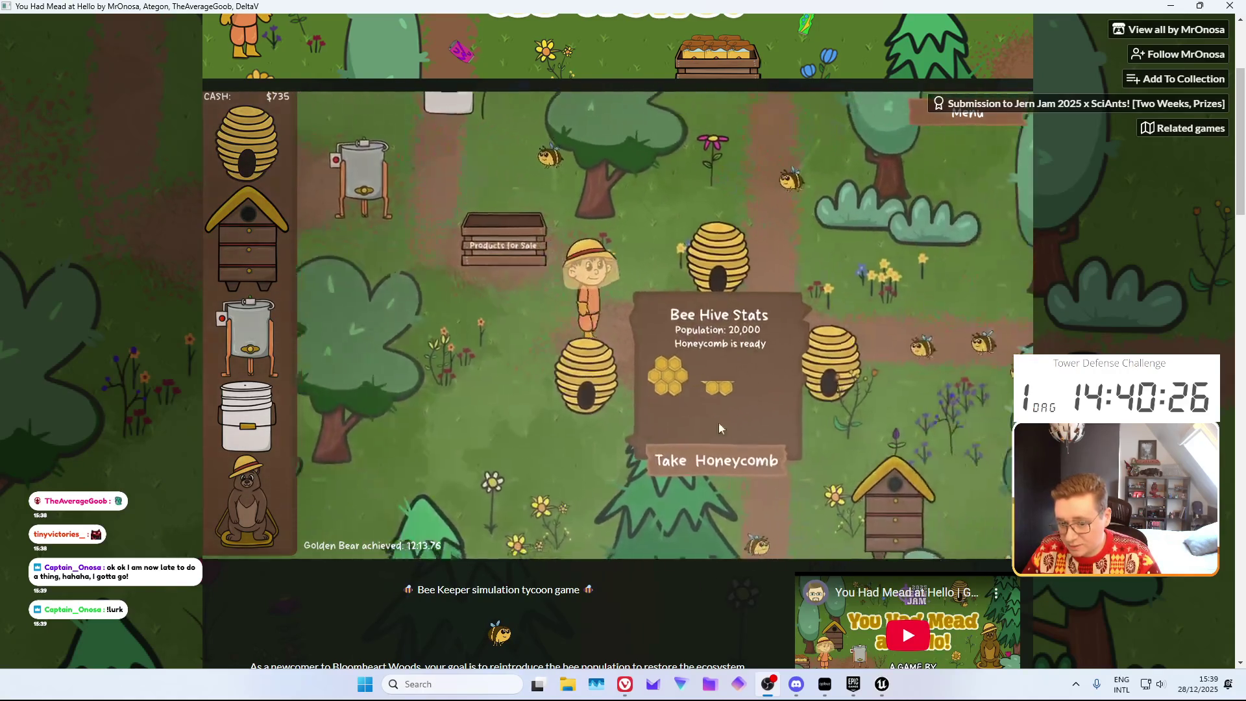
{"action": "key", "text": "w"}
{"action": "key", "text": "w"}
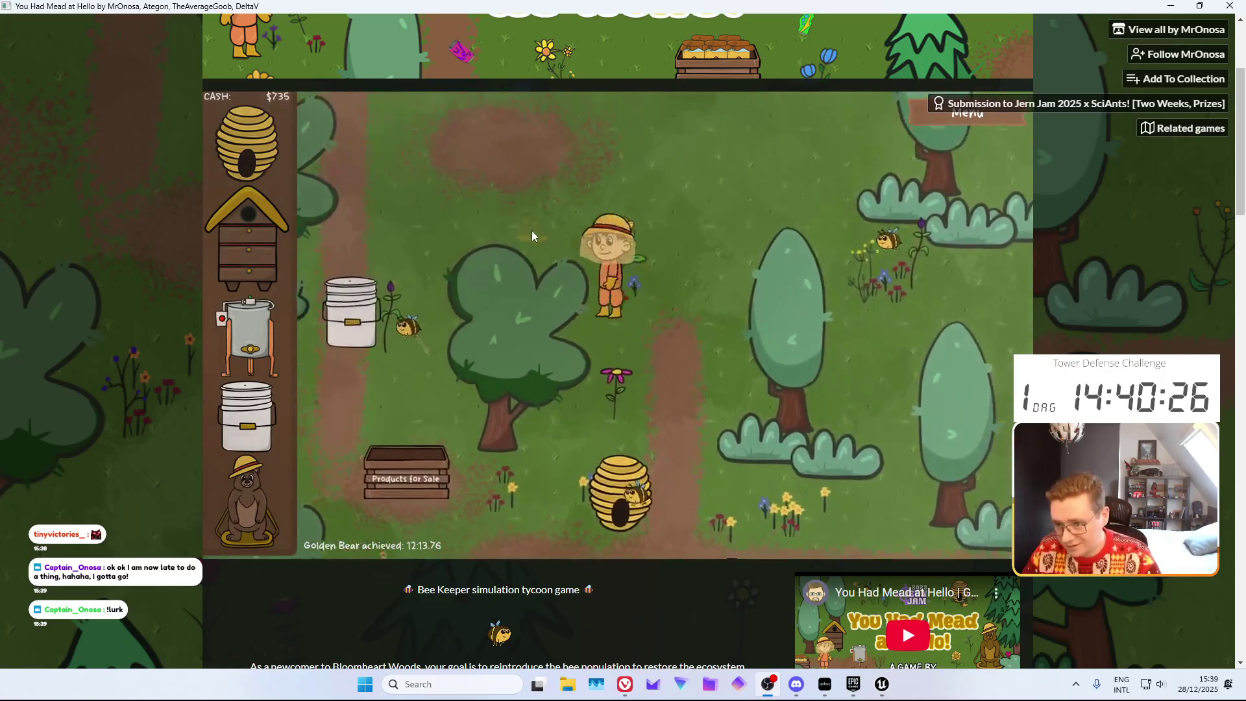
{"action": "key", "text": "s"}
{"action": "key", "text": "d"}
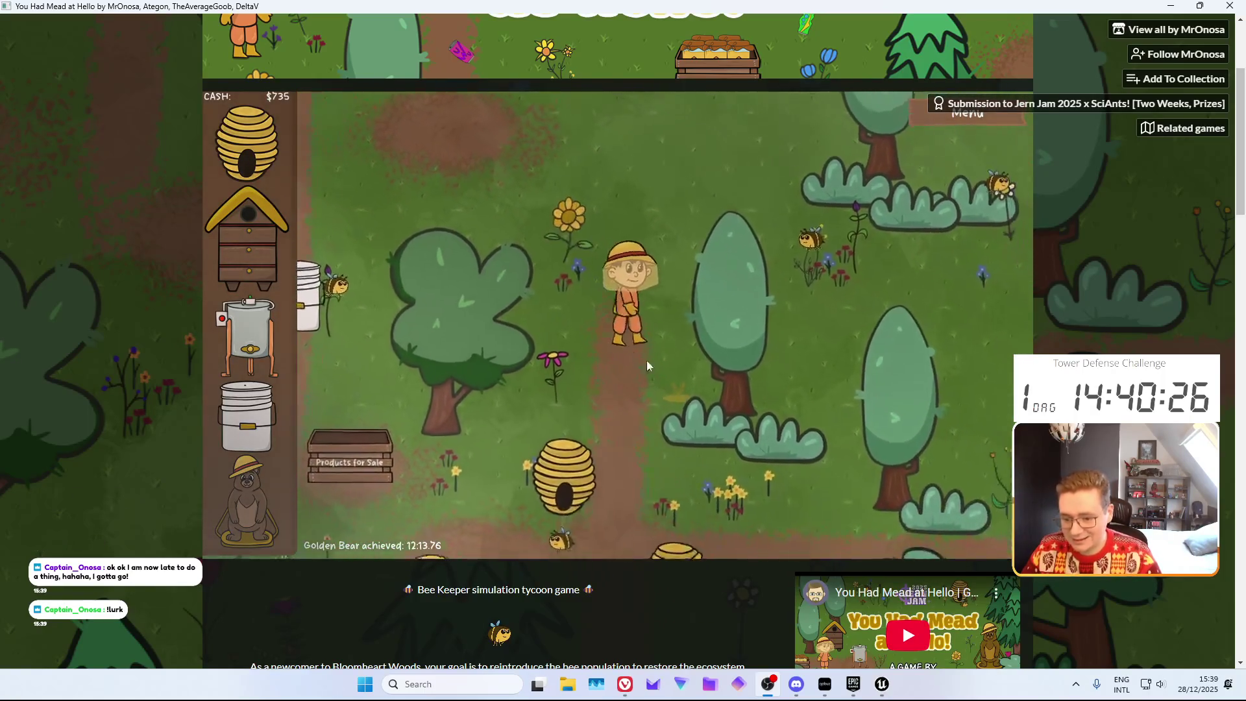
{"action": "key", "text": "s"}
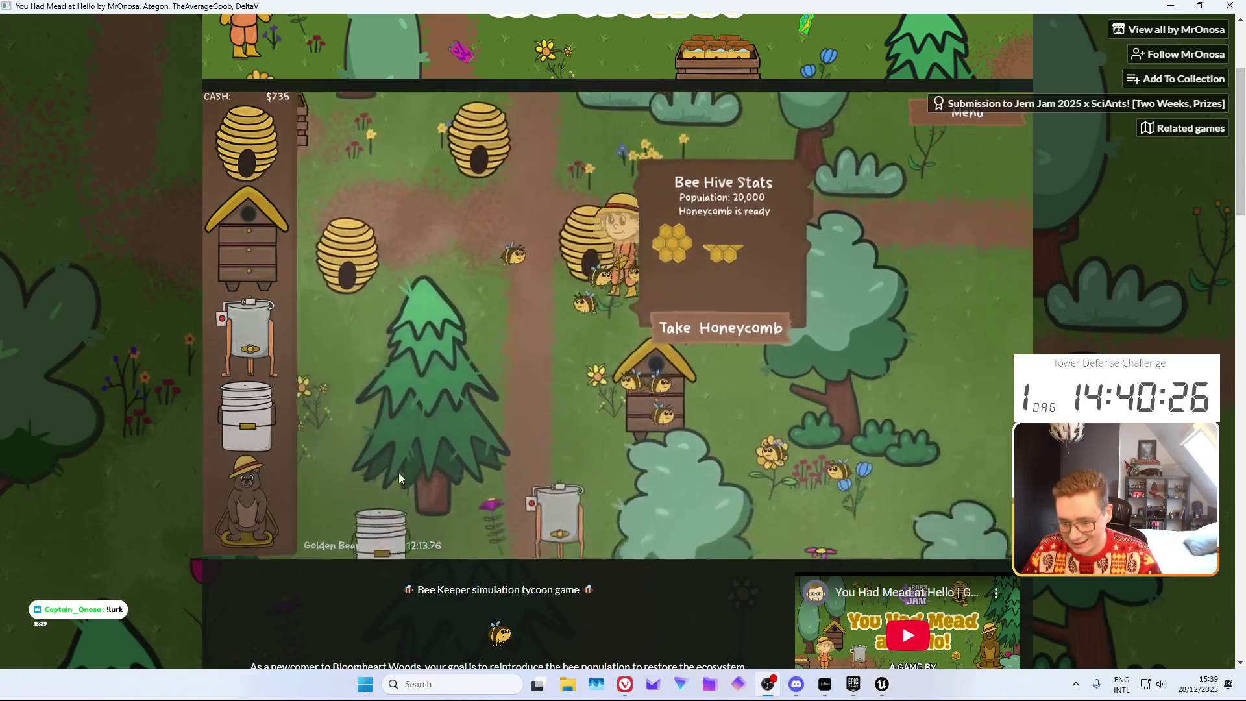
{"action": "key", "text": "a"}
Roam down through the forest and back up the path to the honey extractor
{"action": "key", "text": "s"}
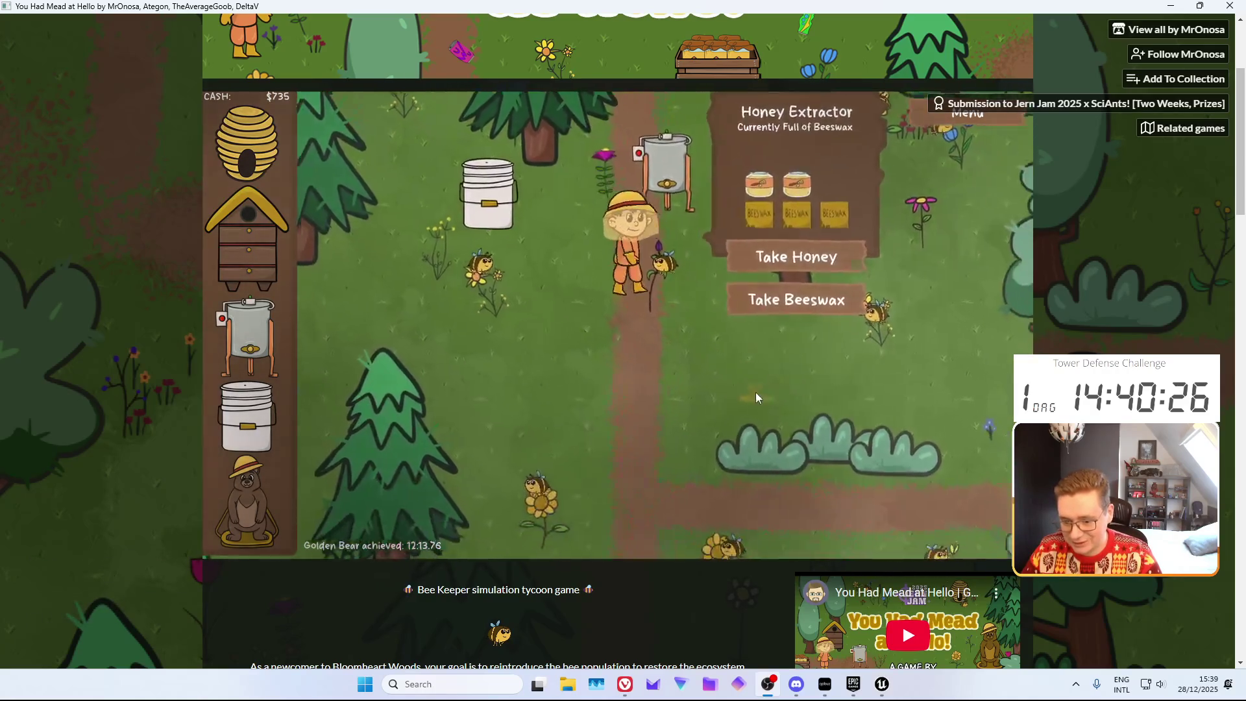
{"action": "key", "text": "s"}
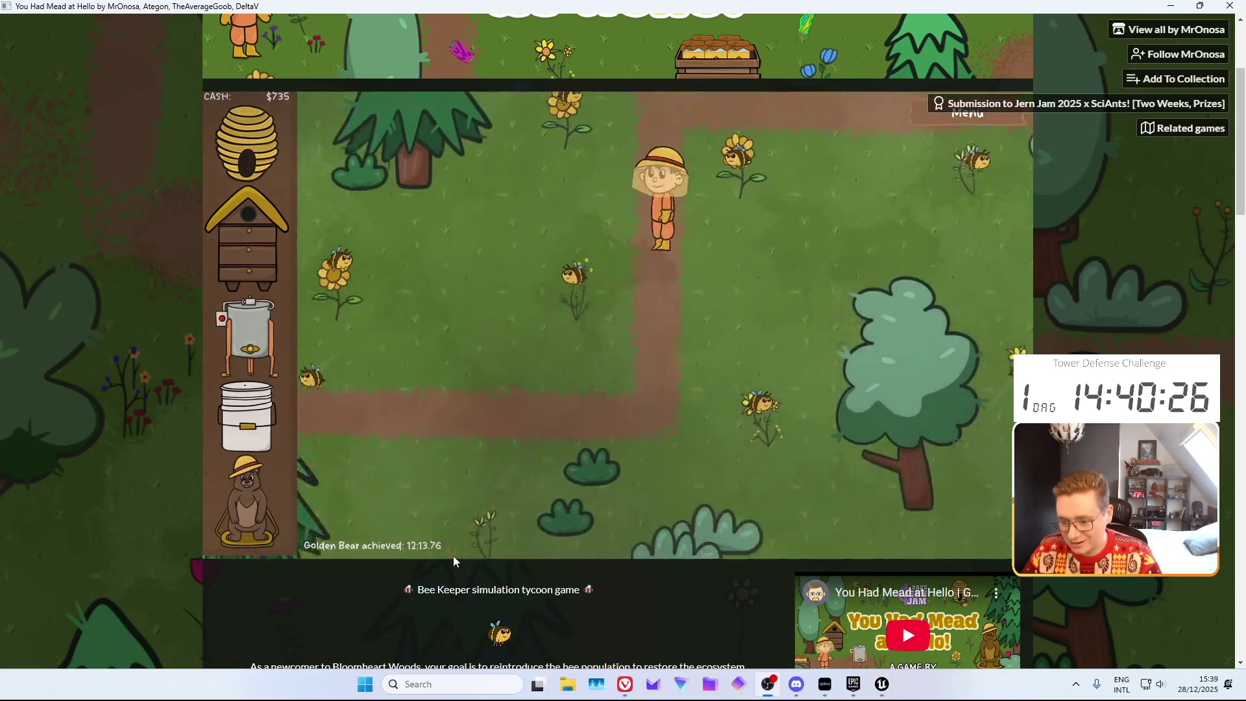
{"action": "key", "text": "a"}
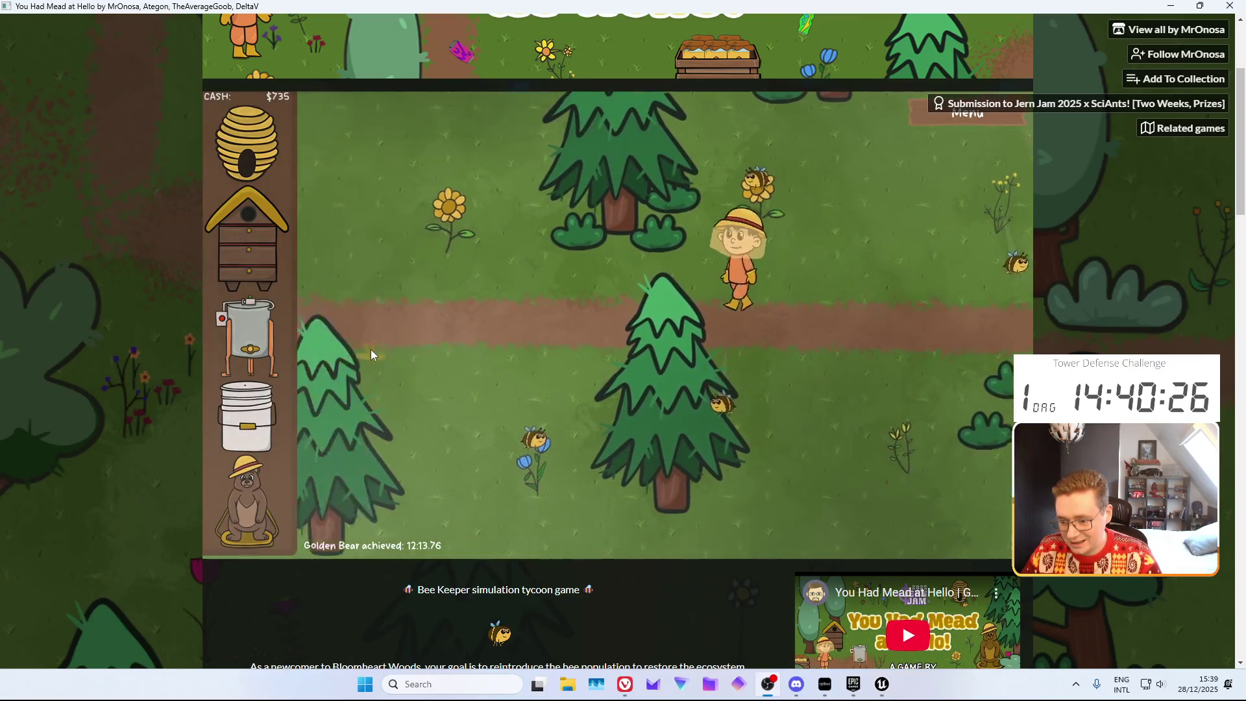
{"action": "key", "text": "s"}
{"action": "key", "text": "a"}
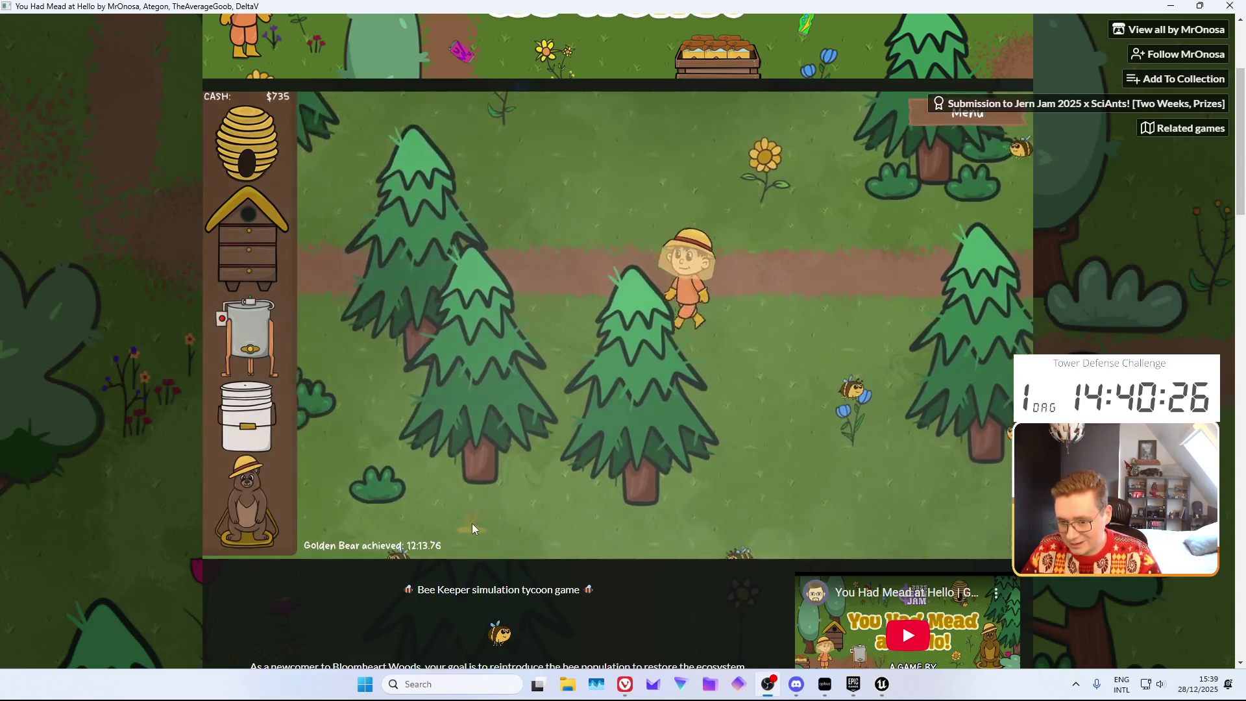
{"action": "mouse_move", "coordinate": [561, 582]}
{"action": "left_mouse_down"}
{"action": "mouse_move", "coordinate": [559, 427]}
{"action": "mouse_move", "coordinate": [608, 353]}
{"action": "mouse_move", "coordinate": [621, 642]}
{"action": "mouse_move", "coordinate": [598, 629]}
{"action": "mouse_move", "coordinate": [622, 589]}
{"action": "mouse_move", "coordinate": [615, 559]}
{"action": "left_mouse_up"}
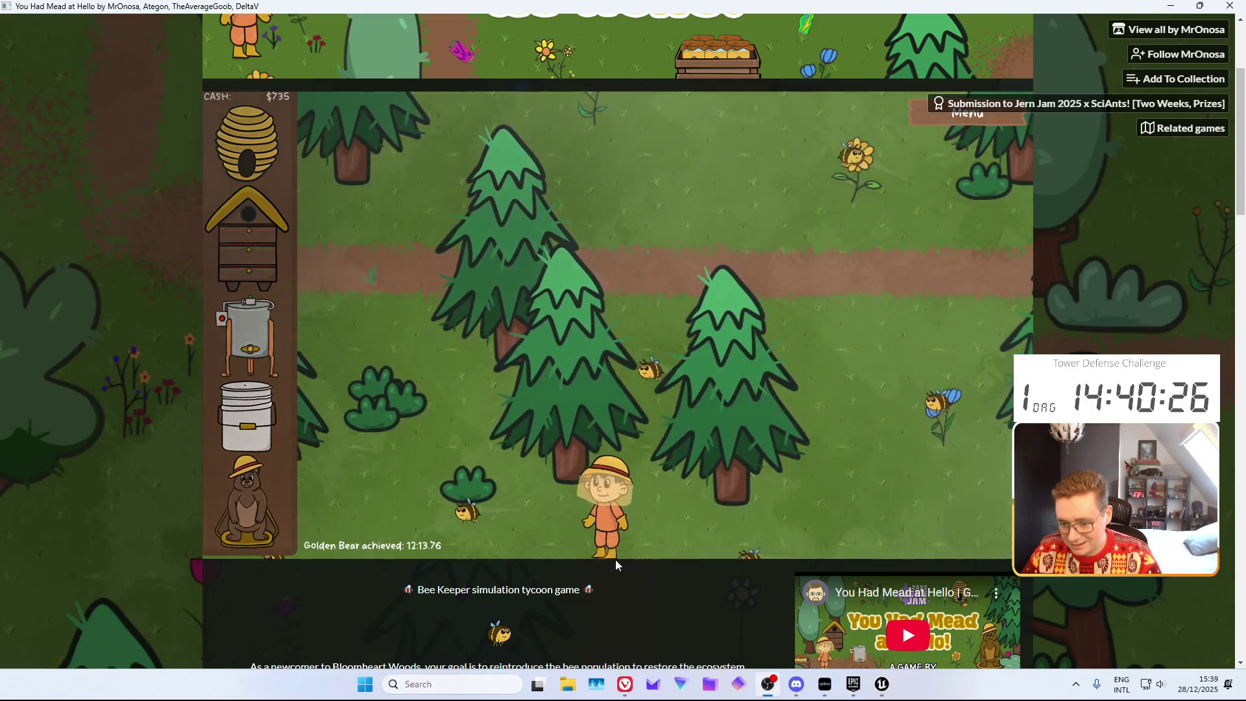
{"action": "key", "text": "a"}
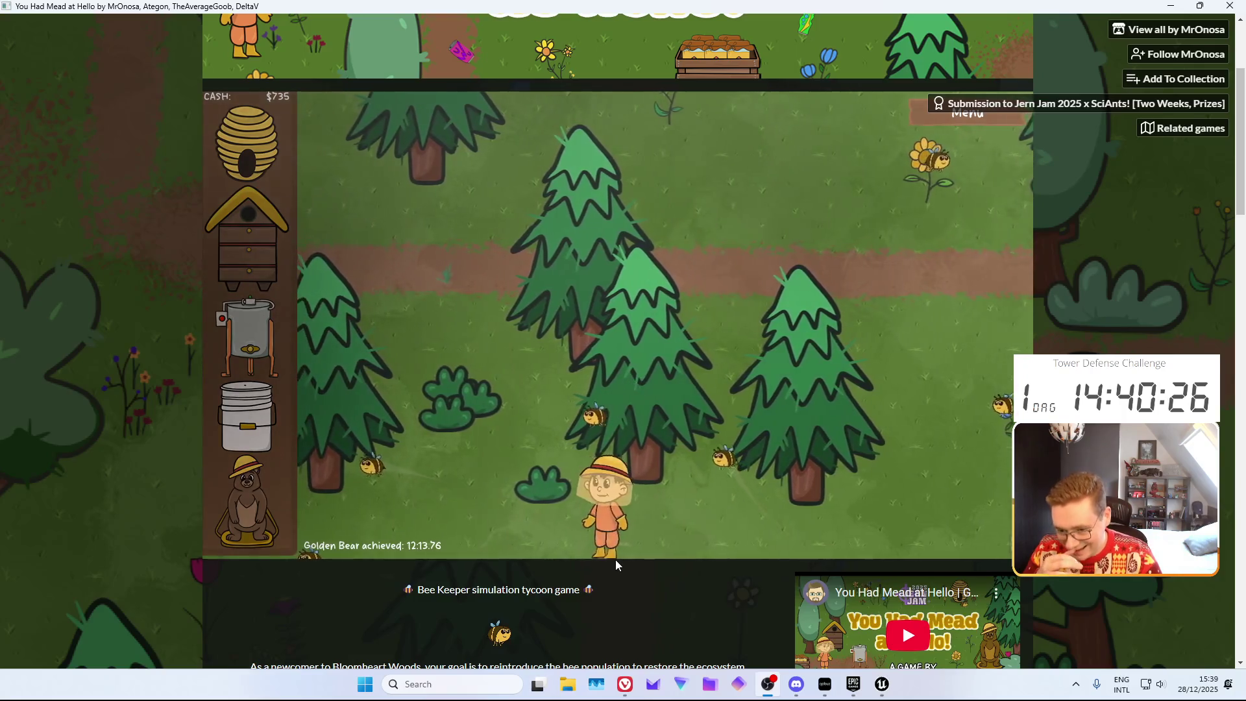
{"action": "key", "text": "a"}
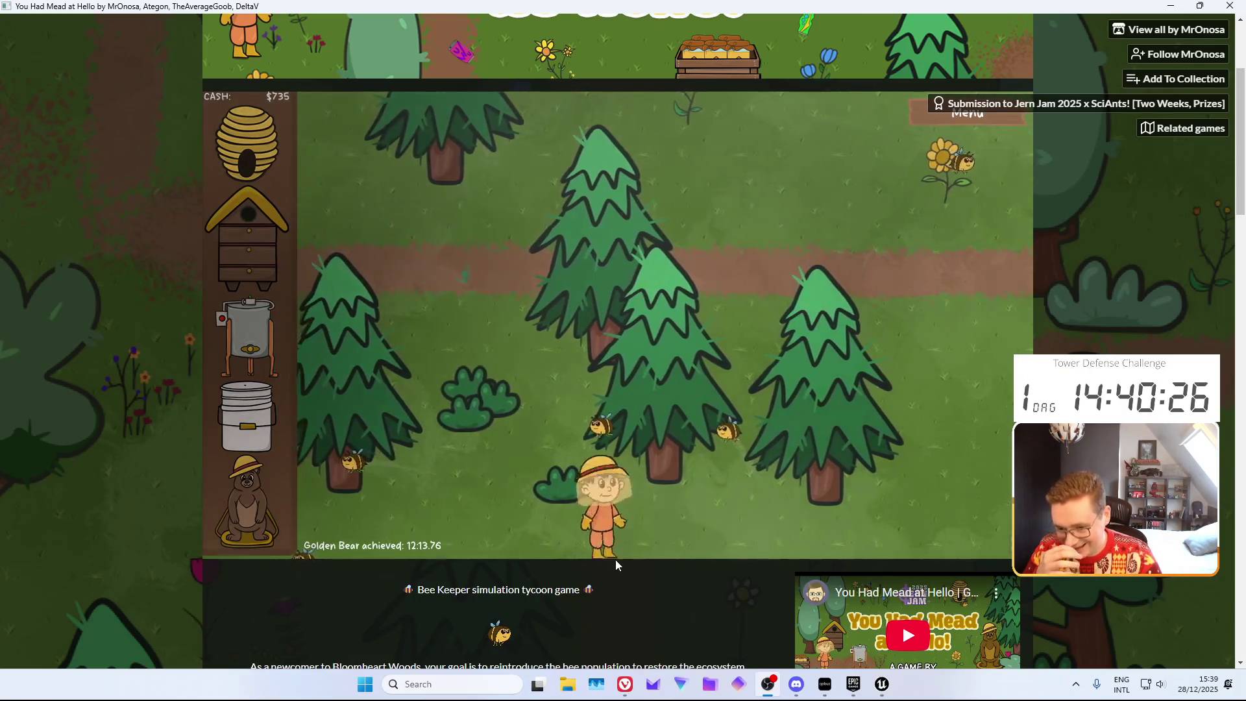
{"action": "key", "text": "w"}
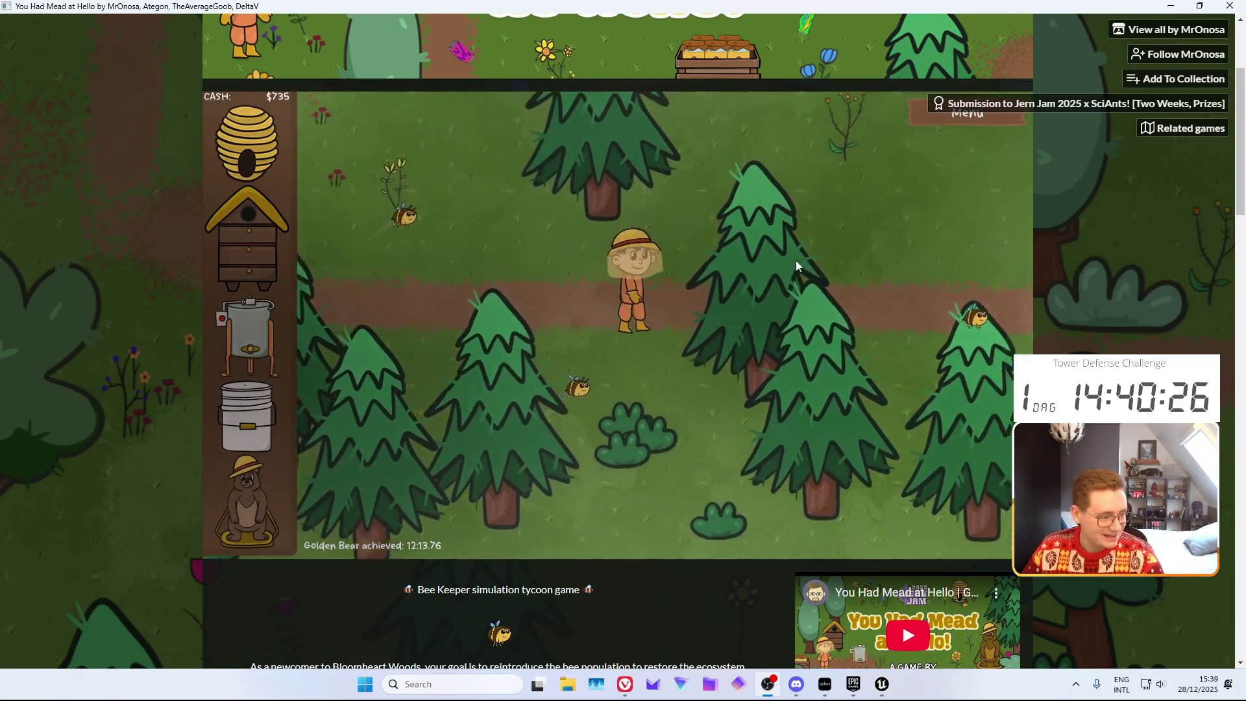
{"action": "key", "text": "w"}
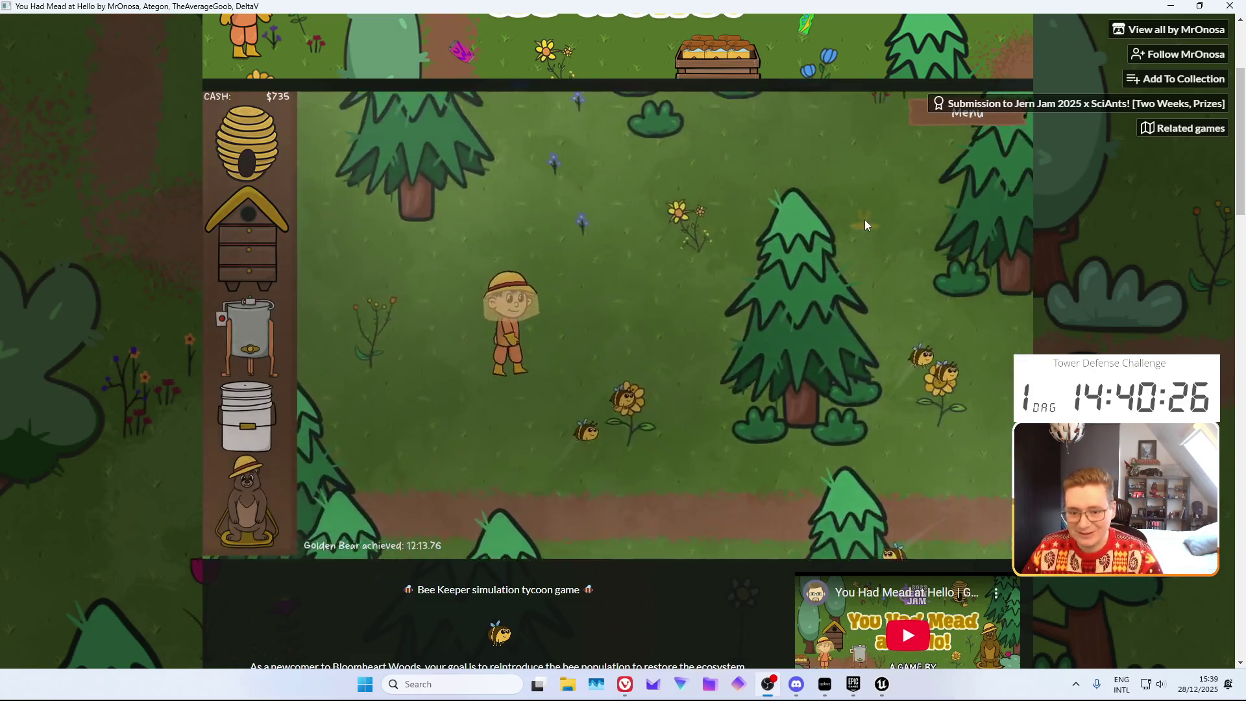
{"action": "key", "text": "w"}
{"action": "key", "text": "d"}
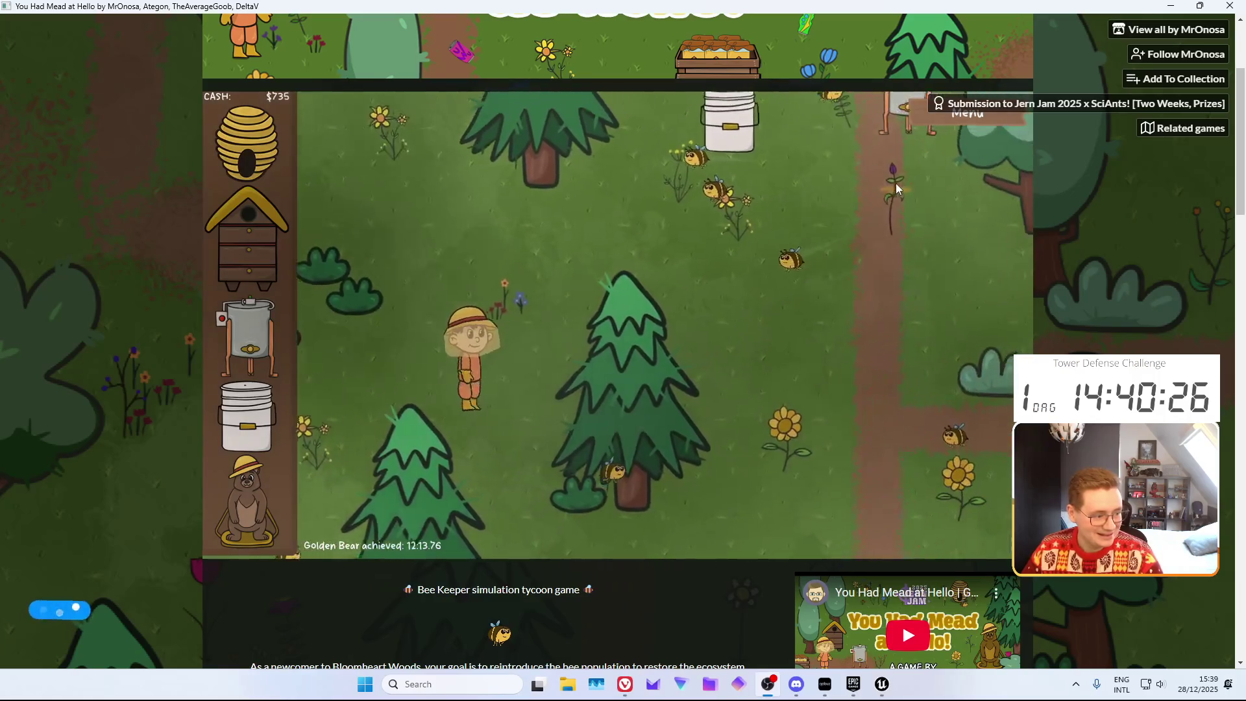
{"action": "key", "text": "d"}
{"action": "key", "text": "w"}
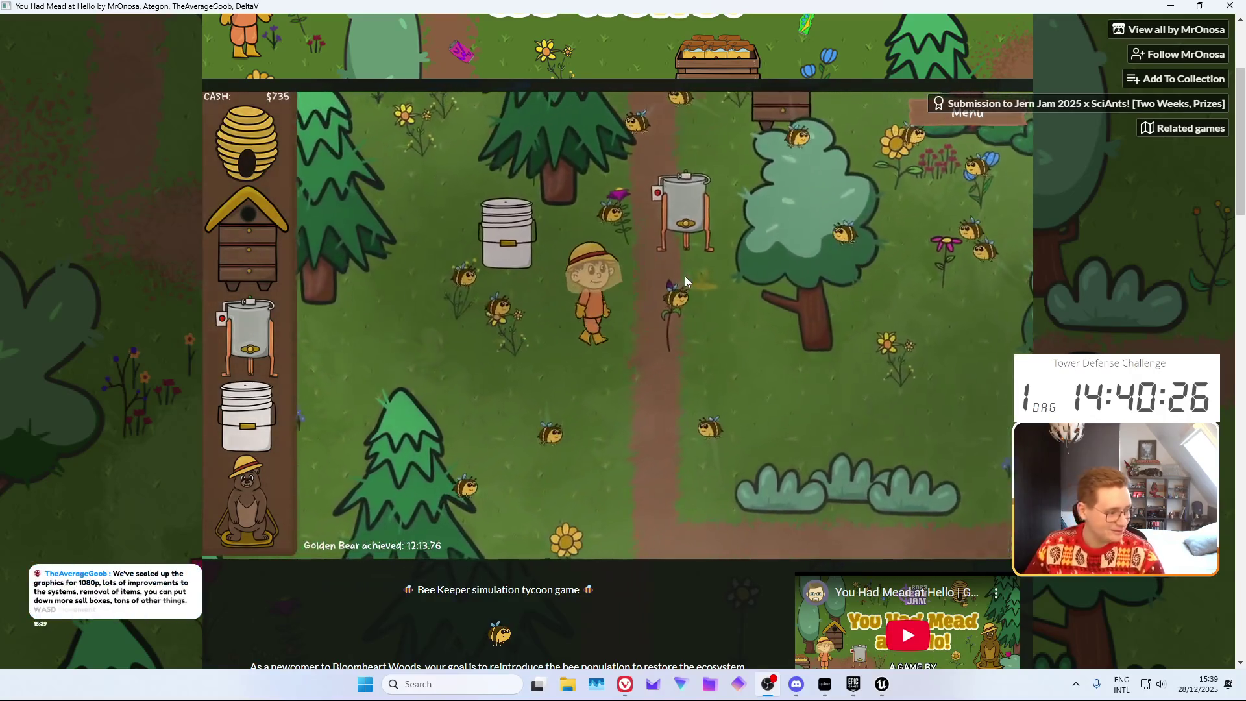
{"action": "key", "text": "d"}
{"action": "key", "text": "w"}
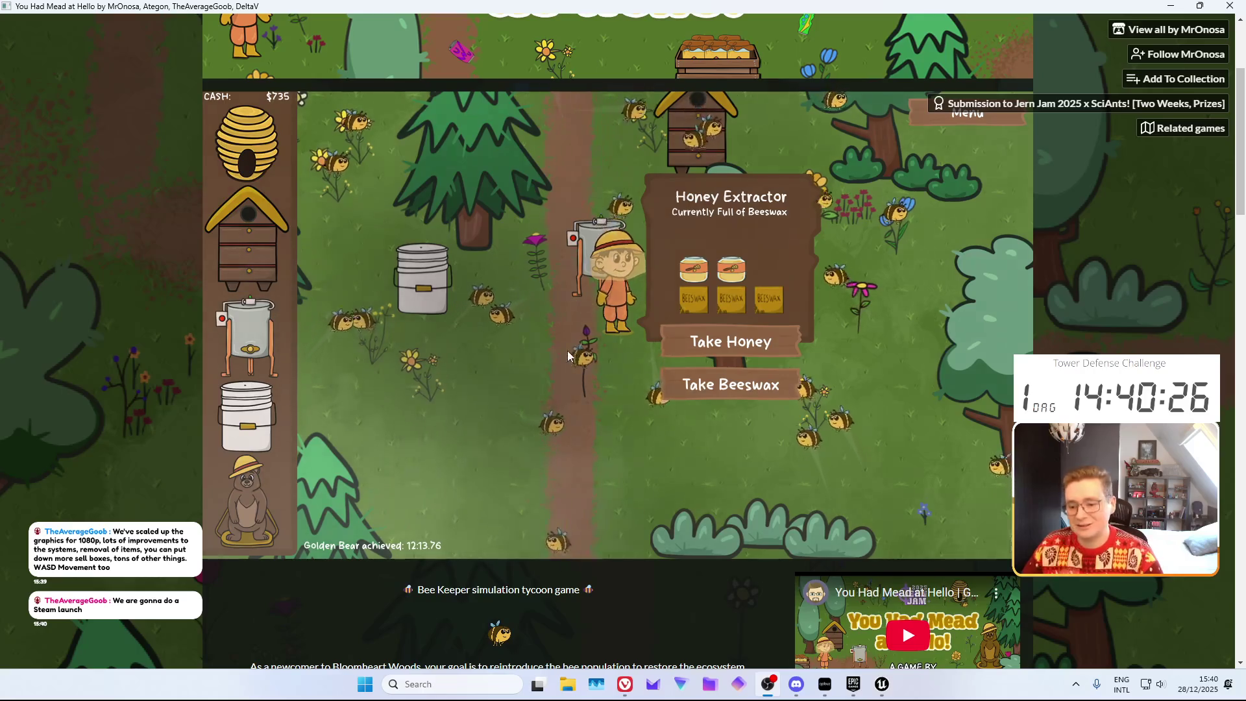
Quit the Golden Bear run to the title screen, accepting lost progress, and view Credits
{"action": "key", "text": "w"}
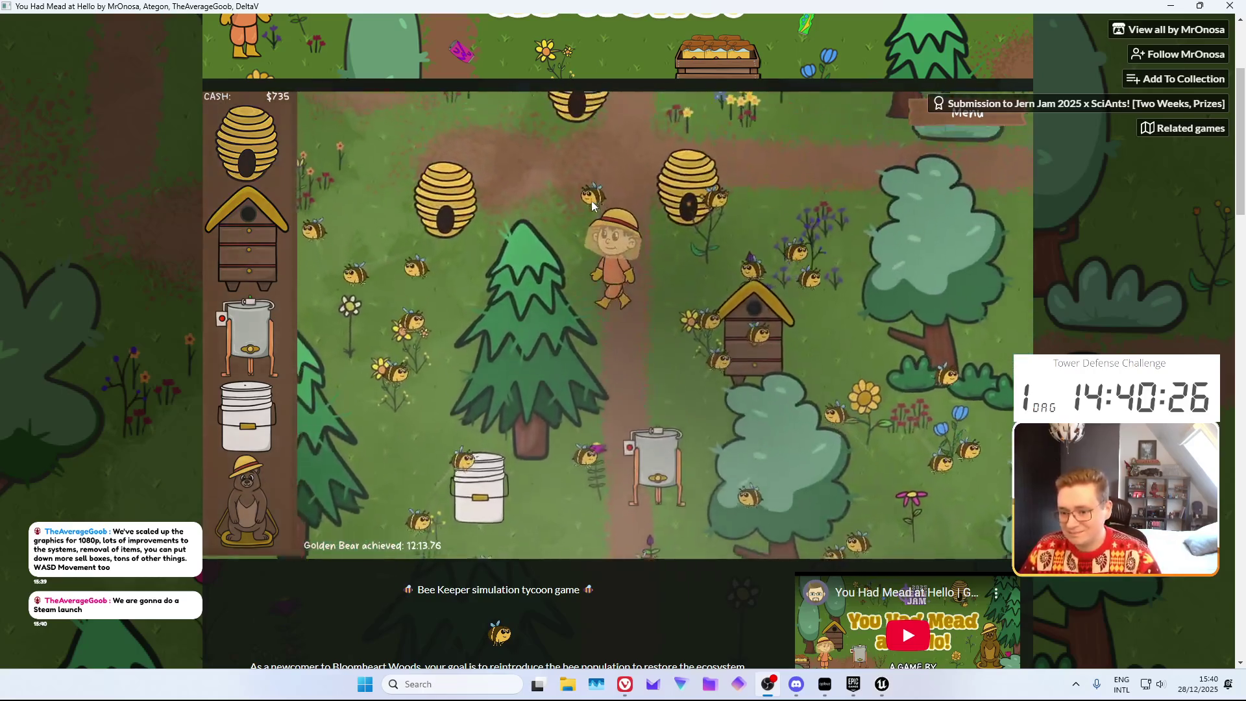
{"action": "key", "text": "Escape"}
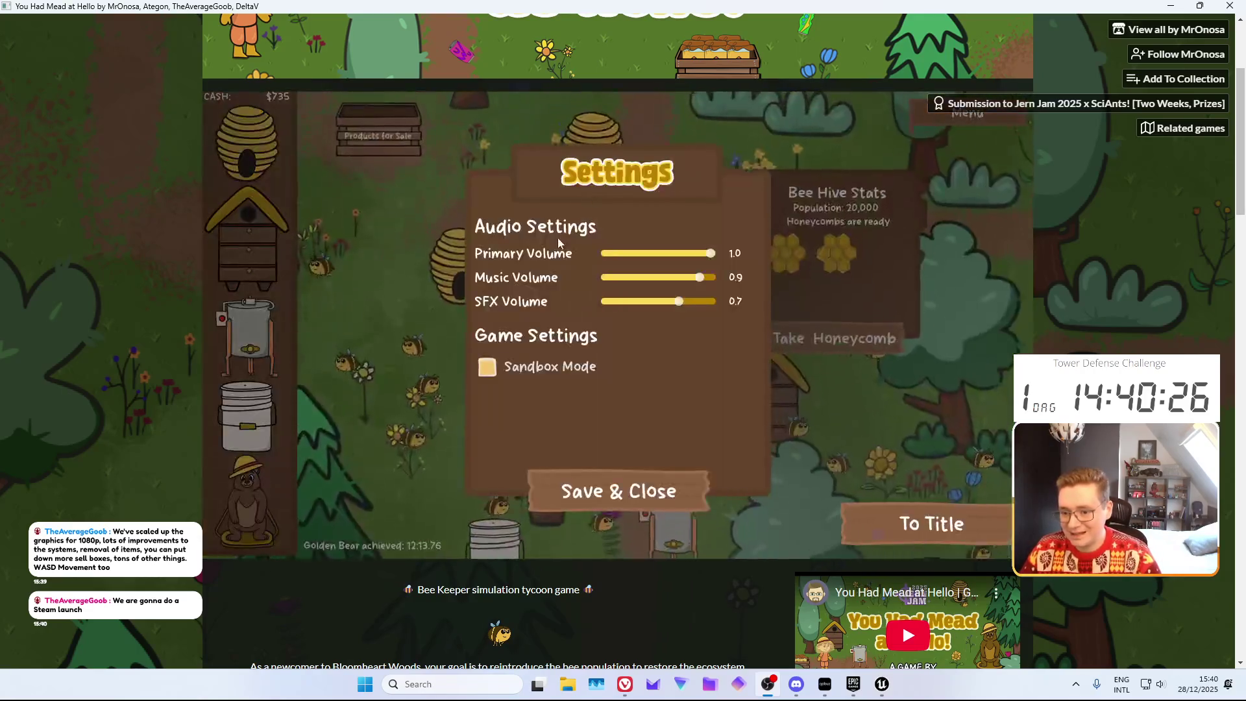
{"action": "left_click", "coordinate": [877, 513]}
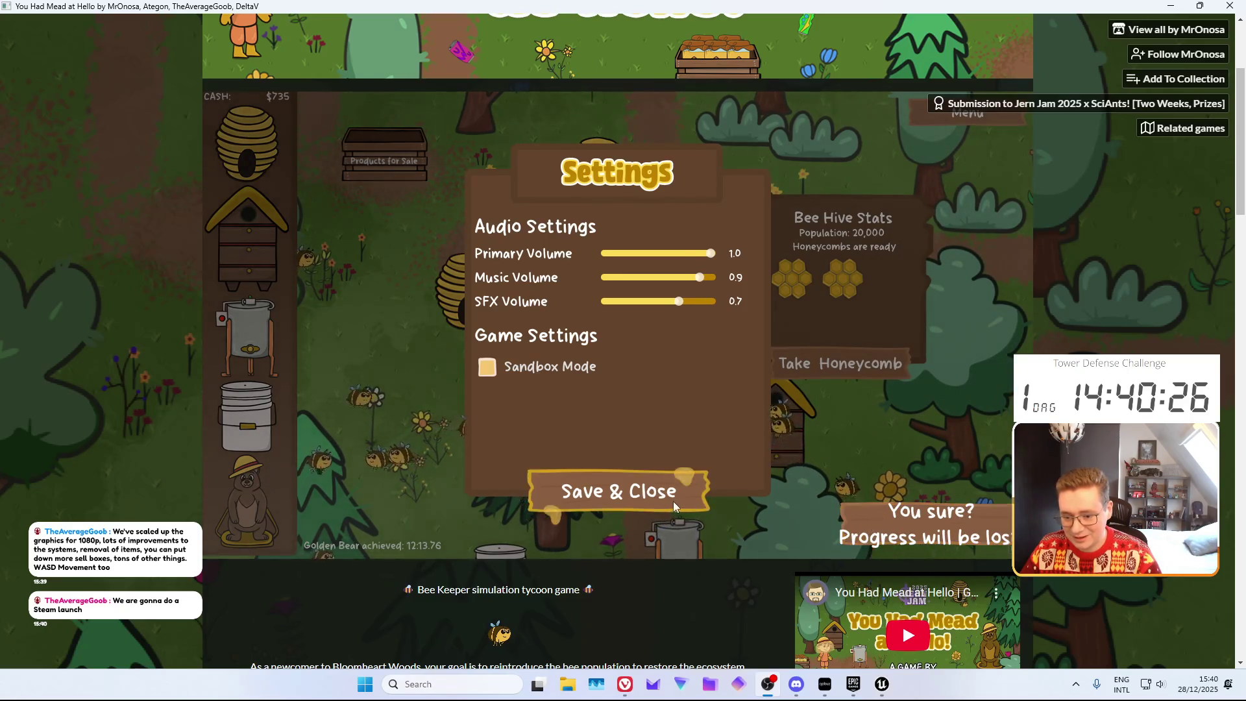
{"action": "left_click", "coordinate": [673, 501]}
{"action": "key", "text": "Escape"}
{"action": "left_click", "coordinate": [885, 512]}
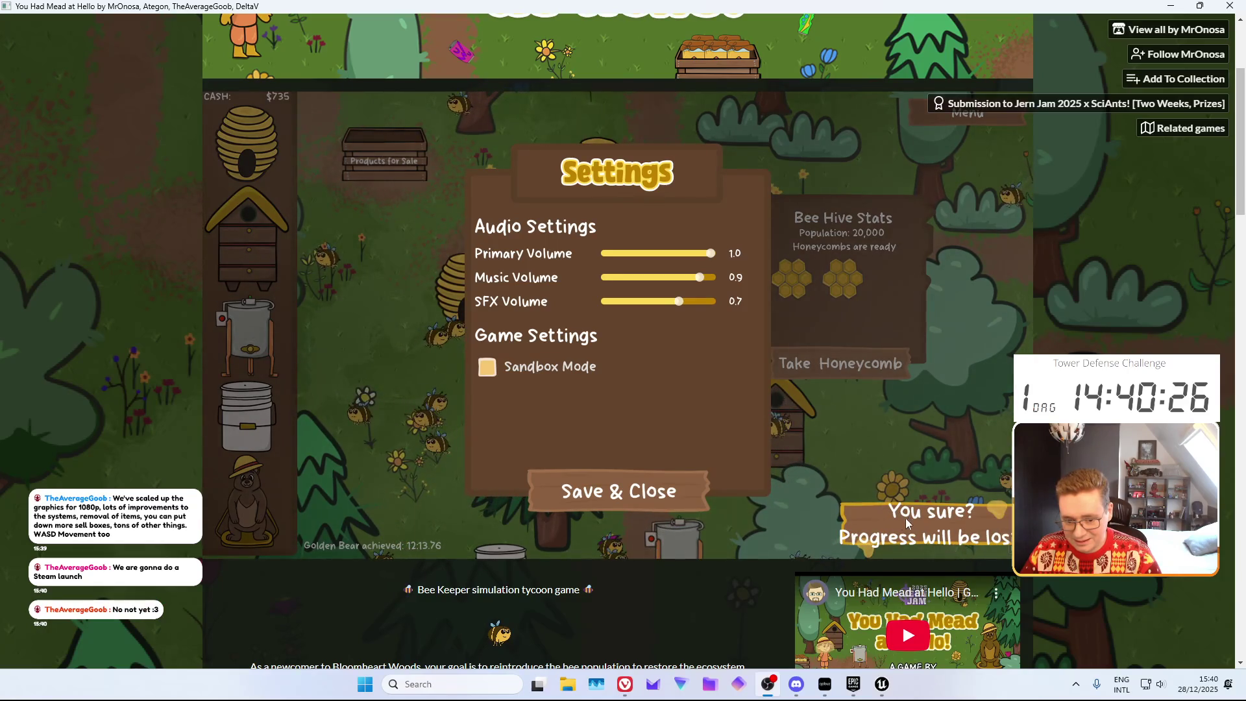
{"action": "left_click", "coordinate": [905, 518]}
{"action": "left_click", "coordinate": [688, 466]}
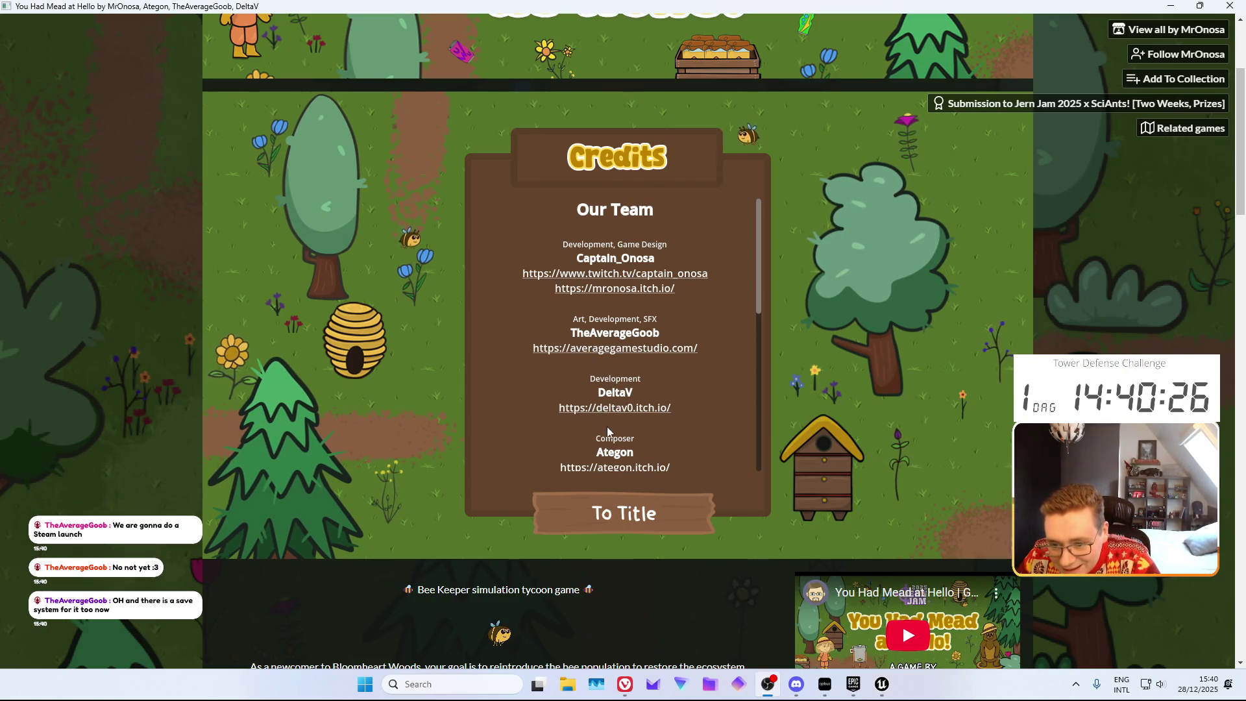
Scroll the credits and open the game's Jern Jam 2025 submission page, closing the extra itch.io tab
{"action": "scroll", "coordinate": [609, 430], "scroll_direction": "down", "scroll_amount": 2}
{"action": "scroll", "coordinate": [605, 410], "scroll_direction": "up", "scroll_amount": 2}
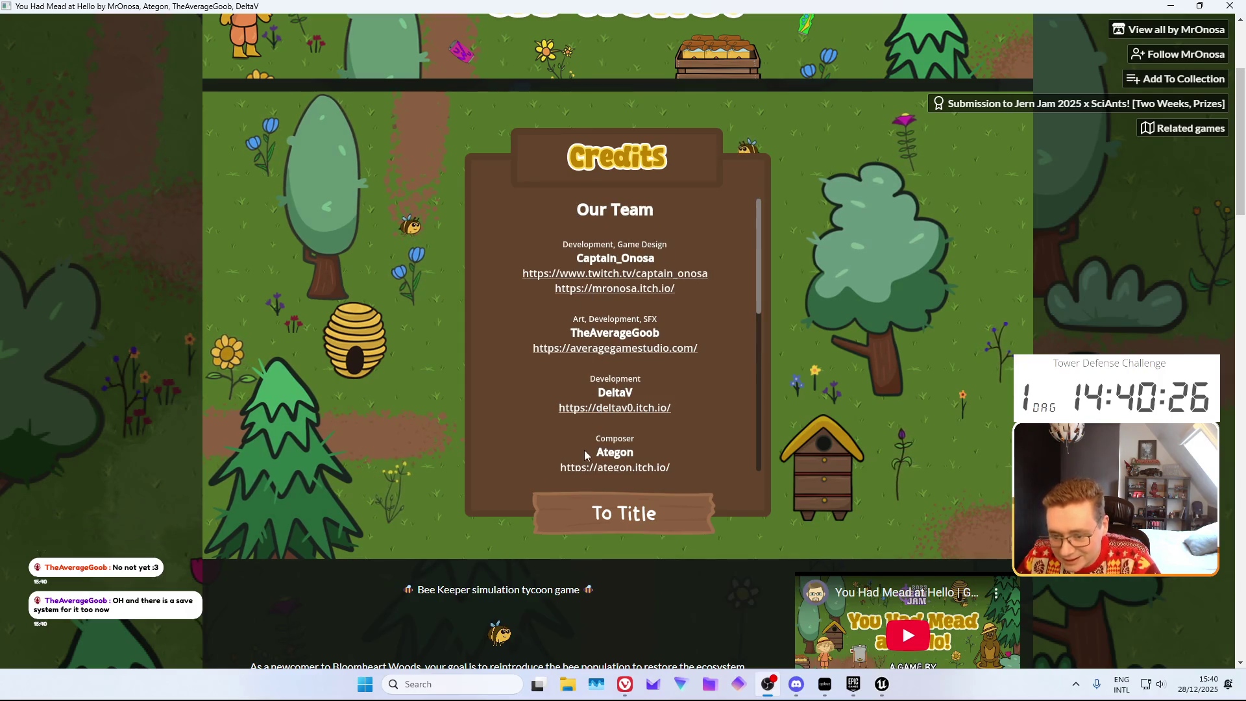
{"action": "scroll", "coordinate": [584, 450], "scroll_direction": "down", "scroll_amount": 10}
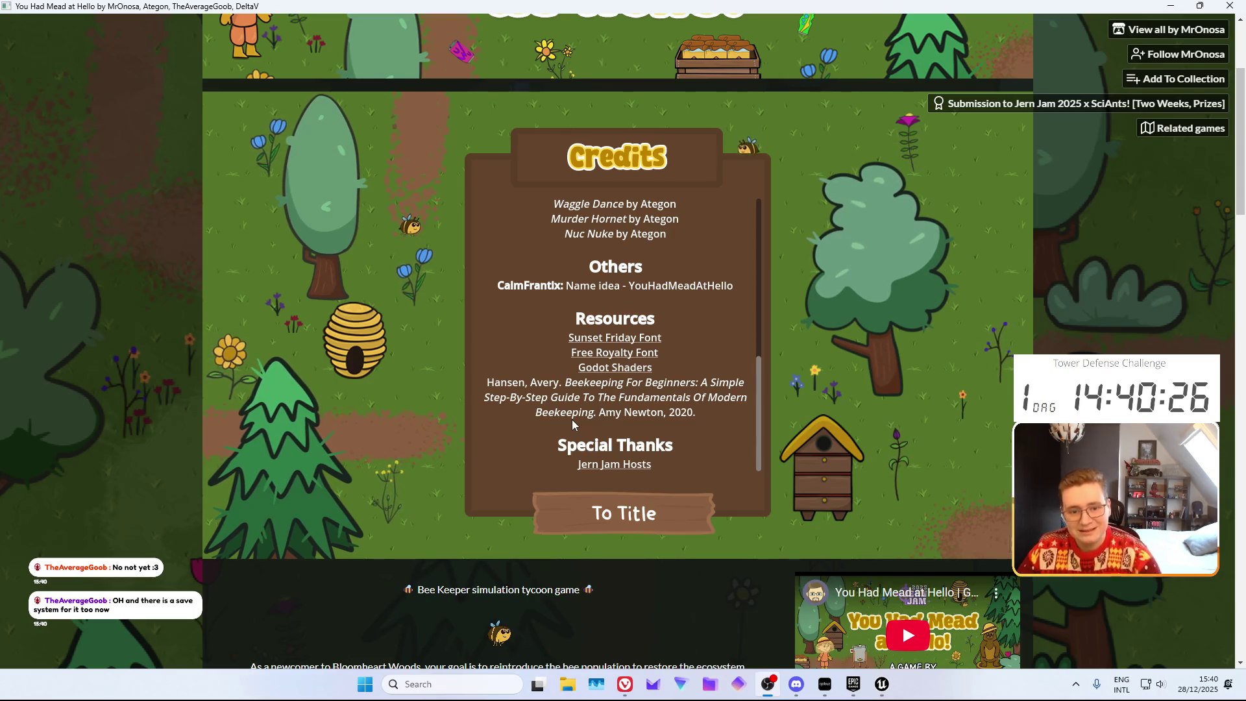
{"action": "left_click", "coordinate": [1119, 104]}
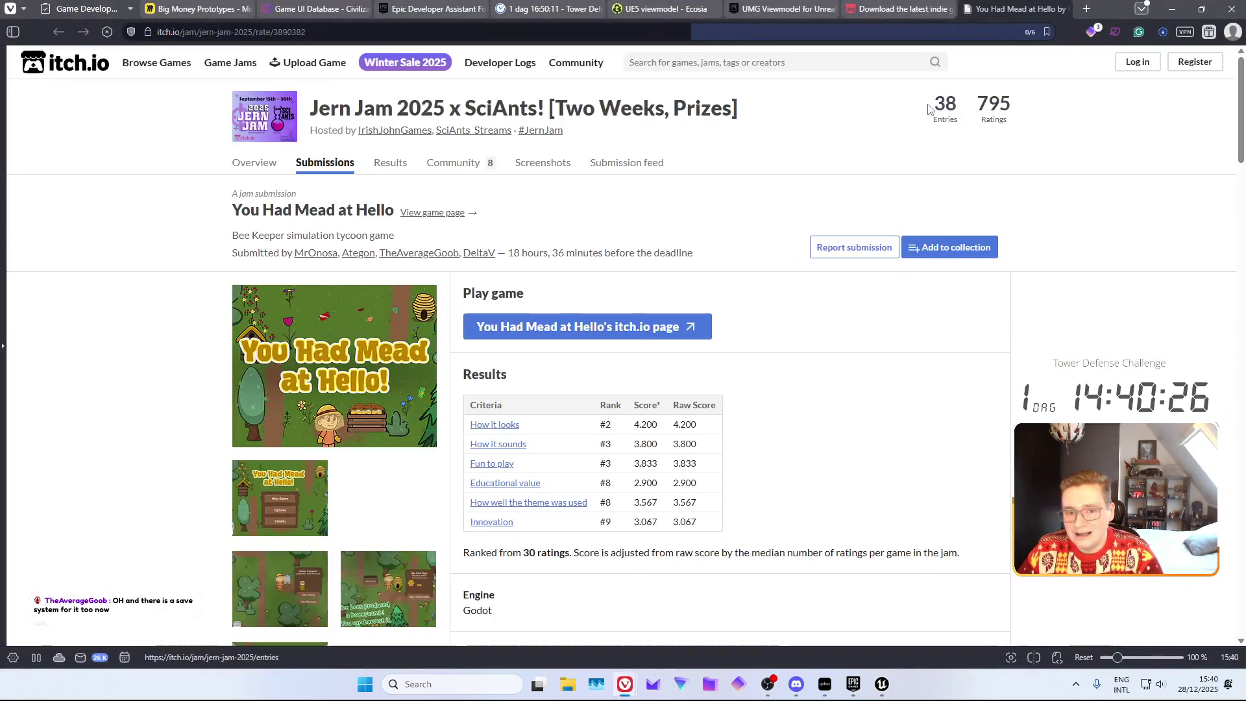
{"action": "left_click", "coordinate": [906, 9]}
{"action": "middle_click", "coordinate": [918, 11]}
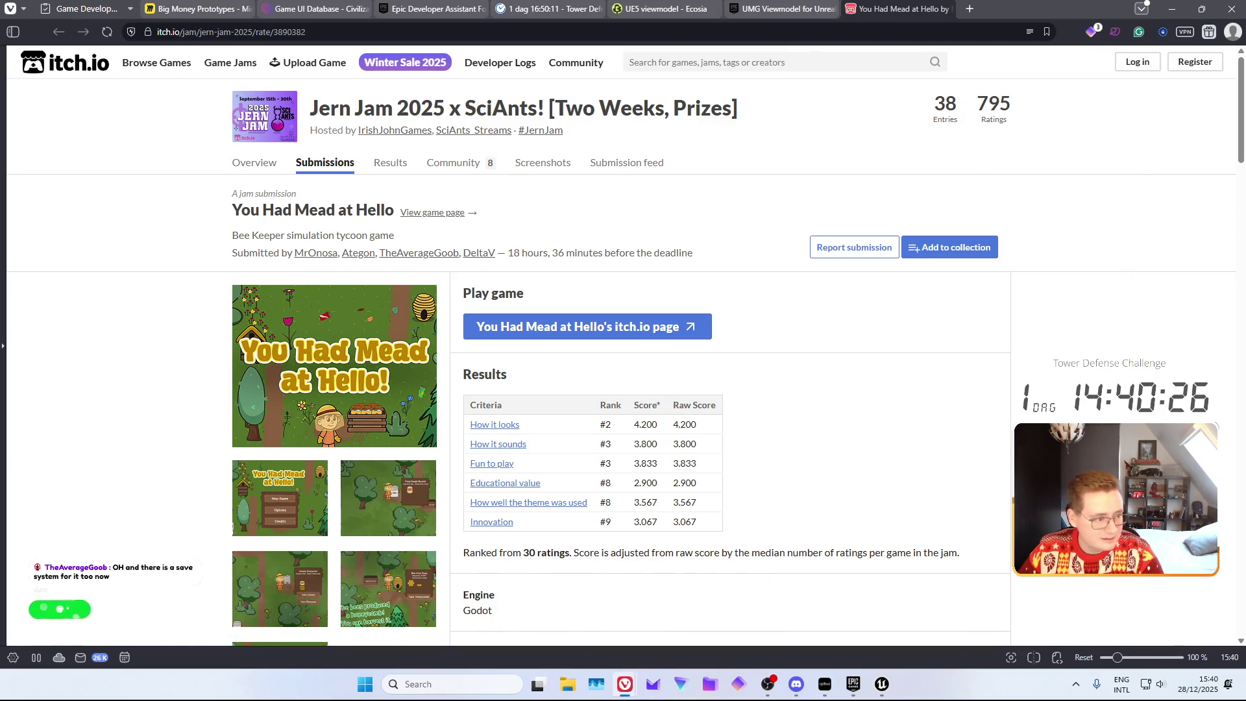
Switch back to the game window and close it
{"action": "key", "text": "alt+Tab"}
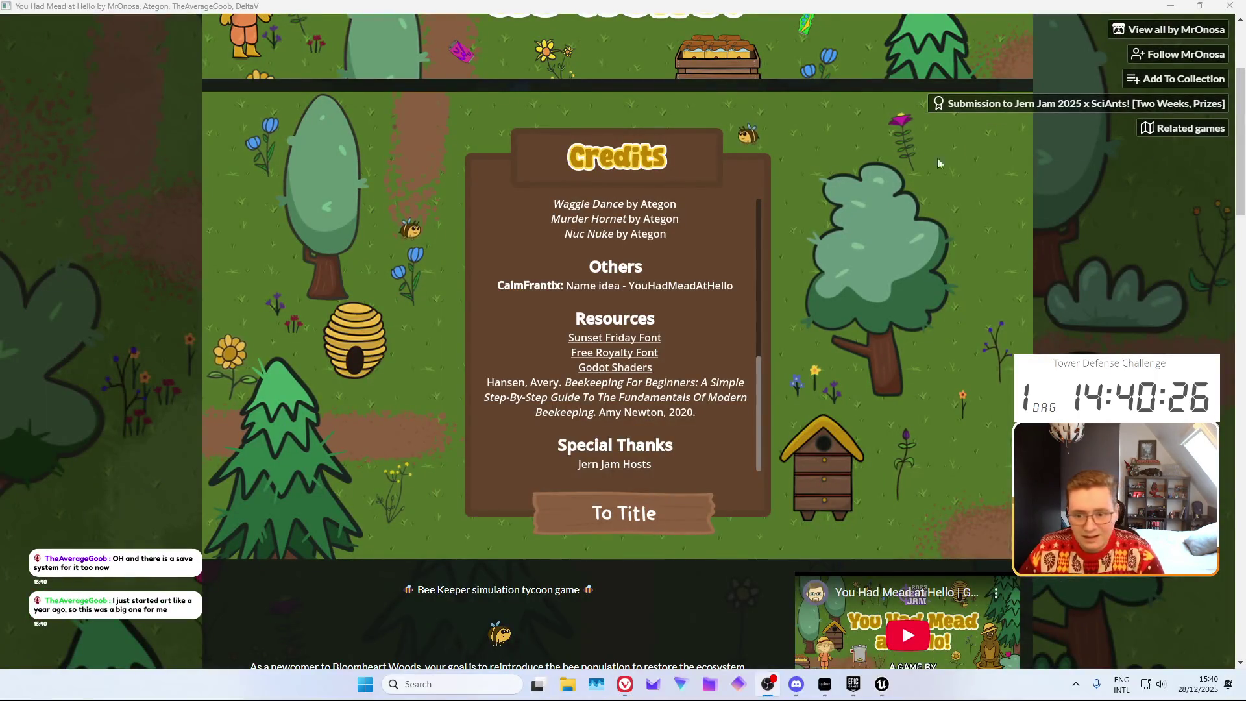
{"action": "left_click", "coordinate": [1229, 7]}
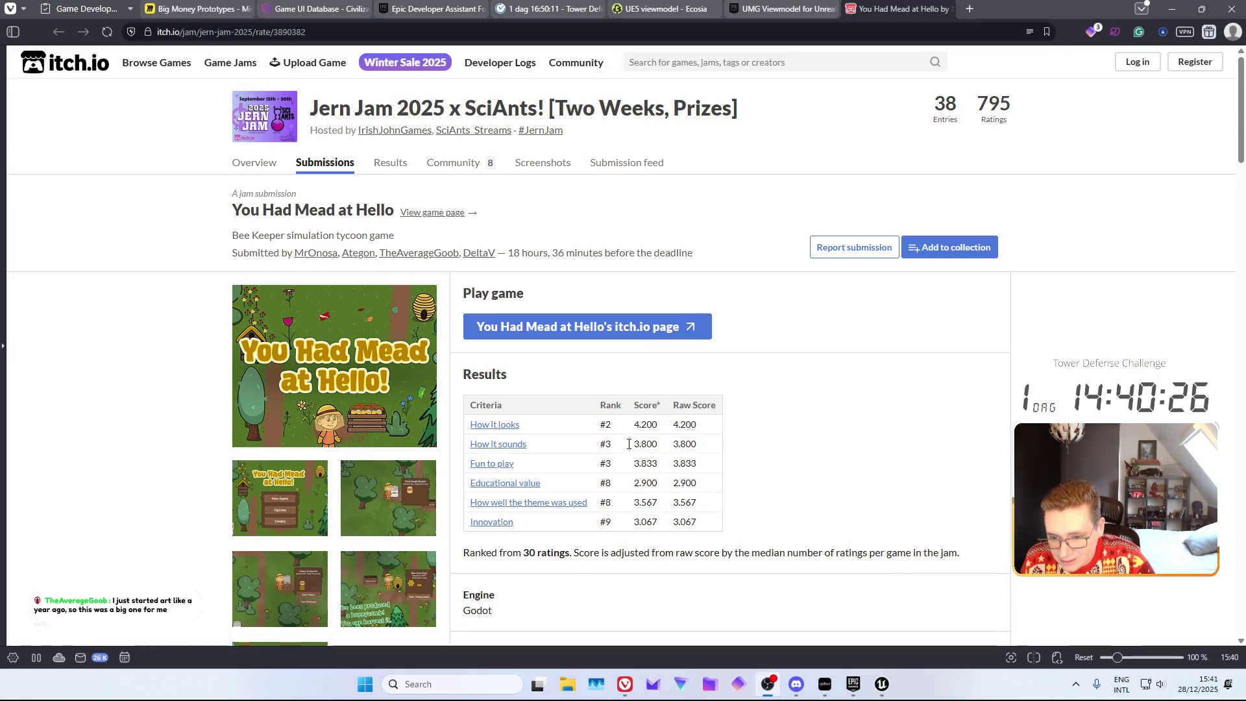
{"action": "left_click_drag", "start_coordinate": [611, 430], "coordinate": [613, 396]}
{"action": "scroll", "coordinate": [764, 398], "scroll_direction": "up", "scroll_amount": 4}
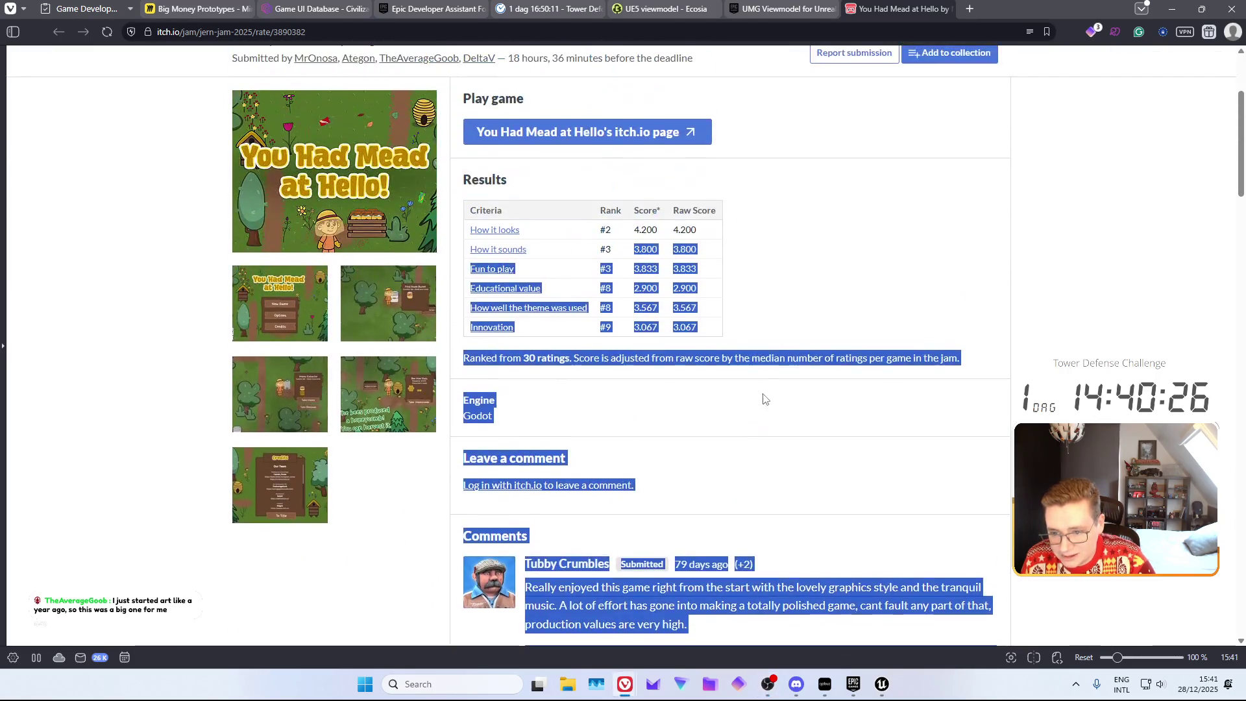
{"action": "left_click", "coordinate": [765, 398]}
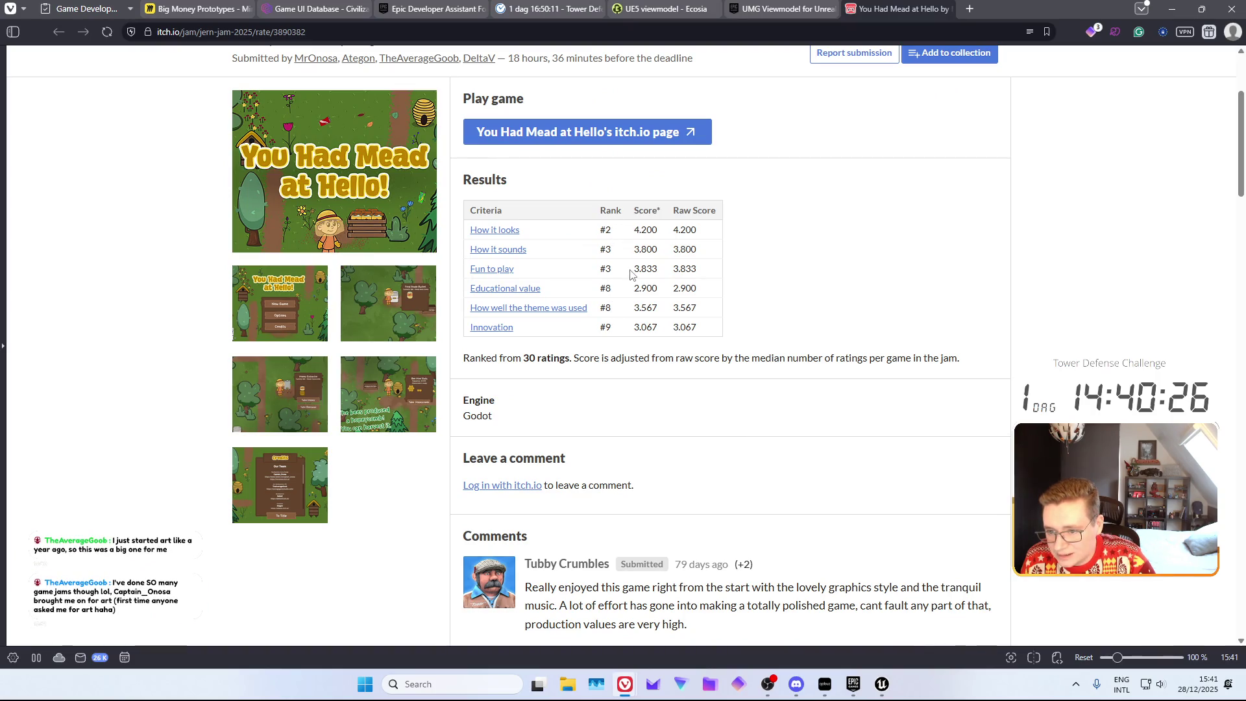
{"action": "scroll", "coordinate": [630, 273], "scroll_direction": "up", "scroll_amount": 3}
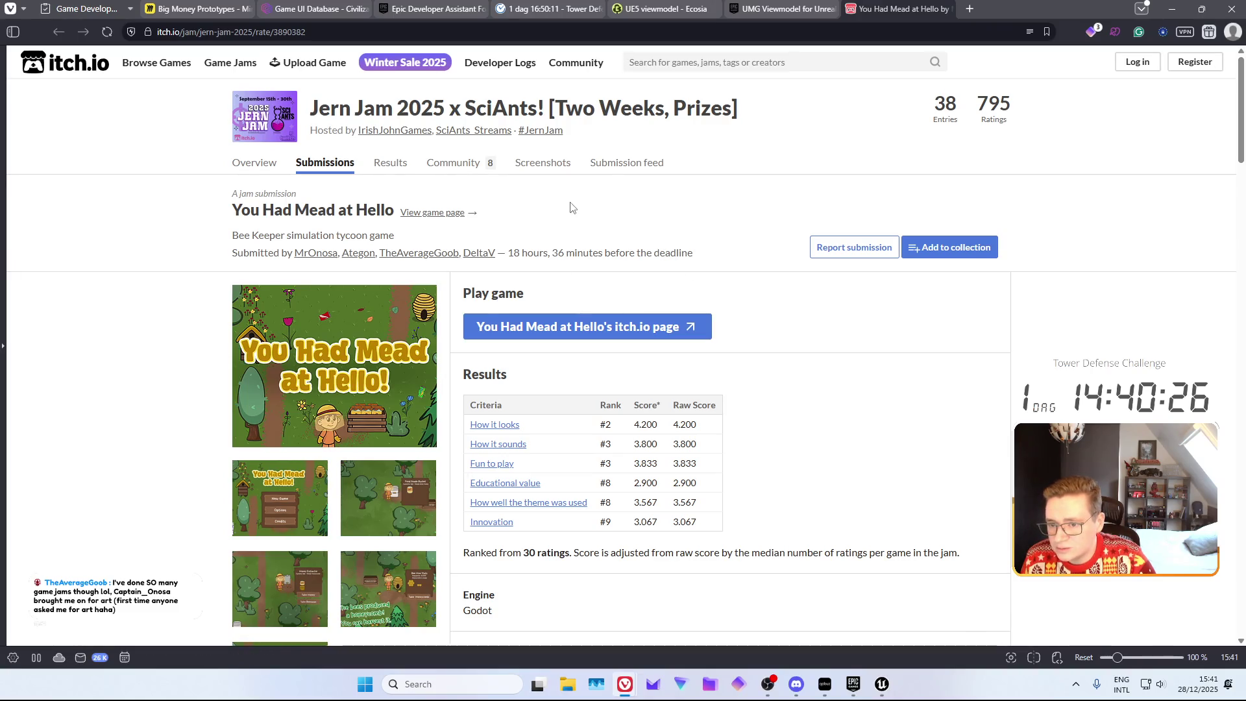
{"action": "left_click", "coordinate": [627, 162]}
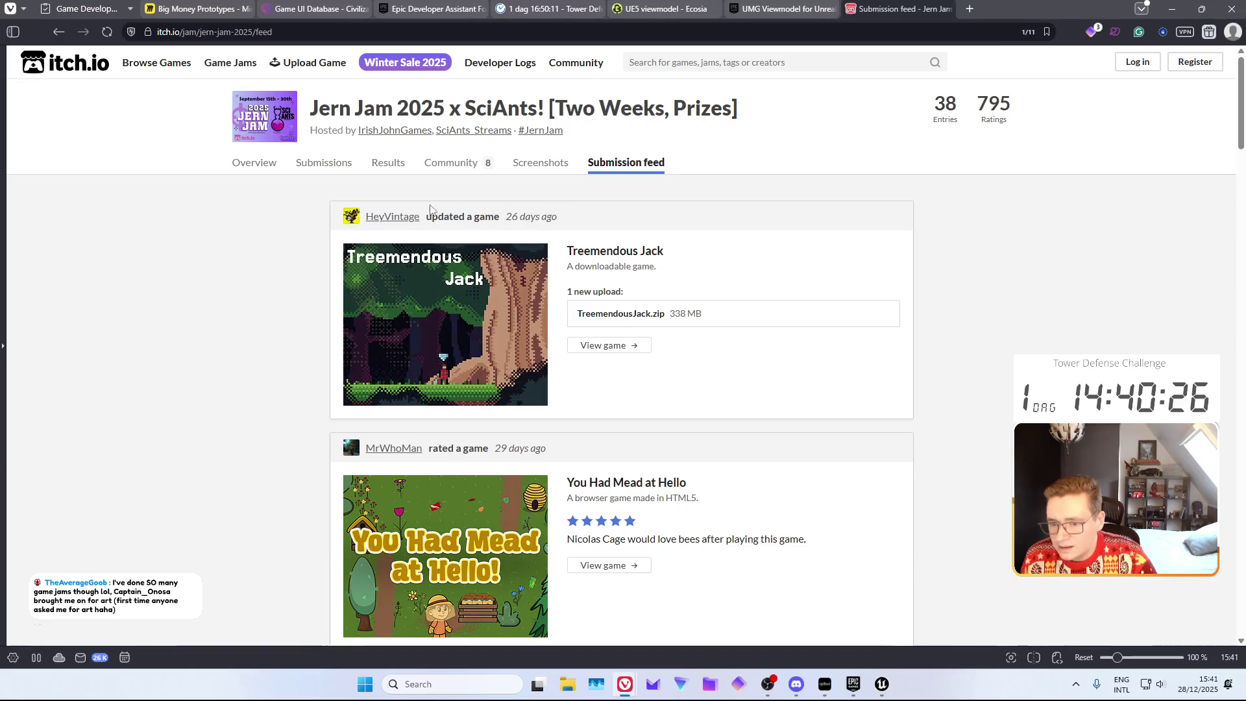
{"action": "scroll", "coordinate": [256, 290], "scroll_direction": "down", "scroll_amount": 10}
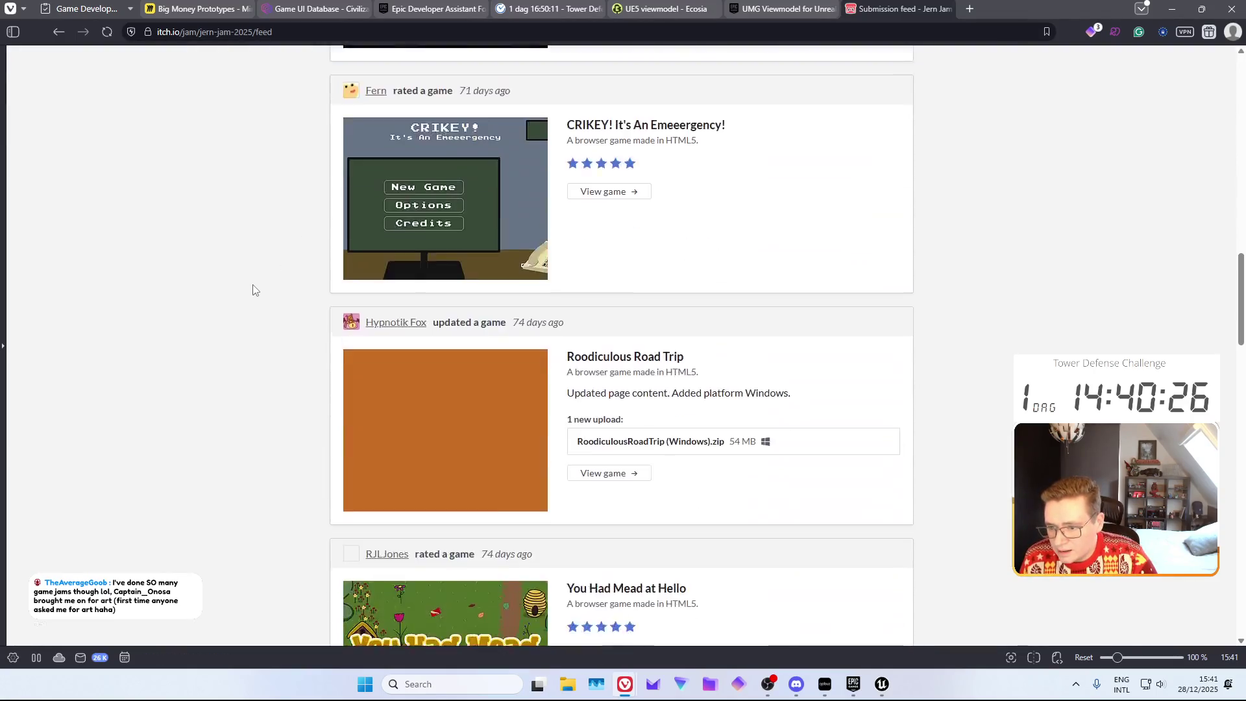
{"action": "scroll", "coordinate": [255, 289], "scroll_direction": "up", "scroll_amount": 15}
{"action": "left_click", "coordinate": [254, 163]}
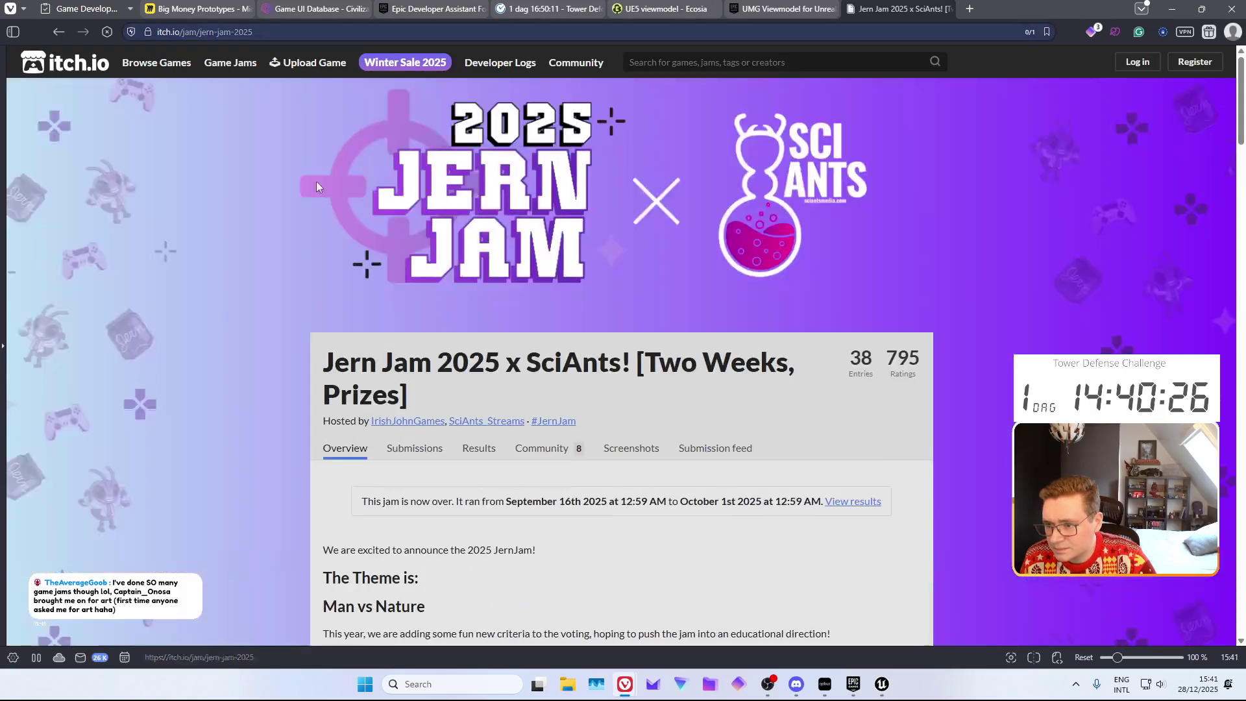
{"action": "left_click", "coordinate": [57, 32]}
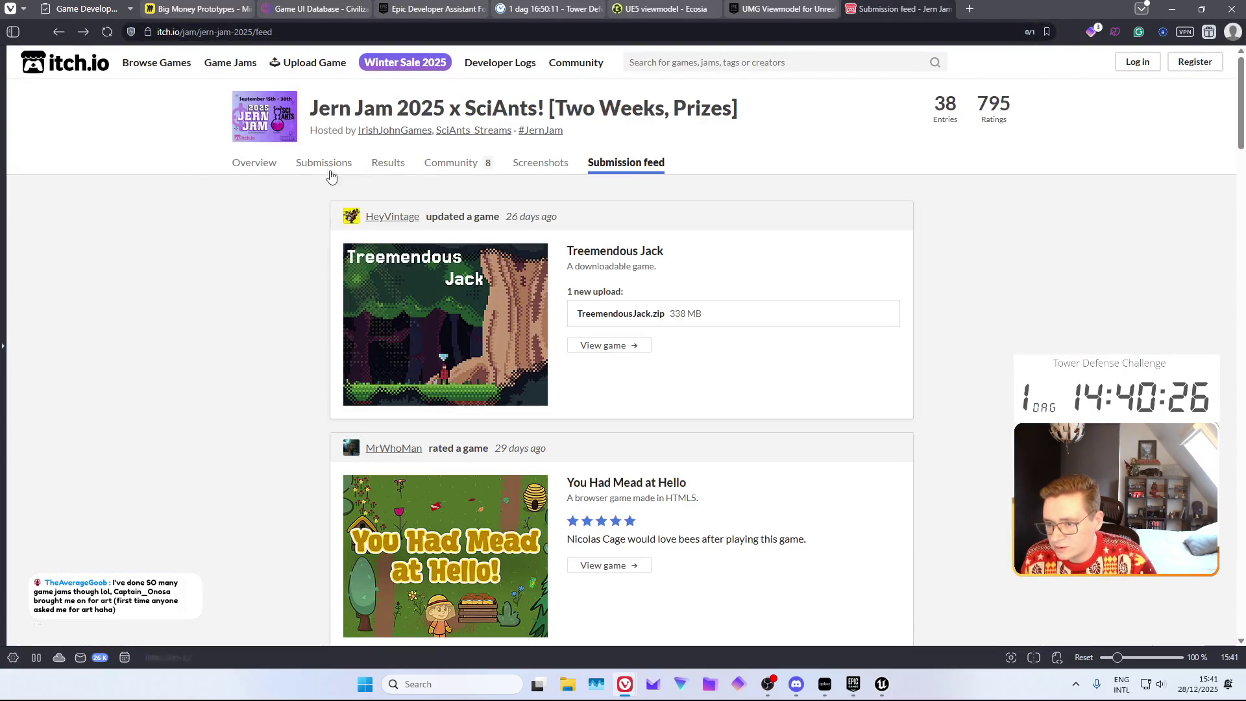
{"action": "left_click", "coordinate": [309, 163]}
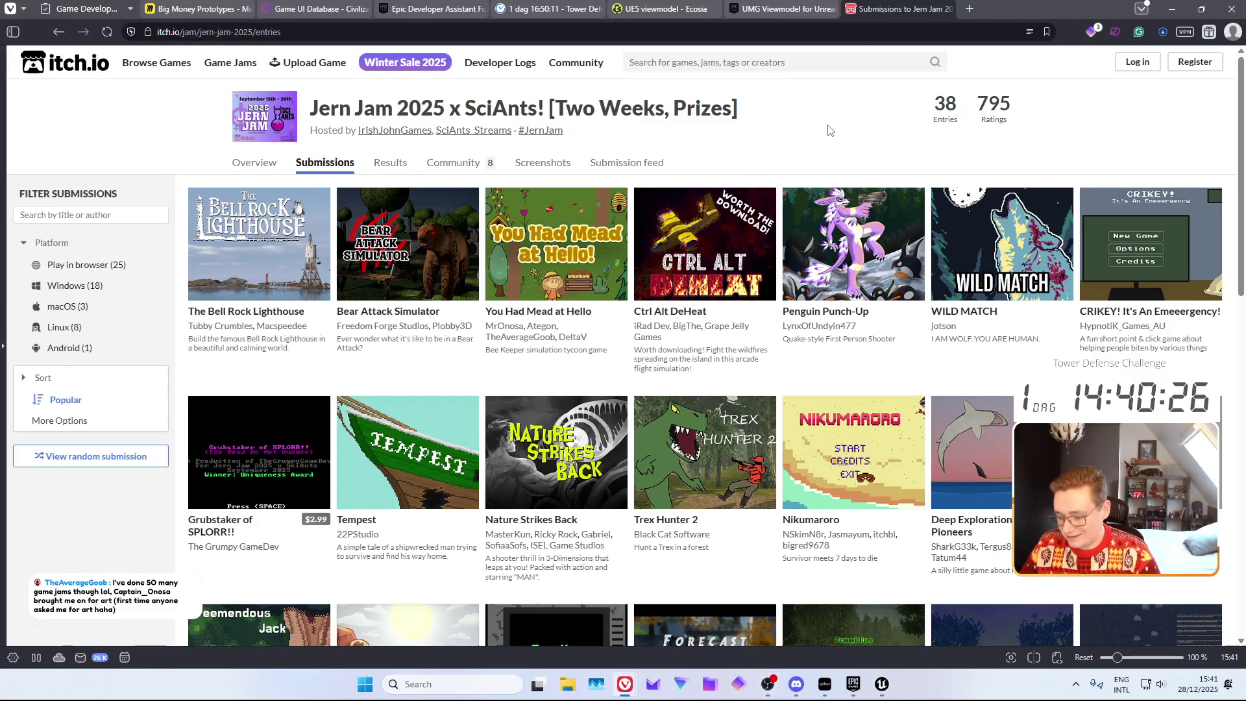
{"action": "key", "text": "ctrl+t"}
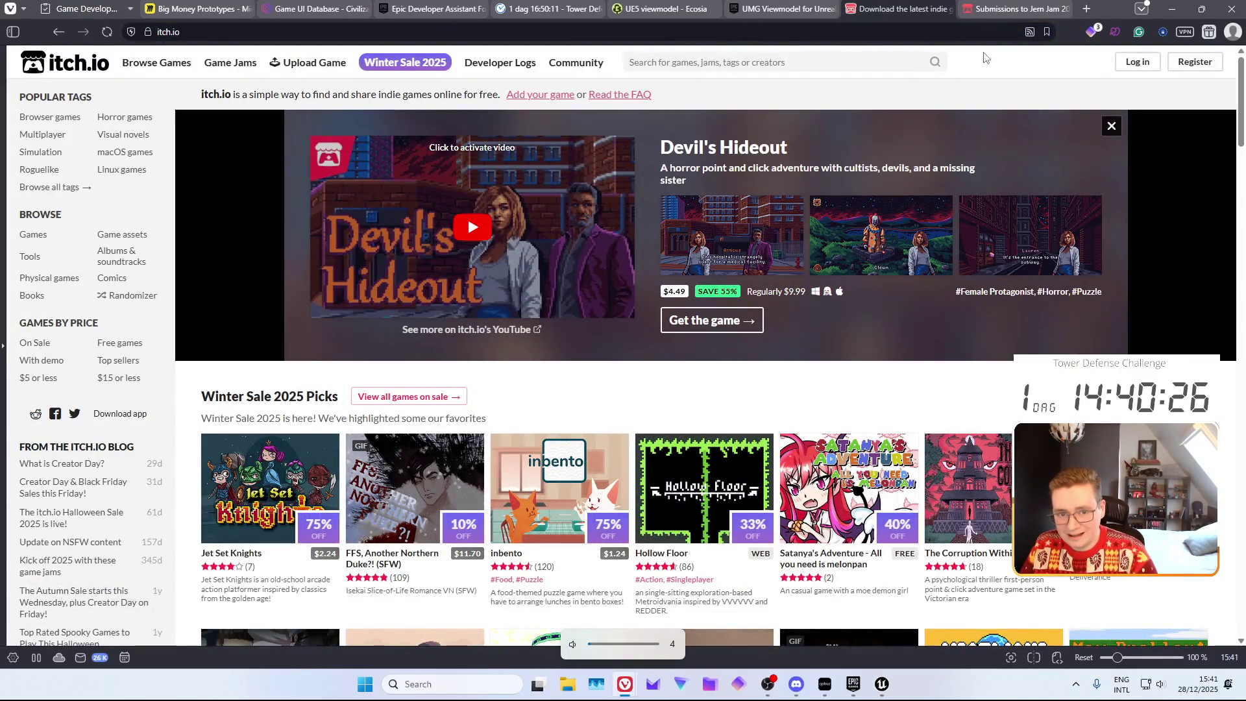
{"action": "left_click", "coordinate": [988, 6]}
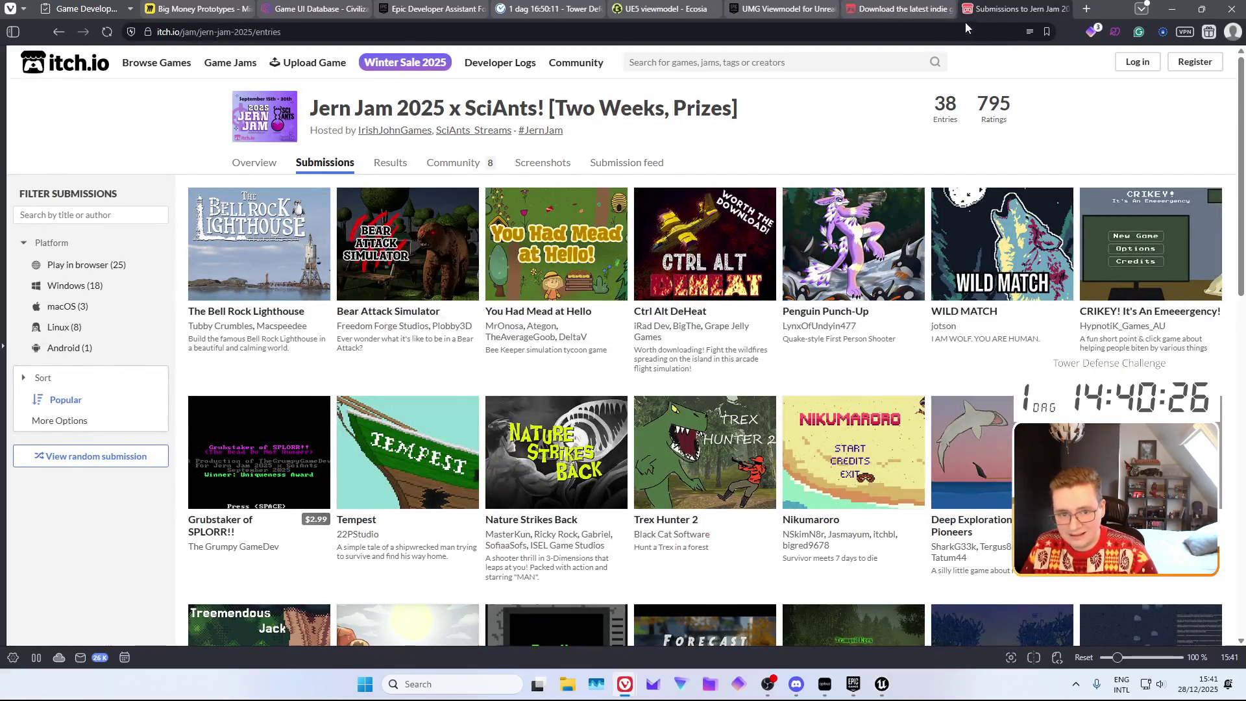
{"action": "key", "text": "ctrl+Tab"}
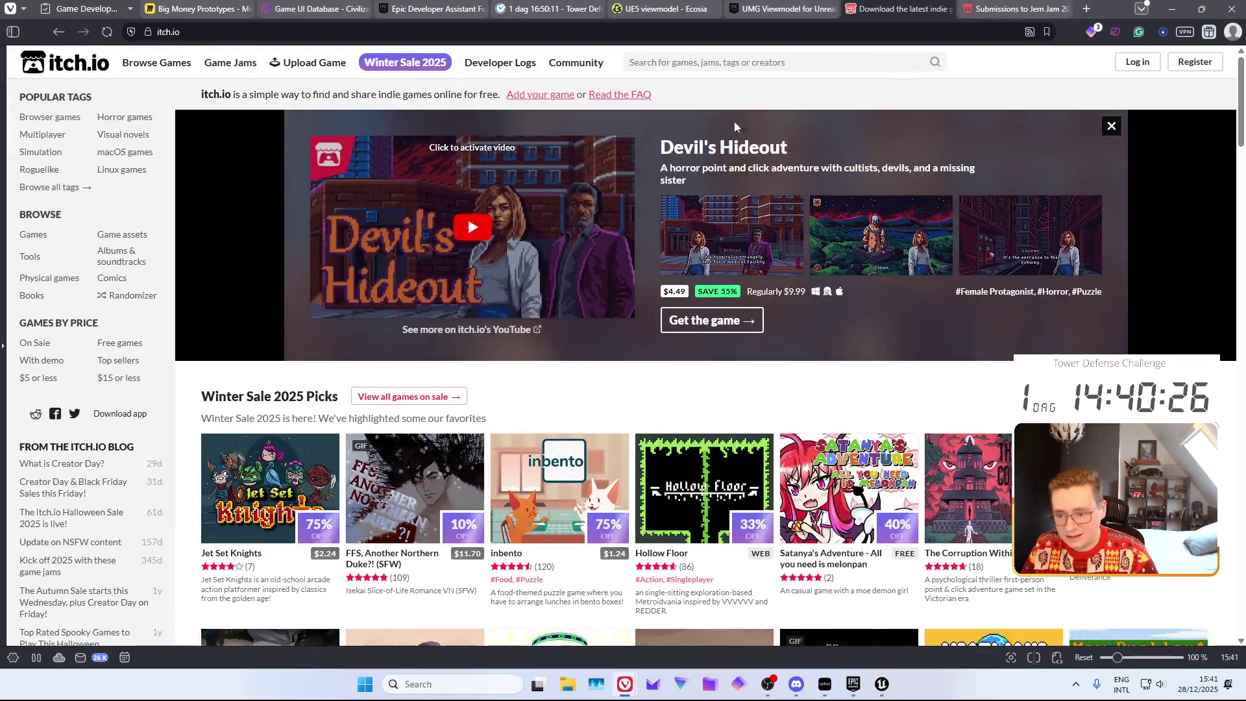
{"action": "left_click", "coordinate": [743, 55]}
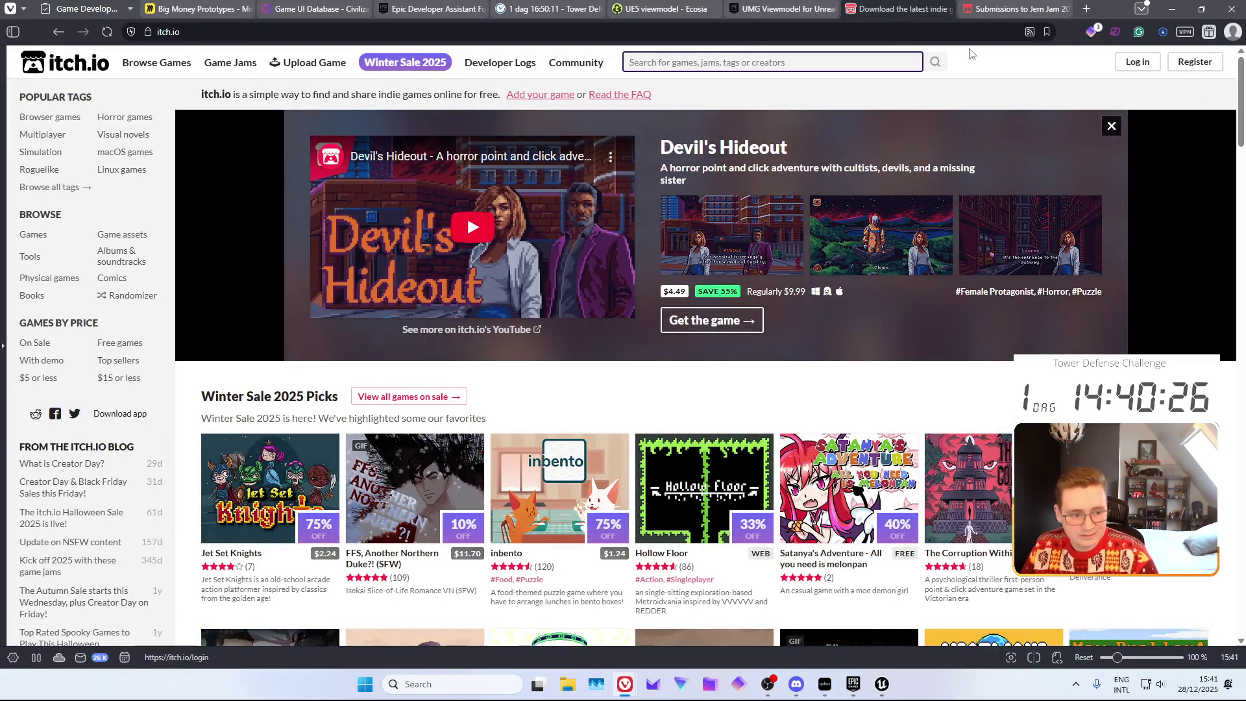
{"action": "key", "text": "ctrl+Tab"}
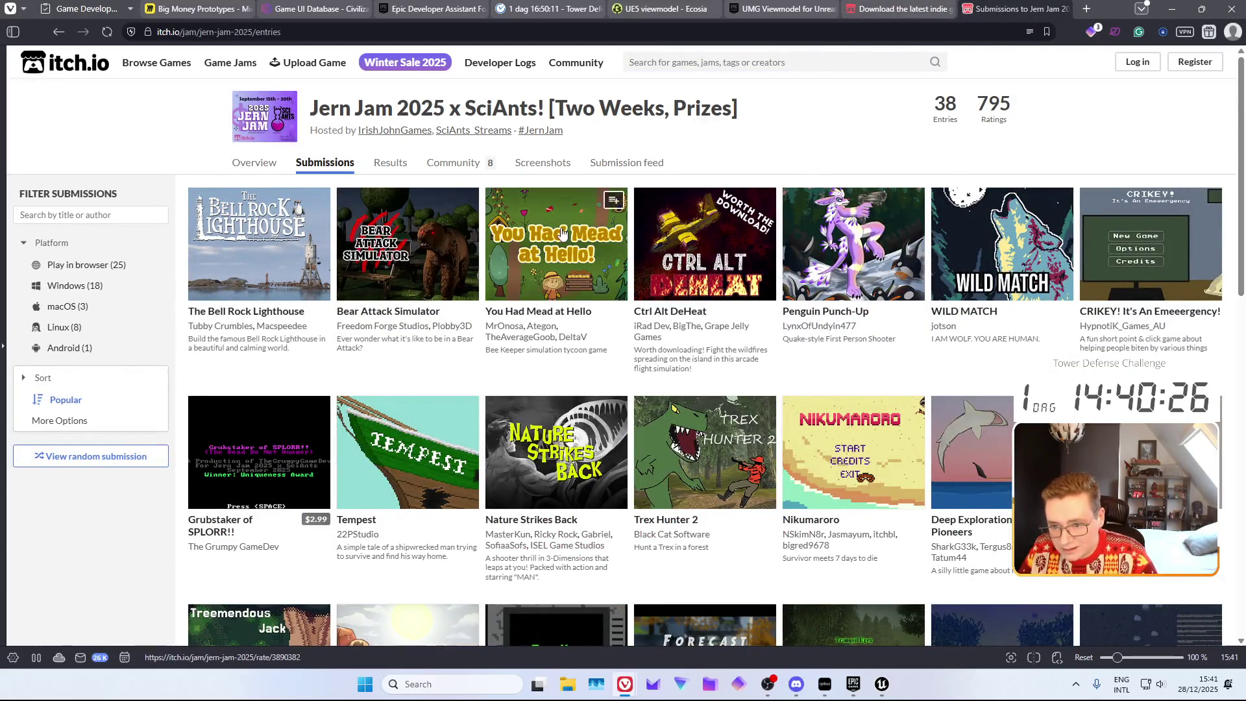
{"action": "left_click", "coordinate": [556, 246]}
{"action": "middle_click", "coordinate": [897, 14]}
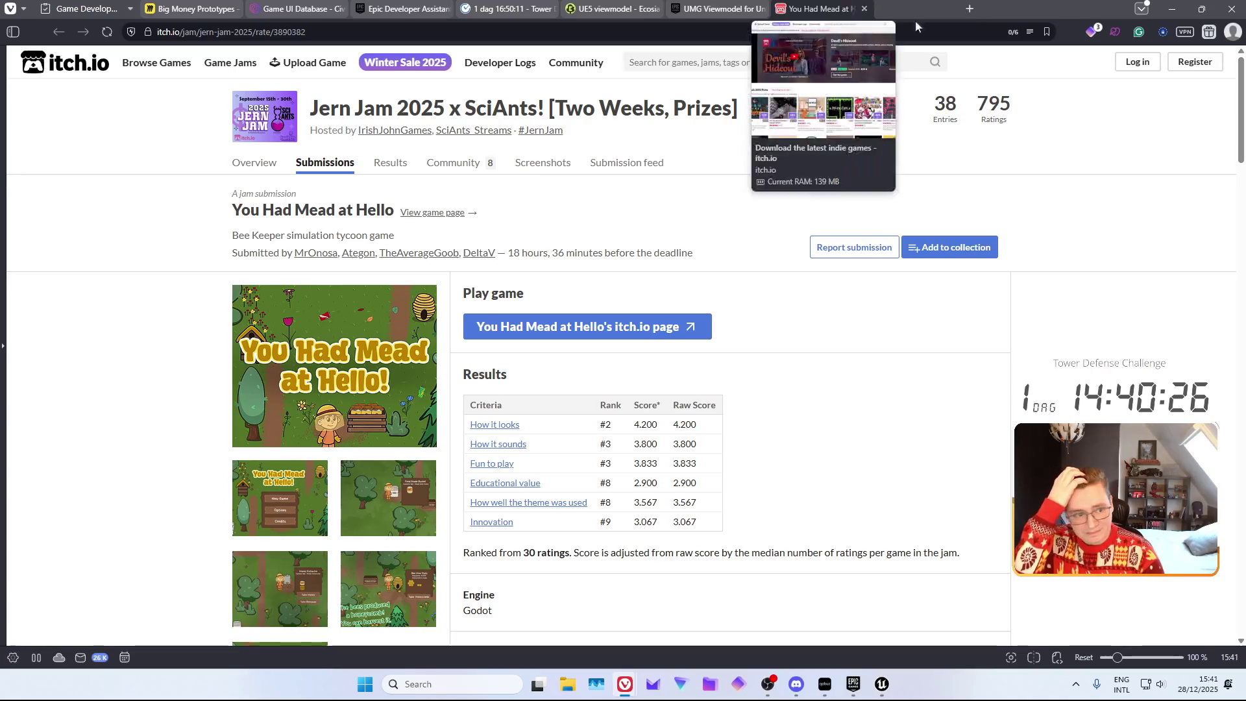
{"action": "middle_click", "coordinate": [844, 9]}
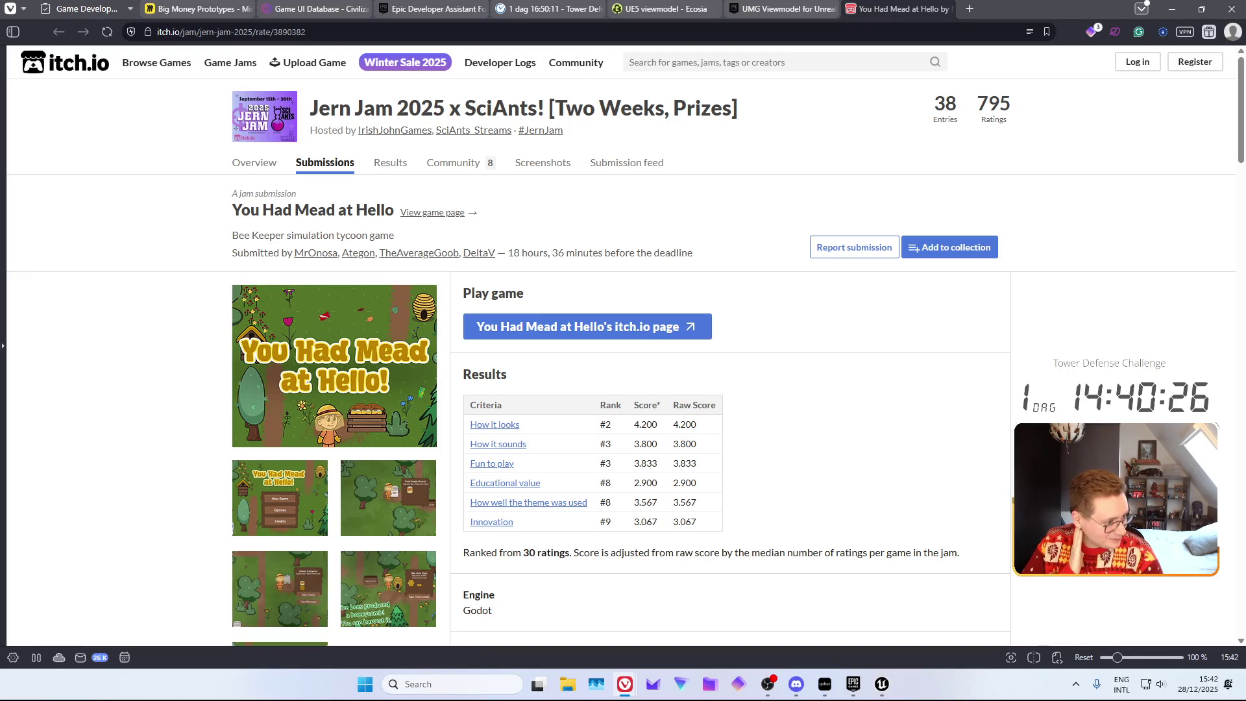
Scroll through the entry's comments, highlighting a phrase and the words 'super polished'
{"action": "scroll", "coordinate": [760, 334], "scroll_direction": "down", "scroll_amount": 2}
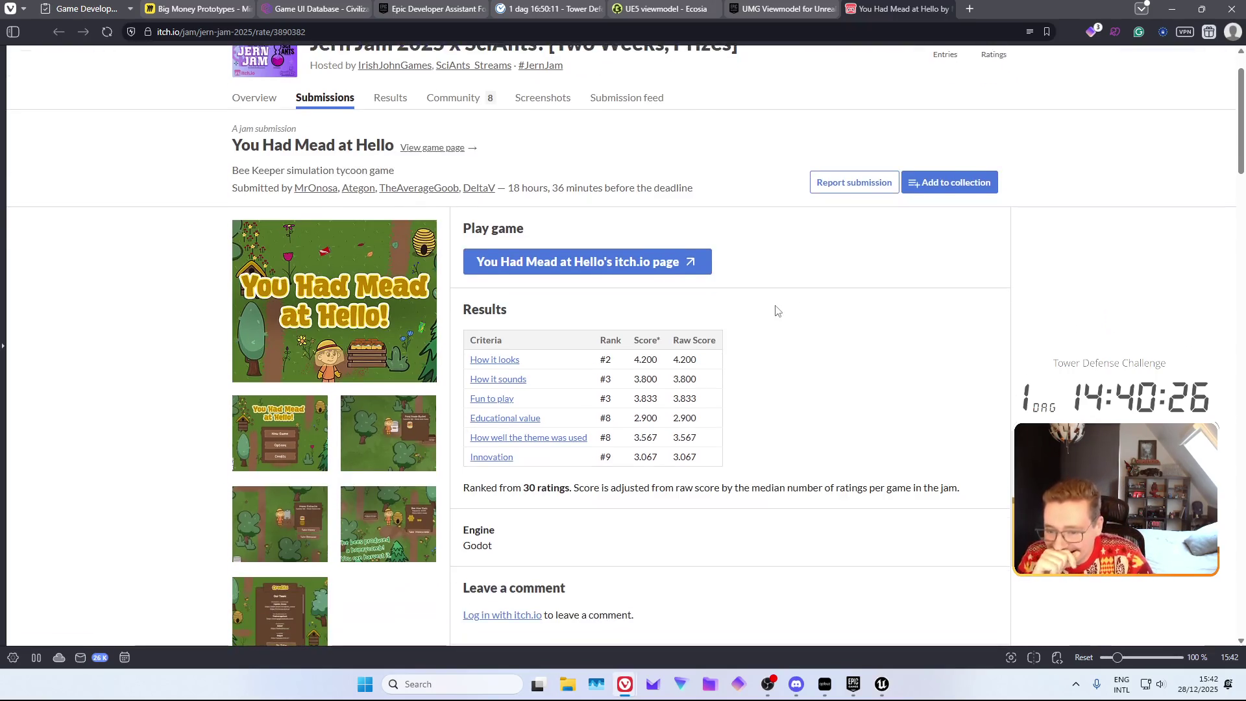
{"action": "scroll", "coordinate": [617, 300], "scroll_direction": "down", "scroll_amount": 1}
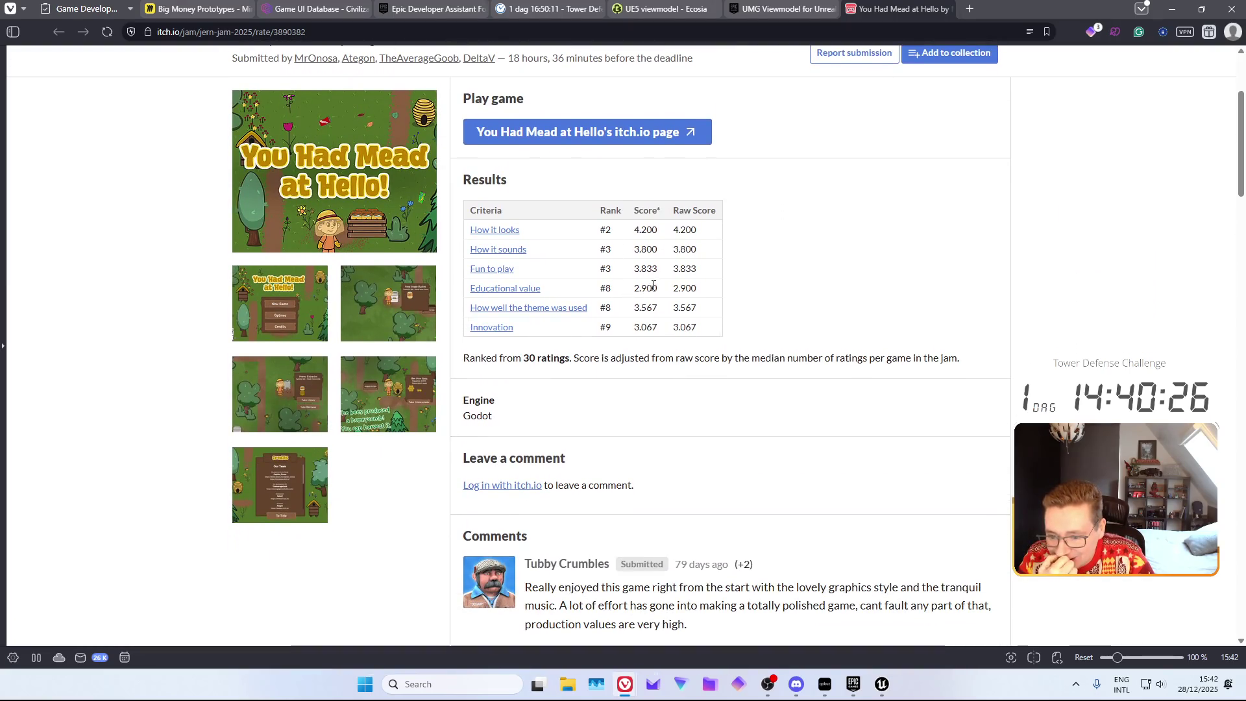
{"action": "scroll", "coordinate": [800, 274], "scroll_direction": "down", "scroll_amount": 2}
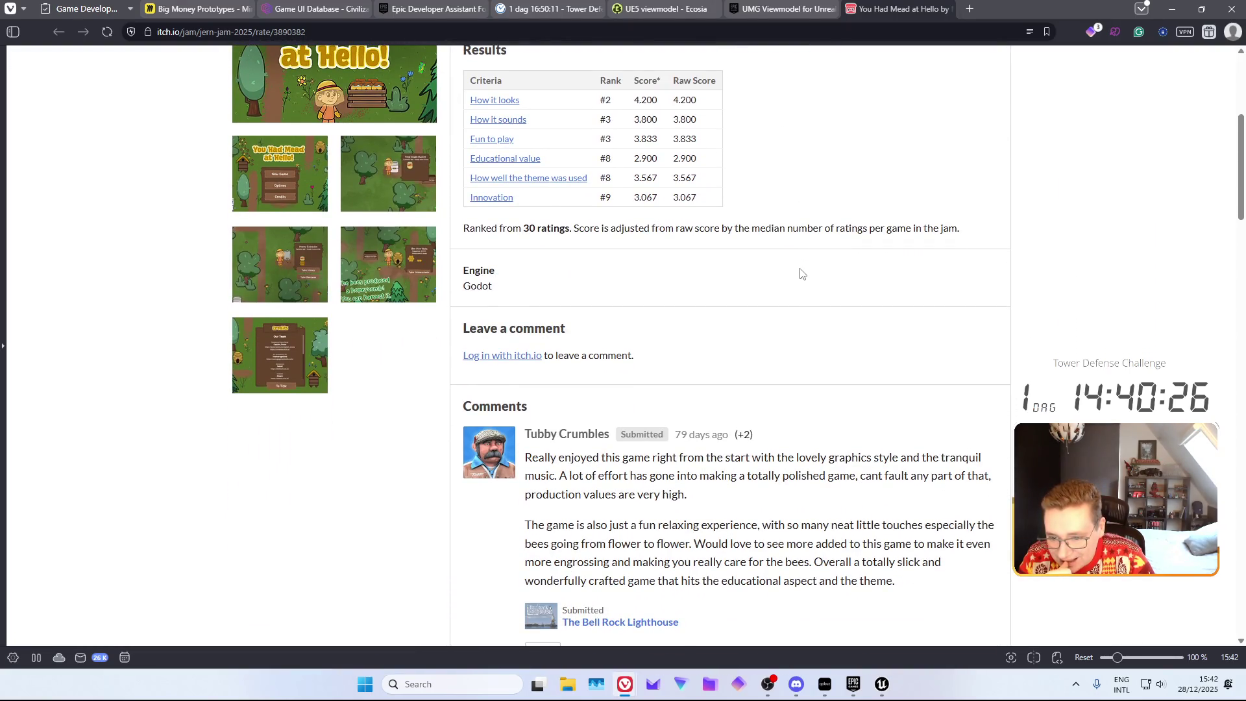
{"action": "scroll", "coordinate": [802, 273], "scroll_direction": "down", "scroll_amount": 1}
{"action": "scroll", "coordinate": [800, 273], "scroll_direction": "down", "scroll_amount": 2}
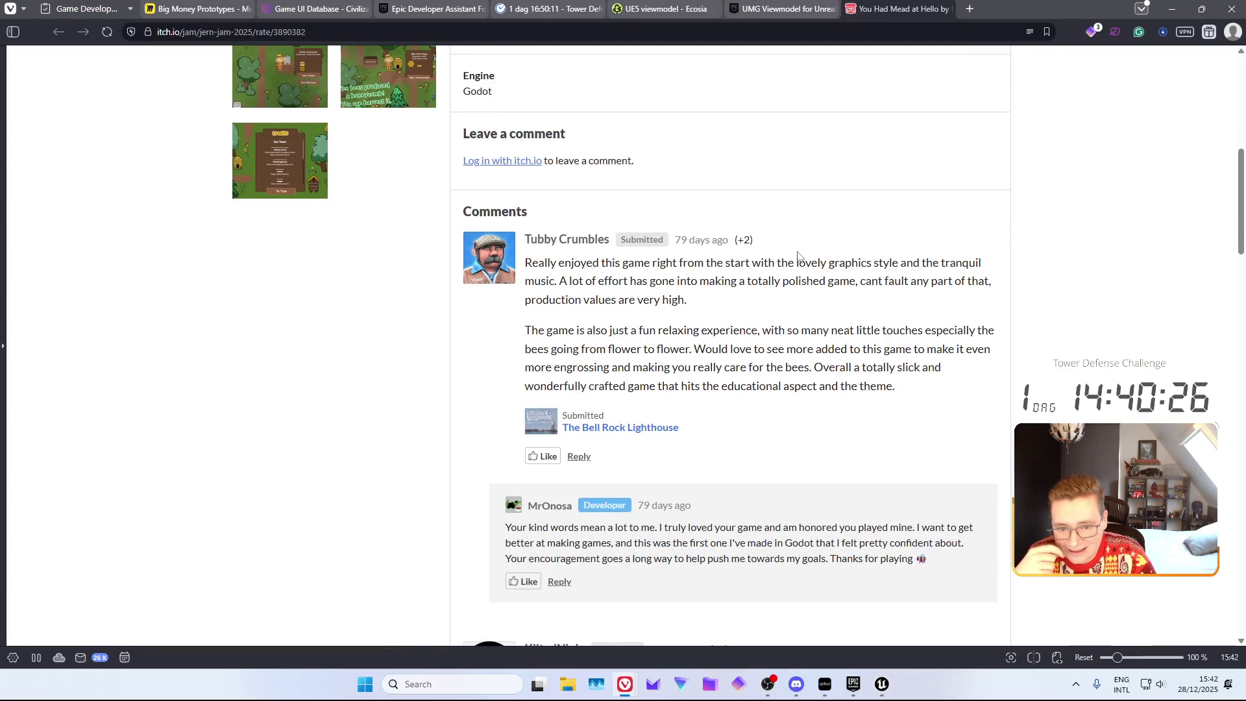
{"action": "left_click_drag", "start_coordinate": [765, 262], "coordinate": [929, 263]}
{"action": "left_click", "coordinate": [911, 318]}
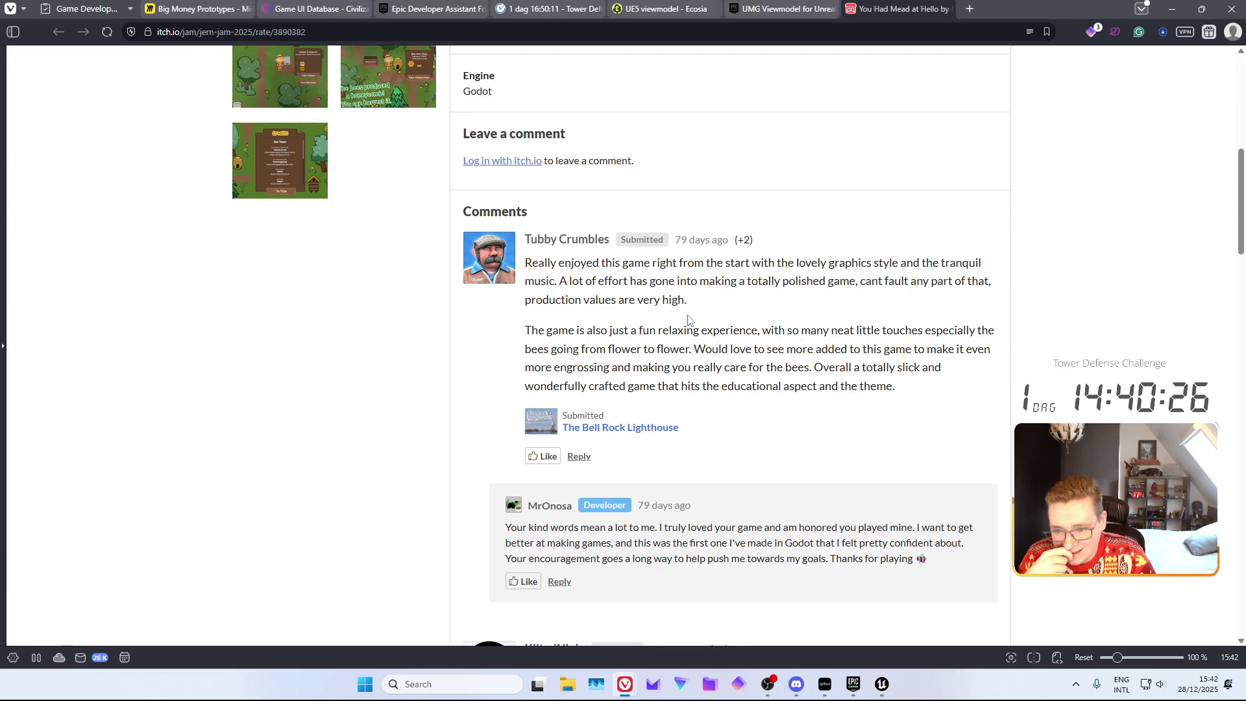
{"action": "scroll", "coordinate": [726, 366], "scroll_direction": "down", "scroll_amount": 4}
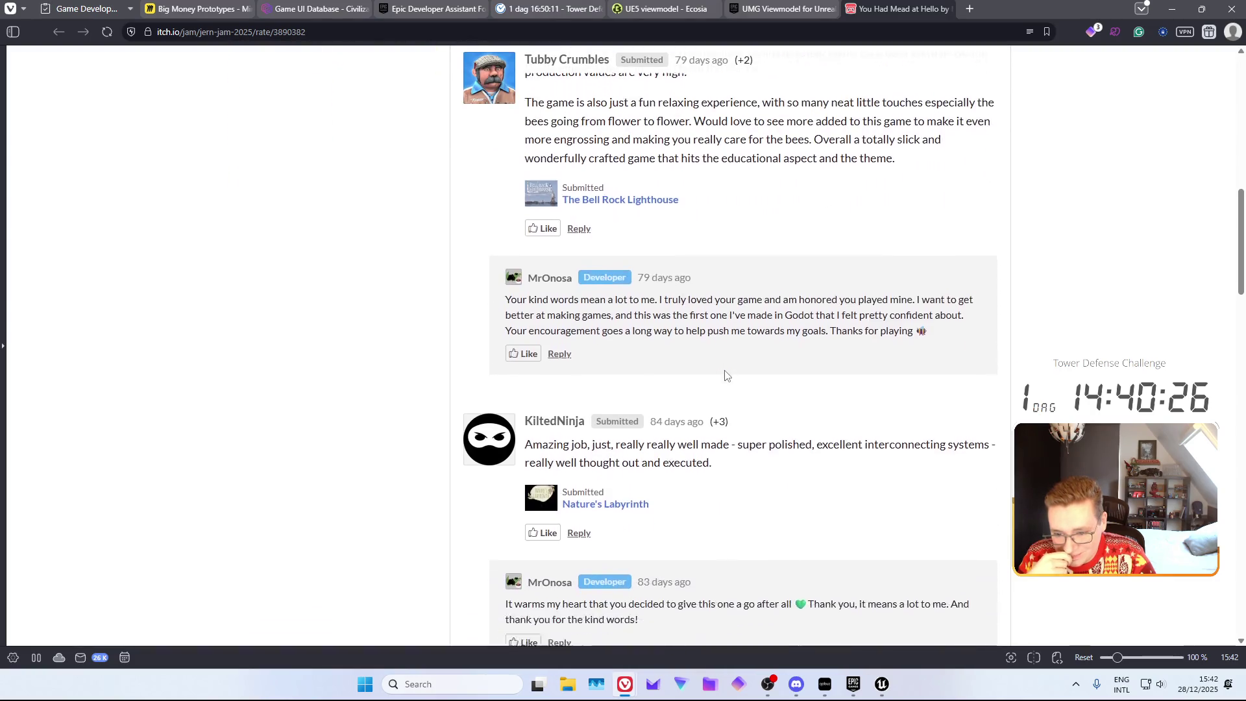
{"action": "scroll", "coordinate": [727, 375], "scroll_direction": "down", "scroll_amount": 1}
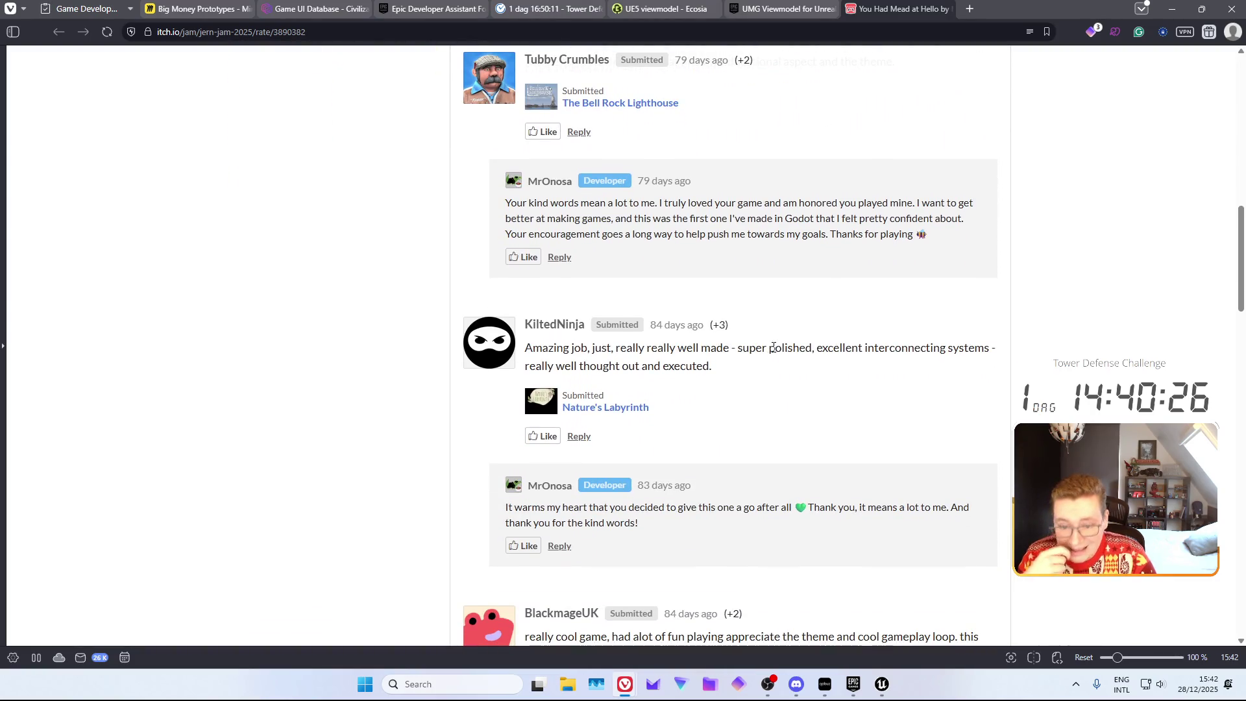
{"action": "left_click_drag", "start_coordinate": [771, 342], "coordinate": [800, 390]}
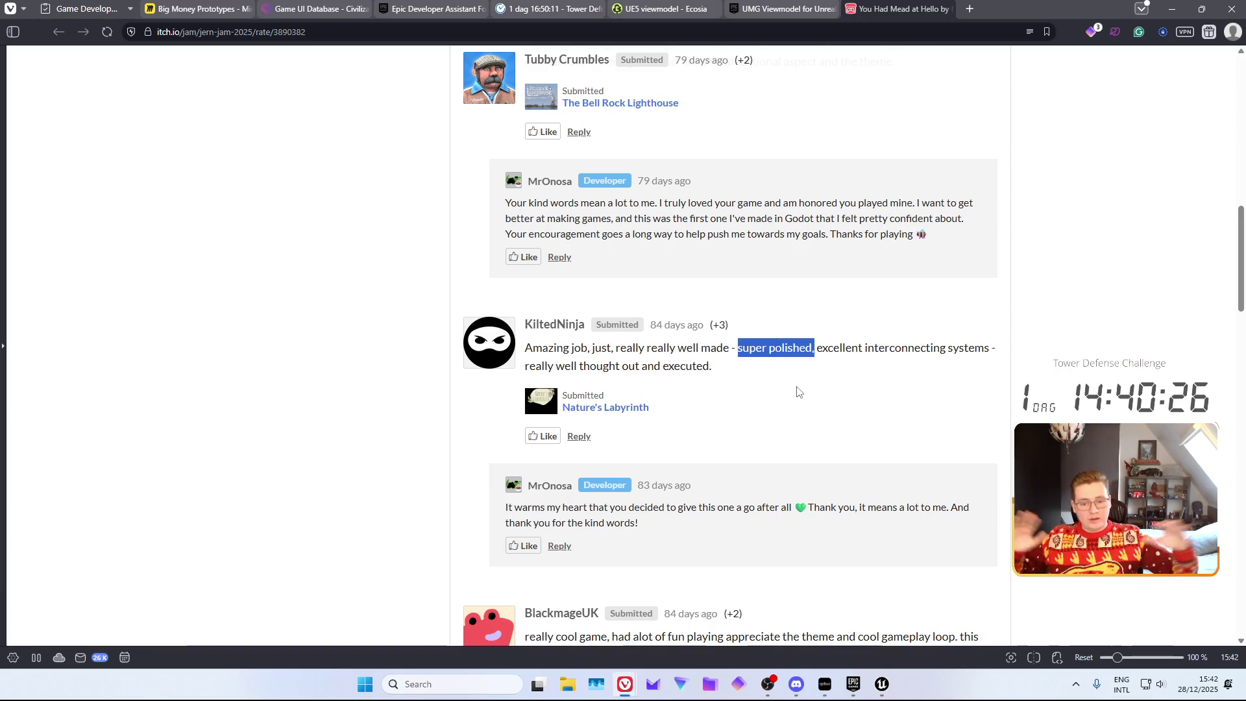
{"action": "scroll", "coordinate": [792, 391], "scroll_direction": "down", "scroll_amount": 2}
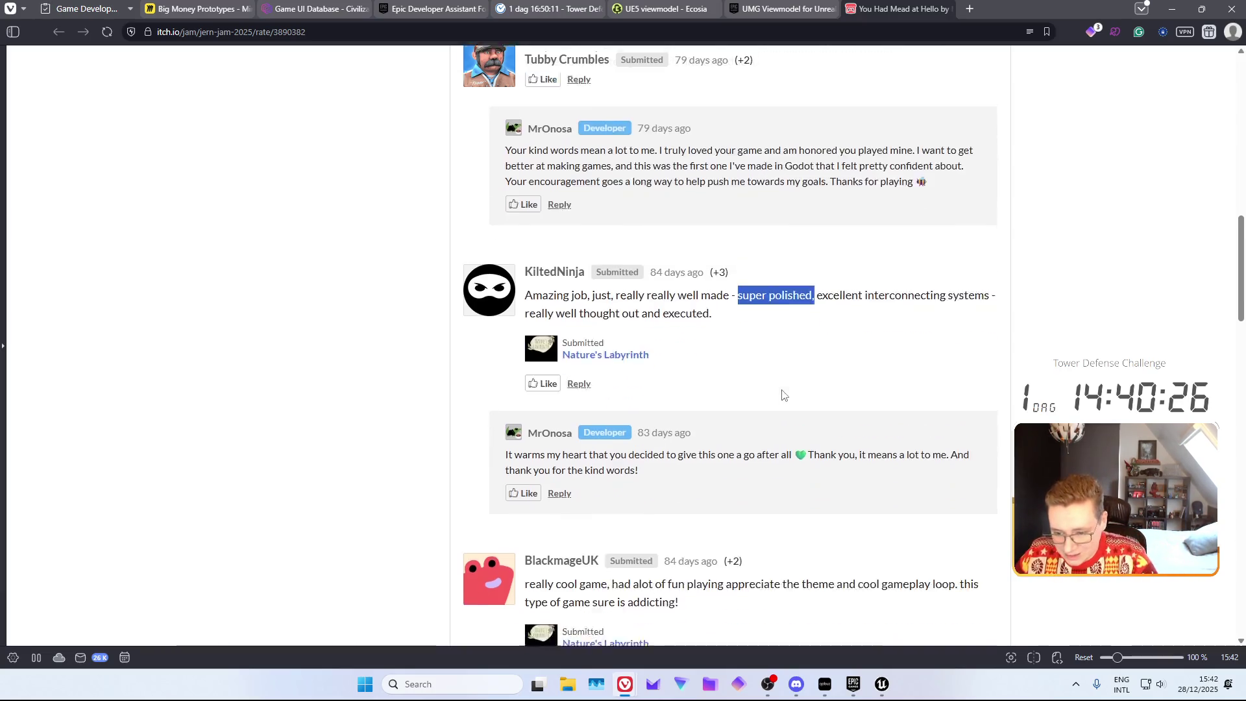
{"action": "scroll", "coordinate": [854, 235], "scroll_direction": "up", "scroll_amount": 15}
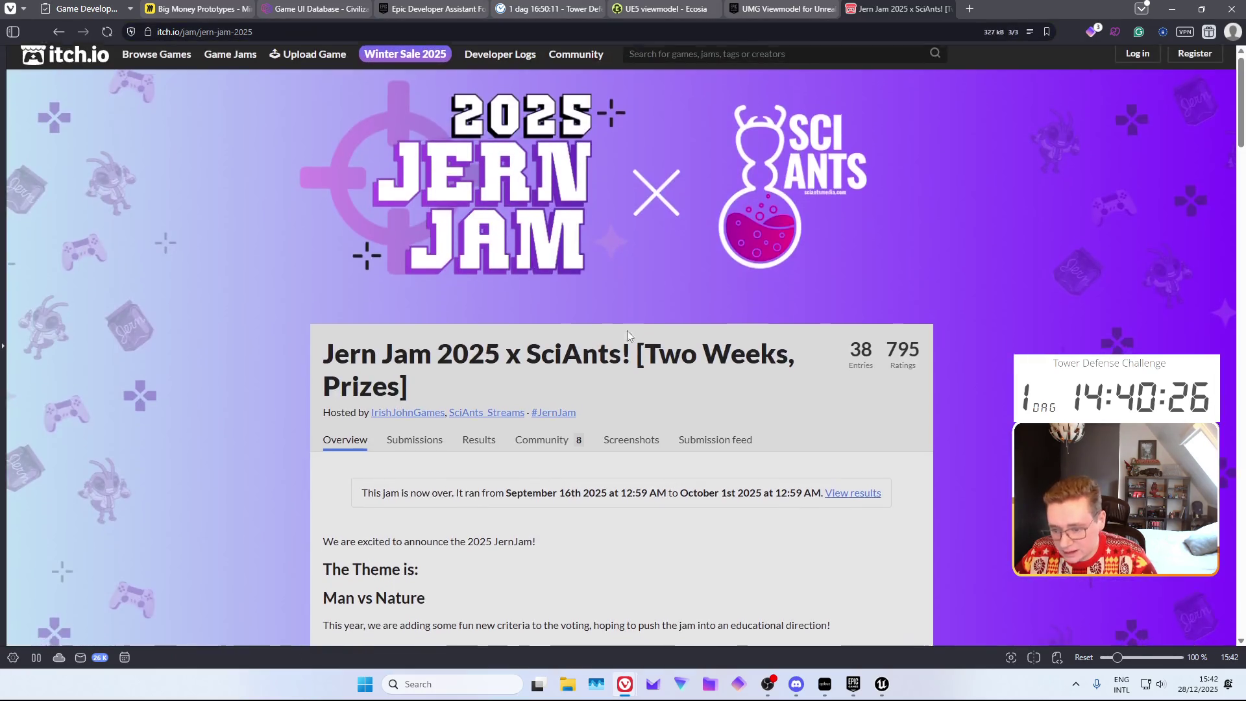
{"action": "scroll", "coordinate": [623, 326], "scroll_direction": "down", "scroll_amount": 5}
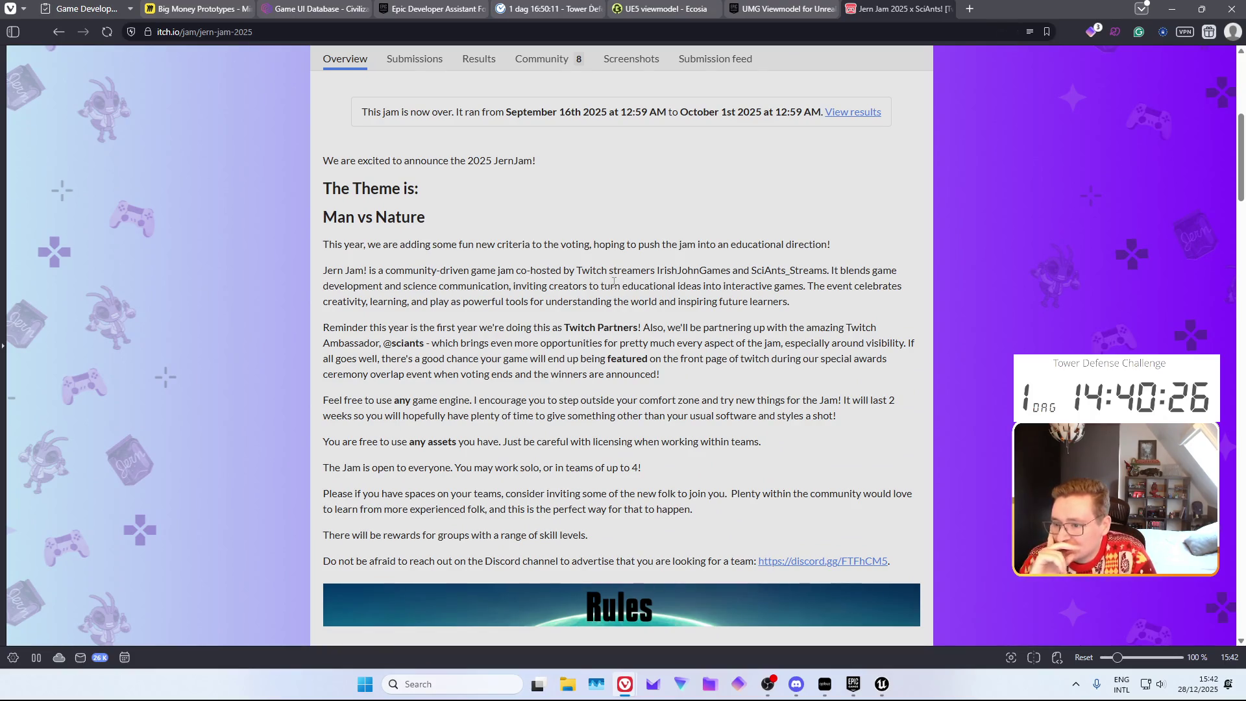
{"action": "left_click_drag", "start_coordinate": [348, 223], "coordinate": [472, 245]}
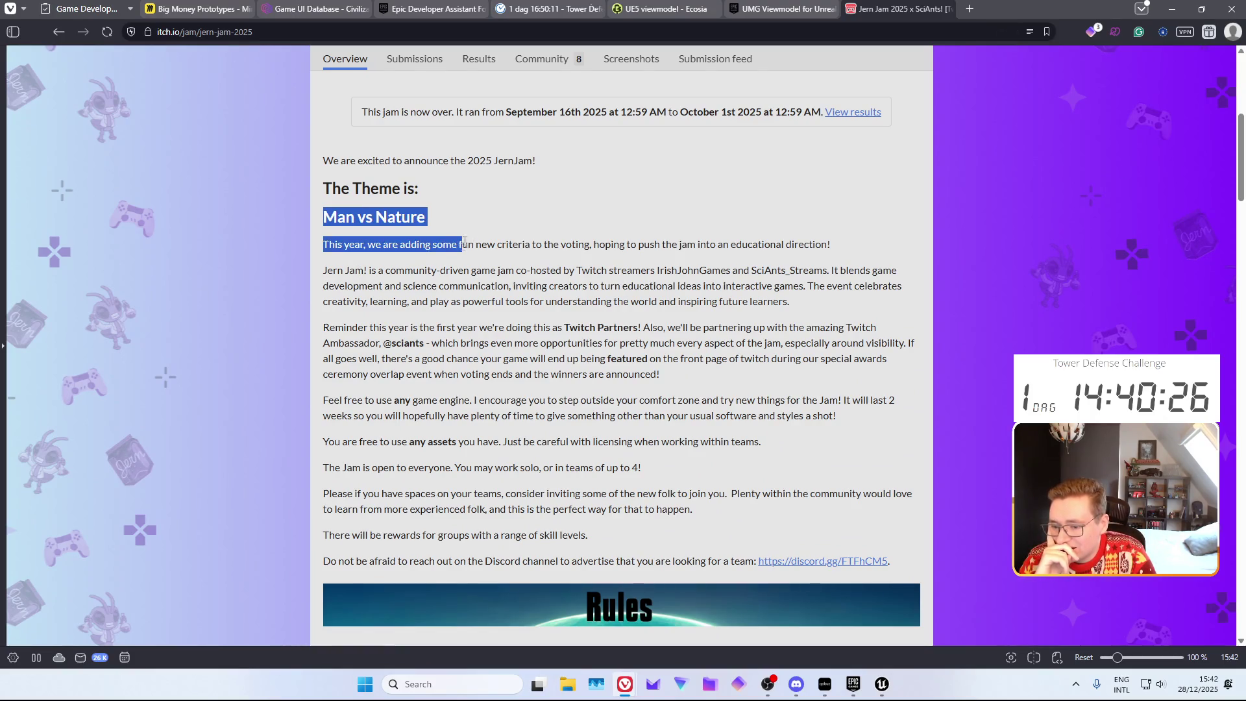
{"action": "left_click", "coordinate": [445, 298]}
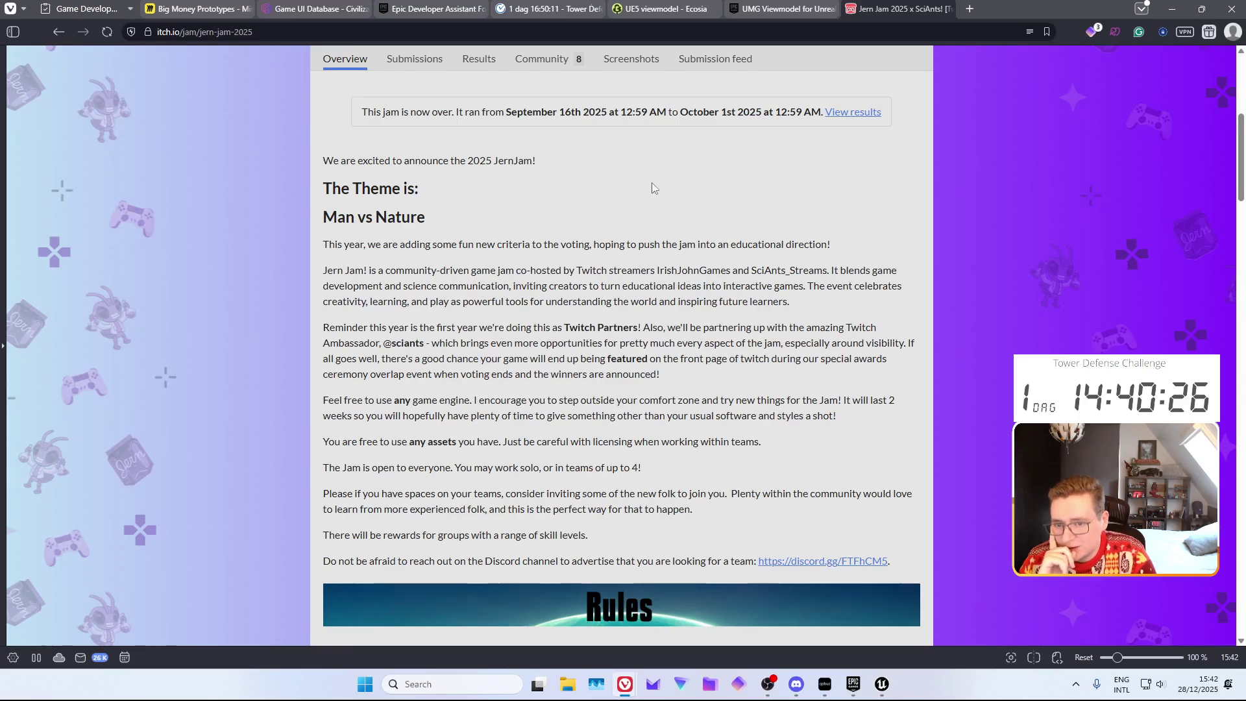
{"action": "scroll", "coordinate": [642, 184], "scroll_direction": "down", "scroll_amount": 1}
{"action": "scroll", "coordinate": [556, 299], "scroll_direction": "down", "scroll_amount": 4}
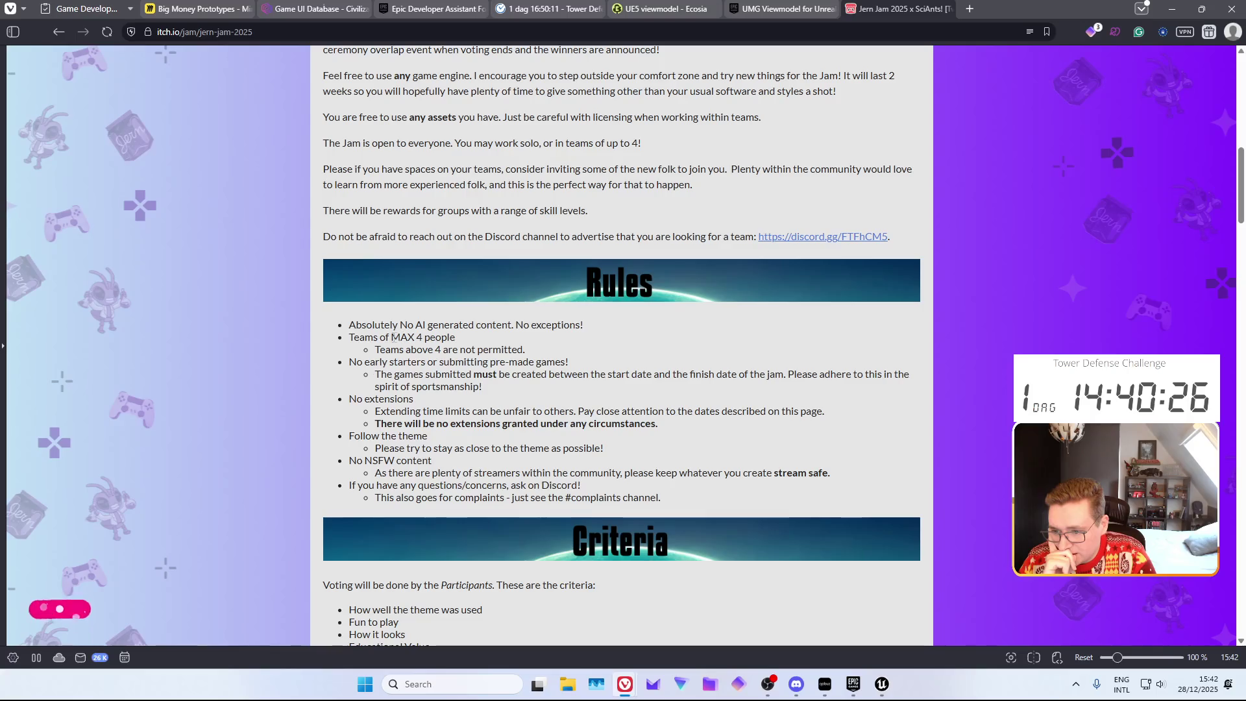
{"action": "mouse_move", "coordinate": [370, 325]}
{"action": "left_mouse_down"}
{"action": "mouse_move", "coordinate": [547, 326]}
{"action": "mouse_move", "coordinate": [502, 350]}
{"action": "left_mouse_up"}
{"action": "left_click", "coordinate": [466, 352]}
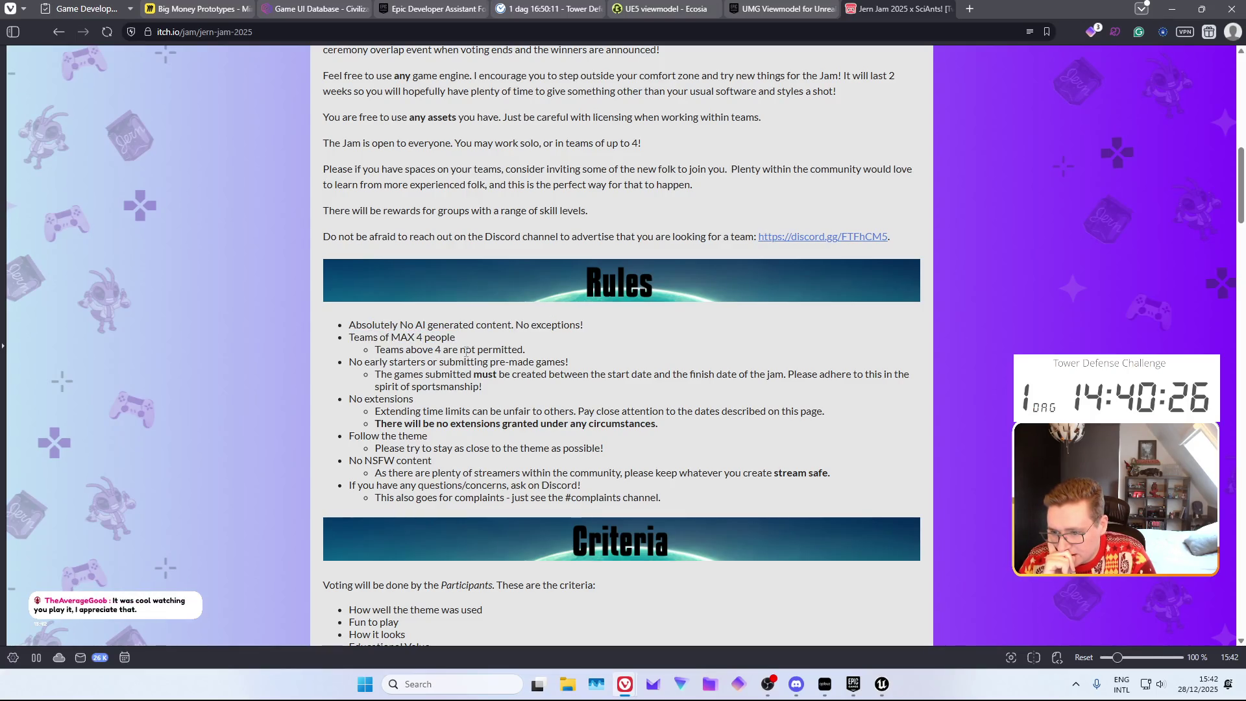
{"action": "scroll", "coordinate": [466, 351], "scroll_direction": "down", "scroll_amount": 1}
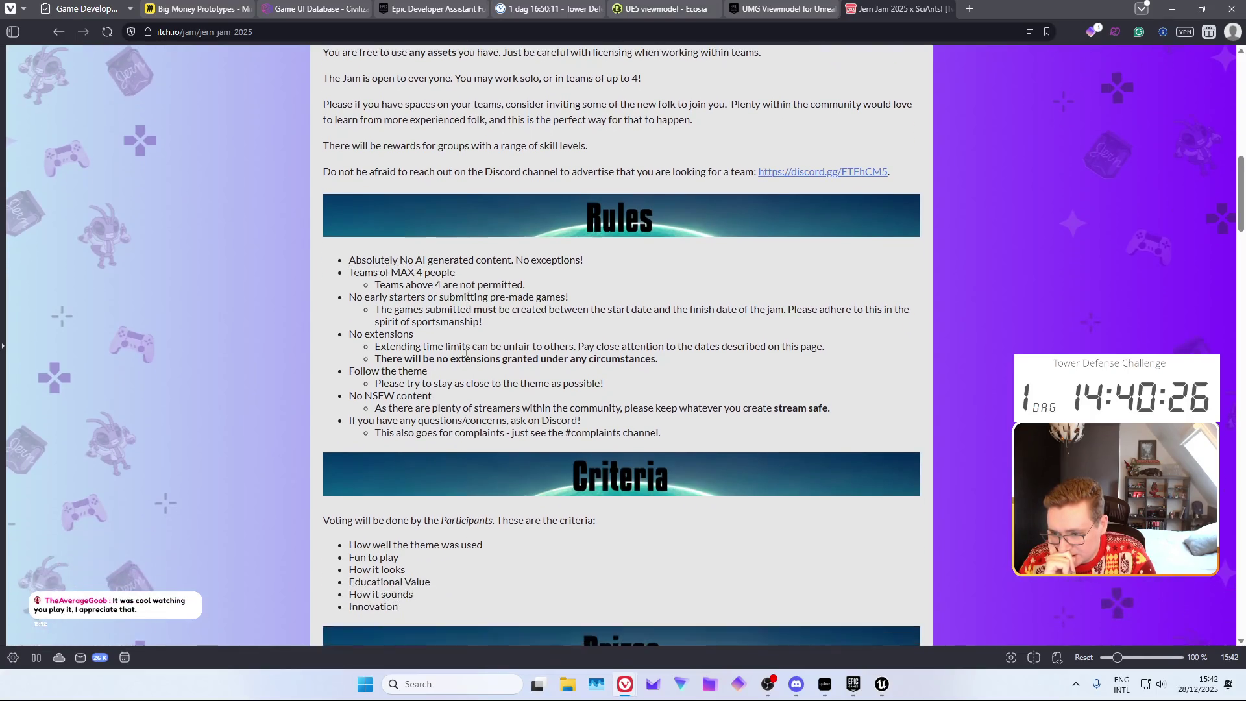
{"action": "scroll", "coordinate": [466, 352], "scroll_direction": "down", "scroll_amount": 2}
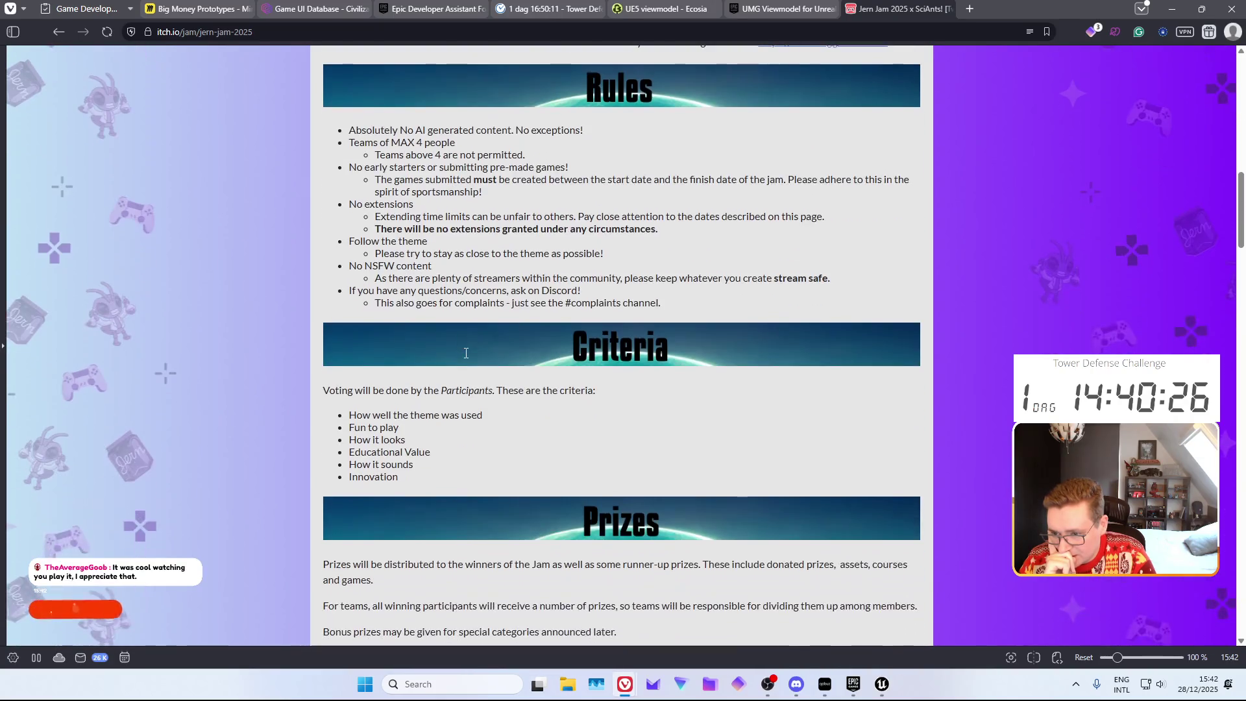
{"action": "scroll", "coordinate": [465, 353], "scroll_direction": "down", "scroll_amount": 2}
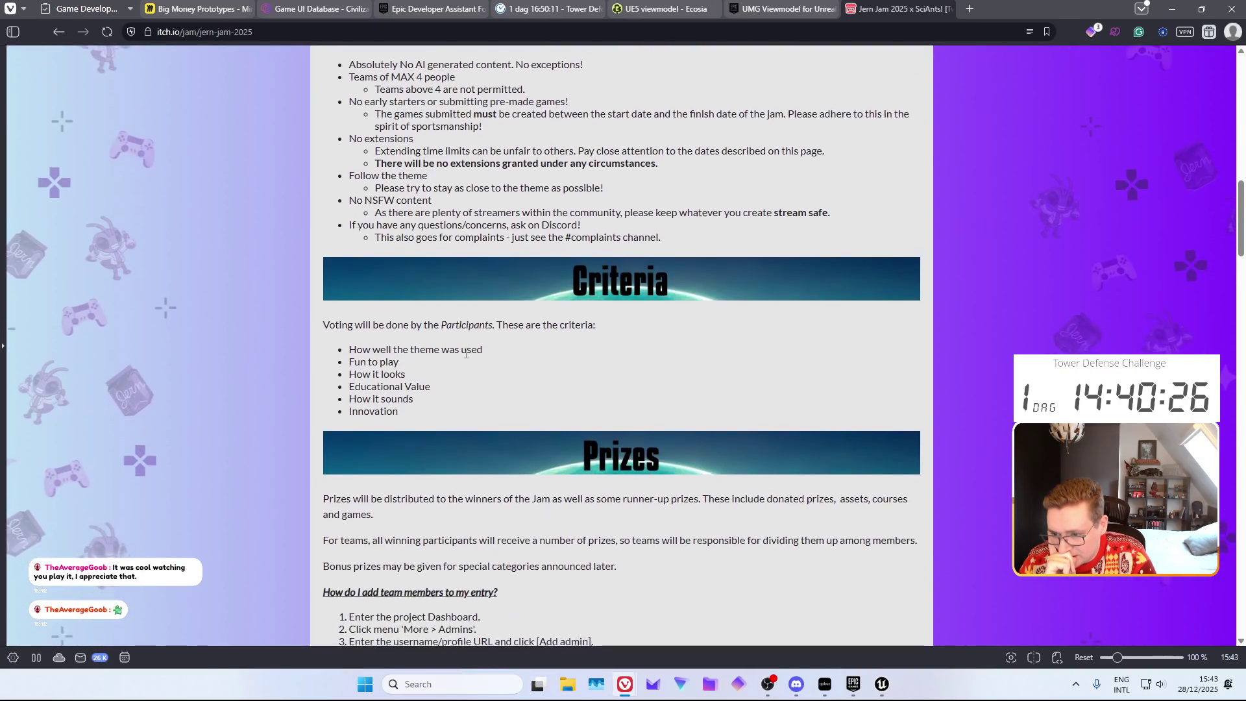
{"action": "scroll", "coordinate": [465, 356], "scroll_direction": "down", "scroll_amount": 1}
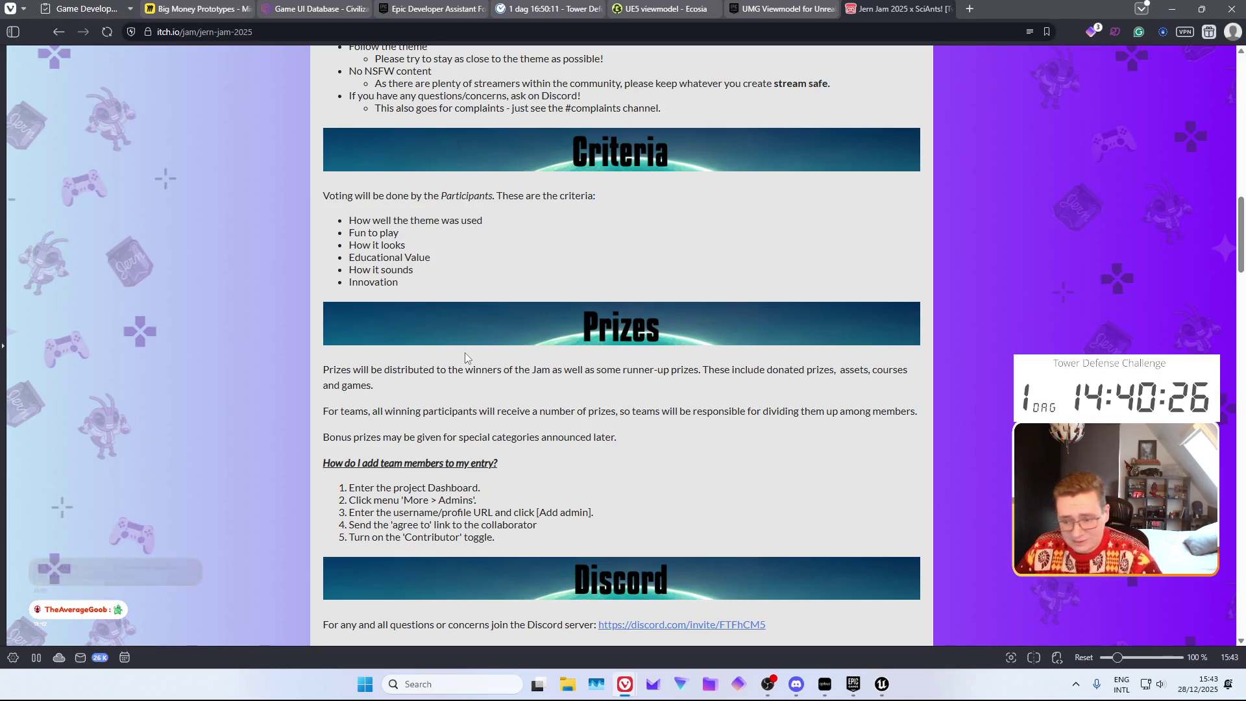
{"action": "scroll", "coordinate": [454, 356], "scroll_direction": "down", "scroll_amount": 4}
{"action": "scroll", "coordinate": [453, 361], "scroll_direction": "down", "scroll_amount": 8}
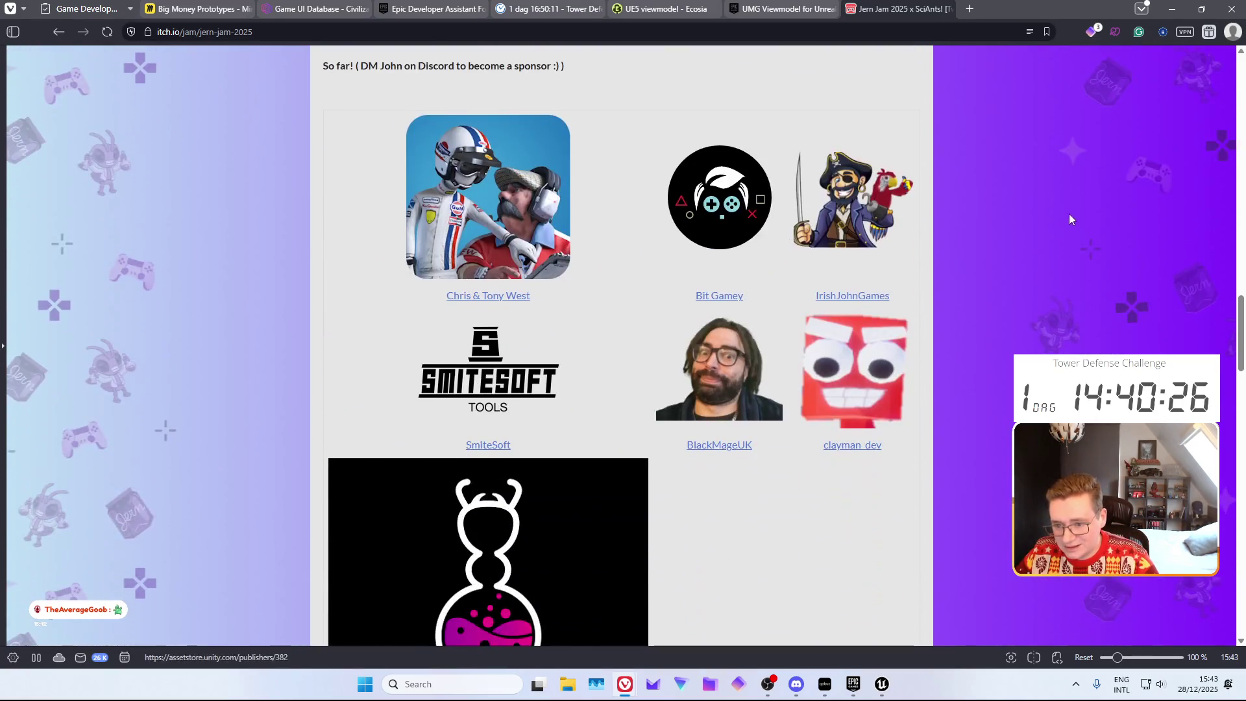
{"action": "scroll", "coordinate": [1078, 227], "scroll_direction": "down", "scroll_amount": 6}
{"action": "scroll", "coordinate": [1077, 226], "scroll_direction": "up", "scroll_amount": 8}
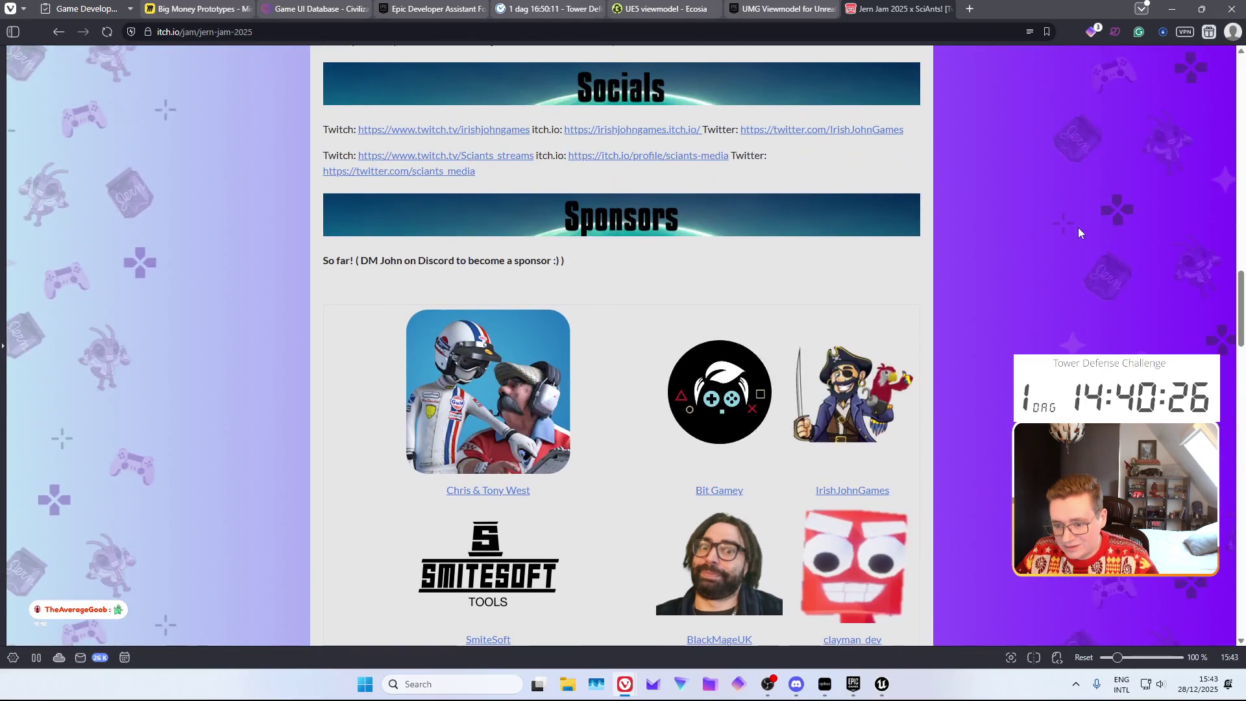
{"action": "scroll", "coordinate": [1079, 232], "scroll_direction": "up", "scroll_amount": 3}
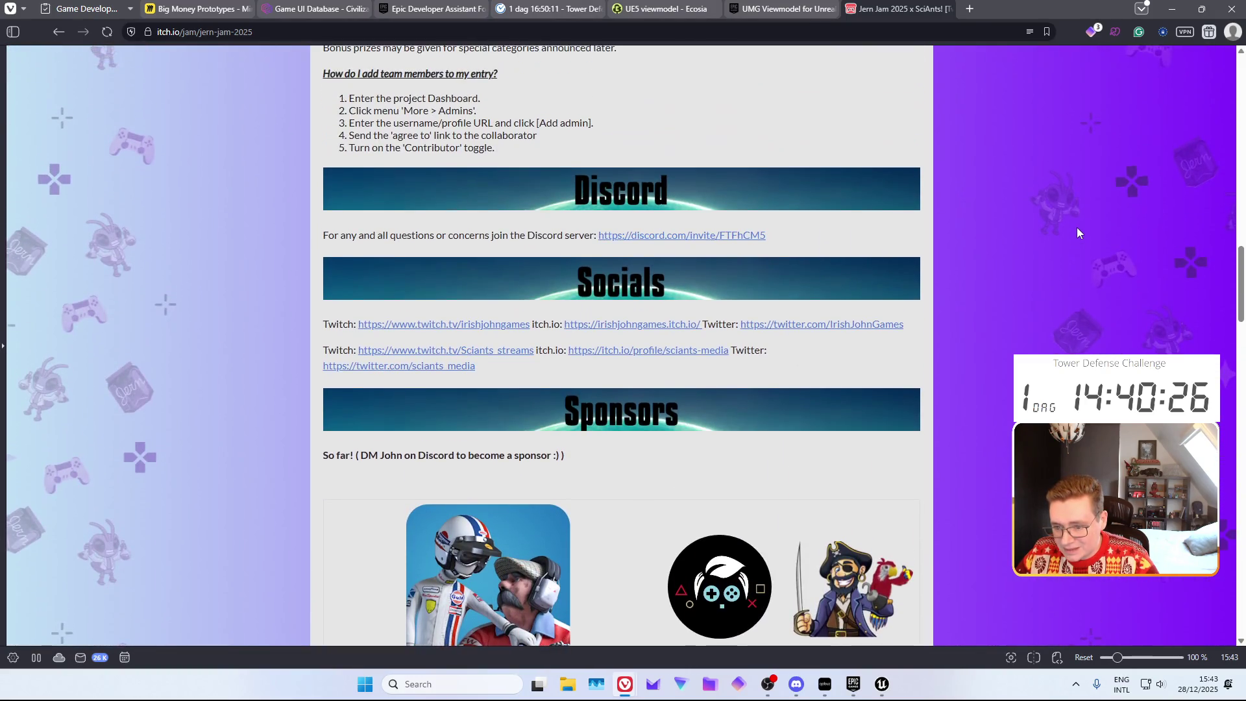
{"action": "scroll", "coordinate": [1076, 232], "scroll_direction": "up", "scroll_amount": 13}
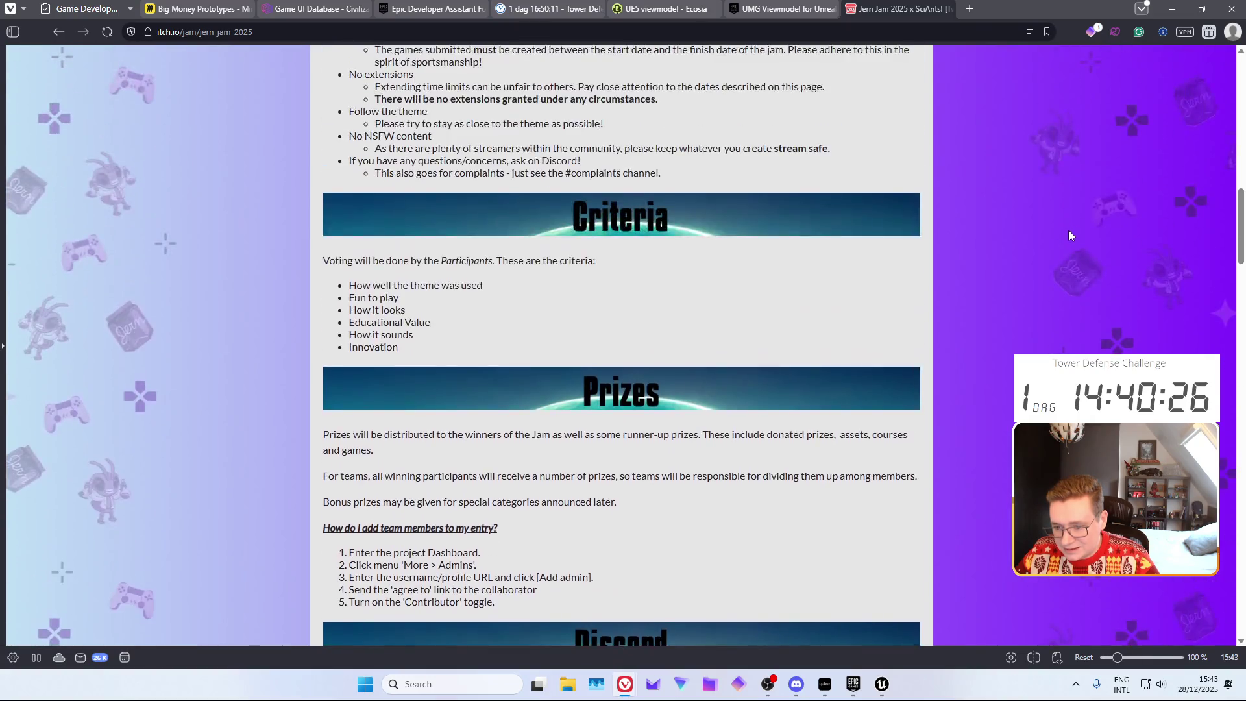
{"action": "scroll", "coordinate": [1039, 240], "scroll_direction": "up", "scroll_amount": 5}
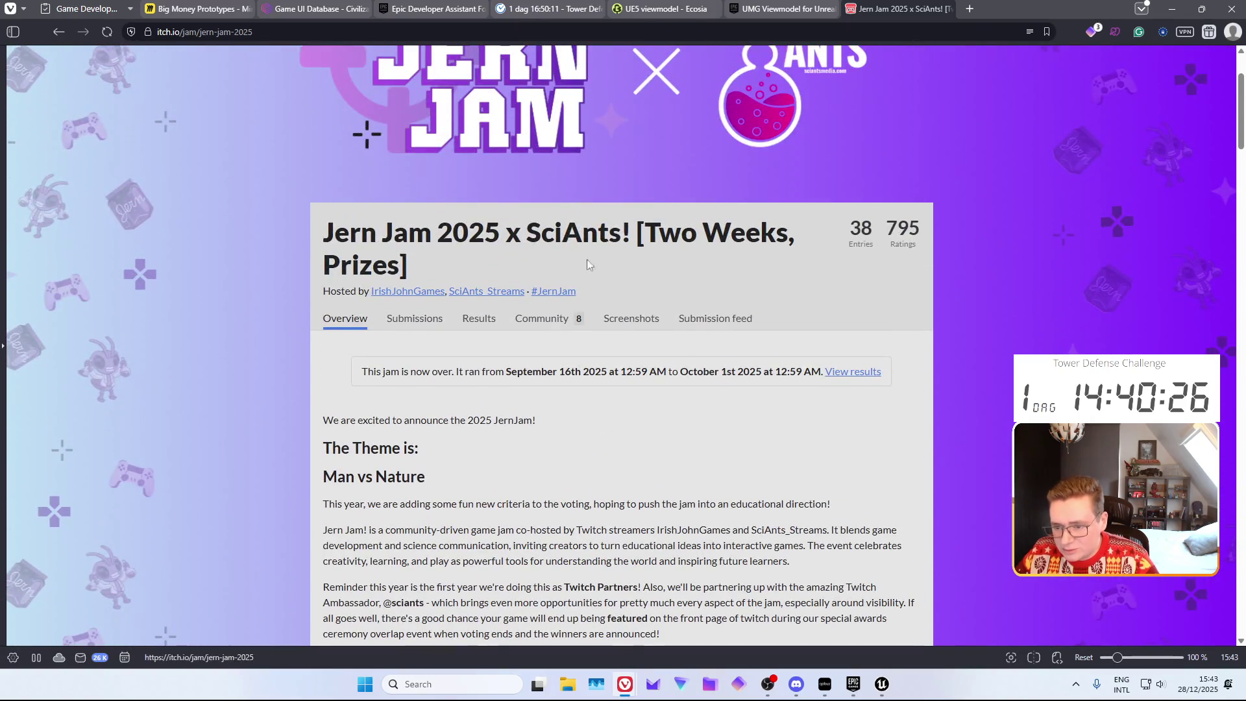
{"action": "scroll", "coordinate": [594, 346], "scroll_direction": "down", "scroll_amount": 5}
{"action": "scroll", "coordinate": [581, 338], "scroll_direction": "down", "scroll_amount": 2}
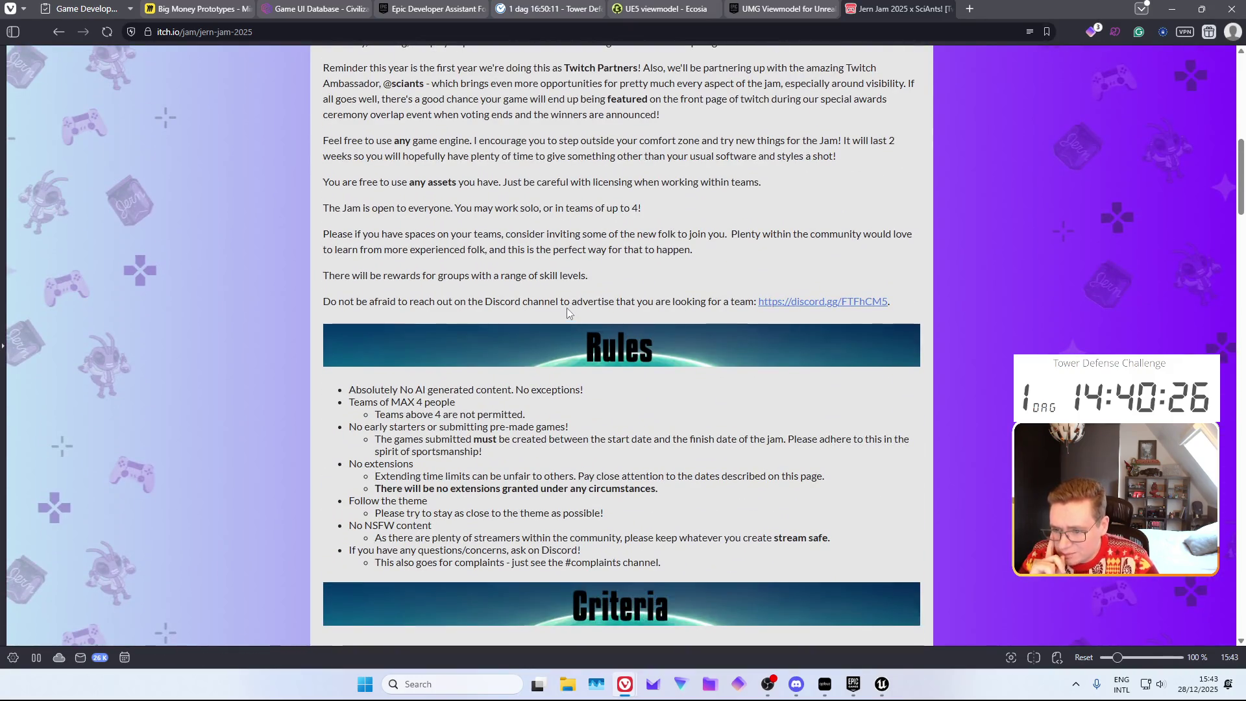
{"action": "scroll", "coordinate": [566, 312], "scroll_direction": "down", "scroll_amount": 1}
{"action": "scroll", "coordinate": [566, 312], "scroll_direction": "down", "scroll_amount": 6}
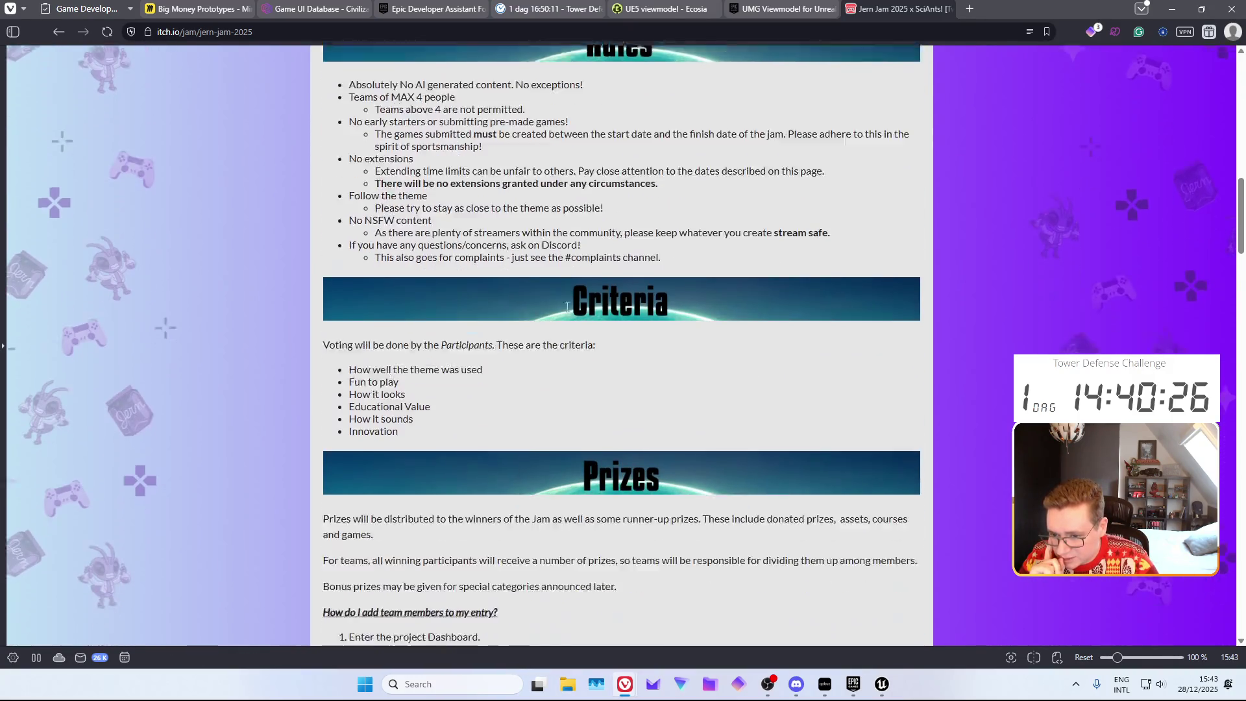
{"action": "scroll", "coordinate": [566, 306], "scroll_direction": "down", "scroll_amount": 3}
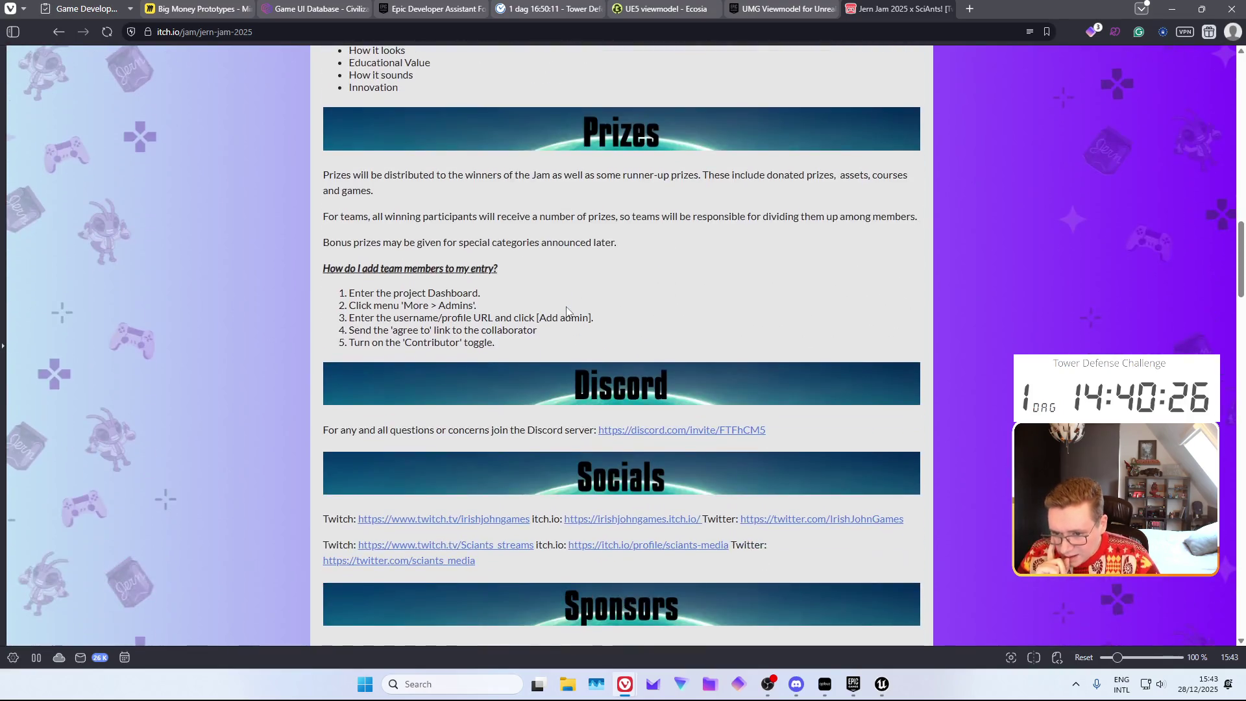
{"action": "scroll", "coordinate": [556, 291], "scroll_direction": "up", "scroll_amount": 1}
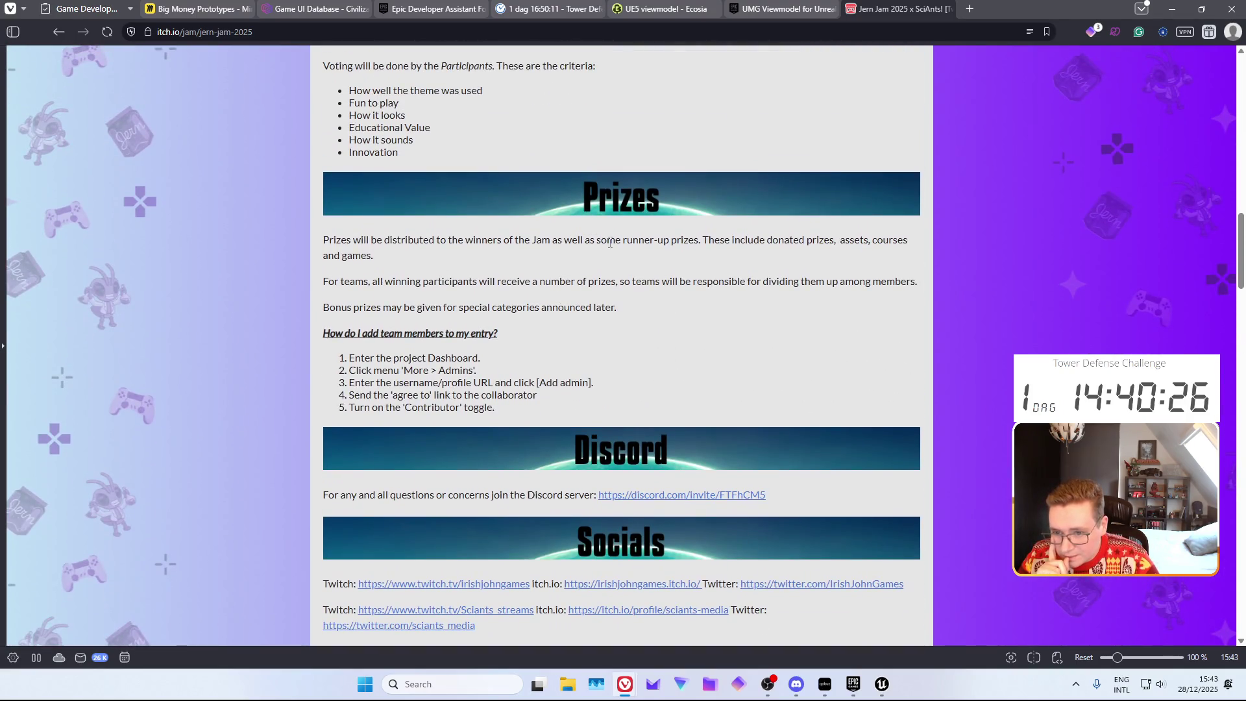
{"action": "mouse_move", "coordinate": [571, 239]}
{"action": "left_mouse_down"}
{"action": "mouse_move", "coordinate": [700, 246]}
{"action": "mouse_move", "coordinate": [701, 259]}
{"action": "left_mouse_up"}
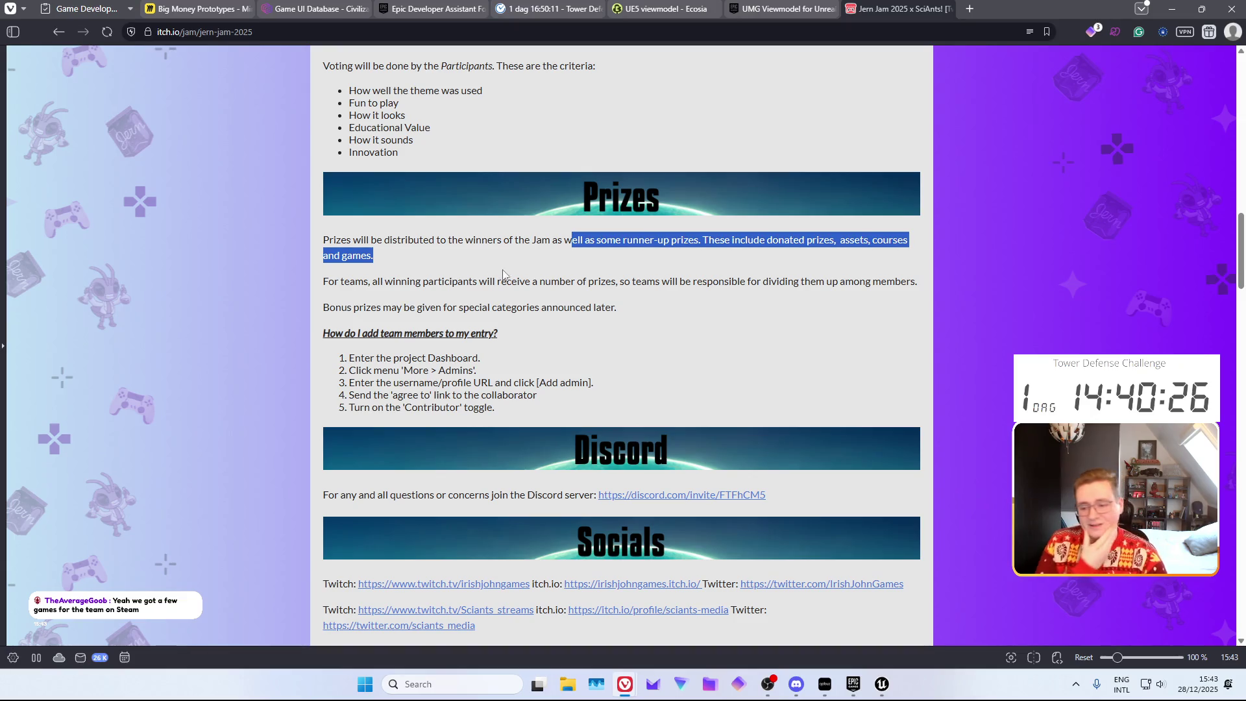
{"action": "scroll", "coordinate": [594, 310], "scroll_direction": "up", "scroll_amount": 10}
{"action": "scroll", "coordinate": [583, 305], "scroll_direction": "up", "scroll_amount": 7}
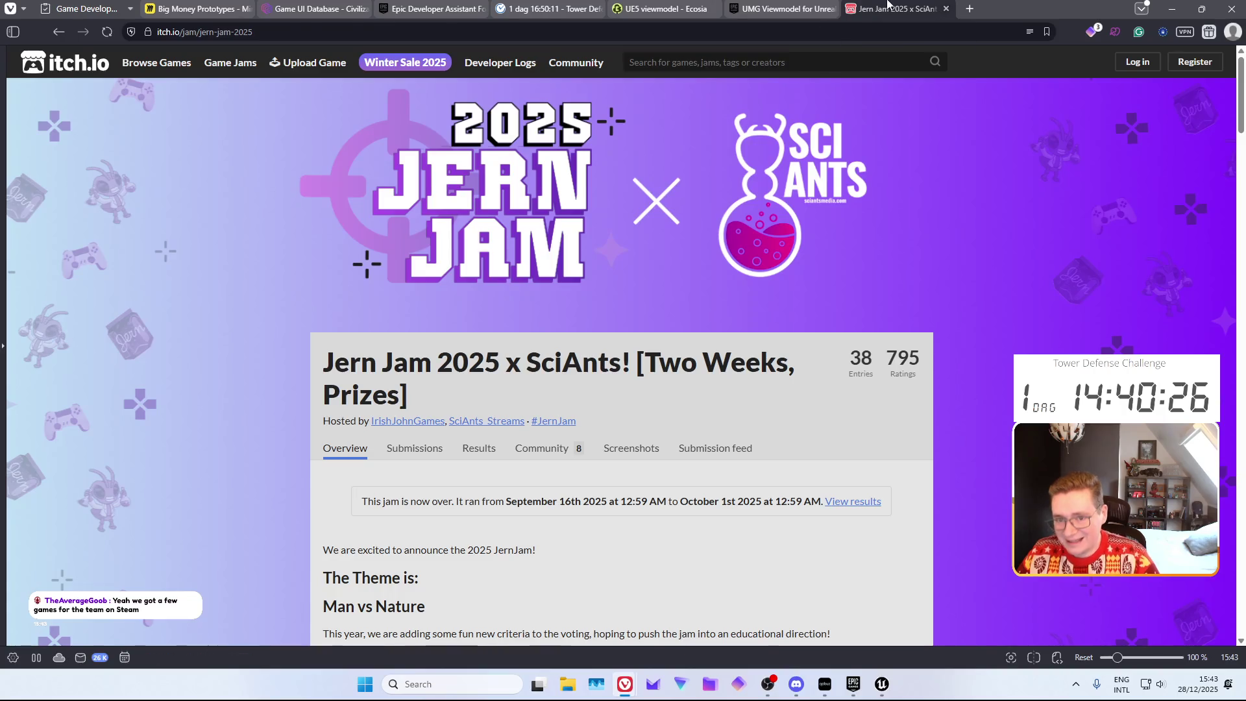
Close the Jern Jam, UMG Viewmodel and Ecosia tabs, minimize Vivaldi, and return to Unreal Editor
{"action": "key", "text": "ctrl+w"}
{"action": "left_click", "coordinate": [827, 6]}
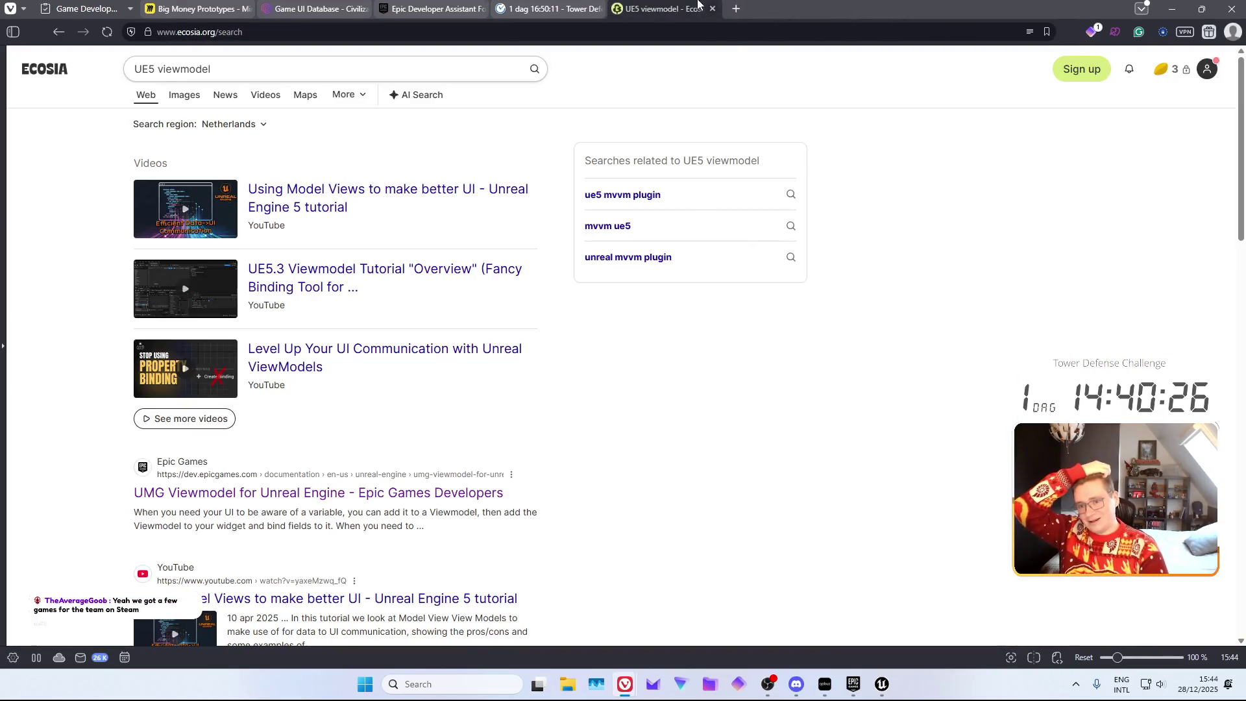
{"action": "left_click", "coordinate": [702, 5]}
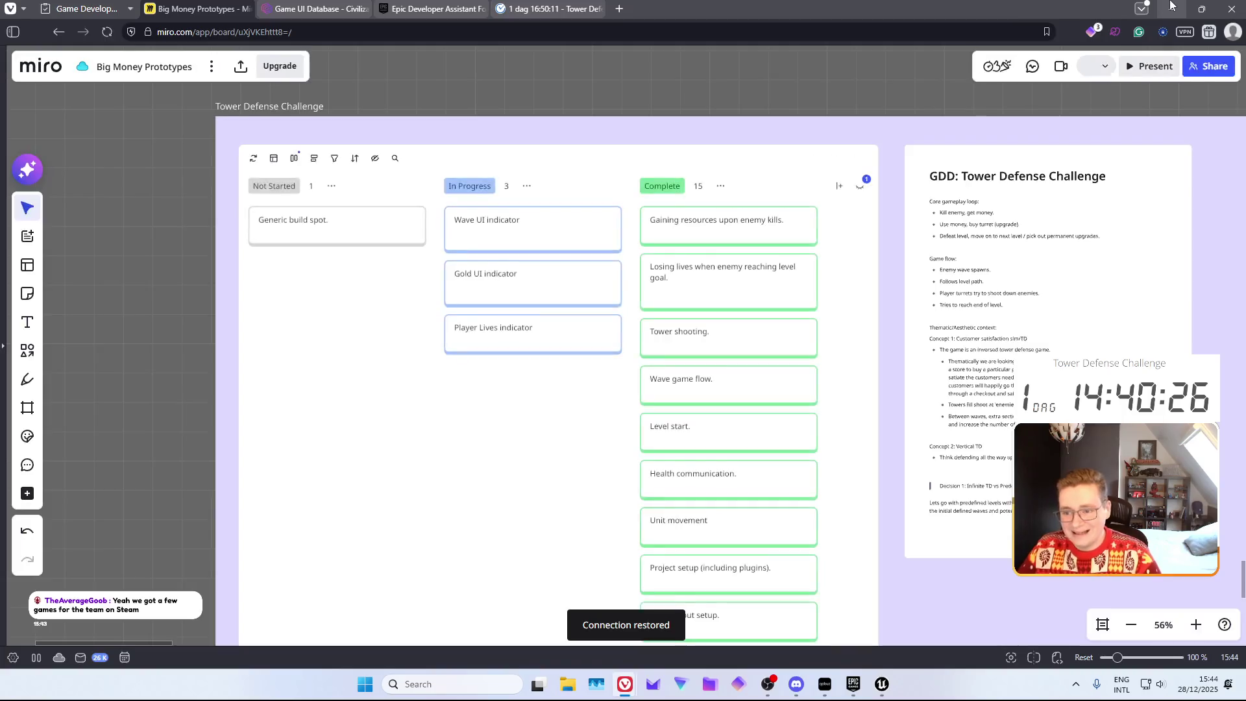
{"action": "left_click", "coordinate": [1172, 9]}
{"action": "left_click", "coordinate": [881, 684]}
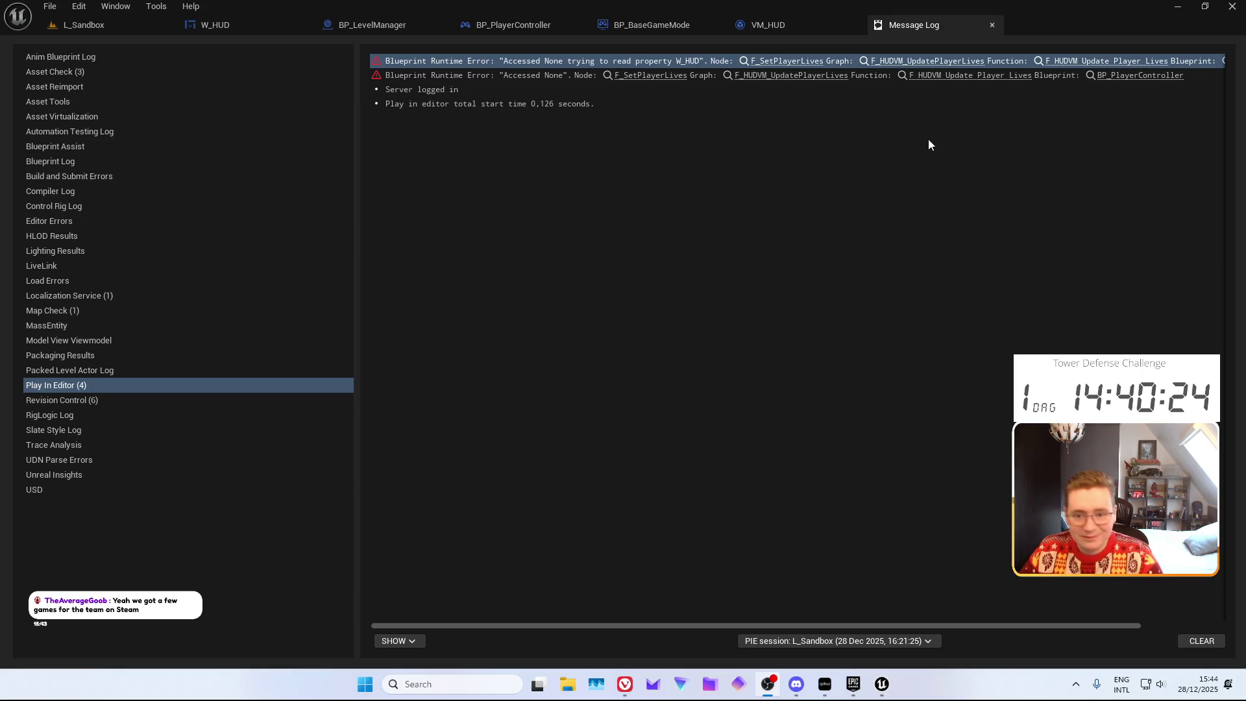
Close the Message Log and switch to the L_Sandbox level
{"action": "middle_click", "coordinate": [940, 18]}
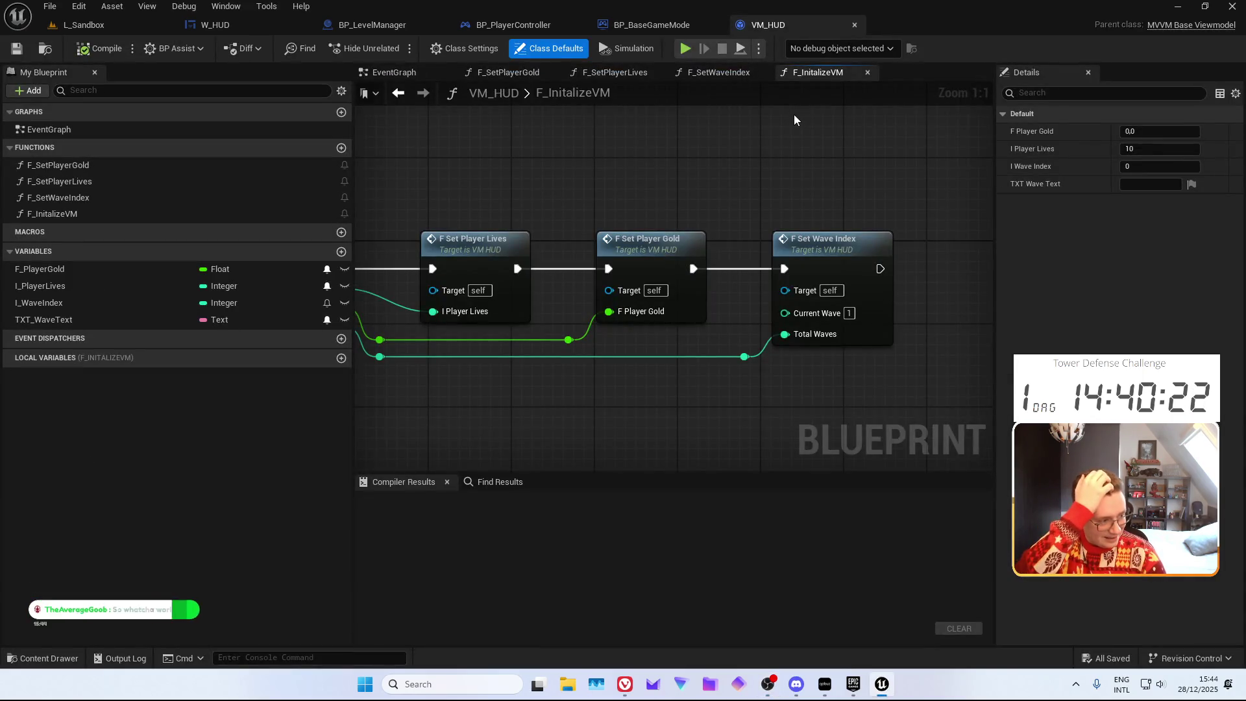
{"action": "left_click", "coordinate": [94, 27]}
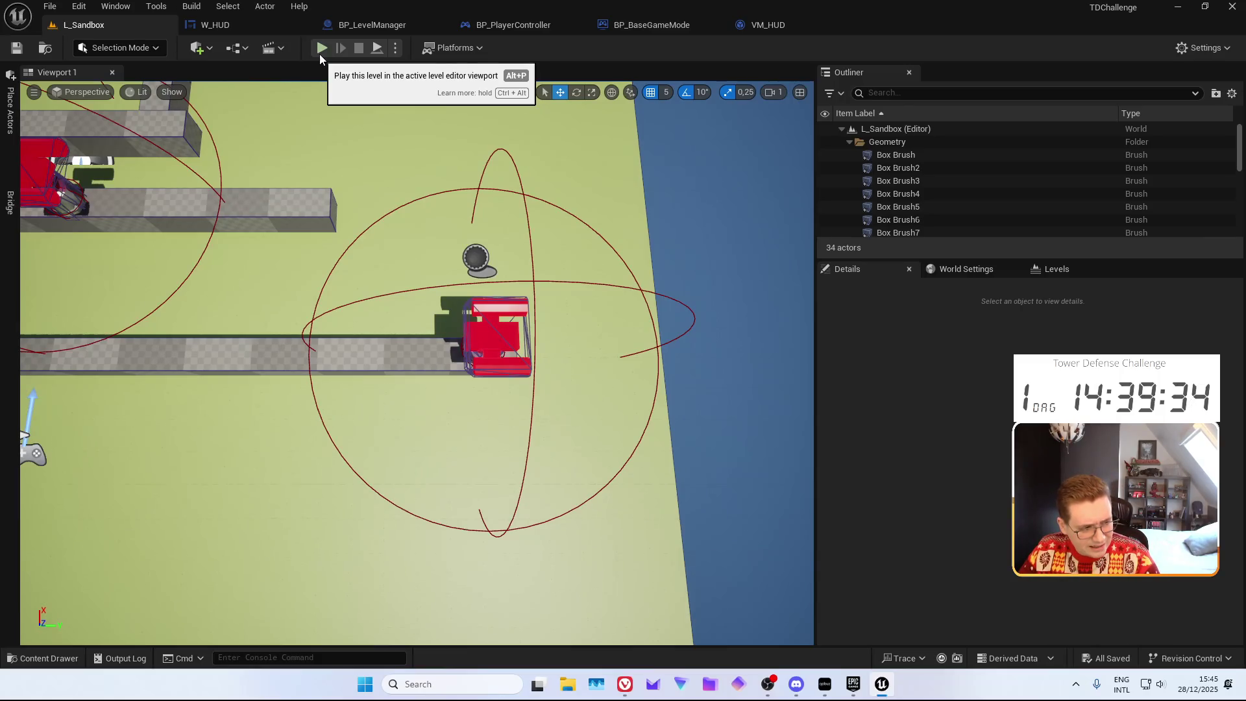
Play L_Sandbox in editor, pan the camera along the path with W and A, then stop with Esc
{"action": "left_click", "coordinate": [319, 53]}
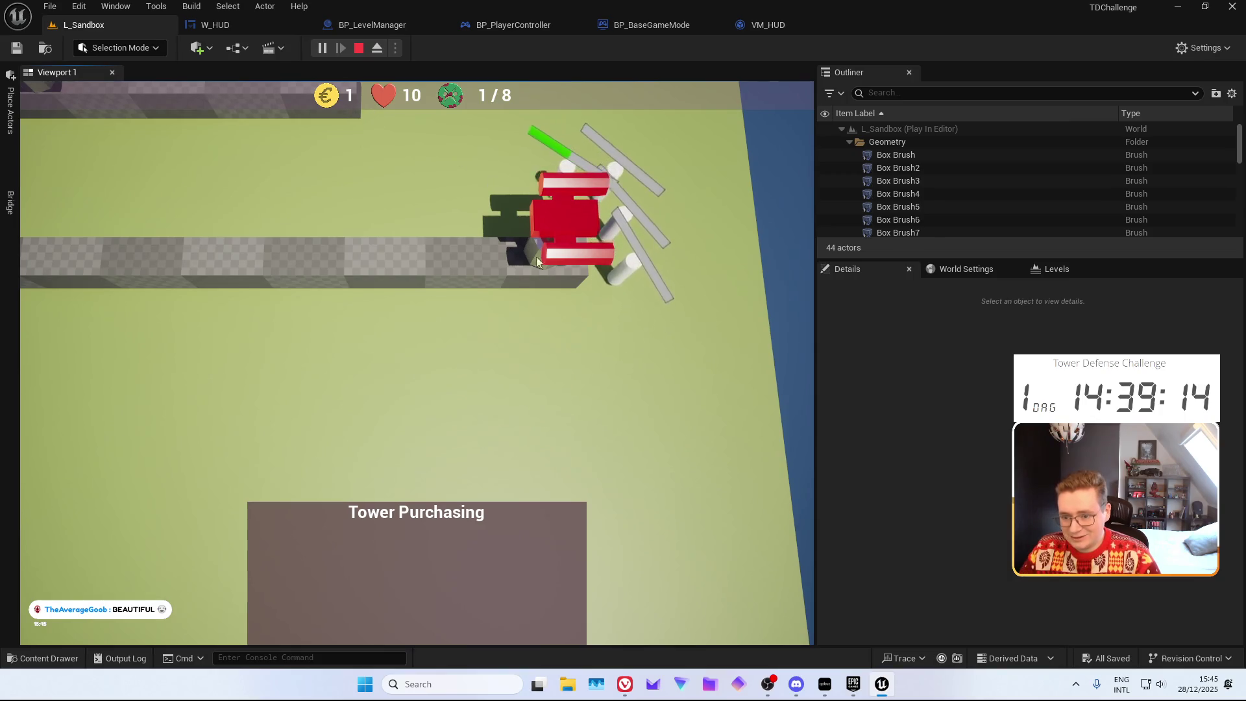
{"action": "key", "text": "w"}
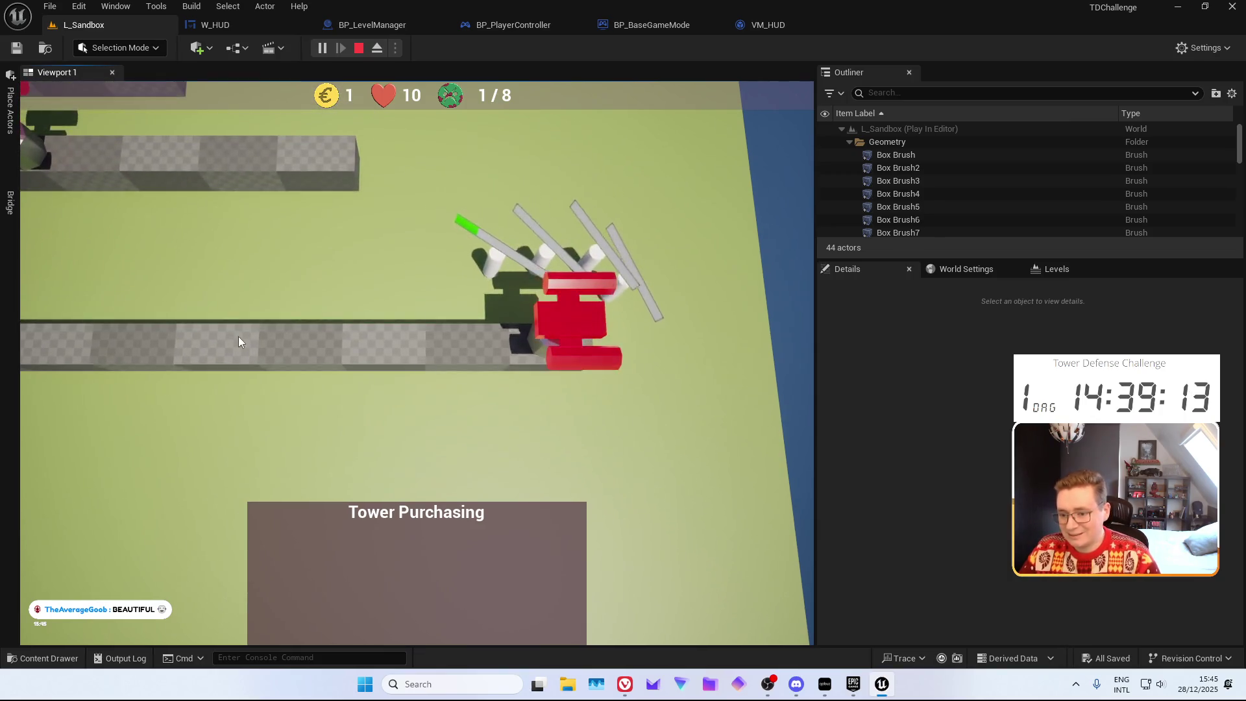
{"action": "key", "text": "w"}
{"action": "key", "text": "a"}
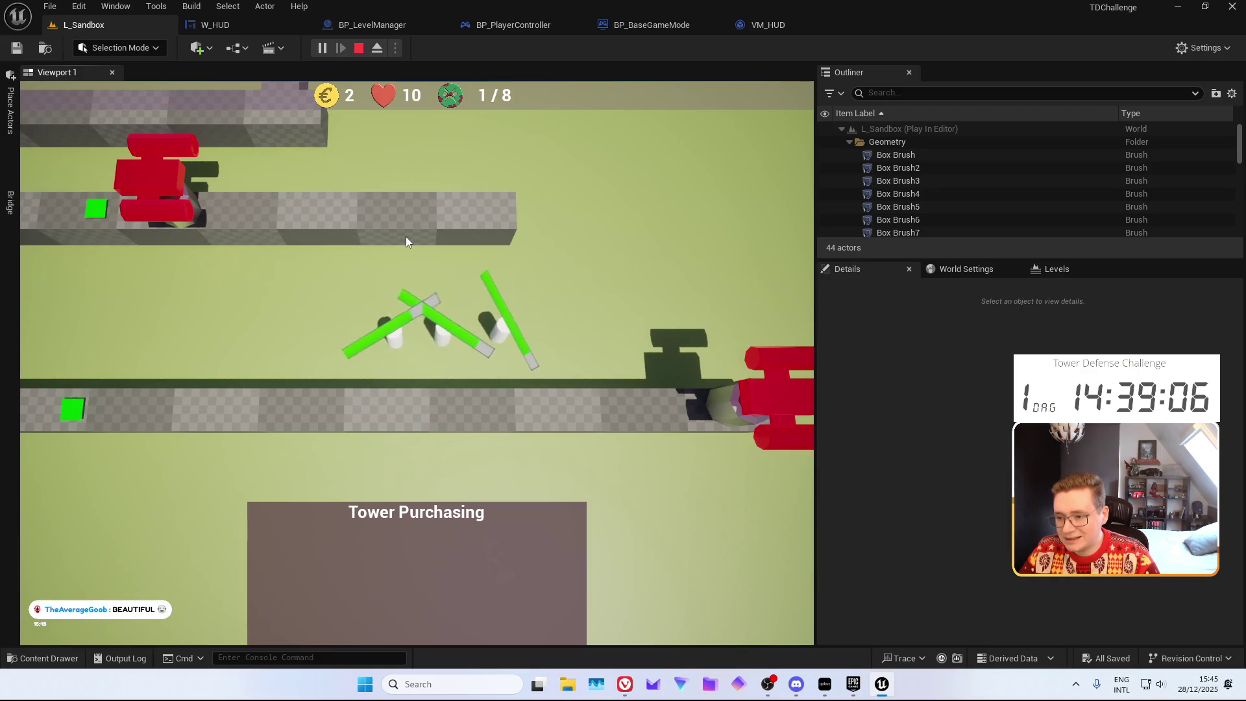
{"action": "key", "text": "a"}
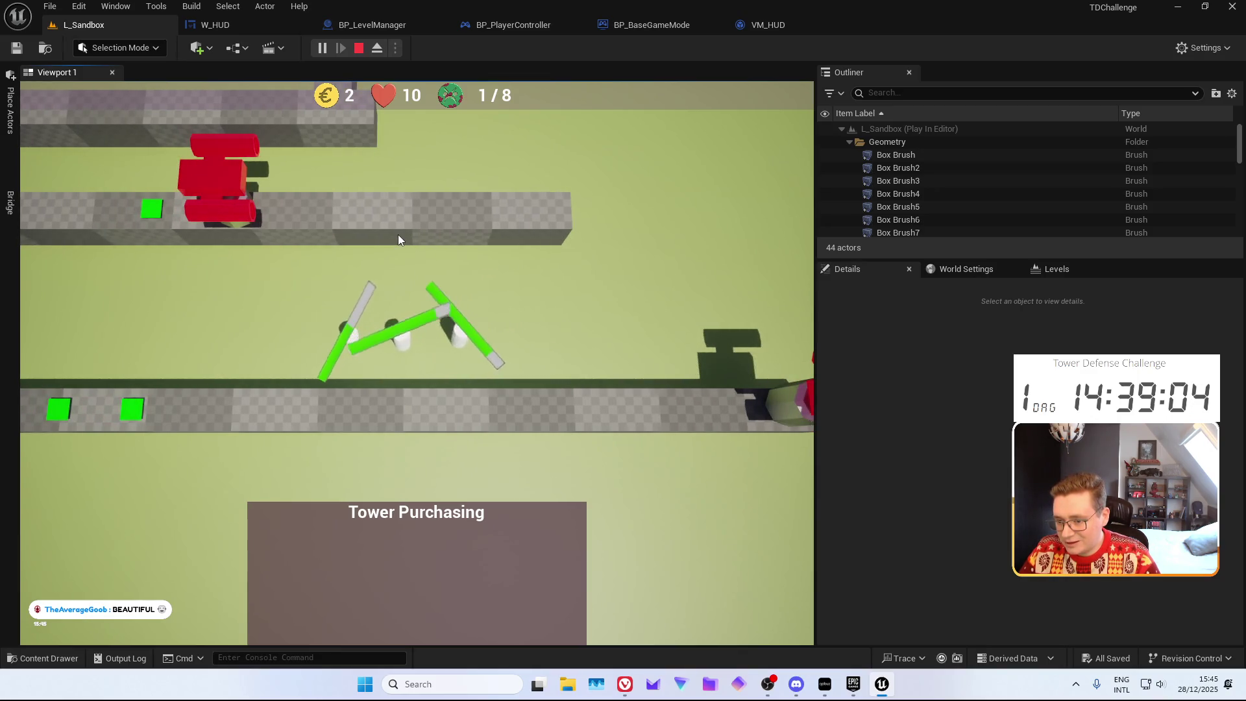
{"action": "key", "text": "a"}
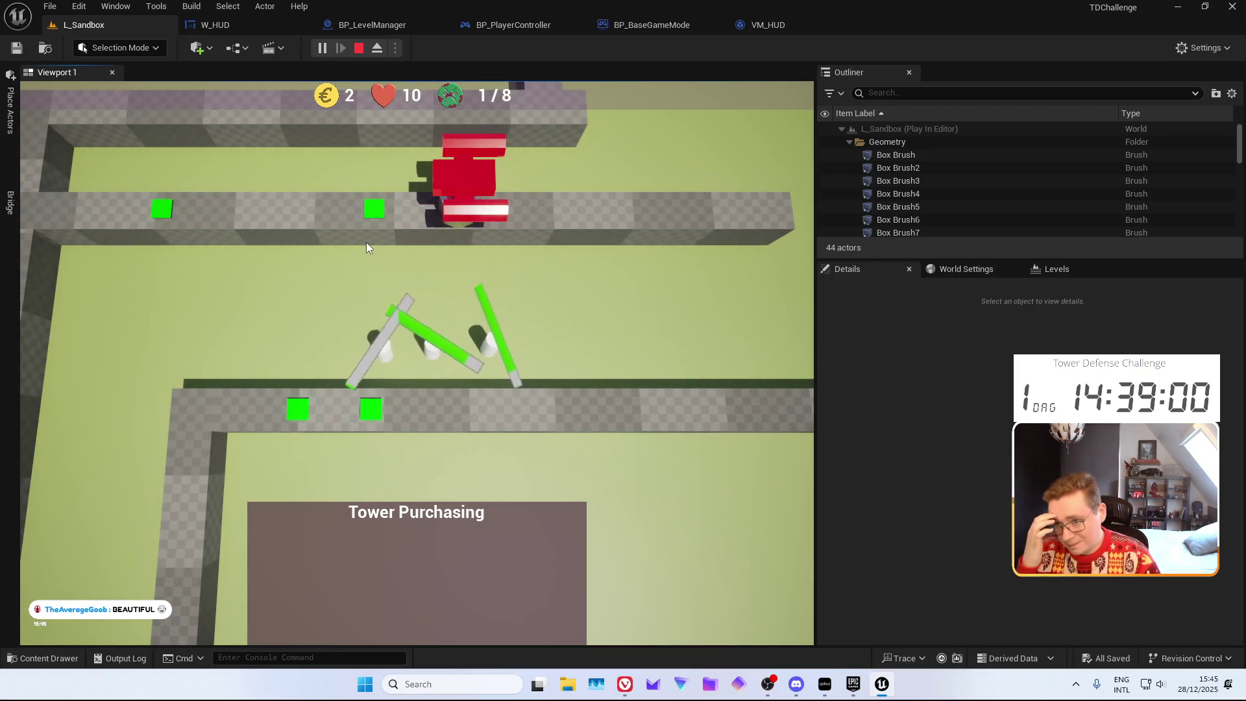
{"action": "key", "text": "Escape"}
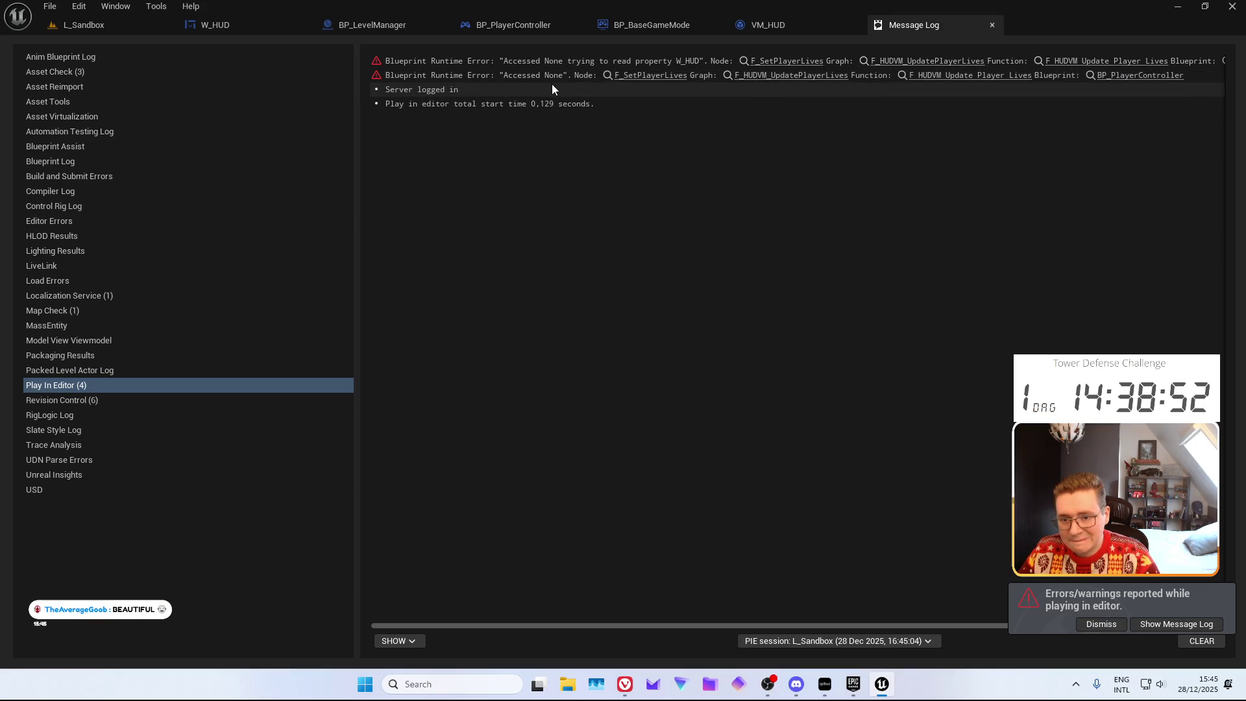
In BP_PlayerController's EventGraph, wrap the viewmodel initialization nodes in a comment box
{"action": "left_click", "coordinate": [630, 76]}
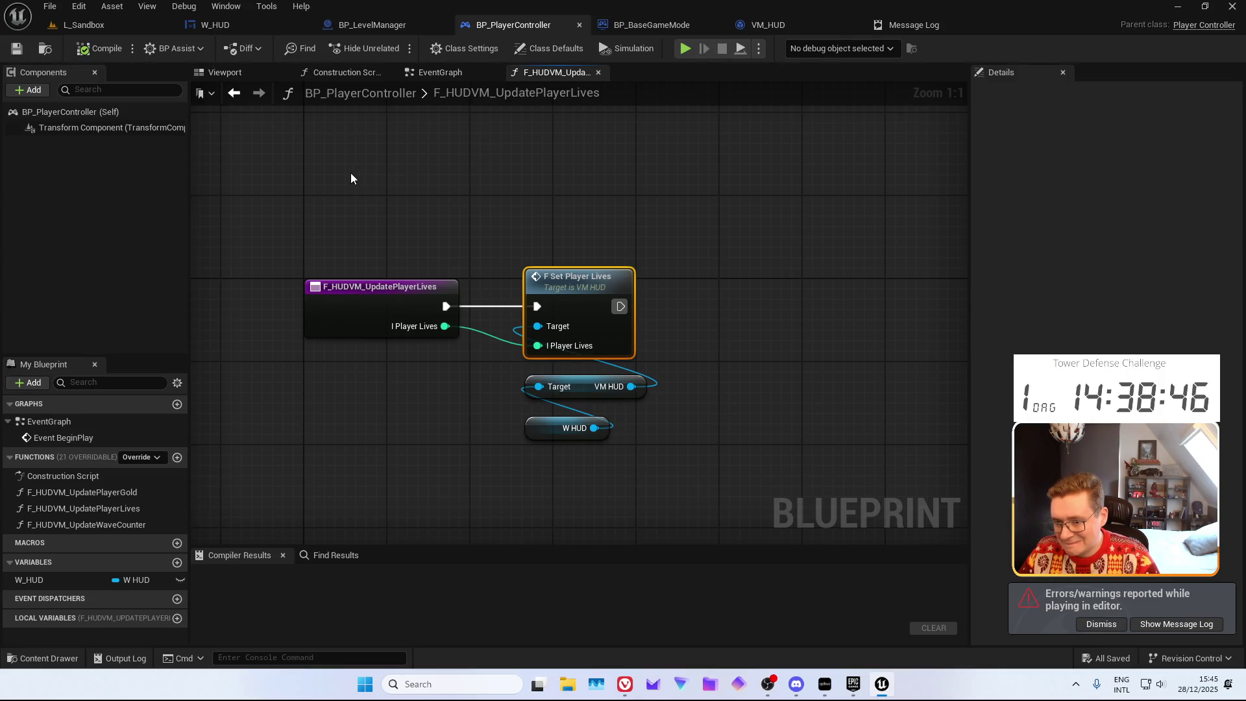
{"action": "left_click", "coordinate": [440, 72]}
{"action": "mouse_move", "coordinate": [557, 184]}
{"action": "left_mouse_down"}
{"action": "mouse_move", "coordinate": [723, 195]}
{"action": "mouse_move", "coordinate": [390, 232]}
{"action": "mouse_move", "coordinate": [848, 227]}
{"action": "mouse_move", "coordinate": [822, 410]}
{"action": "mouse_move", "coordinate": [722, 548]}
{"action": "mouse_move", "coordinate": [802, 584]}
{"action": "mouse_move", "coordinate": [425, 278]}
{"action": "mouse_move", "coordinate": [387, 315]}
{"action": "mouse_move", "coordinate": [570, 313]}
{"action": "left_mouse_up"}
{"action": "left_click_drag", "start_coordinate": [360, 214], "coordinate": [937, 497]}
{"action": "key", "text": "c"}
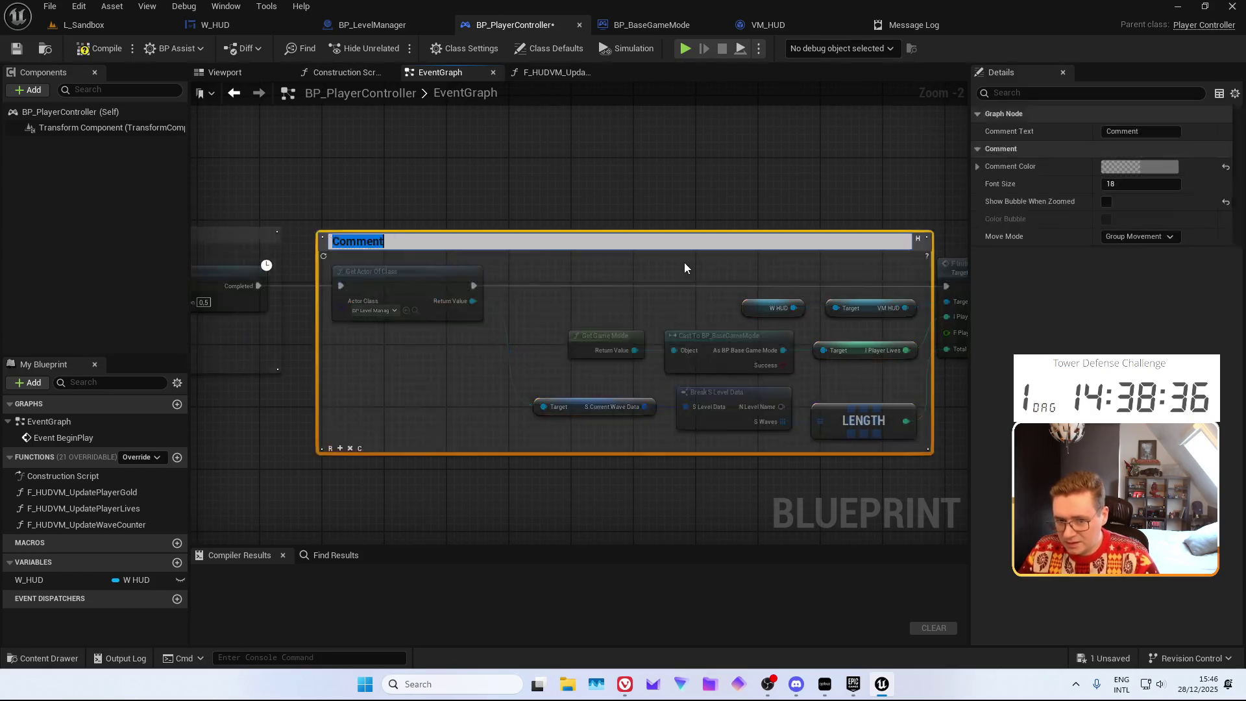
Stretch the comment to enclose F Initialize VM, start renaming it, then bring up the Epic Games Launcher
{"action": "left_click_drag", "start_coordinate": [570, 173], "coordinate": [334, 183]}
{"action": "mouse_move", "coordinate": [784, 228]}
{"action": "left_mouse_down"}
{"action": "mouse_move", "coordinate": [807, 299]}
{"action": "mouse_move", "coordinate": [517, 398]}
{"action": "left_mouse_up"}
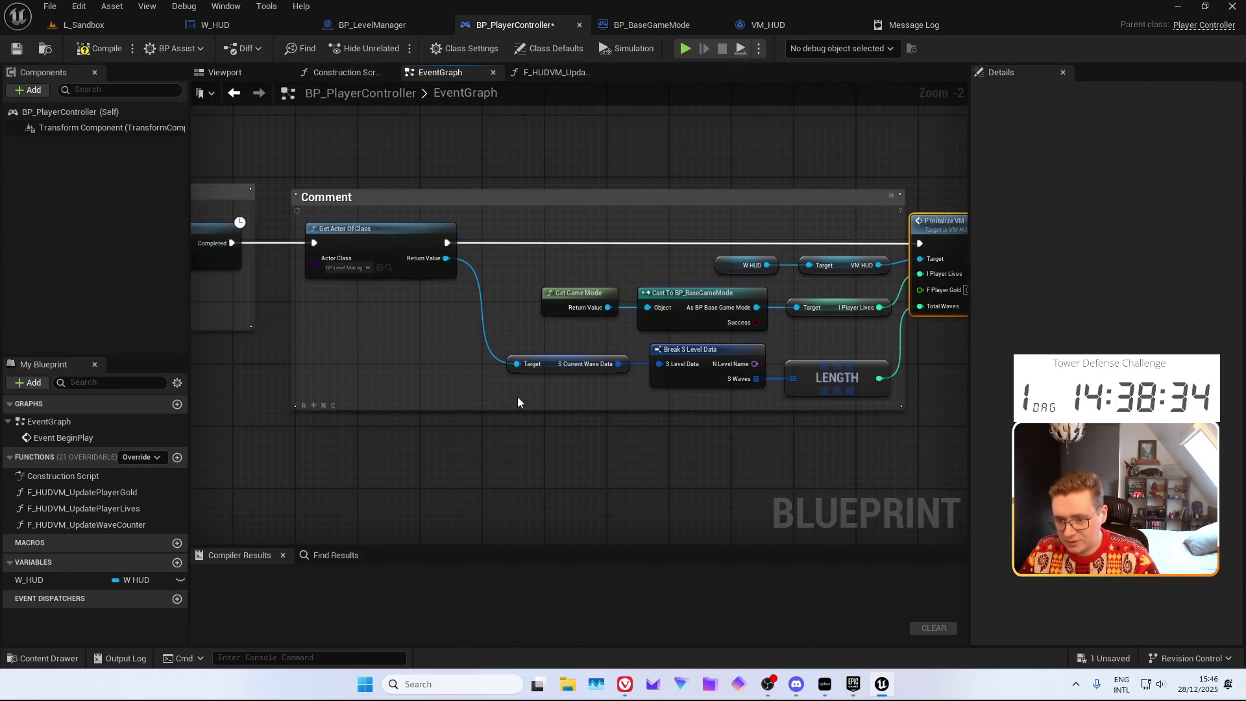
{"action": "left_click", "coordinate": [316, 406]}
{"action": "left_click_drag", "start_coordinate": [317, 406], "coordinate": [300, 251]}
{"action": "double_click", "coordinate": [301, 250]}
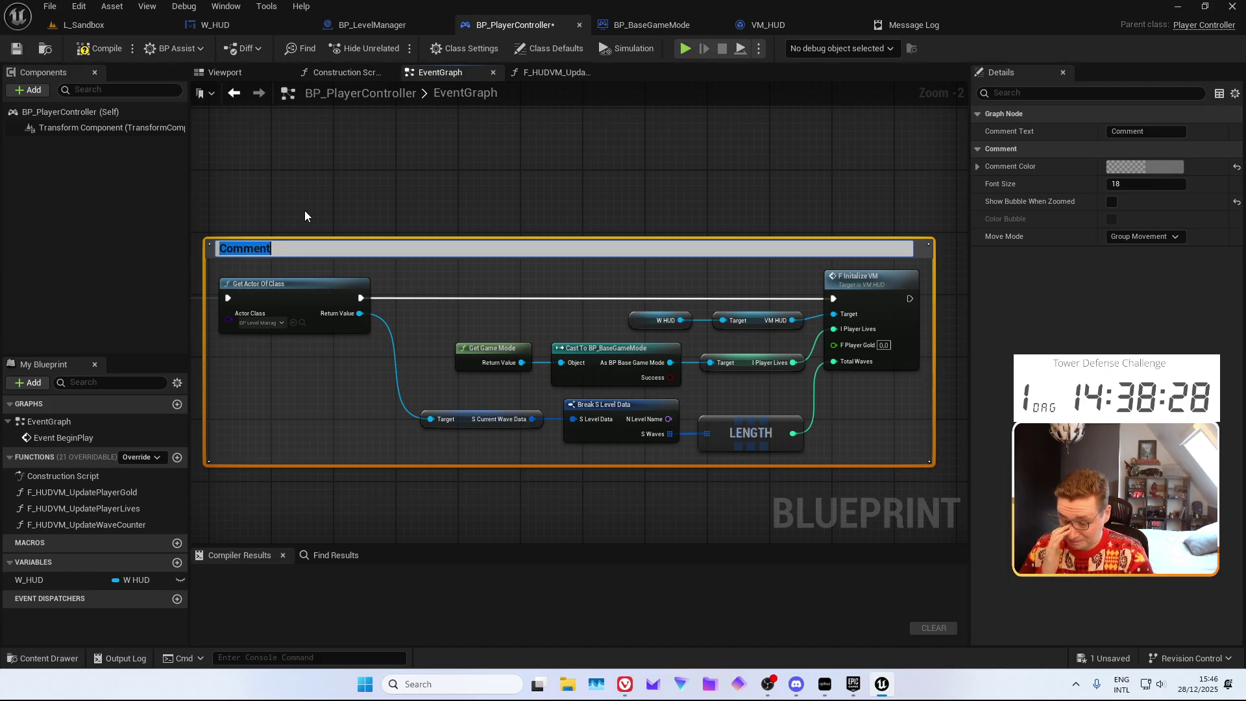
{"action": "left_click", "coordinate": [853, 684]}
{"action": "scroll", "coordinate": [625, 379], "scroll_direction": "down", "scroll_amount": 4}
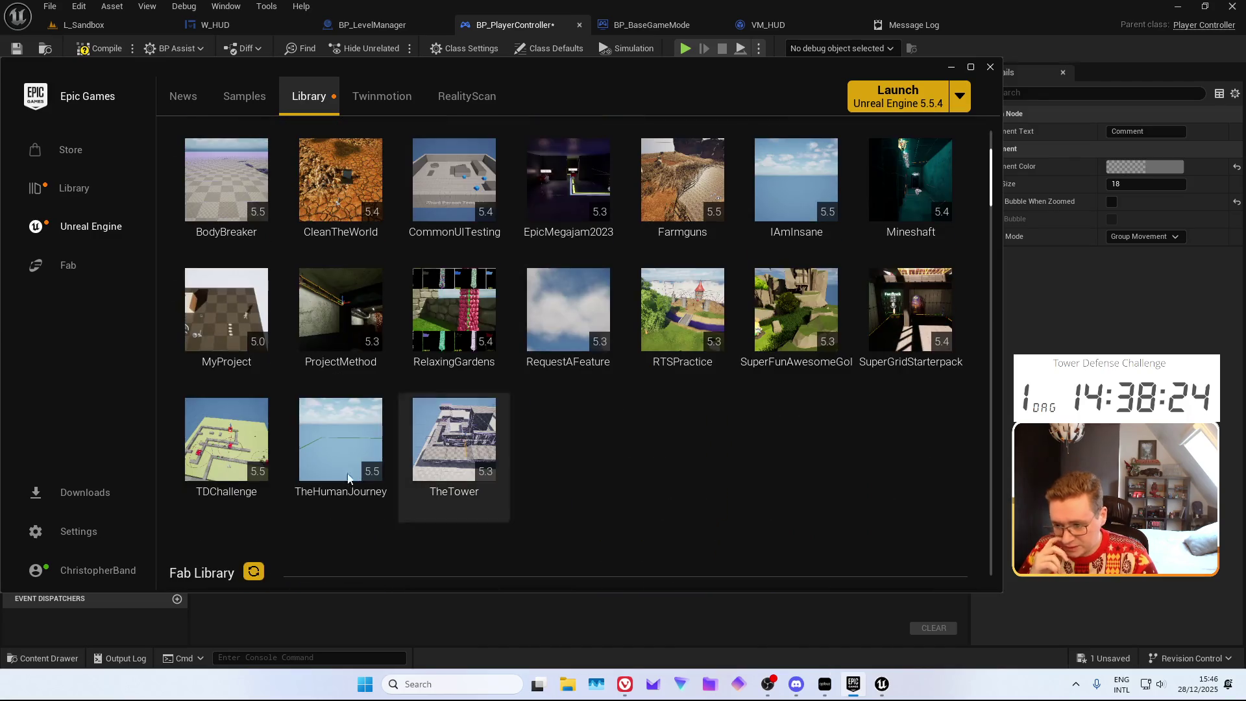
Launch the TheHumanJourney project from My Projects in the Library
{"action": "double_click", "coordinate": [363, 449]}
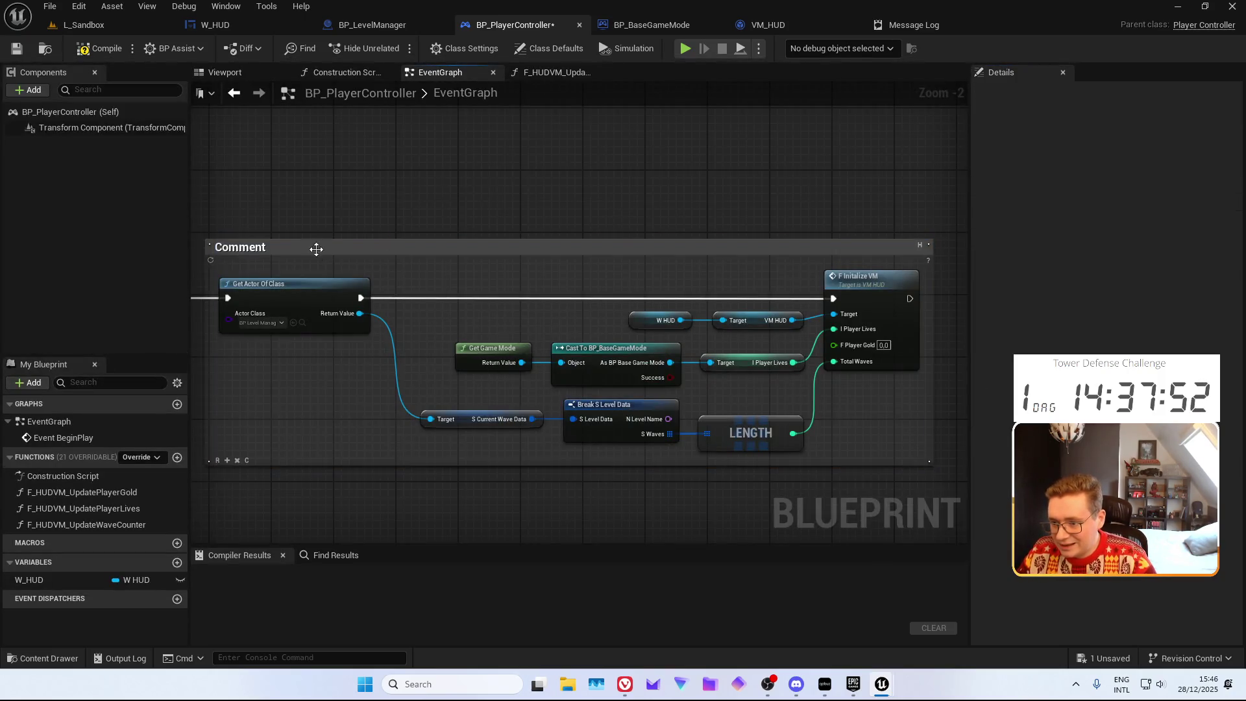
Retitle the comment to 'initialize the viewmodel for the HUD.' and compile the player controller blueprint
{"action": "double_click", "coordinate": [315, 247]}
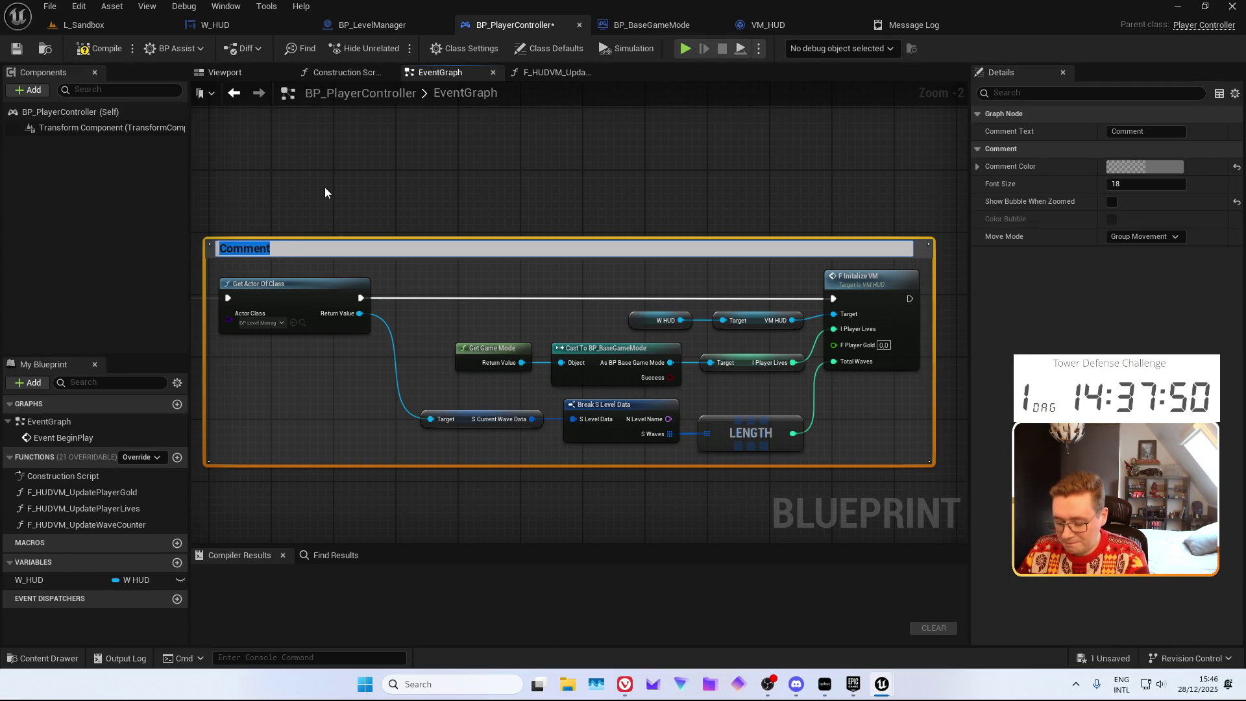
{"action": "type", "text": "init"}
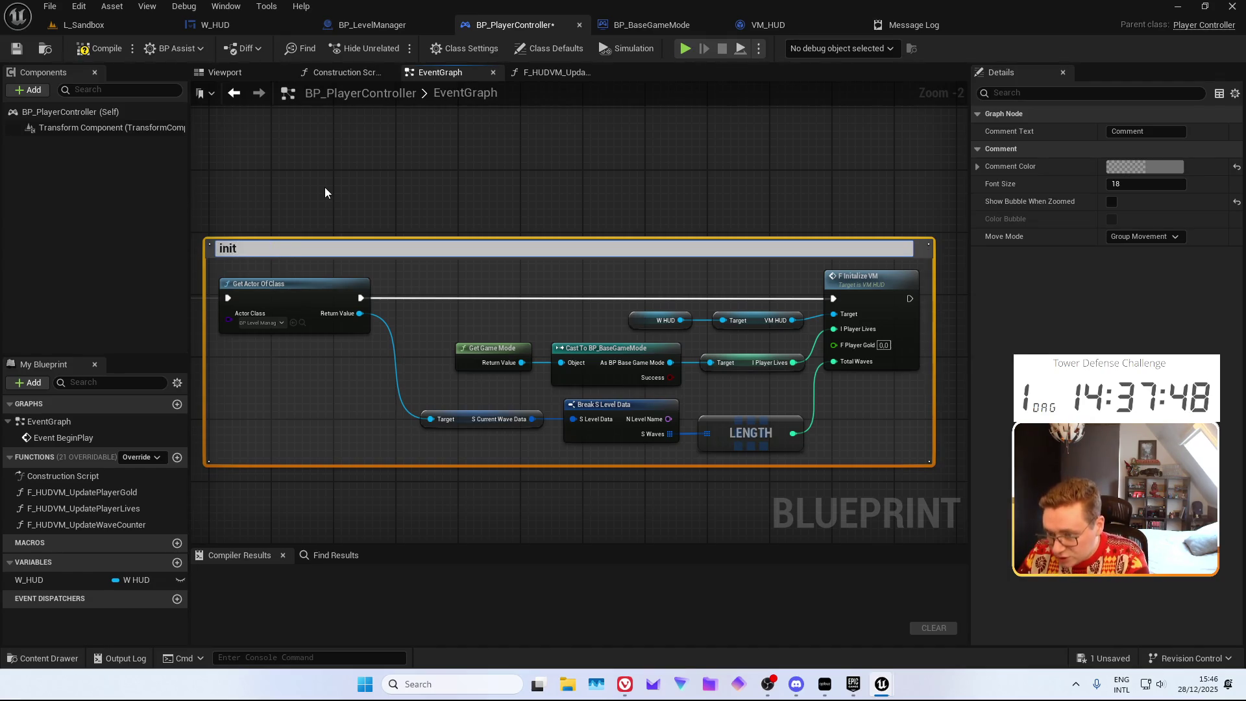
{"action": "type", "text": "ialize the "}
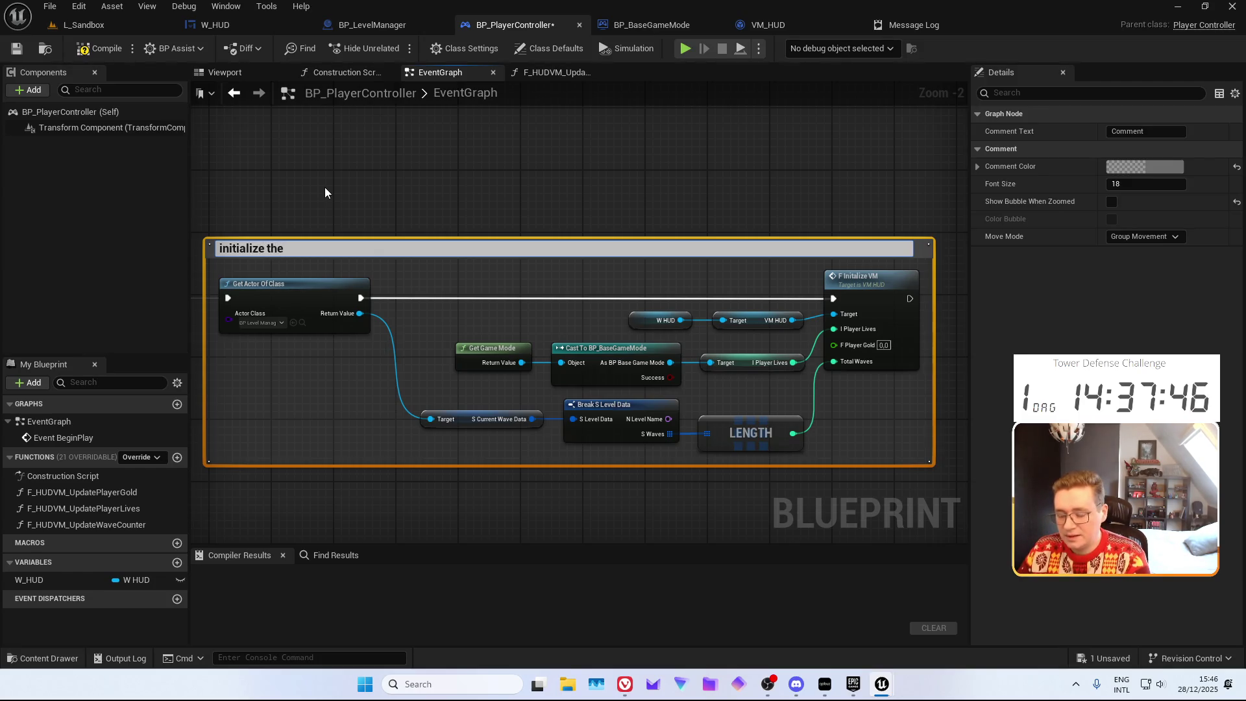
{"action": "type", "text": "viewmodel for the HUD."}
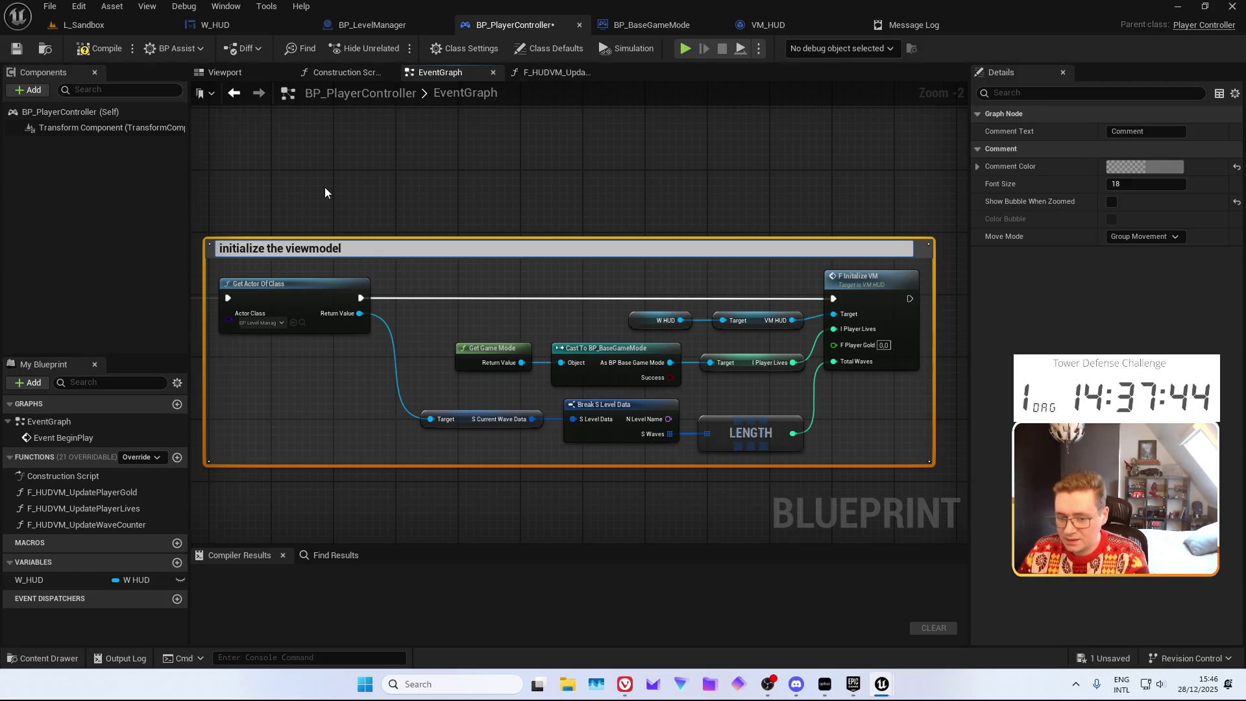
{"action": "key", "text": "Return"}
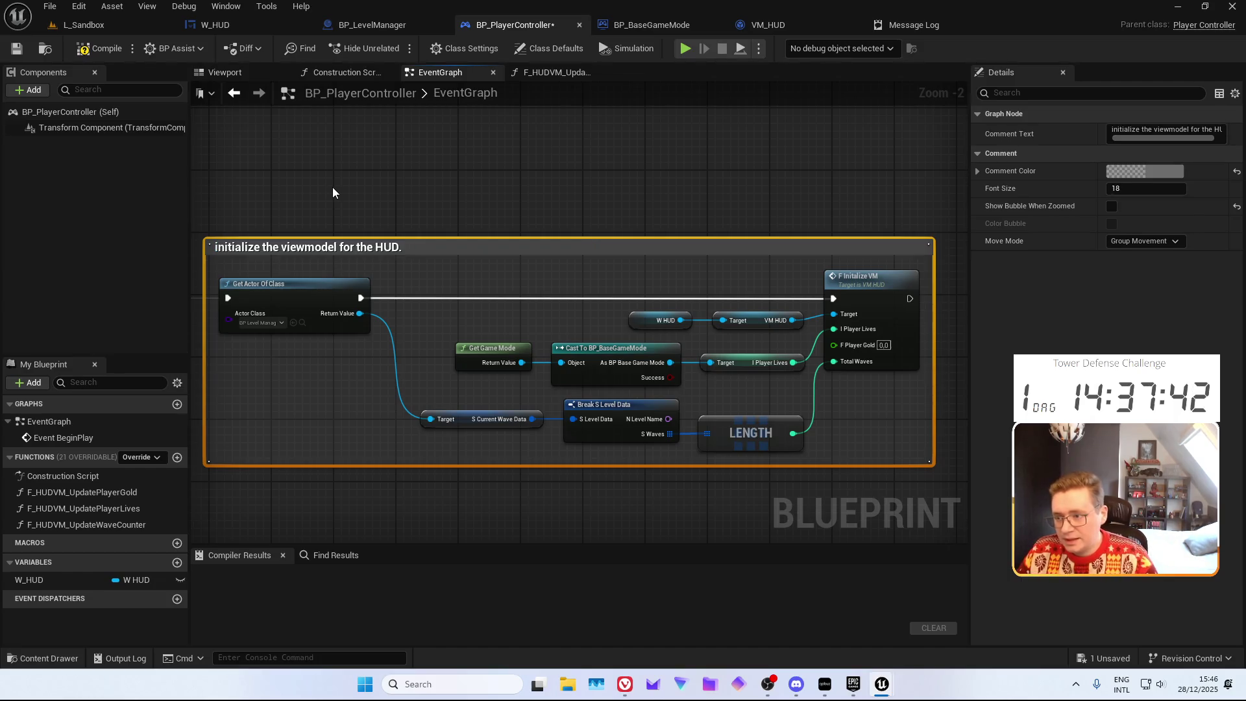
{"action": "left_click", "coordinate": [86, 53]}
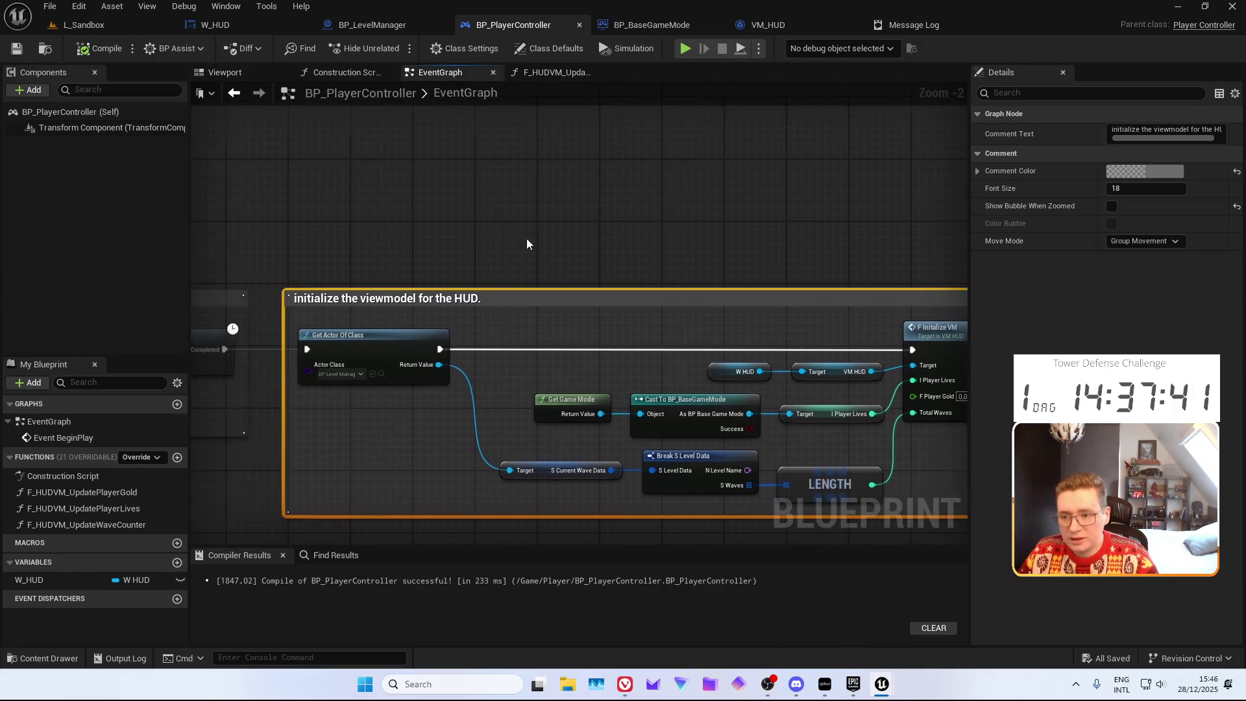
Delete the nodes after Event BeginPlay in BP_BaseGameMode and compile it
{"action": "left_click", "coordinate": [630, 26]}
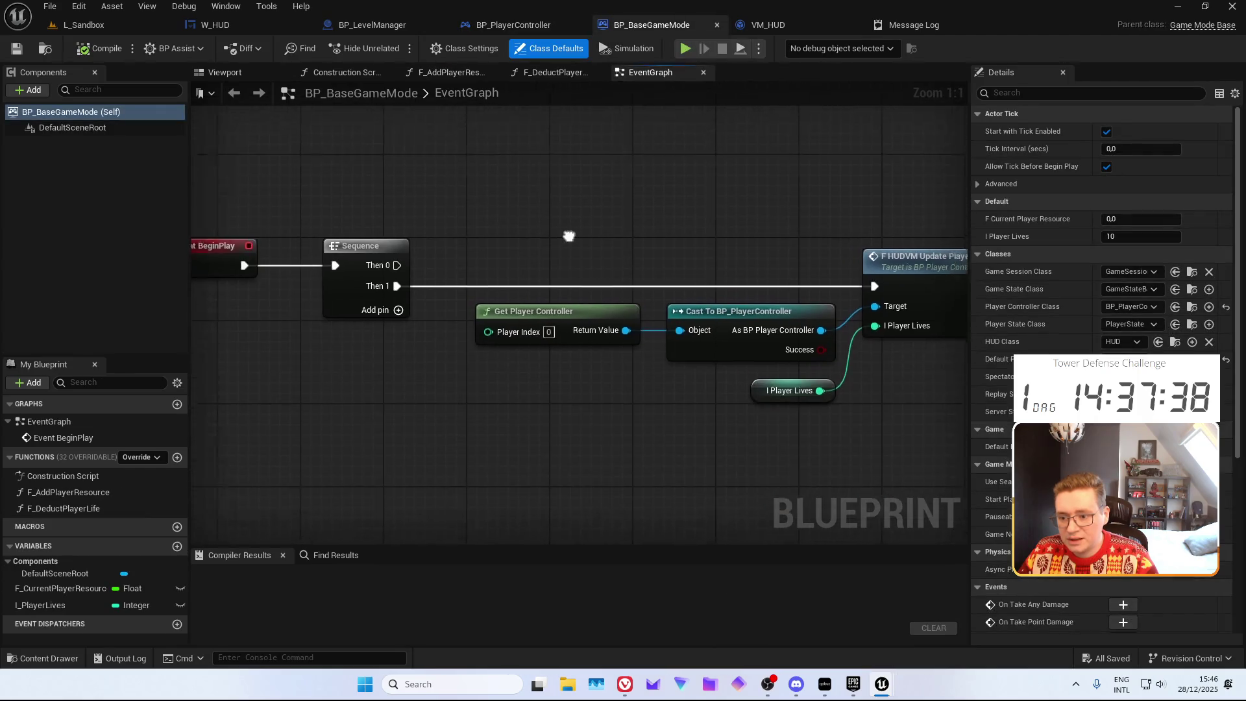
{"action": "mouse_move", "coordinate": [568, 234]}
{"action": "left_mouse_down"}
{"action": "mouse_move", "coordinate": [353, 234]}
{"action": "mouse_move", "coordinate": [519, 239]}
{"action": "left_mouse_up"}
{"action": "scroll", "coordinate": [451, 257], "scroll_direction": "down", "scroll_amount": 3}
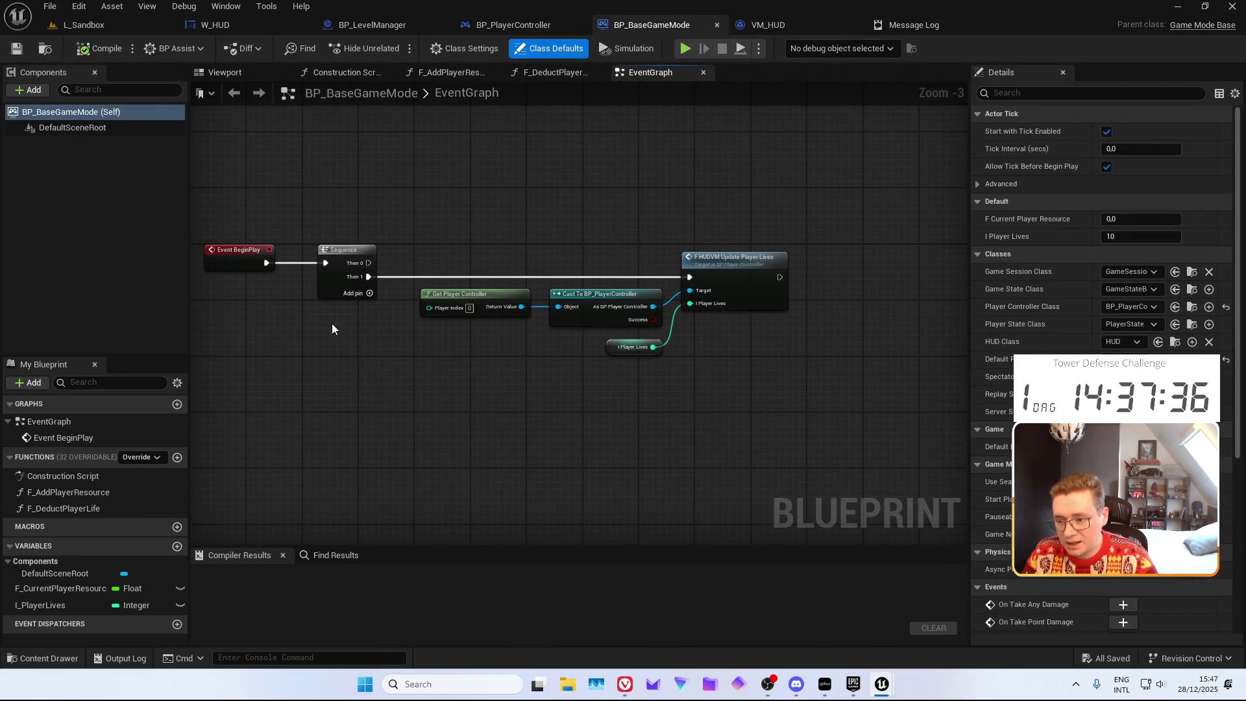
{"action": "key", "text": "Delete"}
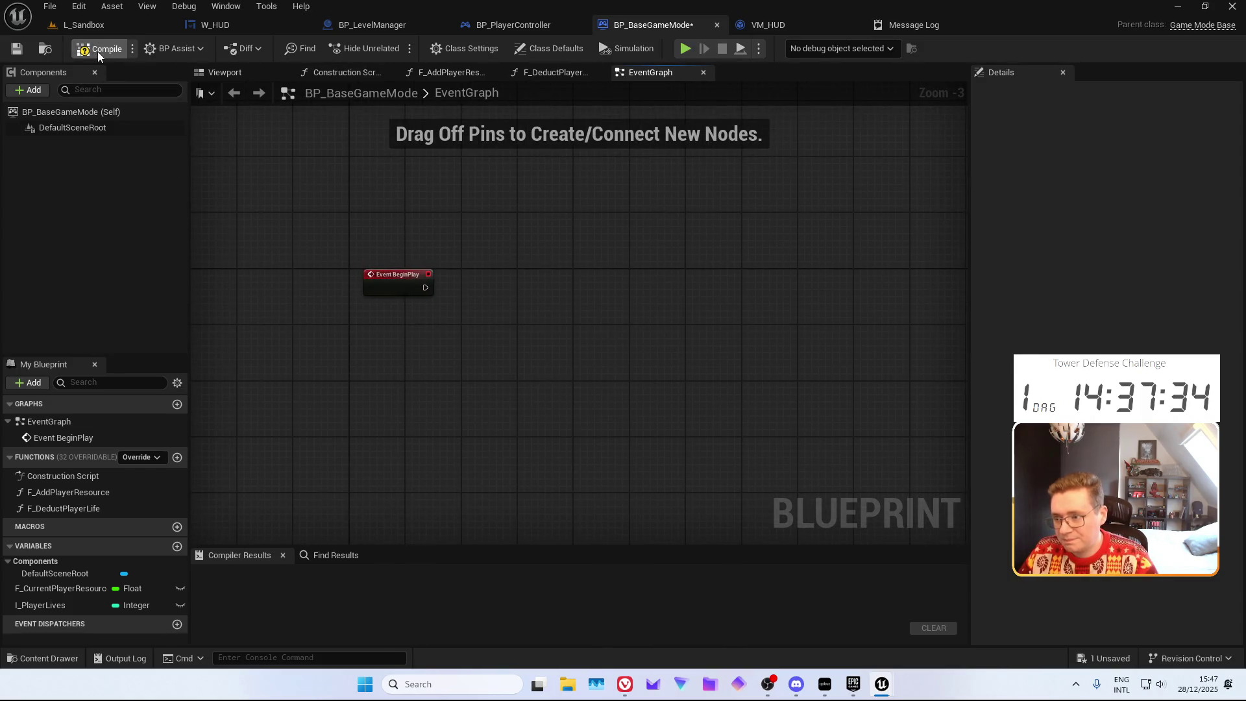
{"action": "left_click", "coordinate": [99, 52]}
Play L_Sandbox to test the HUD, then bring up the TheHumanJourney editor window
{"action": "left_click", "coordinate": [83, 25]}
{"action": "left_click", "coordinate": [318, 50]}
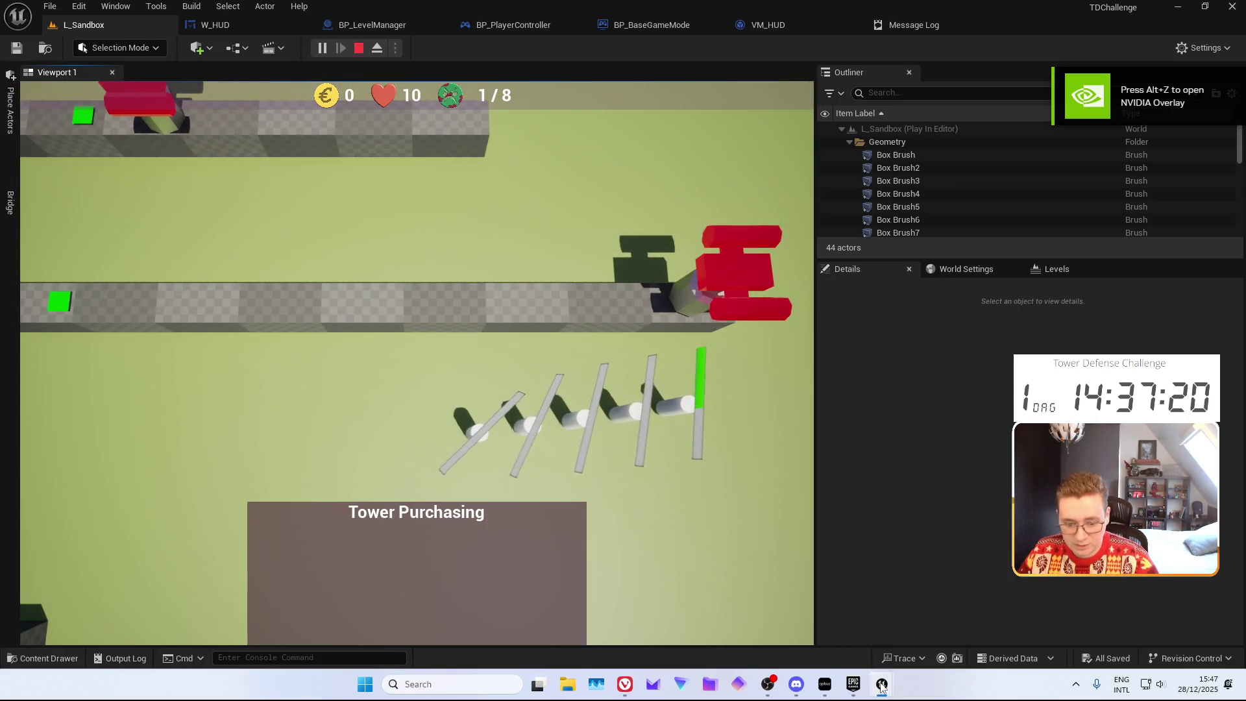
{"action": "mouse_move", "coordinate": [882, 686]}
{"action": "left_click", "coordinate": [955, 617]}
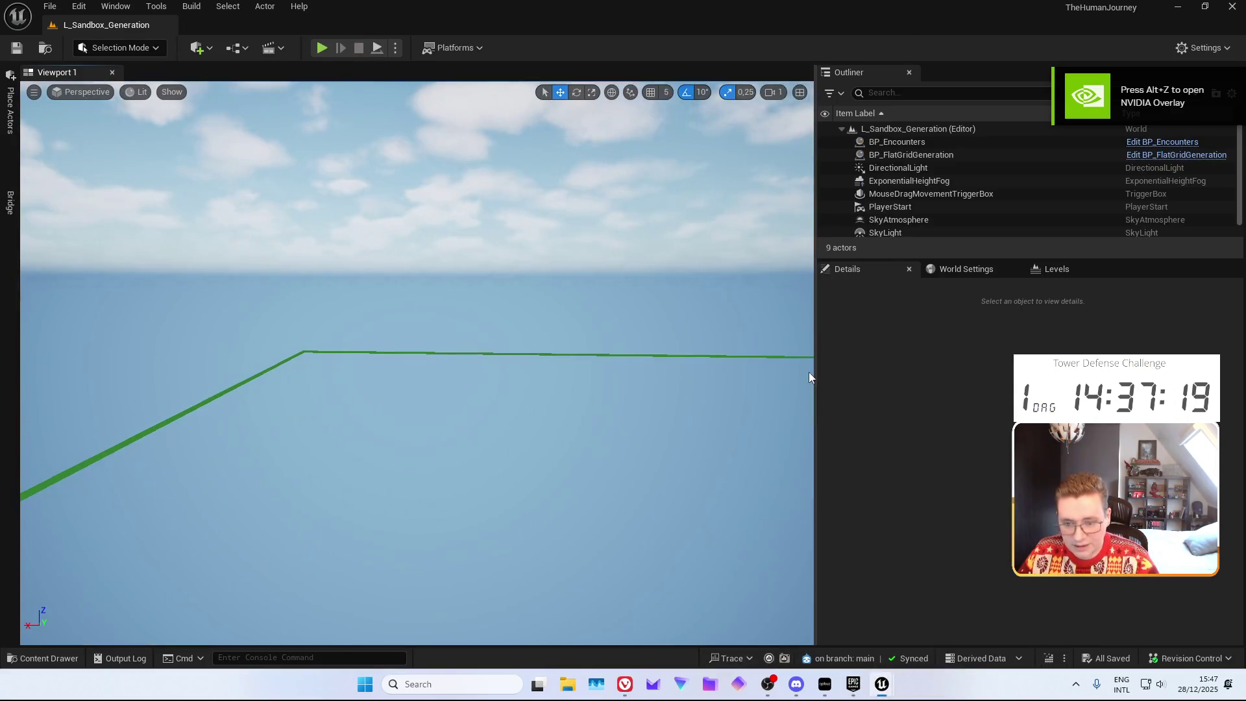
Play the generation sandbox level with a widened game viewport, then stop it
{"action": "left_click", "coordinate": [325, 47]}
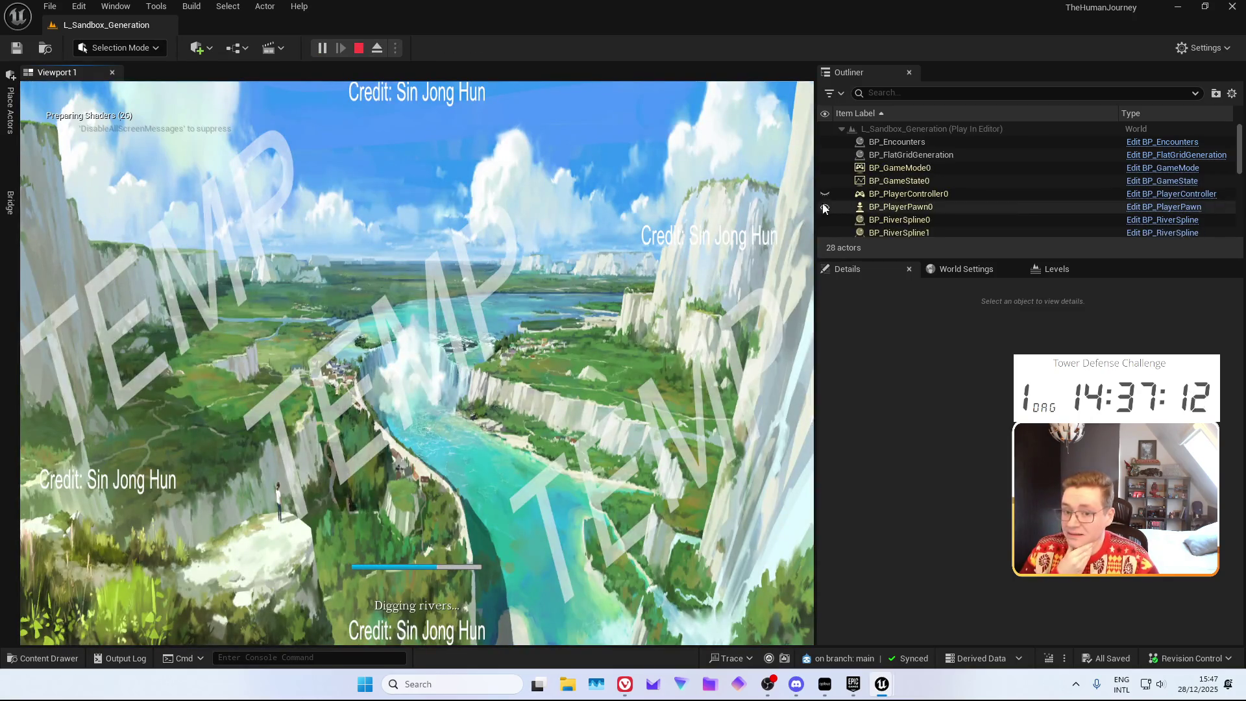
{"action": "left_click_drag", "start_coordinate": [815, 208], "coordinate": [1073, 210]}
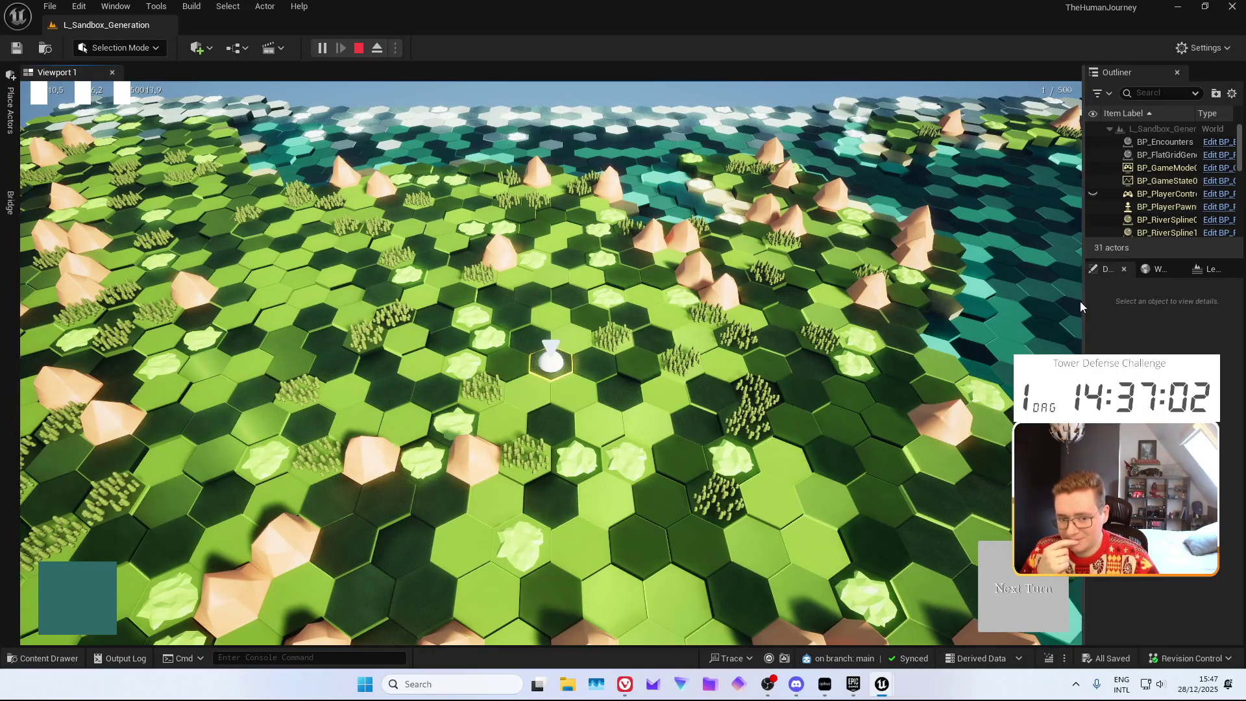
{"action": "left_click_drag", "start_coordinate": [1084, 301], "coordinate": [1026, 295]}
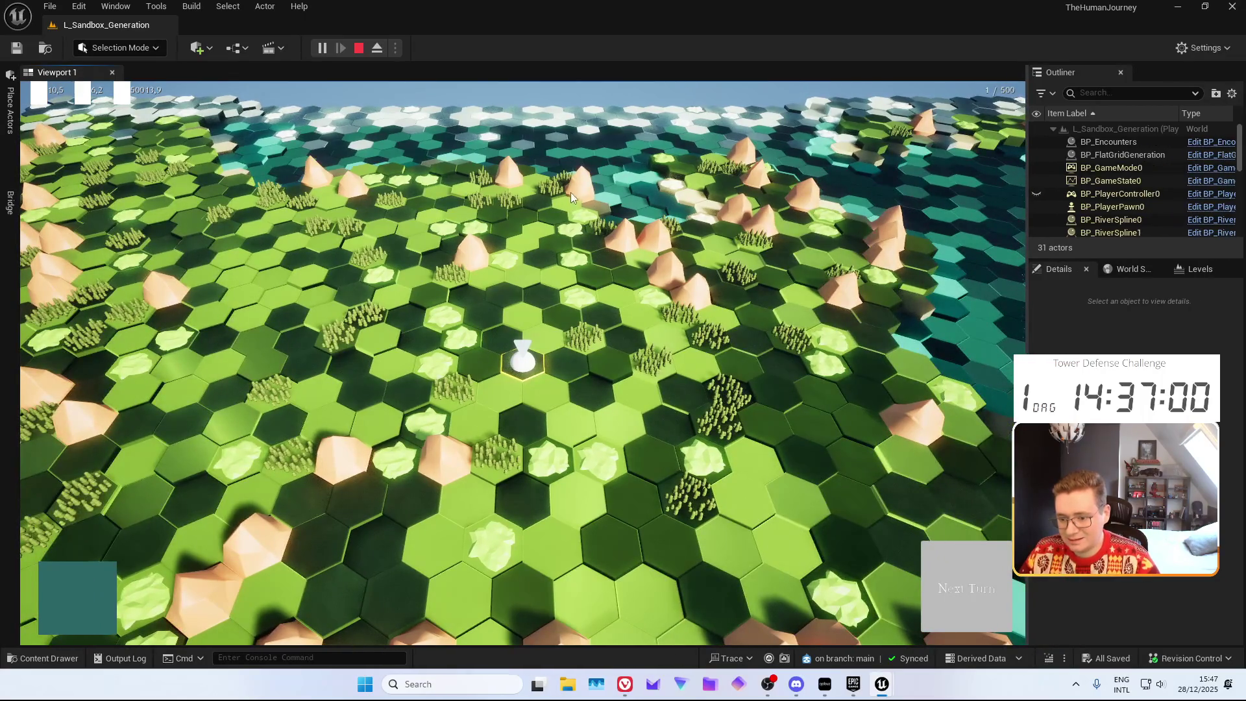
{"action": "key", "text": "Escape"}
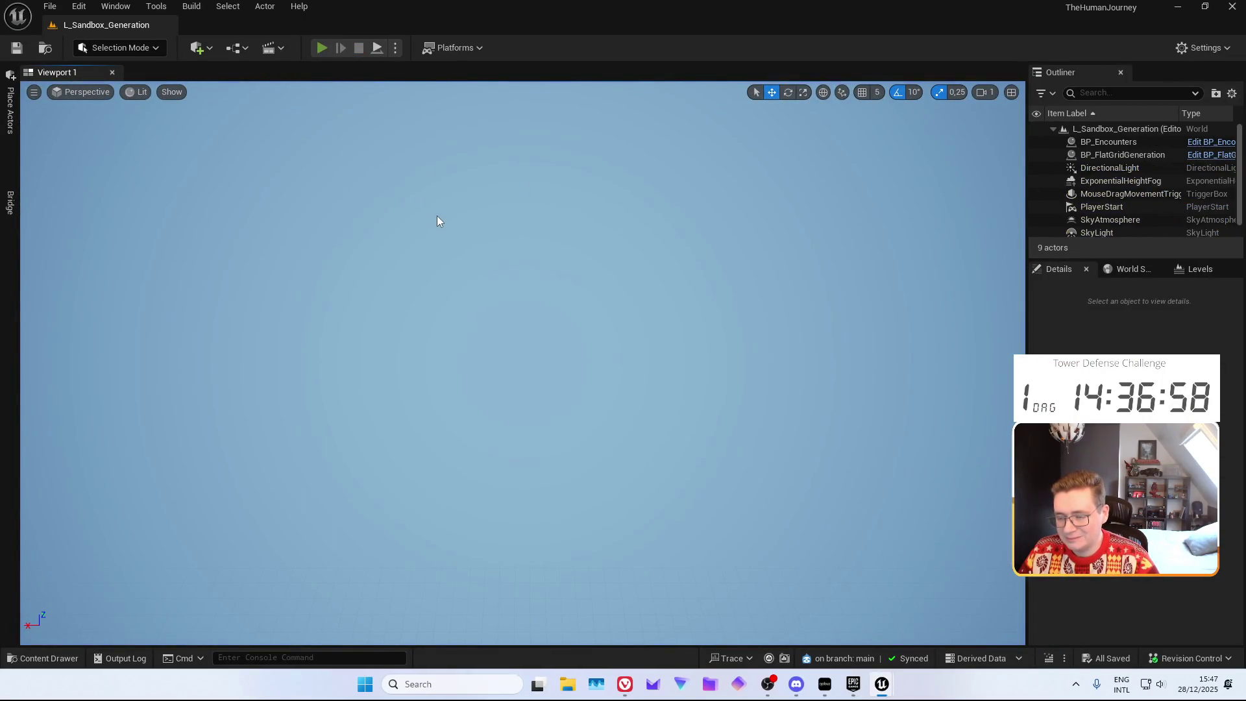
Replay the level, pan the map camera left and back right, then stop
{"action": "key", "text": "alt+p"}
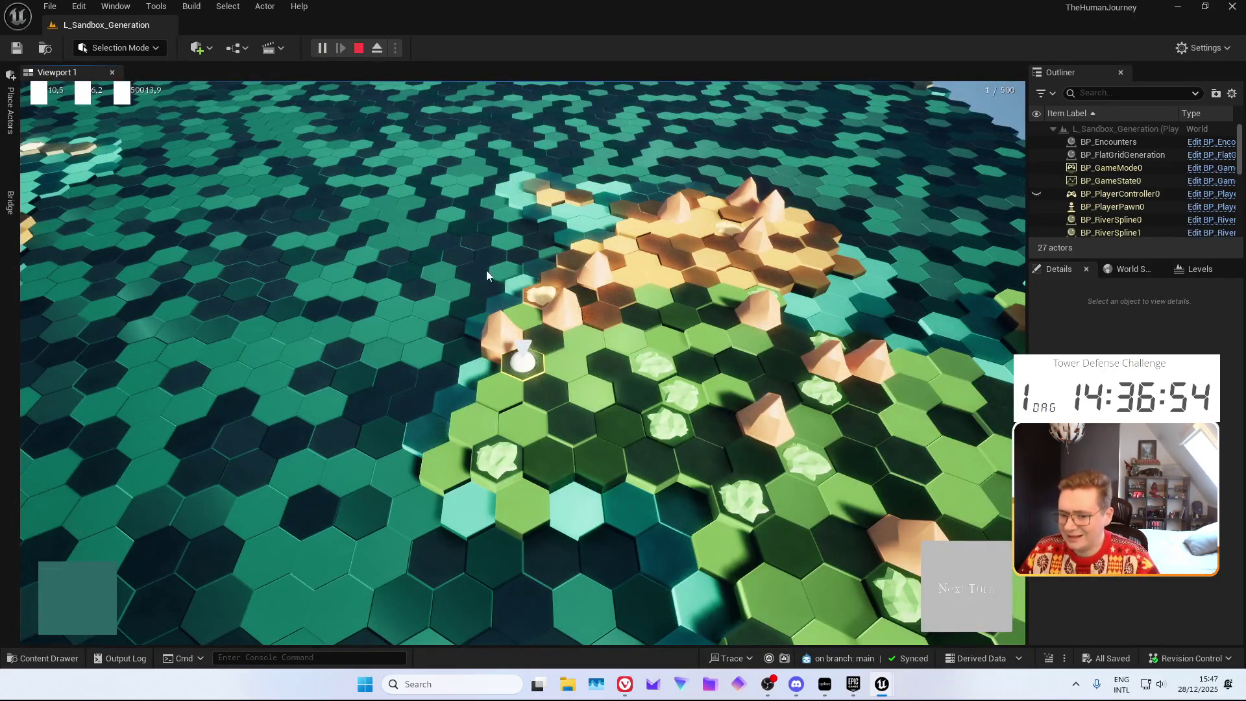
{"action": "key", "text": "a"}
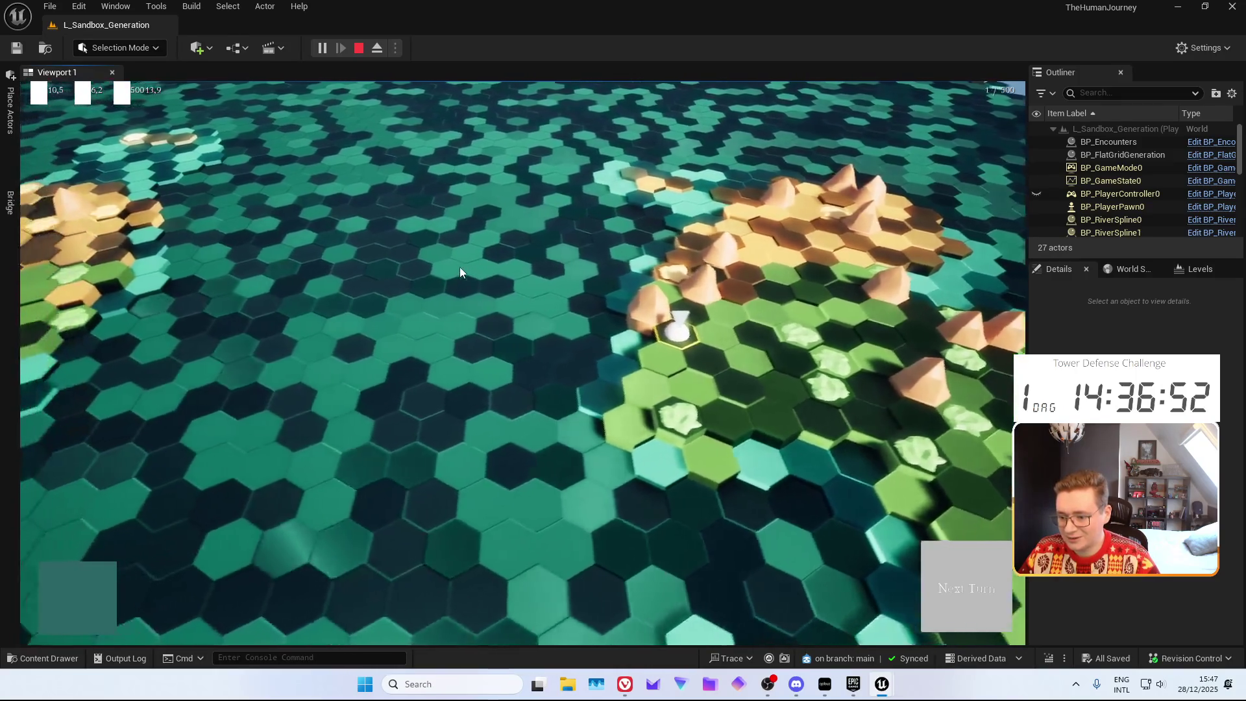
{"action": "key", "text": "a"}
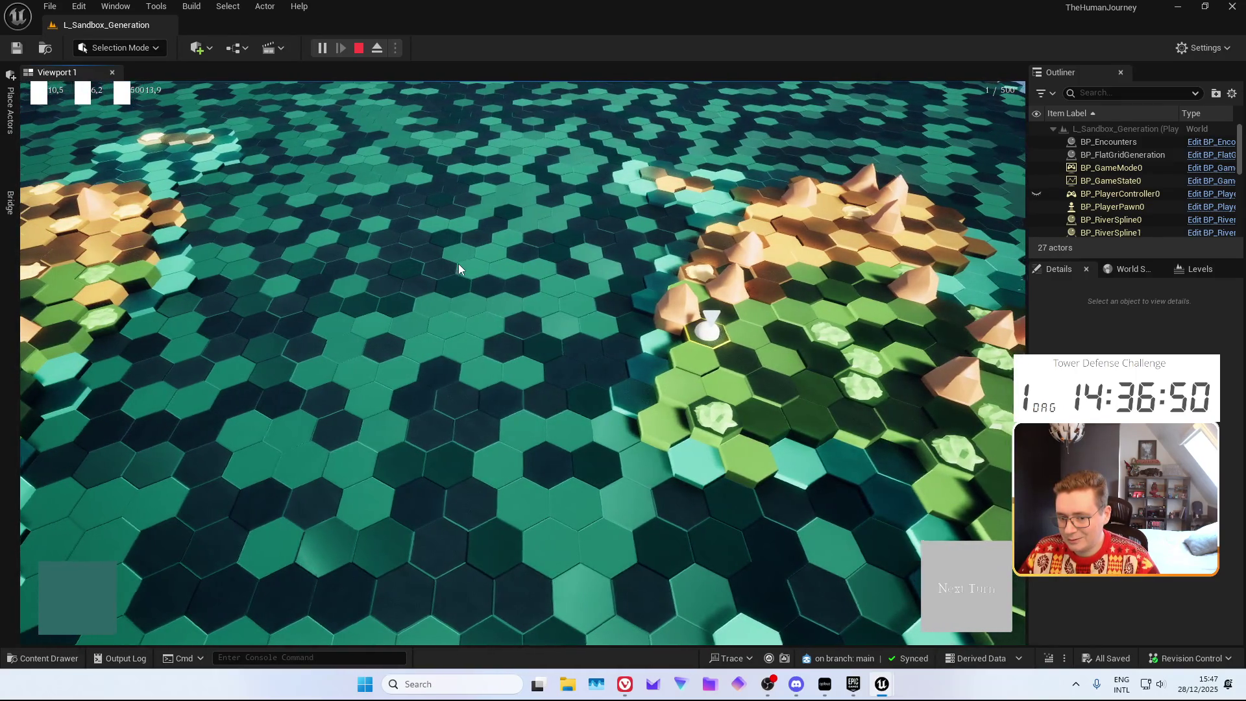
{"action": "key", "text": "d"}
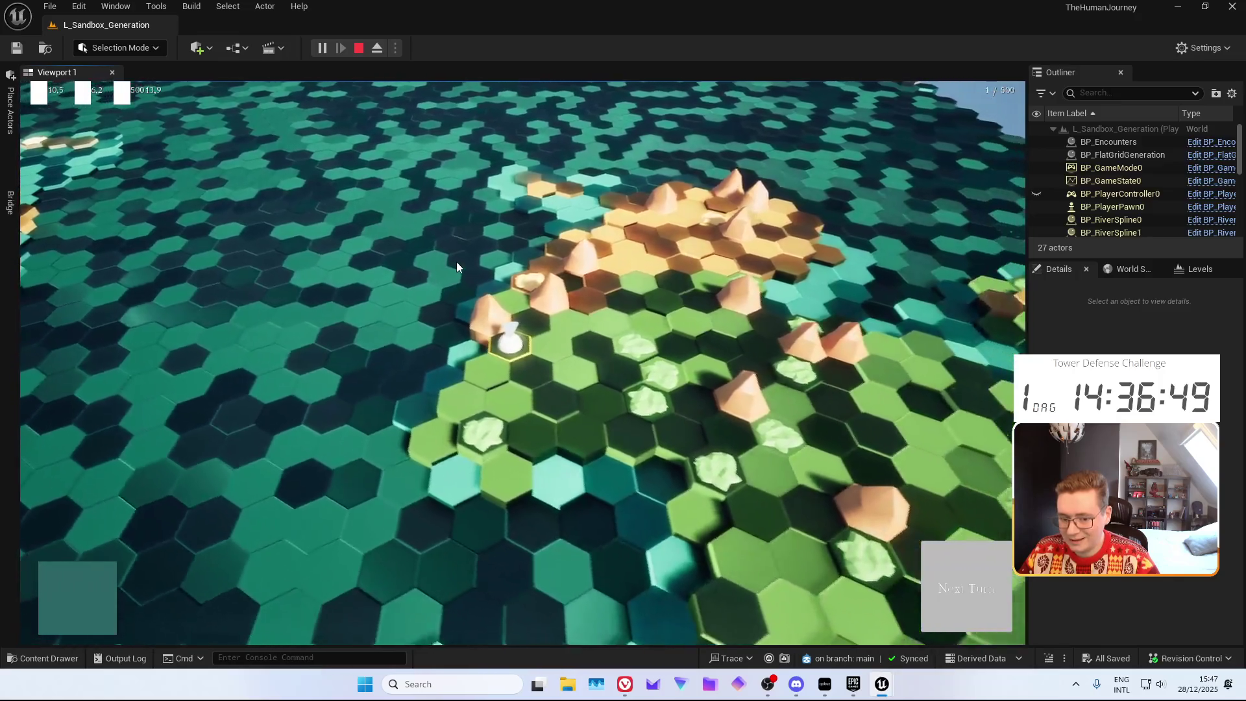
{"action": "scroll", "coordinate": [457, 266], "scroll_direction": "down", "scroll_amount": 3}
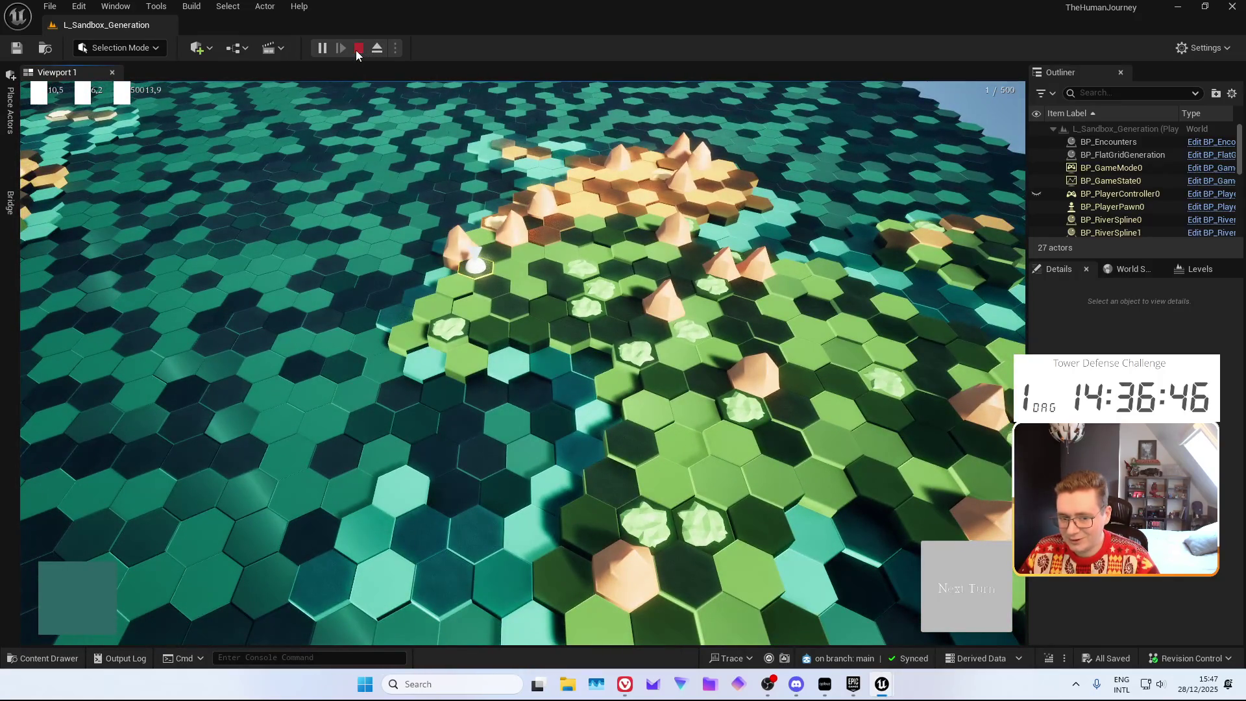
{"action": "left_click", "coordinate": [358, 49]}
Browse the Content Drawer to Generation > Tiles and open MI_BaseTile_Water_Deep
{"action": "key", "text": "ctrl+space"}
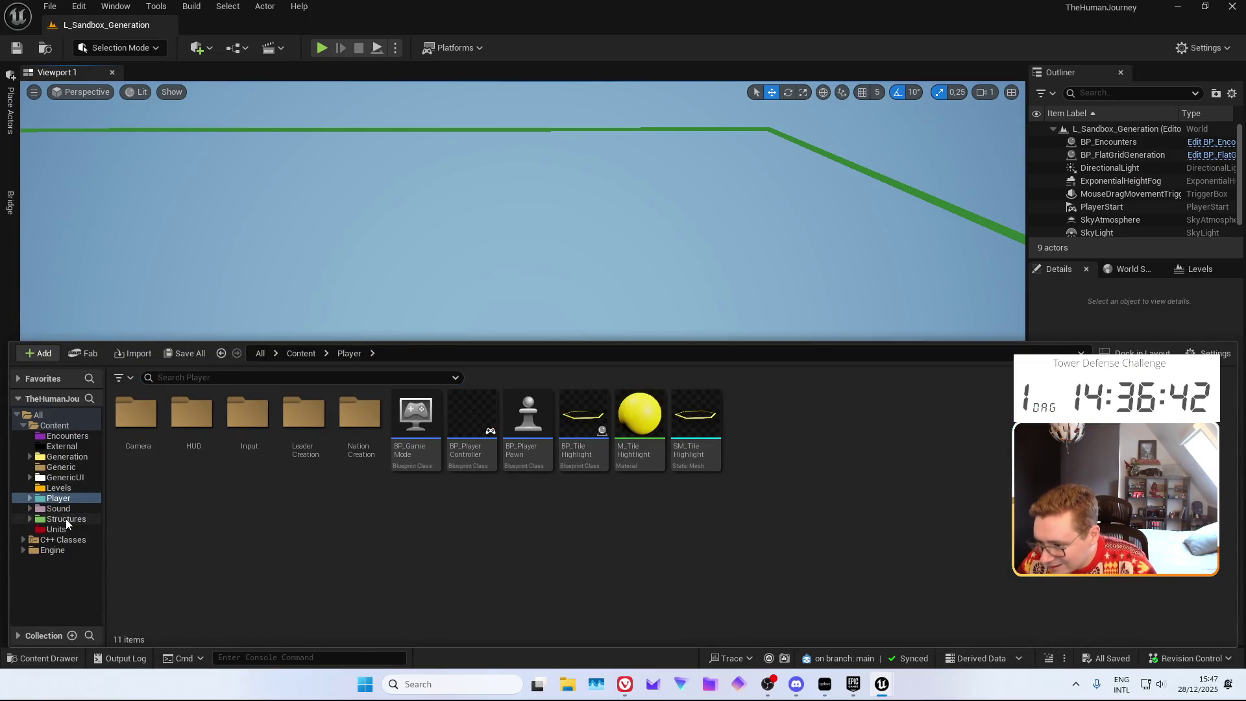
{"action": "left_click", "coordinate": [65, 436]}
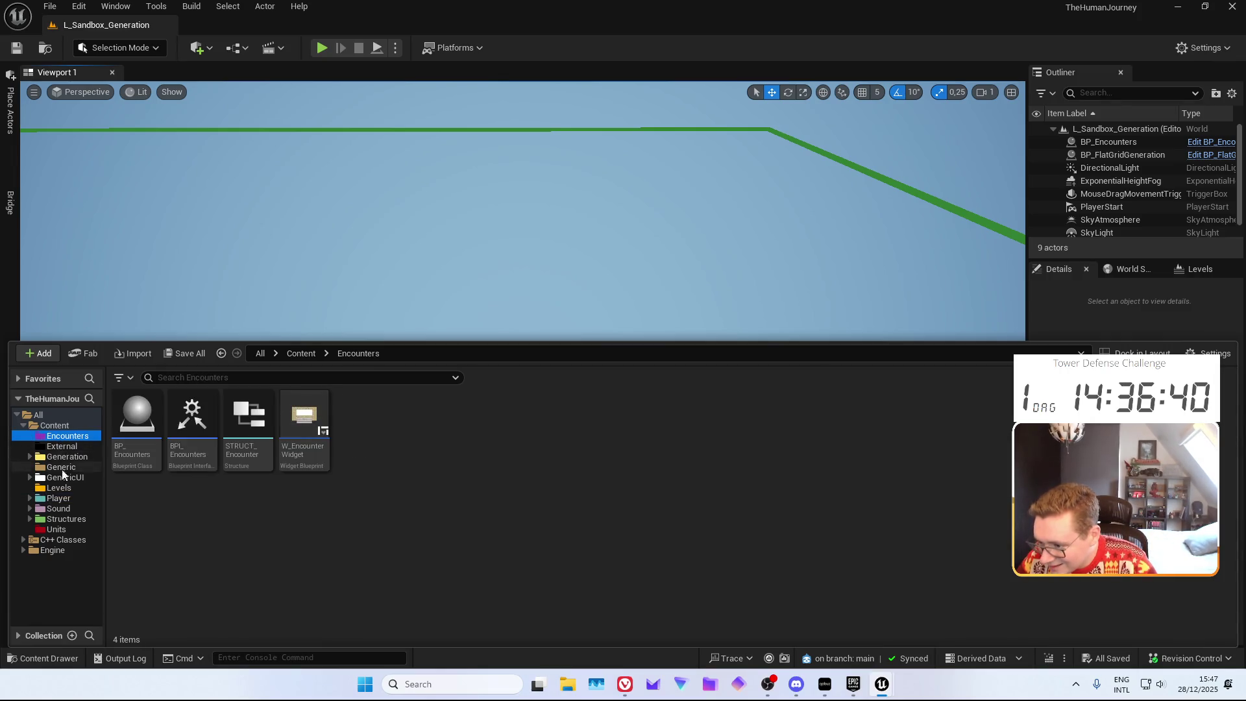
{"action": "left_click", "coordinate": [63, 458]}
{"action": "double_click", "coordinate": [136, 416]}
{"action": "left_click", "coordinate": [239, 506]}
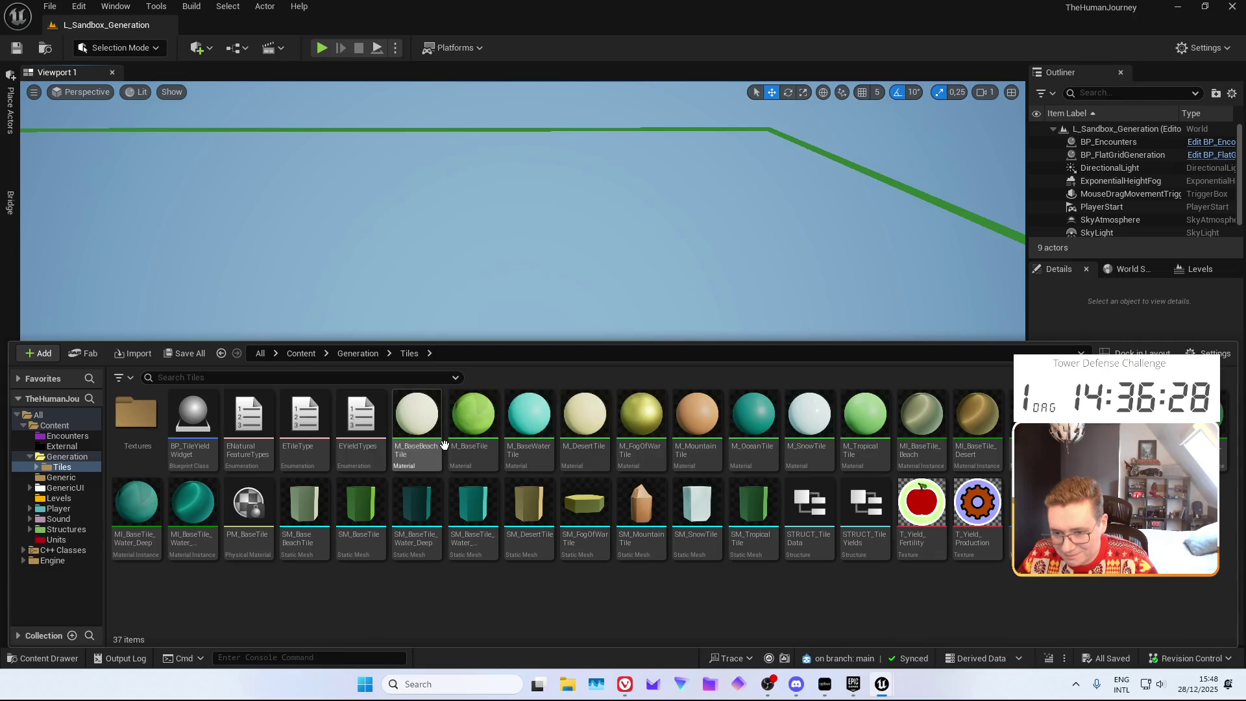
{"action": "double_click", "coordinate": [136, 501]}
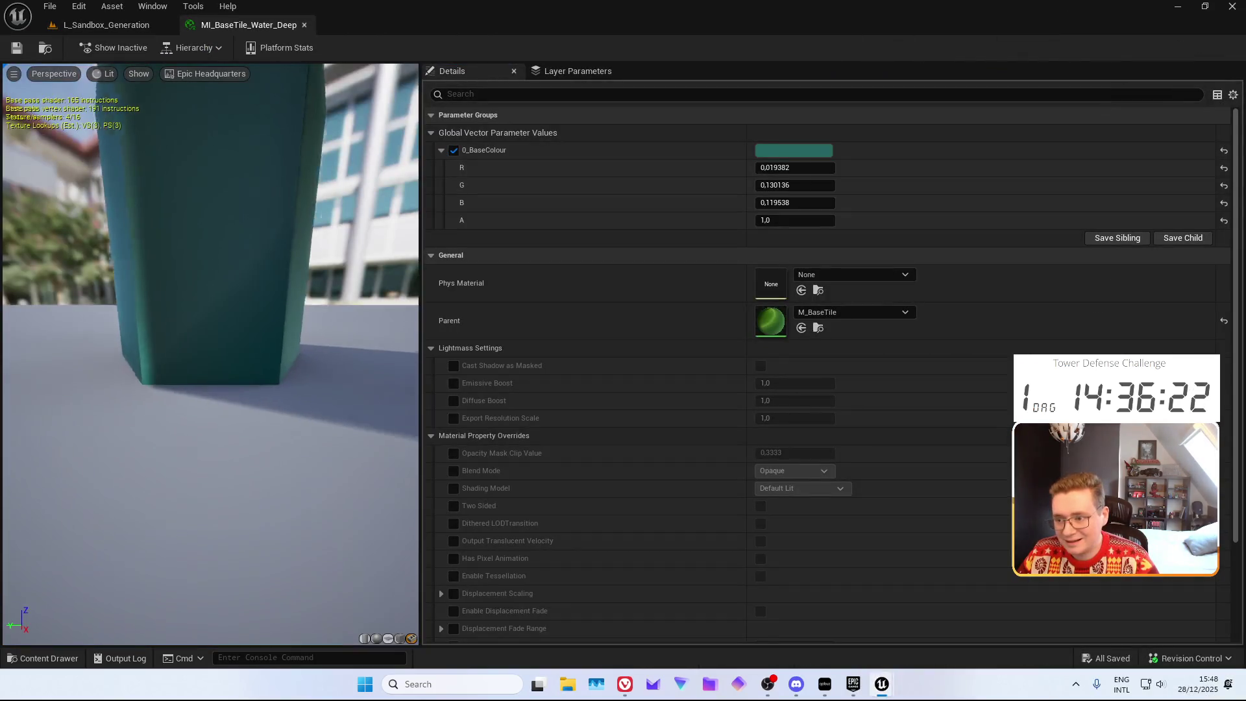
Orbit the tile preview, open the parent M_BaseTile material and inspect its first texture sample
{"action": "mouse_move", "coordinate": [207, 292]}
{"action": "left_mouse_down"}
{"action": "mouse_move", "coordinate": [234, 338]}
{"action": "mouse_move", "coordinate": [207, 312]}
{"action": "left_mouse_up"}
{"action": "mouse_move", "coordinate": [226, 172]}
{"action": "left_mouse_down"}
{"action": "mouse_move", "coordinate": [201, 181]}
{"action": "mouse_move", "coordinate": [226, 171]}
{"action": "left_mouse_up"}
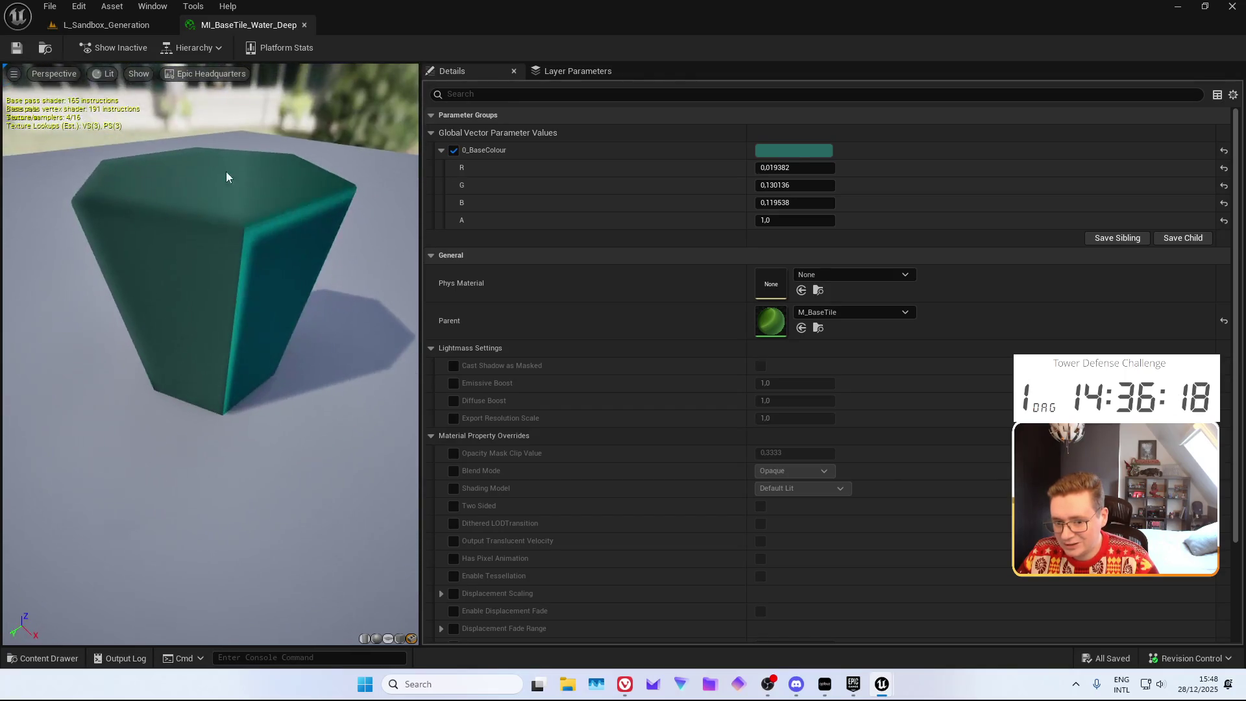
{"action": "double_click", "coordinate": [478, 149]}
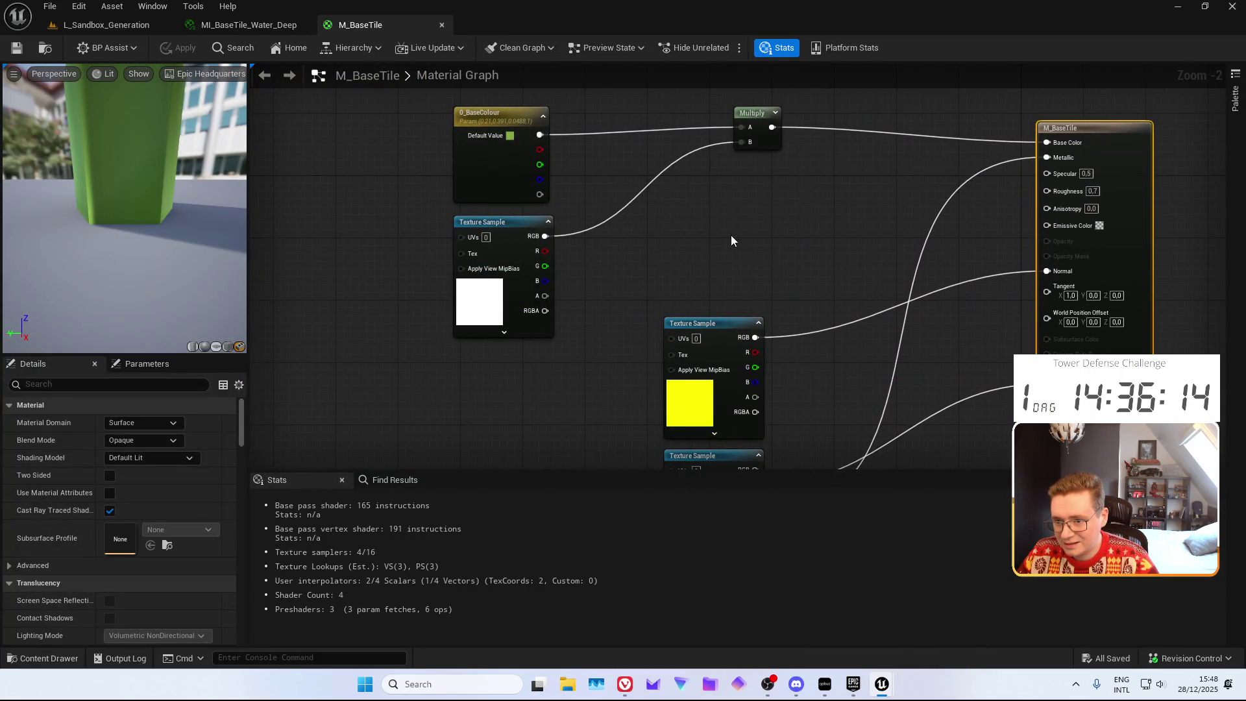
{"action": "mouse_move", "coordinate": [731, 235]}
{"action": "left_mouse_down"}
{"action": "mouse_move", "coordinate": [612, 74]}
{"action": "mouse_move", "coordinate": [617, 256]}
{"action": "mouse_move", "coordinate": [643, 257]}
{"action": "left_mouse_up"}
{"action": "left_click", "coordinate": [446, 280]}
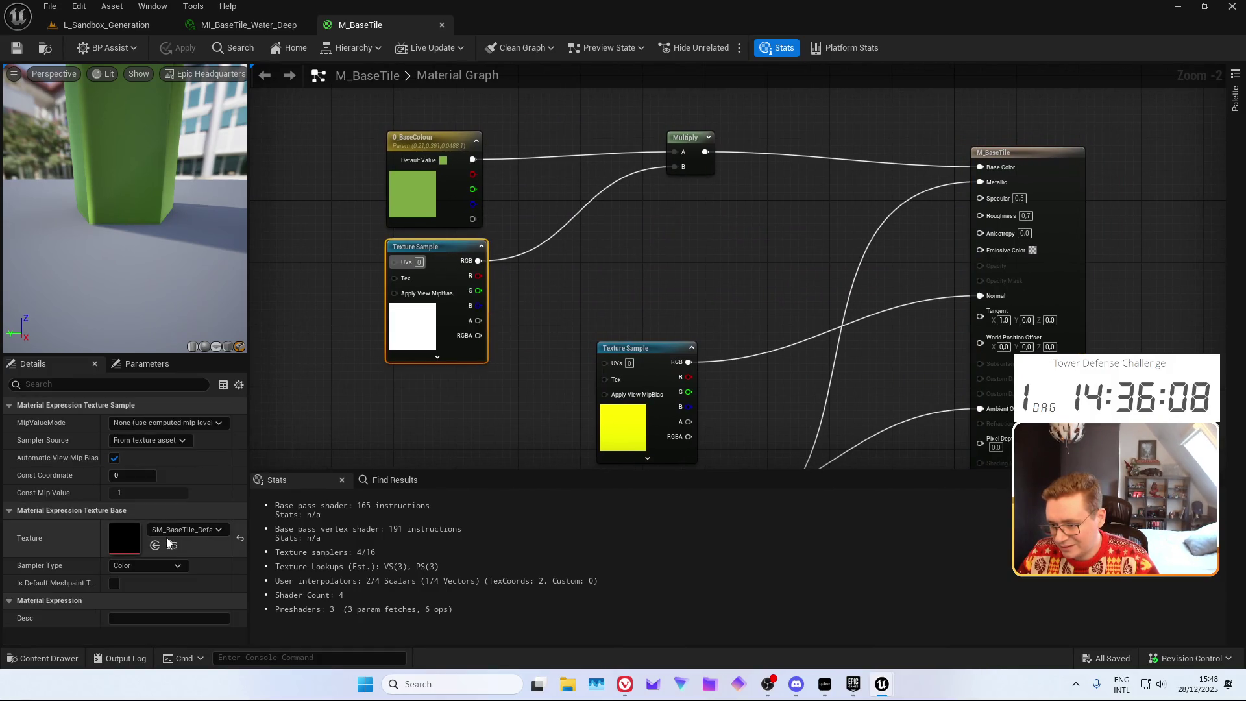
Open the Textures folder in the Content Drawer and start playing the generation level
{"action": "key", "text": "ctrl+space"}
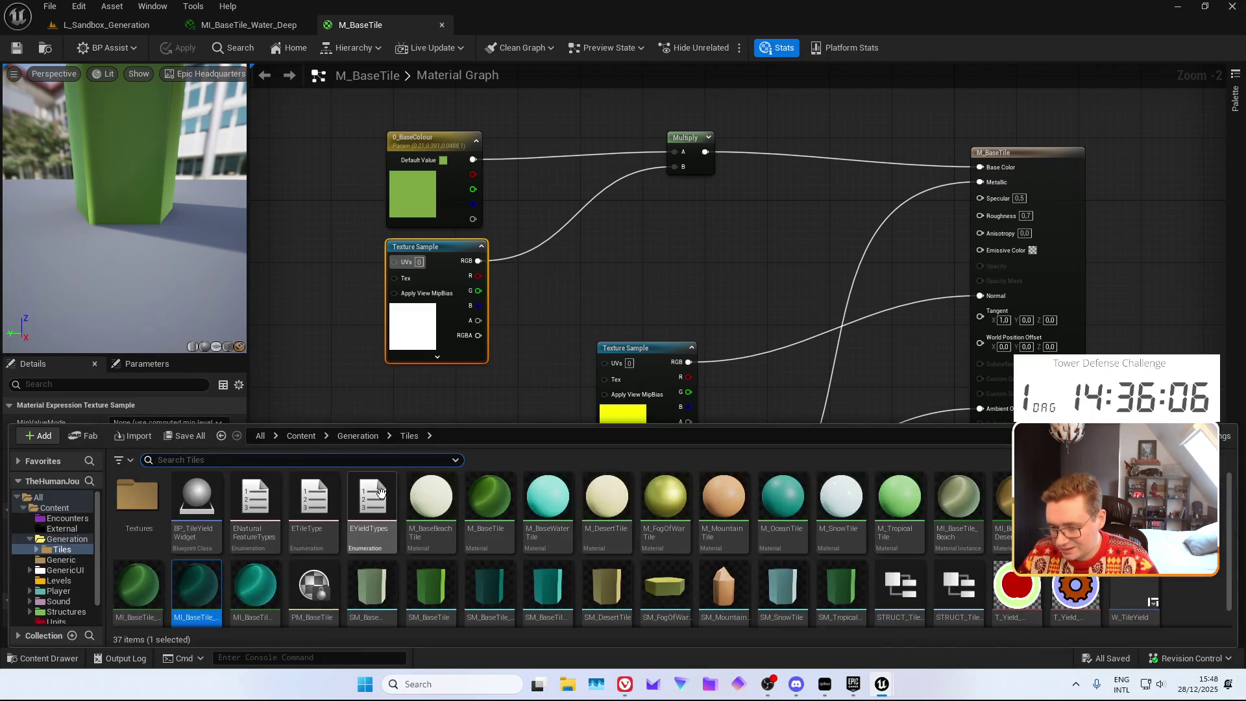
{"action": "double_click", "coordinate": [137, 496]}
{"action": "key", "text": "alt+p"}
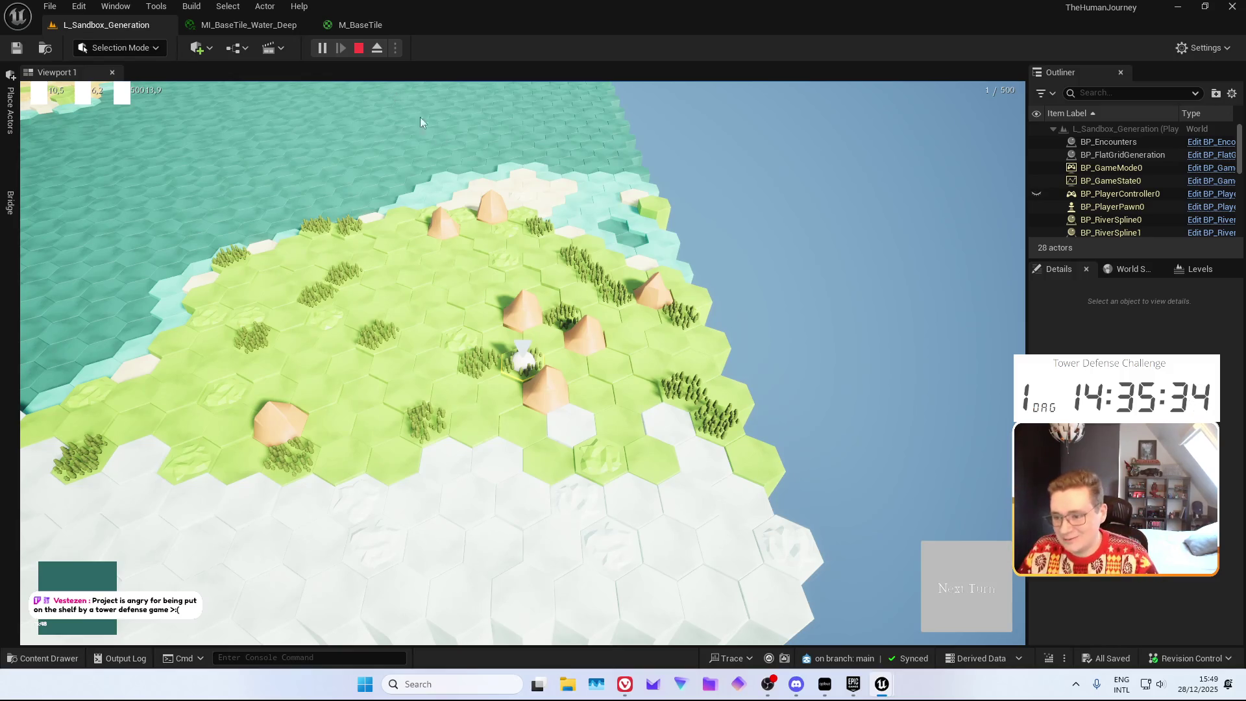
Pan the game camera left across the water and back right over the river and hills
{"action": "key", "text": "a"}
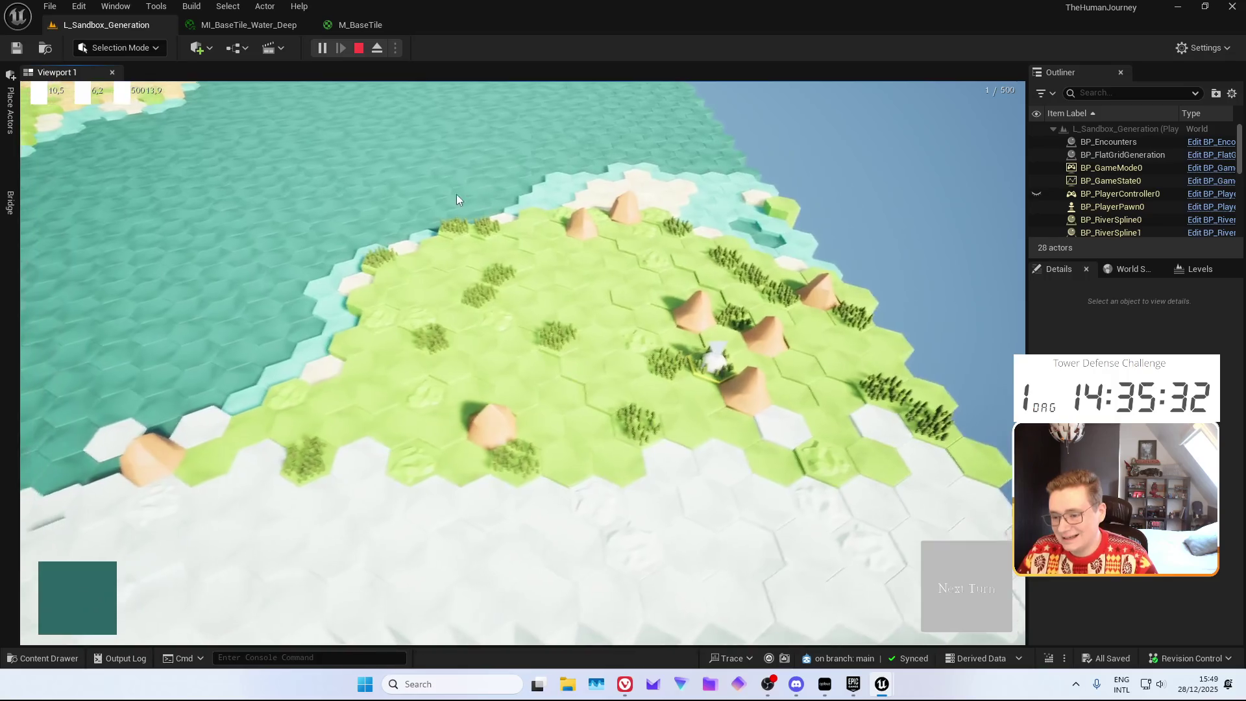
{"action": "key", "text": "a"}
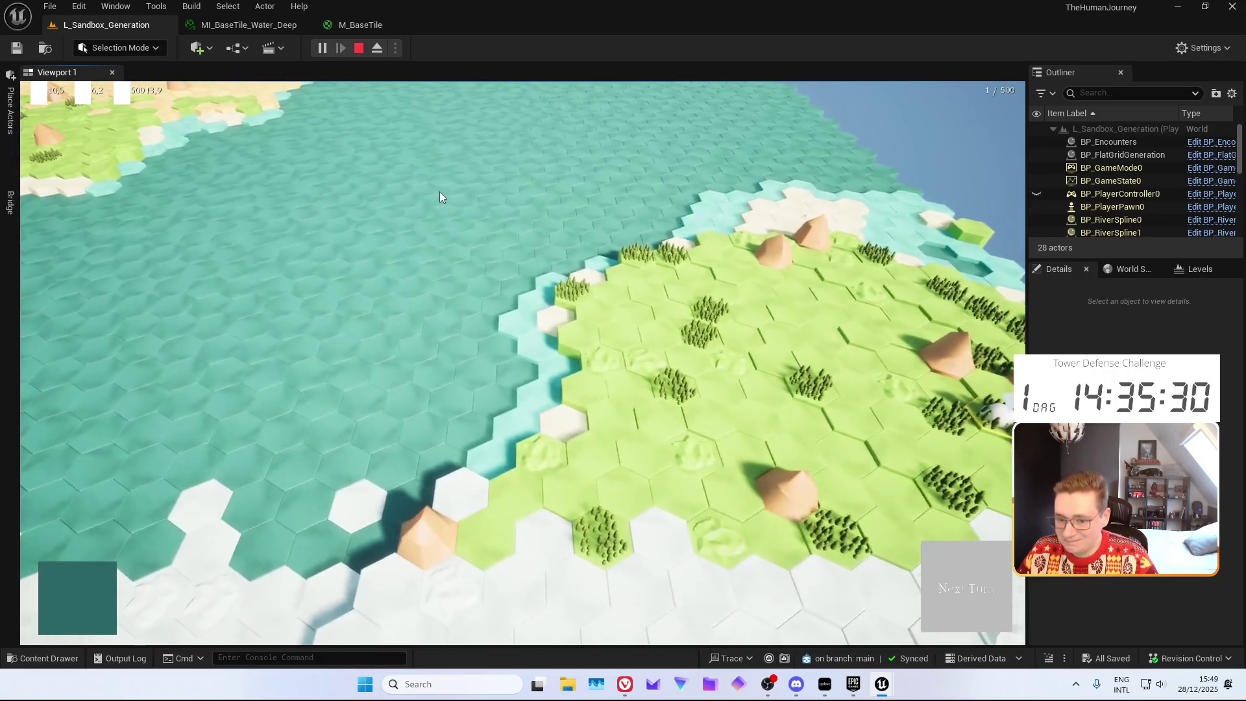
{"action": "key", "text": "a"}
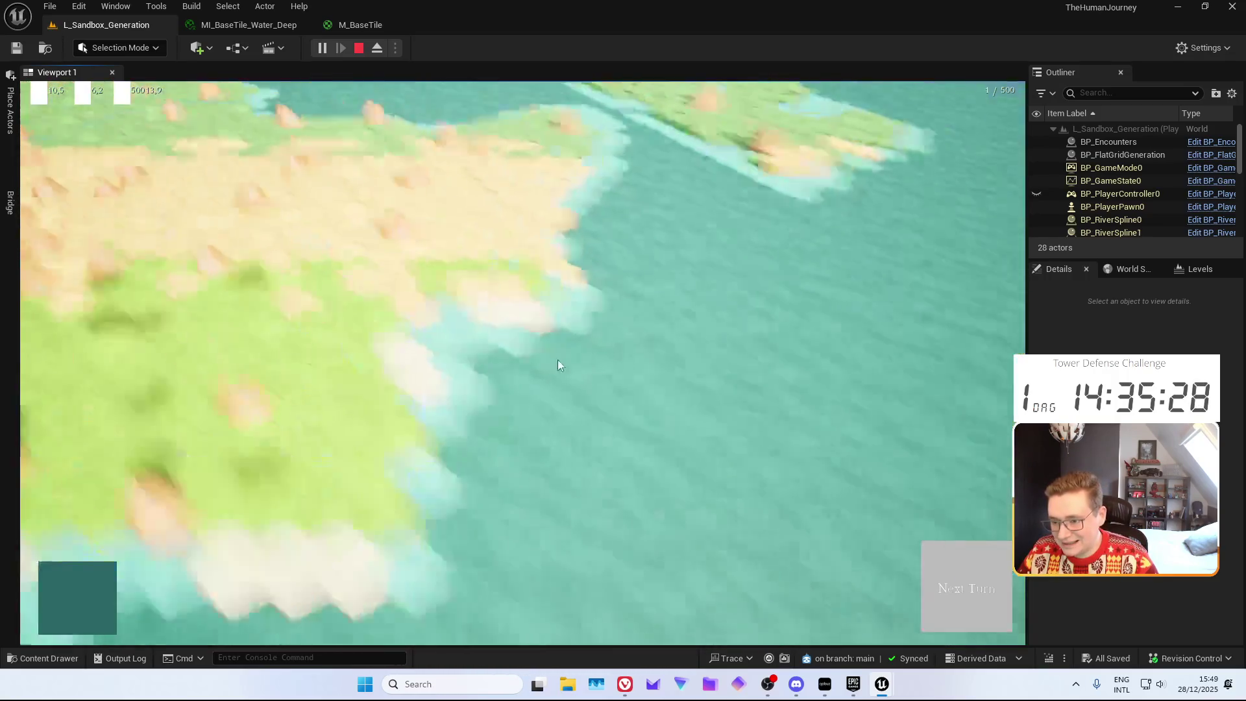
{"action": "key", "text": "a"}
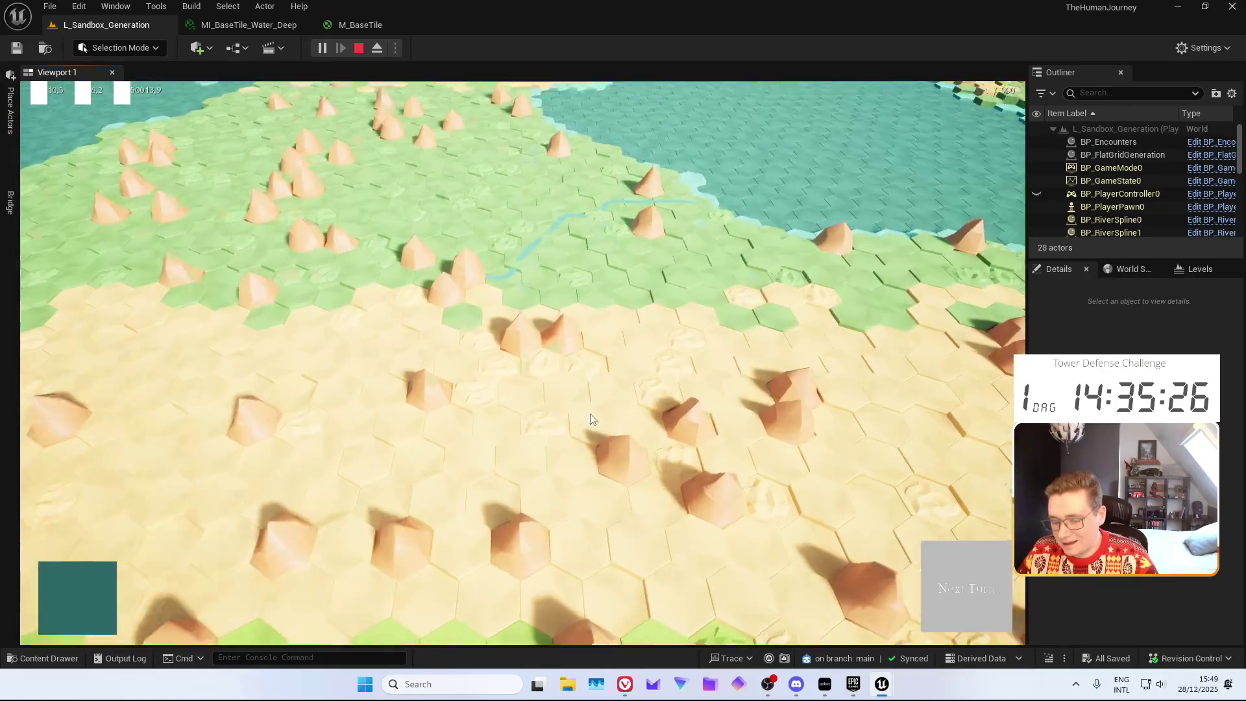
{"action": "key", "text": "d"}
Eject with F8 and fly the camera back to view the whole map and its islands
{"action": "key", "text": "F8"}
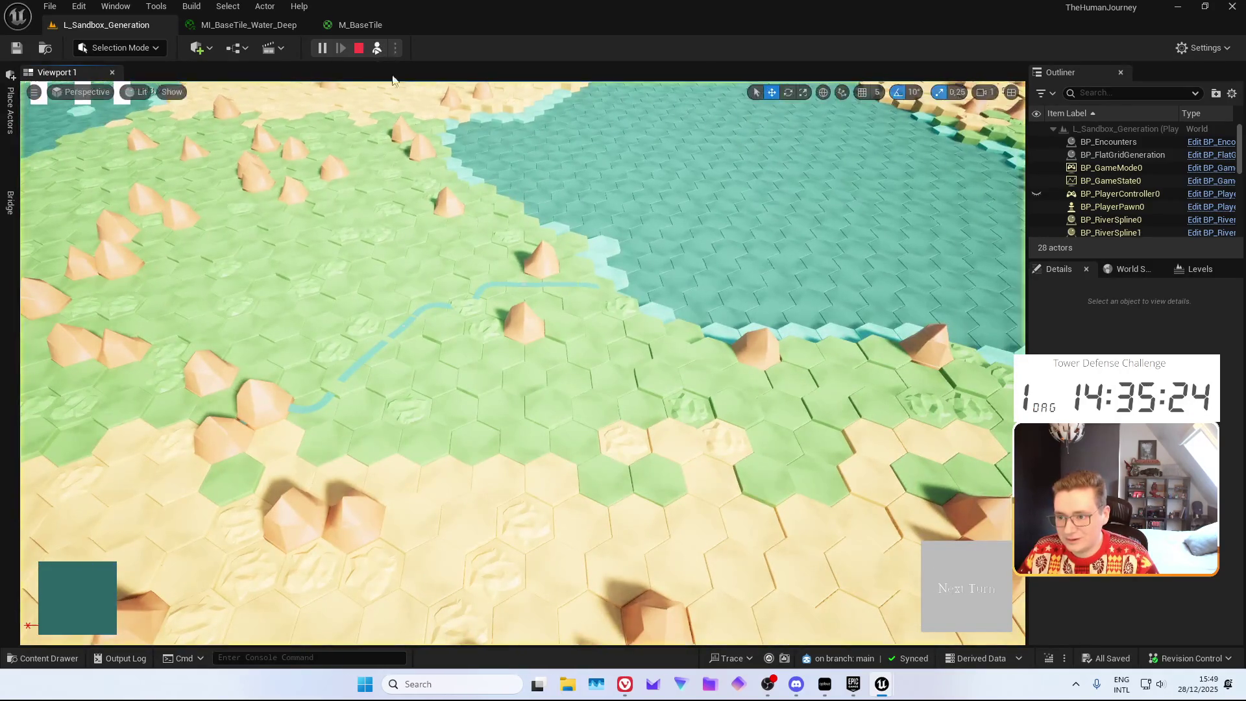
{"action": "key", "text": "s"}
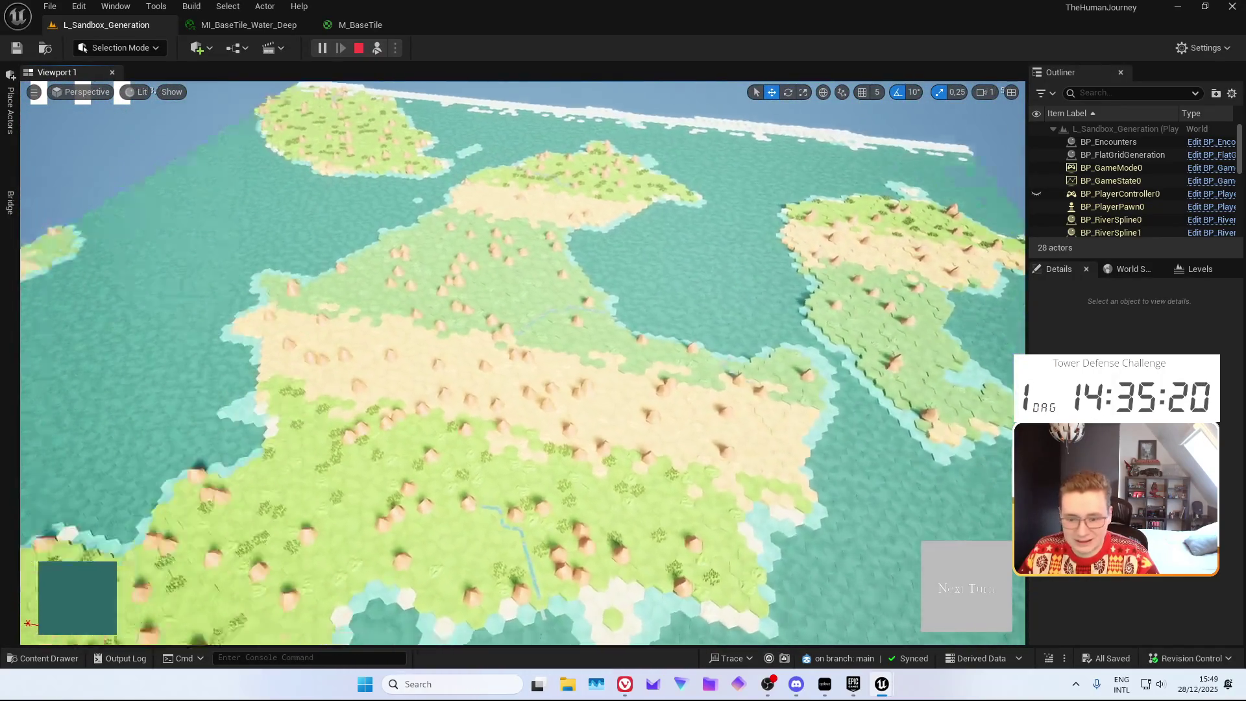
{"action": "key", "text": "a"}
{"action": "key", "text": "s"}
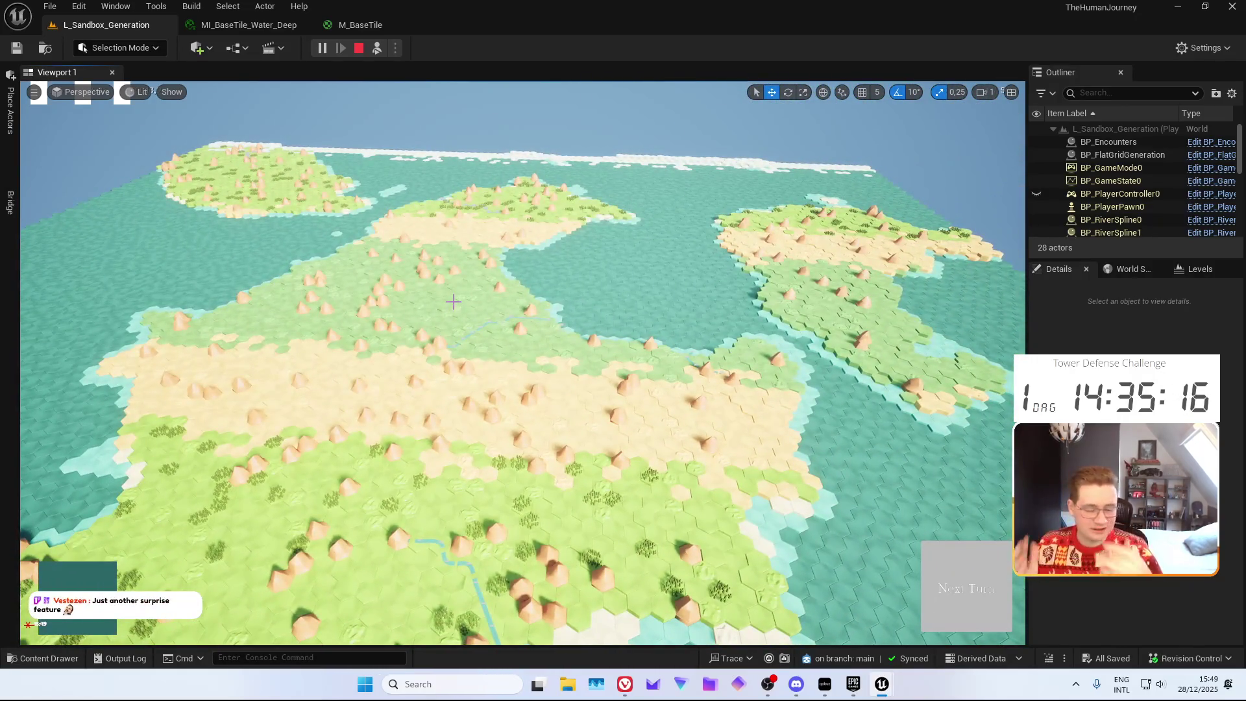
{"action": "scroll", "coordinate": [461, 316], "scroll_direction": "up", "scroll_amount": 5}
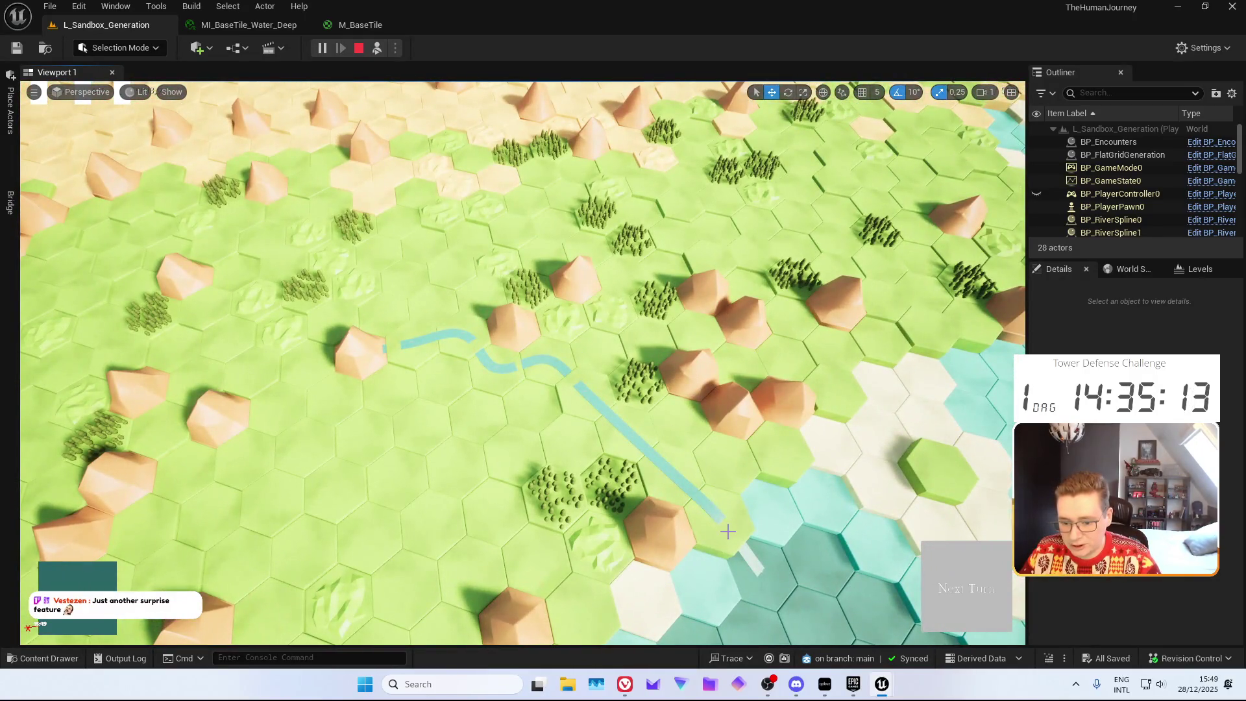
{"action": "scroll", "coordinate": [727, 532], "scroll_direction": "up", "scroll_amount": 5}
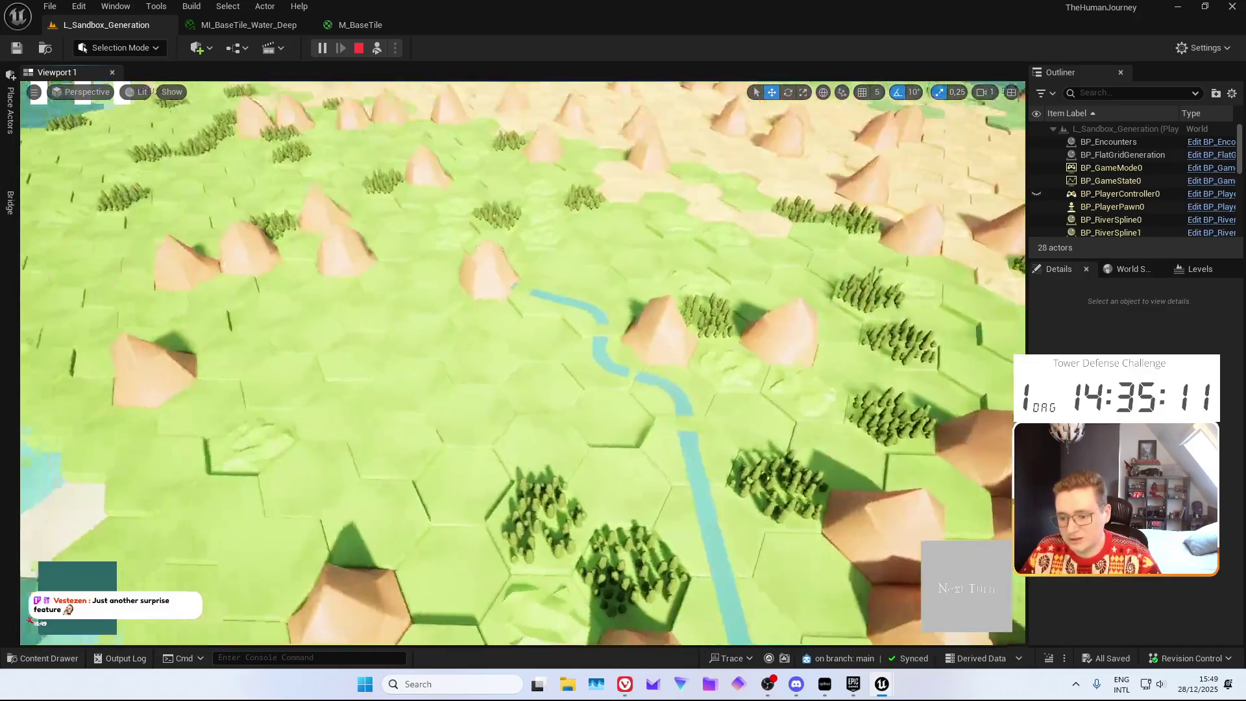
{"action": "scroll", "coordinate": [500, 303], "scroll_direction": "down", "scroll_amount": 3}
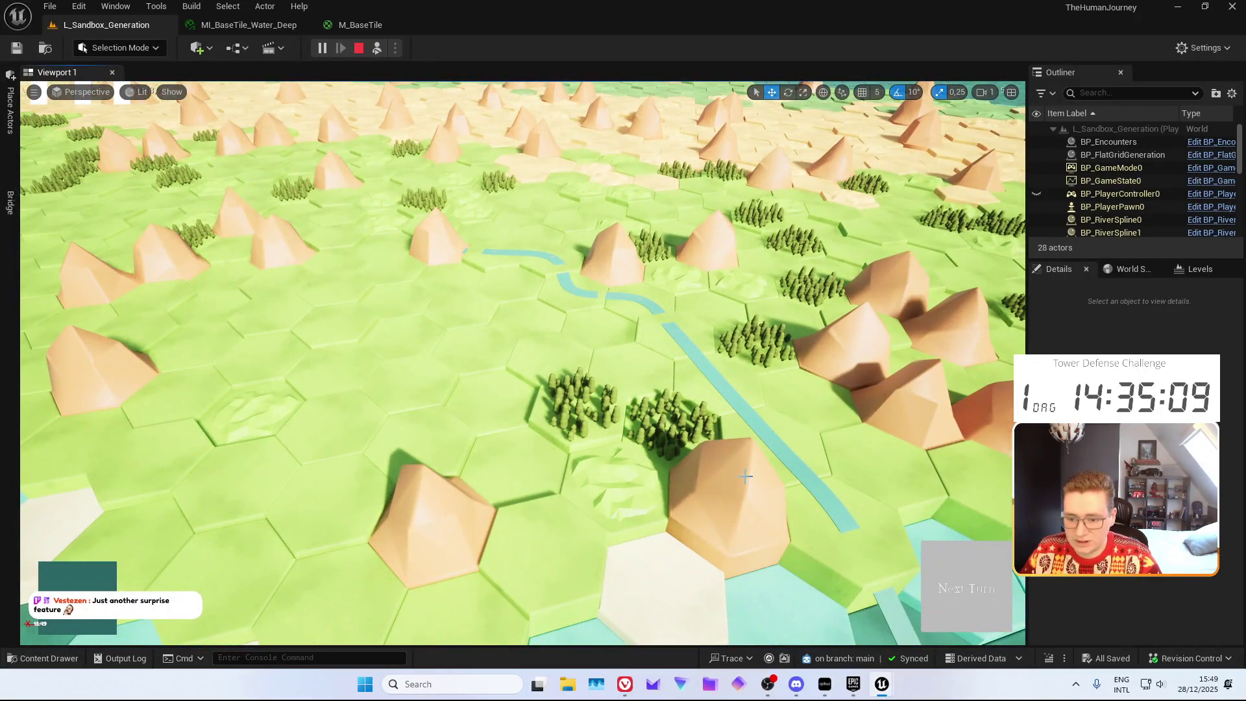
{"action": "scroll", "coordinate": [745, 476], "scroll_direction": "down", "scroll_amount": 4}
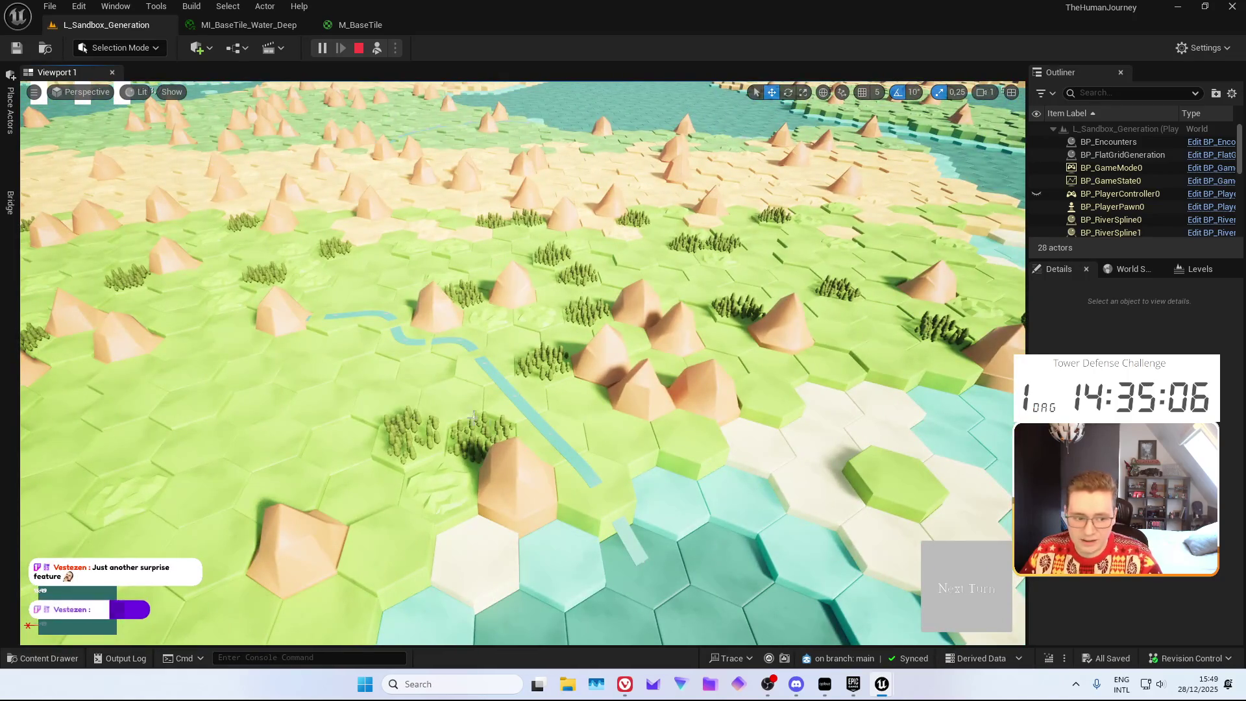
{"action": "scroll", "coordinate": [603, 397], "scroll_direction": "down", "scroll_amount": 2}
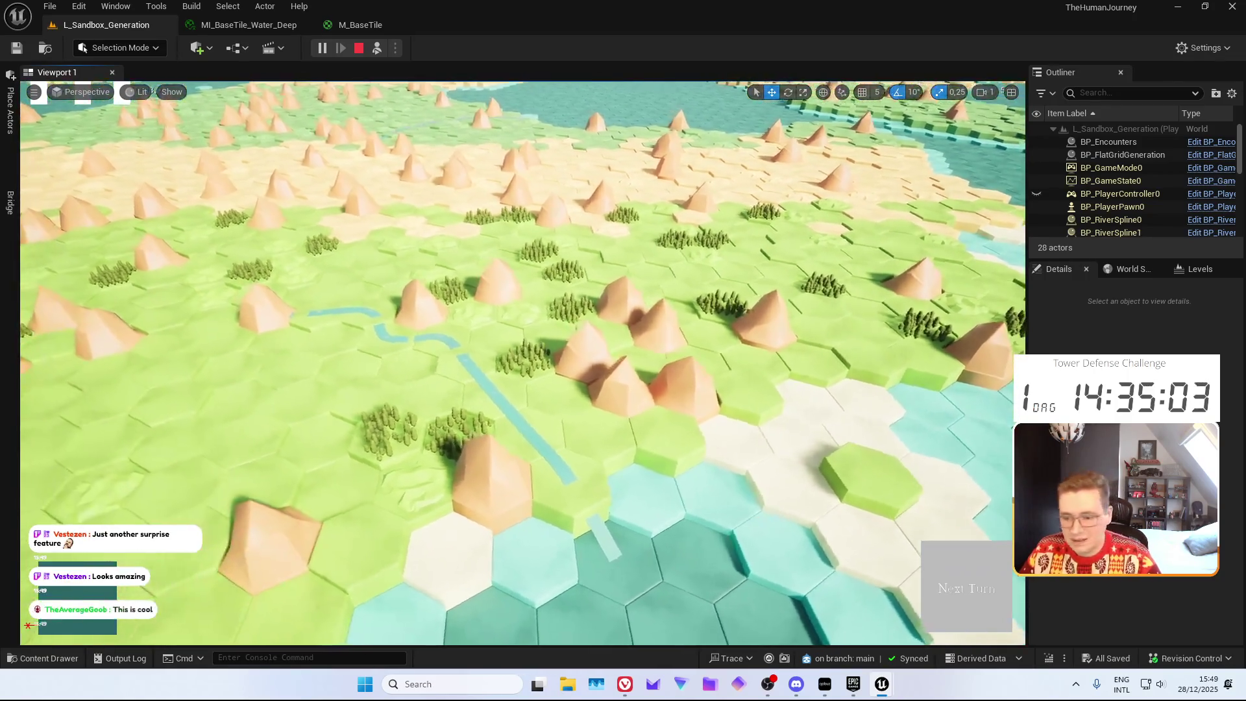
{"action": "scroll", "coordinate": [523, 364], "scroll_direction": "down", "scroll_amount": 5}
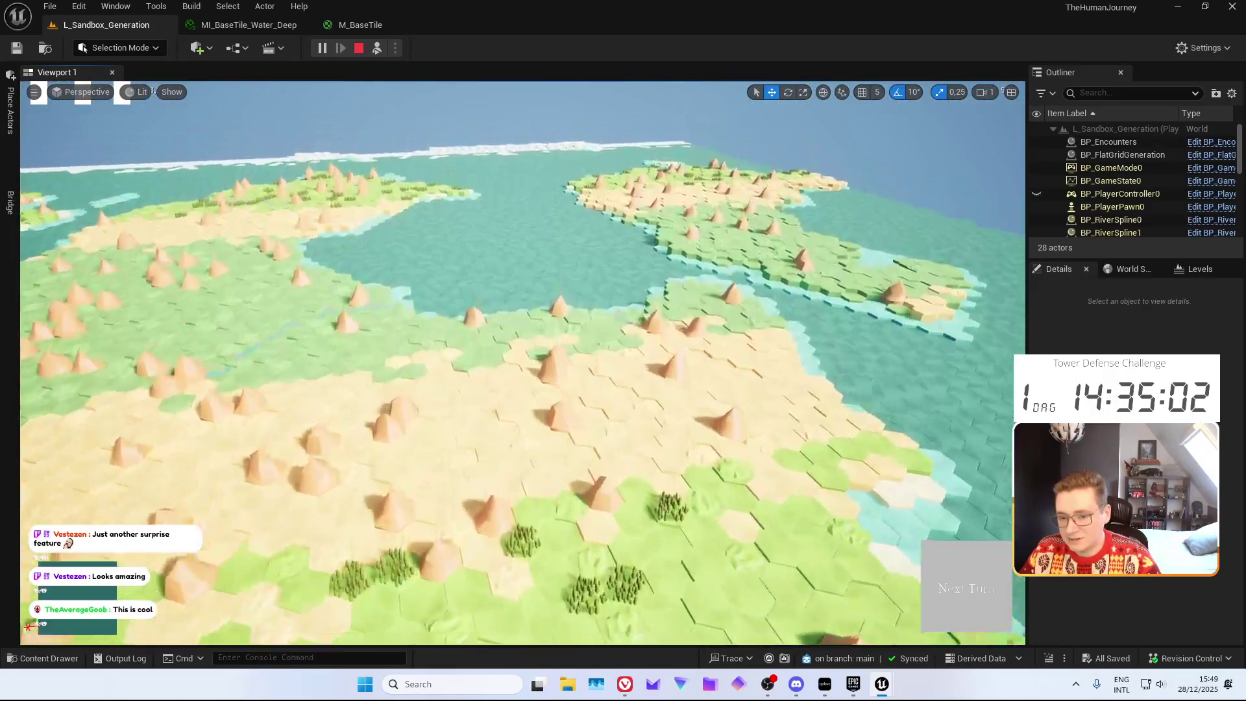
Fly toward the tree island and sand-and-grass landmass, then restart play for a fresh map
{"action": "key", "text": "a"}
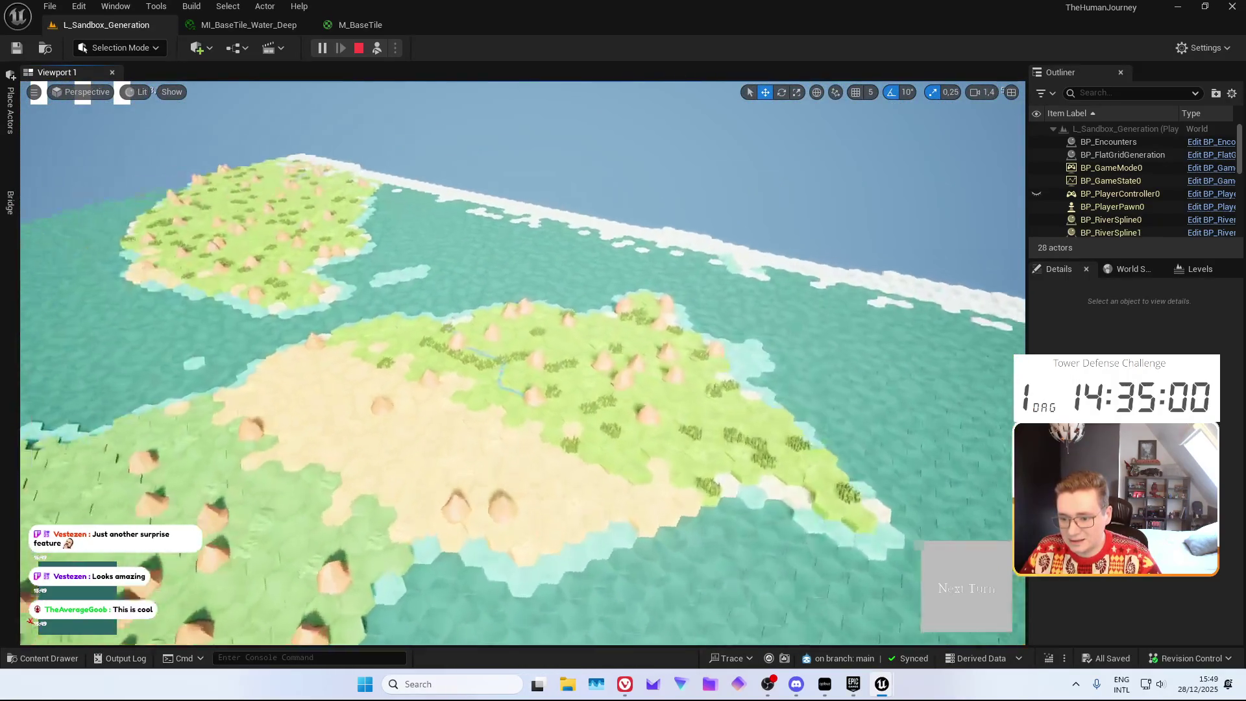
{"action": "key", "text": "a"}
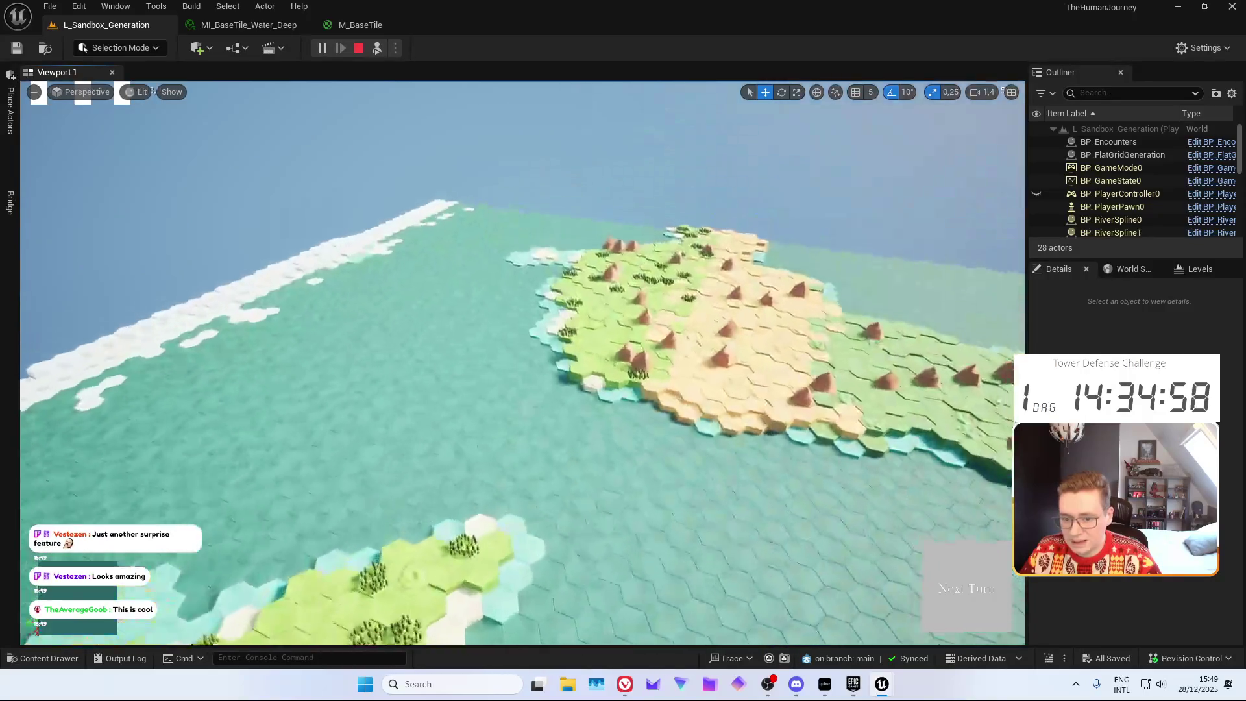
{"action": "key", "text": "w"}
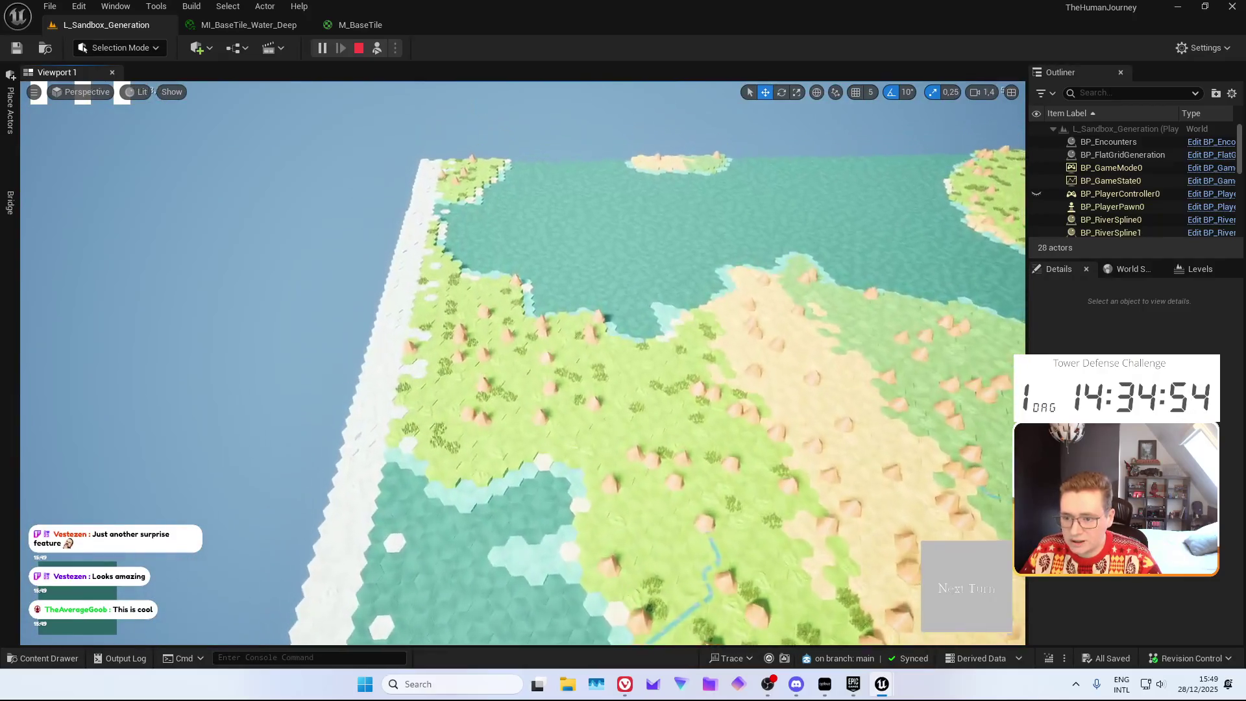
{"action": "key", "text": "Escape"}
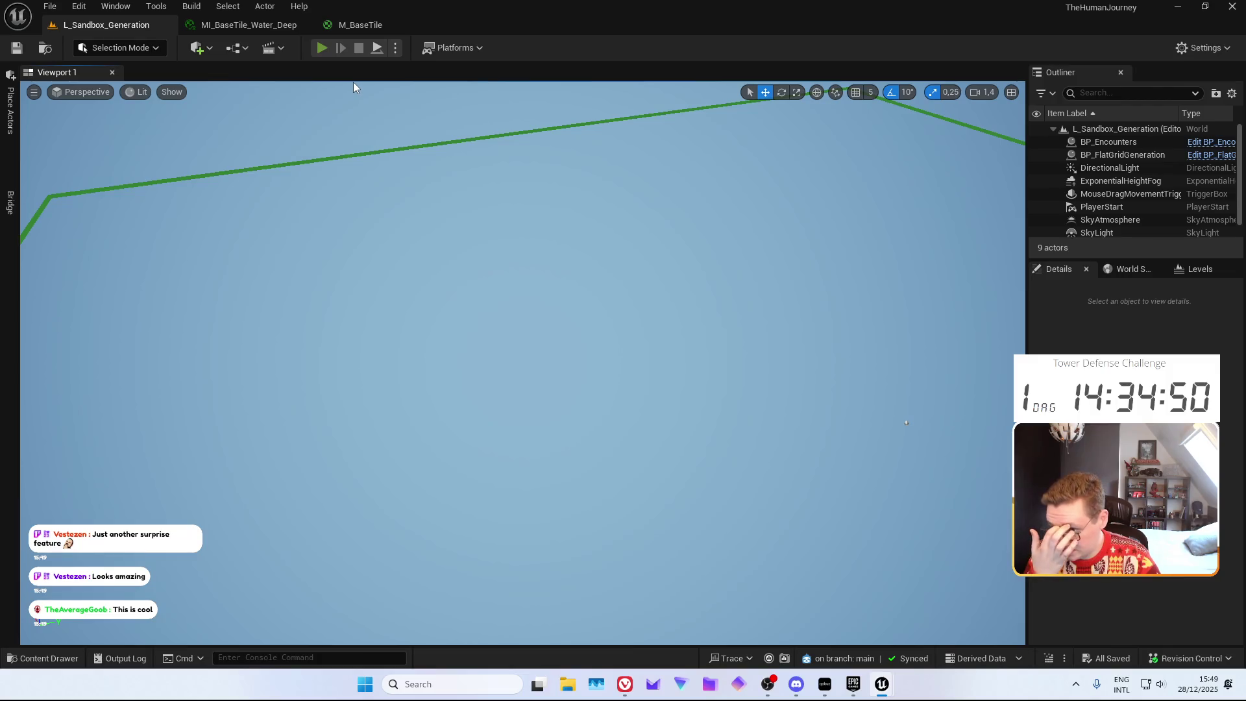
{"action": "key", "text": "alt+p"}
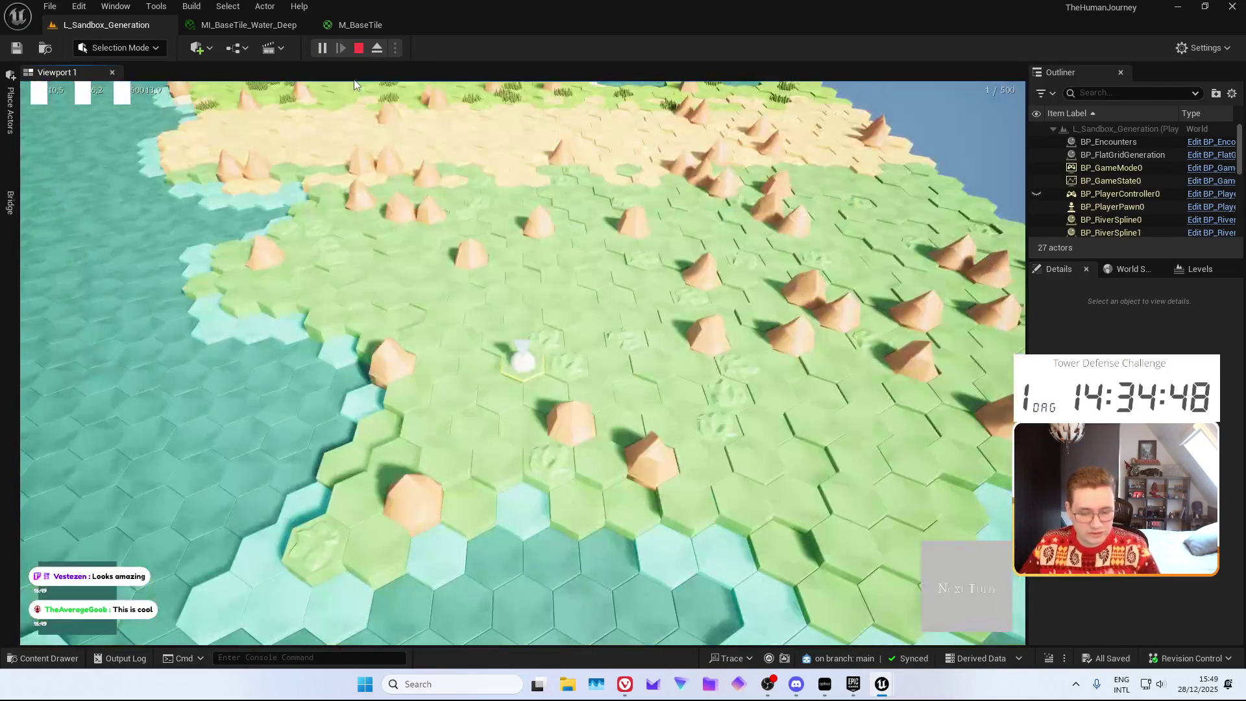
Eject from the new map's camera, rotate and zoom to survey it, then stop play
{"action": "left_click", "coordinate": [377, 50]}
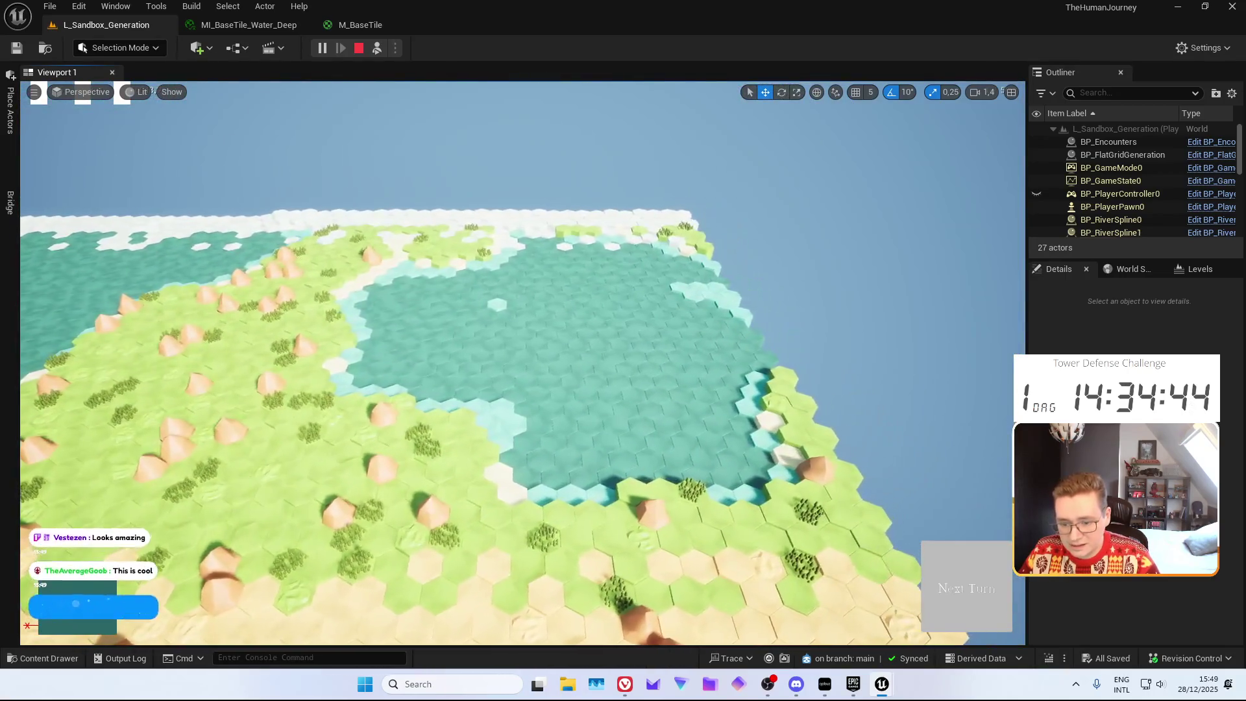
{"action": "mouse_move", "coordinate": [520, 389]}
{"action": "left_mouse_down"}
{"action": "mouse_move", "coordinate": [468, 390]}
{"action": "mouse_move", "coordinate": [467, 279]}
{"action": "mouse_move", "coordinate": [481, 264]}
{"action": "left_mouse_up"}
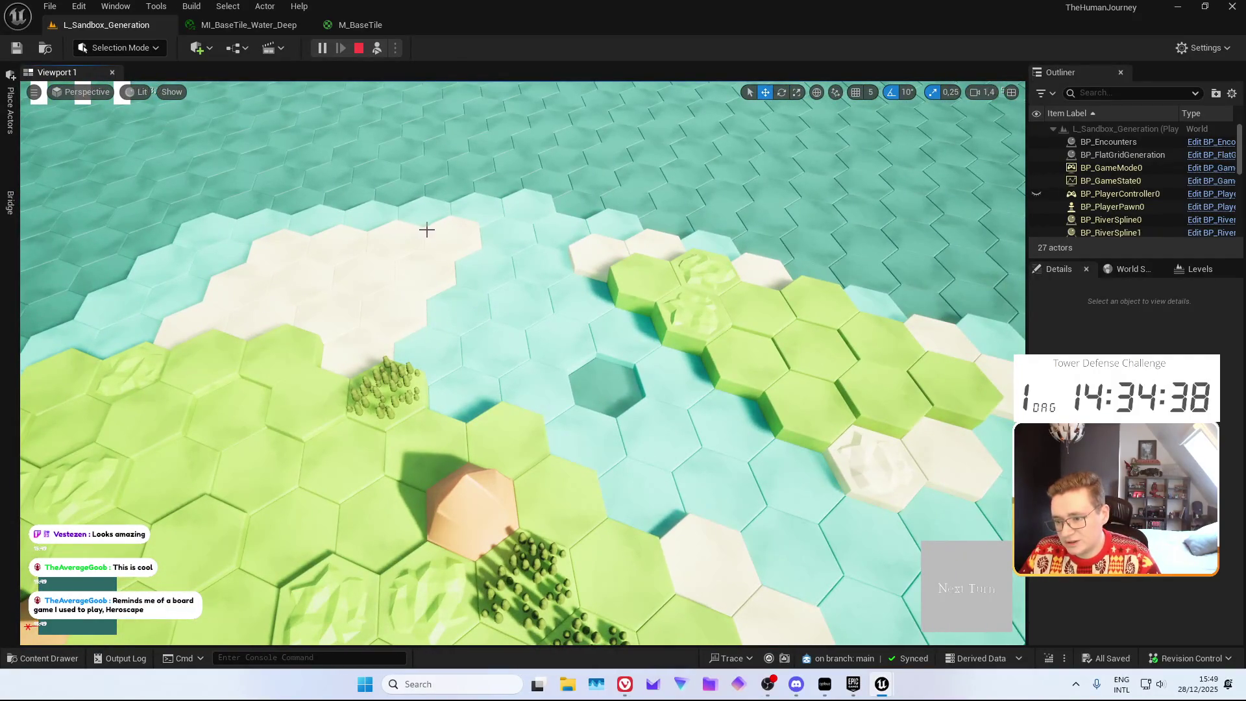
{"action": "scroll", "coordinate": [309, 241], "scroll_direction": "down", "scroll_amount": 5}
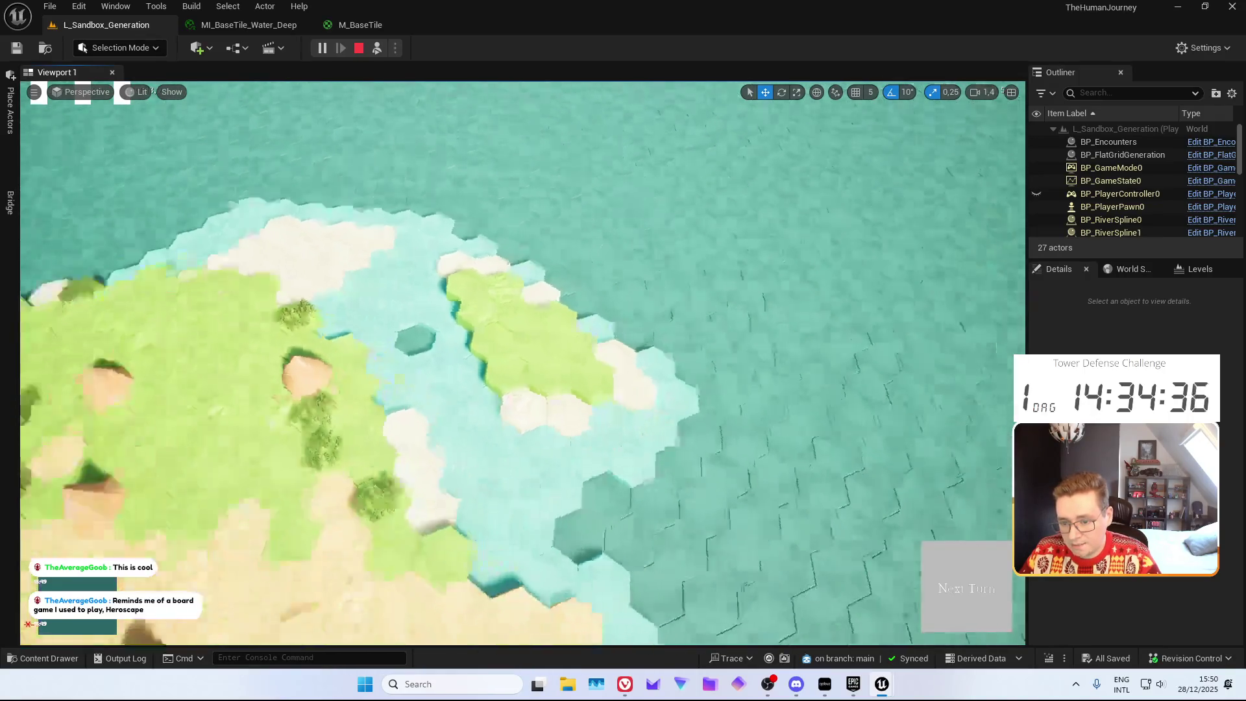
{"action": "scroll", "coordinate": [522, 364], "scroll_direction": "up", "scroll_amount": 5}
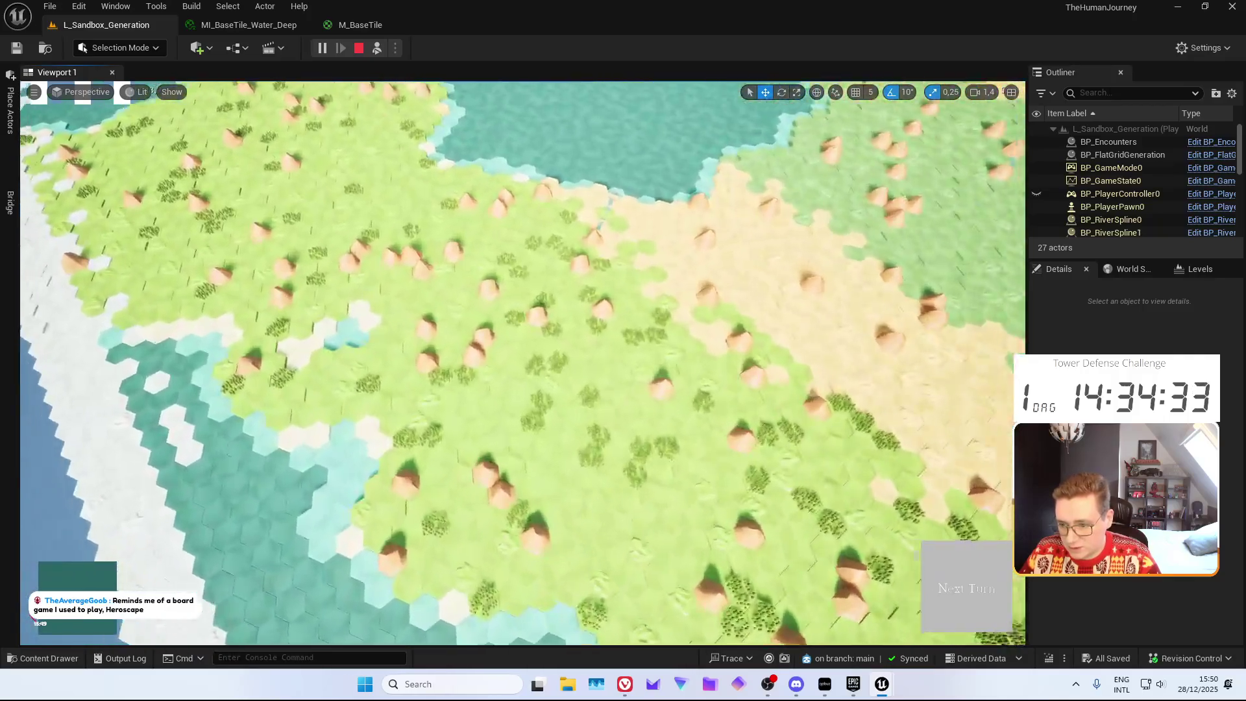
{"action": "scroll", "coordinate": [522, 364], "scroll_direction": "down", "scroll_amount": 3}
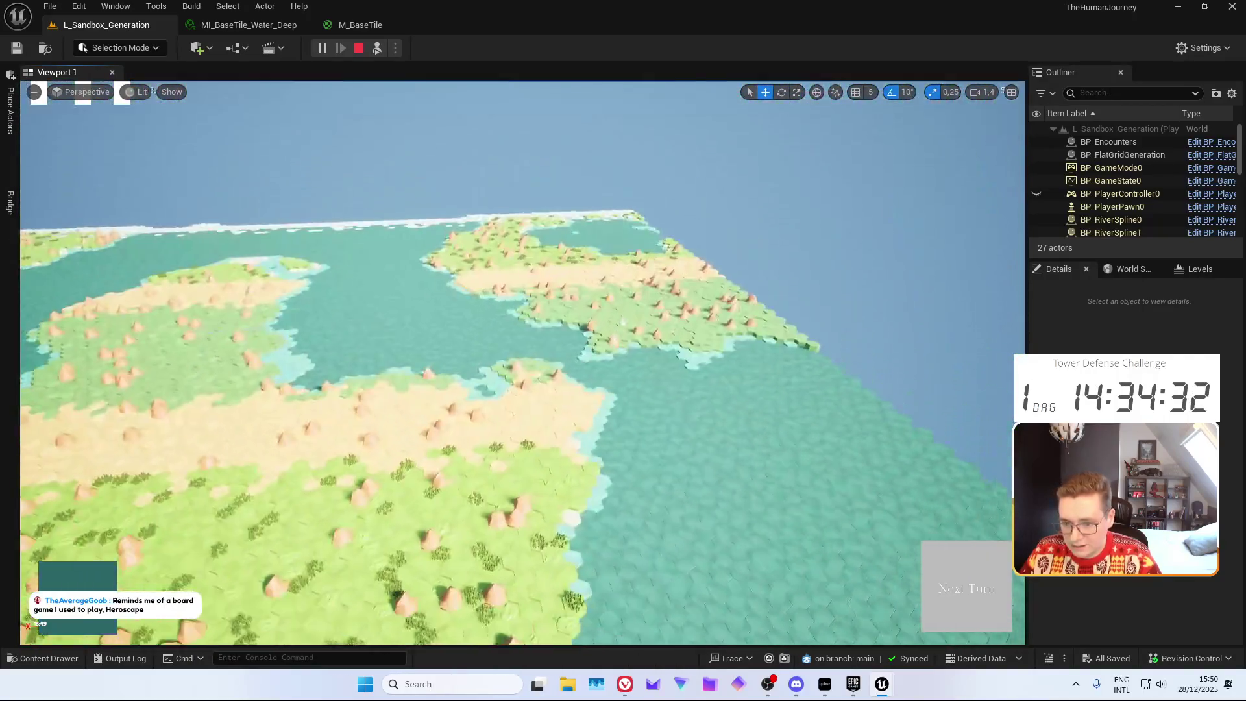
{"action": "scroll", "coordinate": [522, 374], "scroll_direction": "down", "scroll_amount": 3}
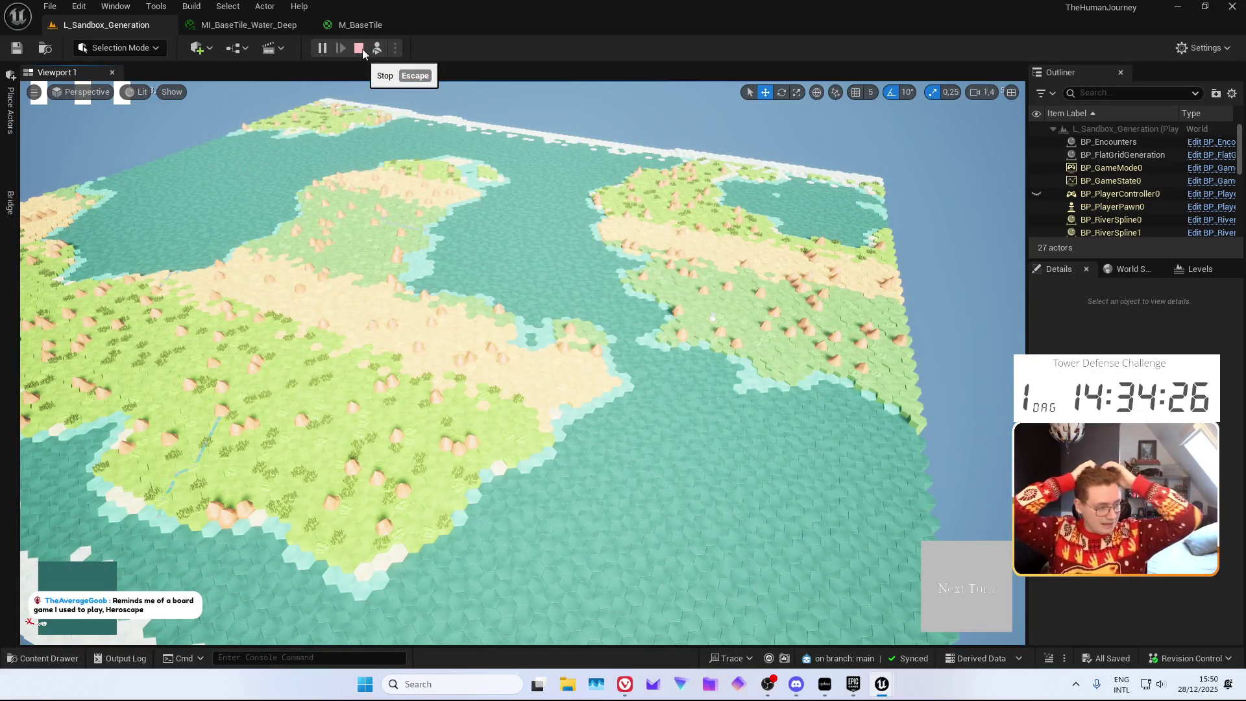
{"action": "left_click", "coordinate": [361, 51]}
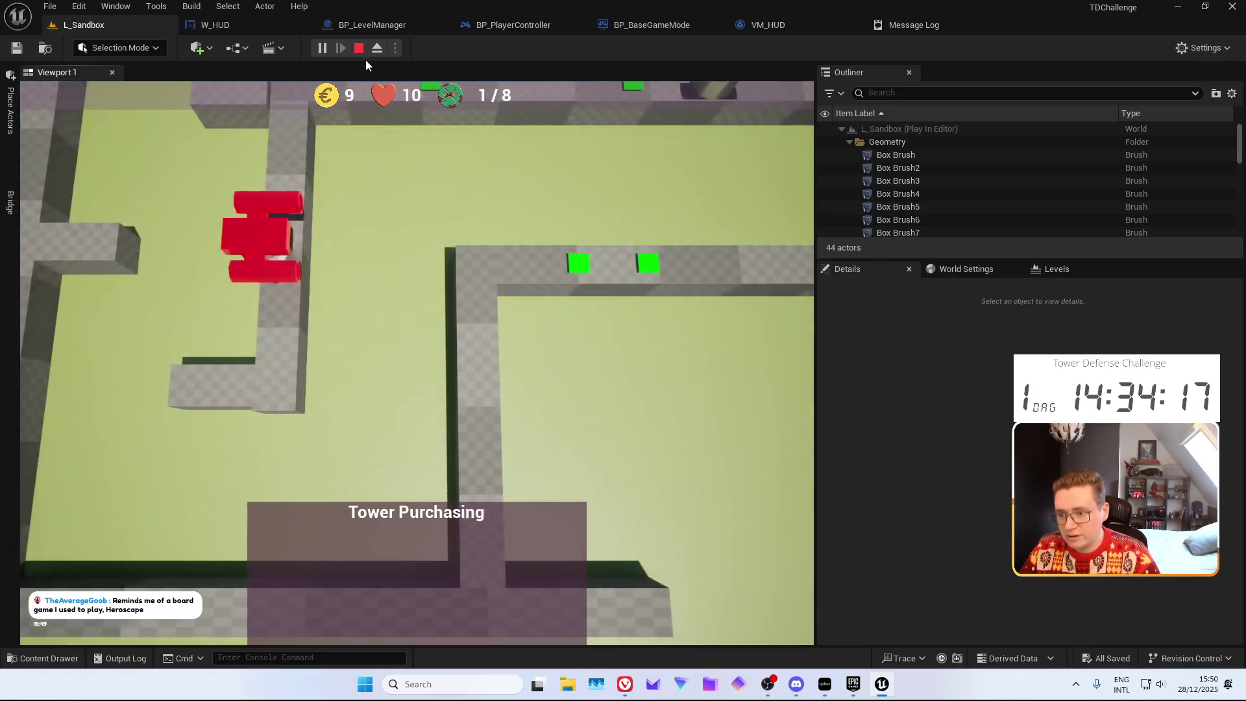
End the TDChallenge Play-in-Editor session and close the Message Log tab
{"action": "left_click", "coordinate": [359, 49]}
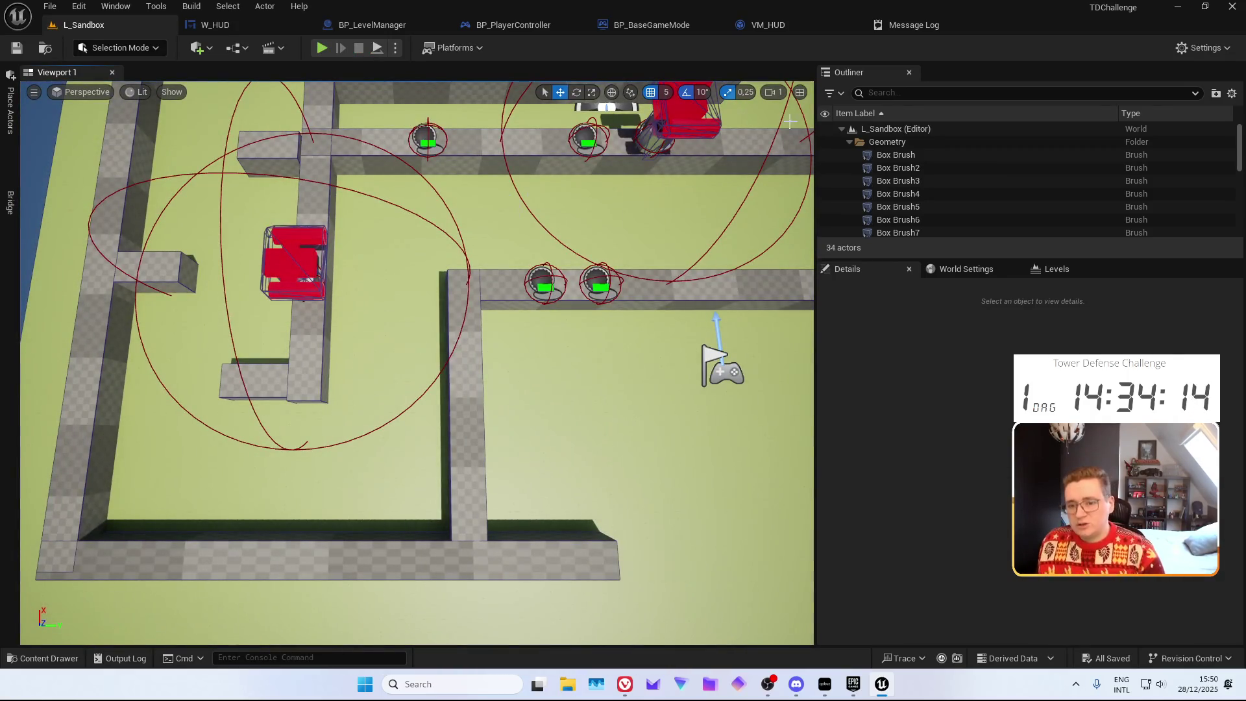
{"action": "middle_click", "coordinate": [896, 26]}
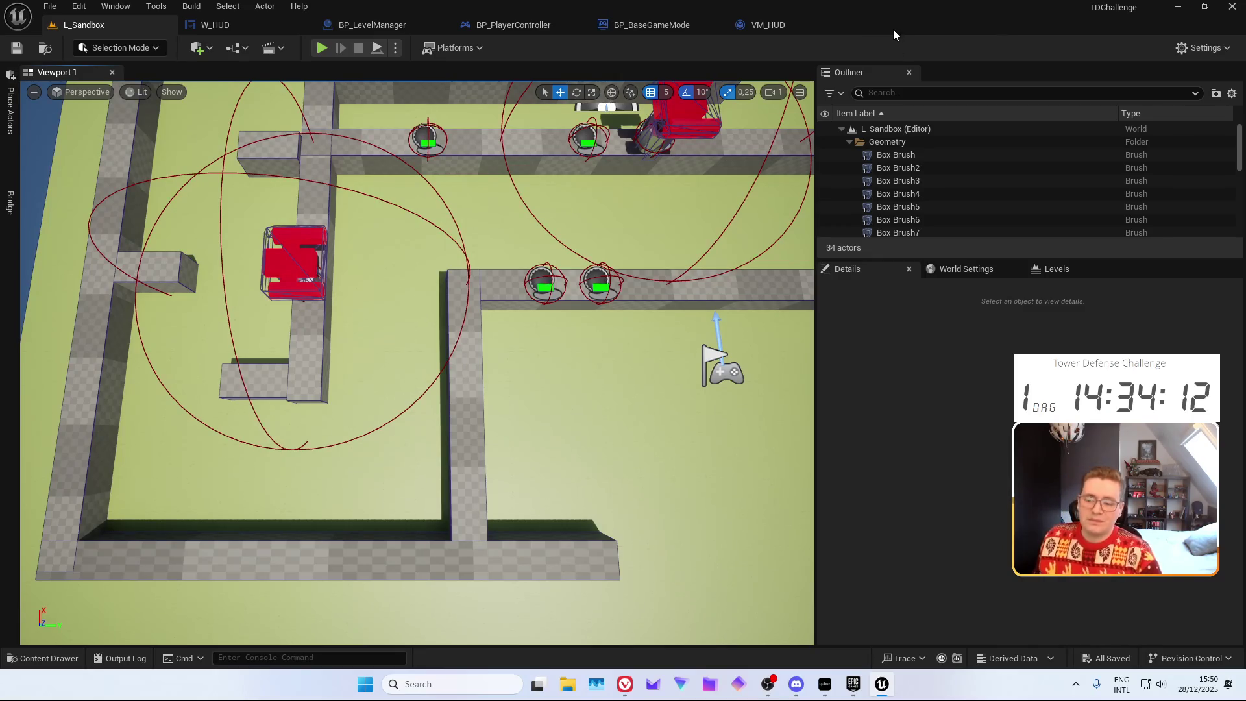
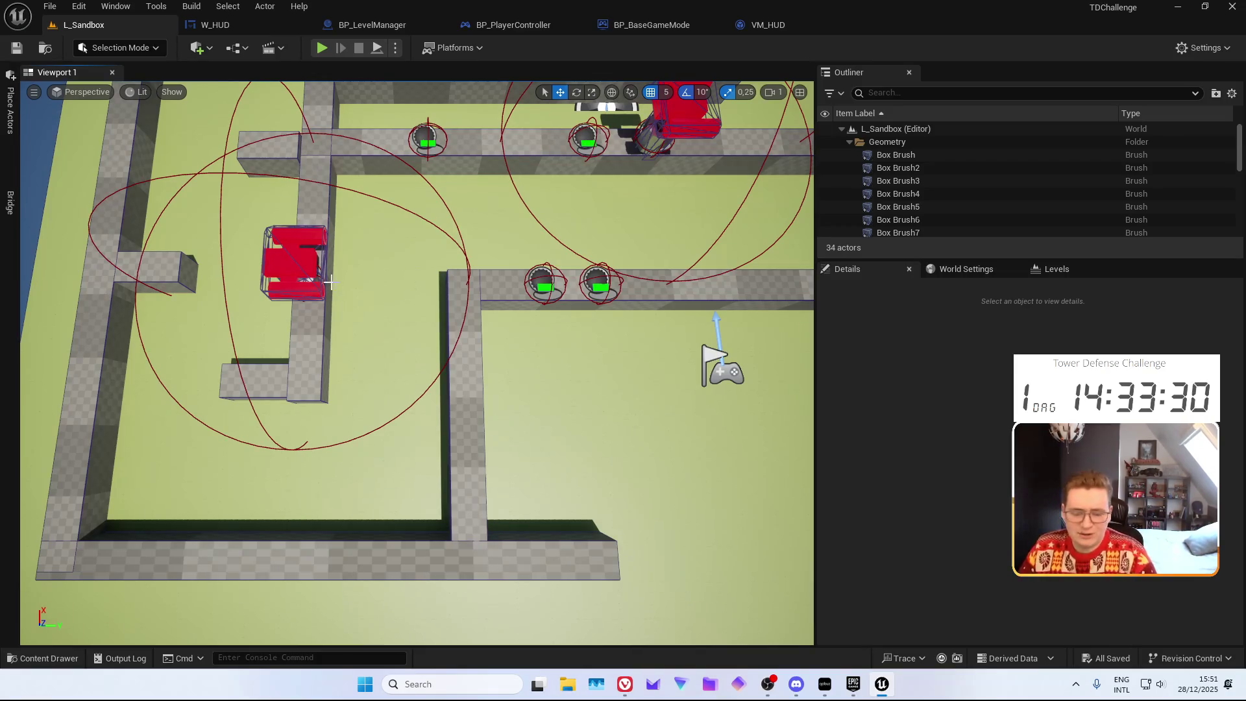
Orbit and zoom the L_Sandbox viewport to look over the level, then bring up the W_HUD widget designer
{"action": "left_click_drag", "start_coordinate": [331, 282], "coordinate": [331, 214]}
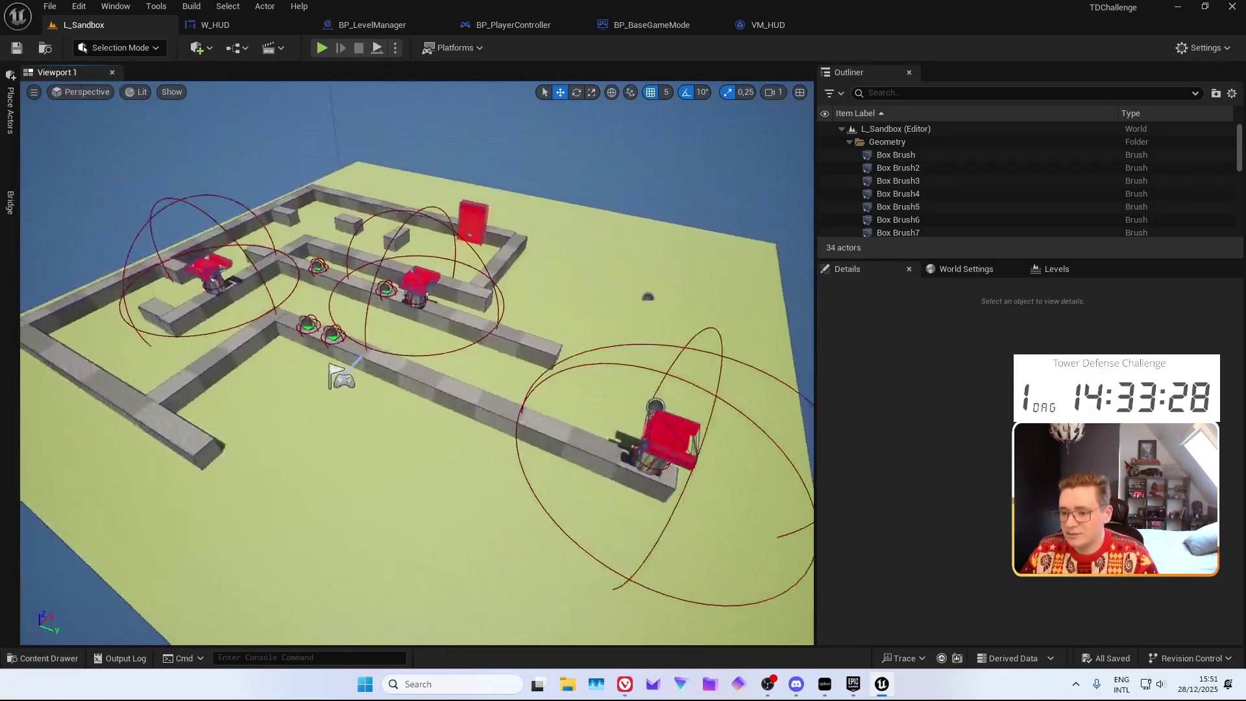
{"action": "mouse_move", "coordinate": [433, 308]}
{"action": "left_mouse_down"}
{"action": "mouse_move", "coordinate": [433, 279]}
{"action": "mouse_move", "coordinate": [433, 308]}
{"action": "left_mouse_up"}
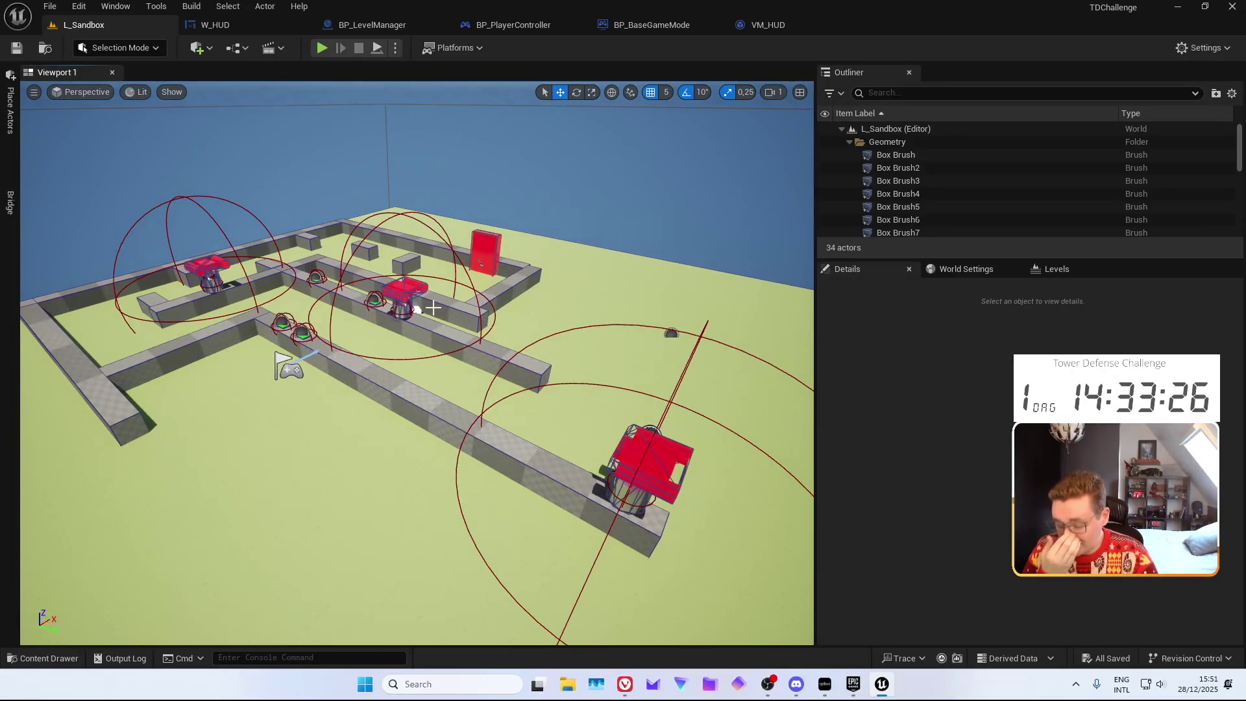
{"action": "scroll", "coordinate": [445, 280], "scroll_direction": "down", "scroll_amount": 3}
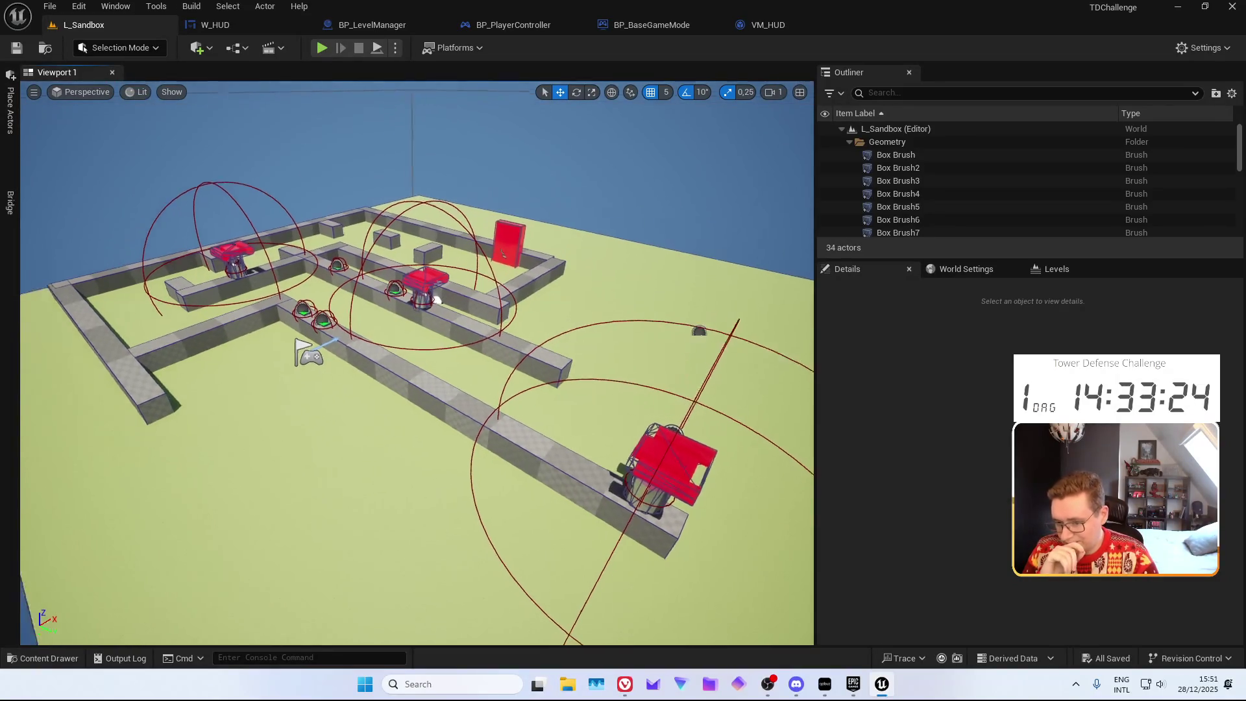
{"action": "scroll", "coordinate": [487, 292], "scroll_direction": "up", "scroll_amount": 3}
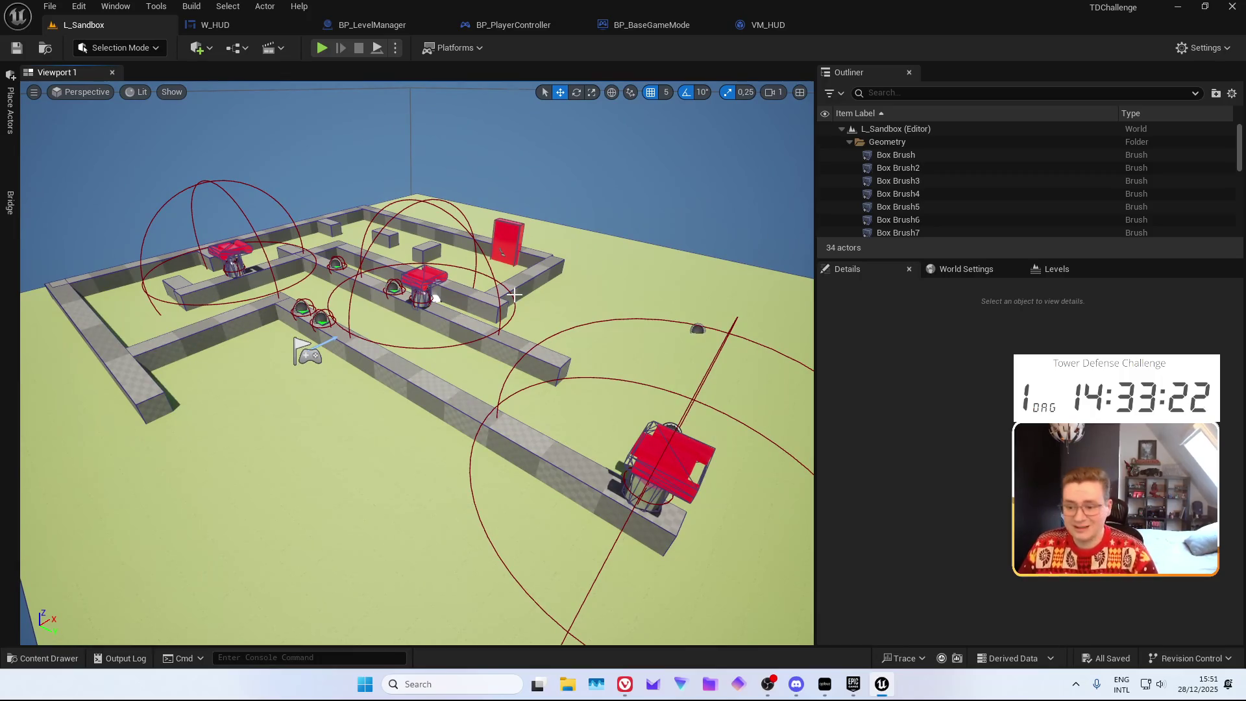
{"action": "left_click", "coordinate": [279, 23]}
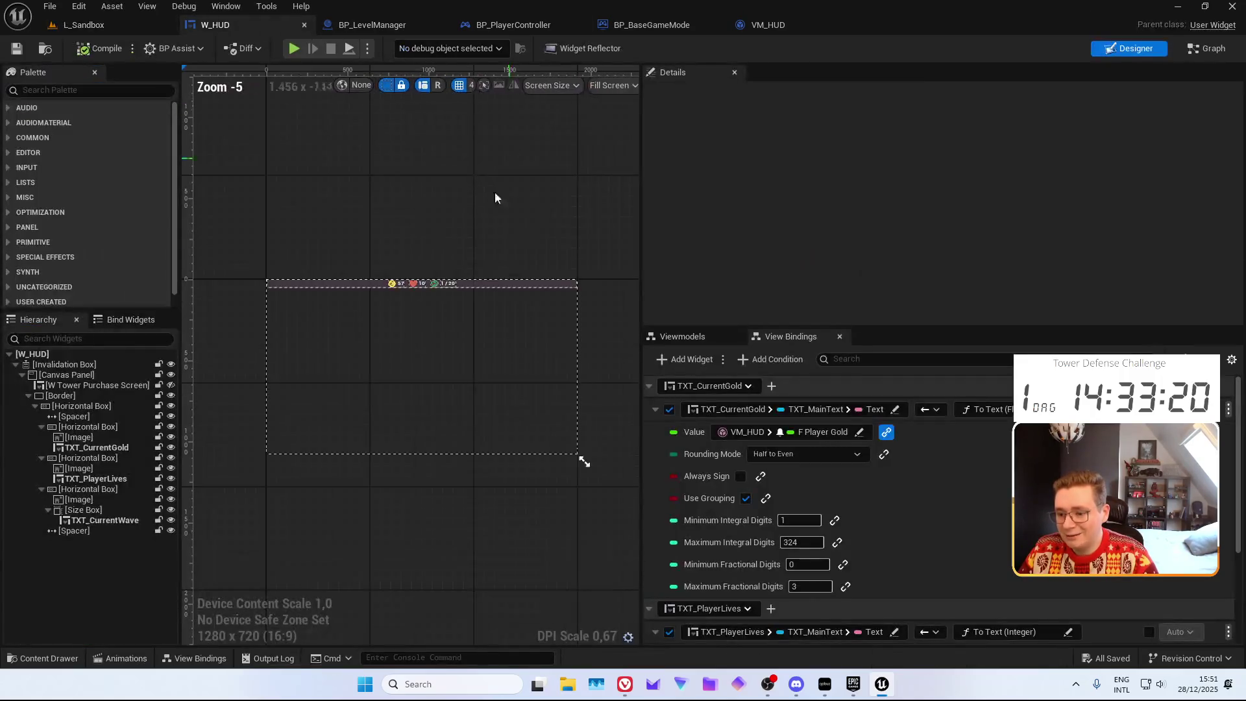
Open VM_HUD's F_SetWaveIndex graph and frame its Format Text node
{"action": "scroll", "coordinate": [1041, 641], "scroll_direction": "down", "scroll_amount": 5}
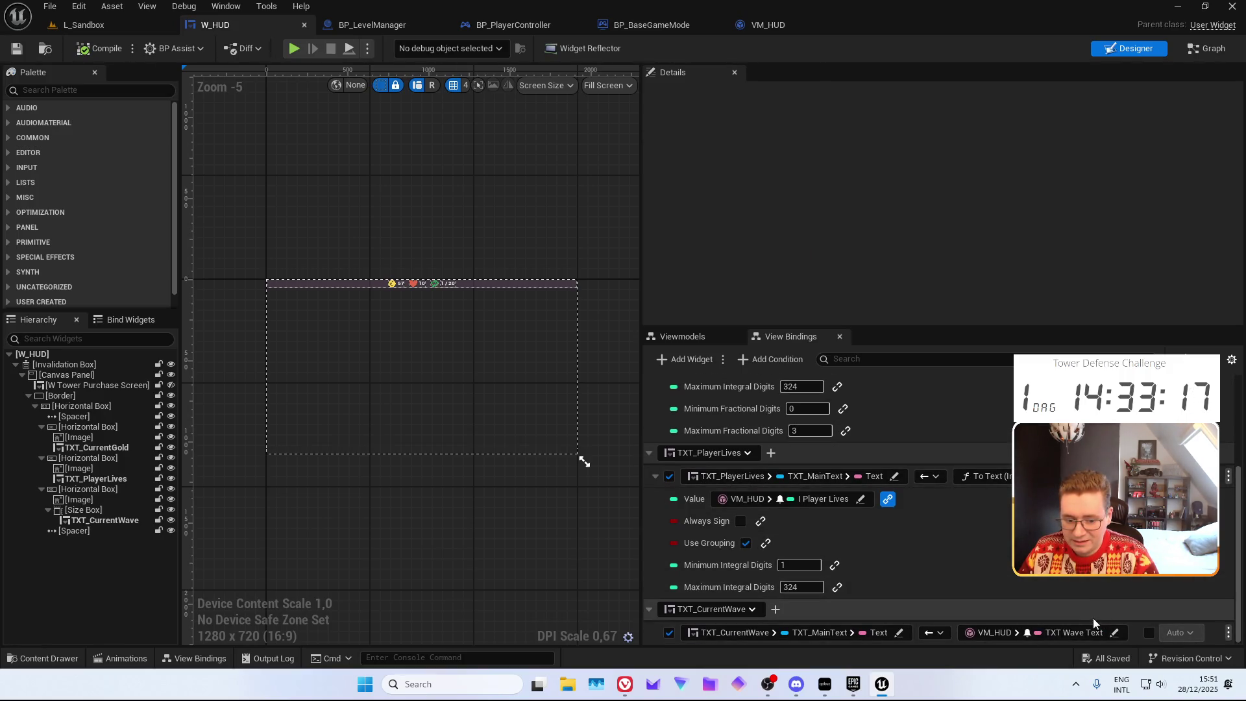
{"action": "left_click", "coordinate": [766, 25]}
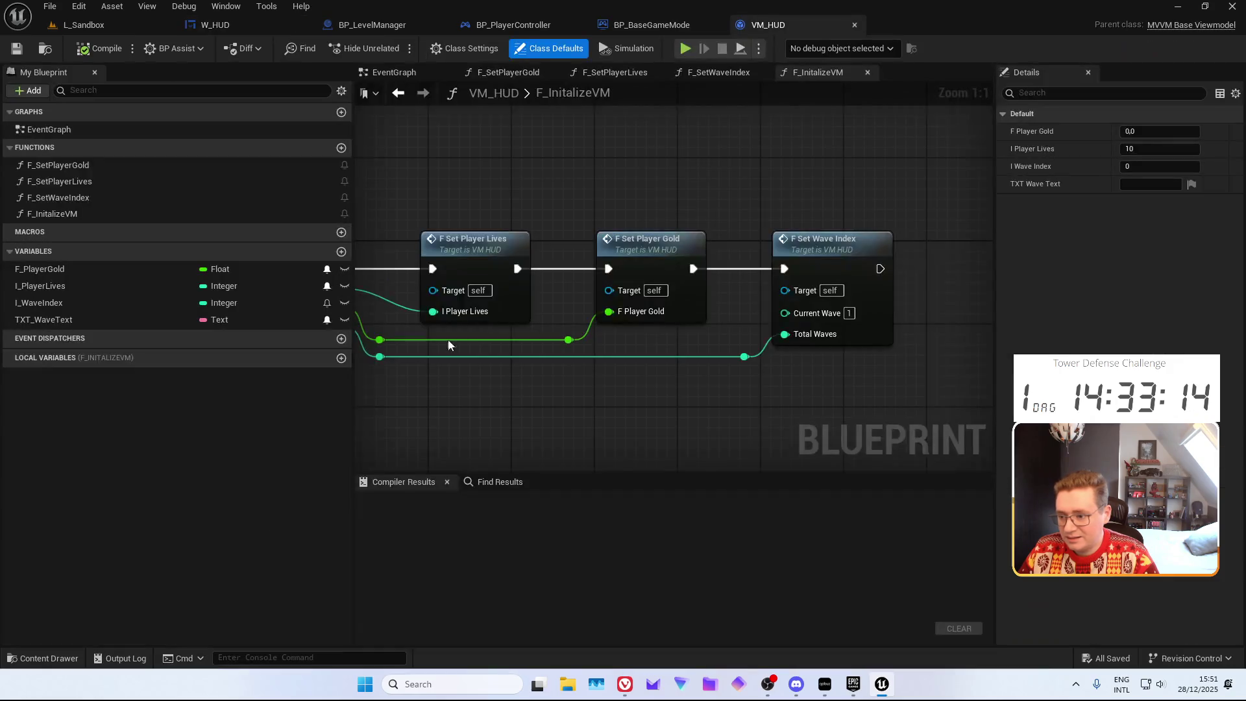
{"action": "mouse_move", "coordinate": [611, 195]}
{"action": "left_mouse_down"}
{"action": "mouse_move", "coordinate": [658, 187]}
{"action": "mouse_move", "coordinate": [576, 189]}
{"action": "left_mouse_up"}
{"action": "double_click", "coordinate": [795, 232]}
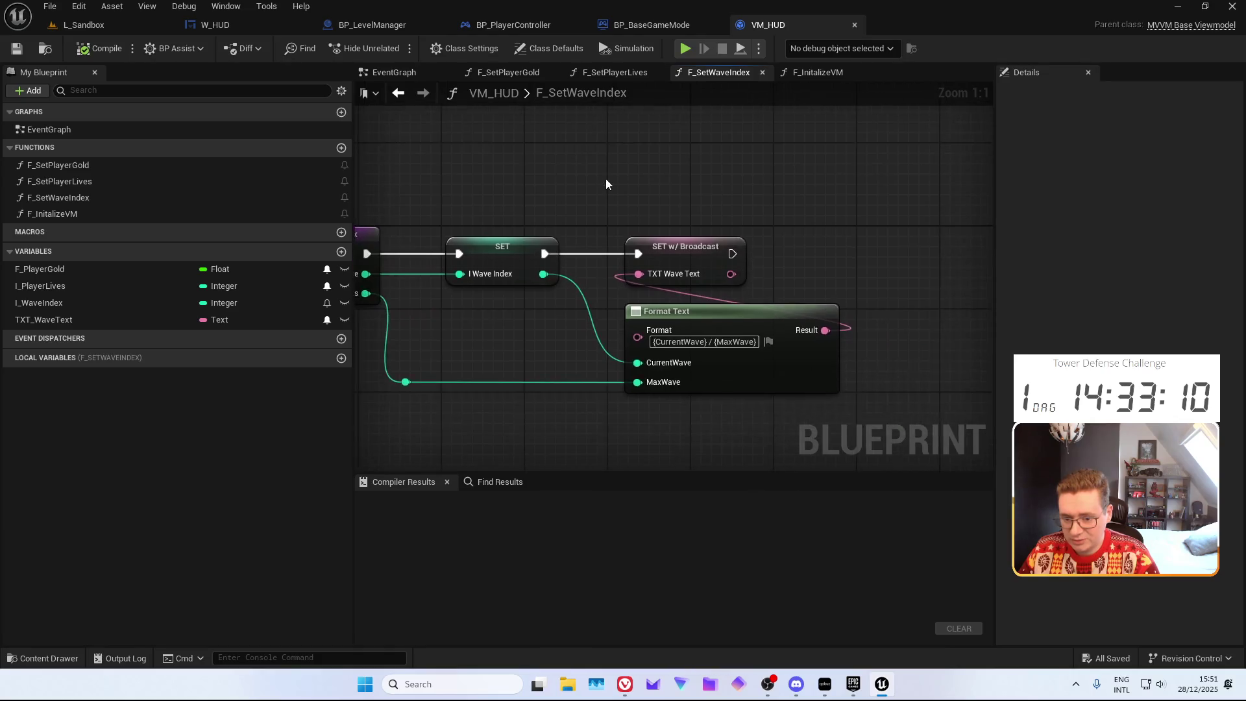
{"action": "left_click_drag", "start_coordinate": [825, 186], "coordinate": [685, 170]}
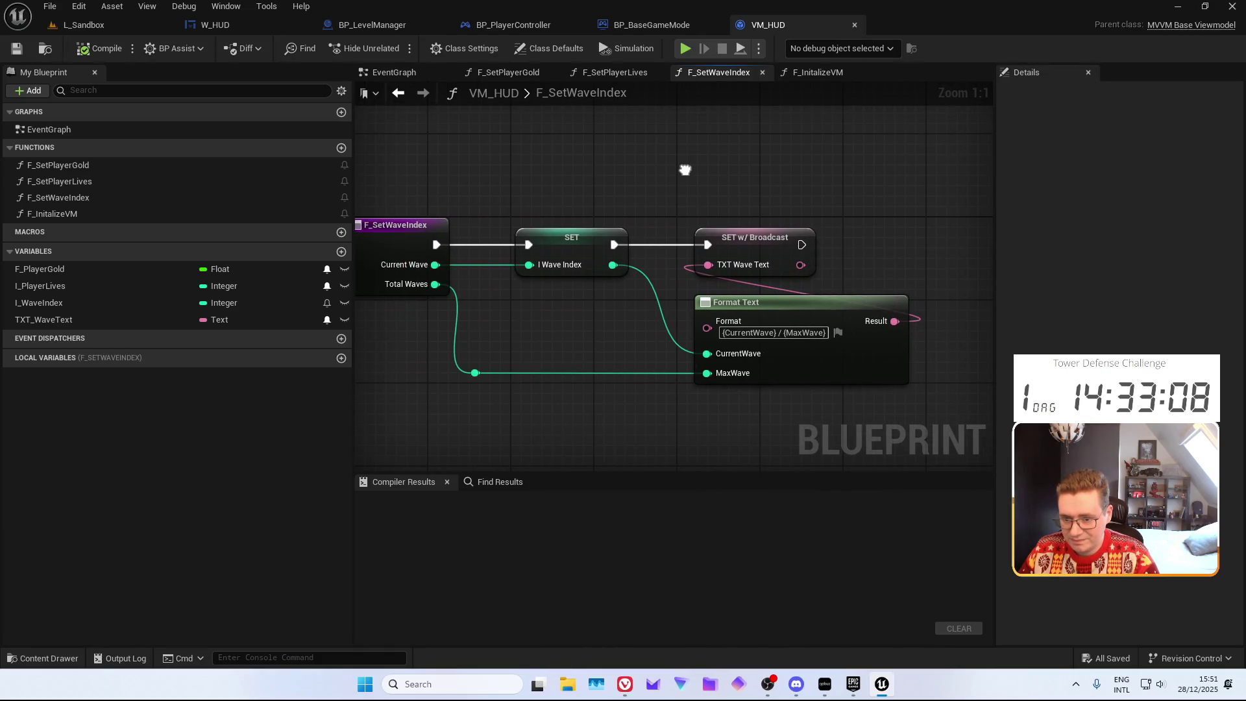
Open BP_LevelManager's F_IncrementWaveIndex function graph
{"action": "left_click", "coordinate": [370, 24]}
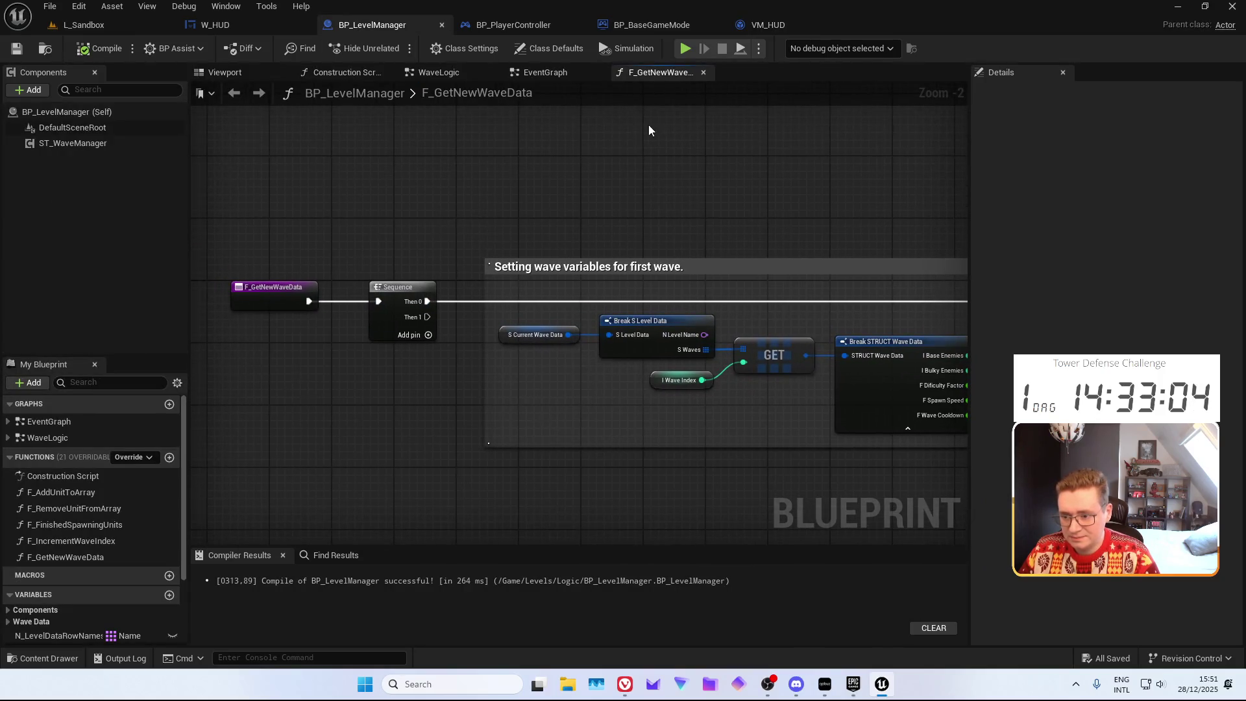
{"action": "left_click", "coordinate": [570, 76]}
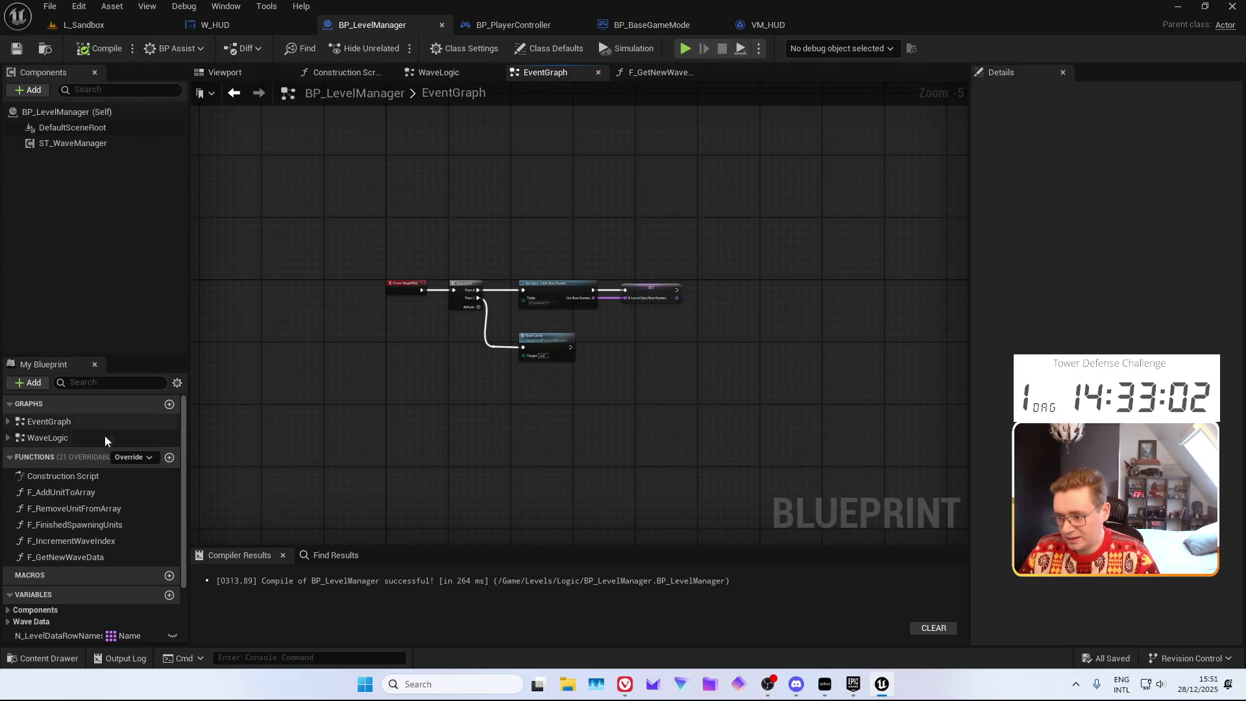
{"action": "double_click", "coordinate": [71, 541]}
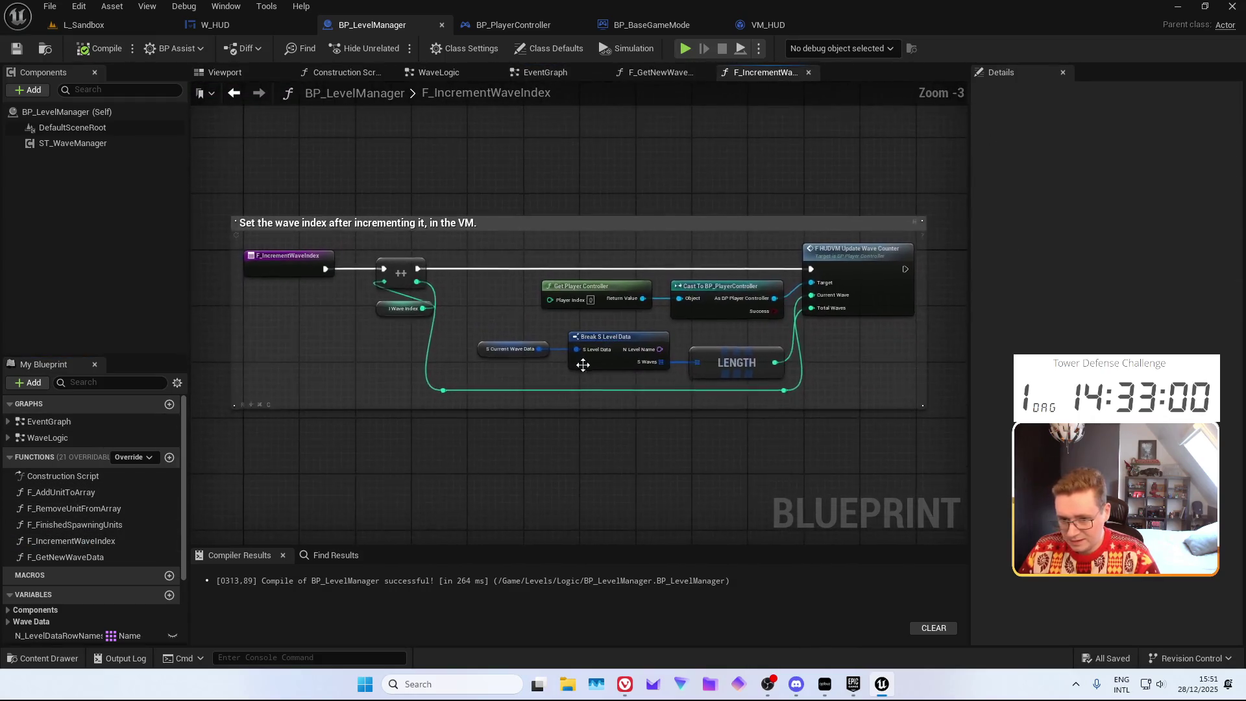
{"action": "scroll", "coordinate": [783, 267], "scroll_direction": "up", "scroll_amount": 3}
Add a Print String node after the wave index increment in F_IncrementWaveIndex and compile
{"action": "mouse_move", "coordinate": [570, 189]}
{"action": "left_mouse_down"}
{"action": "mouse_move", "coordinate": [524, 148]}
{"action": "mouse_move", "coordinate": [751, 158]}
{"action": "mouse_move", "coordinate": [502, 160]}
{"action": "mouse_move", "coordinate": [767, 161]}
{"action": "mouse_move", "coordinate": [509, 172]}
{"action": "mouse_move", "coordinate": [672, 196]}
{"action": "left_mouse_up"}
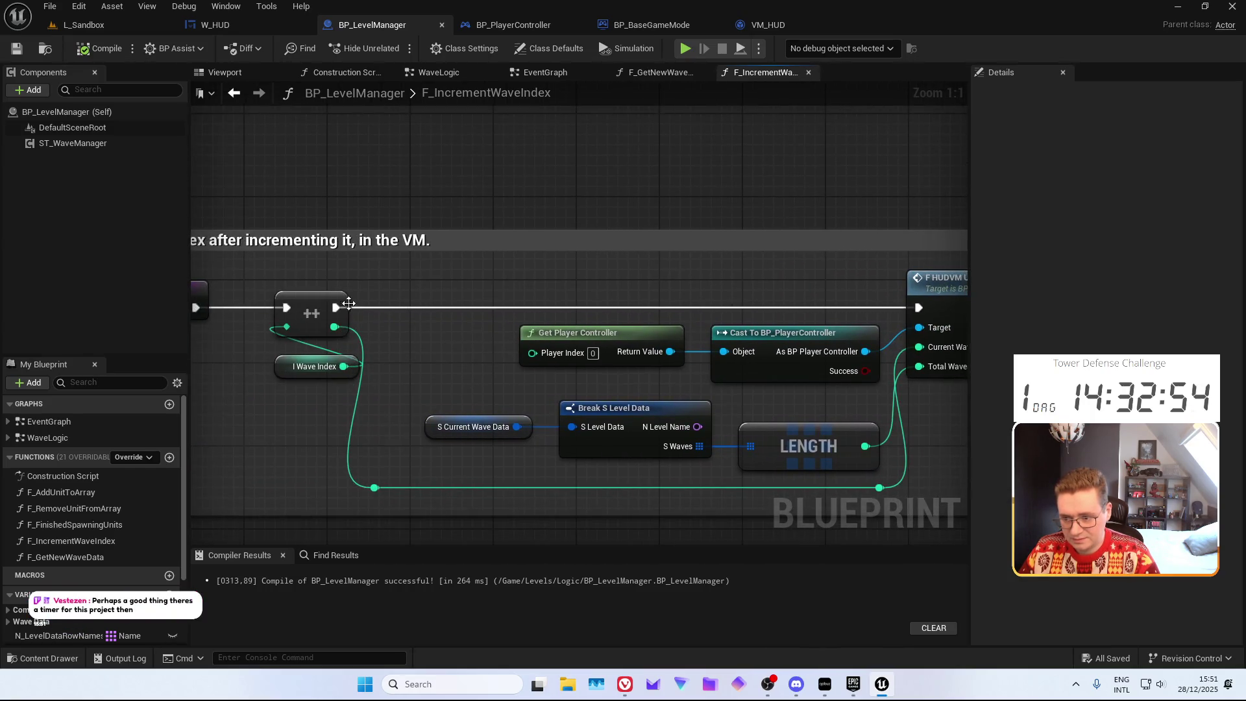
{"action": "mouse_move", "coordinate": [335, 307]}
{"action": "left_mouse_down"}
{"action": "mouse_move", "coordinate": [396, 311]}
{"action": "mouse_move", "coordinate": [416, 344]}
{"action": "mouse_move", "coordinate": [439, 329]}
{"action": "left_mouse_up"}
{"action": "type", "text": "print"}
{"action": "key", "text": "Return"}
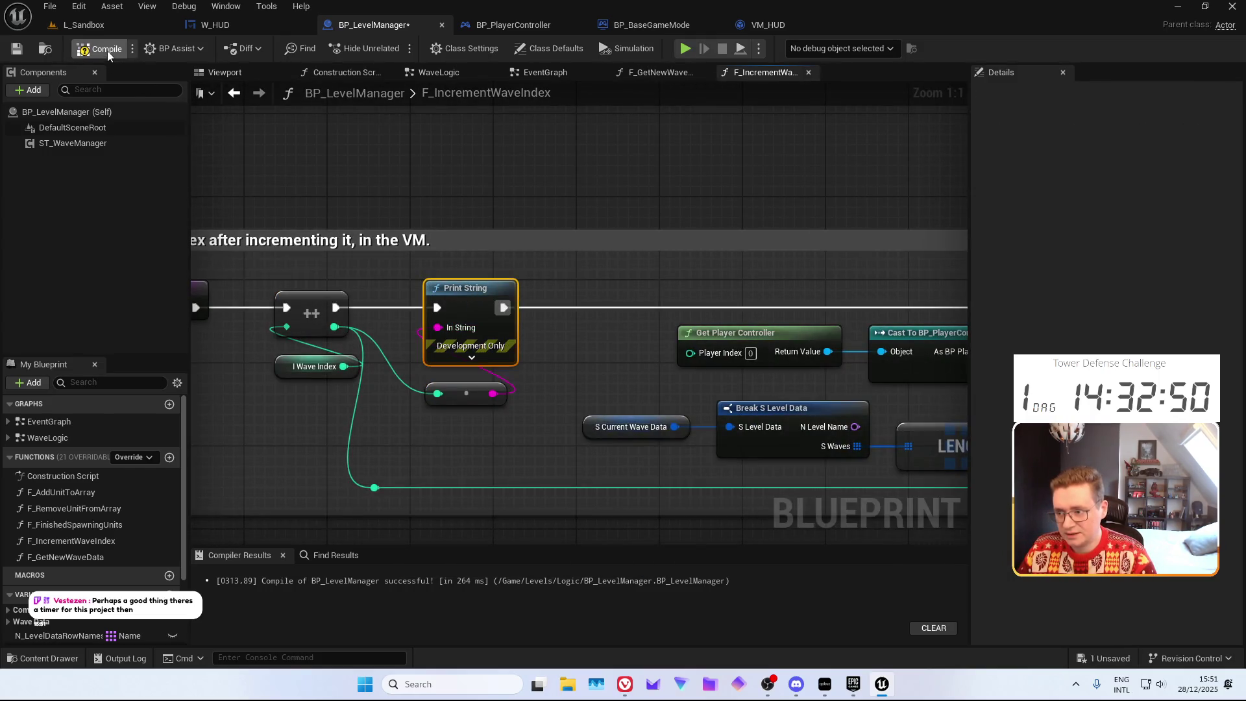
{"action": "left_click", "coordinate": [104, 49]}
{"action": "key", "text": "ctrl+space"}
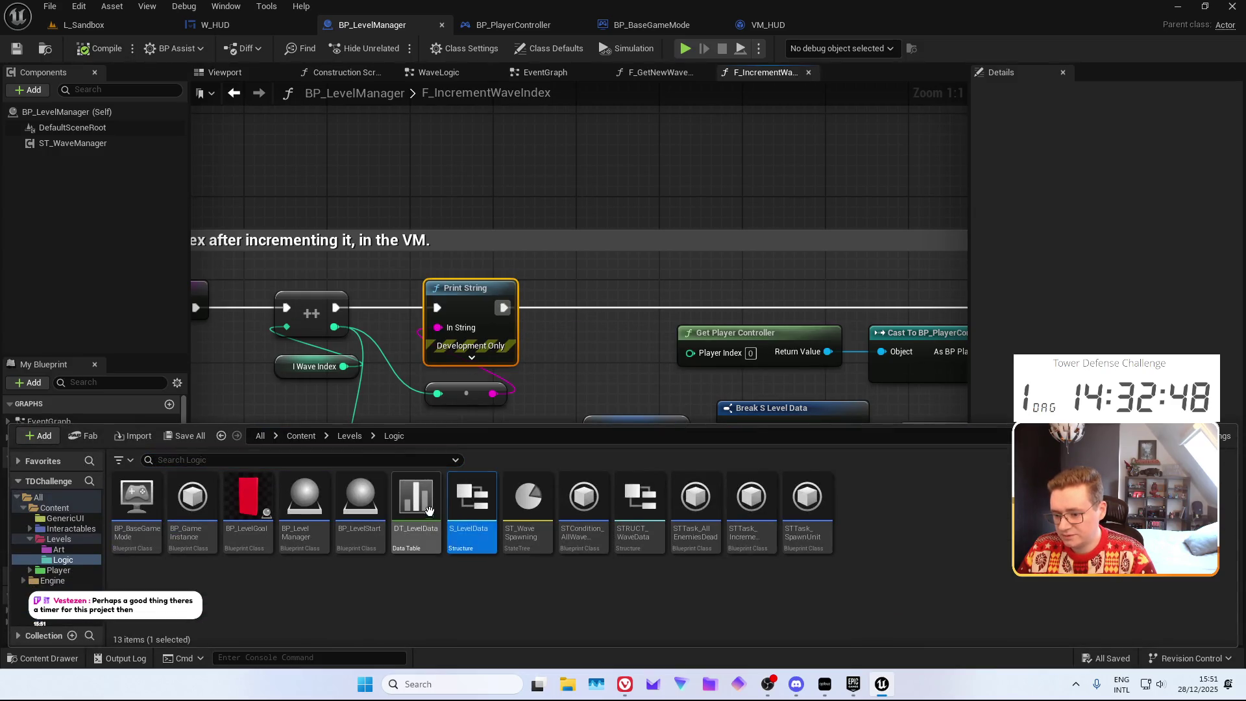
In DT_LevelData, set I_BaseEnemies to 1 for Level1's first and third waves
{"action": "double_click", "coordinate": [425, 507]}
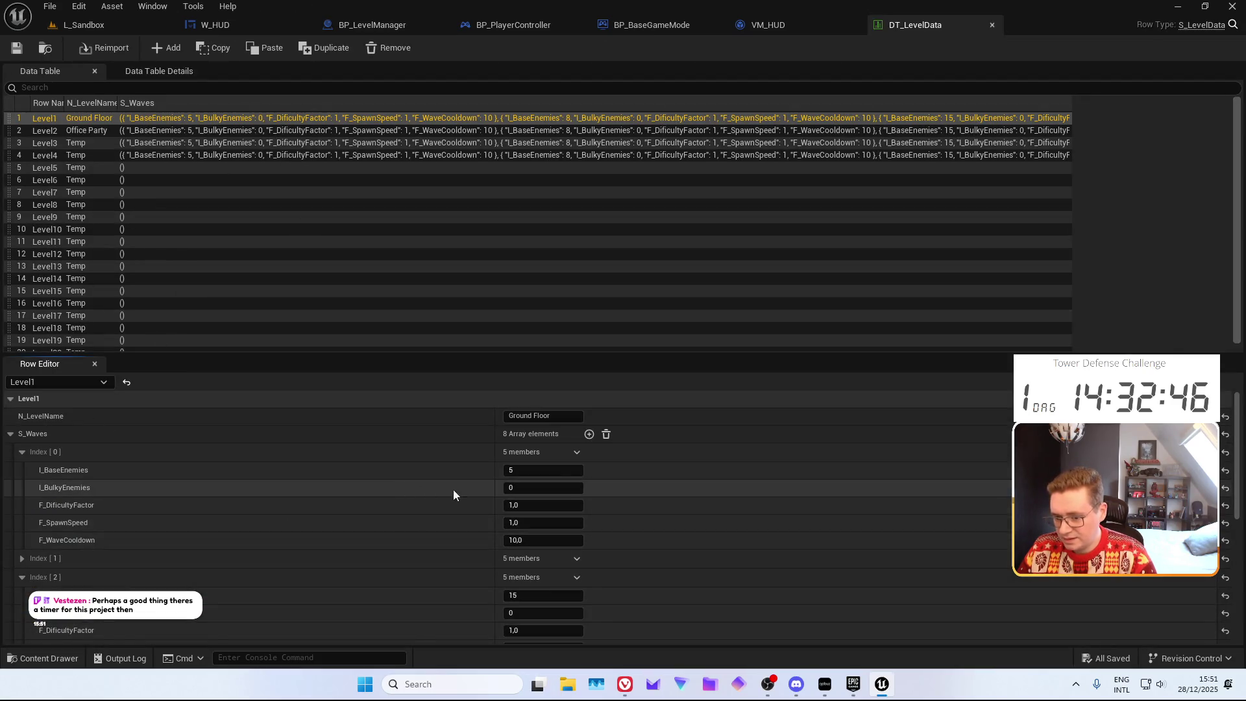
{"action": "left_click", "coordinate": [518, 470]}
{"action": "type", "text": "1"}
{"action": "left_click", "coordinate": [522, 596]}
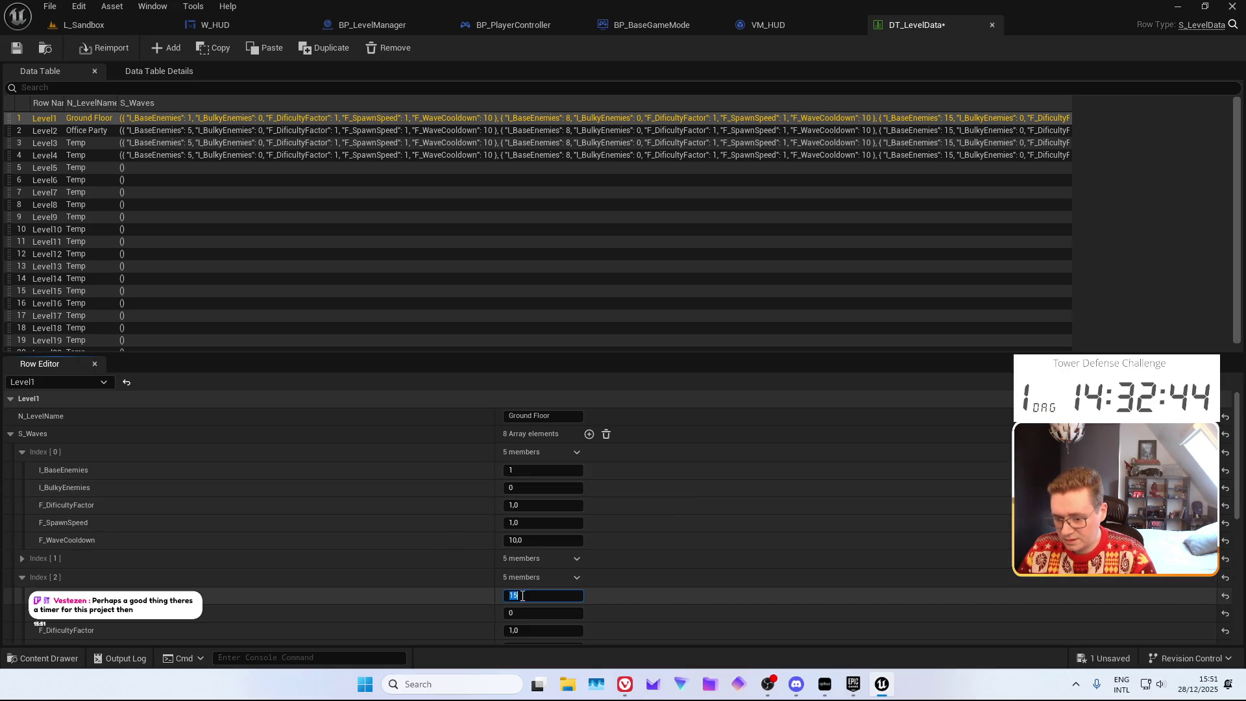
{"action": "type", "text": "1"}
{"action": "key", "text": "Return"}
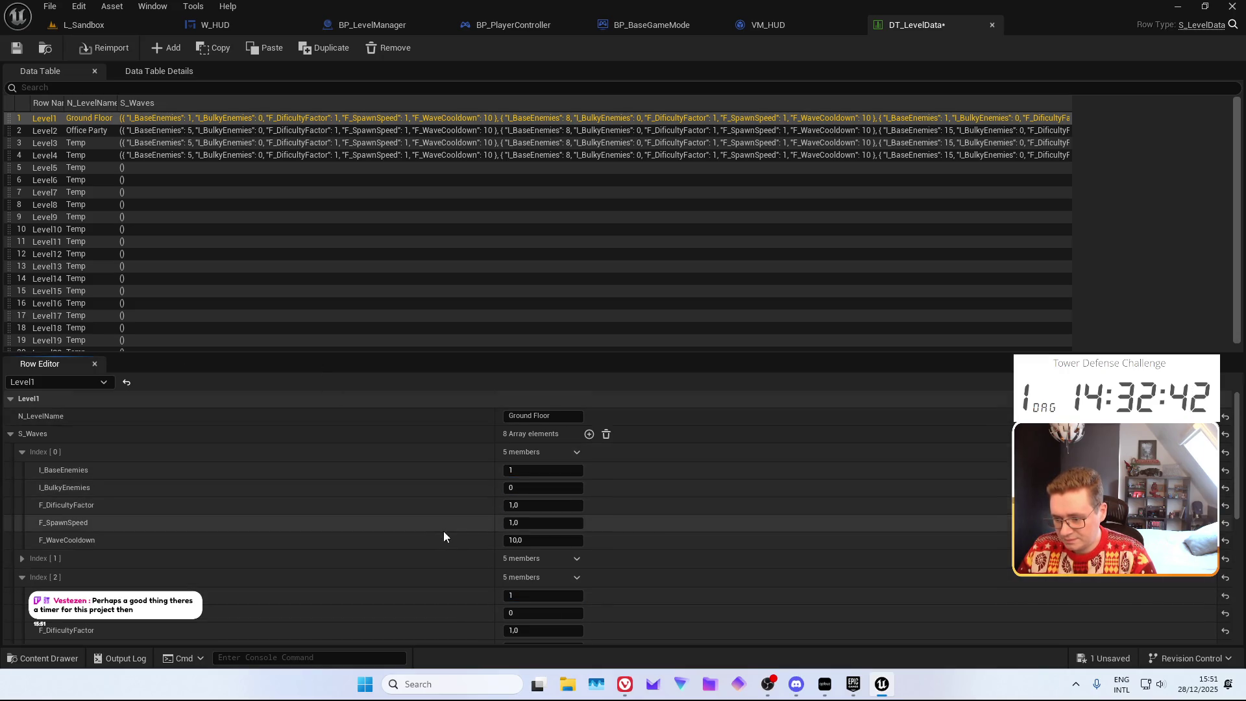
Set F_WaveCooldown to 1,0 for the first and third waves
{"action": "scroll", "coordinate": [443, 531], "scroll_direction": "down", "scroll_amount": 2}
{"action": "left_click", "coordinate": [513, 479]}
{"action": "type", "text": "1"}
{"action": "key", "text": "Return"}
{"action": "left_click", "coordinate": [526, 602]}
{"action": "type", "text": "1"}
{"action": "key", "text": "Return"}
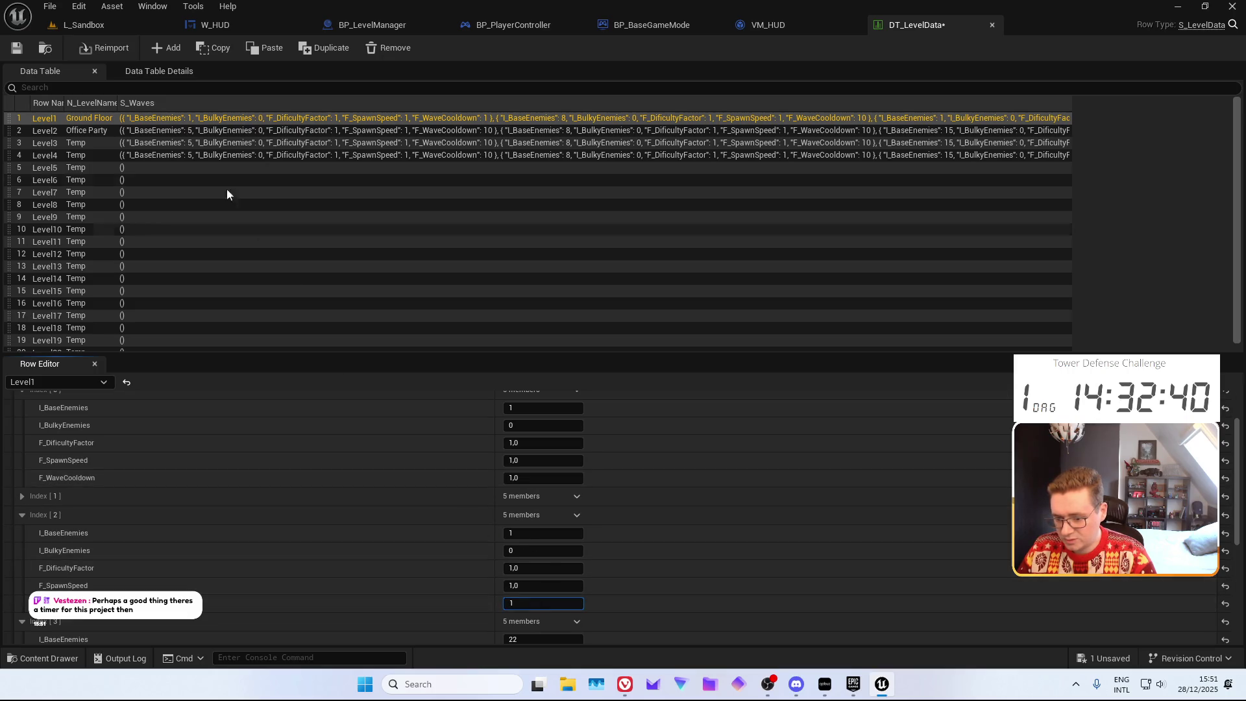
Save DT_LevelData and start a Play-in-Editor session in L_Sandbox
{"action": "left_click", "coordinate": [17, 48]}
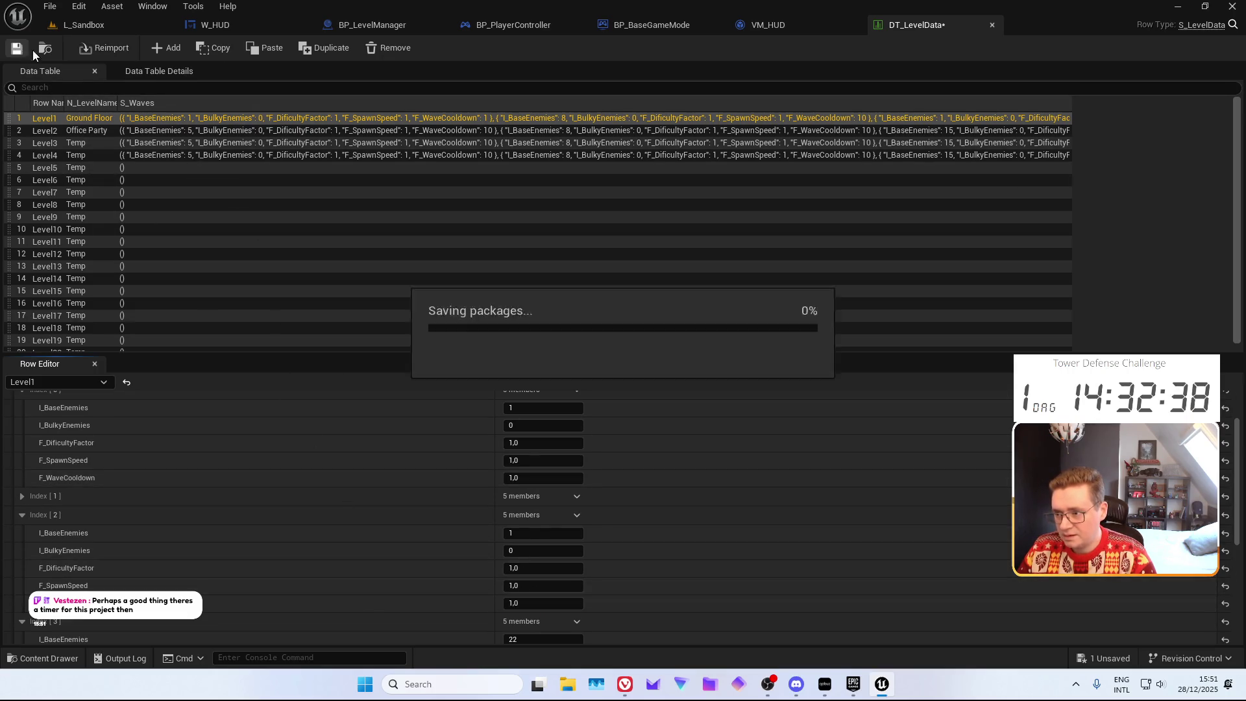
{"action": "left_click", "coordinate": [98, 29]}
{"action": "key", "text": "alt+p"}
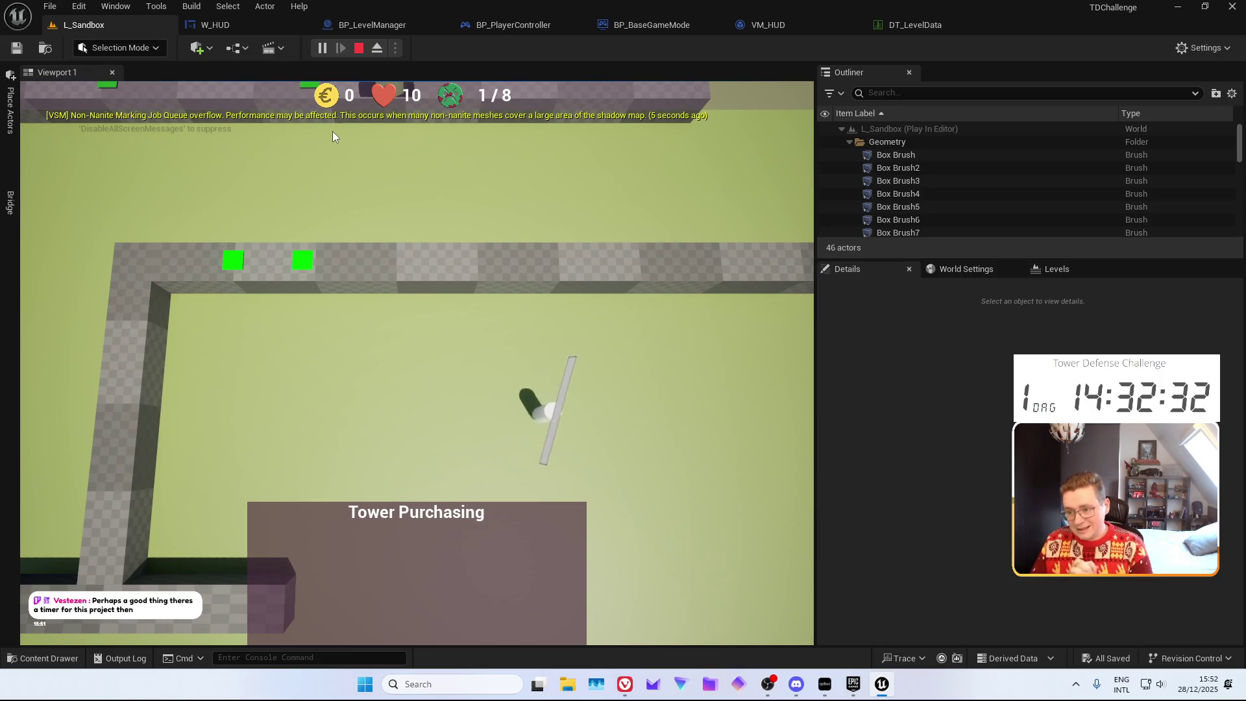
Pan the game camera along the path, watching enemies and towers until gold reaches 3
{"action": "key", "text": "d"}
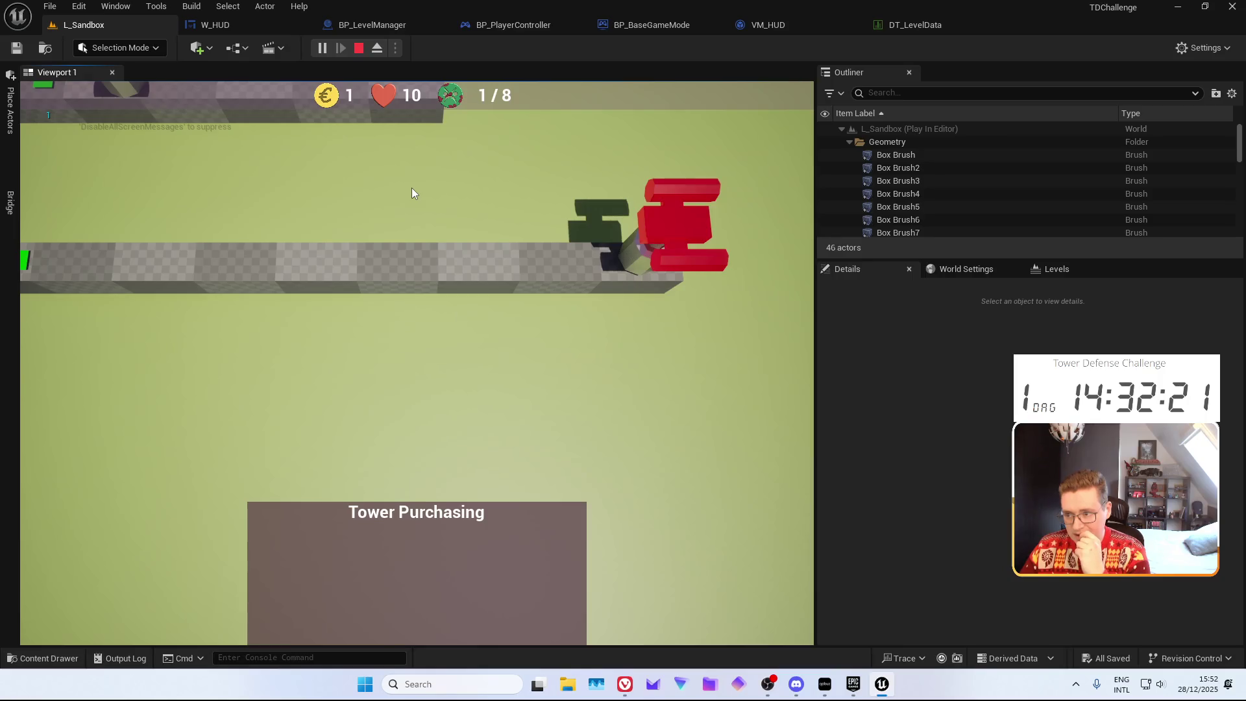
{"action": "key", "text": "a"}
{"action": "key", "text": "d"}
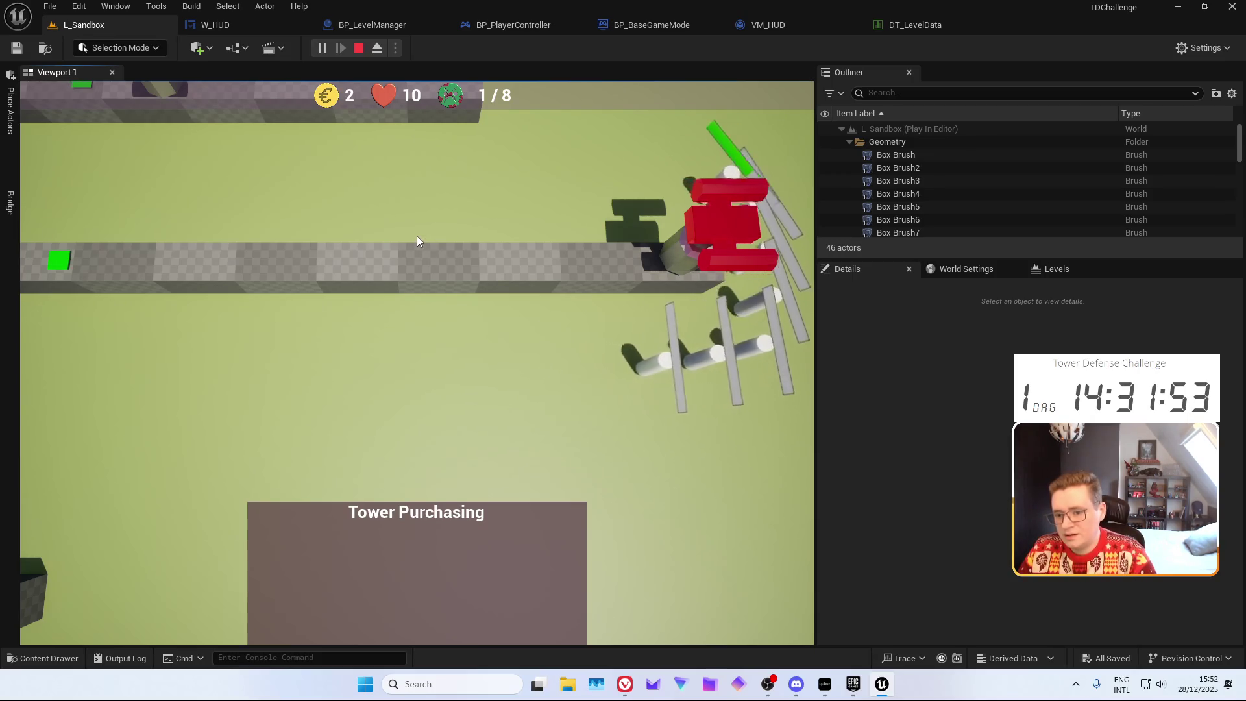
{"action": "left_click_drag", "start_coordinate": [417, 236], "coordinate": [414, 302]}
{"action": "key", "text": "w"}
{"action": "key", "text": "a"}
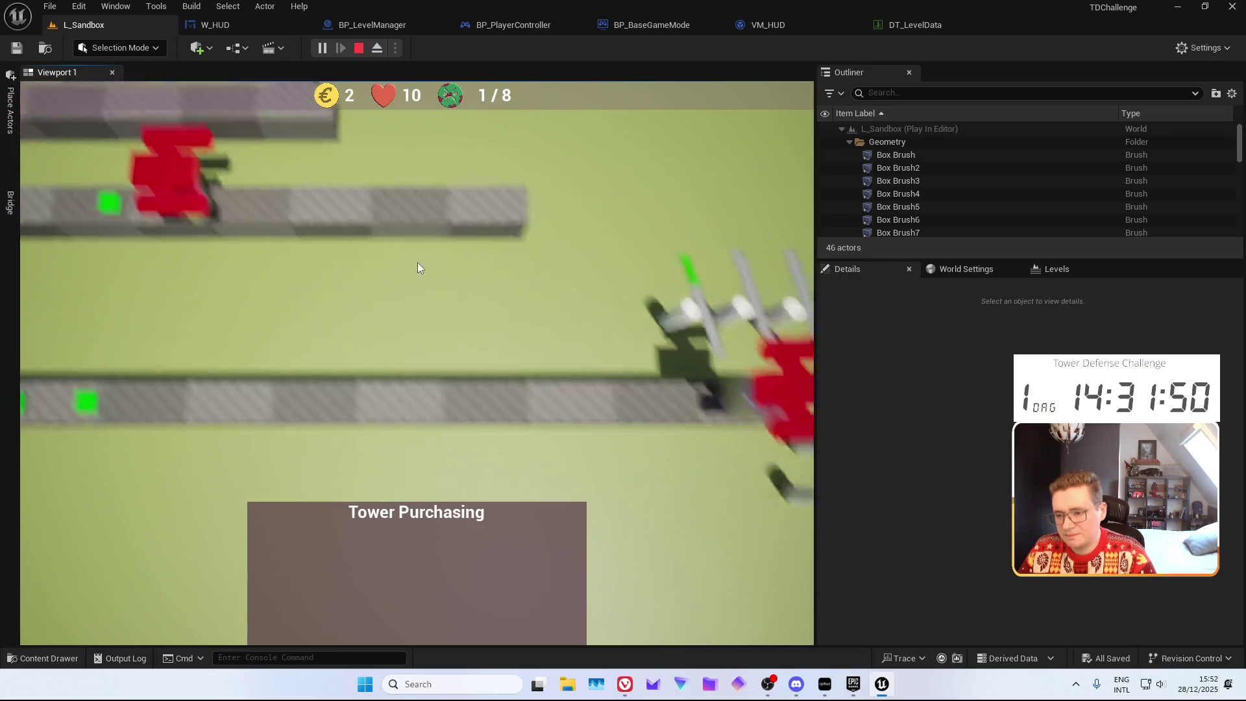
{"action": "key", "text": "s"}
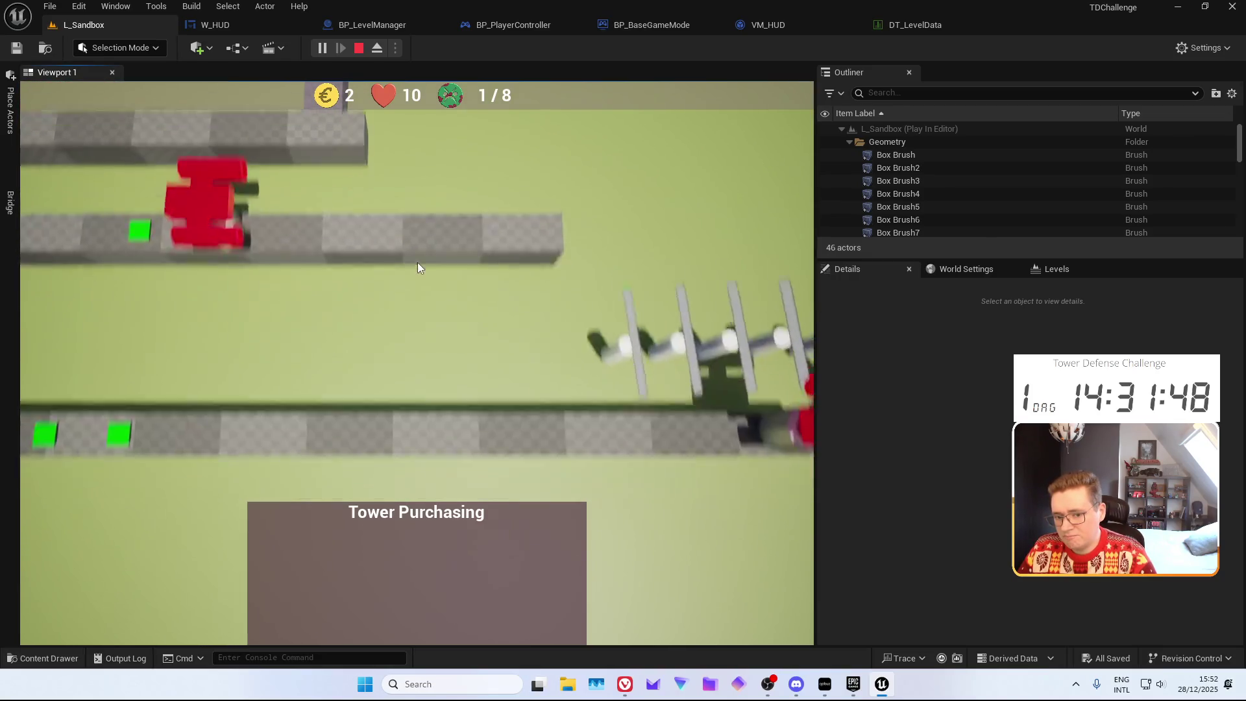
{"action": "key", "text": "d"}
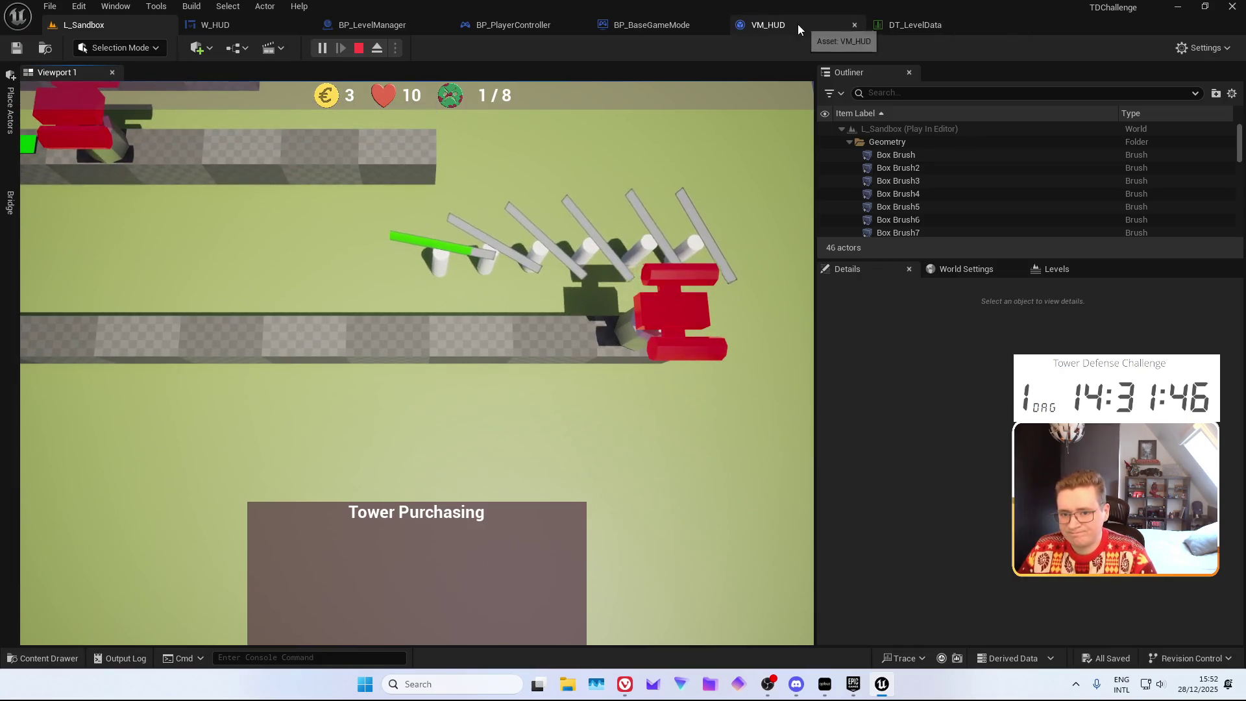
{"action": "left_click", "coordinate": [668, 29]}
Look over BP_LevelManager's HUD update nodes, then exit the running game
{"action": "left_click", "coordinate": [513, 26]}
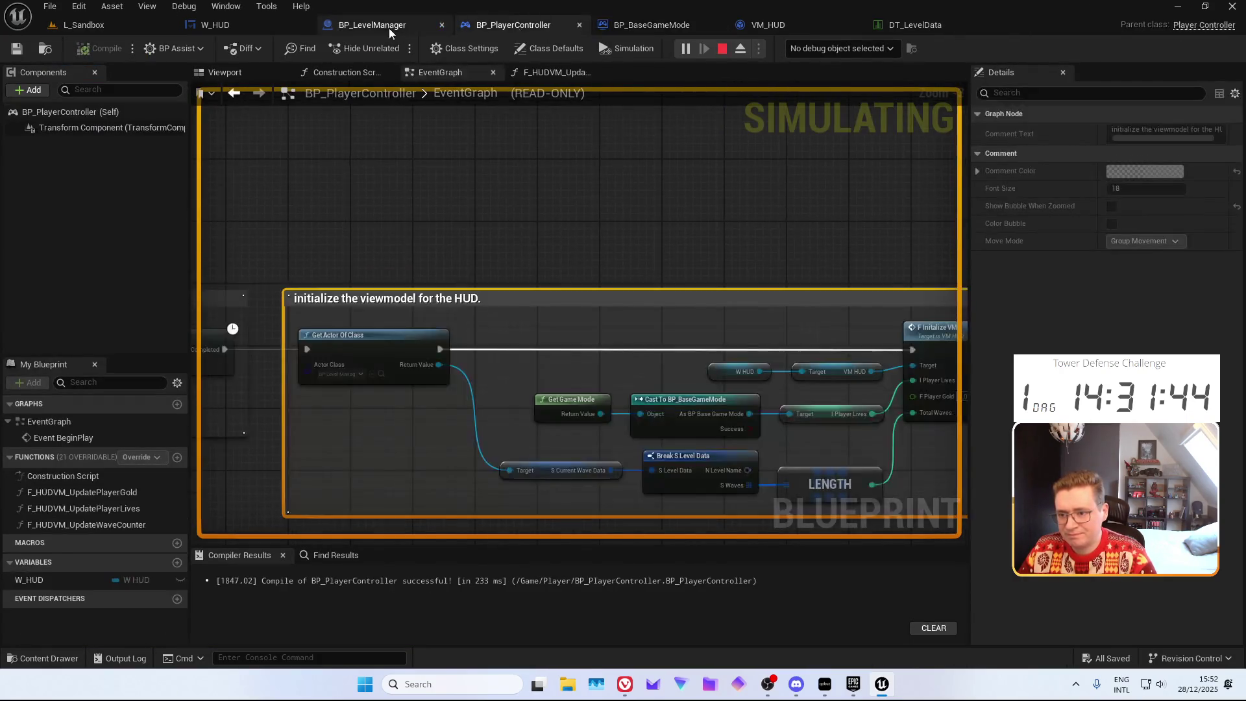
{"action": "left_click", "coordinate": [388, 29]}
{"action": "mouse_move", "coordinate": [547, 102]}
{"action": "left_mouse_down"}
{"action": "mouse_move", "coordinate": [551, 209]}
{"action": "mouse_move", "coordinate": [601, 173]}
{"action": "mouse_move", "coordinate": [412, 194]}
{"action": "mouse_move", "coordinate": [844, 197]}
{"action": "mouse_move", "coordinate": [762, 214]}
{"action": "left_mouse_up"}
{"action": "left_click", "coordinate": [146, 26]}
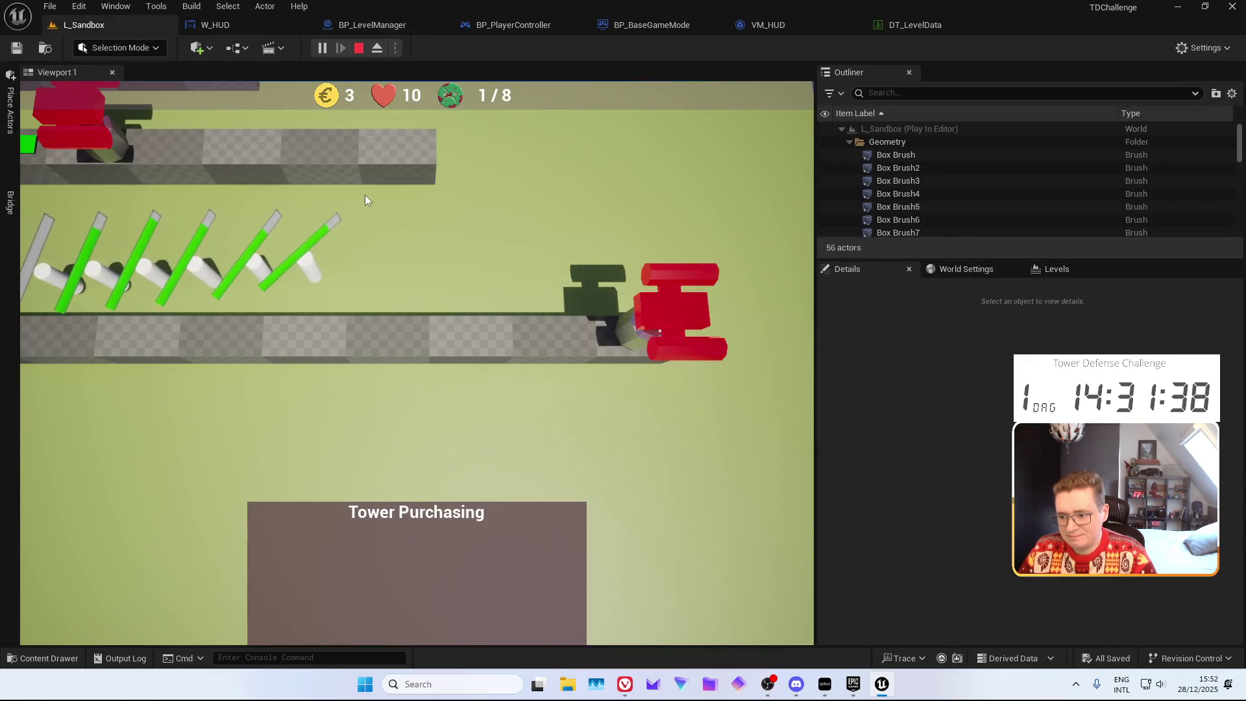
{"action": "key", "text": "a"}
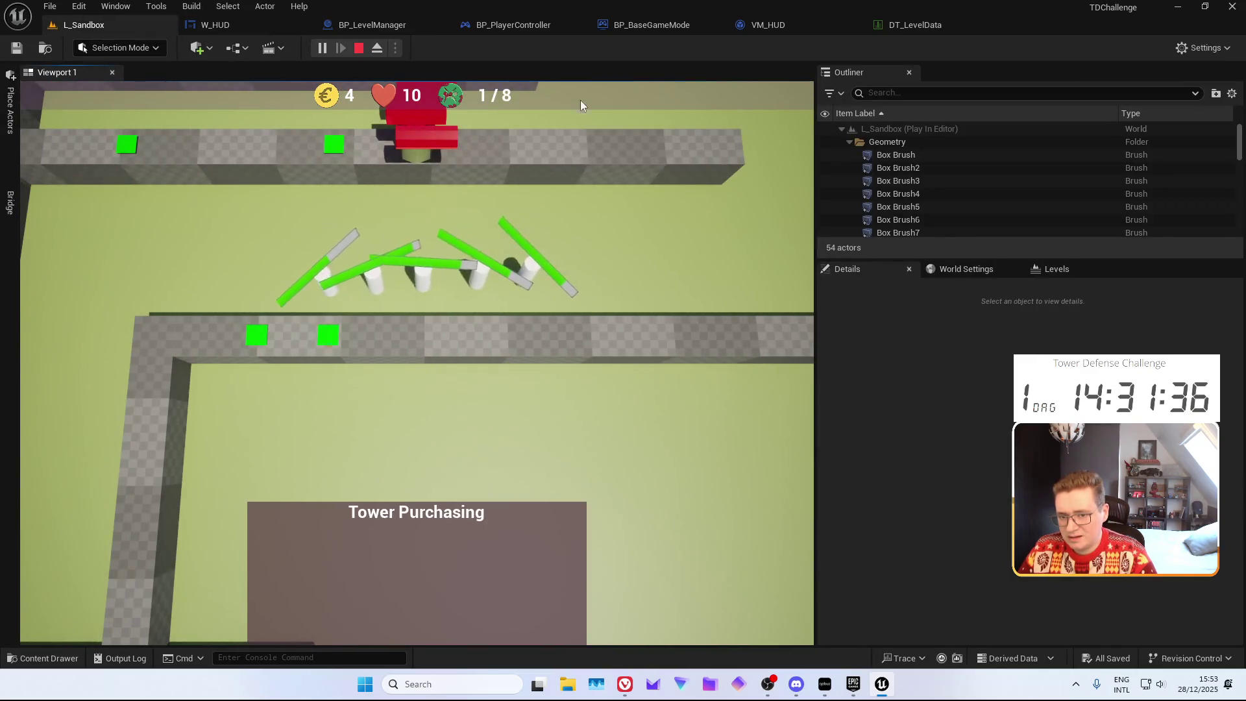
{"action": "left_click", "coordinate": [377, 48]}
Browse VM_HUD, DT_LevelData and BP_BaseGameMode, then pan to BP_LevelManager's wave counter update
{"action": "left_click", "coordinate": [753, 24]}
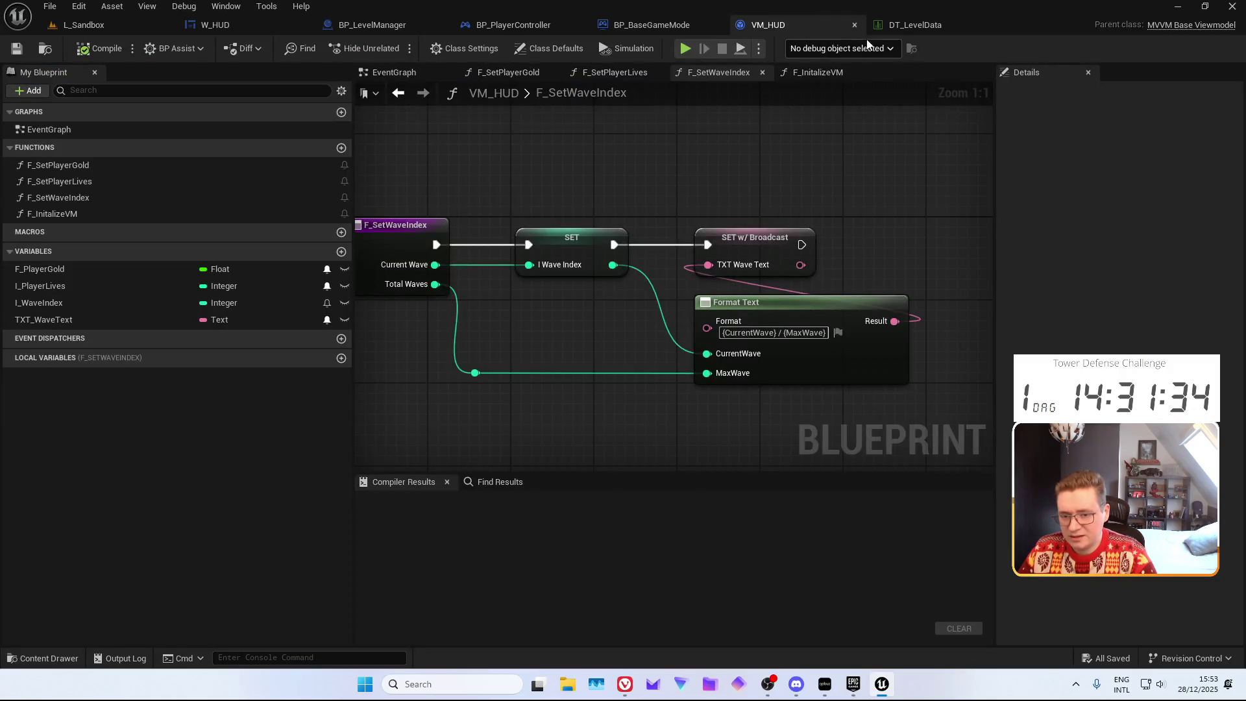
{"action": "left_click", "coordinate": [897, 25]}
{"action": "left_click", "coordinate": [652, 24]}
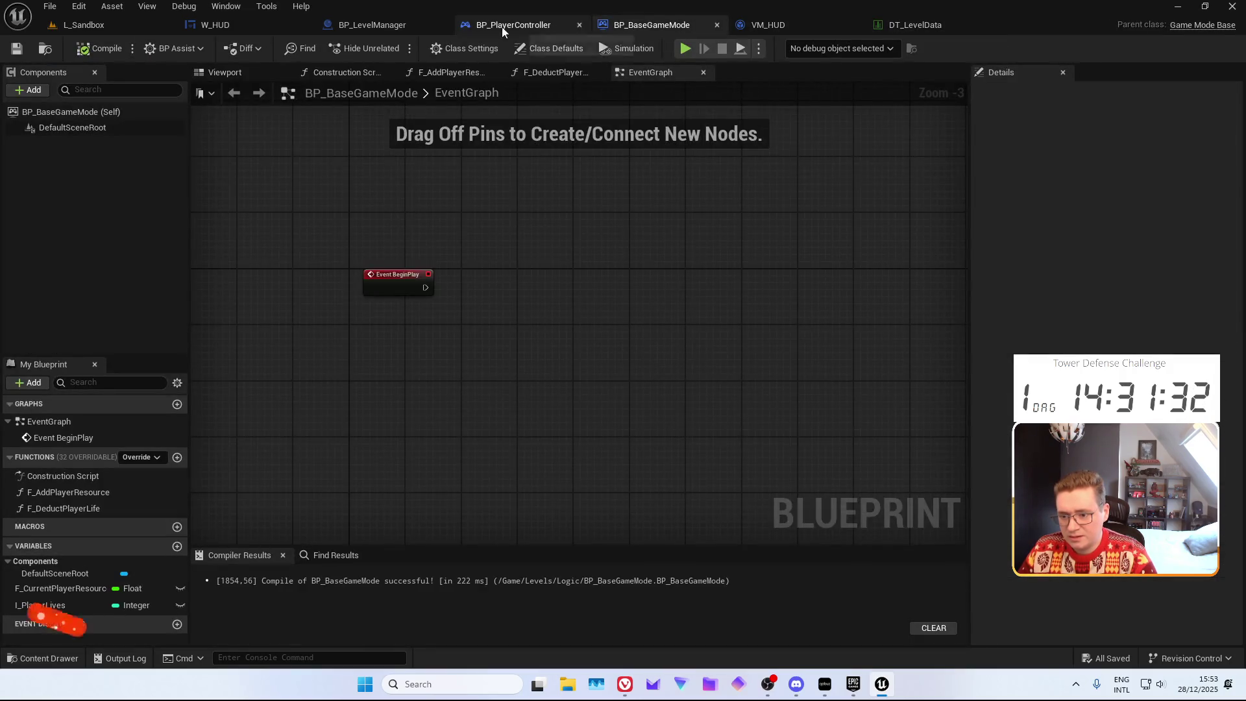
{"action": "left_click", "coordinate": [372, 25]}
{"action": "left_click_drag", "start_coordinate": [553, 193], "coordinate": [381, 170]}
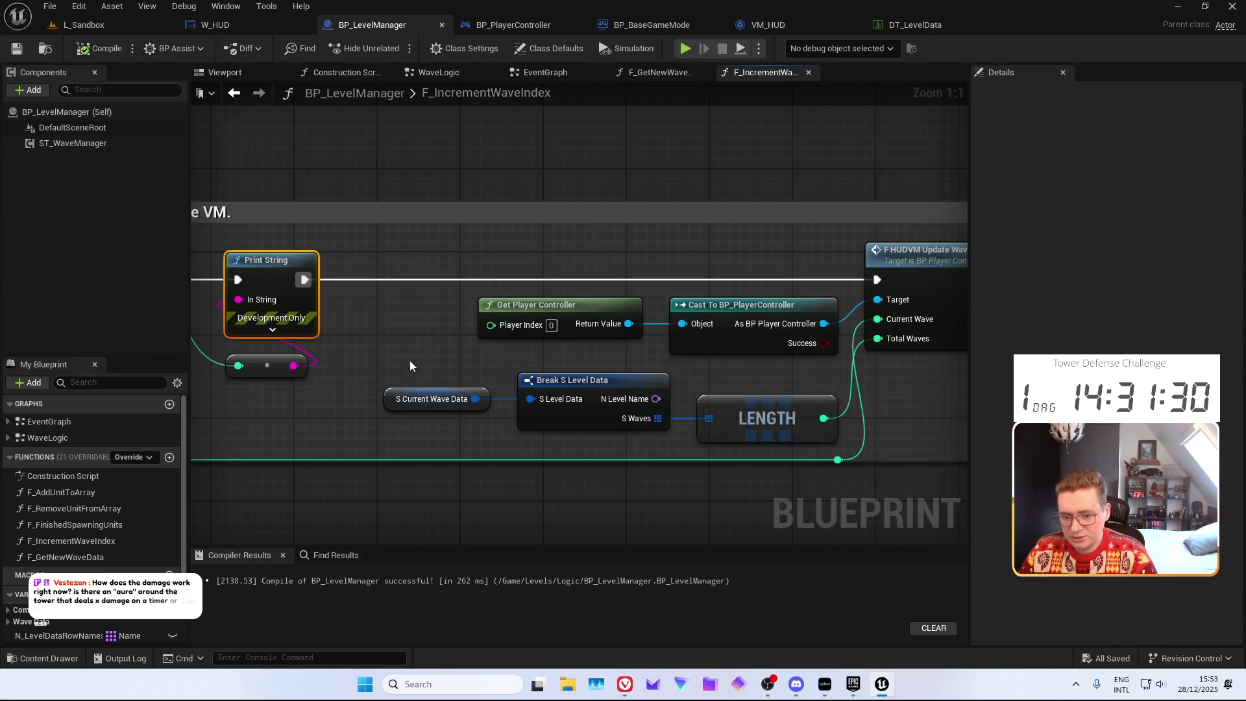
{"action": "mouse_move", "coordinate": [411, 362]}
{"action": "left_mouse_down"}
{"action": "mouse_move", "coordinate": [507, 334]}
{"action": "mouse_move", "coordinate": [401, 357]}
{"action": "mouse_move", "coordinate": [201, 339]}
{"action": "mouse_move", "coordinate": [195, 368]}
{"action": "left_mouse_up"}
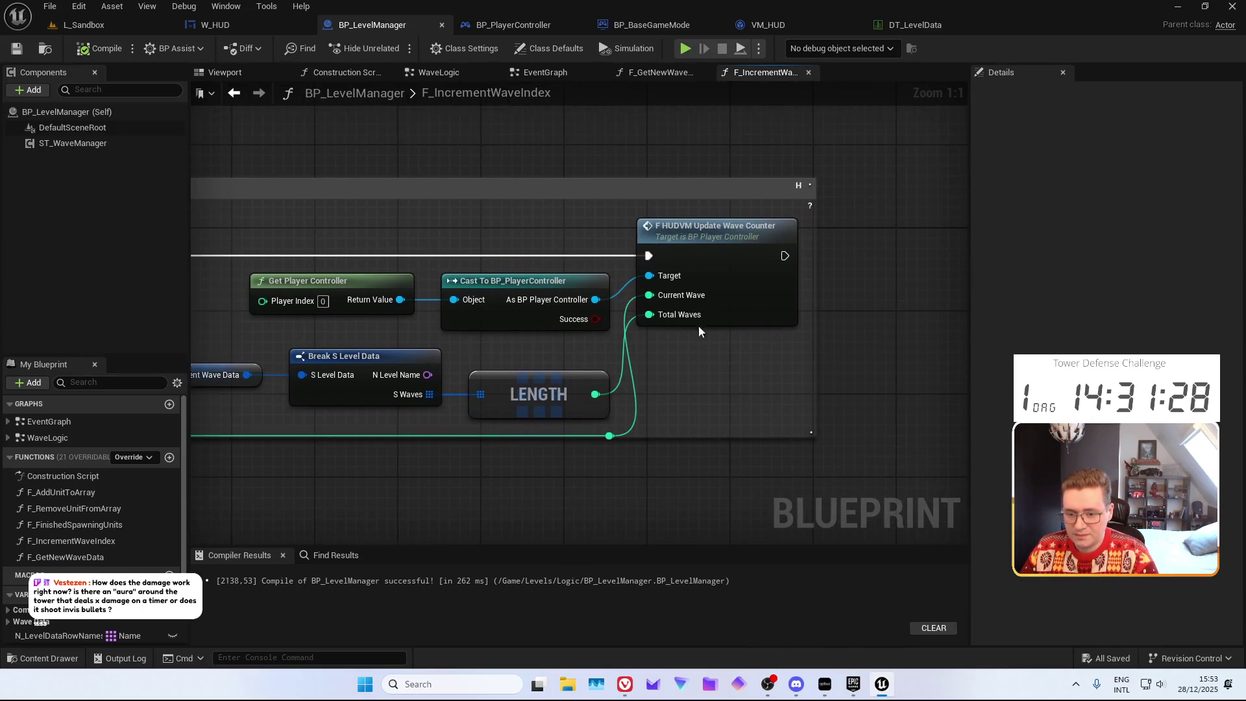
Drag a connection from the wave index, cancel the '+' node search without adding anything, and view BP_PlayerController
{"action": "left_click_drag", "start_coordinate": [609, 437], "coordinate": [708, 416]}
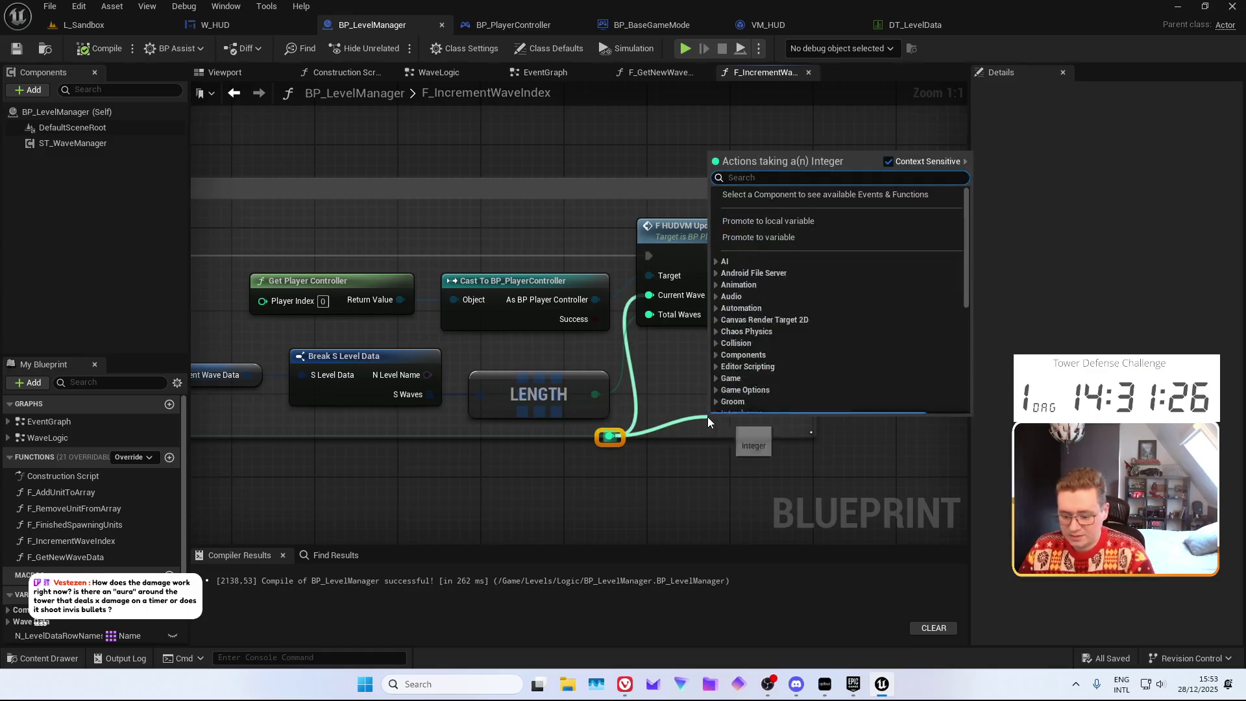
{"action": "type", "text": "+"}
{"action": "left_click", "coordinate": [582, 494]}
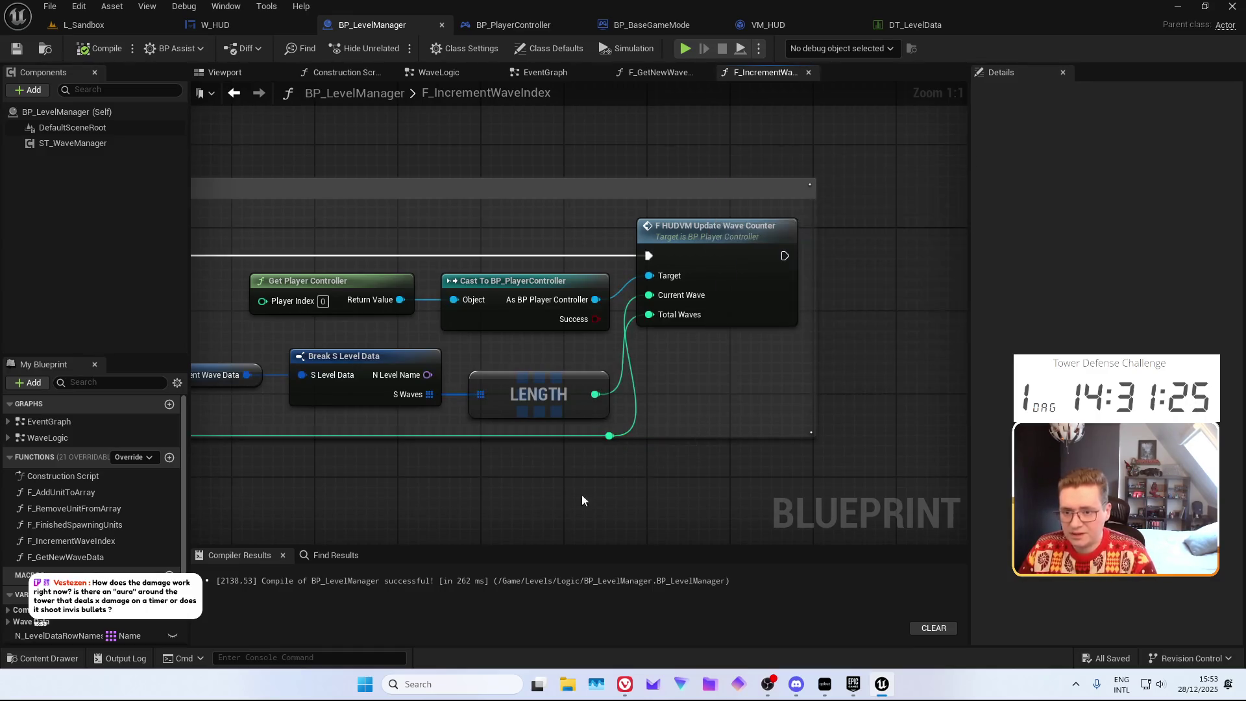
{"action": "left_click", "coordinate": [496, 26]}
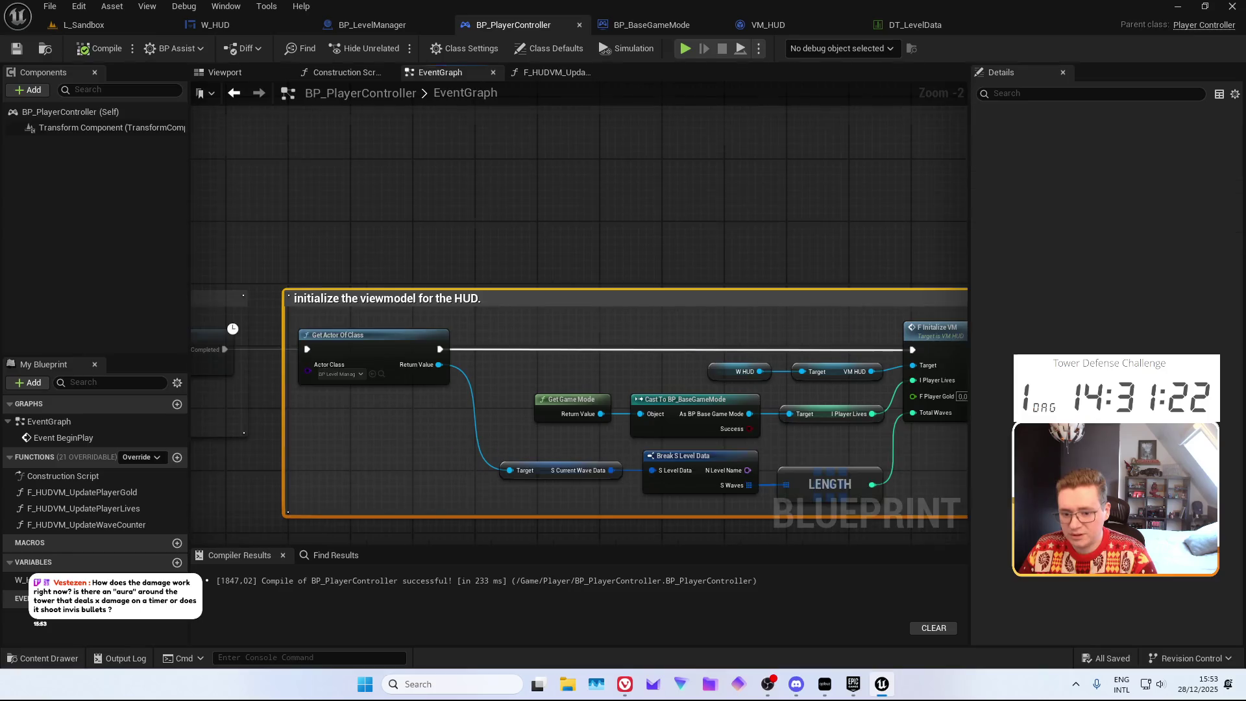
Pan BP_PlayerController's EventGraph to F Initialize VM and inspect its definition in VM_HUD
{"action": "scroll", "coordinate": [766, 324], "scroll_direction": "up", "scroll_amount": 2}
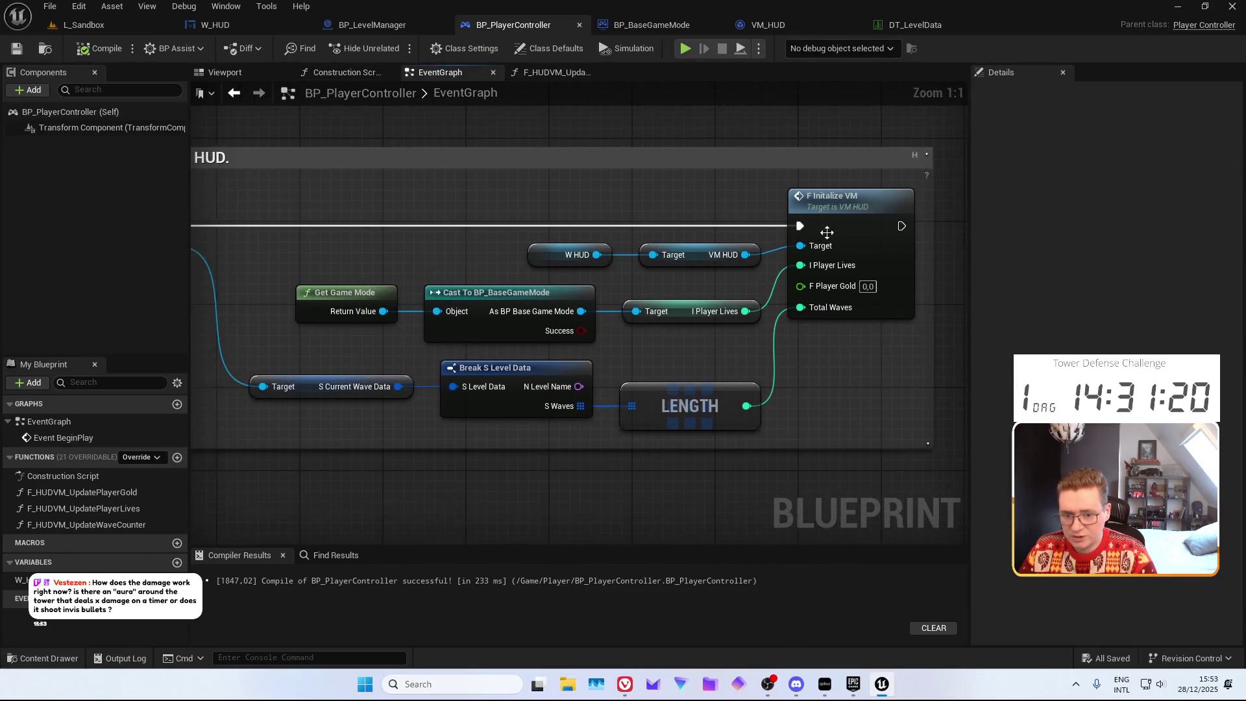
{"action": "left_click_drag", "start_coordinate": [842, 207], "coordinate": [703, 208]}
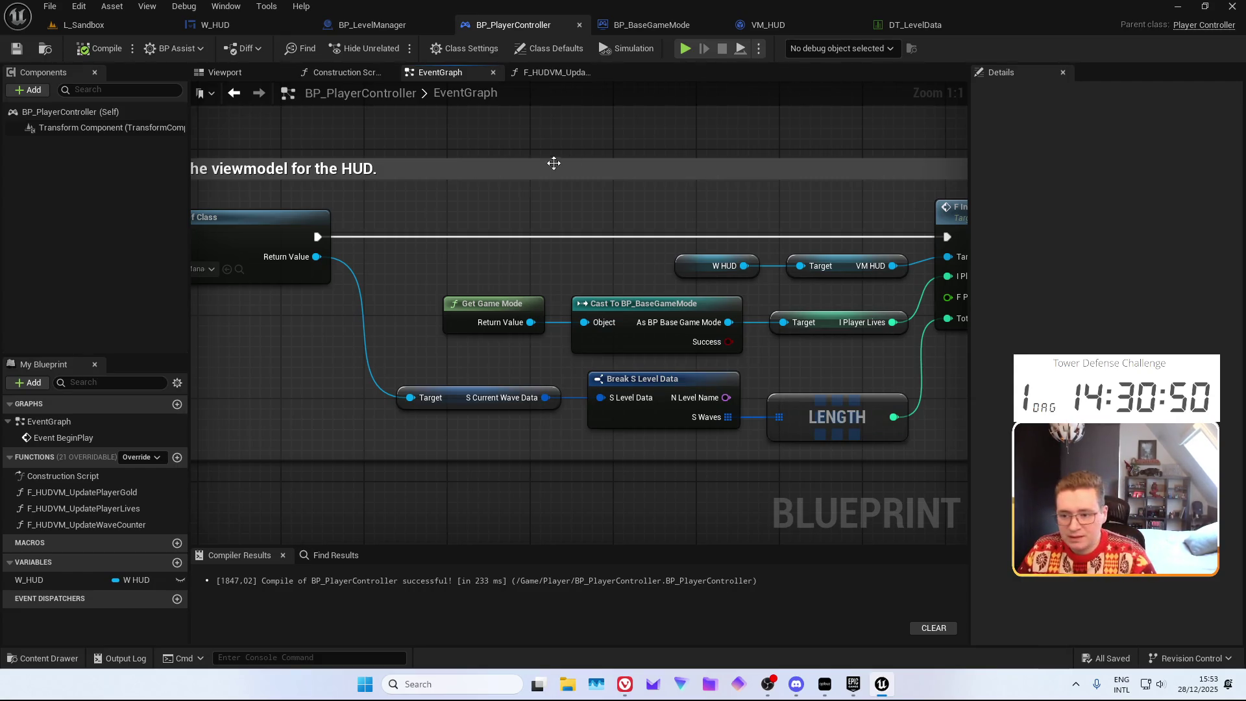
{"action": "left_click_drag", "start_coordinate": [553, 163], "coordinate": [265, 161]}
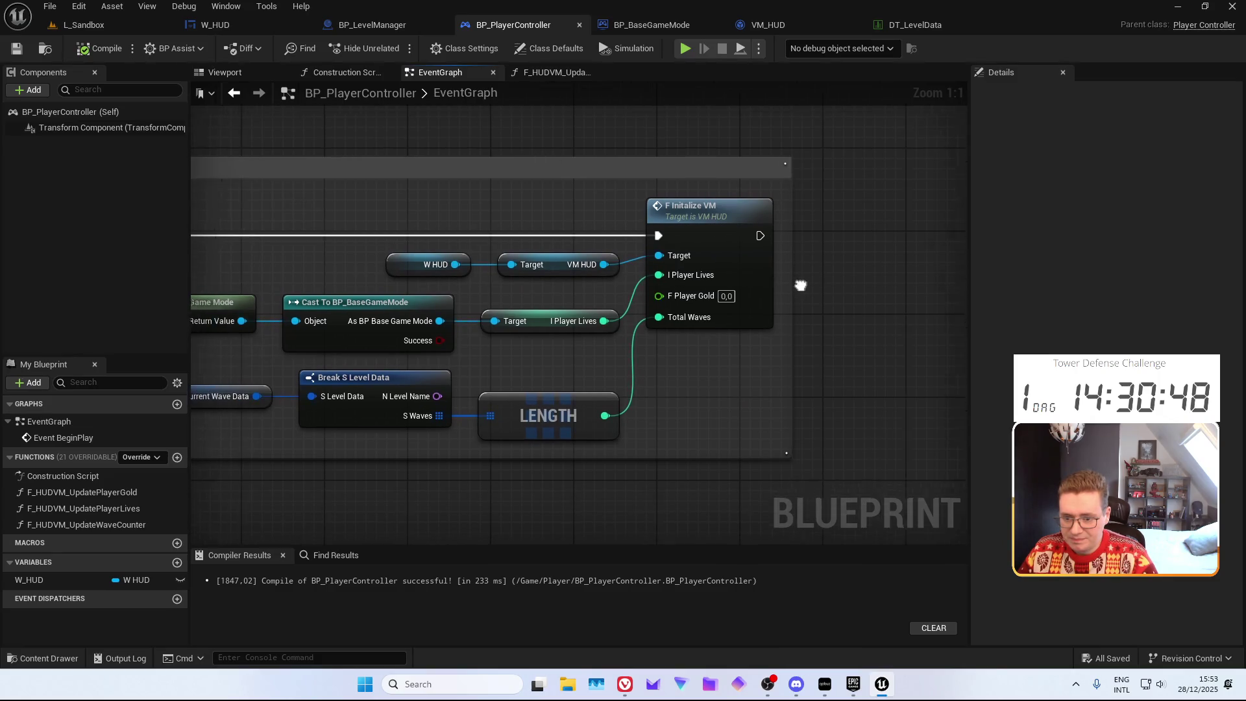
{"action": "double_click", "coordinate": [779, 268]}
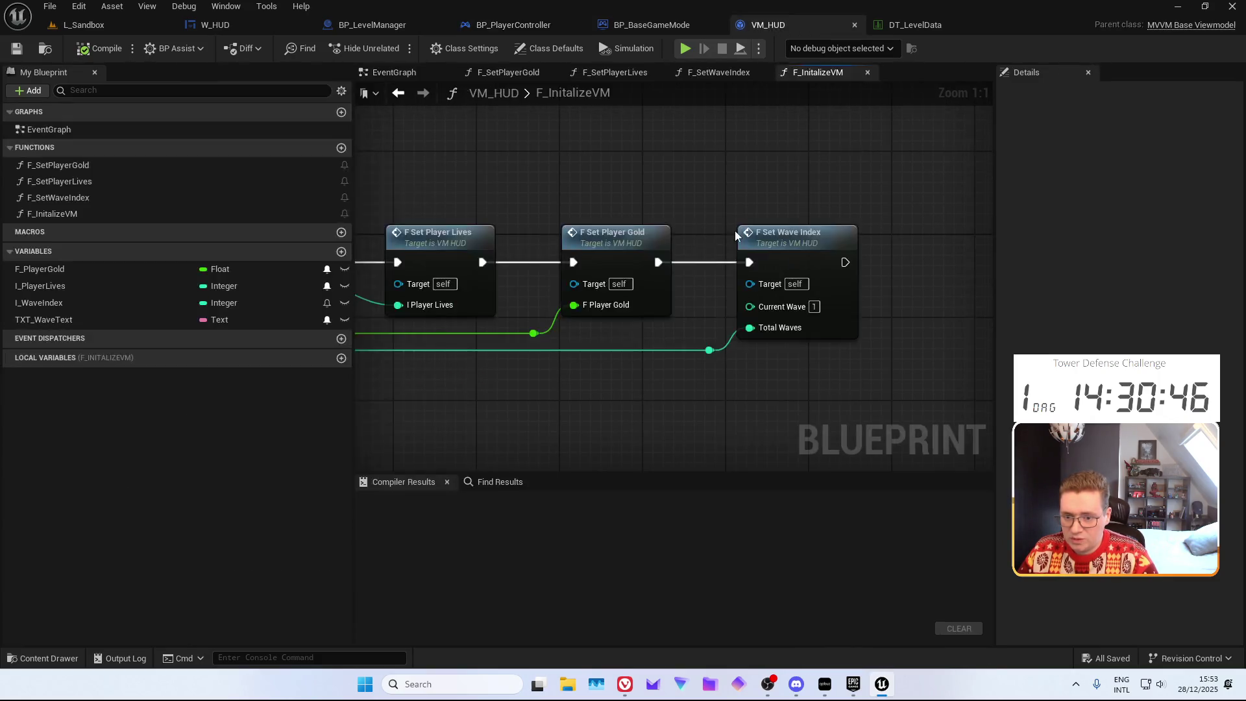
{"action": "mouse_move", "coordinate": [676, 199]}
{"action": "left_mouse_down"}
{"action": "mouse_move", "coordinate": [810, 194]}
{"action": "mouse_move", "coordinate": [779, 239]}
{"action": "left_mouse_up"}
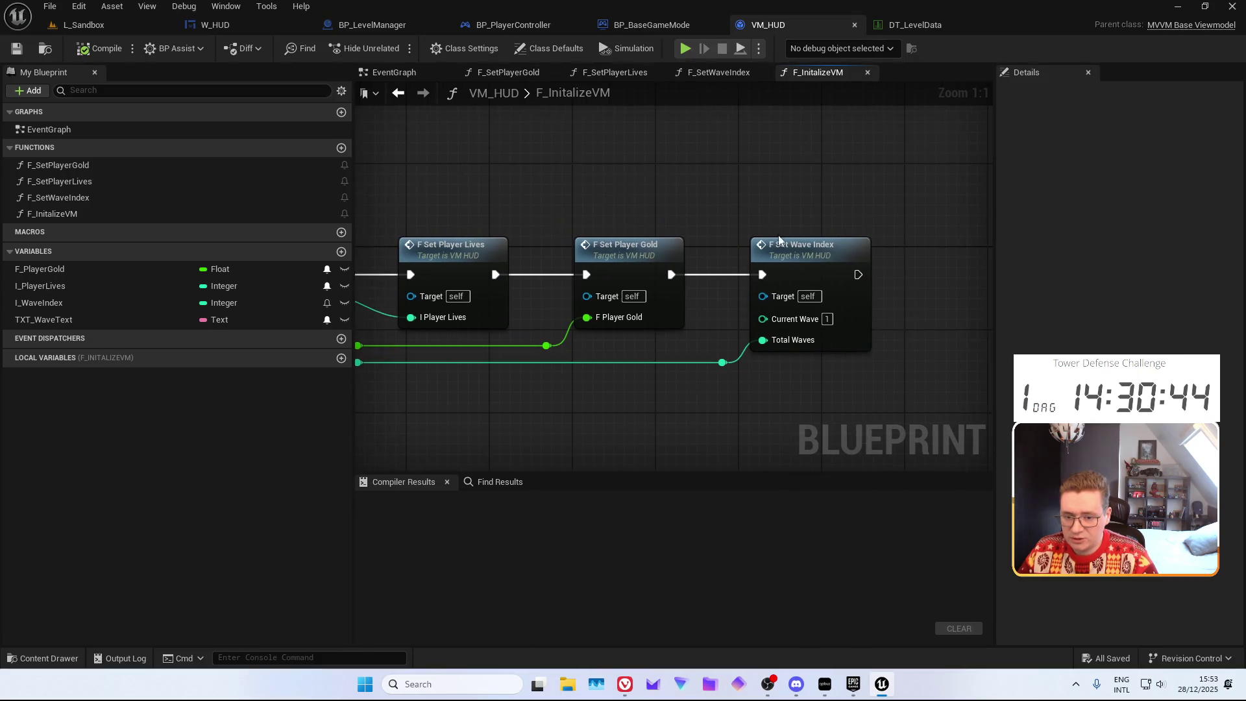
{"action": "left_click_drag", "start_coordinate": [833, 373], "coordinate": [801, 349]}
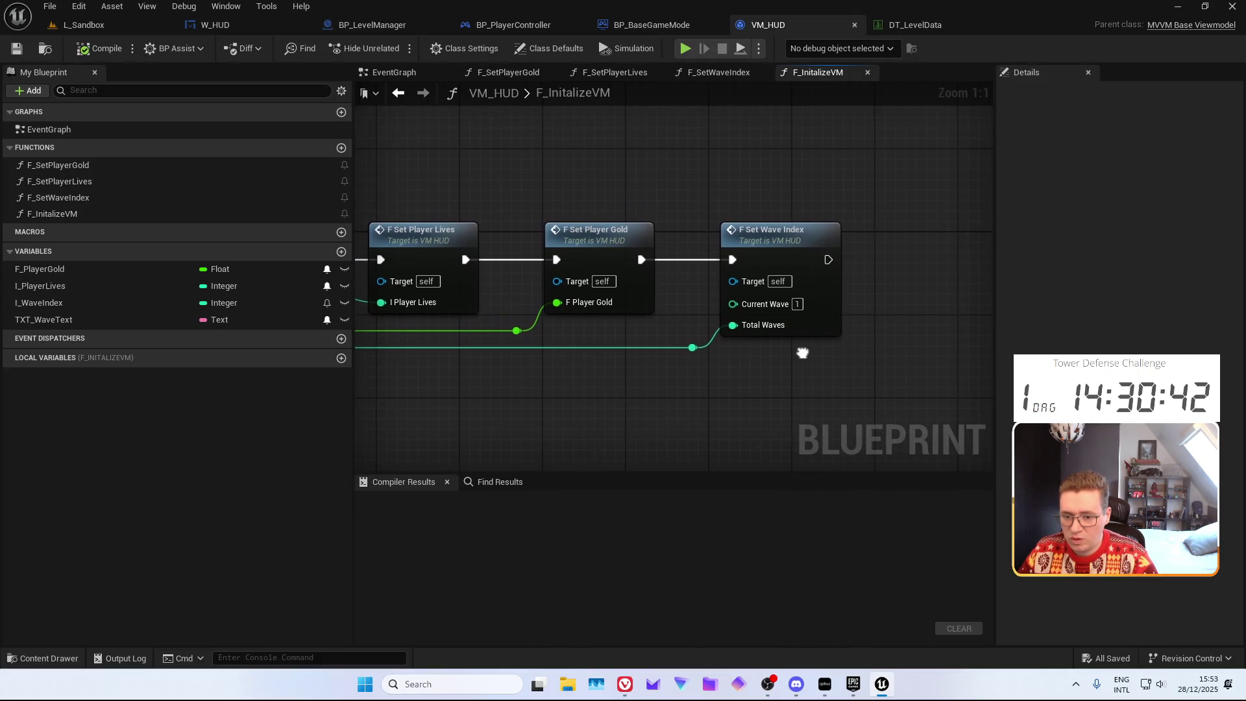
{"action": "left_click", "coordinate": [377, 25]}
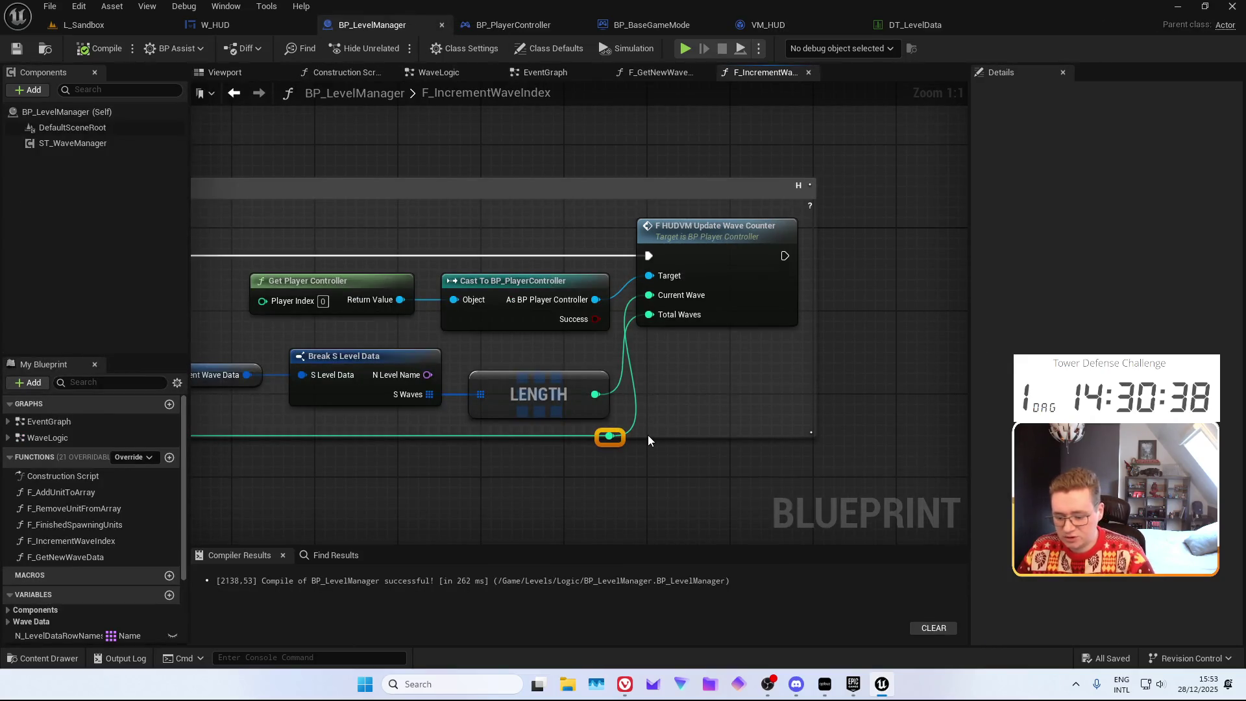
Add 1 to the wave index with an Add node wired to Current Wave, tidy it, and save
{"action": "left_click_drag", "start_coordinate": [618, 436], "coordinate": [648, 439]}
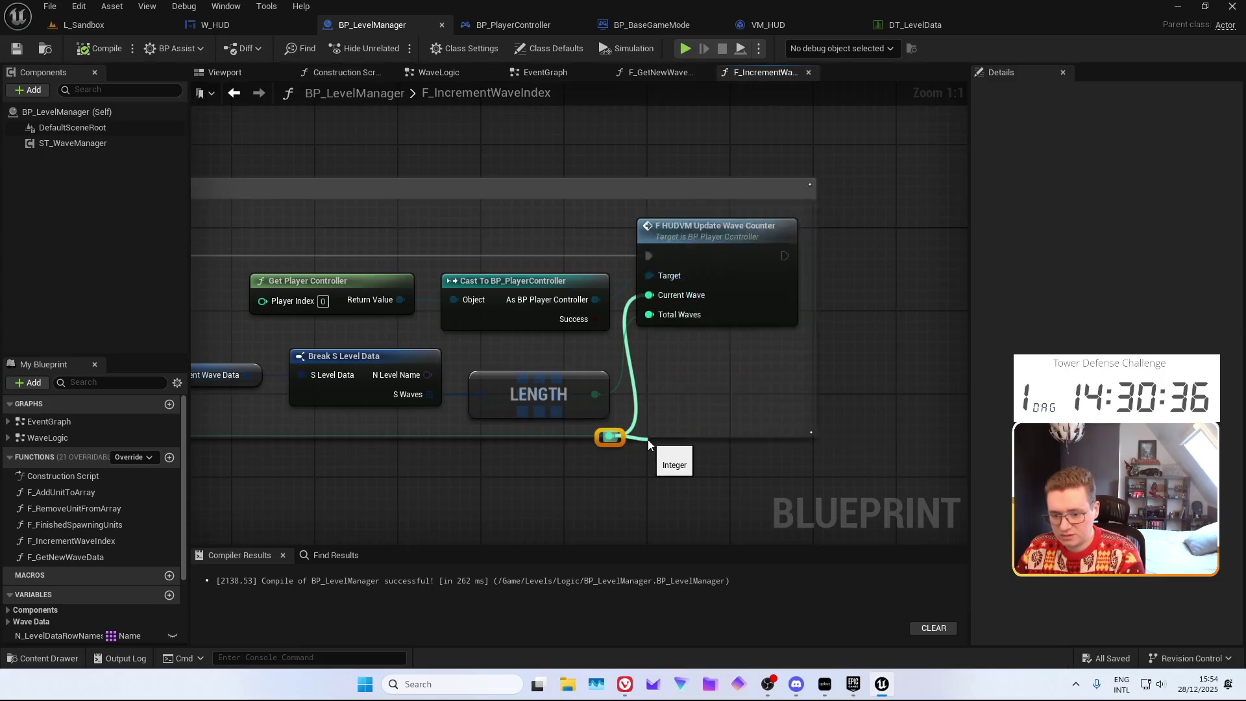
{"action": "key", "text": "ctrl+z"}
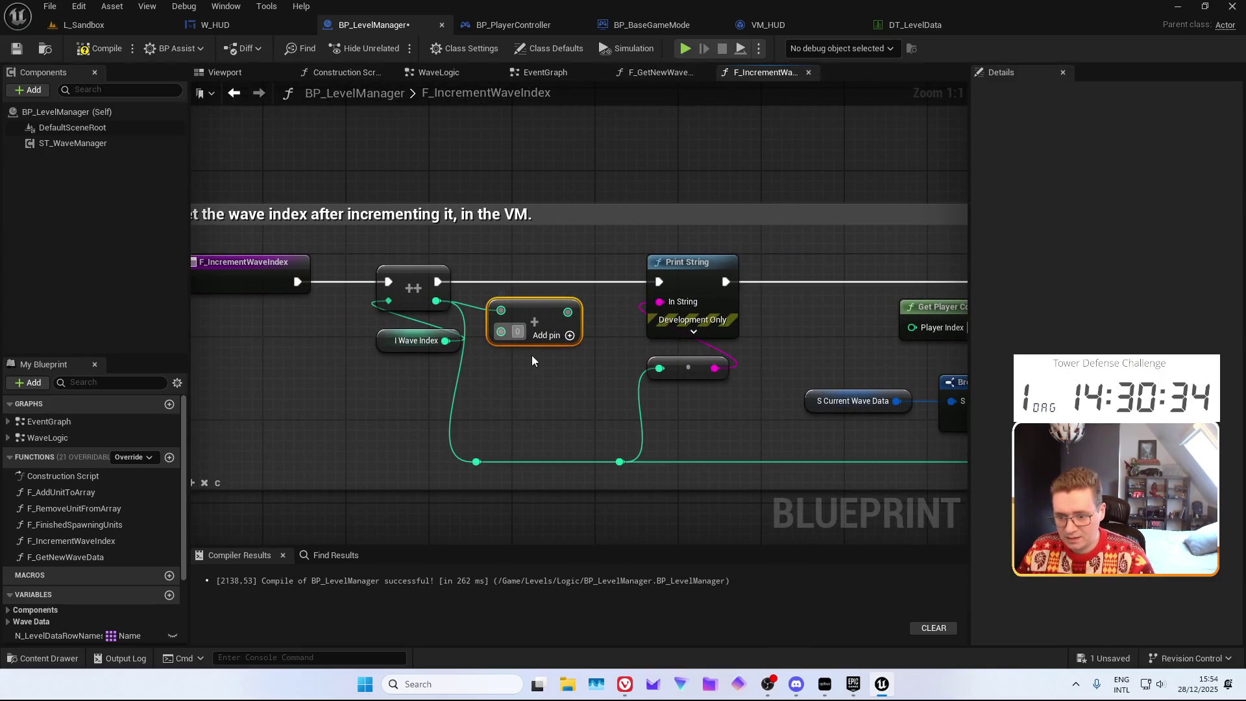
{"action": "right_click", "coordinate": [568, 313]}
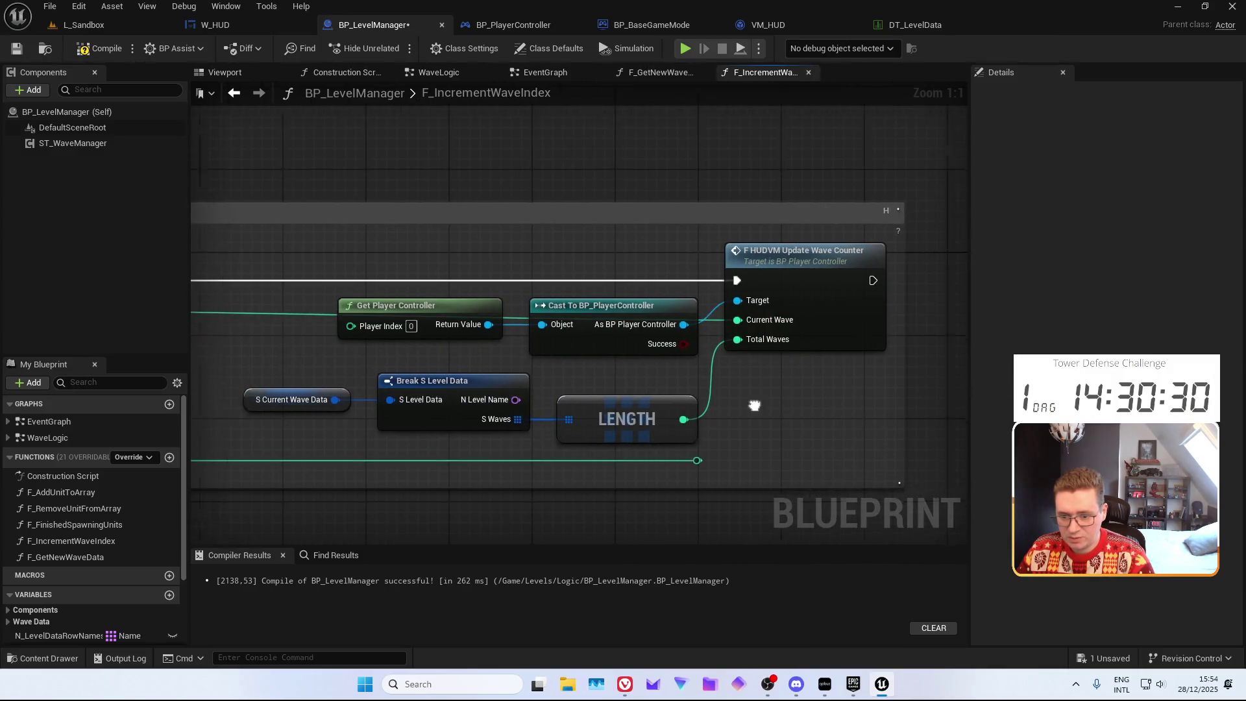
{"action": "left_click", "coordinate": [524, 390]}
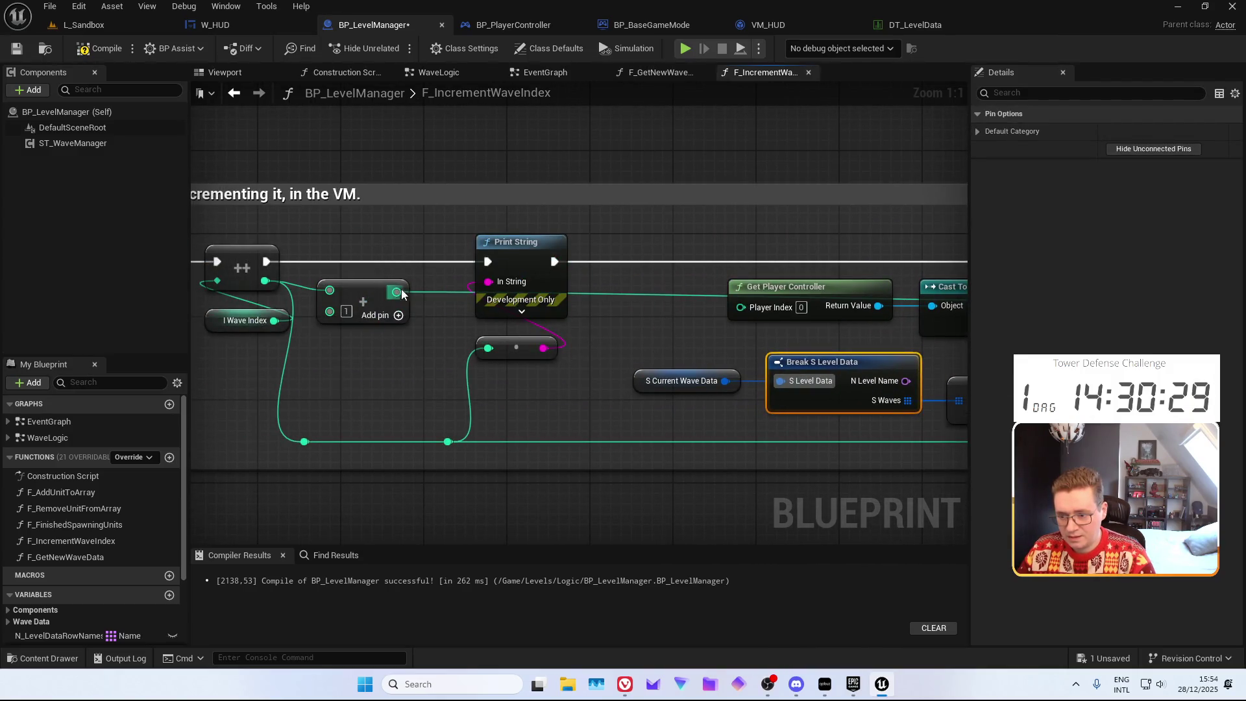
{"action": "left_click", "coordinate": [397, 291]}
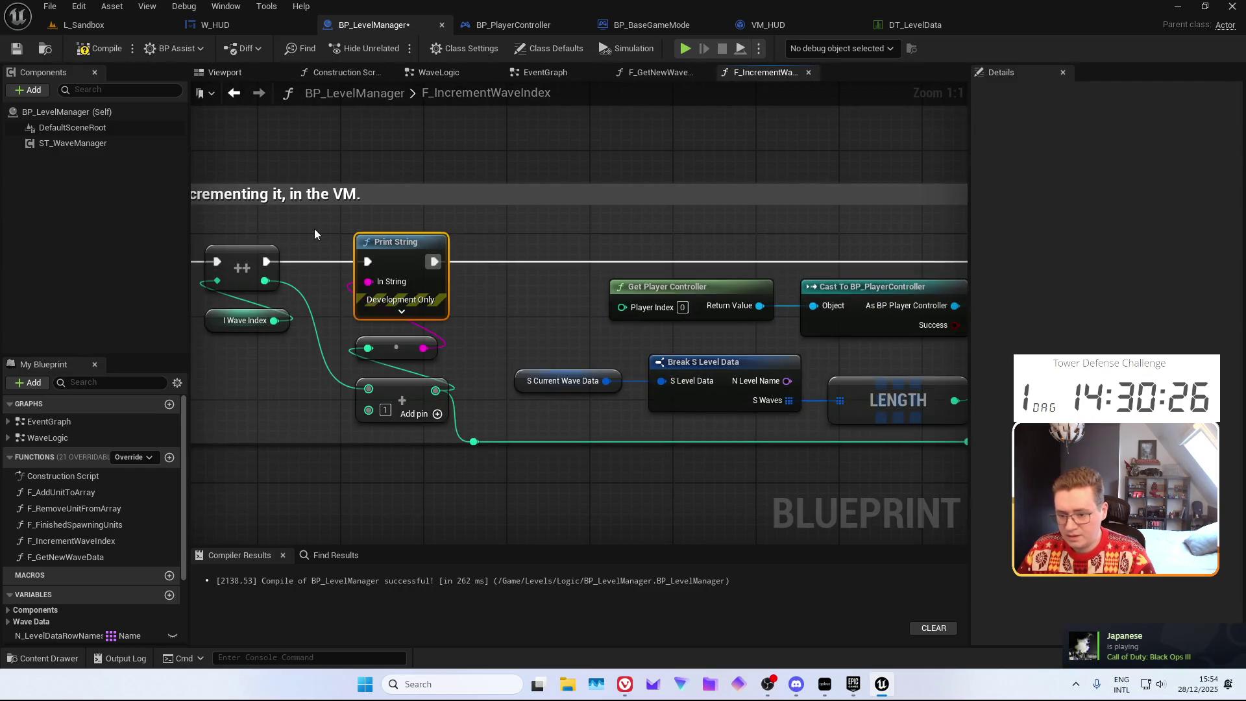
{"action": "key", "text": "ctrl+s"}
Play-test L_Sandbox to confirm the wave counter shows 1 / 8, then stop
{"action": "left_click", "coordinate": [88, 26]}
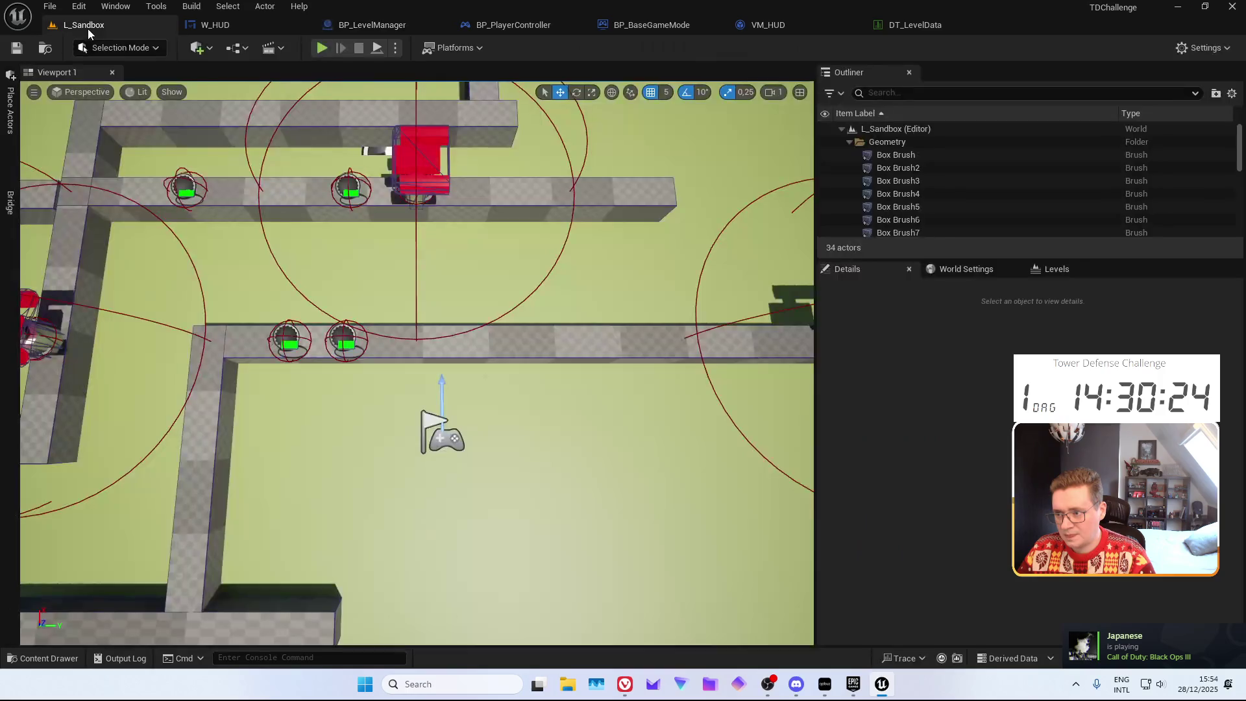
{"action": "left_click", "coordinate": [321, 48]}
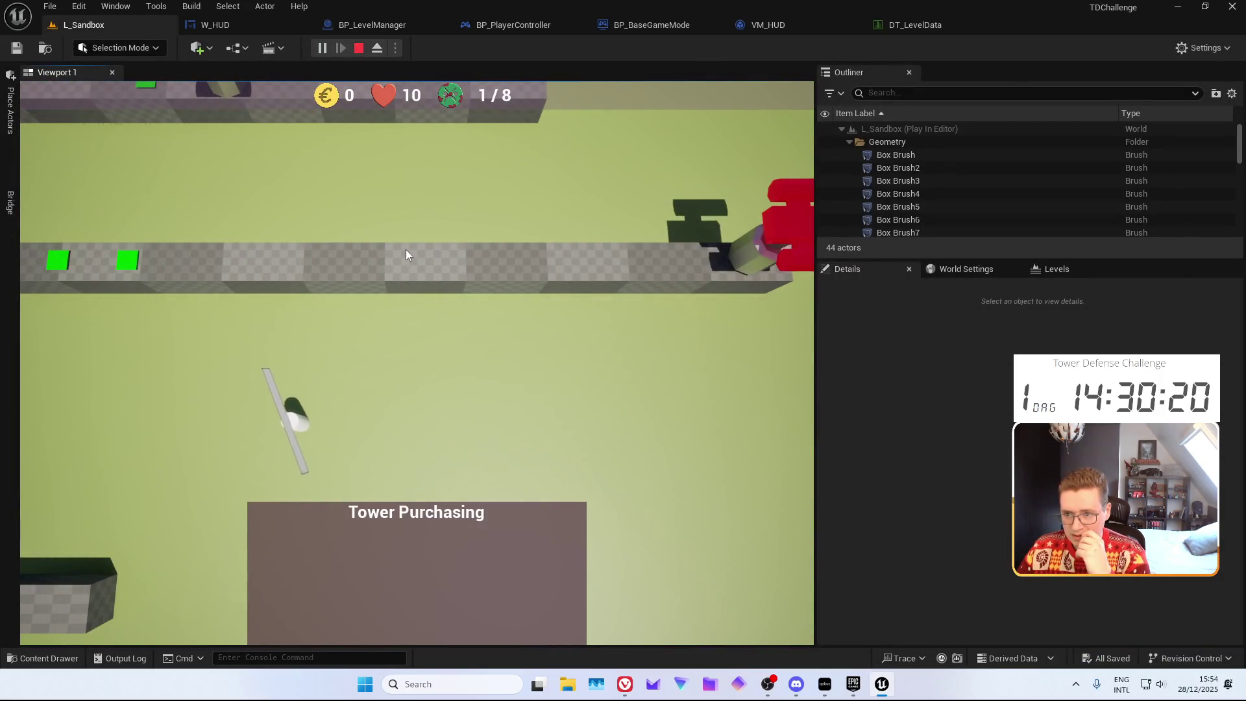
{"action": "left_click", "coordinate": [359, 48]}
{"action": "key", "text": "ctrl+space"}
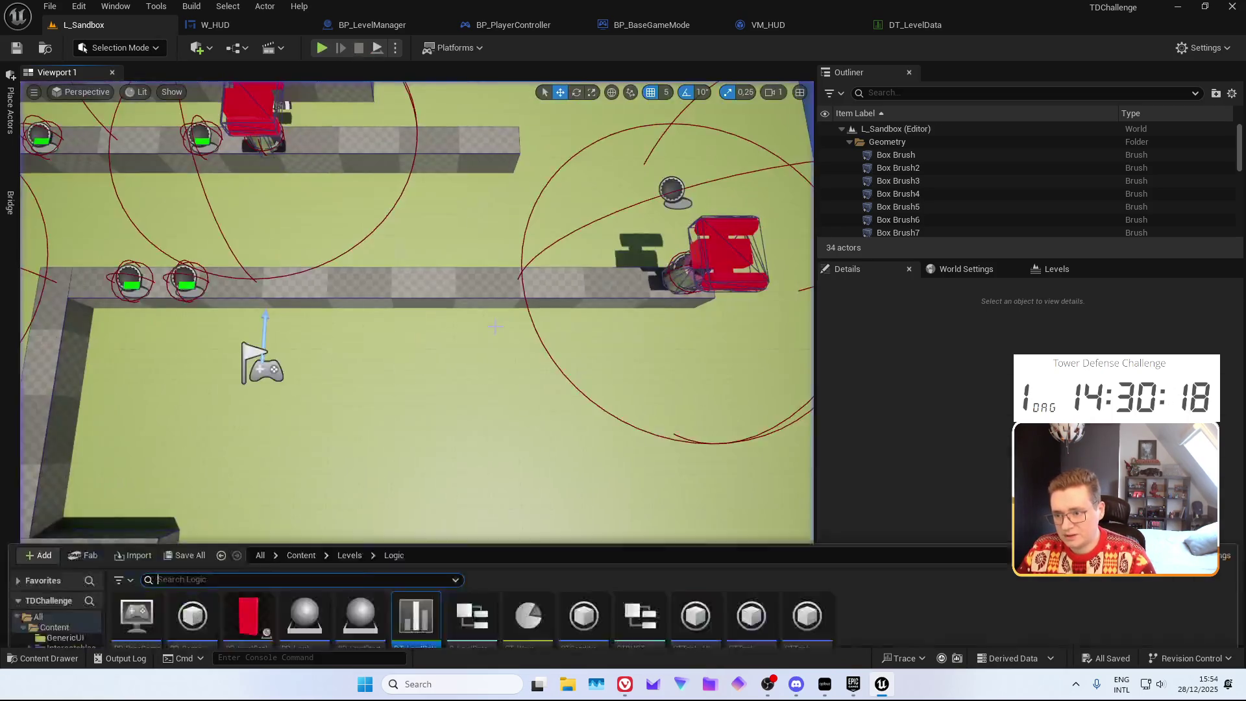
Set the Archer tower's F_BaseDamage to 50 in DT_TowerDetails and close the table
{"action": "left_click", "coordinate": [338, 612]}
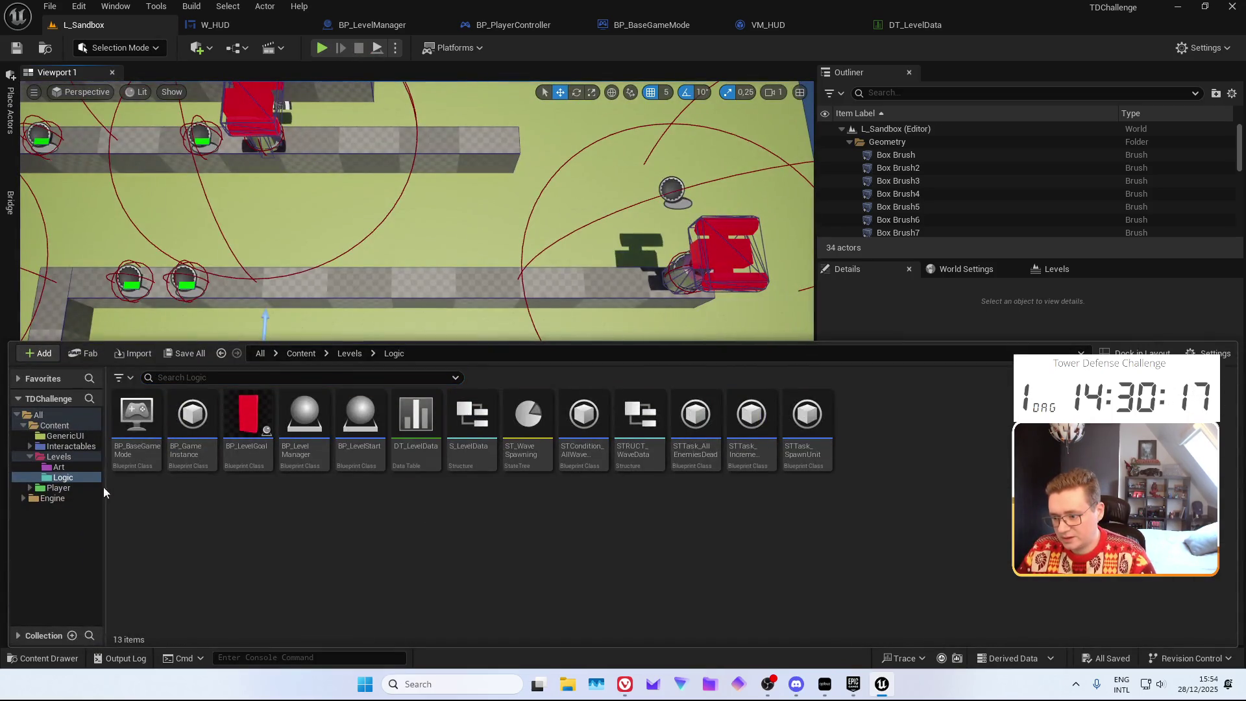
{"action": "double_click", "coordinate": [76, 446]}
{"action": "left_click", "coordinate": [49, 457]}
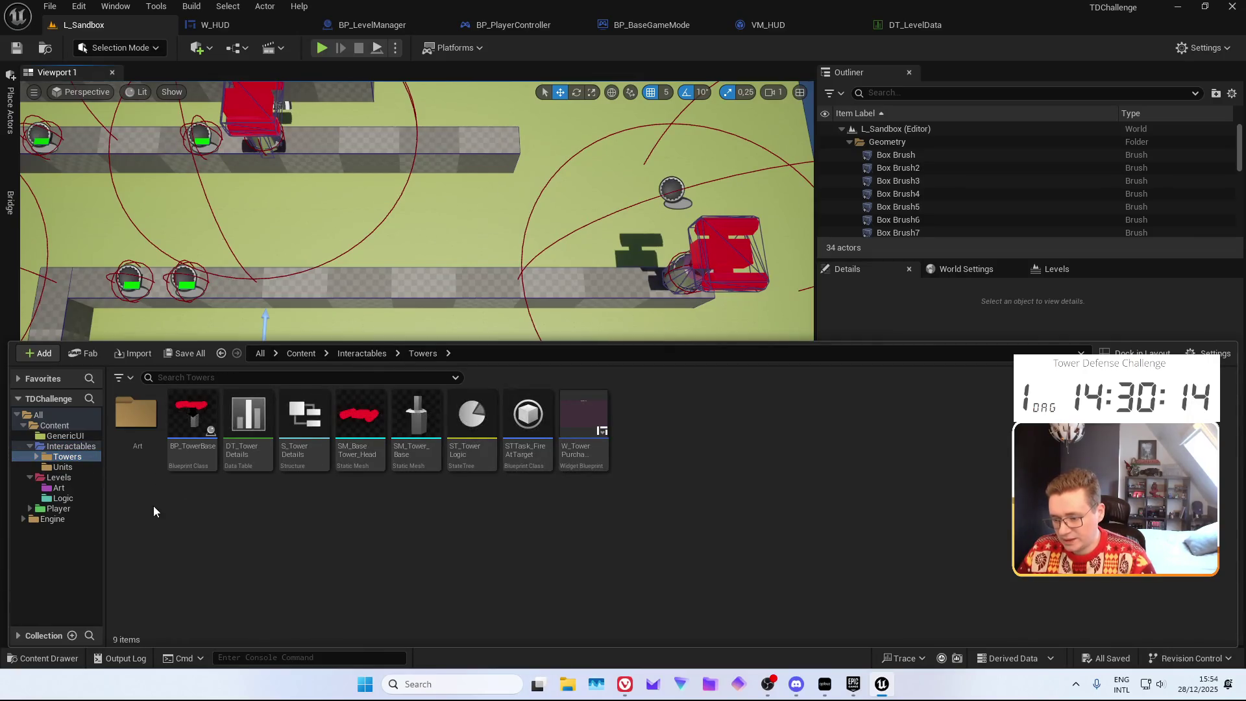
{"action": "left_click", "coordinate": [181, 459]}
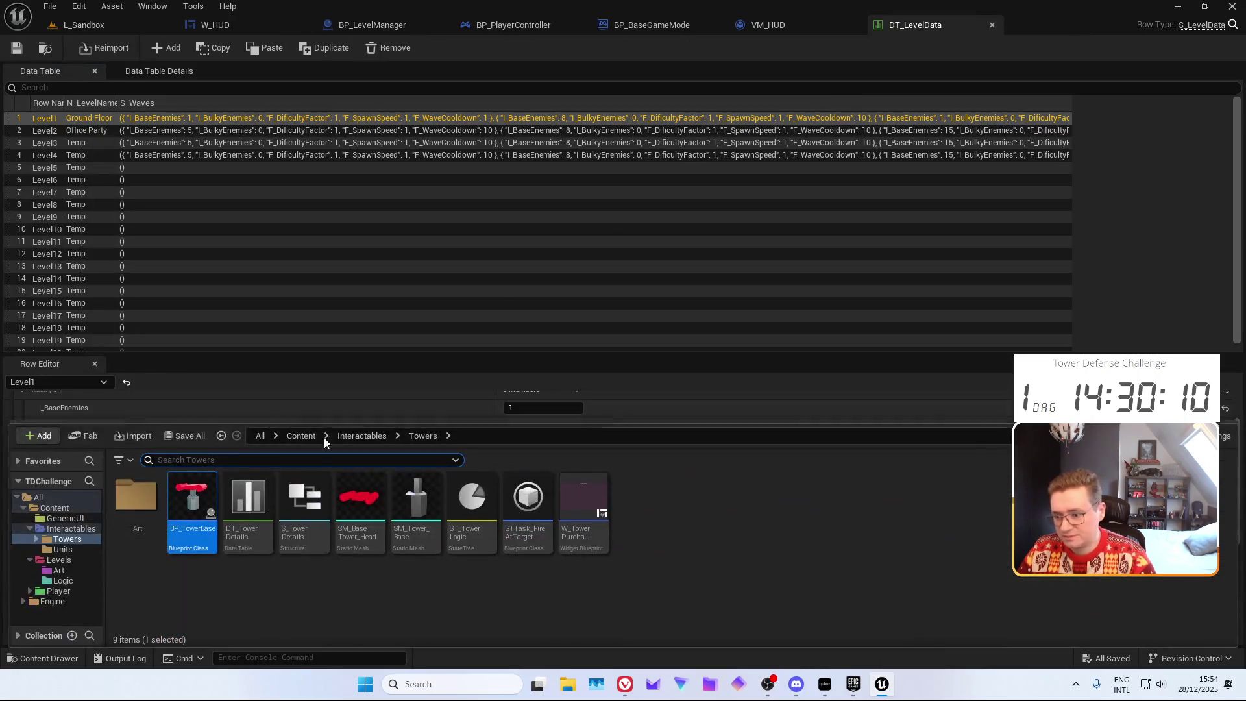
{"action": "double_click", "coordinate": [248, 509]}
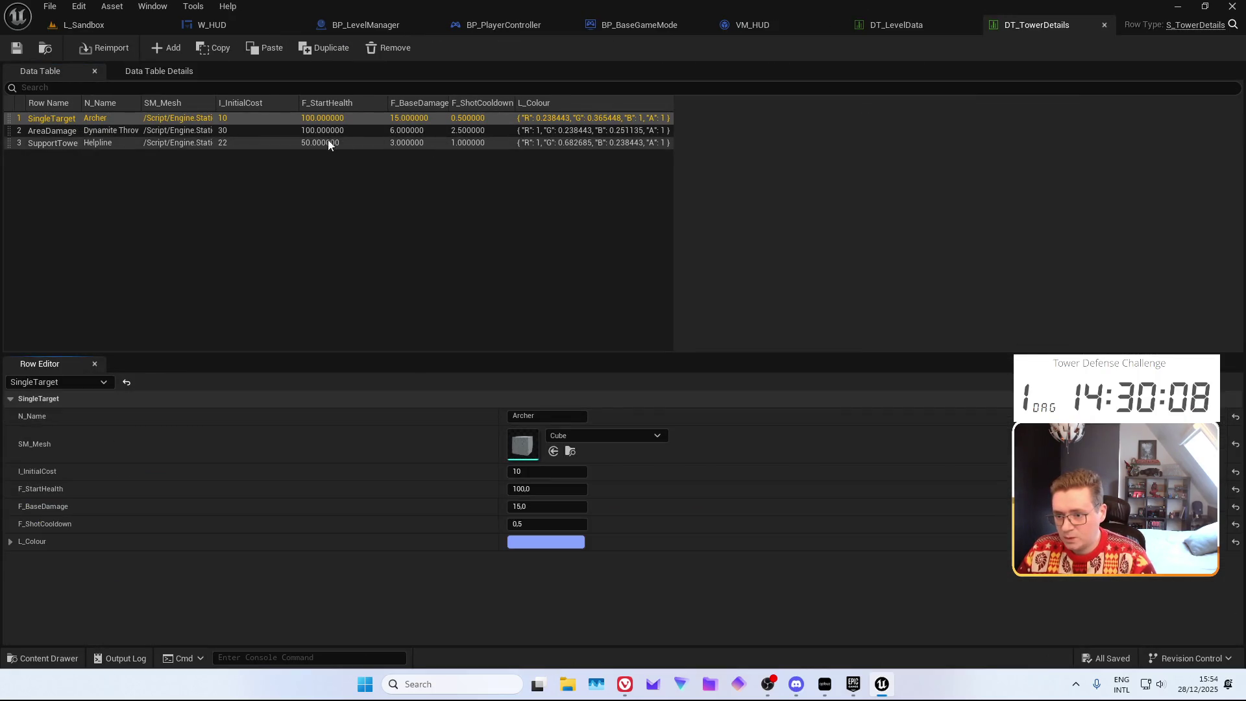
{"action": "left_click", "coordinate": [531, 508]}
{"action": "type", "text": "50"}
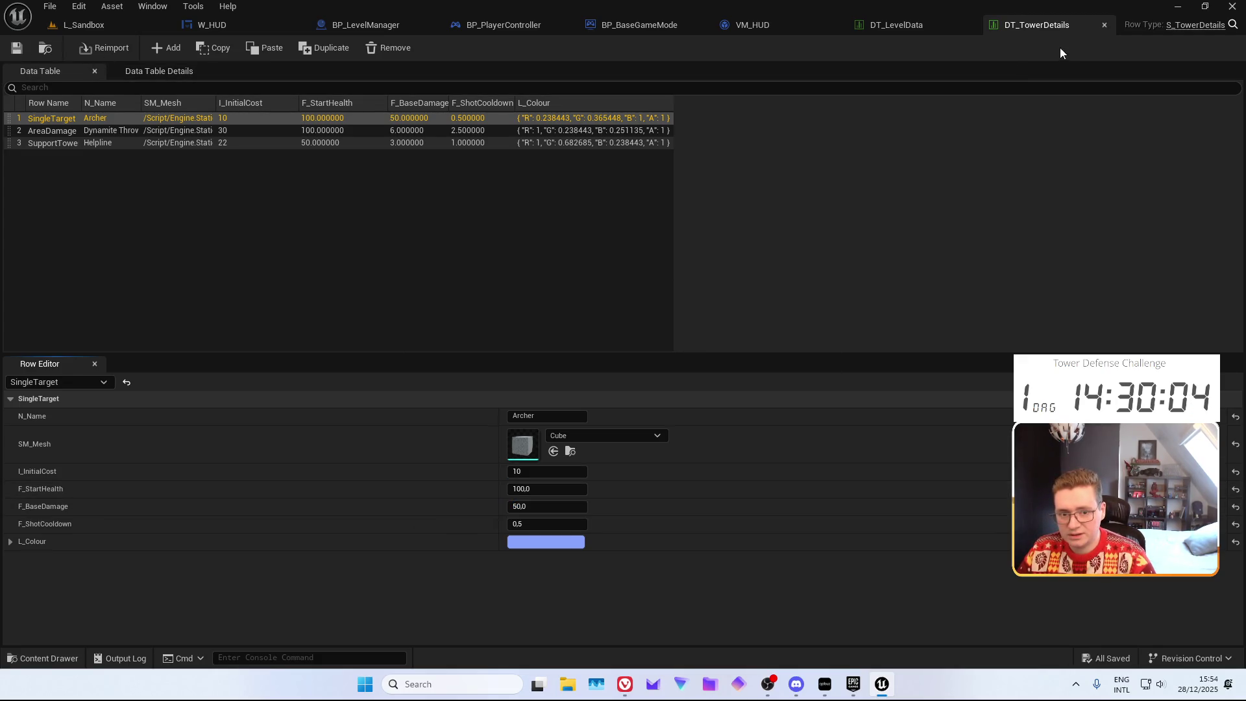
{"action": "middle_click", "coordinate": [1039, 26]}
Open BP_UnitBase from the Units folder in its blueprint editor
{"action": "key", "text": "ctrl+space"}
{"action": "left_click", "coordinate": [97, 549]}
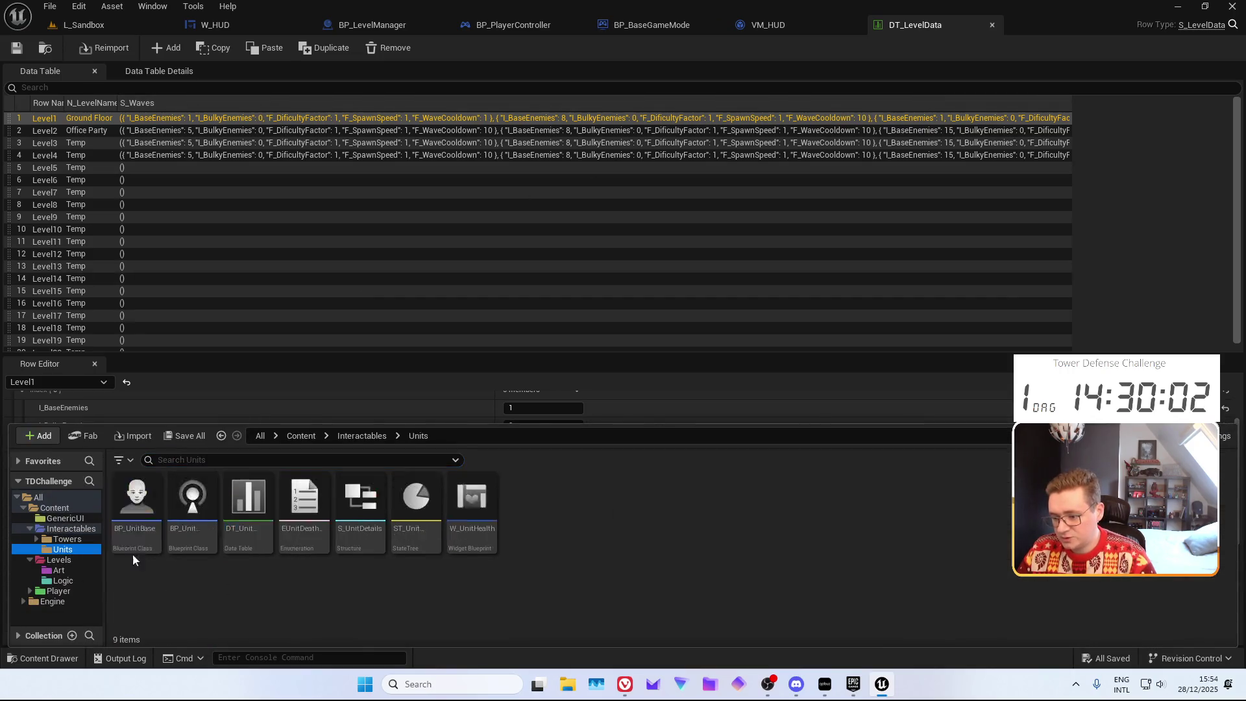
{"action": "left_click", "coordinate": [132, 529]}
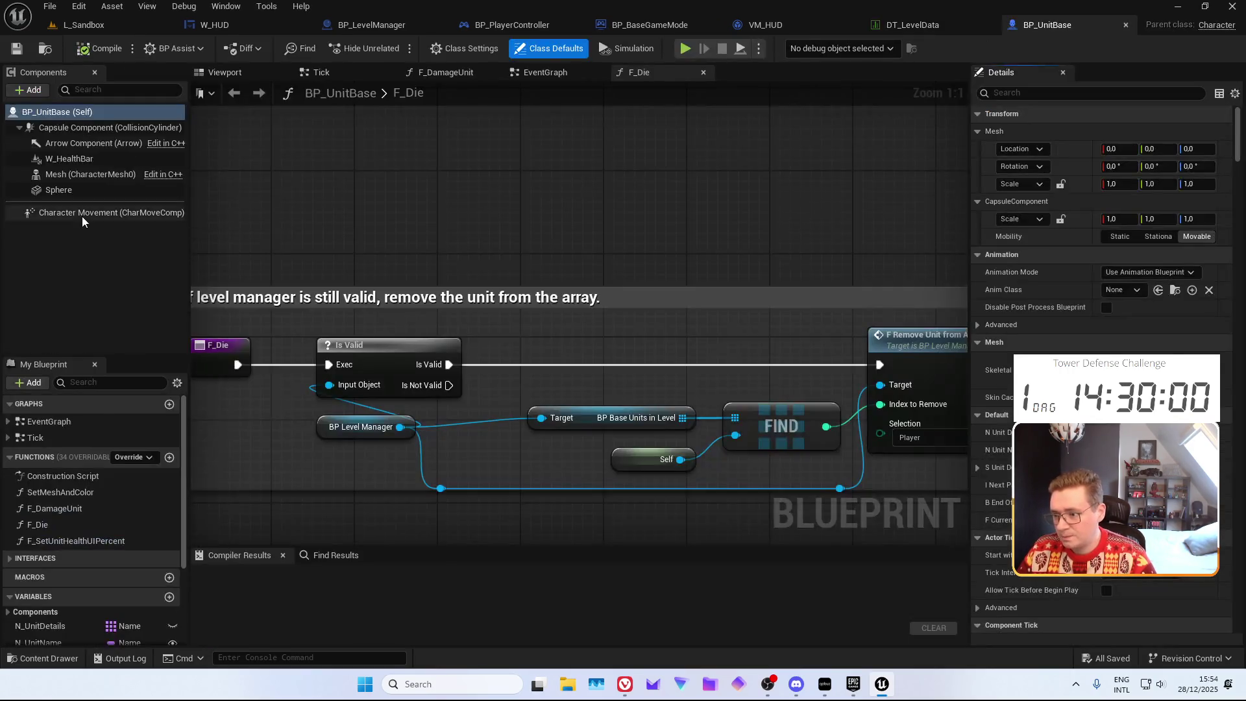
{"action": "left_click", "coordinate": [82, 213]}
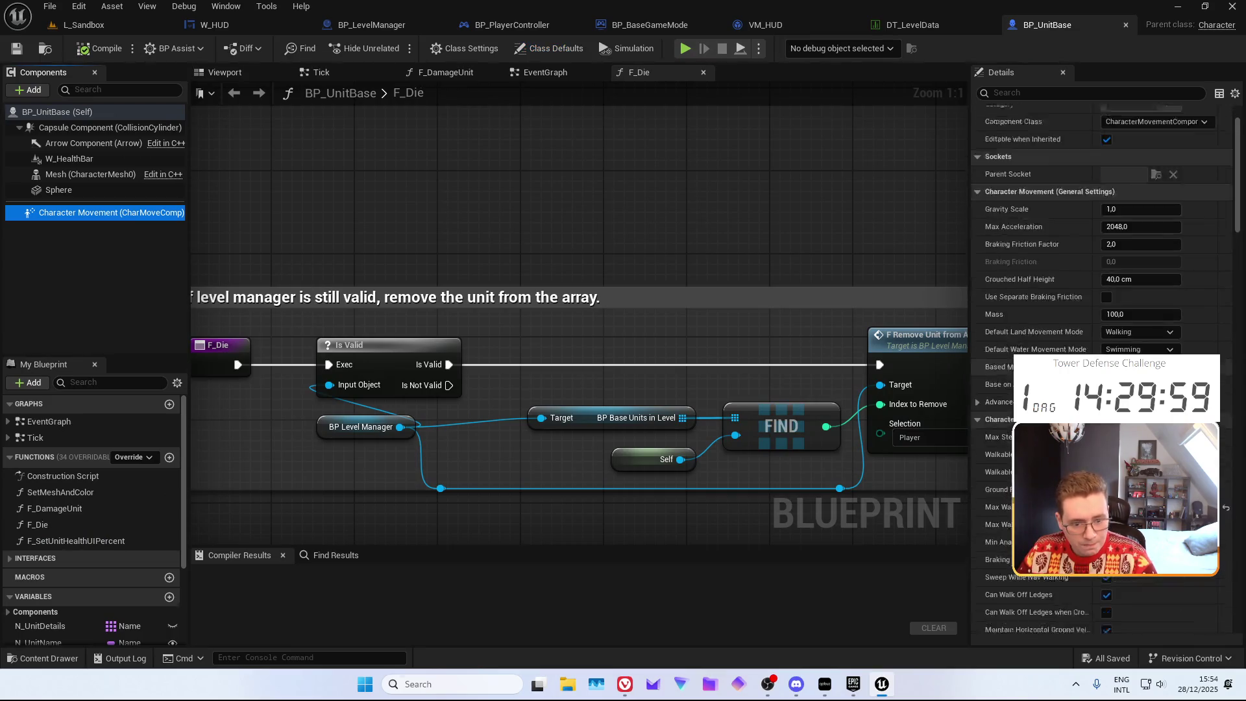
Compile and save BP_UnitBase
{"action": "scroll", "coordinate": [1039, 292], "scroll_direction": "down", "scroll_amount": 3}
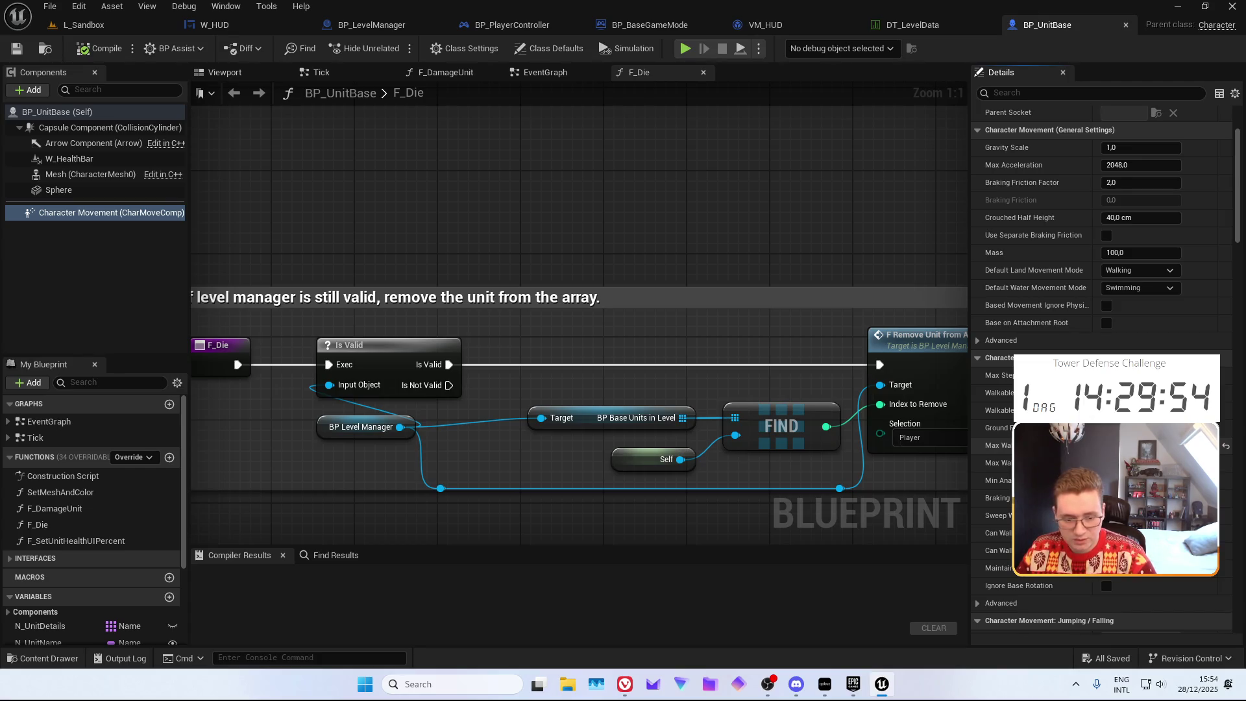
{"action": "left_click", "coordinate": [97, 49]}
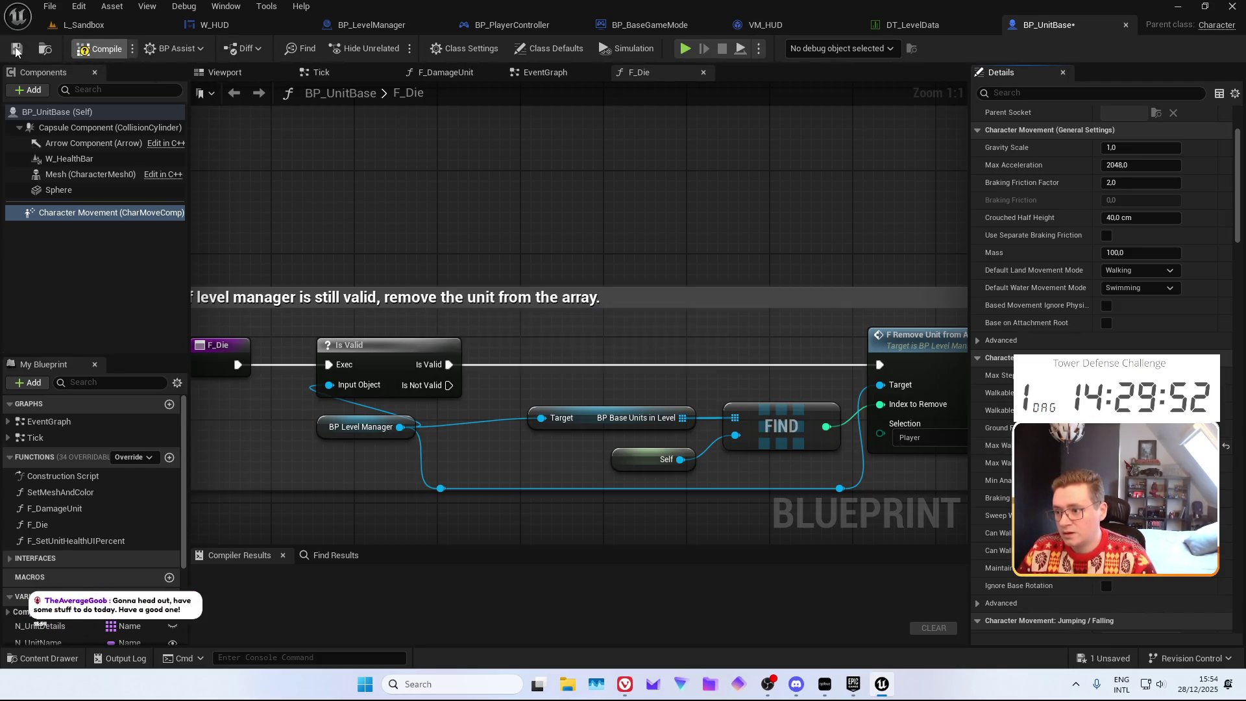
{"action": "left_click", "coordinate": [16, 51]}
Play-test L_Sandbox, panning the camera as the game reaches wave 3/8 with 12 gold, then stop
{"action": "left_click", "coordinate": [81, 25]}
{"action": "key", "text": "alt+p"}
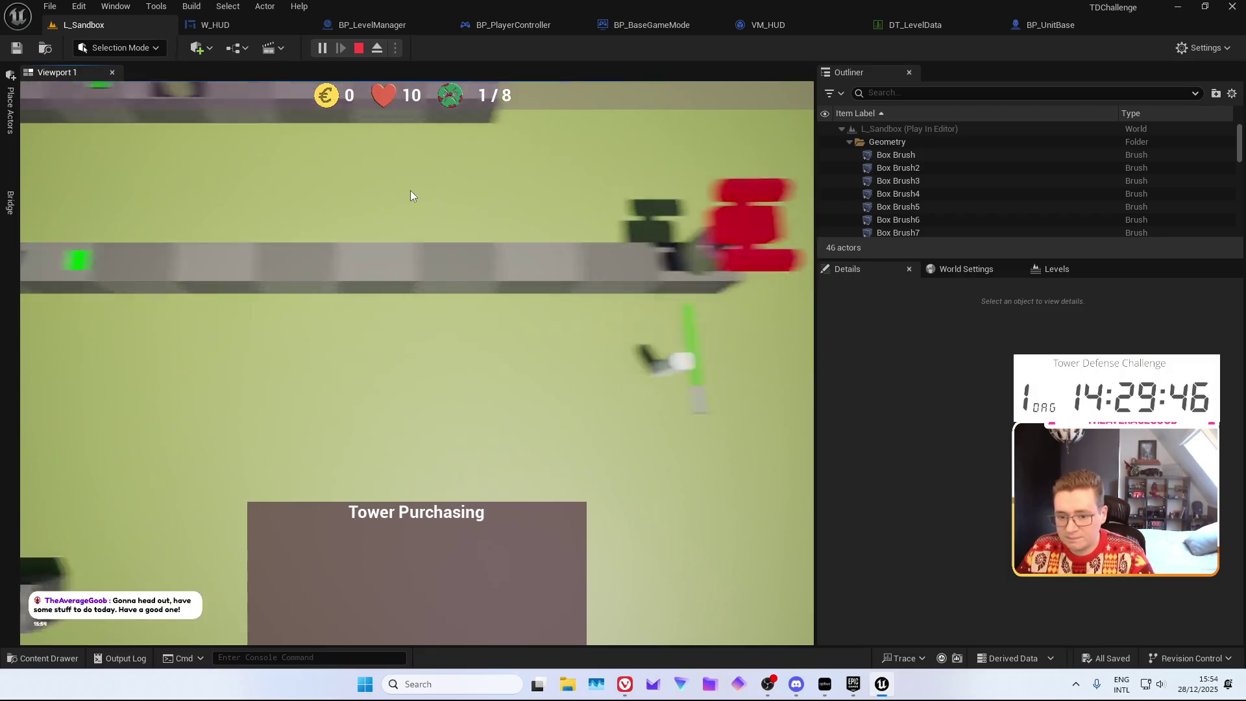
{"action": "scroll", "coordinate": [454, 150], "scroll_direction": "down", "scroll_amount": 3}
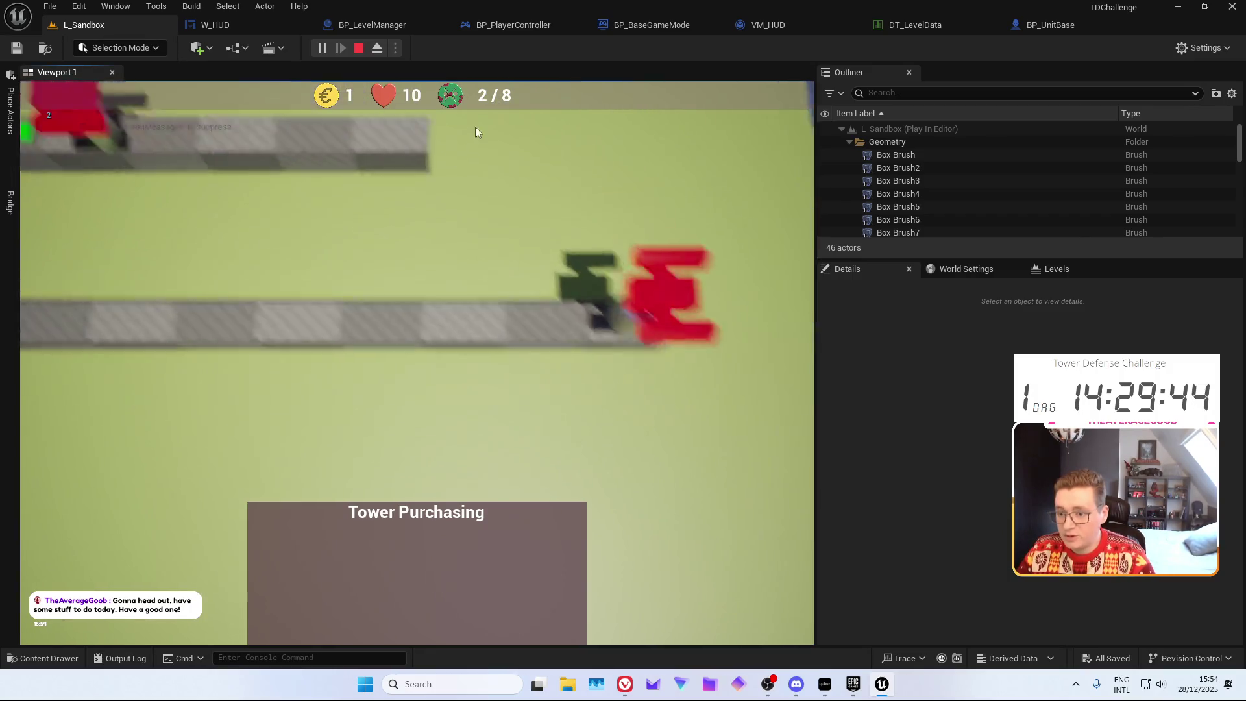
{"action": "scroll", "coordinate": [409, 216], "scroll_direction": "up", "scroll_amount": 2}
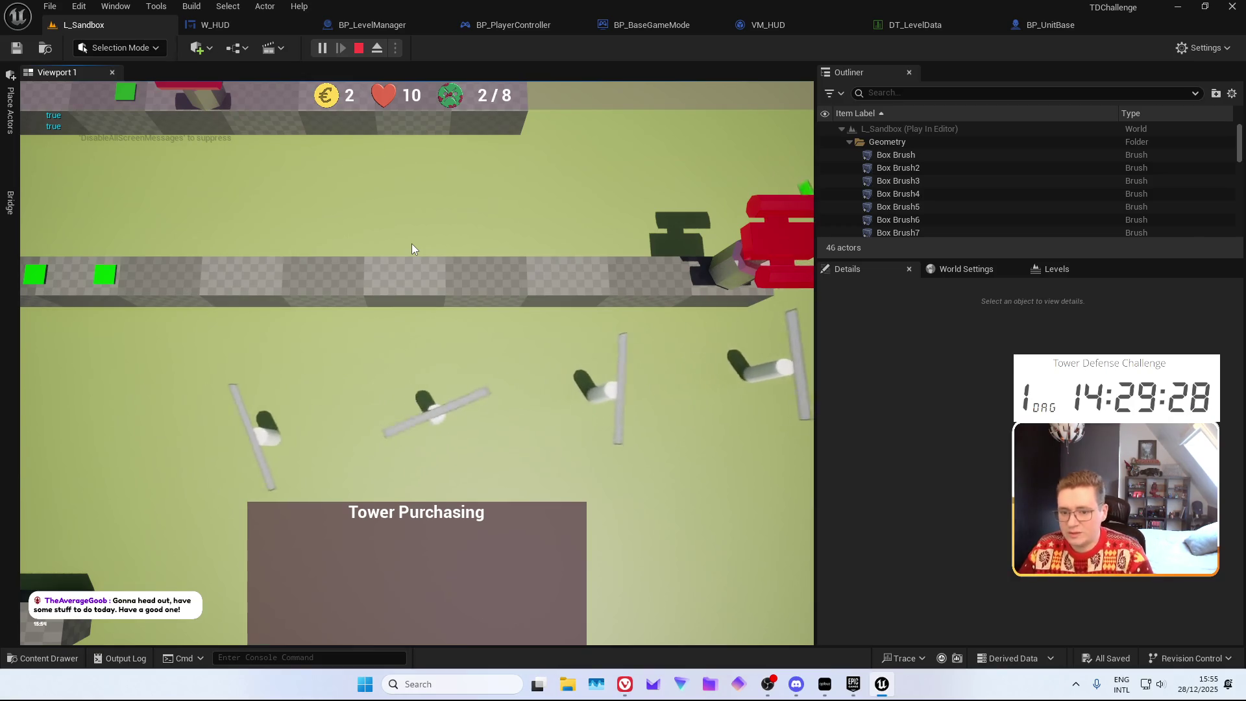
{"action": "key", "text": "d"}
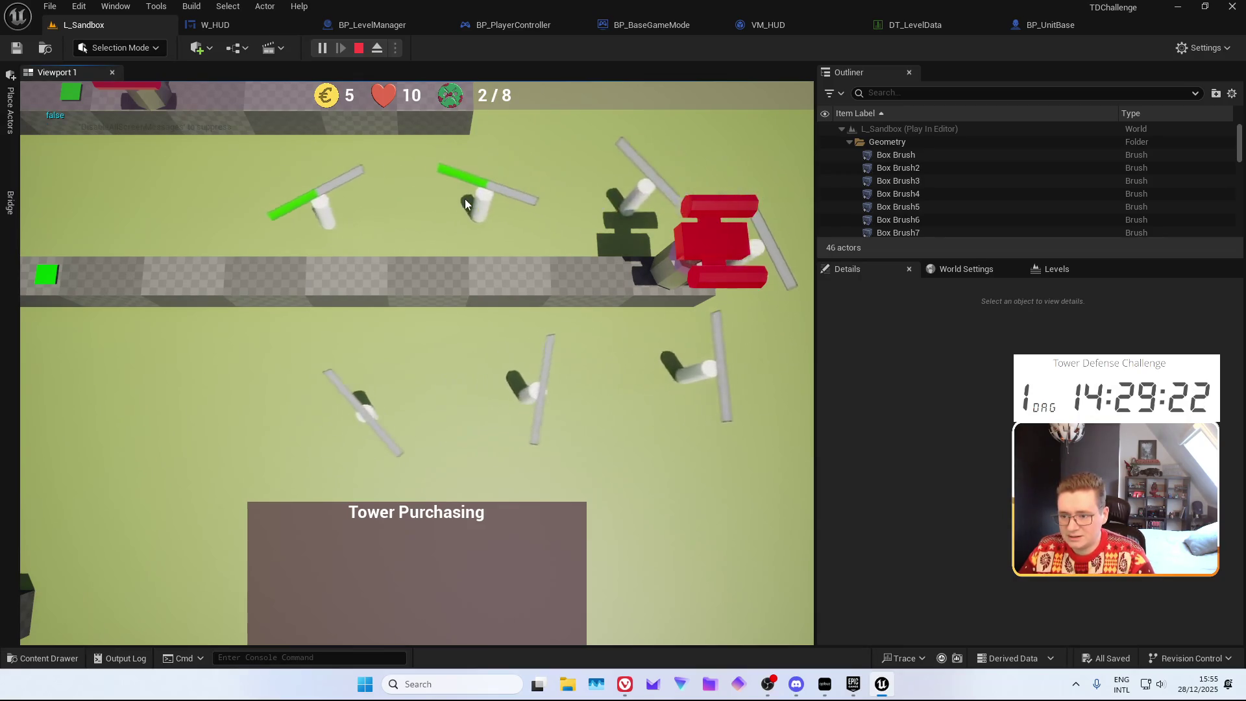
{"action": "key", "text": "w"}
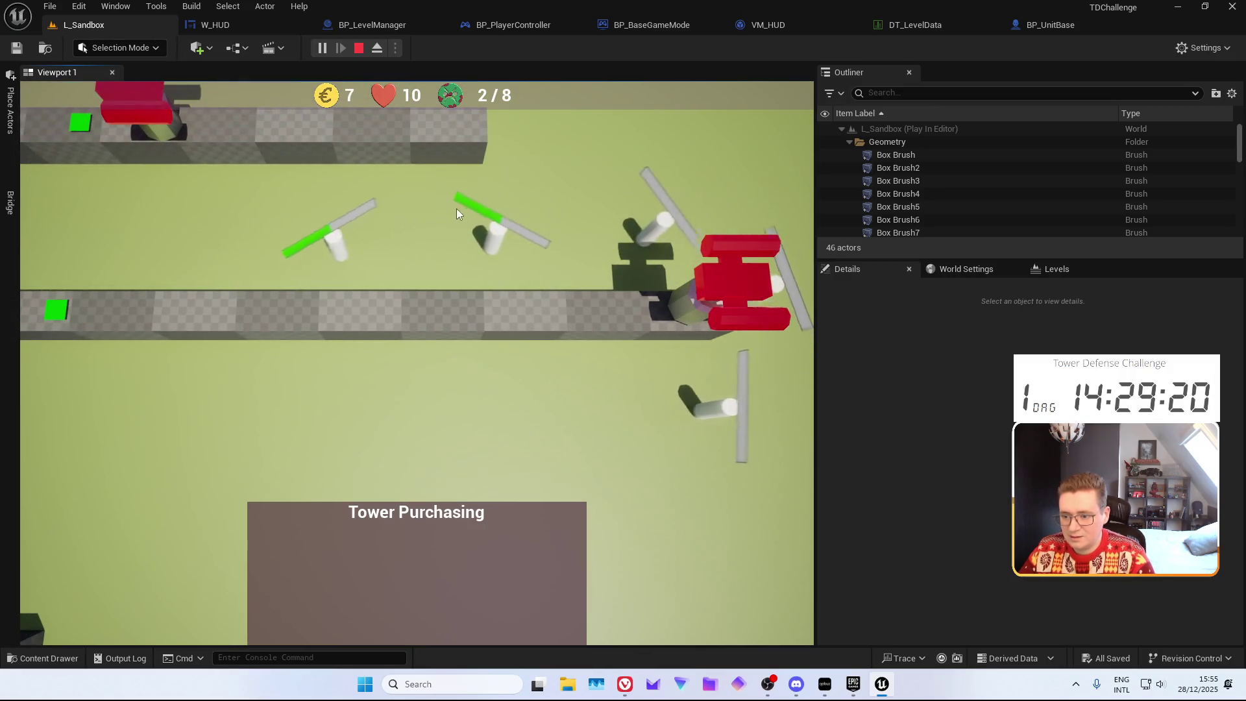
{"action": "key", "text": "a"}
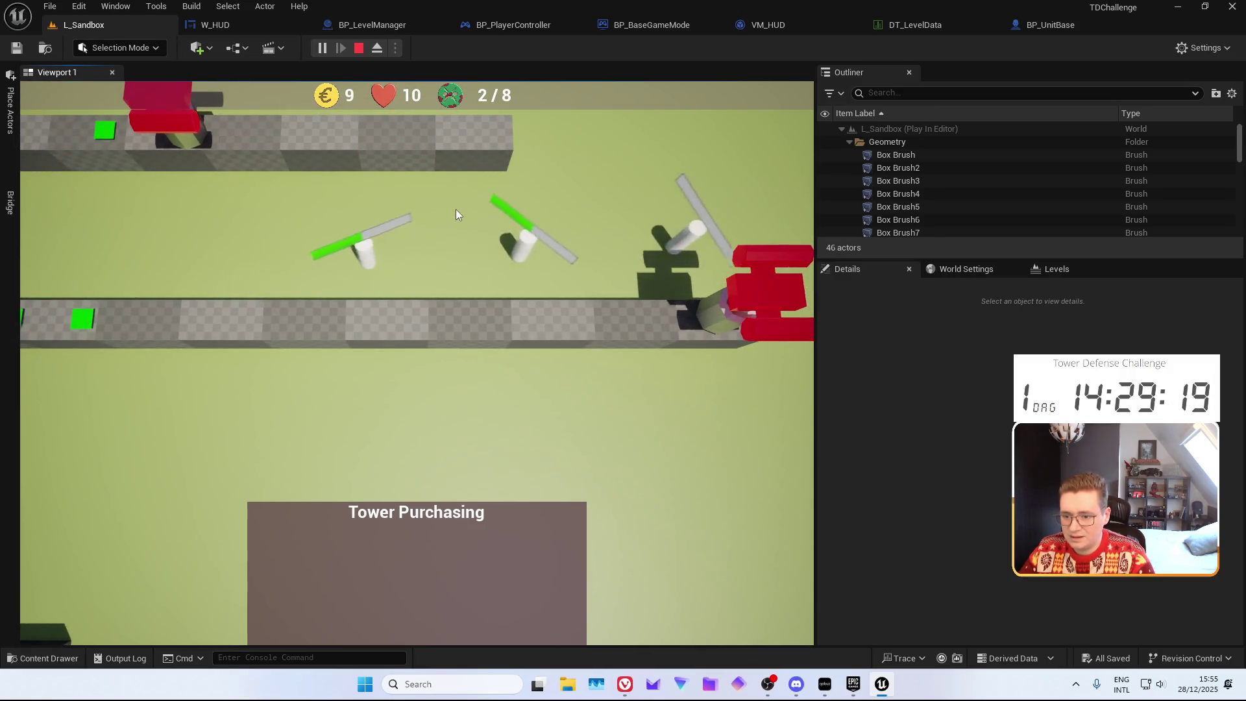
{"action": "key", "text": "a"}
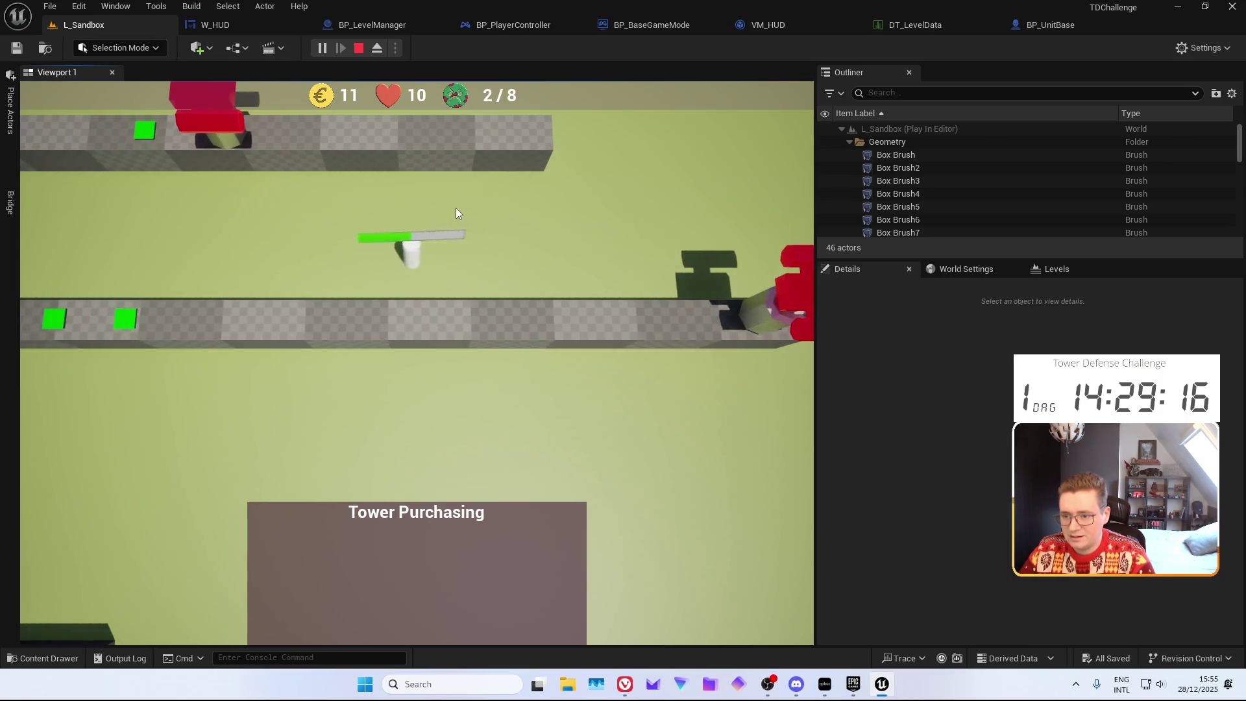
{"action": "key", "text": "a"}
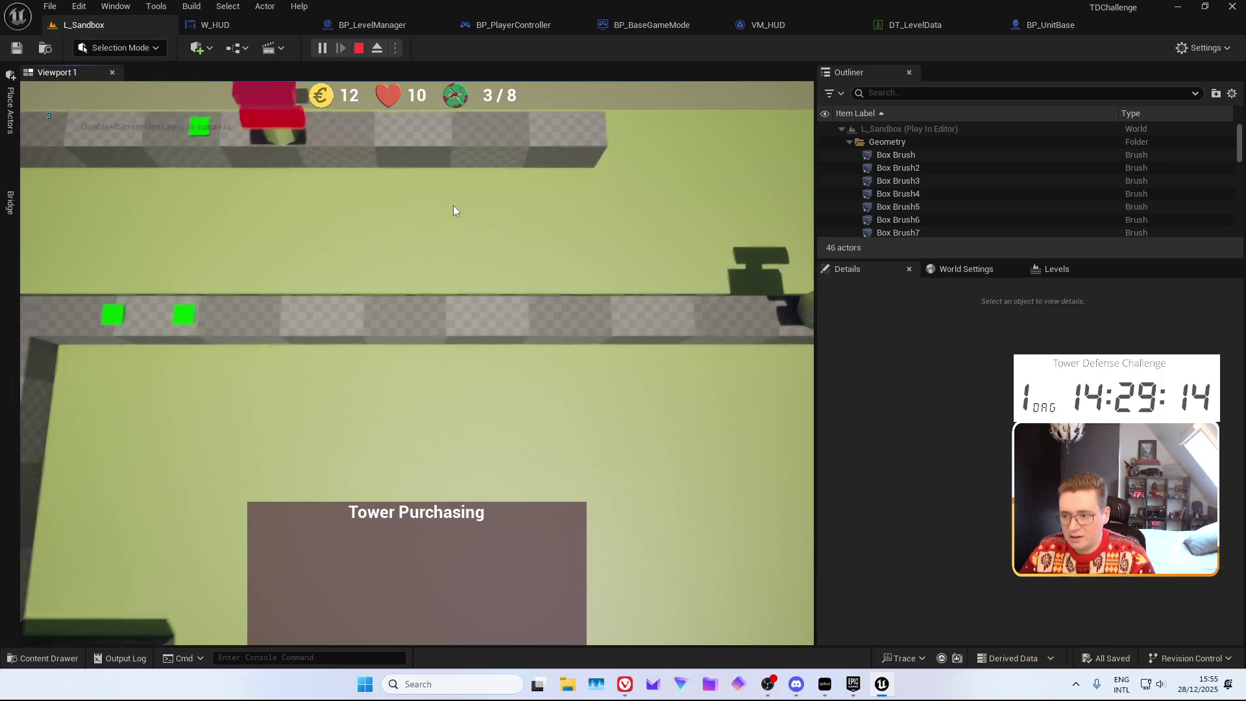
{"action": "key", "text": "a"}
{"action": "key", "text": "s"}
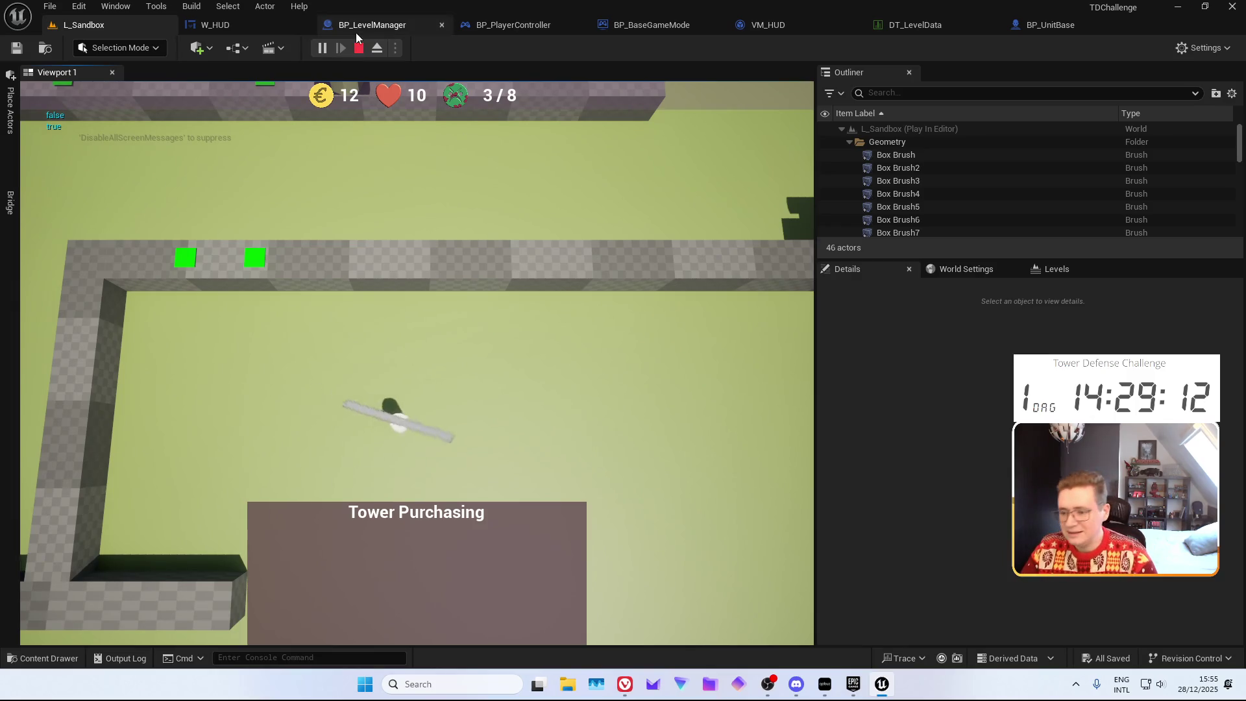
{"action": "key", "text": "Escape"}
Move the Wave, Gold and Player Lives UI indicator cards to Complete on the Miro board
{"action": "mouse_move", "coordinate": [625, 683]}
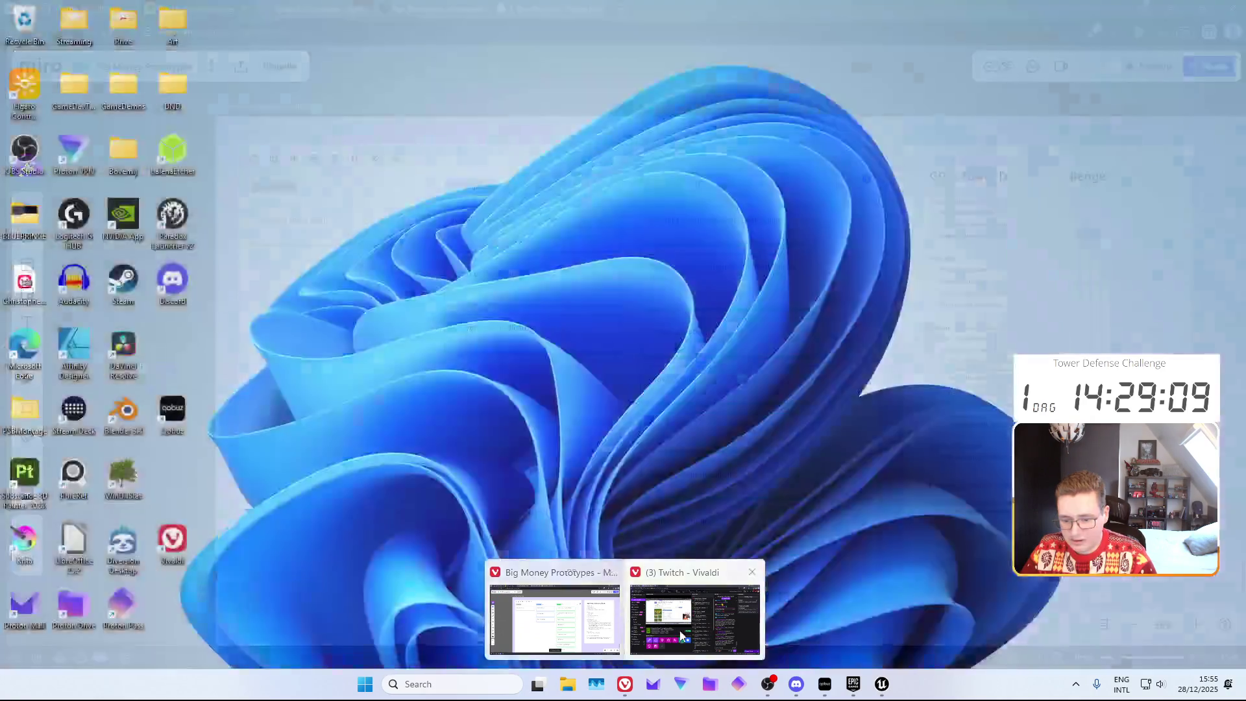
{"action": "left_click", "coordinate": [682, 635]}
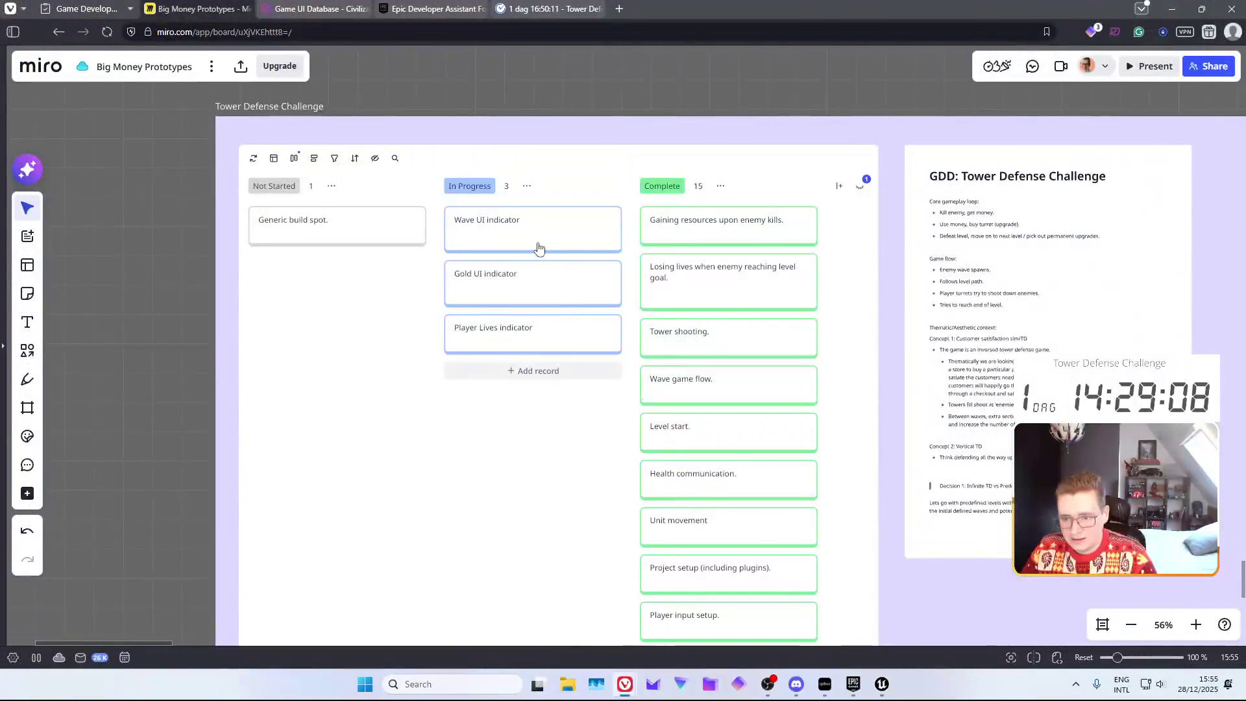
{"action": "left_click_drag", "start_coordinate": [537, 247], "coordinate": [671, 224]}
{"action": "left_click_drag", "start_coordinate": [554, 240], "coordinate": [703, 227]}
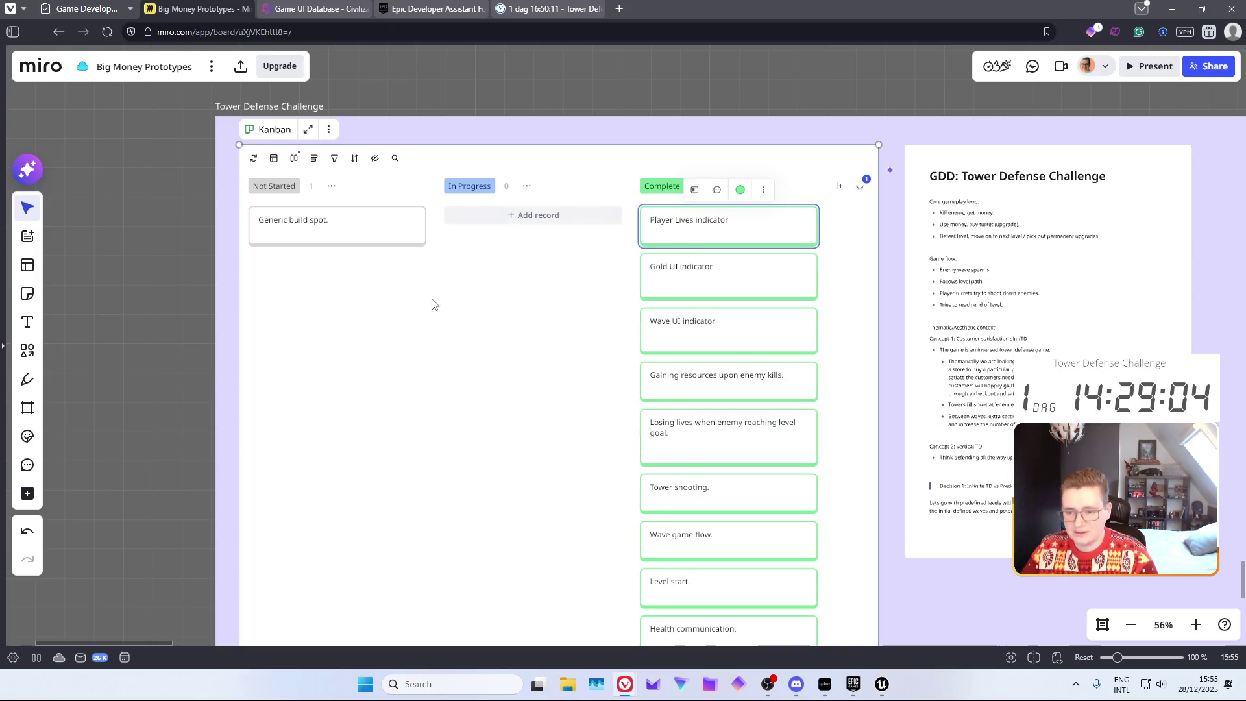
{"action": "left_click_drag", "start_coordinate": [422, 237], "coordinate": [495, 225]}
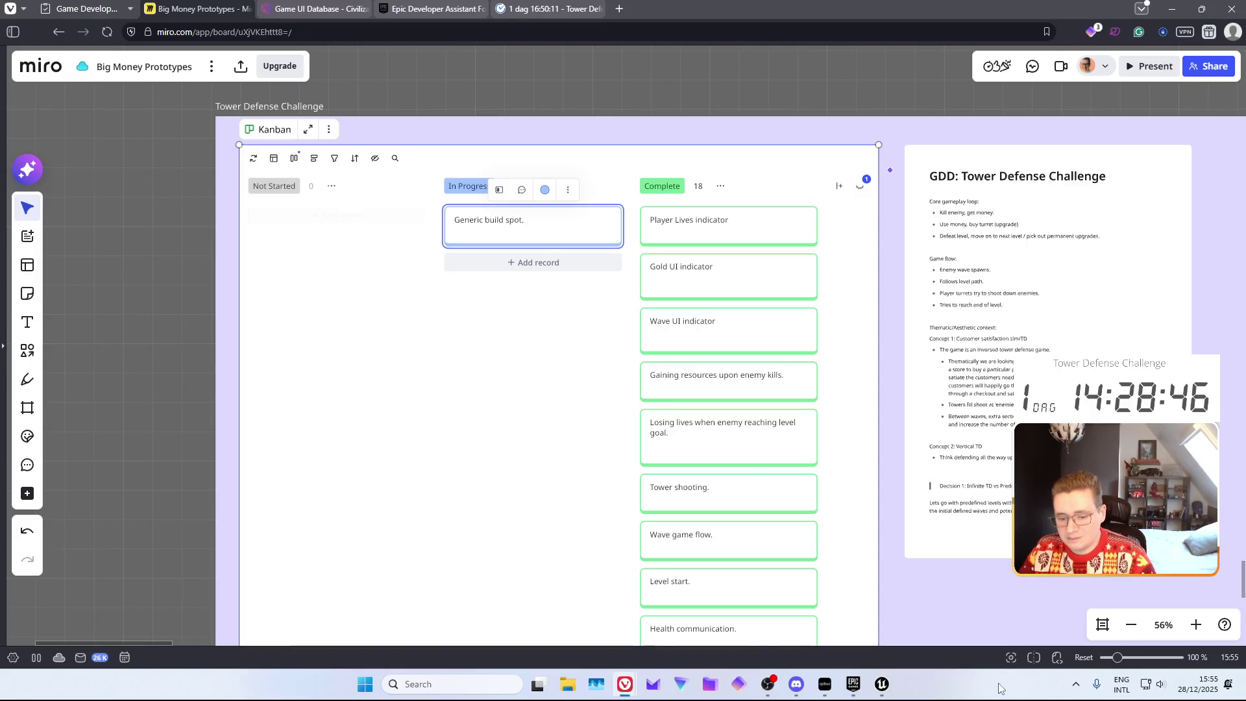
{"action": "left_click", "coordinate": [881, 685]}
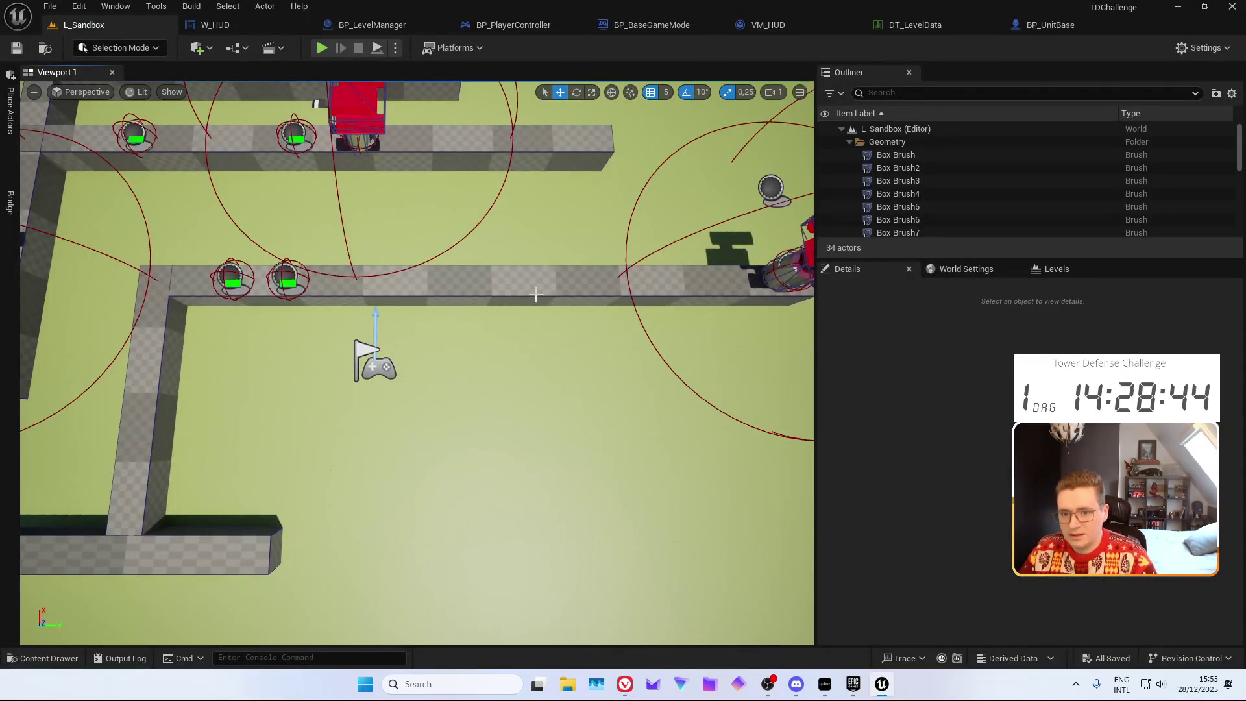
In BP_LevelManager, delete the Print String and wire the ++ node to F HUDVM Update Wave Counter
{"action": "left_click", "coordinate": [210, 29]}
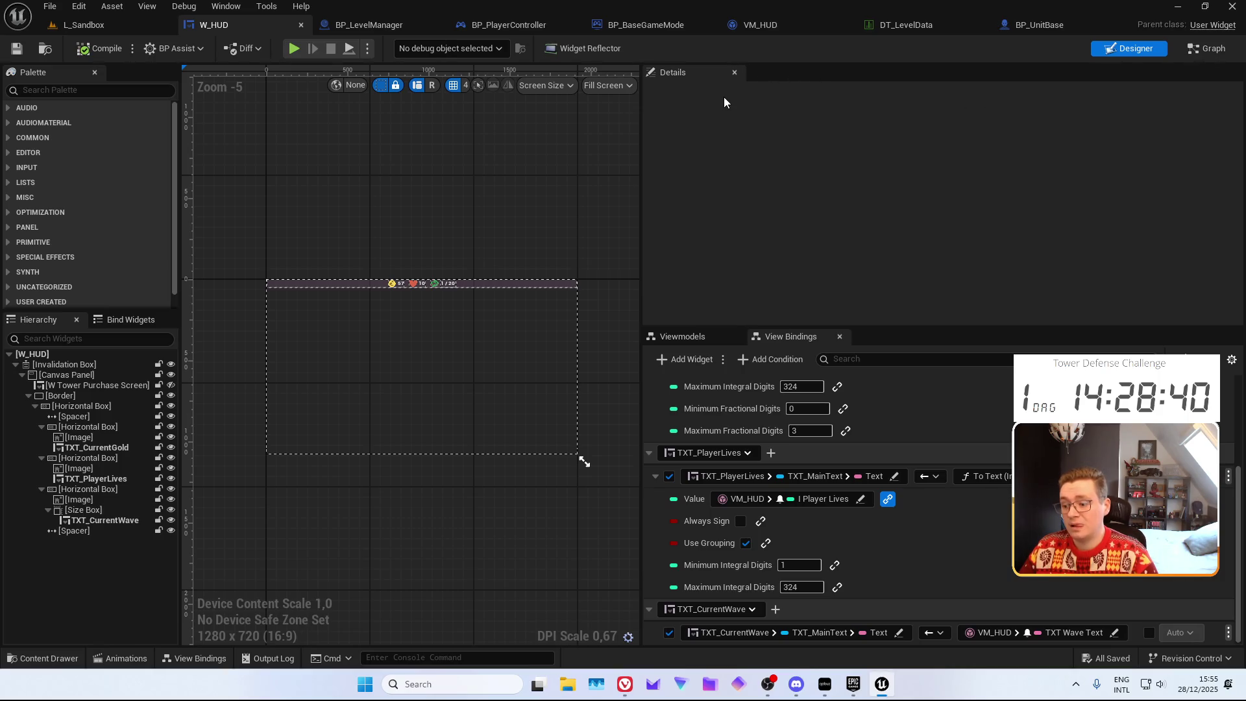
{"action": "left_click", "coordinate": [380, 28]}
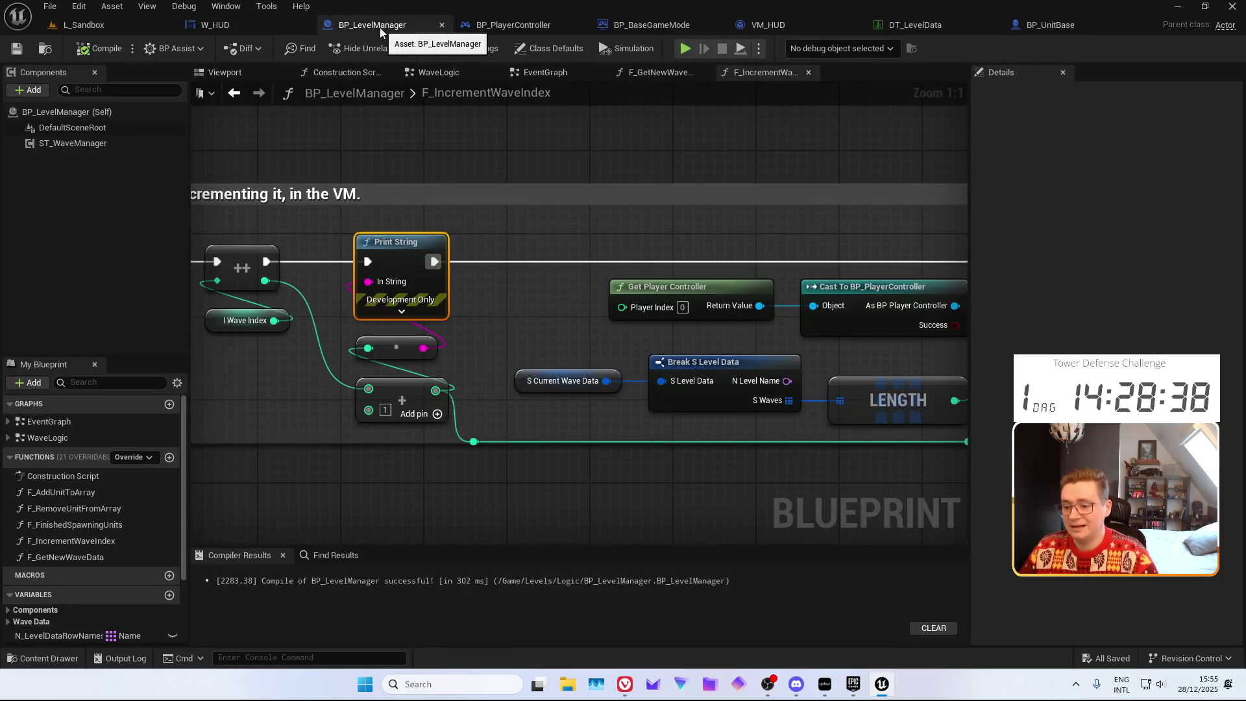
{"action": "left_click_drag", "start_coordinate": [416, 230], "coordinate": [508, 251]}
{"action": "key", "text": "Delete"}
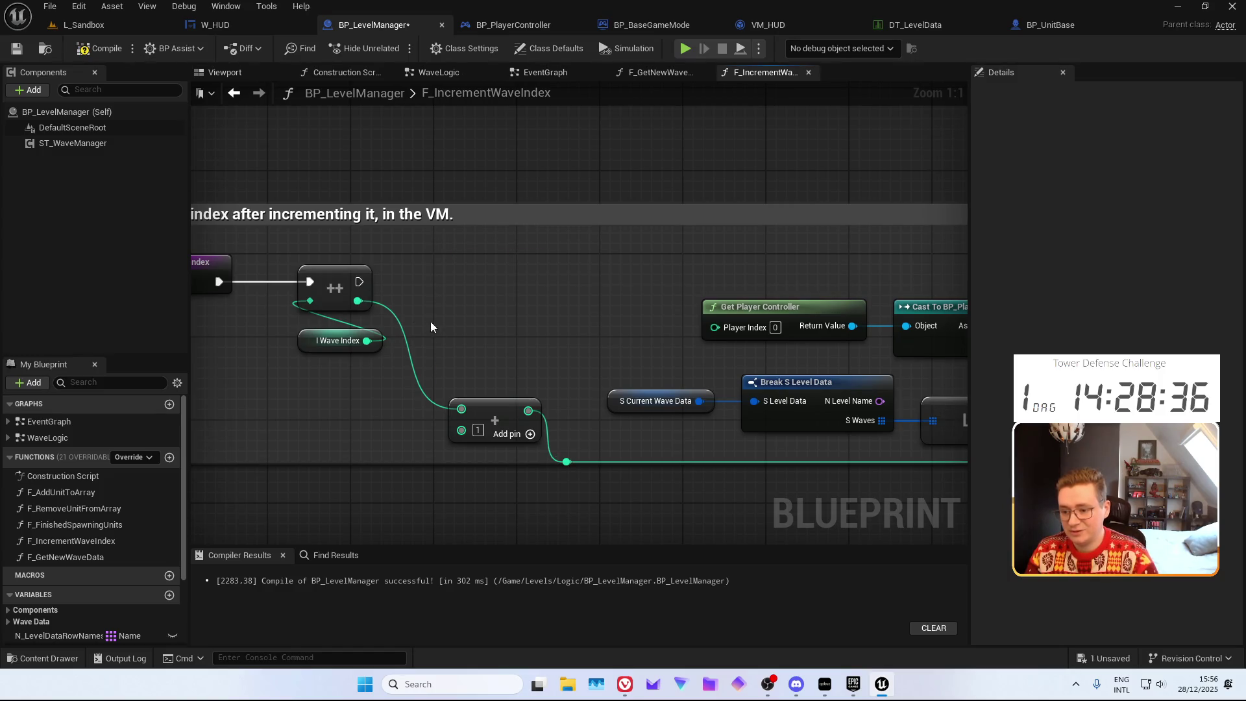
{"action": "mouse_move", "coordinate": [359, 281]}
{"action": "left_mouse_down"}
{"action": "mouse_move", "coordinate": [487, 348]}
{"action": "mouse_move", "coordinate": [893, 284]}
{"action": "mouse_move", "coordinate": [729, 281]}
{"action": "left_mouse_up"}
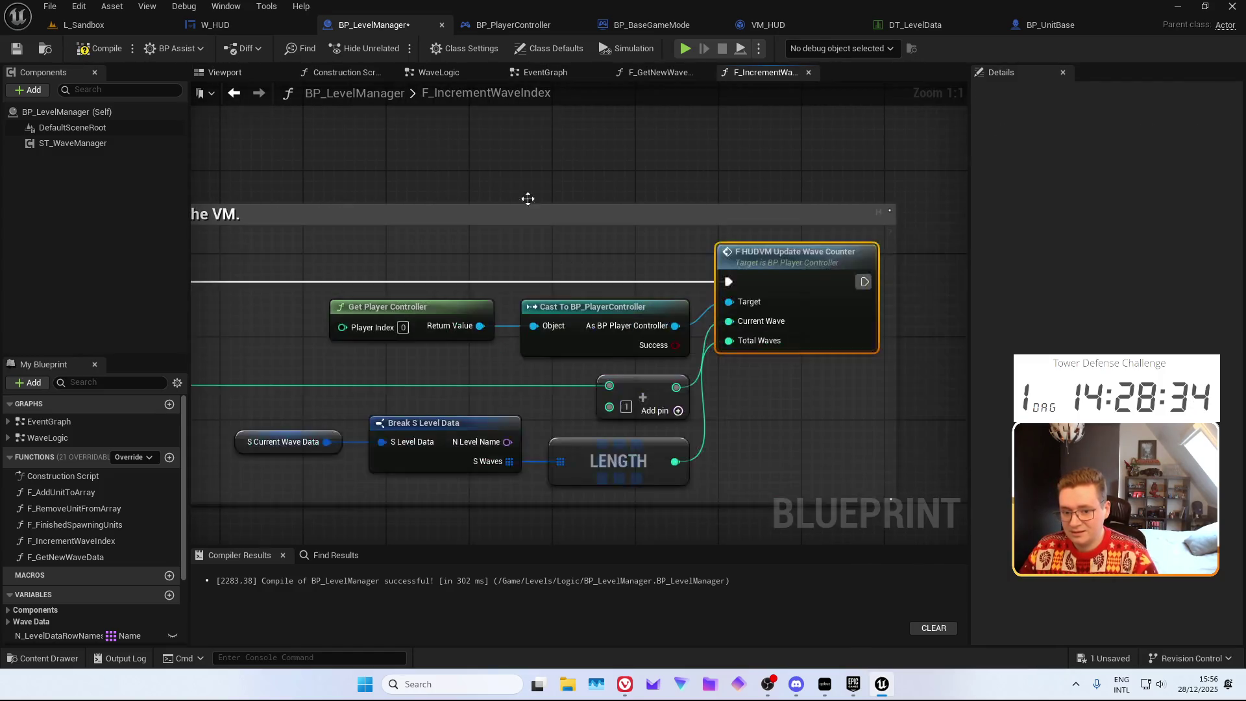
{"action": "left_click_drag", "start_coordinate": [377, 169], "coordinate": [662, 159]}
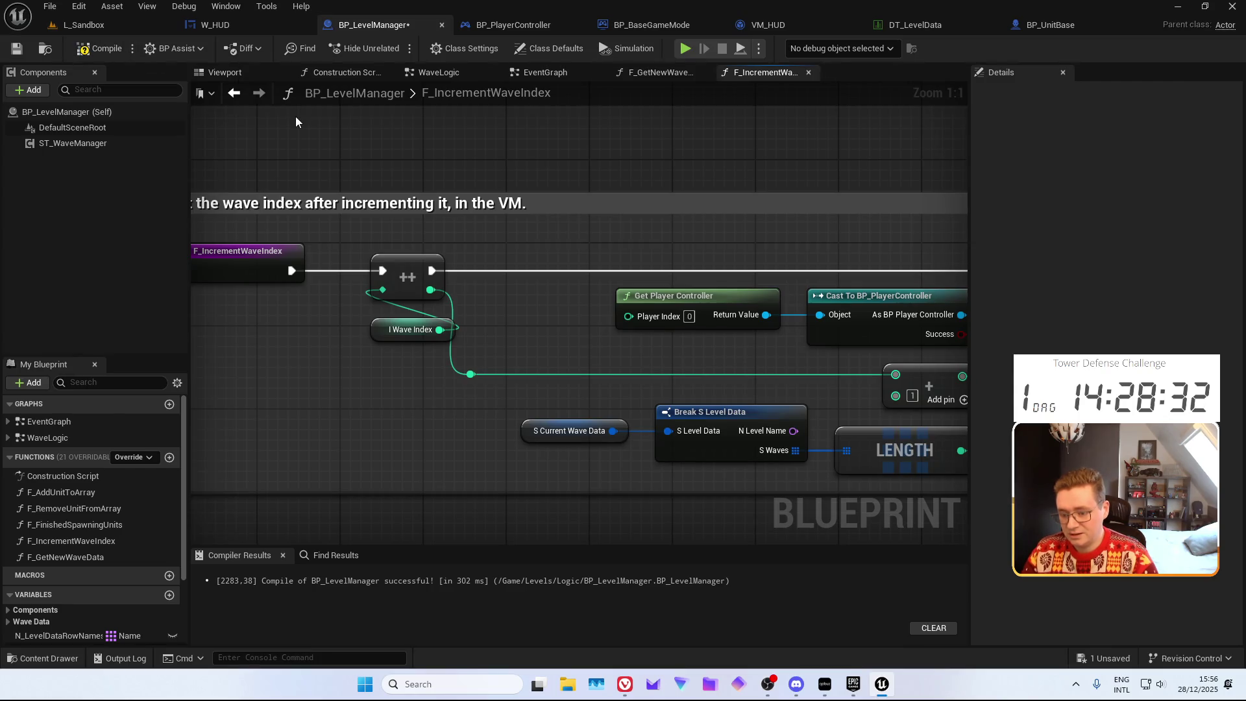
Close the BP_LevelManager, W_HUD, BP_PlayerController, BP_BaseGameMode, VM_HUD, DT_LevelData and BP_UnitBase tabs
{"action": "middle_click", "coordinate": [384, 26]}
{"action": "left_click", "coordinate": [304, 25]}
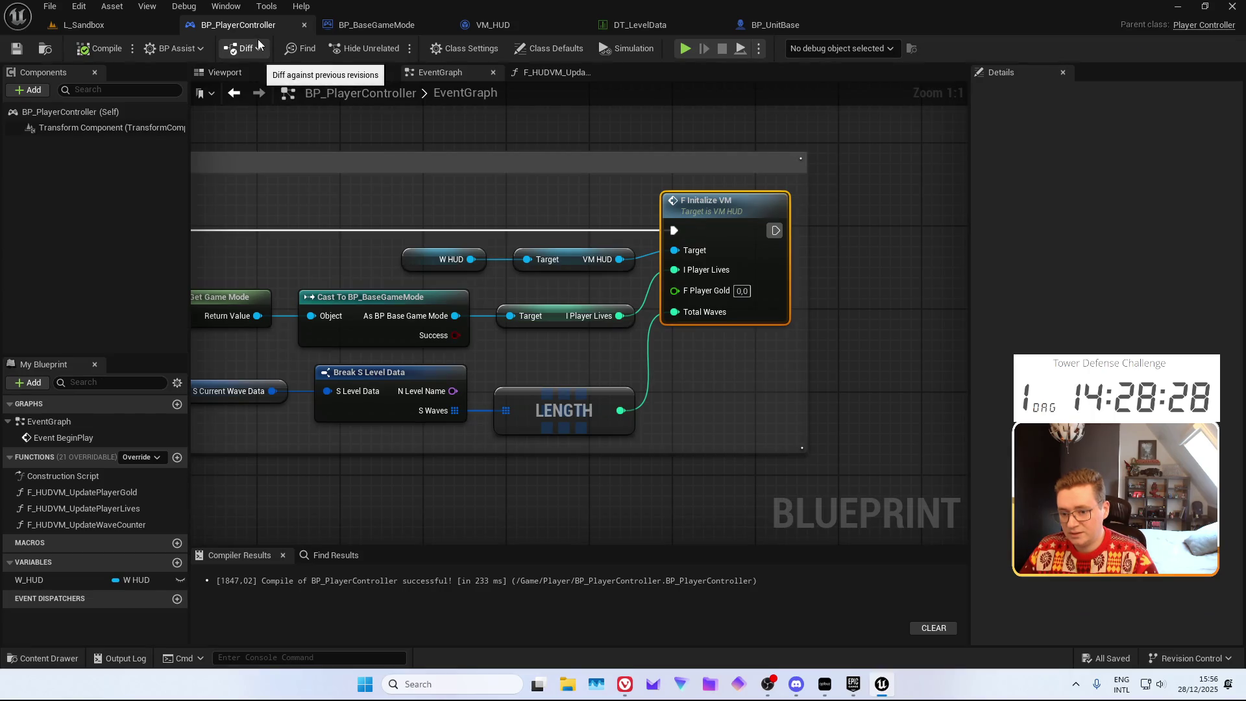
{"action": "middle_click", "coordinate": [227, 26]}
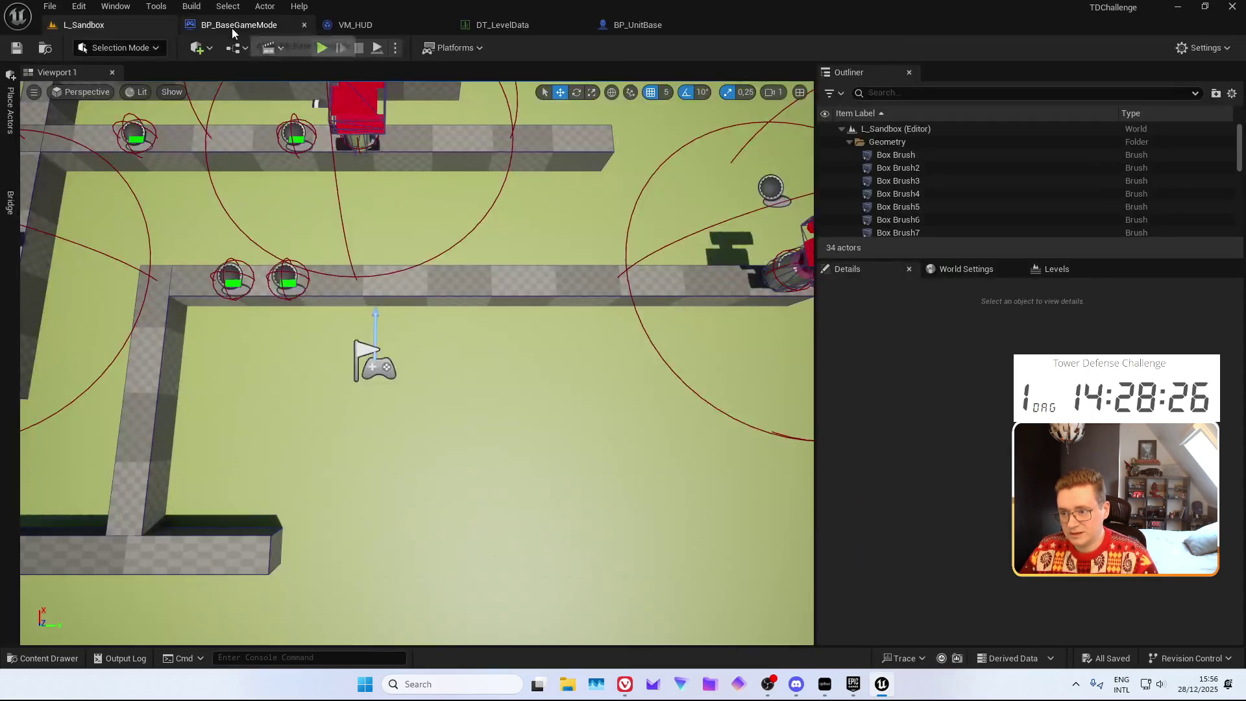
{"action": "middle_click", "coordinate": [232, 28]}
{"action": "left_click", "coordinate": [232, 27]}
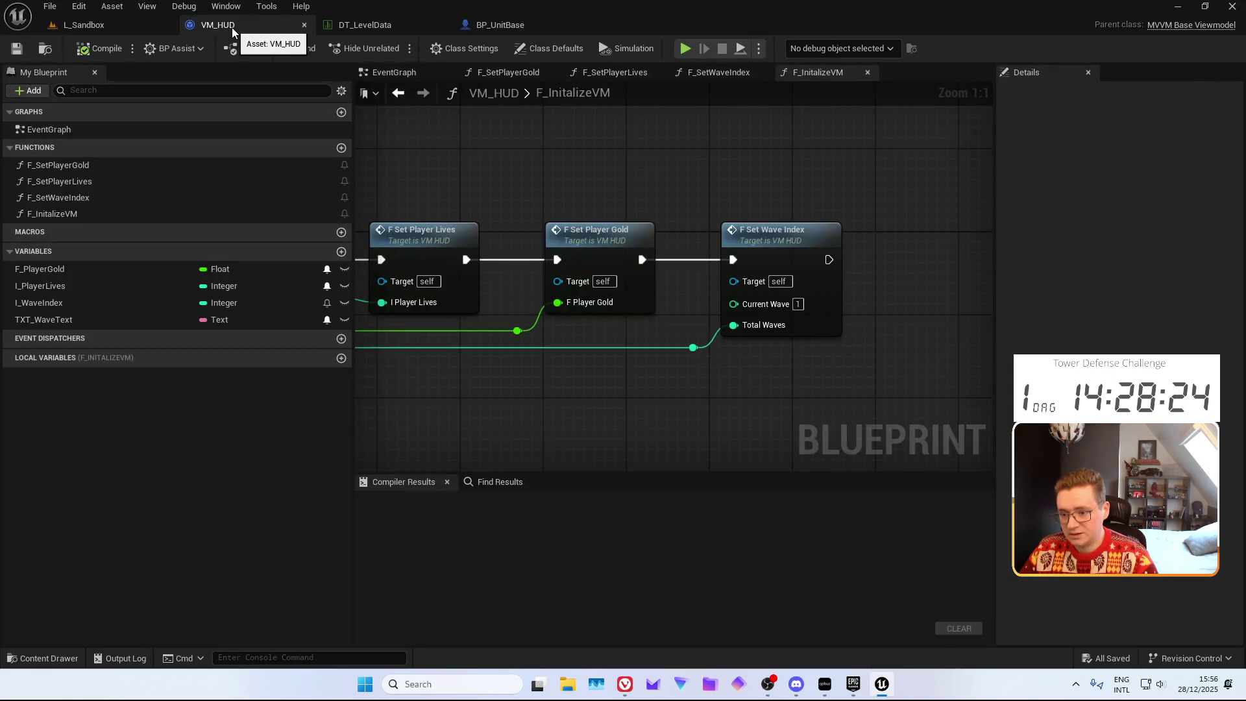
{"action": "middle_click", "coordinate": [232, 27]}
{"action": "left_click", "coordinate": [232, 27]}
{"action": "middle_click", "coordinate": [232, 28]}
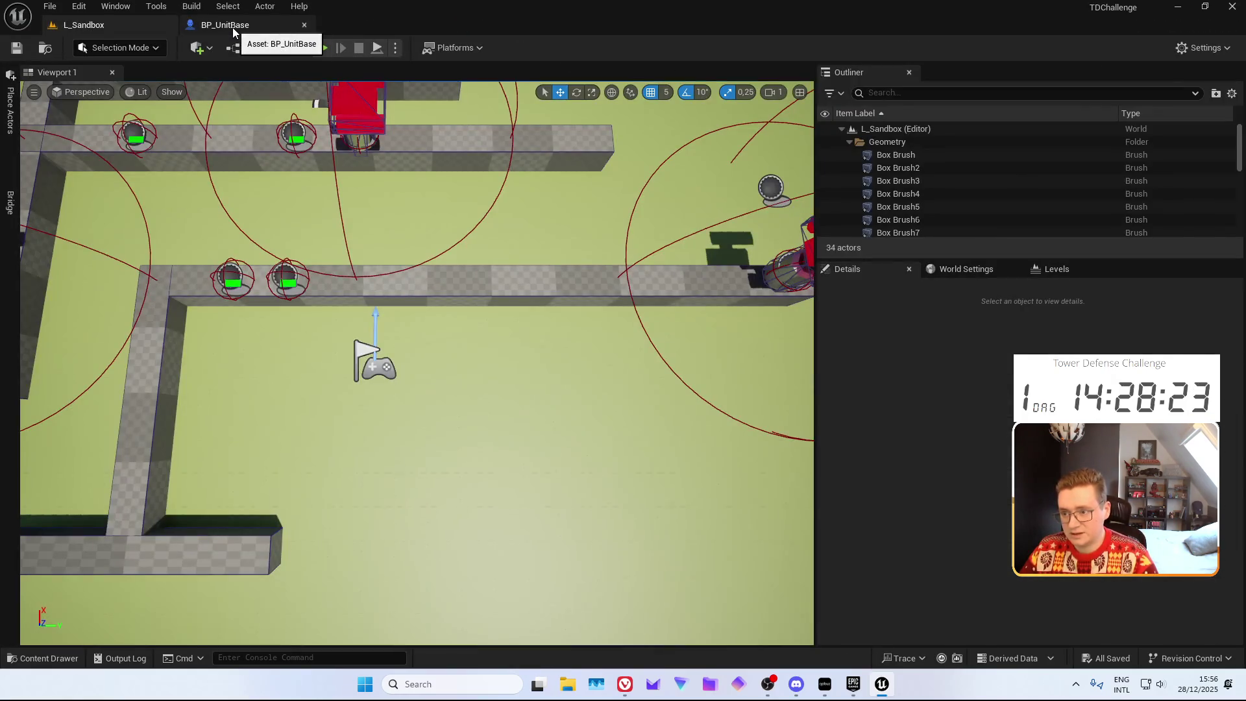
{"action": "left_click", "coordinate": [233, 28]}
{"action": "middle_click", "coordinate": [233, 28]}
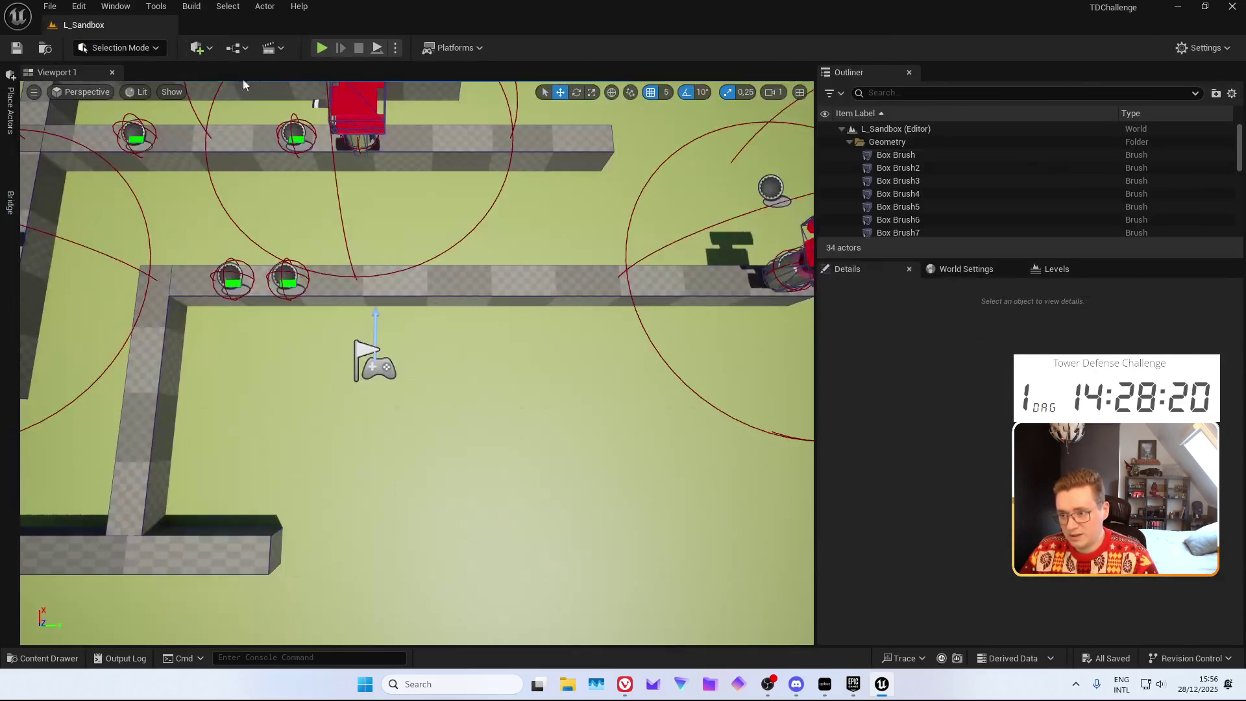
{"action": "key", "text": "ctrl+space"}
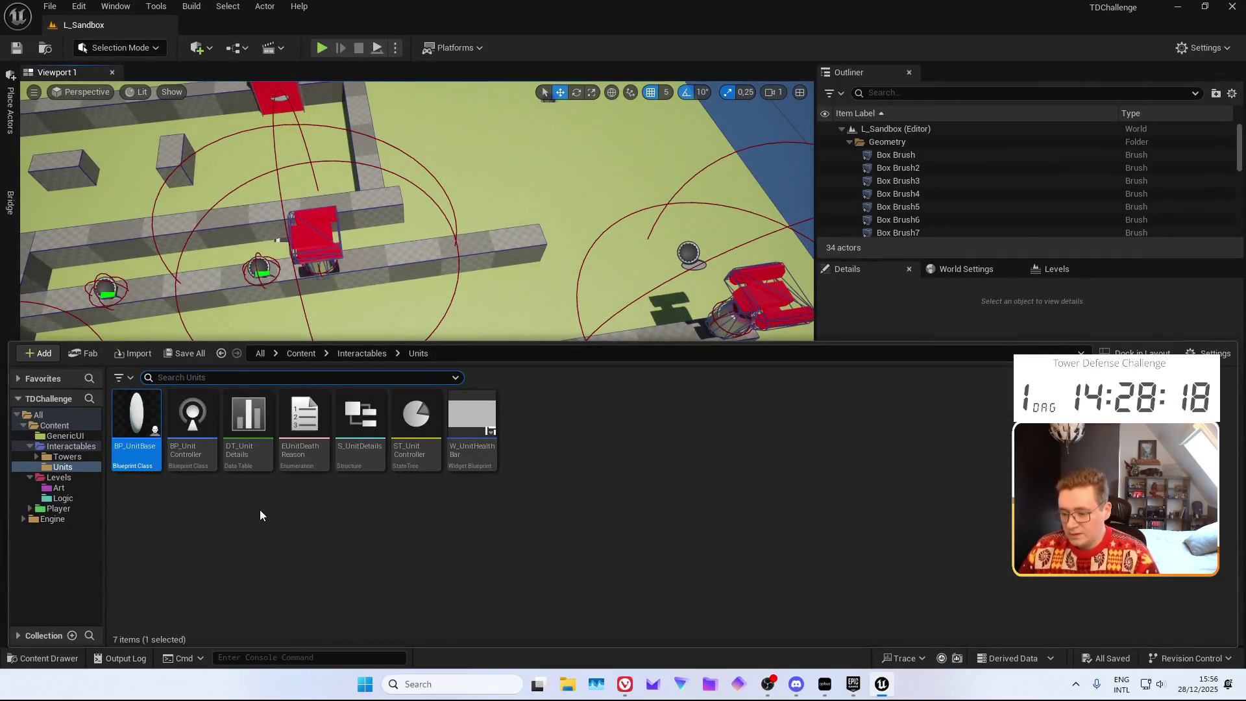
{"action": "key", "text": "ctrl+space"}
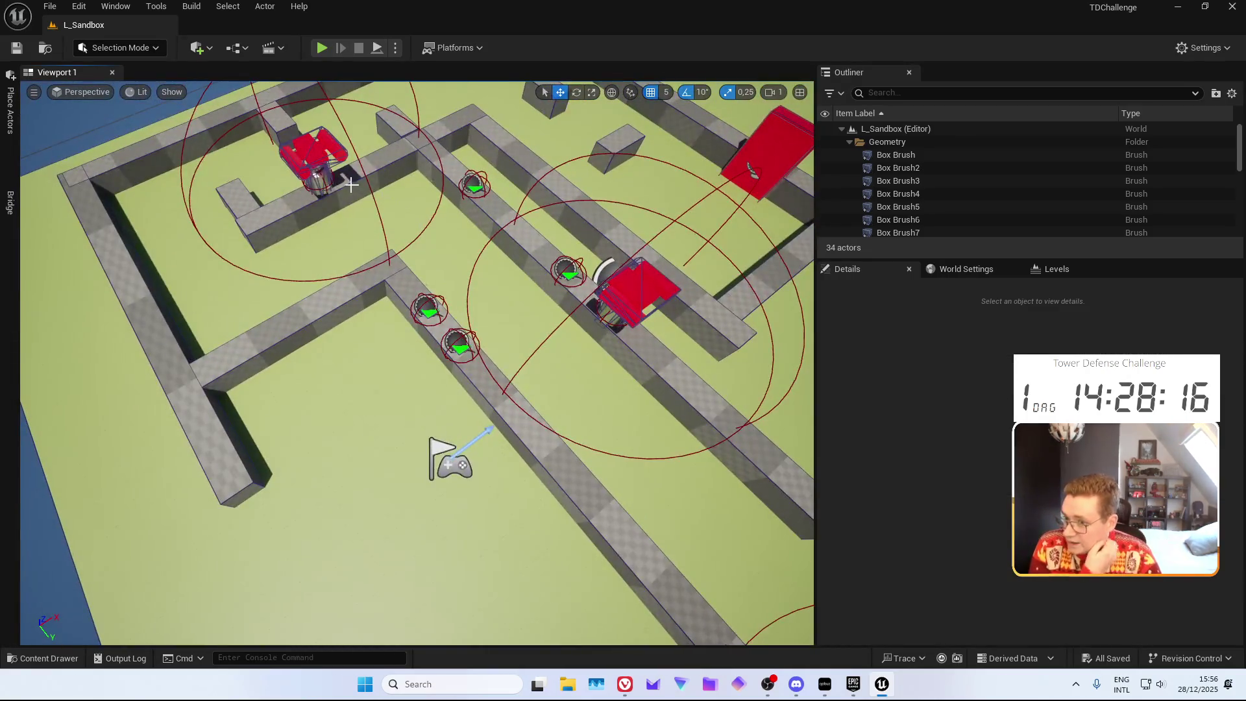
Delete the three placed towers, including the green and red ones, from the L_Sandbox level
{"action": "left_click", "coordinate": [351, 185]}
{"action": "key", "text": "Delete"}
{"action": "left_click_drag", "start_coordinate": [352, 185], "coordinate": [476, 303]}
{"action": "left_click", "coordinate": [407, 261]}
{"action": "key", "text": "Delete"}
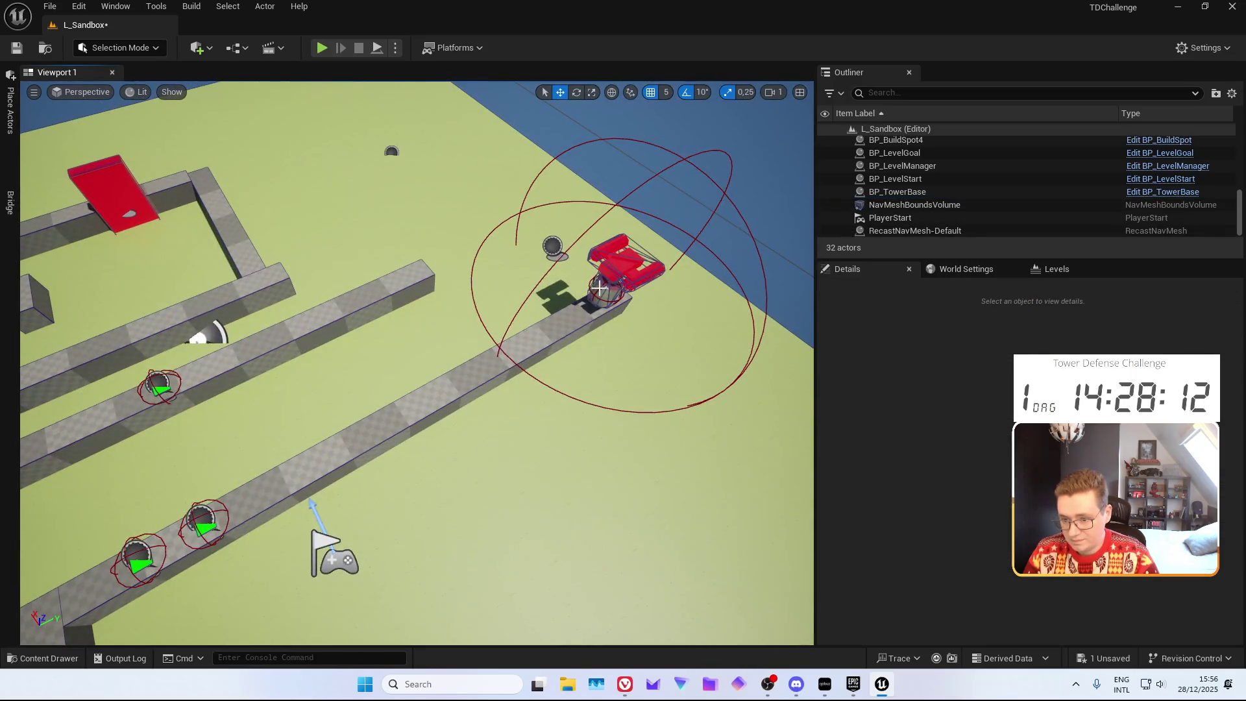
{"action": "left_click", "coordinate": [598, 286]}
{"action": "key", "text": "Delete"}
{"action": "left_click_drag", "start_coordinate": [597, 286], "coordinate": [738, 509]}
{"action": "mouse_move", "coordinate": [624, 684]}
{"action": "left_click", "coordinate": [545, 616]}
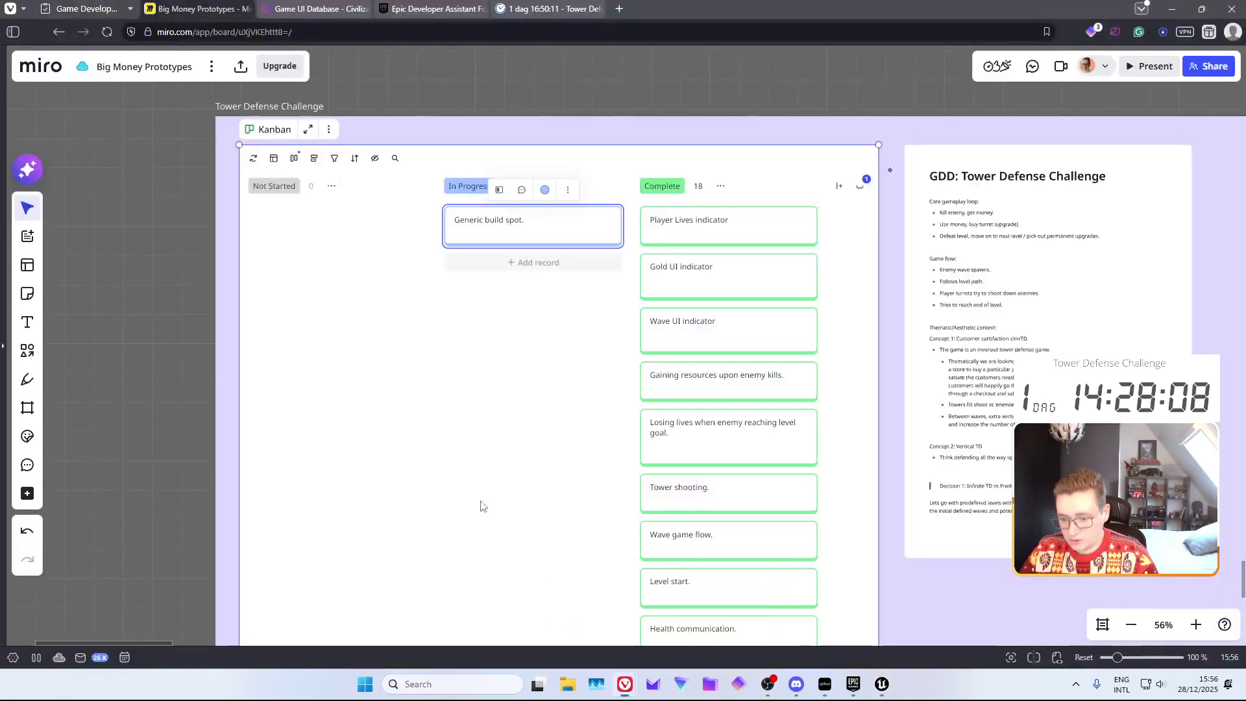
Add a 'Fix unit spawn location.' card to Miro's Not Started column
{"action": "left_click", "coordinate": [393, 224]}
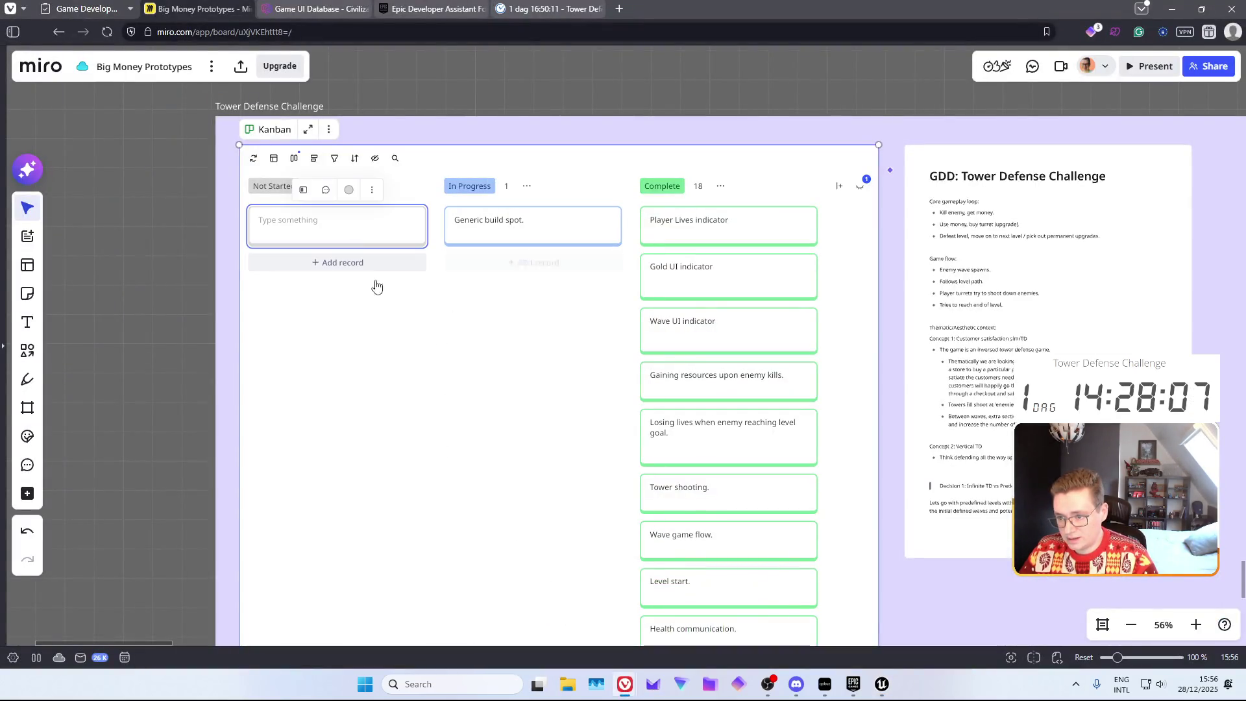
{"action": "left_click", "coordinate": [409, 351]}
{"action": "left_click", "coordinate": [157, 243]}
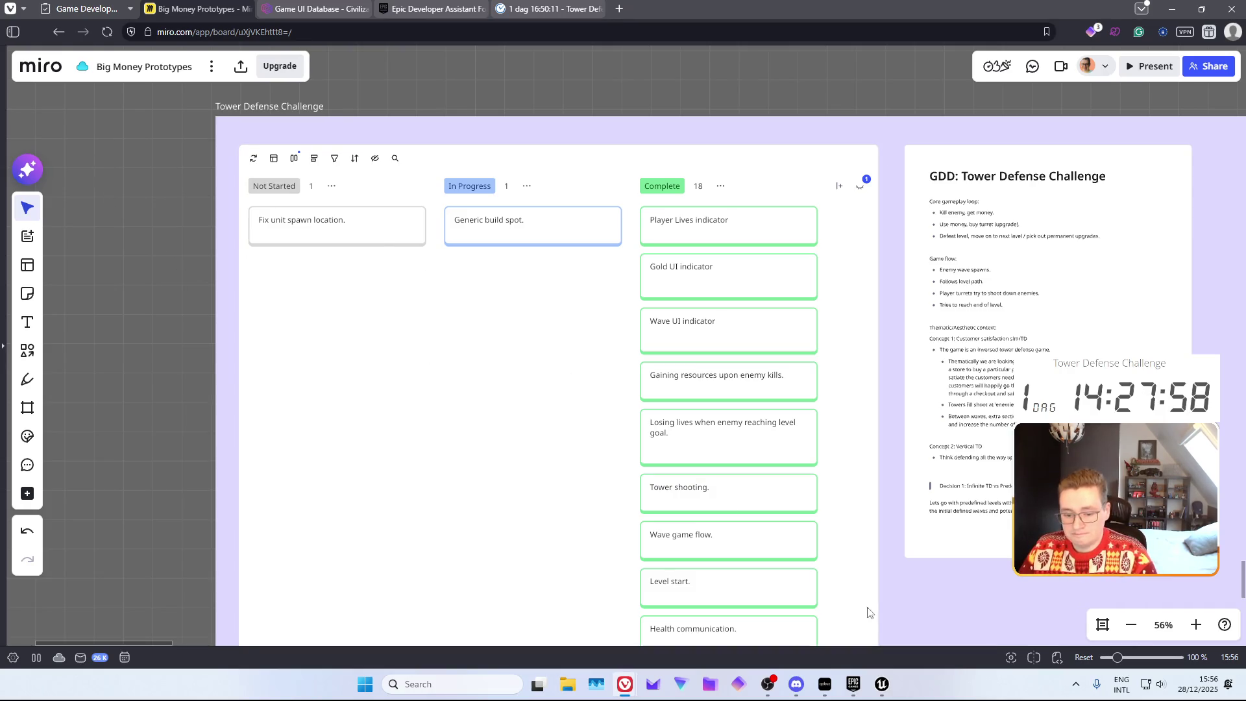
{"action": "left_click", "coordinate": [881, 688]}
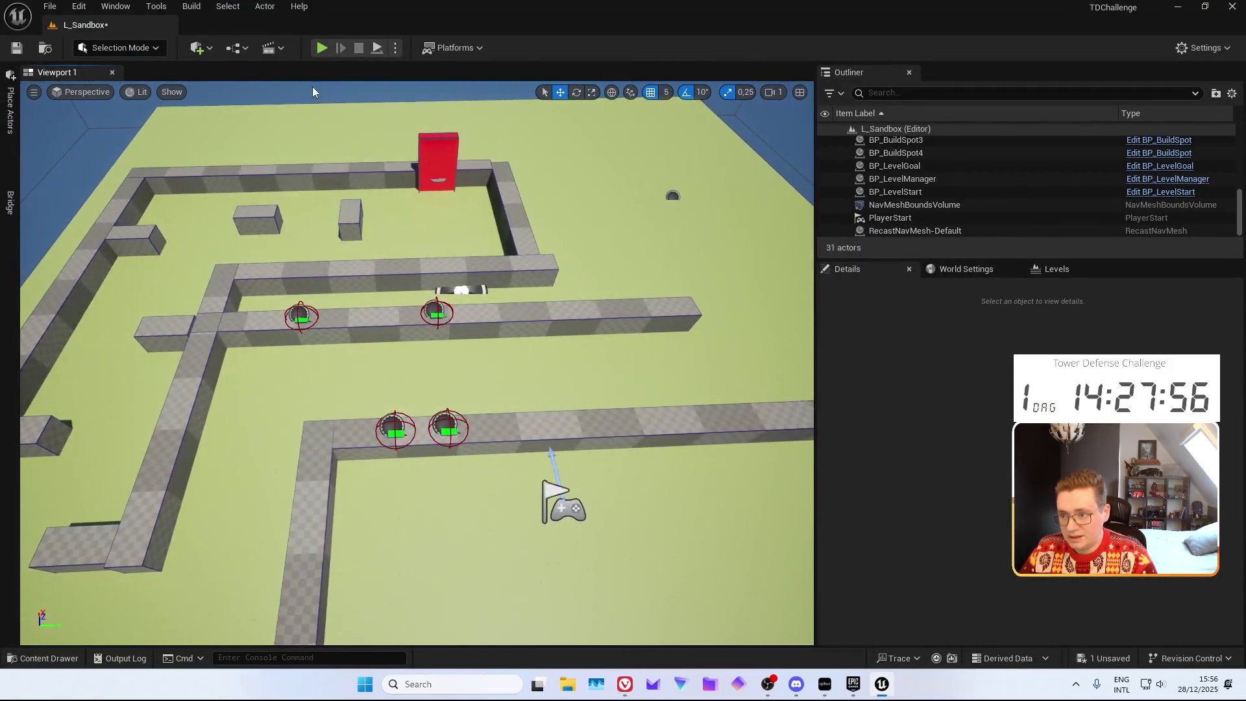
Save the level, run a quick play-test, and open BP_BuildSpot from the Interactables folder
{"action": "key", "text": "ctrl+s"}
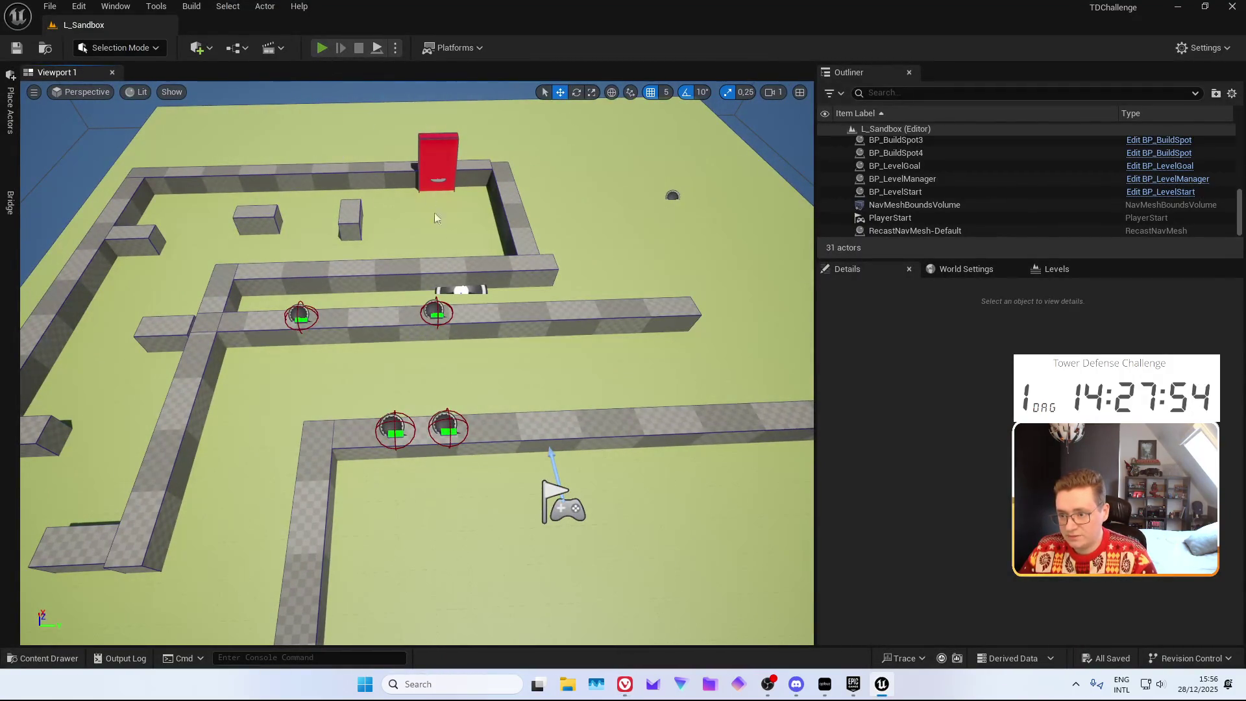
{"action": "key", "text": "alt+p"}
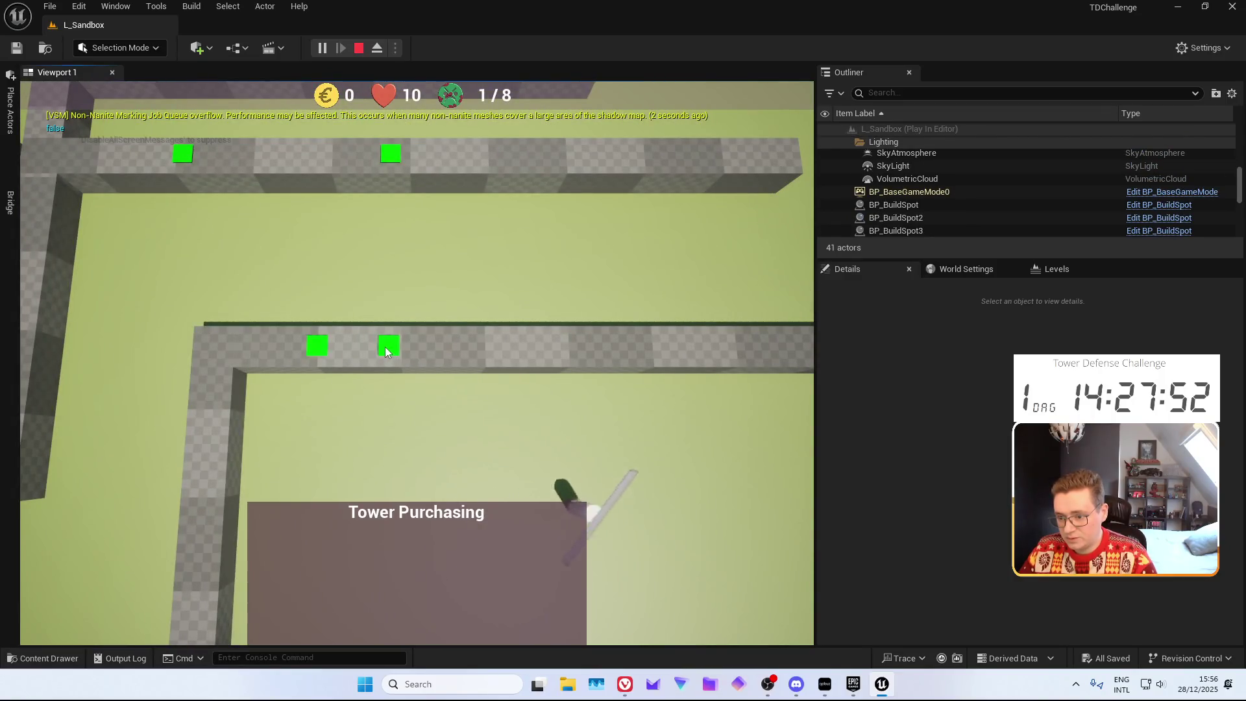
{"action": "left_click", "coordinate": [359, 48]}
{"action": "key", "text": "ctrl+space"}
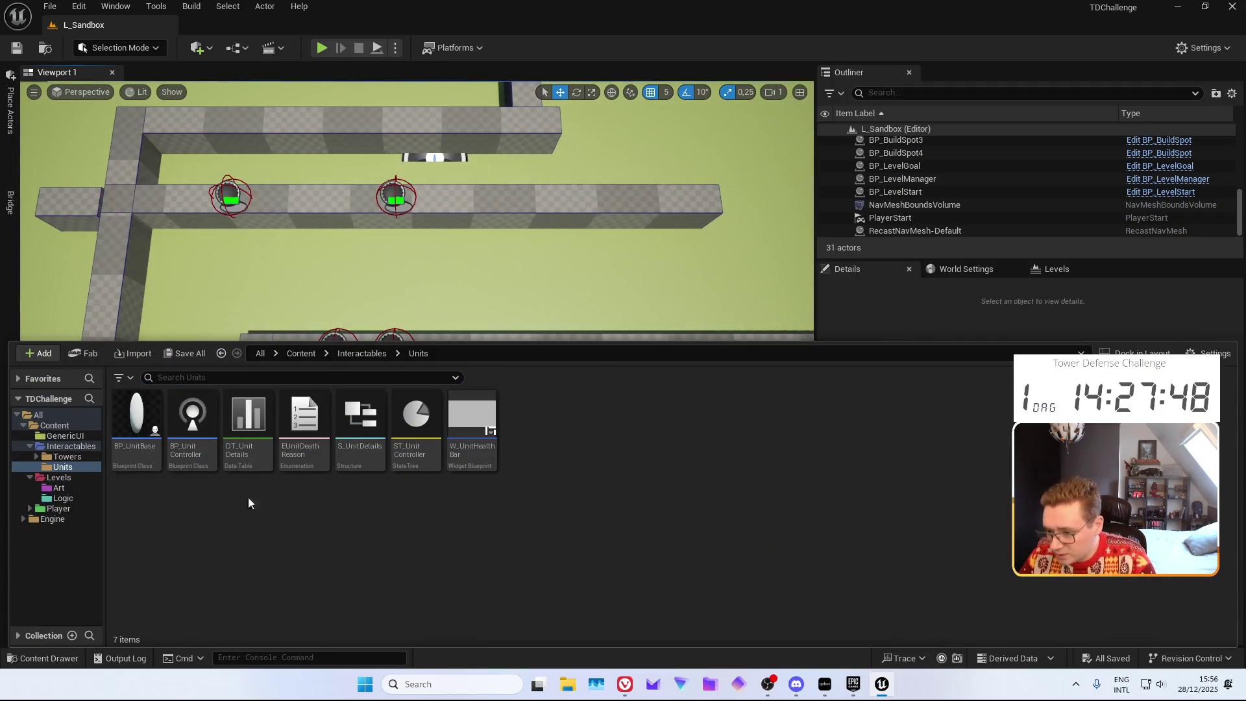
{"action": "left_click", "coordinate": [73, 446]}
{"action": "left_click", "coordinate": [236, 462]}
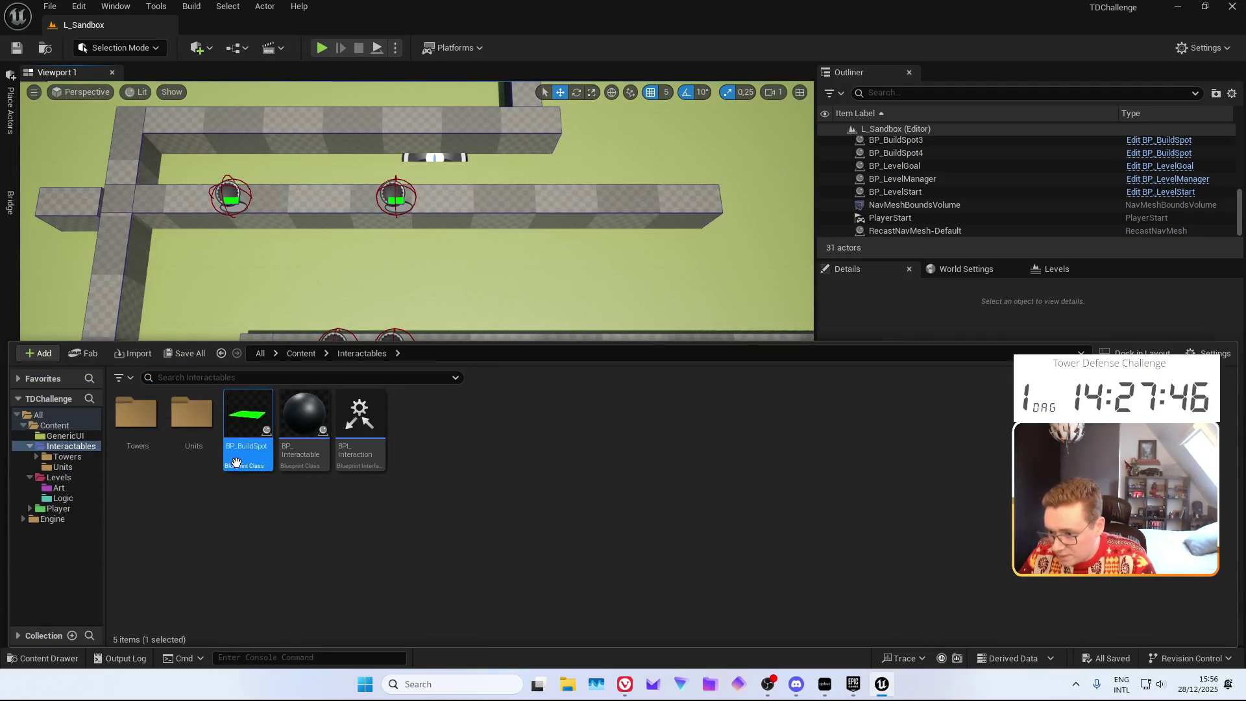
{"action": "double_click", "coordinate": [235, 462]}
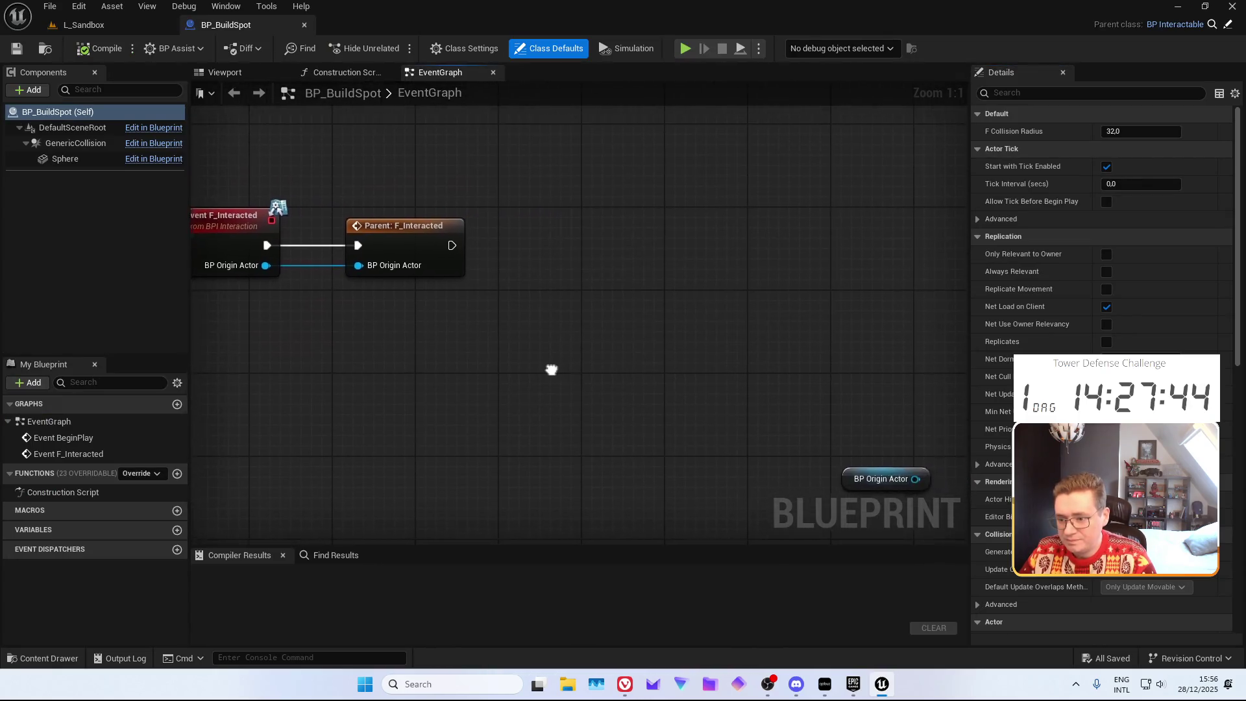
After F_Interacted's parent call, add a Print String showing BP Origin Actor's display name
{"action": "left_click_drag", "start_coordinate": [448, 243], "coordinate": [536, 242]}
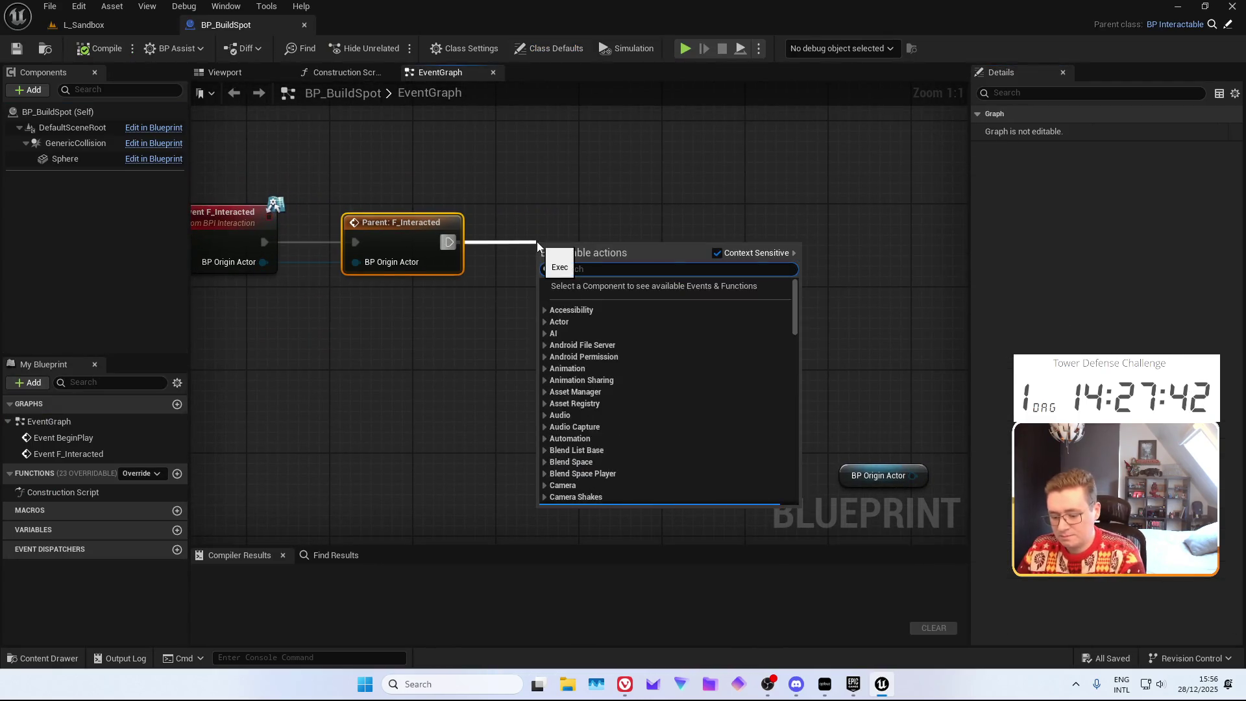
{"action": "type", "text": "print"}
{"action": "key", "text": "Return"}
{"action": "scroll", "coordinate": [659, 337], "scroll_direction": "down", "scroll_amount": 5}
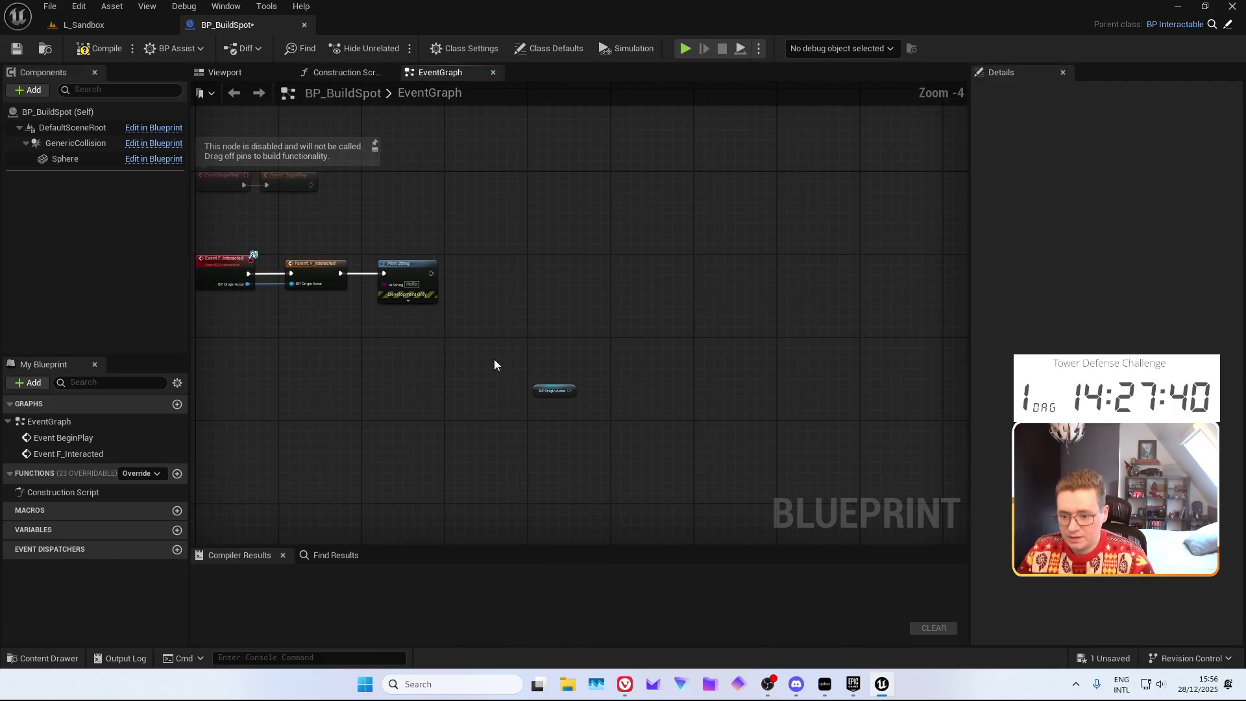
{"action": "left_click", "coordinate": [550, 390]}
{"action": "left_click_drag", "start_coordinate": [543, 389], "coordinate": [364, 337]}
{"action": "scroll", "coordinate": [423, 330], "scroll_direction": "up", "scroll_amount": 4}
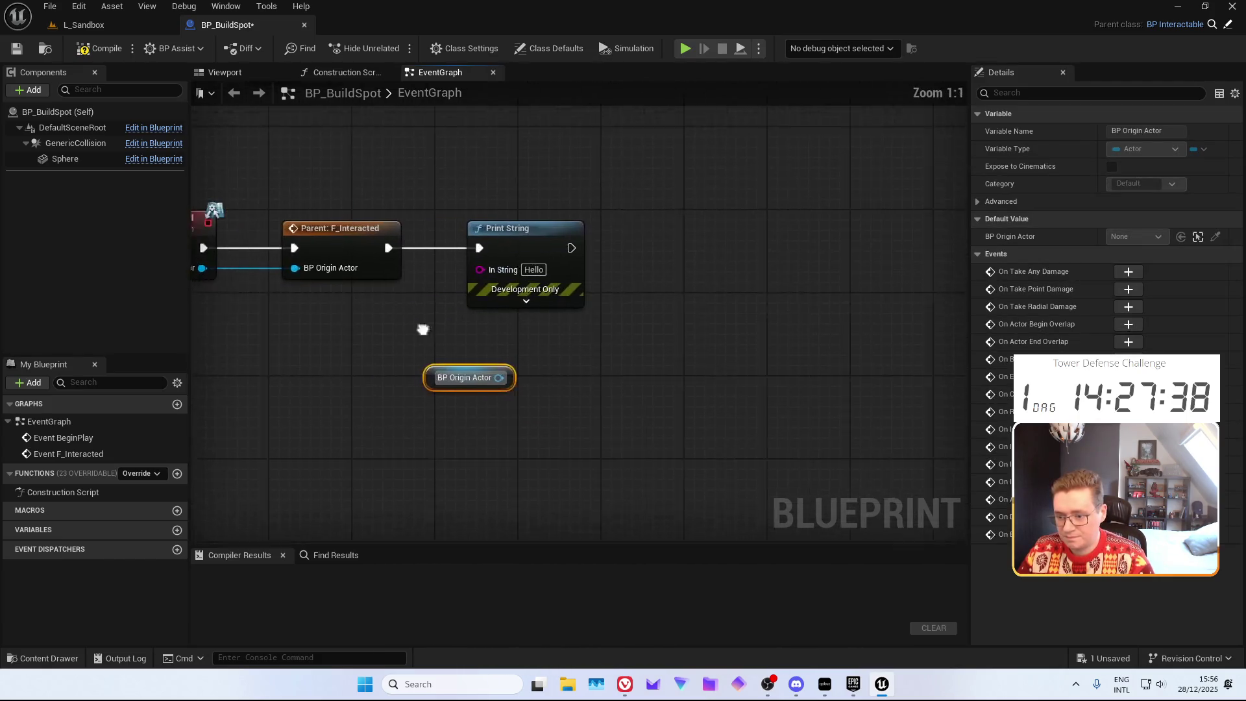
{"action": "left_click", "coordinate": [430, 309]}
{"action": "left_click_drag", "start_coordinate": [613, 380], "coordinate": [603, 282]}
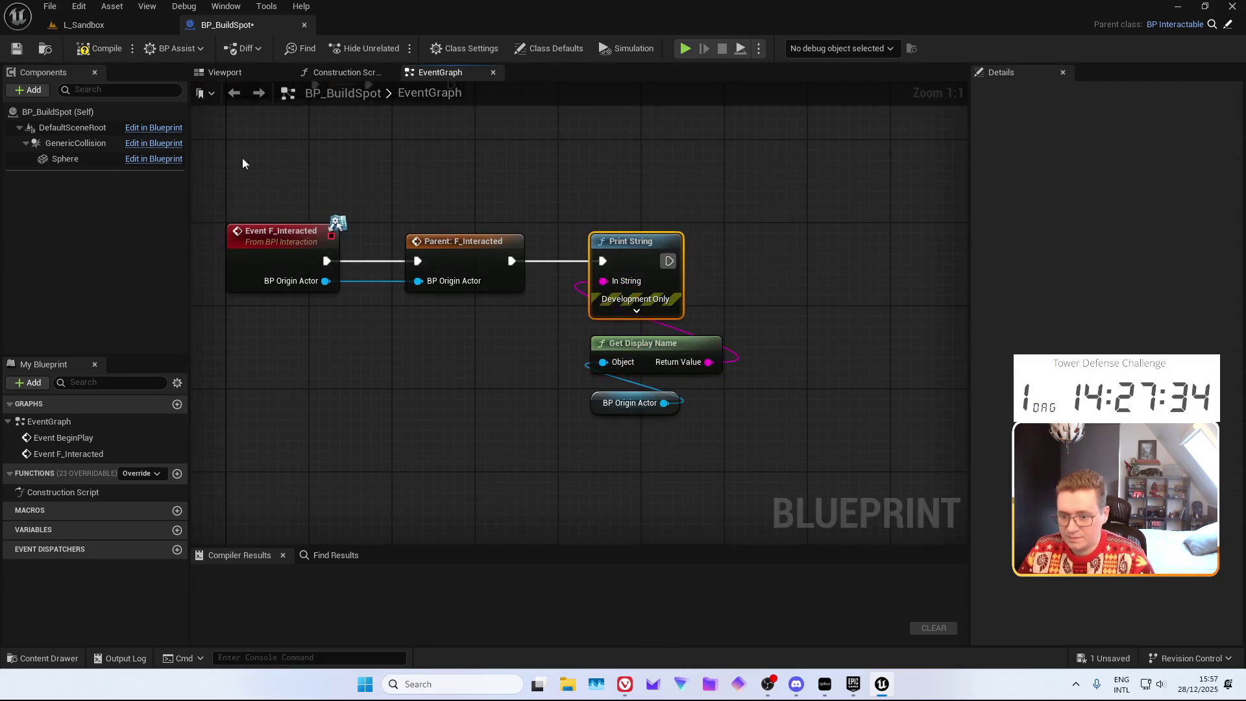
Compile BP_BuildSpot and play-test the level to check the printed actor name
{"action": "left_click", "coordinate": [99, 49]}
{"action": "left_click", "coordinate": [84, 24]}
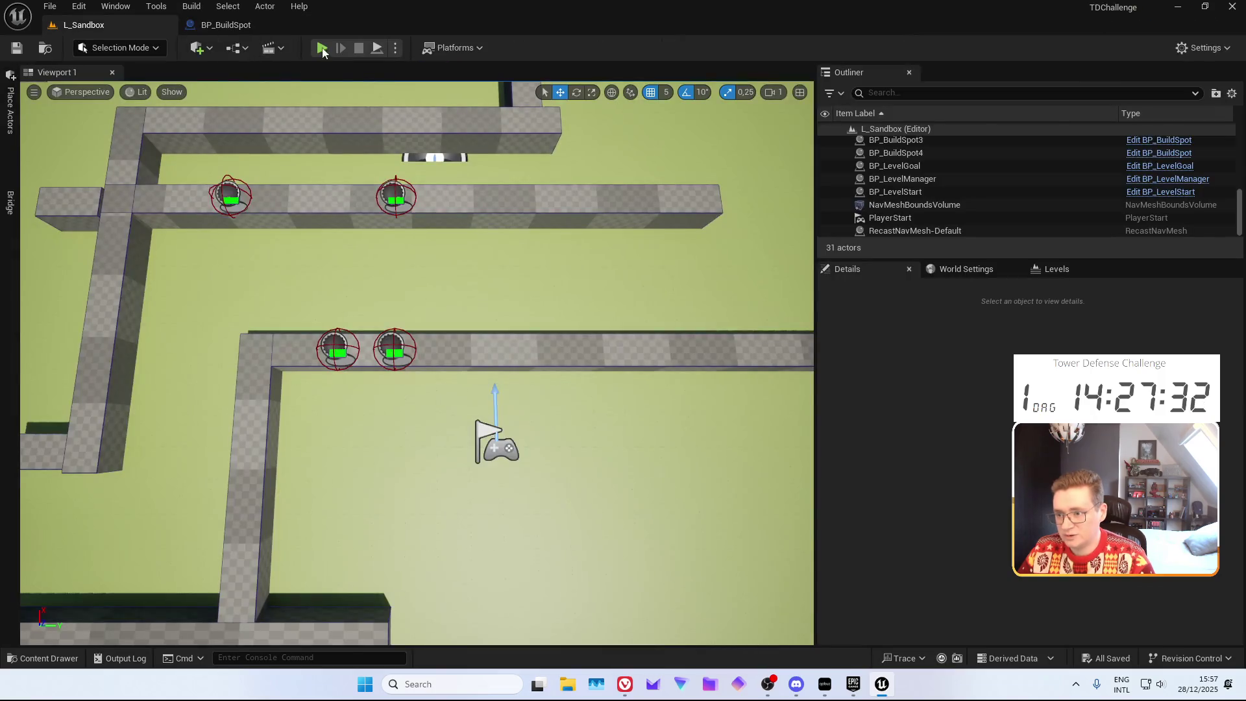
{"action": "left_click", "coordinate": [324, 50]}
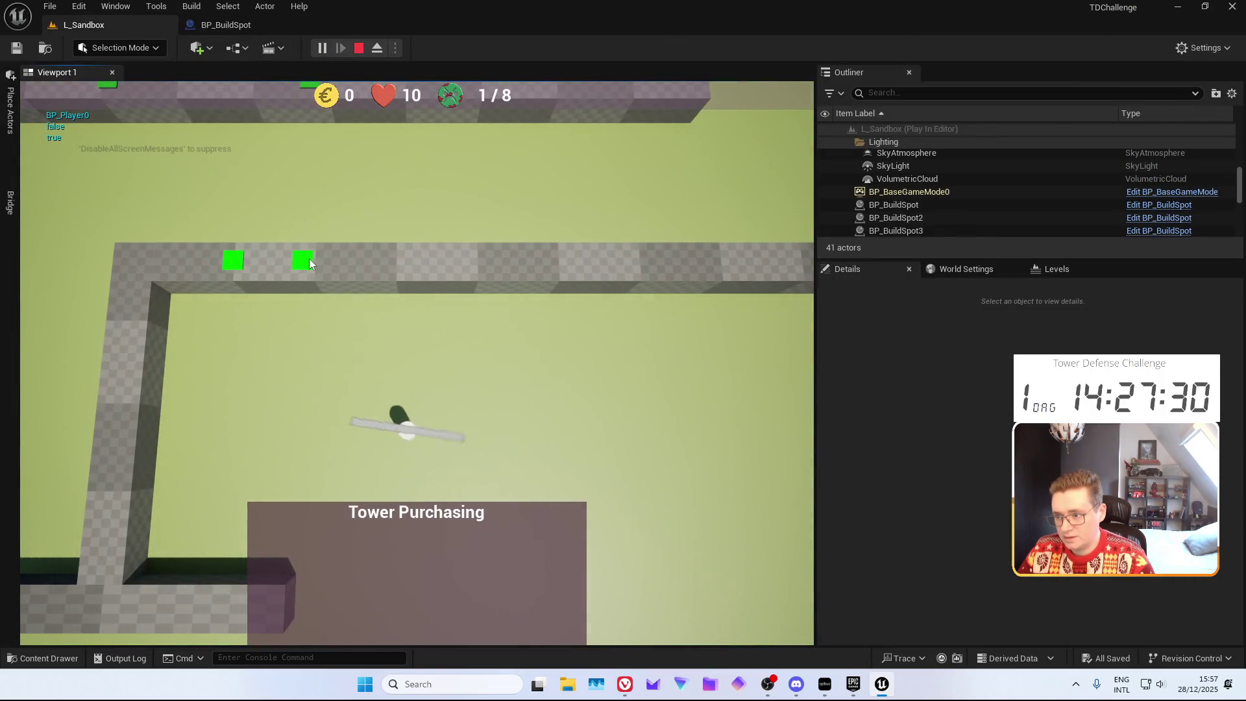
{"action": "left_click", "coordinate": [359, 48]}
Delete the Print String, Get Display Name and BP Origin Actor debug nodes and save BP_BuildSpot
{"action": "left_click", "coordinate": [228, 25]}
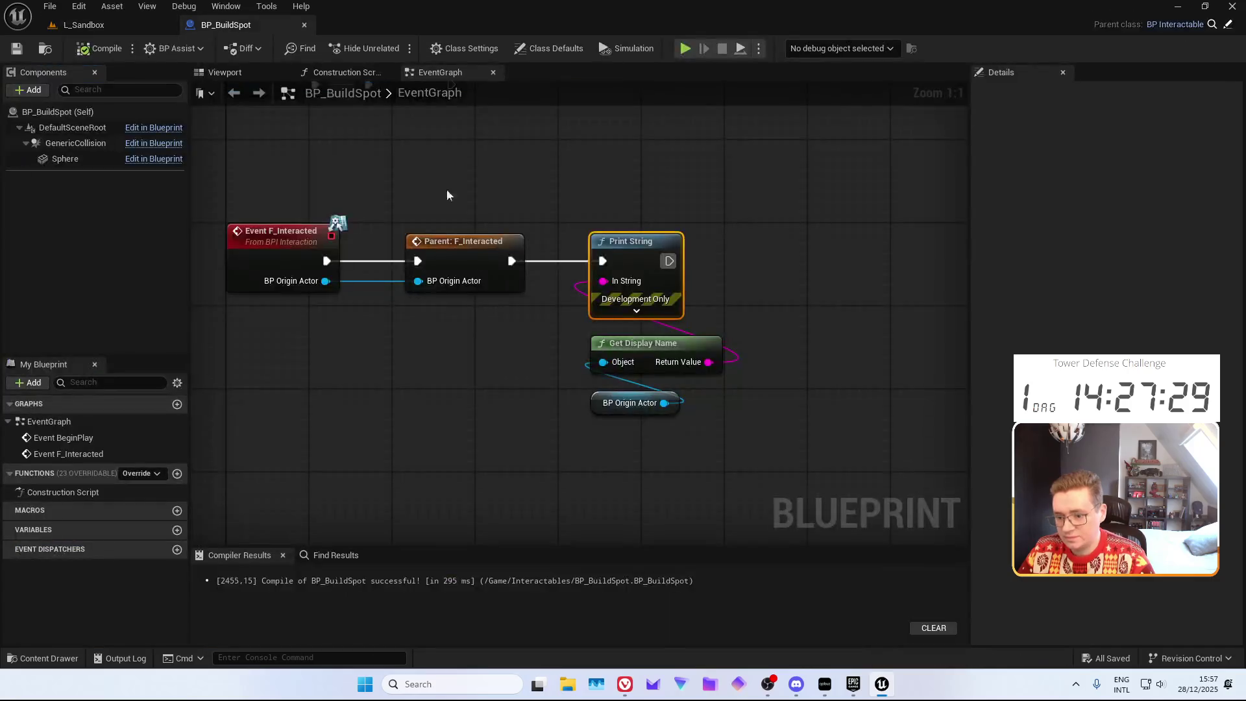
{"action": "mouse_move", "coordinate": [456, 409]}
{"action": "left_mouse_down"}
{"action": "mouse_move", "coordinate": [509, 440]}
{"action": "mouse_move", "coordinate": [526, 422]}
{"action": "left_mouse_up"}
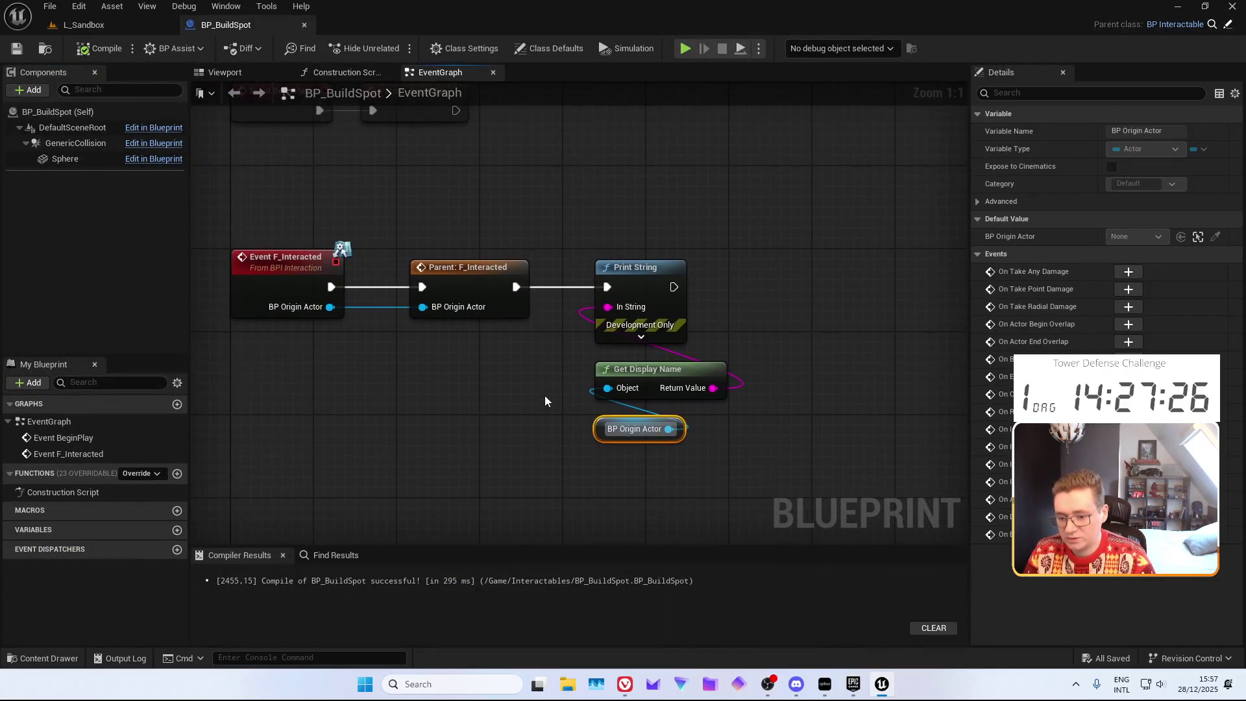
{"action": "left_click_drag", "start_coordinate": [536, 373], "coordinate": [654, 475]}
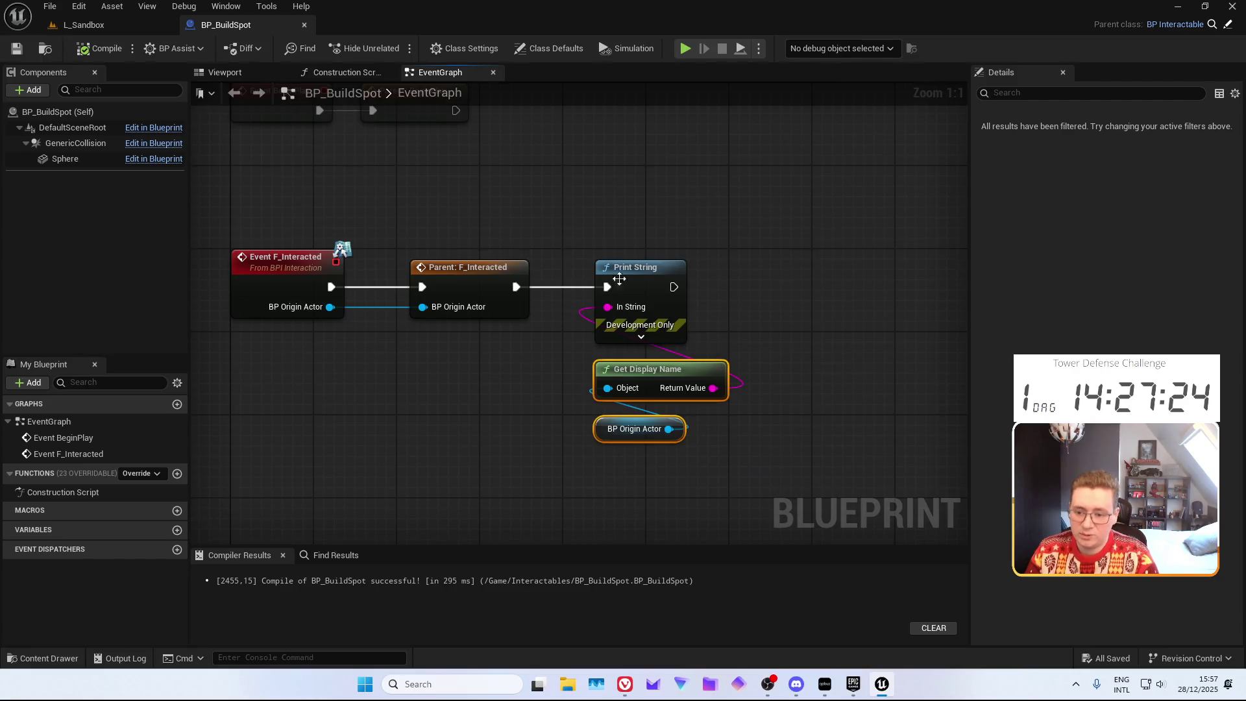
{"action": "left_click", "coordinate": [494, 269], "text": "ctrl"}
{"action": "key", "text": "Delete"}
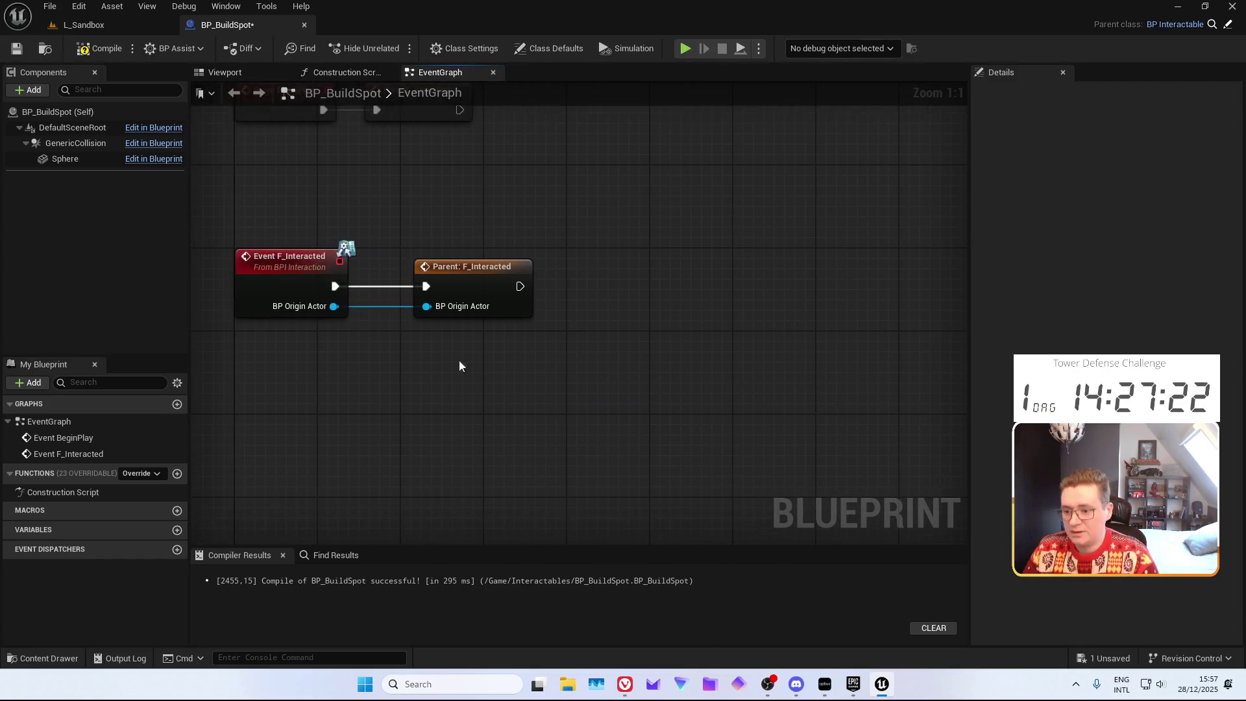
{"action": "key", "text": "ctrl+s"}
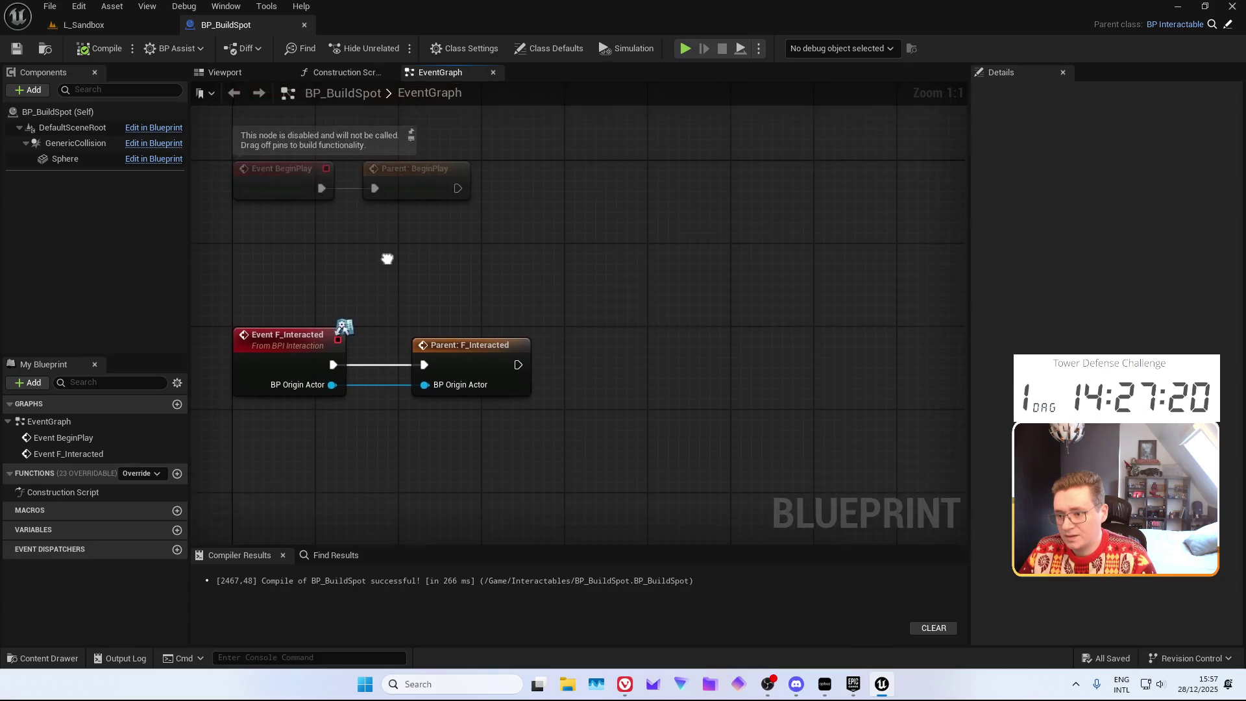
{"action": "key", "text": "ctrl+space"}
{"action": "left_click", "coordinate": [444, 541]}
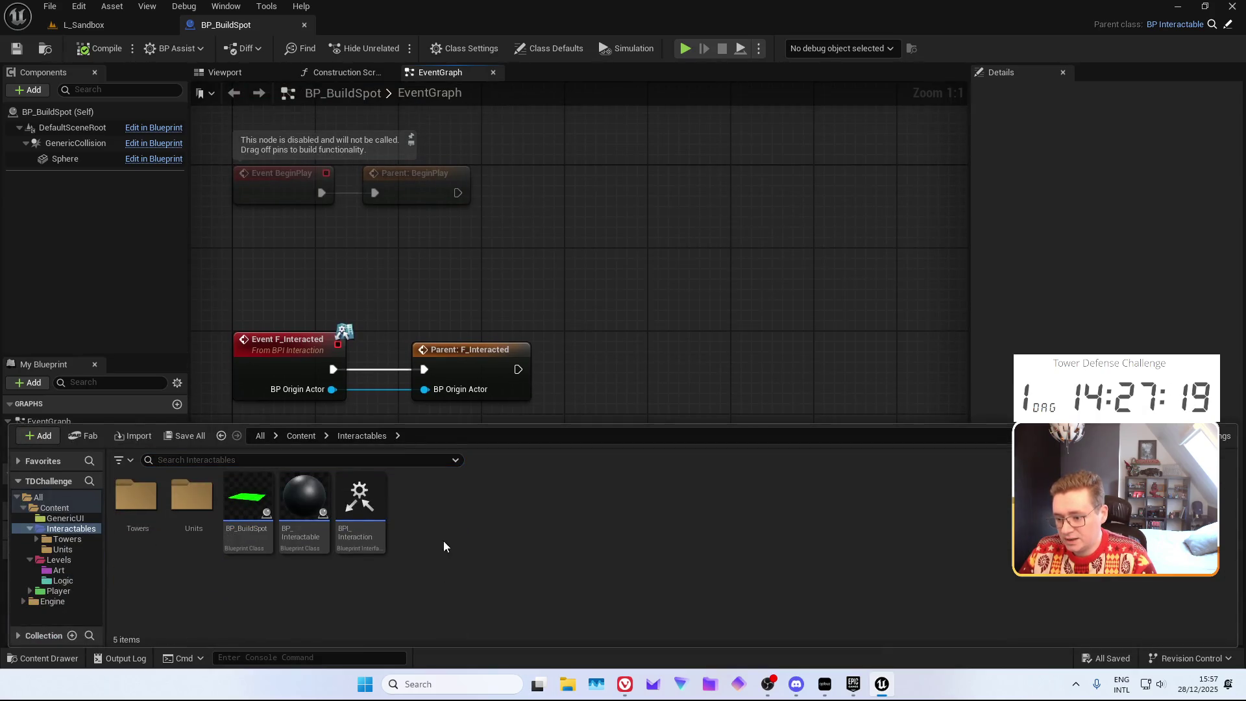
{"action": "left_click", "coordinate": [67, 532]}
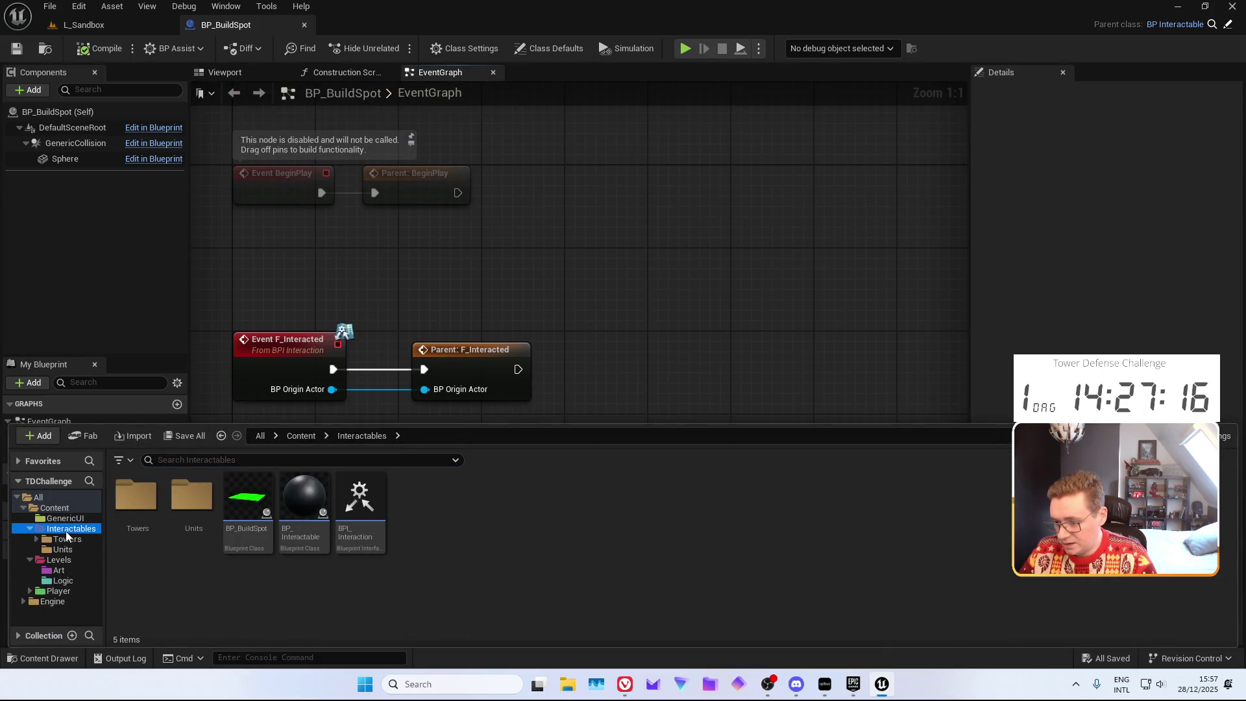
Open the W_TowerPurchaseScreen widget blueprint from the Towers folder
{"action": "left_click", "coordinate": [67, 538]}
{"action": "left_click", "coordinate": [571, 508]}
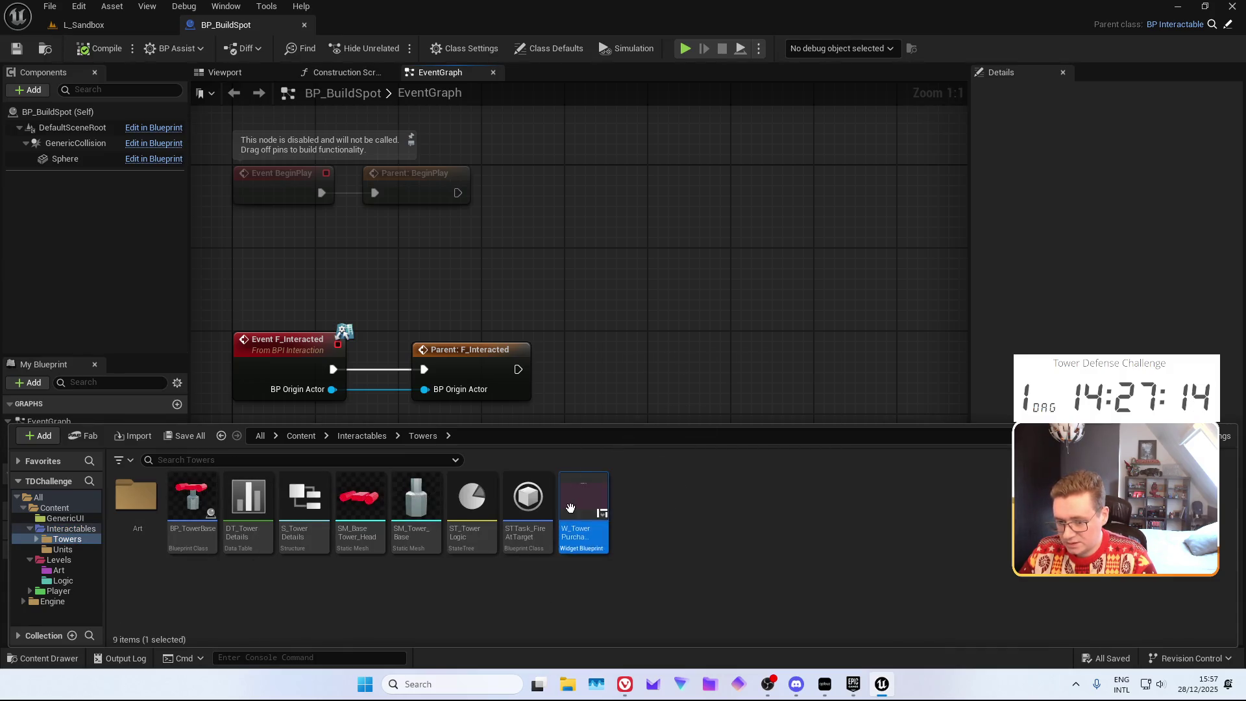
{"action": "double_click", "coordinate": [571, 508]}
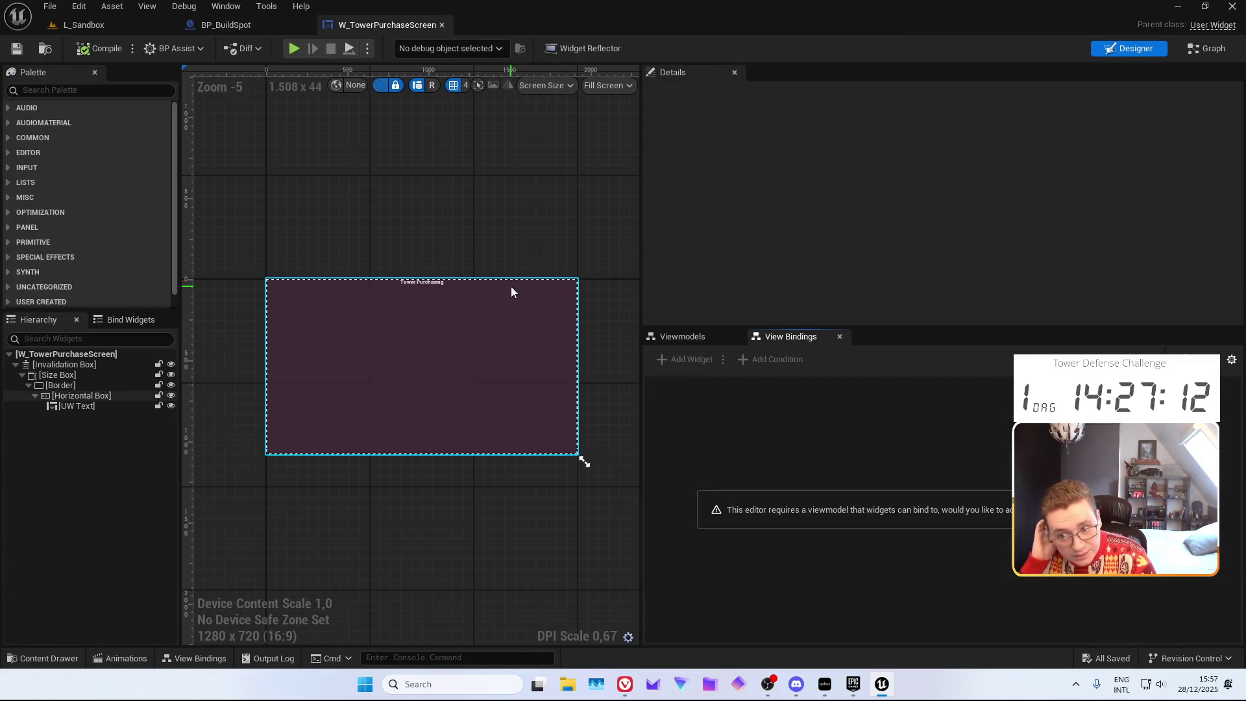
{"action": "left_click", "coordinate": [415, 317]}
{"action": "left_click", "coordinate": [495, 272]}
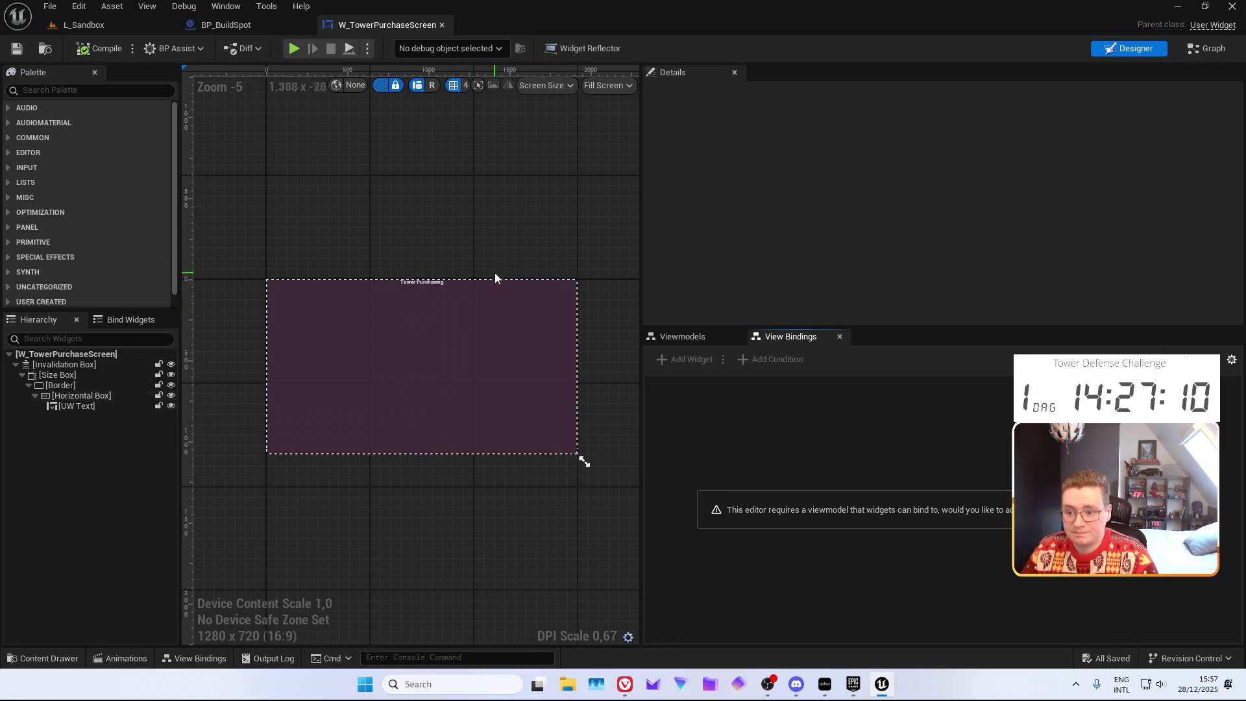
{"action": "key", "text": "ctrl+space"}
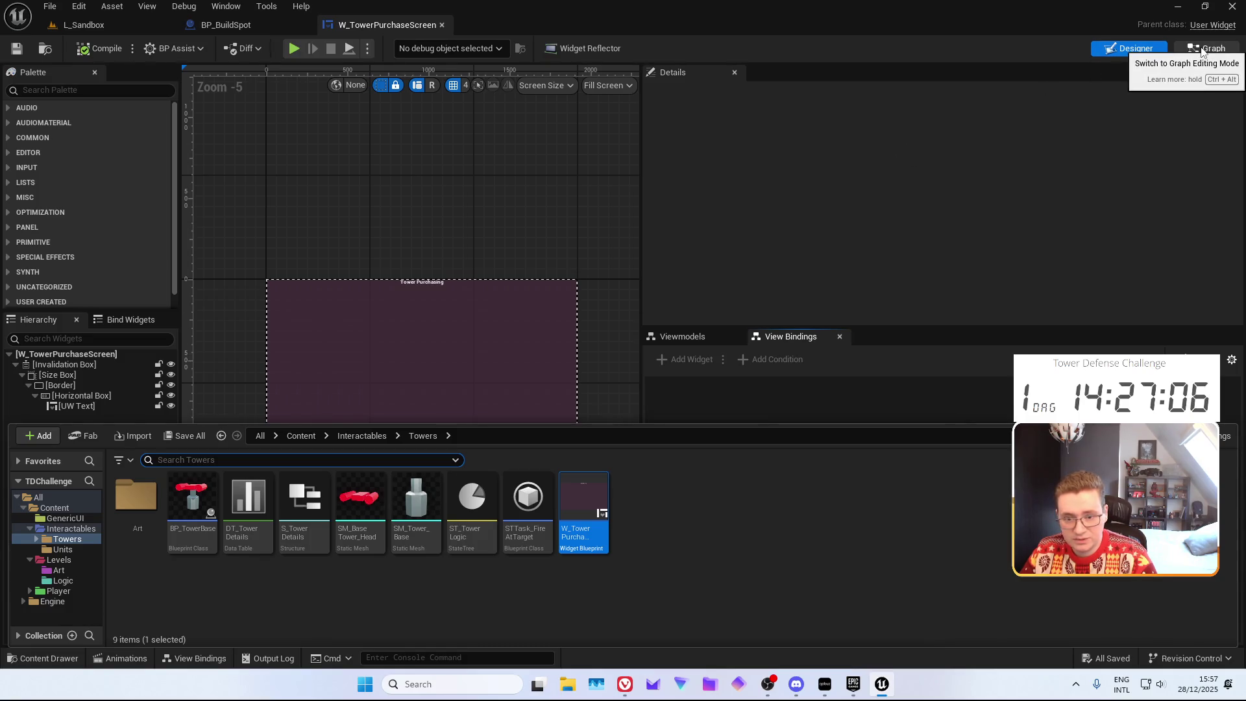
{"action": "left_click", "coordinate": [390, 203]}
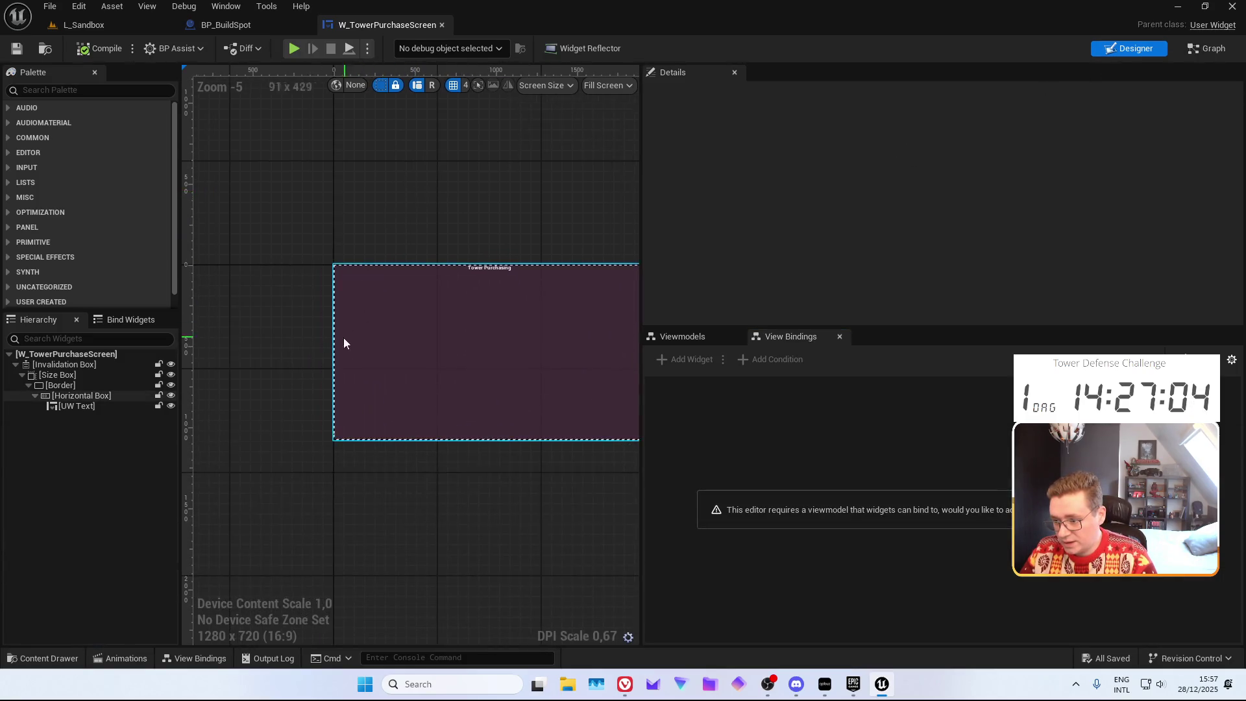
Select the Border, filter the Palette to Grid panels, and bring up the Horizontal Box's context menu
{"action": "scroll", "coordinate": [345, 343], "scroll_direction": "up", "scroll_amount": 3}
{"action": "left_click", "coordinate": [26, 387]}
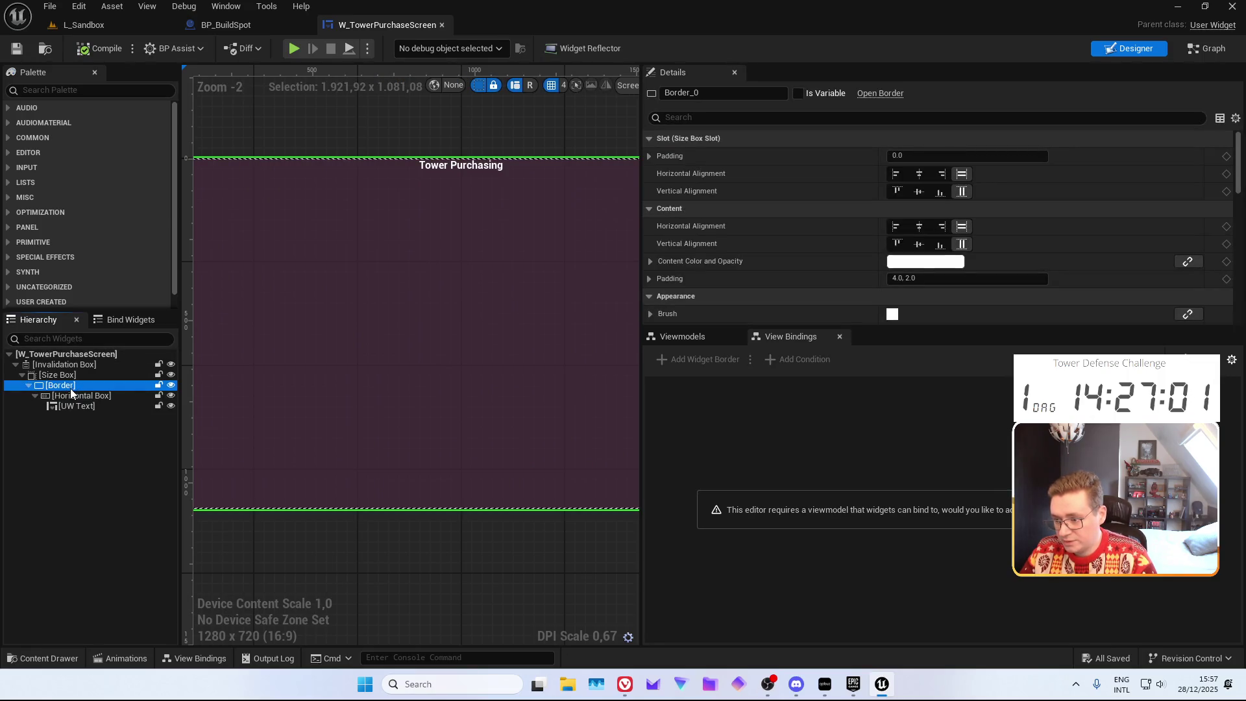
{"action": "left_click", "coordinate": [66, 90]}
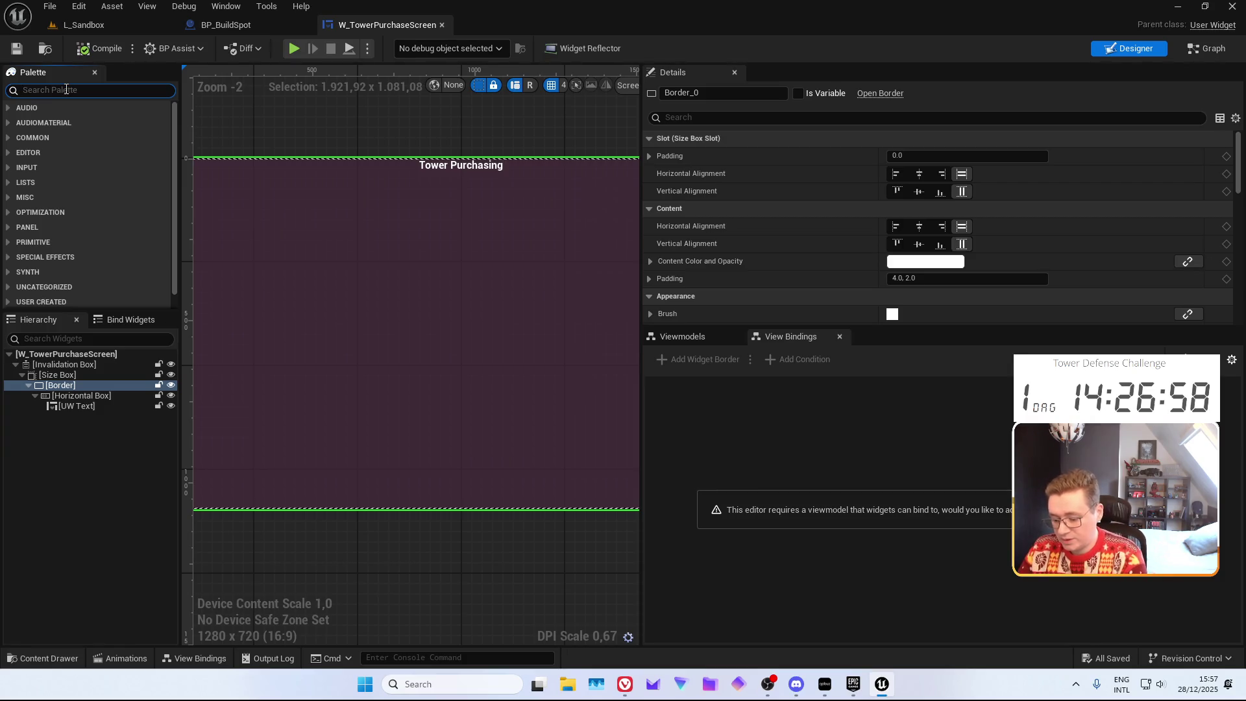
{"action": "type", "text": "Grid"}
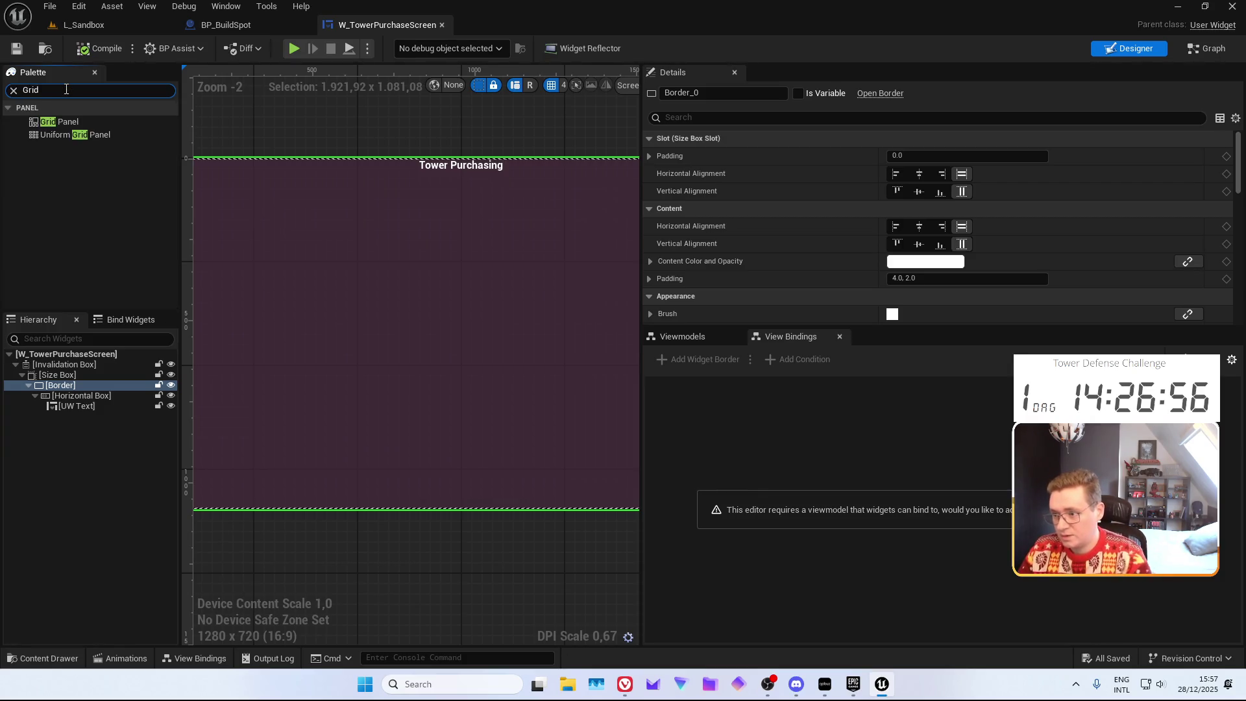
{"action": "left_click", "coordinate": [64, 124]}
{"action": "mouse_move", "coordinate": [56, 134]}
{"action": "left_mouse_down"}
{"action": "mouse_move", "coordinate": [89, 396]}
{"action": "mouse_move", "coordinate": [45, 189]}
{"action": "mouse_move", "coordinate": [54, 139]}
{"action": "left_mouse_up"}
{"action": "left_click", "coordinate": [72, 397]}
{"action": "right_click", "coordinate": [70, 397]}
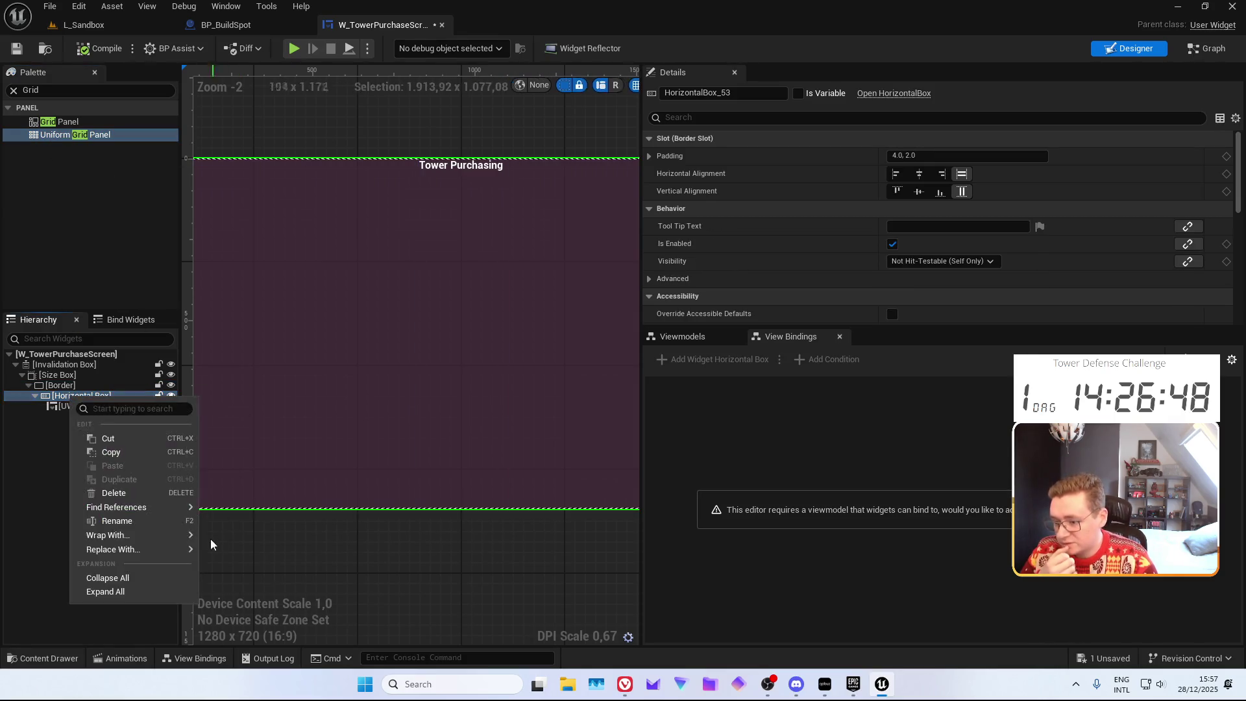
Wrap the Horizontal Box in a Vertical Box, add a Uniform Grid Panel inside, and save
{"action": "mouse_move", "coordinate": [107, 535]}
{"action": "type", "text": "verti"}
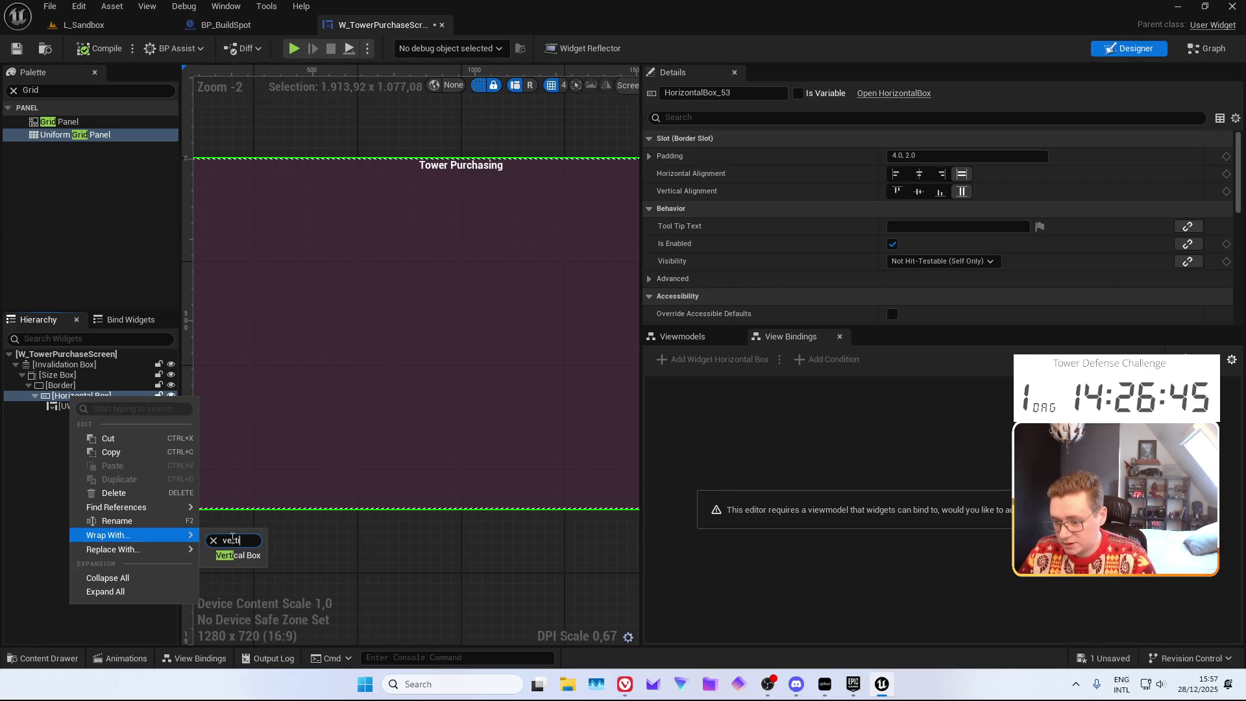
{"action": "left_click", "coordinate": [234, 557]}
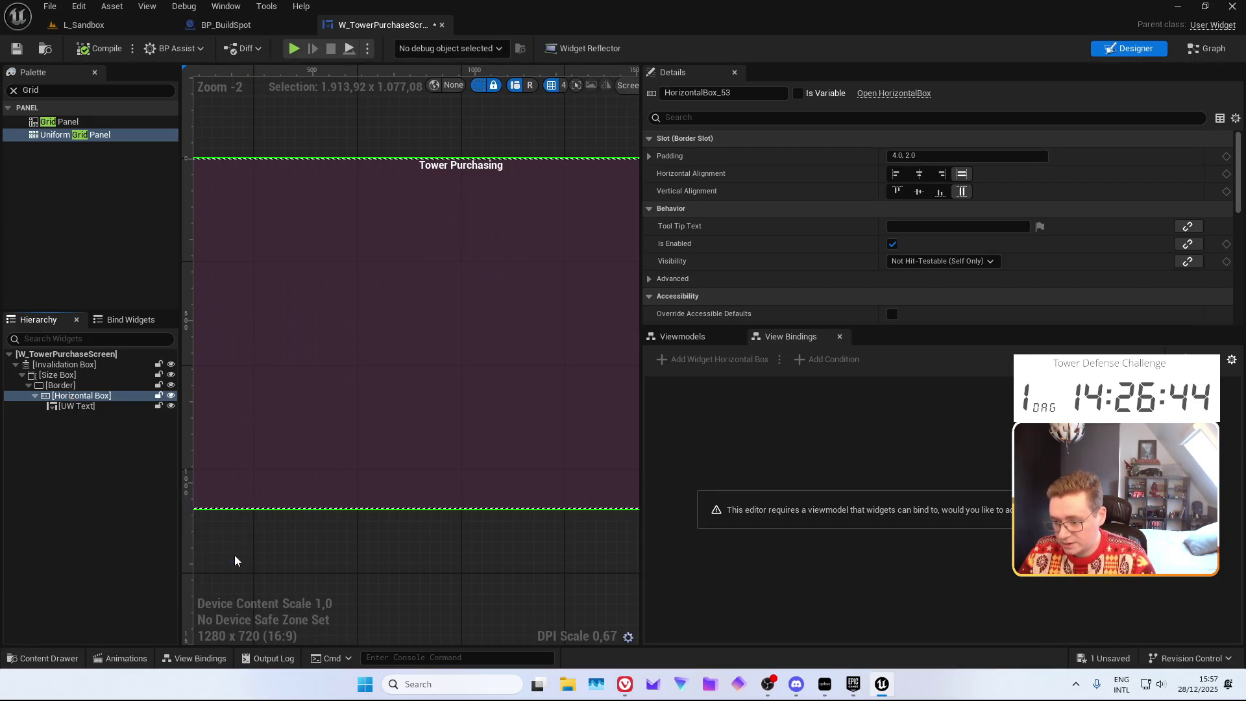
{"action": "left_click", "coordinate": [76, 395]}
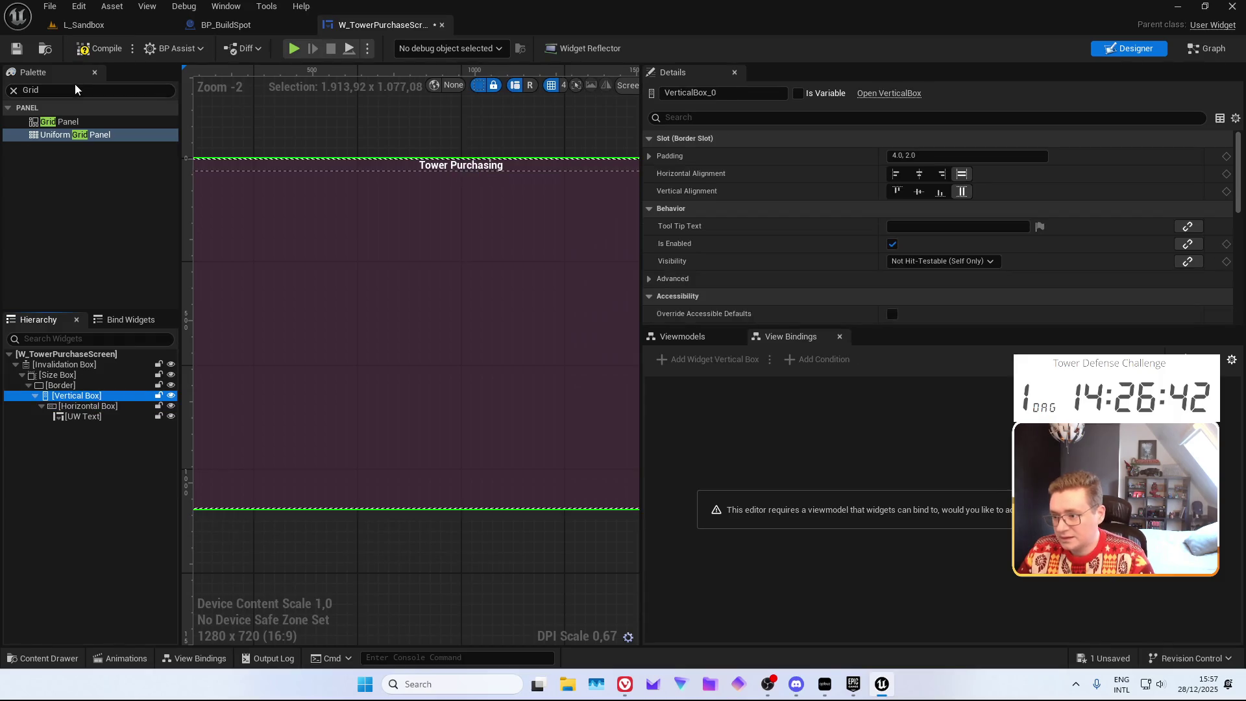
{"action": "mouse_move", "coordinate": [58, 130]}
{"action": "left_mouse_down"}
{"action": "mouse_move", "coordinate": [110, 392]}
{"action": "mouse_move", "coordinate": [79, 422]}
{"action": "left_mouse_up"}
{"action": "key", "text": "ctrl+s"}
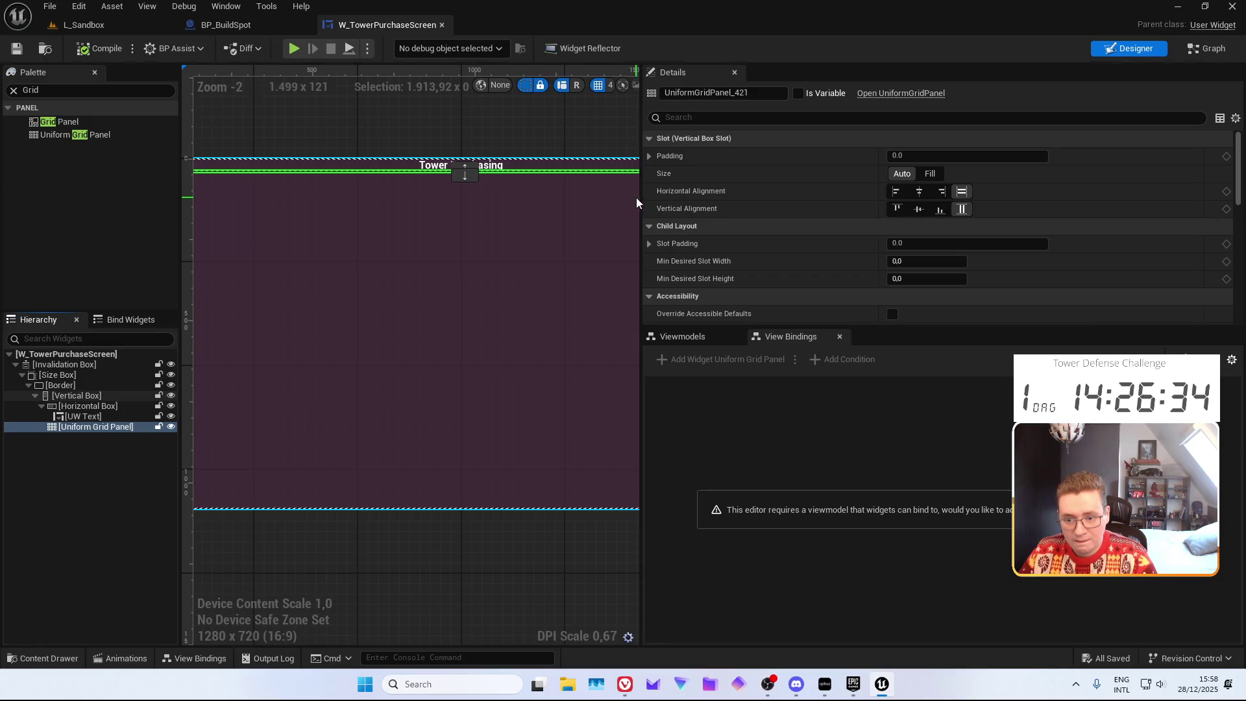
Set a 7.5 slot value on the Uniform Grid Panel, then compile and save the widget
{"action": "left_click_drag", "start_coordinate": [637, 202], "coordinate": [904, 195]}
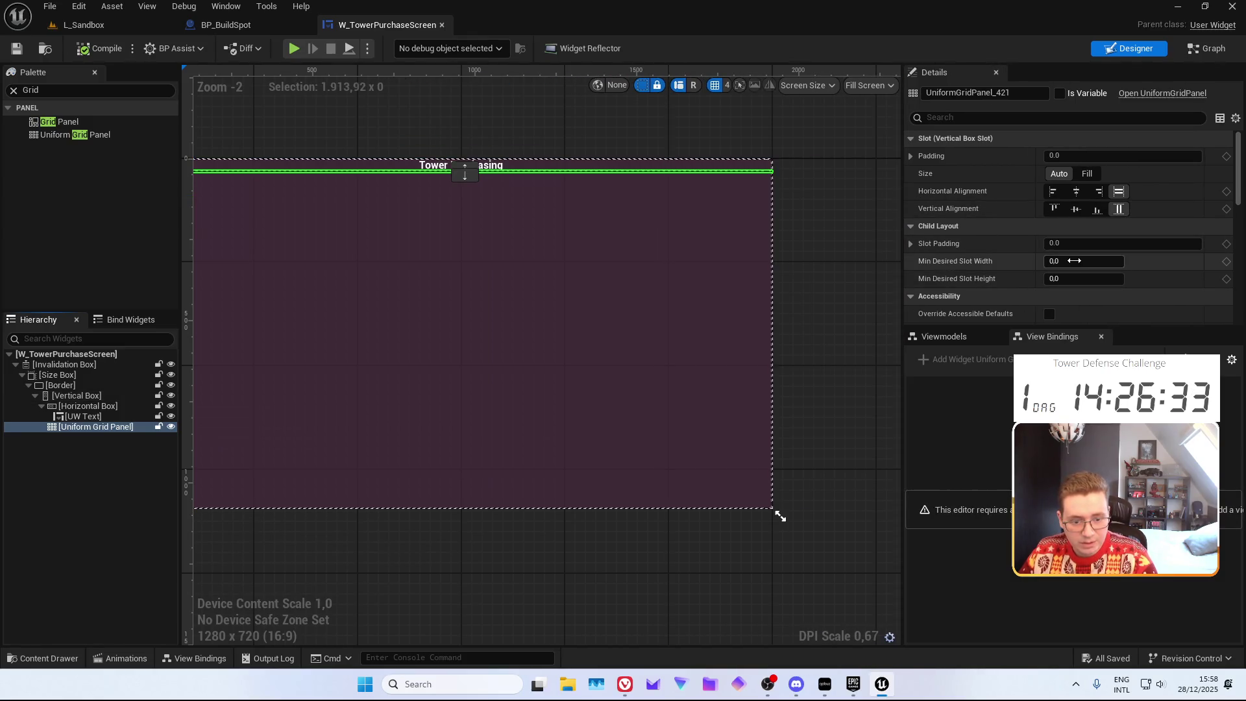
{"action": "left_click", "coordinate": [1076, 261]}
{"action": "left_click", "coordinate": [1077, 279]}
{"action": "type", "text": "15"}
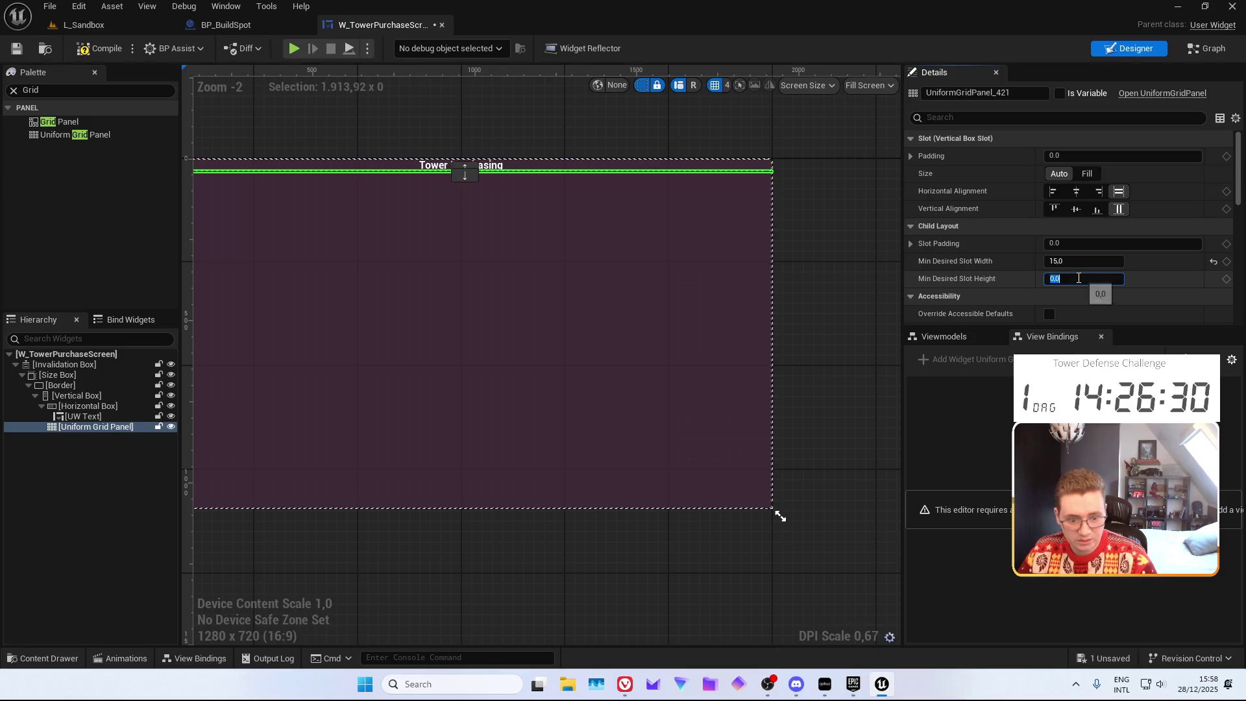
{"action": "key", "text": "Return"}
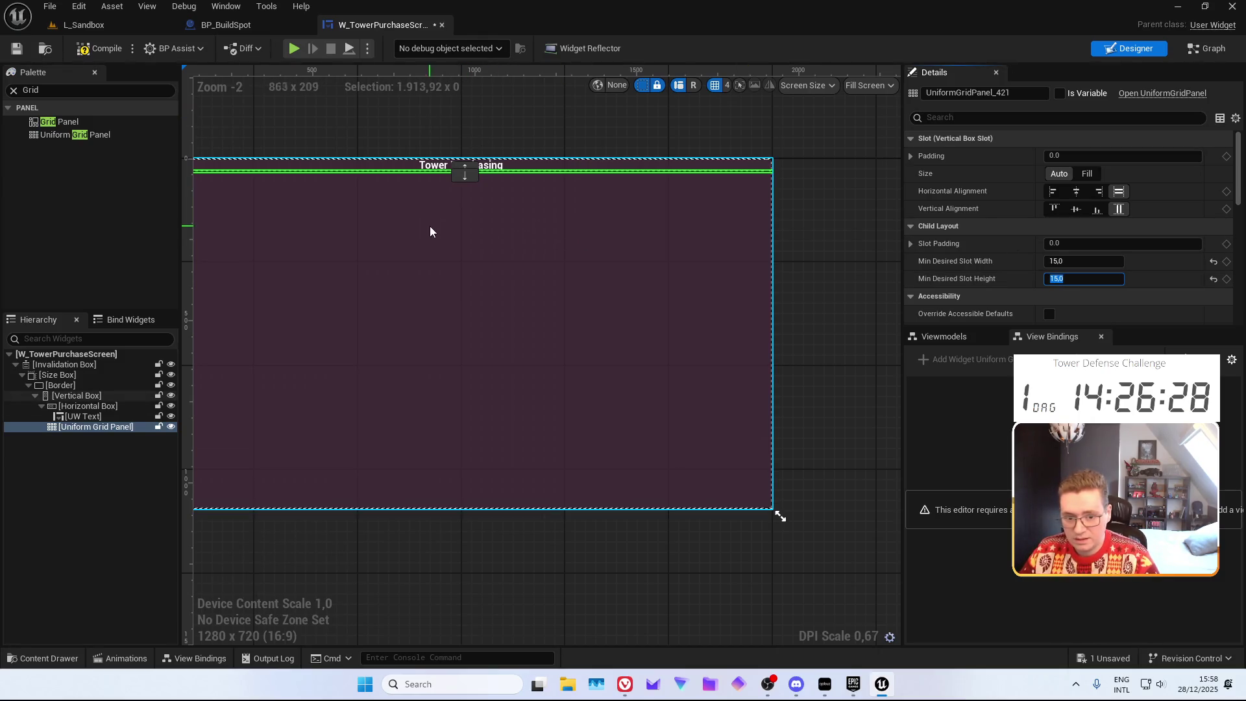
{"action": "left_click", "coordinate": [97, 48]}
{"action": "left_click", "coordinate": [17, 48]}
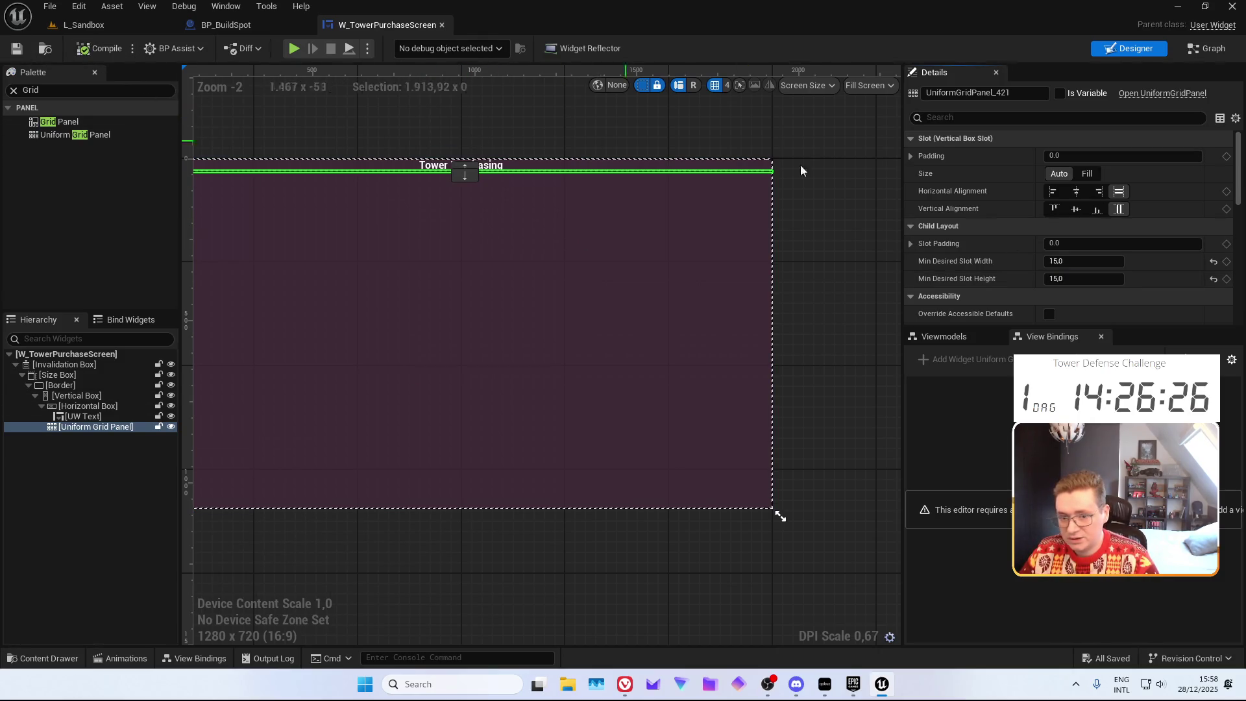
{"action": "left_click", "coordinate": [1068, 278]}
{"action": "type", "text": ",5"}
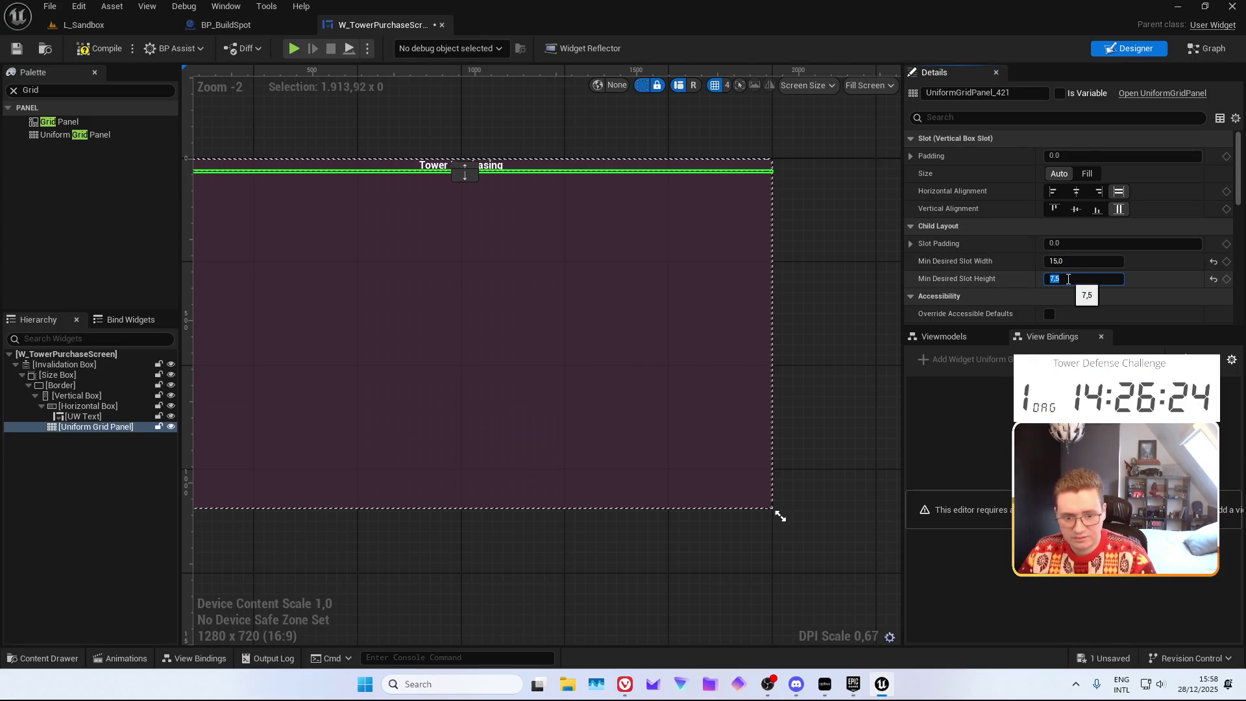
{"action": "key", "text": "Return"}
{"action": "left_click", "coordinate": [20, 54]}
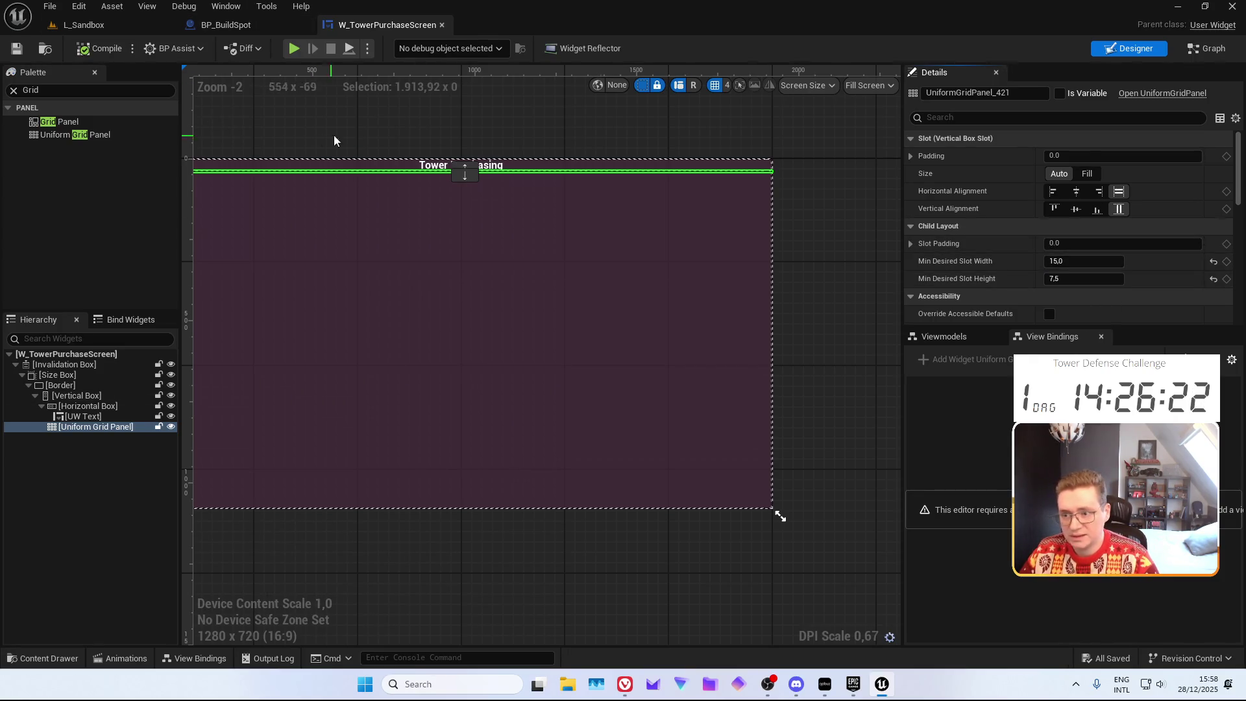
{"action": "scroll", "coordinate": [593, 209], "scroll_direction": "down", "scroll_amount": 2}
{"action": "scroll", "coordinate": [581, 227], "scroll_direction": "up", "scroll_amount": 3}
{"action": "mouse_move", "coordinate": [580, 227]}
{"action": "left_mouse_down"}
{"action": "mouse_move", "coordinate": [660, 177]}
{"action": "mouse_move", "coordinate": [625, 159]}
{"action": "left_mouse_up"}
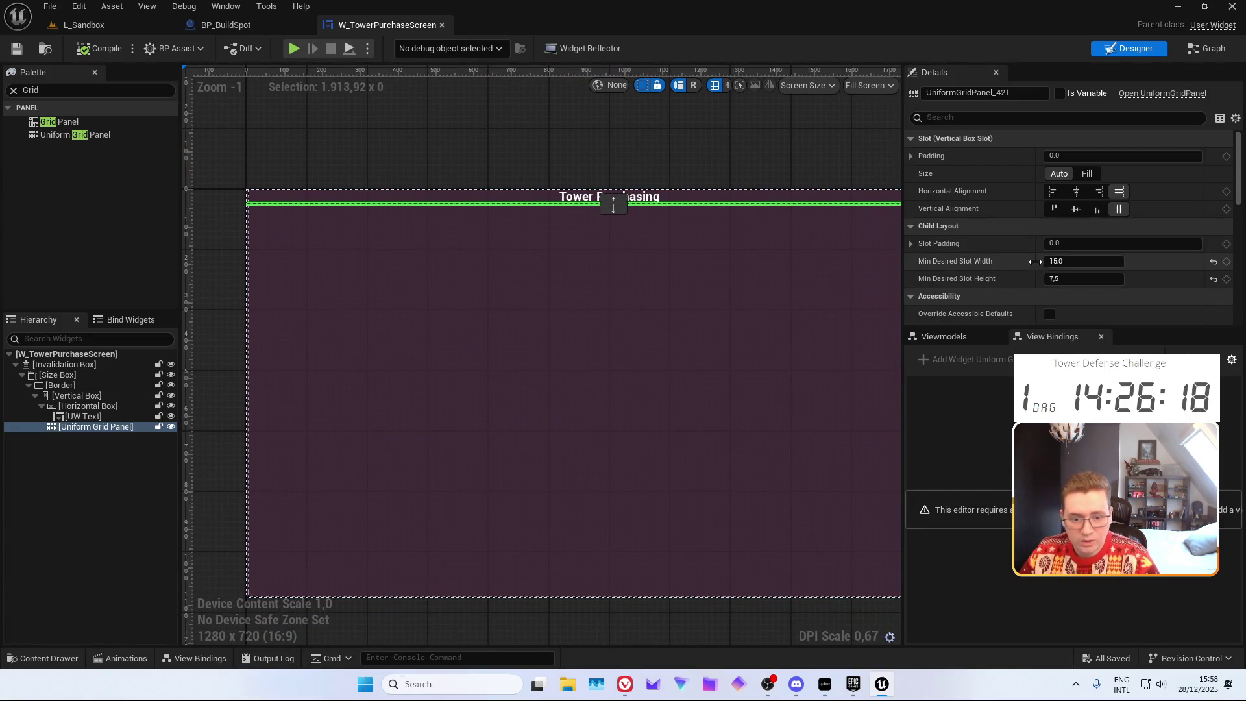
Set the grid's slot padding to 7.5 left and 10 top, then compile and save
{"action": "left_click", "coordinate": [943, 244]}
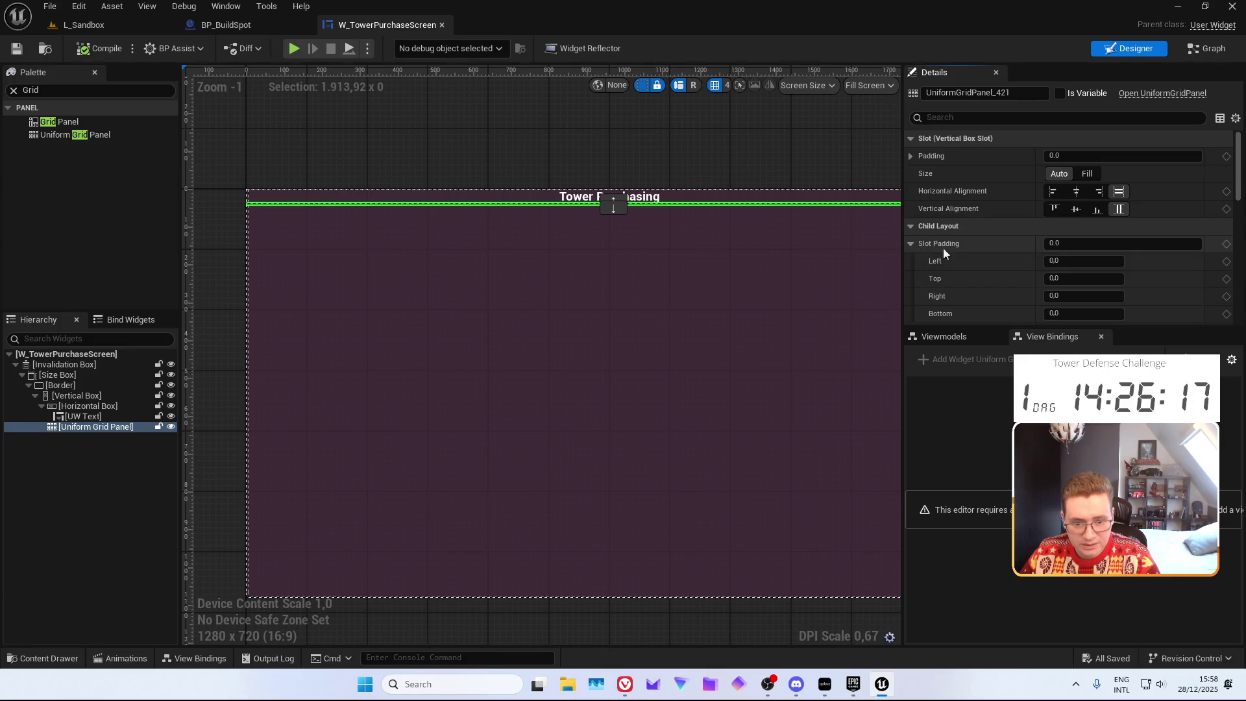
{"action": "left_click", "coordinate": [1071, 262]}
{"action": "type", "text": "7"}
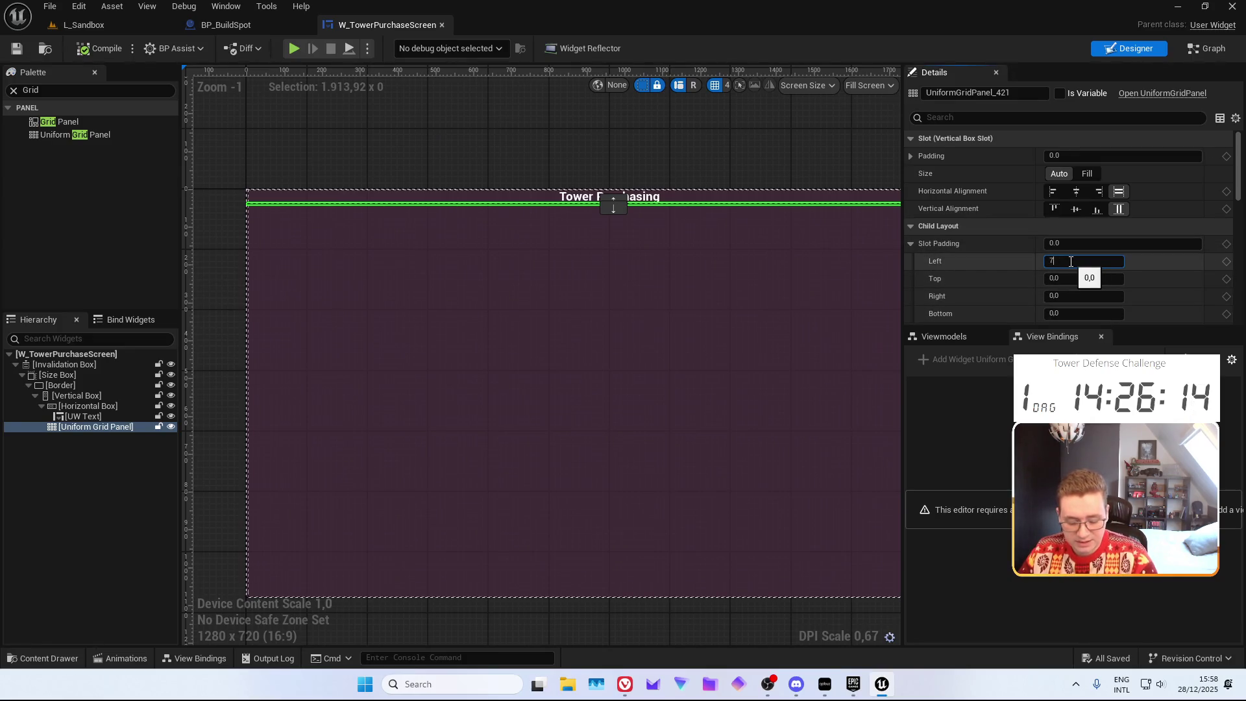
{"action": "type", "text": ",5"}
{"action": "key", "text": "Return"}
{"action": "type", "text": "7,5"}
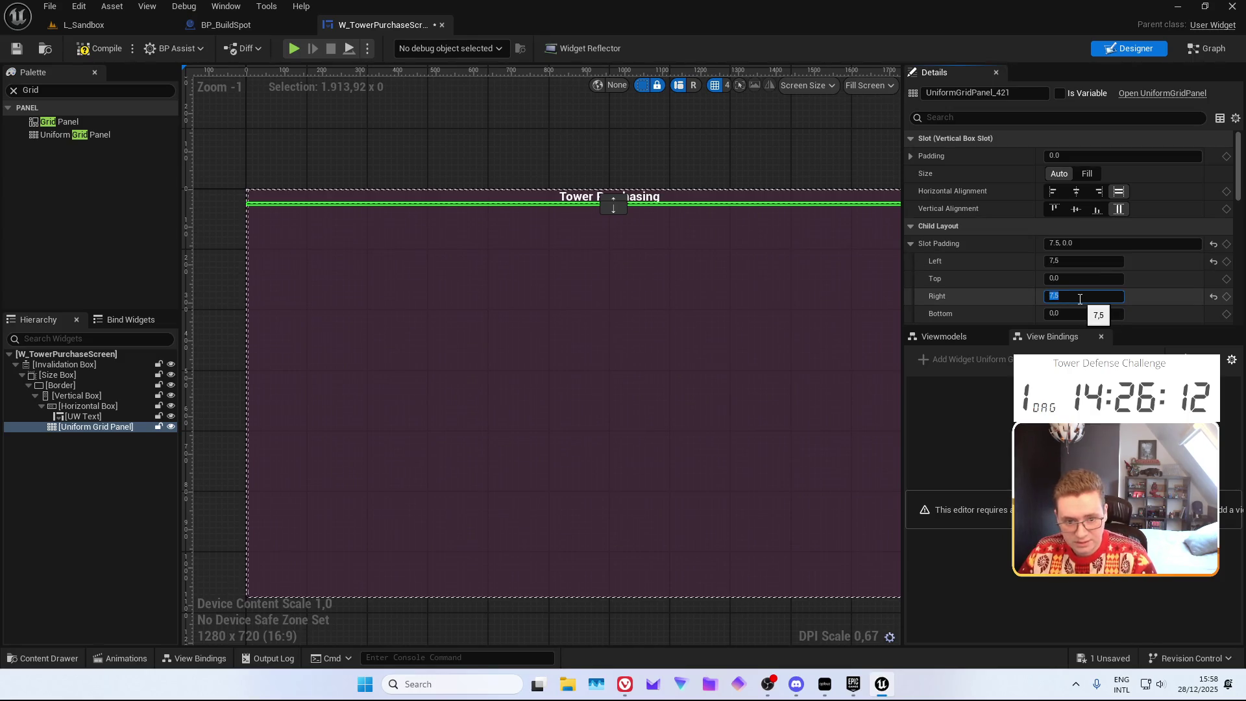
{"action": "left_click", "coordinate": [1070, 279]}
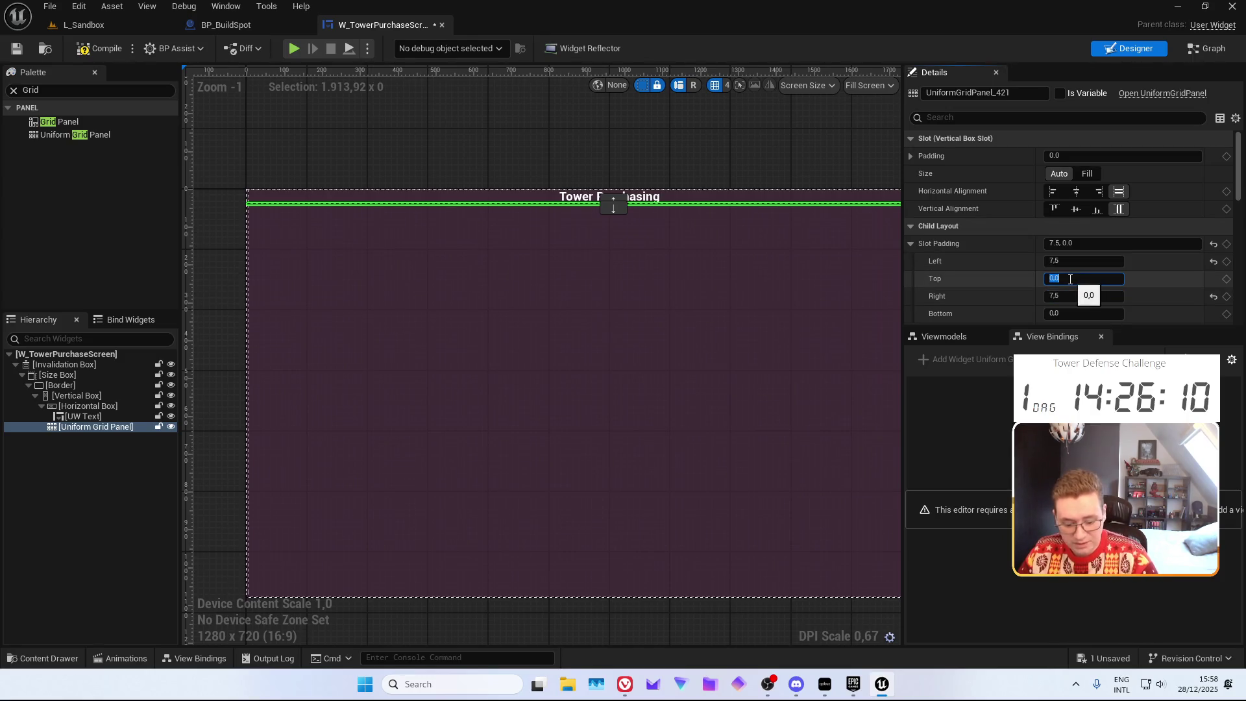
{"action": "type", "text": "10"}
{"action": "key", "text": "Return"}
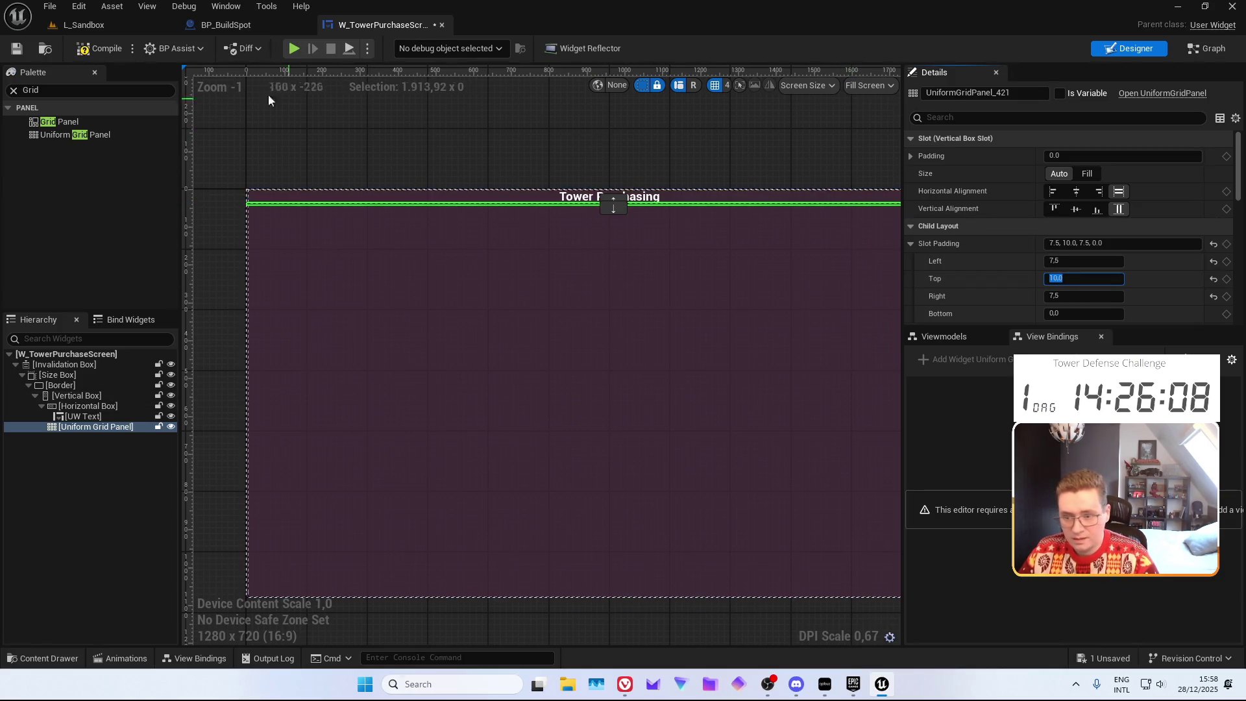
{"action": "left_click", "coordinate": [116, 51]}
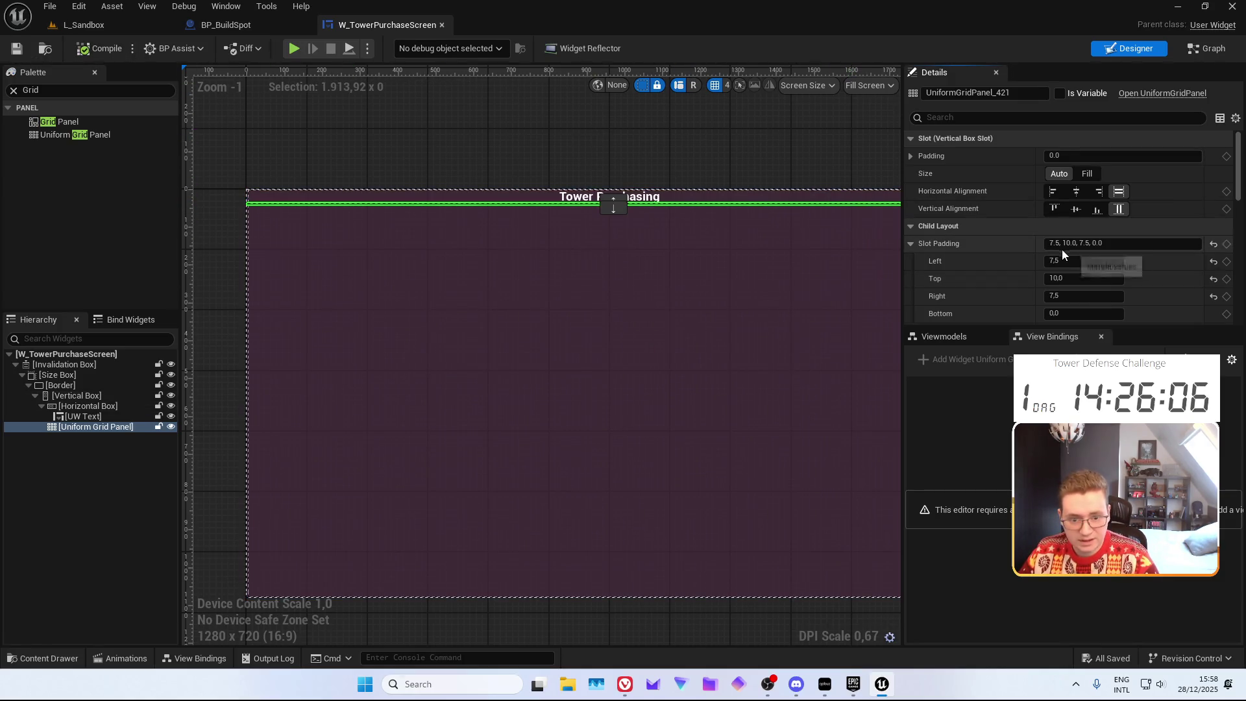
Set Min Desired Slot Width and Height to 100 and save the widget
{"action": "scroll", "coordinate": [1063, 253], "scroll_direction": "down", "scroll_amount": 3}
{"action": "left_click", "coordinate": [1081, 248]}
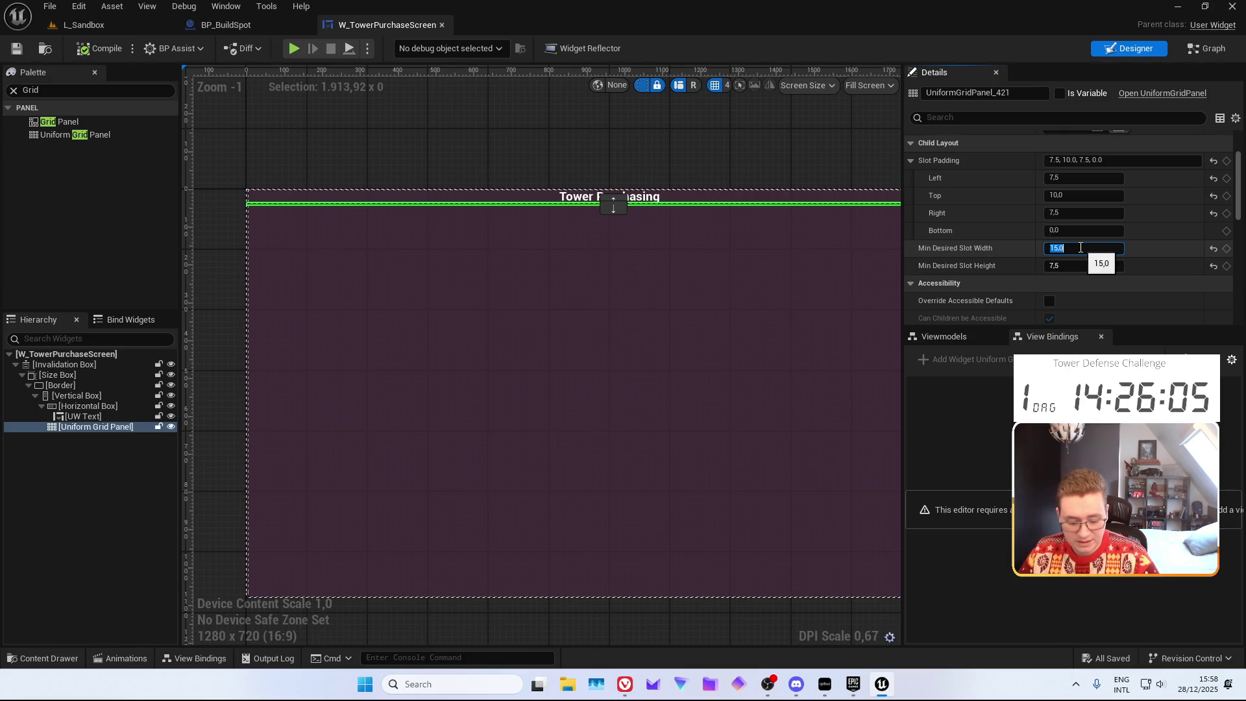
{"action": "type", "text": "100"}
{"action": "key", "text": "Return"}
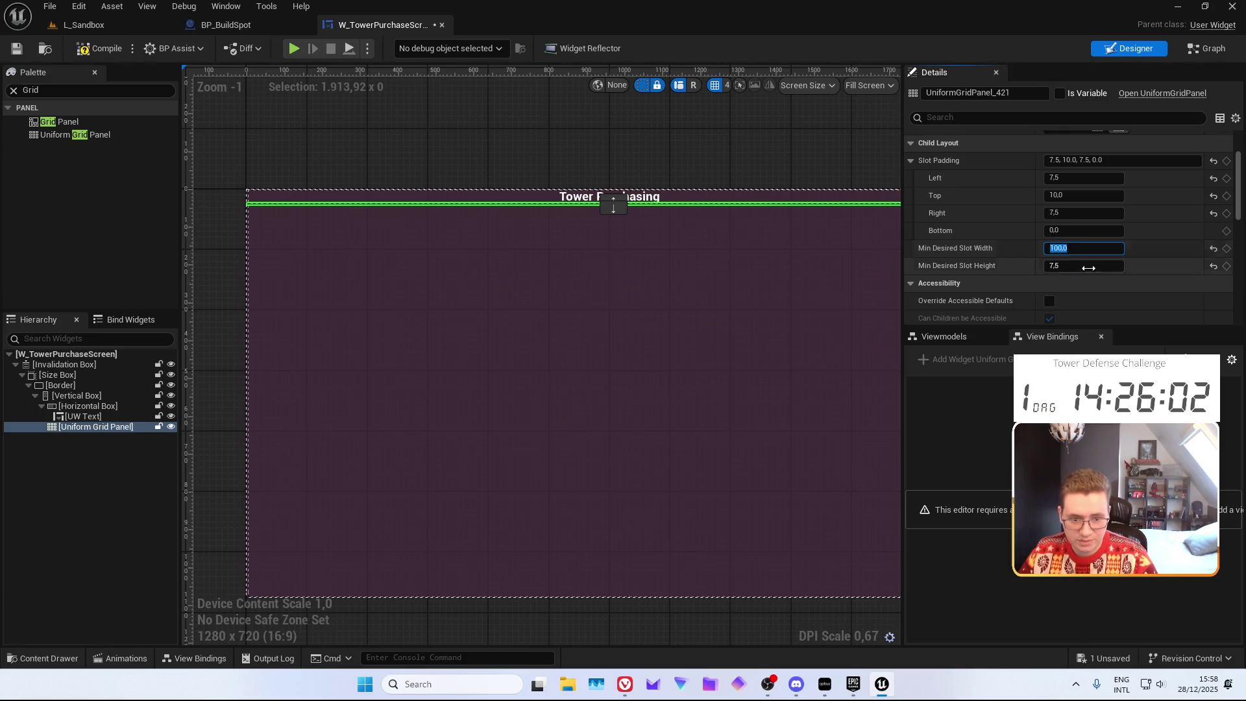
{"action": "type", "text": "100"}
{"action": "key", "text": "Return"}
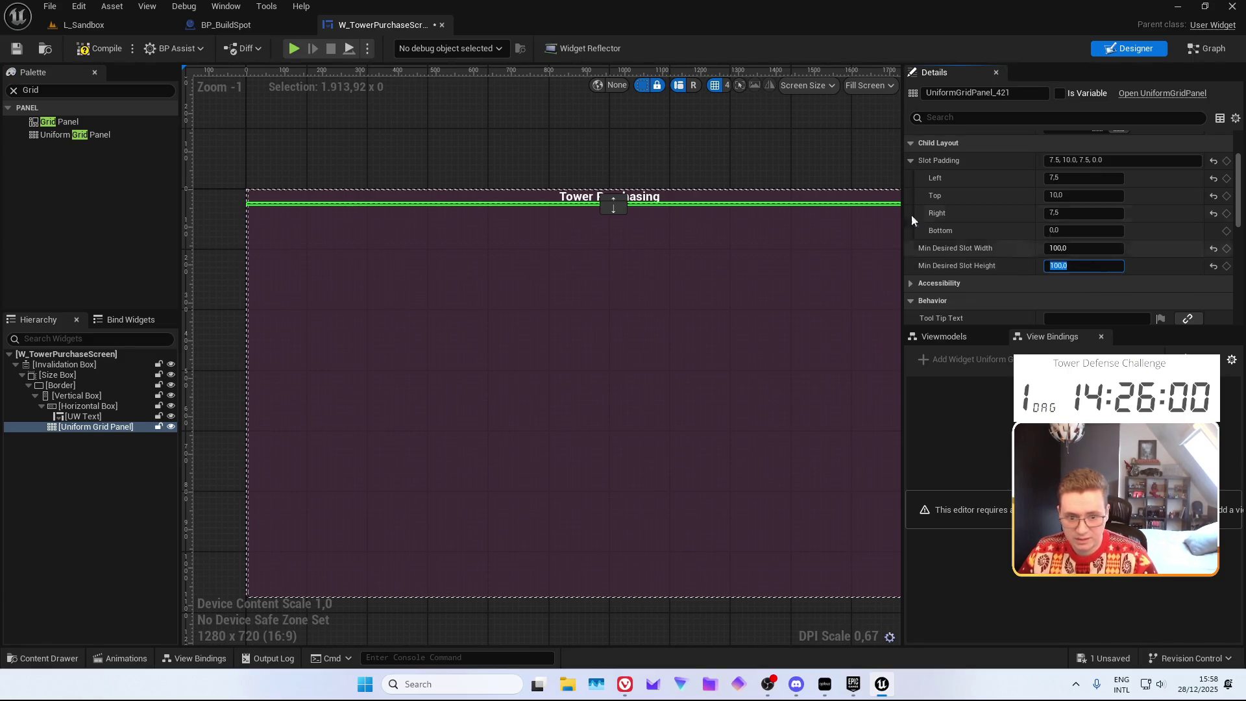
{"action": "left_click", "coordinate": [16, 48]}
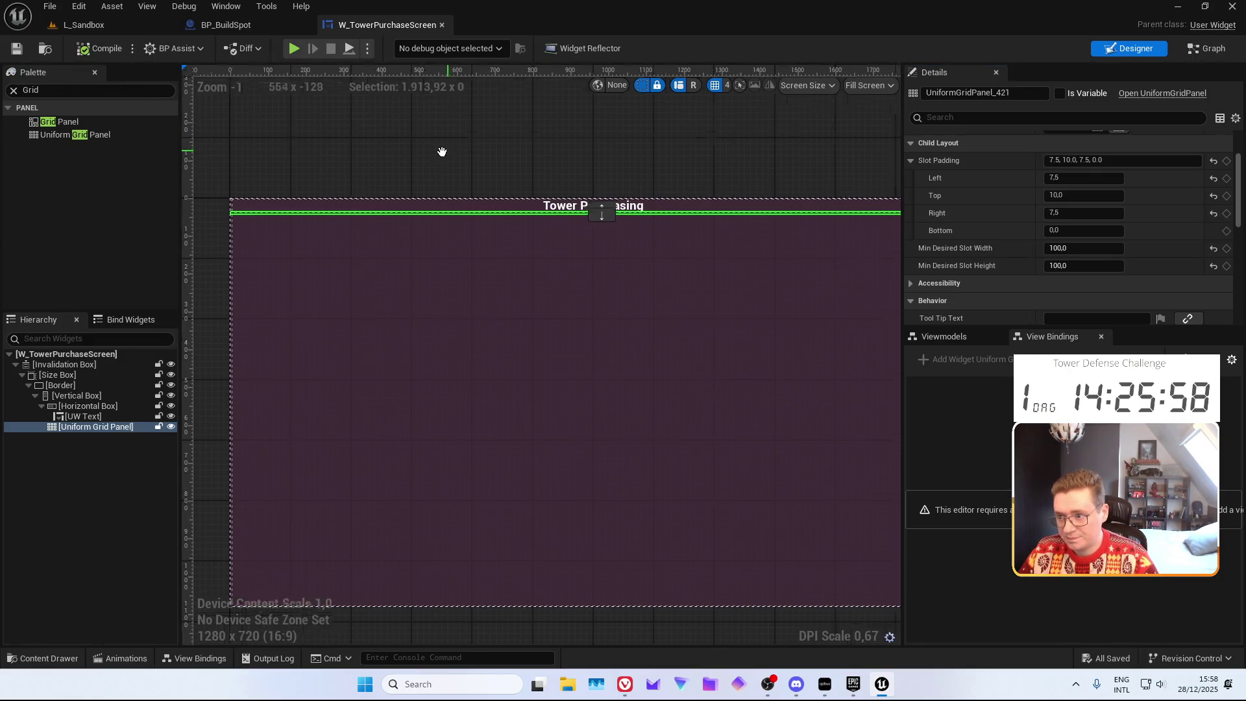
{"action": "key", "text": "ctrl+space"}
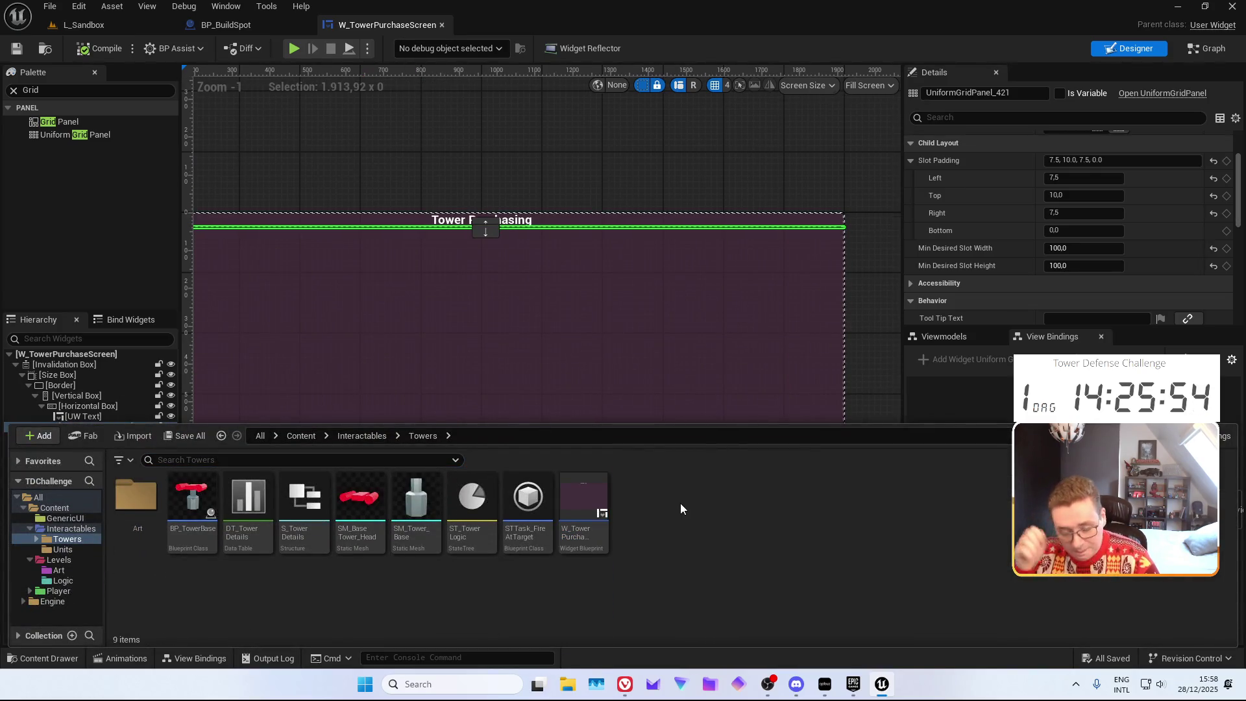
Open DT_TowerDetails and widen its N_Name, SM_Mesh, I_InitialCost, health and damage columns
{"action": "double_click", "coordinate": [248, 500]}
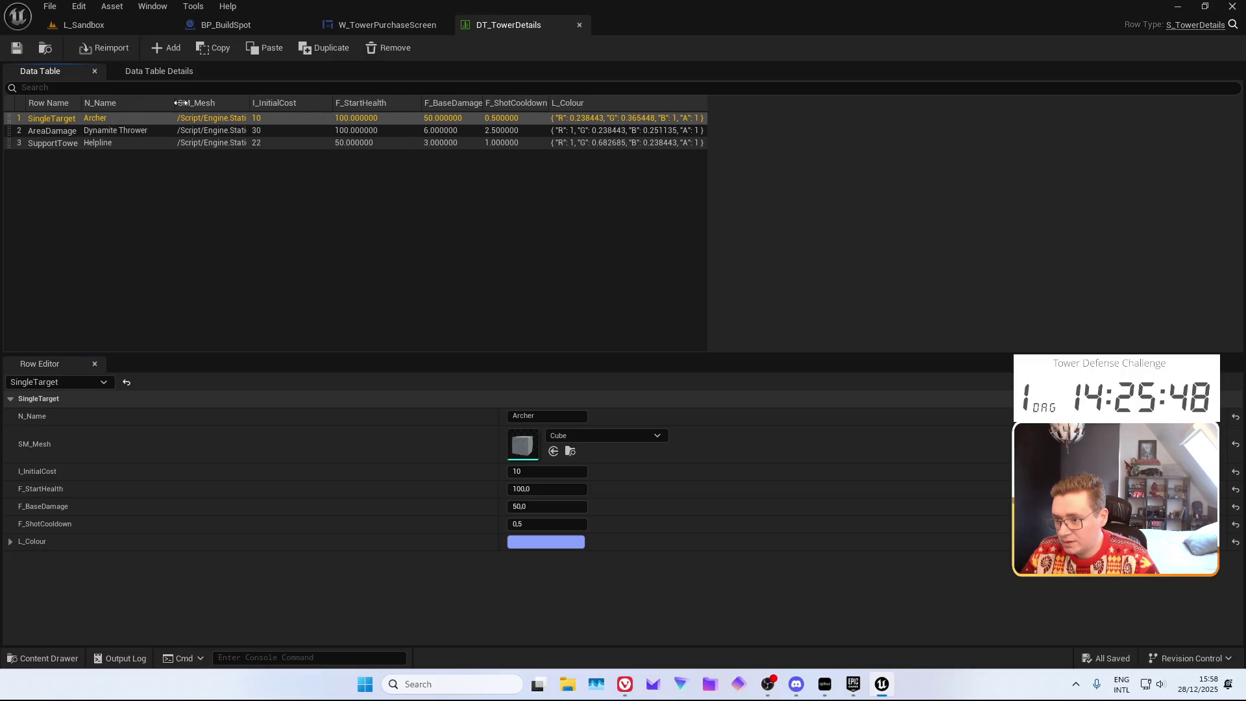
{"action": "left_click_drag", "start_coordinate": [142, 103], "coordinate": [177, 102]}
{"action": "left_click_drag", "start_coordinate": [254, 102], "coordinate": [278, 103]}
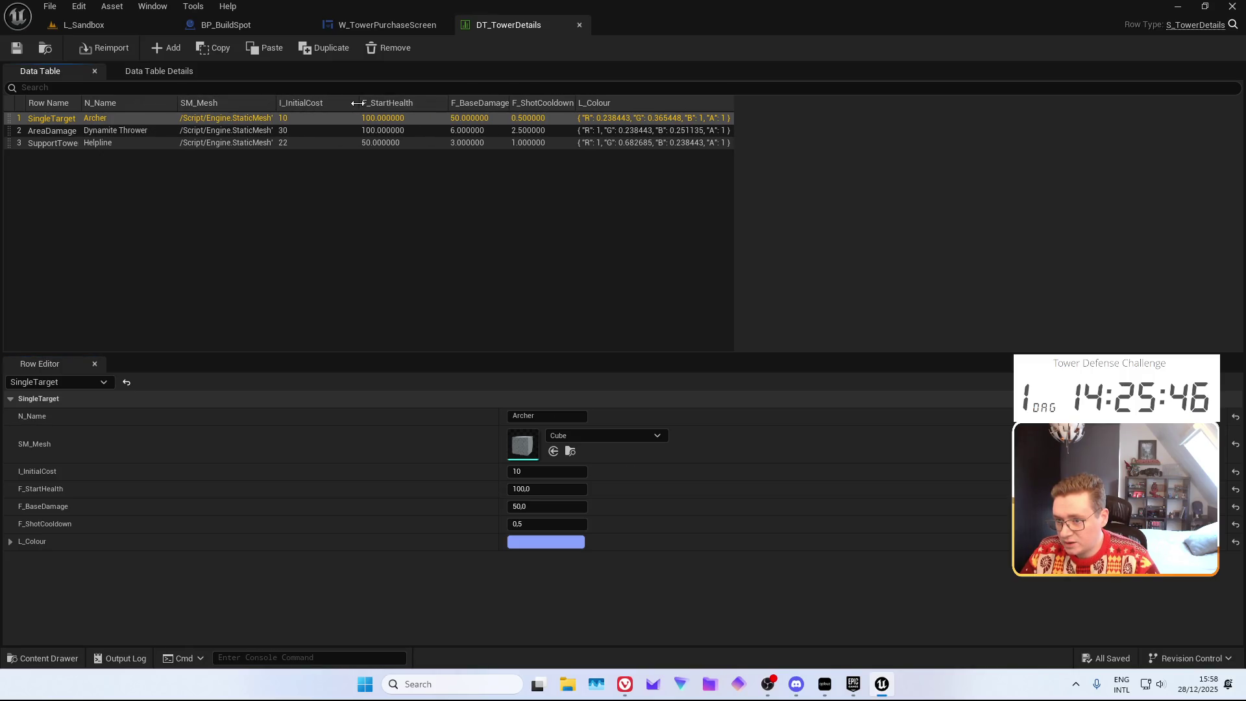
{"action": "left_click_drag", "start_coordinate": [361, 103], "coordinate": [387, 103]}
{"action": "left_click_drag", "start_coordinate": [477, 103], "coordinate": [667, 102]}
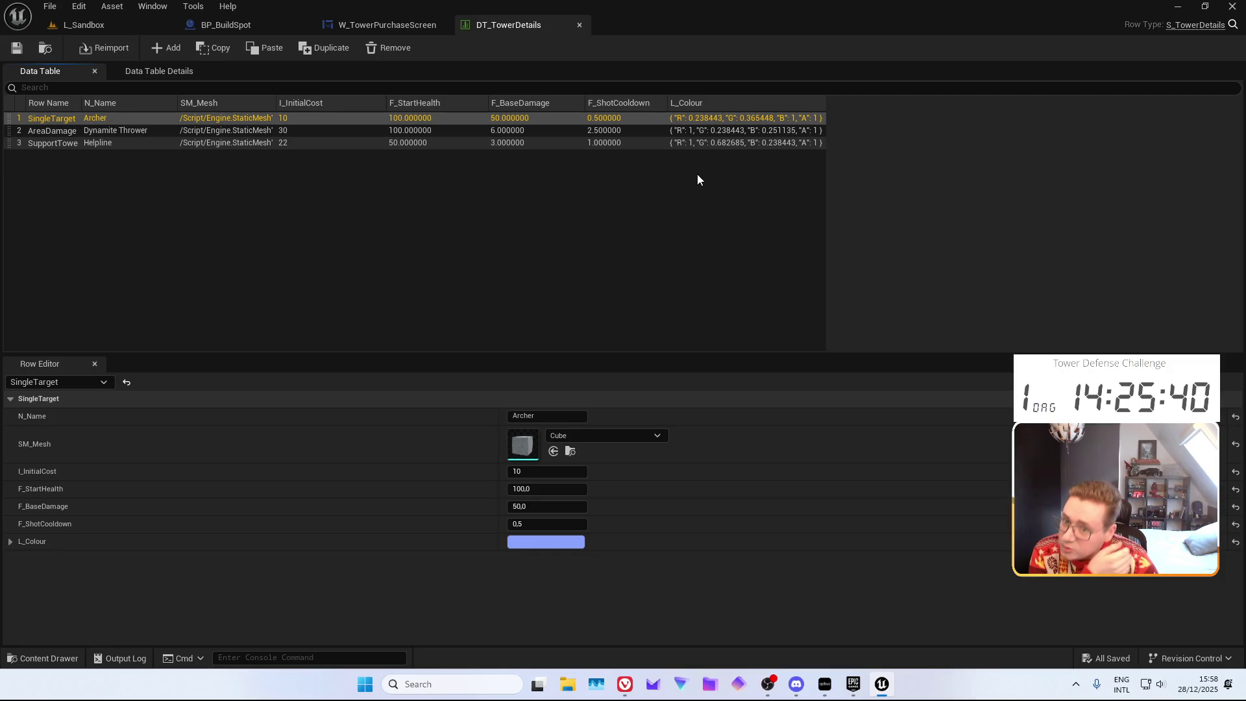
{"action": "key", "text": "ctrl+space"}
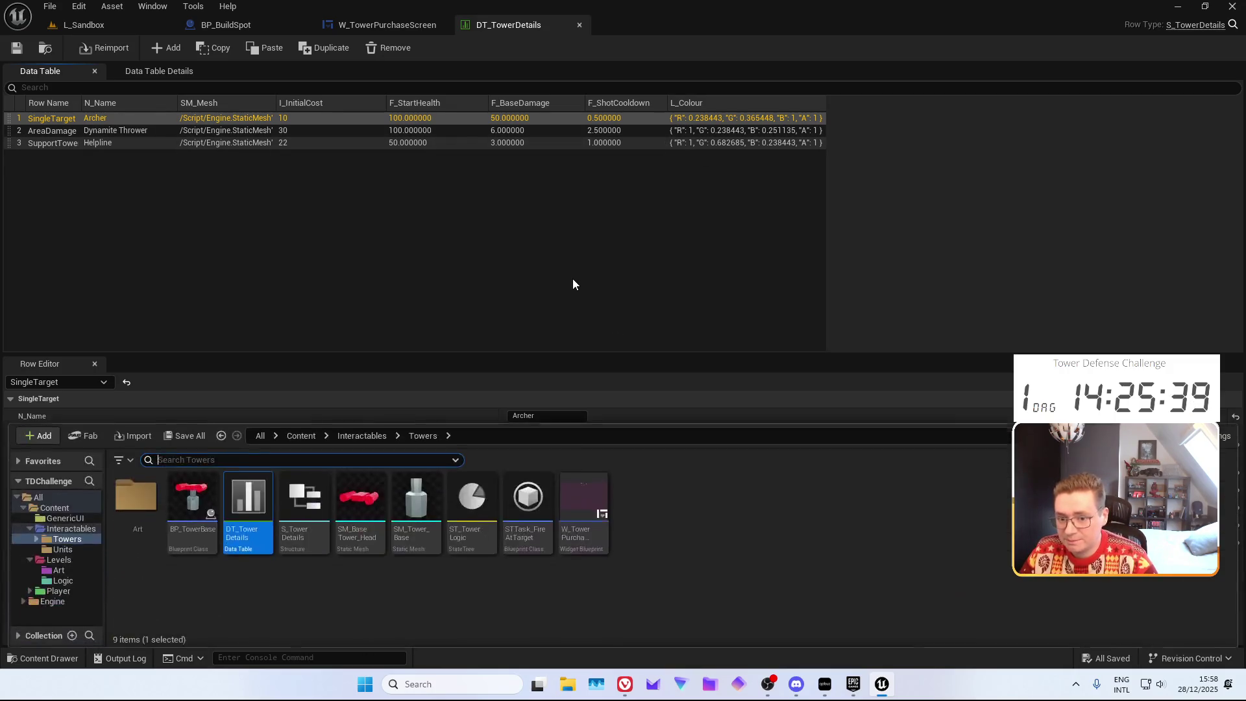
Create a User Widget blueprint named W_TowerPurchaseButton in the Towers folder and open it
{"action": "right_click", "coordinate": [642, 520]}
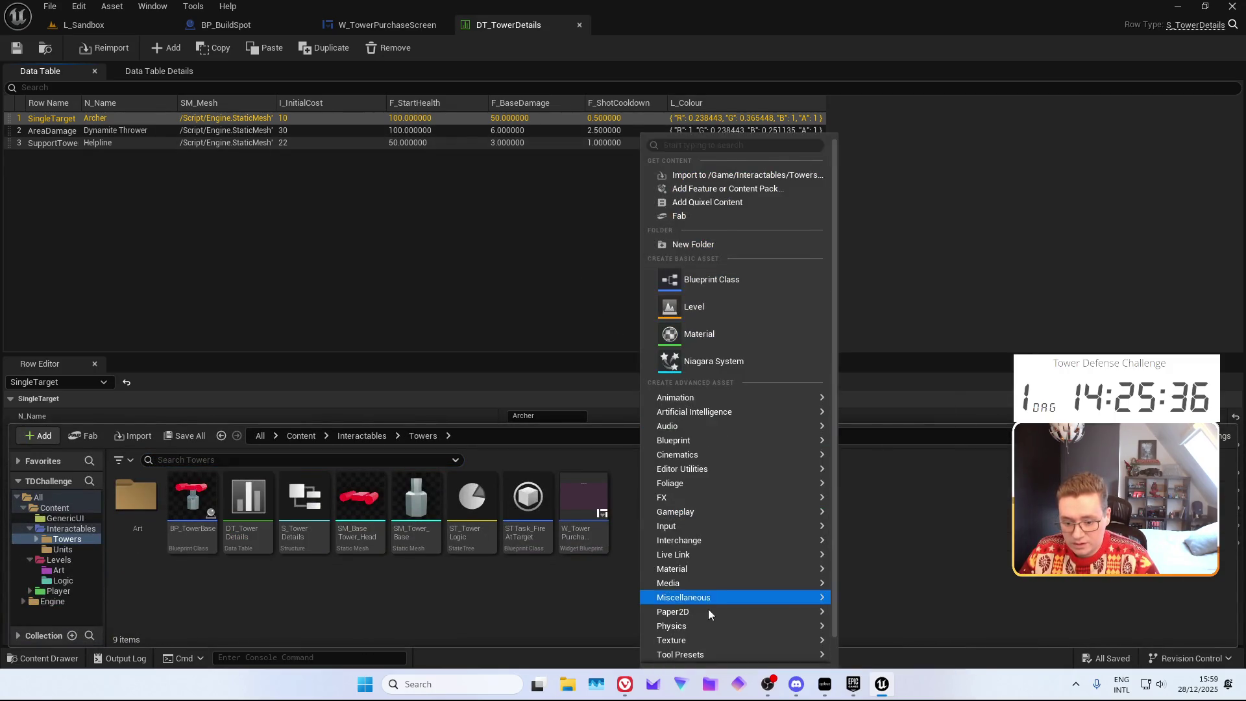
{"action": "scroll", "coordinate": [708, 609], "scroll_direction": "down", "scroll_amount": 1}
{"action": "mouse_move", "coordinate": [775, 643]}
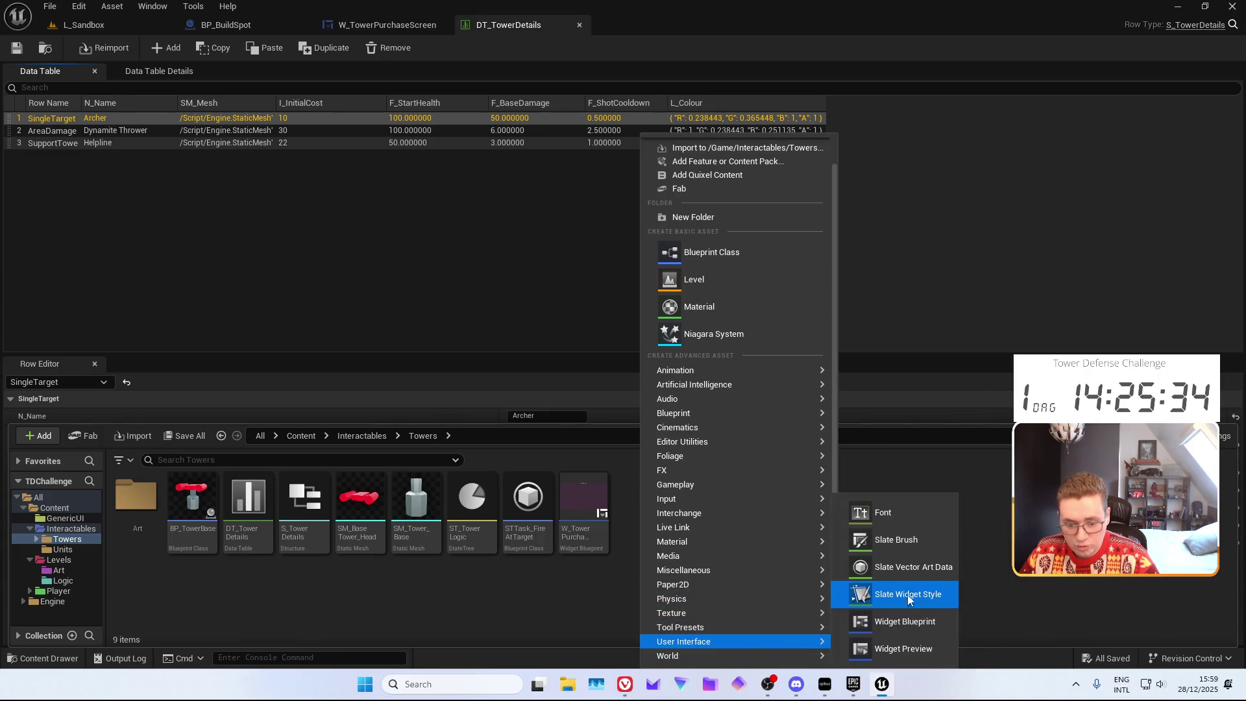
{"action": "left_click", "coordinate": [905, 621]}
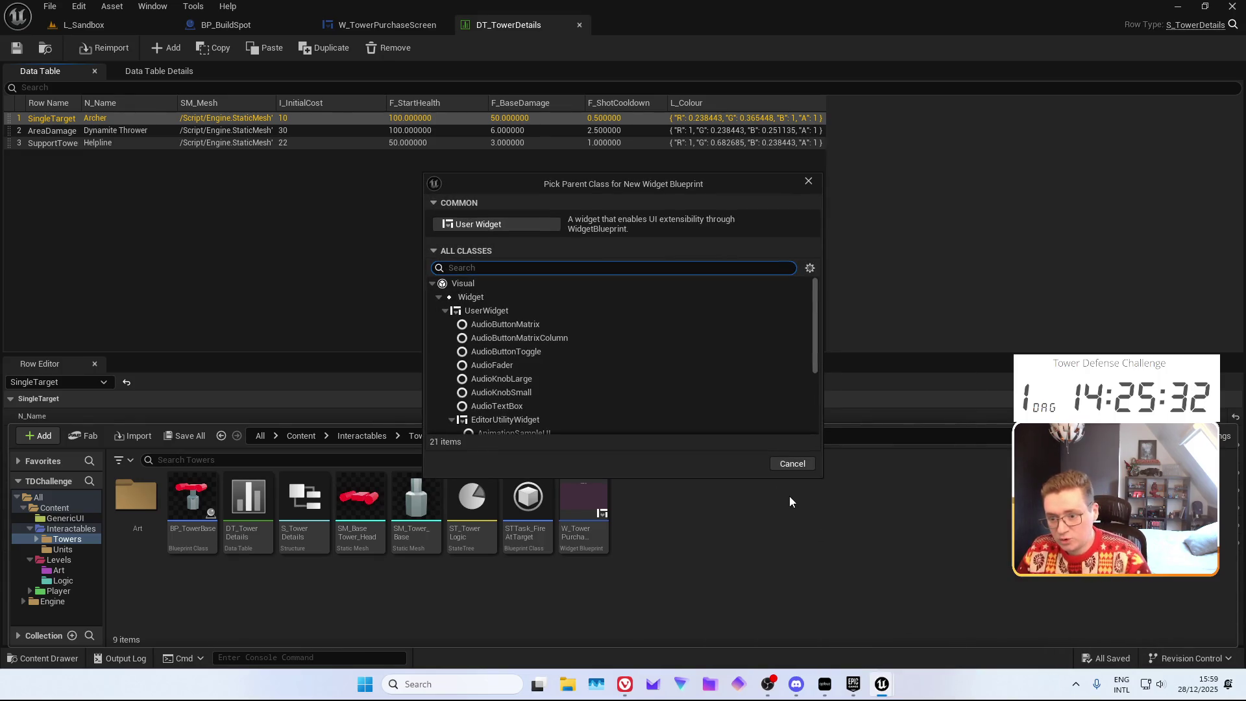
{"action": "left_click", "coordinate": [461, 224]}
{"action": "type", "text": "W"}
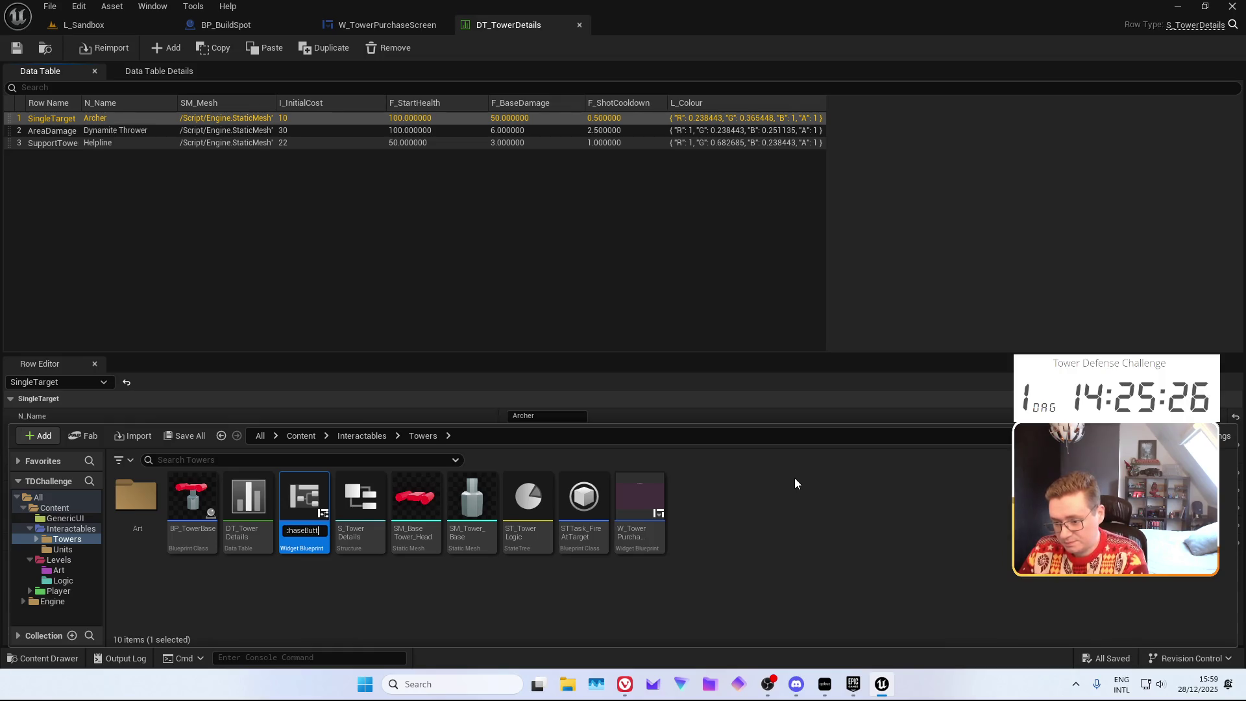
{"action": "type", "text": "on"}
{"action": "key", "text": "Return"}
{"action": "left_click", "coordinate": [1119, 65]}
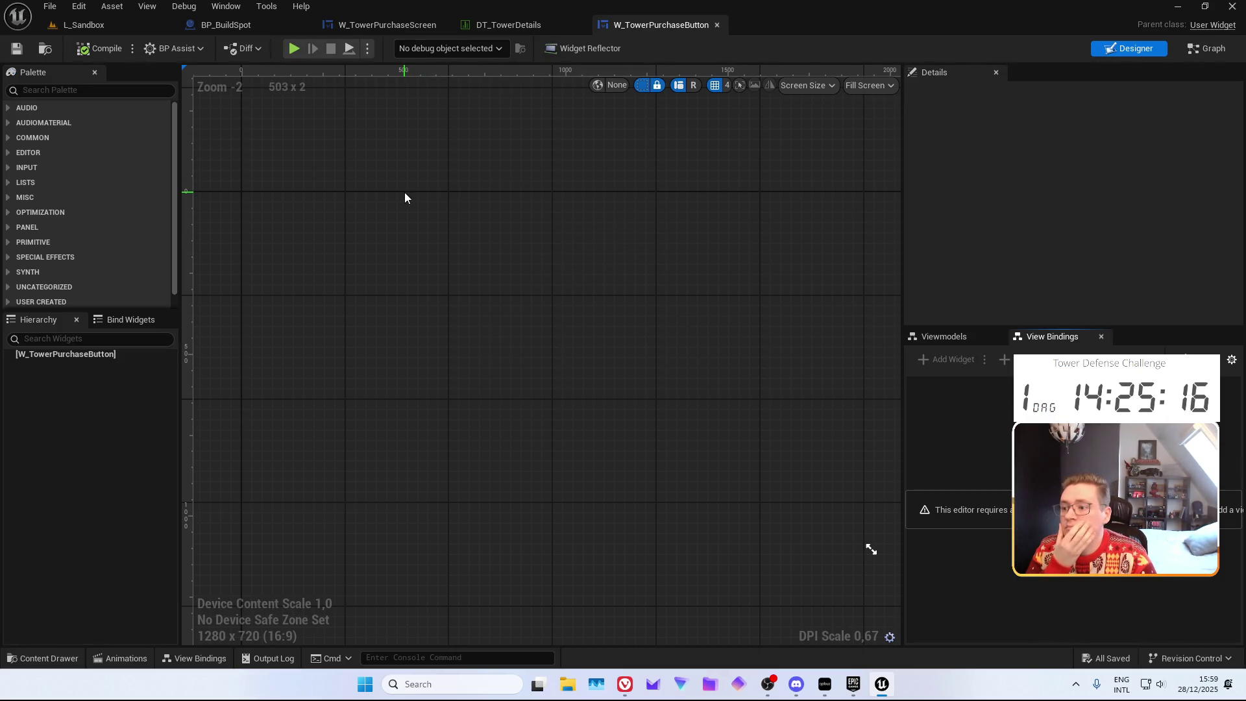
Add an Invalidation Box under the widget root and wrap it in a Retainer Box
{"action": "left_click", "coordinate": [39, 94]}
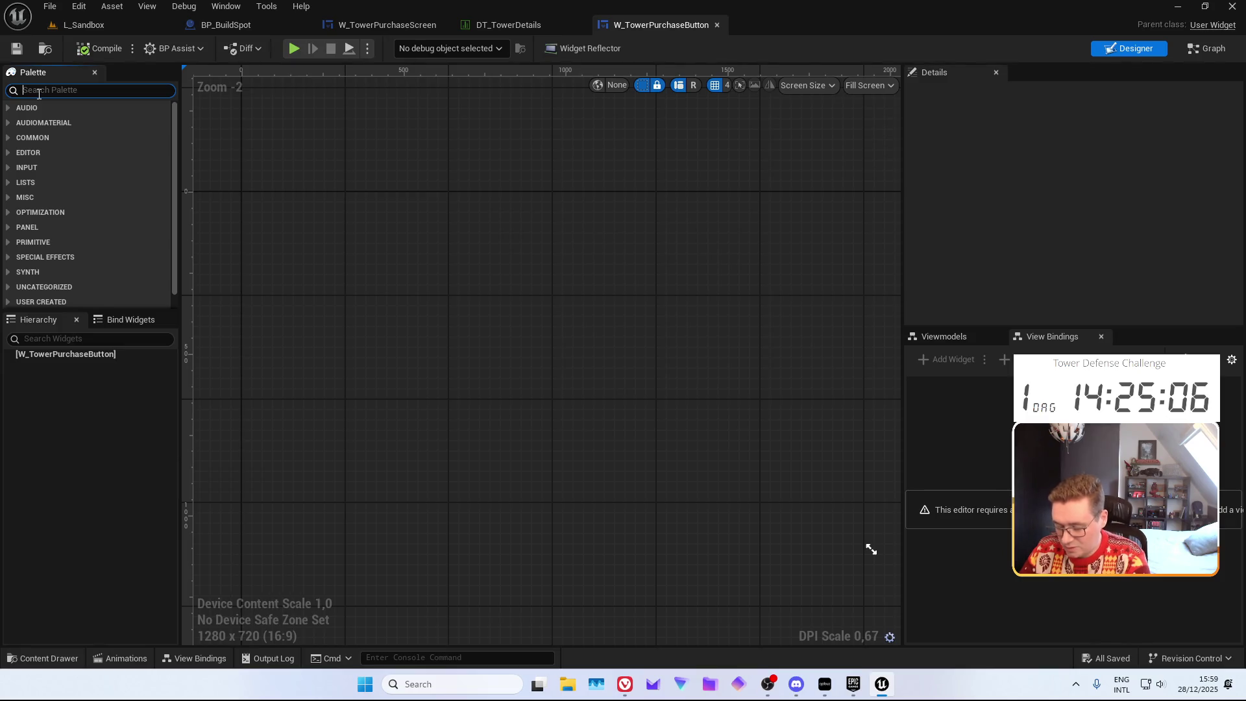
{"action": "type", "text": "Inva"}
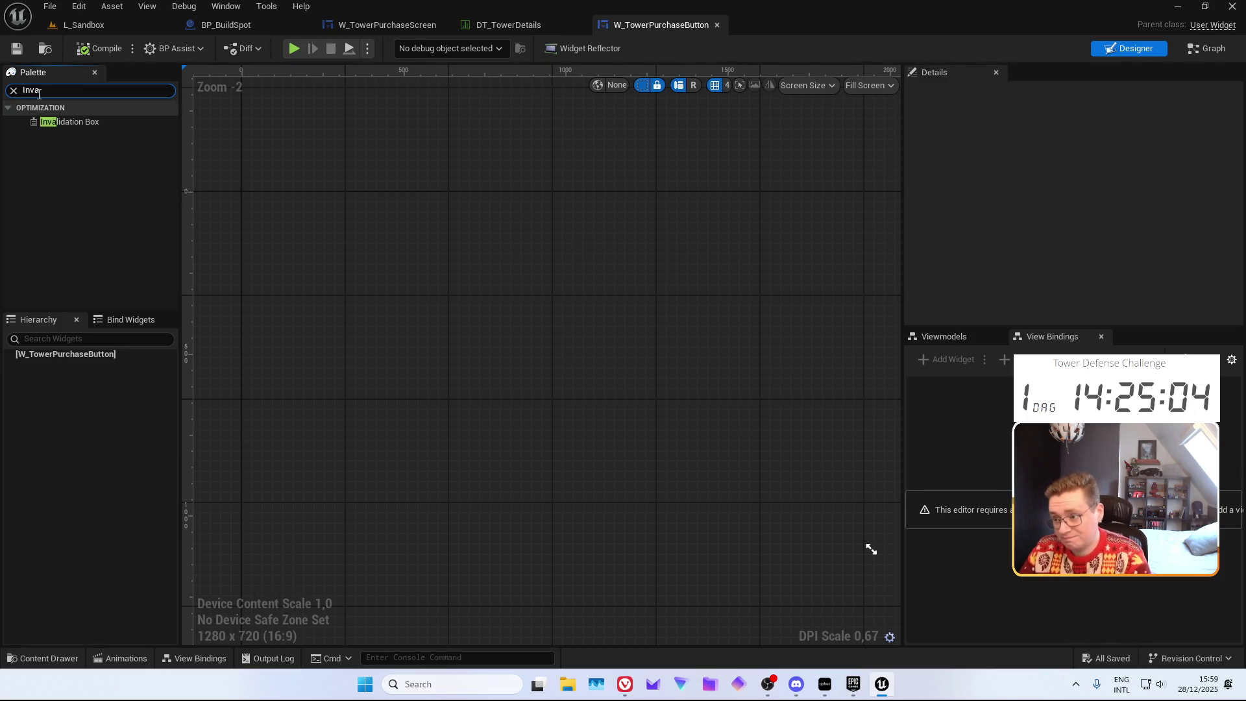
{"action": "mouse_move", "coordinate": [60, 121]}
{"action": "left_mouse_down"}
{"action": "mouse_move", "coordinate": [130, 344]}
{"action": "mouse_move", "coordinate": [83, 362]}
{"action": "left_mouse_up"}
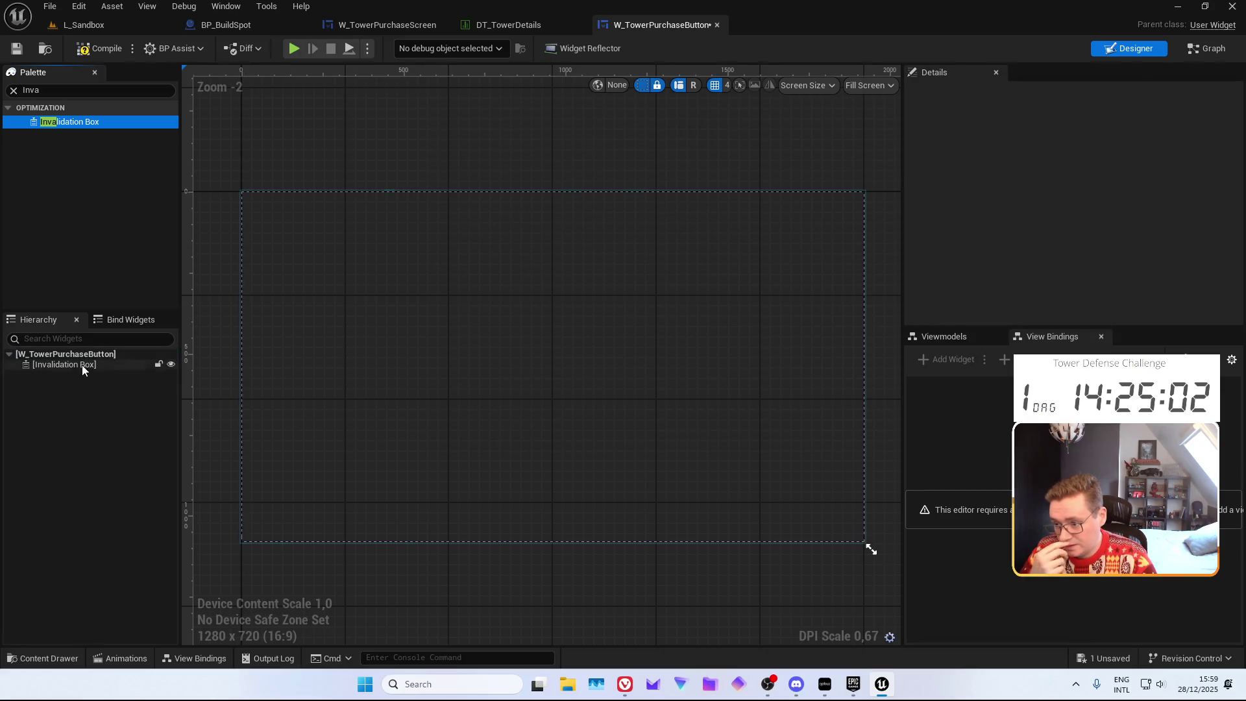
{"action": "right_click", "coordinate": [83, 364]}
{"action": "mouse_move", "coordinate": [167, 503]}
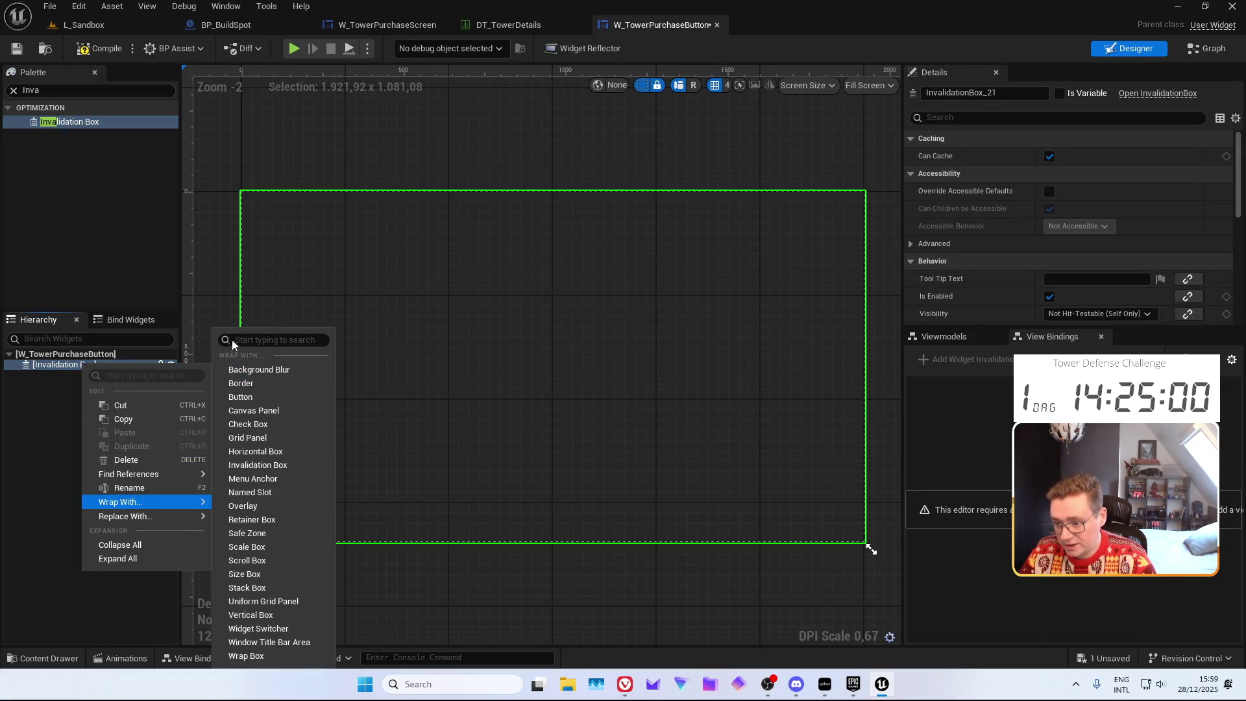
{"action": "type", "text": "ret"}
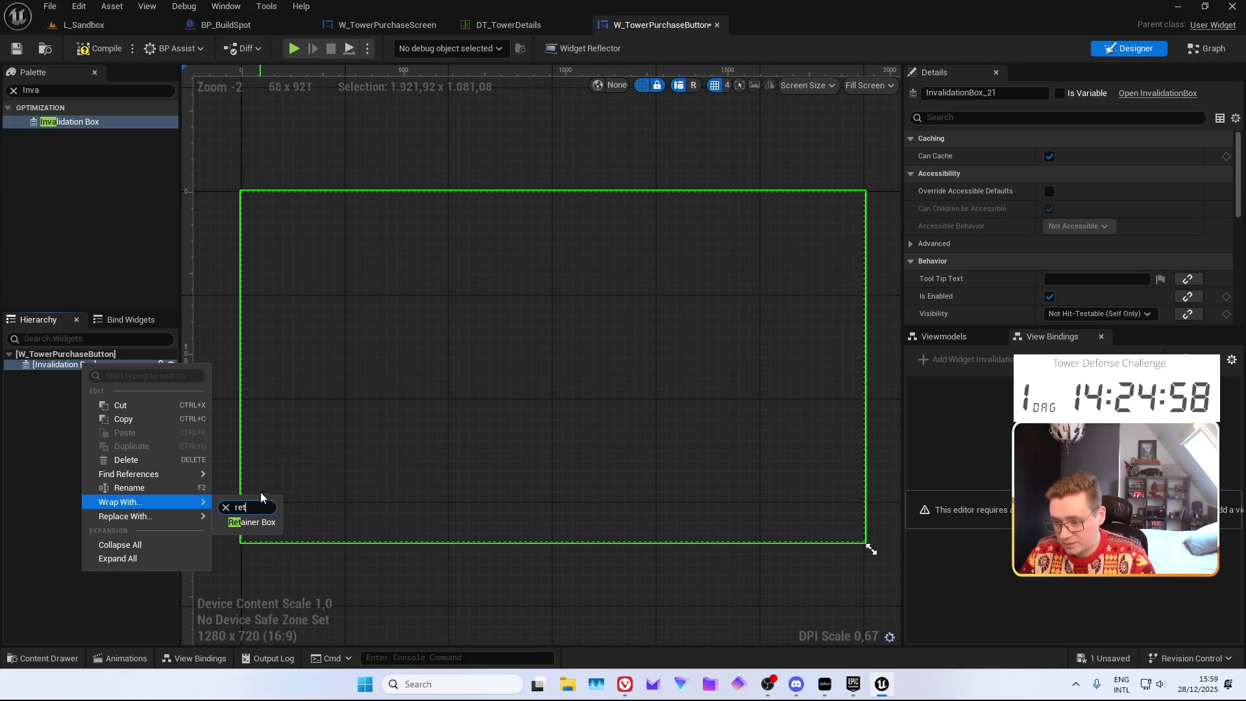
{"action": "left_click", "coordinate": [253, 523]}
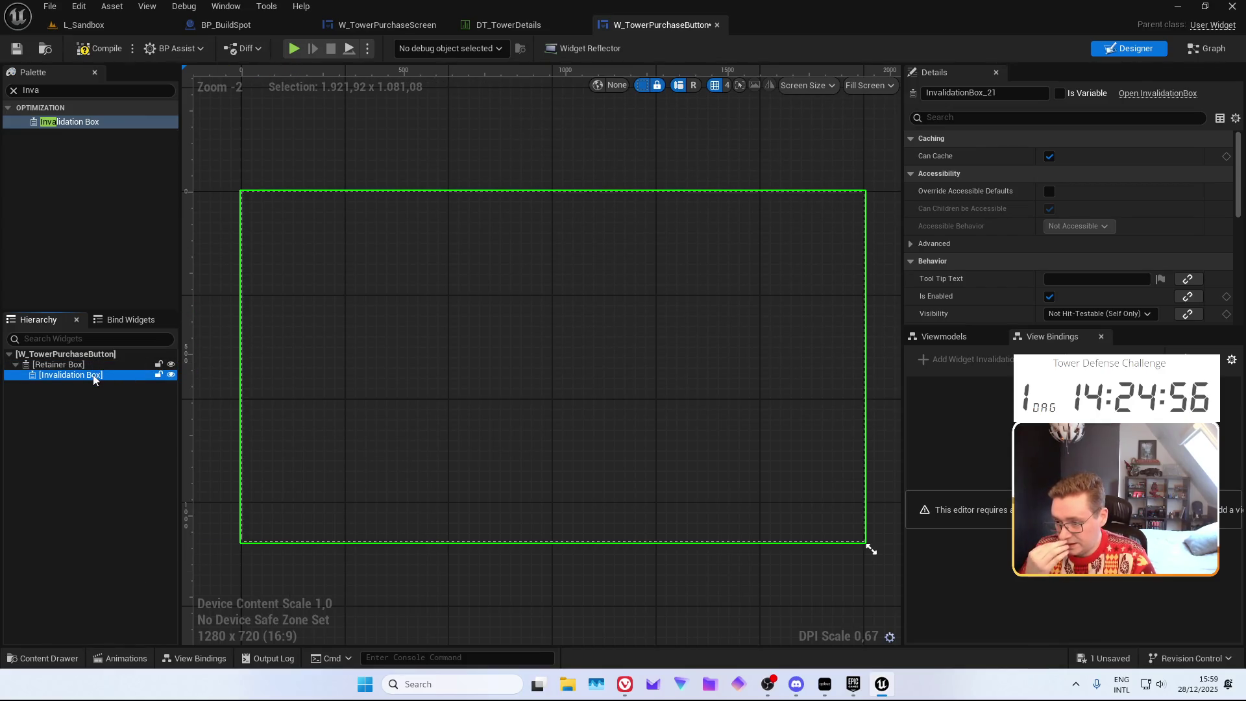
{"action": "key", "text": "F2"}
Nest a Button in the Invalidation Box, then a Vertical Box holding a Horizontal Box and UW Text
{"action": "left_click", "coordinate": [31, 89]}
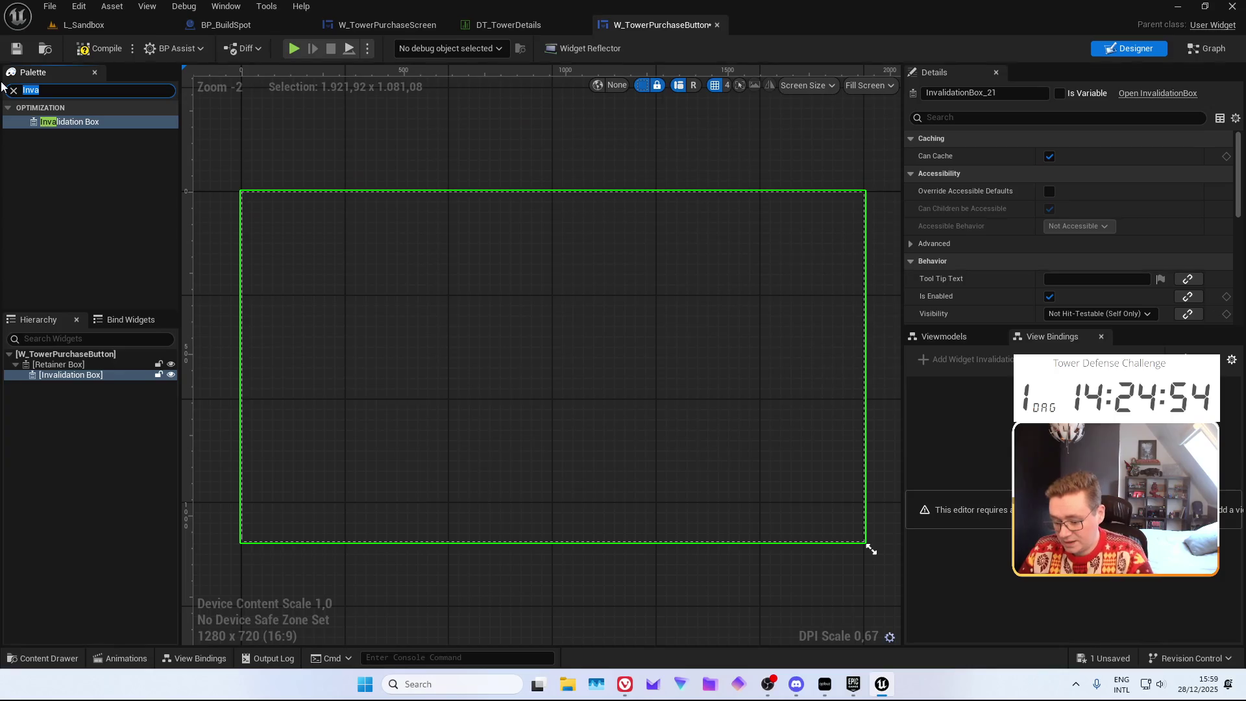
{"action": "type", "text": "Buton"}
{"action": "left_click_drag", "start_coordinate": [52, 150], "coordinate": [83, 376]}
{"action": "left_click", "coordinate": [3, 86]}
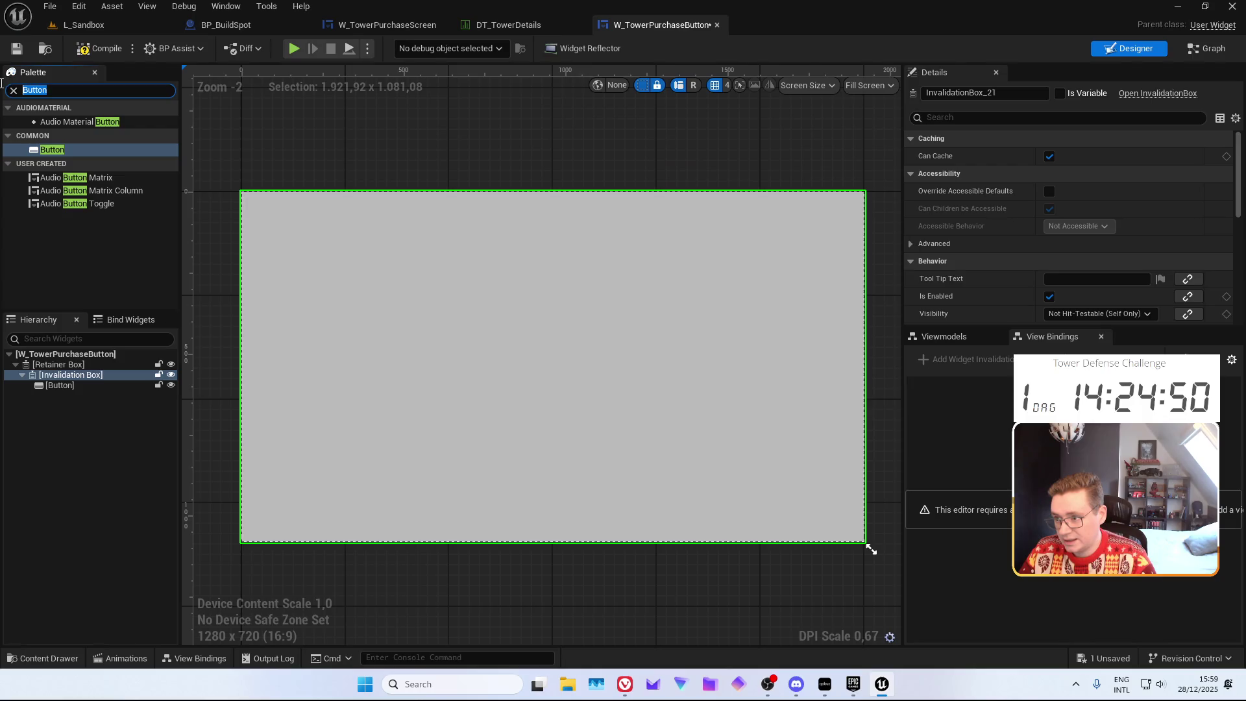
{"action": "type", "text": "Verti"}
{"action": "mouse_move", "coordinate": [62, 122]}
{"action": "left_mouse_down"}
{"action": "mouse_move", "coordinate": [97, 367]}
{"action": "mouse_move", "coordinate": [64, 388]}
{"action": "left_mouse_up"}
{"action": "left_click", "coordinate": [61, 87]}
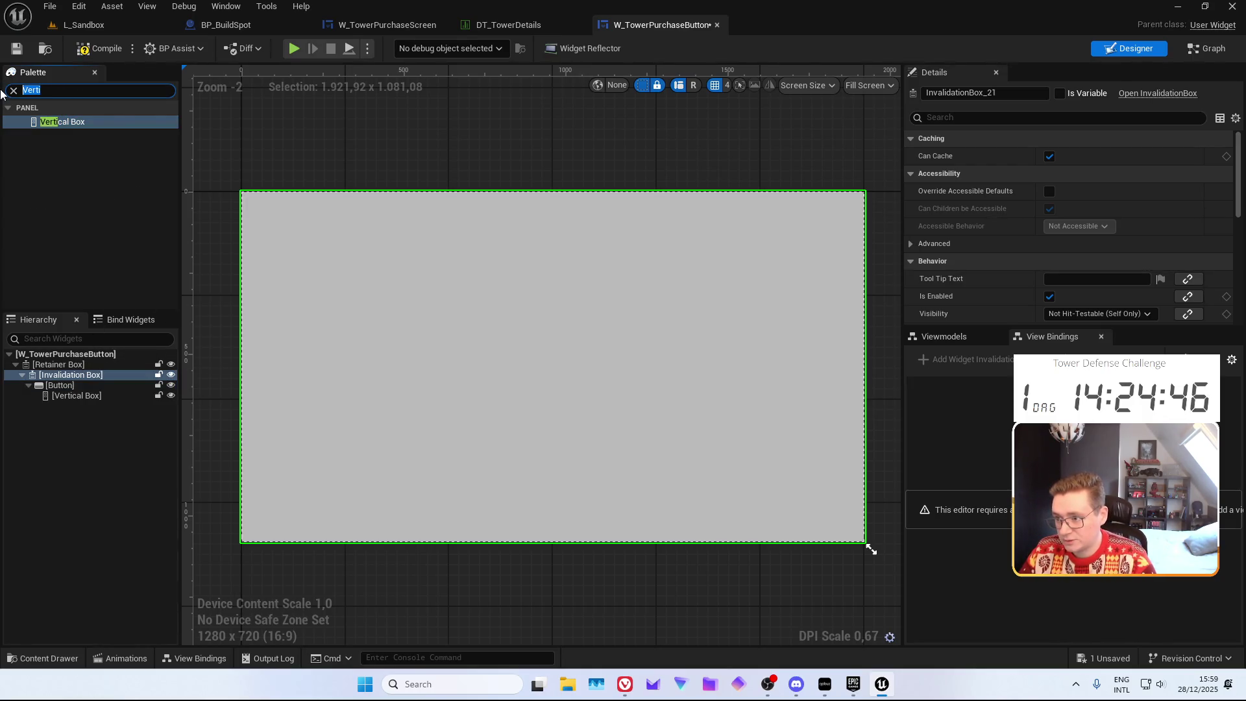
{"action": "mouse_move", "coordinate": [62, 122]}
{"action": "left_mouse_down"}
{"action": "mouse_move", "coordinate": [42, 387]}
{"action": "mouse_move", "coordinate": [71, 398]}
{"action": "left_mouse_up"}
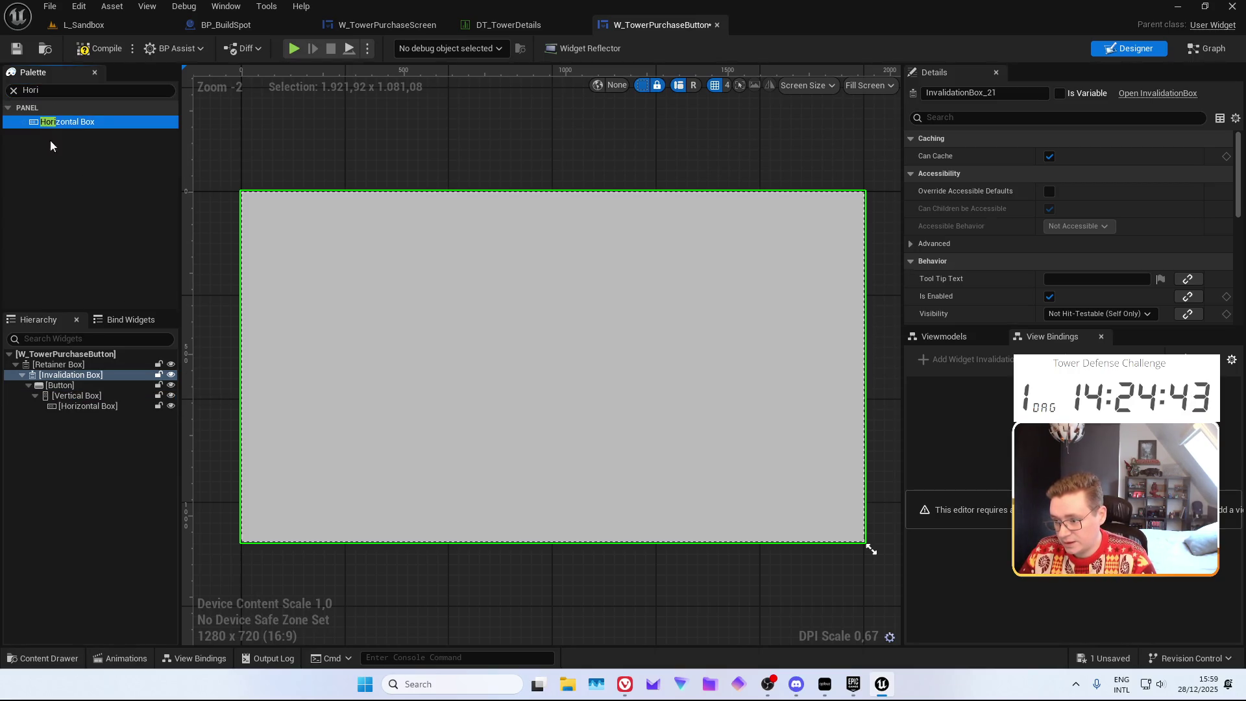
{"action": "left_click", "coordinate": [52, 90]}
{"action": "type", "text": "UW"}
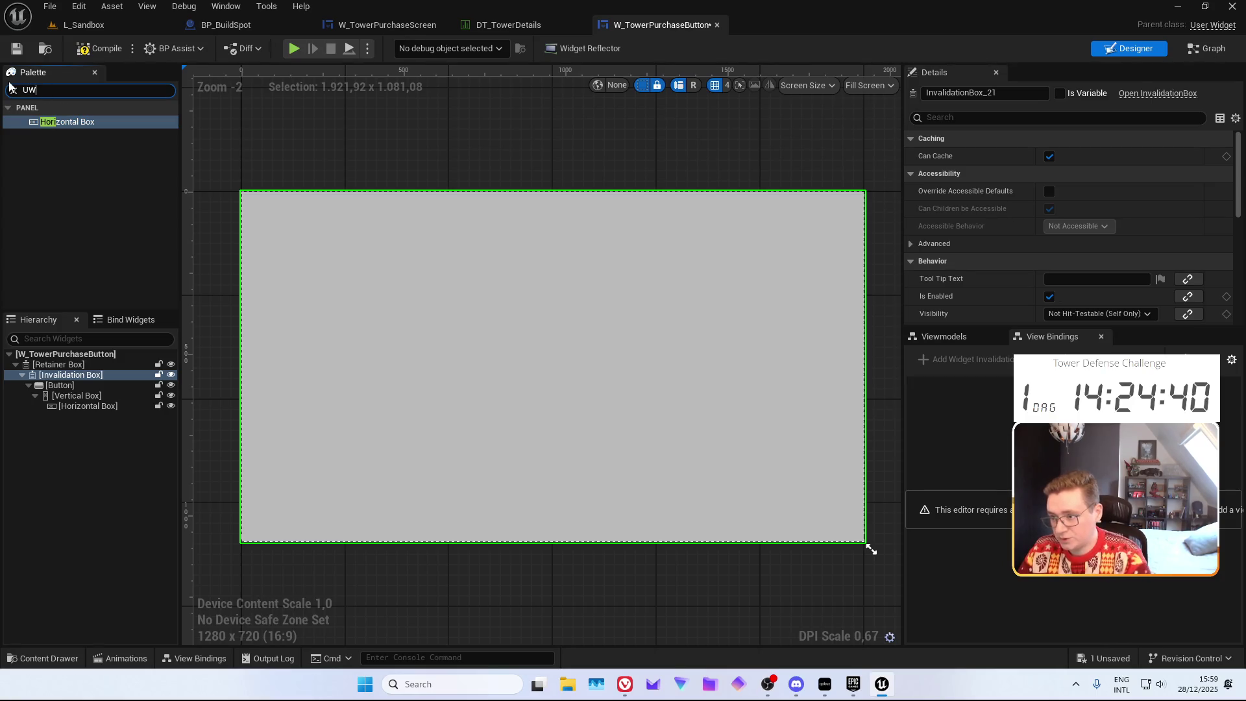
{"action": "mouse_move", "coordinate": [55, 122]}
{"action": "left_mouse_down"}
{"action": "mouse_move", "coordinate": [104, 397]}
{"action": "mouse_move", "coordinate": [94, 419]}
{"action": "mouse_move", "coordinate": [96, 408]}
{"action": "left_mouse_up"}
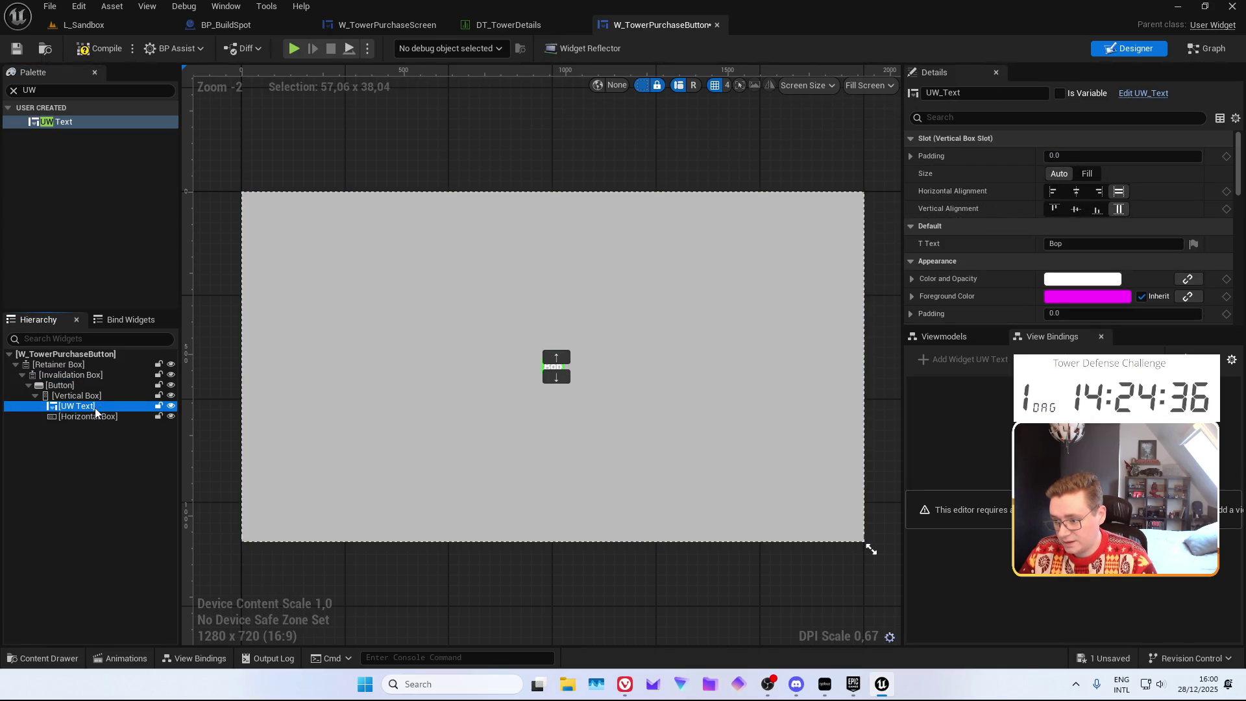
Make the UW Text a variable named TXT_TowerName, then compile and save the widget
{"action": "left_click", "coordinate": [50, 91]}
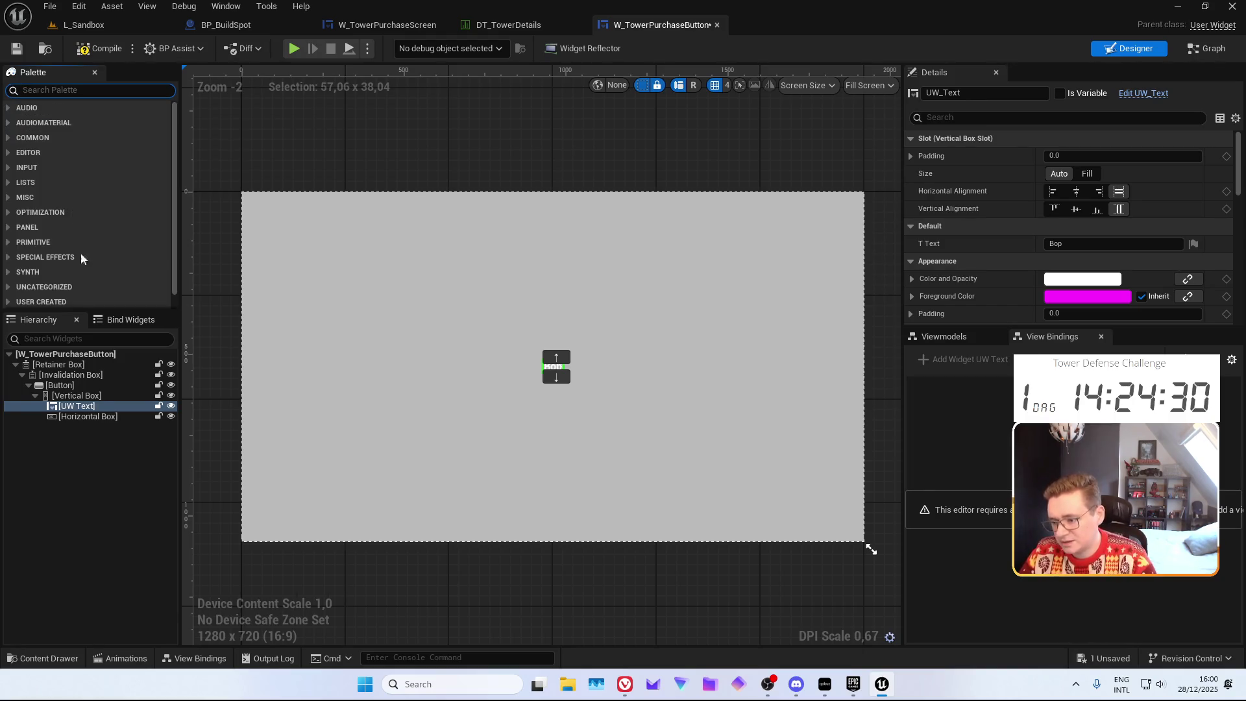
{"action": "left_click", "coordinate": [87, 416]}
{"action": "left_click", "coordinate": [77, 406]}
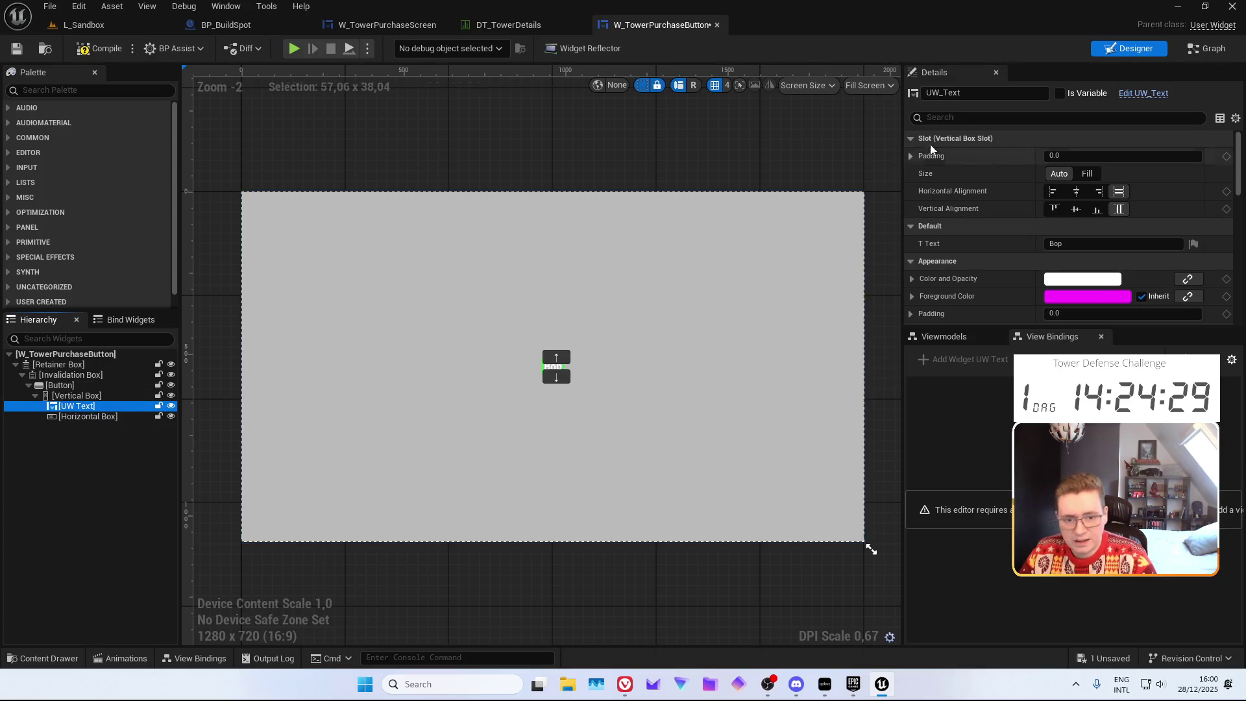
{"action": "left_click", "coordinate": [1060, 93]}
{"action": "type", "text": "TXT"}
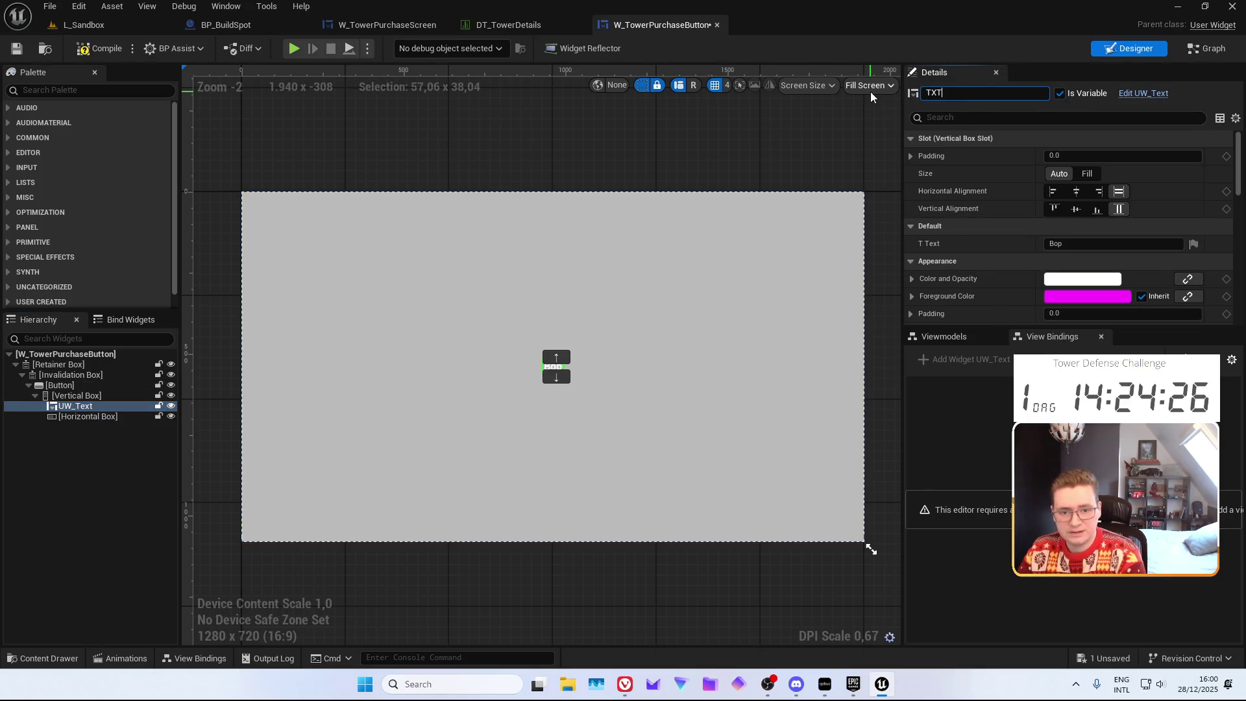
{"action": "type", "text": "_TowerName"}
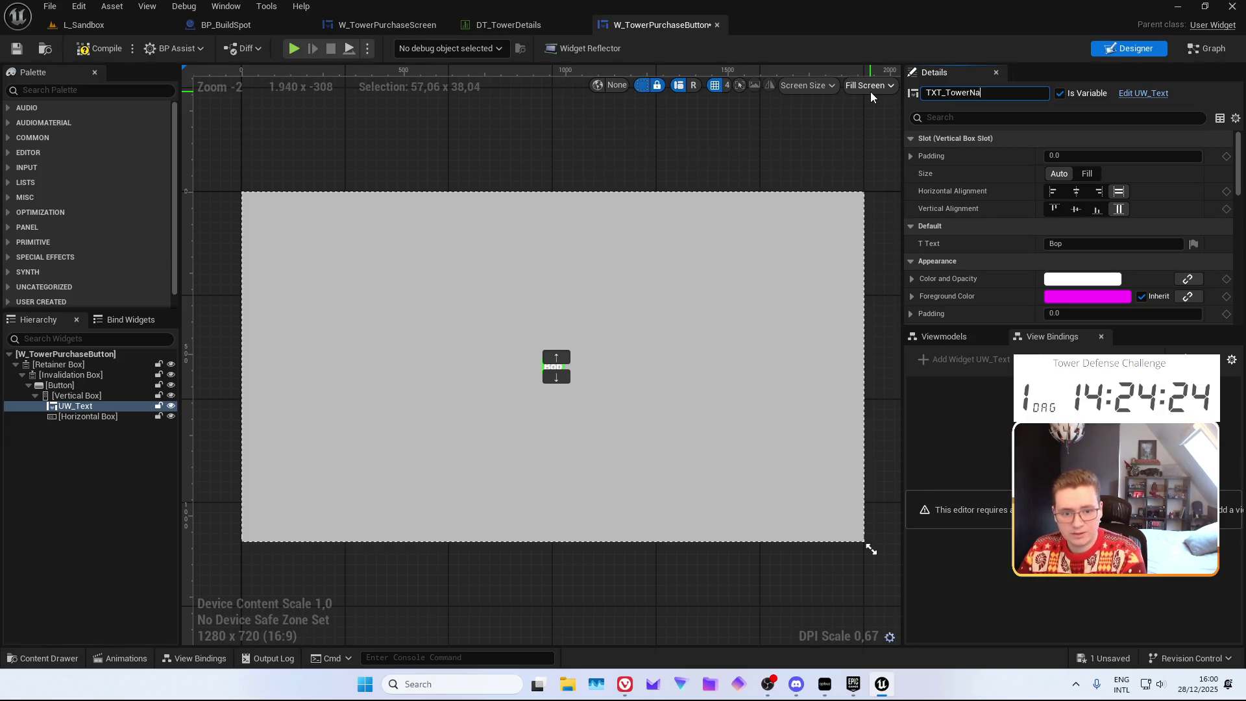
{"action": "key", "text": "Return"}
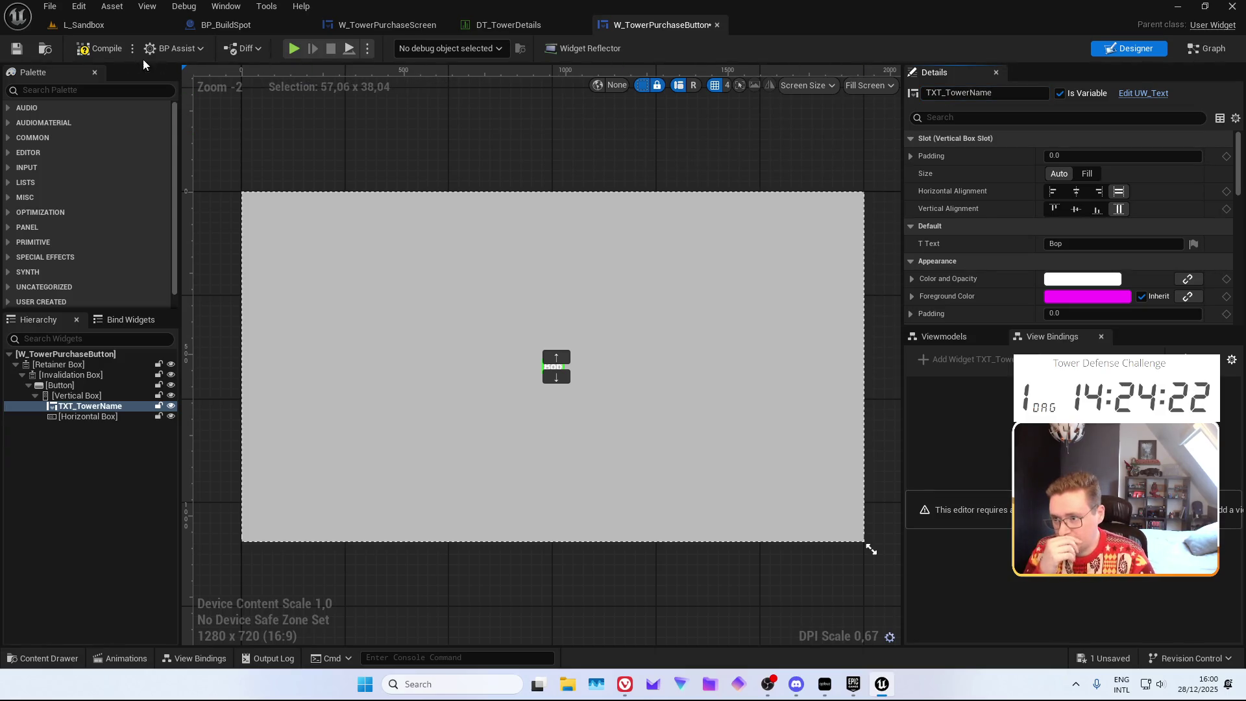
{"action": "left_click", "coordinate": [16, 49]}
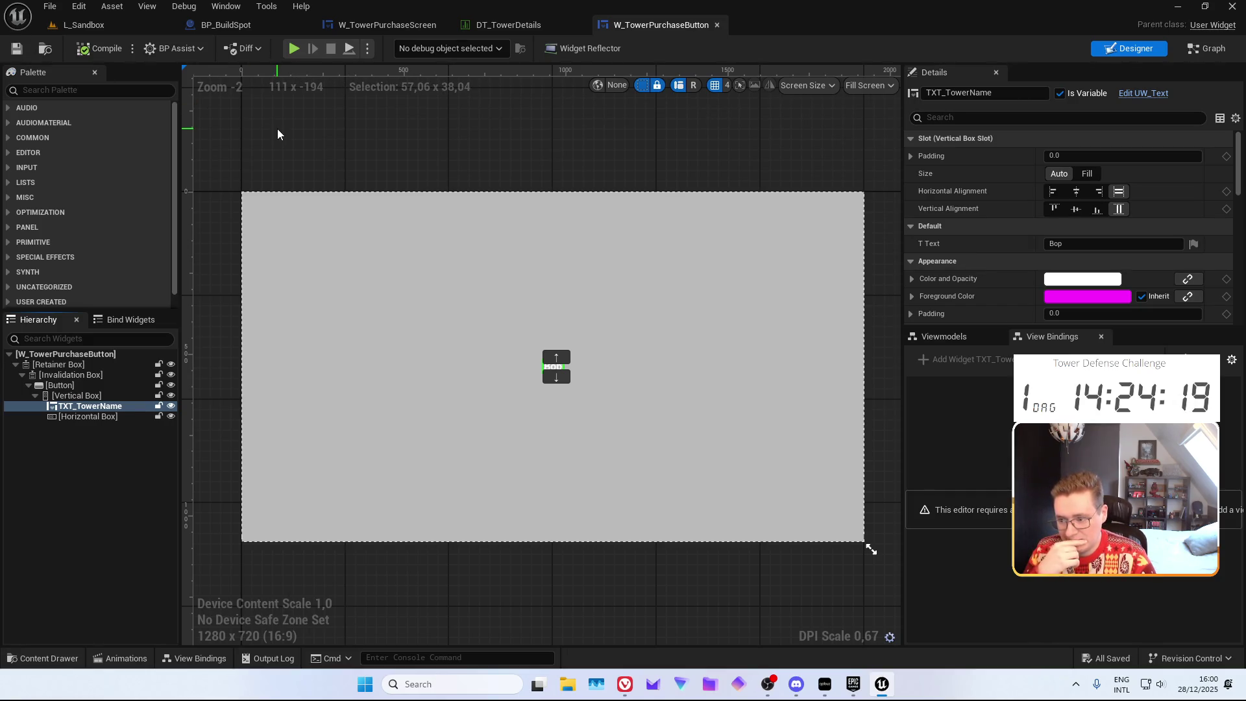
Select the Horizontal Box, then switch to the DT_TowerDetails data table
{"action": "left_click", "coordinate": [98, 424]}
{"action": "left_click", "coordinate": [94, 417]}
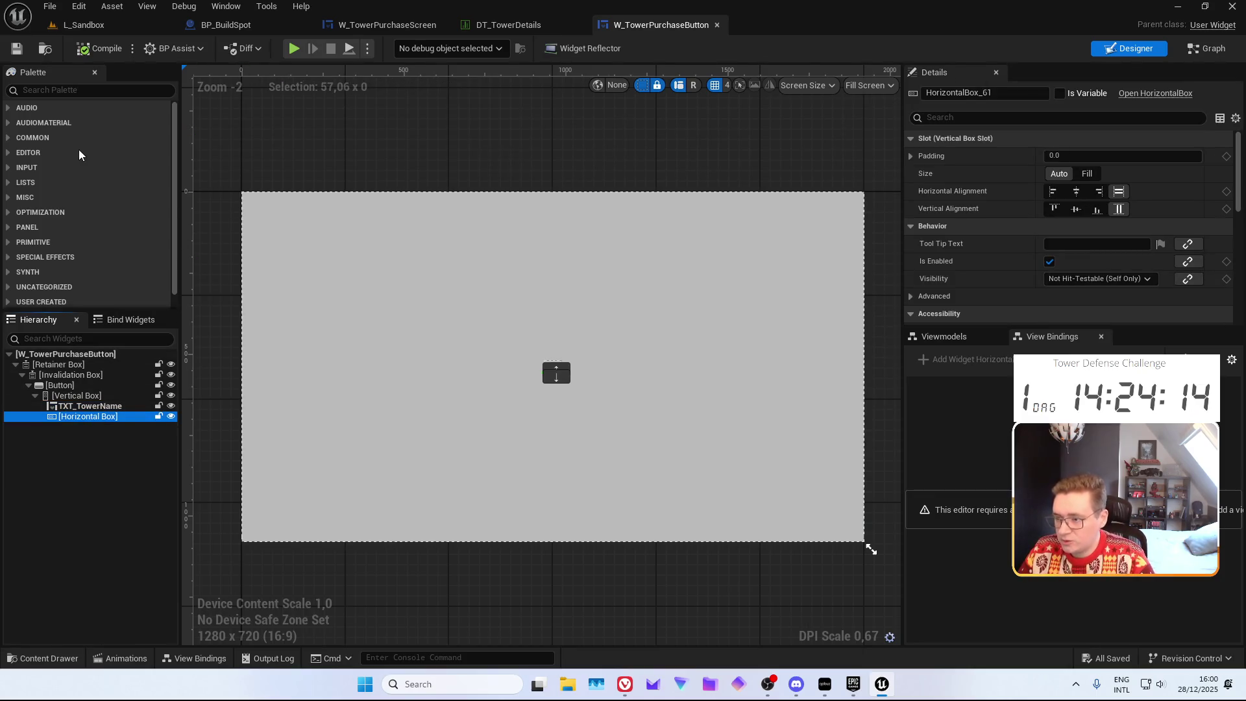
{"action": "left_click", "coordinate": [51, 93]}
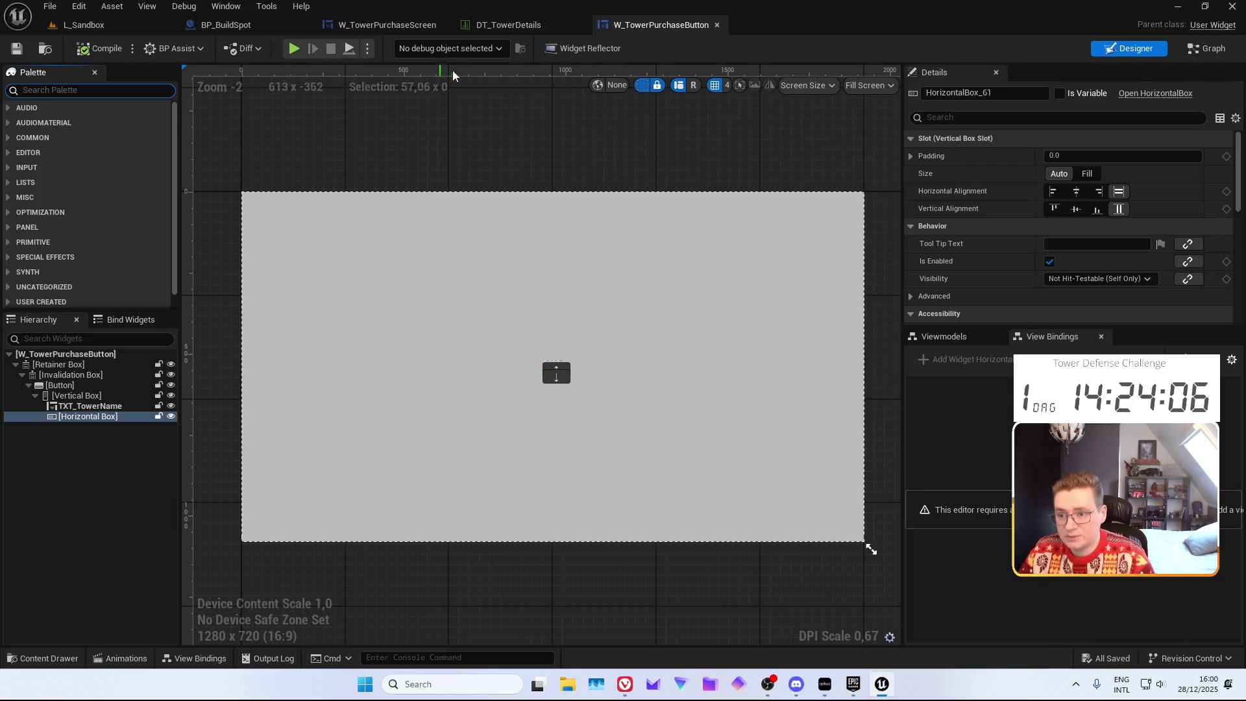
{"action": "left_click", "coordinate": [518, 29]}
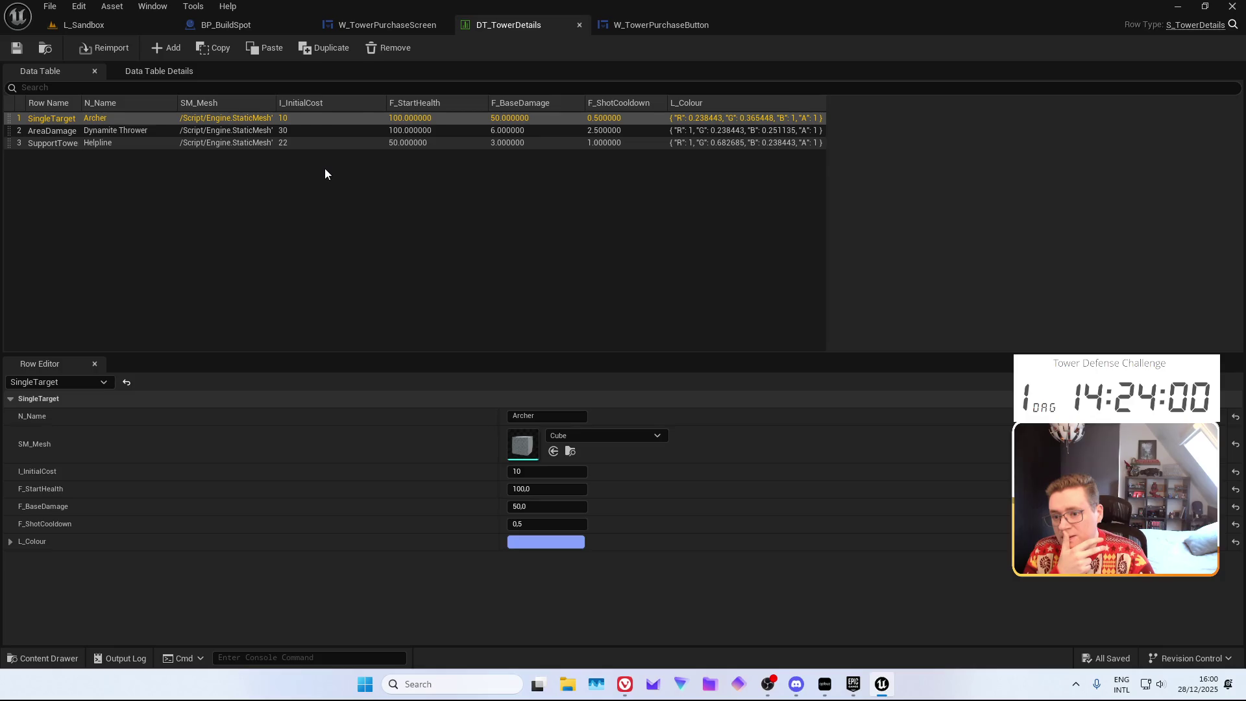
In the purchase button widget, move TXT_TowerName into the Horizontal Box and add a UW Text beside it
{"action": "left_click", "coordinate": [637, 26]}
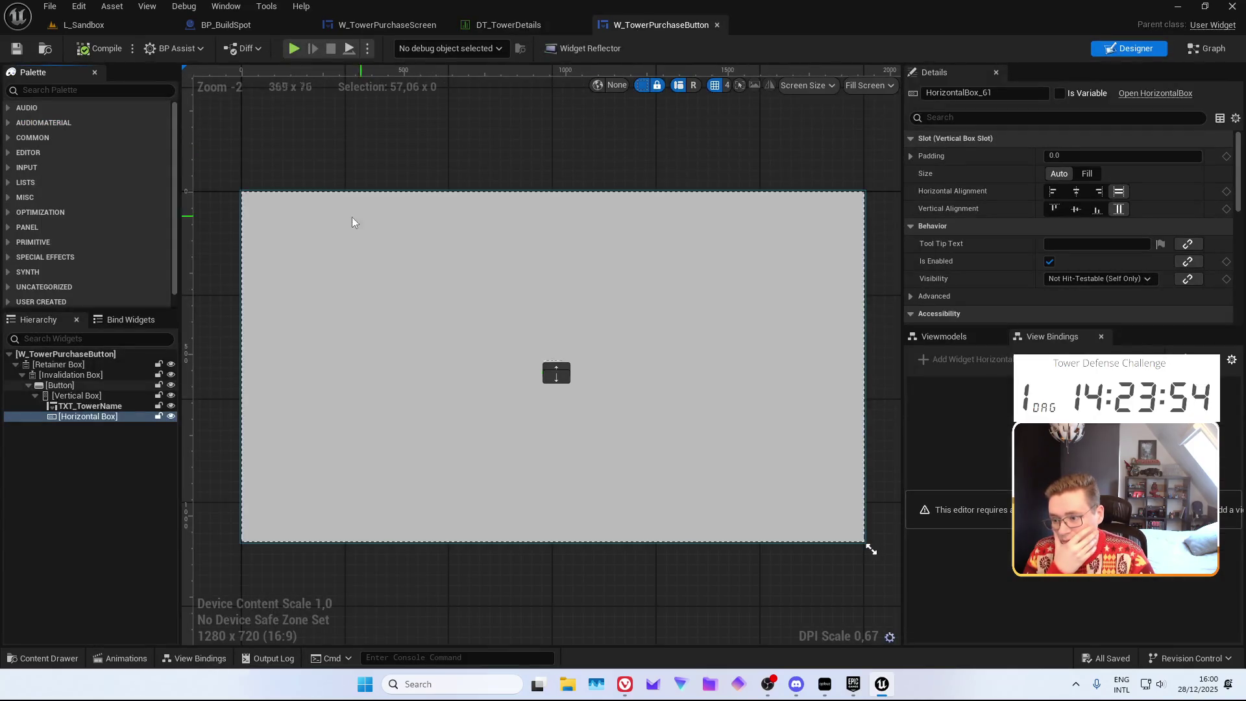
{"action": "left_click_drag", "start_coordinate": [87, 406], "coordinate": [85, 418]}
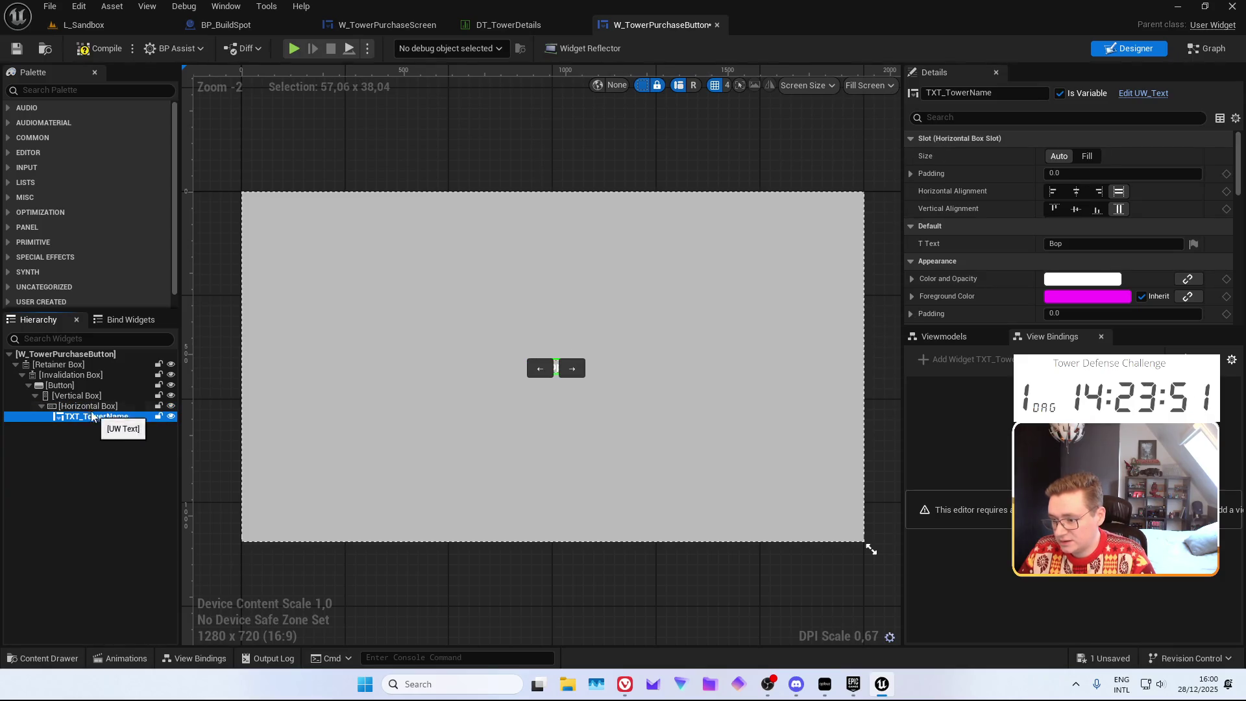
{"action": "left_click", "coordinate": [58, 95]}
{"action": "type", "text": "UW"}
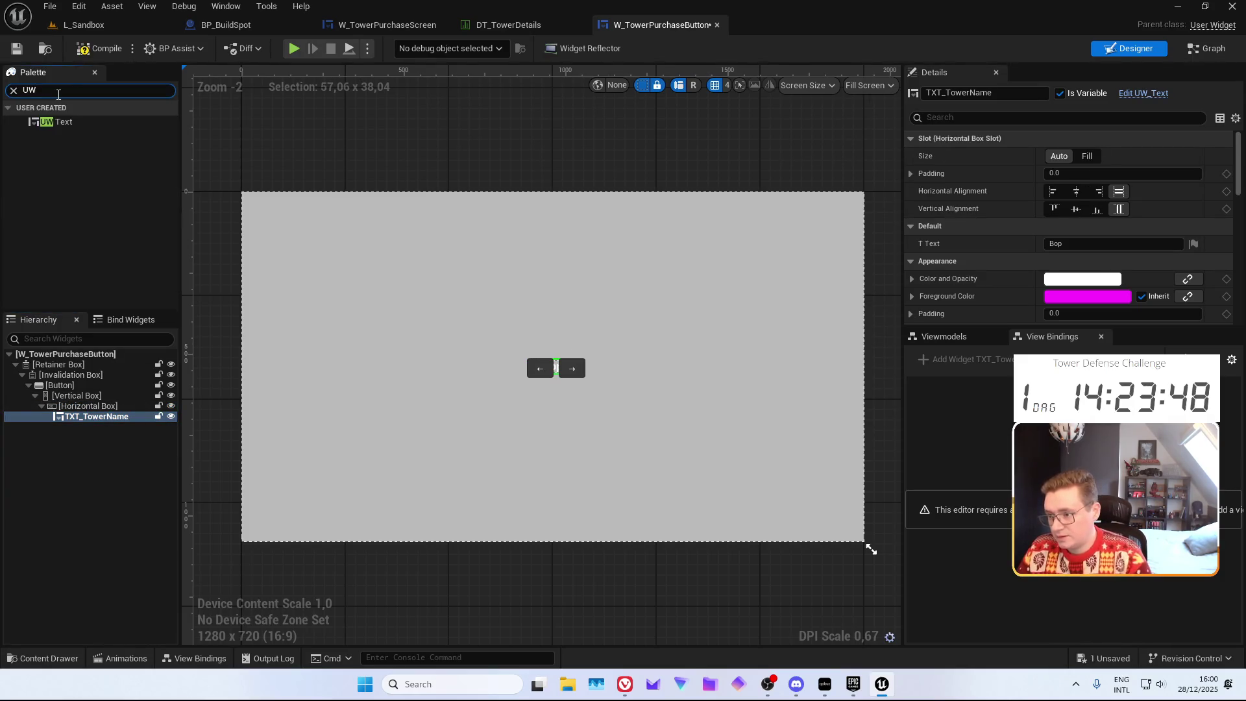
{"action": "mouse_move", "coordinate": [58, 118]}
{"action": "left_mouse_down"}
{"action": "mouse_move", "coordinate": [91, 129]}
{"action": "mouse_move", "coordinate": [107, 409]}
{"action": "mouse_move", "coordinate": [96, 424]}
{"action": "left_mouse_up"}
Wrap the new UW Text in its own Horizontal Box and align that box to the right
{"action": "right_click", "coordinate": [95, 426]}
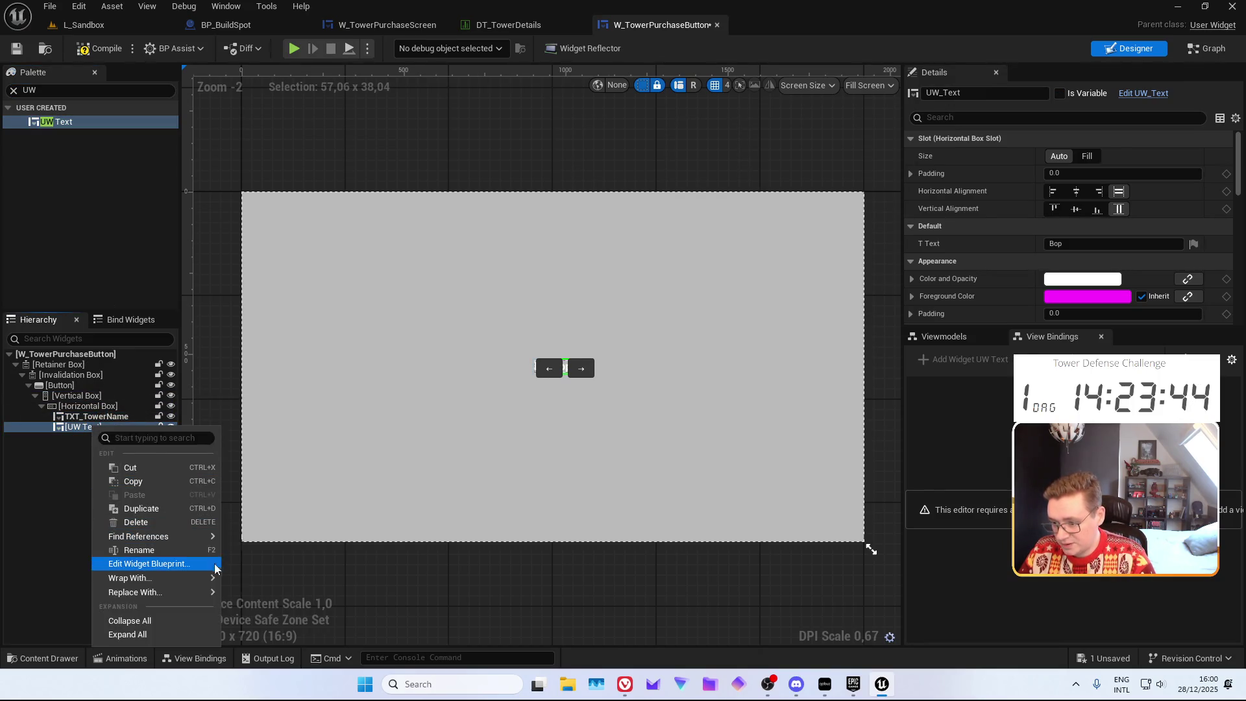
{"action": "mouse_move", "coordinate": [195, 577]}
{"action": "left_click", "coordinate": [276, 343]}
{"action": "type", "text": "Hori"}
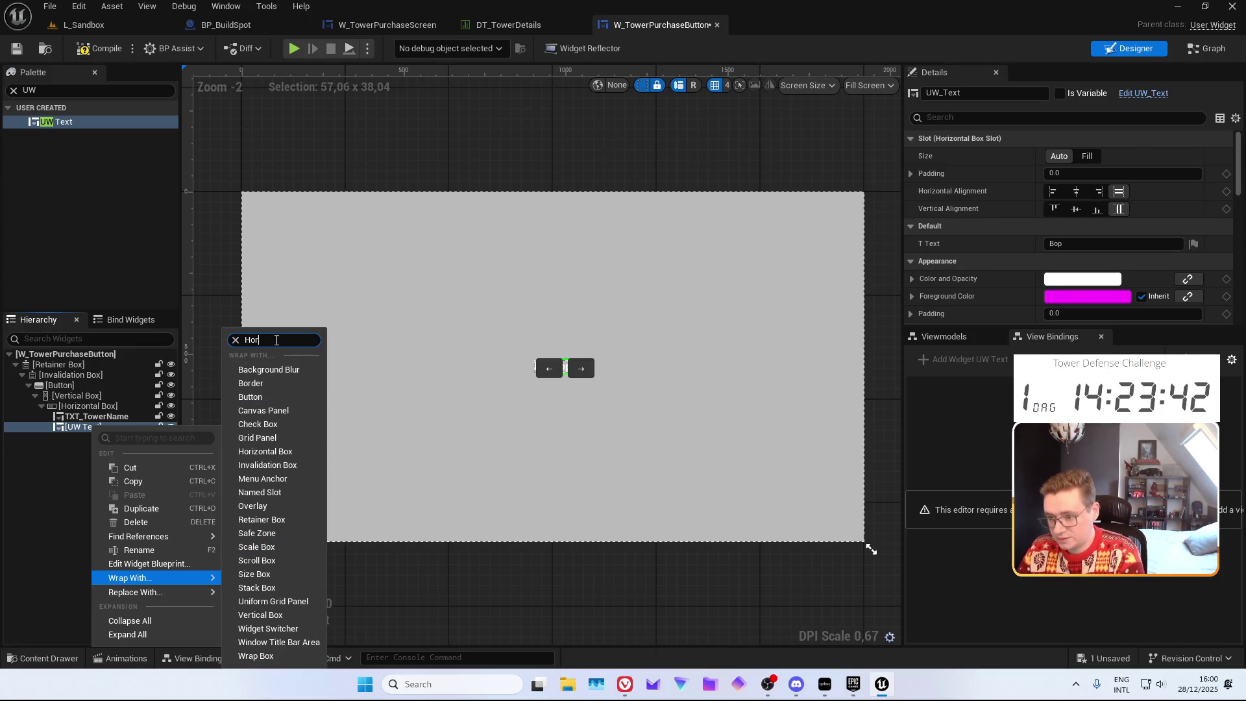
{"action": "key", "text": "Down"}
{"action": "key", "text": "Return"}
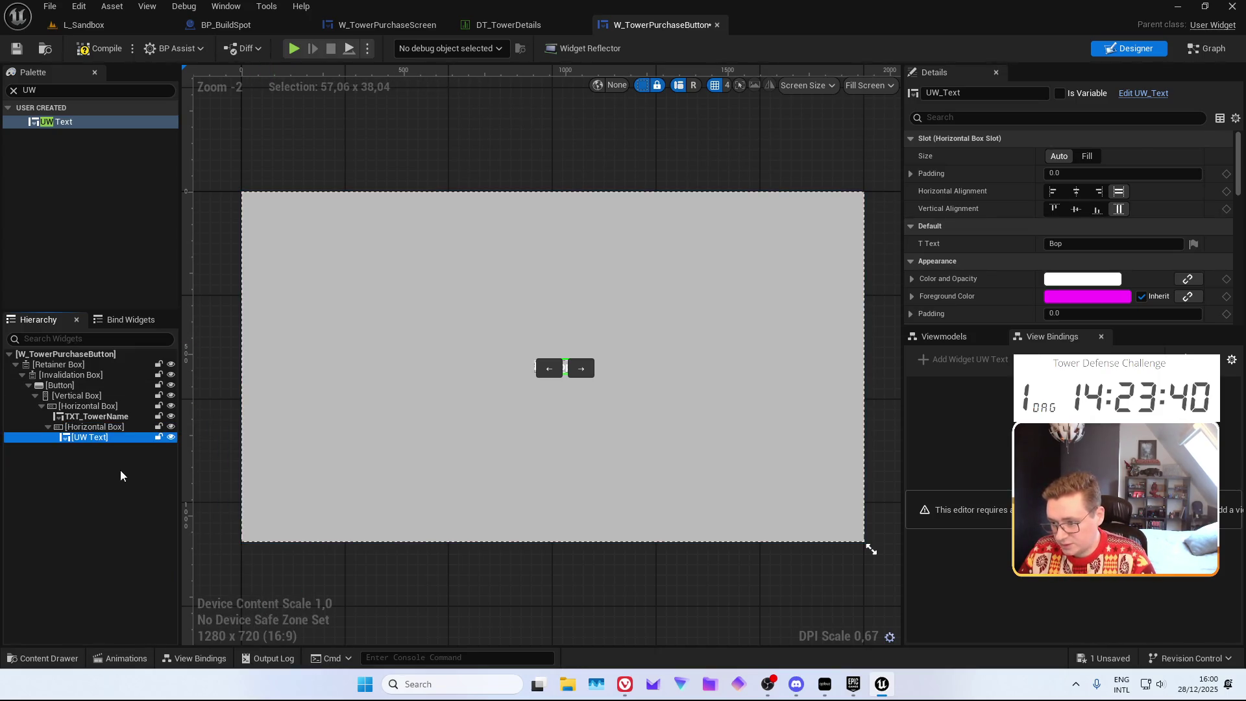
{"action": "left_click", "coordinate": [85, 427]}
{"action": "left_click", "coordinate": [1098, 191]}
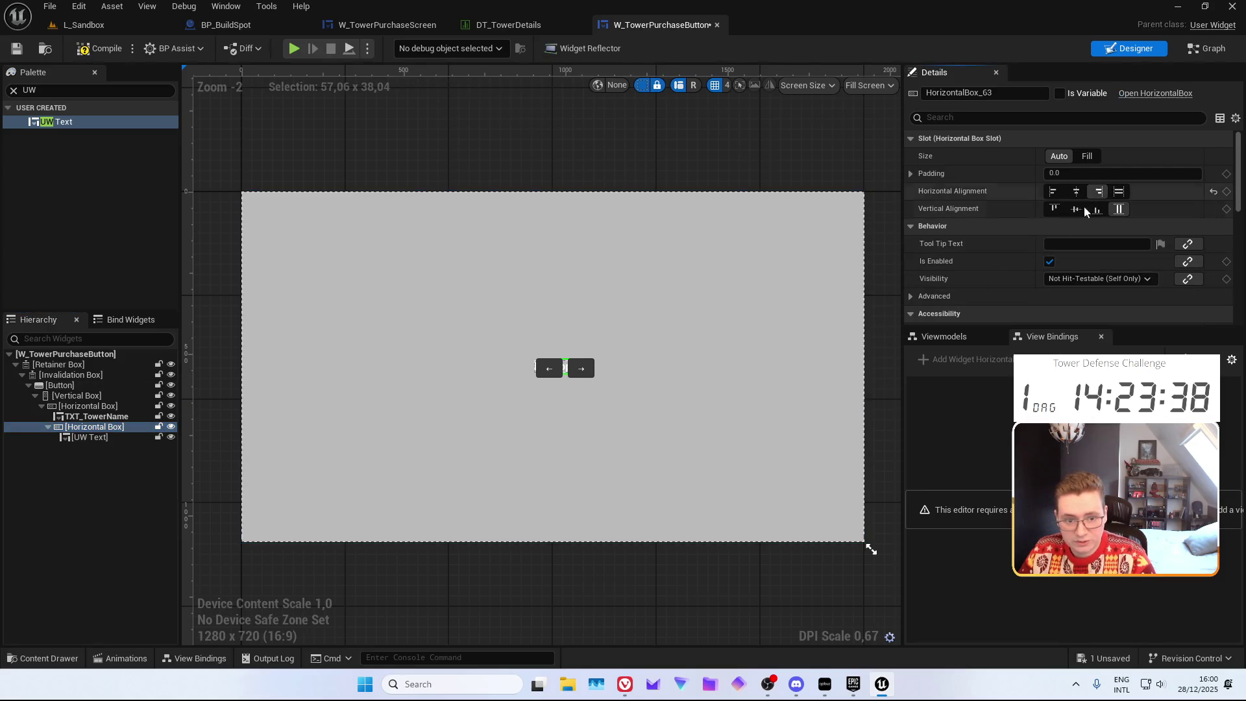
Add an Image widget into the cost row next to the UW Text
{"action": "scroll", "coordinate": [560, 363], "scroll_direction": "up", "scroll_amount": 7}
{"action": "left_click", "coordinate": [89, 437]}
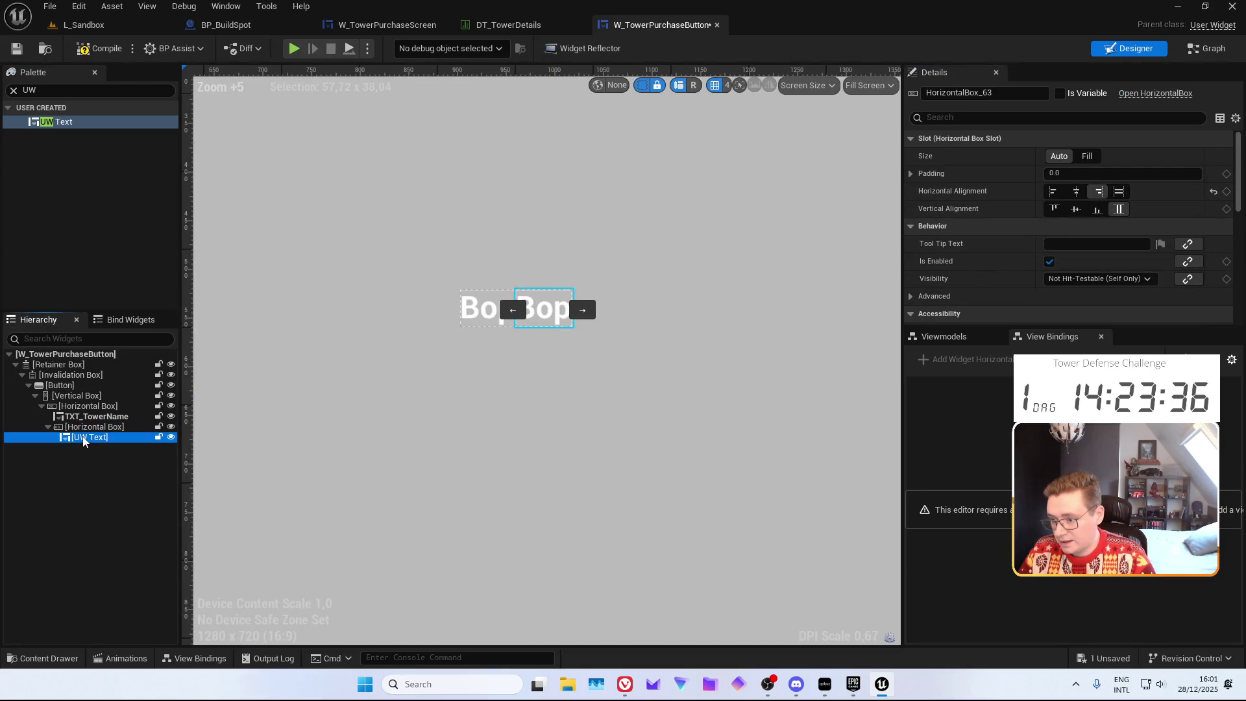
{"action": "left_click", "coordinate": [9, 91]}
{"action": "type", "text": "Image"}
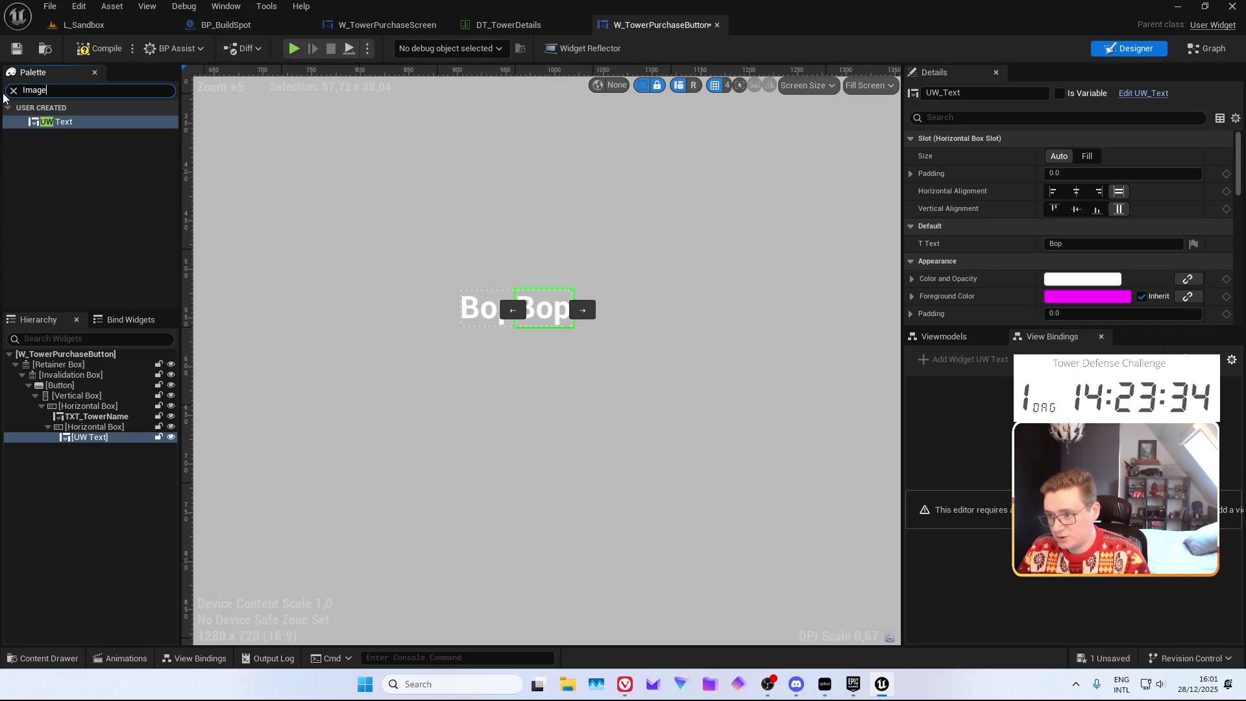
{"action": "left_click_drag", "start_coordinate": [52, 122], "coordinate": [89, 455]}
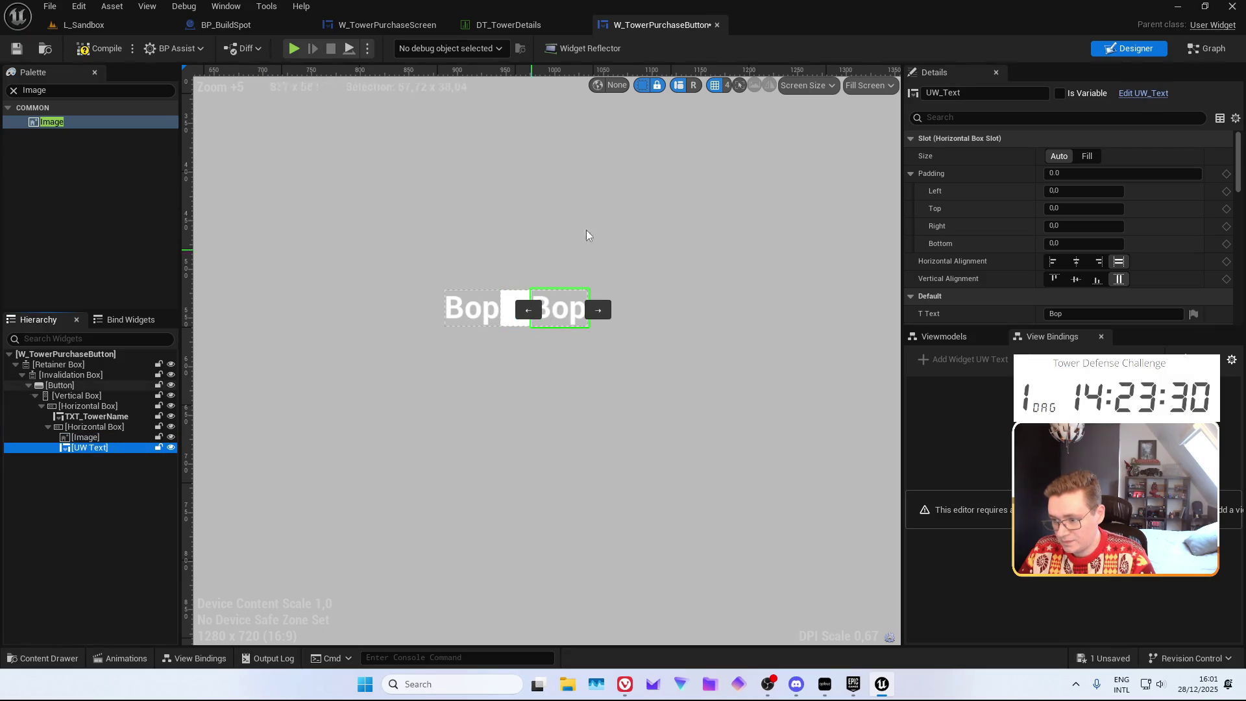
Mark the second text as a variable, rename it TXT_TowerCost, and compile
{"action": "left_click", "coordinate": [1060, 93]}
{"action": "left_click", "coordinate": [1009, 93]}
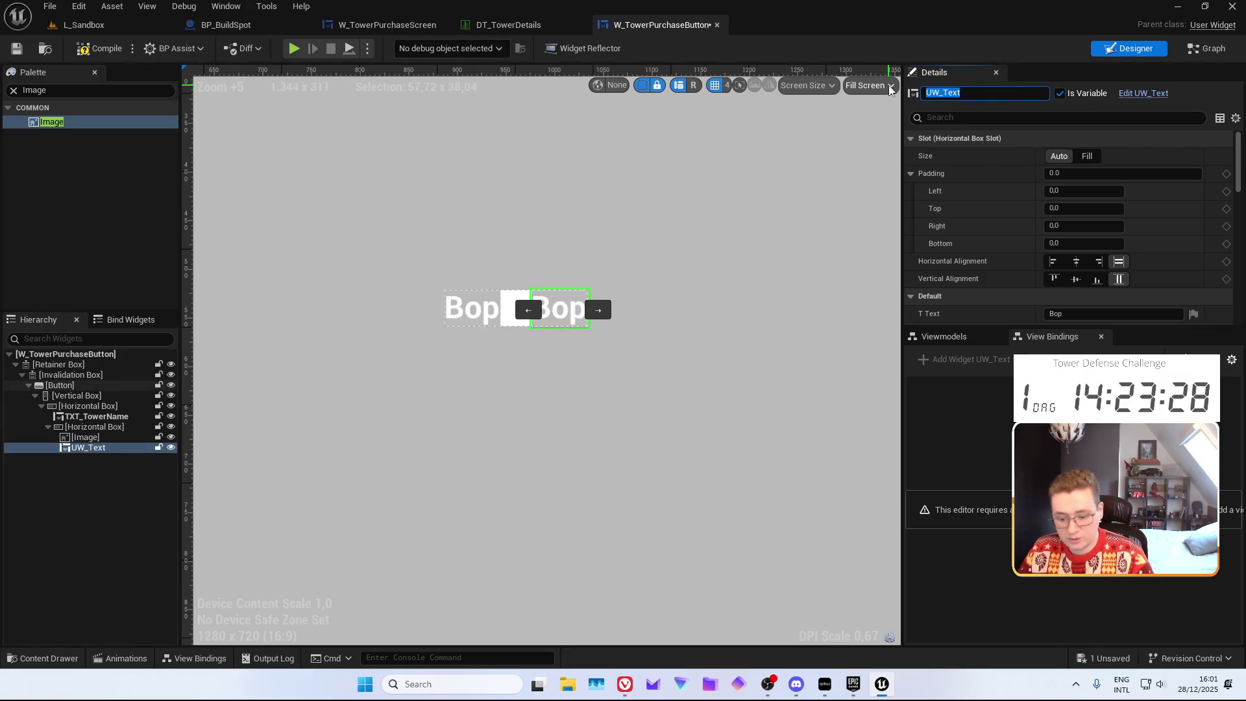
{"action": "type", "text": "TXT_TowerCost"}
{"action": "key", "text": "Return"}
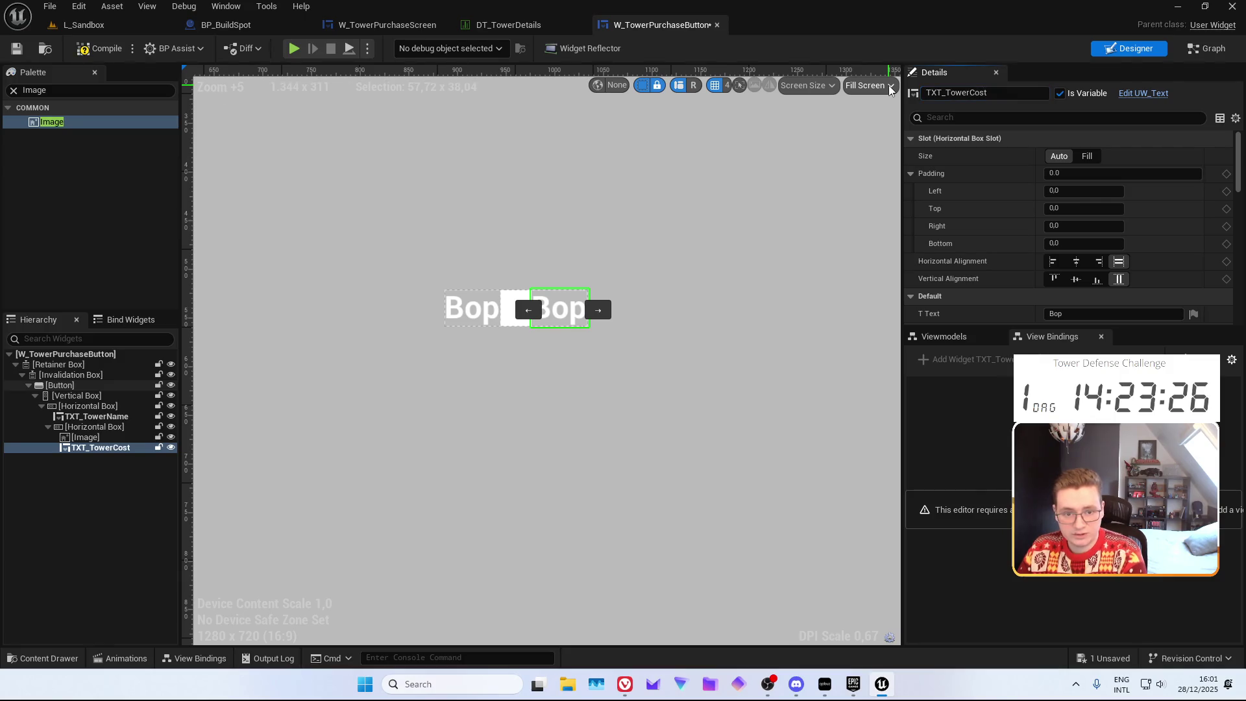
{"action": "scroll", "coordinate": [524, 314], "scroll_direction": "up", "scroll_amount": 3}
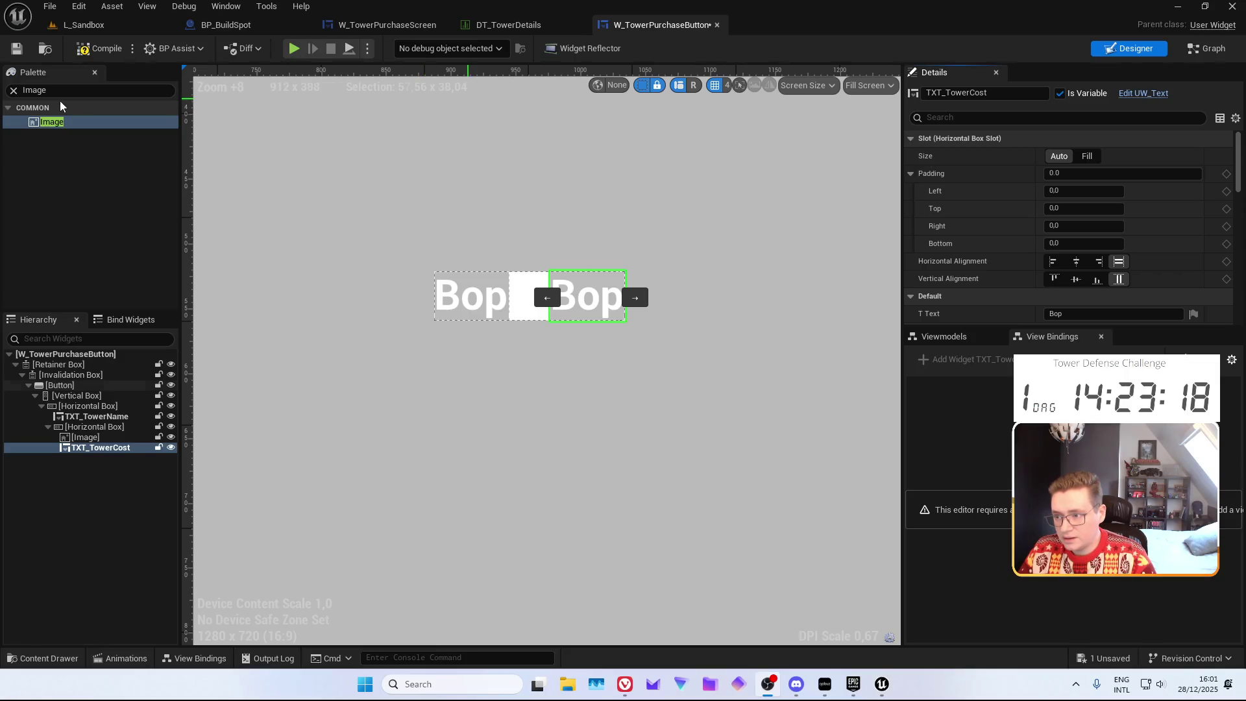
{"action": "left_click", "coordinate": [88, 56]}
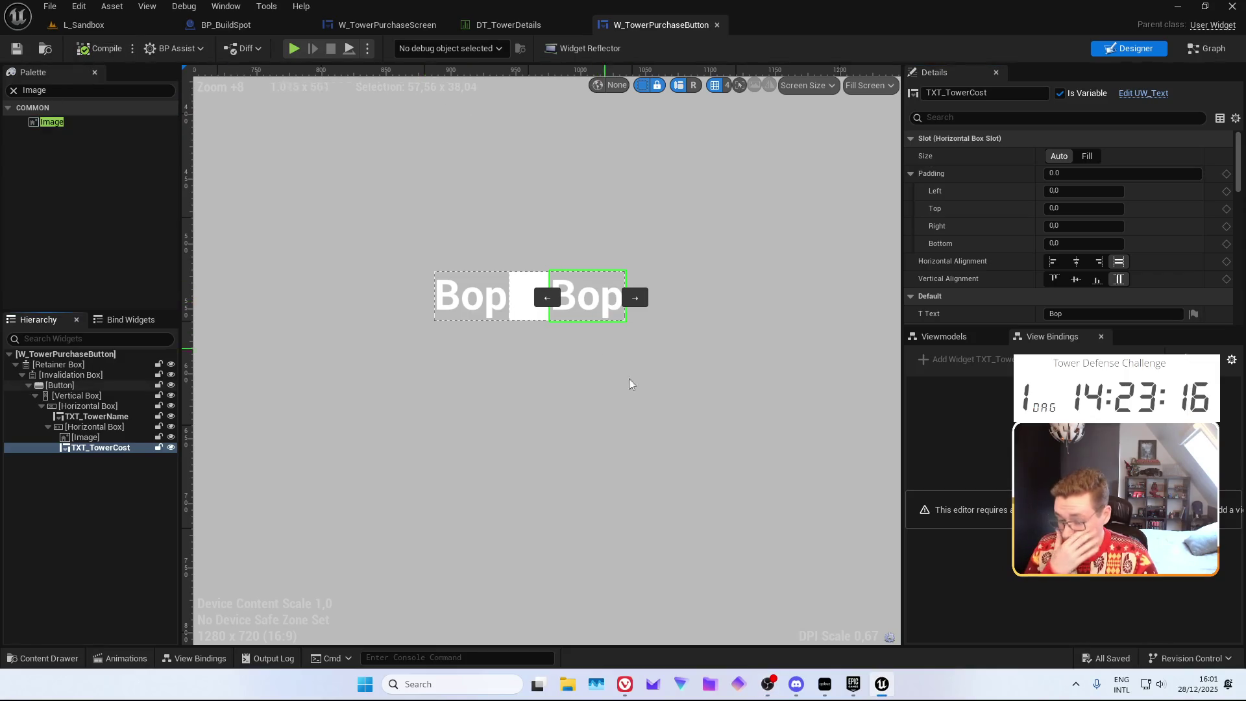
Centre the image placeholder horizontally and vertically in its cost-row slot
{"action": "left_click", "coordinate": [529, 305]}
{"action": "left_click", "coordinate": [1077, 261]}
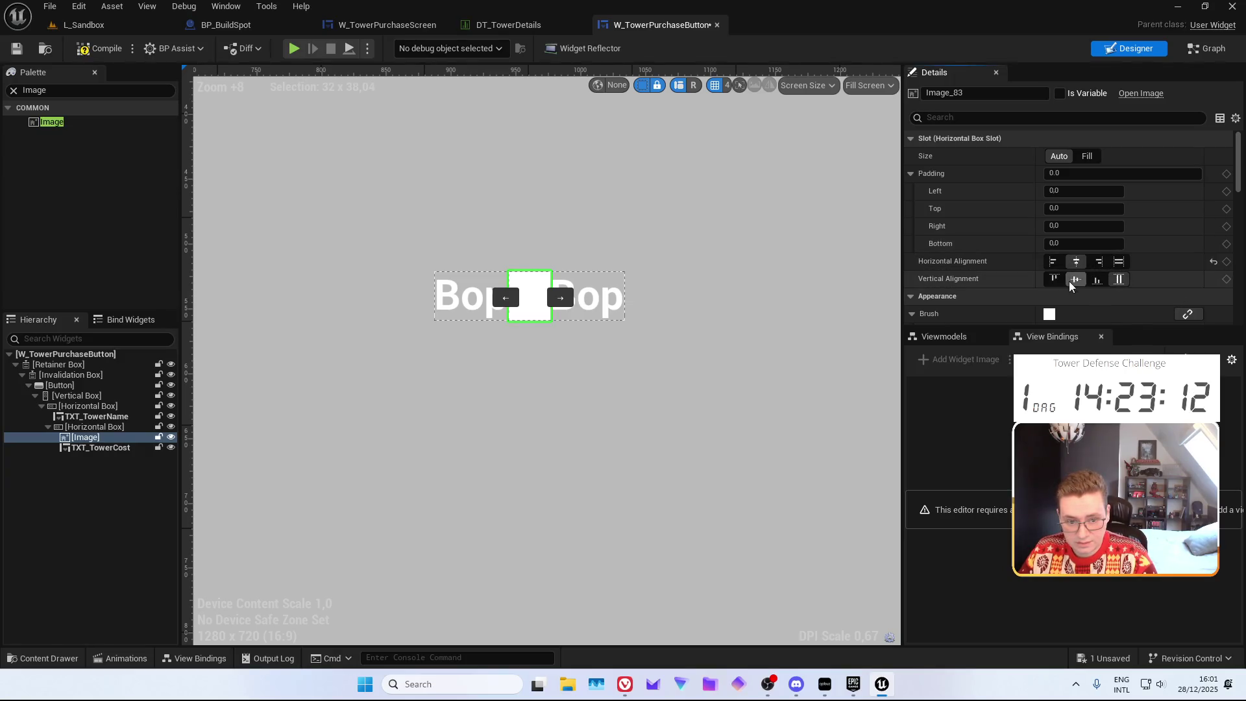
{"action": "left_click", "coordinate": [1076, 279]}
{"action": "scroll", "coordinate": [527, 293], "scroll_direction": "up", "scroll_amount": 6}
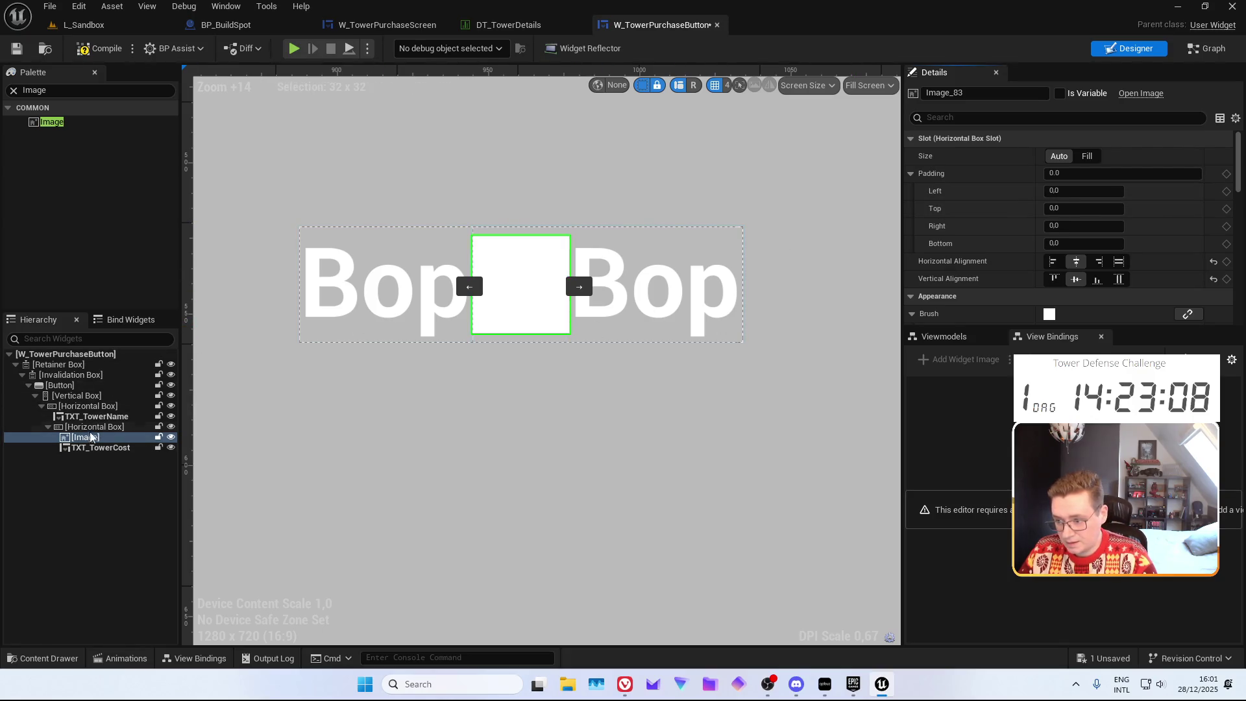
{"action": "left_click", "coordinate": [87, 407]}
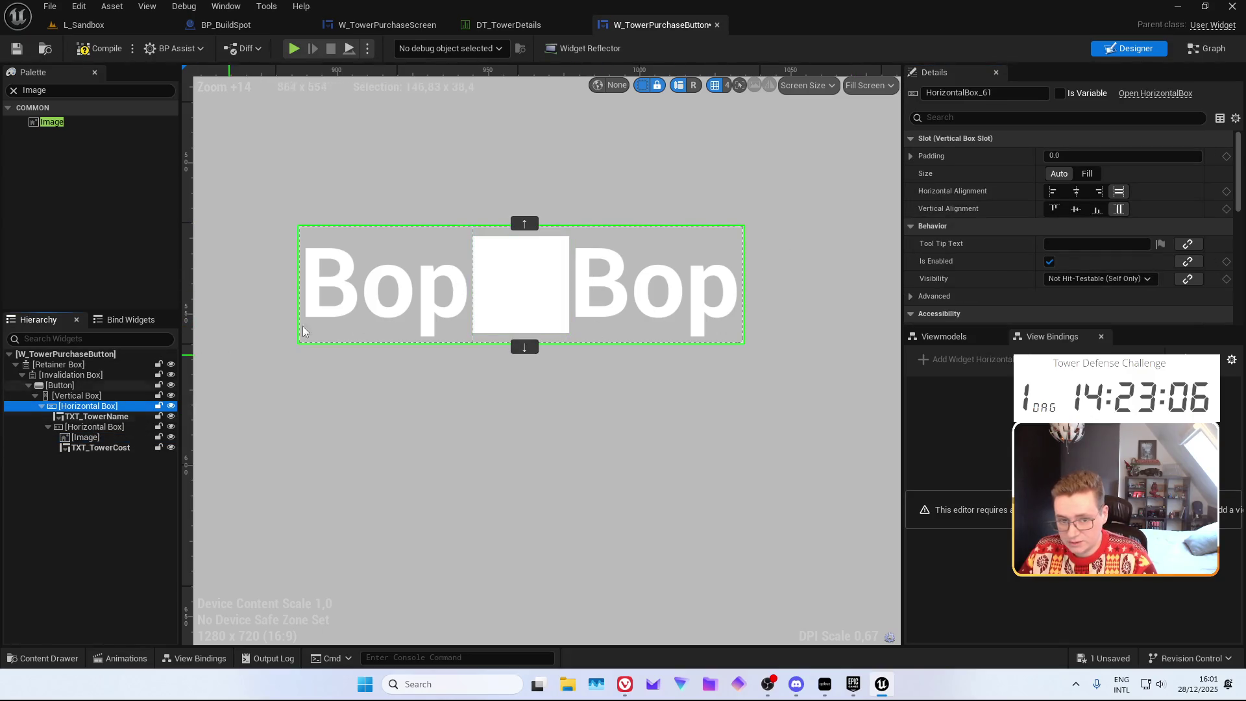
{"action": "scroll", "coordinate": [480, 253], "scroll_direction": "down", "scroll_amount": 6}
{"action": "scroll", "coordinate": [480, 253], "scroll_direction": "down", "scroll_amount": 10}
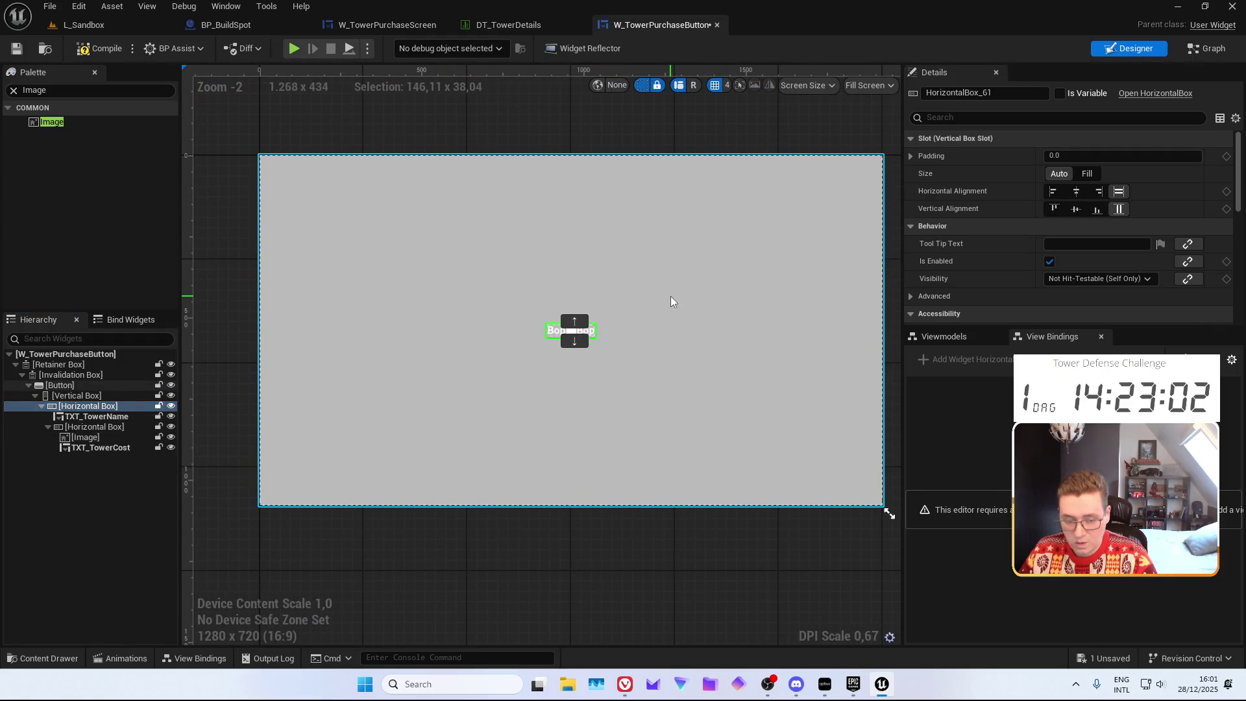
{"action": "scroll", "coordinate": [554, 342], "scroll_direction": "up", "scroll_amount": 2}
{"action": "scroll", "coordinate": [554, 343], "scroll_direction": "up", "scroll_amount": 3}
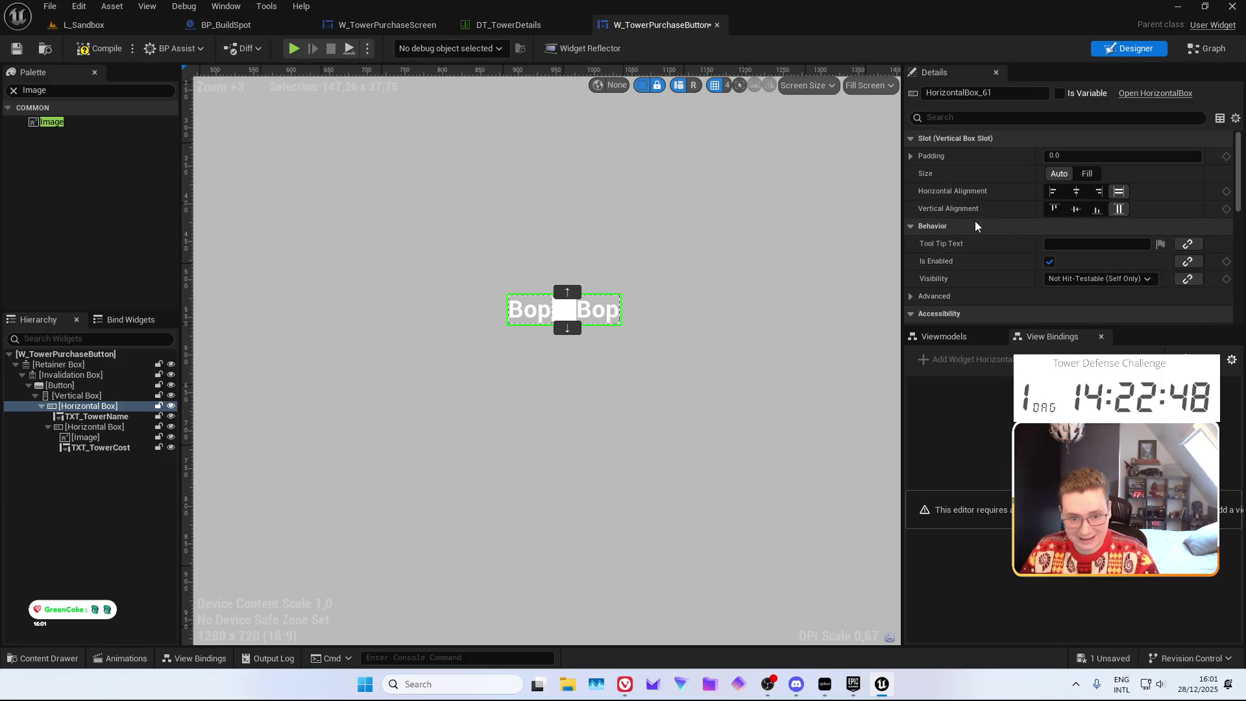
{"action": "scroll", "coordinate": [490, 321], "scroll_direction": "up", "scroll_amount": 5}
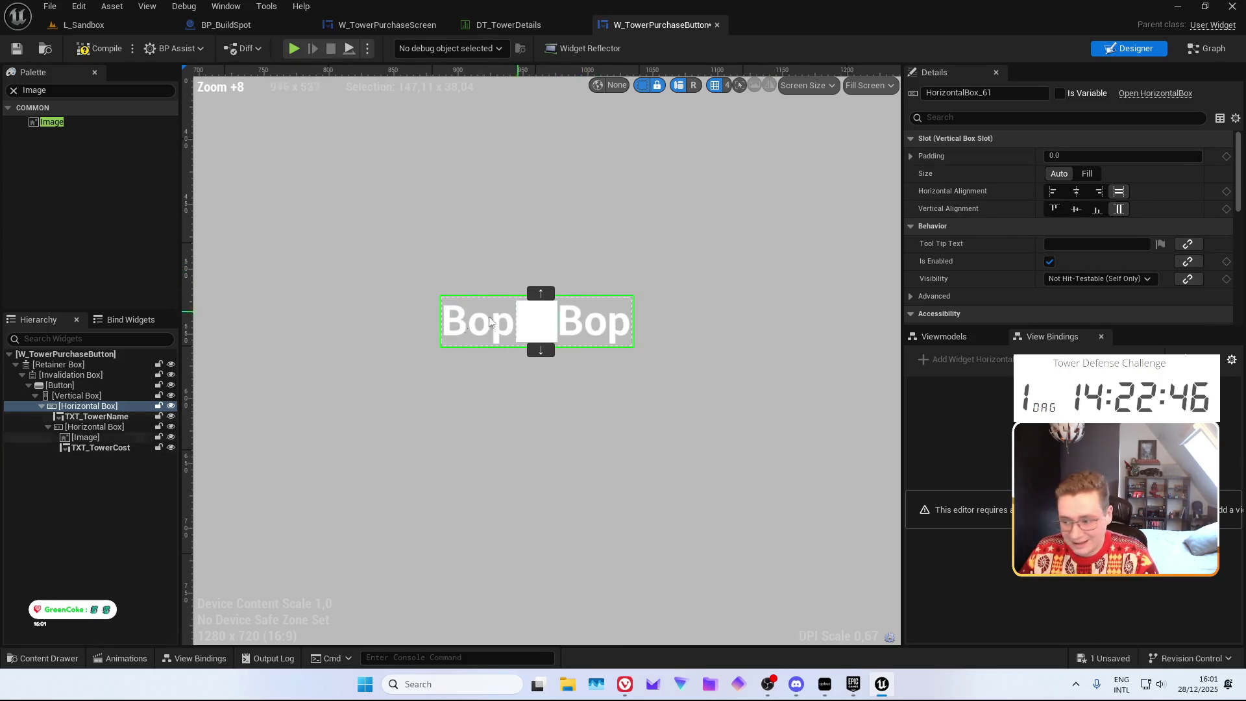
Give TXT_TowerName a right padding of 15 and compile
{"action": "left_click", "coordinate": [84, 426]}
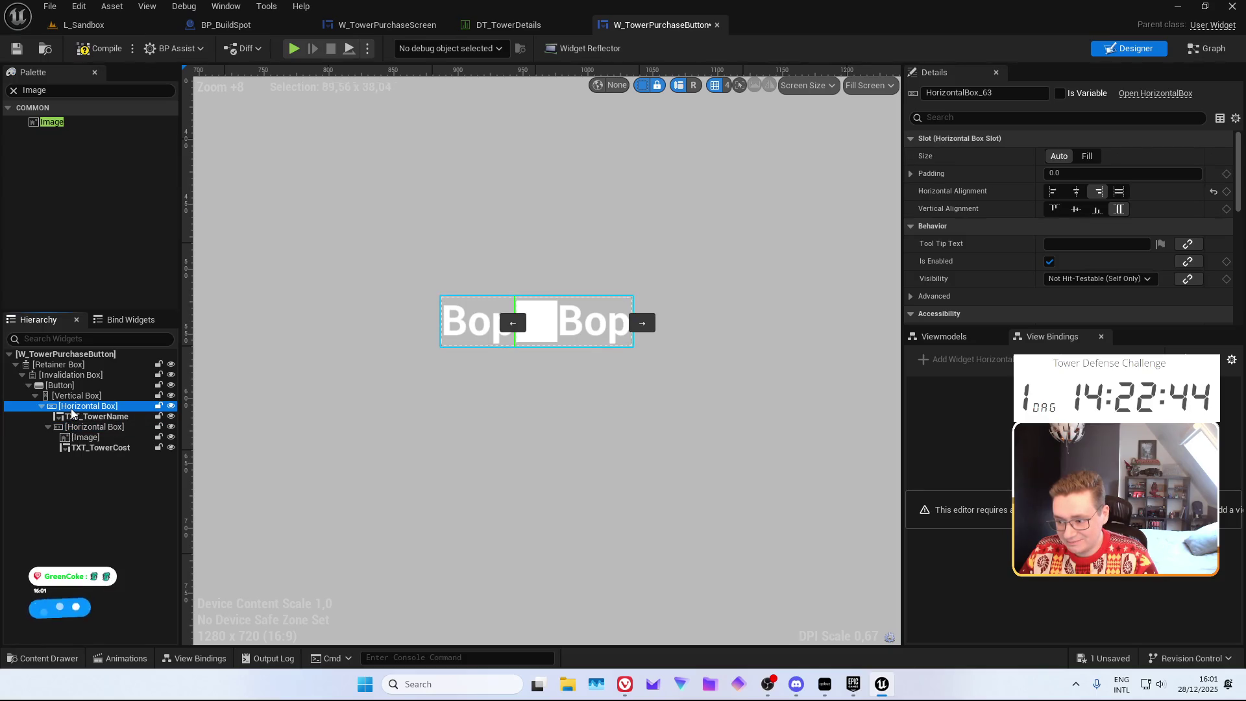
{"action": "left_click", "coordinate": [89, 426]}
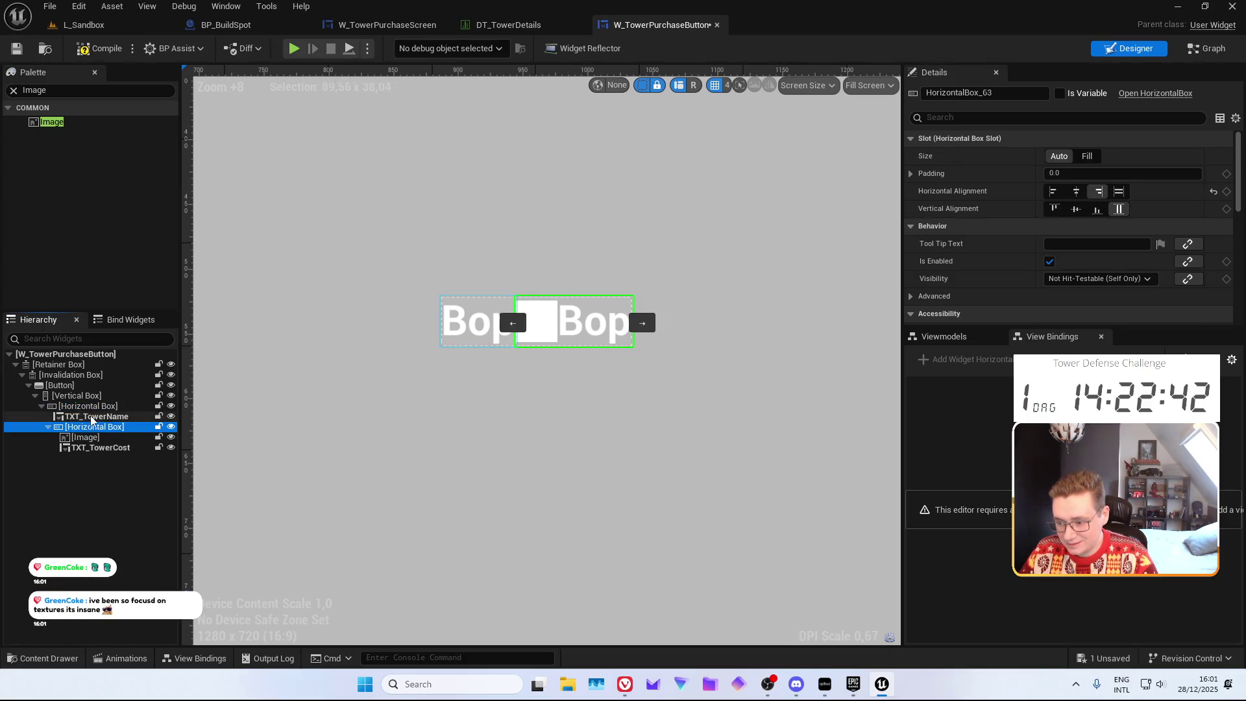
{"action": "left_click", "coordinate": [91, 417]}
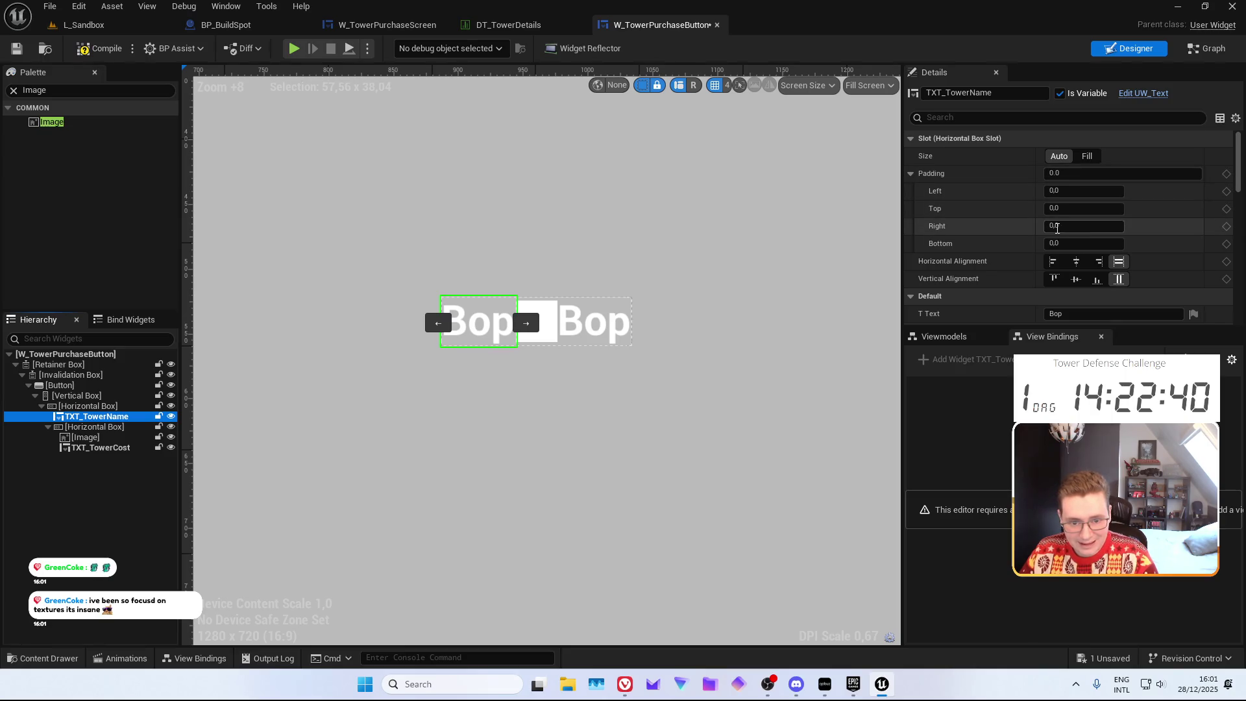
{"action": "left_click", "coordinate": [1057, 227]}
{"action": "type", "text": "15"}
{"action": "key", "text": "Return"}
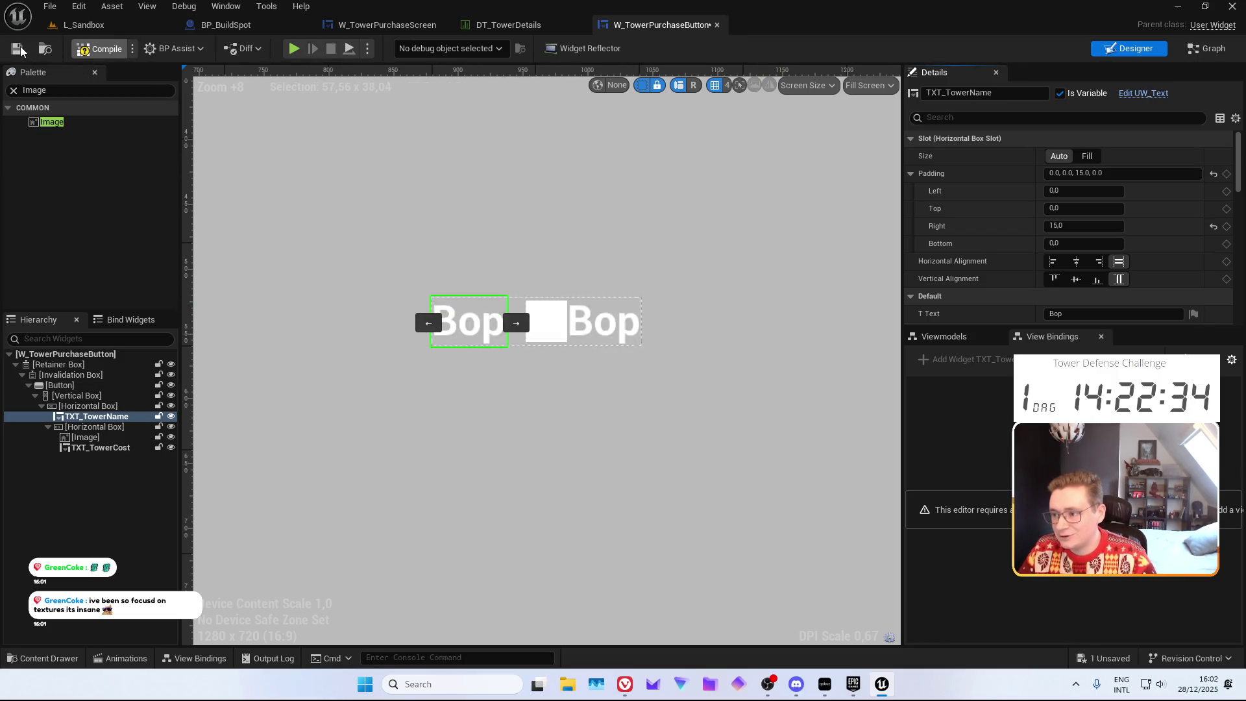
{"action": "left_click", "coordinate": [97, 48]}
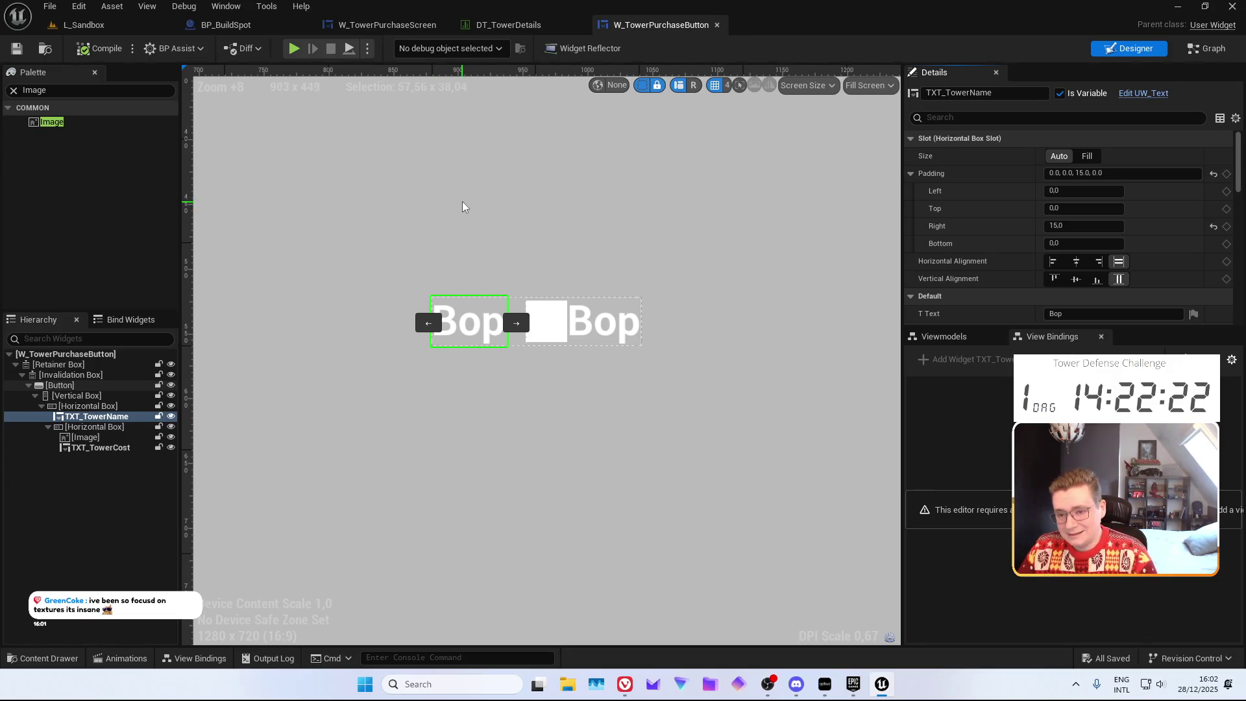
Set the placeholder texts: TXT_TowerCost to 10 and TXT_TowerName to TowerName
{"action": "mouse_move", "coordinate": [445, 166]}
{"action": "left_mouse_down"}
{"action": "mouse_move", "coordinate": [439, 216]}
{"action": "mouse_move", "coordinate": [416, 171]}
{"action": "mouse_move", "coordinate": [423, 278]}
{"action": "mouse_move", "coordinate": [409, 269]}
{"action": "left_mouse_up"}
{"action": "scroll", "coordinate": [425, 293], "scroll_direction": "up", "scroll_amount": 5}
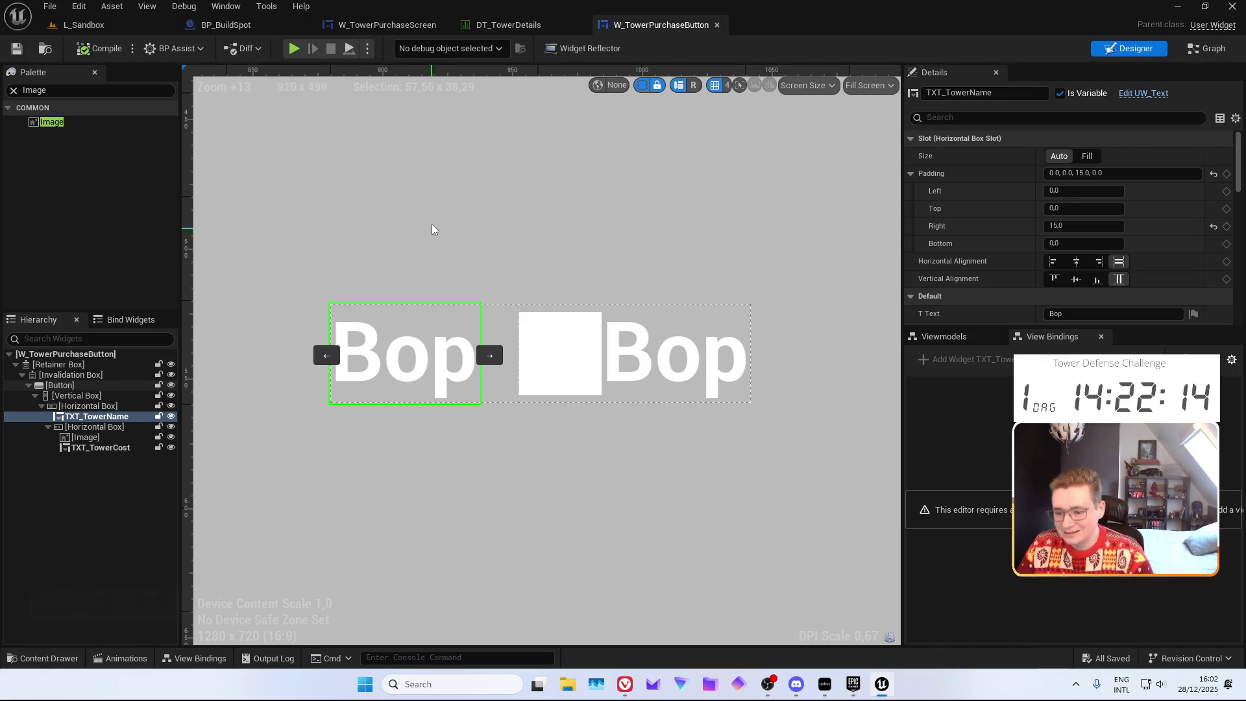
{"action": "left_click", "coordinate": [675, 353]}
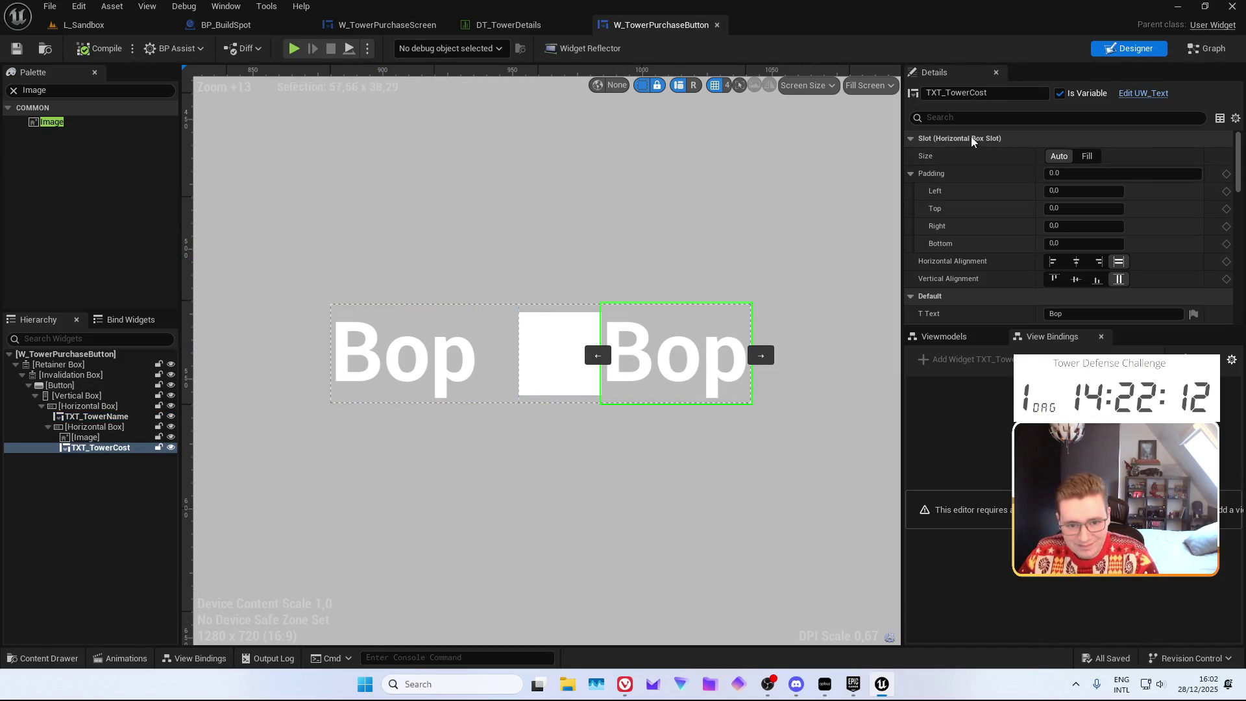
{"action": "scroll", "coordinate": [1028, 225], "scroll_direction": "down", "scroll_amount": 4}
{"action": "left_click", "coordinate": [1065, 190]}
{"action": "type", "text": "10"}
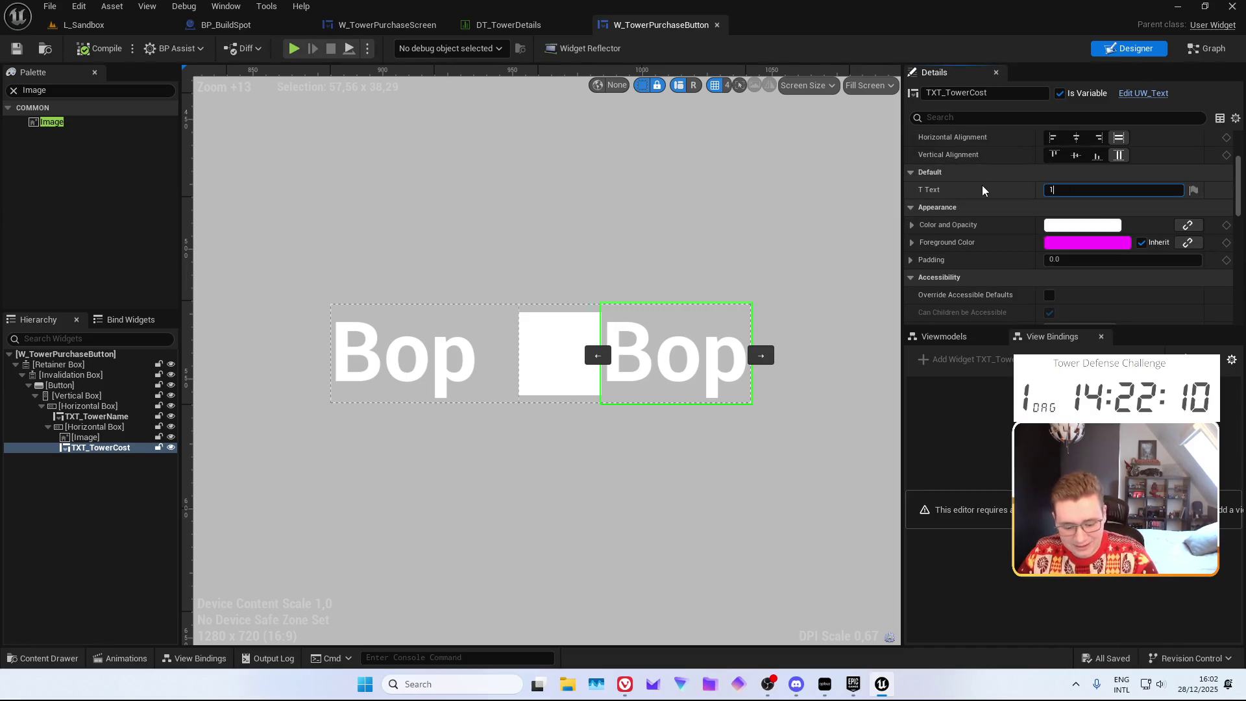
{"action": "key", "text": "Return"}
{"action": "left_click", "coordinate": [429, 354]}
{"action": "left_click", "coordinate": [1103, 190]}
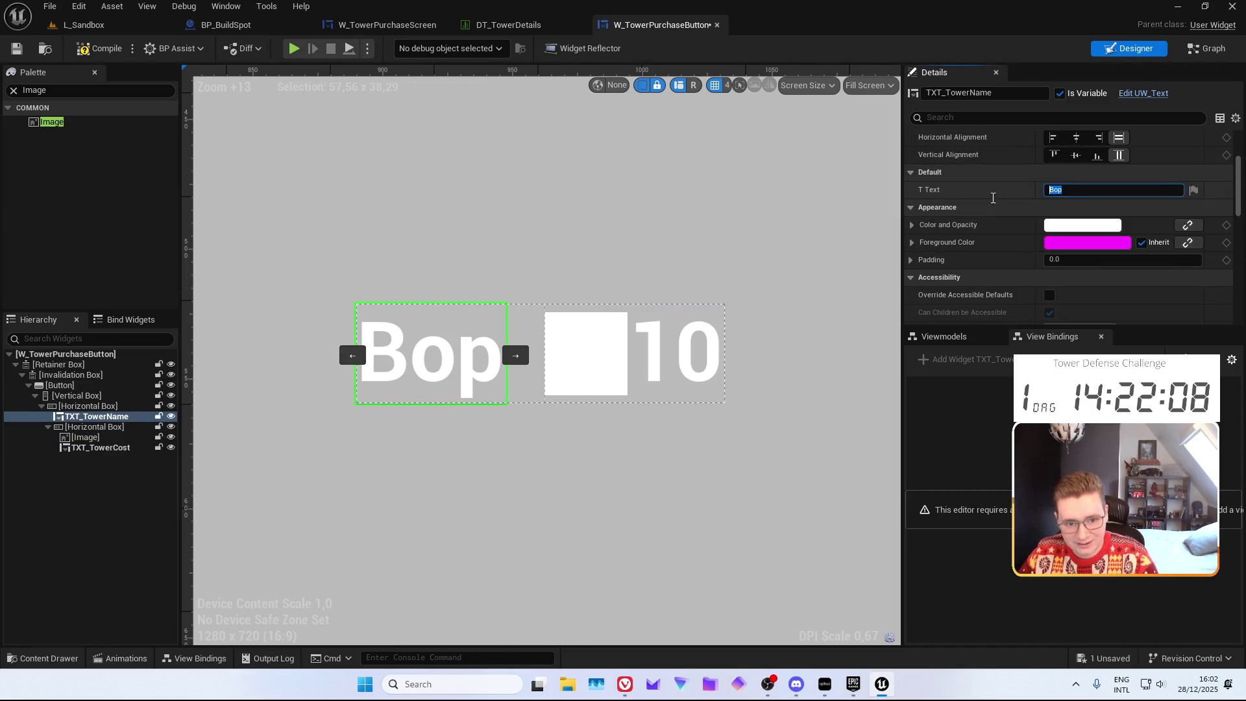
{"action": "type", "text": "TowerName"}
{"action": "key", "text": "Return"}
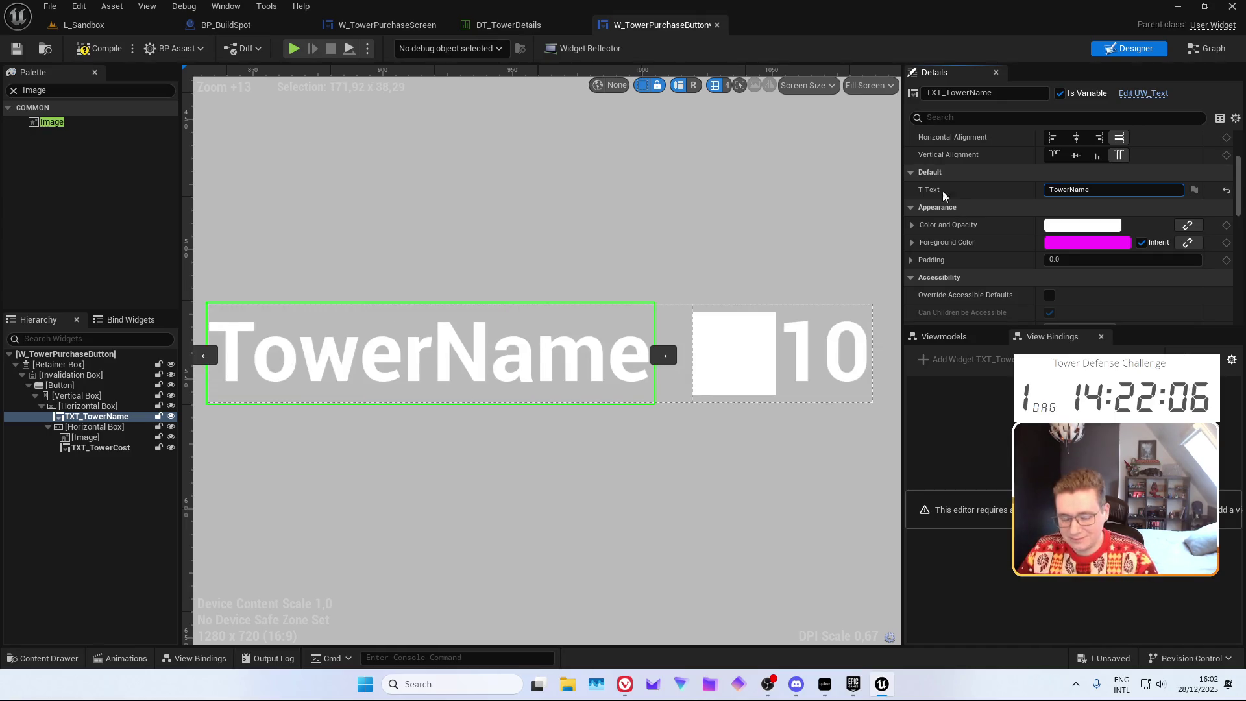
{"action": "scroll", "coordinate": [587, 283], "scroll_direction": "down", "scroll_amount": 11}
{"action": "scroll", "coordinate": [520, 264], "scroll_direction": "up", "scroll_amount": 3}
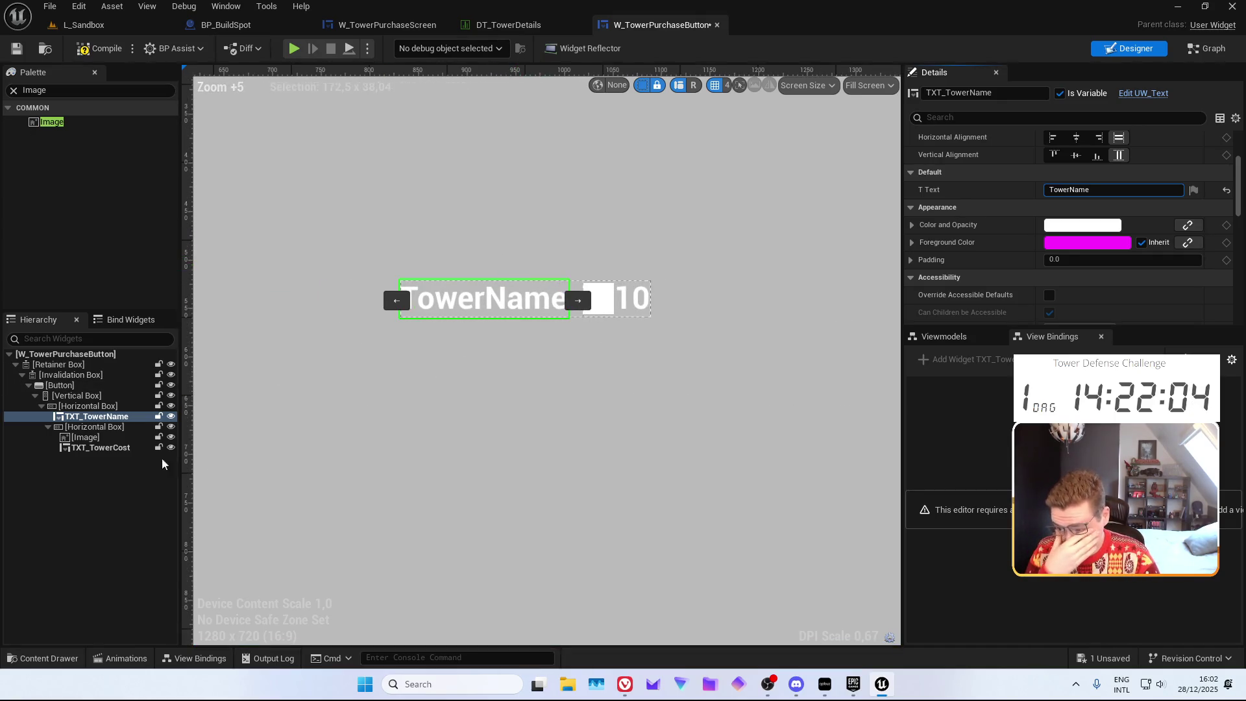
{"action": "left_click", "coordinate": [89, 406]}
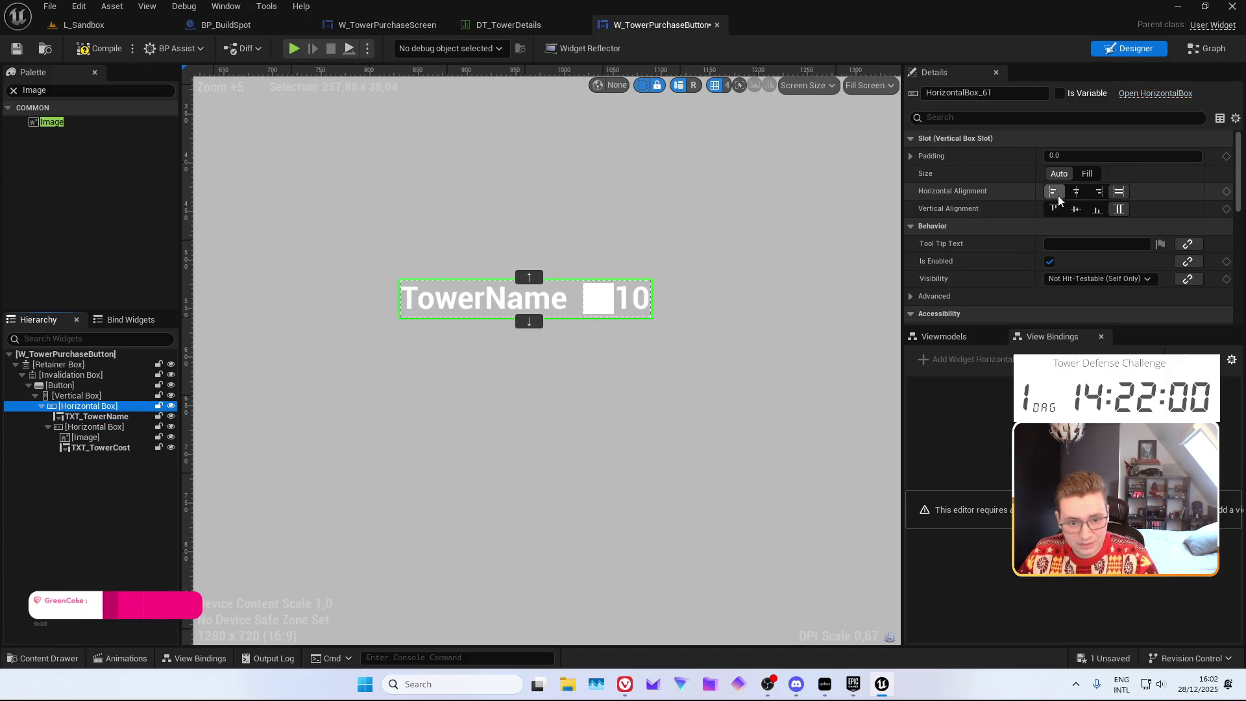
Top-align the outer row and assign the T_Icon_Gold coin texture to the image
{"action": "left_click", "coordinate": [1054, 208]}
{"action": "scroll", "coordinate": [676, 214], "scroll_direction": "down", "scroll_amount": 8}
{"action": "scroll", "coordinate": [579, 270], "scroll_direction": "up", "scroll_amount": 3}
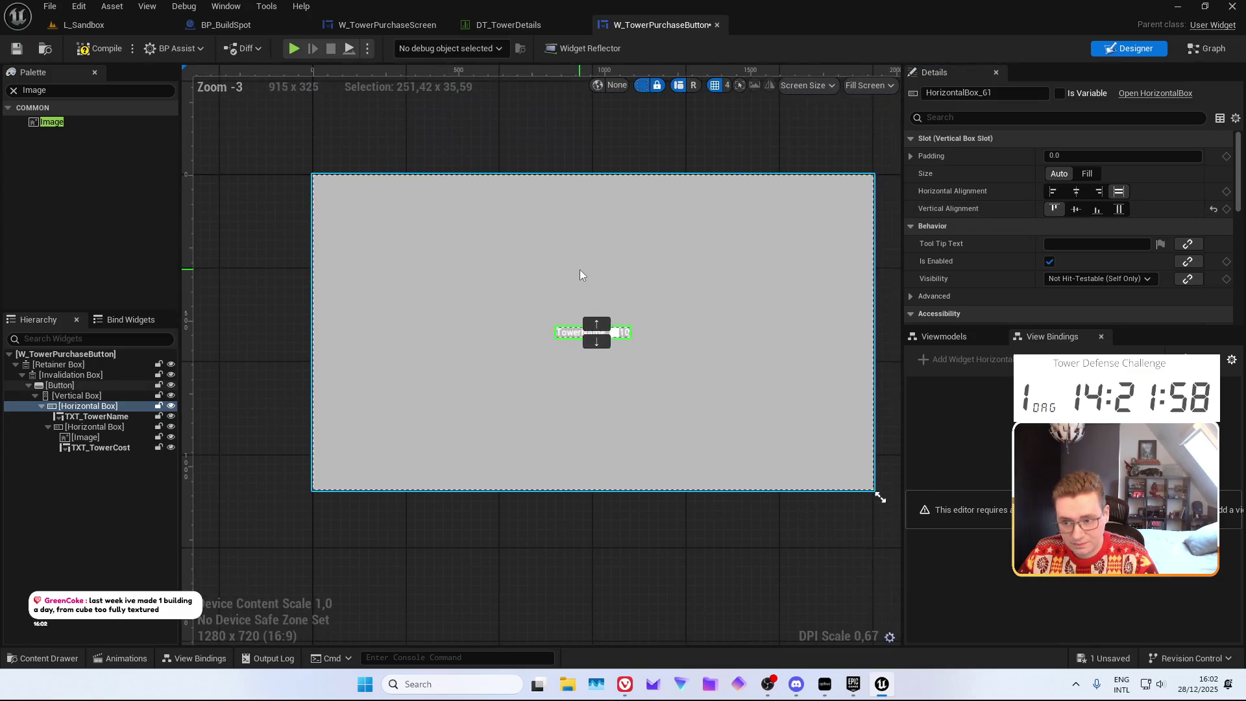
{"action": "left_click", "coordinate": [120, 428]}
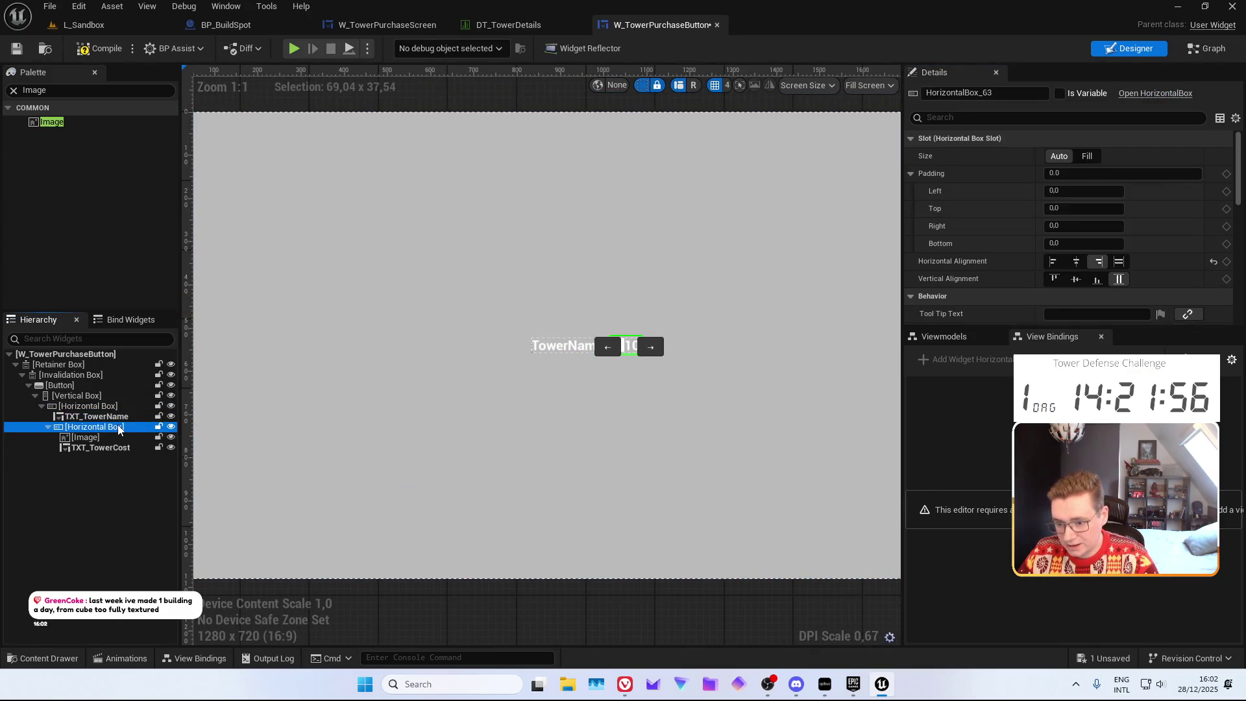
{"action": "scroll", "coordinate": [565, 367], "scroll_direction": "up", "scroll_amount": 6}
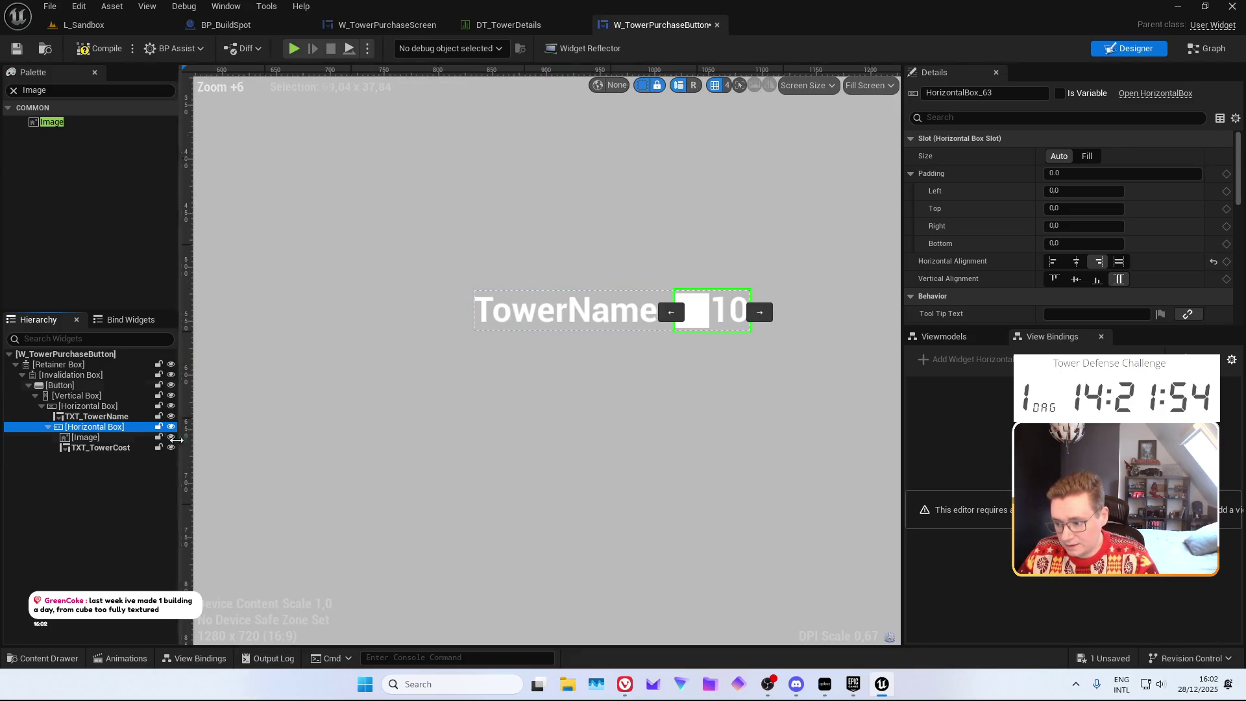
{"action": "left_click", "coordinate": [130, 437]}
{"action": "scroll", "coordinate": [1049, 221], "scroll_direction": "down", "scroll_amount": 3}
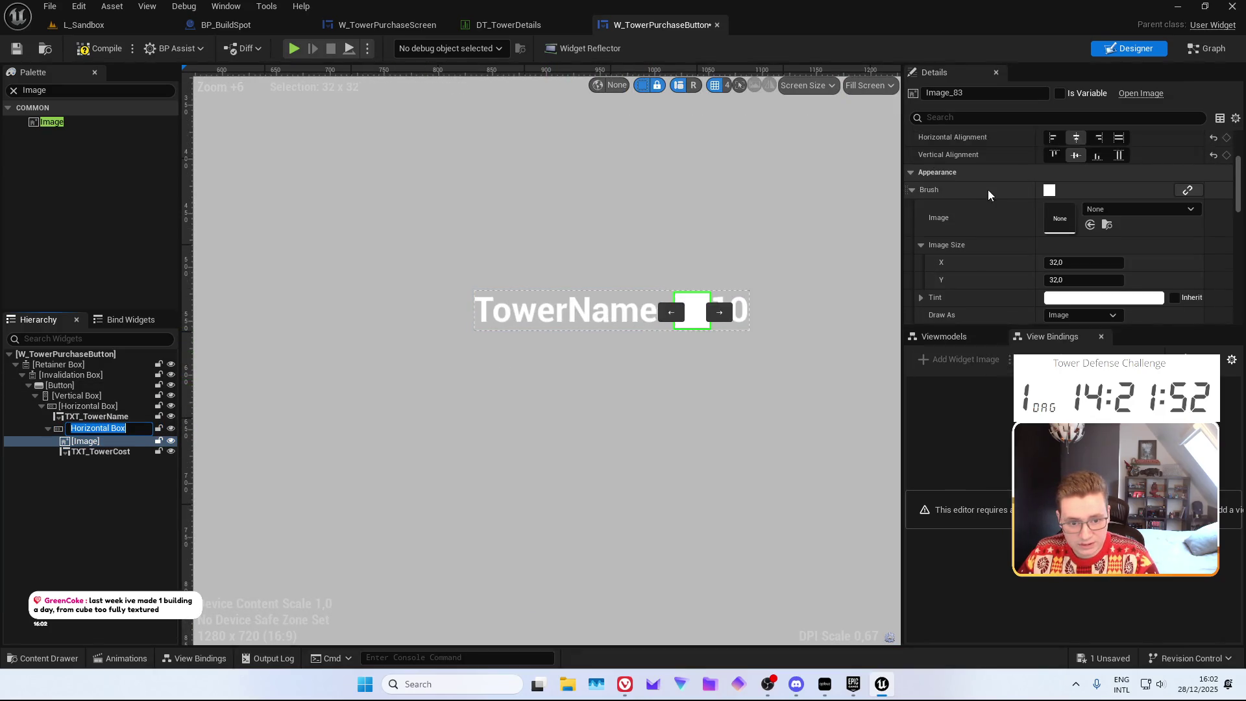
{"action": "left_click", "coordinate": [1097, 190]}
{"action": "type", "text": "T_ICon"}
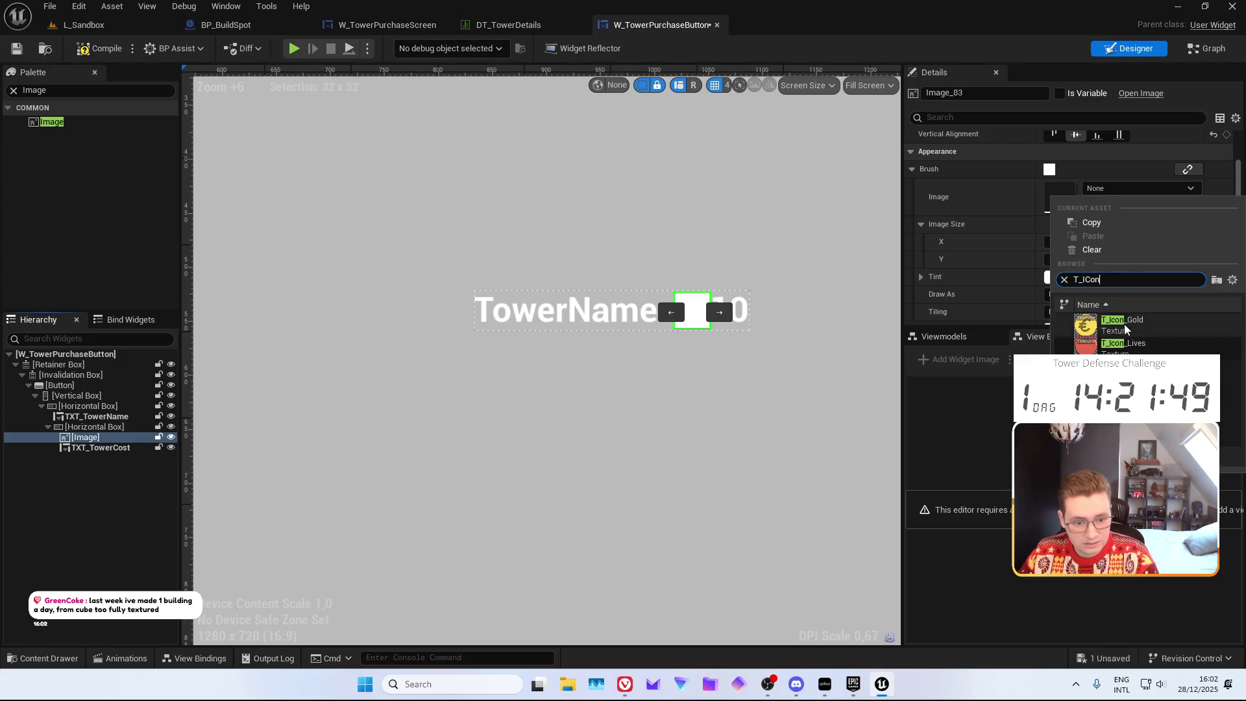
{"action": "left_click", "coordinate": [1123, 325]}
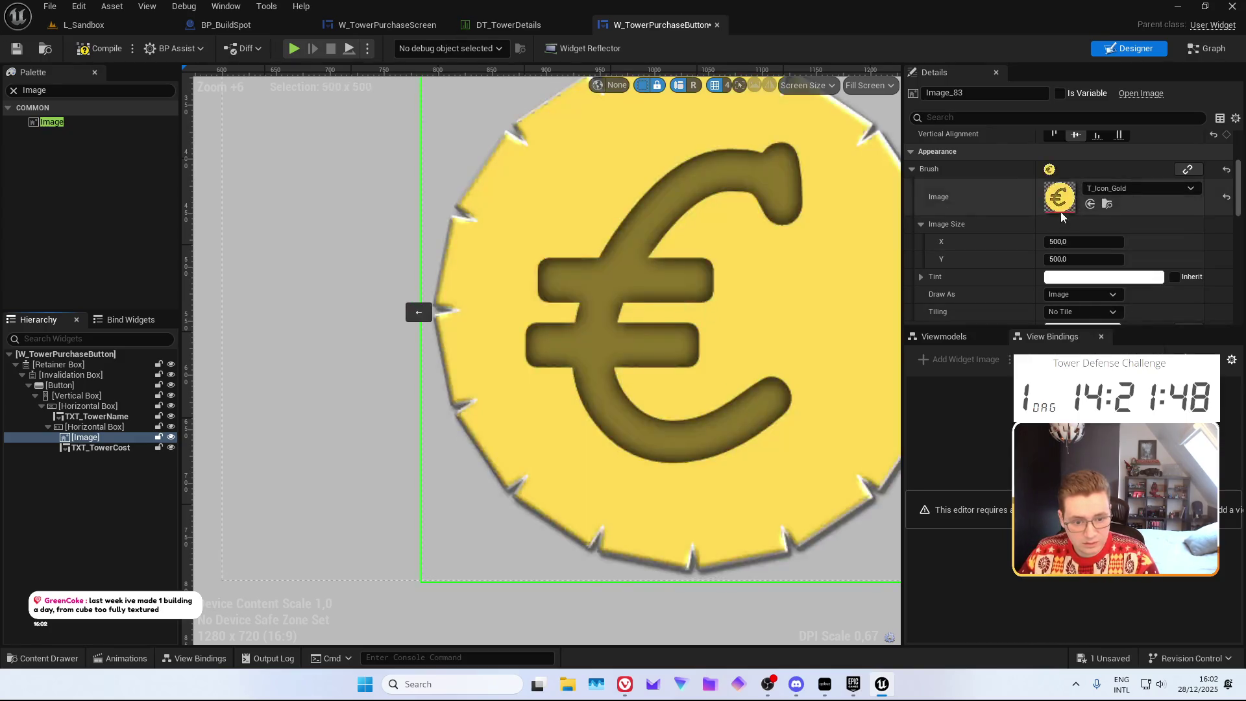
Set the coin image size to 50 by 50
{"action": "left_click", "coordinate": [1065, 242]}
{"action": "type", "text": "50"}
{"action": "key", "text": "Tab"}
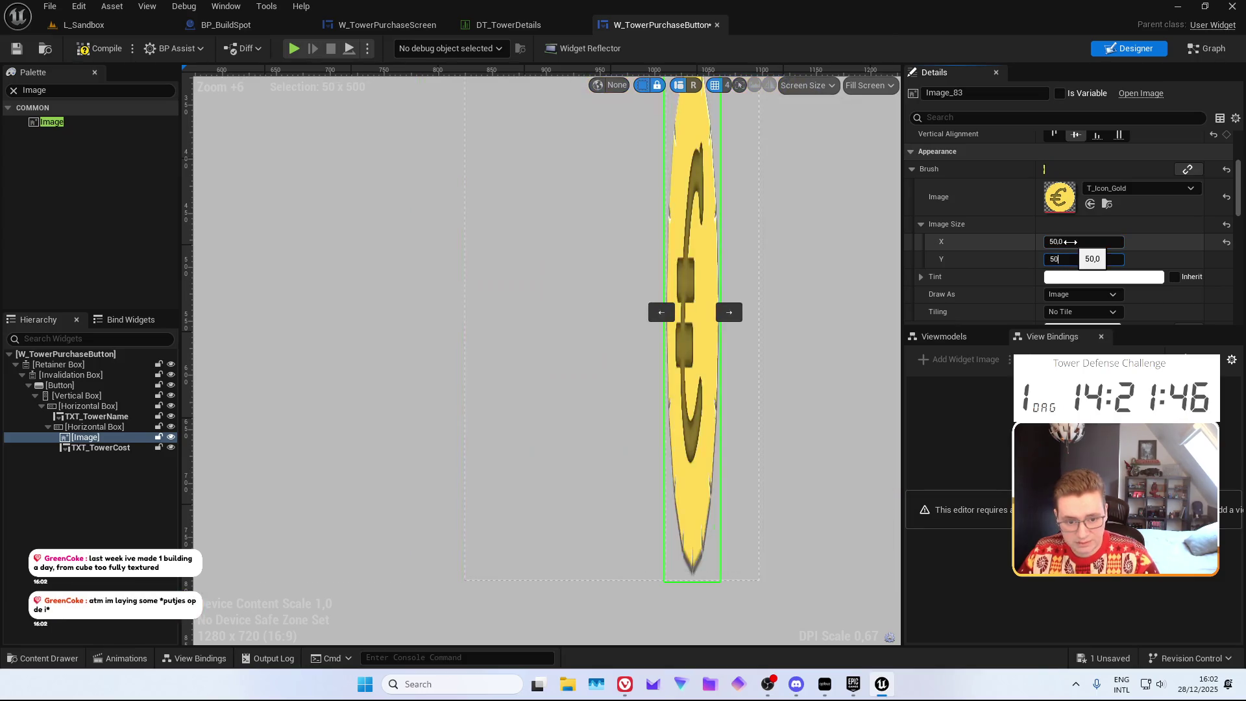
{"action": "type", "text": "50"}
{"action": "key", "text": "Return"}
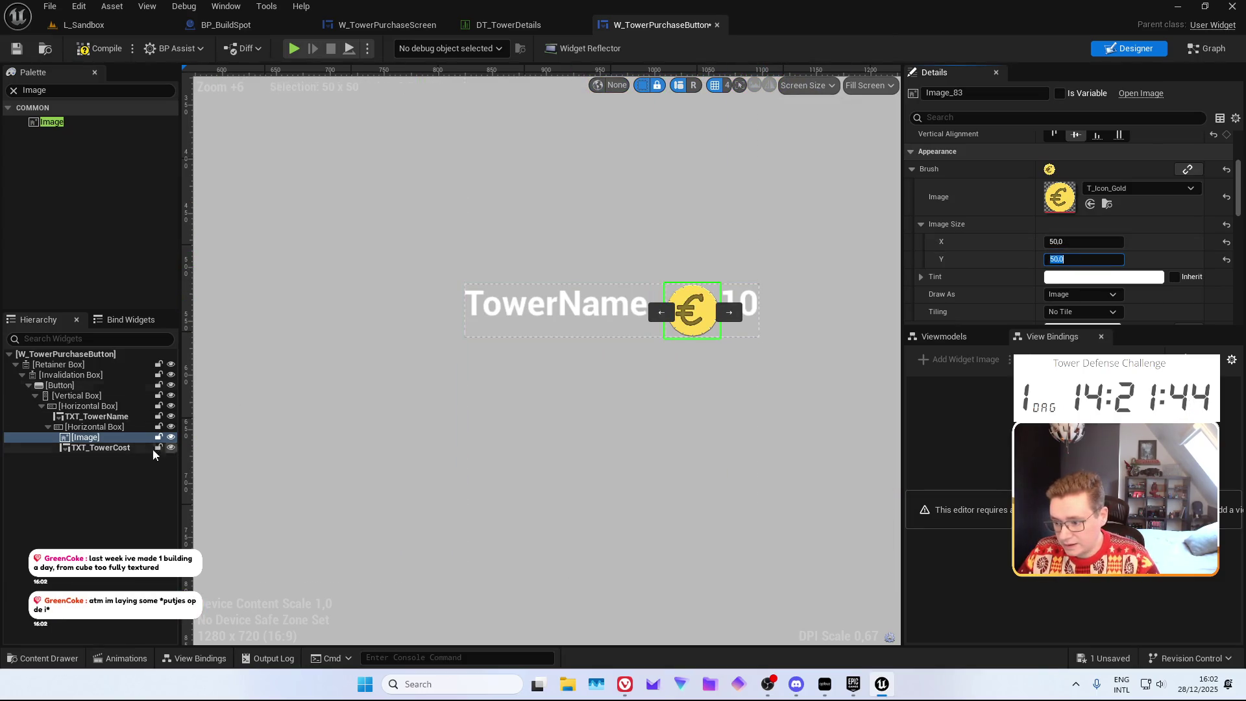
Vertically centre the 10 cost text beside the coin
{"action": "left_click", "coordinate": [130, 448]}
{"action": "scroll", "coordinate": [1077, 195], "scroll_direction": "up", "scroll_amount": 2}
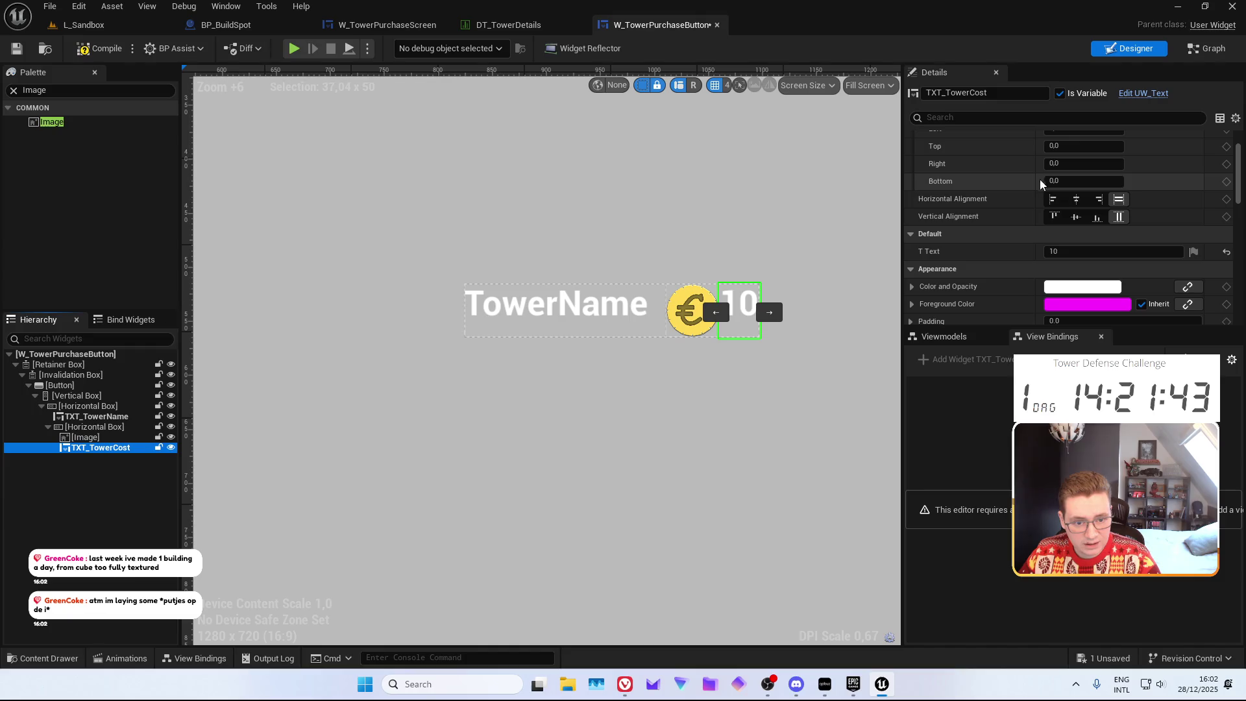
{"action": "left_click", "coordinate": [1077, 217]}
{"action": "left_click_drag", "start_coordinate": [796, 367], "coordinate": [738, 364]}
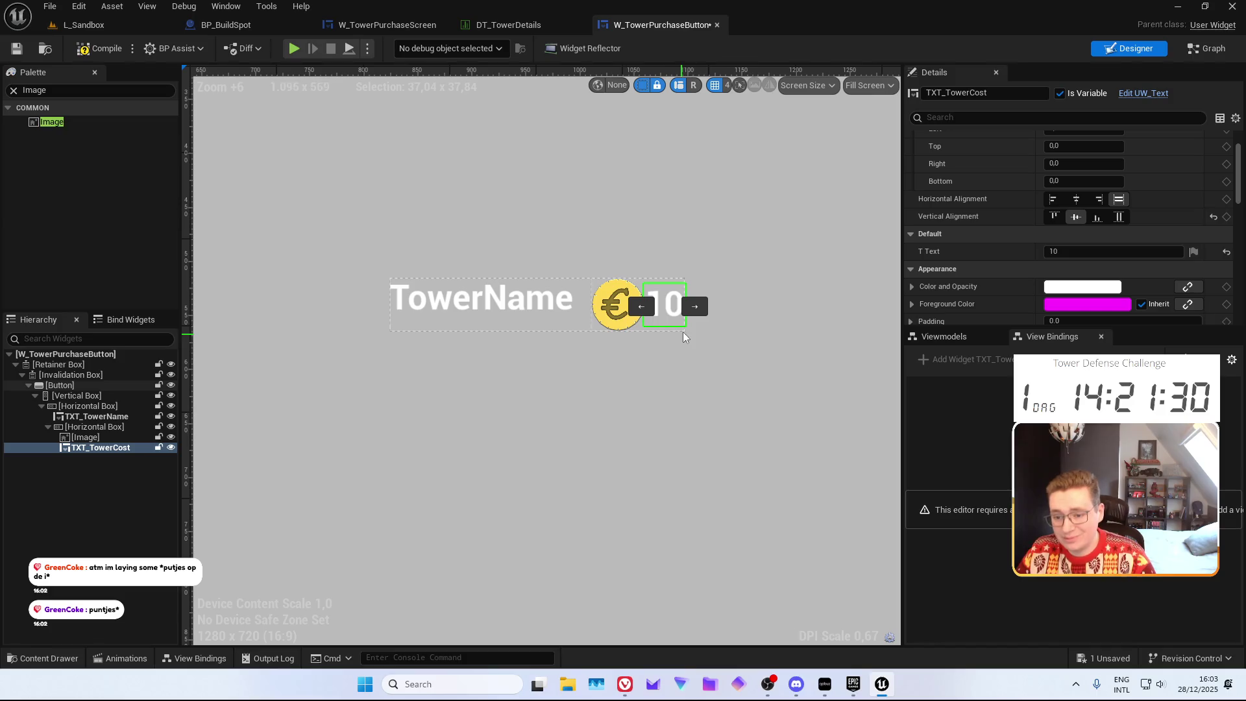
{"action": "scroll", "coordinate": [630, 318], "scroll_direction": "up", "scroll_amount": 6}
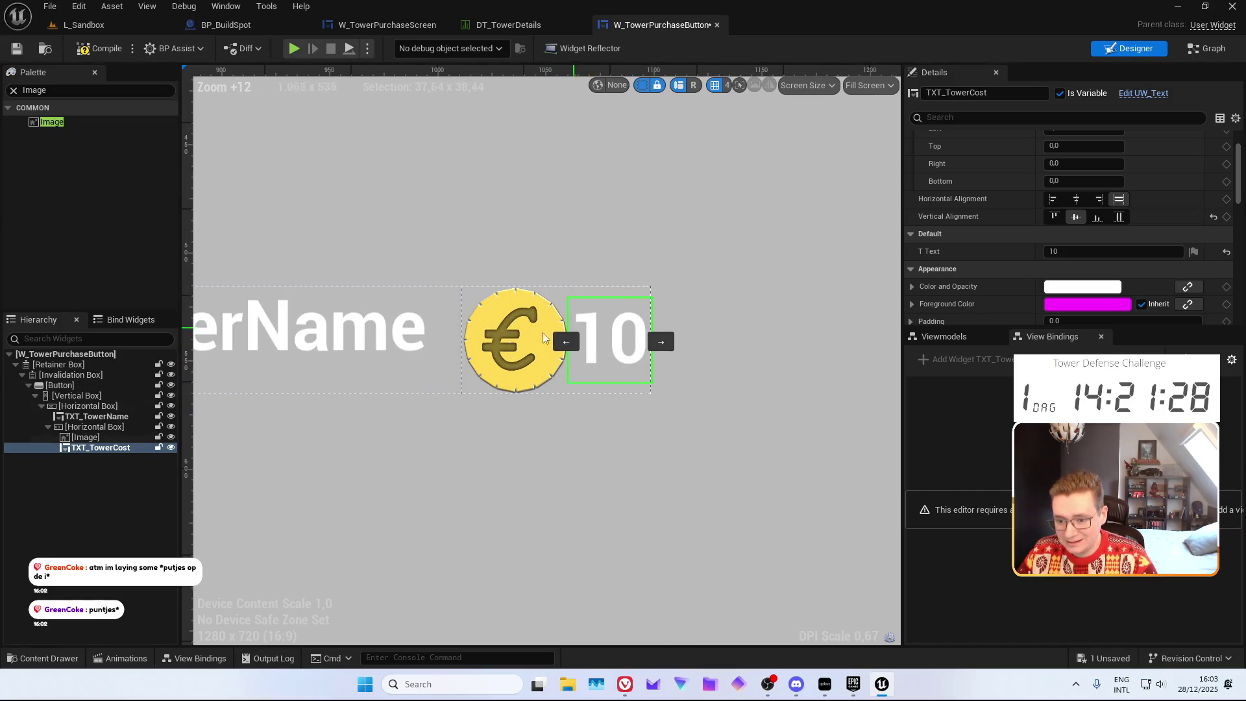
{"action": "left_click", "coordinate": [526, 338]}
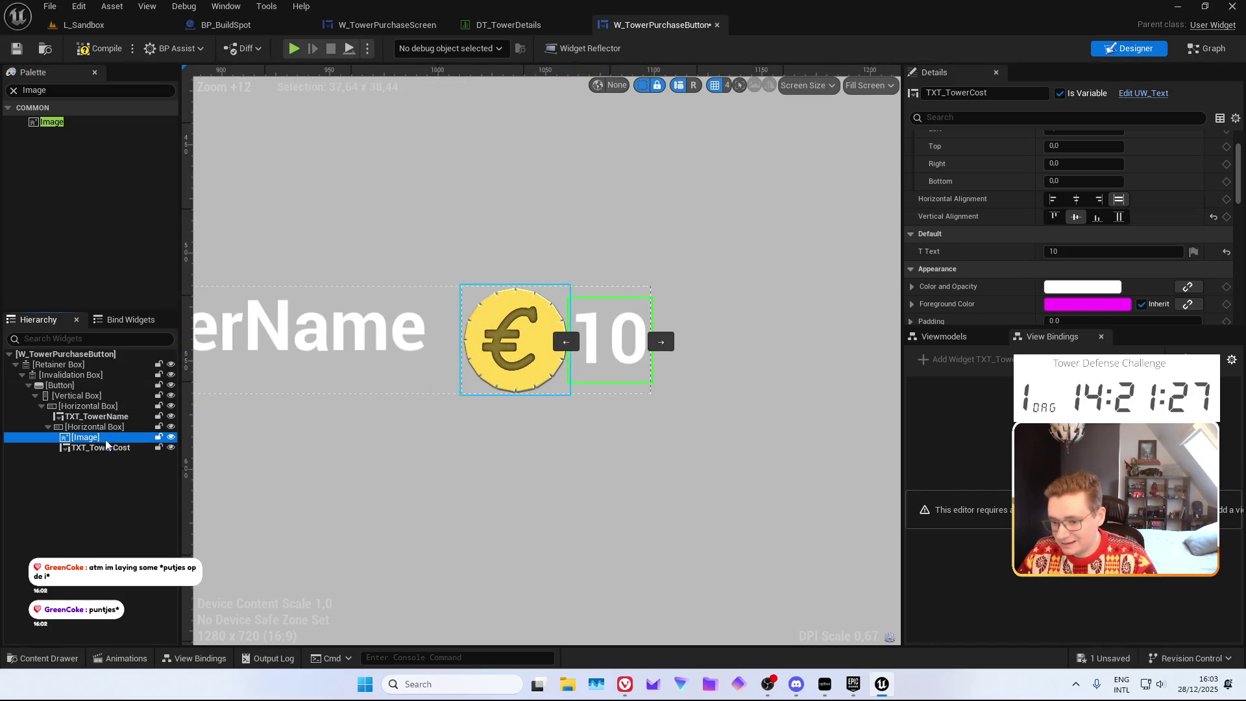
Give the coin image a right padding of 7.5, keeping its top padding at 0
{"action": "scroll", "coordinate": [1075, 179], "scroll_direction": "up", "scroll_amount": 1}
{"action": "left_click", "coordinate": [1074, 166]}
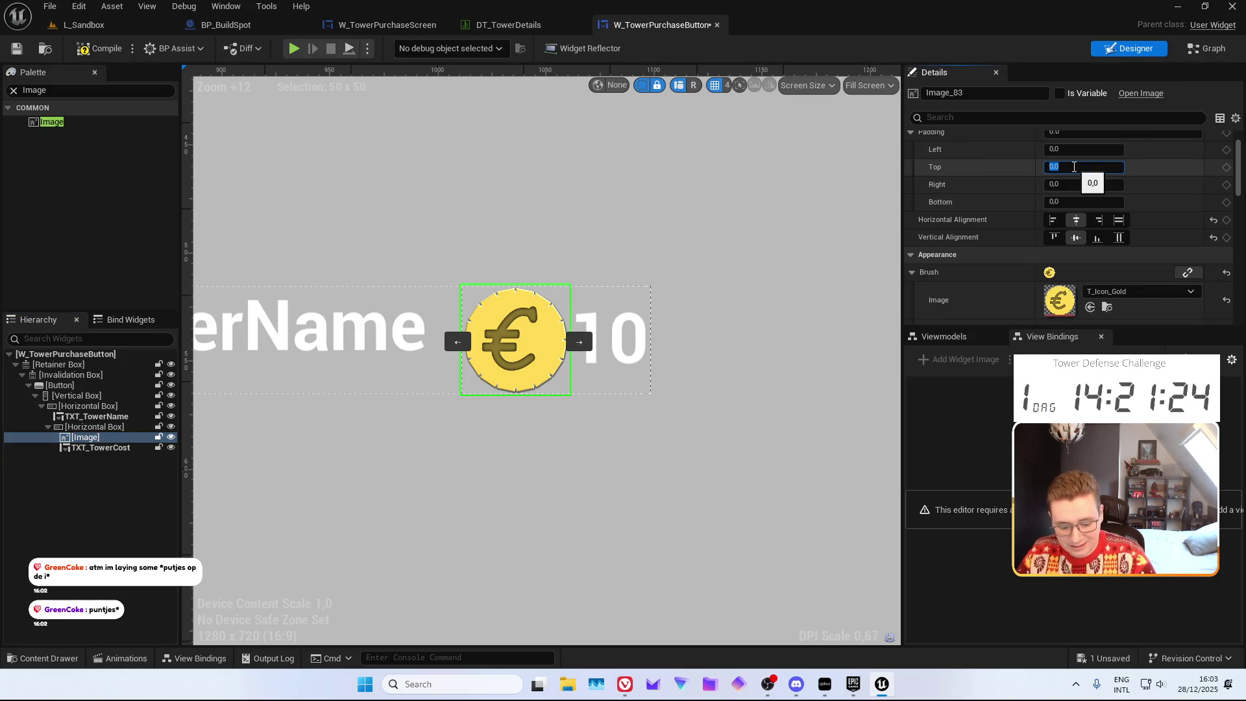
{"action": "type", "text": "7,5"}
{"action": "key", "text": "Return"}
{"action": "type", "text": "0"}
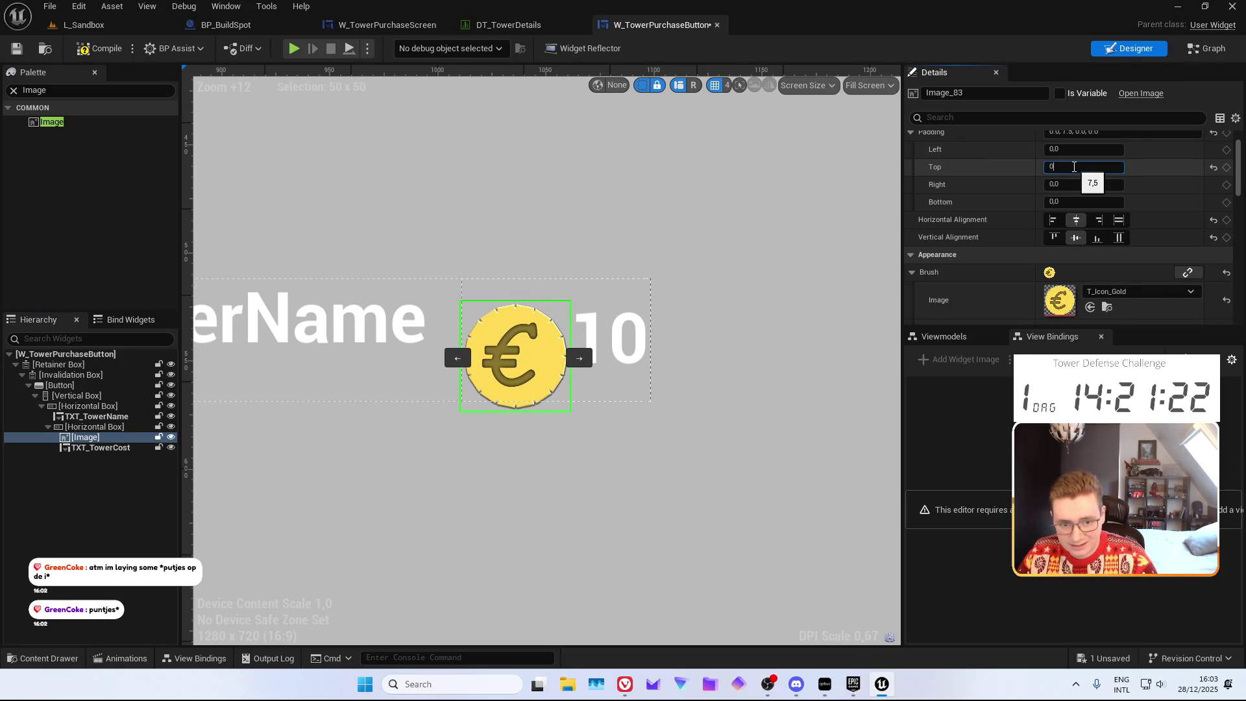
{"action": "key", "text": "Return"}
{"action": "left_click", "coordinate": [1076, 183]}
{"action": "type", "text": "7"}
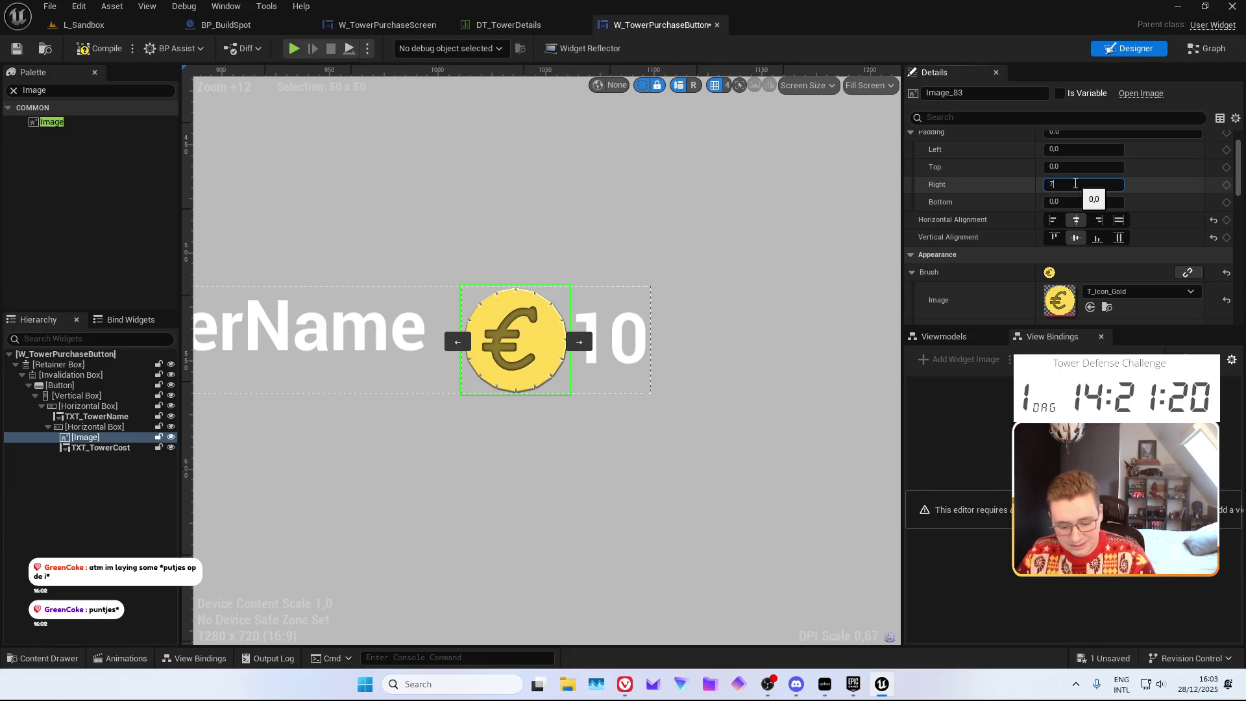
{"action": "type", "text": ",5"}
{"action": "key", "text": "Return"}
Set the coin image's horizontal alignment to Fill
{"action": "scroll", "coordinate": [407, 308], "scroll_direction": "down", "scroll_amount": 3}
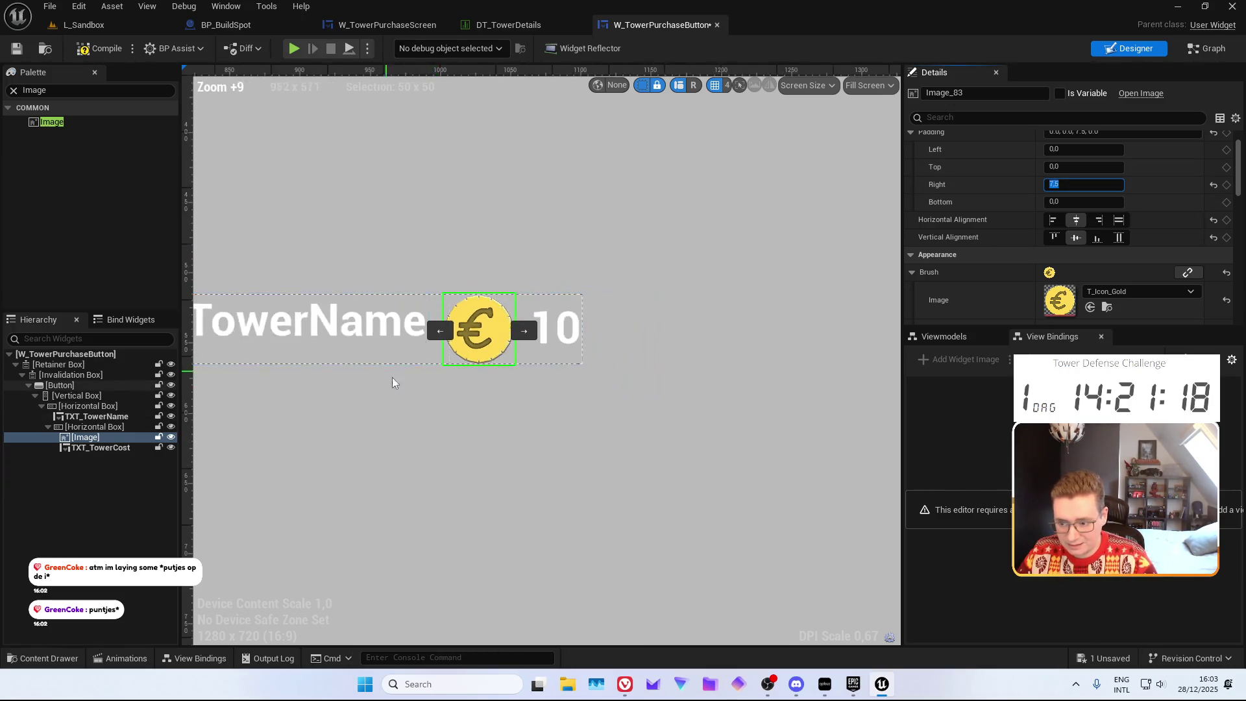
{"action": "left_click_drag", "start_coordinate": [392, 376], "coordinate": [556, 420]}
{"action": "left_click", "coordinate": [480, 364]}
{"action": "left_click", "coordinate": [670, 362]}
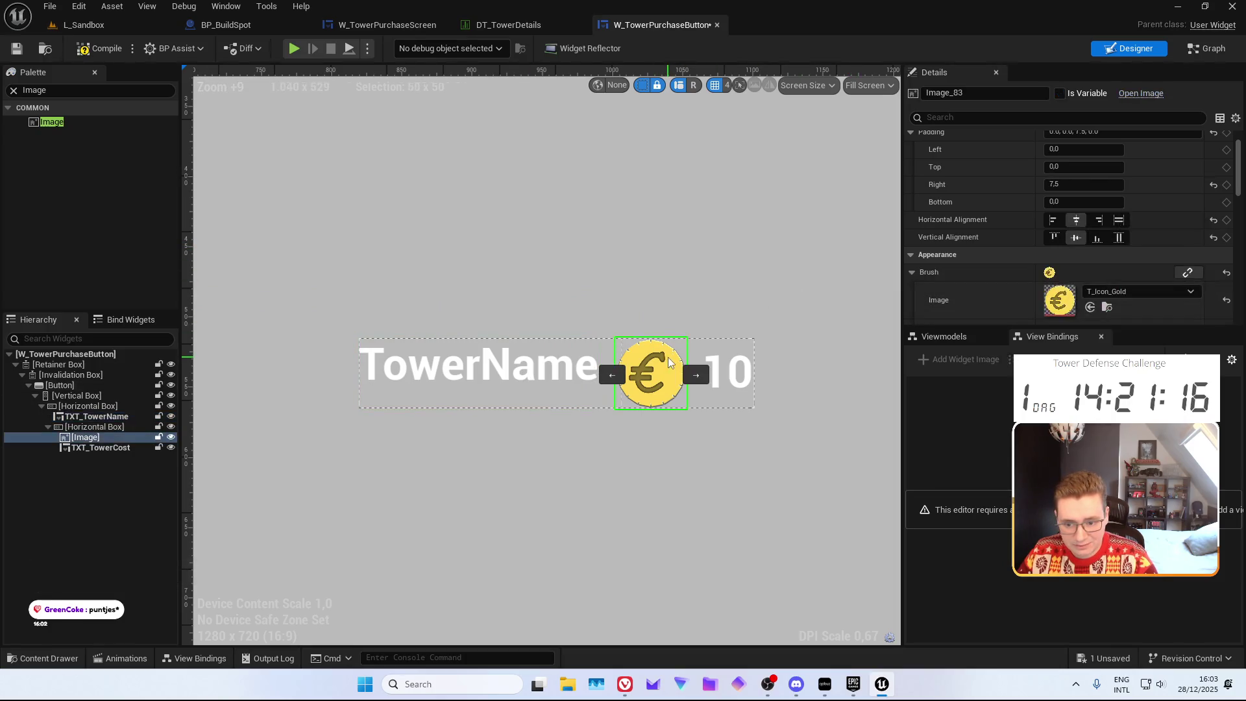
{"action": "left_click", "coordinate": [1119, 219]}
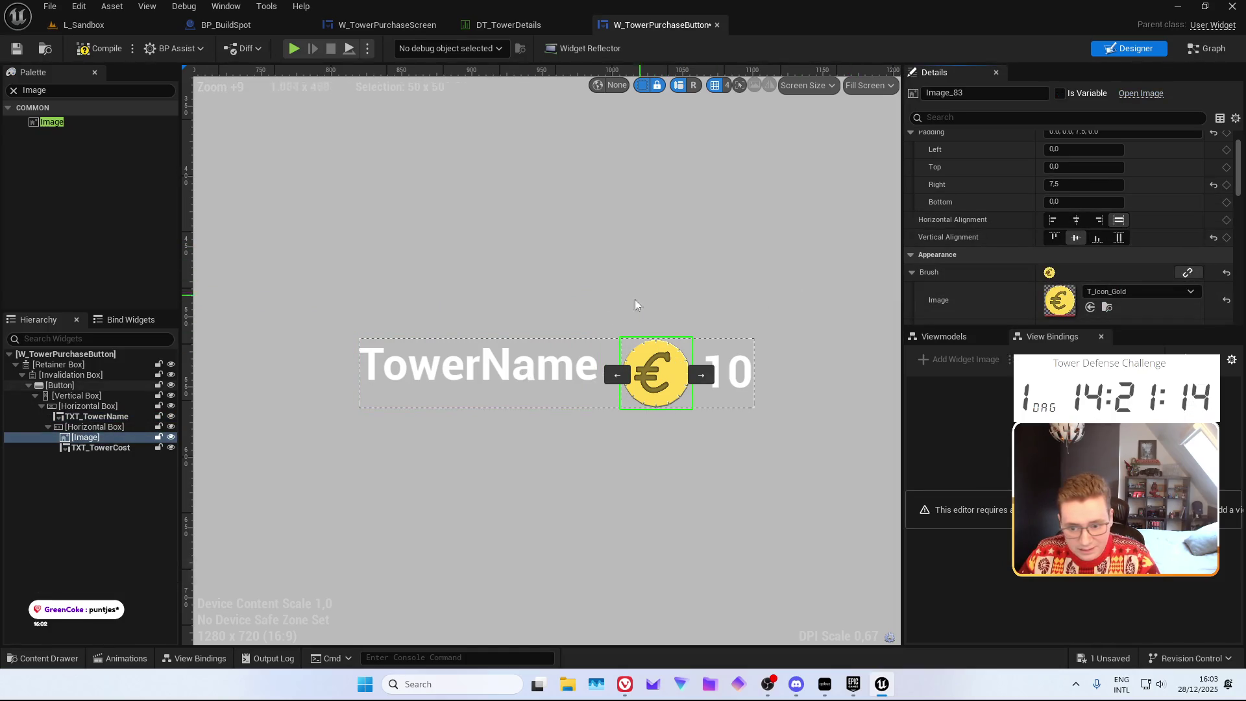
Give the TowerName text a right padding of 25
{"action": "left_click", "coordinate": [539, 345]}
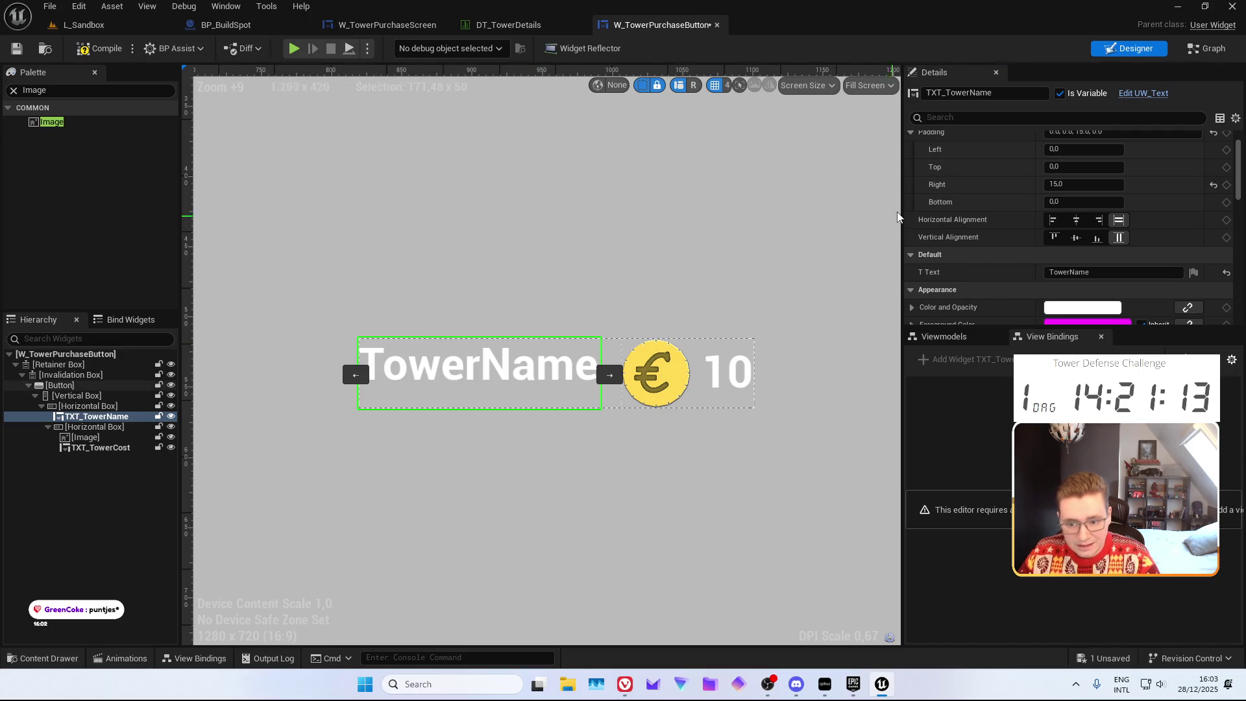
{"action": "left_click", "coordinate": [1058, 185]}
{"action": "type", "text": "25"}
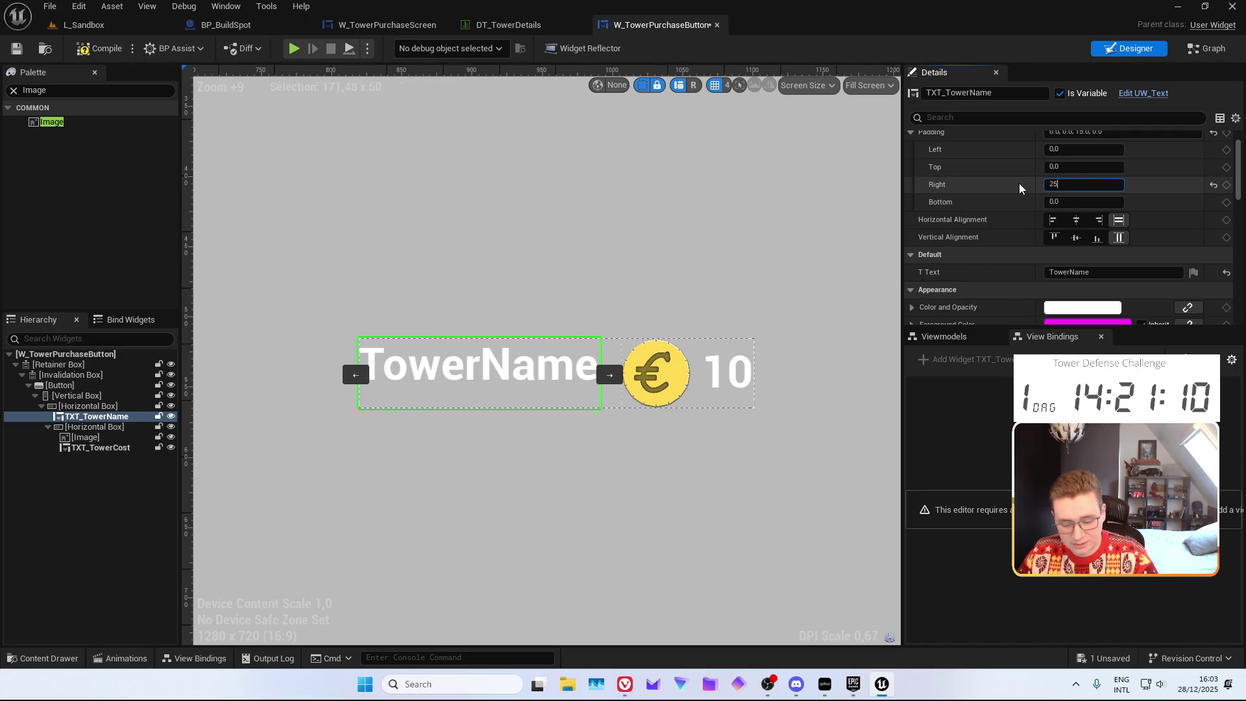
{"action": "key", "text": "Return"}
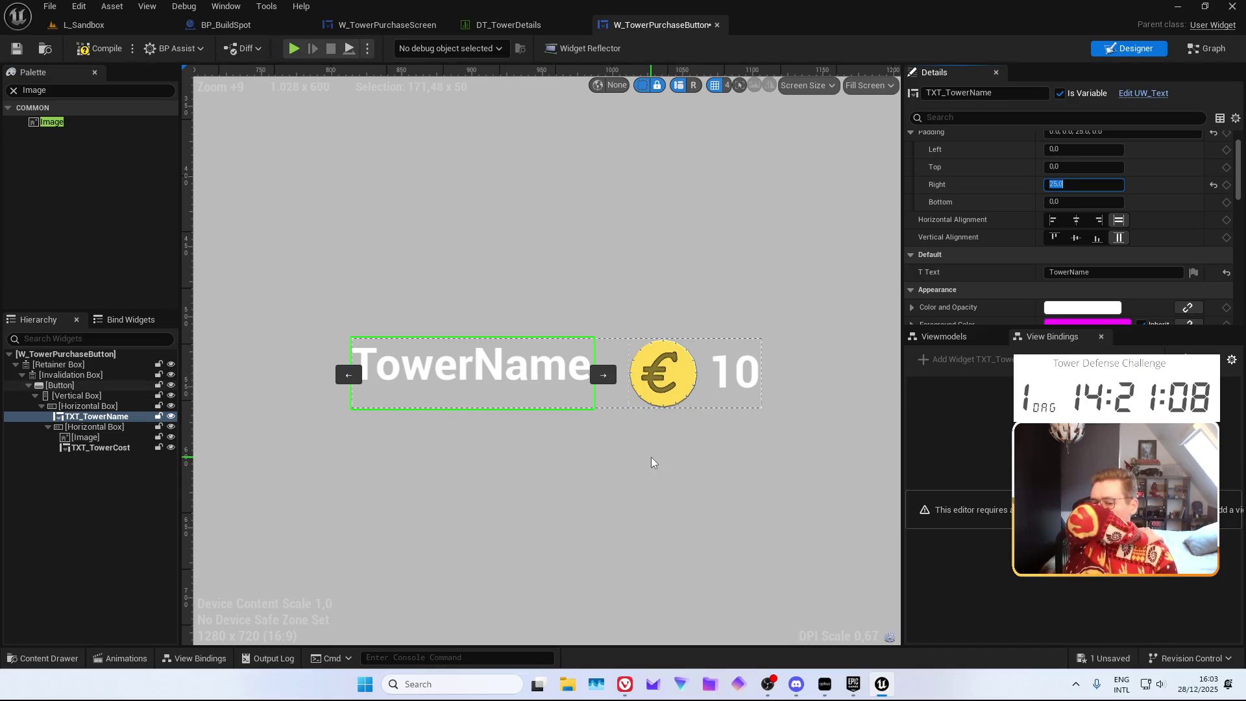
{"action": "scroll", "coordinate": [651, 456], "scroll_direction": "down", "scroll_amount": 5}
{"action": "mouse_move", "coordinate": [632, 467]}
{"action": "left_mouse_down"}
{"action": "mouse_move", "coordinate": [529, 426]}
{"action": "mouse_move", "coordinate": [621, 407]}
{"action": "mouse_move", "coordinate": [536, 409]}
{"action": "left_mouse_up"}
{"action": "scroll", "coordinate": [629, 440], "scroll_direction": "down", "scroll_amount": 3}
{"action": "left_click", "coordinate": [529, 317]}
{"action": "left_click_drag", "start_coordinate": [528, 317], "coordinate": [464, 488]}
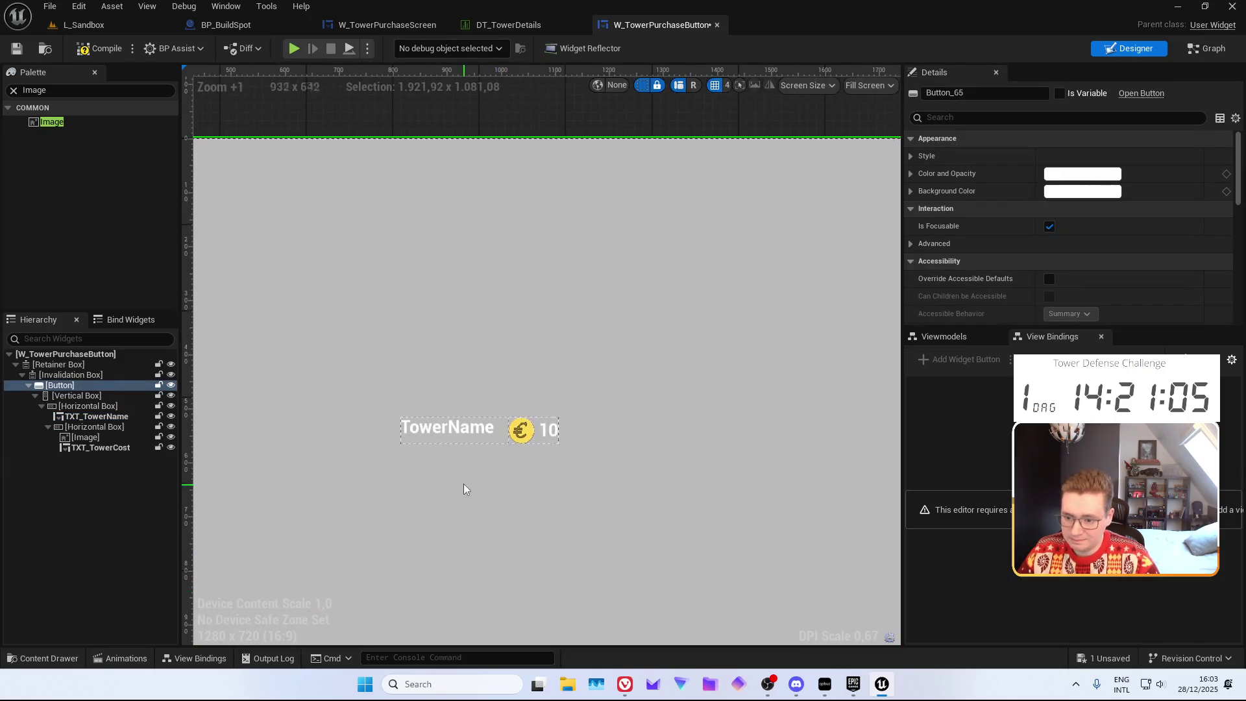
{"action": "scroll", "coordinate": [464, 489], "scroll_direction": "up", "scroll_amount": 3}
{"action": "left_click", "coordinate": [477, 396]}
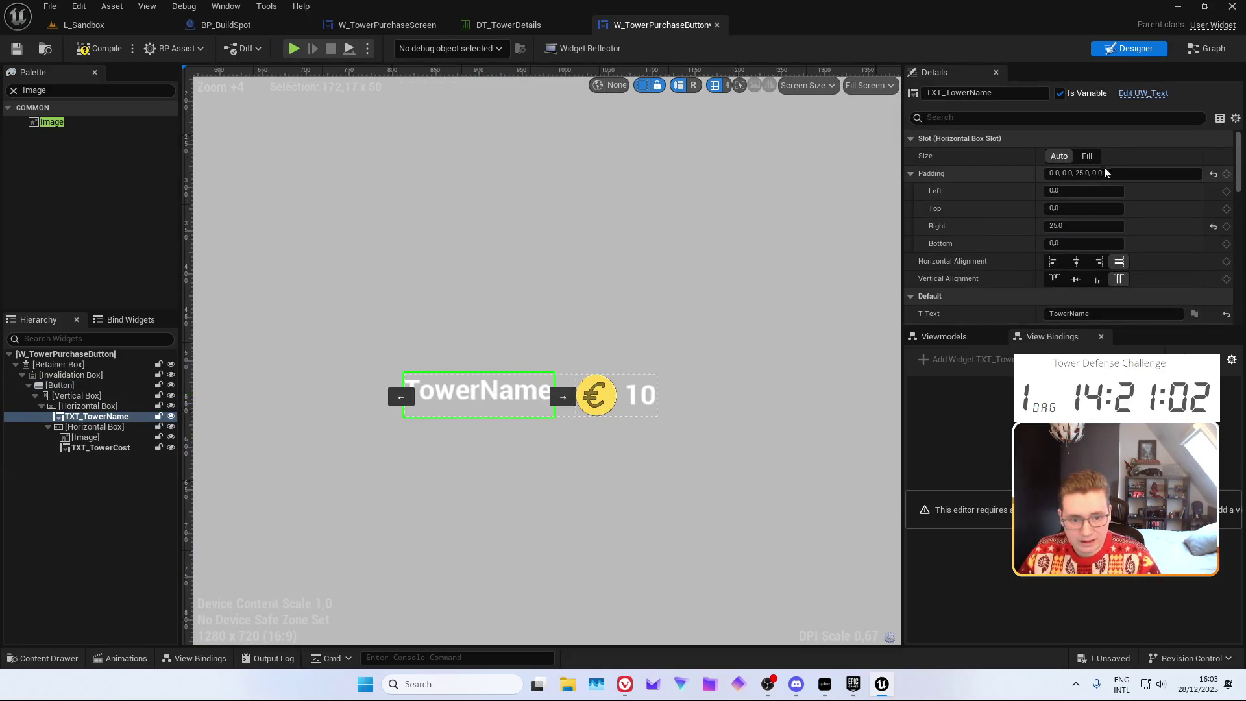
{"action": "left_click_drag", "start_coordinate": [592, 499], "coordinate": [584, 347]}
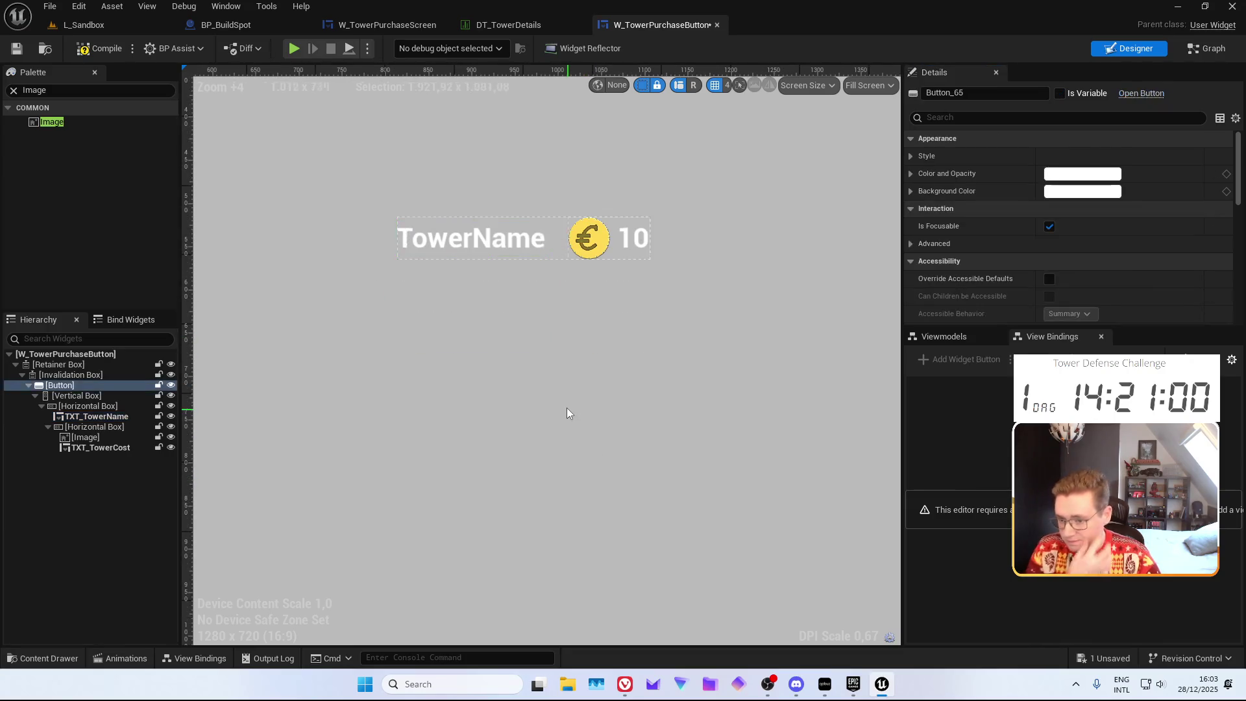
{"action": "scroll", "coordinate": [567, 413], "scroll_direction": "down", "scroll_amount": 6}
{"action": "left_click", "coordinate": [563, 566]}
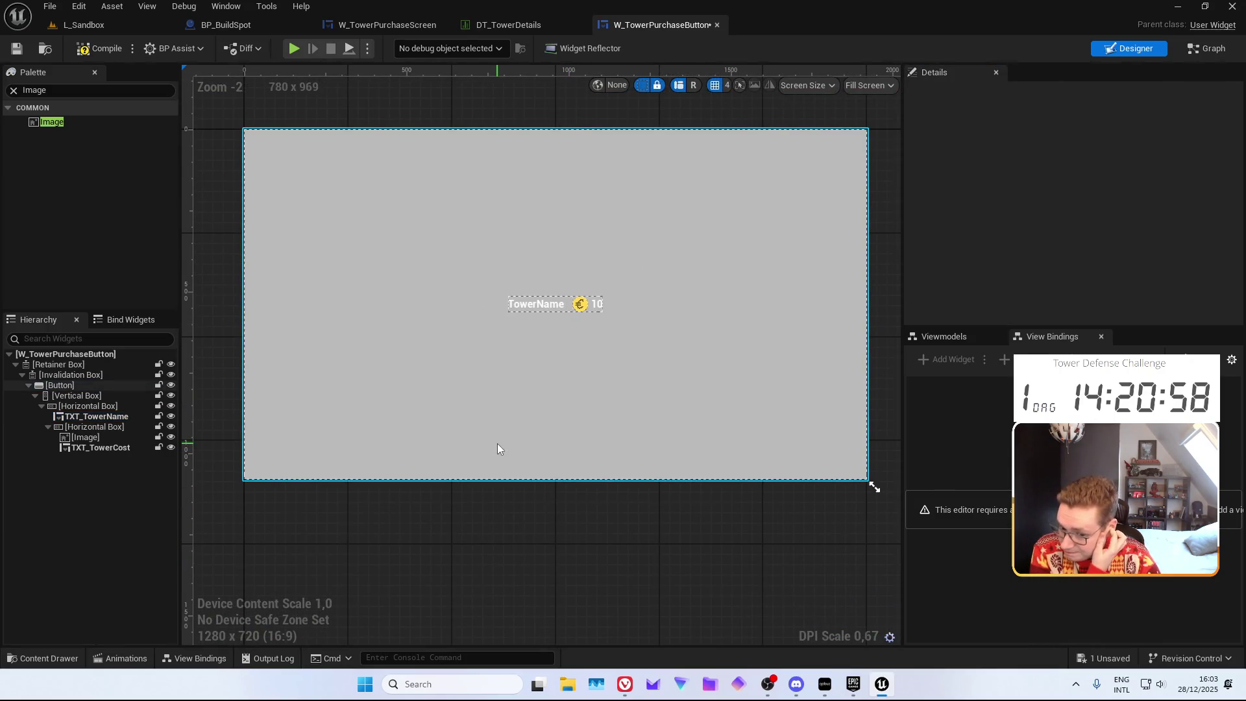
Collapse the name/cost row and add a new Vertical Box inside the outer Vertical Box
{"action": "scroll", "coordinate": [503, 421], "scroll_direction": "up", "scroll_amount": 3}
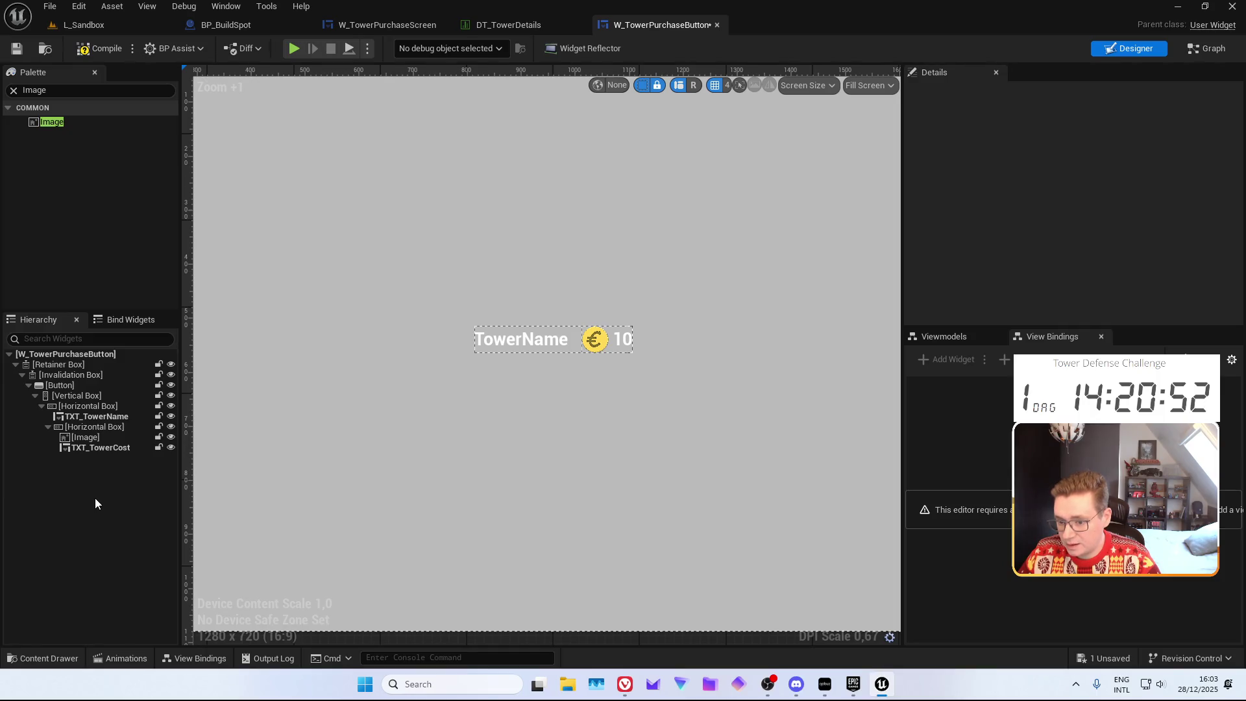
{"action": "left_click", "coordinate": [40, 407]}
{"action": "left_click", "coordinate": [68, 395]}
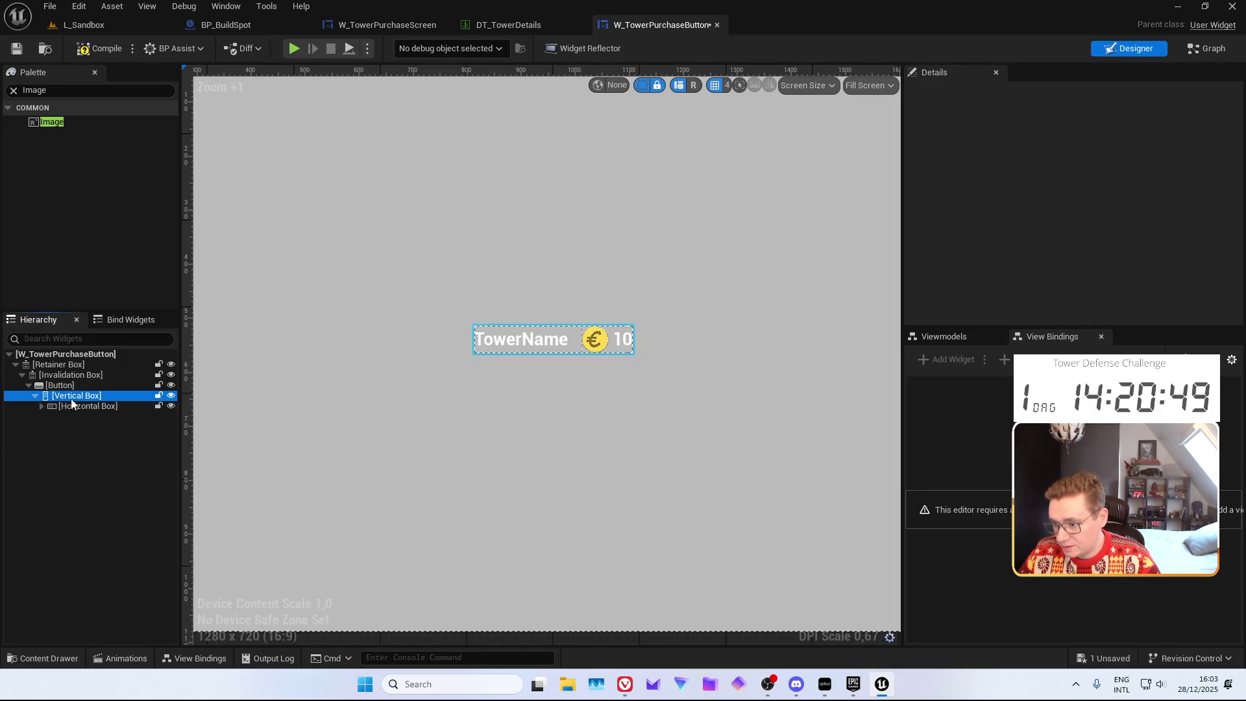
{"action": "left_click", "coordinate": [62, 94]}
{"action": "type", "text": "Vert"}
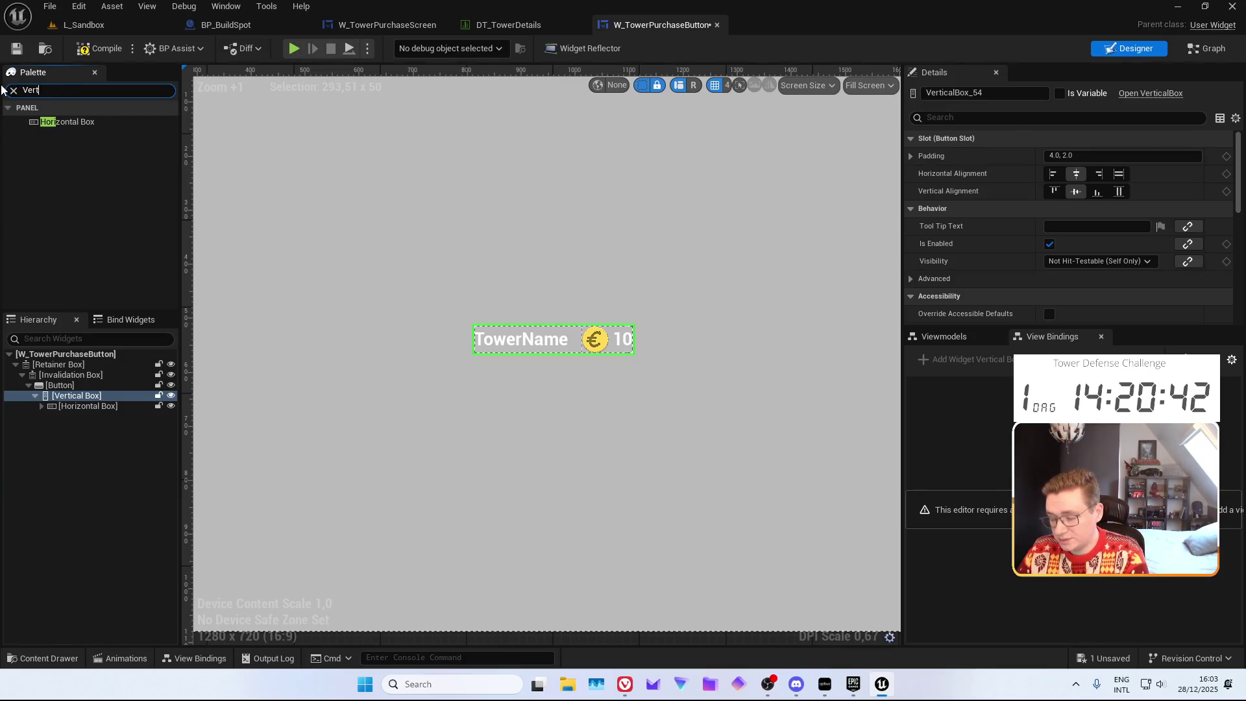
{"action": "left_click_drag", "start_coordinate": [78, 121], "coordinate": [82, 398]}
Fill the new Vertical Box with a Horizontal Box holding an Image and a UW Text
{"action": "left_click", "coordinate": [57, 92]}
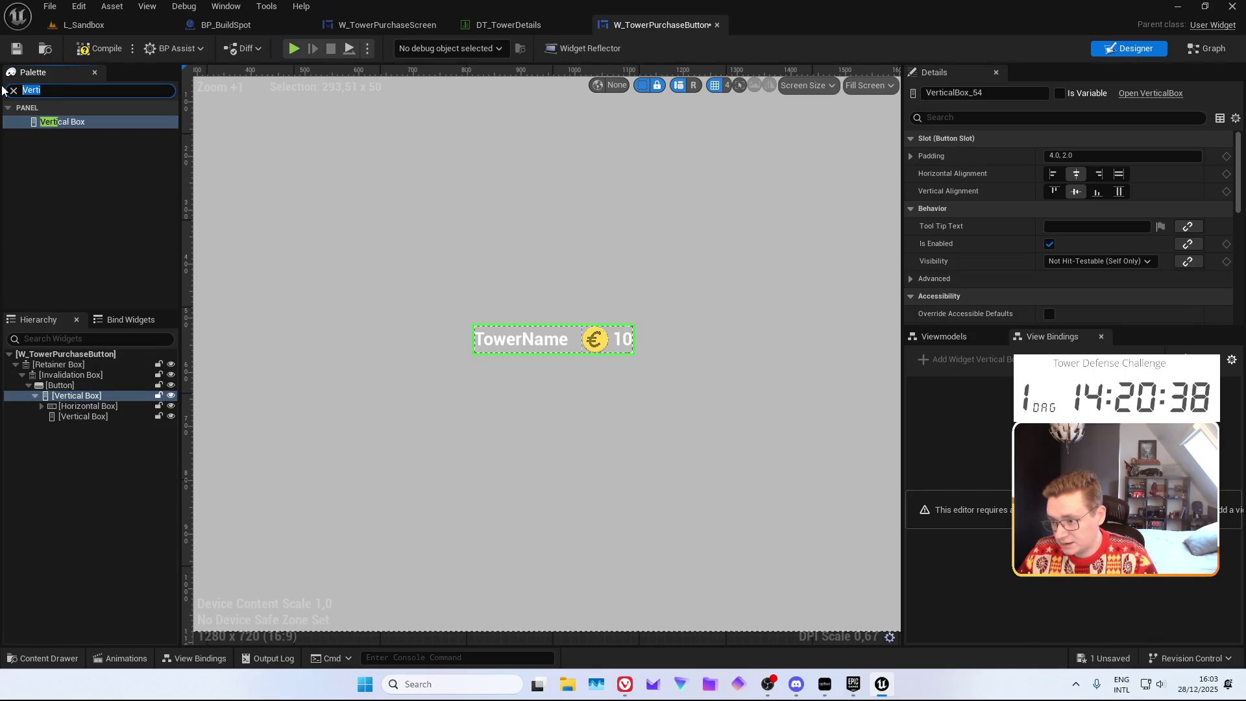
{"action": "left_click_drag", "start_coordinate": [61, 122], "coordinate": [91, 429]}
{"action": "left_click", "coordinate": [59, 89]}
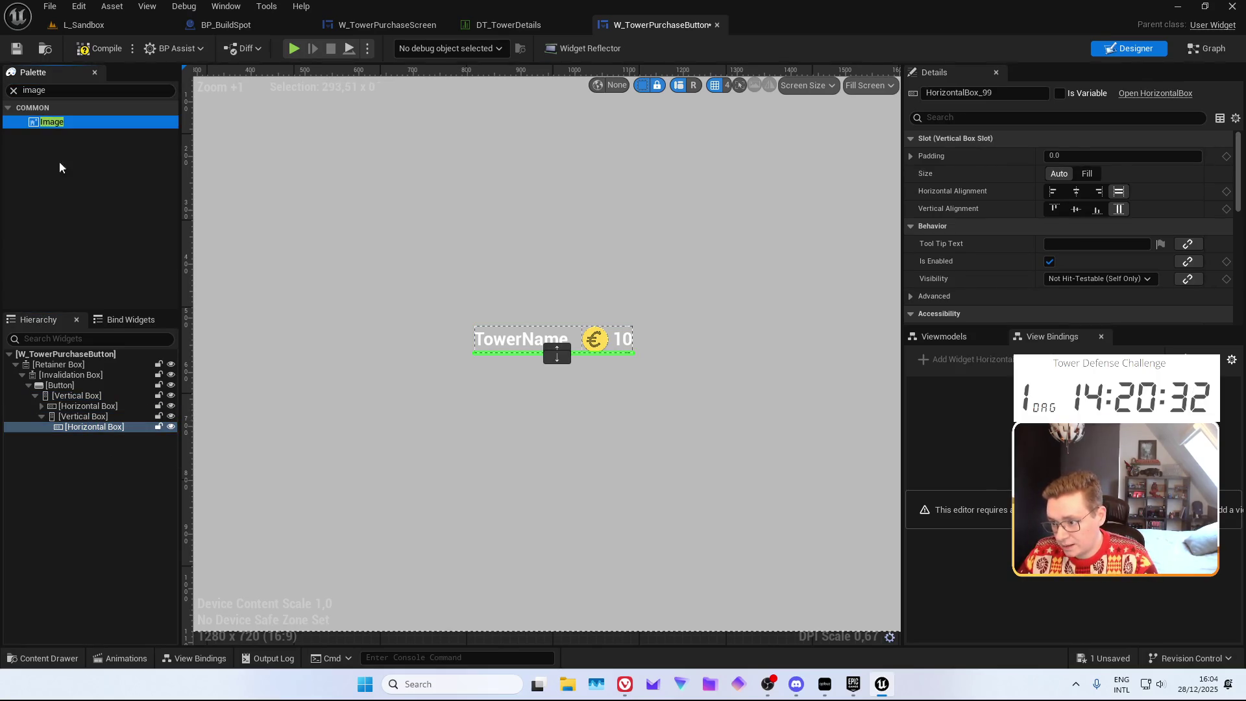
{"action": "left_click_drag", "start_coordinate": [49, 122], "coordinate": [87, 429]}
{"action": "left_click", "coordinate": [37, 90]}
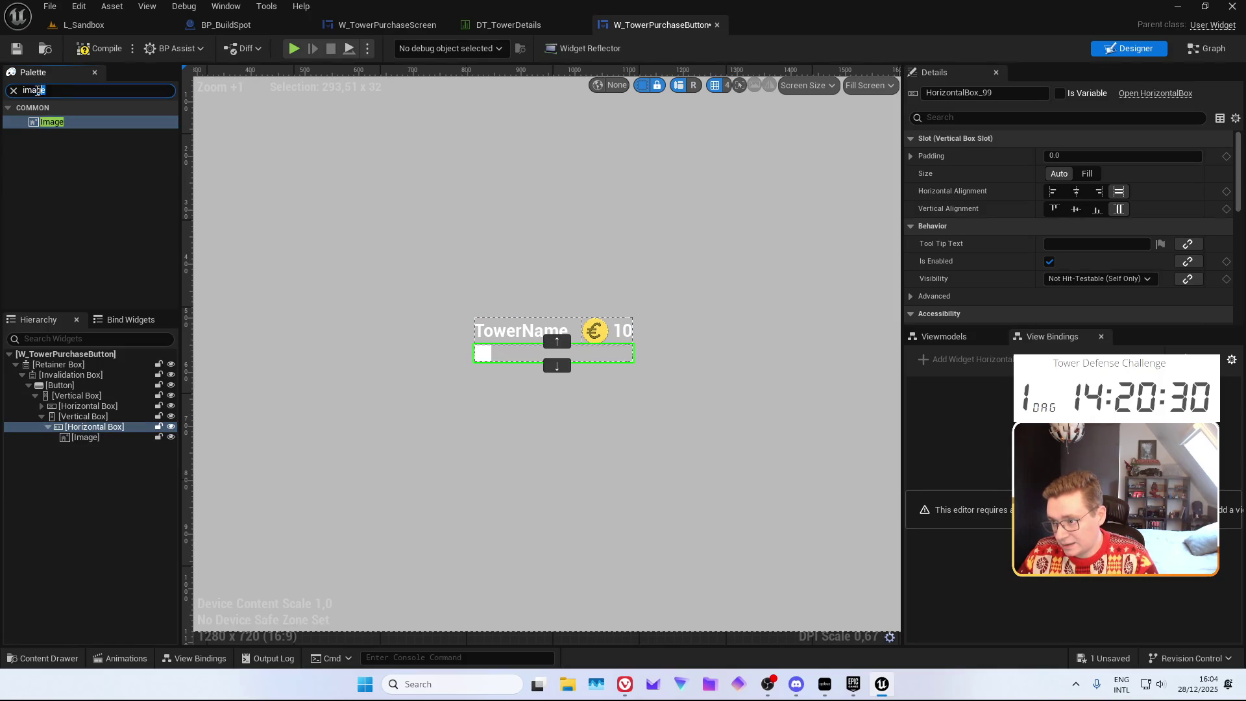
{"action": "type", "text": "Text"}
{"action": "mouse_move", "coordinate": [56, 242]}
{"action": "left_mouse_down"}
{"action": "mouse_move", "coordinate": [83, 301]}
{"action": "mouse_move", "coordinate": [99, 444]}
{"action": "left_mouse_up"}
{"action": "left_click", "coordinate": [98, 438]}
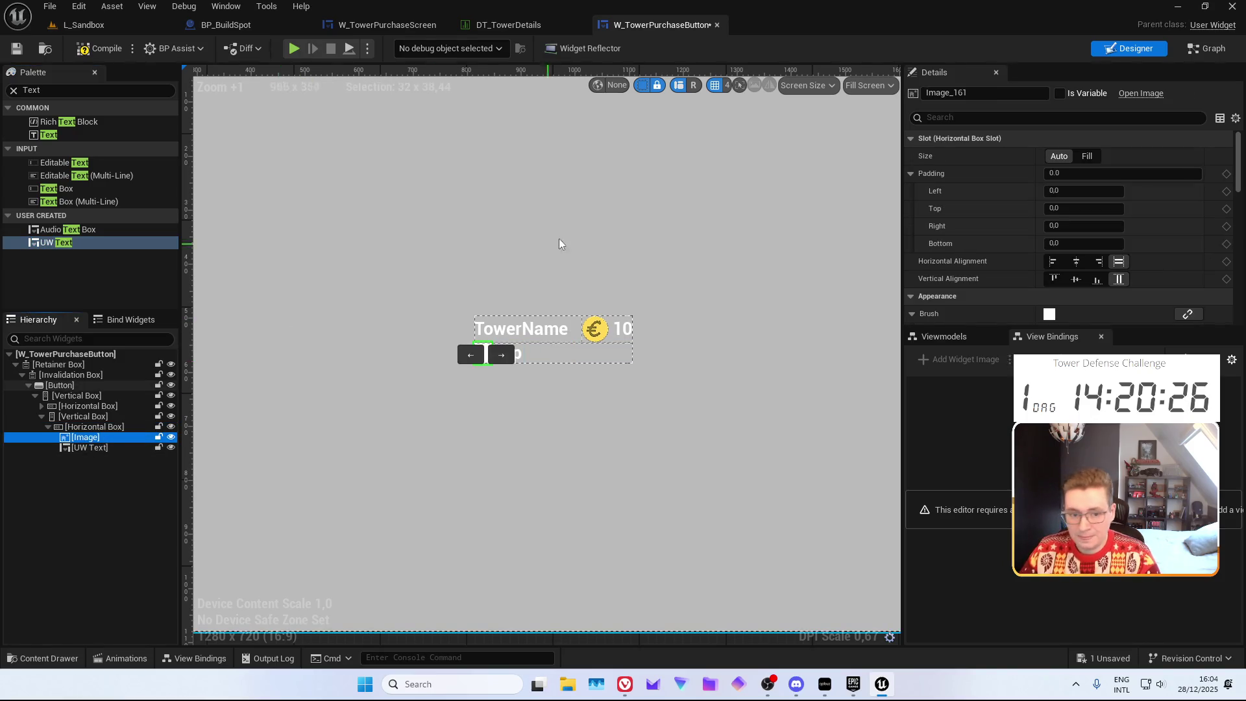
{"action": "scroll", "coordinate": [400, 329], "scroll_direction": "up", "scroll_amount": 2}
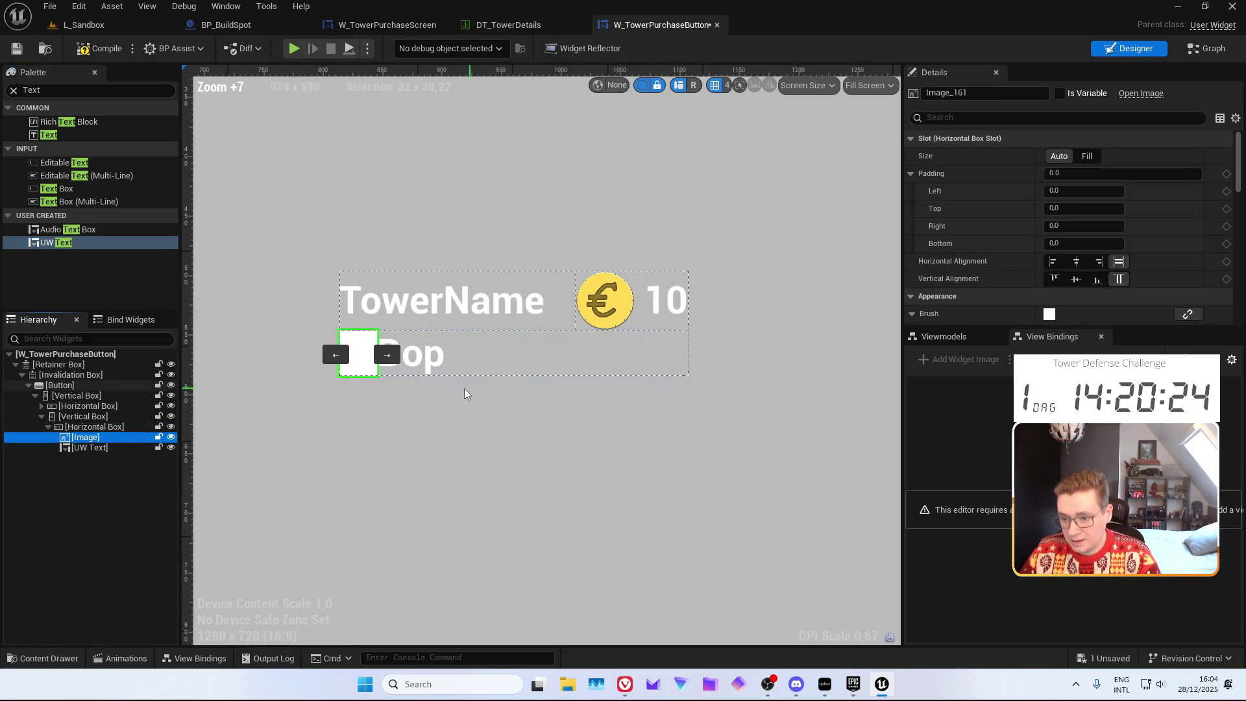
{"action": "left_click", "coordinate": [492, 25]}
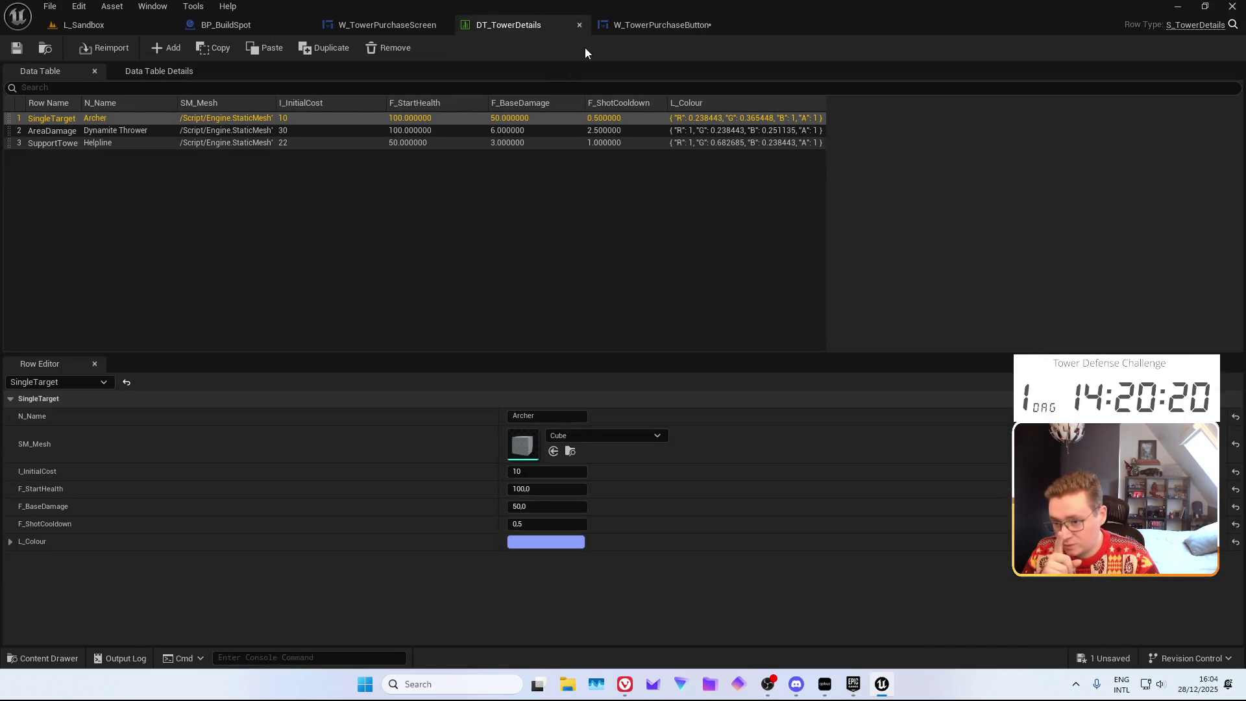
Set the new image's slot to Auto size, centred horizontally and vertically
{"action": "left_click", "coordinate": [648, 31]}
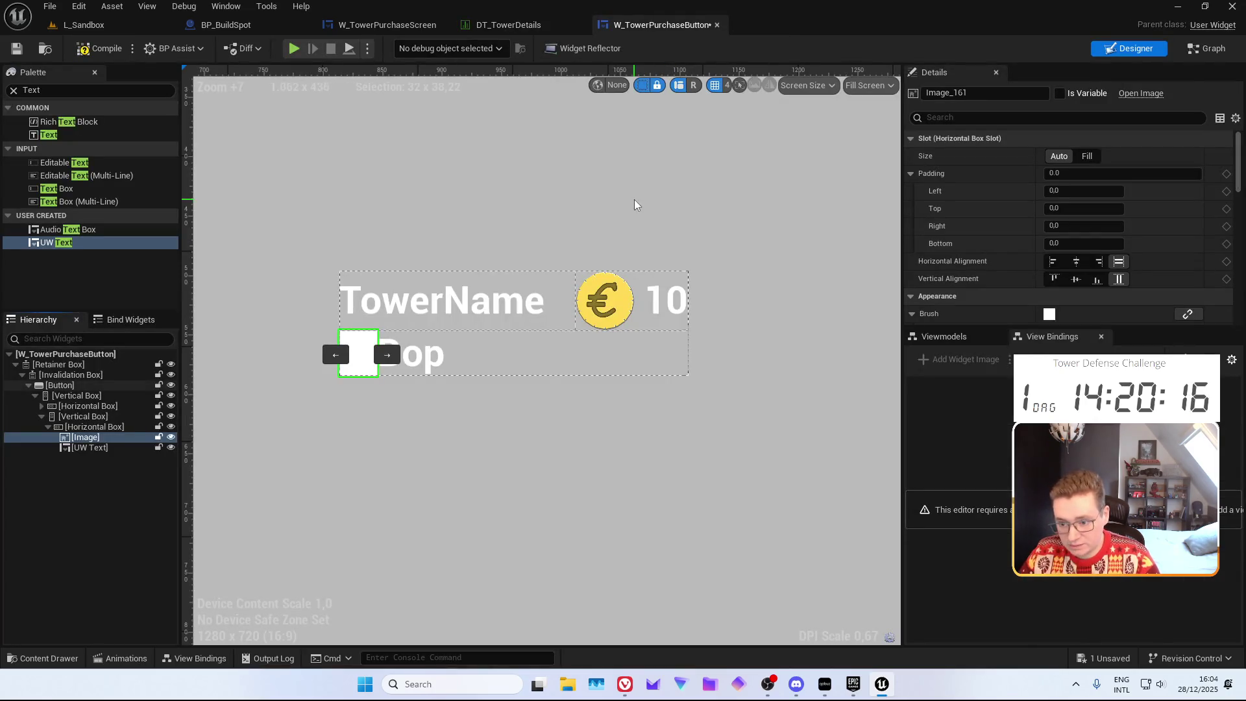
{"action": "left_click", "coordinate": [1059, 155]}
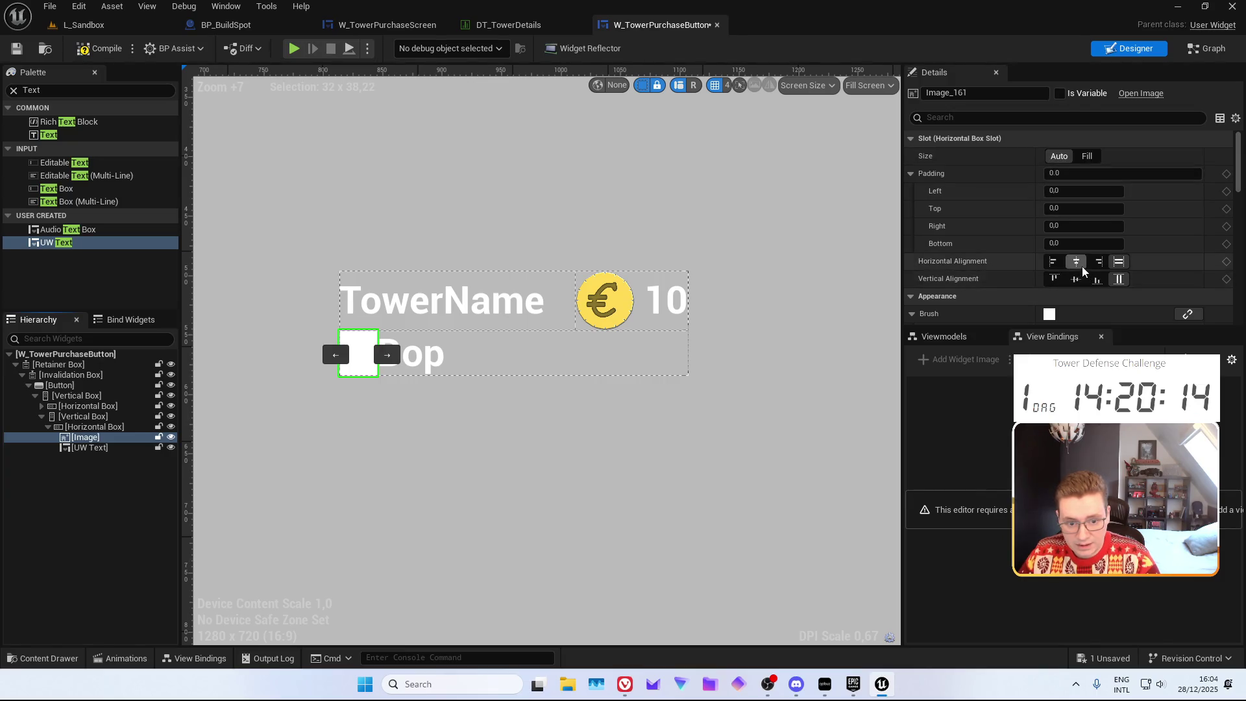
{"action": "left_click", "coordinate": [1077, 262]}
{"action": "left_click", "coordinate": [1077, 279]}
{"action": "scroll", "coordinate": [1042, 193], "scroll_direction": "down", "scroll_amount": 5}
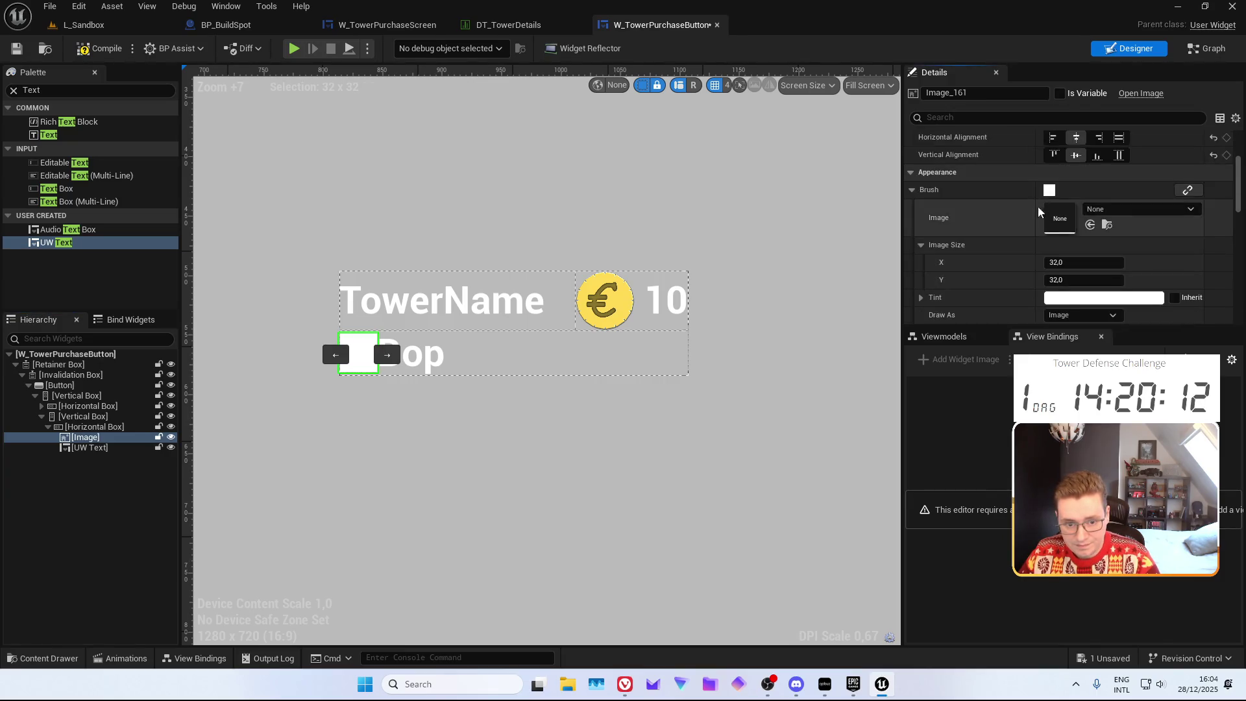
Give the image the T_Icon_Lives heart texture at an image size of 50 × 50
{"action": "left_click", "coordinate": [1096, 147]}
{"action": "type", "text": "T_"}
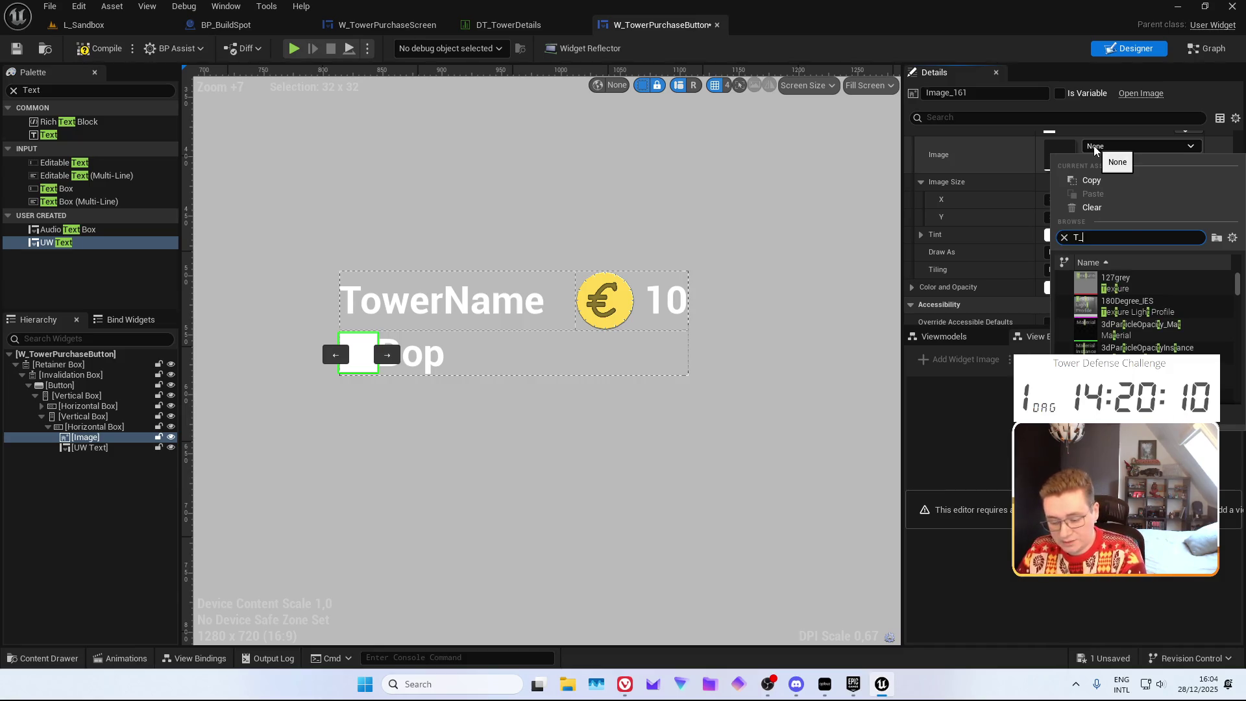
{"action": "type", "text": "ICon"}
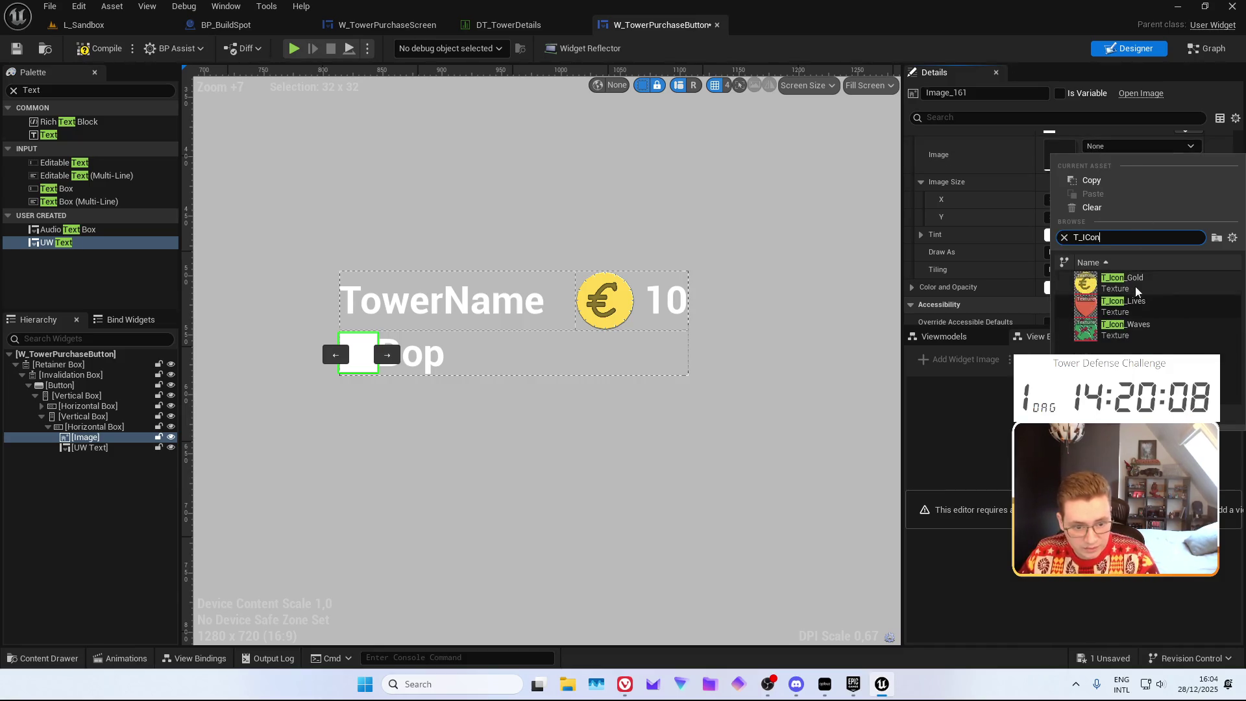
{"action": "left_click", "coordinate": [1126, 306]}
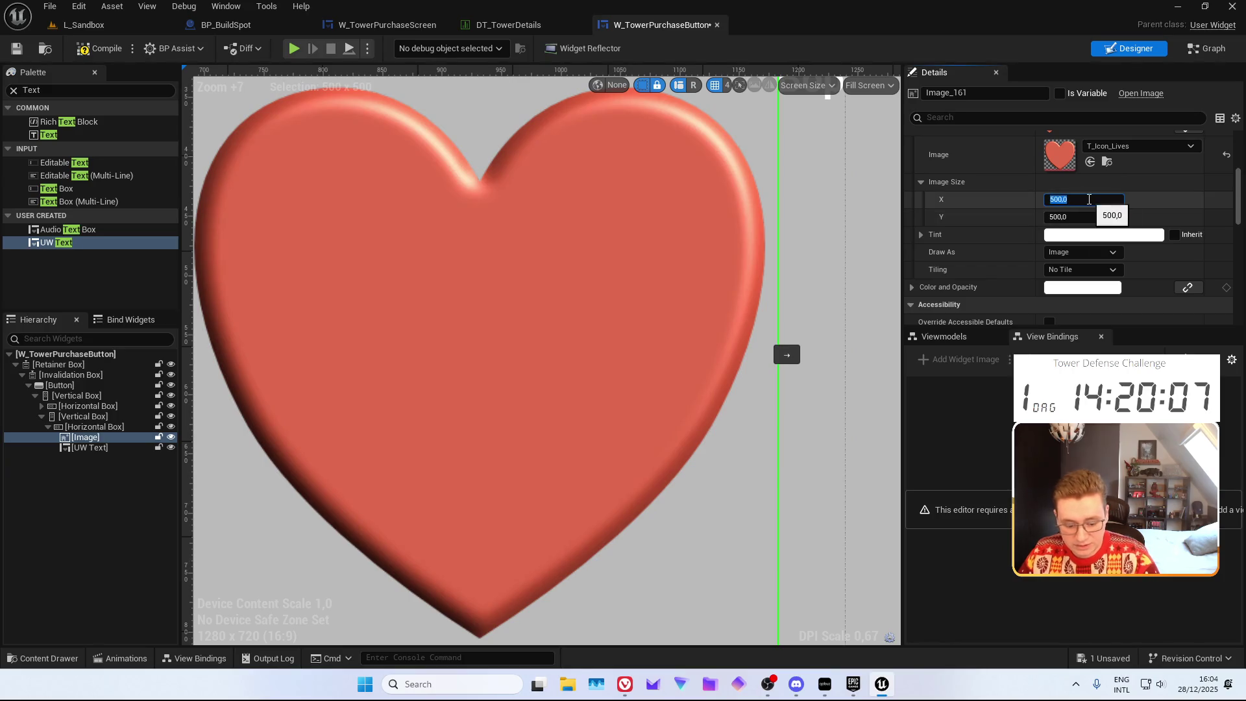
{"action": "type", "text": "50"}
{"action": "key", "text": "Tab"}
{"action": "type", "text": "50"}
{"action": "key", "text": "Return"}
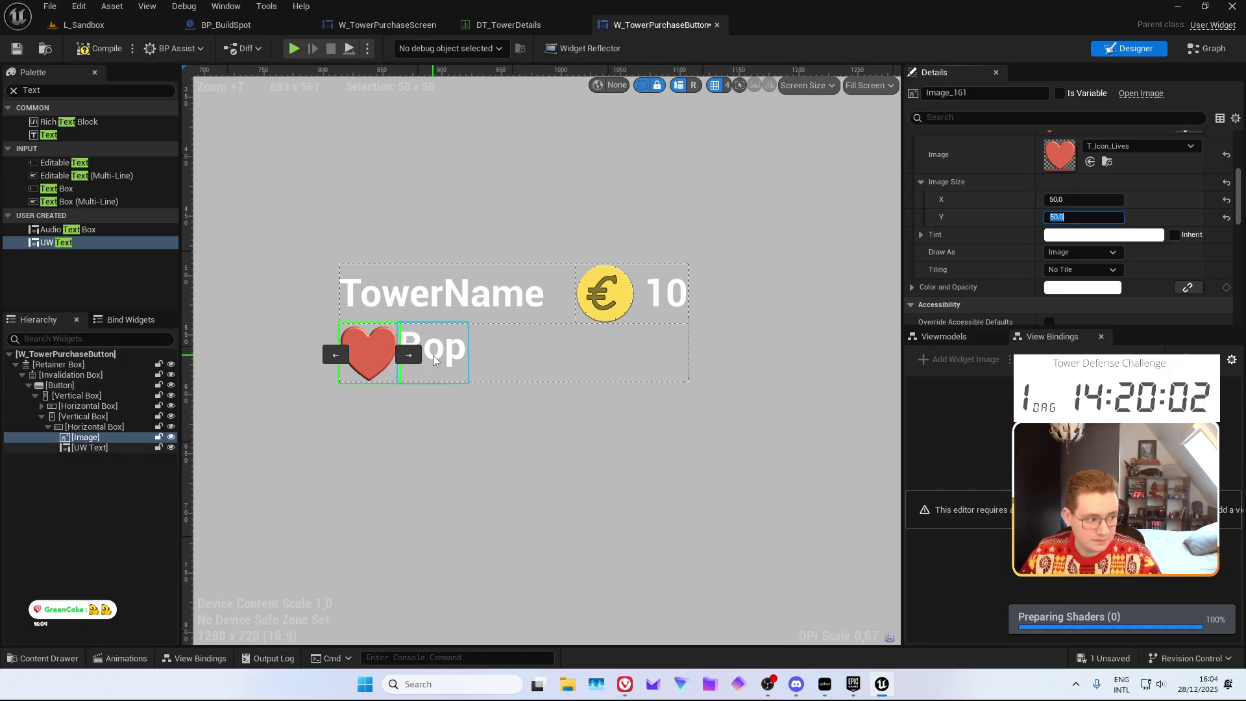
{"action": "scroll", "coordinate": [447, 334], "scroll_direction": "up", "scroll_amount": 1}
Make the Bop text fill the row and right-align it, leaving its left padding at 0
{"action": "left_click", "coordinate": [447, 334]}
{"action": "scroll", "coordinate": [1021, 187], "scroll_direction": "up", "scroll_amount": 5}
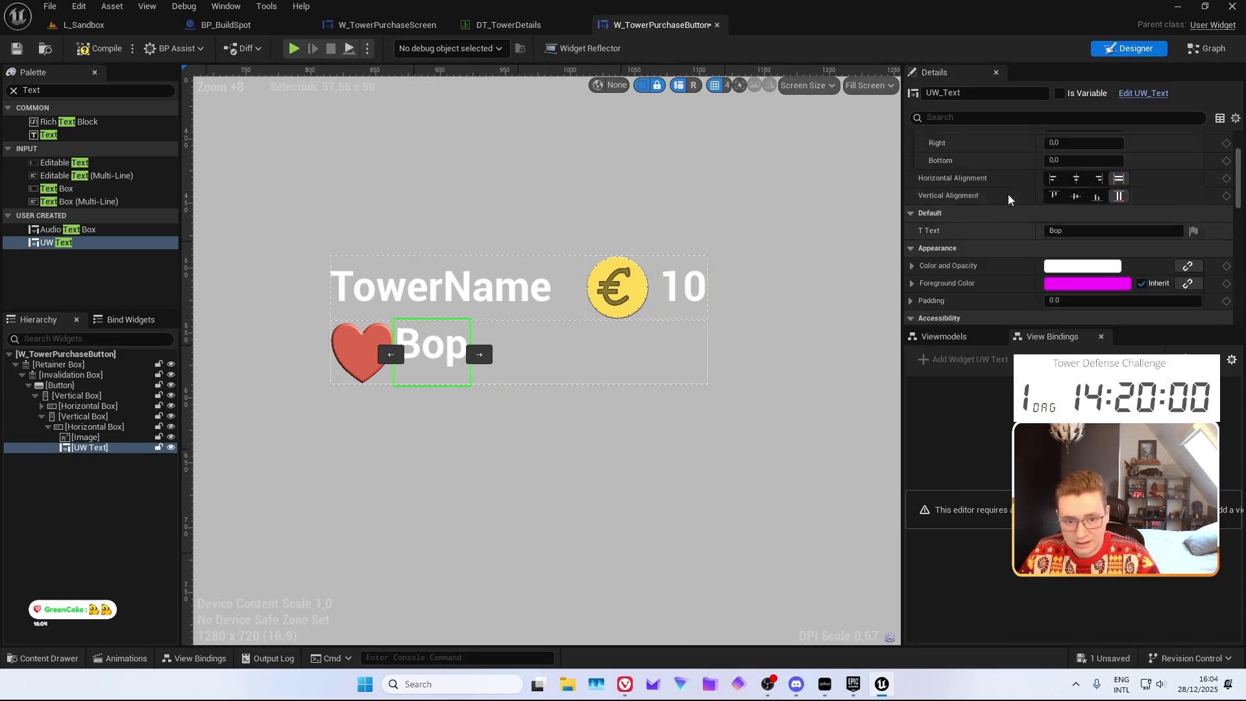
{"action": "scroll", "coordinate": [1021, 187], "scroll_direction": "up", "scroll_amount": 2}
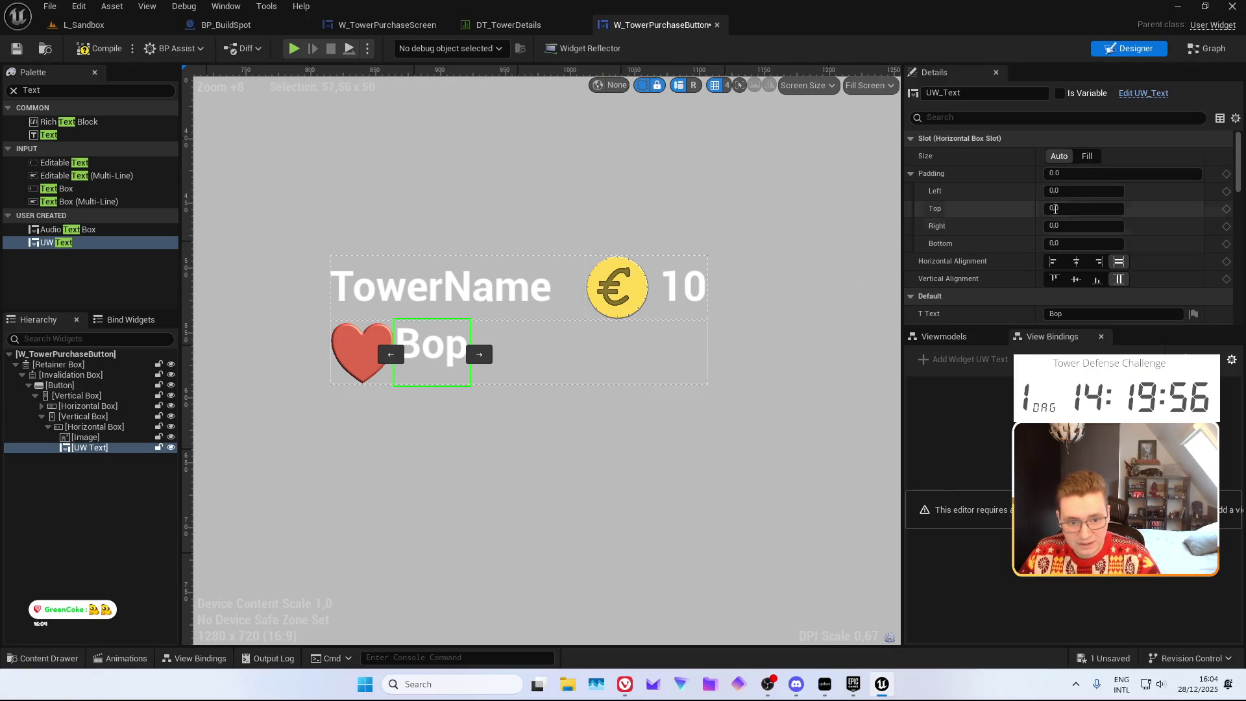
{"action": "left_click", "coordinate": [1077, 191]}
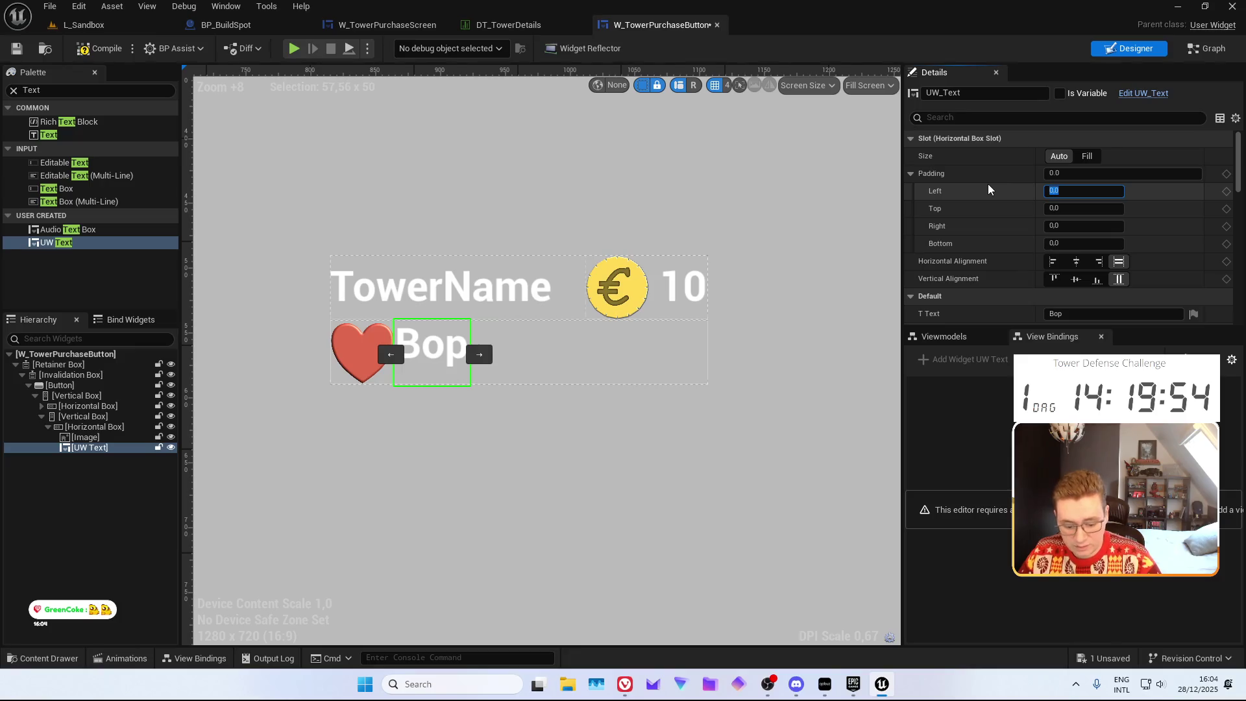
{"action": "type", "text": "50"}
{"action": "key", "text": "Return"}
{"action": "type", "text": "0"}
{"action": "key", "text": "Return"}
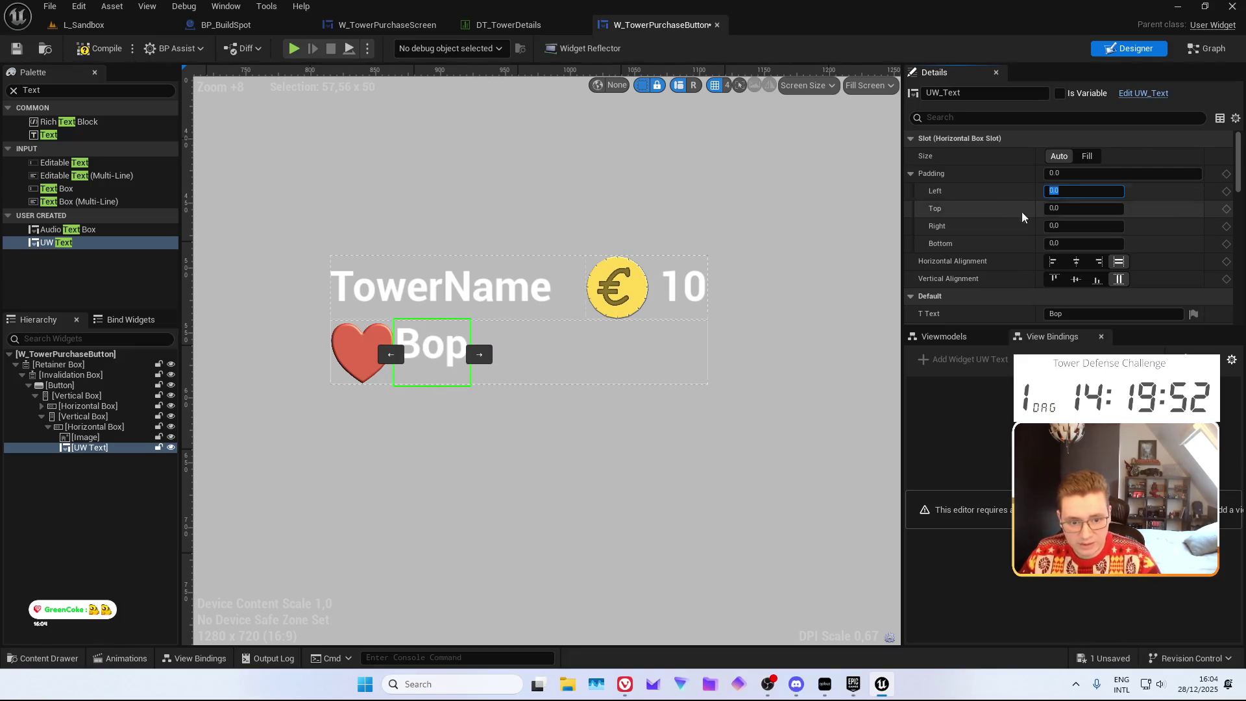
{"action": "left_click", "coordinate": [1099, 261]}
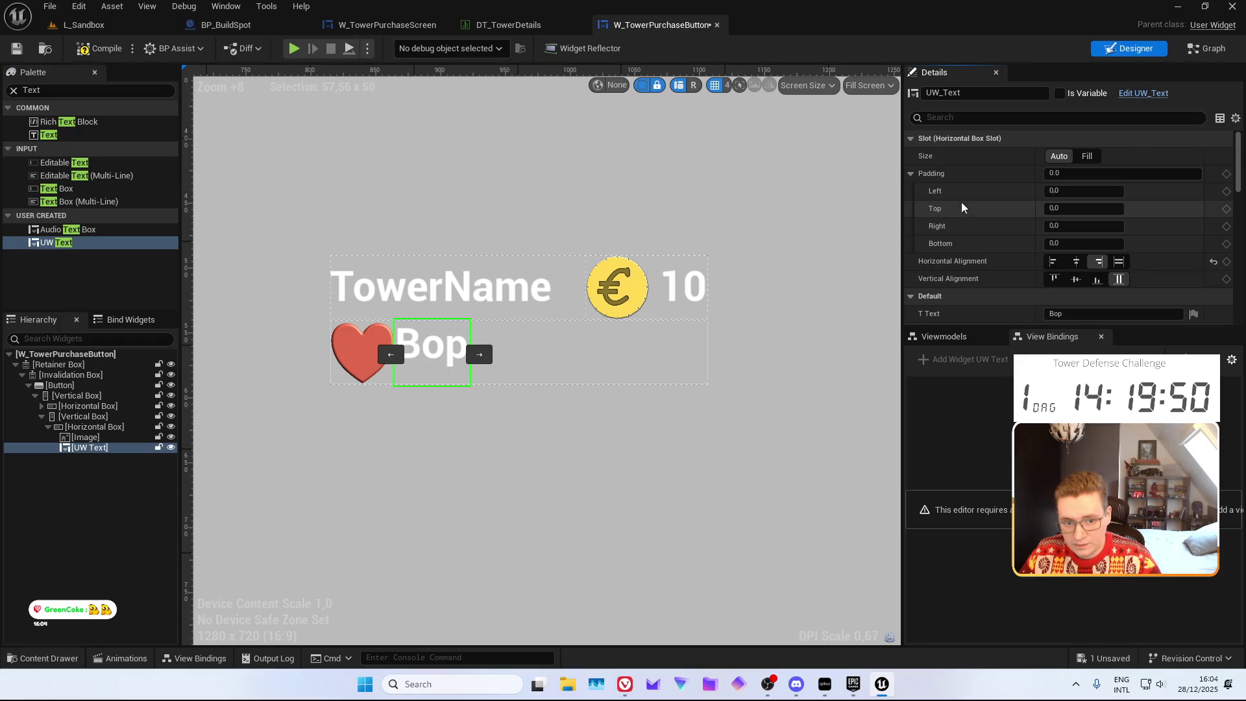
{"action": "left_click", "coordinate": [1087, 155]}
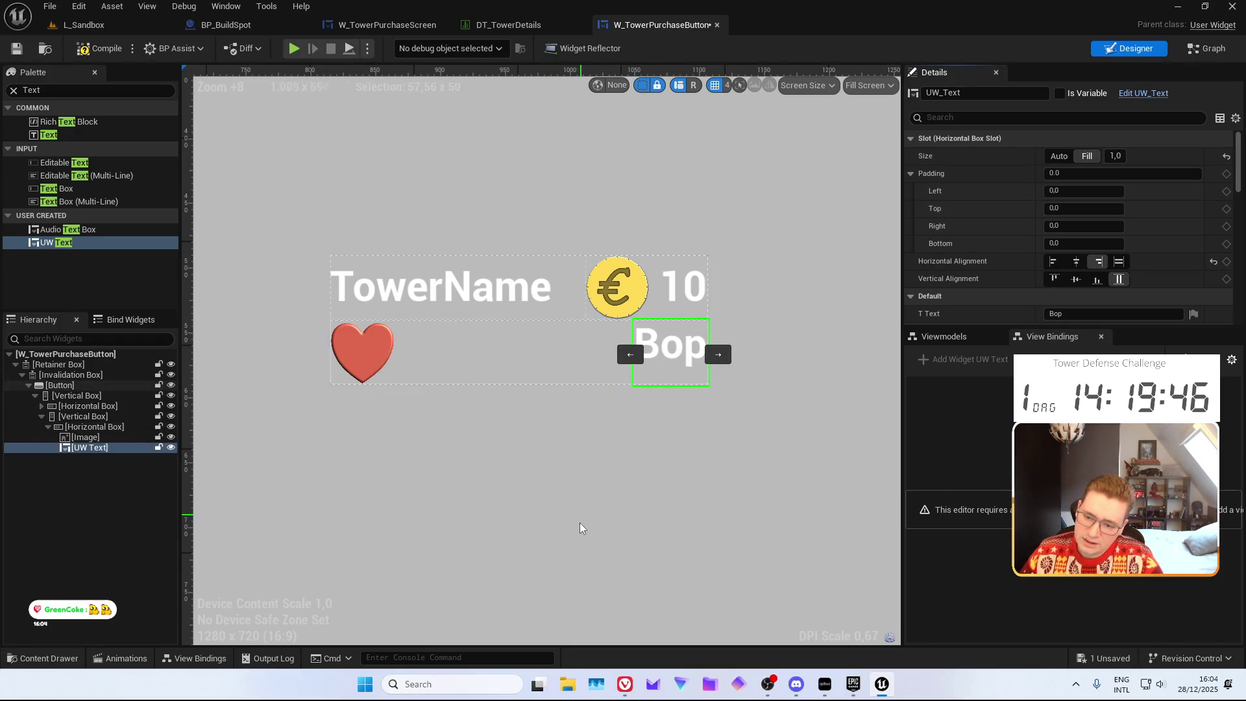
Give the heart row's Horizontal Box a top padding of 15
{"action": "left_click", "coordinate": [82, 429]}
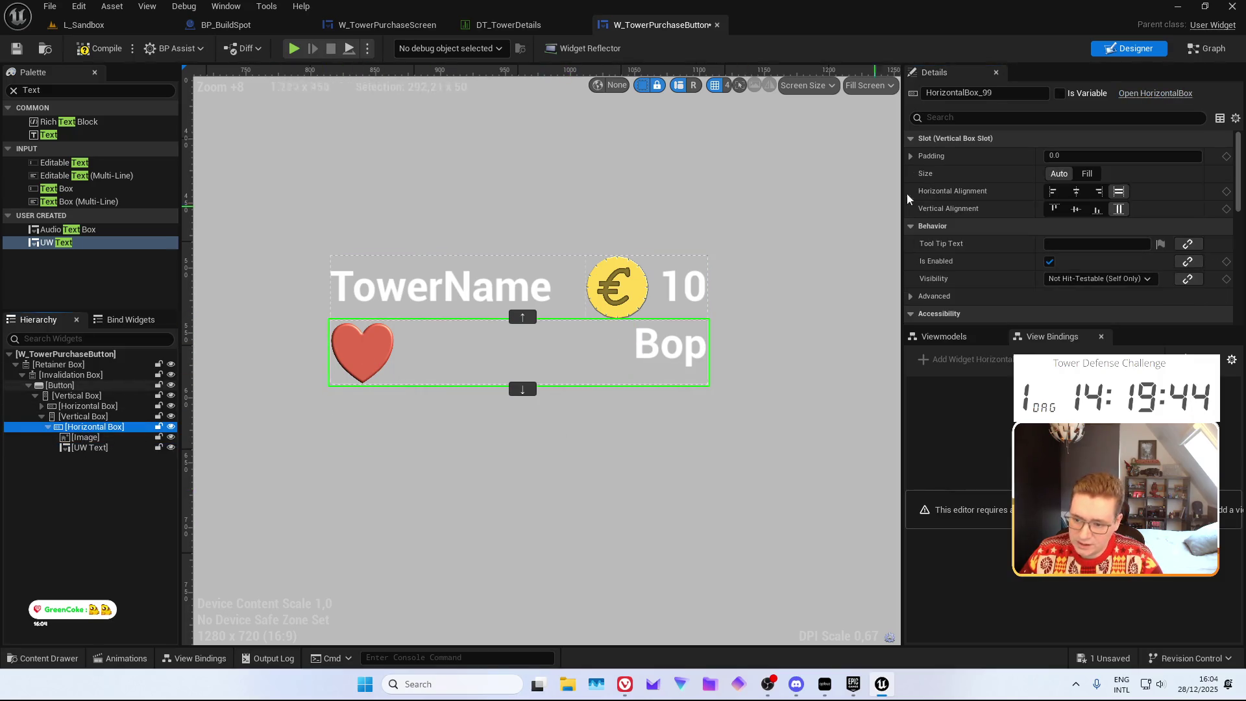
{"action": "left_click", "coordinate": [915, 158]}
{"action": "left_click", "coordinate": [1068, 195]}
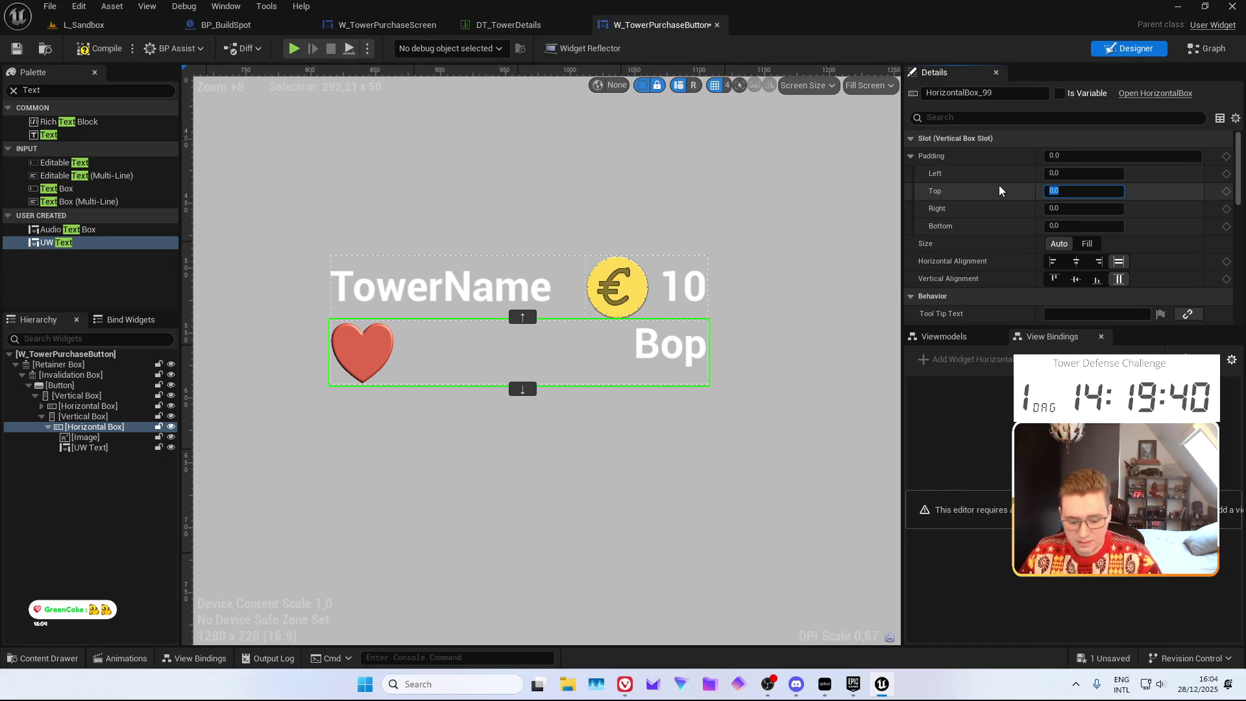
{"action": "type", "text": "15"}
{"action": "key", "text": "Return"}
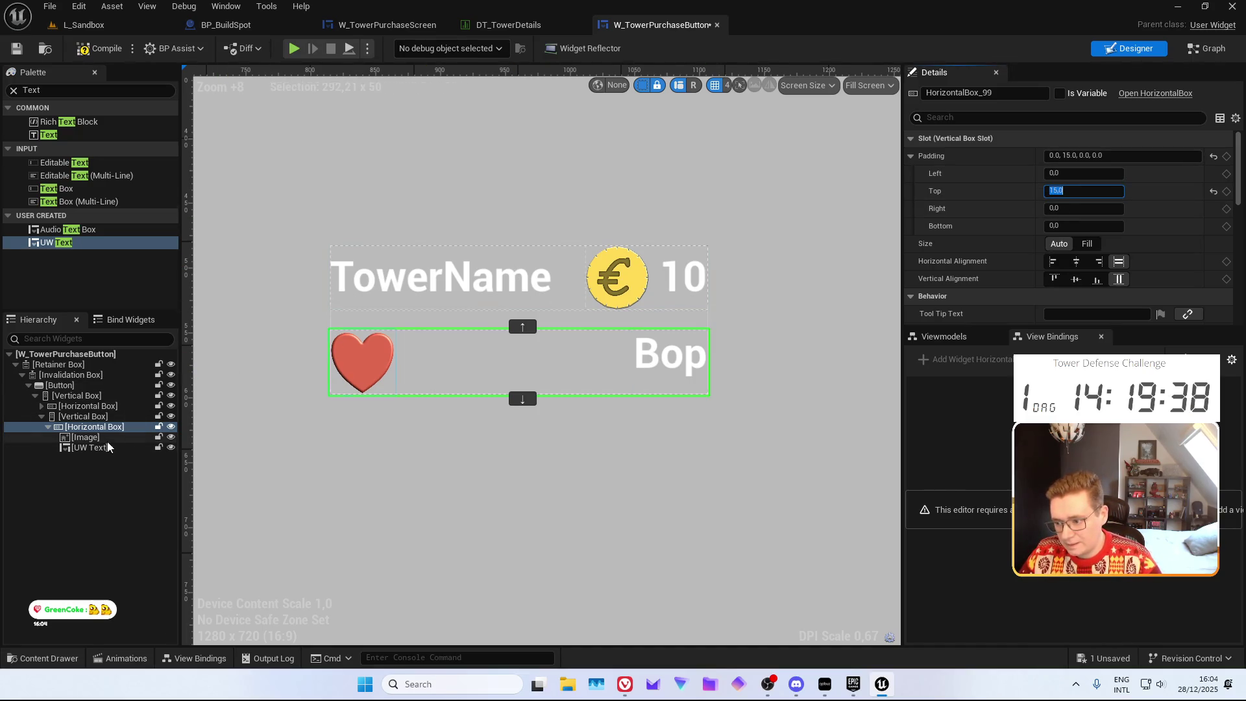
{"action": "left_click", "coordinate": [81, 421]}
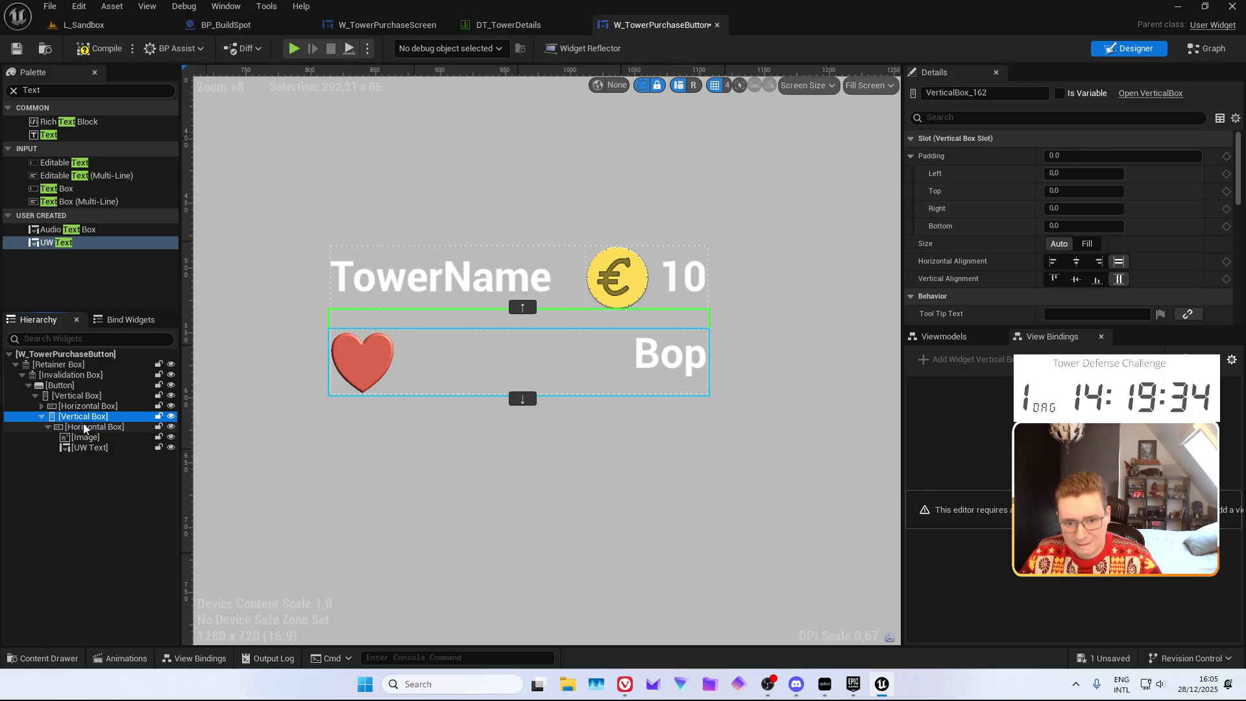
{"action": "left_click", "coordinate": [86, 429]}
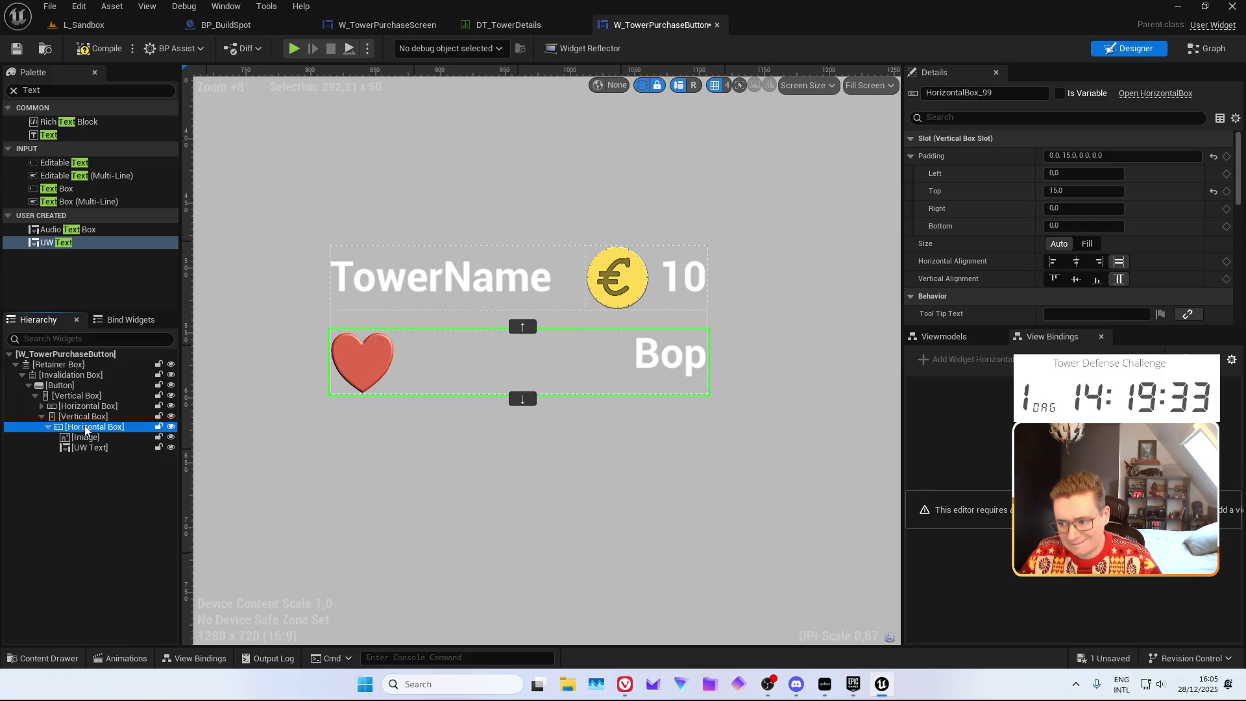
Change the stat text from Bop to 100
{"action": "left_click", "coordinate": [629, 345]}
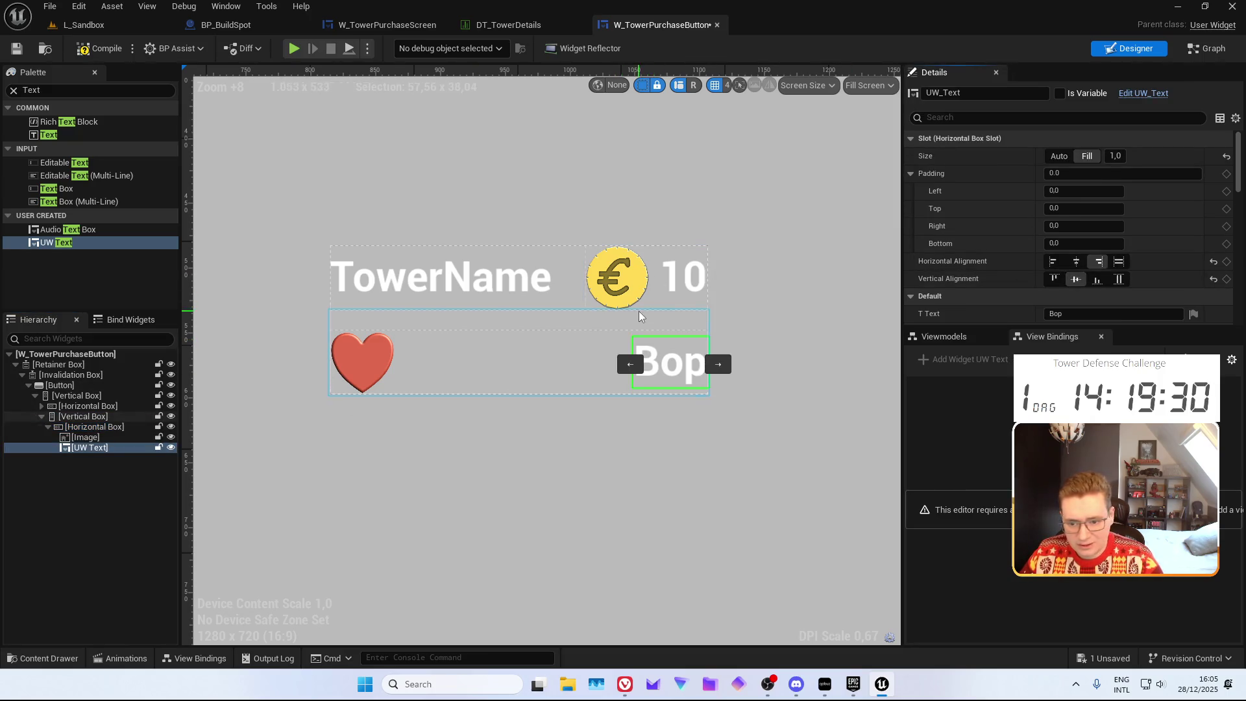
{"action": "scroll", "coordinate": [1015, 278], "scroll_direction": "down", "scroll_amount": 3}
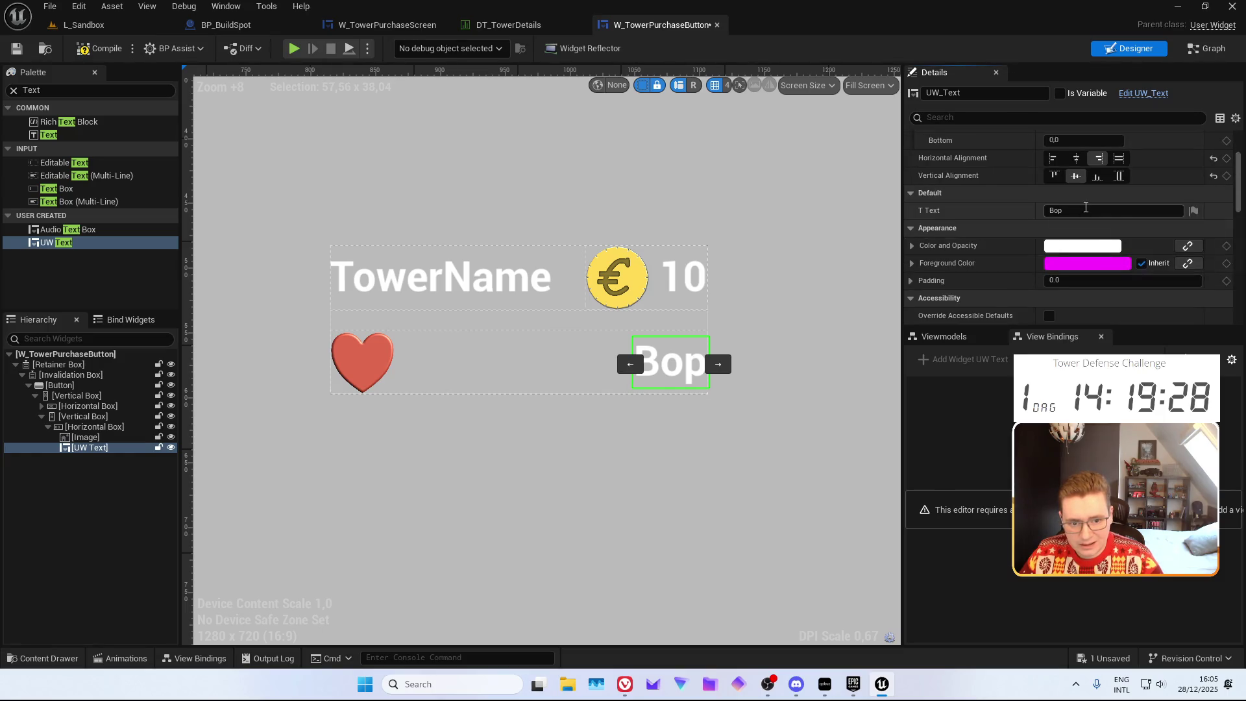
{"action": "double_click", "coordinate": [1086, 210]}
{"action": "type", "text": "100"}
{"action": "key", "text": "Return"}
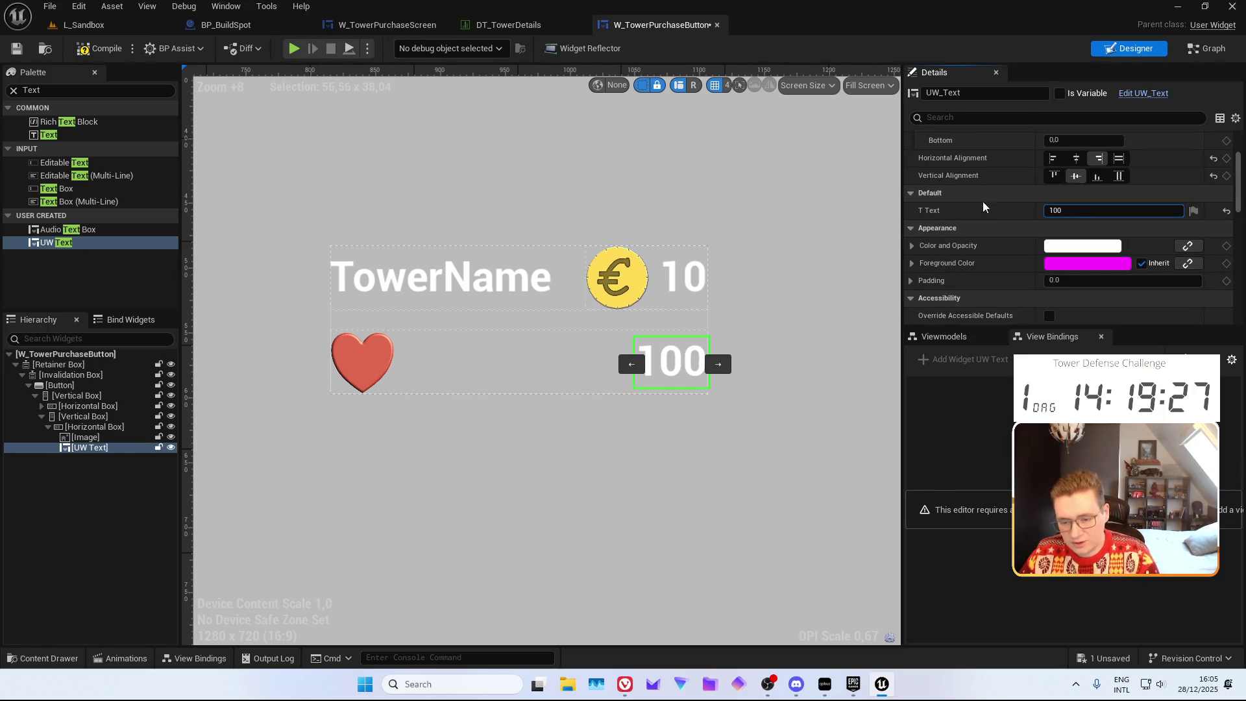
Check DT_TowerDetails and change the stat text to 150
{"action": "left_click", "coordinate": [501, 28]}
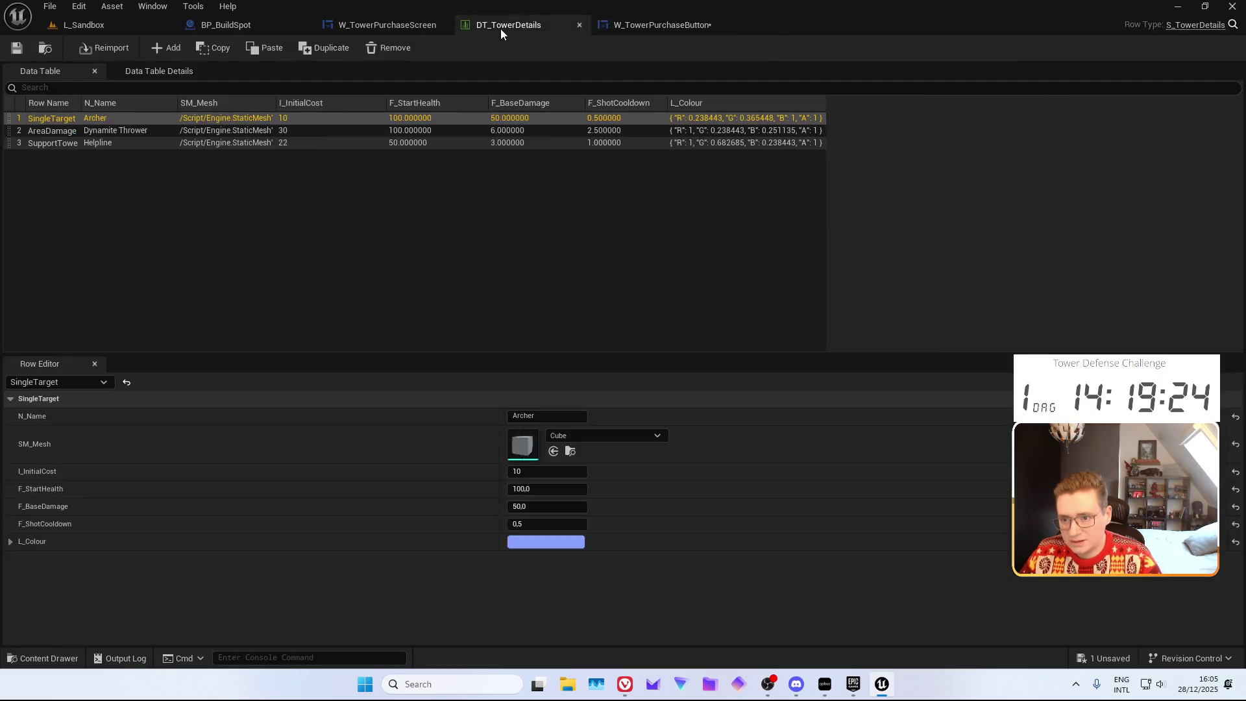
{"action": "left_click", "coordinate": [658, 26]}
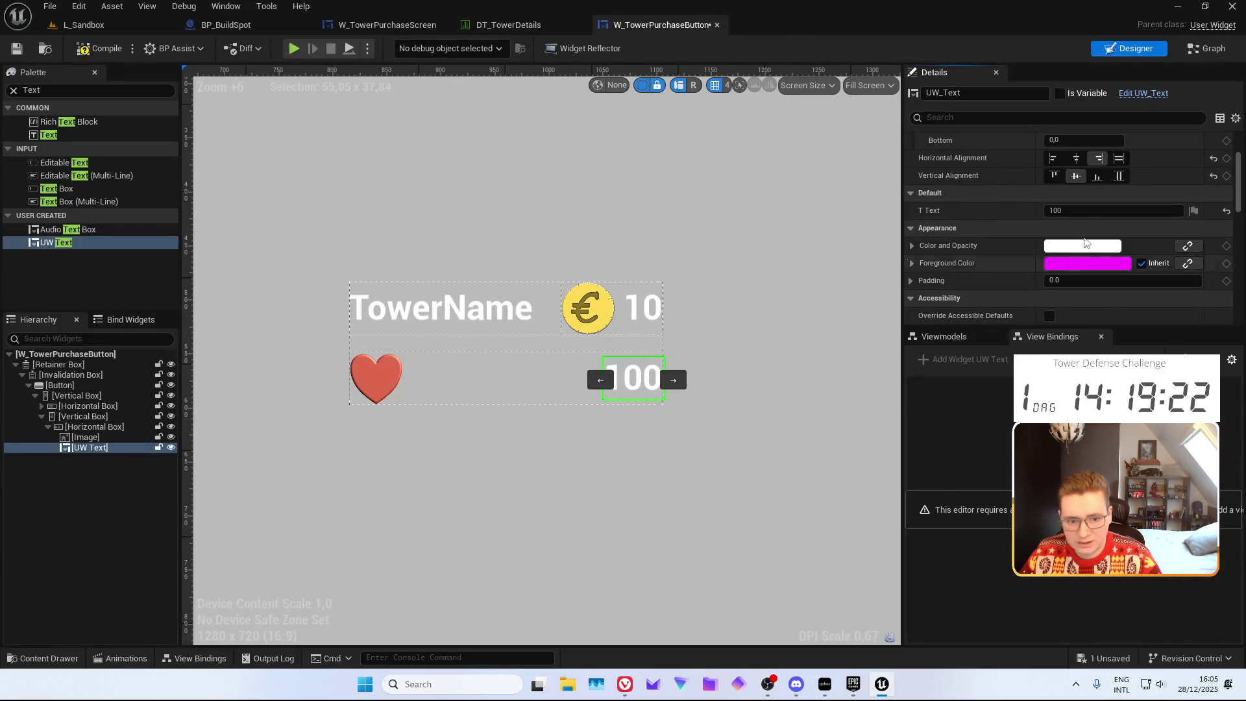
{"action": "left_click", "coordinate": [1084, 211]}
{"action": "type", "text": "150"}
{"action": "key", "text": "Return"}
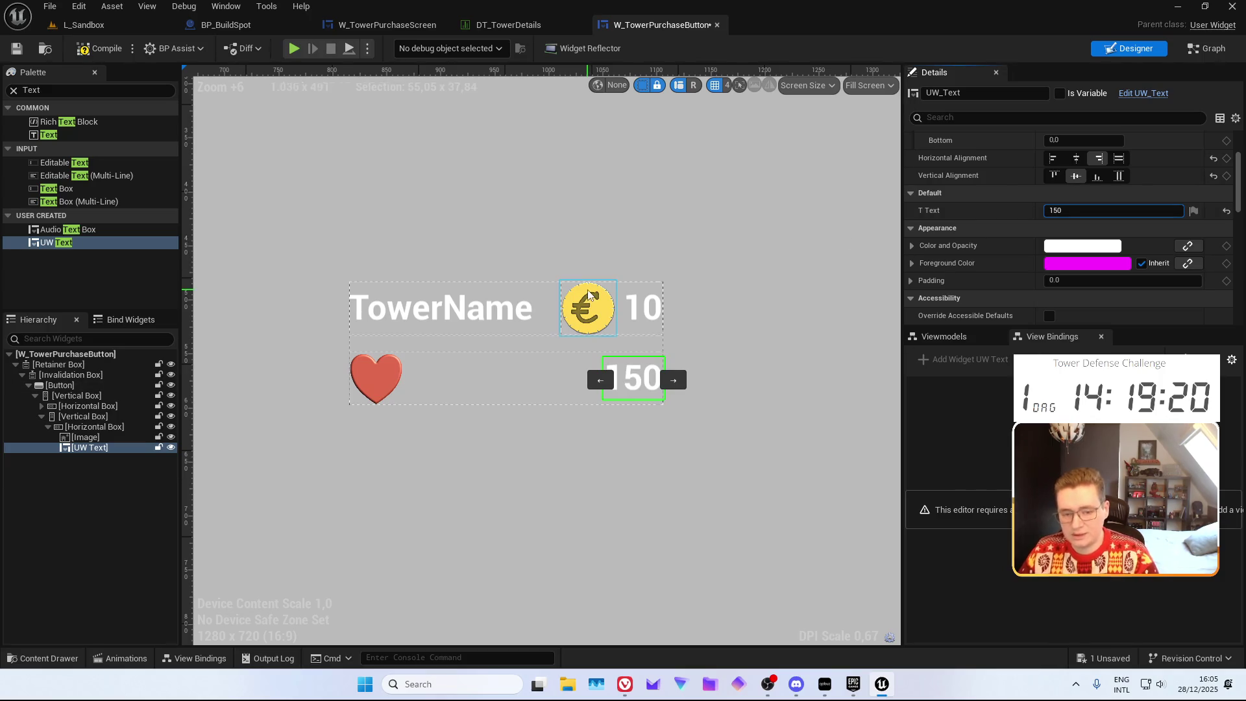
Make the heart fill its slot right-aligned, with the 150 text left-aligned beside it
{"action": "left_click", "coordinate": [782, 393]}
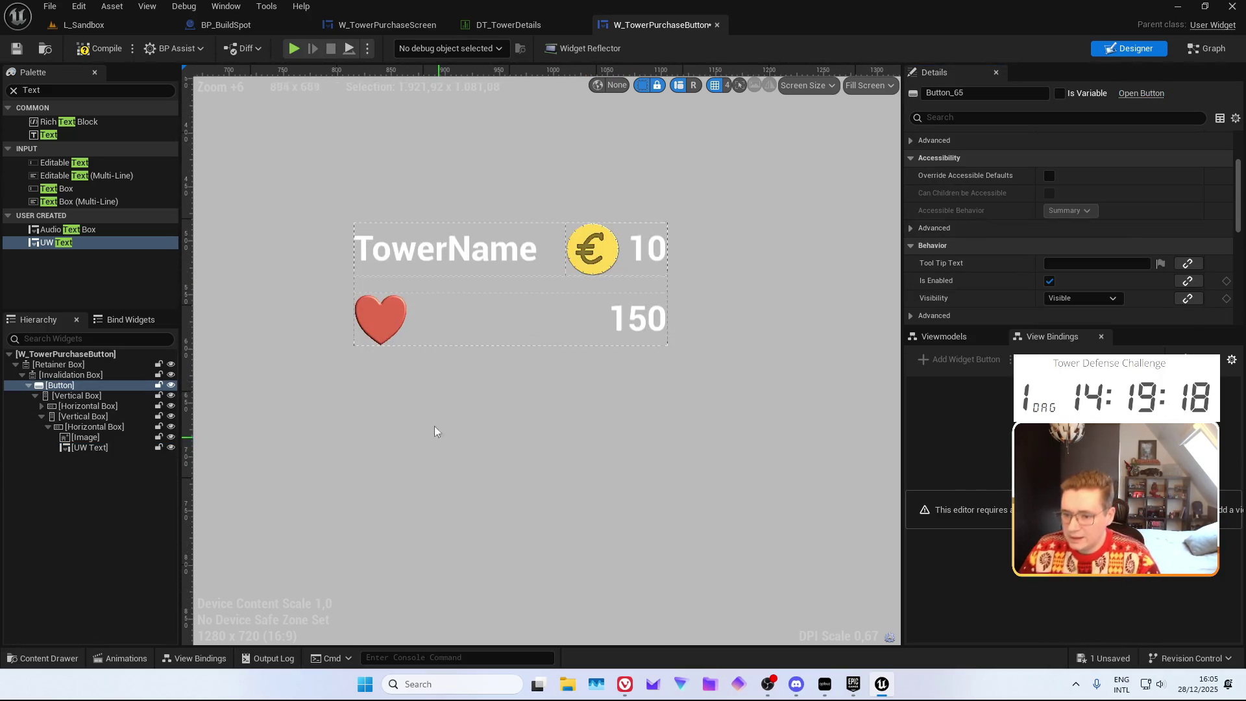
{"action": "left_click", "coordinate": [396, 339]}
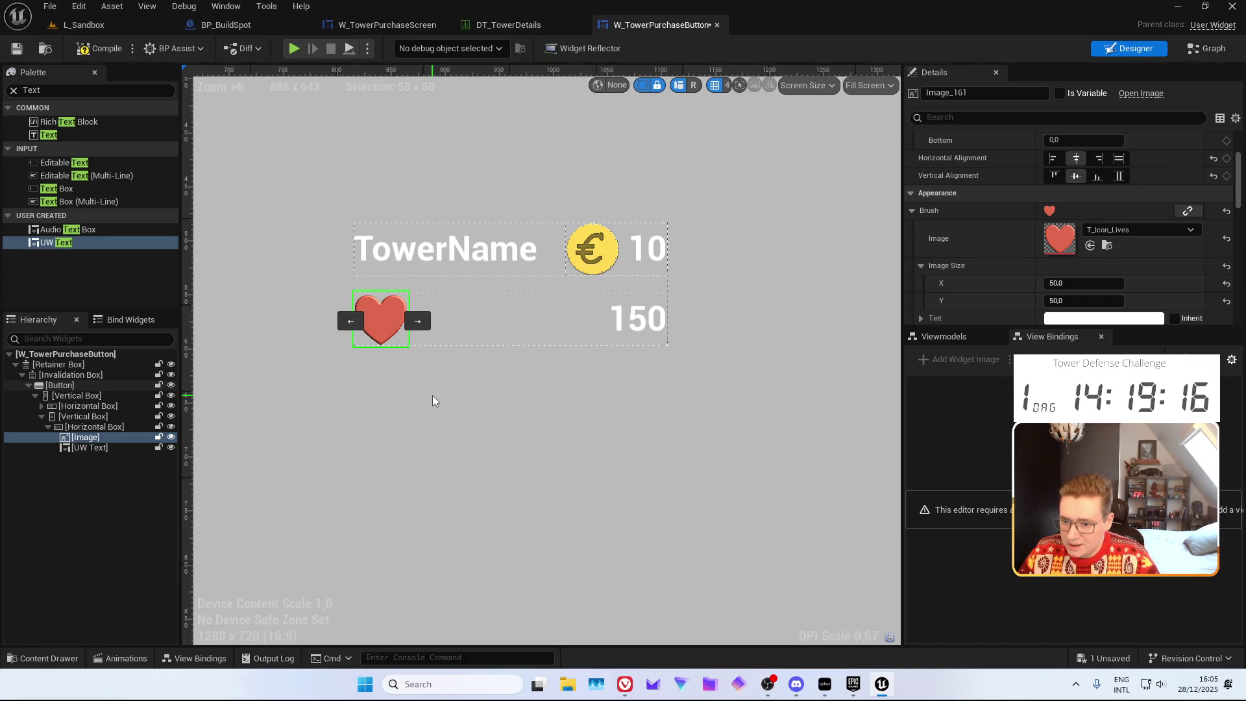
{"action": "left_click", "coordinate": [109, 449], "text": "ctrl"}
{"action": "left_click", "coordinate": [1077, 159]}
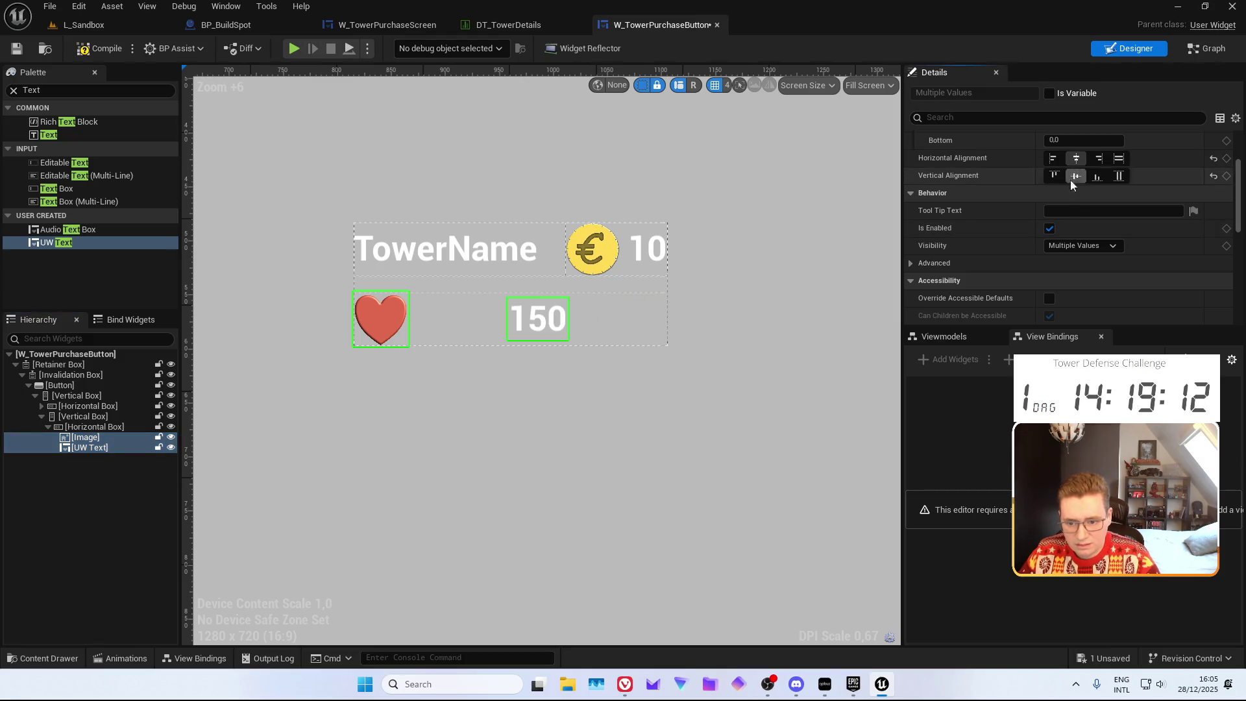
{"action": "left_click", "coordinate": [85, 438]}
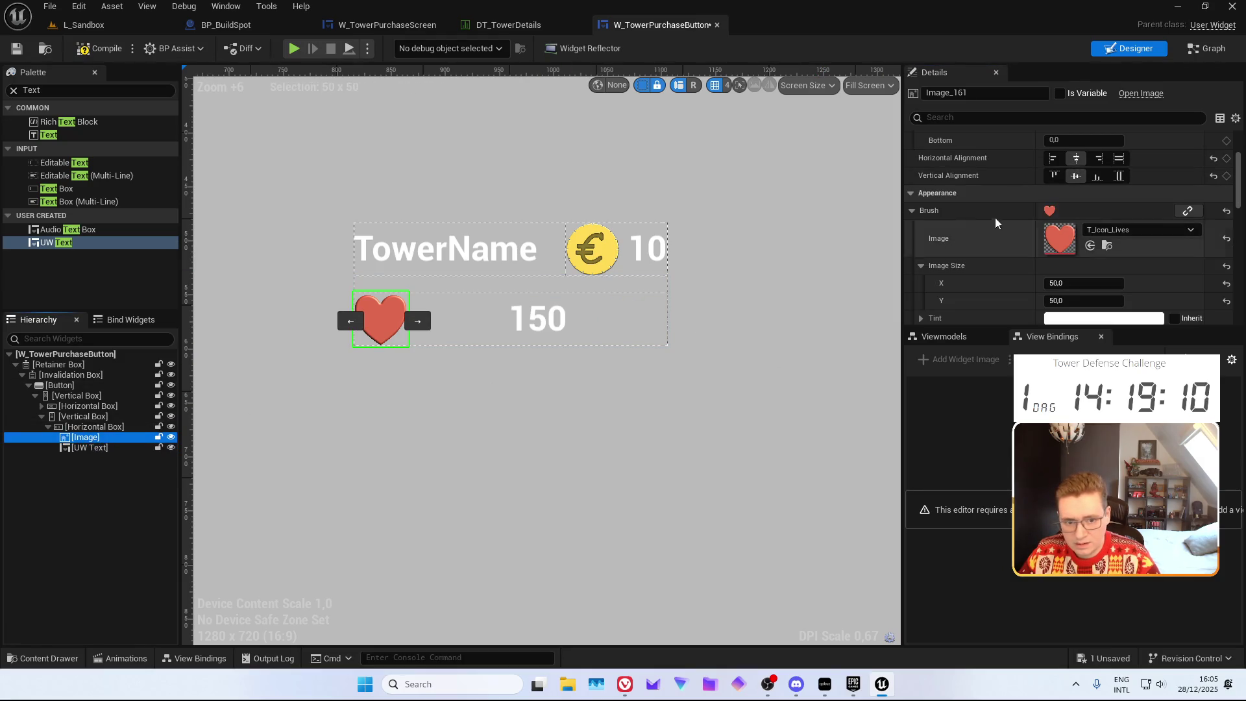
{"action": "scroll", "coordinate": [1077, 172], "scroll_direction": "up", "scroll_amount": 3}
{"action": "left_click", "coordinate": [1087, 156]}
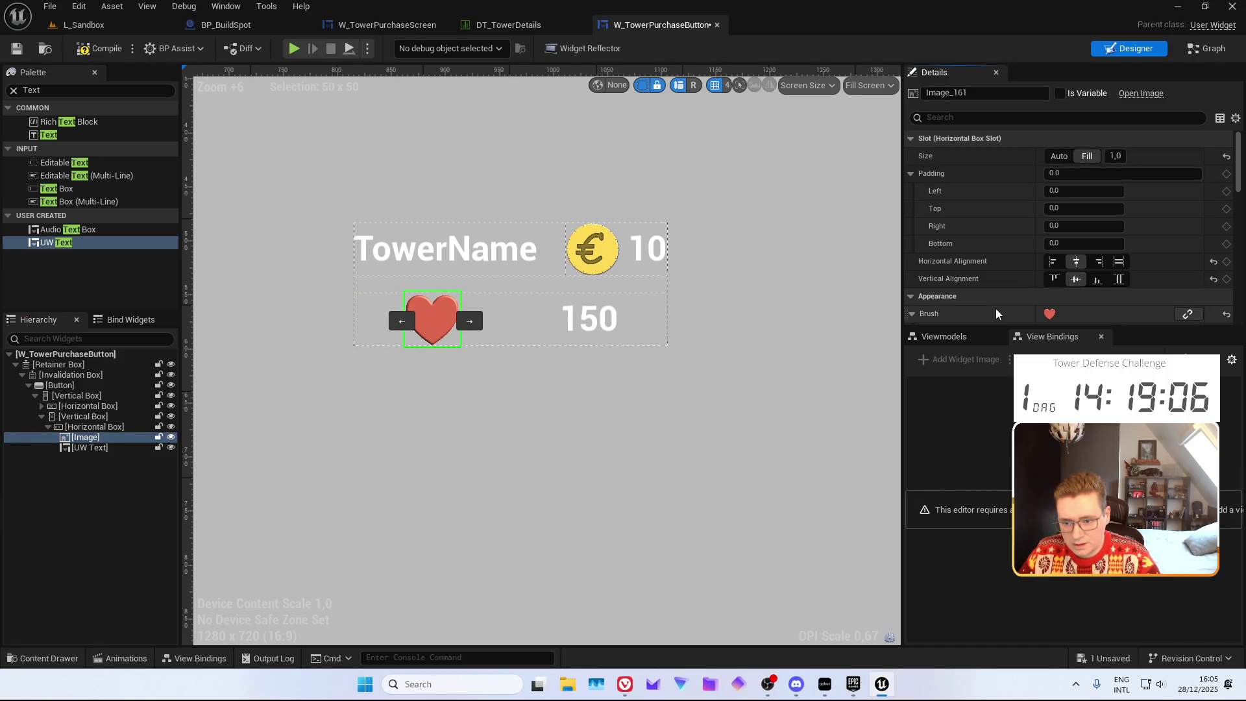
{"action": "left_click", "coordinate": [1098, 260]}
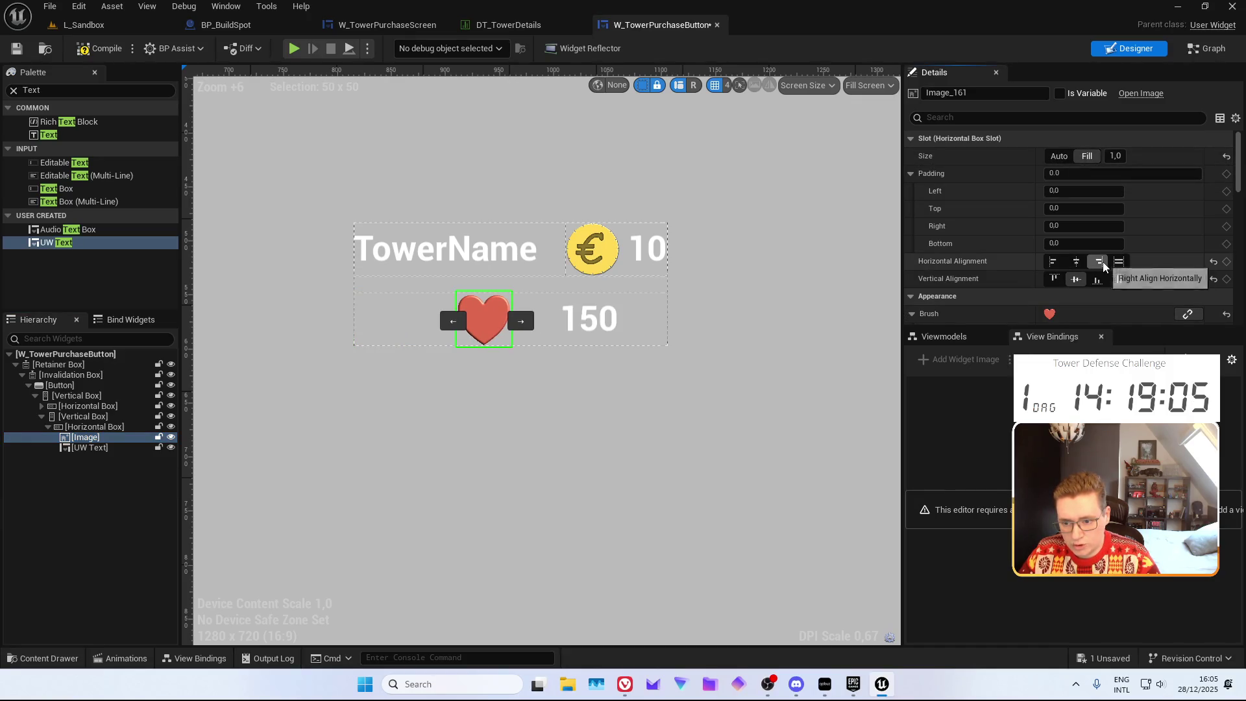
{"action": "left_click", "coordinate": [88, 448]}
{"action": "left_click", "coordinate": [1053, 261]}
Set the heart's padding to 0 on the left and 15 on the right
{"action": "scroll", "coordinate": [532, 334], "scroll_direction": "up", "scroll_amount": 5}
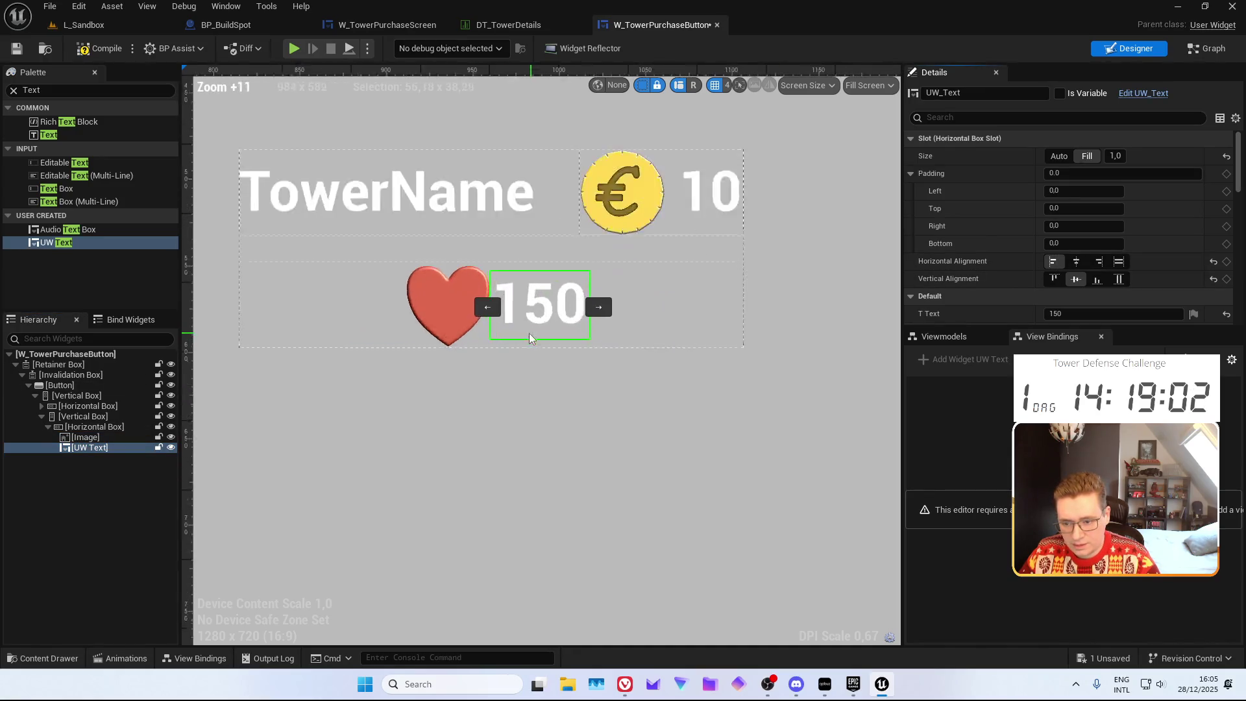
{"action": "scroll", "coordinate": [529, 333], "scroll_direction": "down", "scroll_amount": 1}
{"action": "left_click", "coordinate": [446, 311]}
{"action": "type", "text": "1"}
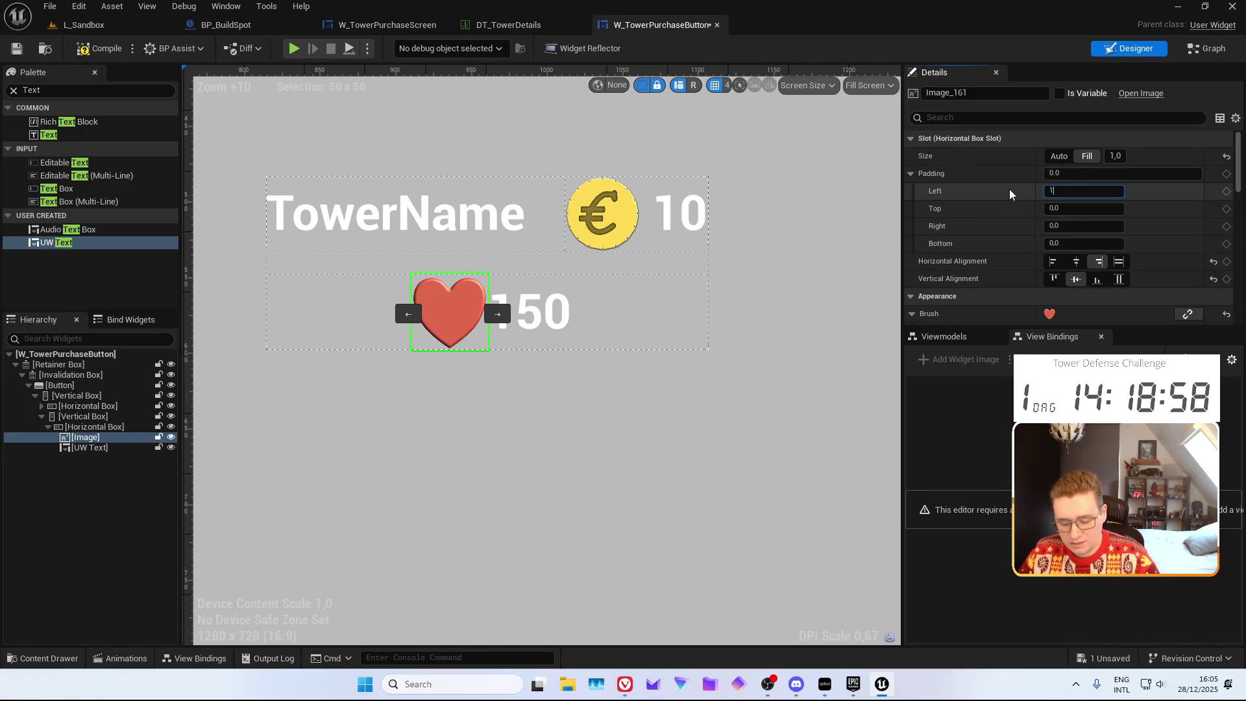
{"action": "type", "text": "5"}
{"action": "key", "text": "Return"}
{"action": "type", "text": "0"}
{"action": "key", "text": "Return"}
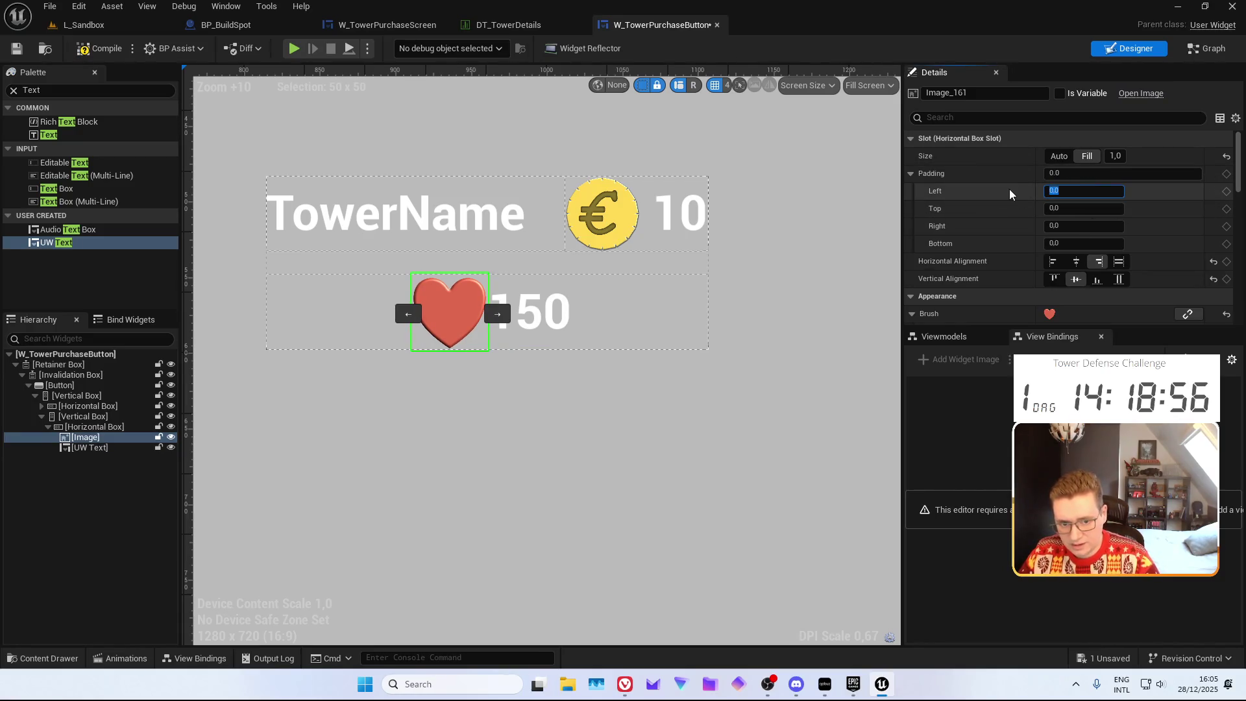
{"action": "type", "text": "15"}
{"action": "key", "text": "Return"}
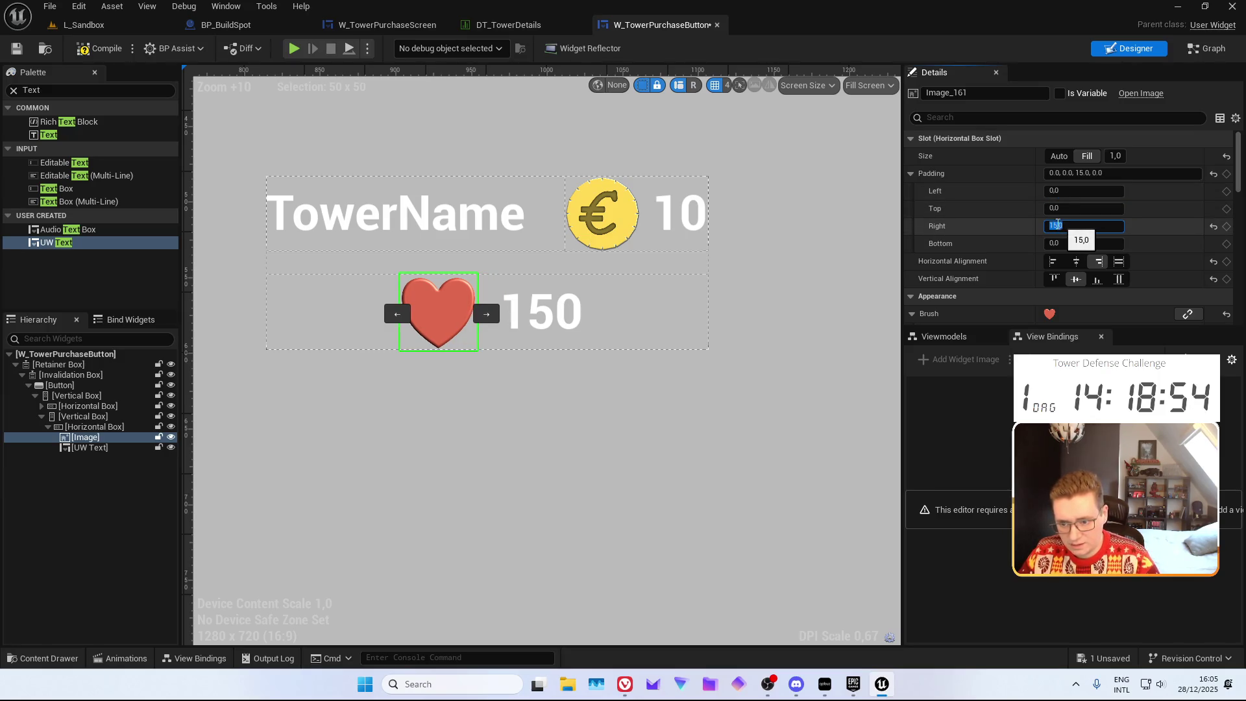
{"action": "scroll", "coordinate": [645, 314], "scroll_direction": "down", "scroll_amount": 4}
{"action": "left_click", "coordinate": [582, 464]}
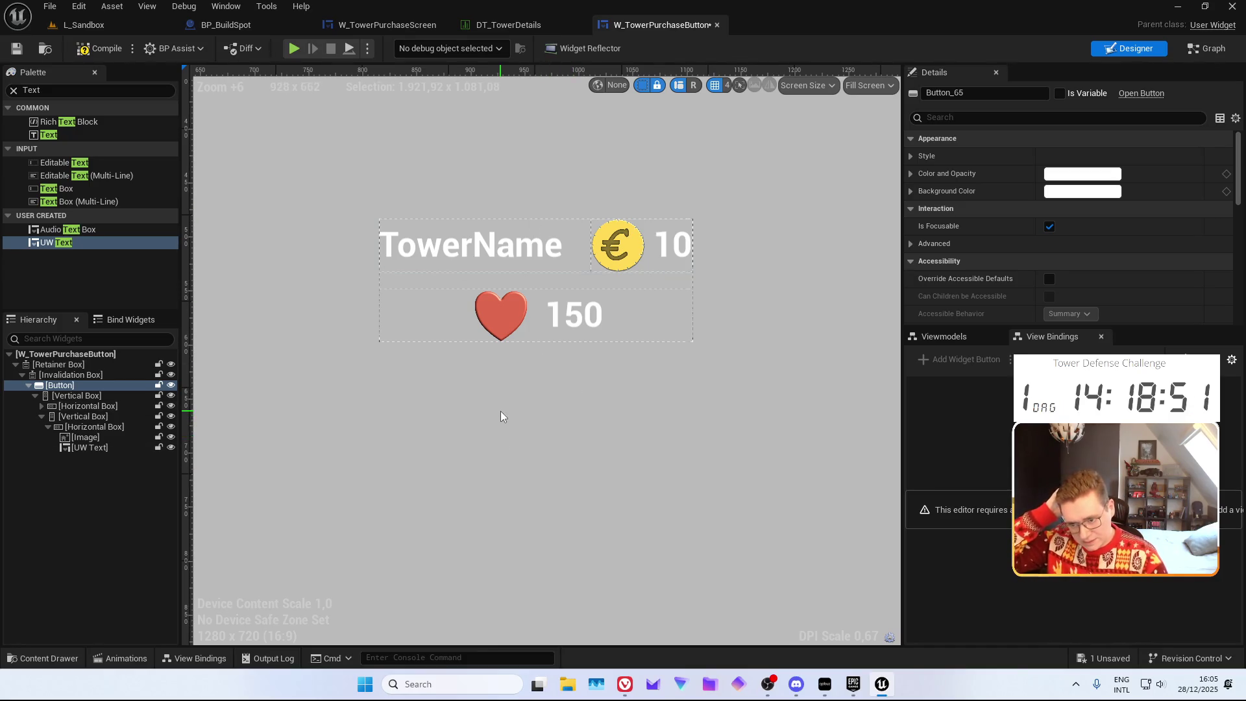
Duplicate the heart-and-150 row and change the copy's text to 5
{"action": "left_click", "coordinate": [98, 428]}
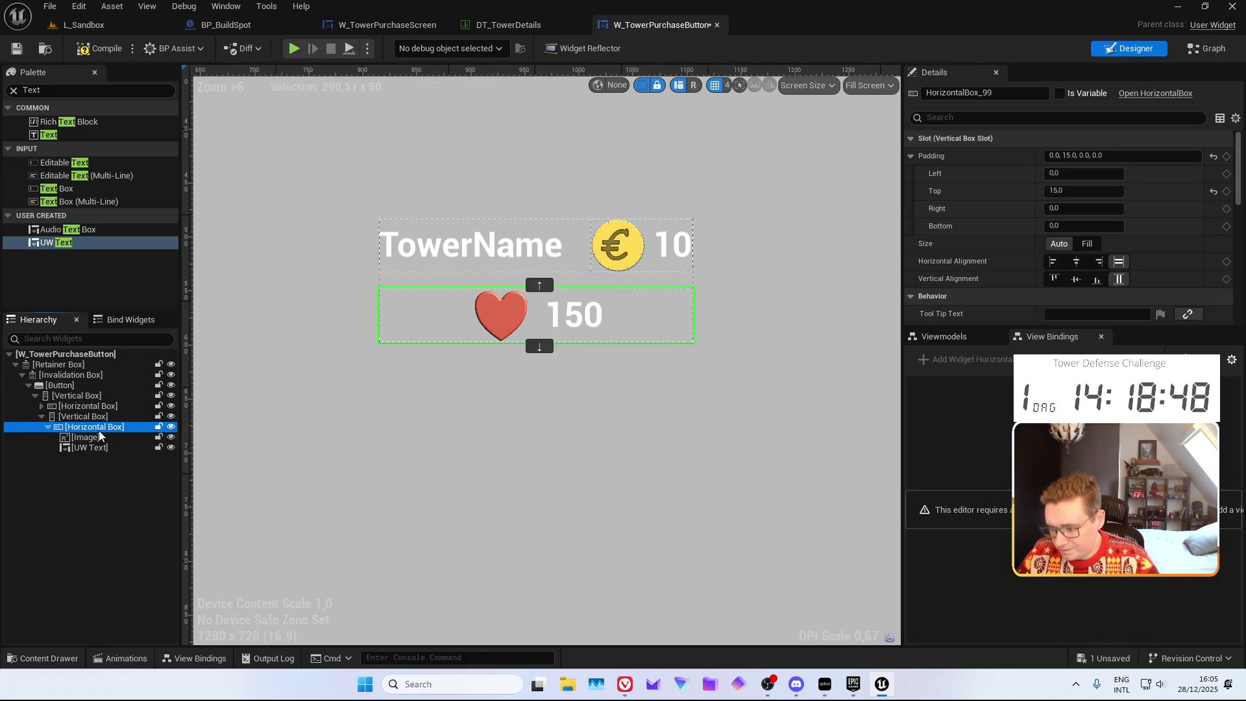
{"action": "left_click", "coordinate": [83, 417]}
{"action": "key", "text": "ctrl+d"}
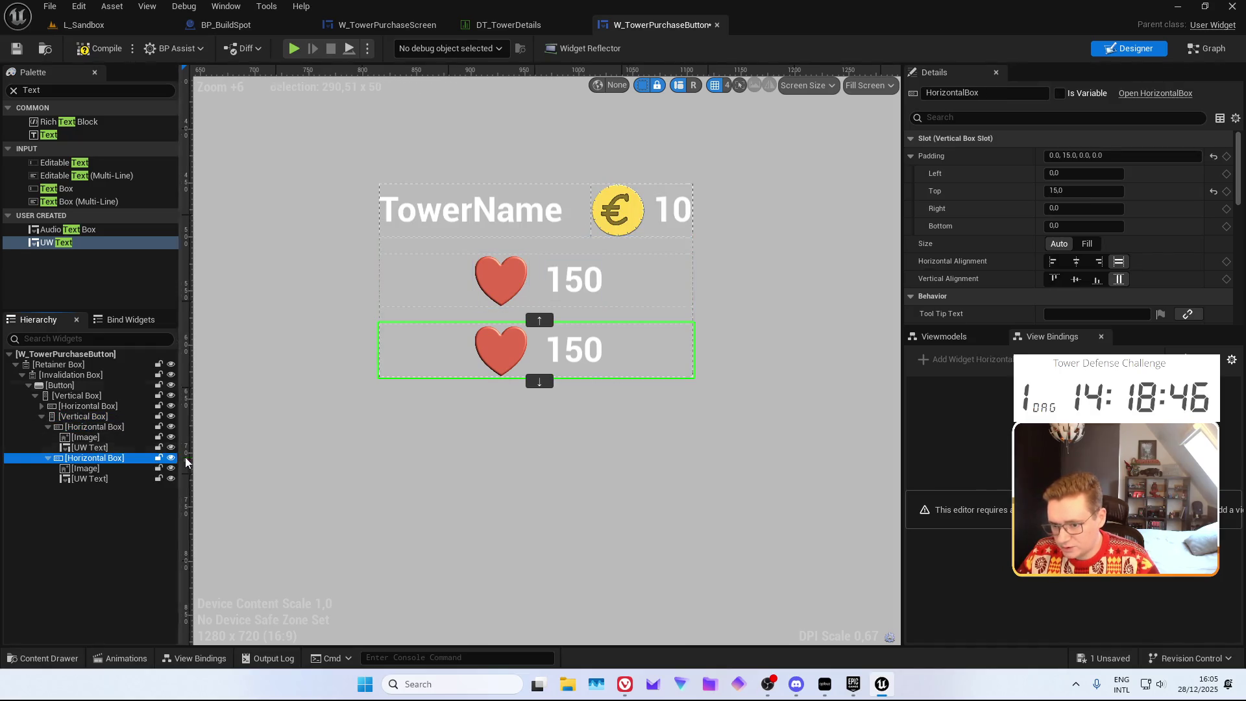
{"action": "left_click", "coordinate": [86, 470]}
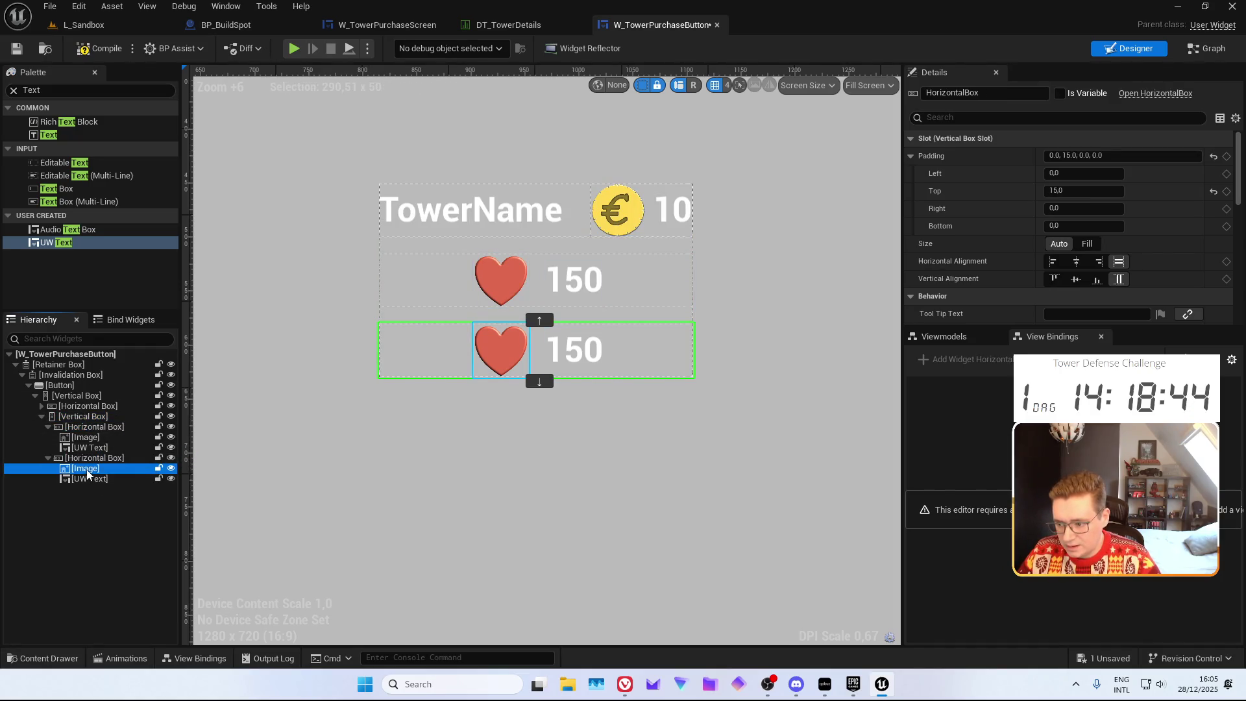
{"action": "left_click", "coordinate": [120, 480]}
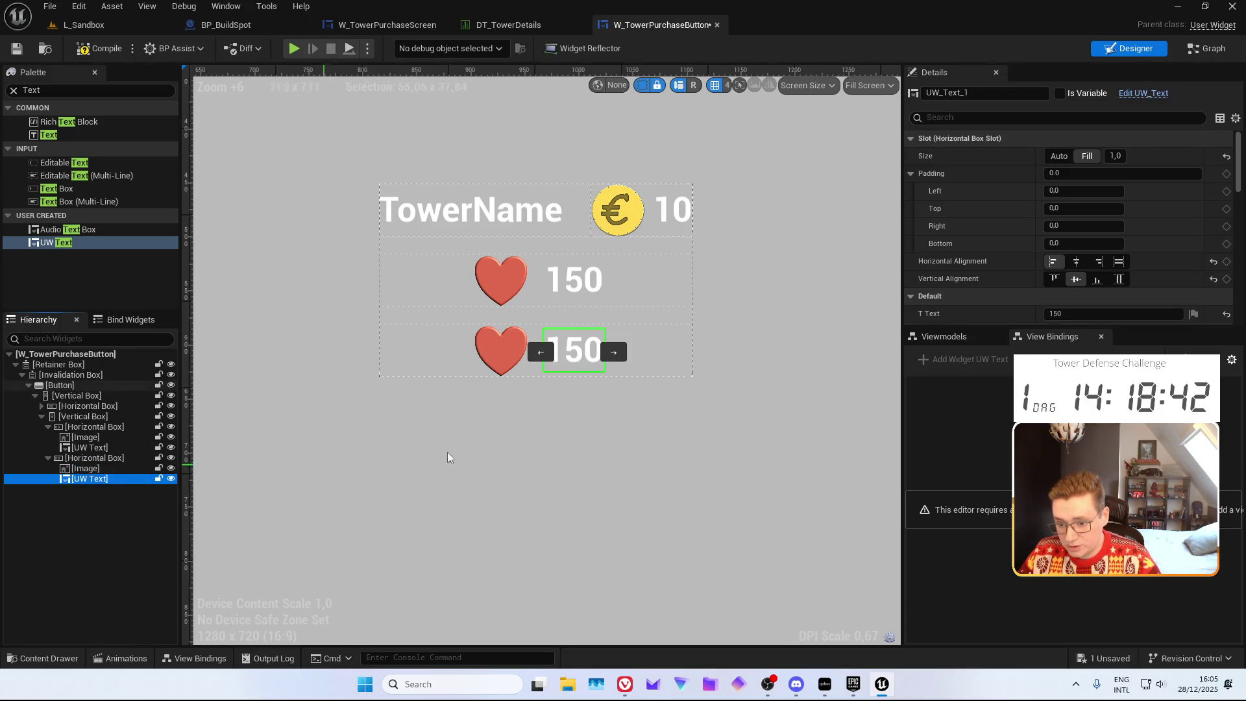
{"action": "left_click", "coordinate": [495, 26]}
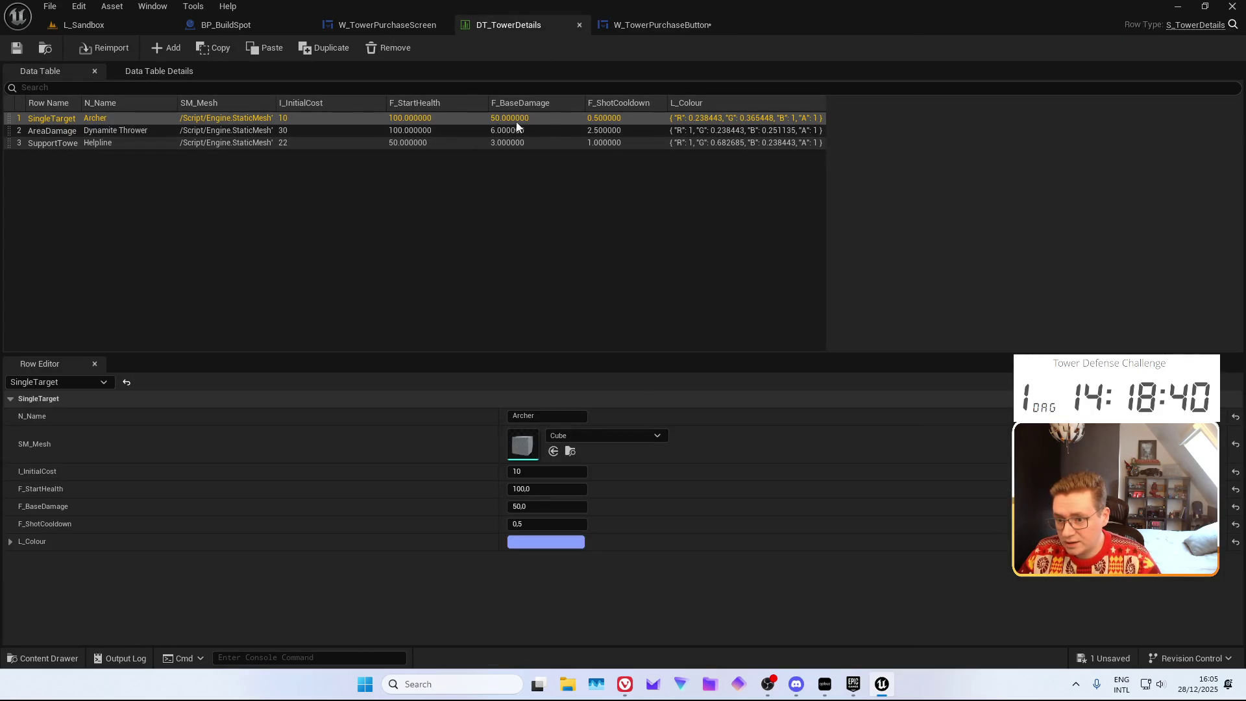
{"action": "left_click", "coordinate": [664, 26]}
{"action": "scroll", "coordinate": [1010, 267], "scroll_direction": "down", "scroll_amount": 3}
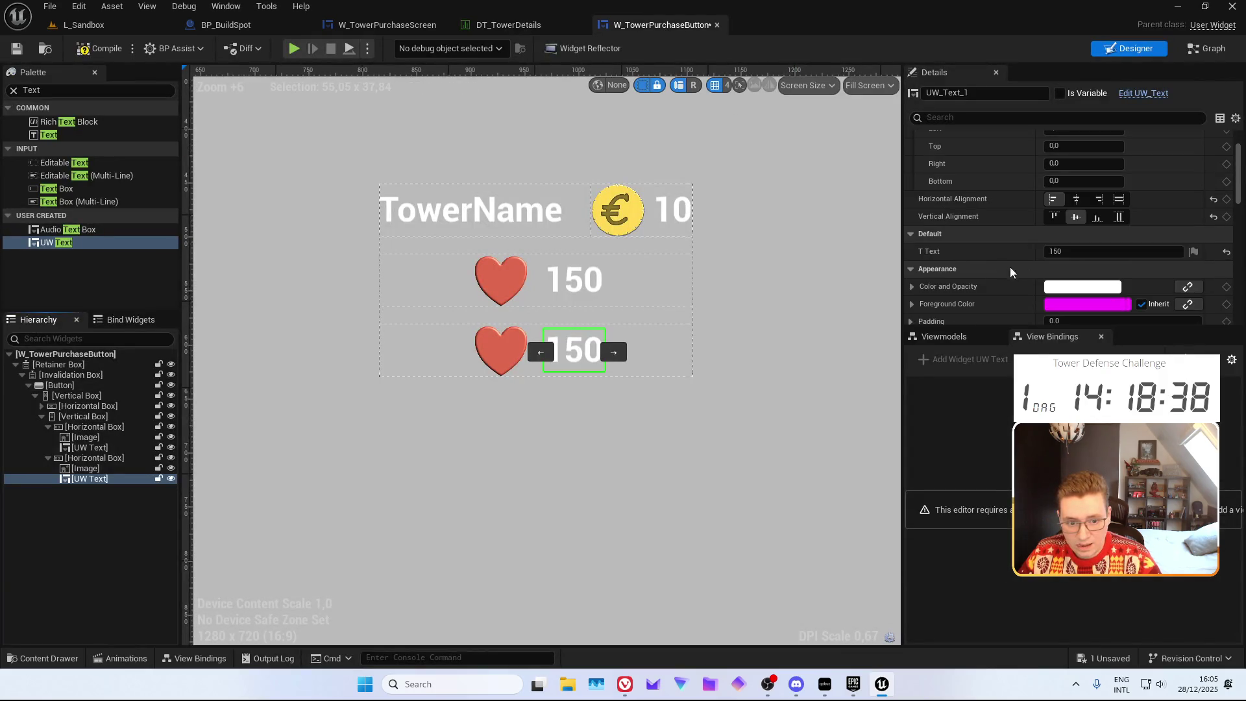
{"action": "left_click_drag", "start_coordinate": [1075, 250], "coordinate": [917, 244]}
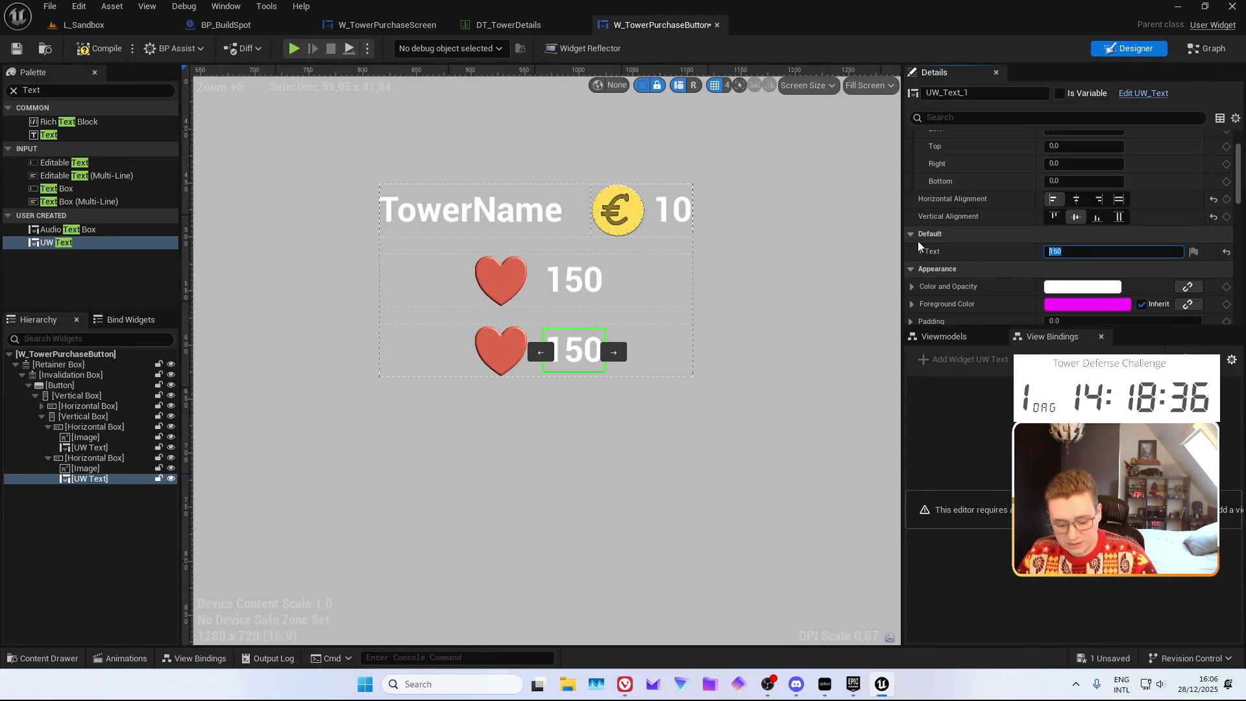
{"action": "type", "text": "5"}
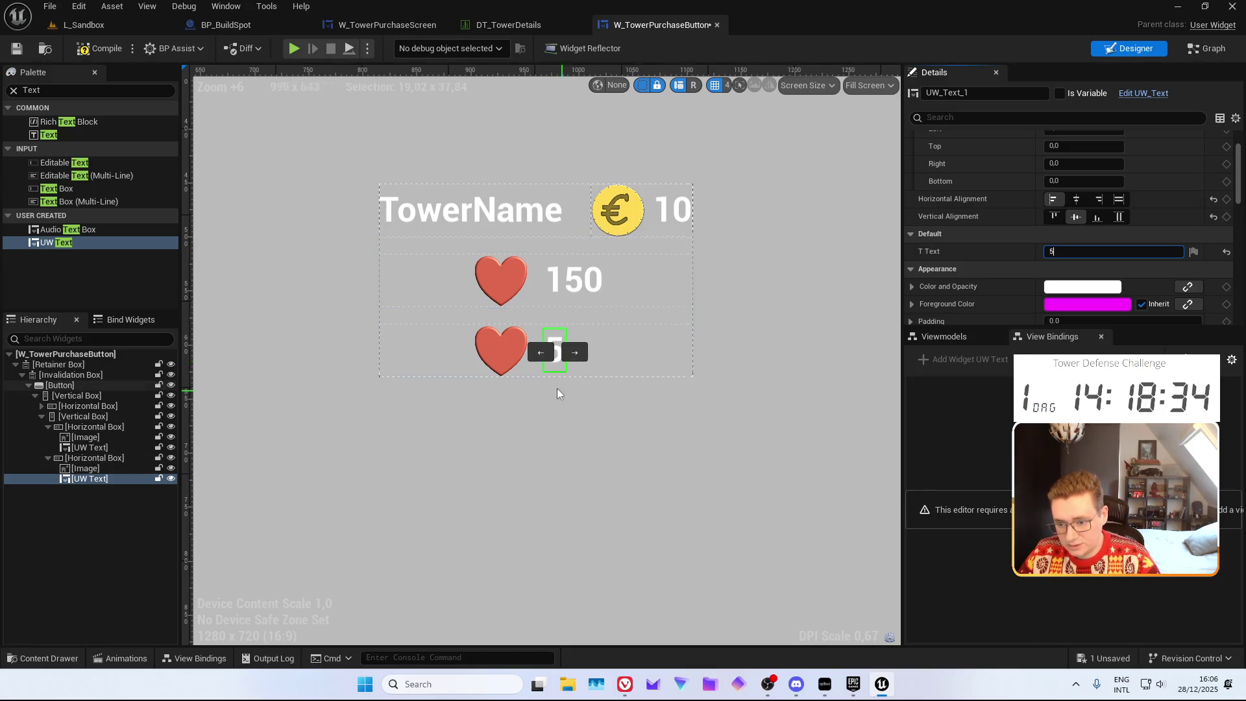
Duplicate the 5 row and change the third row's text to 0.5s
{"action": "scroll", "coordinate": [556, 390], "scroll_direction": "up", "scroll_amount": 3}
{"action": "left_click", "coordinate": [102, 459]}
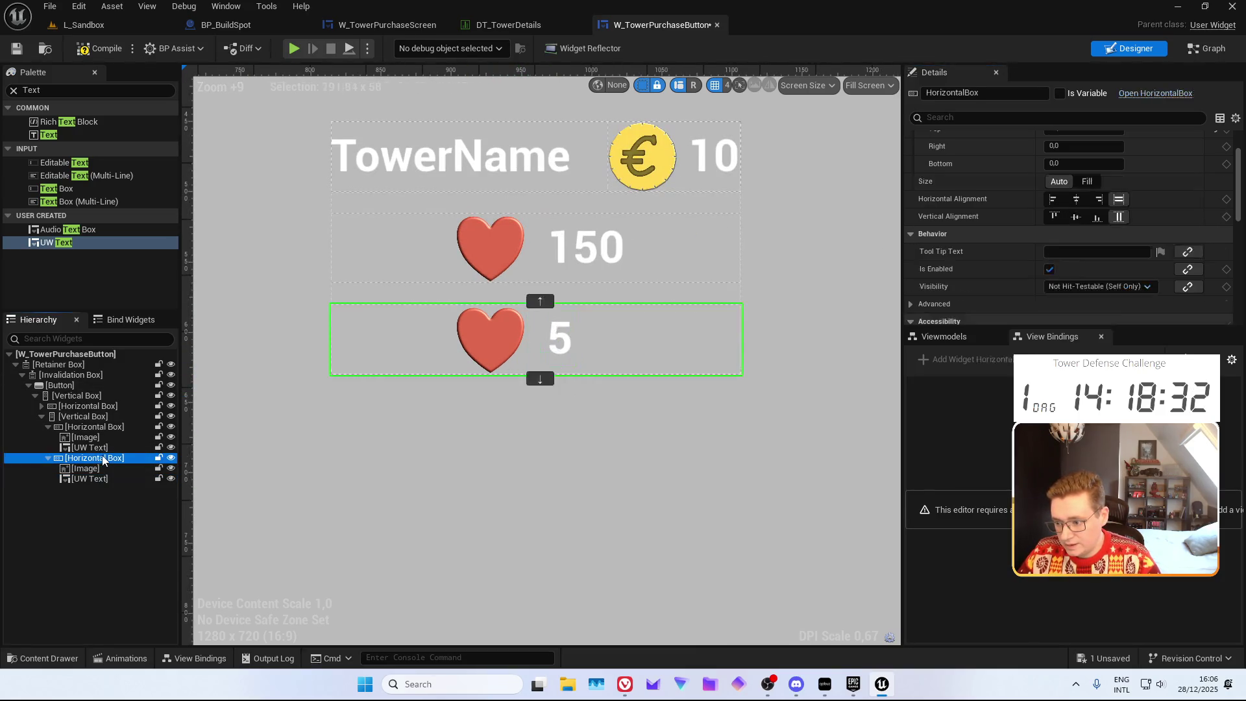
{"action": "key", "text": "ctrl+d"}
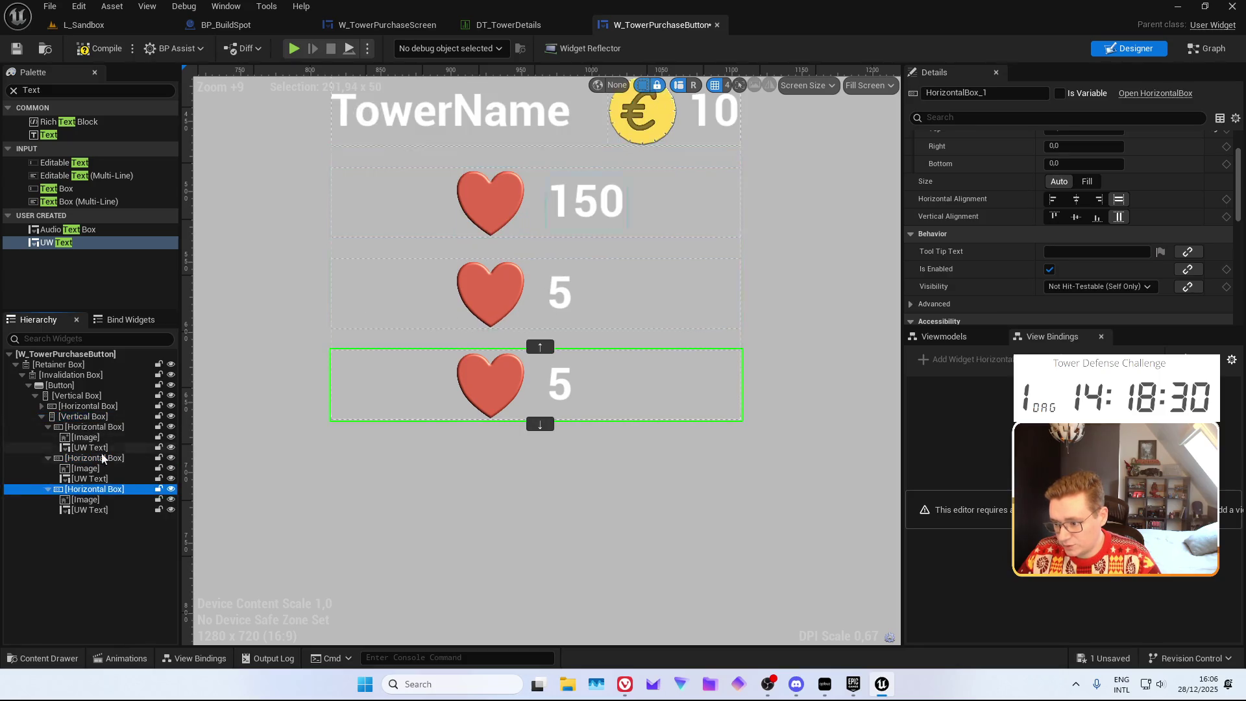
{"action": "left_click", "coordinate": [560, 384]}
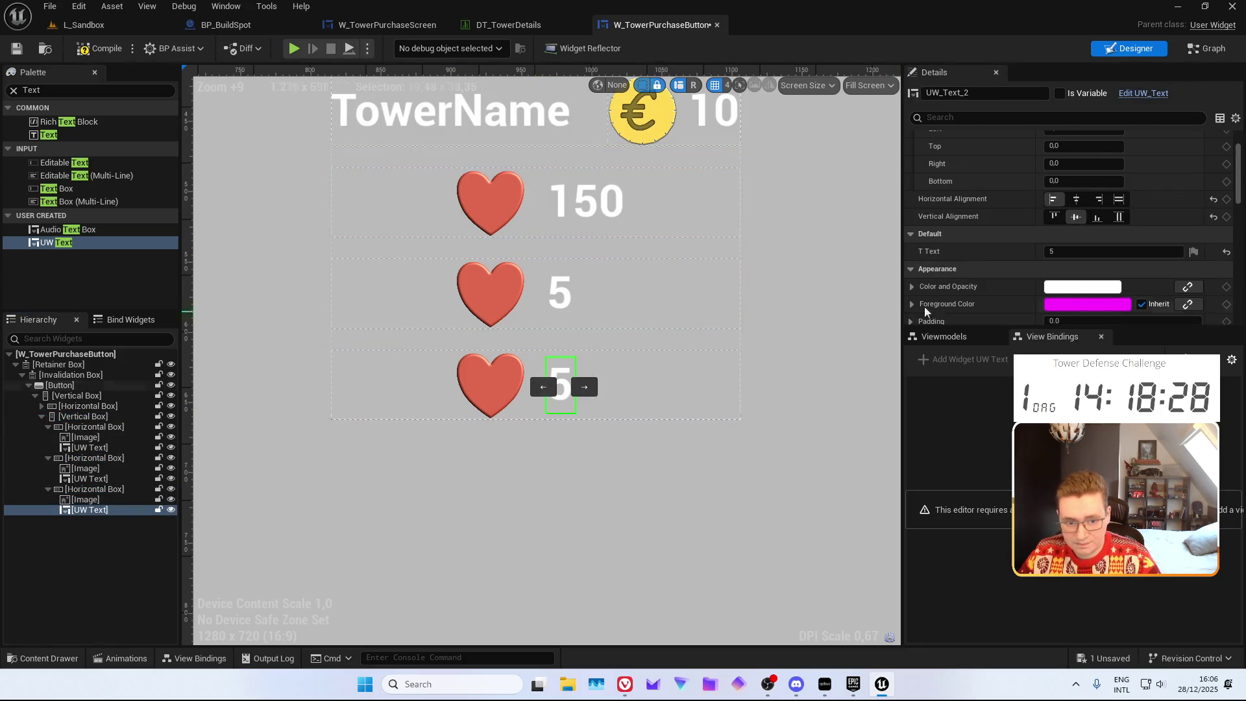
{"action": "left_click", "coordinate": [1083, 253]}
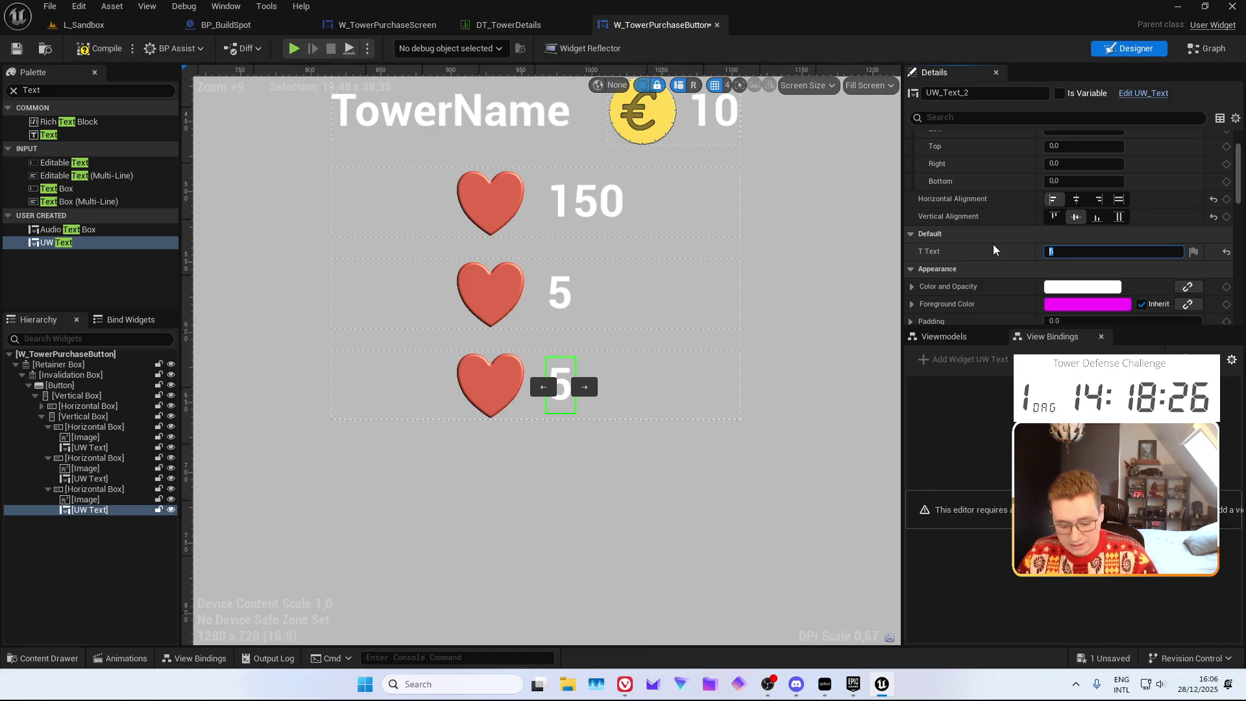
{"action": "type", "text": "0.5 / s"}
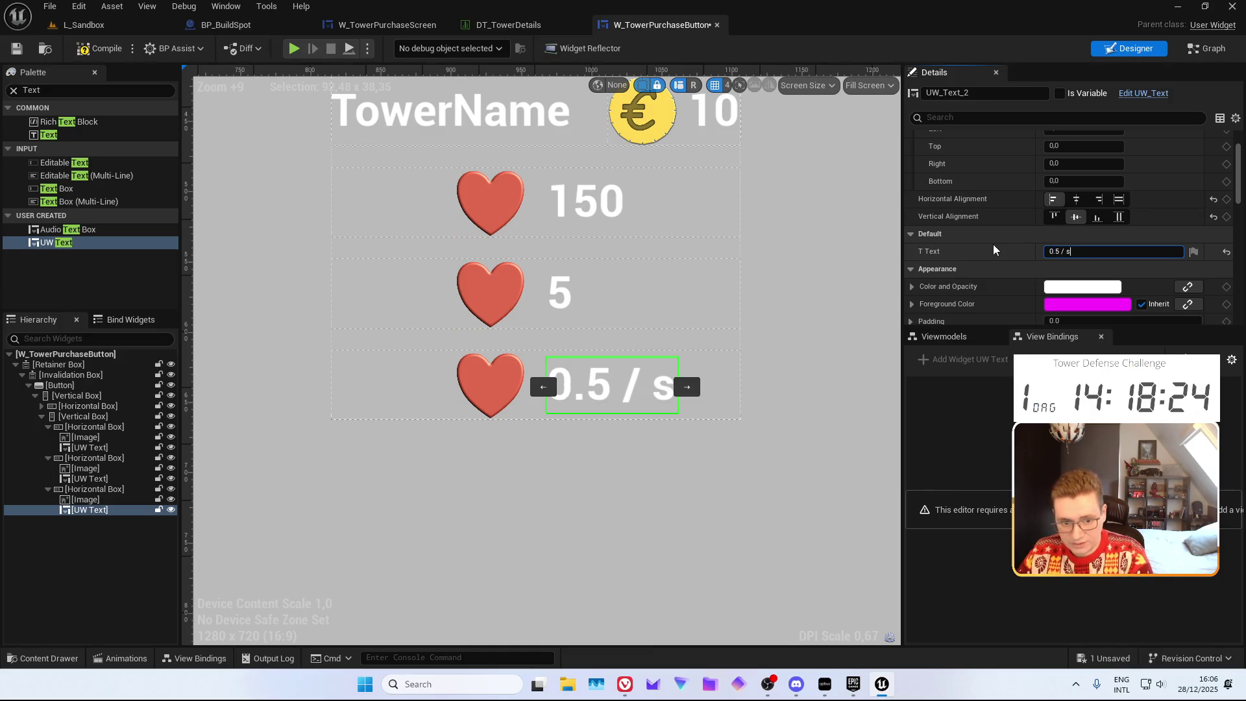
{"action": "left_click_drag", "start_coordinate": [1071, 251], "coordinate": [1059, 254]}
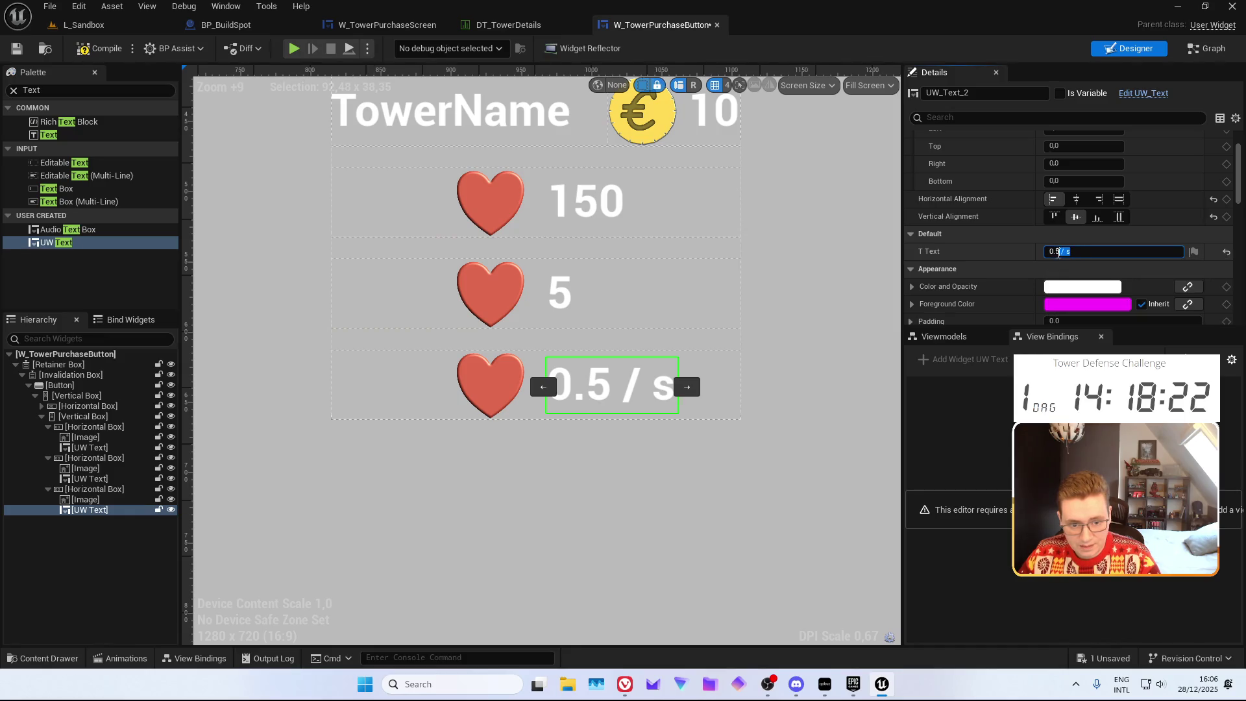
{"action": "key", "text": "BackSpace"}
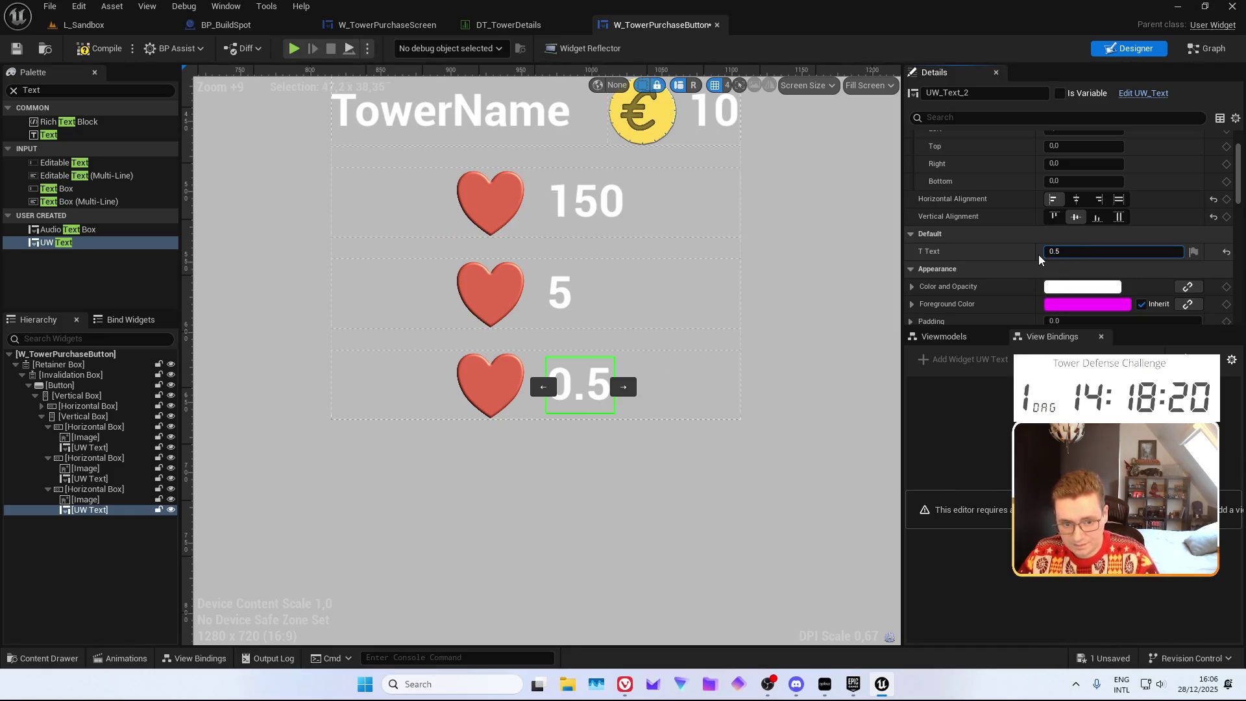
{"action": "type", "text": "s"}
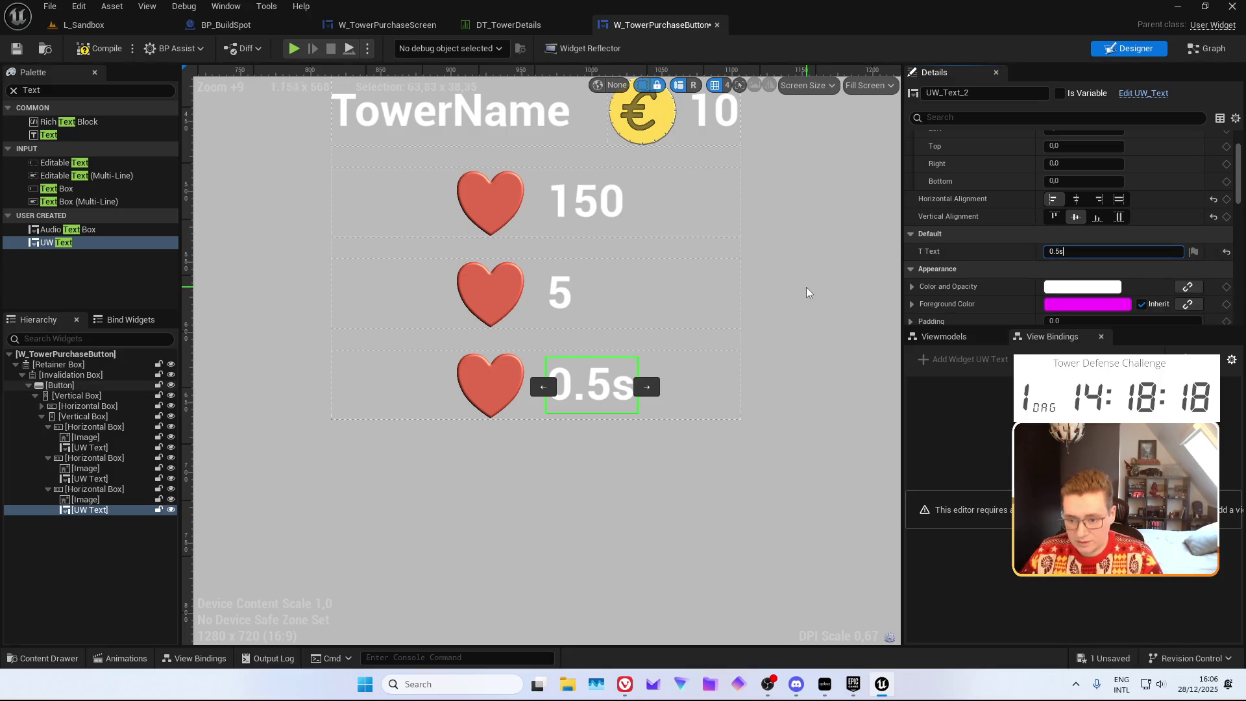
{"action": "scroll", "coordinate": [815, 289], "scroll_direction": "down", "scroll_amount": 2}
{"action": "left_click", "coordinate": [817, 292]}
{"action": "scroll", "coordinate": [779, 298], "scroll_direction": "down", "scroll_amount": 2}
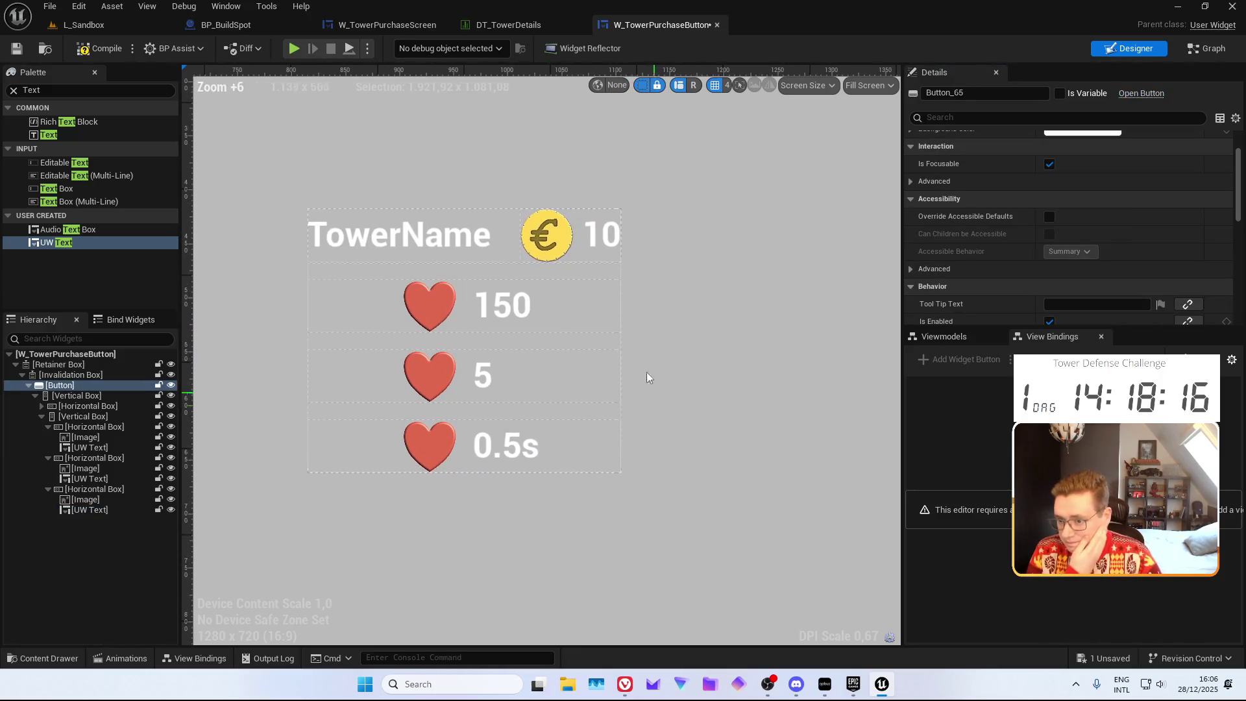
{"action": "left_click_drag", "start_coordinate": [696, 413], "coordinate": [719, 309]}
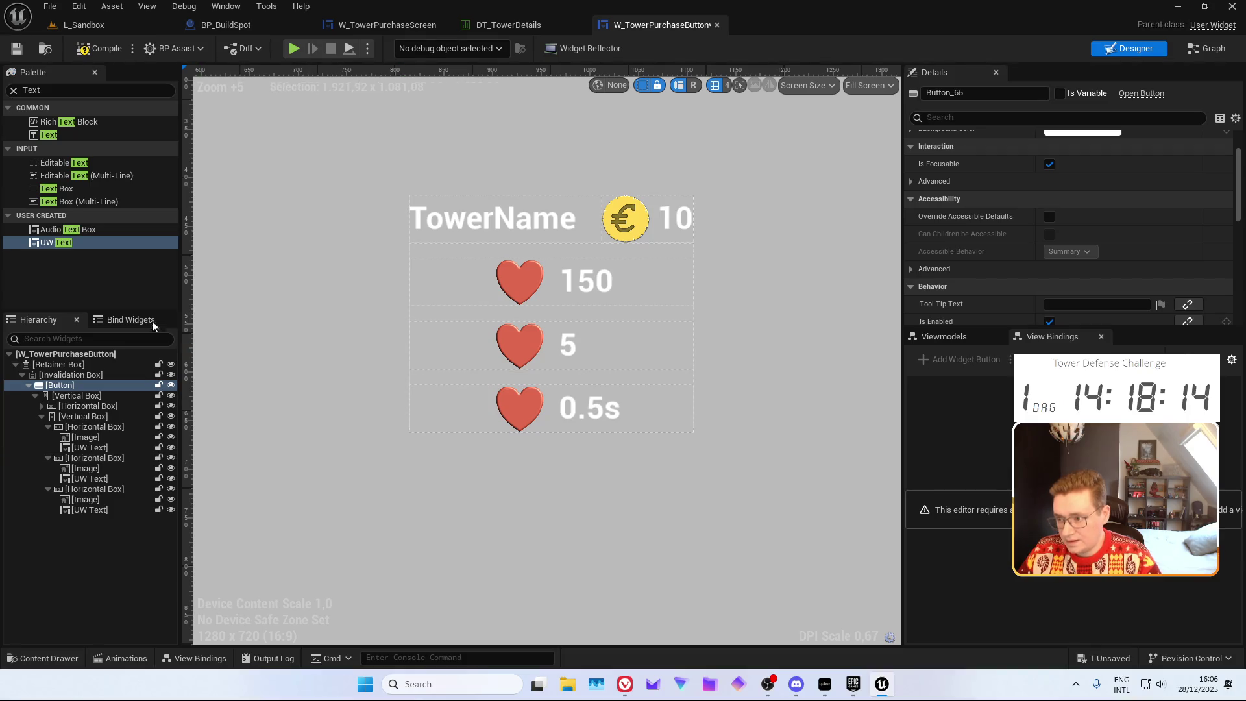
Save the W_TowerPurchaseButton widget
{"action": "left_click", "coordinate": [16, 51]}
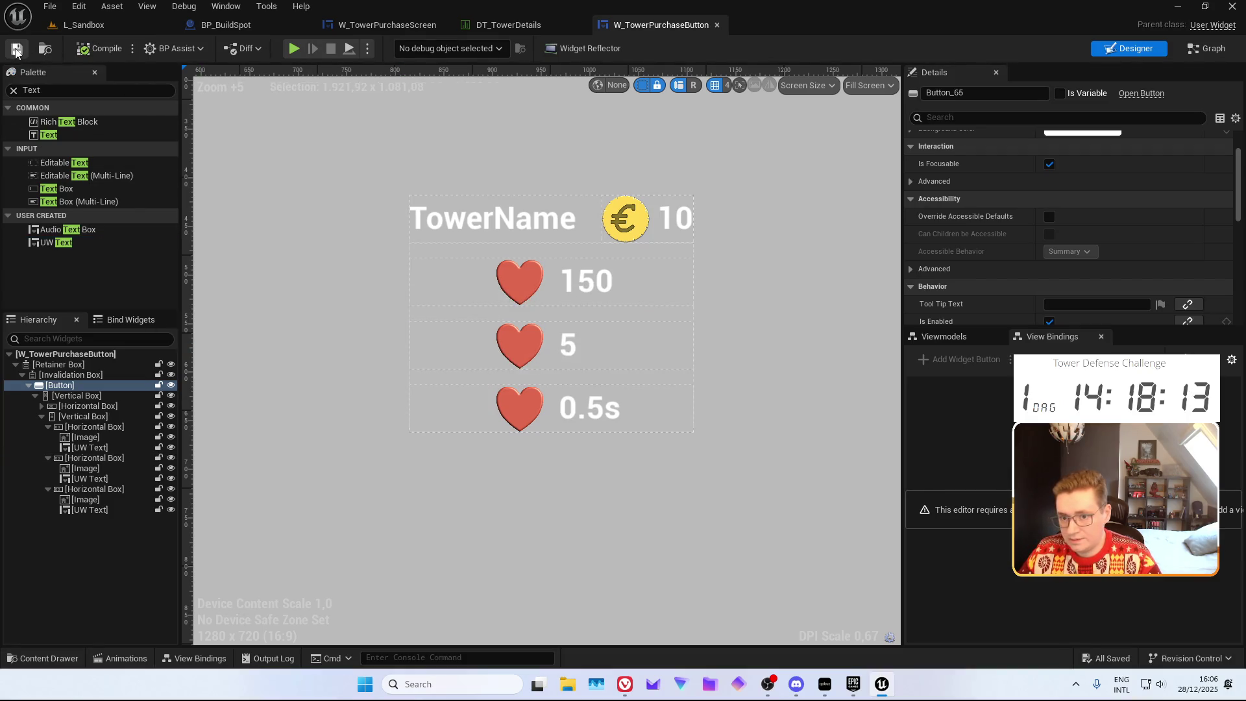
{"action": "mouse_move", "coordinate": [391, 333]}
{"action": "left_mouse_down"}
{"action": "mouse_move", "coordinate": [402, 388]}
{"action": "mouse_move", "coordinate": [687, 315]}
{"action": "mouse_move", "coordinate": [348, 373]}
{"action": "left_mouse_up"}
{"action": "scroll", "coordinate": [656, 317], "scroll_direction": "down", "scroll_amount": 3}
{"action": "scroll", "coordinate": [377, 378], "scroll_direction": "up", "scroll_amount": 3}
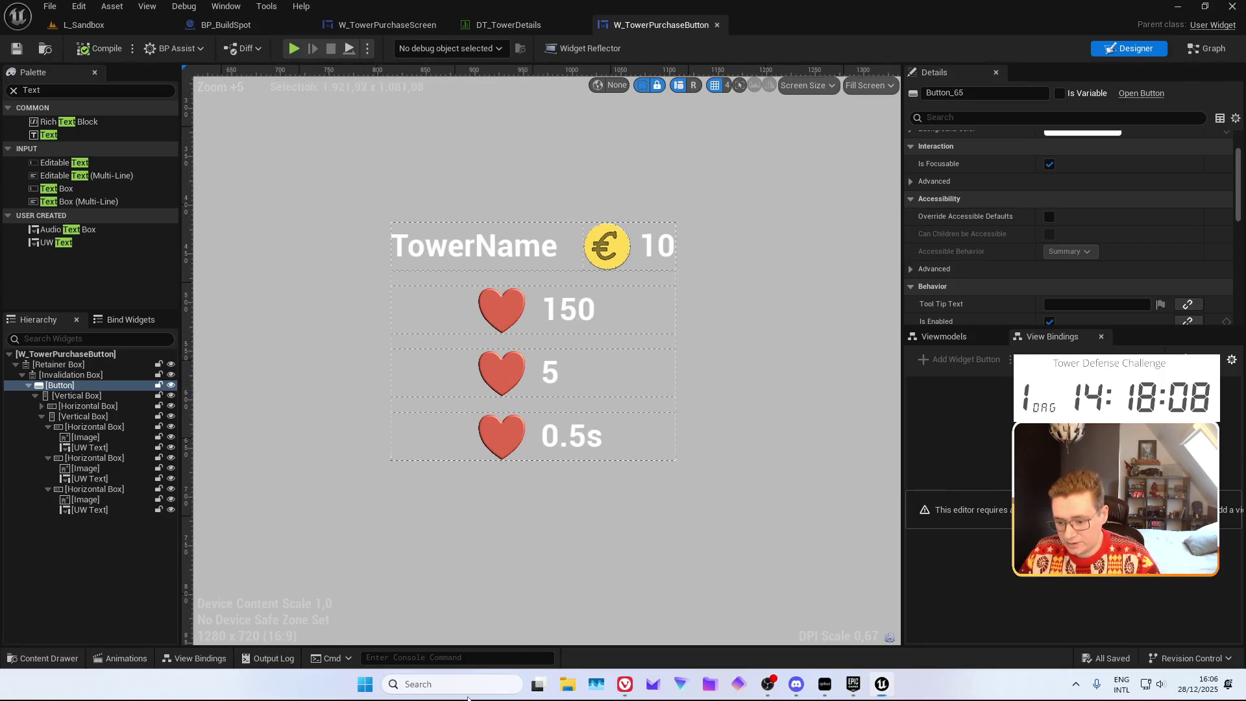
Launch Affinity Designer by searching 'design' in Windows search
{"action": "left_click", "coordinate": [465, 693]}
{"action": "type", "text": "design"}
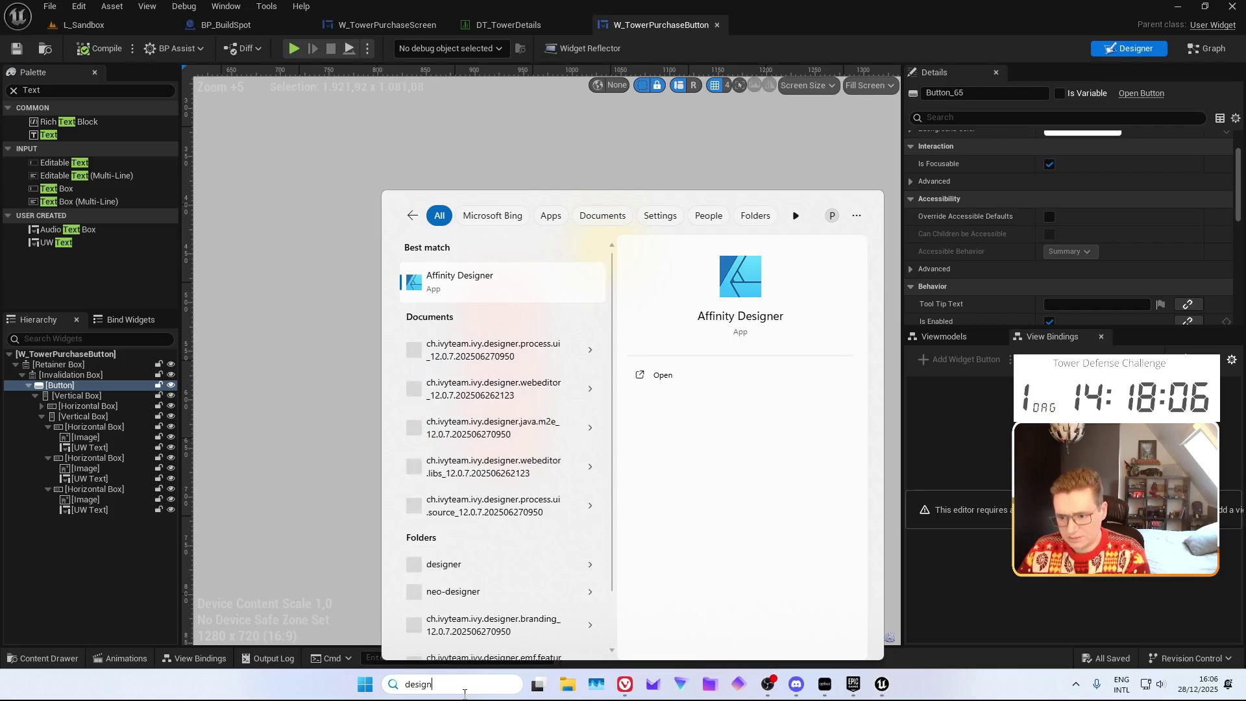
{"action": "key", "text": "Return"}
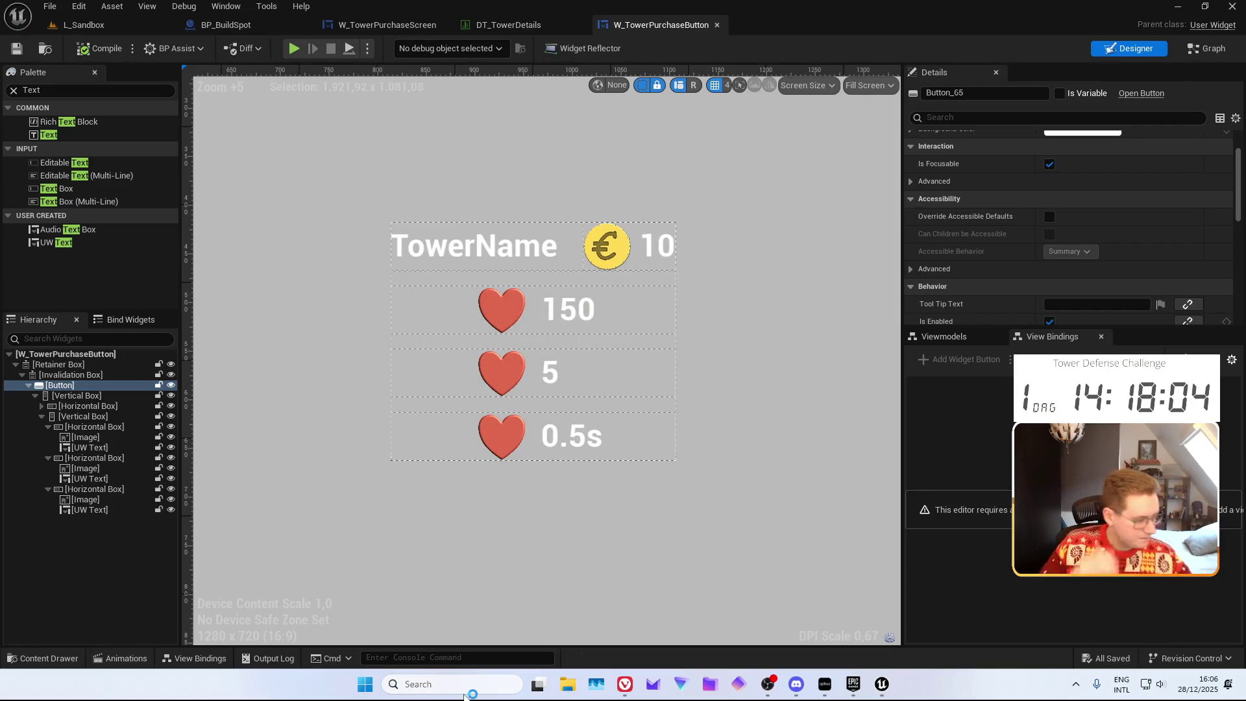